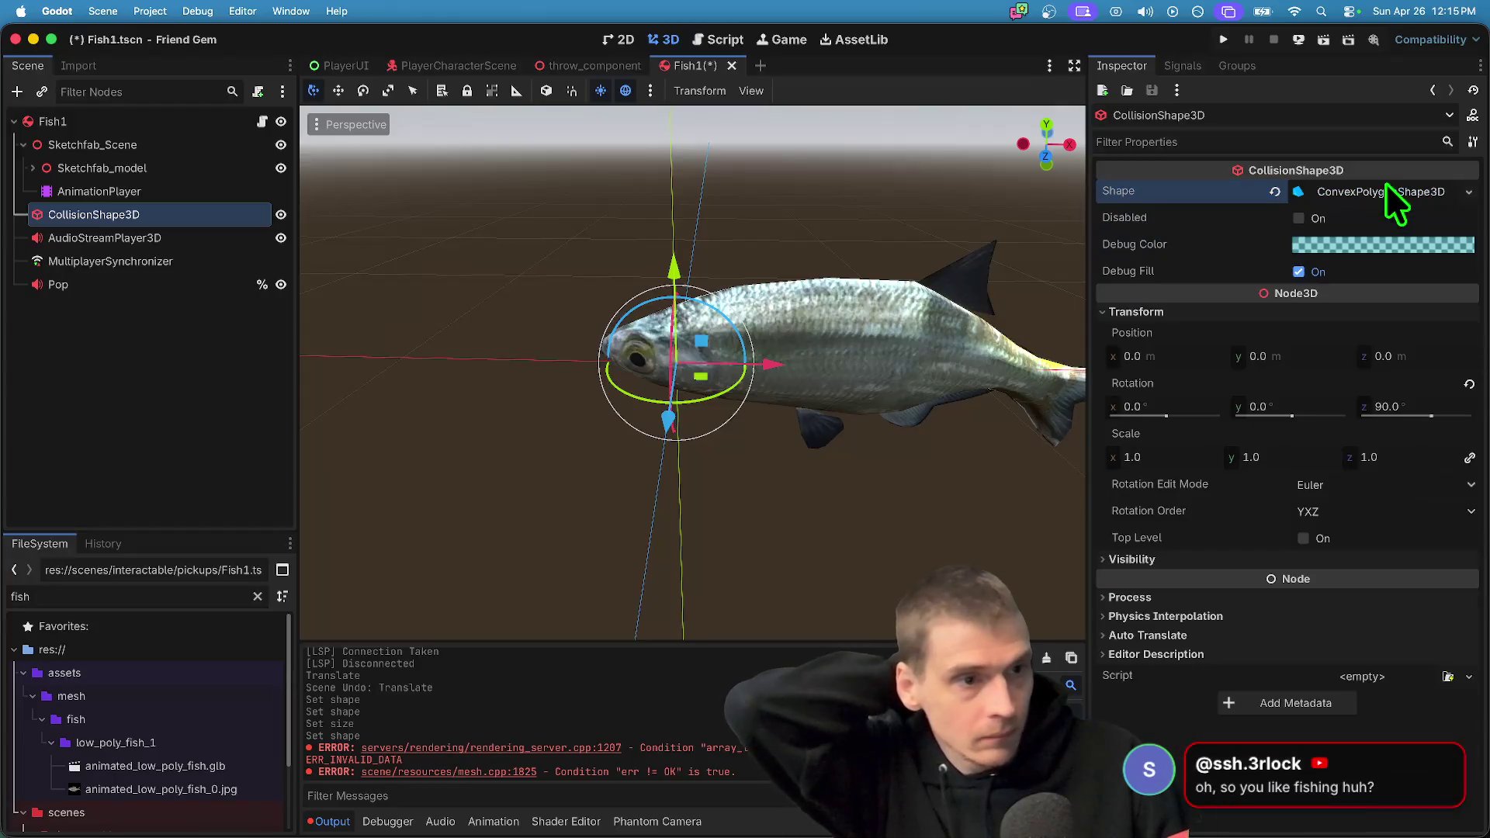
Add a point to the convex collision shape's point list
click(1381, 219)
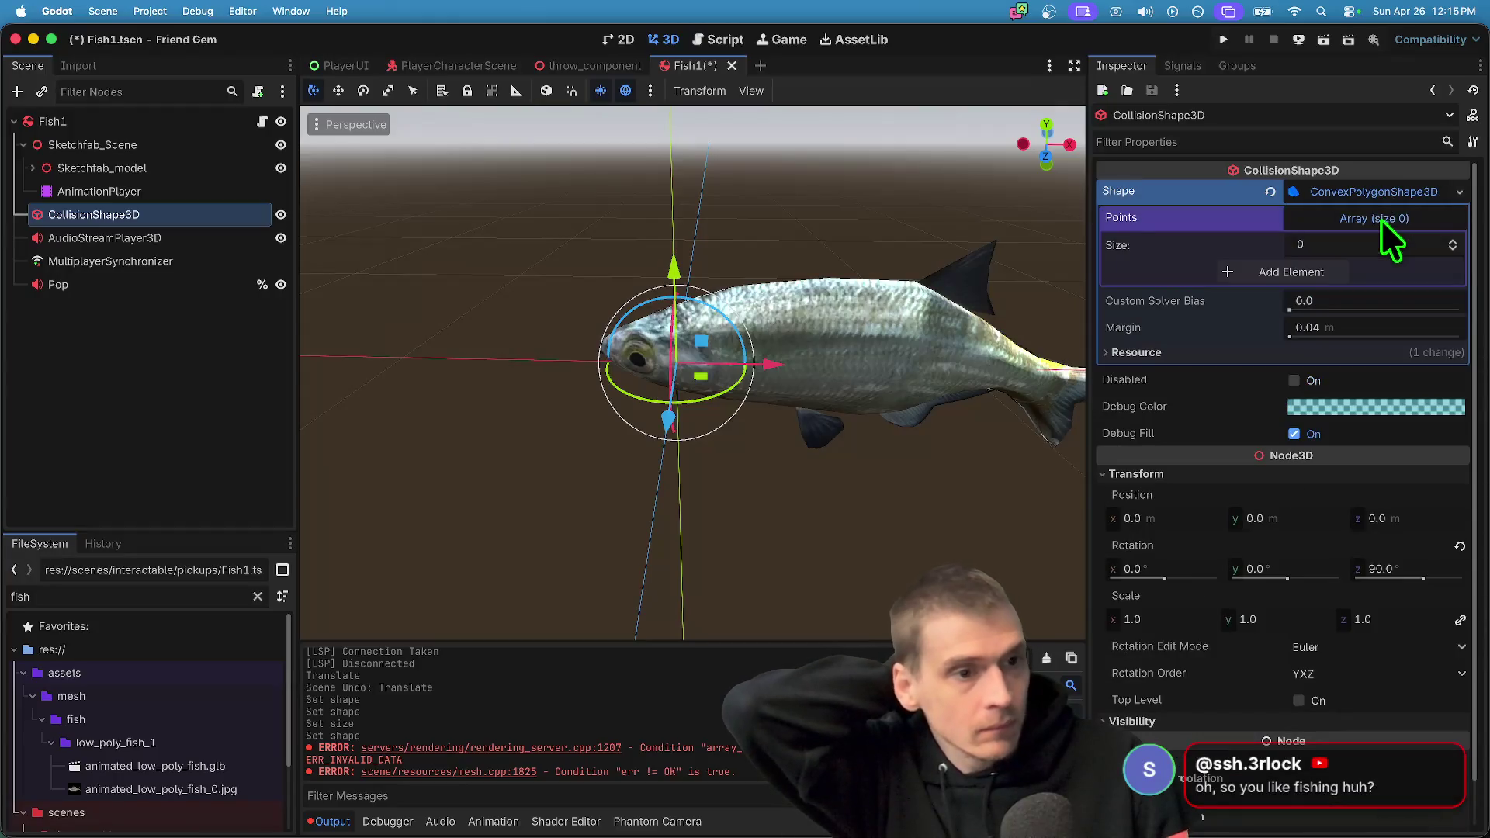
click(1339, 270)
click(160, 355)
Add a CSGBox3D node and a CSGCylinder3D node to the Fish1 scene
key(super+a)
text(csg)
key(Return)
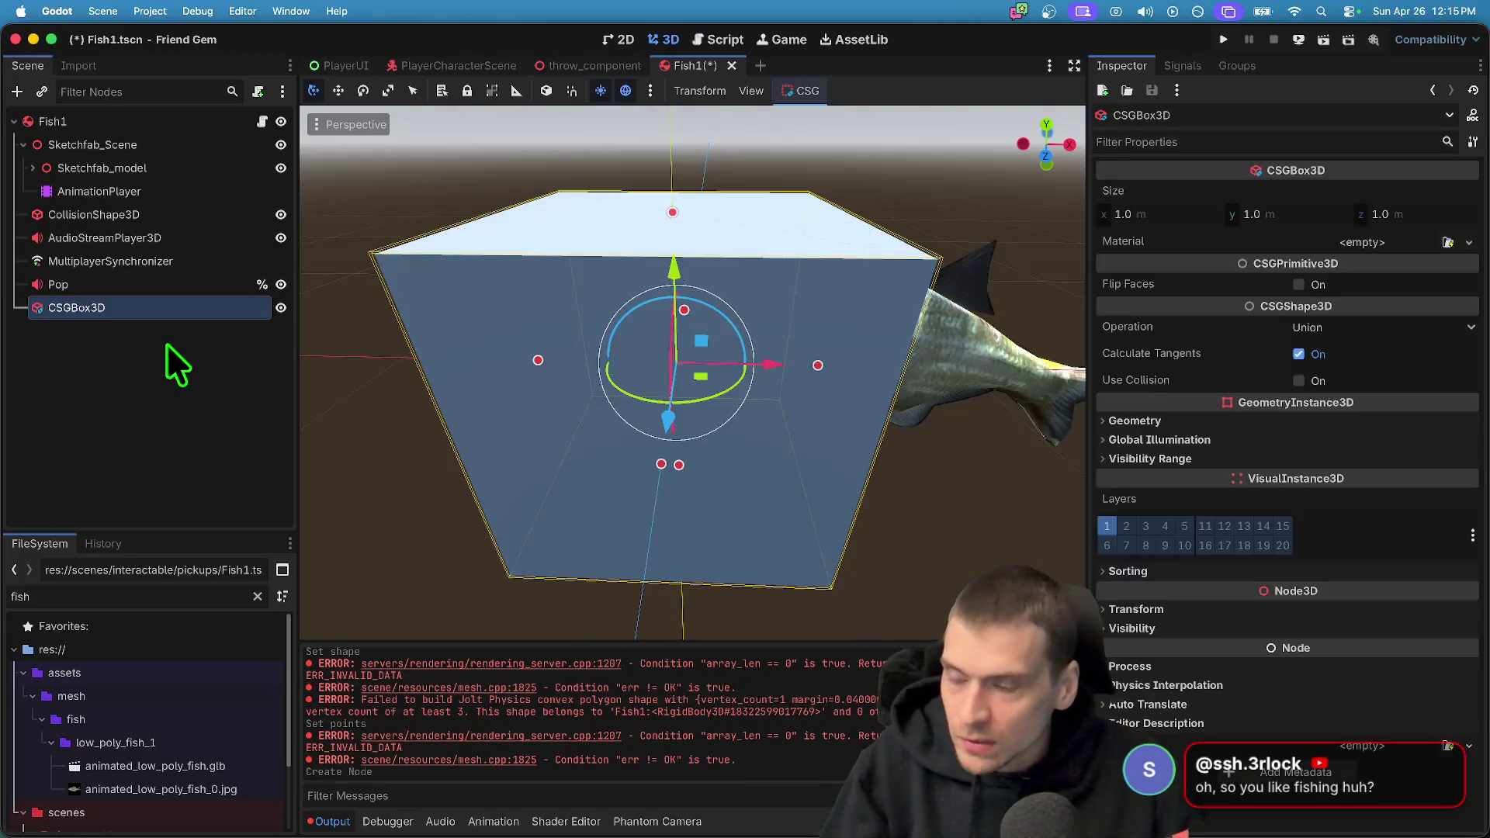
click(160, 340)
key(super+a)
text(csg)
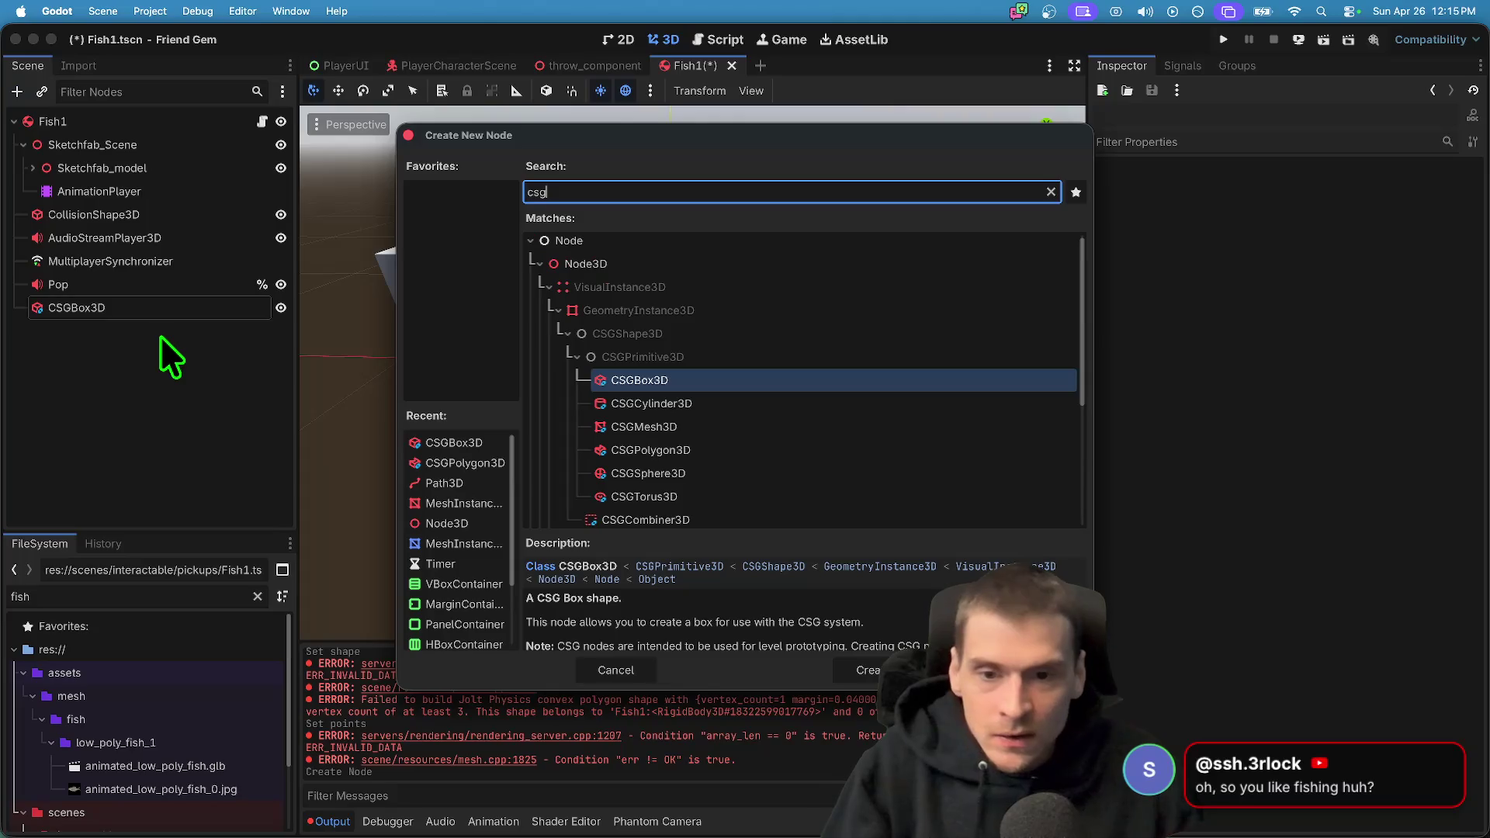
key(Down)
key(Down)
key(Up)
key(Return)
Delete the trial CSGBox3D node and save the Fish1 scene
click(161, 301)
right_click(159, 300)
click(416, 738)
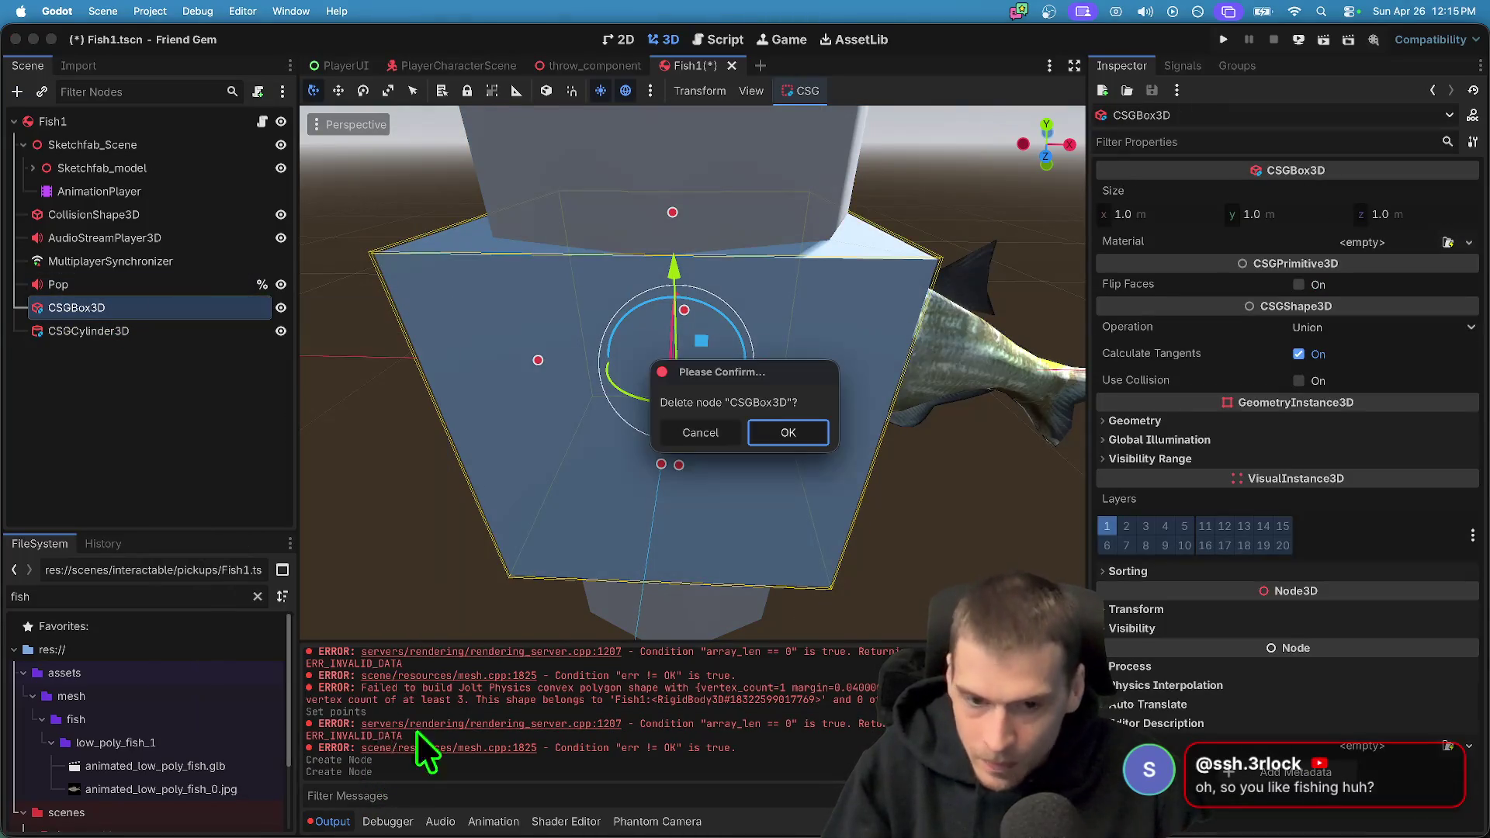
click(789, 433)
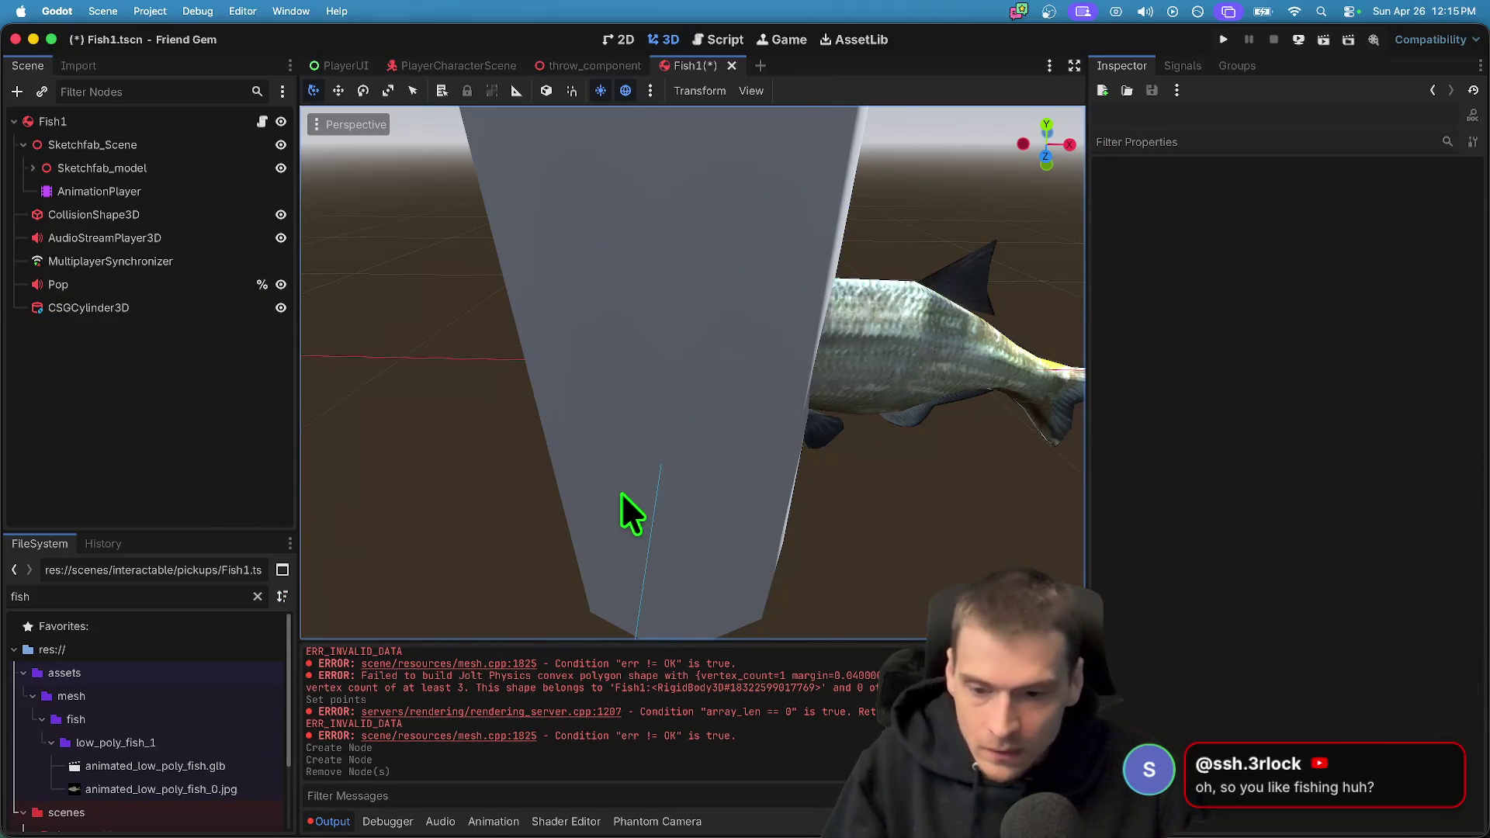
click(630, 513)
key(super+s)
click(213, 449)
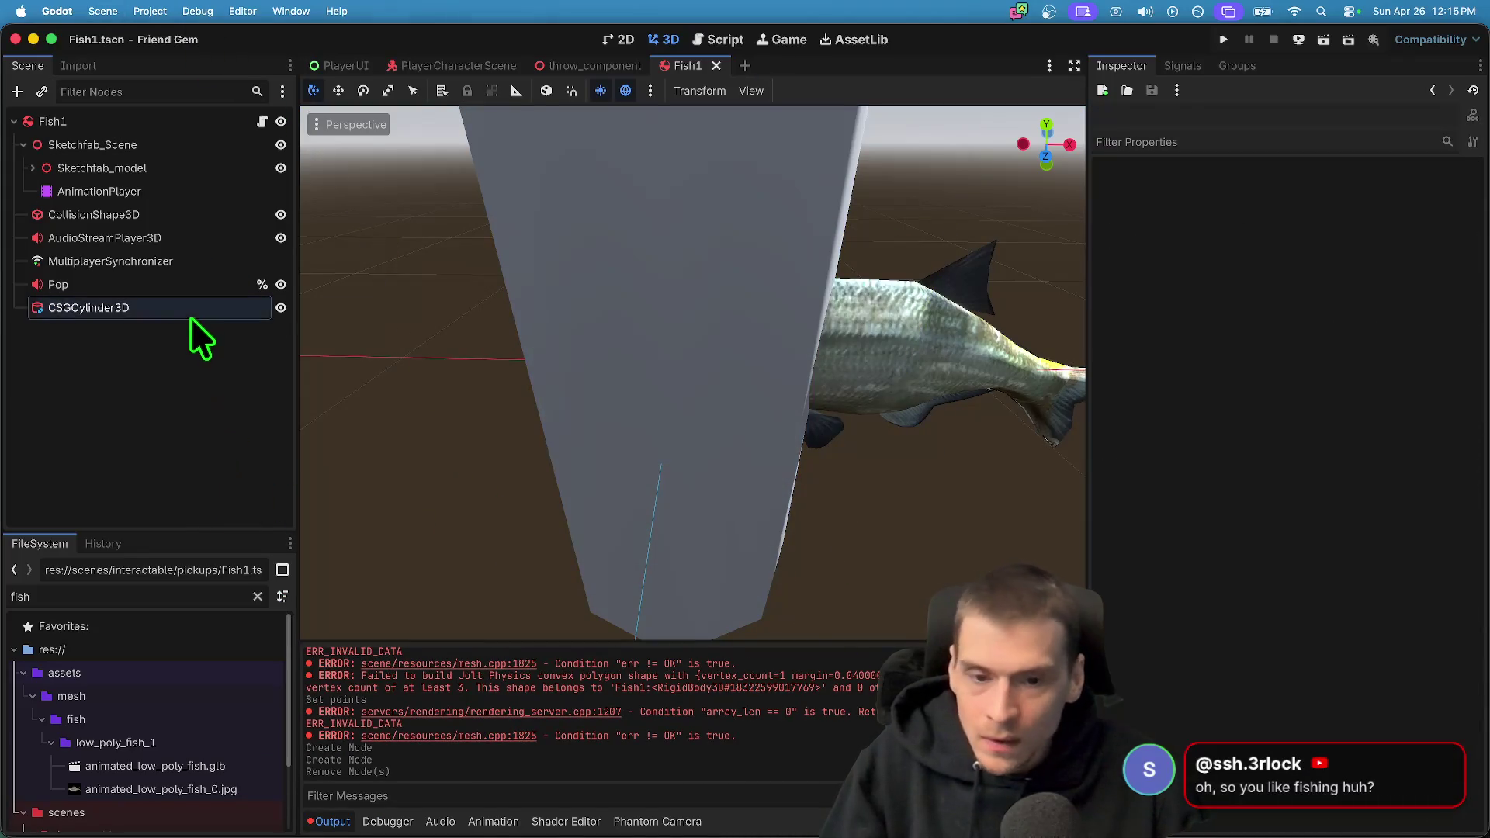
Frame the viewport on the new cylinder and reselect the CSGCylinder3D node
double_click(190, 314)
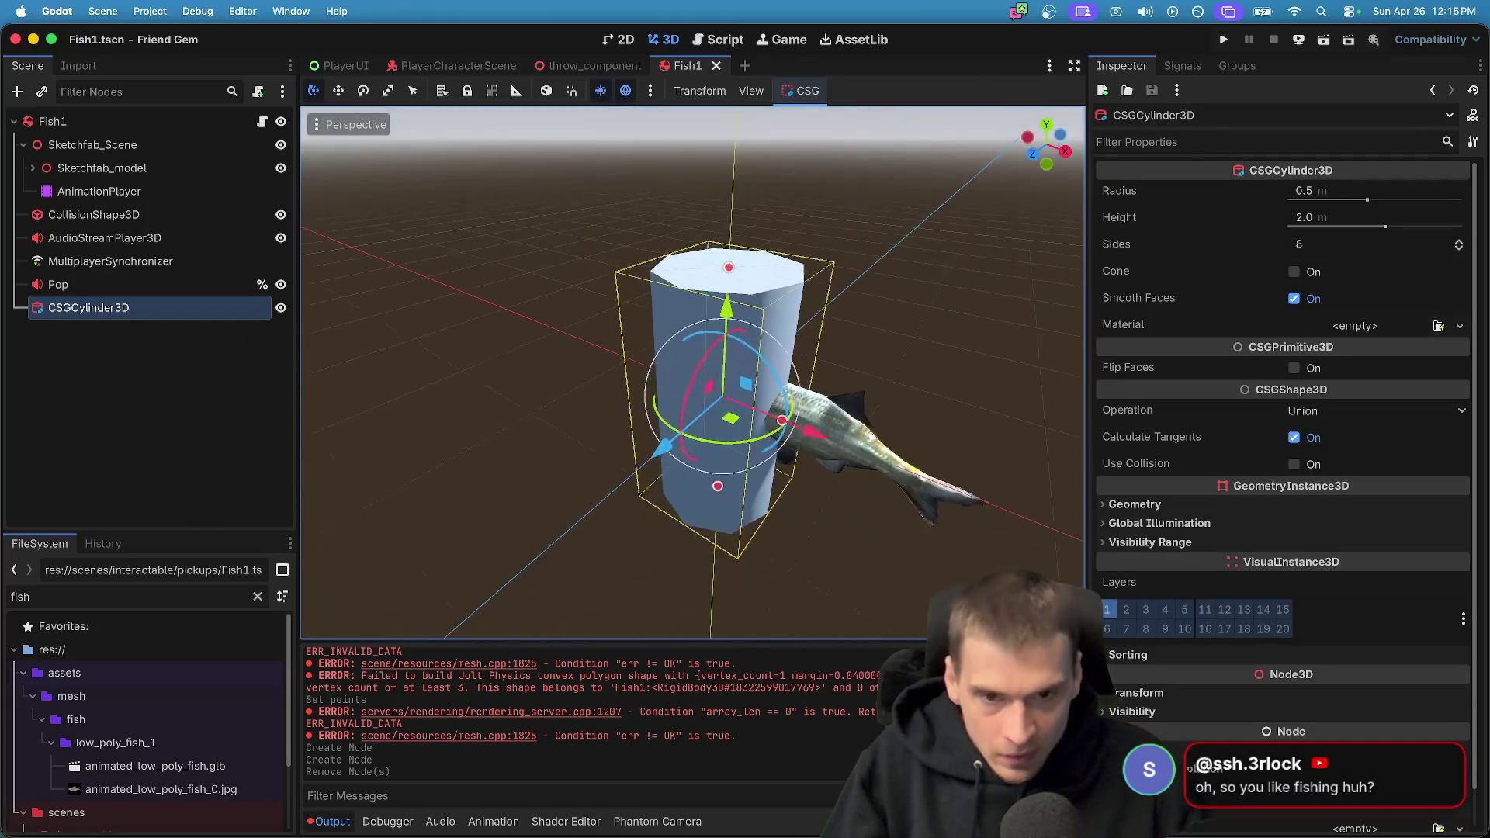
scroll(692, 373, down, 10)
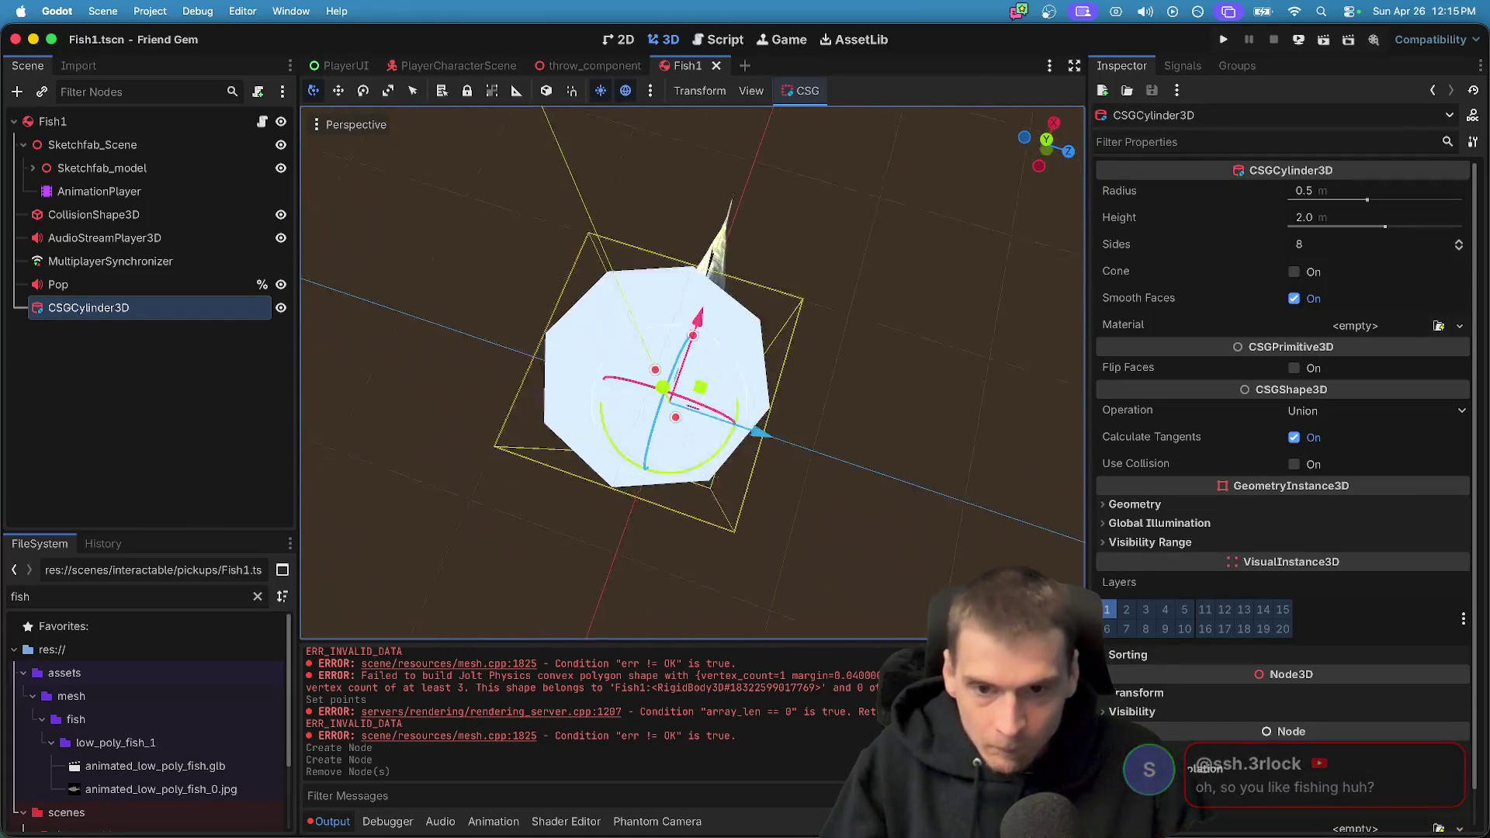
scroll(692, 372, down, 8)
click(87, 374)
click(101, 307)
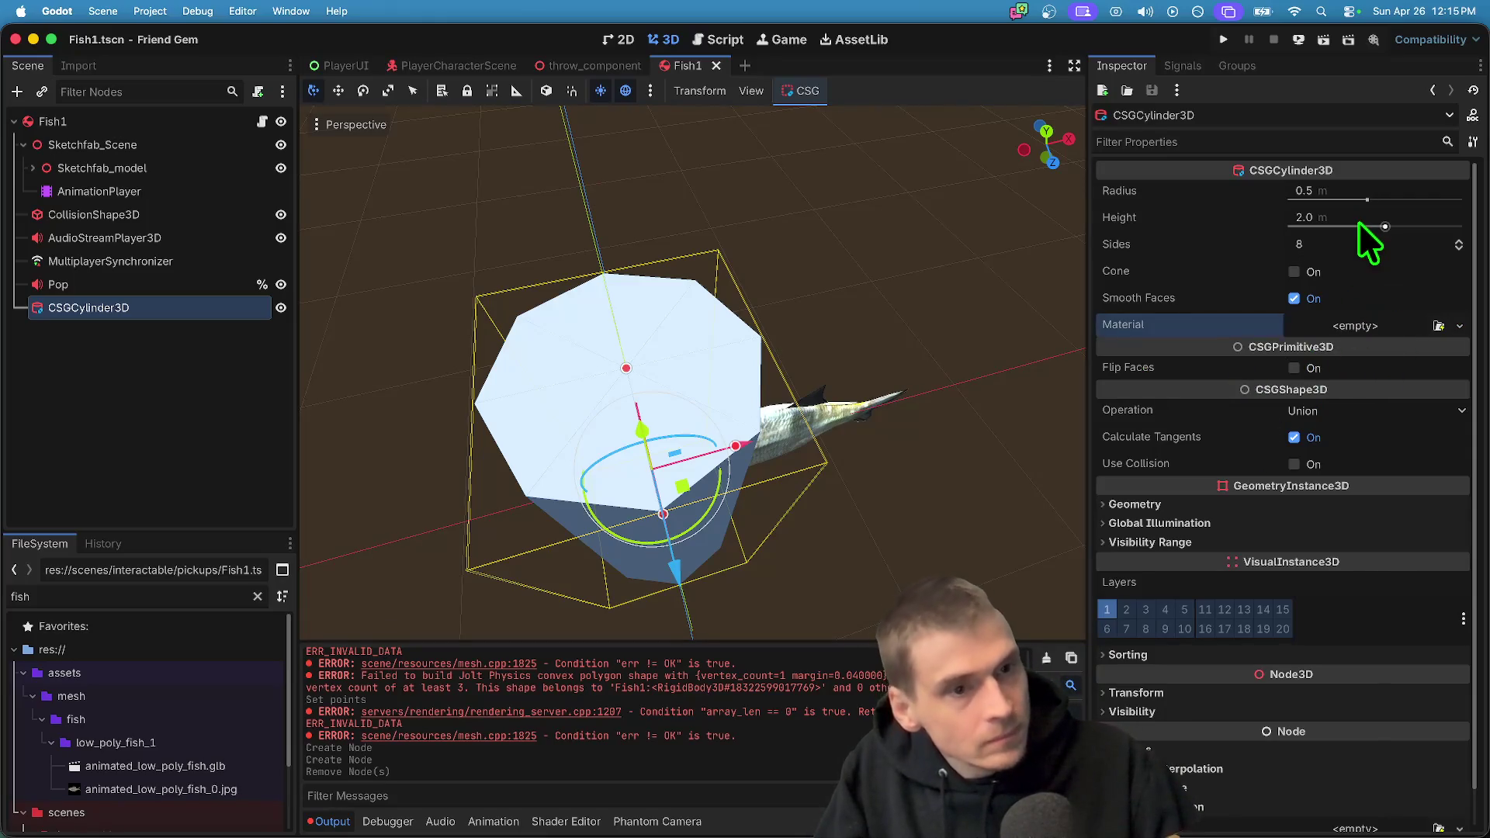
Set the CSGCylinder3D's Sides to 16, then settle on 12
click(1371, 255)
text(16)
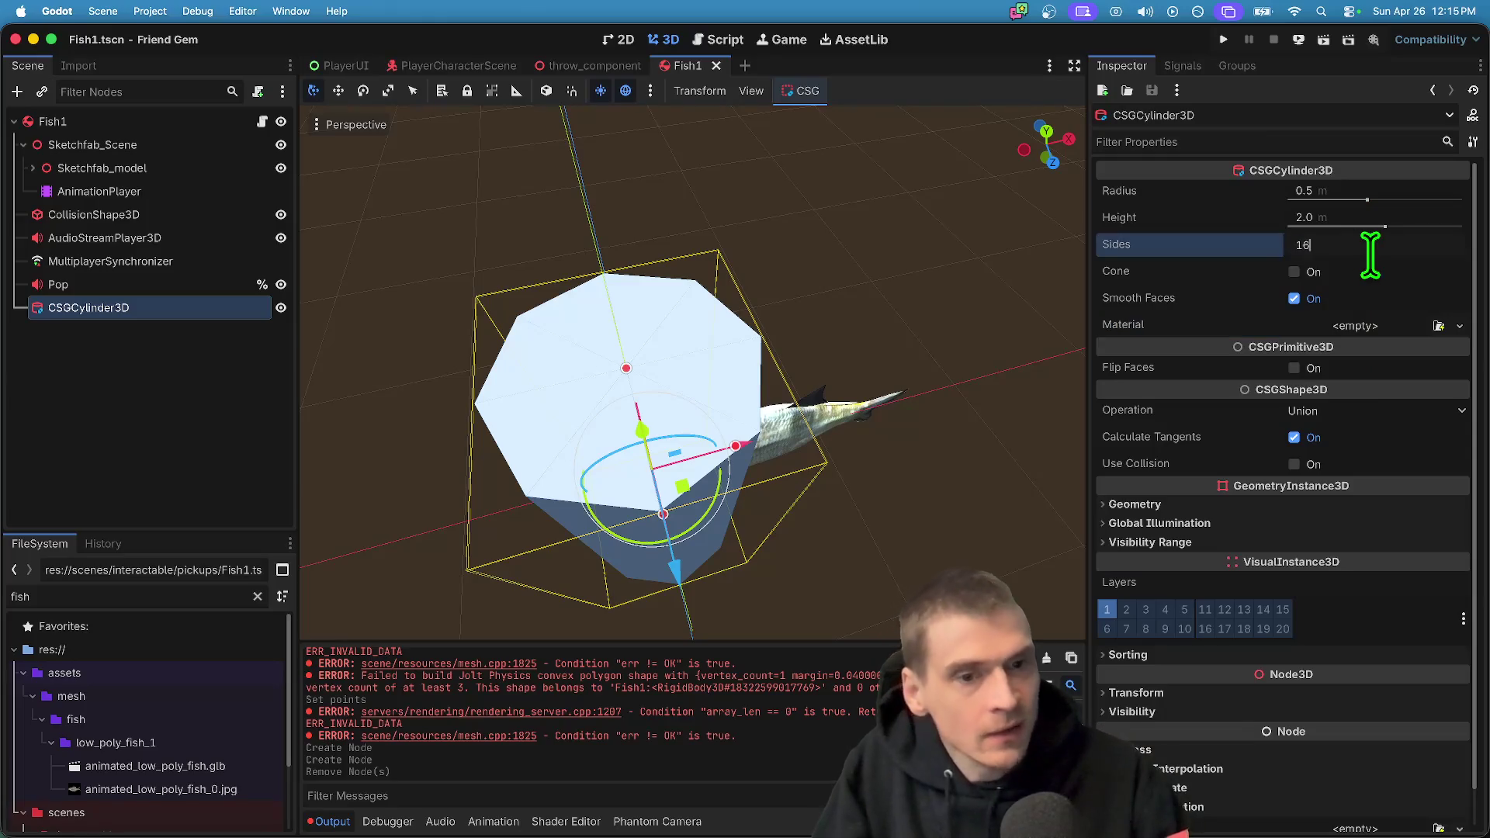
key(Return)
click(1346, 239)
text(12)
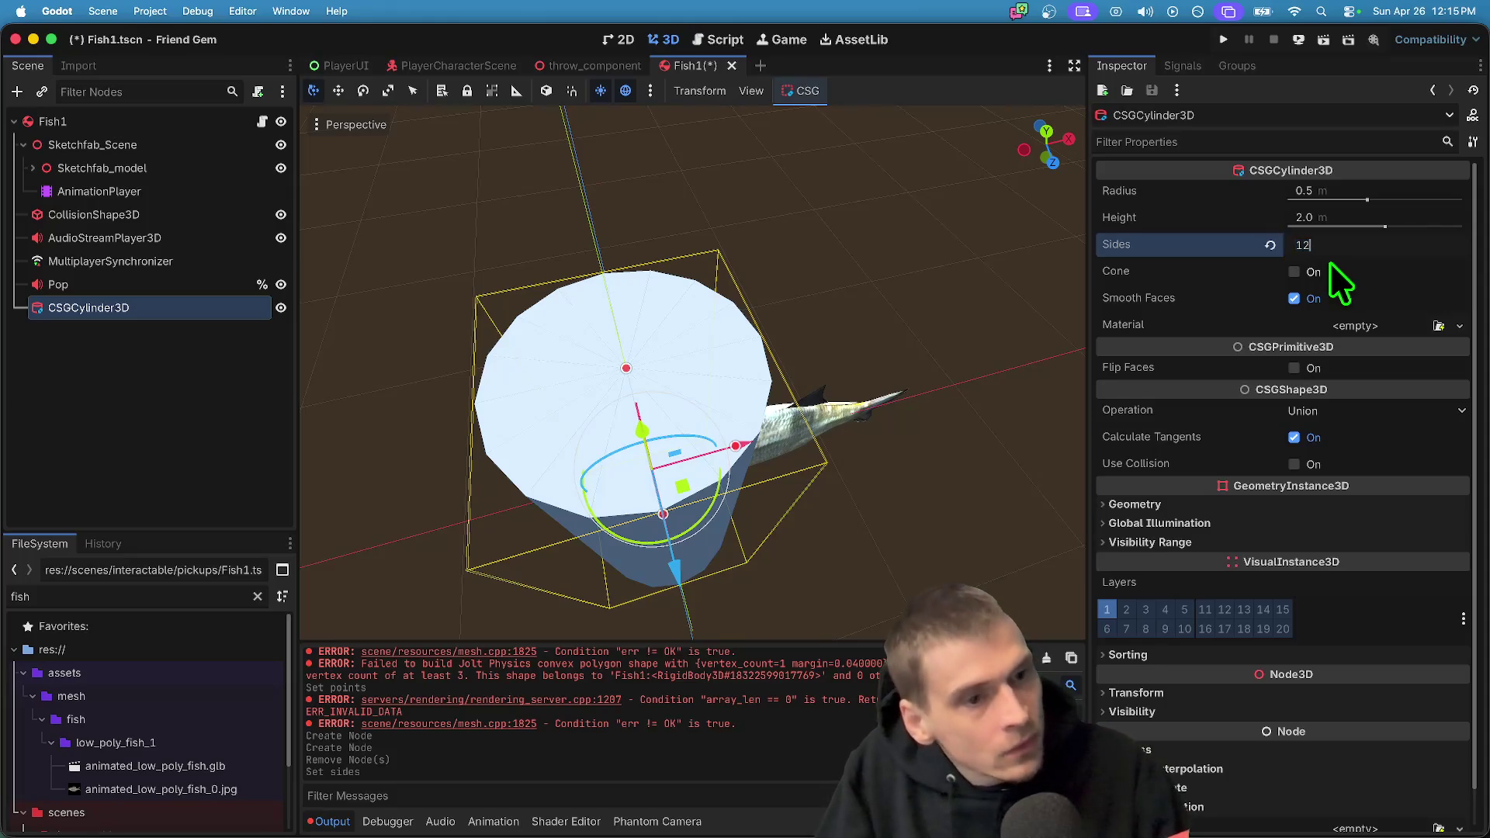
key(Return)
click(253, 472)
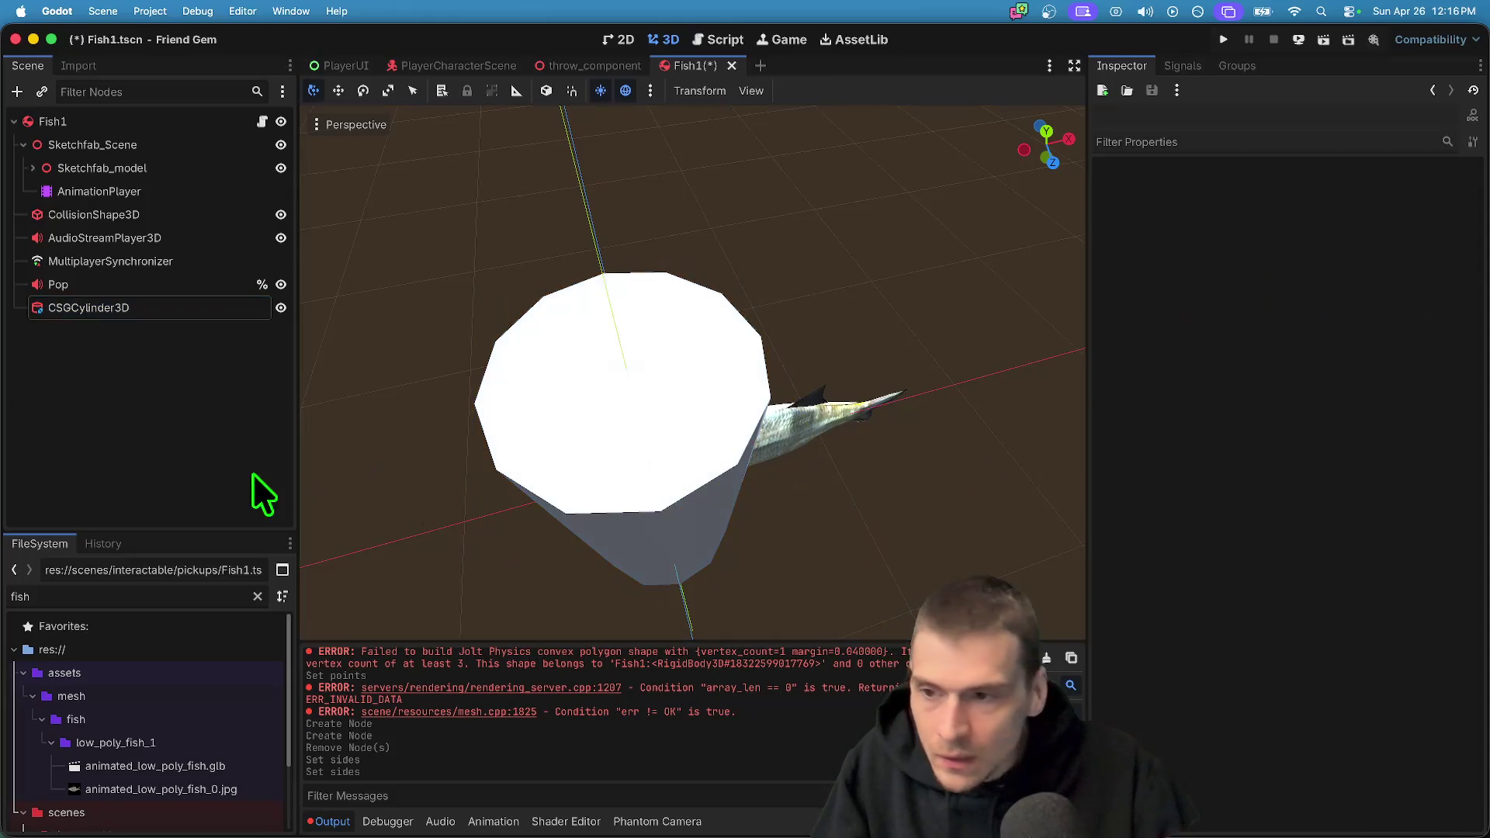
click(199, 307)
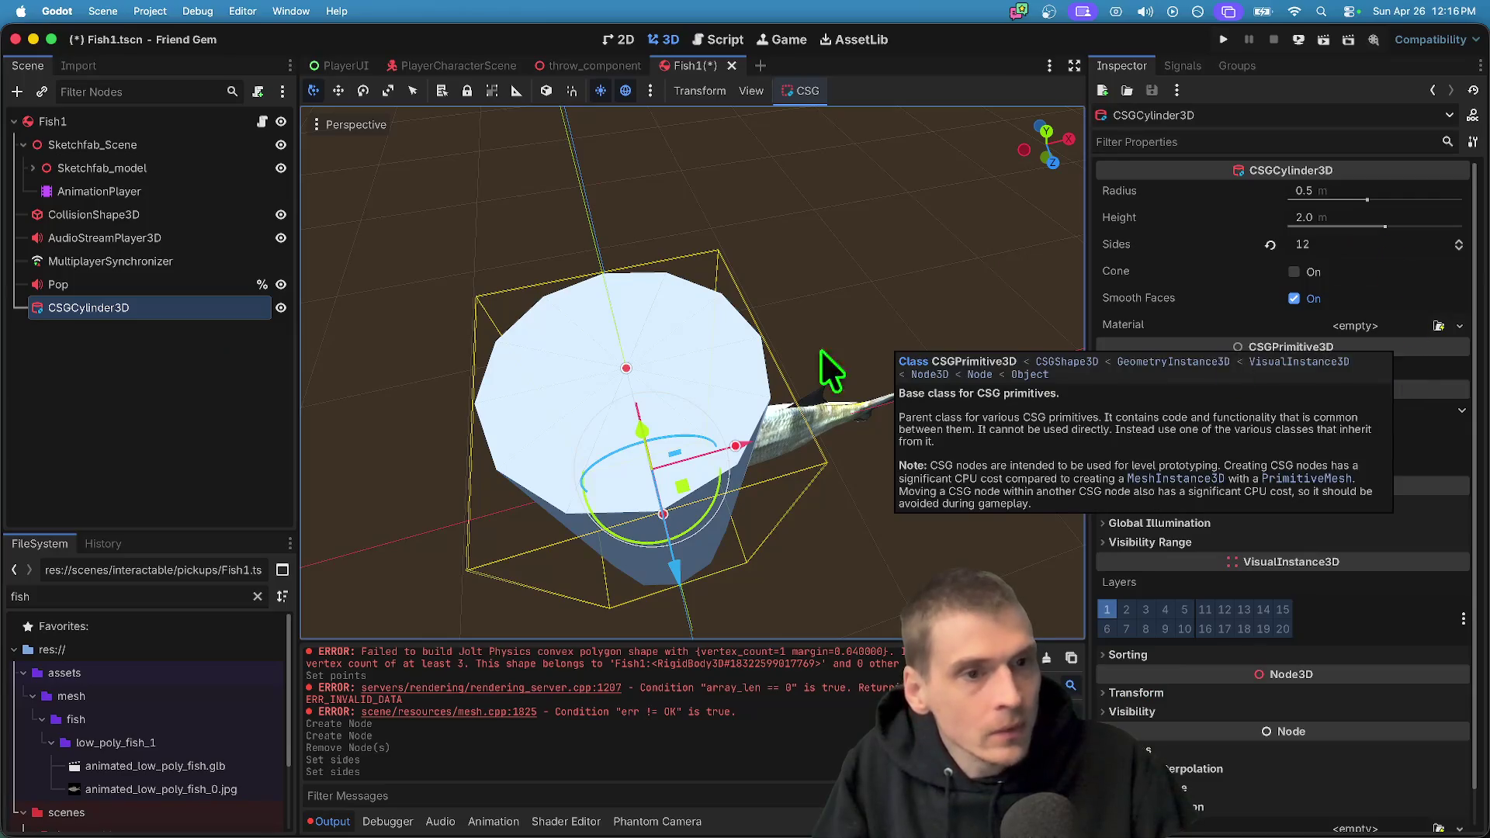
click(807, 91)
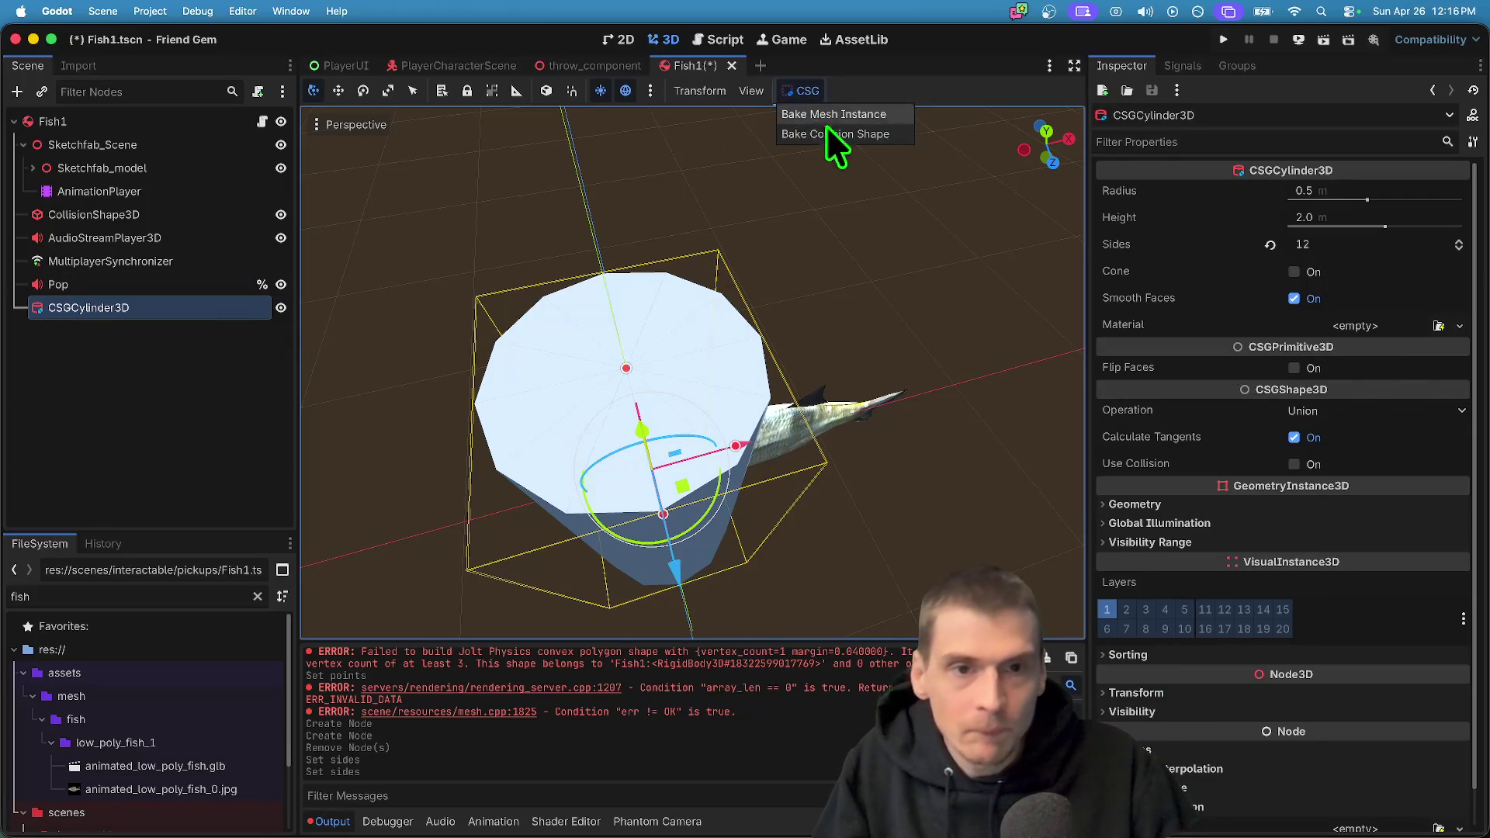
Bake the cylinder into a collision shape and inspect its shape resource
click(873, 129)
click(162, 404)
click(156, 333)
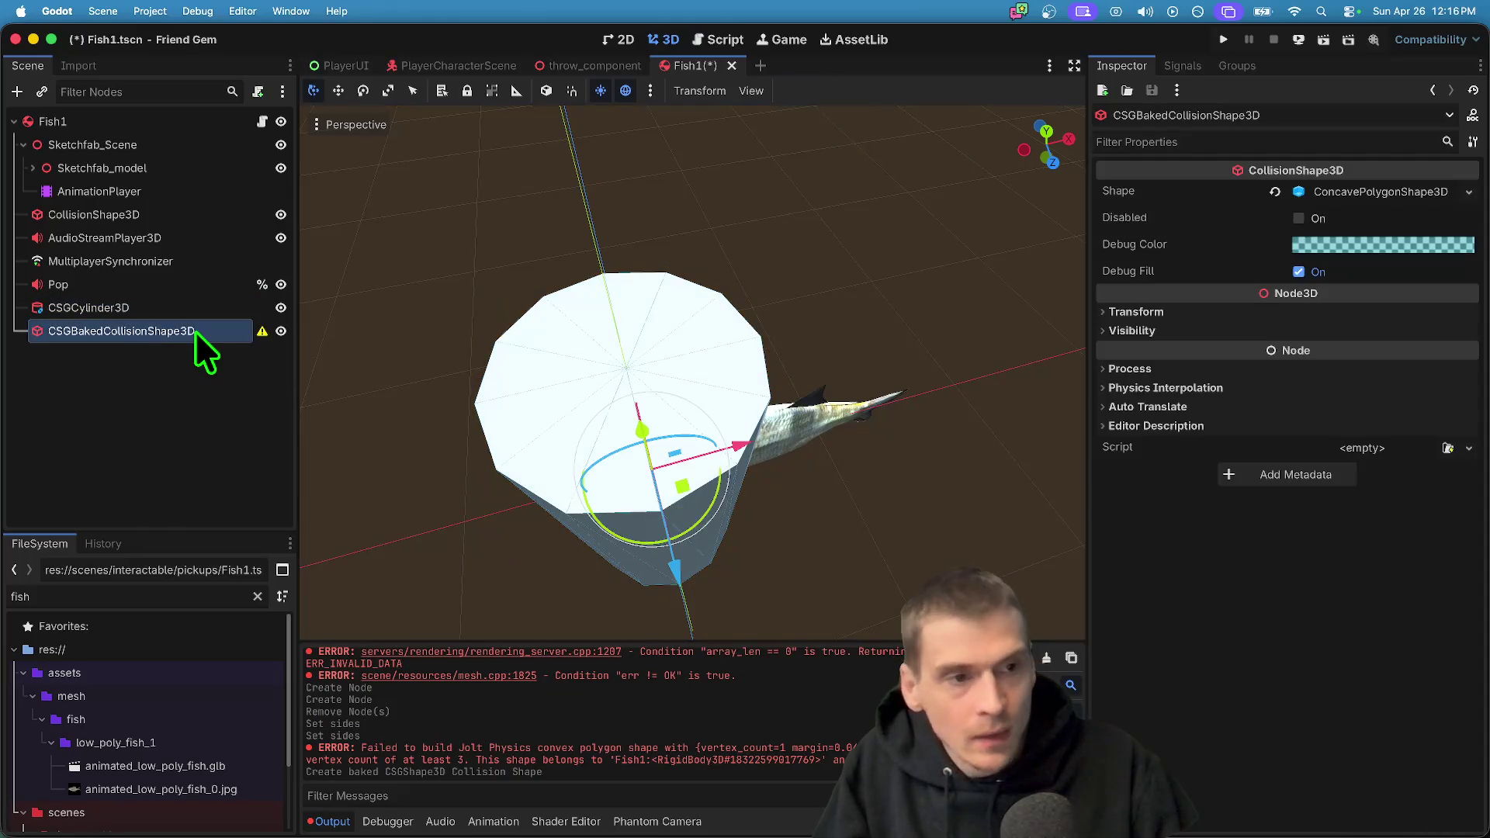
click(1374, 191)
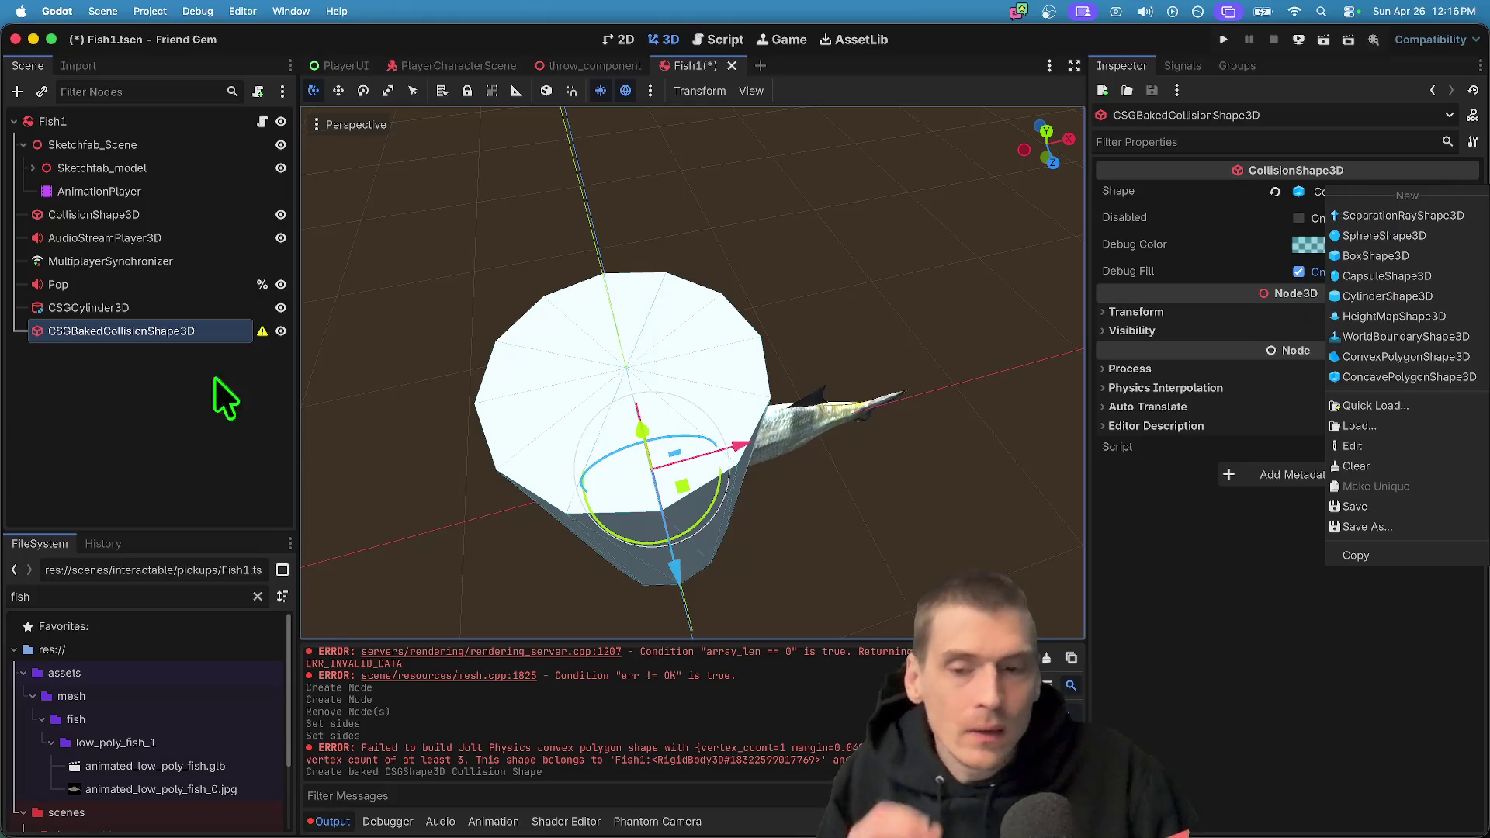
click(1186, 604)
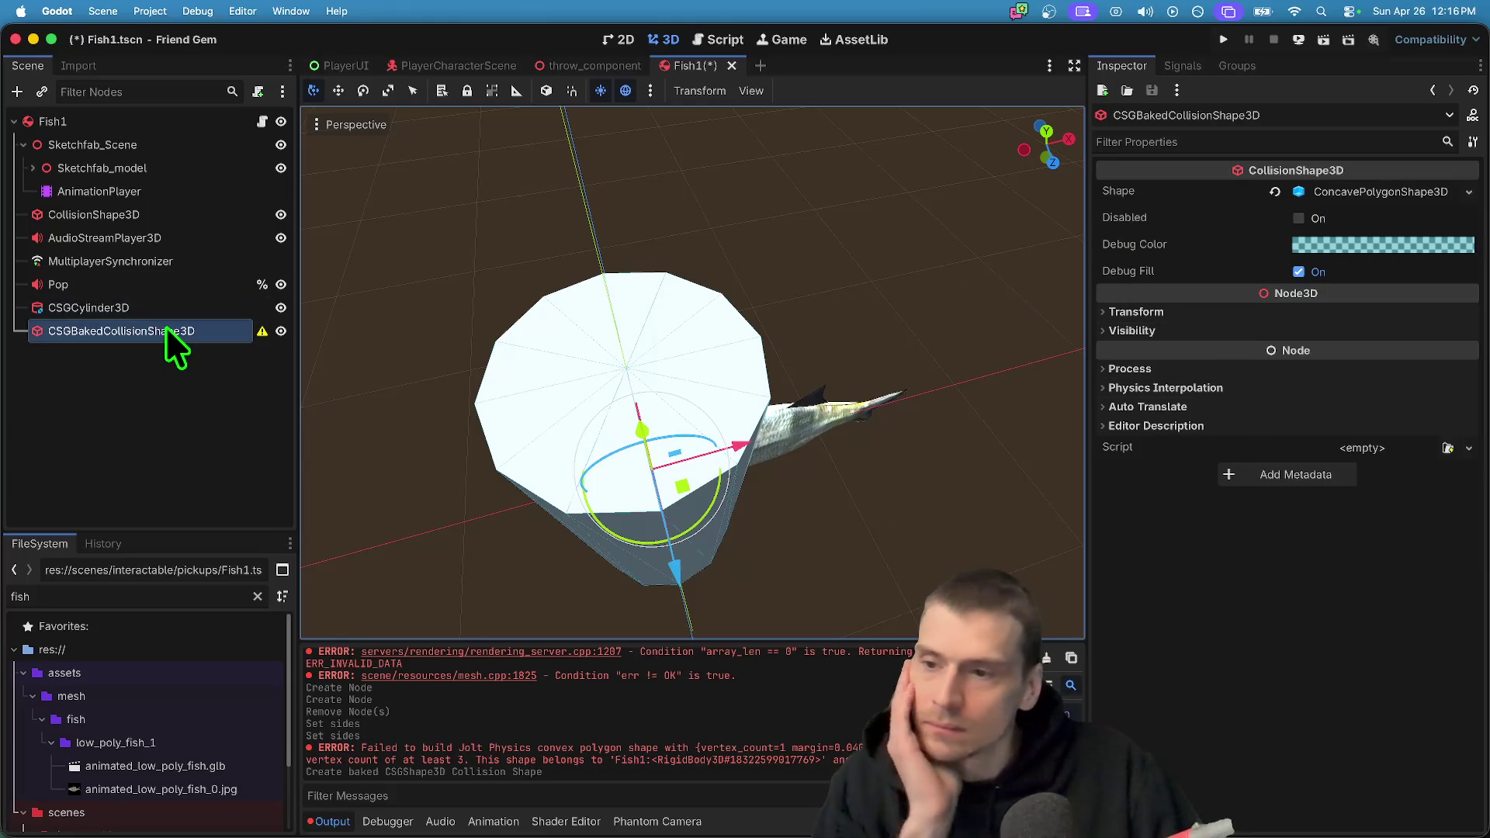
Delete the CSGCylinder3D and the old CollisionShape3D nodes
click(166, 306)
right_click(165, 305)
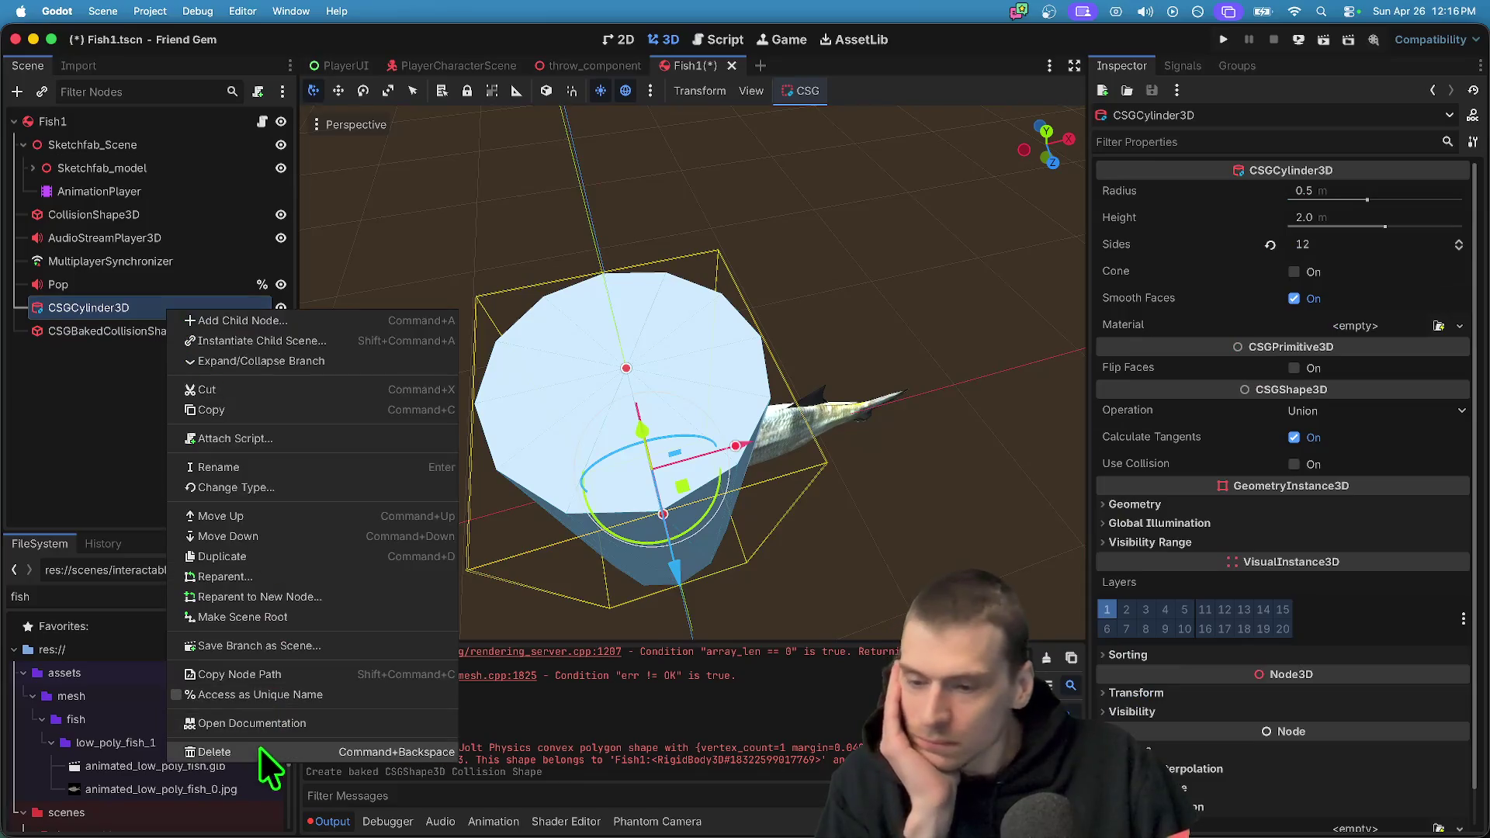
click(259, 746)
click(808, 435)
click(196, 305)
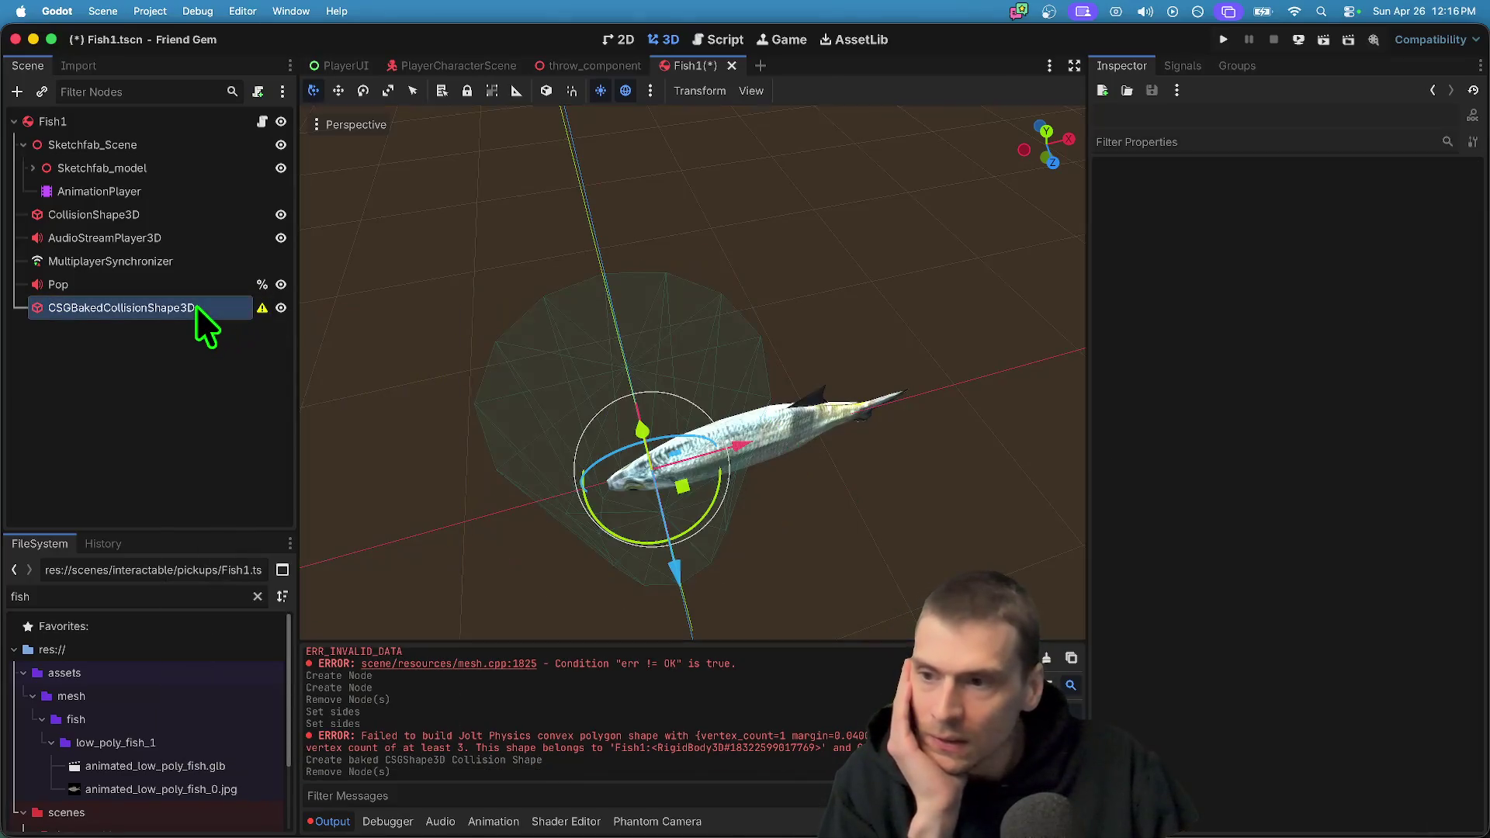
scroll(544, 365, up, 5)
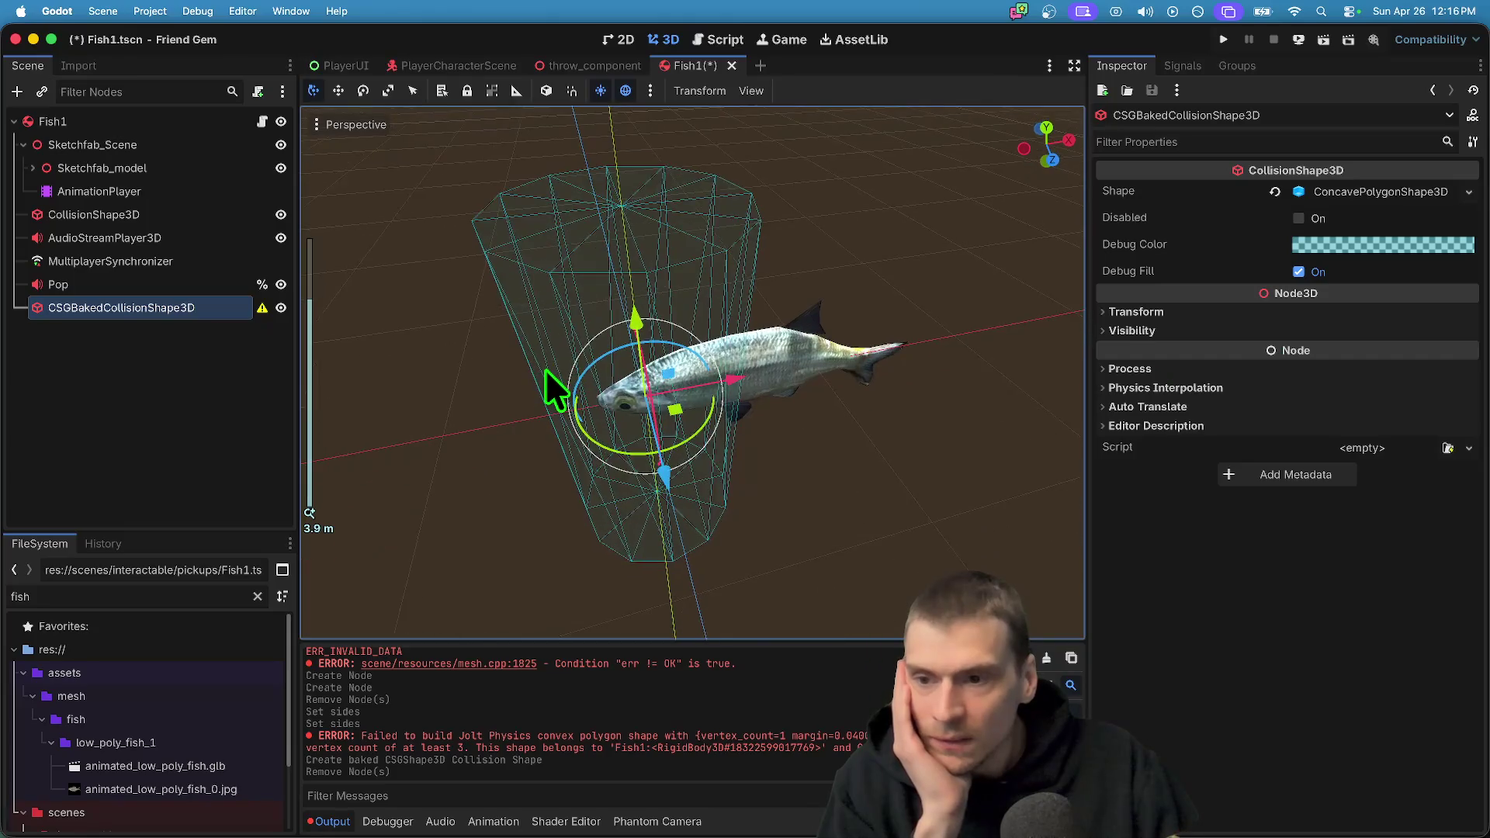
click(90, 210)
right_click(90, 212)
click(196, 683)
click(803, 423)
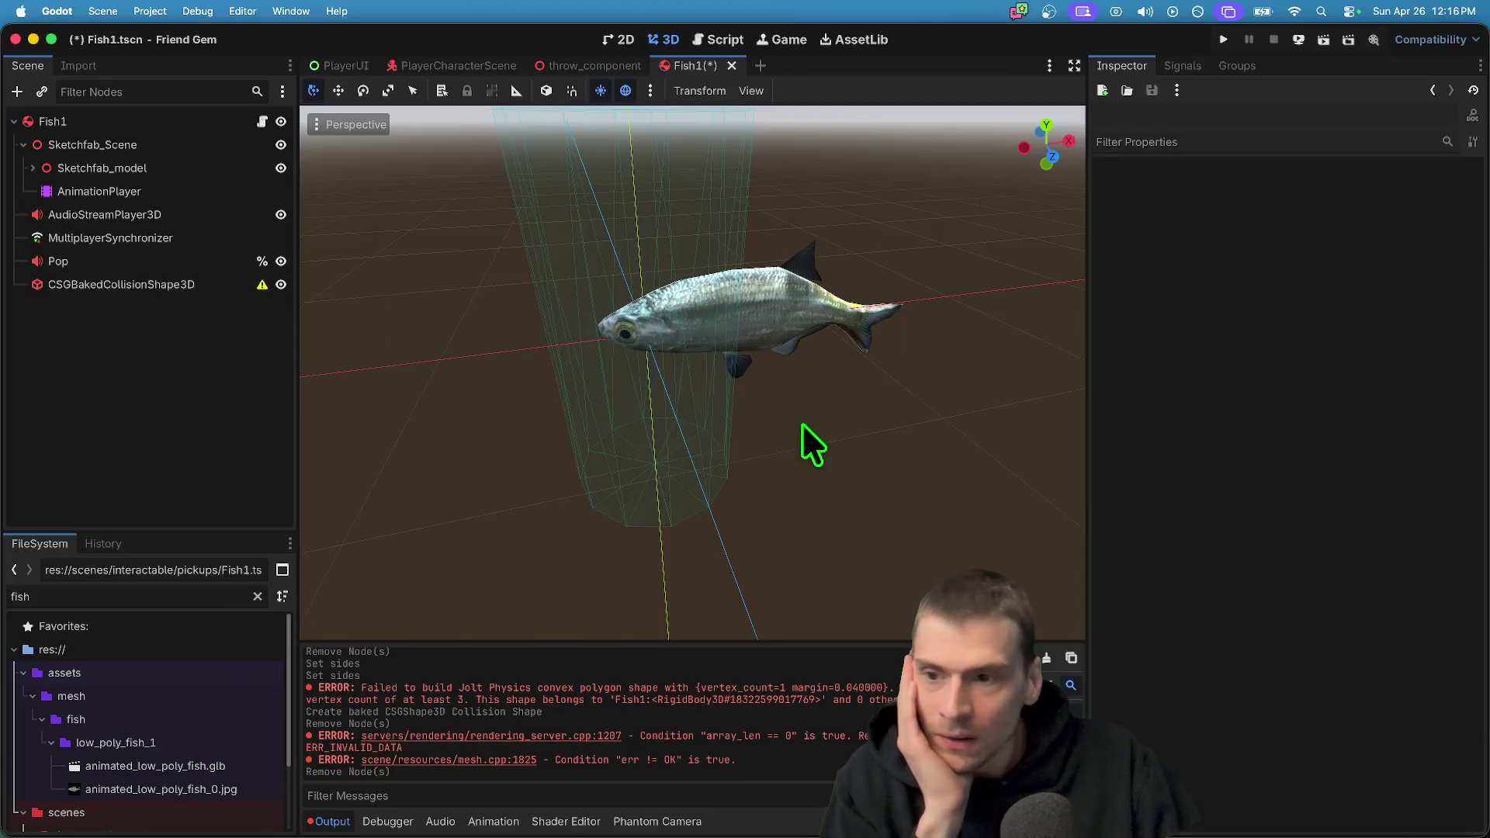
Rotate the baked collision shape 90° on Z and expand its Transform properties
click(156, 284)
mouse_move(262, 287)
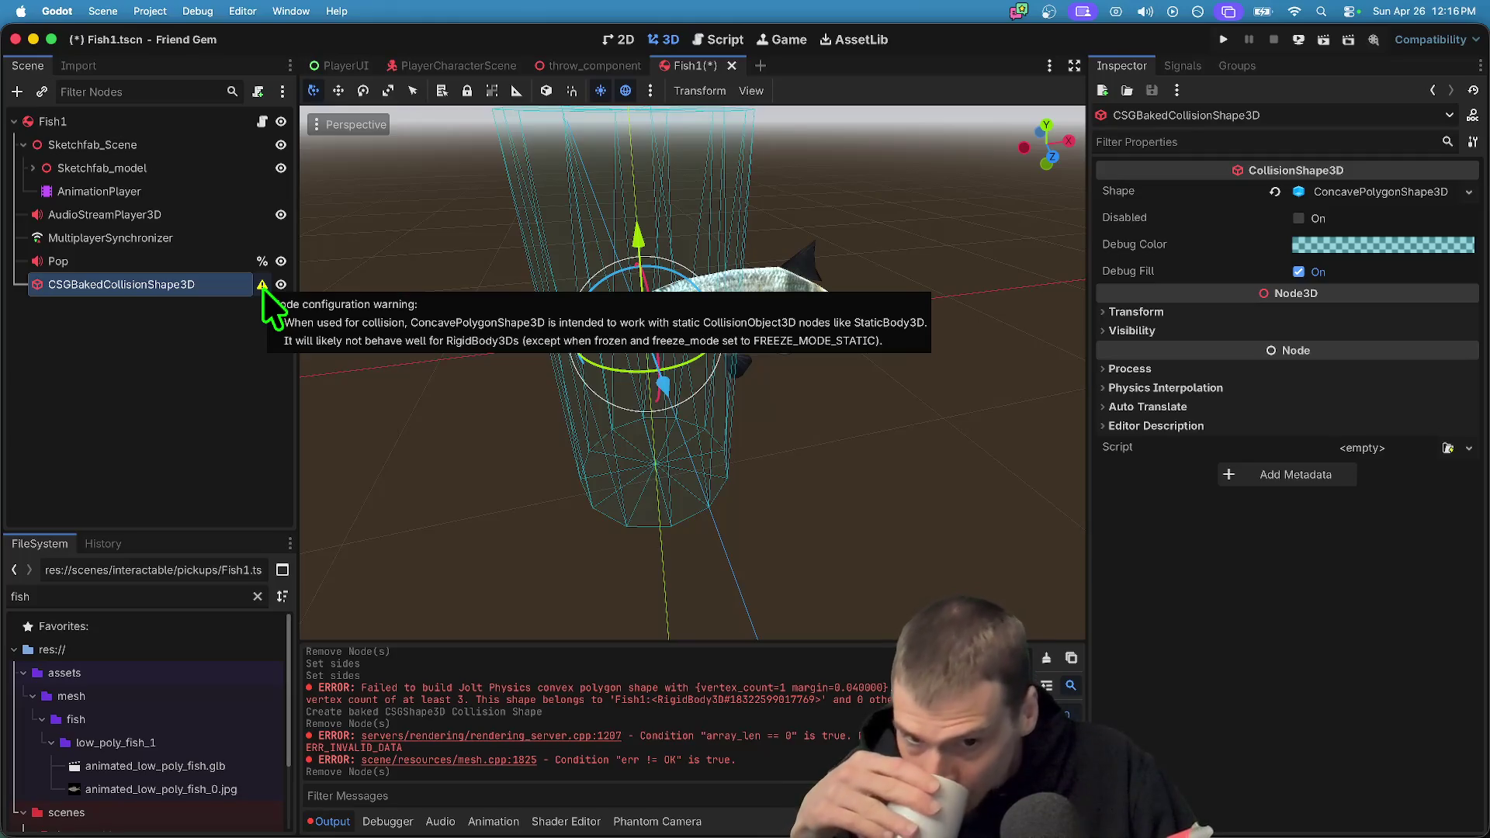
click(180, 329)
click(171, 288)
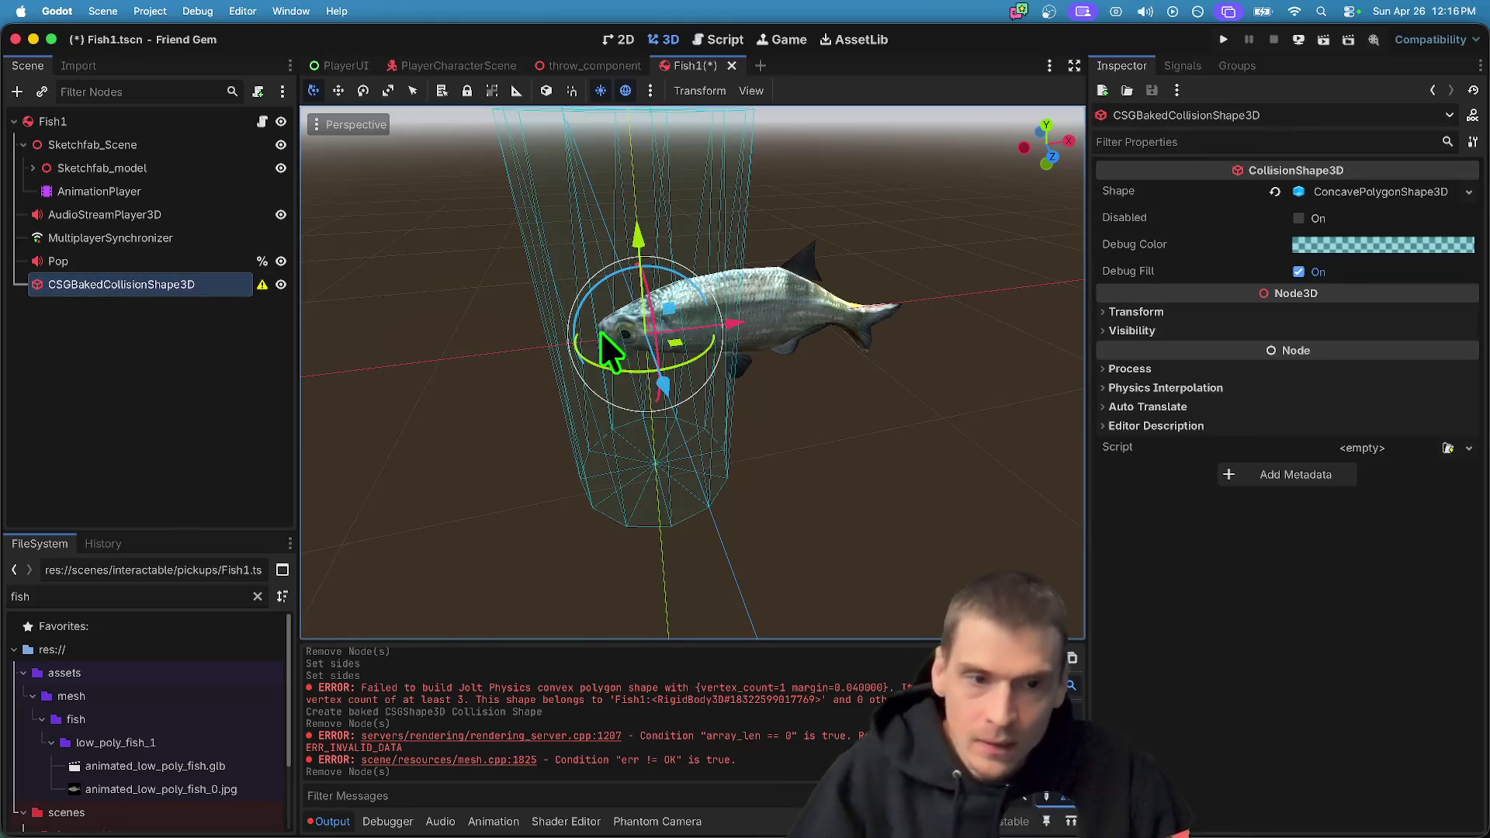
mouse_move(668, 267)
mouse_down()
mouse_move(514, 341)
mouse_move(586, 307)
mouse_move(561, 312)
mouse_up()
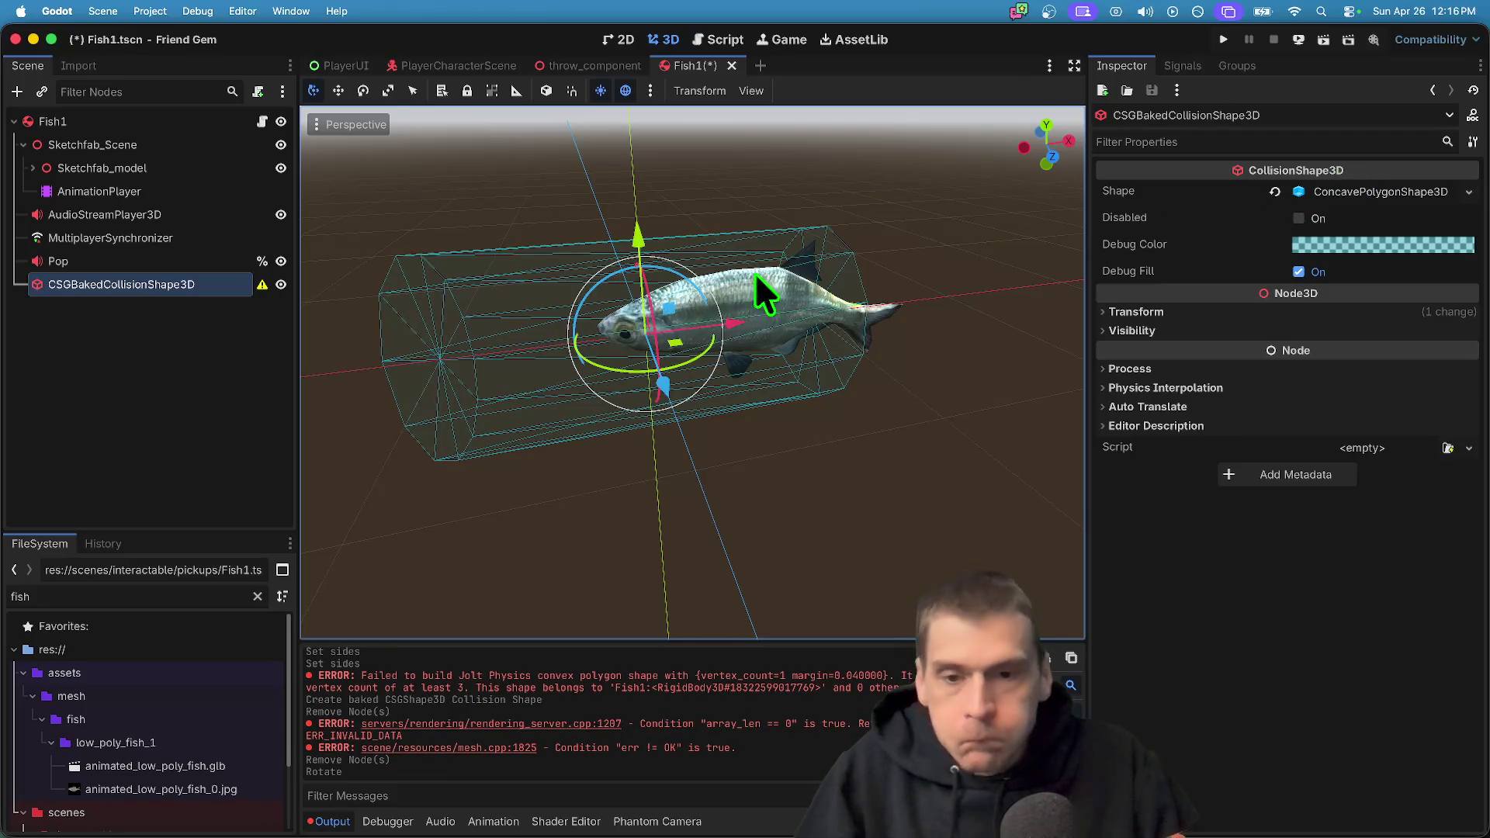
click(1392, 189)
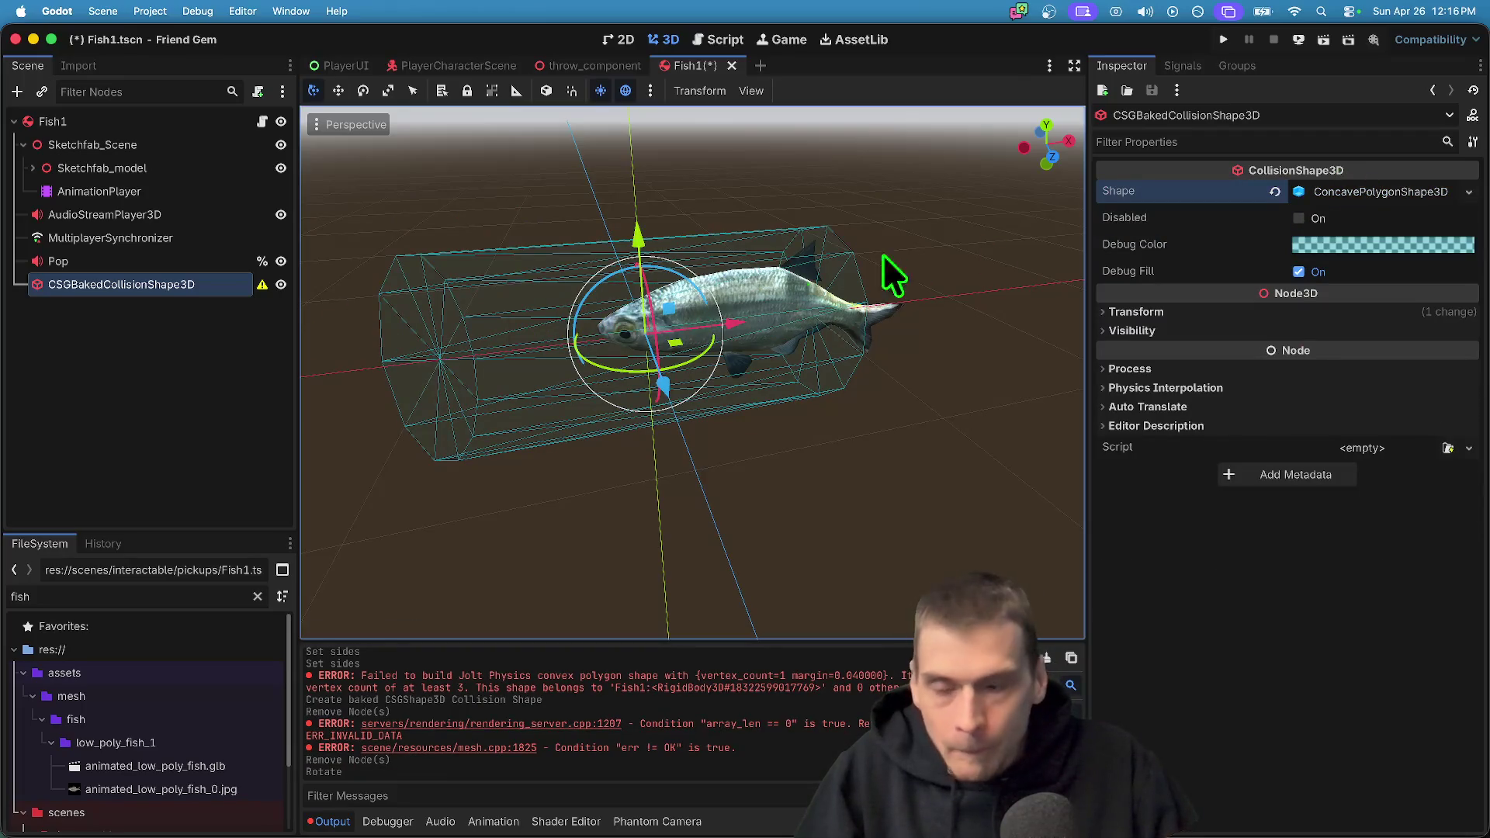
click(1337, 311)
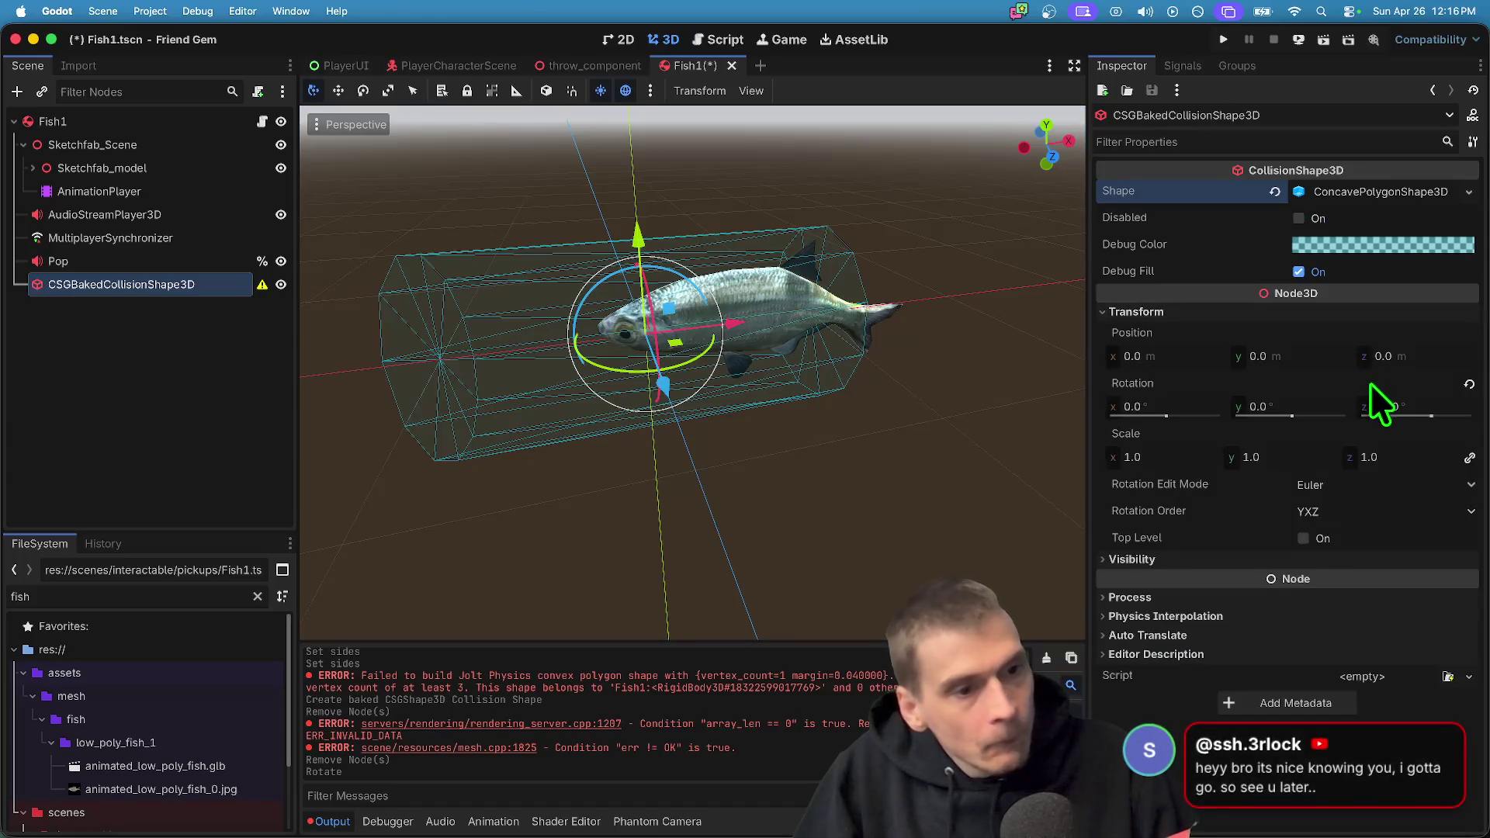
Scale the baked collision shape uniformly to 0.5, after trying 0.4, and shift it along X
click(1282, 456)
text(.4)
key(Return)
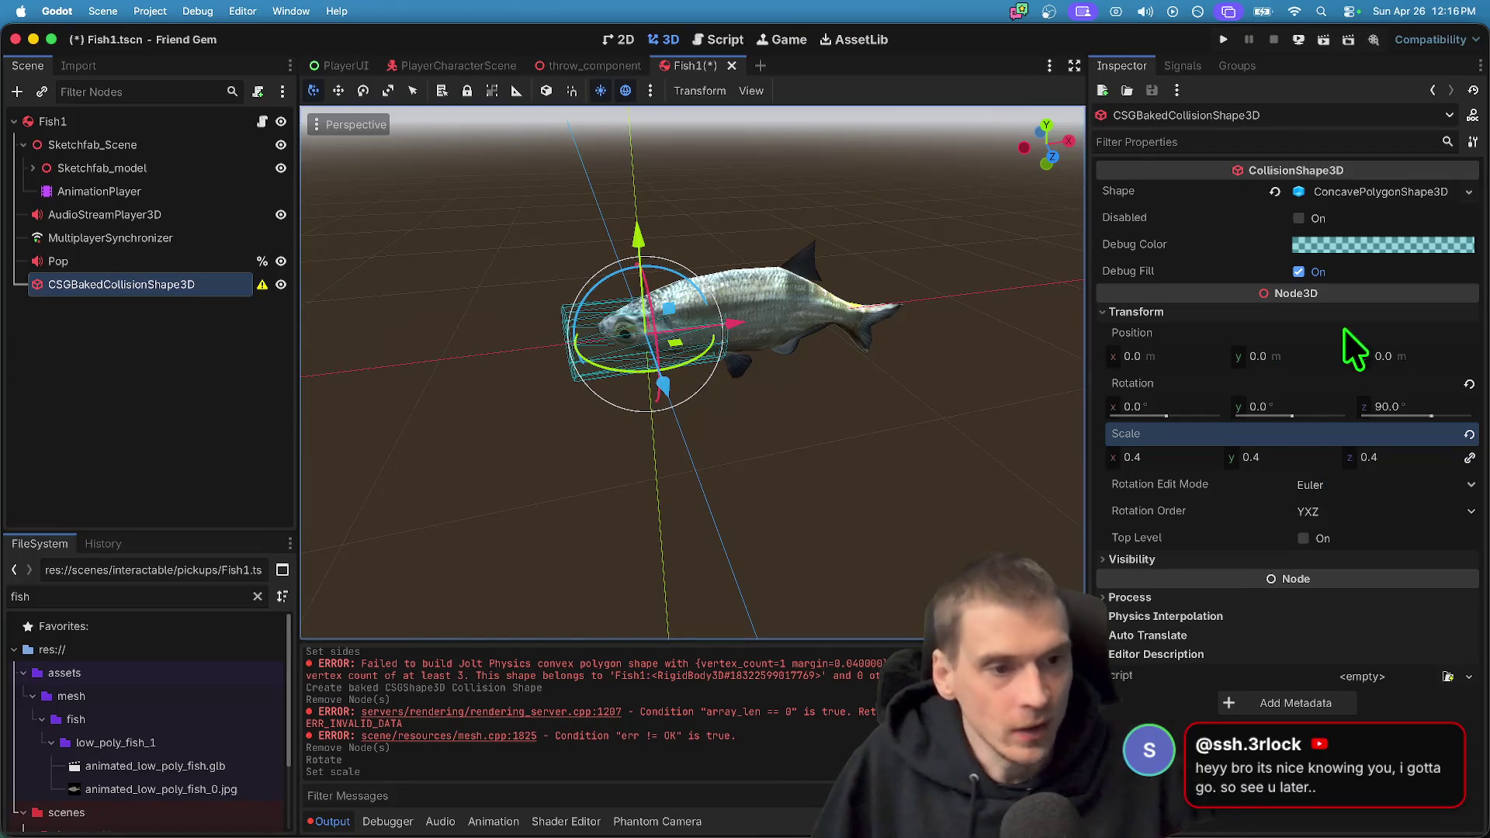
click(1257, 457)
text(.5)
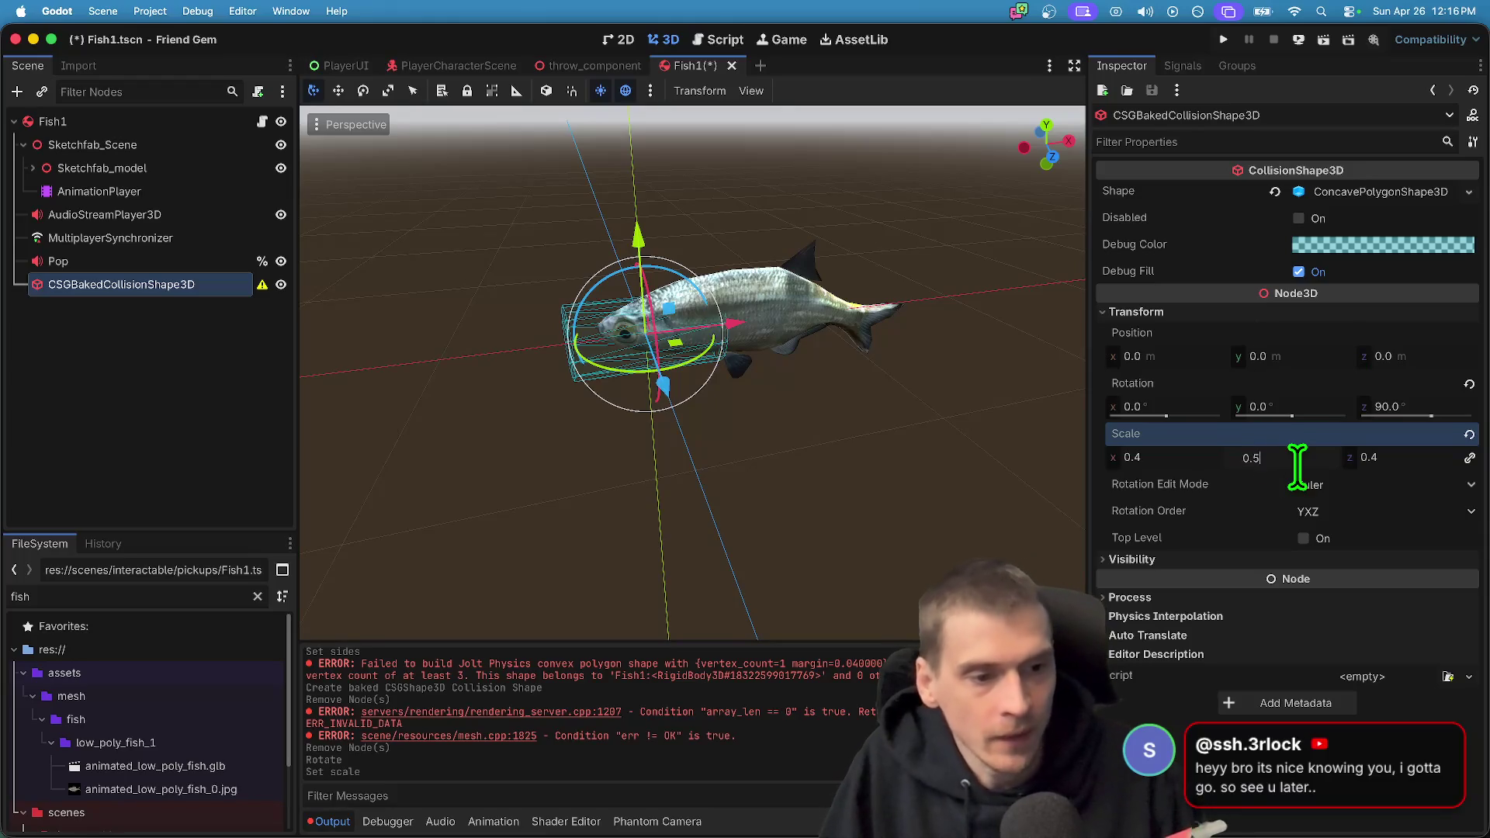
key(Return)
scroll(714, 359, right, 2)
mouse_move(715, 359)
mouse_down()
mouse_move(859, 327)
mouse_move(826, 338)
mouse_up()
scroll(826, 338, up, 5)
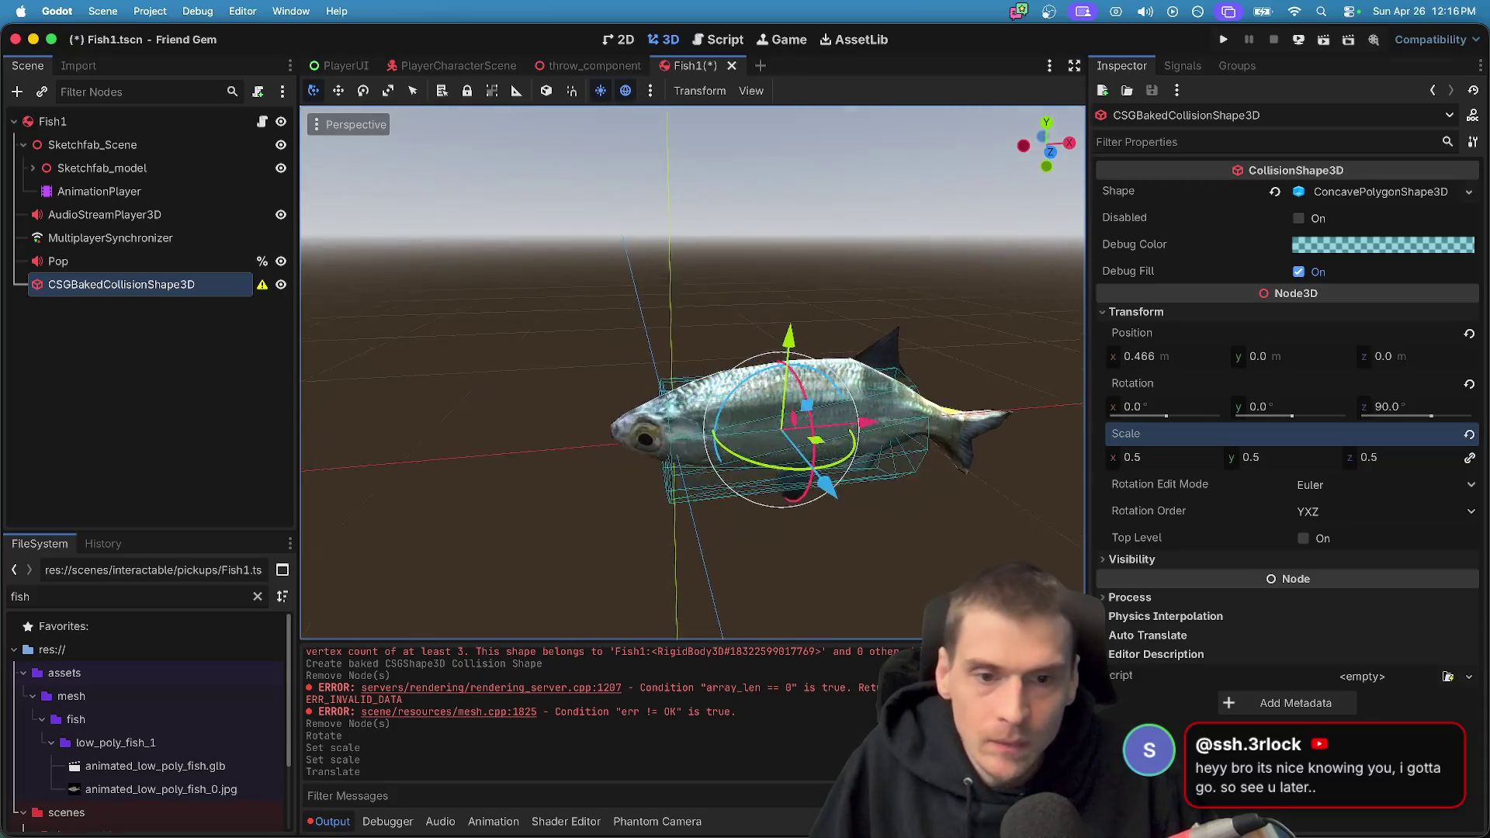
scroll(869, 371, down, 4)
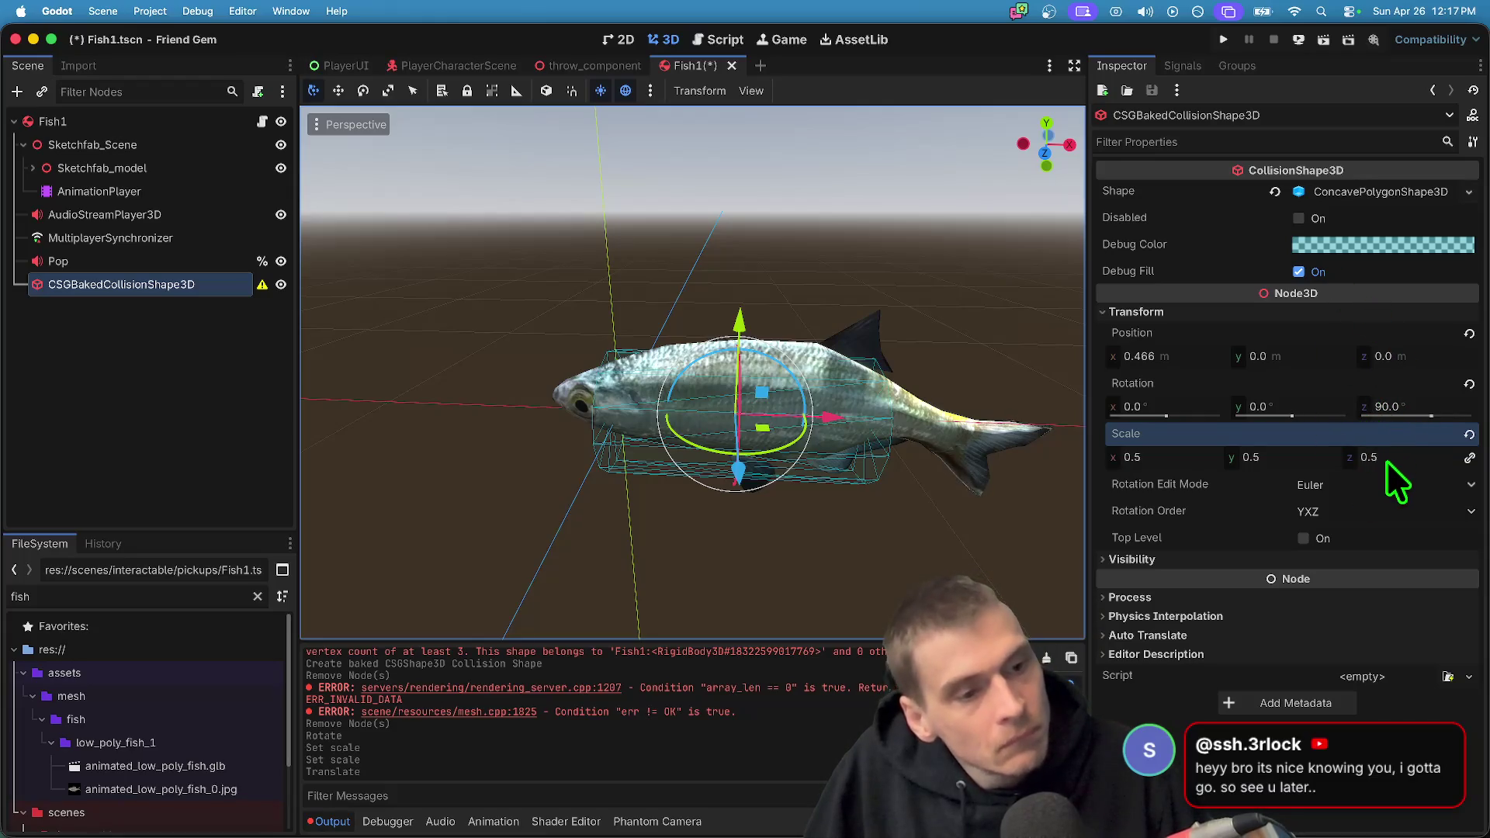
Undo a slight Y raise of the collision shape and move it left along X
click(1326, 458)
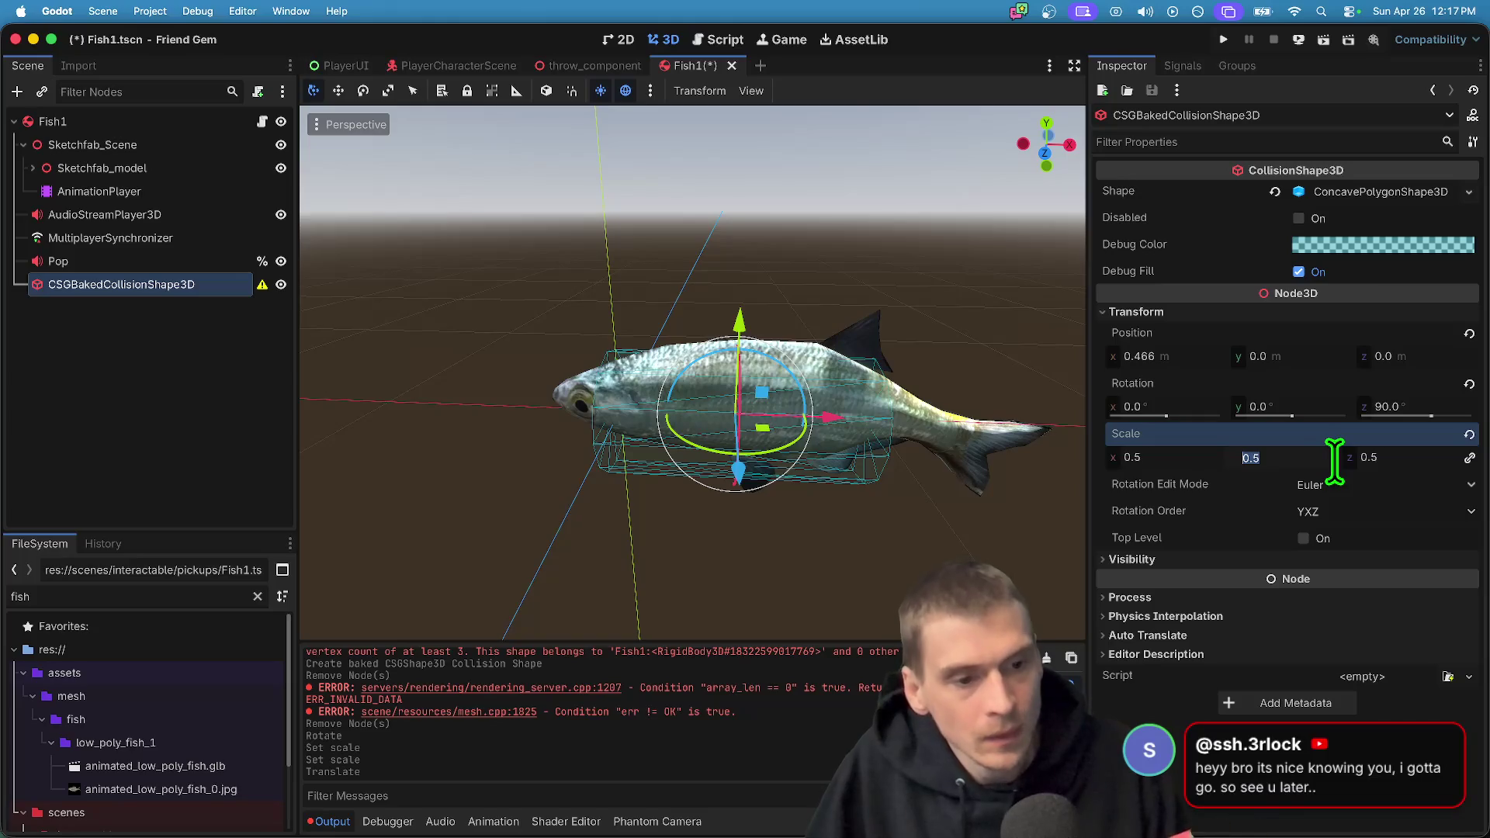
scroll(694, 372, up, 5)
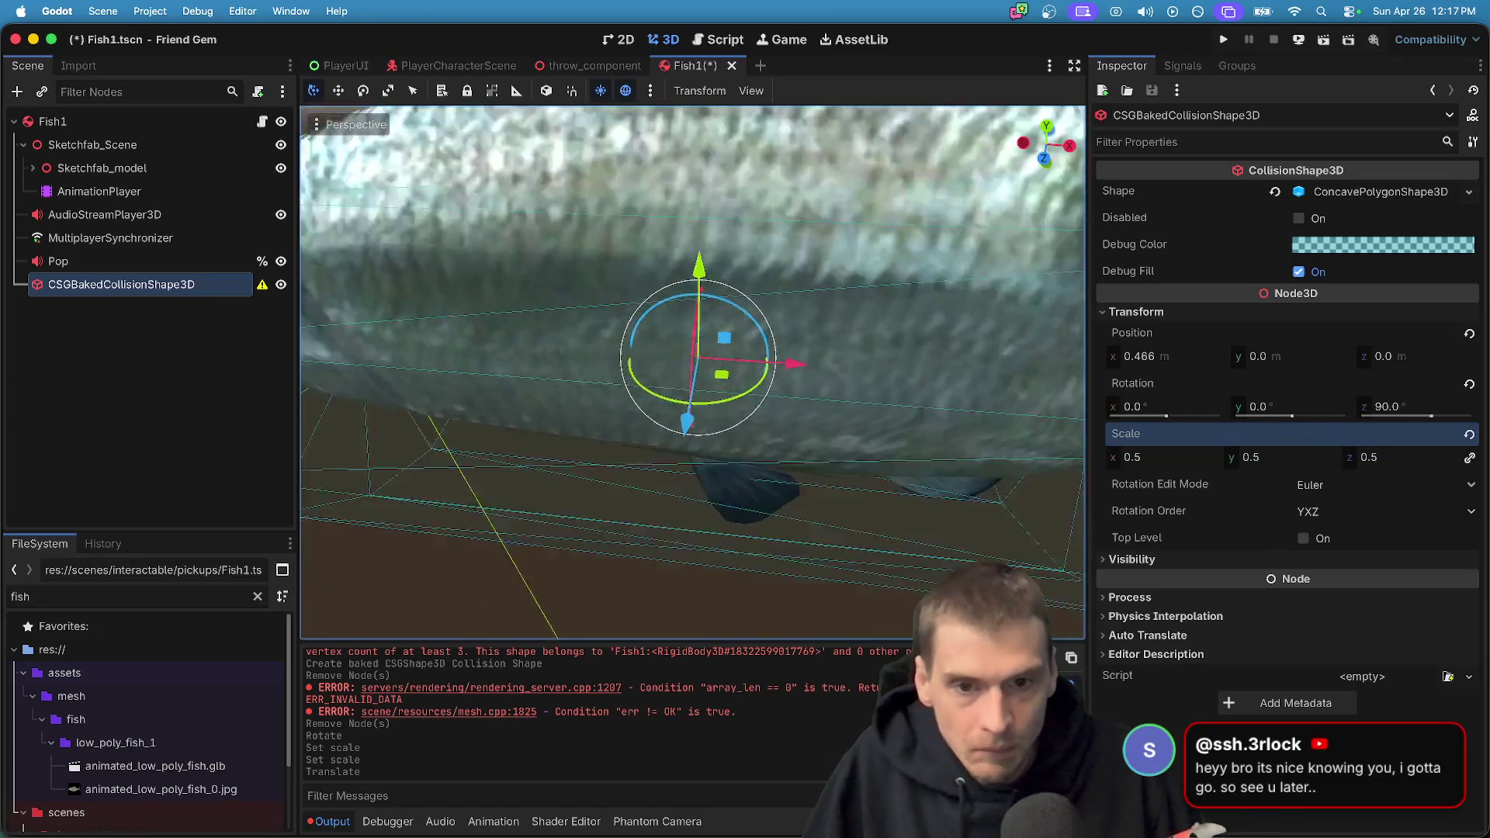
scroll(700, 398, down, 5)
drag(697, 296, 700, 283)
scroll(838, 479, up, 5)
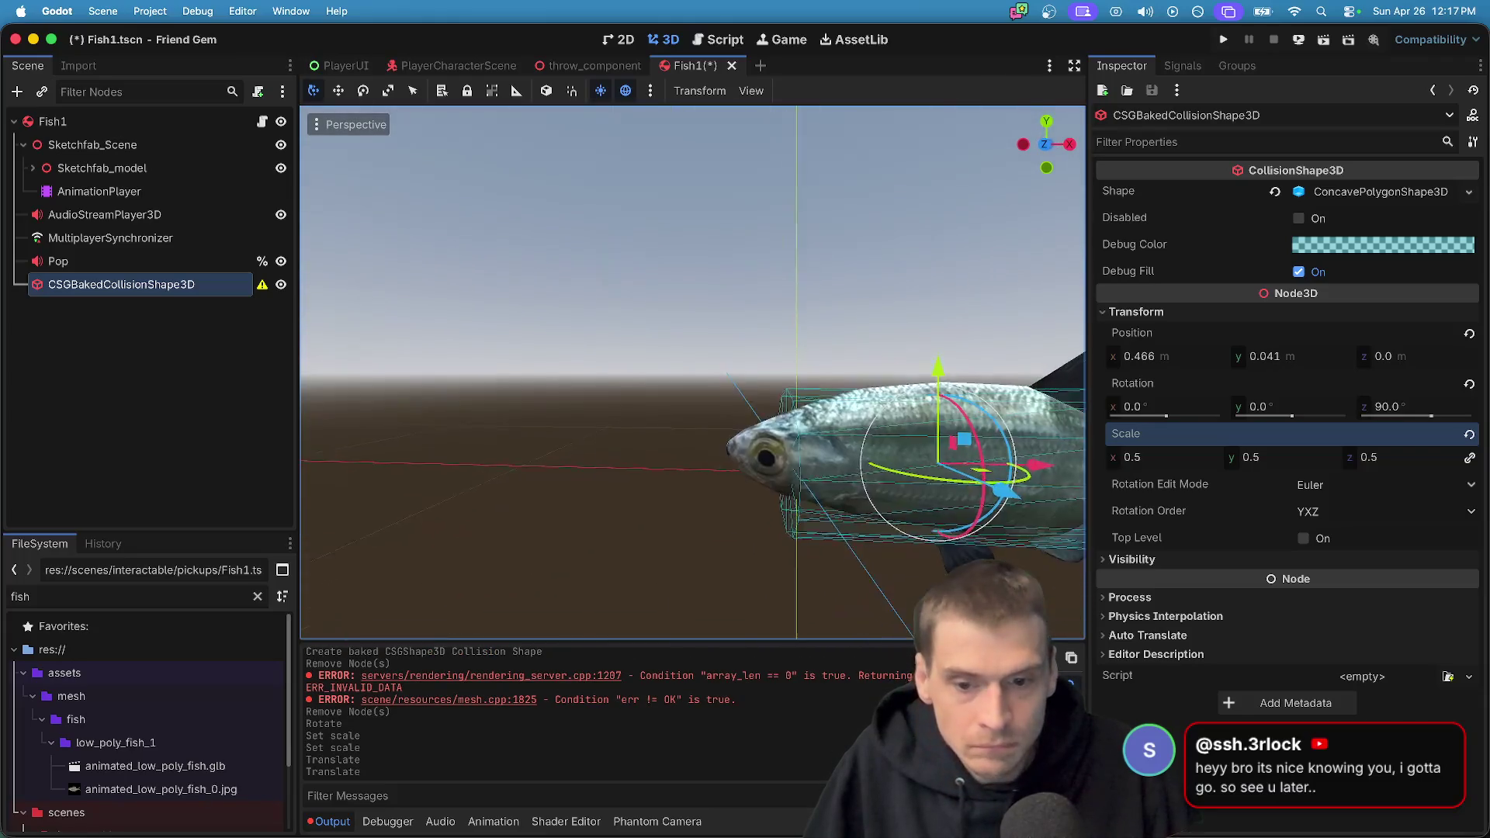
key(super+z)
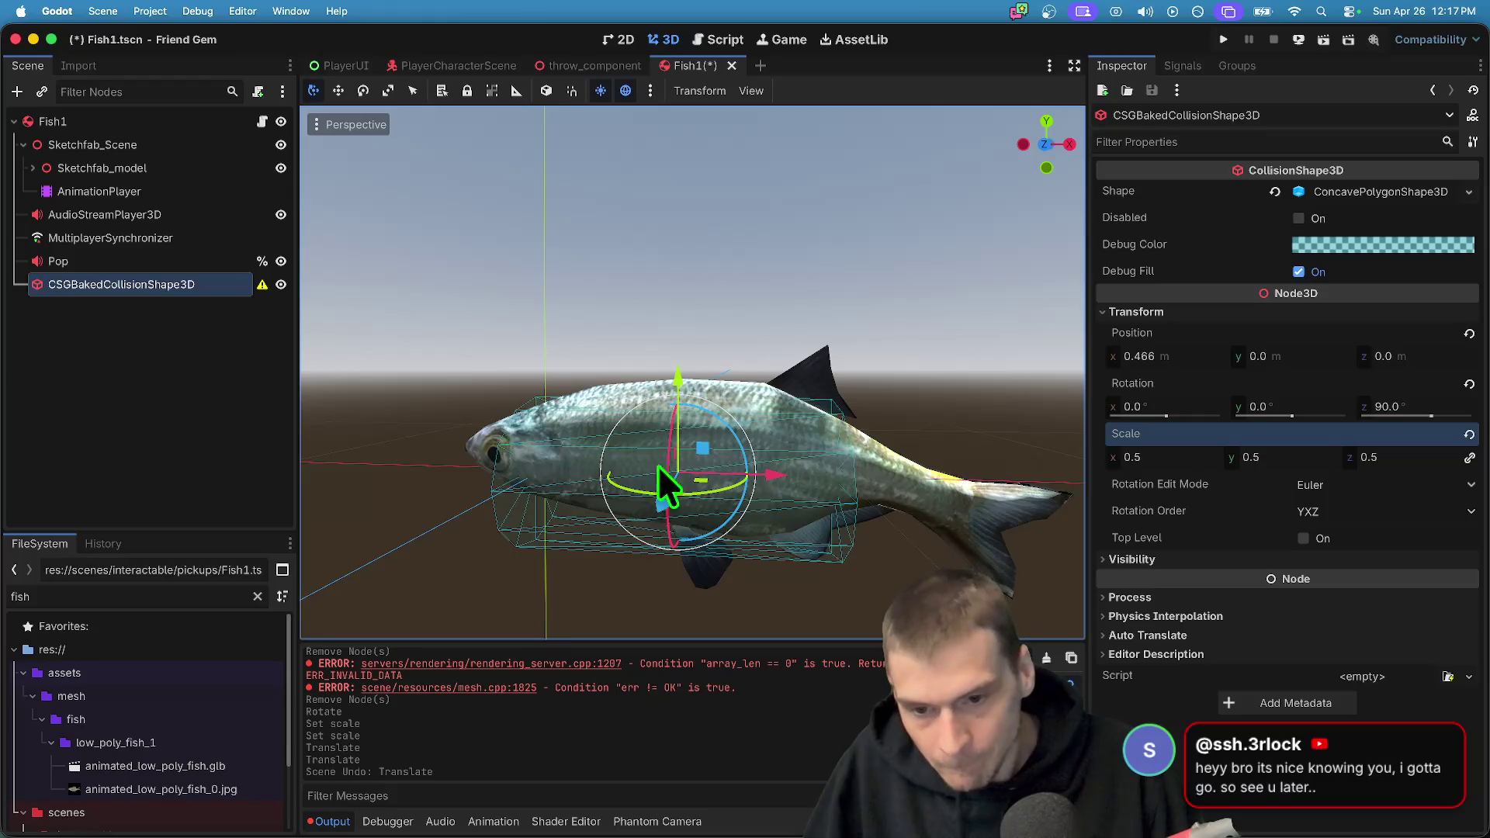
scroll(676, 388, down, 5)
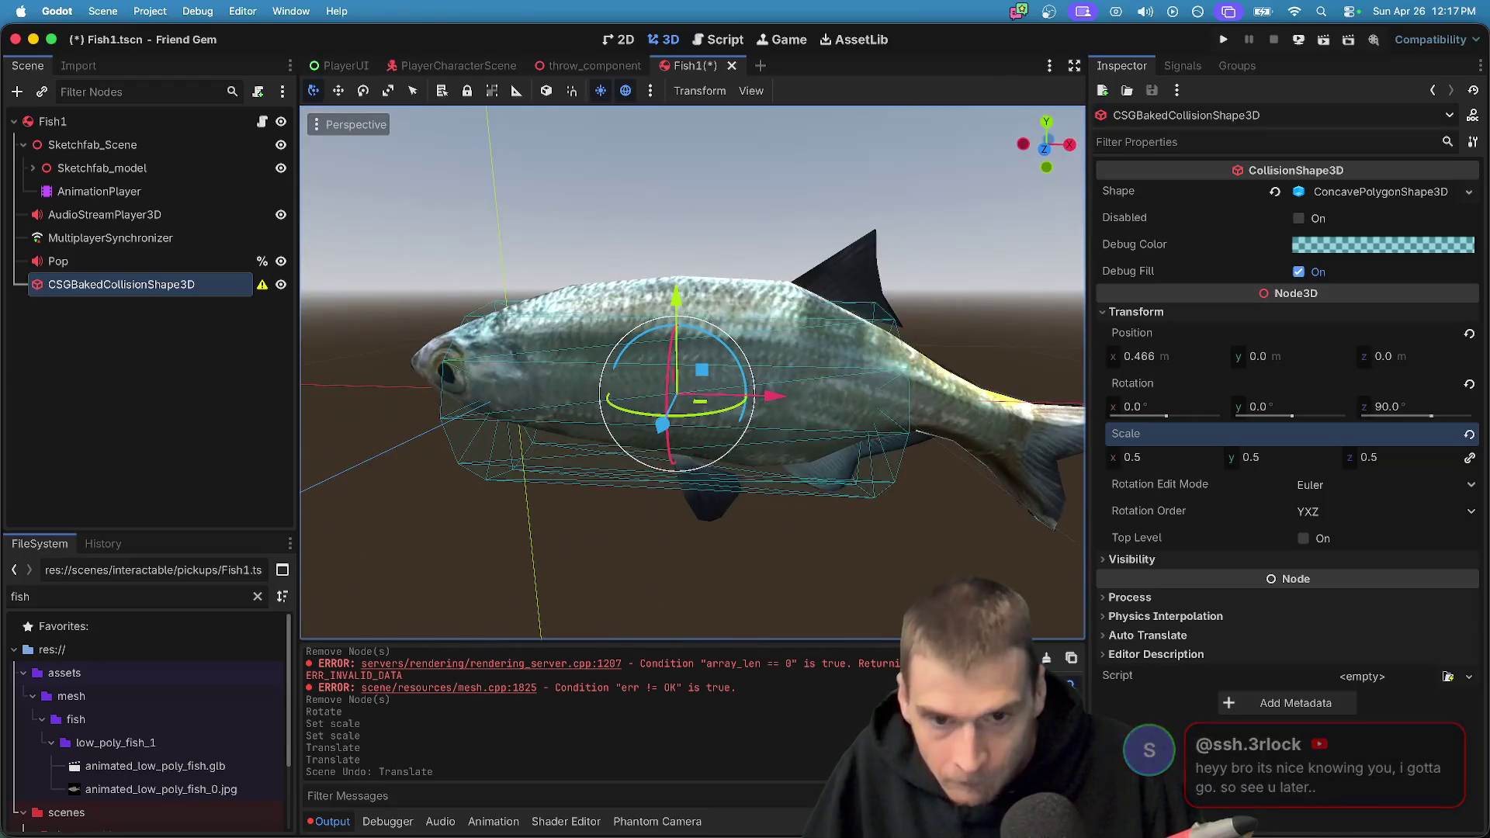
scroll(794, 424, down, 3)
mouse_move(794, 424)
mouse_down()
mouse_move(715, 423)
mouse_move(781, 406)
mouse_move(706, 421)
mouse_move(720, 428)
mouse_move(722, 295)
mouse_move(732, 482)
mouse_up()
click(193, 143)
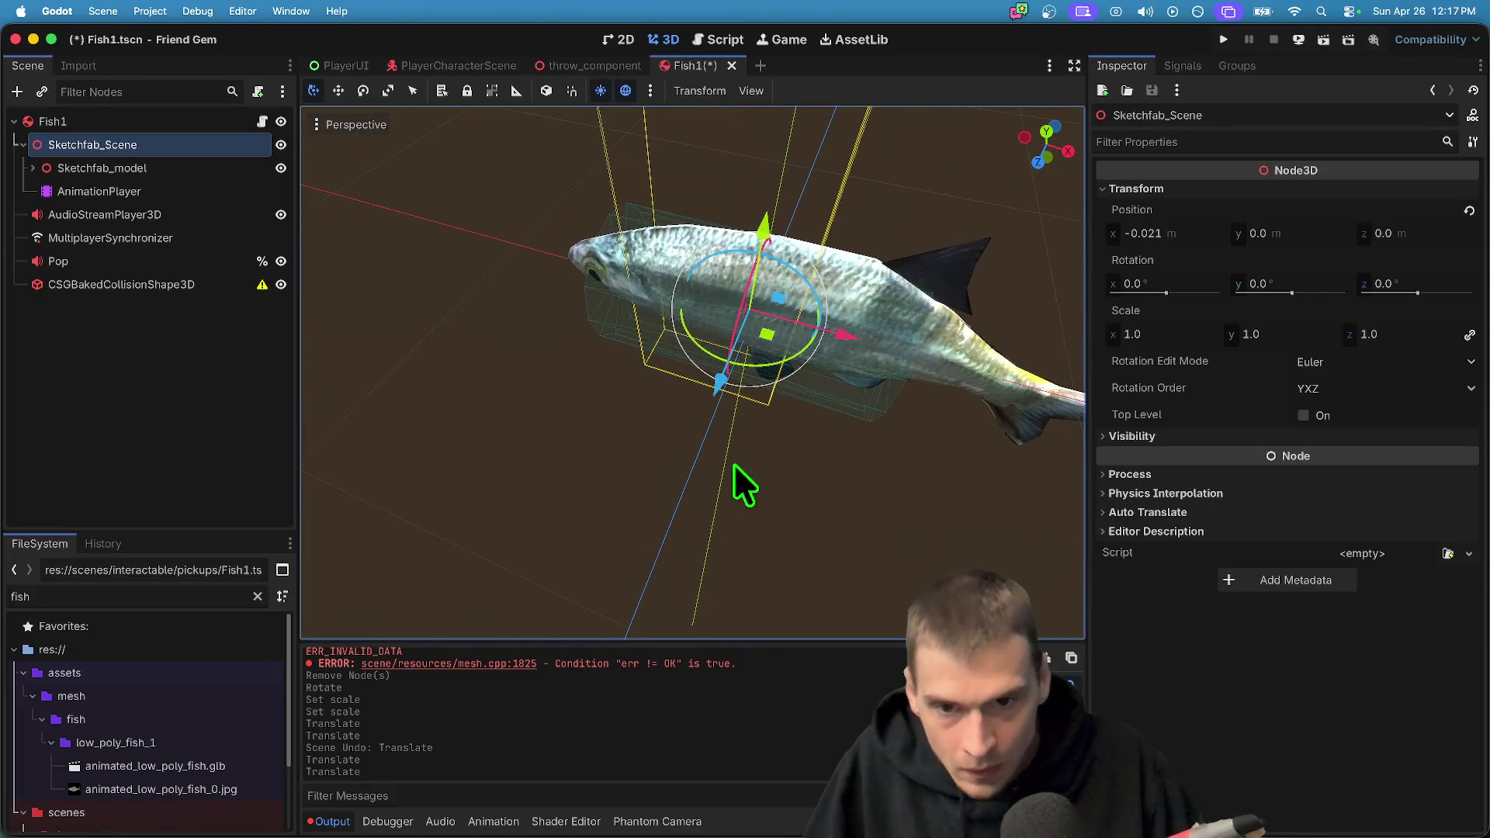
Detach the old fish script from the Fish1 node
click(159, 409)
click(226, 122)
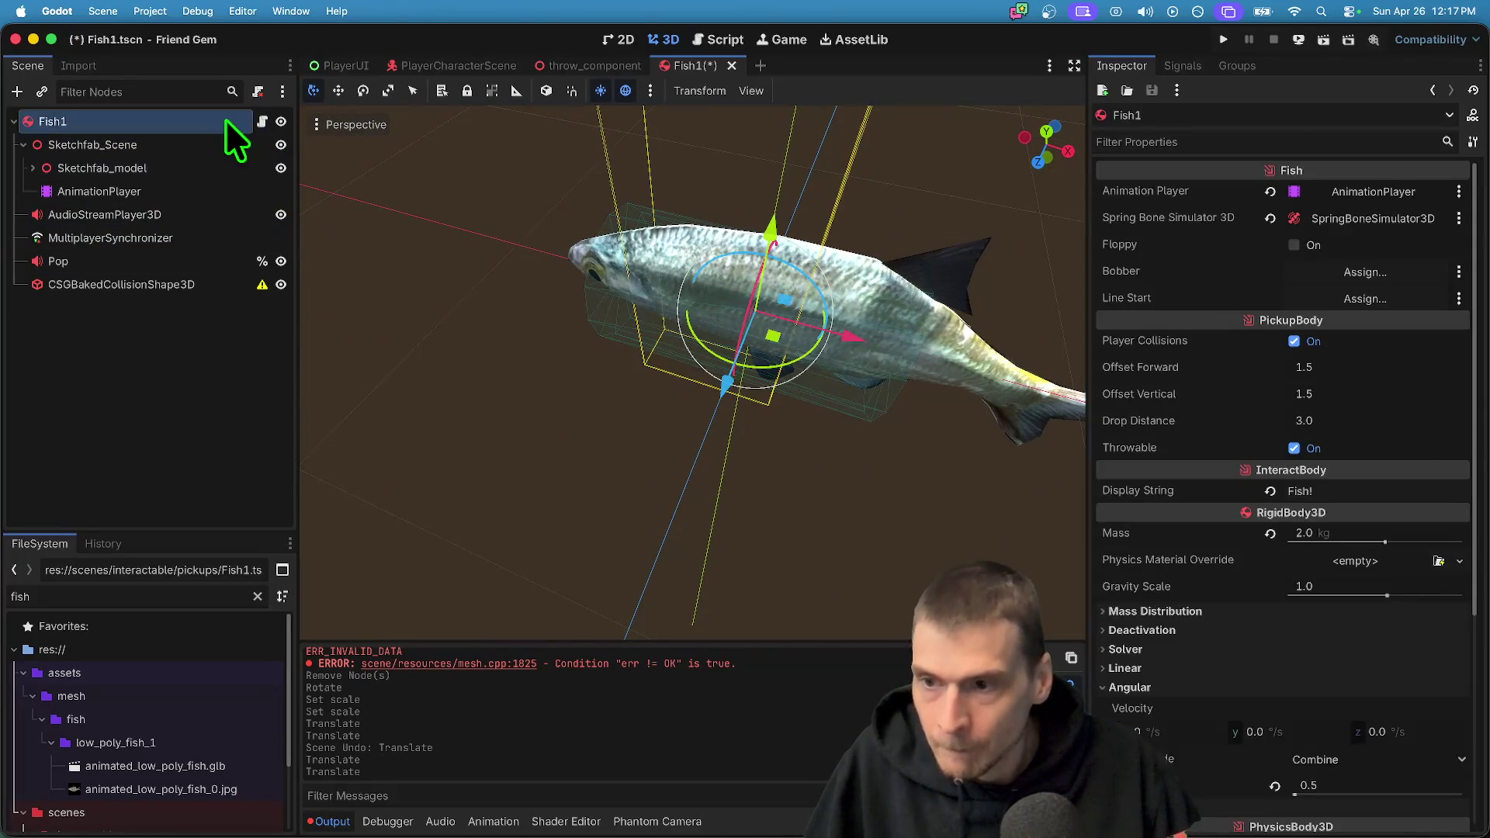
right_click(225, 121)
click(290, 319)
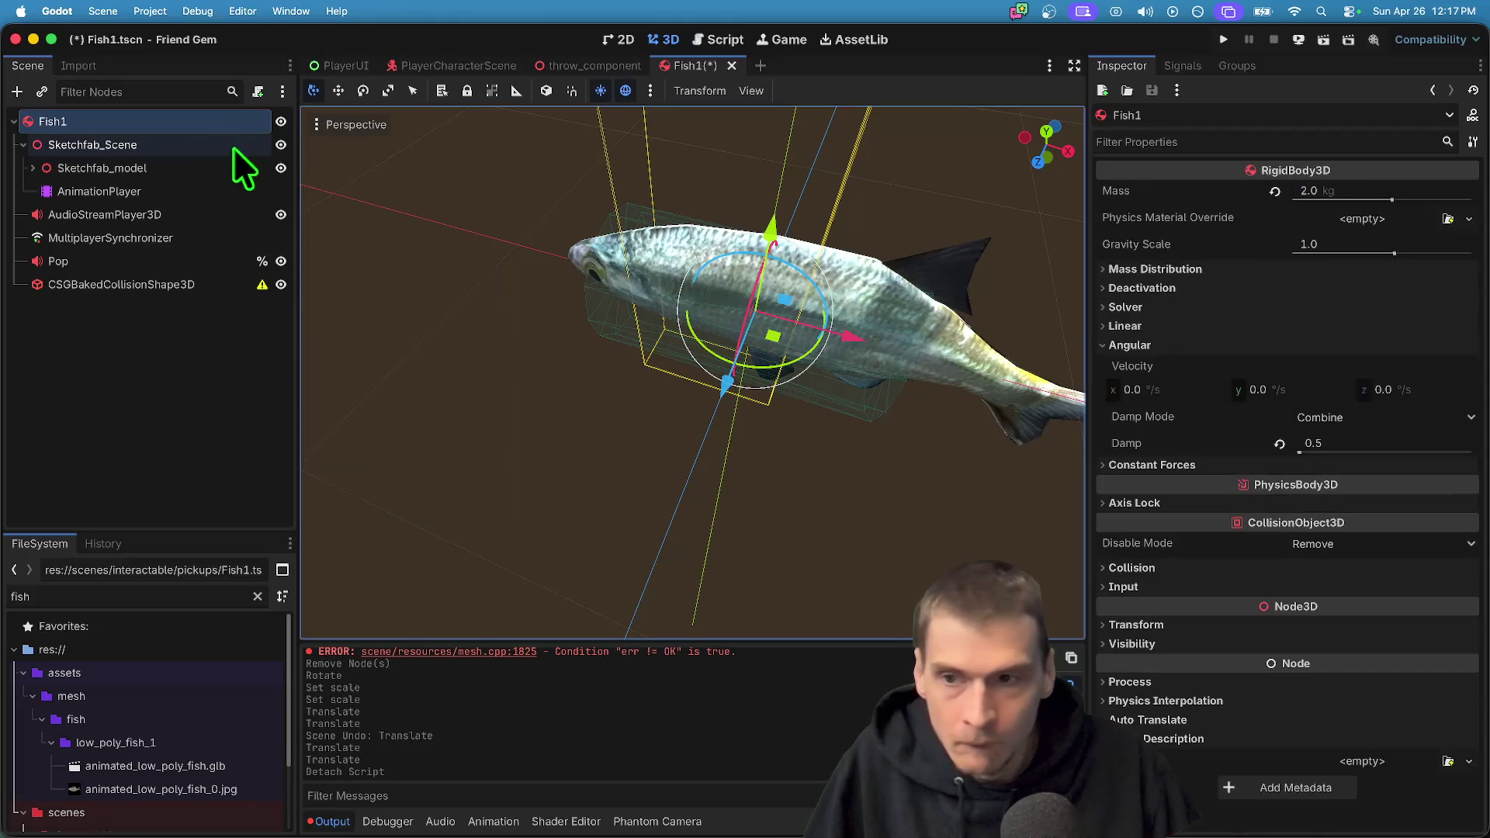
right_click(194, 127)
click(245, 92)
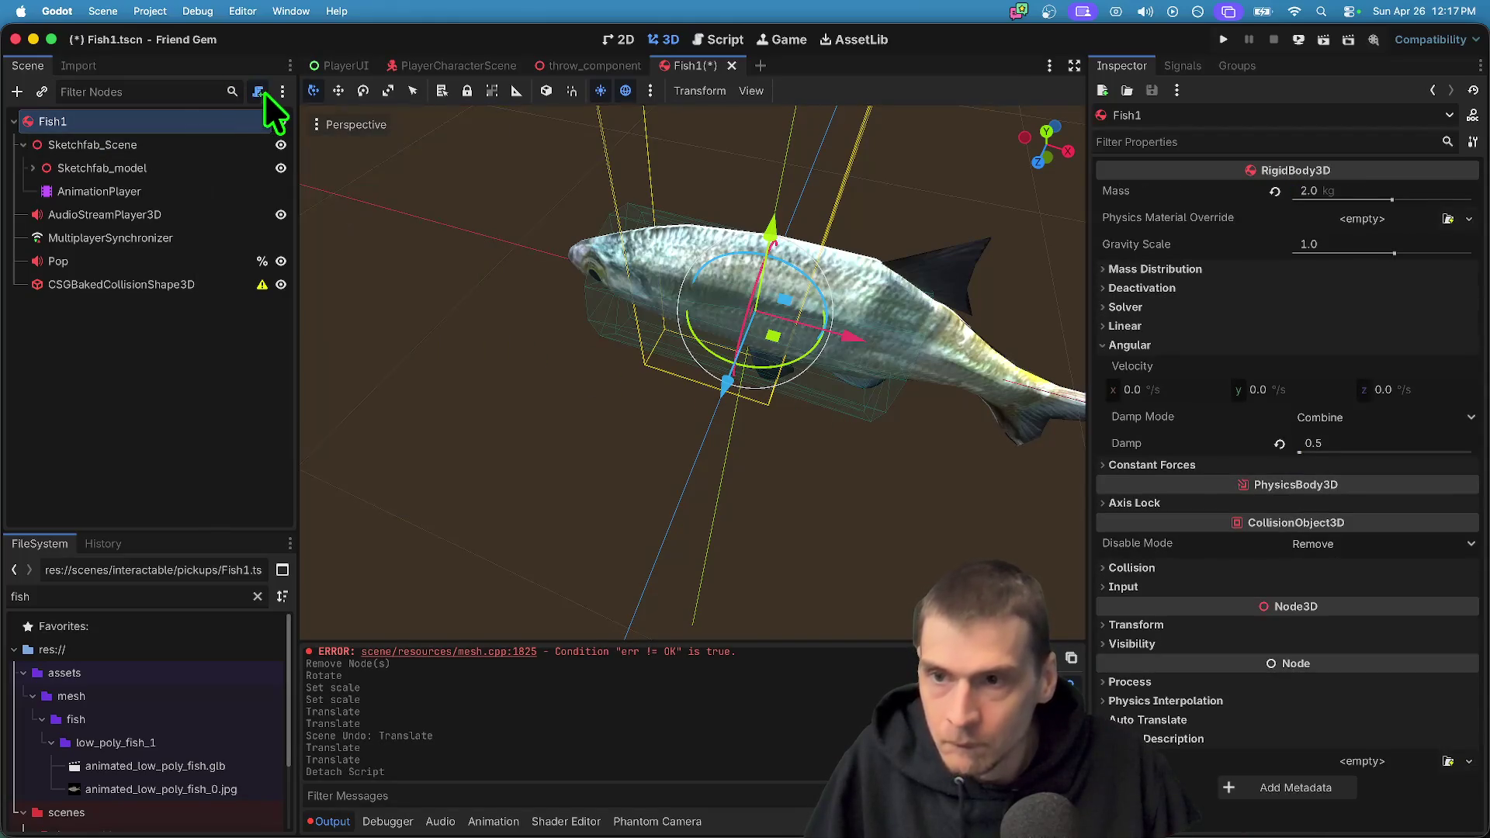
Attach the existing res://components/pickup_body.gd script to Fish1
click(257, 92)
click(911, 397)
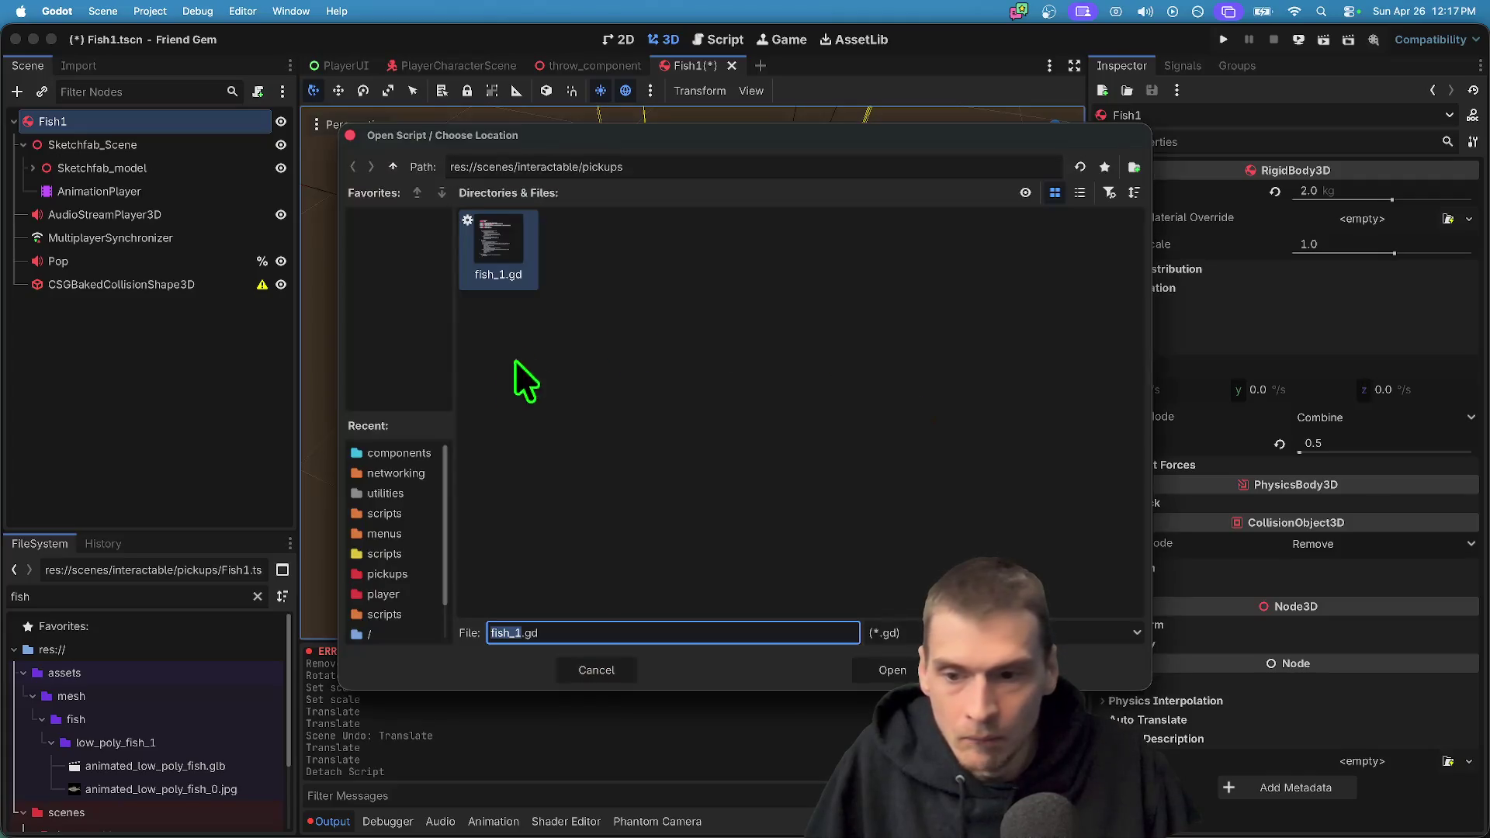
drag(466, 486, 520, 499)
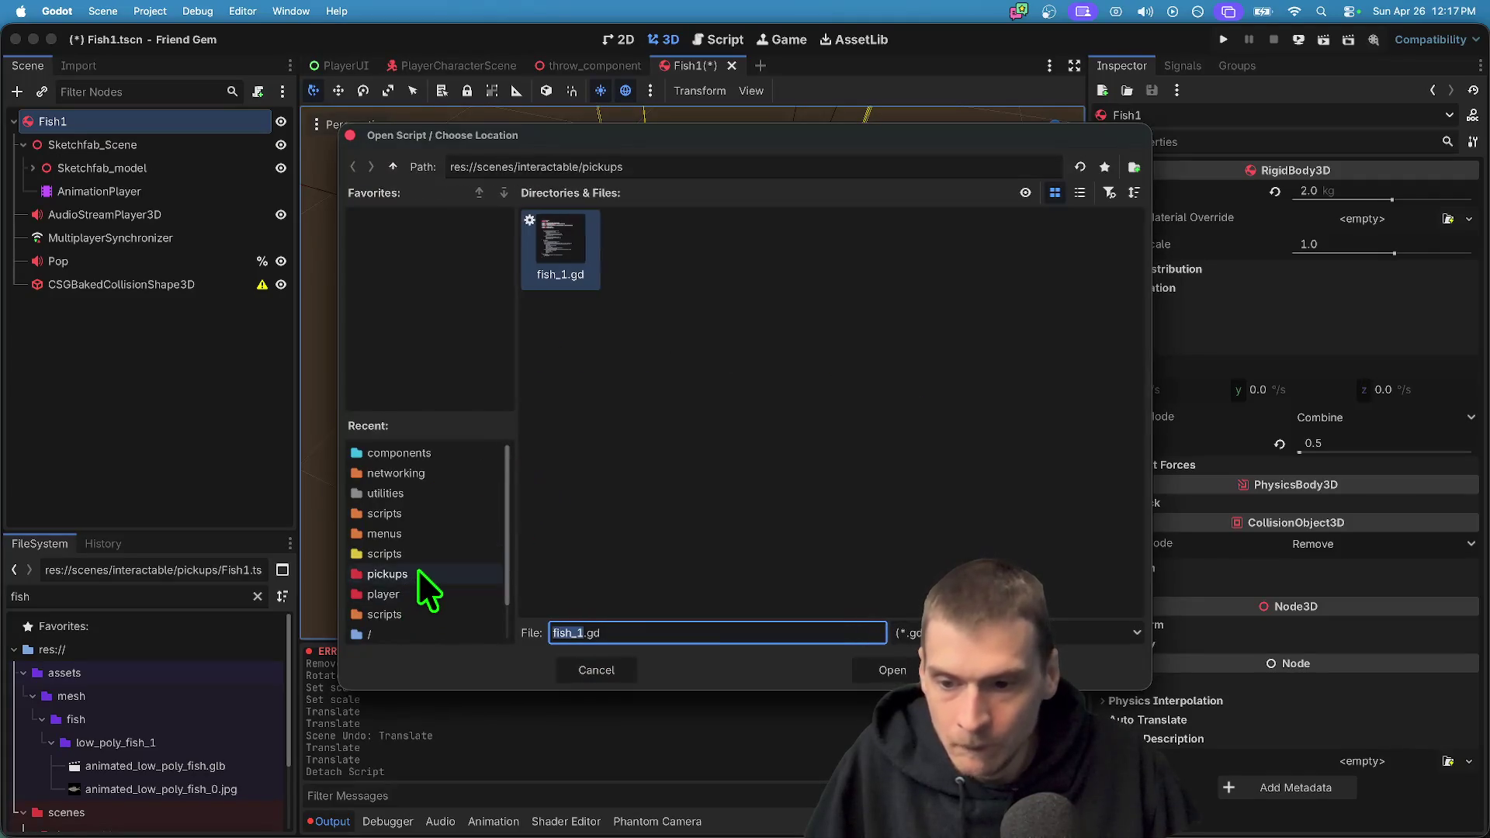
click(434, 448)
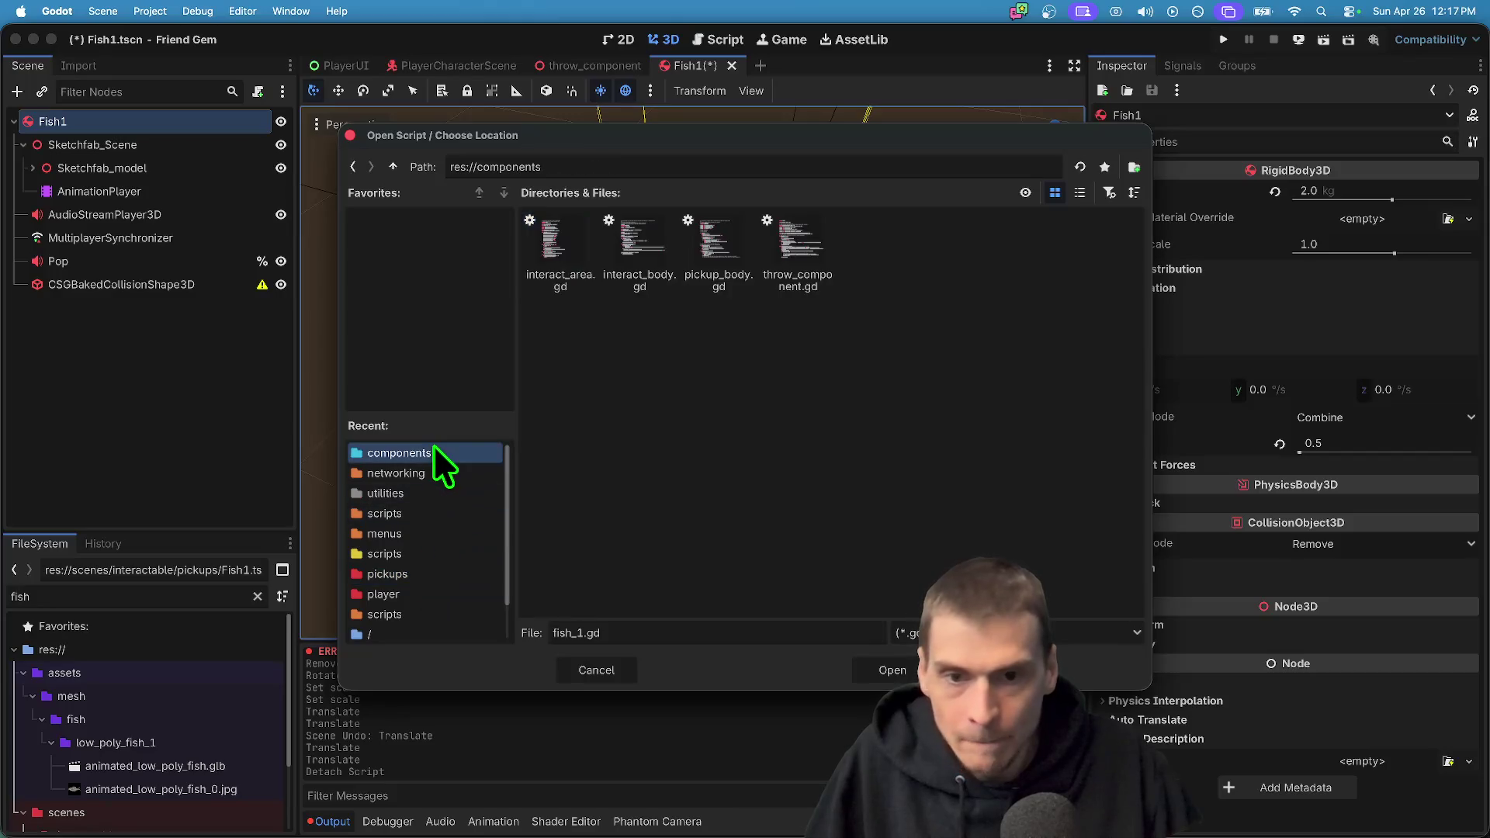
click(698, 282)
click(893, 670)
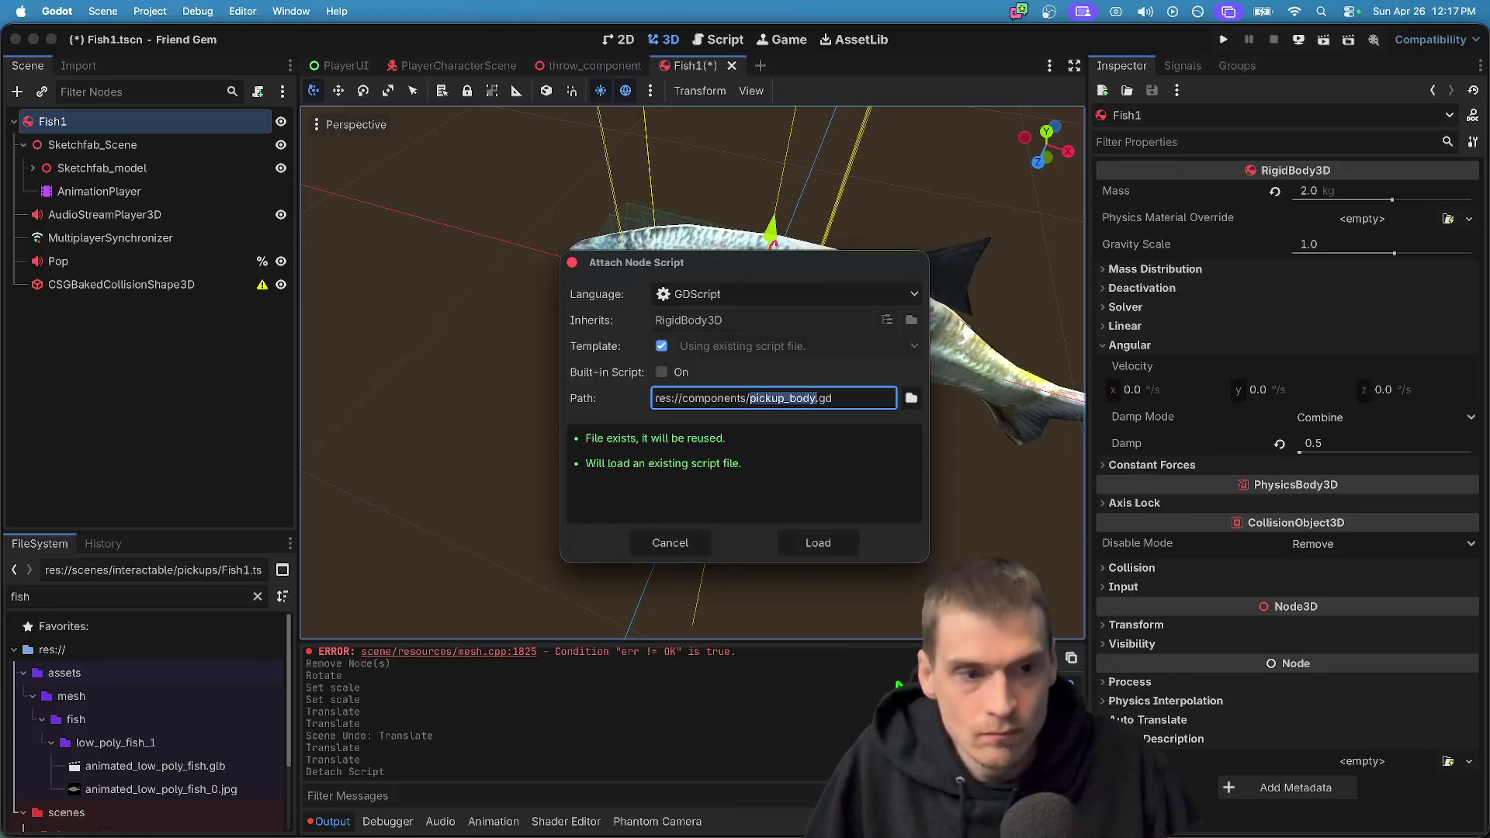
click(807, 546)
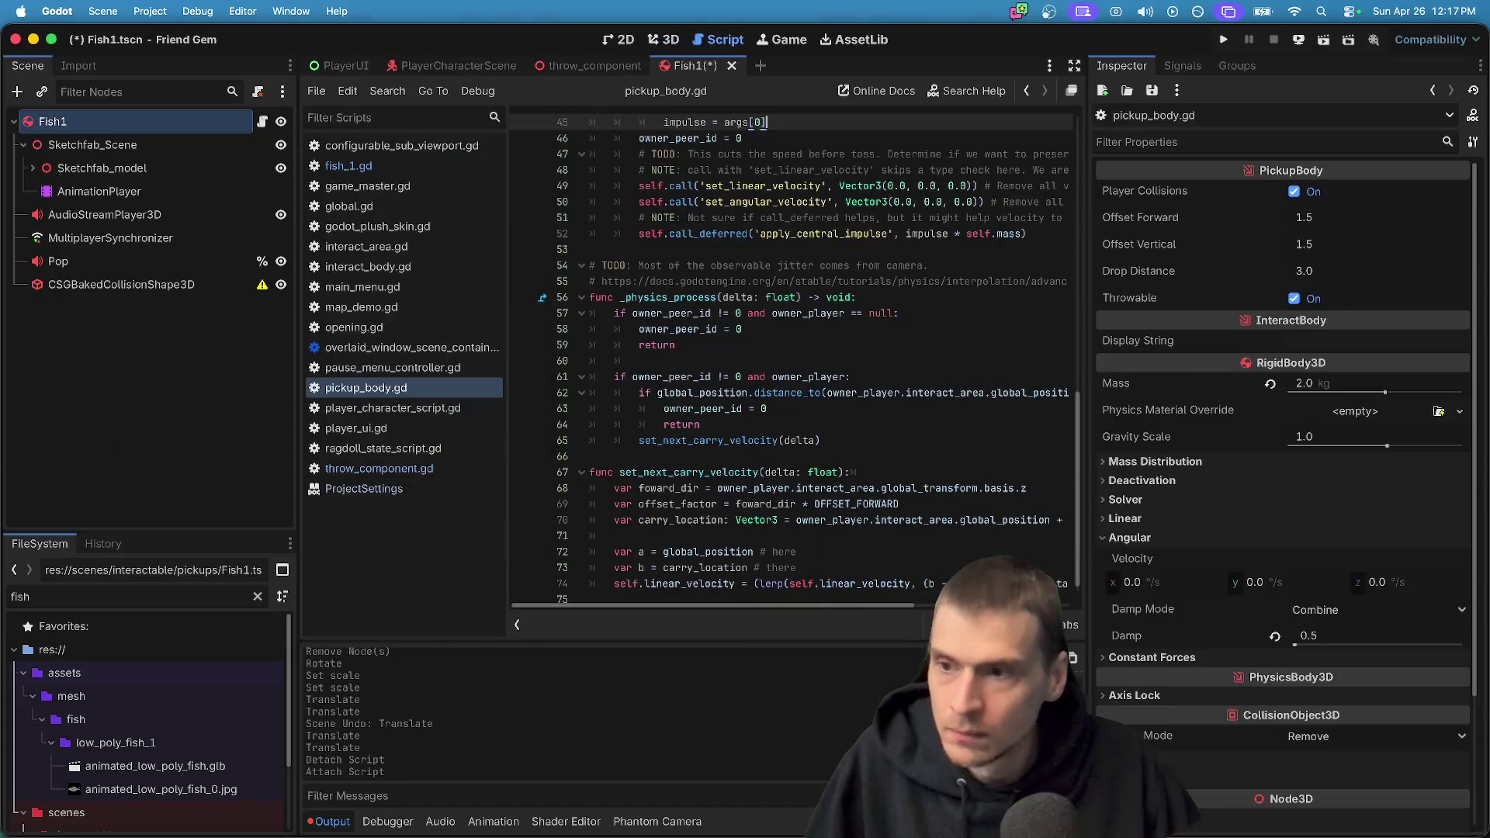
Review Fish1's PickupBody exports, such as Offset Forward, and save the scene
click(157, 326)
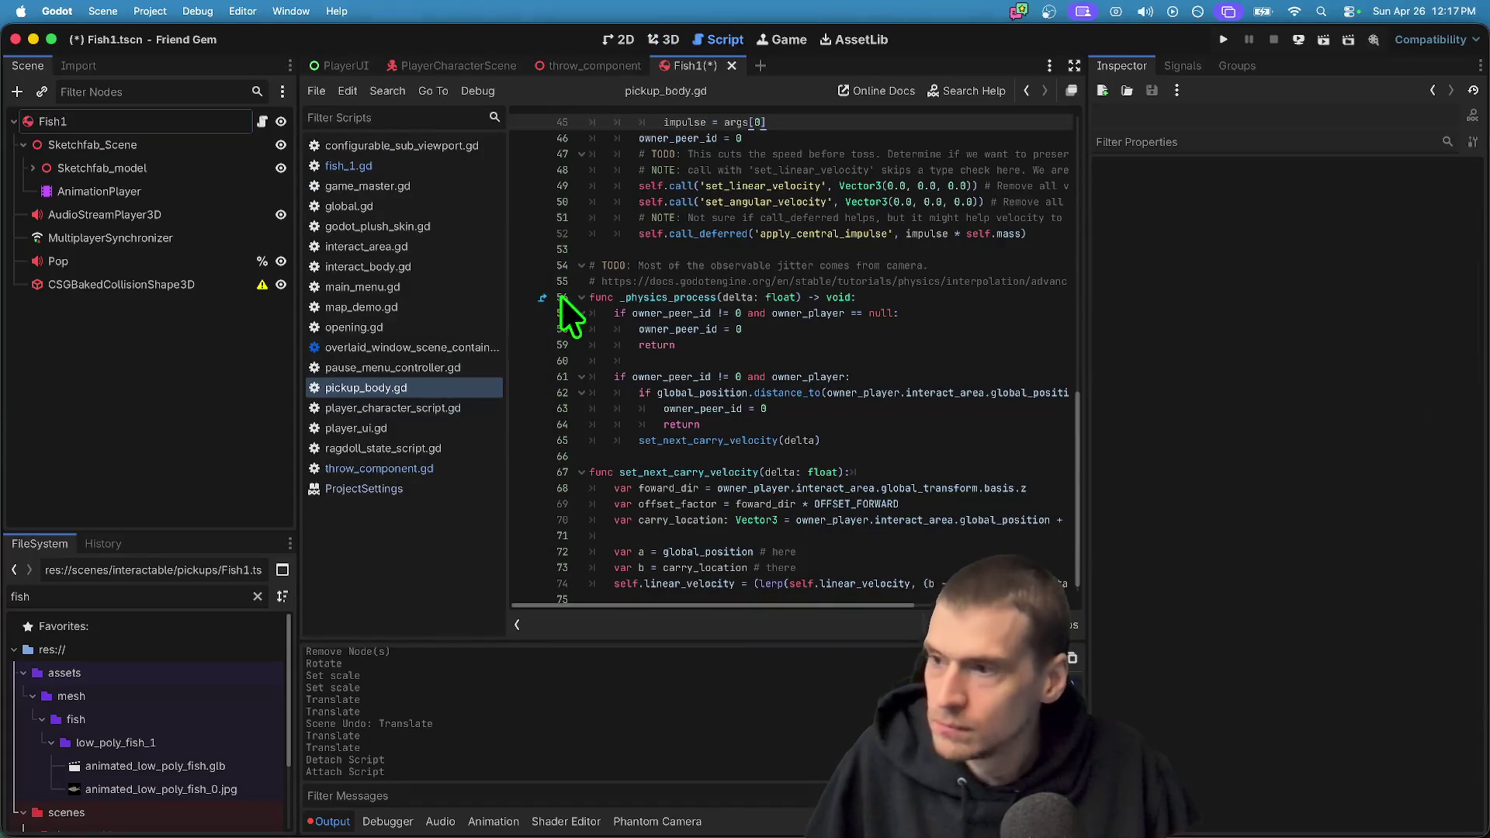
click(146, 122)
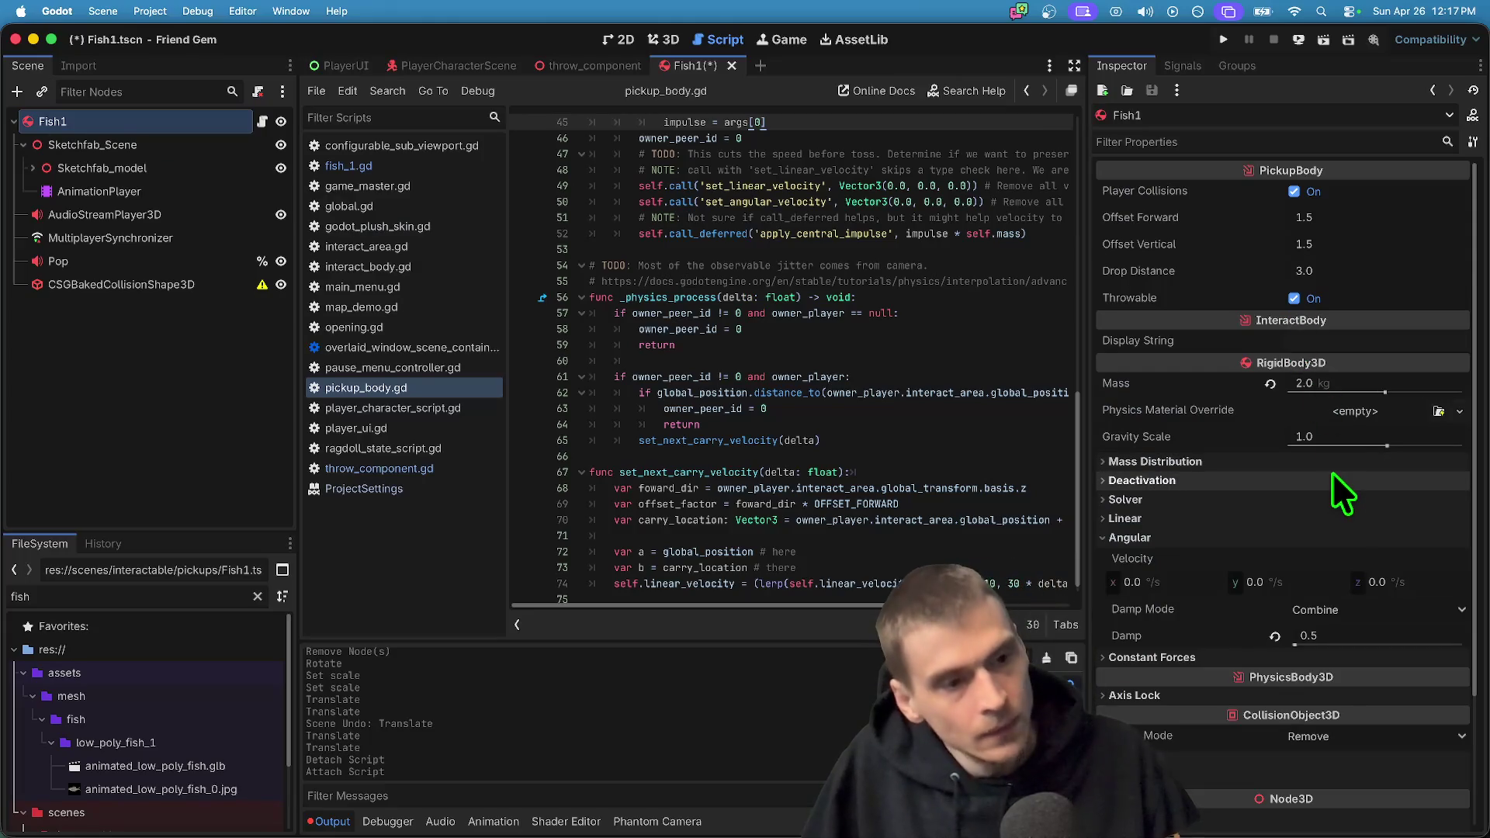
click(1363, 223)
scroll(941, 366, up, 10)
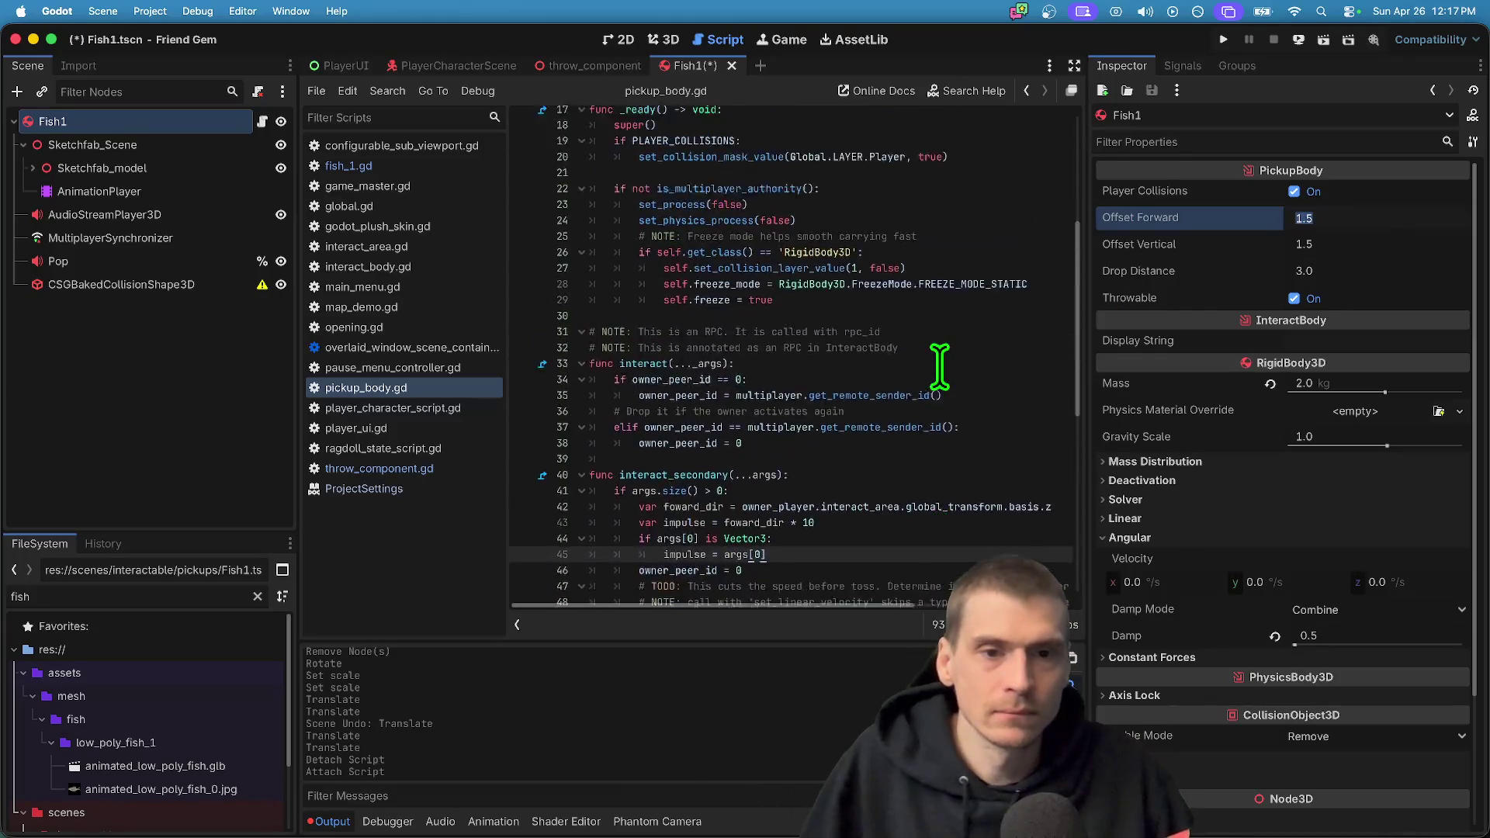
key(Up)
key(Up)
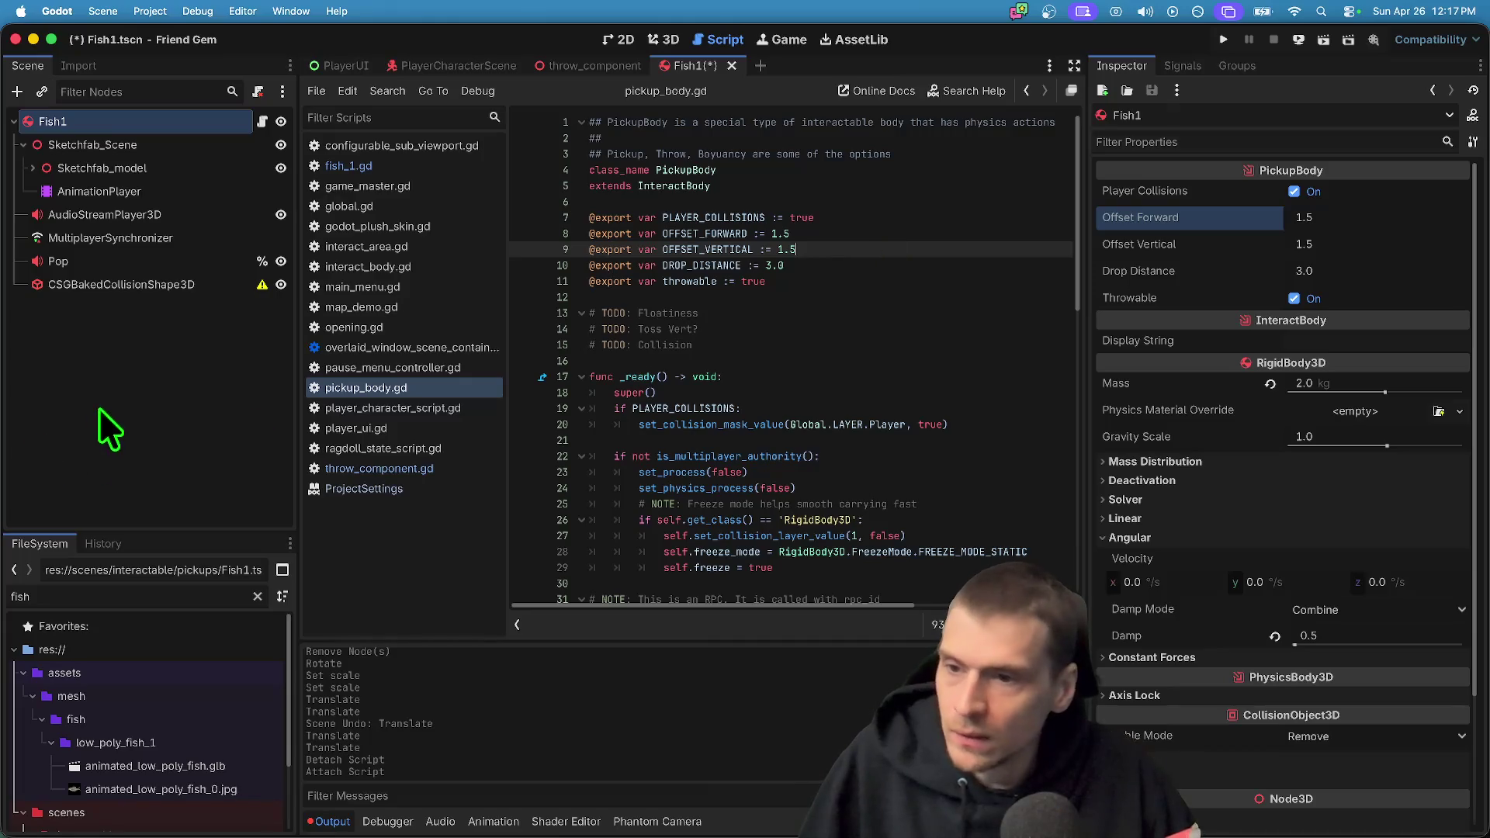
key(ctrl+s)
Enlarge the FileSystem dock and clear its 'fish' filter
click(106, 126)
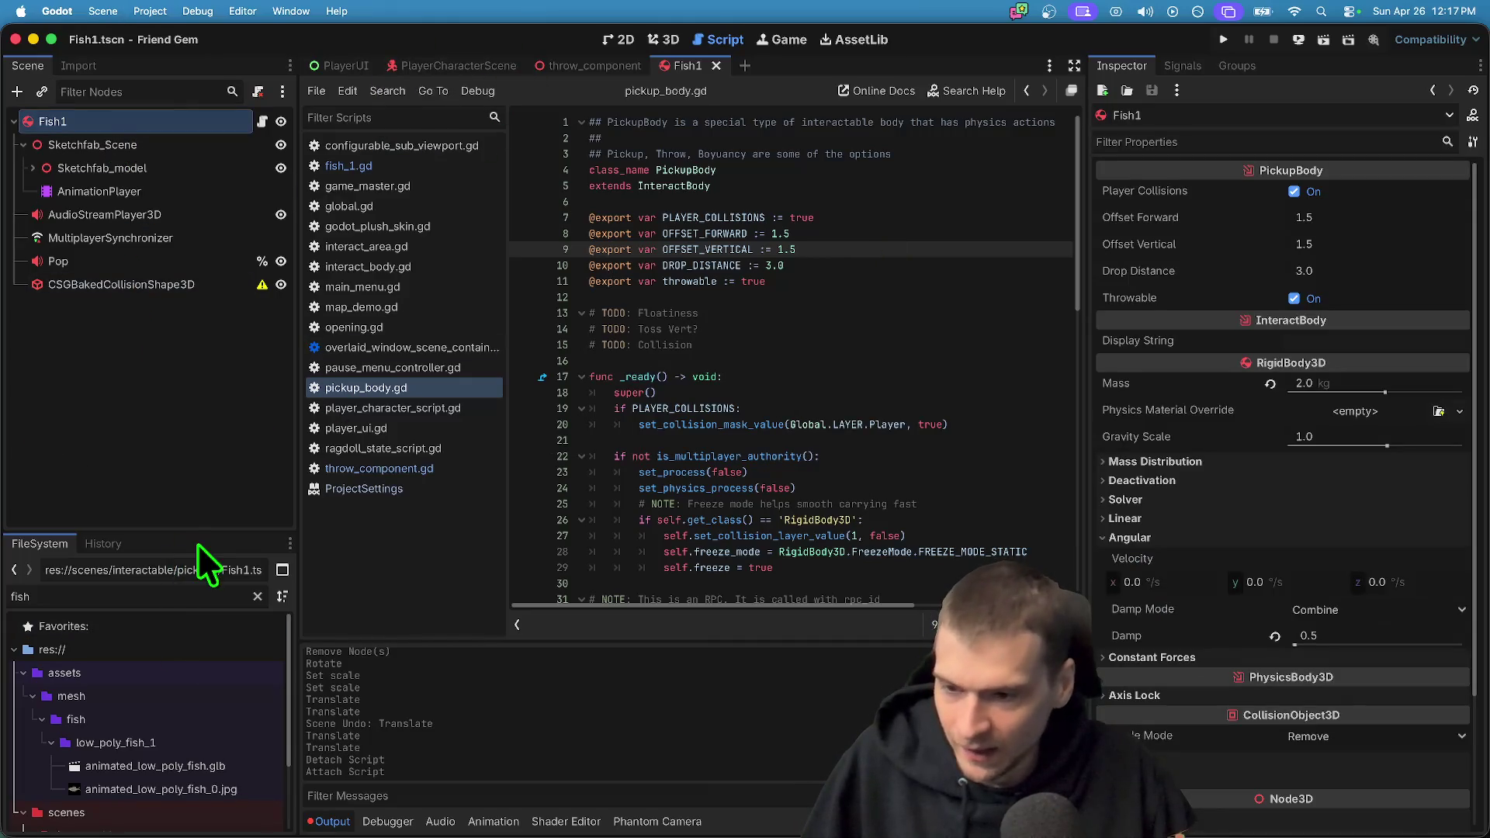
drag(204, 532, 227, 415)
double_click(210, 473)
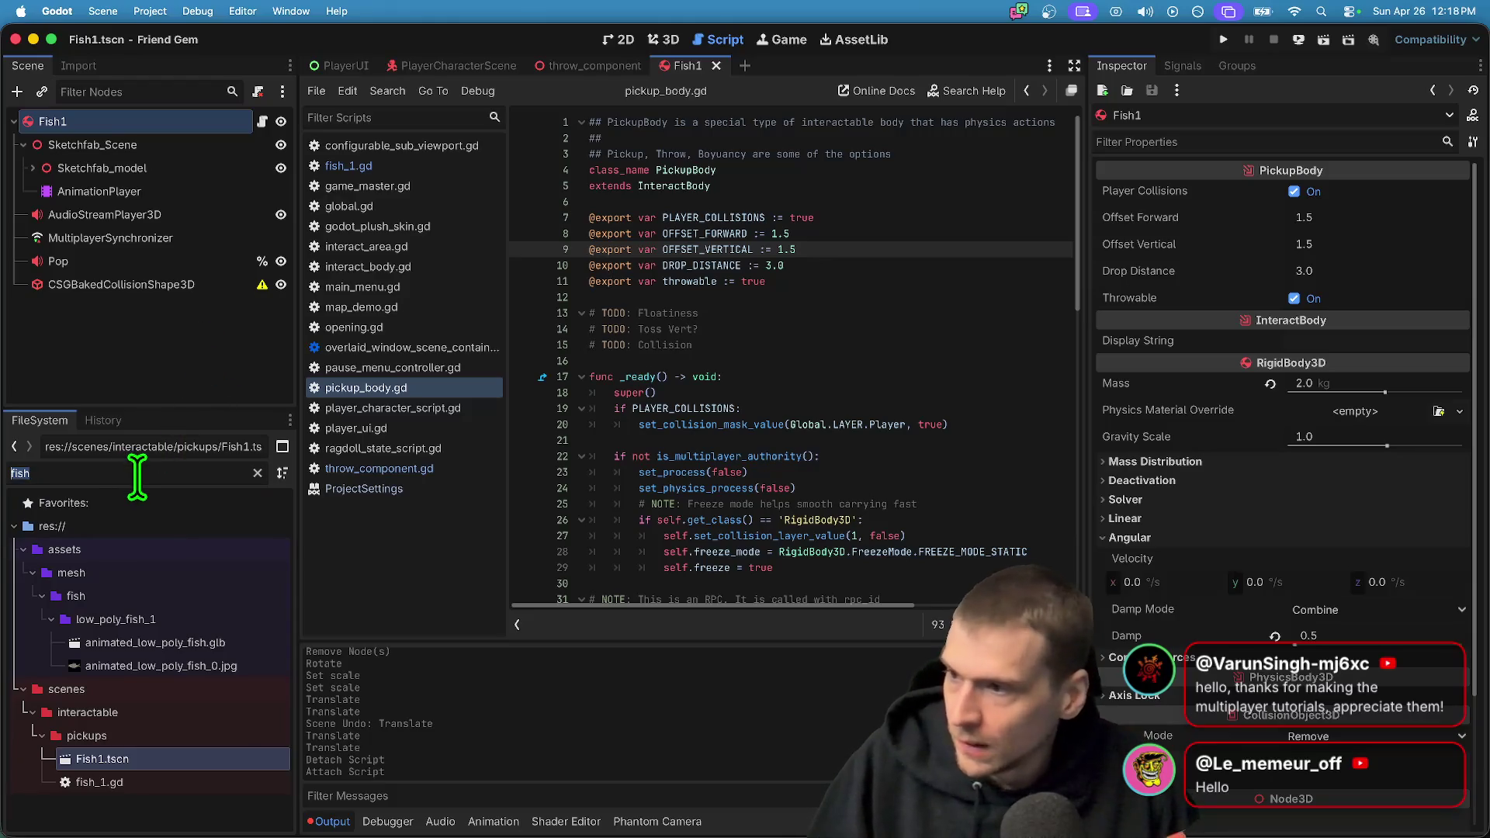
key(BackSpace)
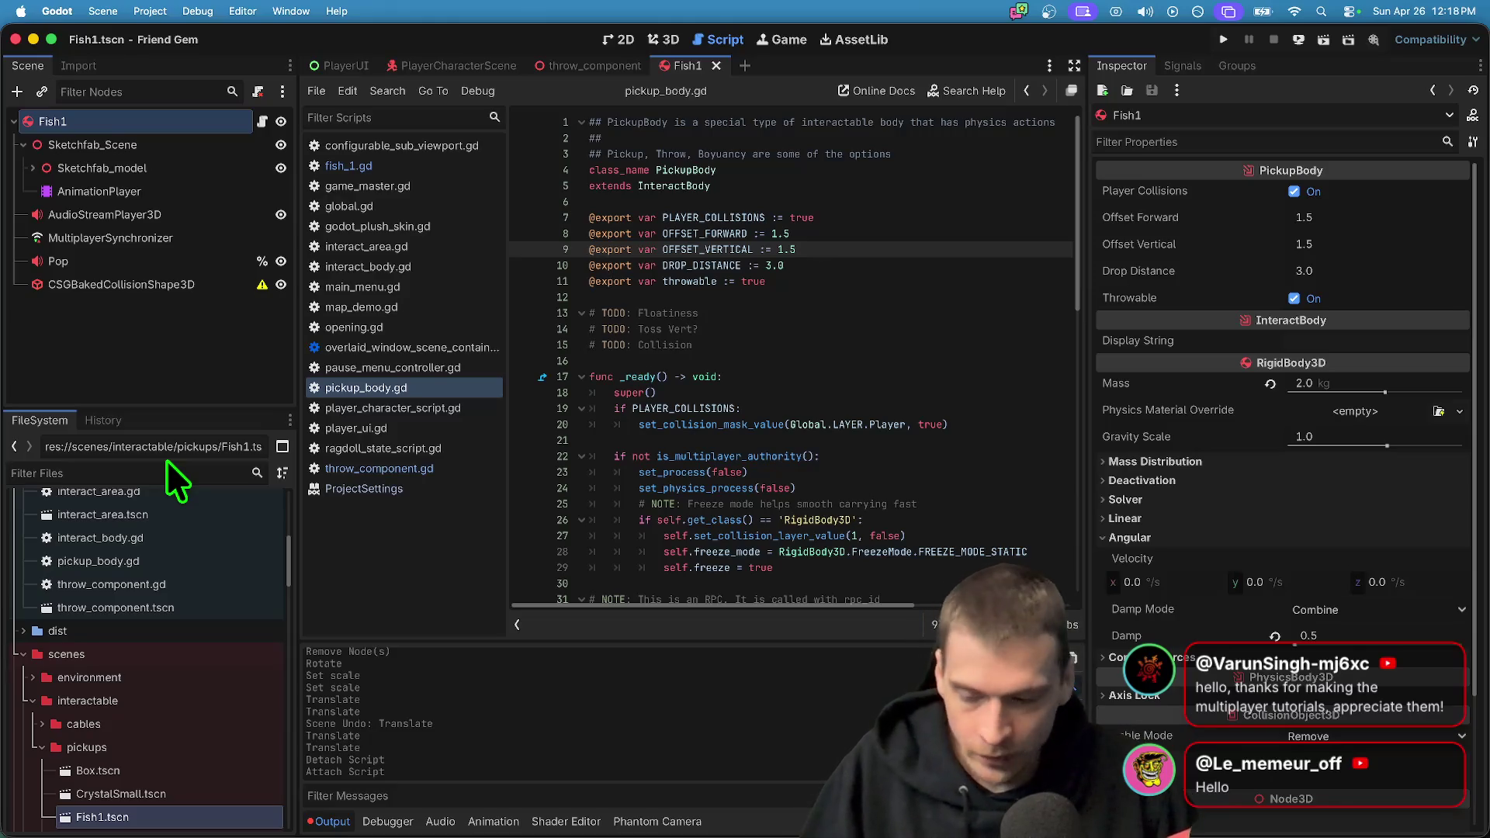
Switch to the 3D view and frame the fish
click(652, 39)
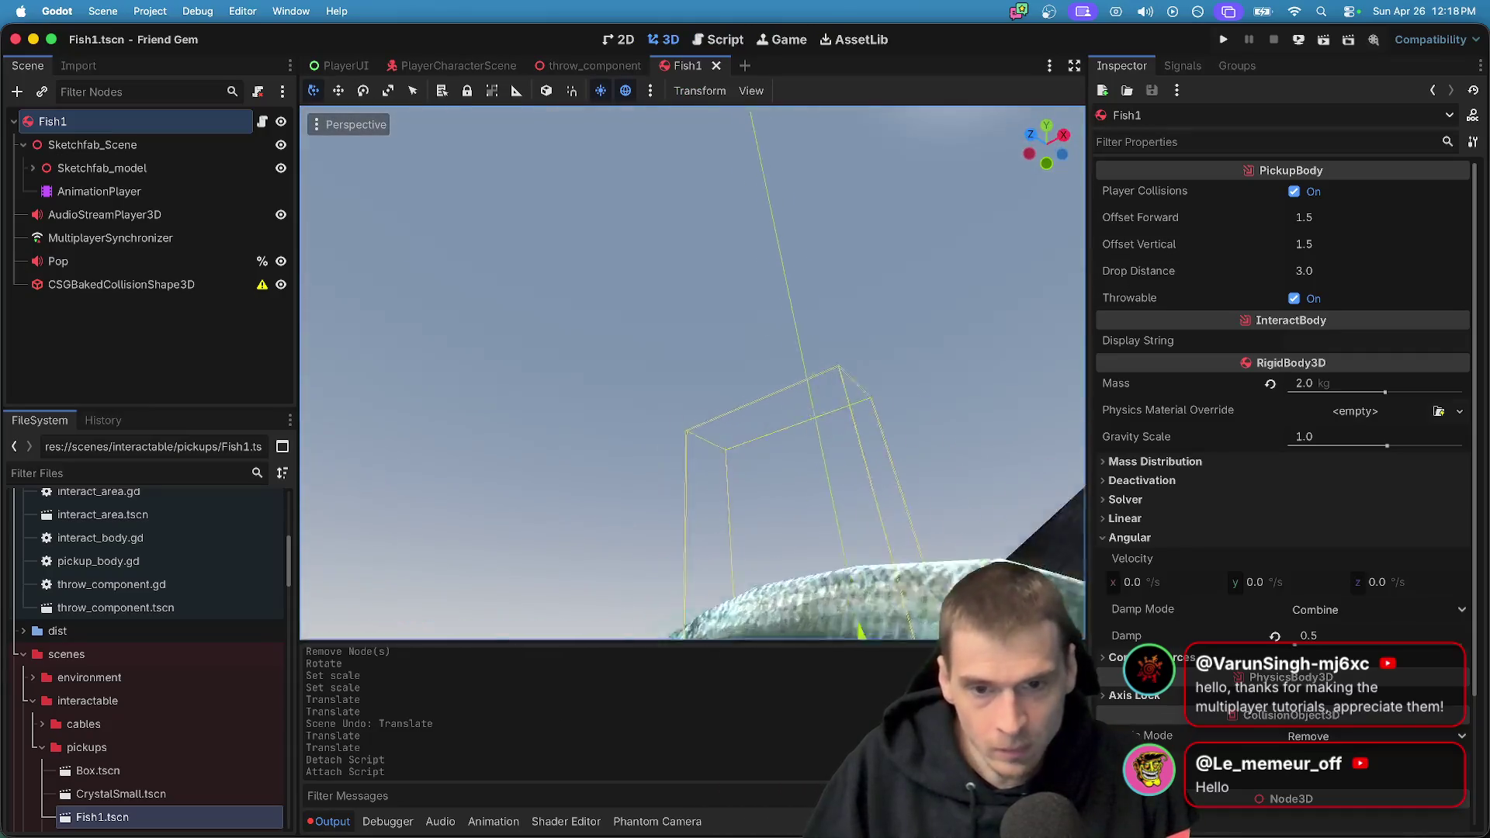
key(f)
click(815, 416)
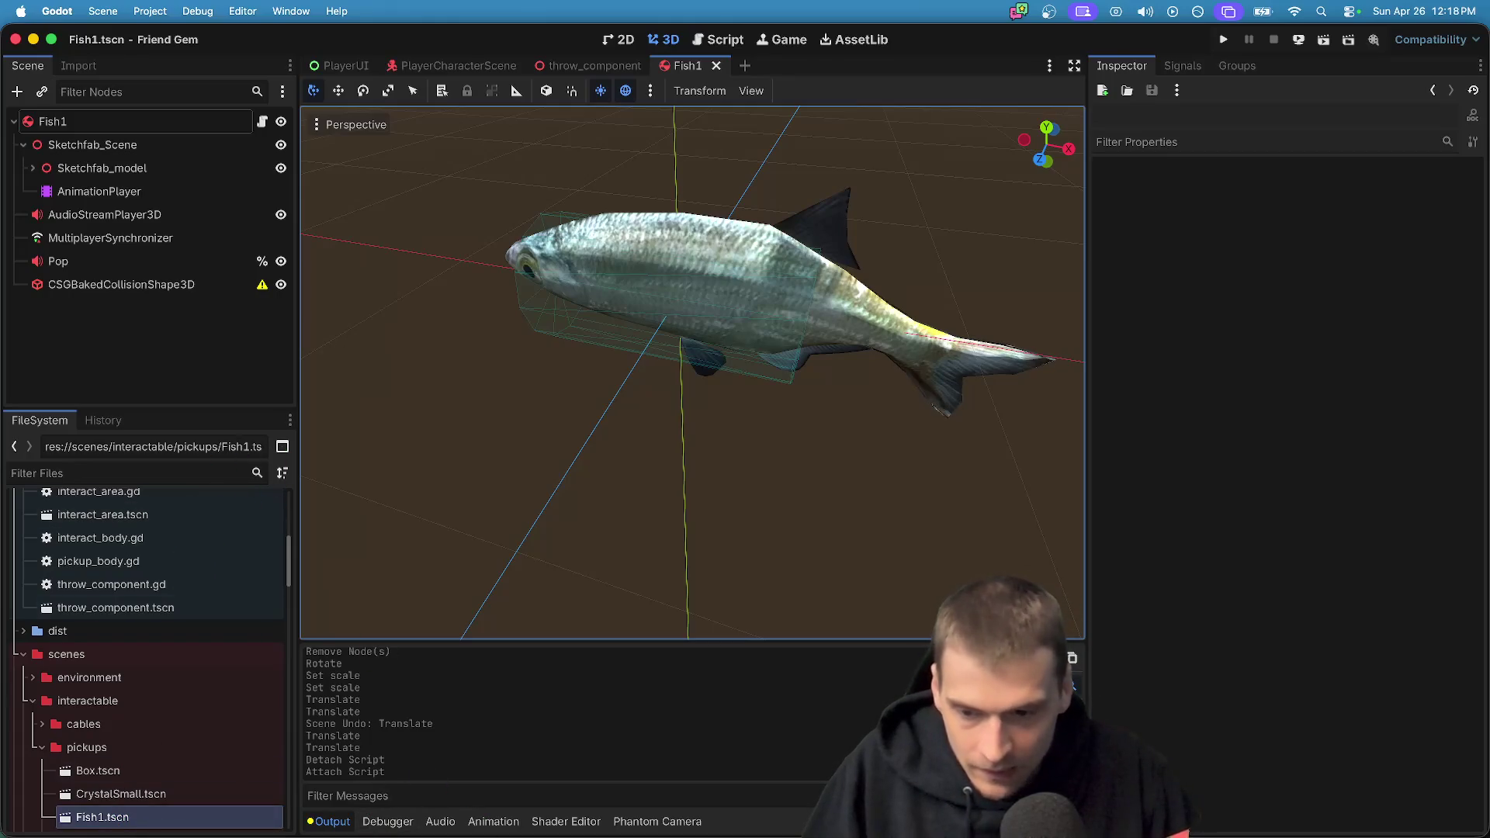
Clear the Output log and filter the project files by 'game'
scroll(478, 714, up, 5)
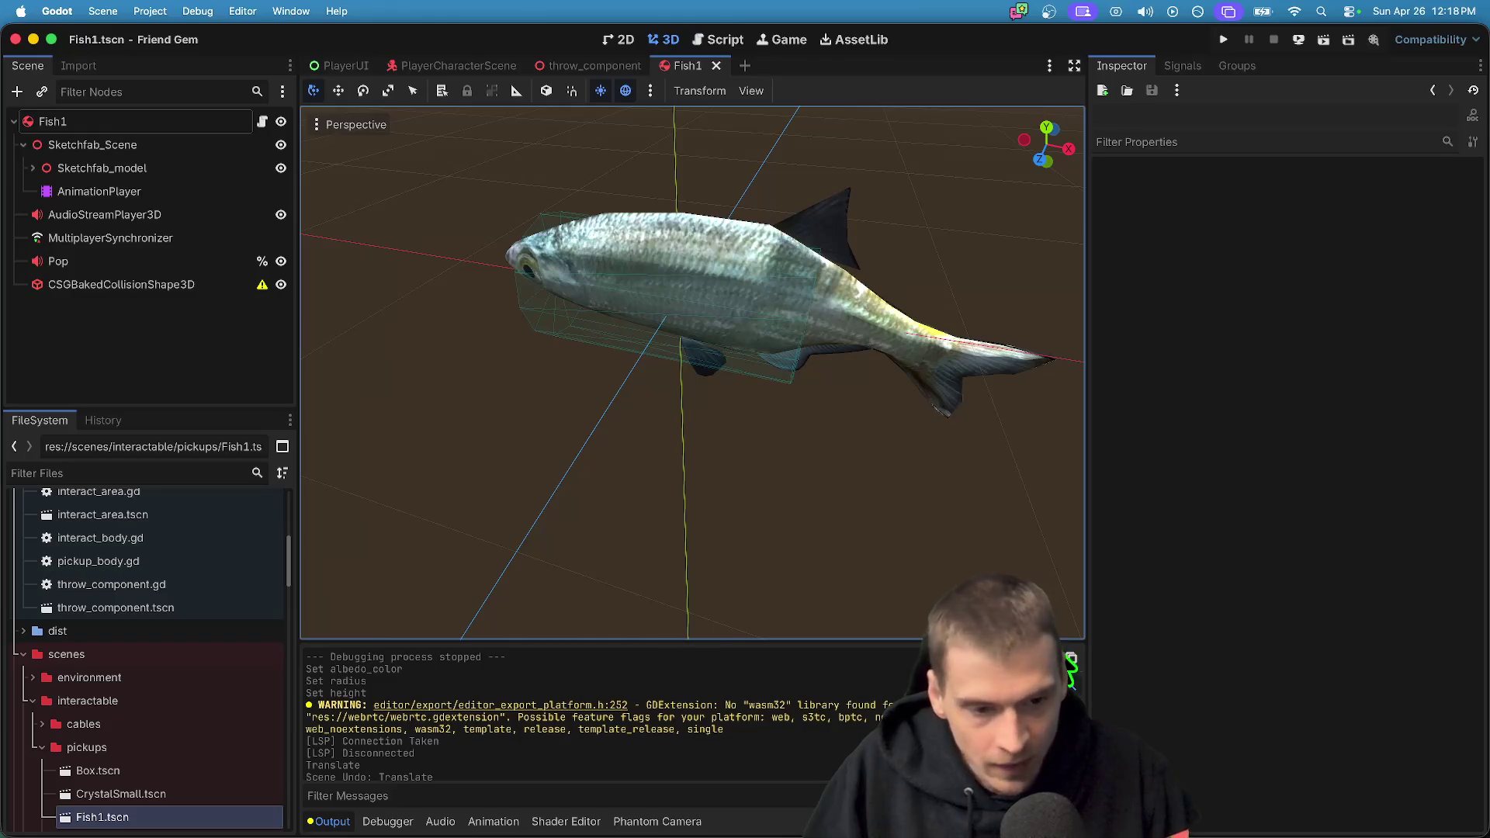
click(1071, 660)
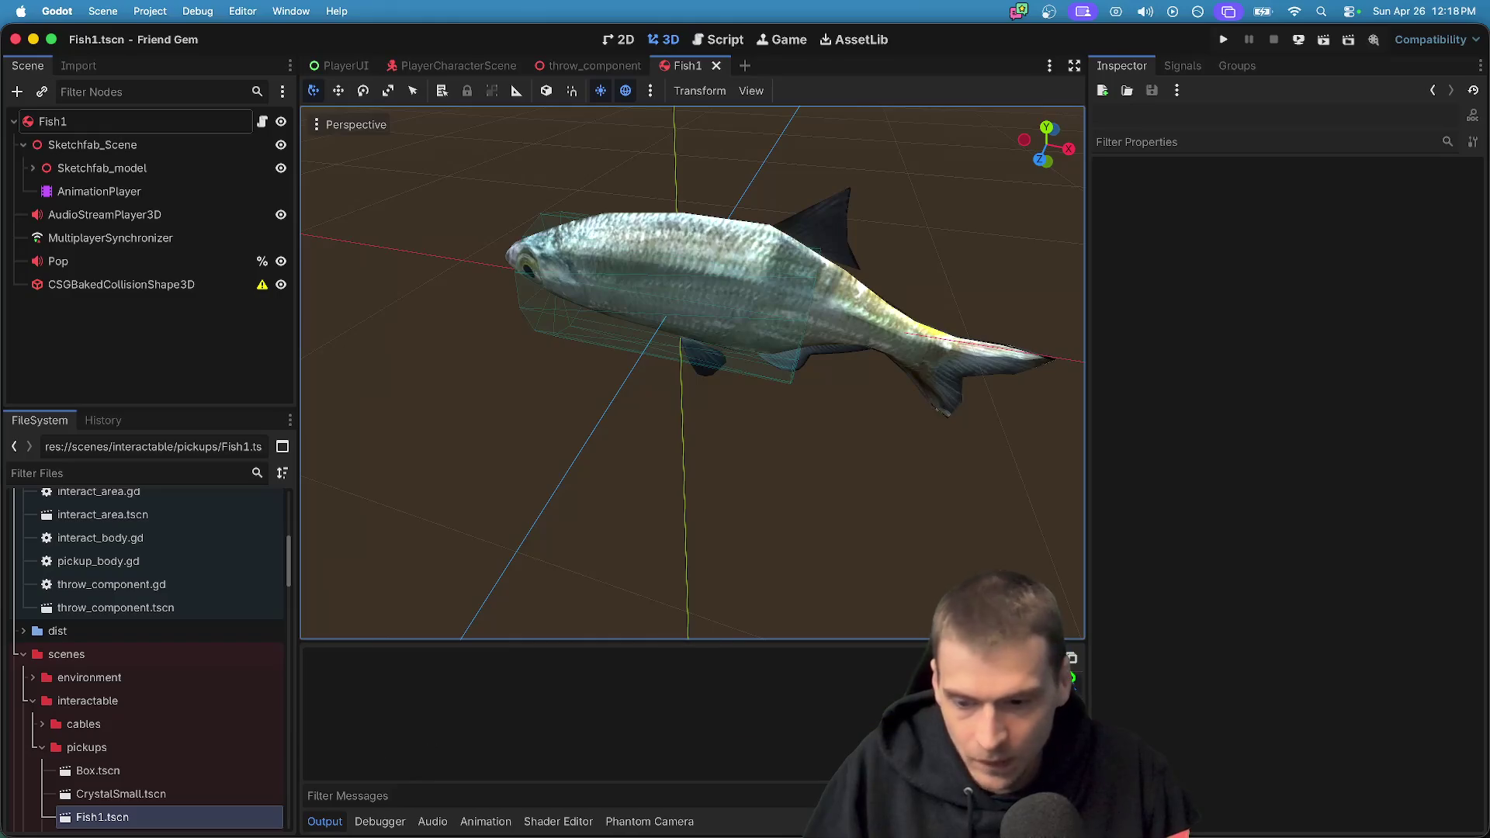
click(122, 474)
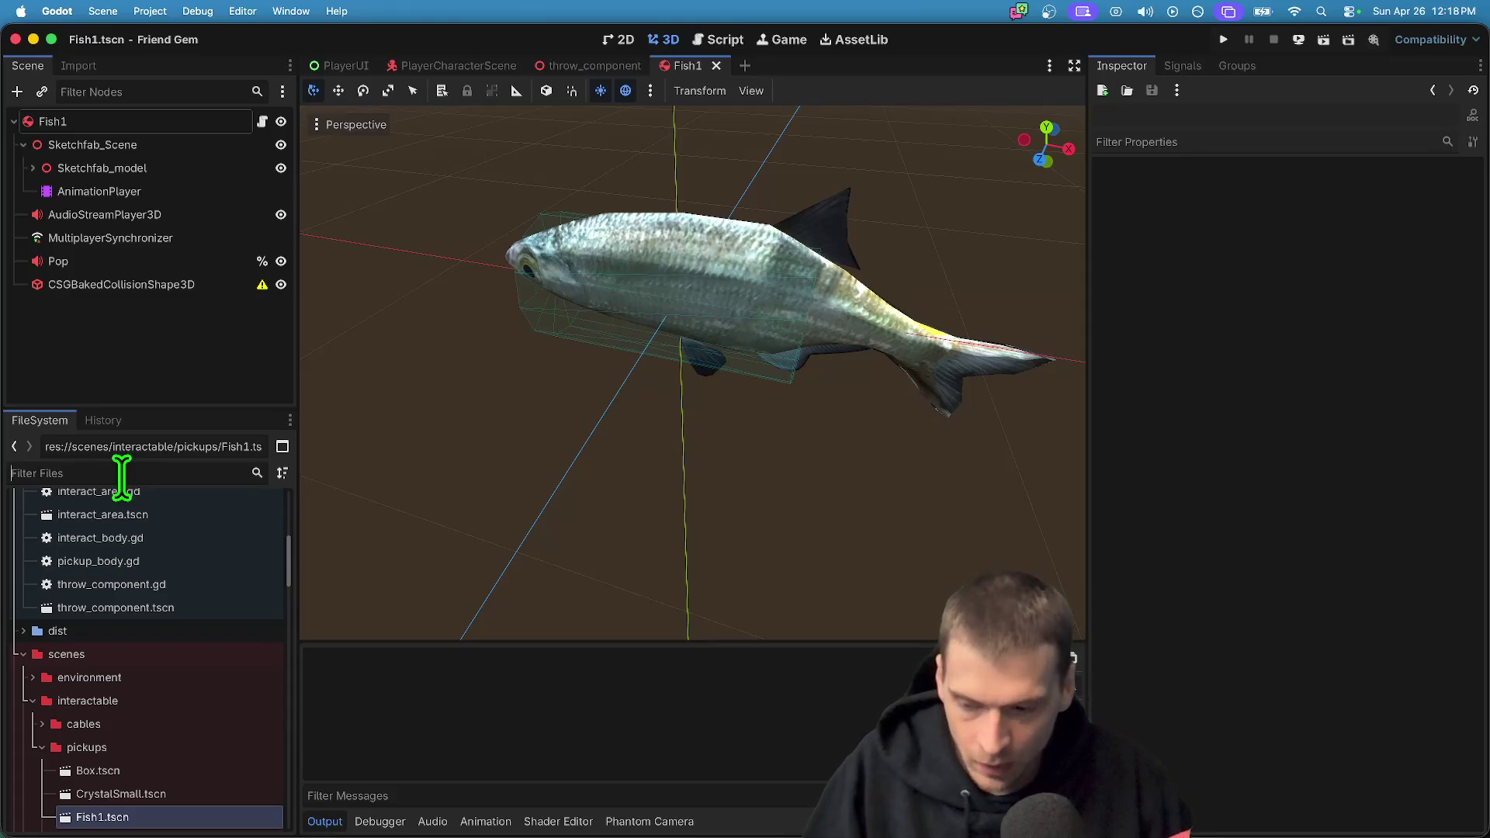
text(game)
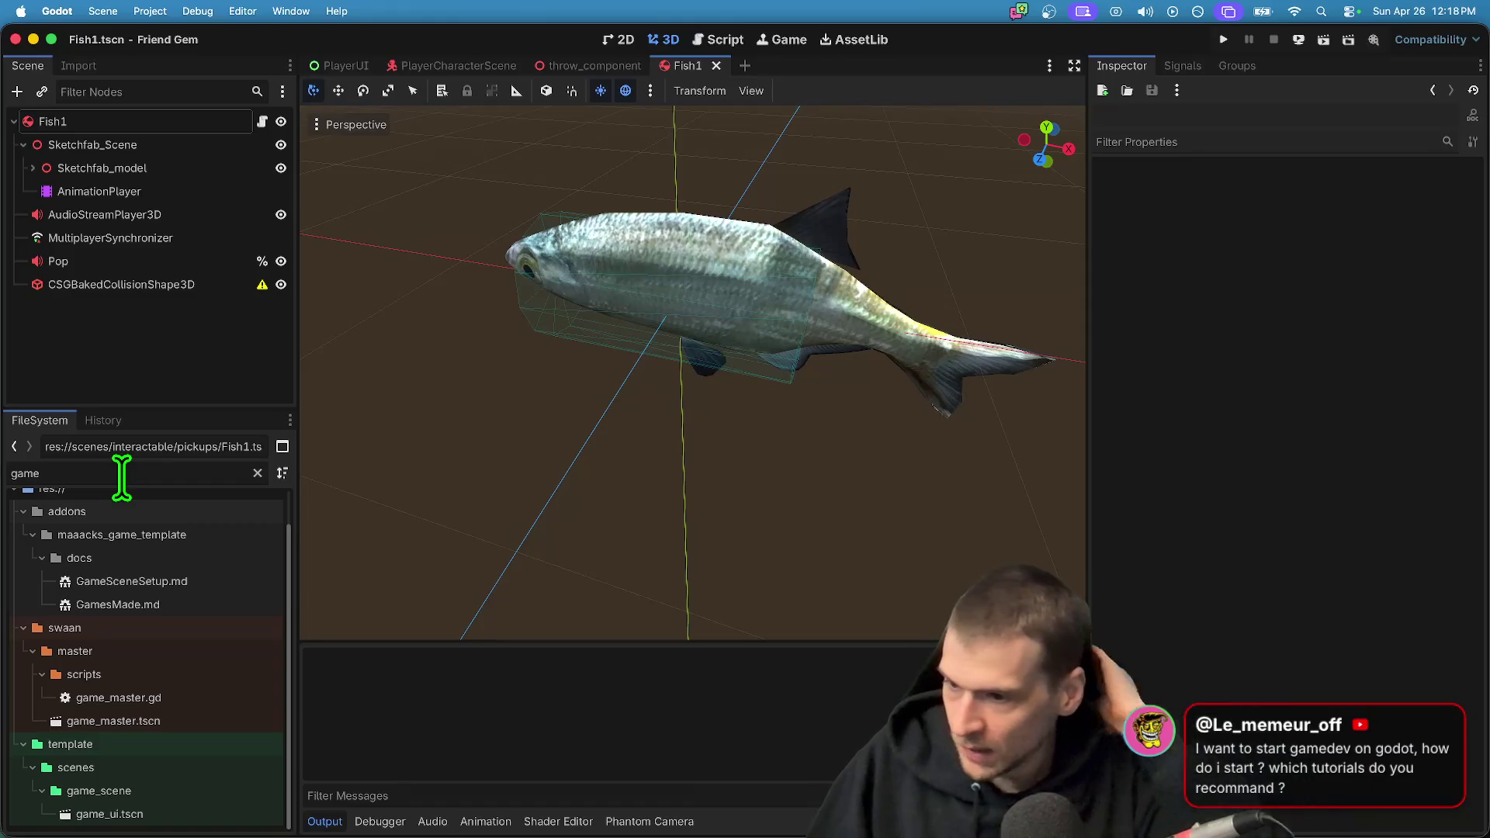
Open YouTube in a new browser tab
key(super+Tab)
key(super+t)
text(youtube.com/)
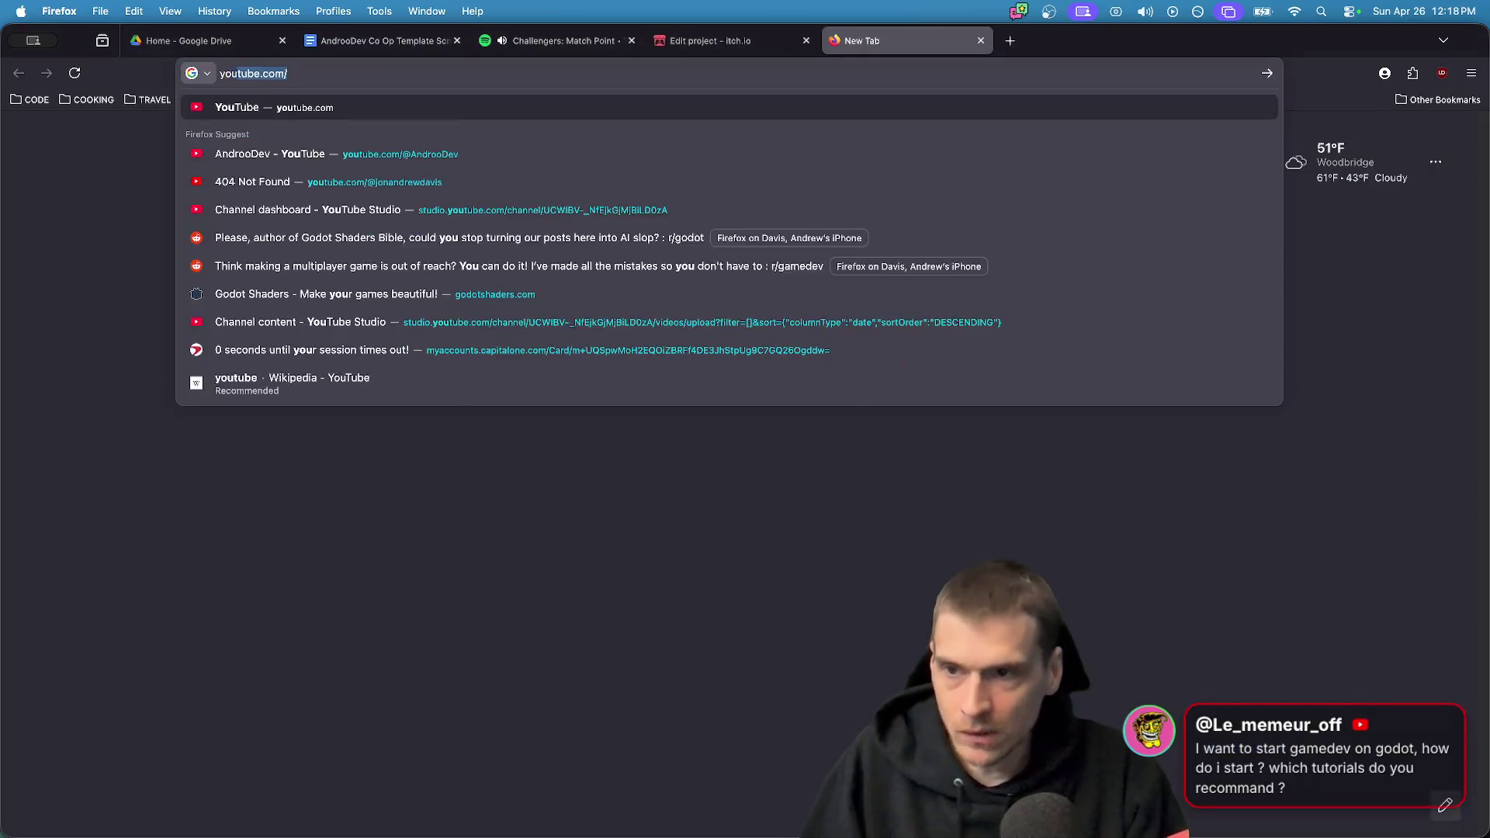
key(Return)
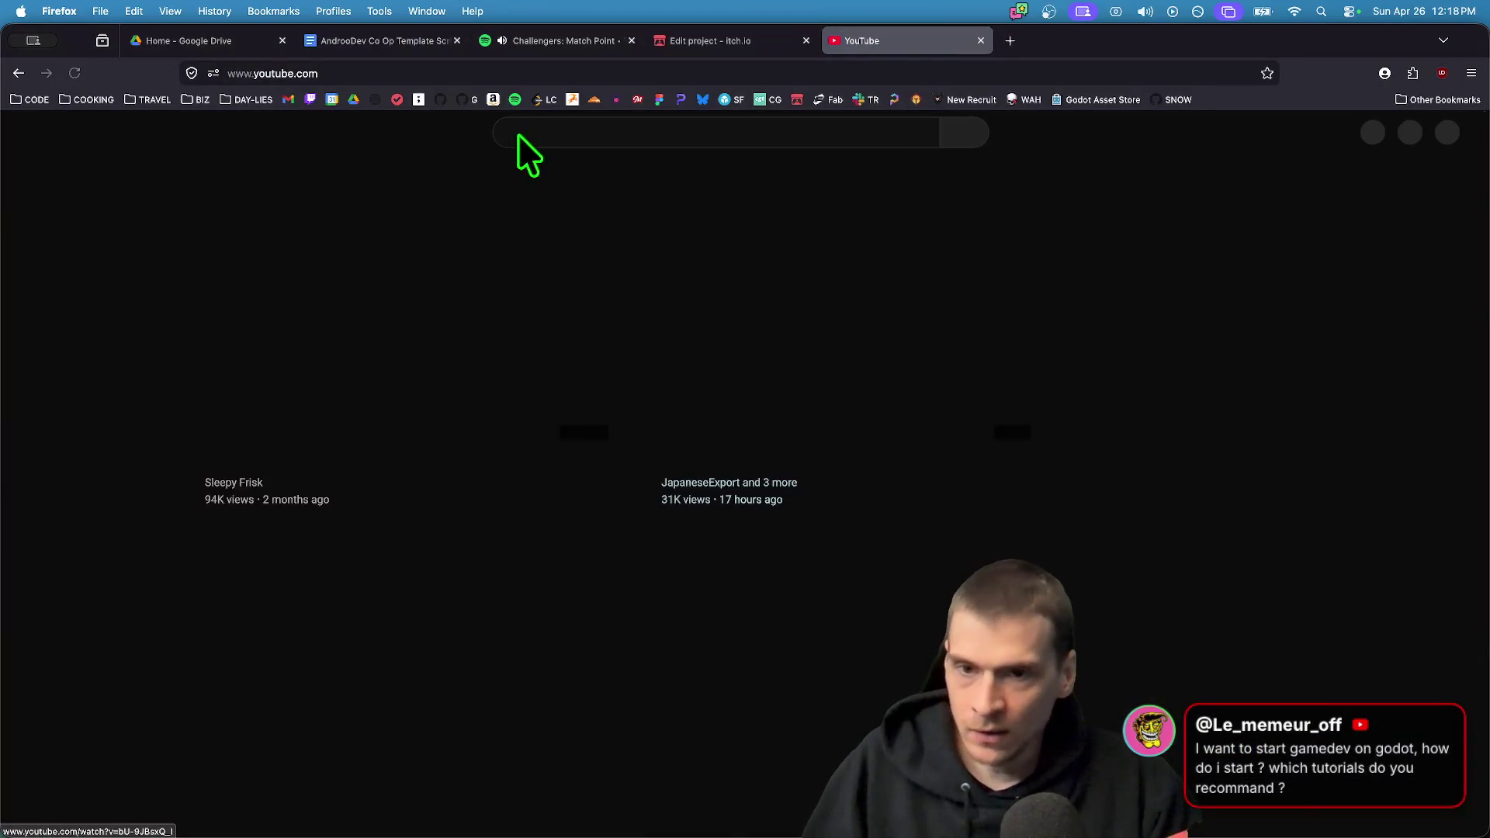
Search YouTube for 'brackeys' and copy the Brackeys channel link
click(519, 134)
text(brackeys)
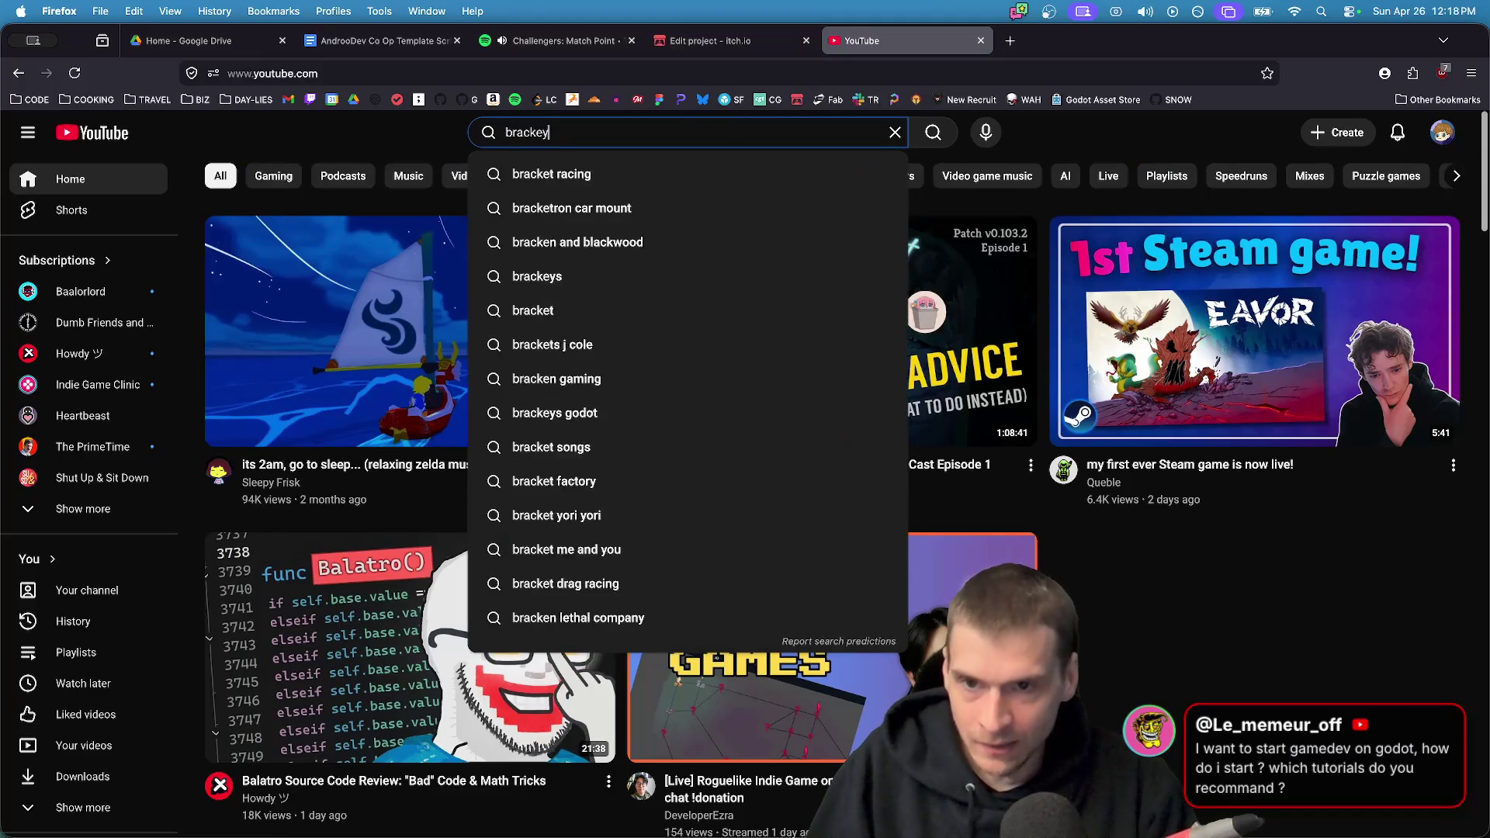
key(Return)
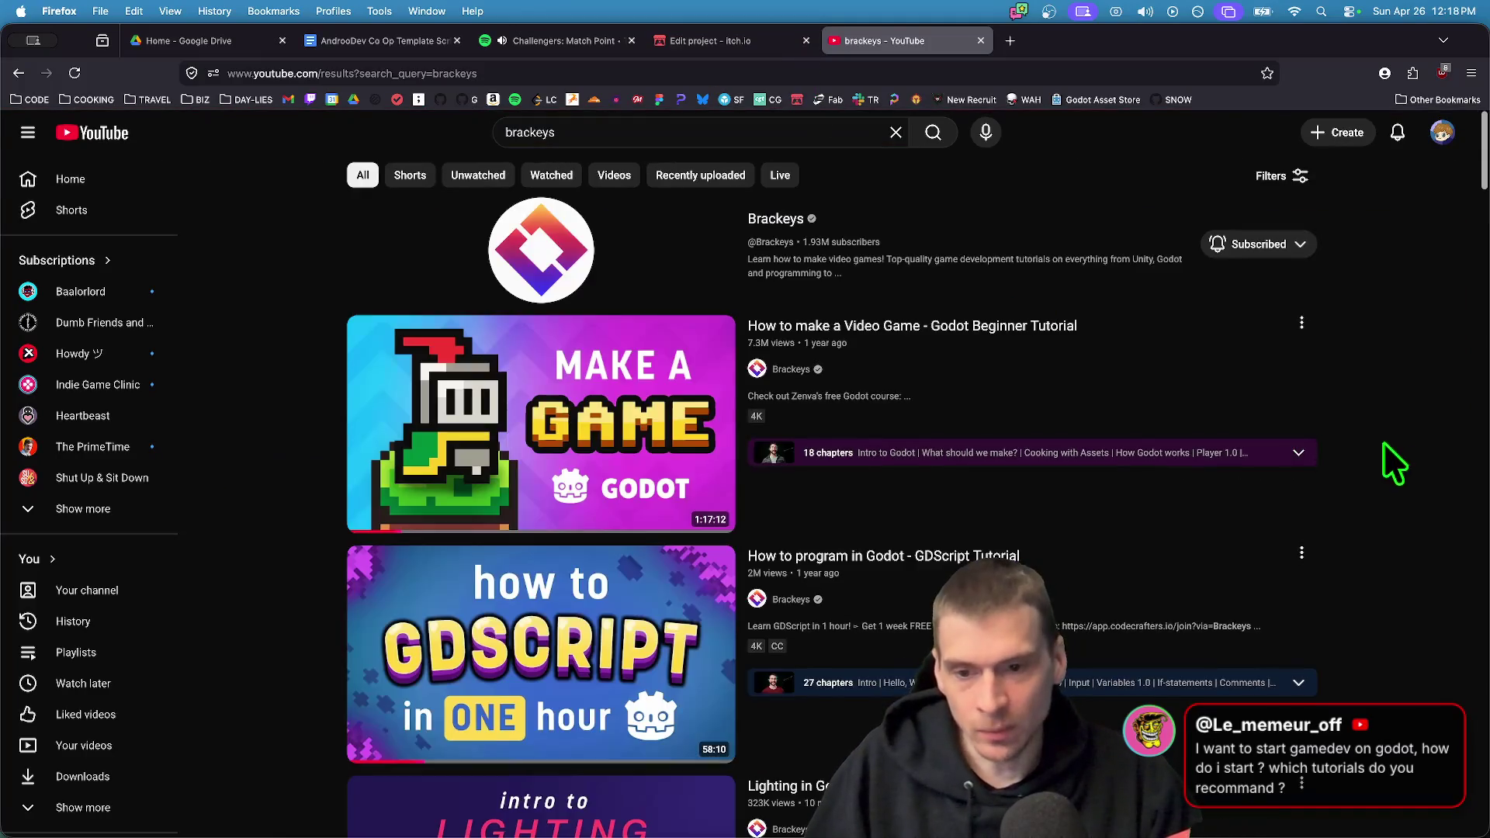
mouse_move(683, 392)
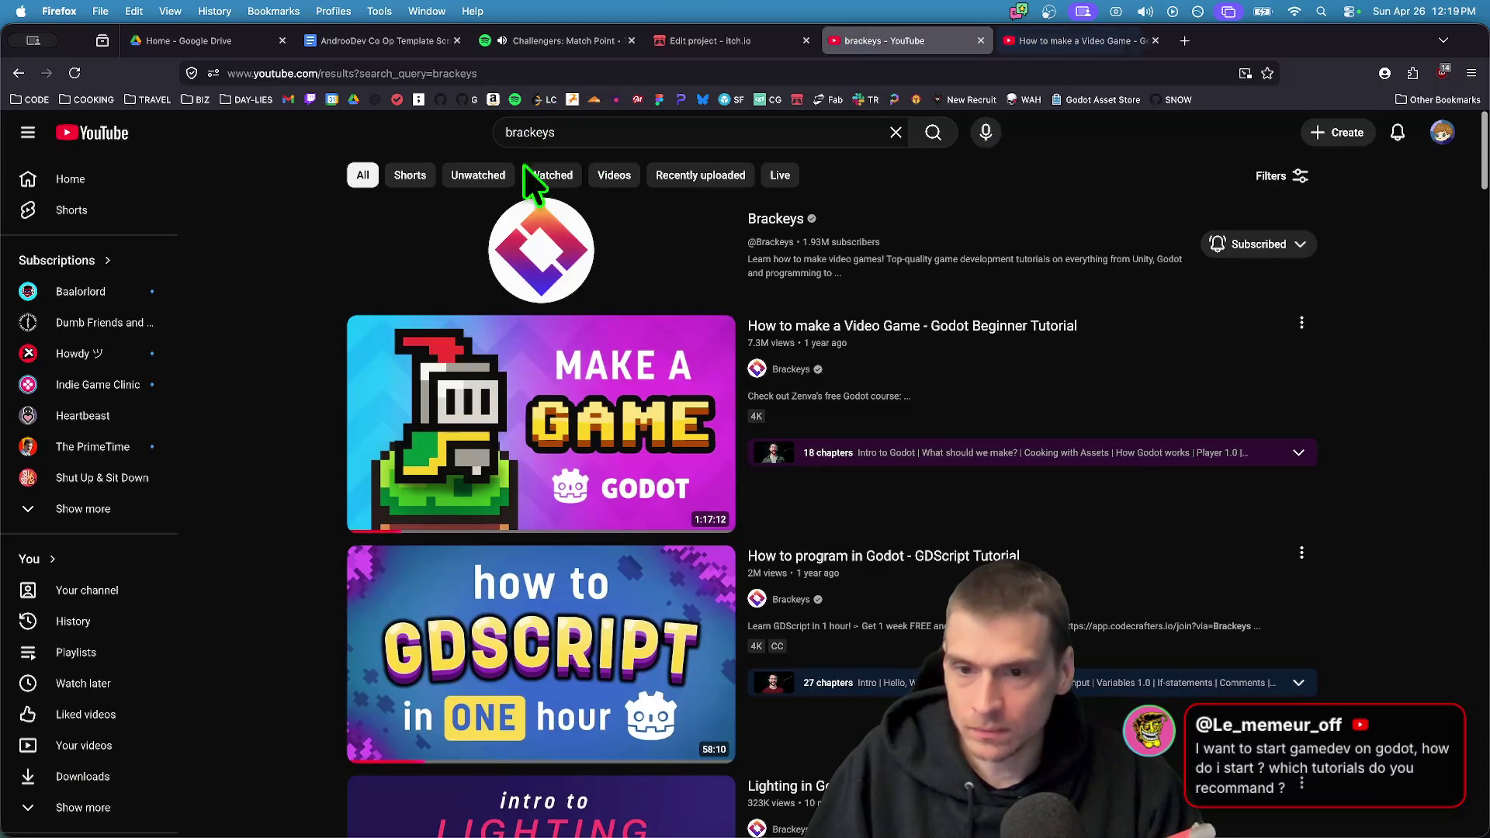
scroll(592, 382, down, 2)
scroll(799, 267, up, 2)
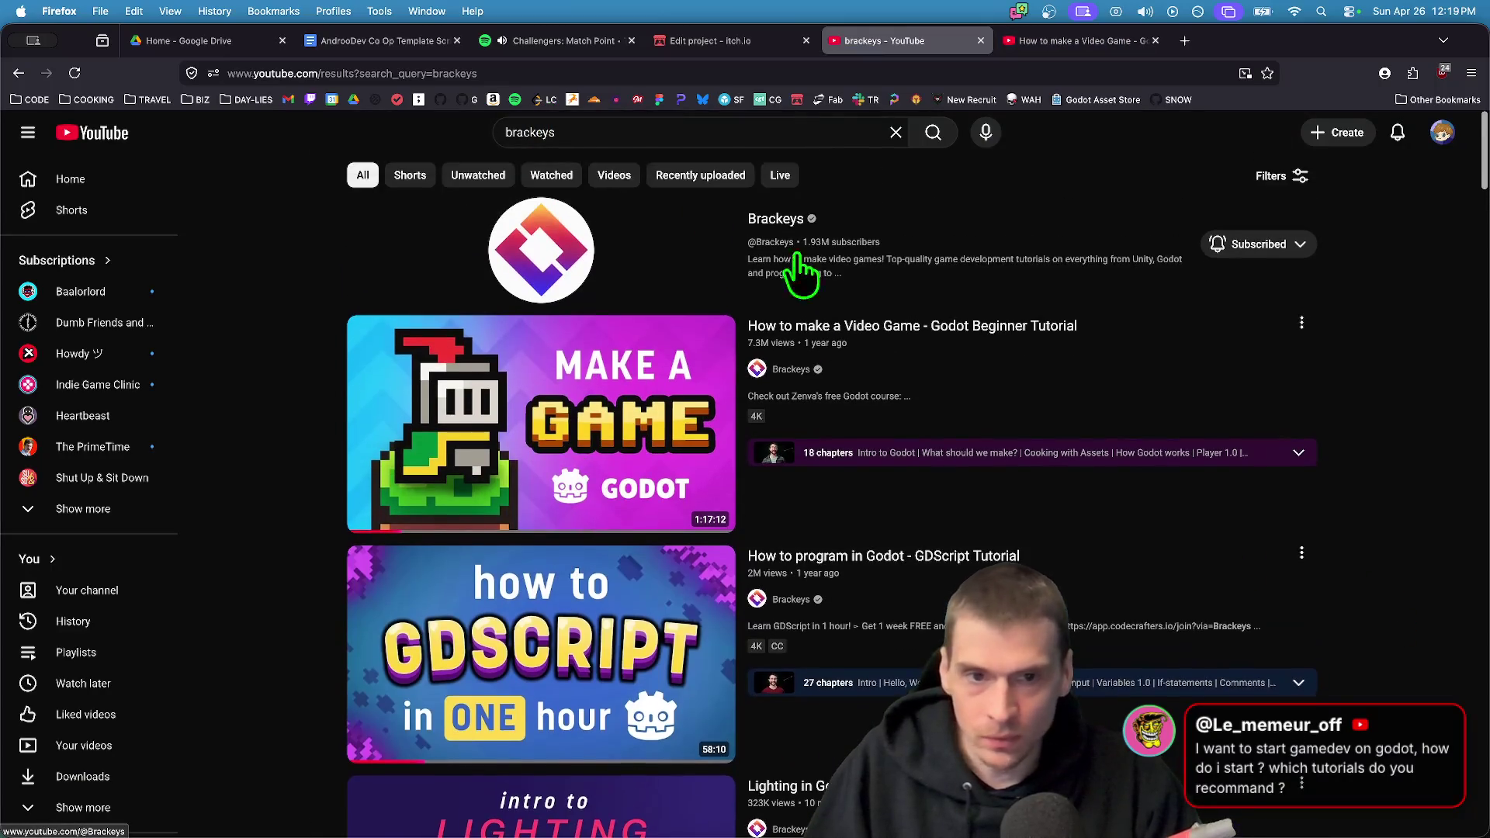
right_click(777, 218)
click(879, 366)
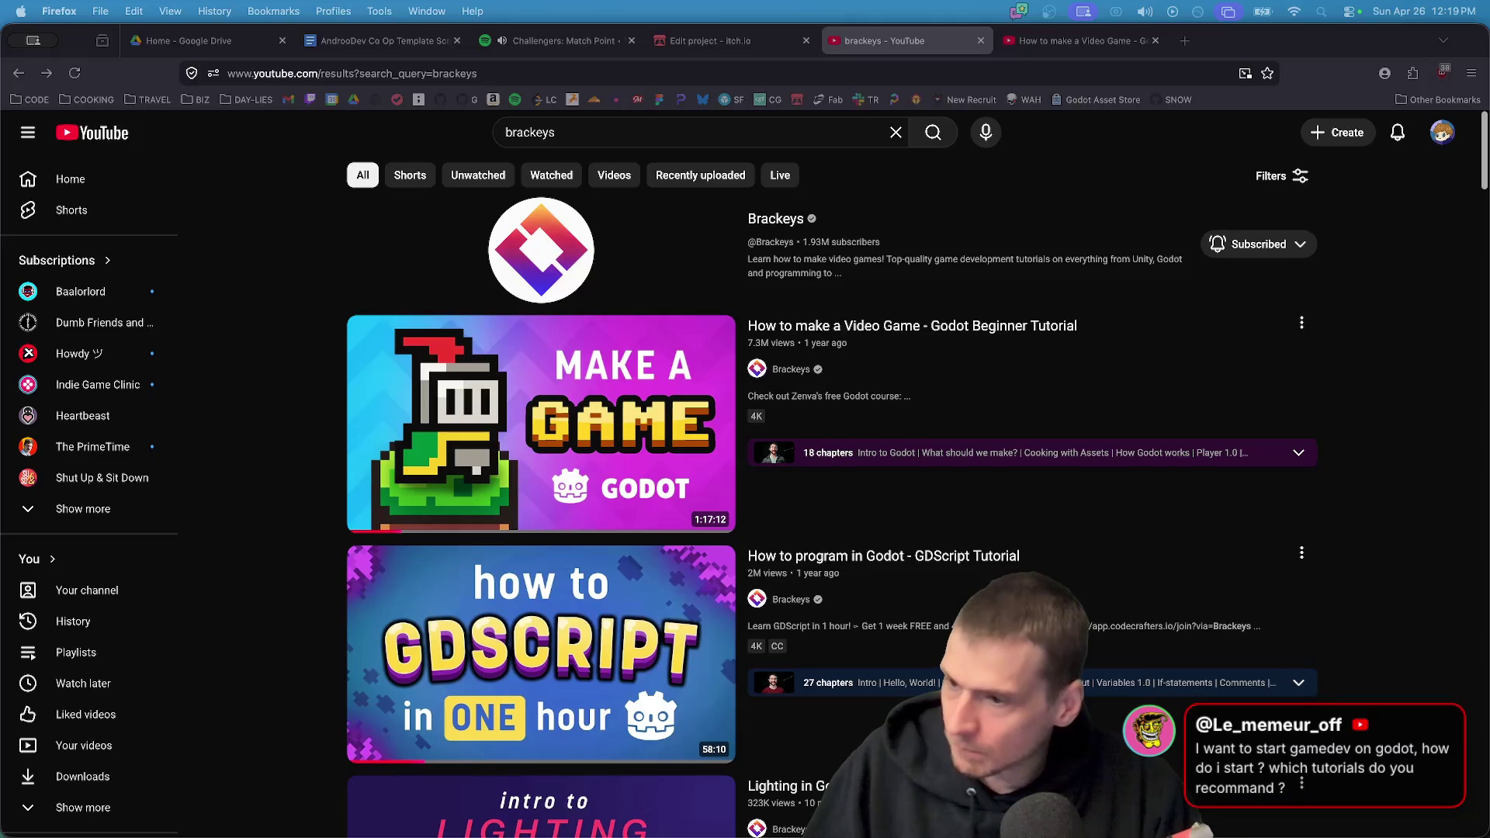
Search for 'heartbeast', copy its link, close the tab and return to Godot
click(629, 124)
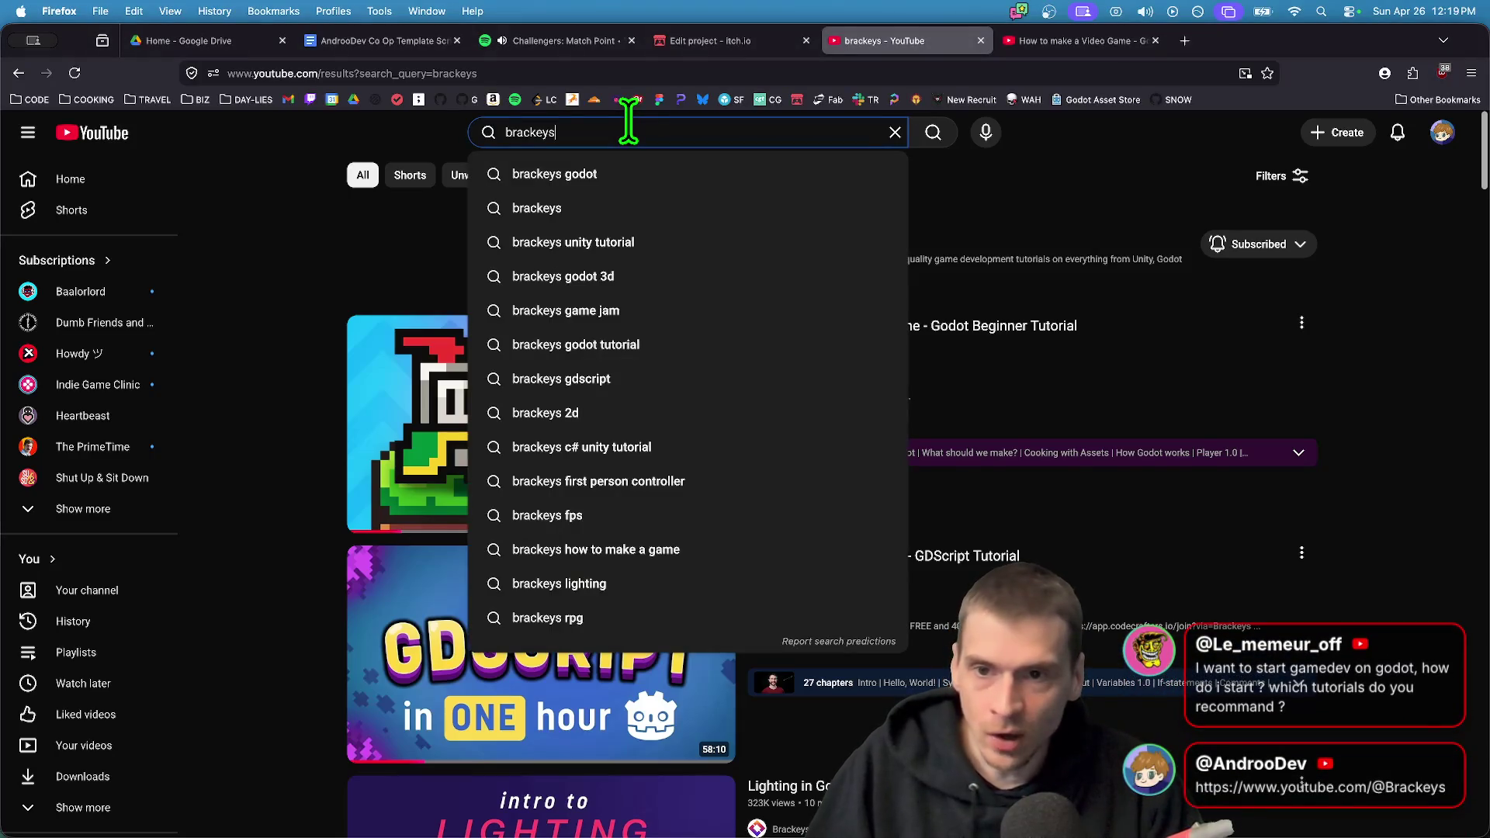
key(super+a)
text(heartbeast)
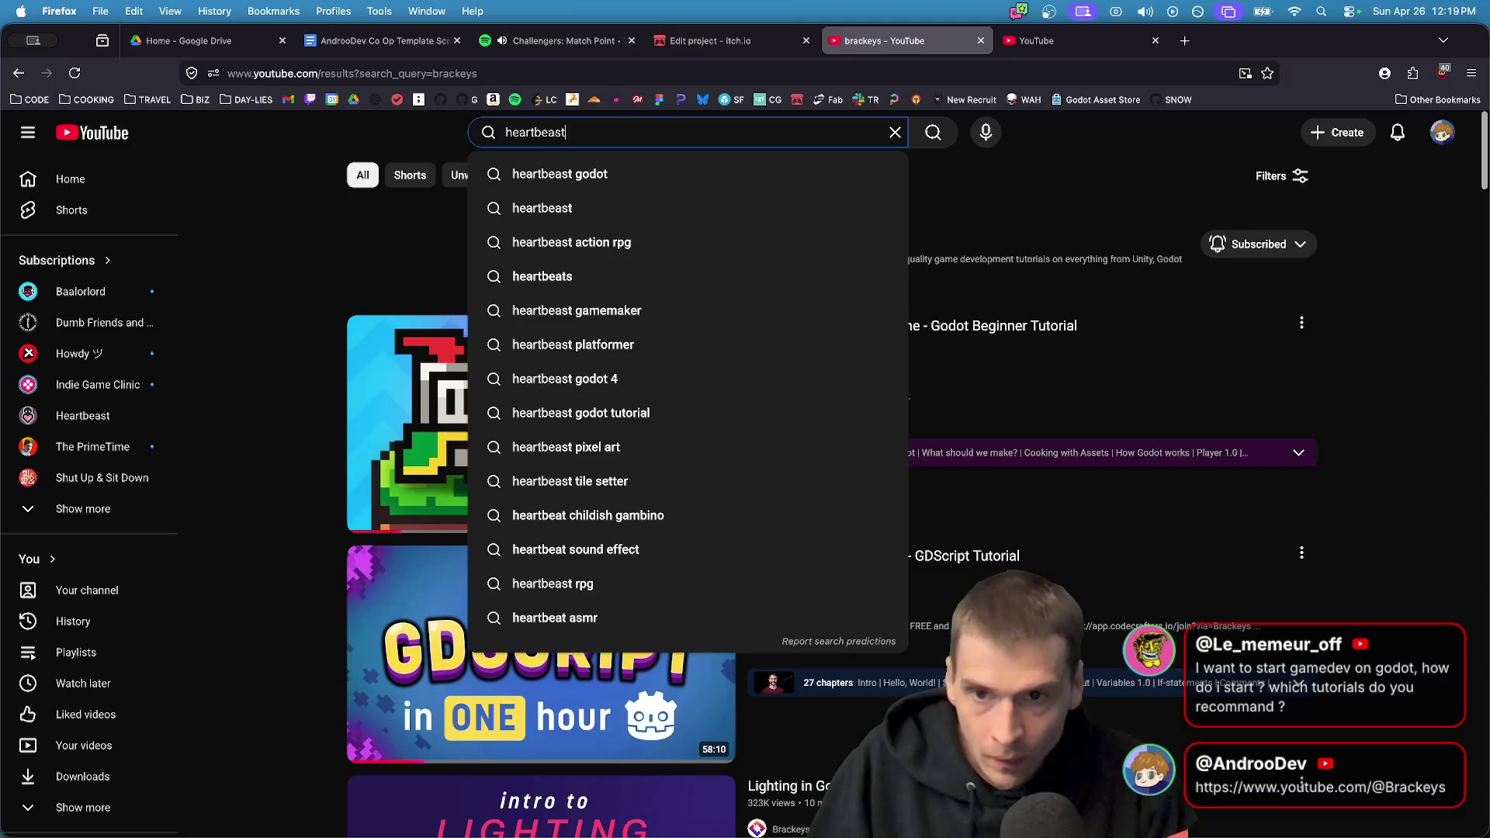
key(Return)
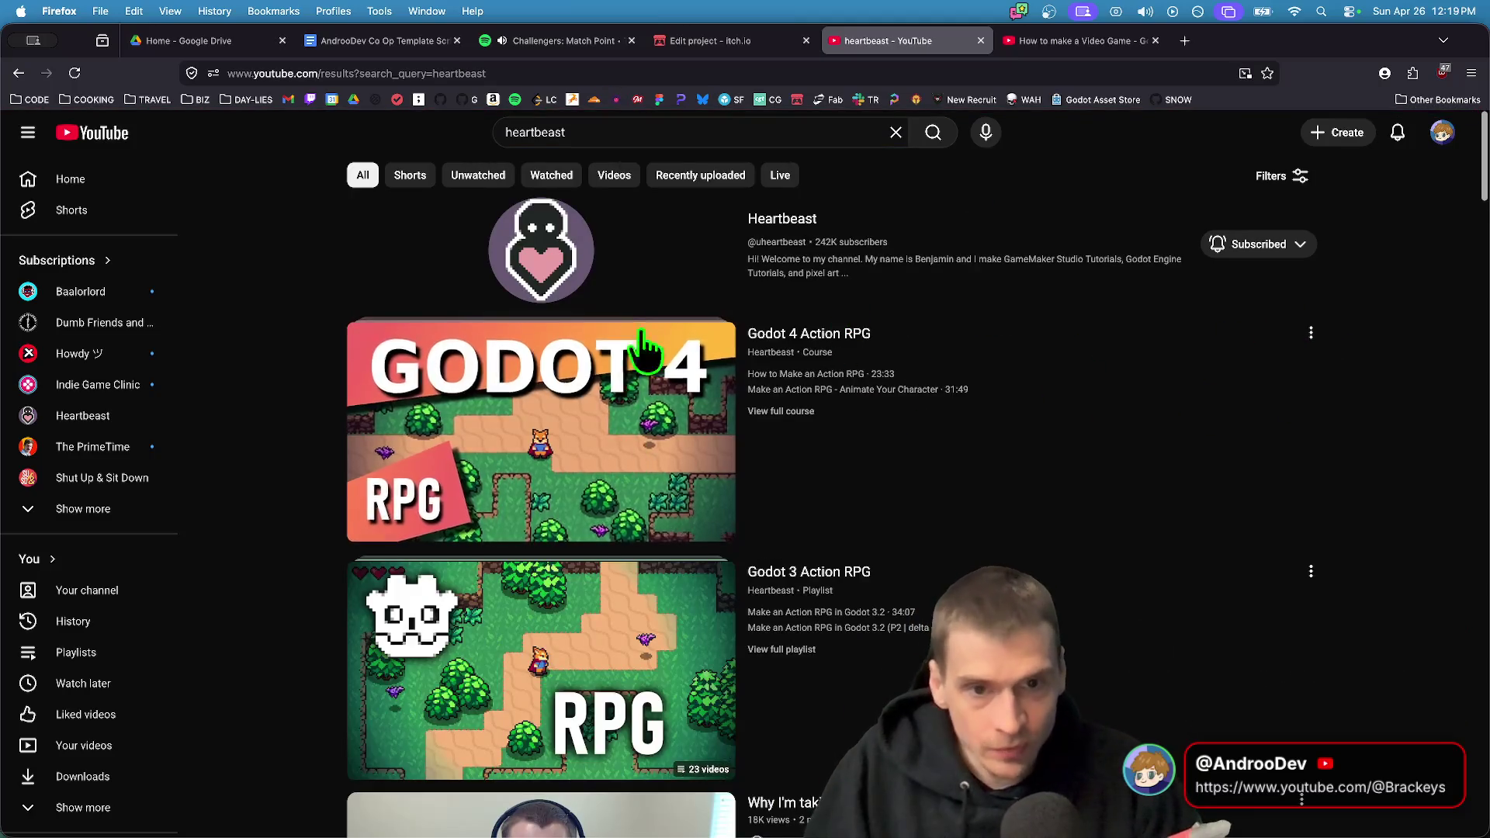
right_click(565, 341)
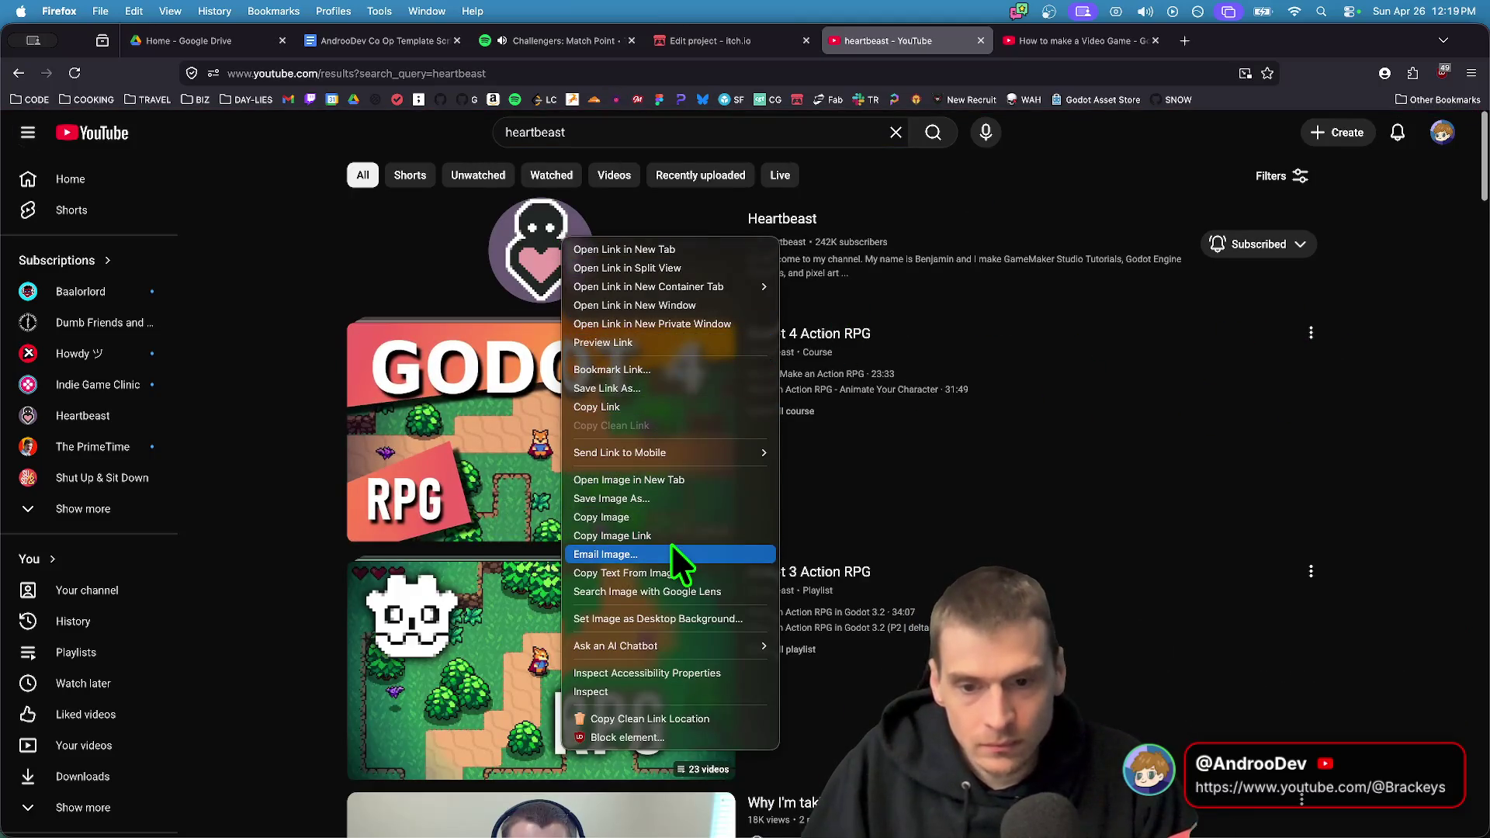
click(677, 409)
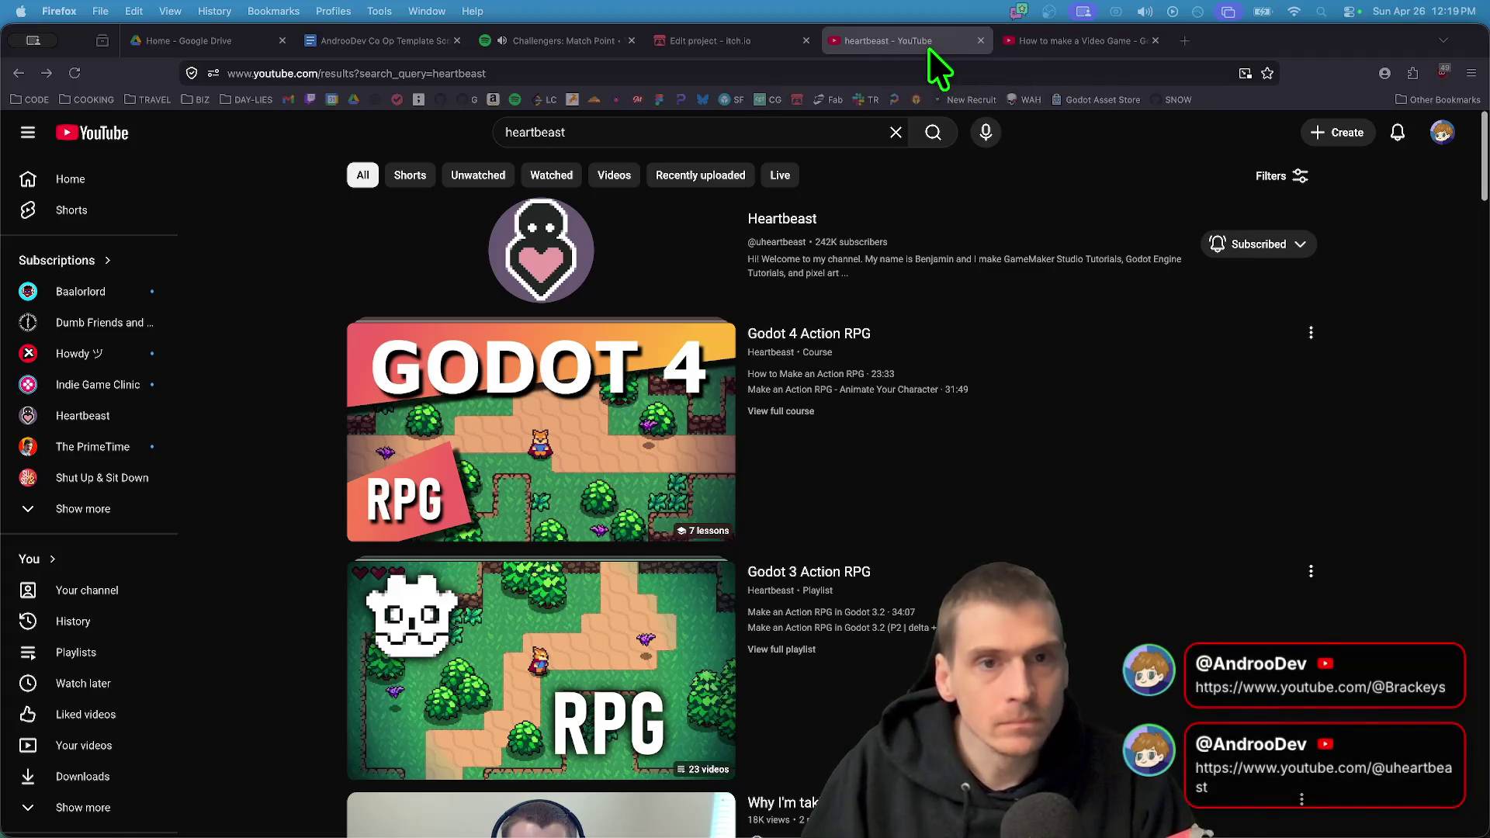
key(super+w)
key(super+w)
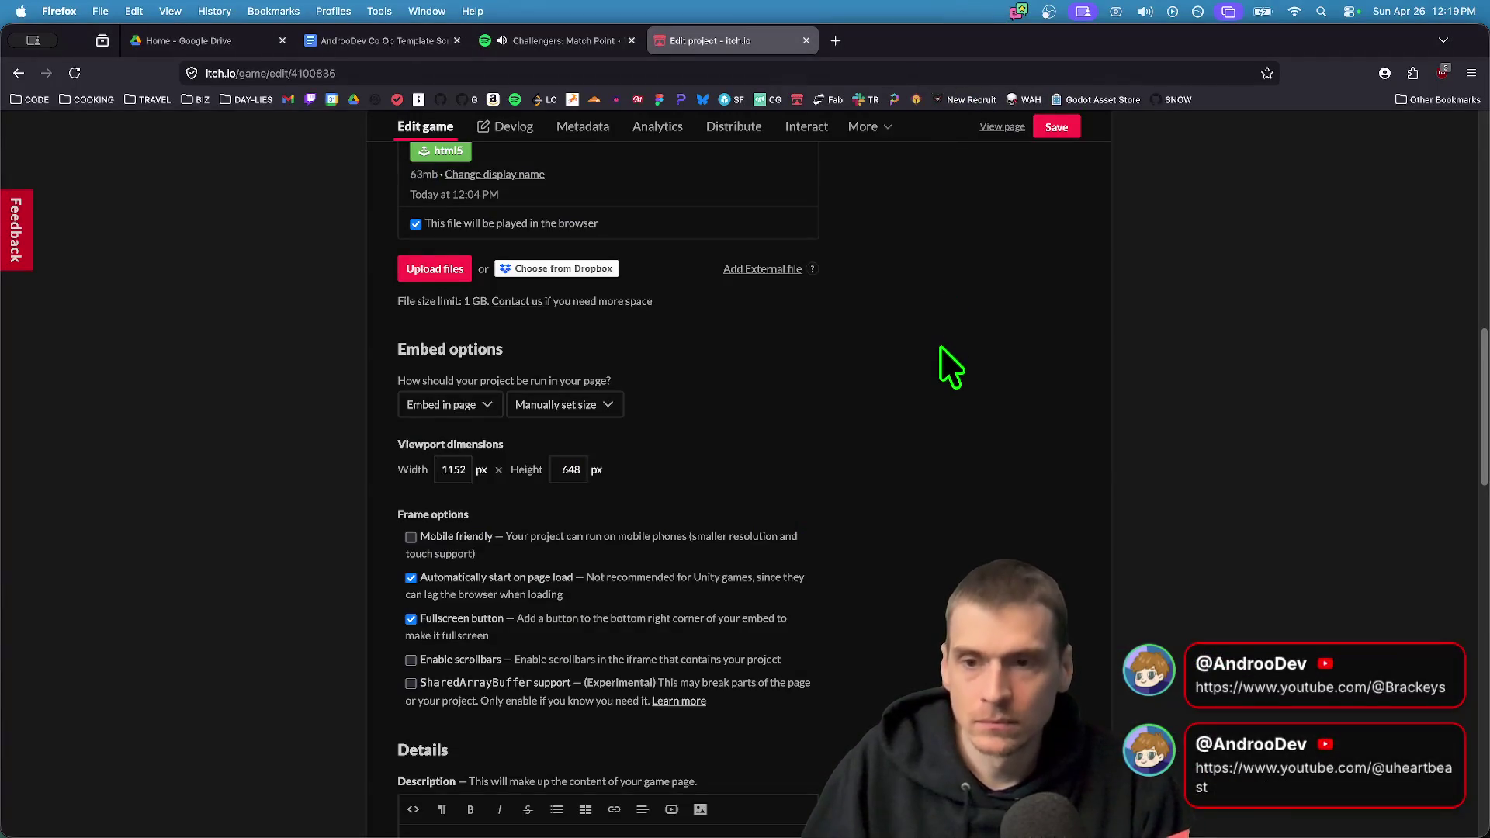
key(super+Tab)
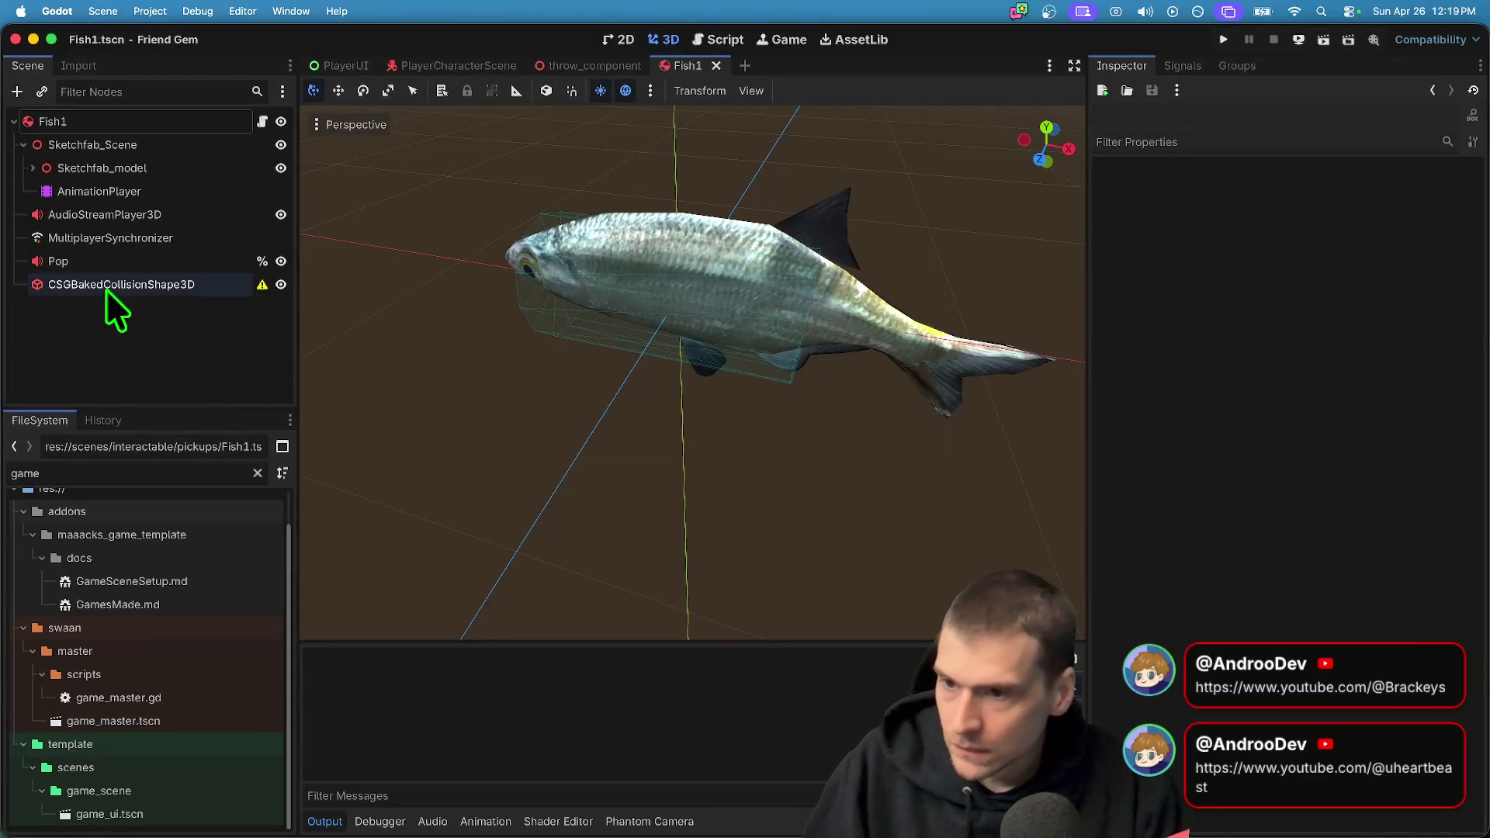
Open the game_master.tscn scene and its game_master.gd script
click(159, 722)
double_click(169, 716)
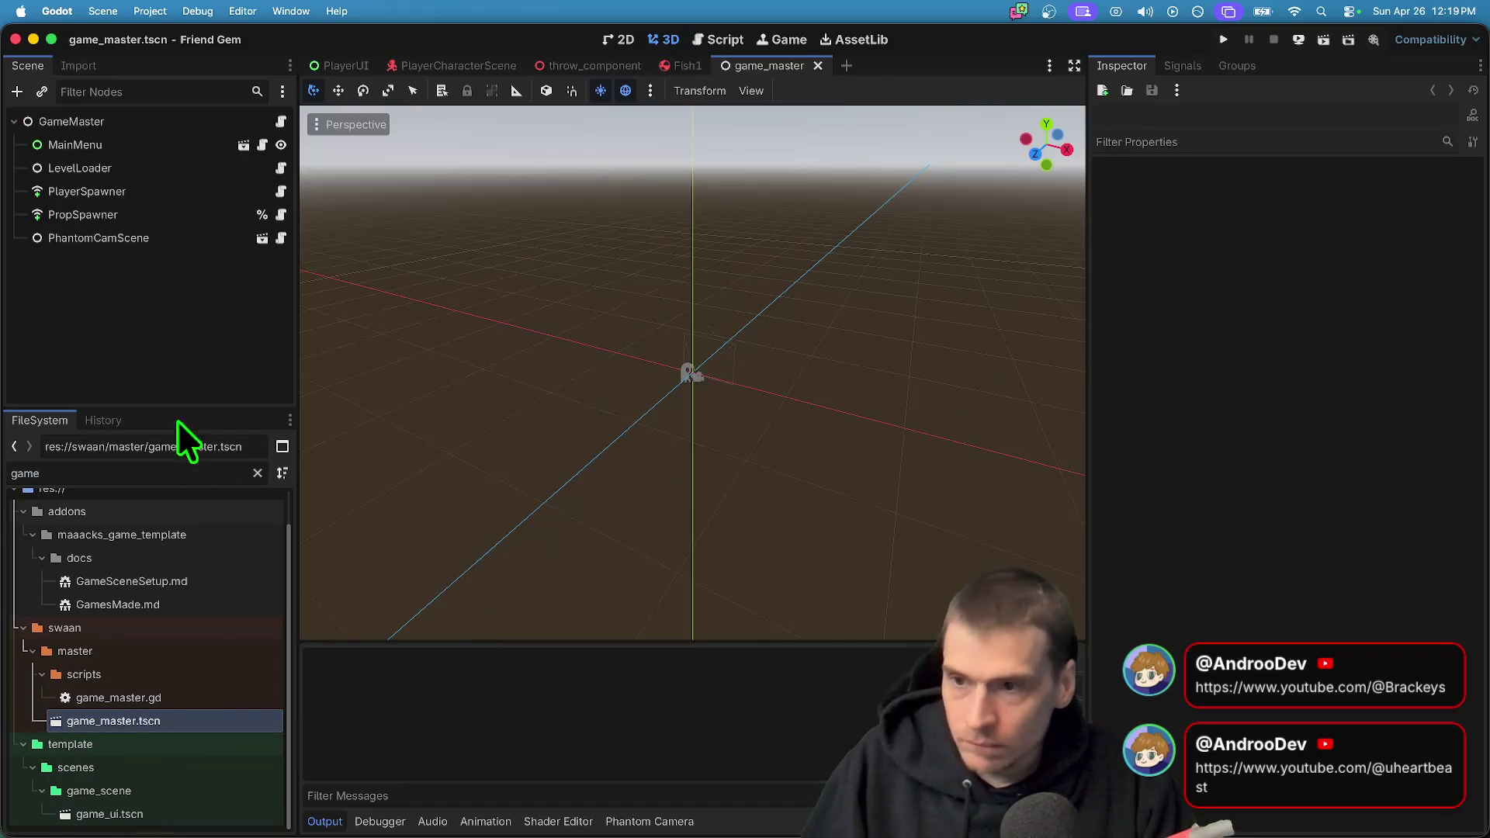
click(281, 122)
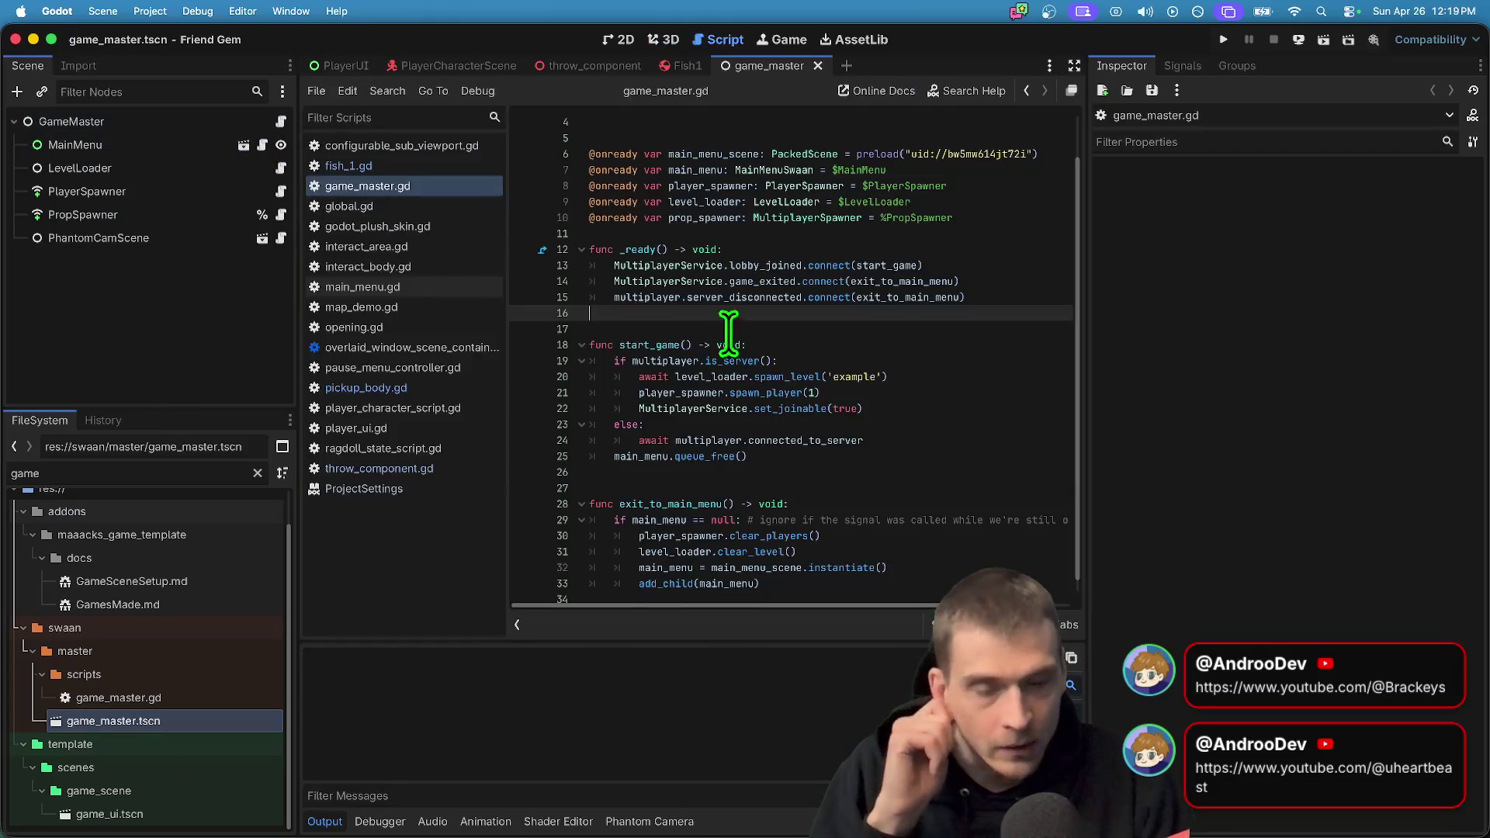
Delete blank line 16 in game_master.gd, then bring up phantom_cam_script.gd
scroll(846, 411, down, 1)
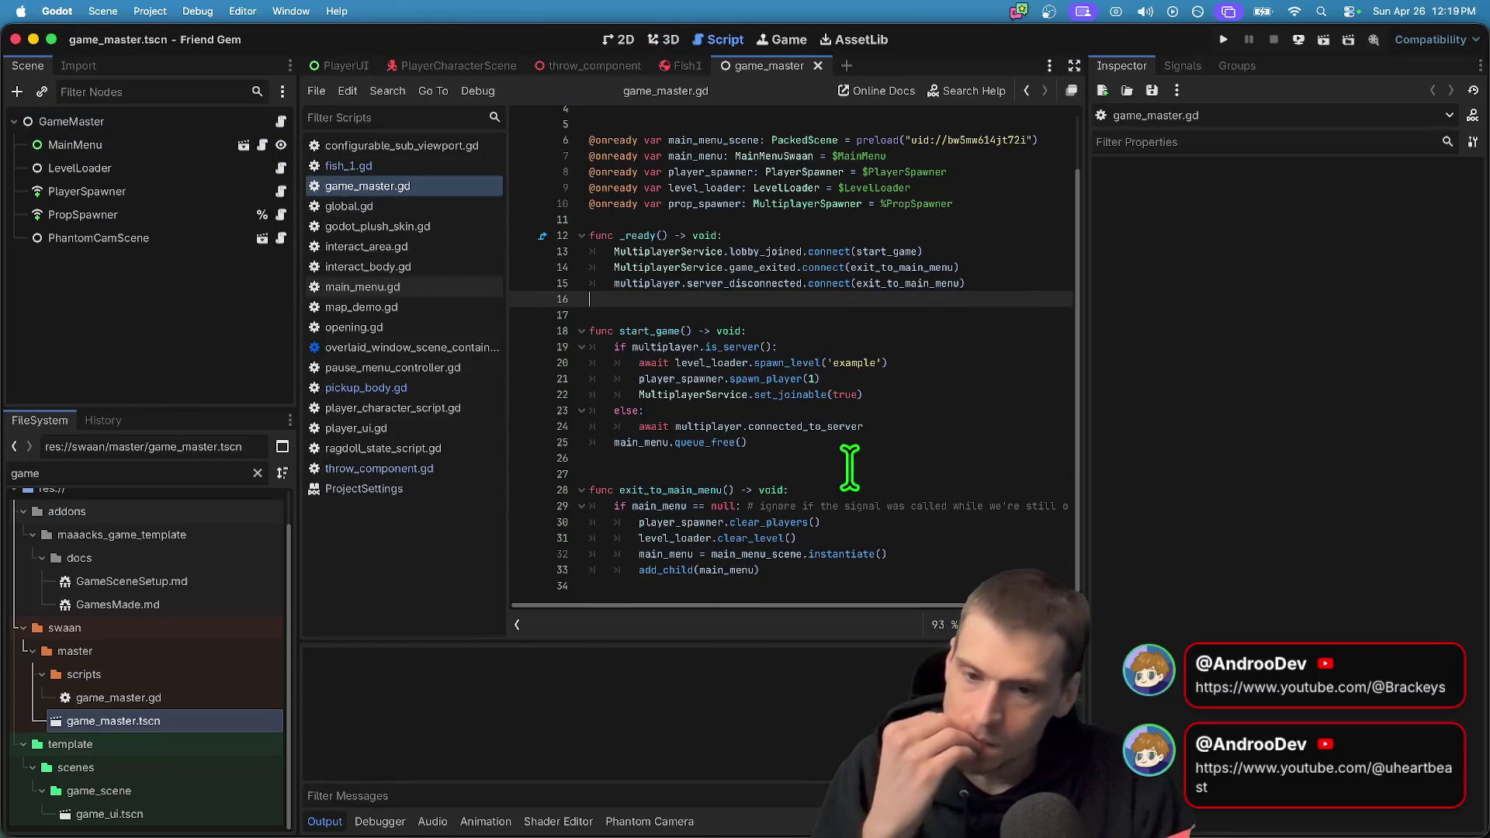
click(849, 471)
scroll(850, 434, up, 3)
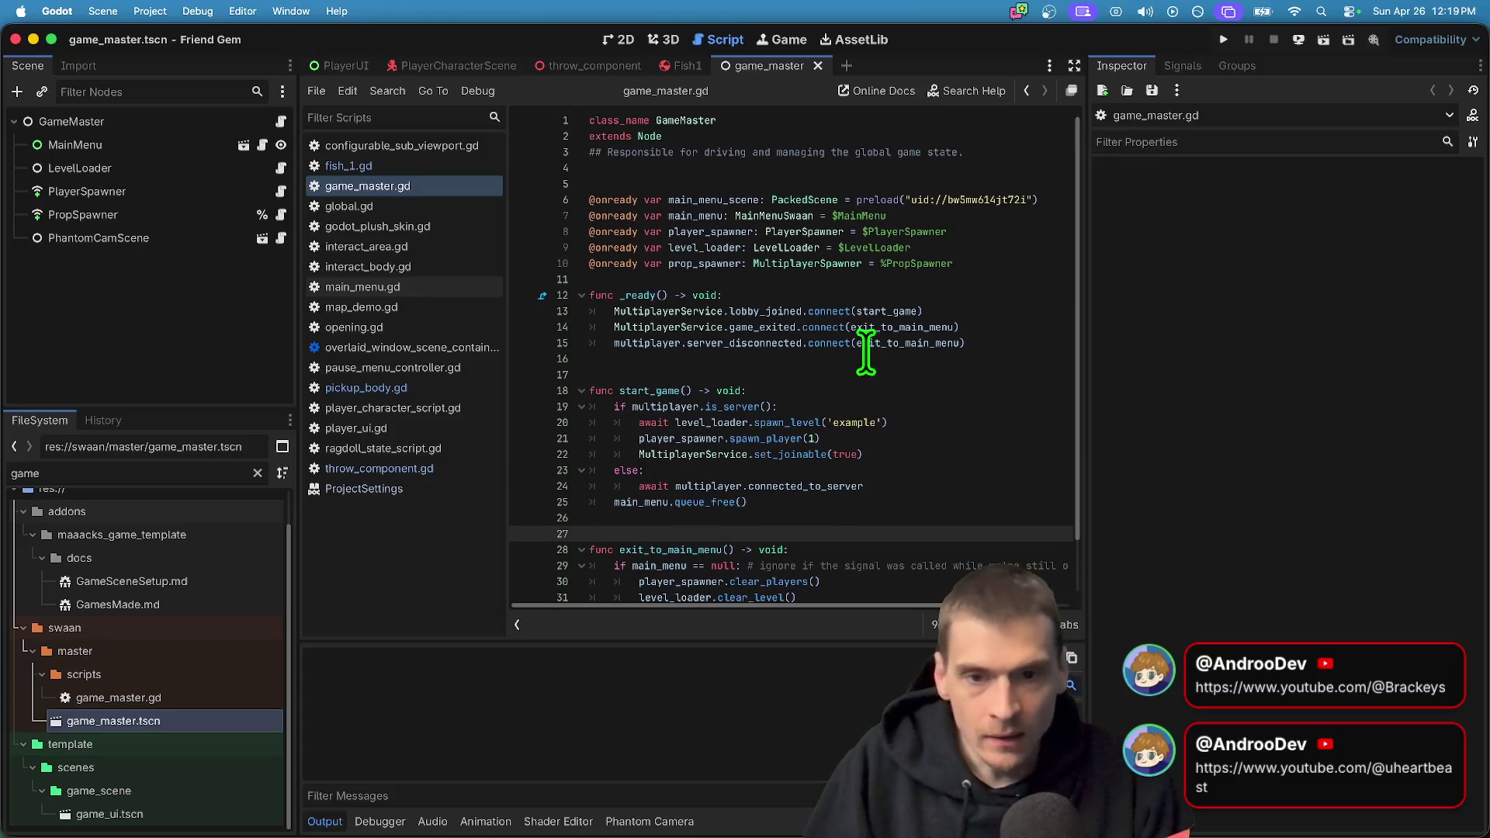
click(866, 359)
key(Delete)
scroll(830, 404, down, 3)
click(815, 570)
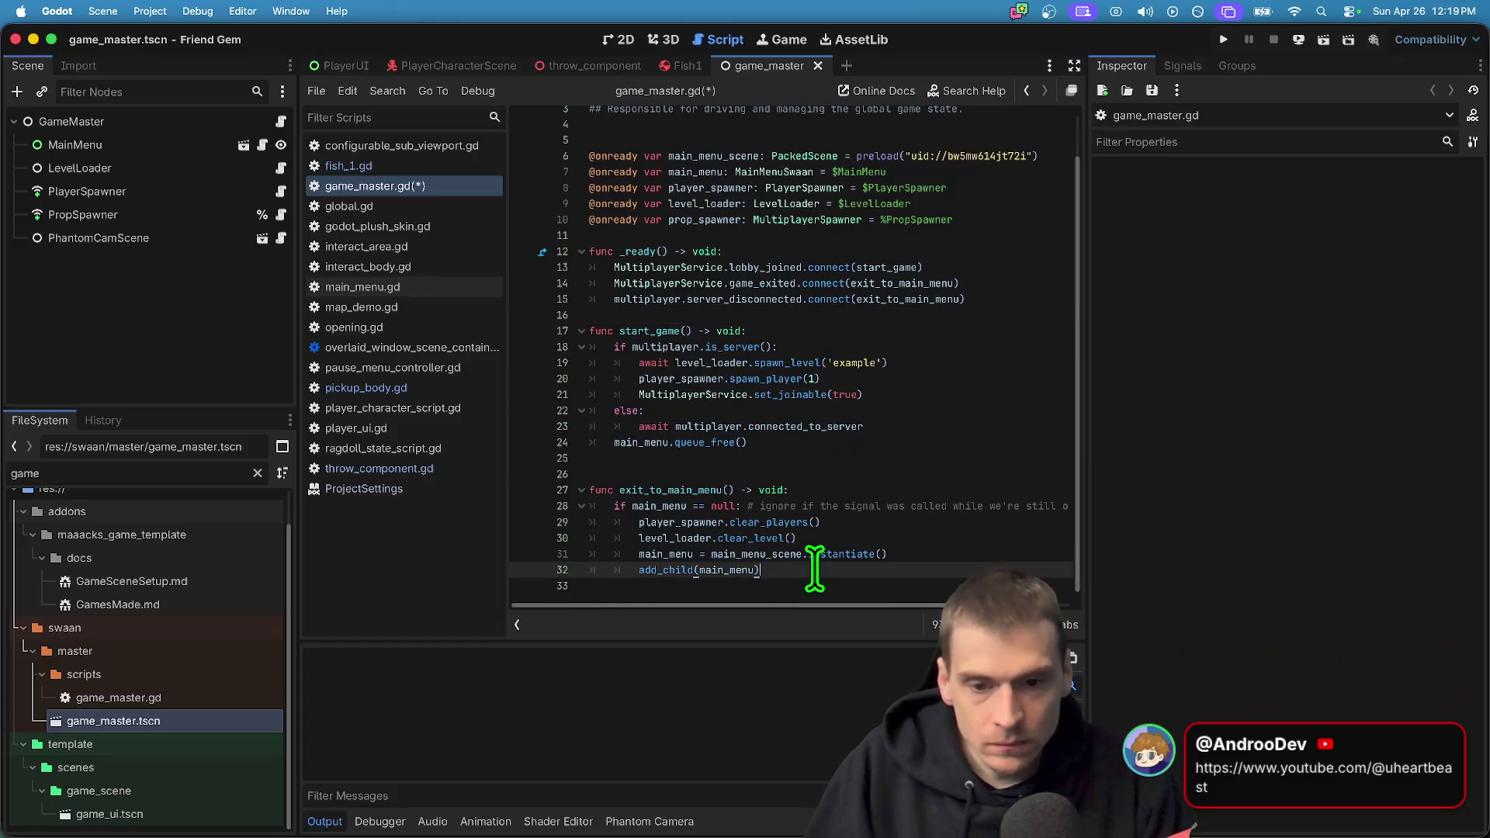
click(281, 237)
click(984, 375)
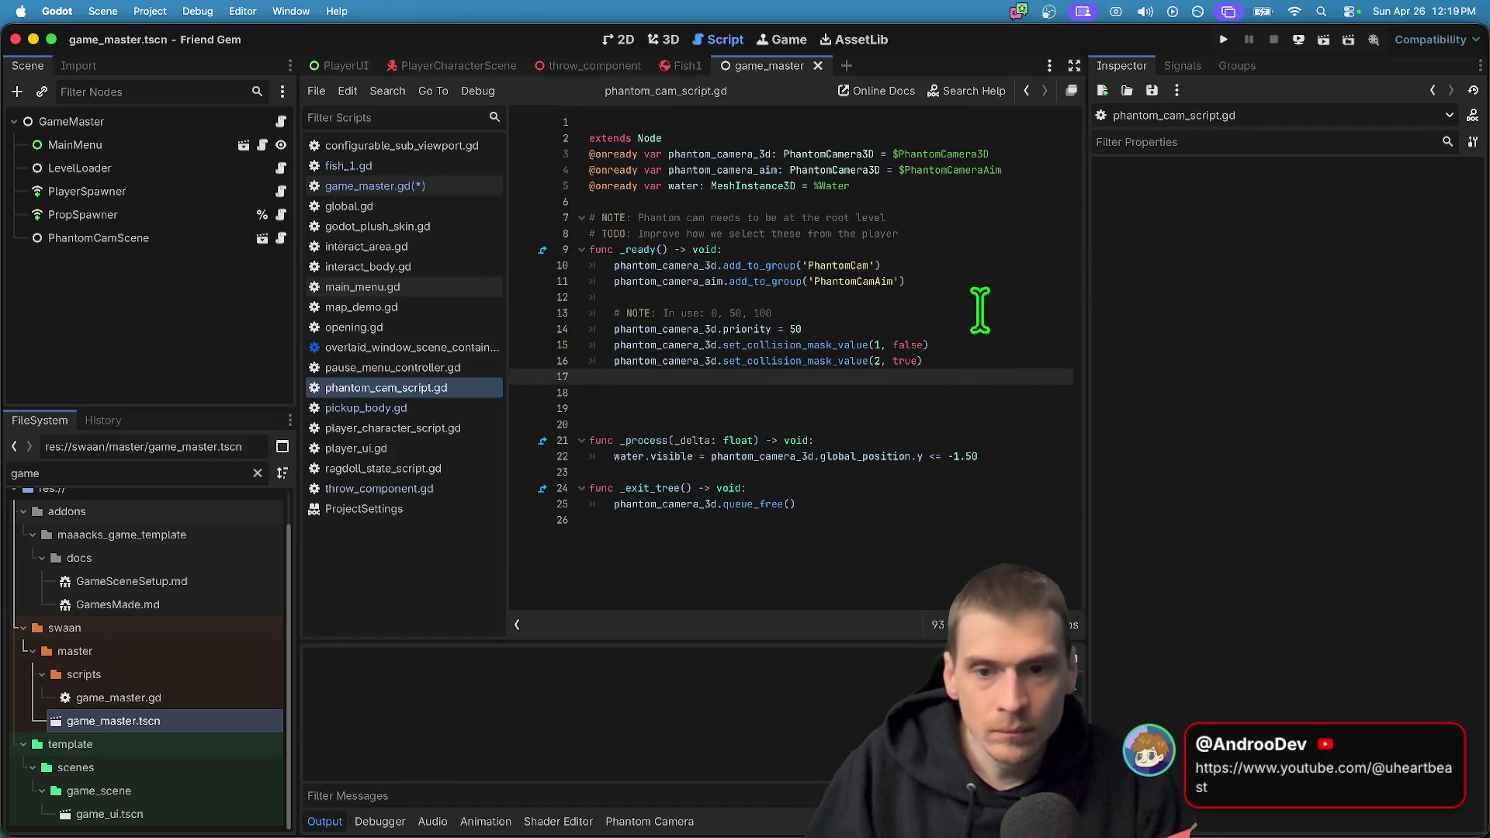
In prop_spawner.gd, duplicate the add_spawnable_scene call and point the copy at the FISH_1 scene uid
click(281, 214)
click(866, 552)
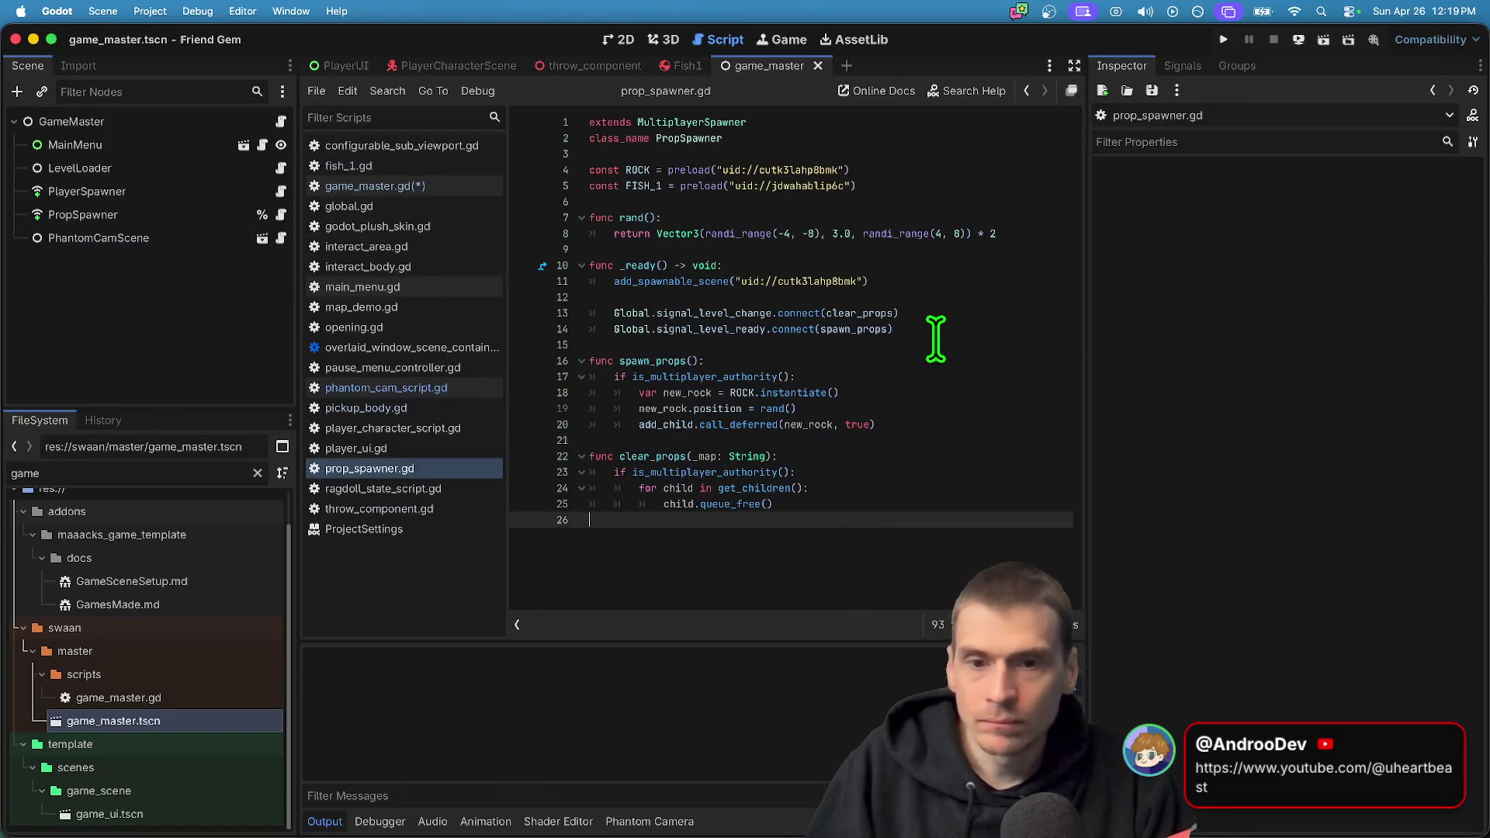
click(962, 187)
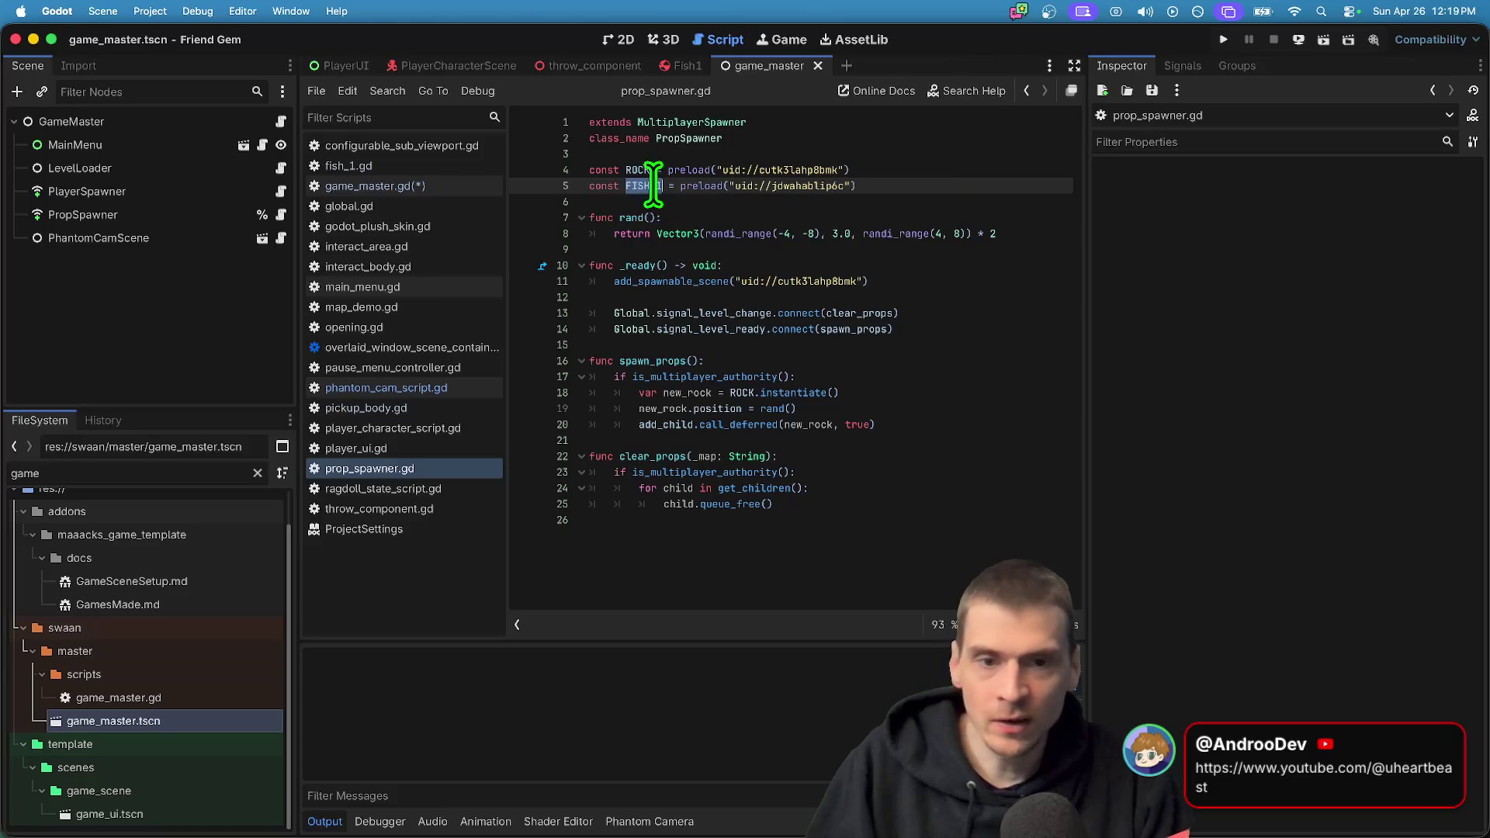
click(941, 283)
triple_click(942, 283)
key(super+c)
key(Down)
key(super+v)
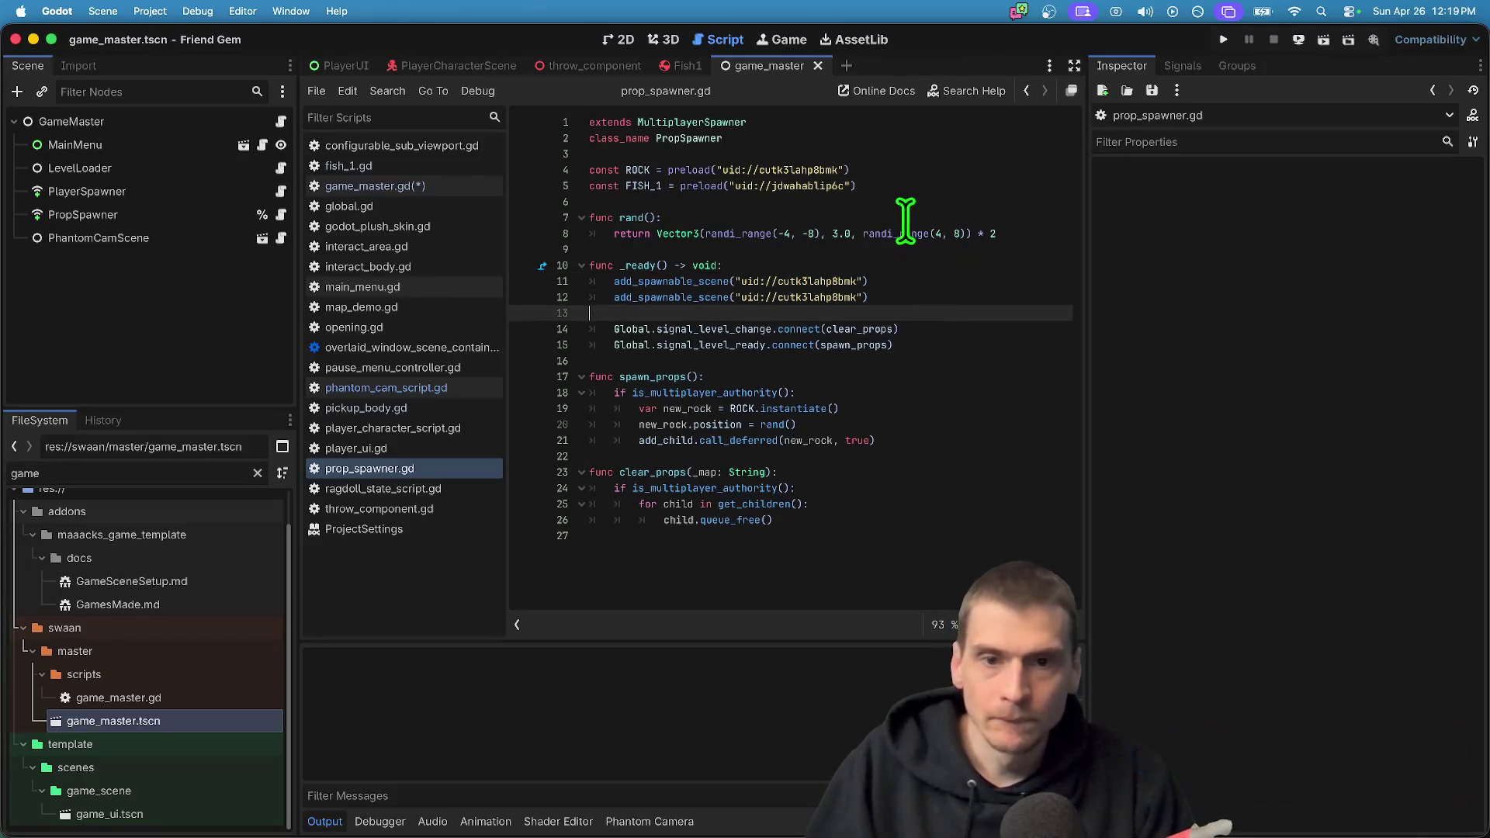
double_click(815, 186)
double_click(822, 297)
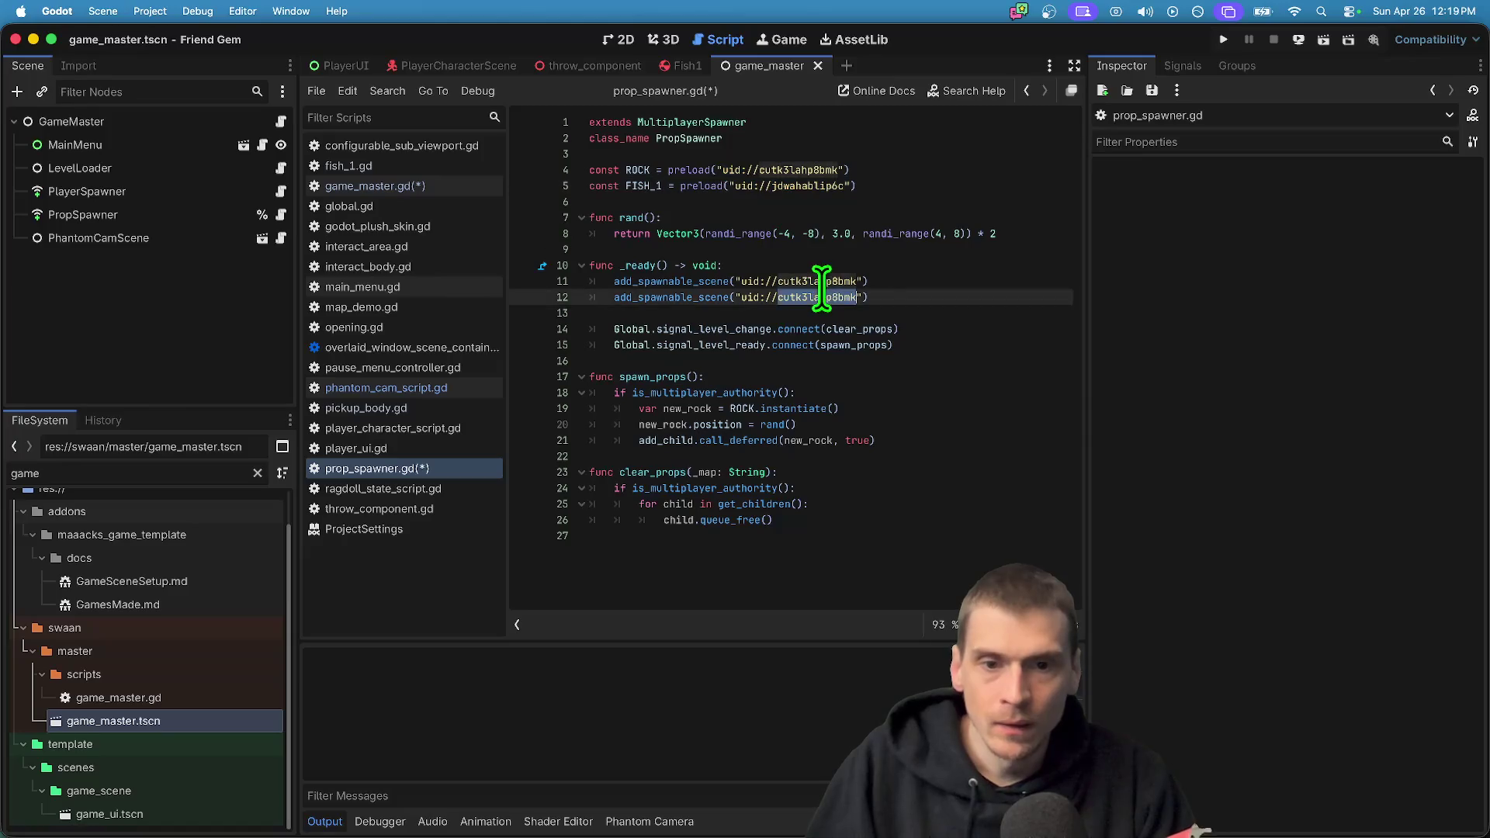
key(super+v)
Add a propsArray variable declaration typed as Array[String] near the top of the script
click(892, 138)
key(Down)
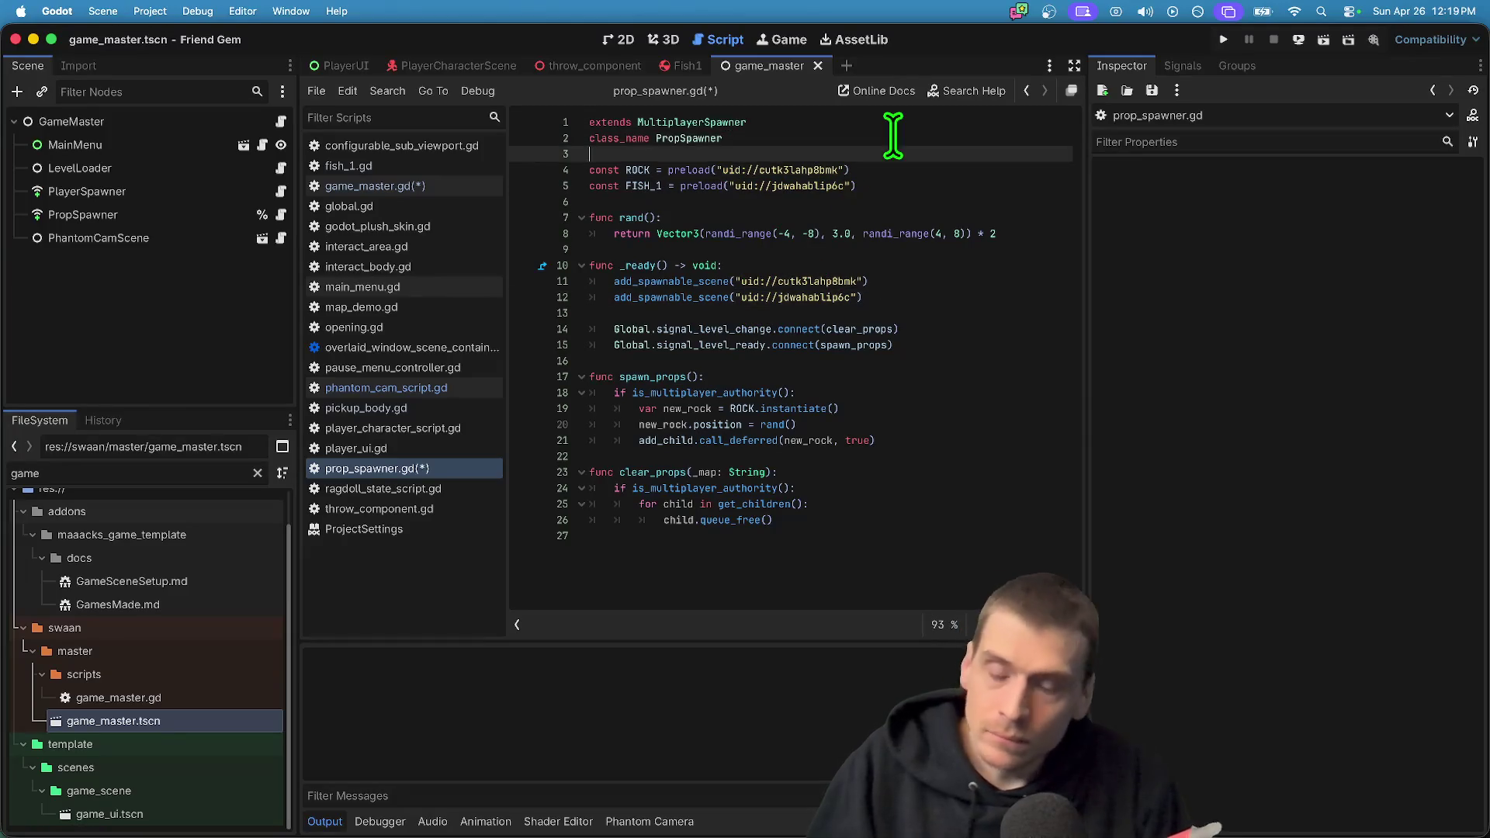
key(Return)
text(var propsArray)
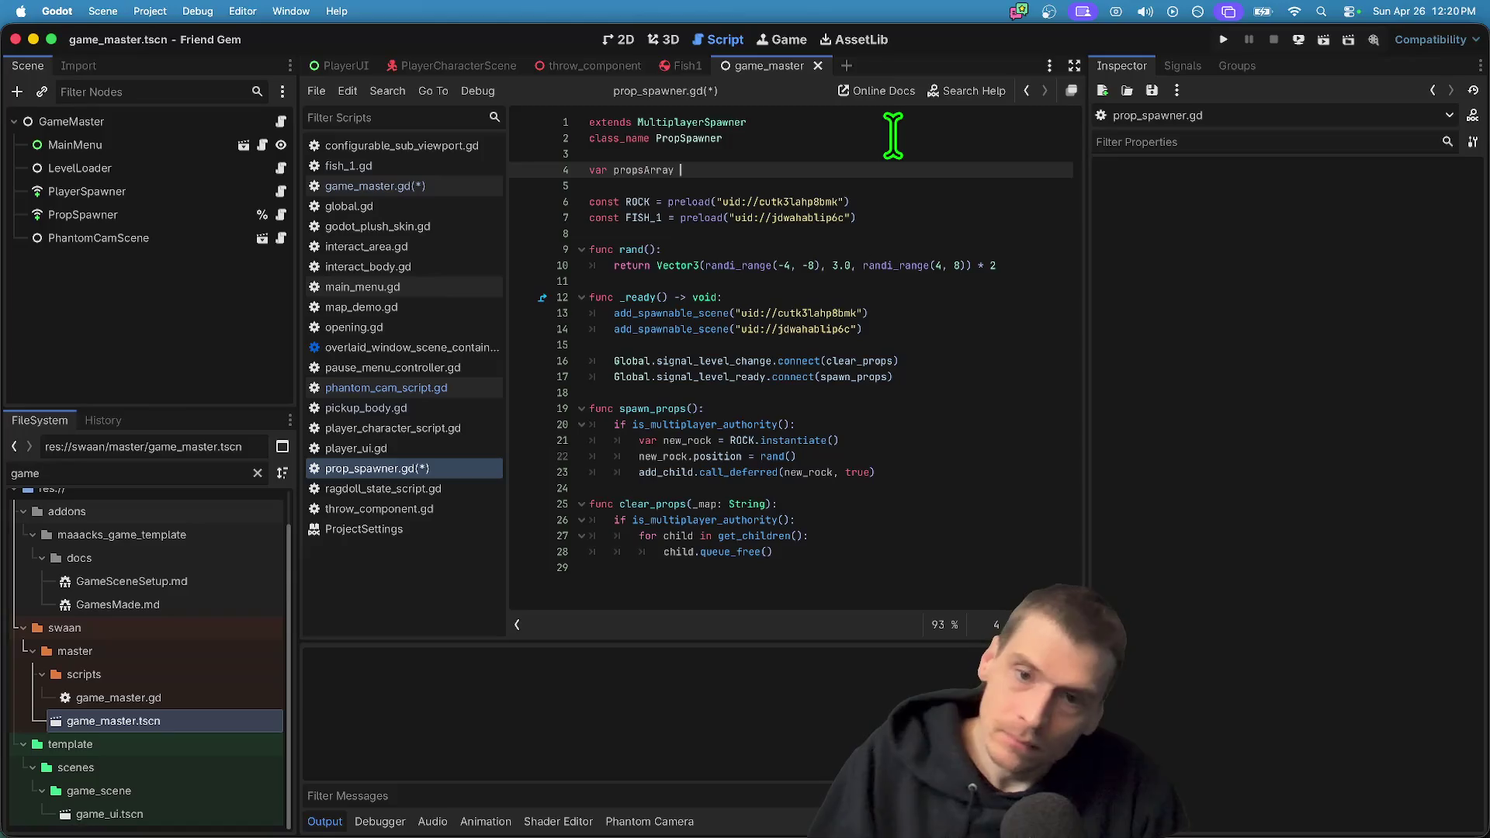
key(Left)
key(Left)
key(Left)
text(: )
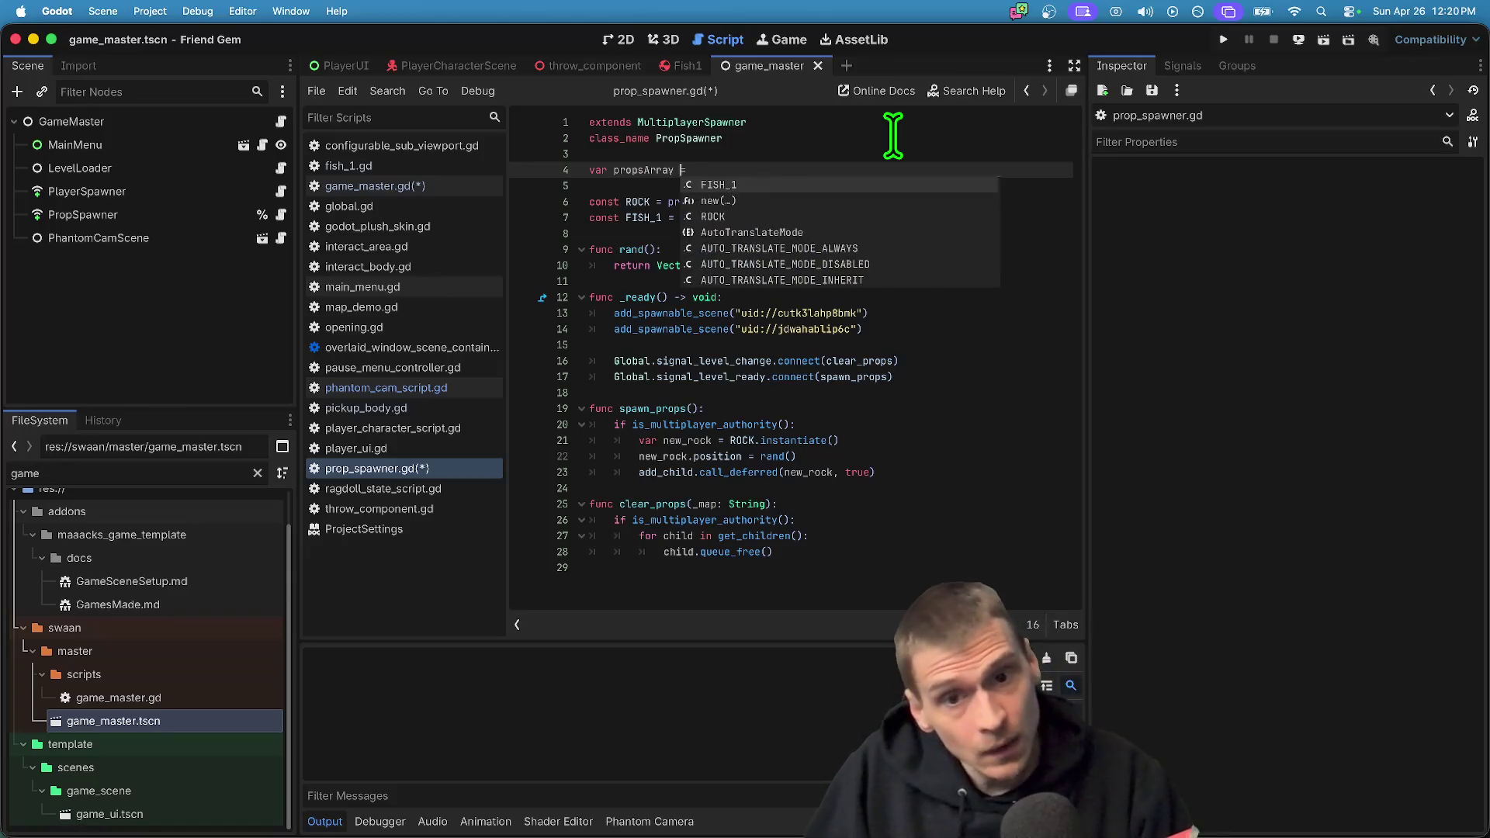
text([S)
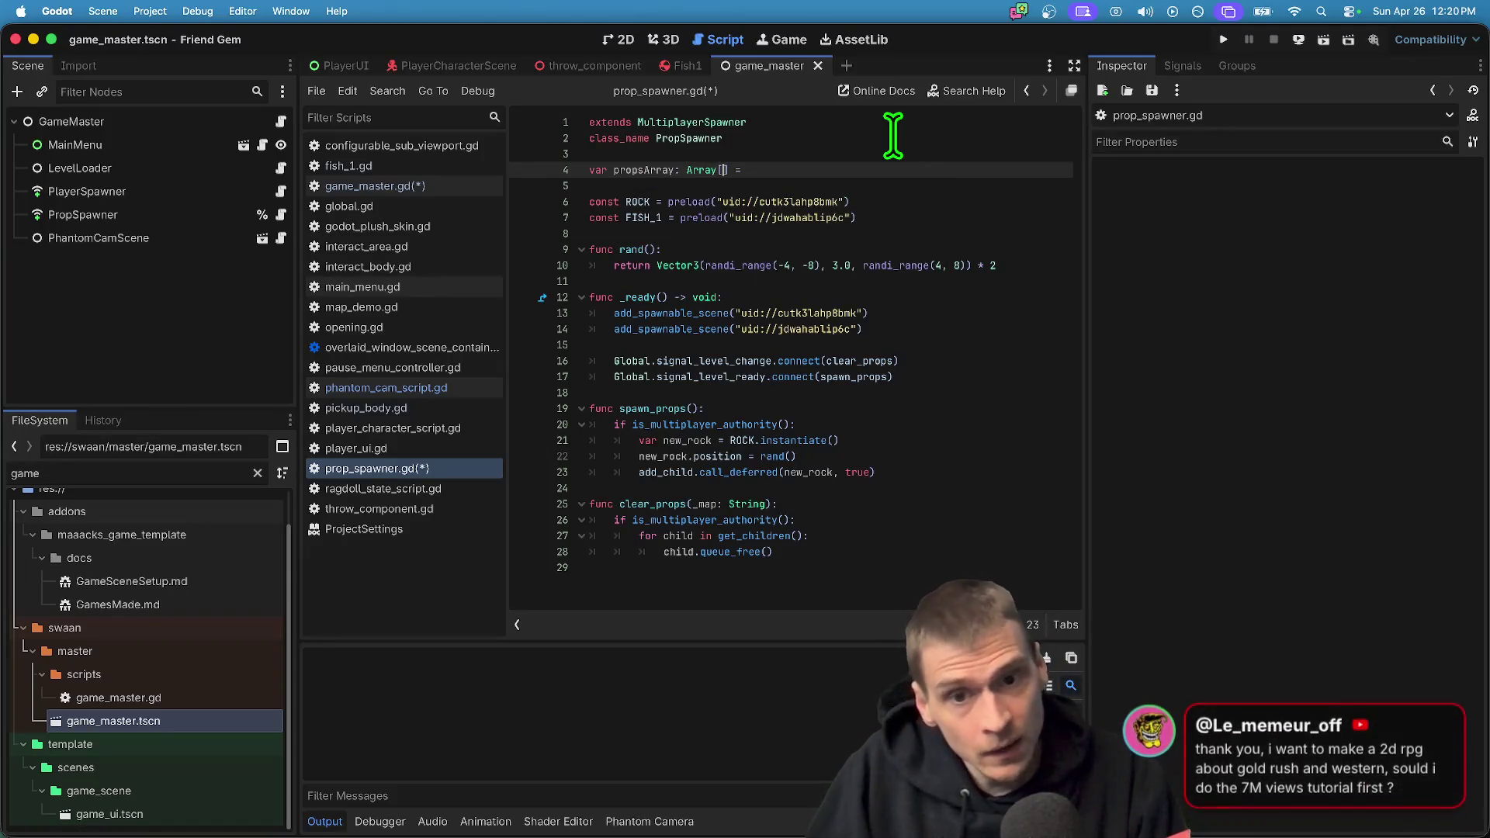
text(g)
key(End)
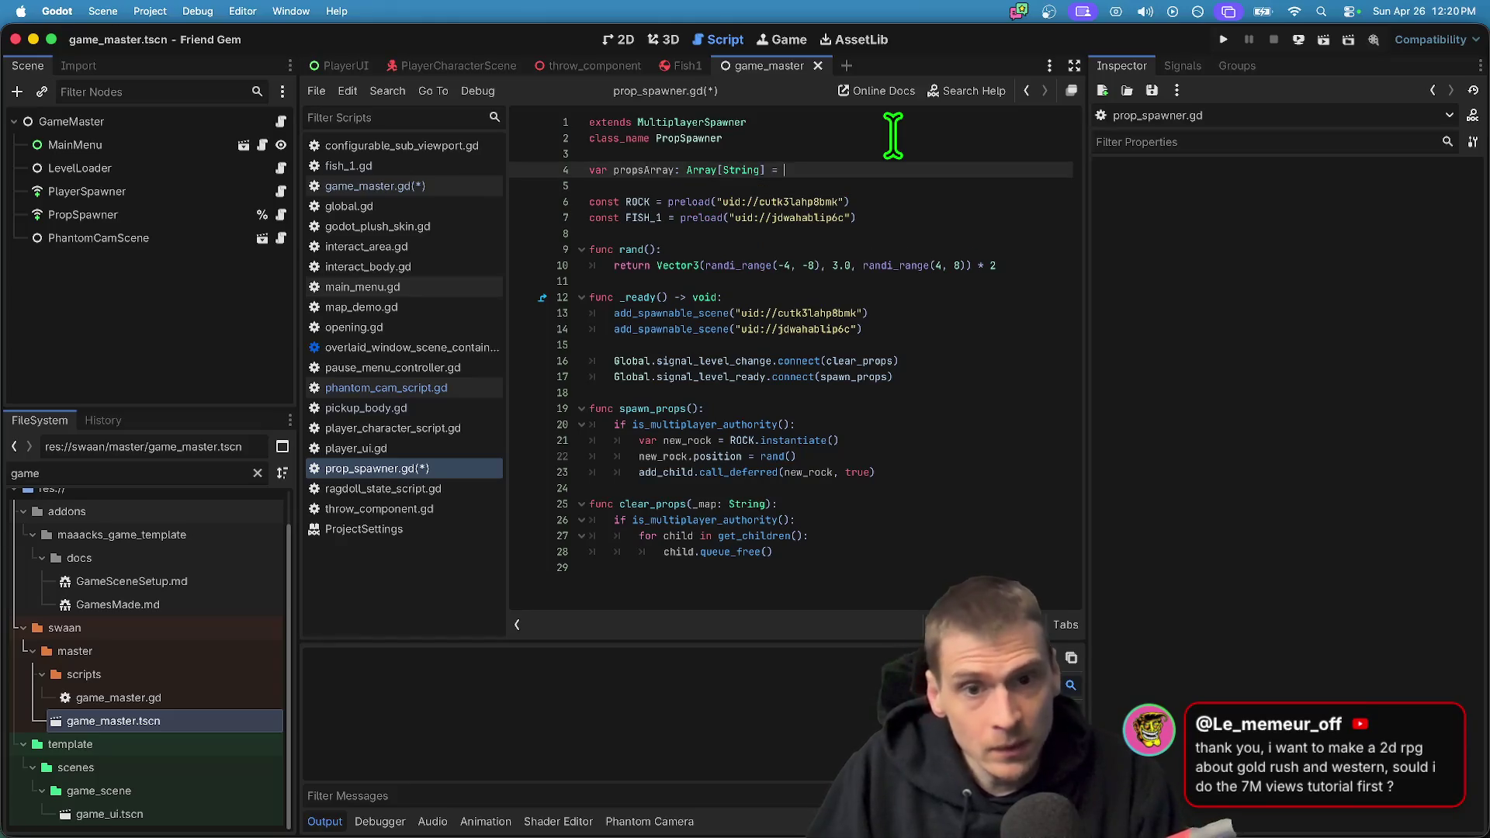
Fill propsArray's brackets with the ROCK and FISH_1 scene uids
drag(723, 202, 838, 202)
click(879, 165)
key(Left)
key(BackSpace)
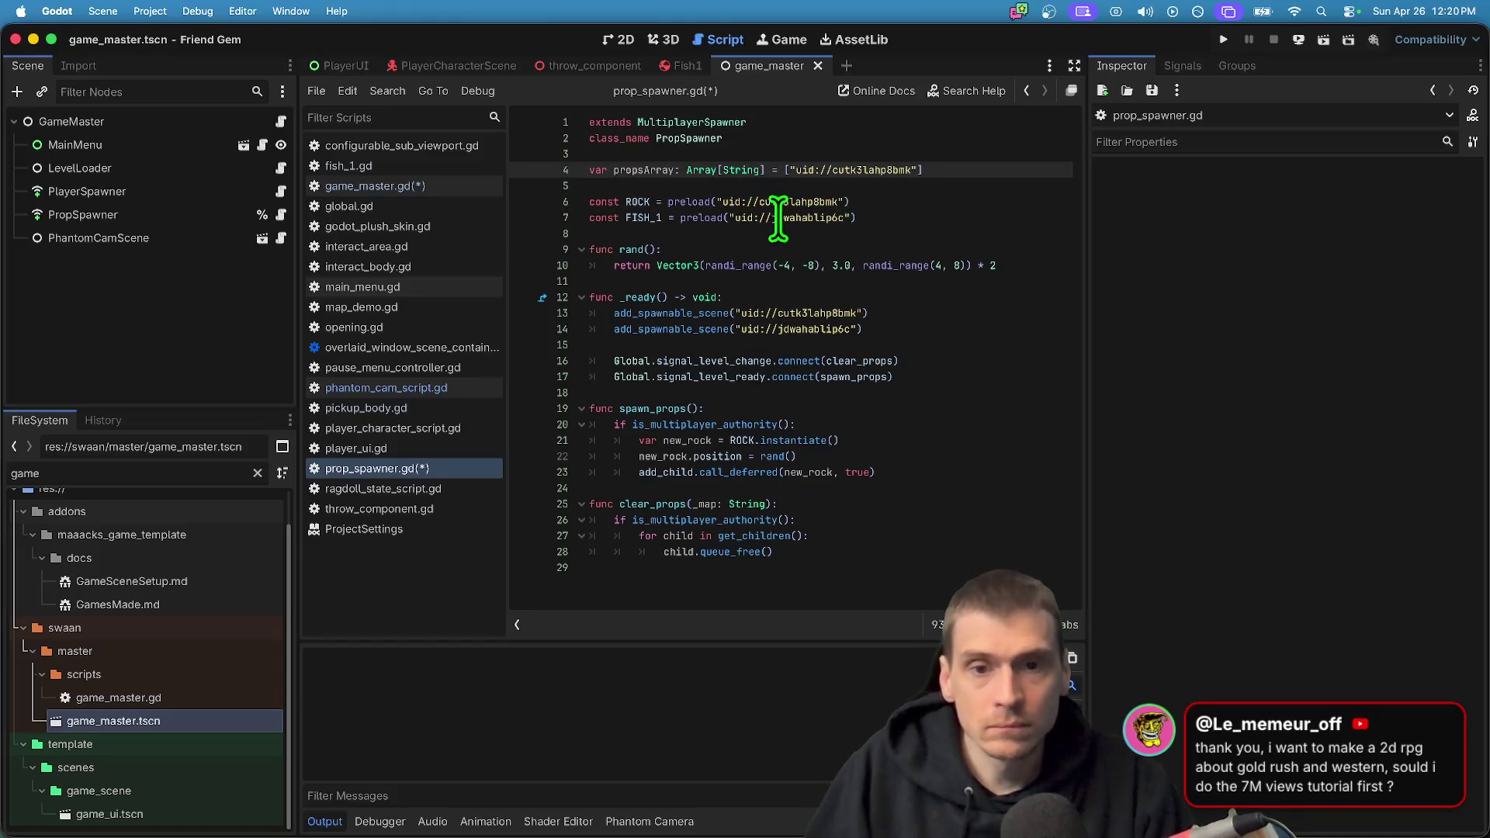
drag(845, 217, 734, 217)
click(986, 168)
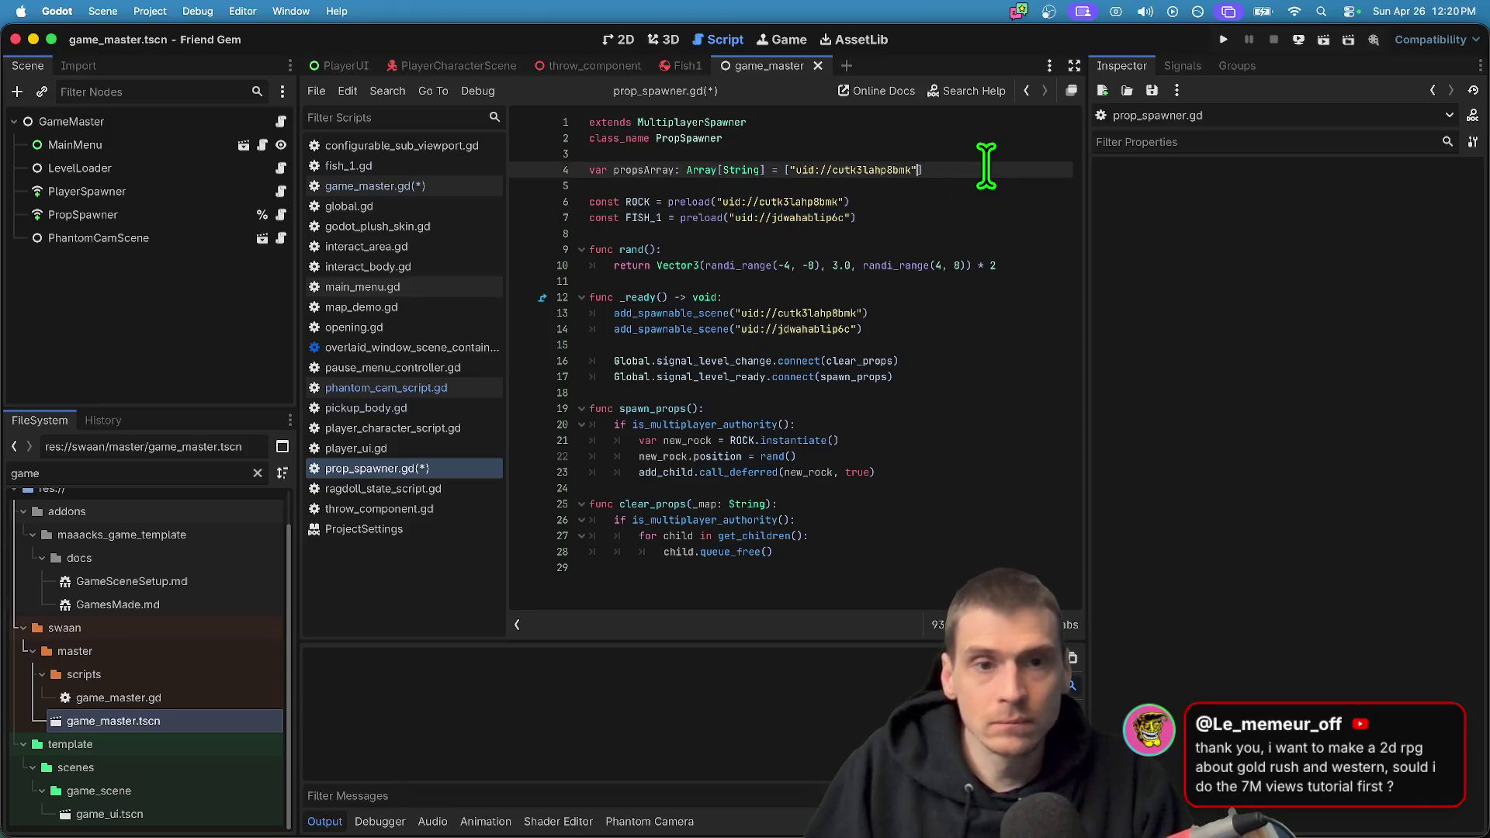
click(882, 230)
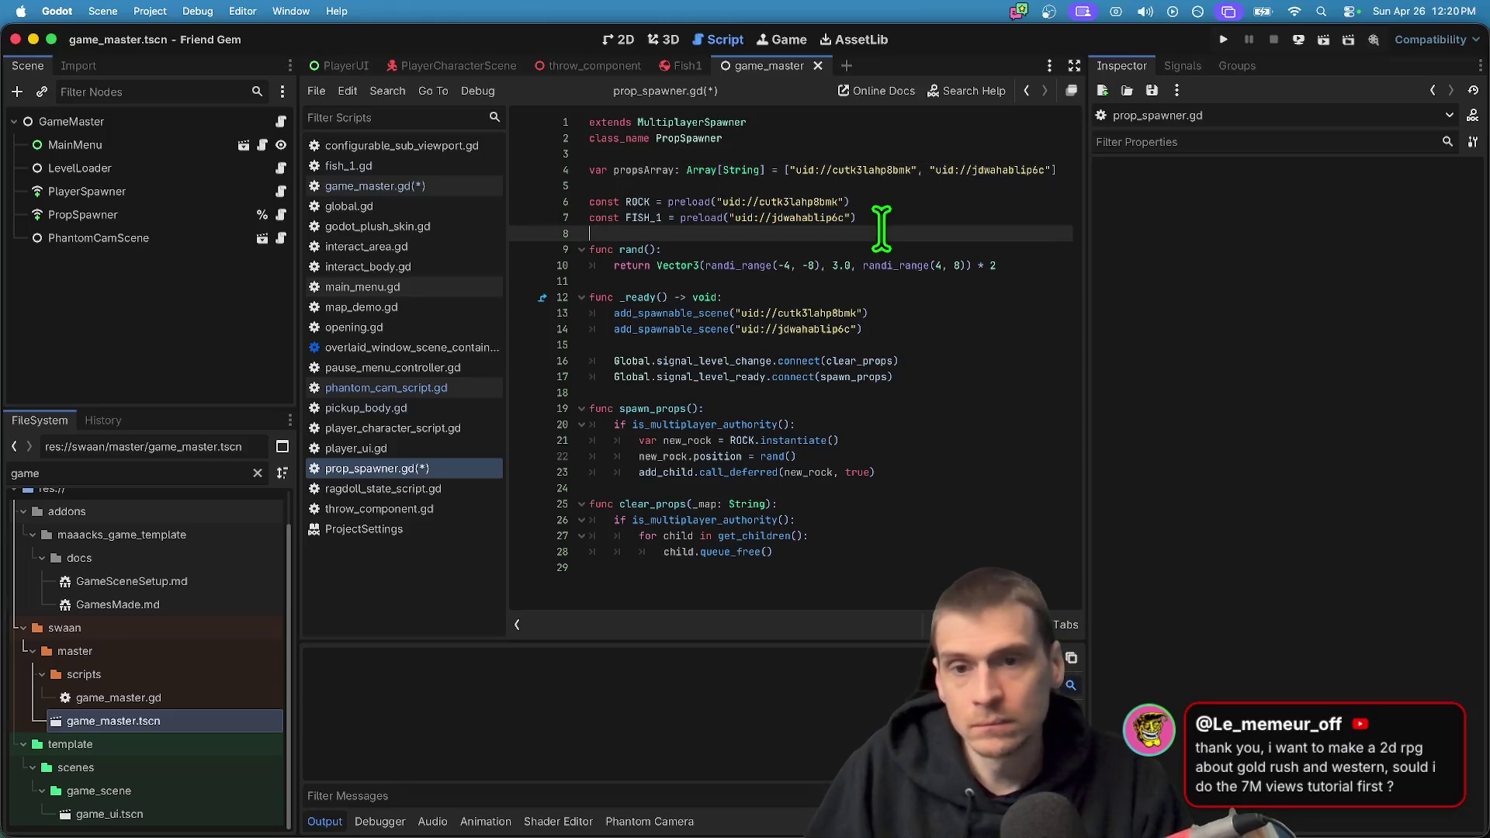
double_click(632, 174)
Begin a new line at the start of _ready() with an unfinished 'for' loop
click(825, 297)
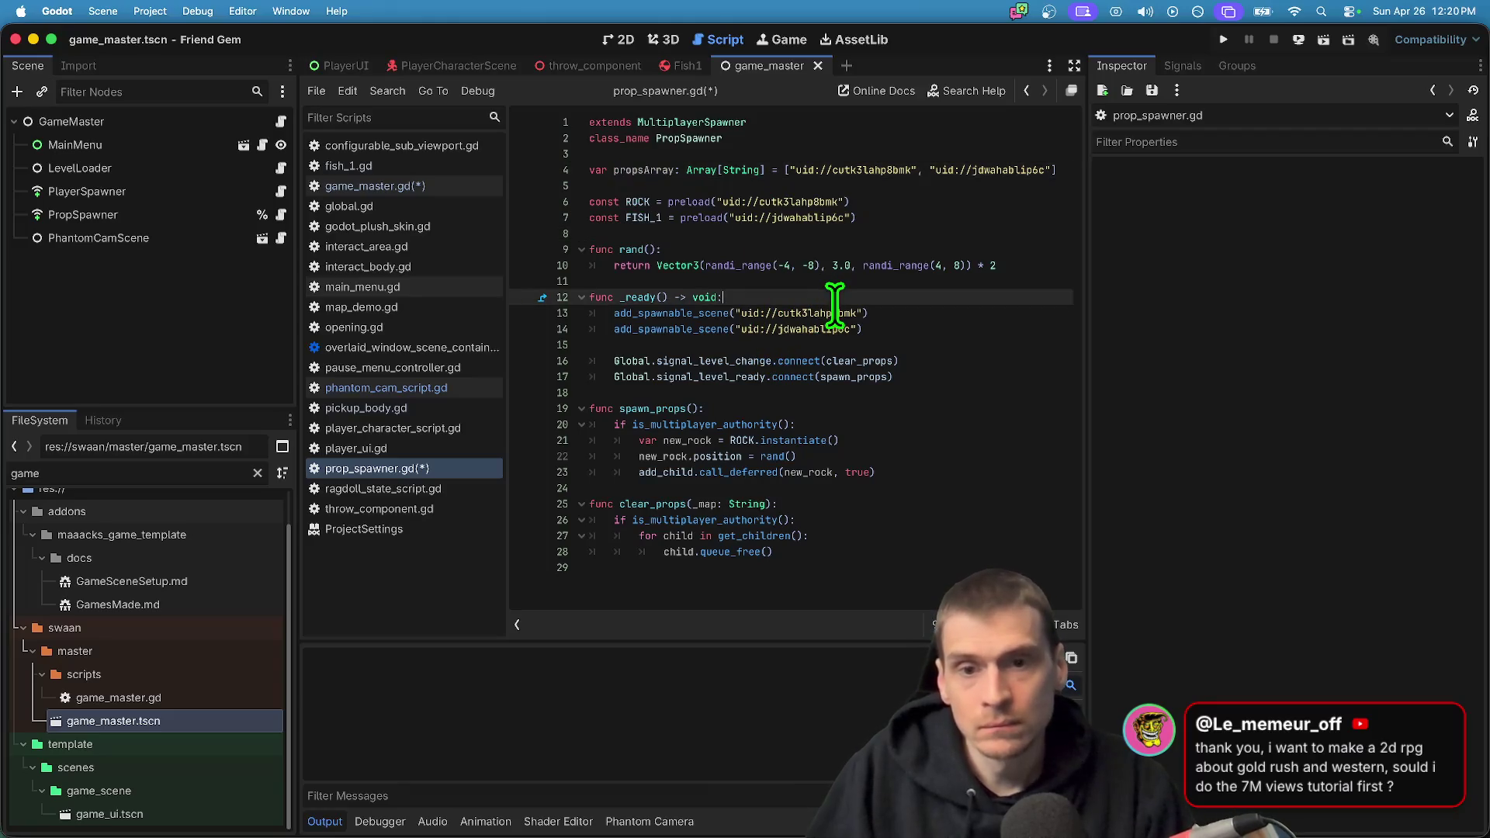
key(Return)
text(for)
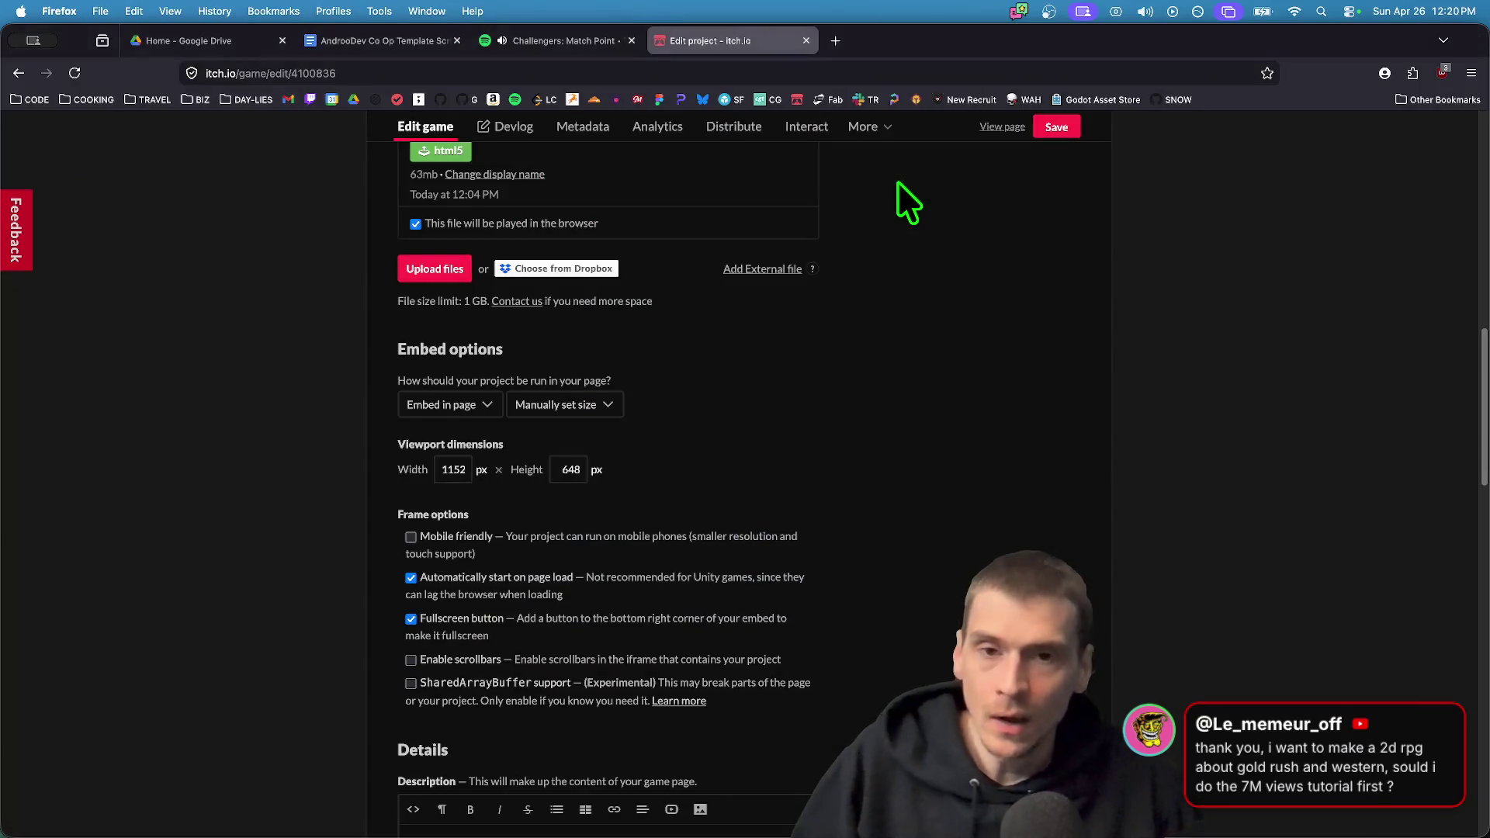
Check the itch.io Edit game page's embed settings in Firefox, then return to Godot
key(super+Tab)
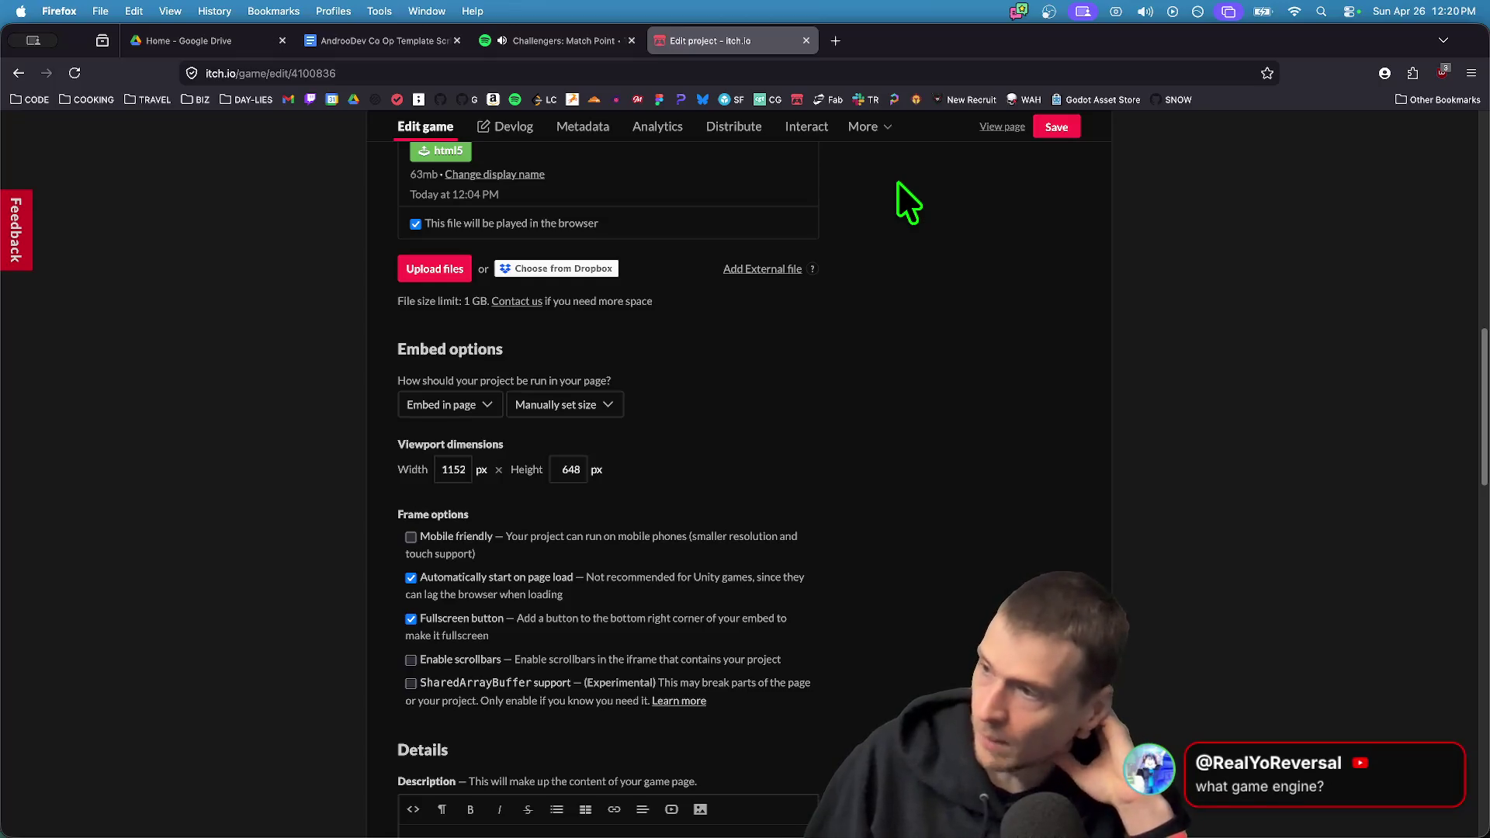
key(super+Tab)
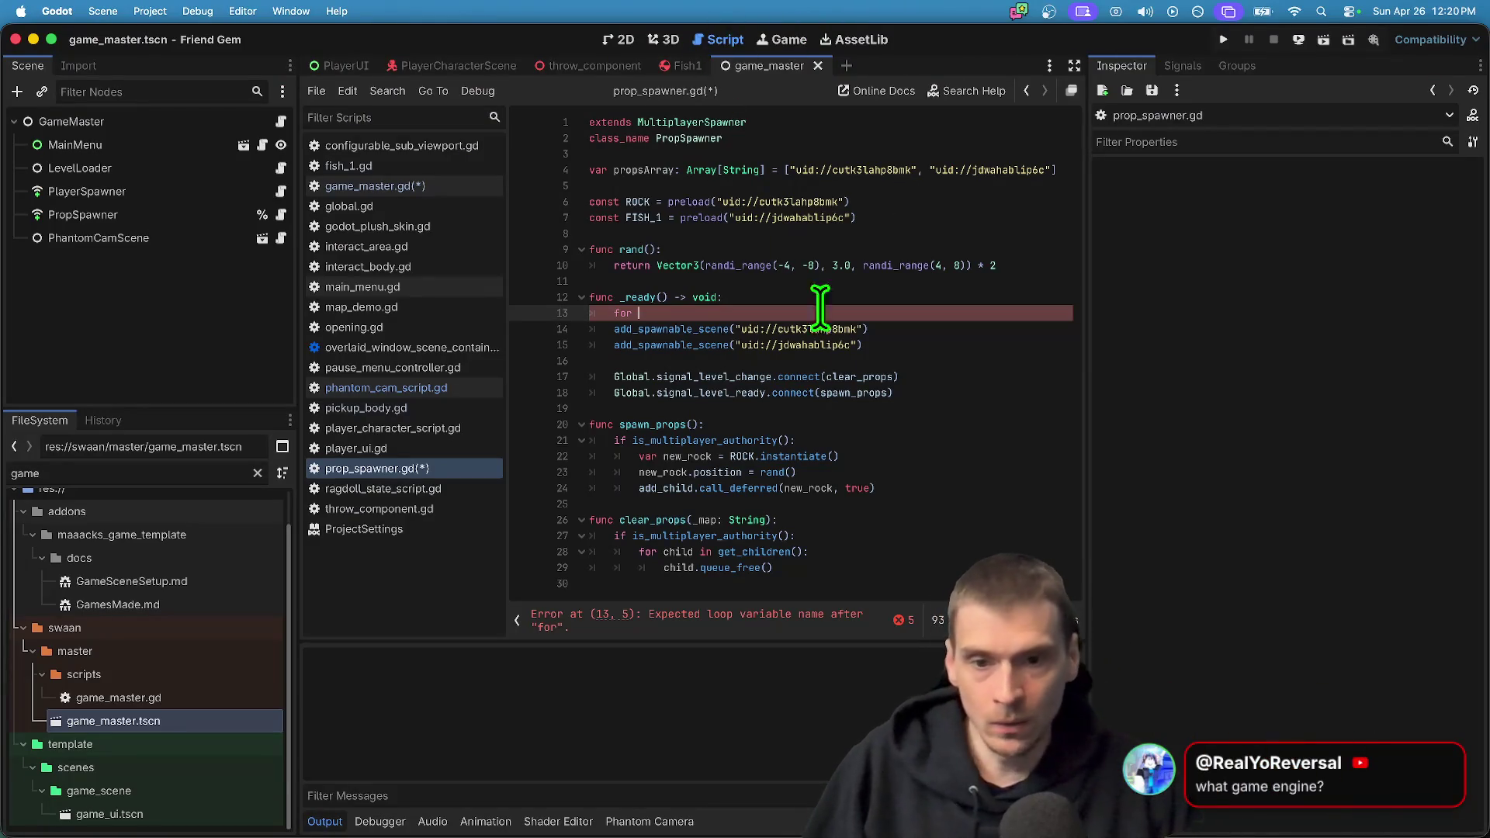
Save the scripts, run the game, host in the first window, and pick up and throw the rock
key(super+s)
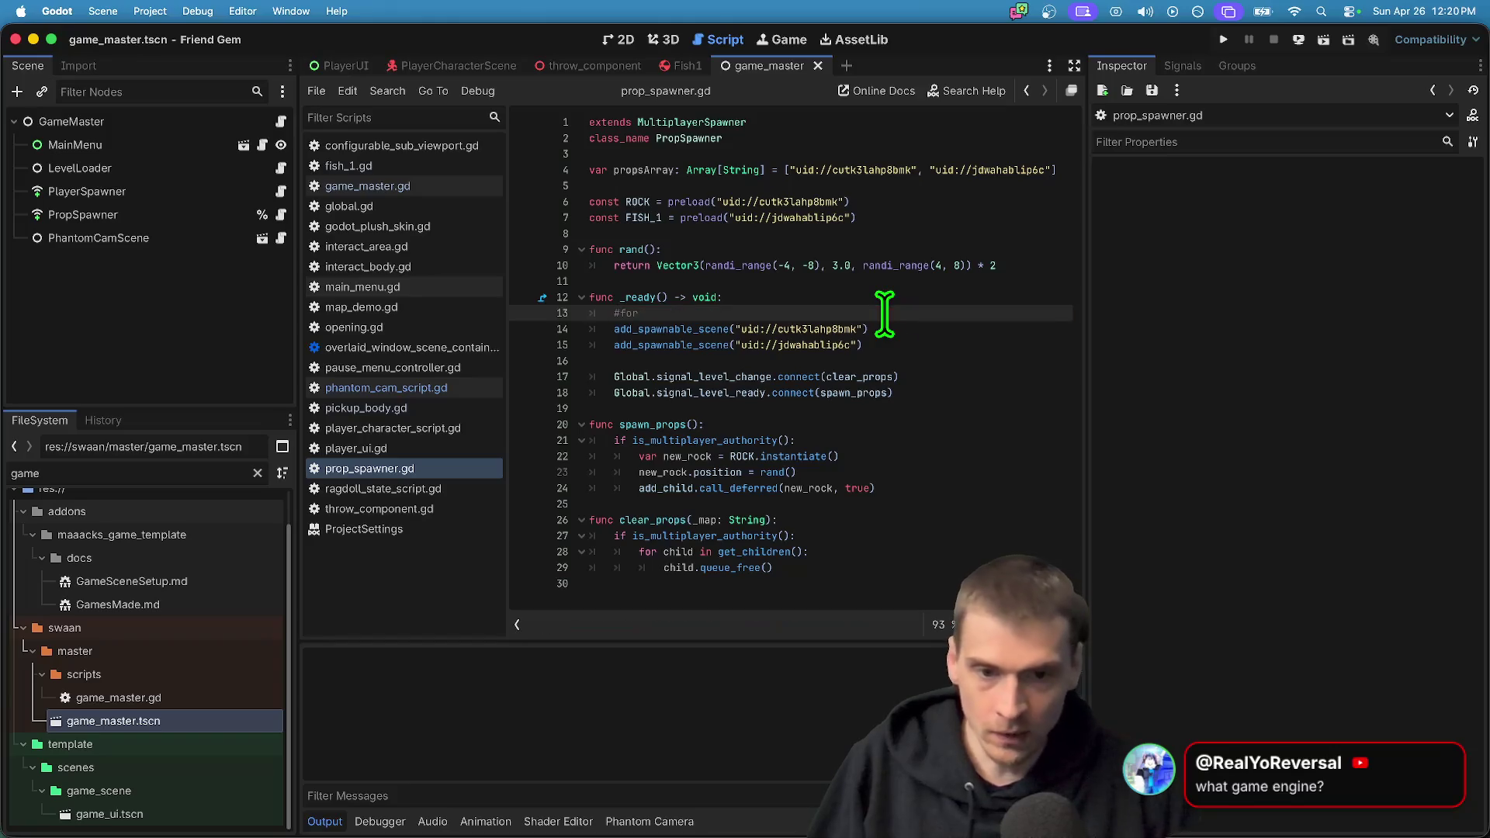
key(super+b)
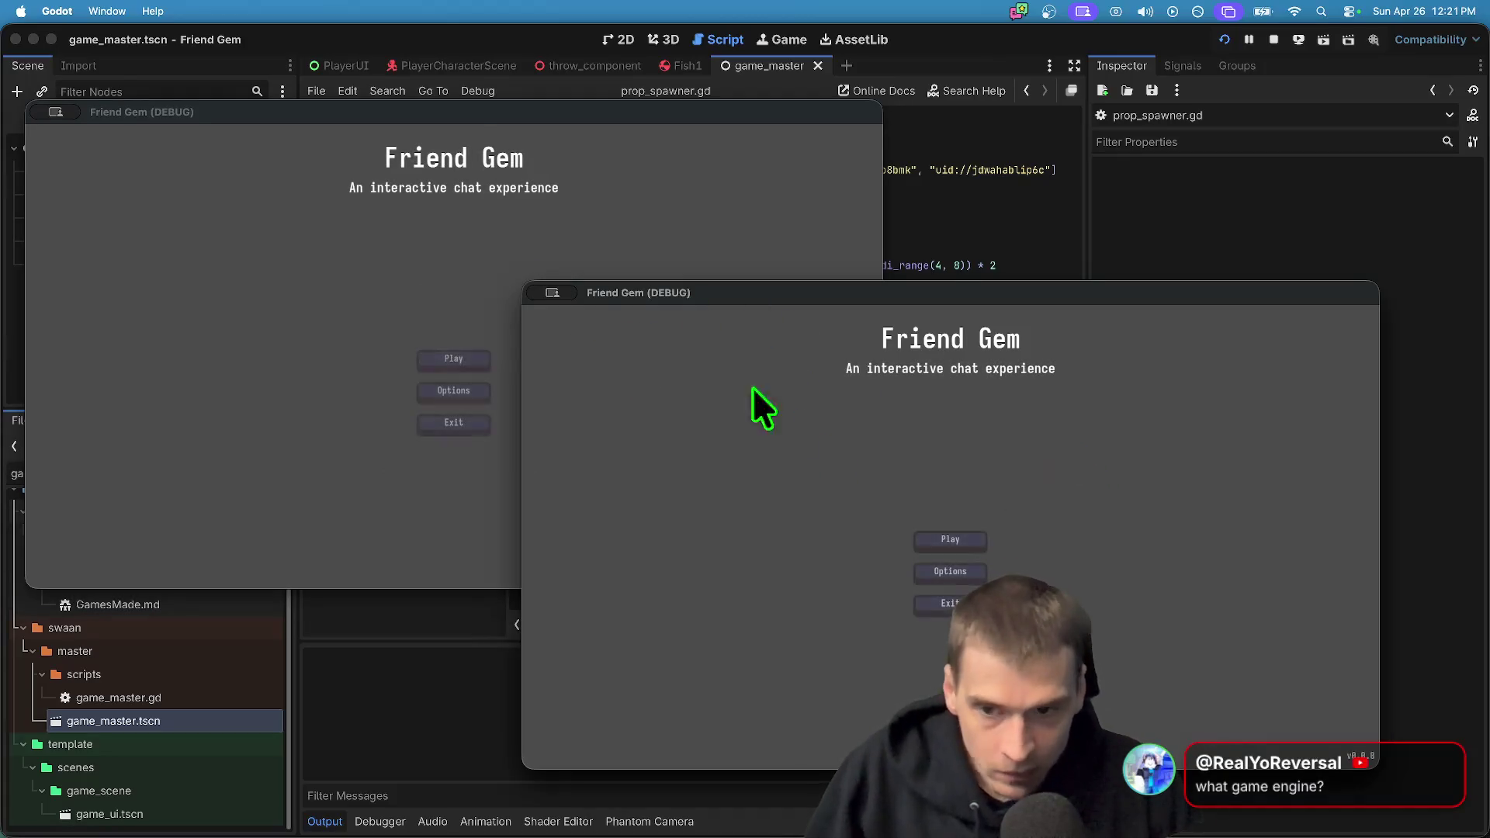
click(333, 386)
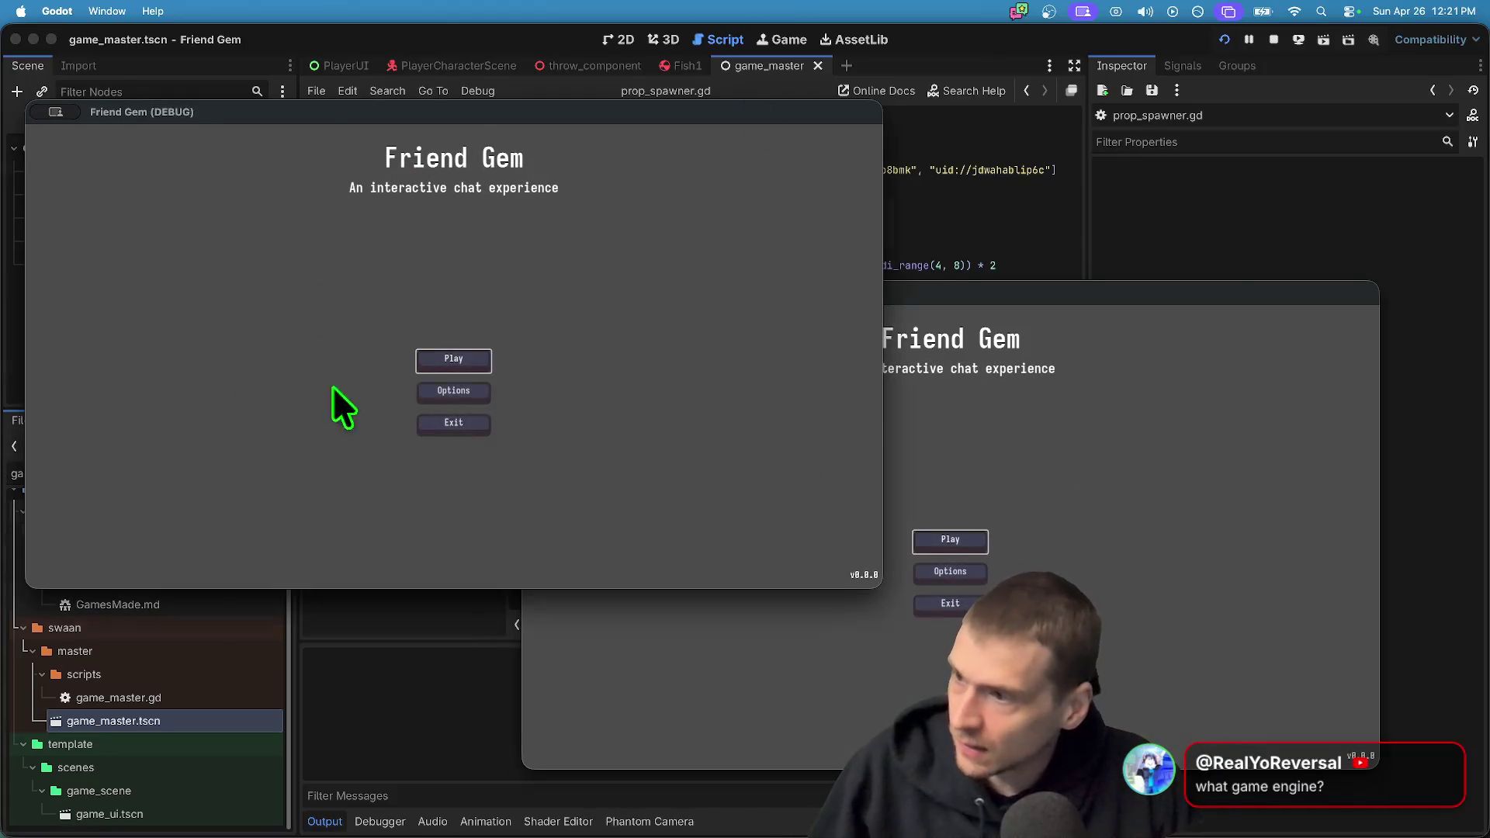
click(459, 356)
click(470, 282)
click(452, 474)
key(e)
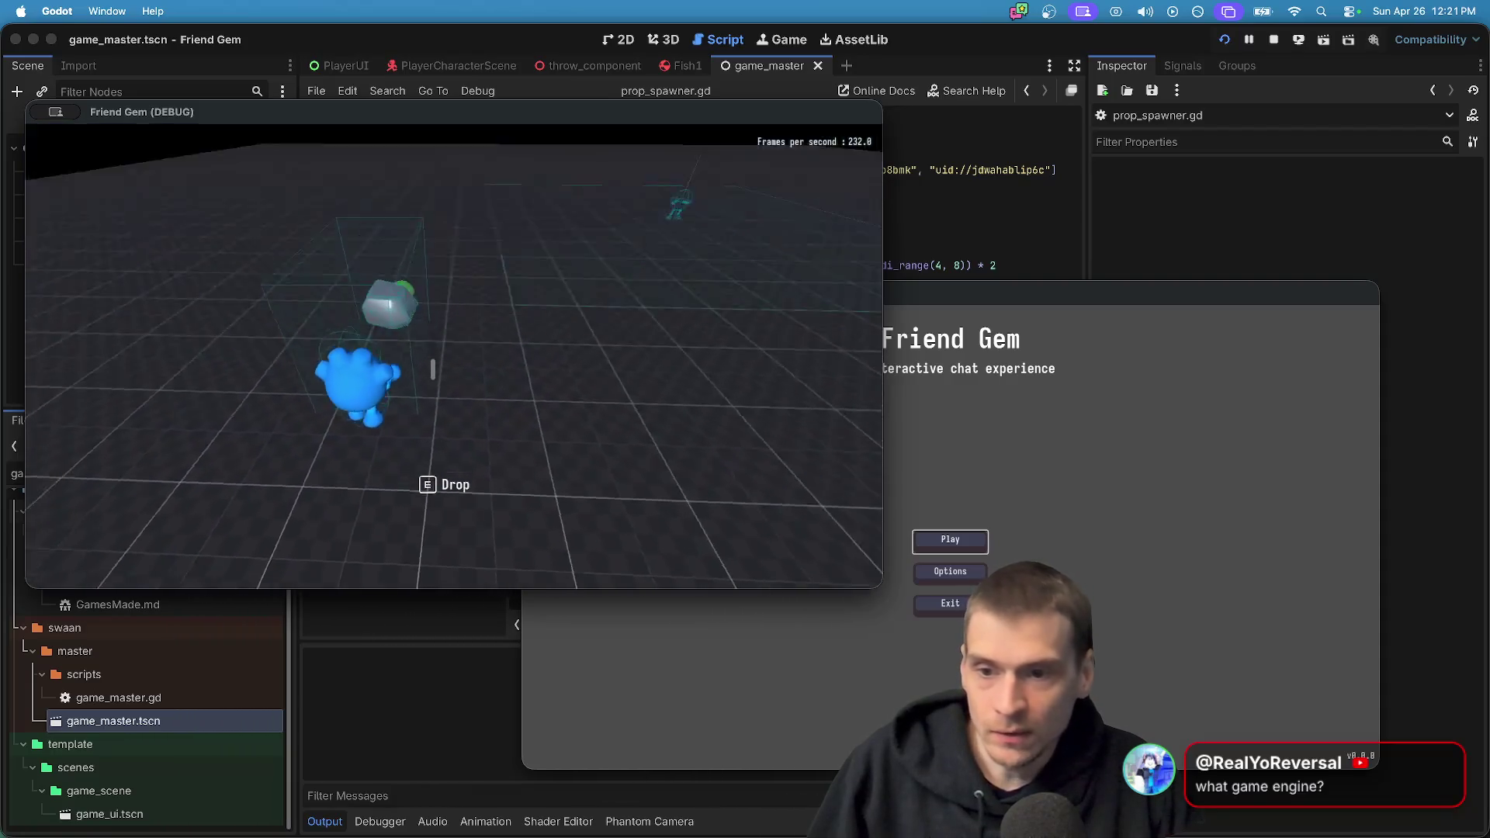
key(e)
Join the hosted game from the second debug window
click(1060, 412)
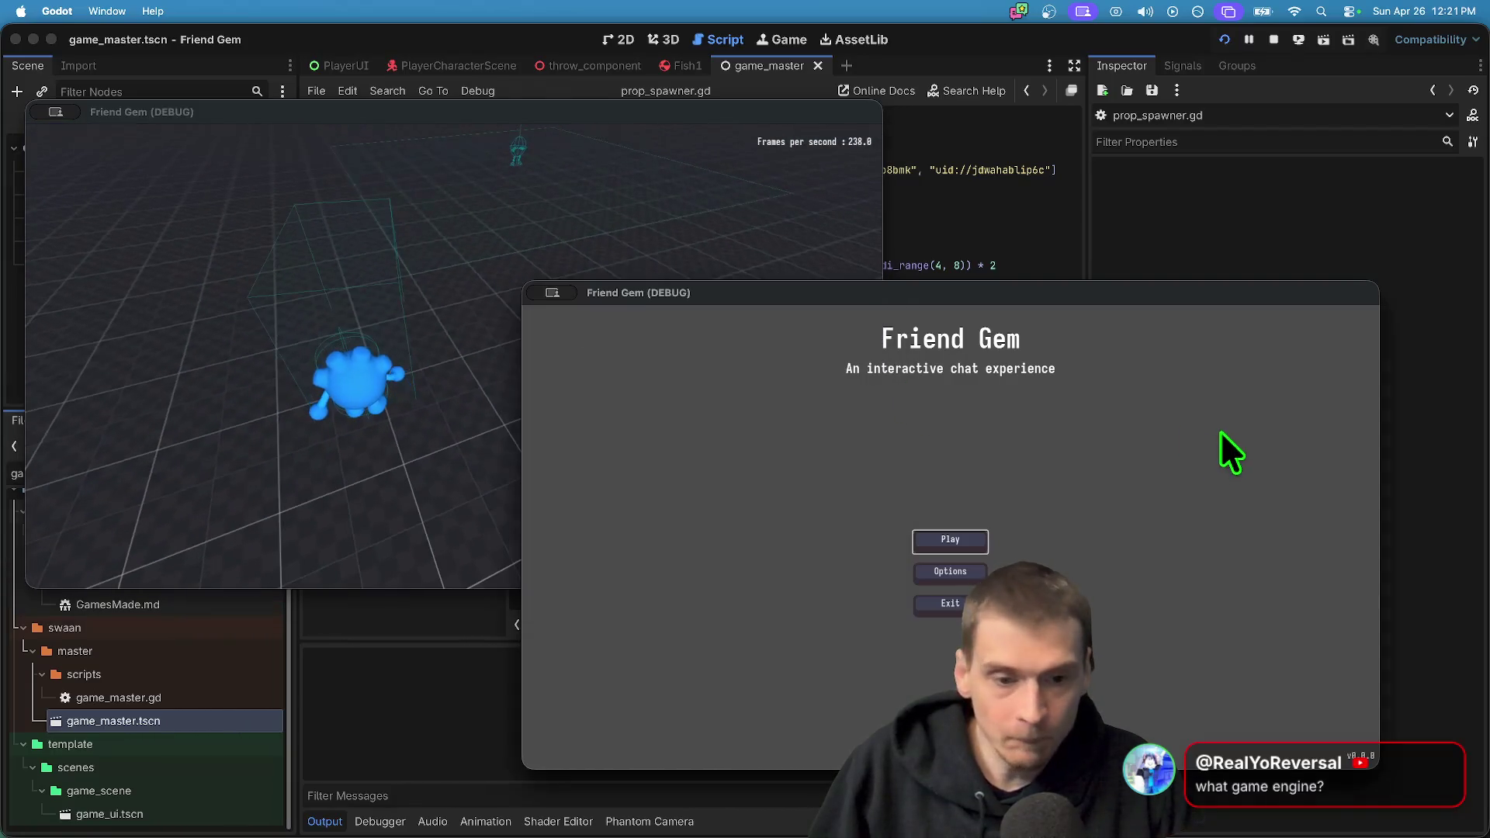
click(932, 544)
click(959, 543)
click(1087, 433)
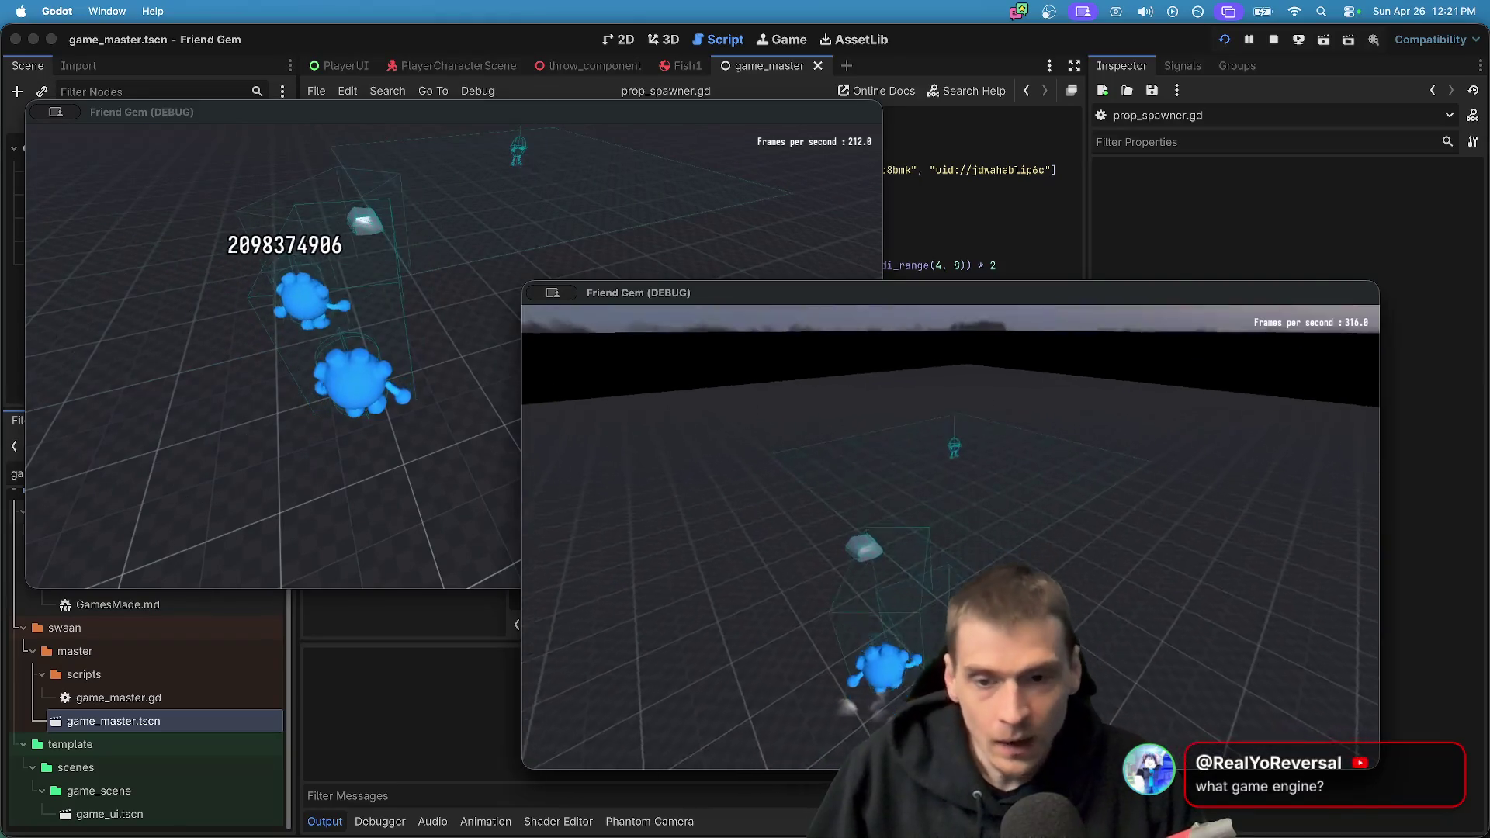
In the joined window's settings, enter a new player username and make the character purple
key(Escape)
click(961, 524)
click(1054, 418)
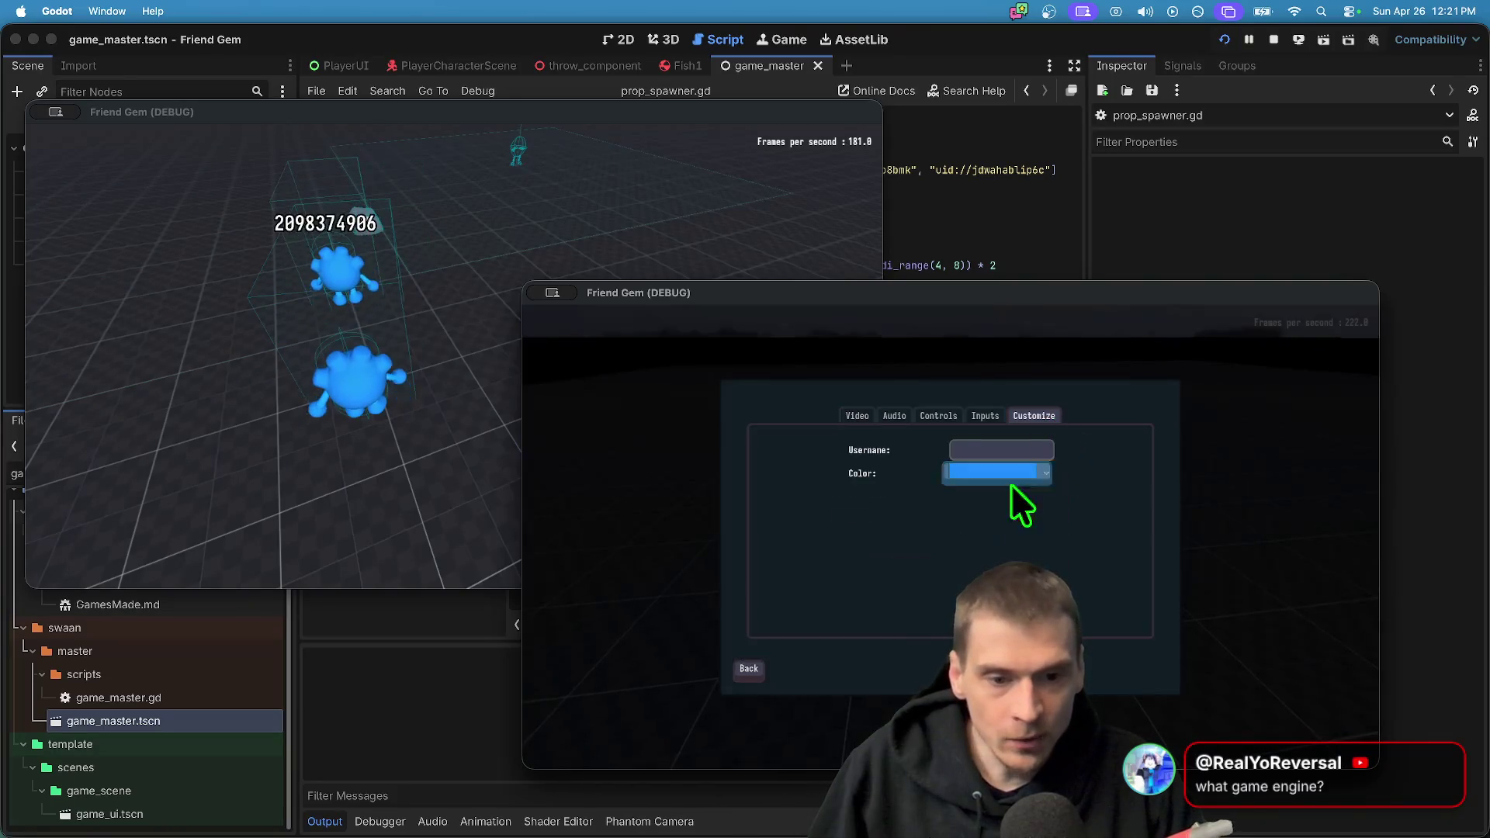
click(1008, 448)
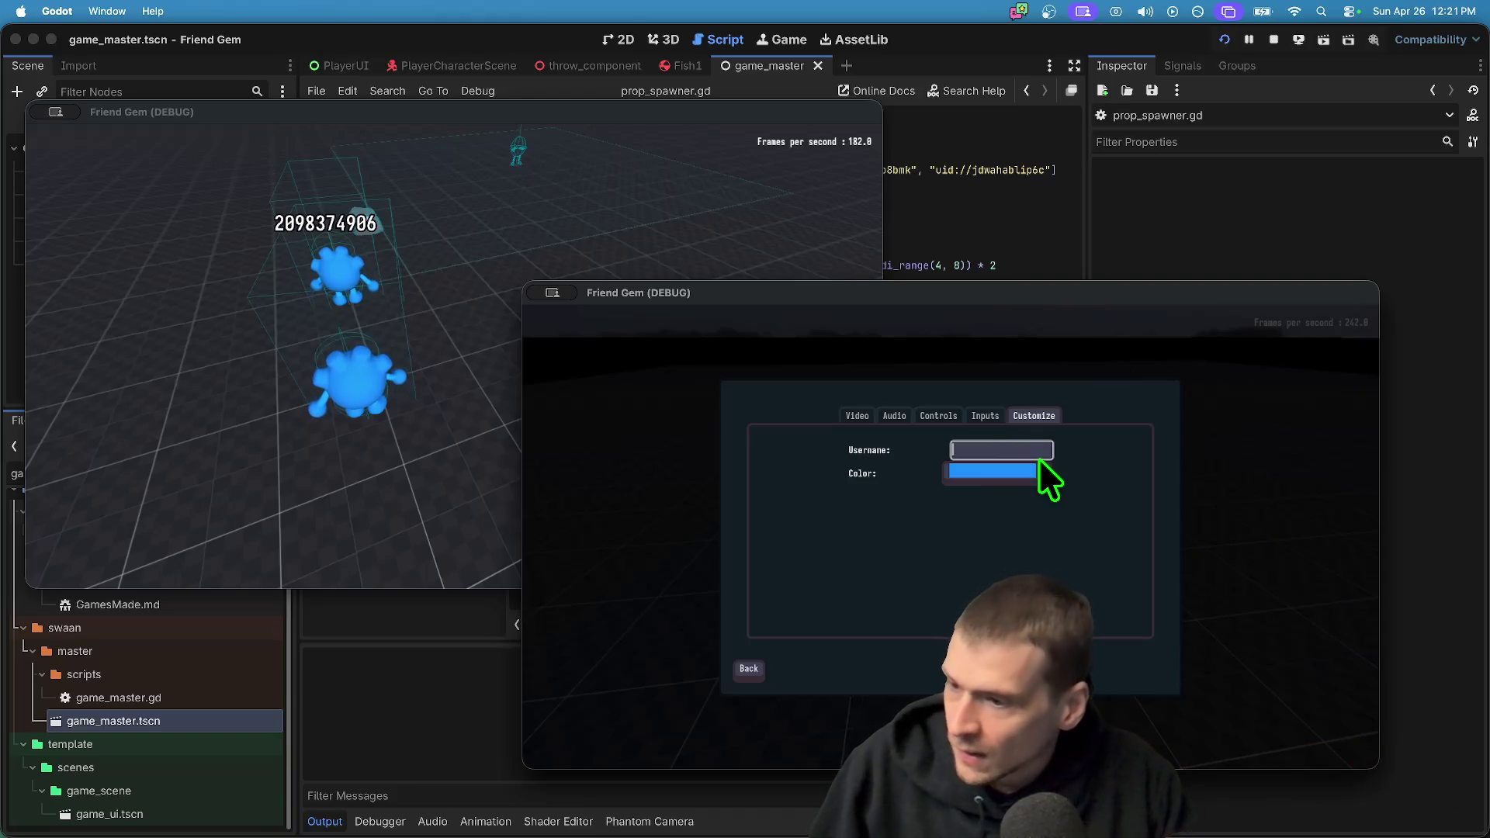
text(Realy)
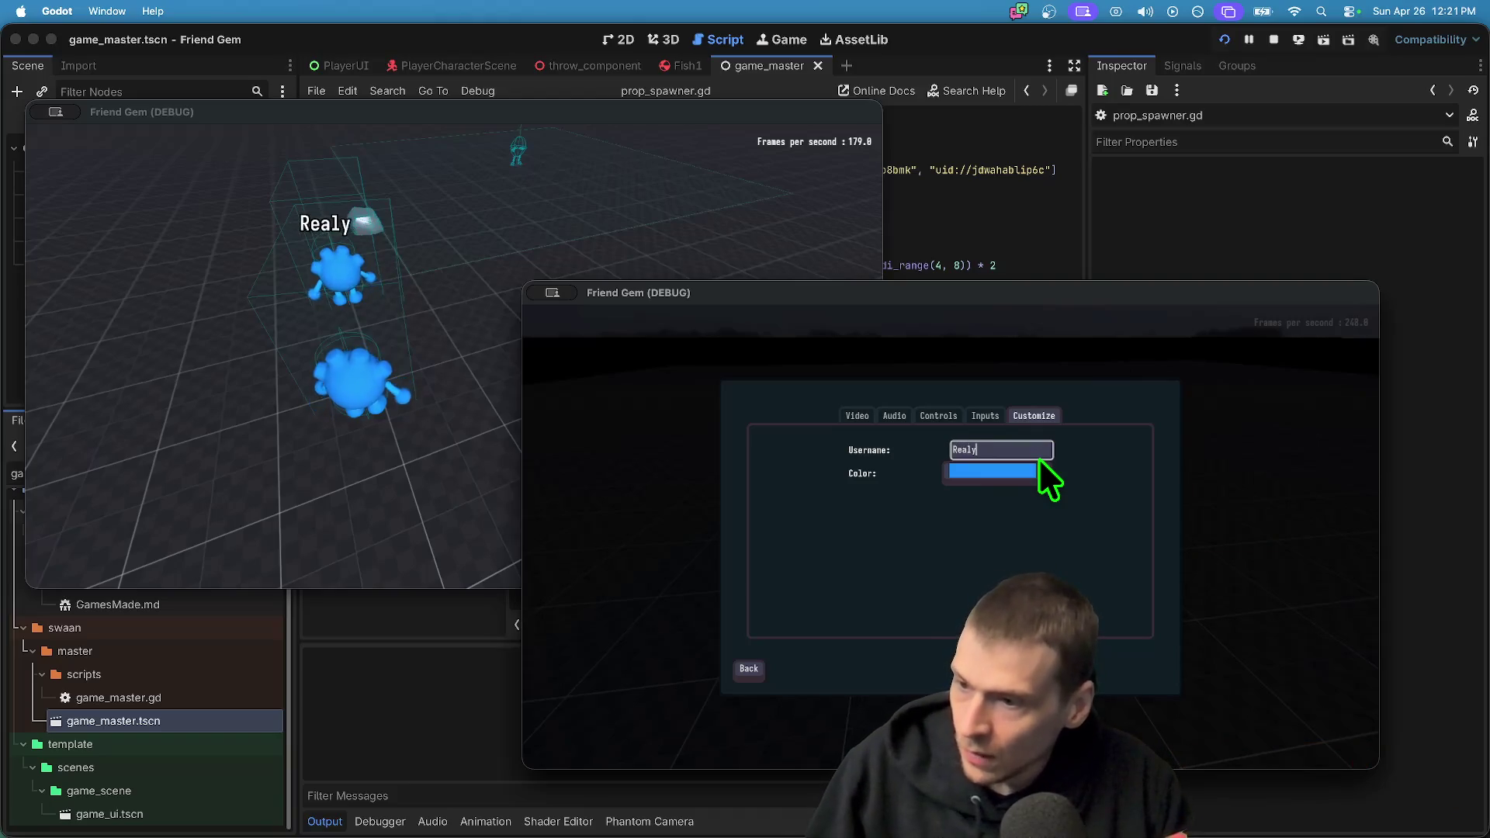
key(BackSpace)
text(YoR)
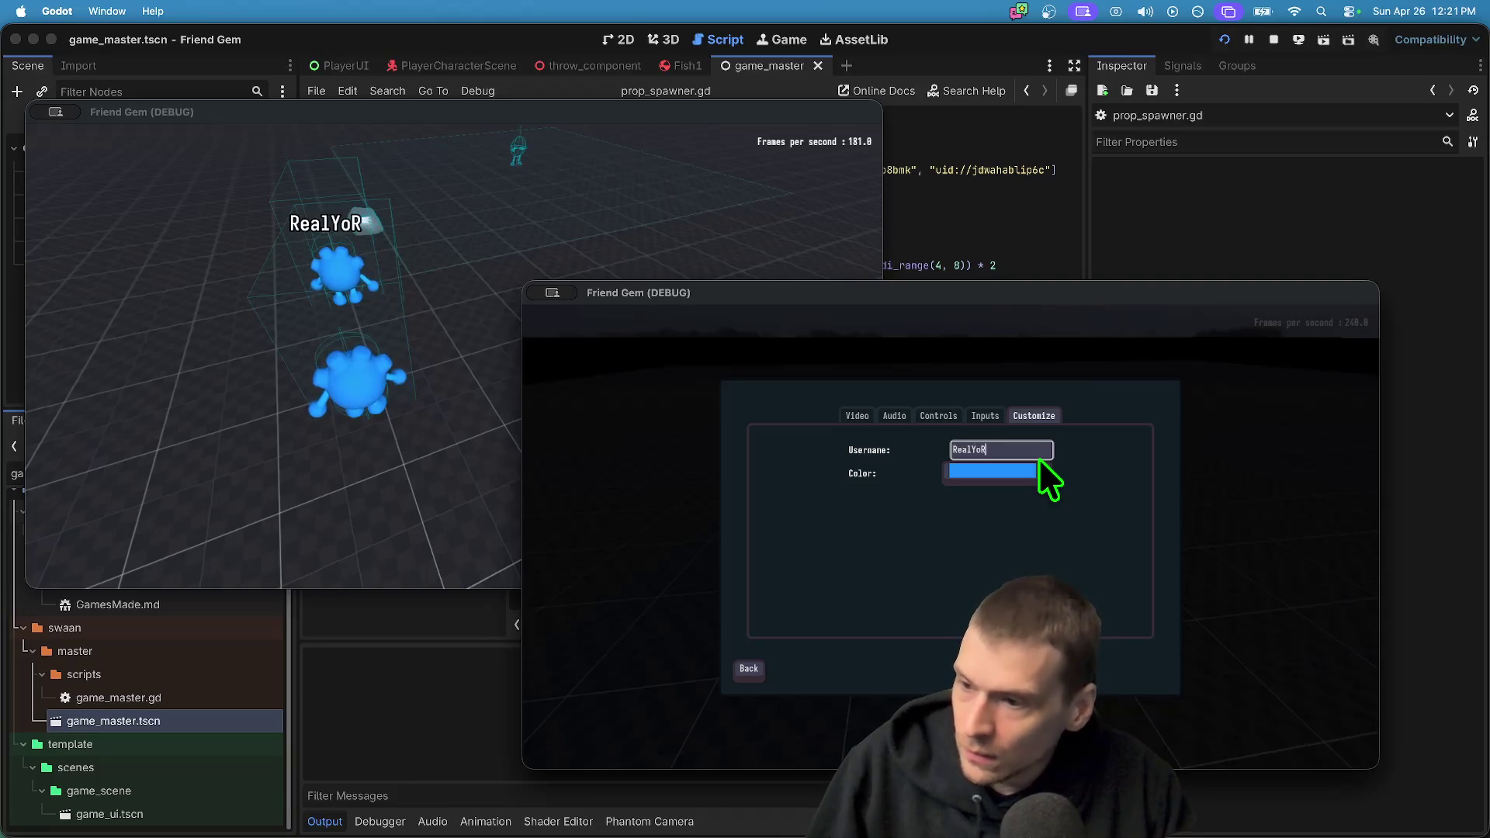
text(eversal)
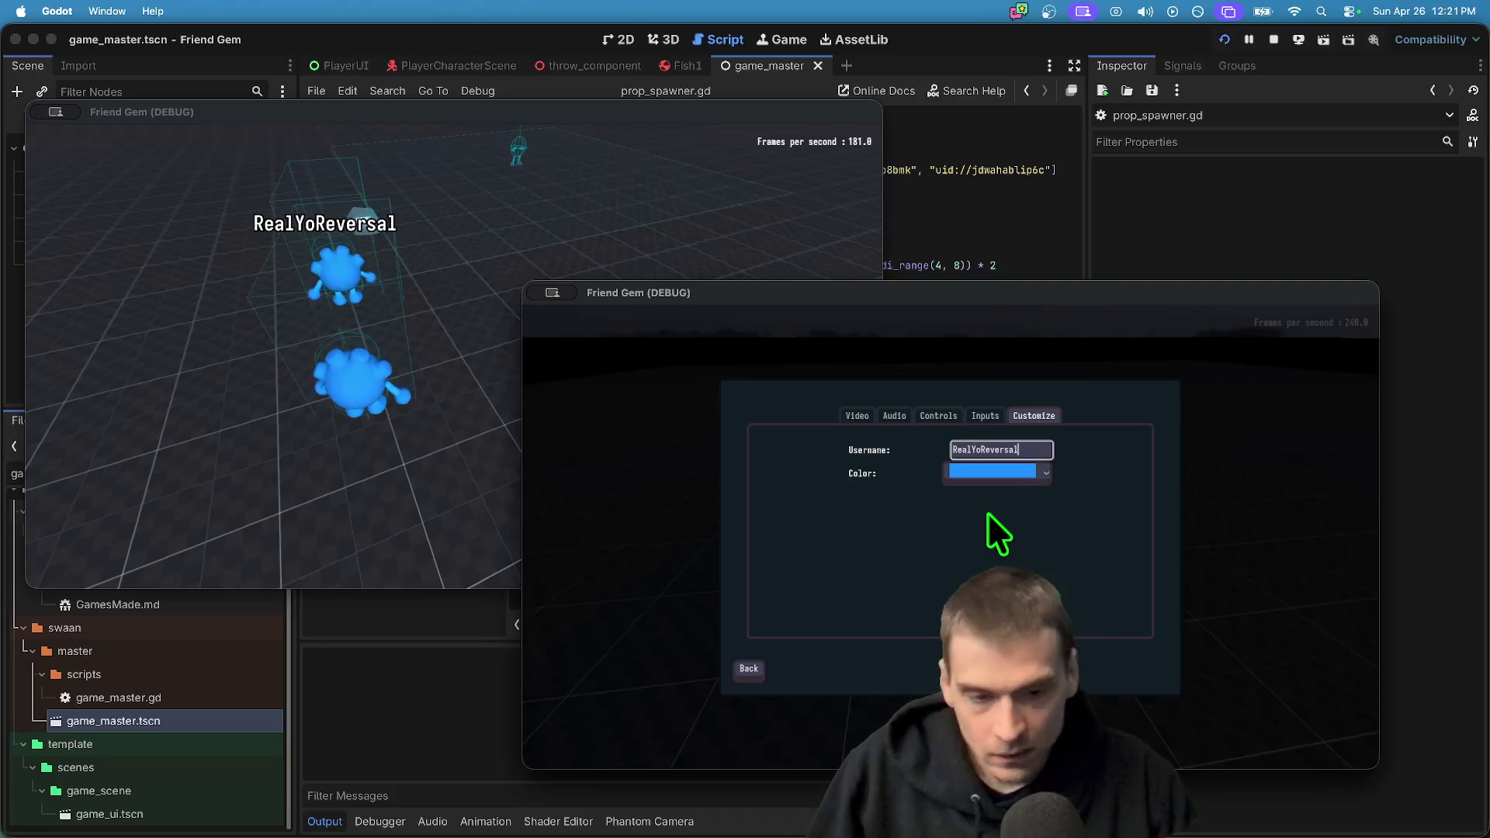
click(995, 473)
click(962, 602)
key(Escape)
key(Escape)
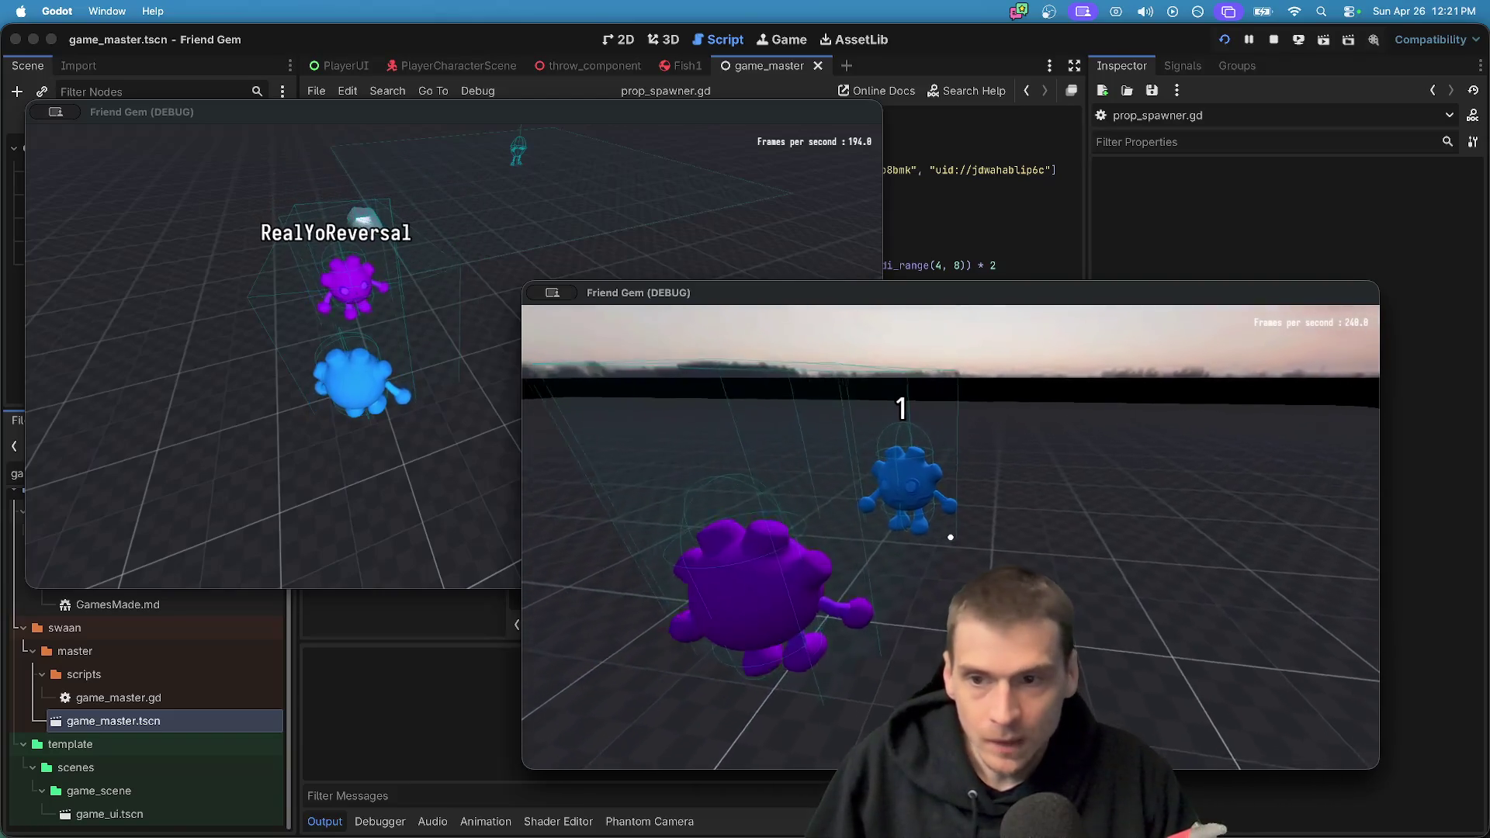
Switch between both game windows, release the mouse from each, and stop the running game
key(super+grave)
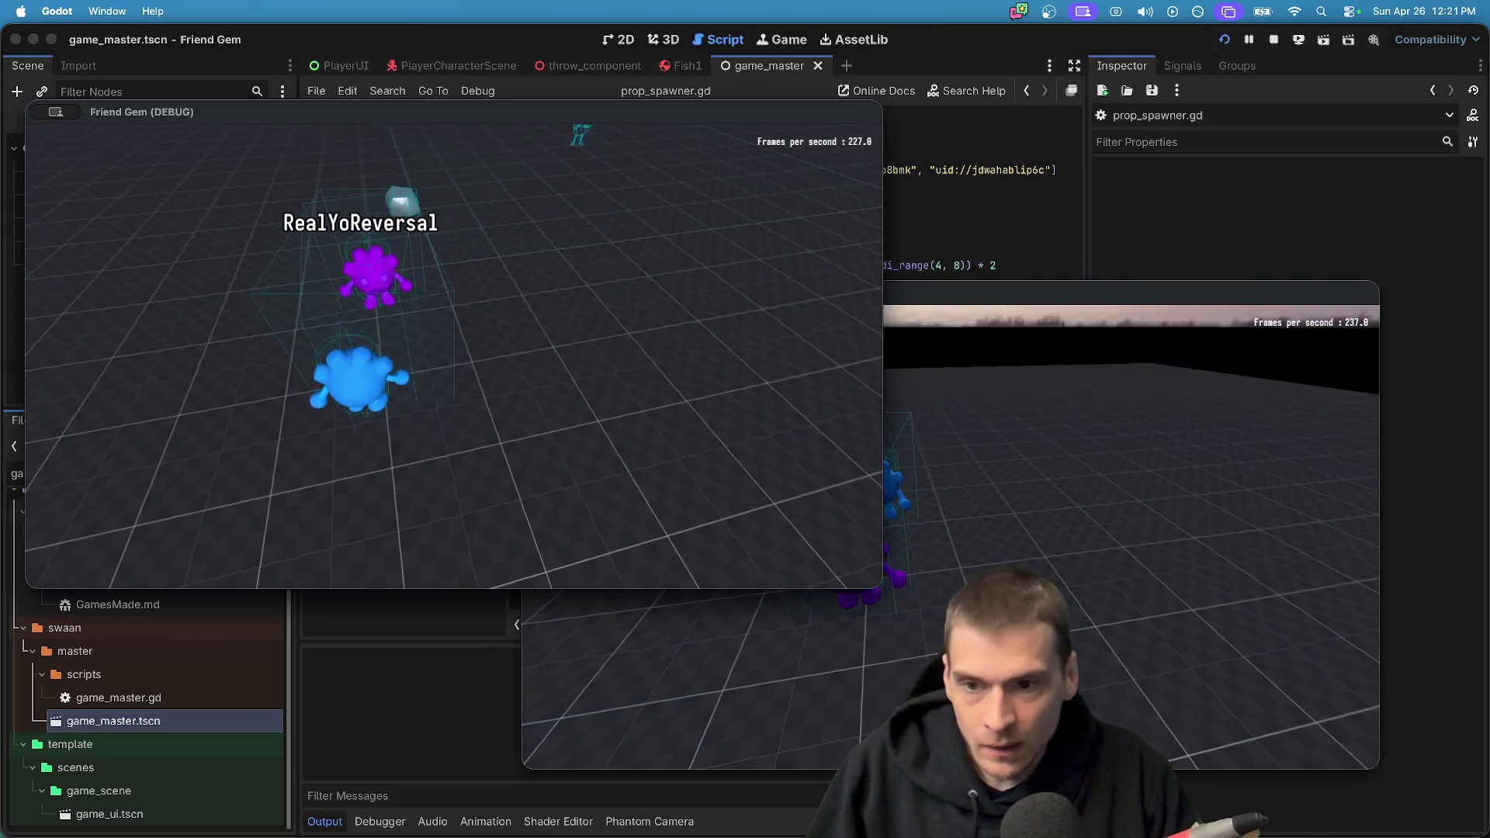
key(super+grave)
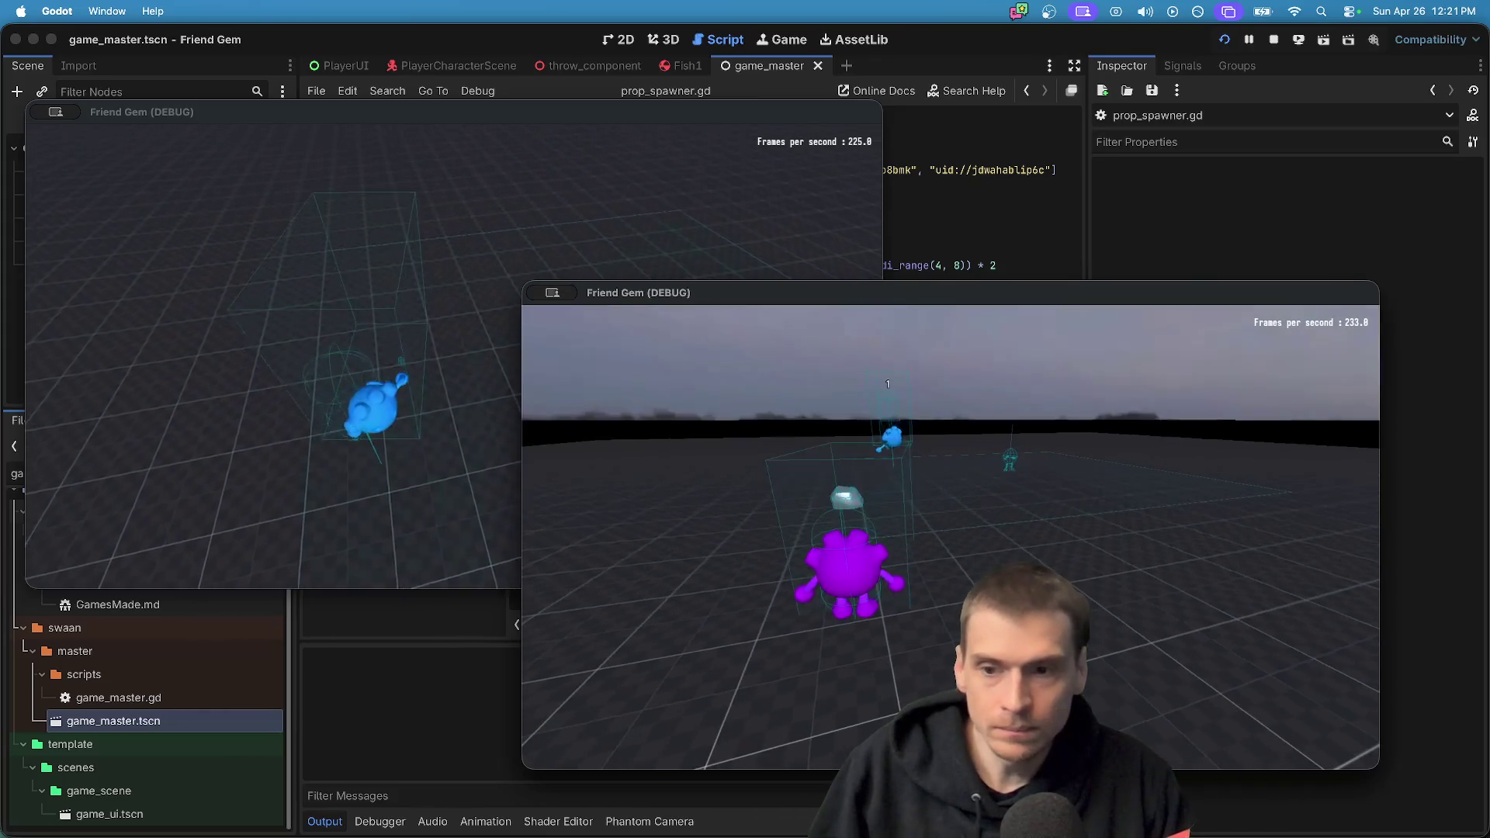
click(454, 356)
key(Escape)
click(451, 413)
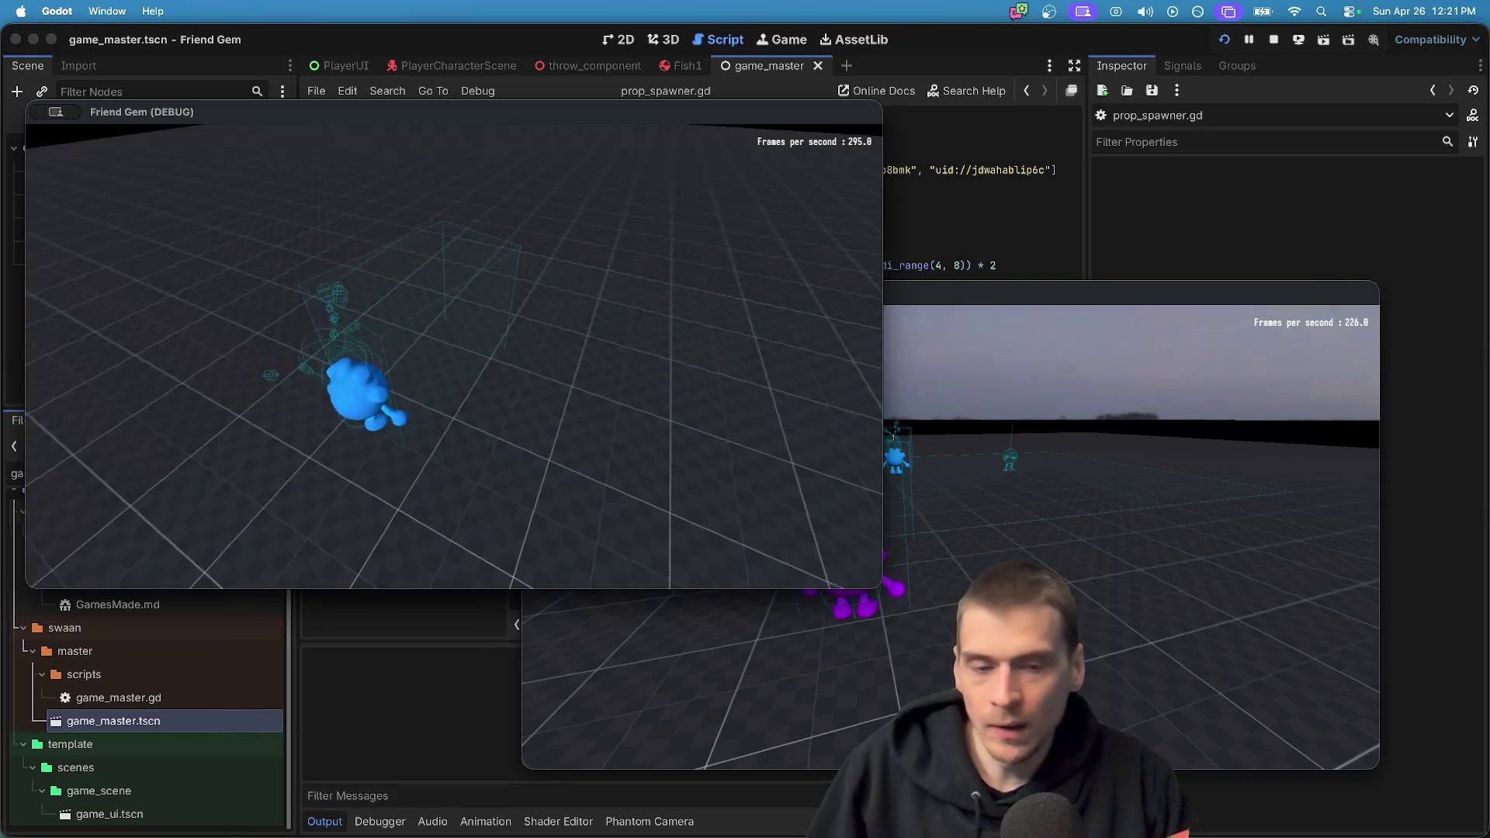
click(952, 537)
key(Escape)
click(953, 543)
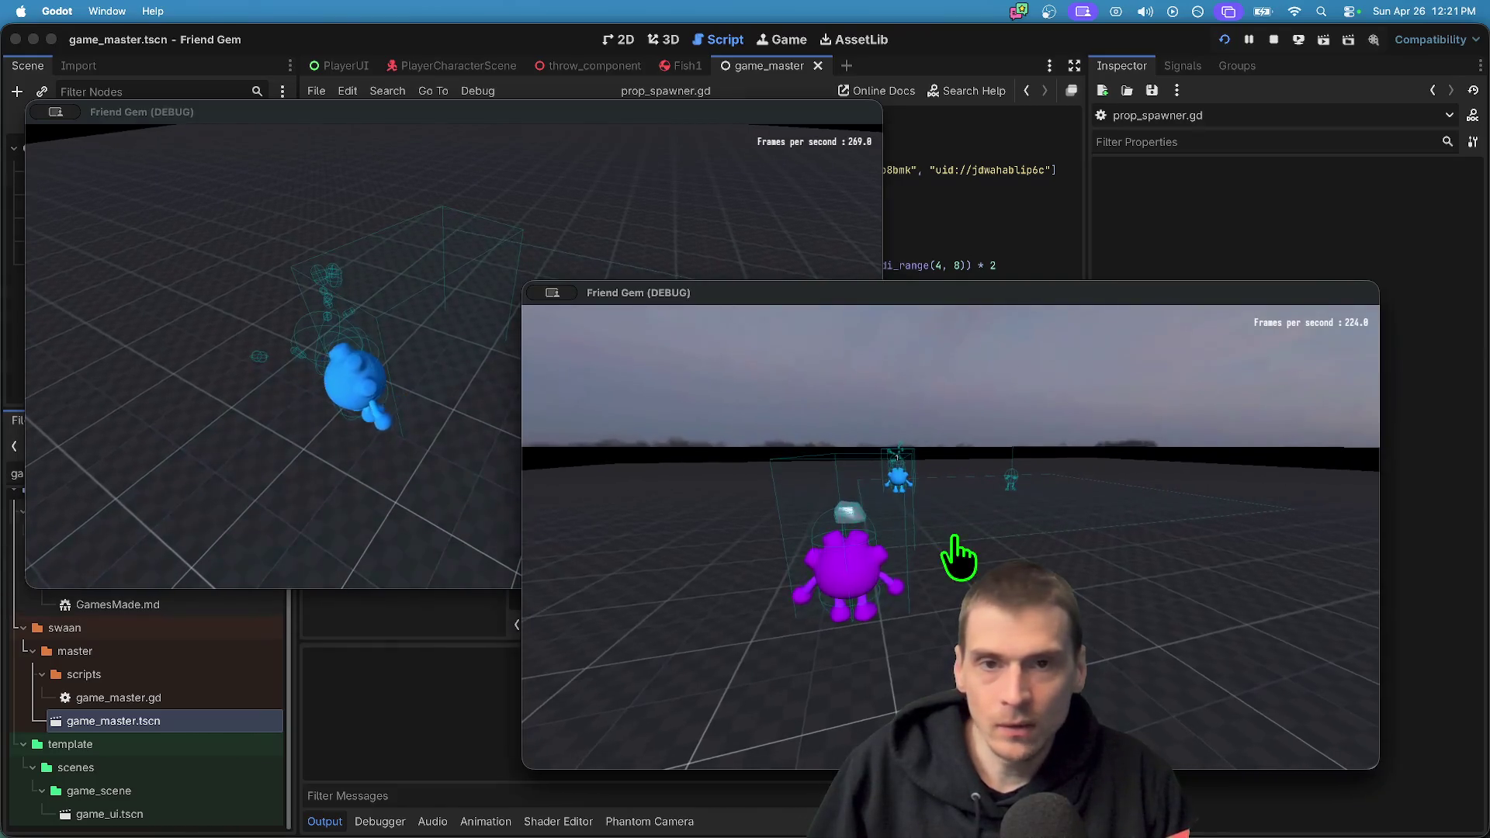
key(super+period)
click(147, 11)
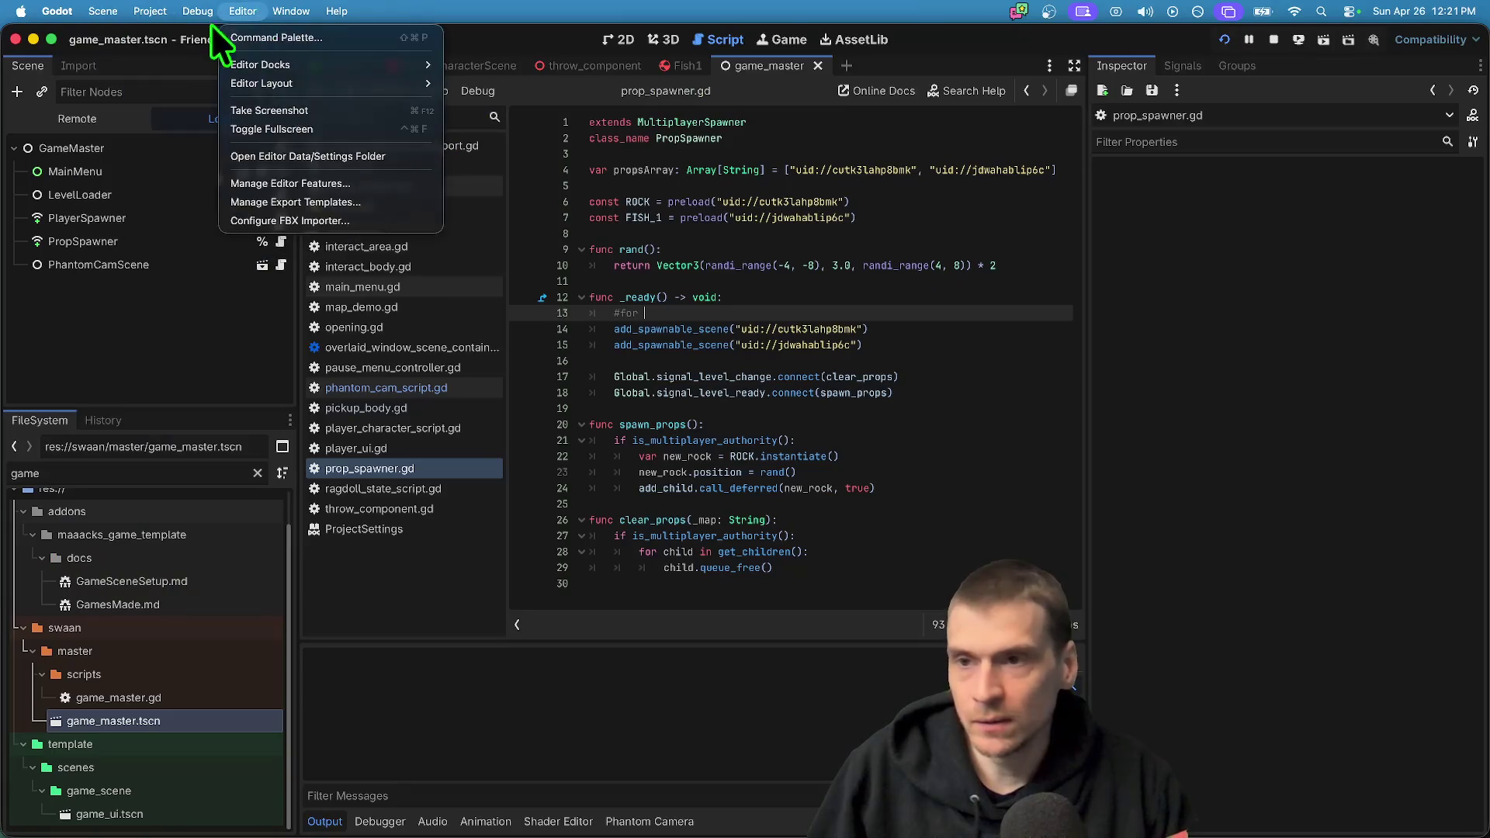
Review the propsArray declaration and the PropSpawner node's spawner properties
click(233, 85)
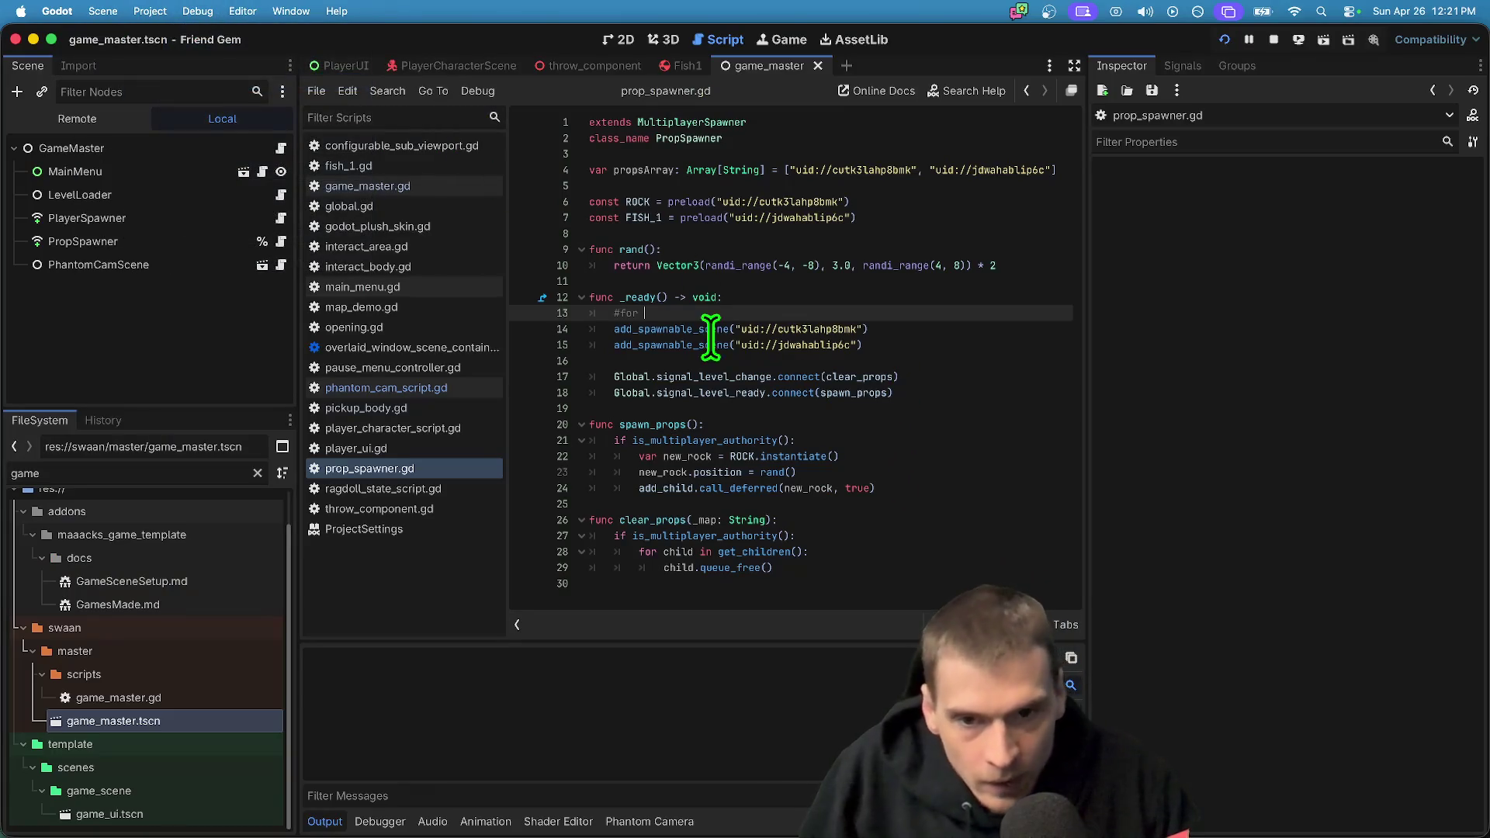
click(600, 171)
double_click(633, 170)
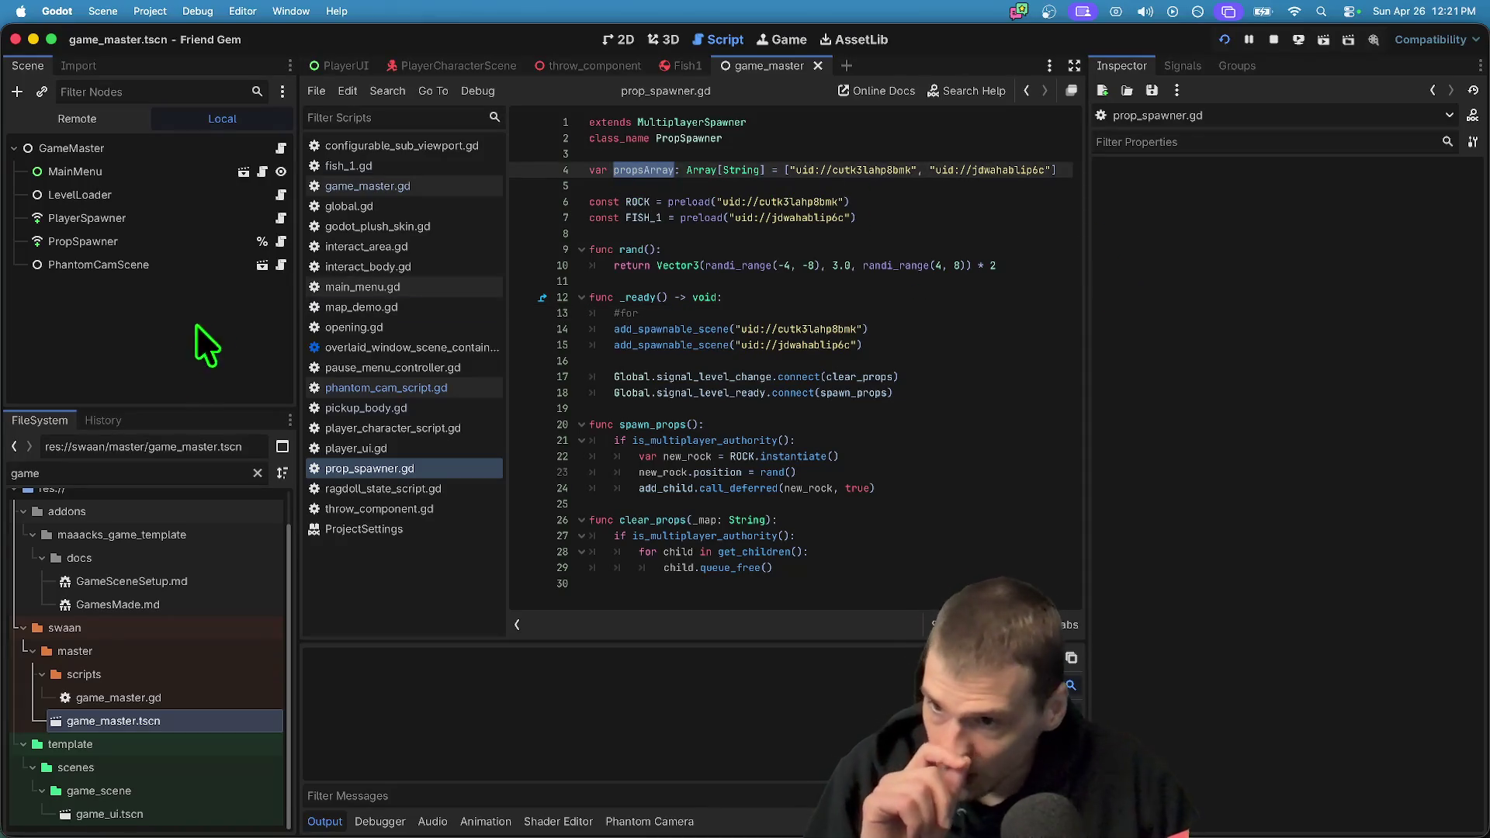
click(137, 241)
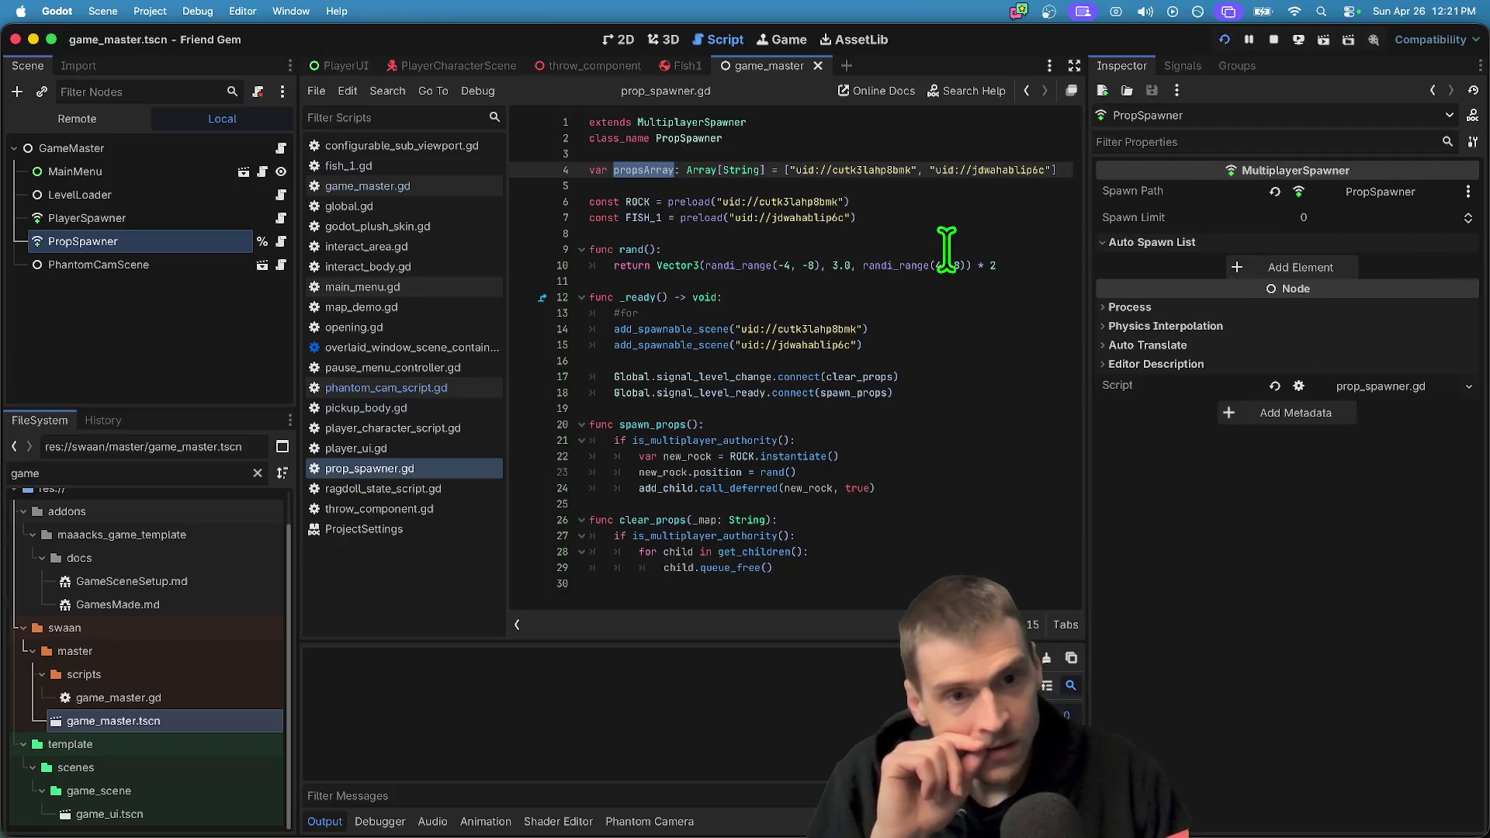
click(716, 312)
double_click(649, 169)
click(868, 313)
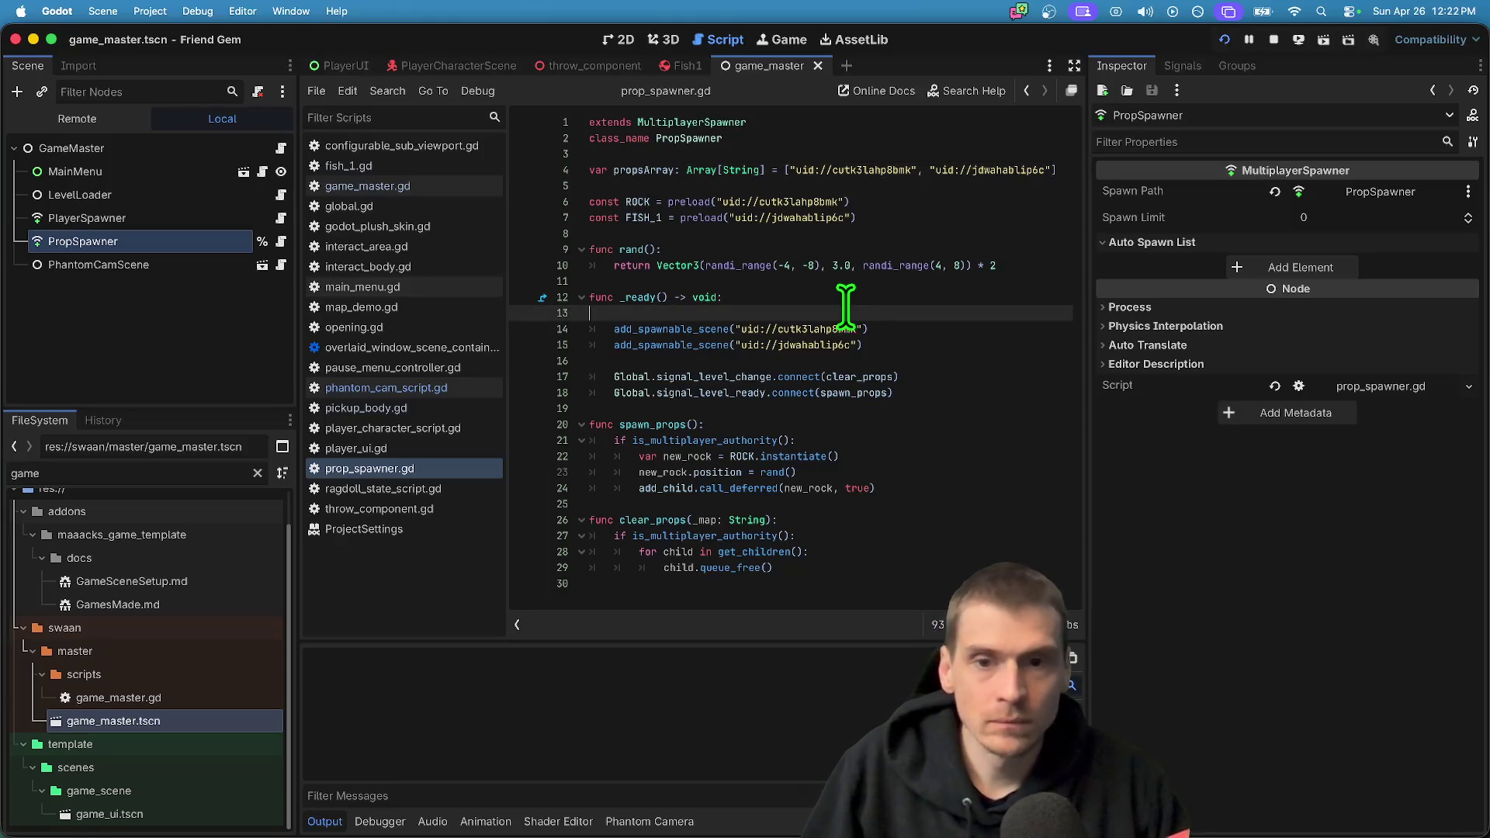
Look up the documentation for preload, then return to prop_spawner.gd
double_click(693, 217)
super+click(690, 204)
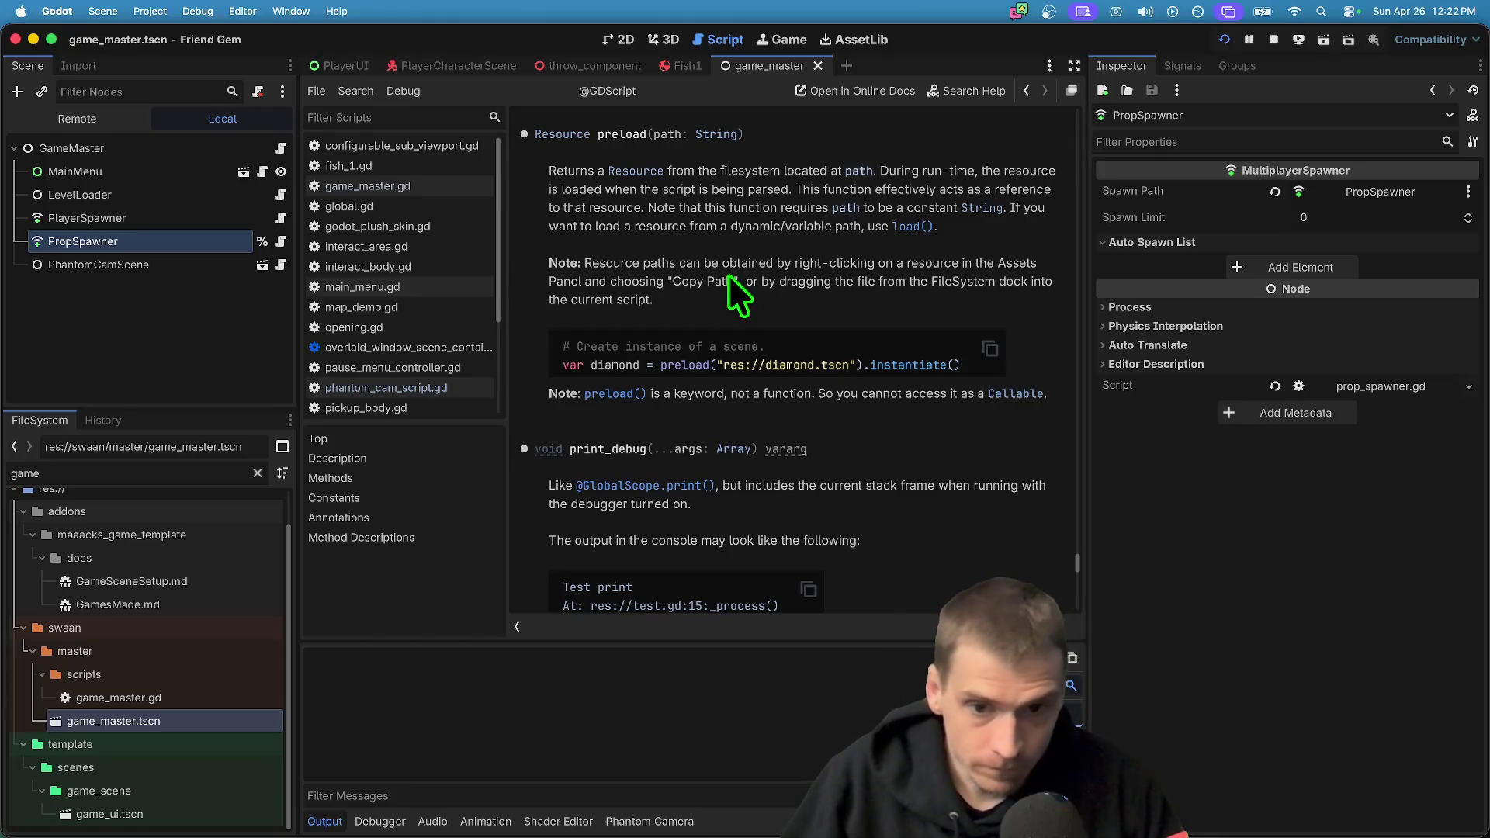
key(alt+Left)
key(alt+Right)
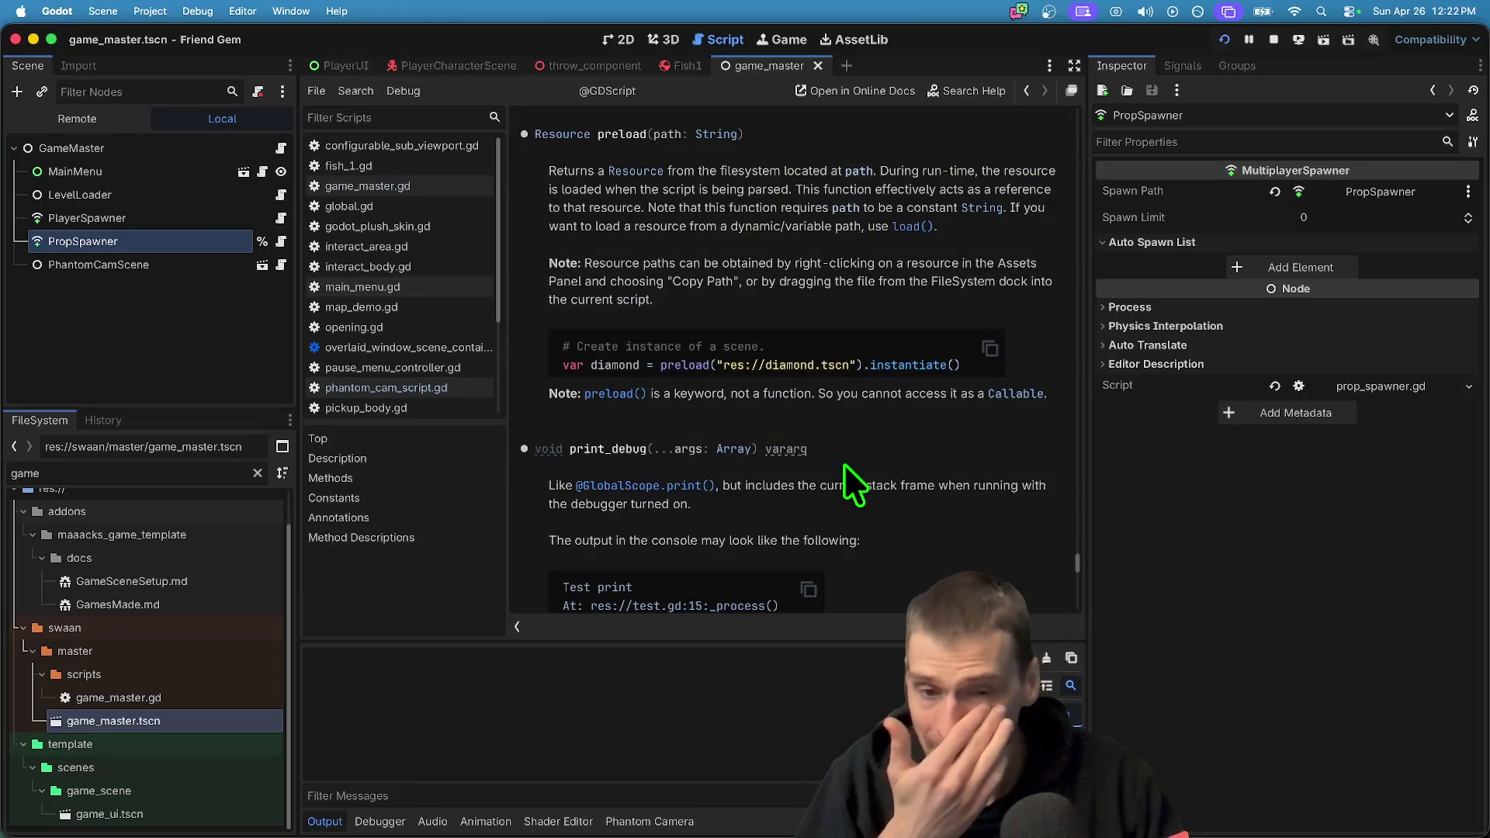
key(alt+Left)
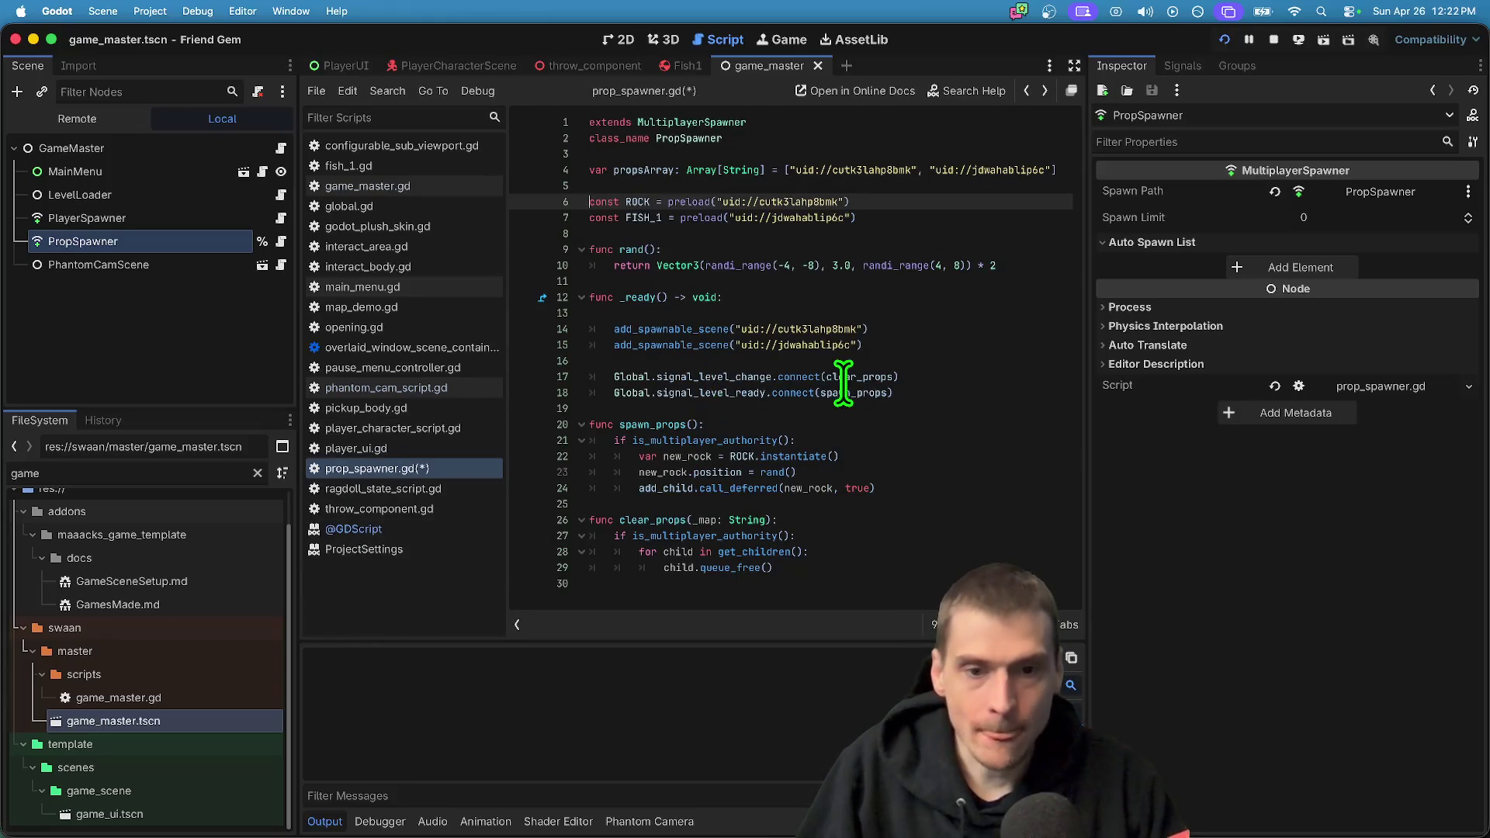
Read the PackedScene instantiate() method description, then go back to the script
click(842, 376)
click(841, 473)
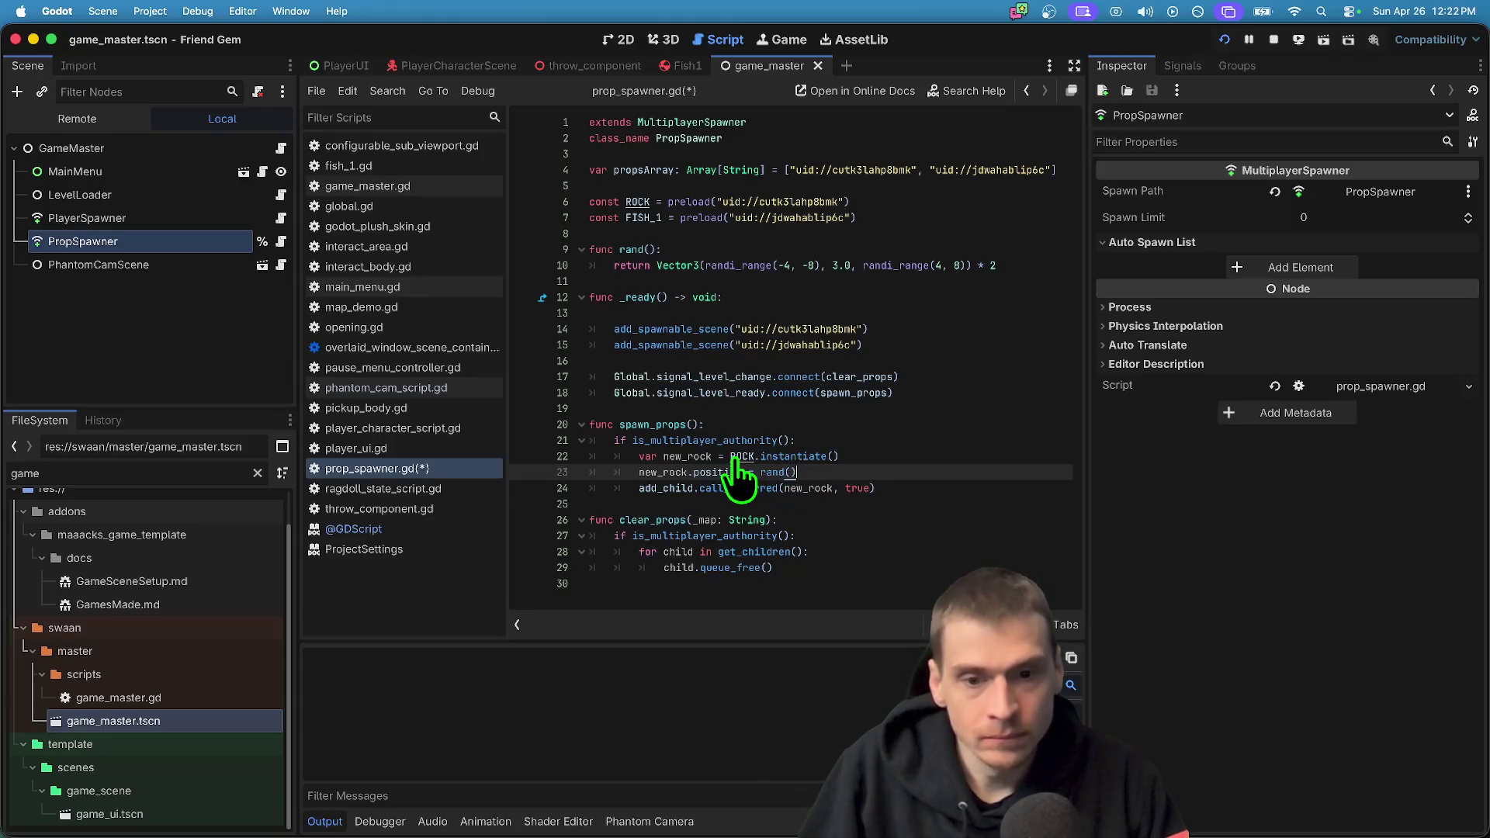
super+click(796, 458)
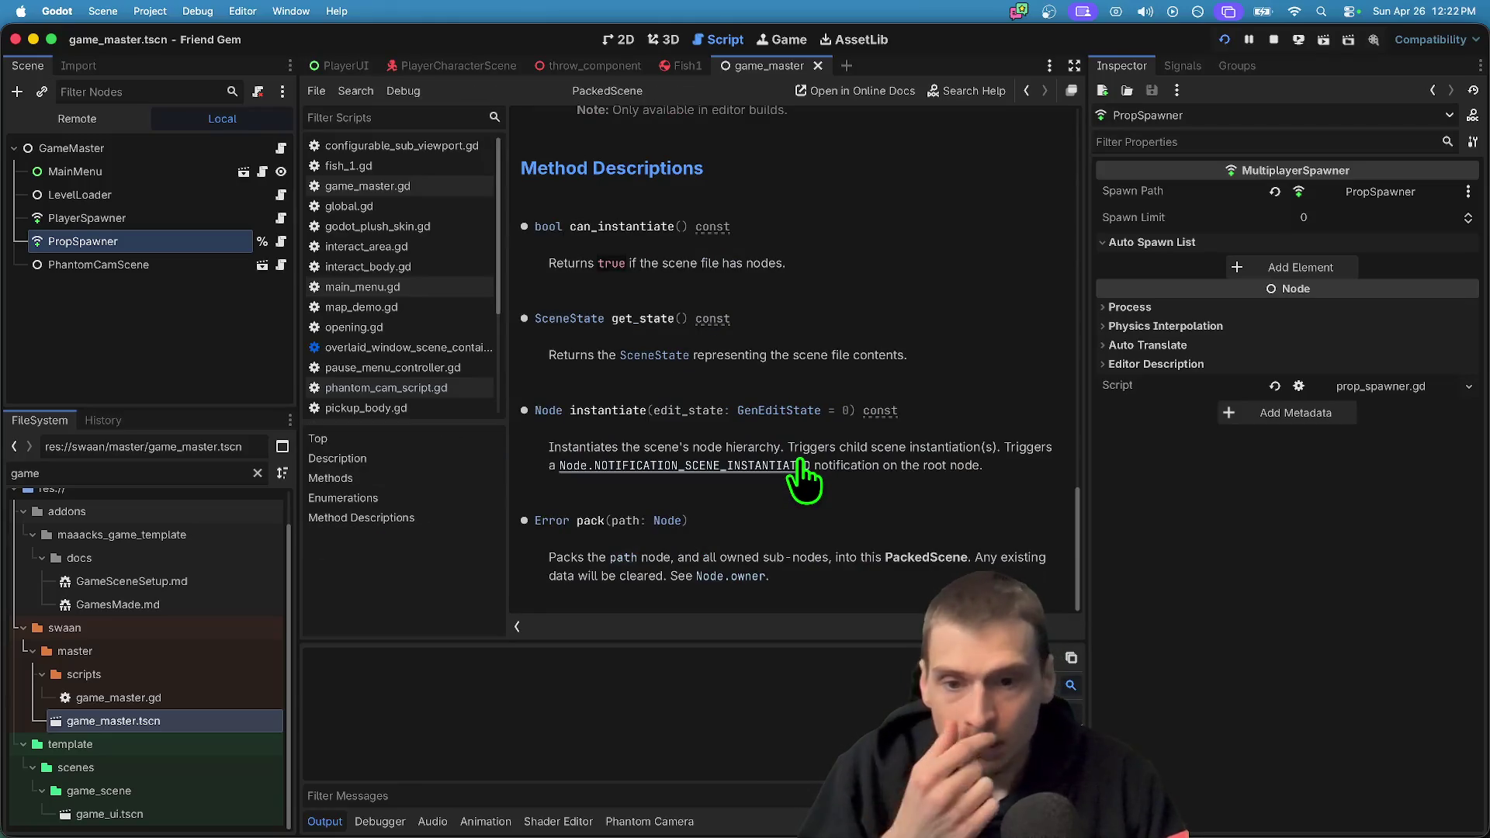
scroll(908, 424, up, 5)
scroll(908, 423, down, 5)
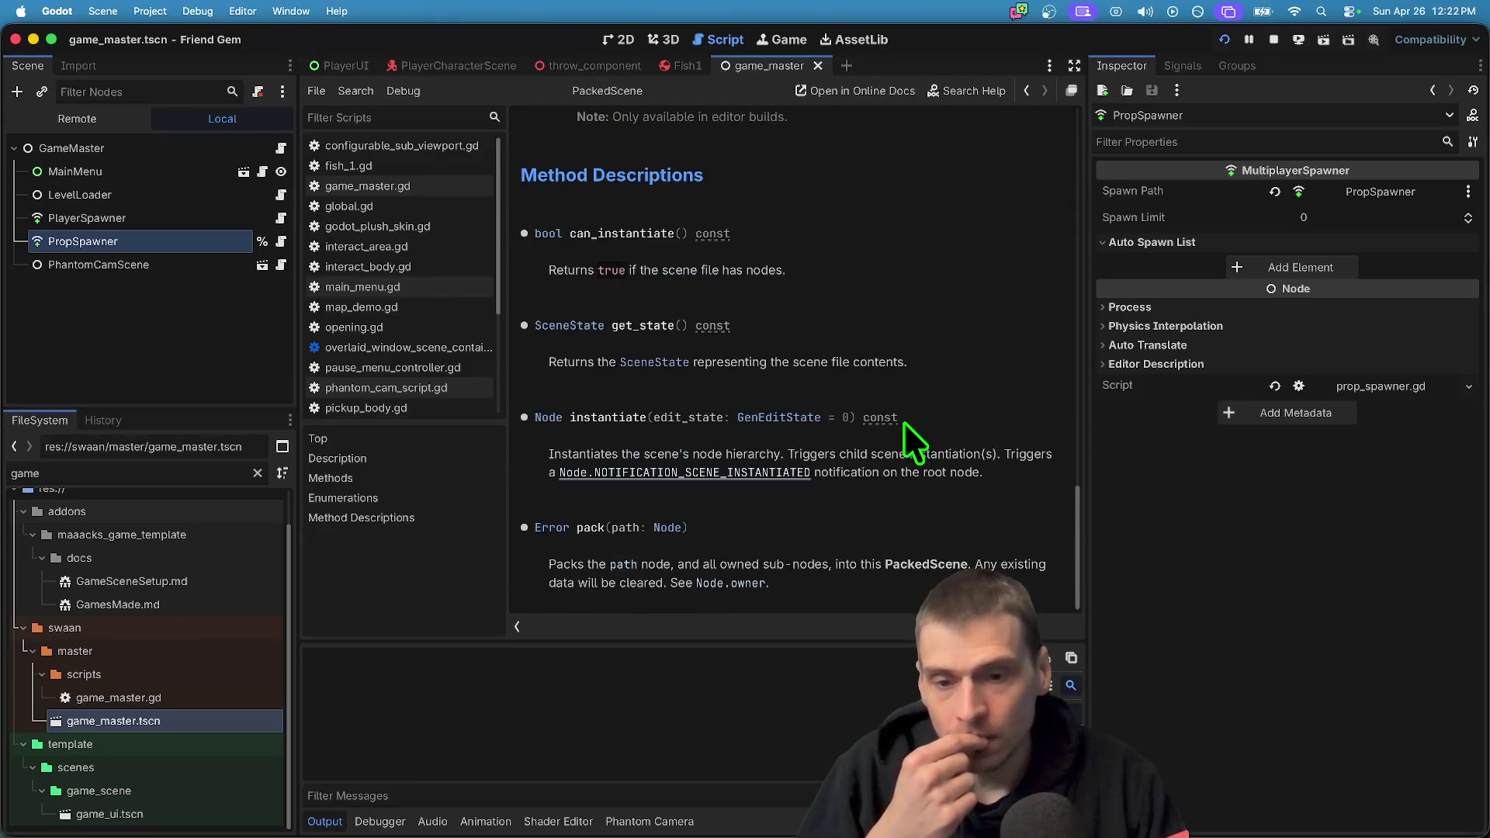
scroll(792, 357, down, 1)
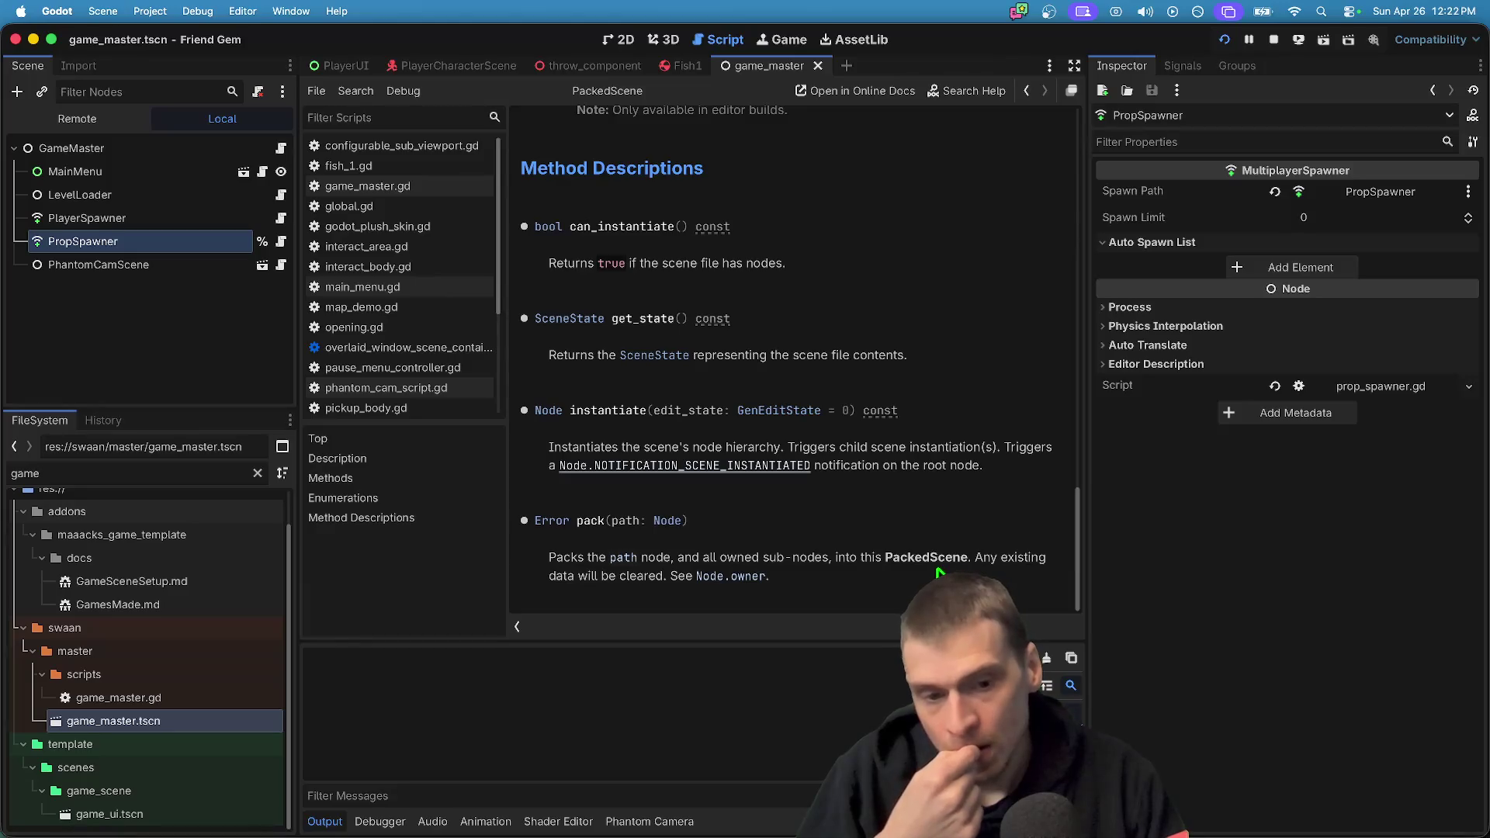
key(alt+Left)
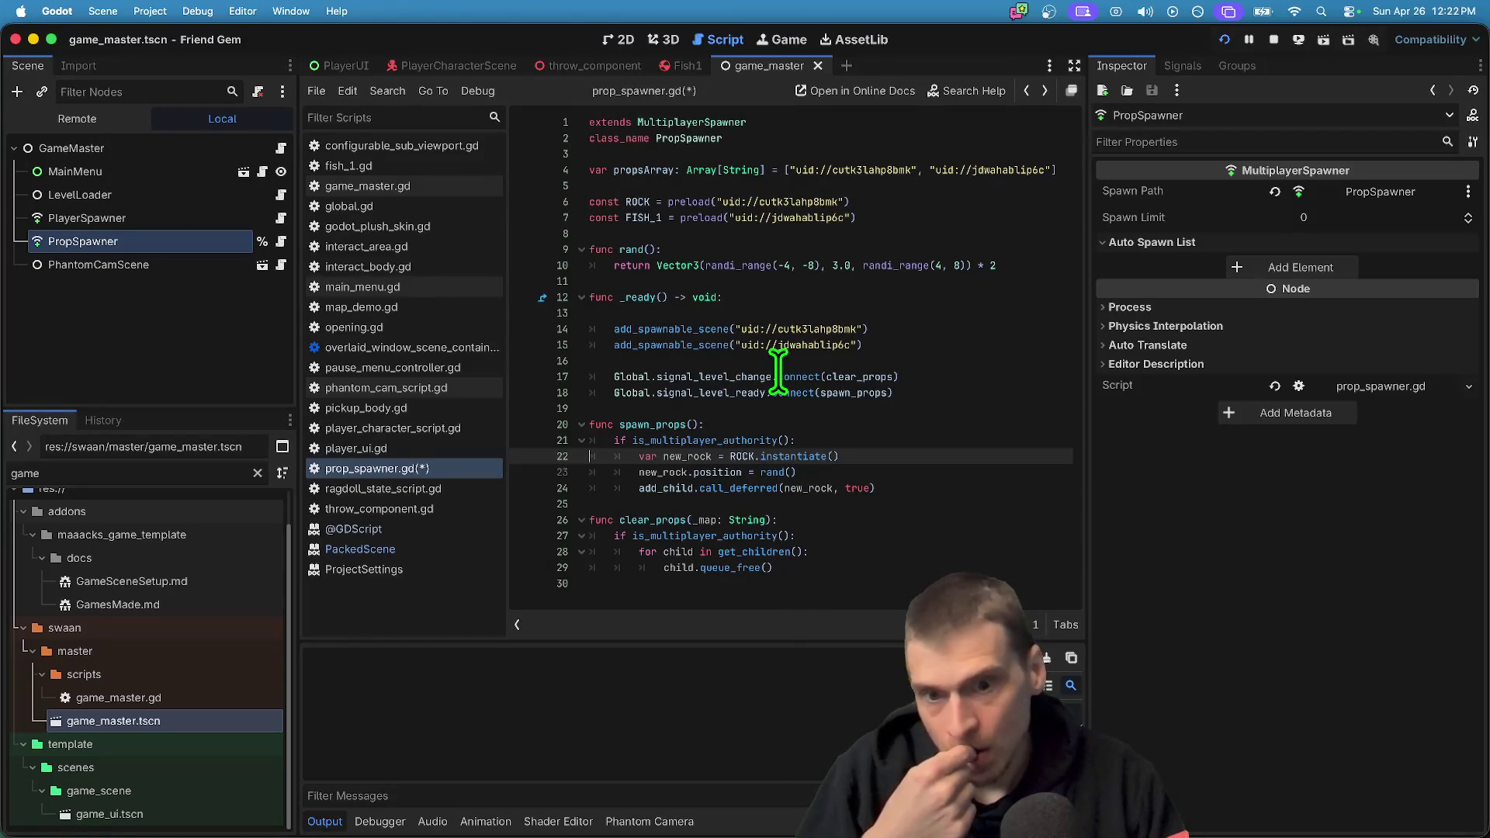
Change ROCK and FISH_1 on lines 6–7 from const with preload to var with load
double_click(701, 218)
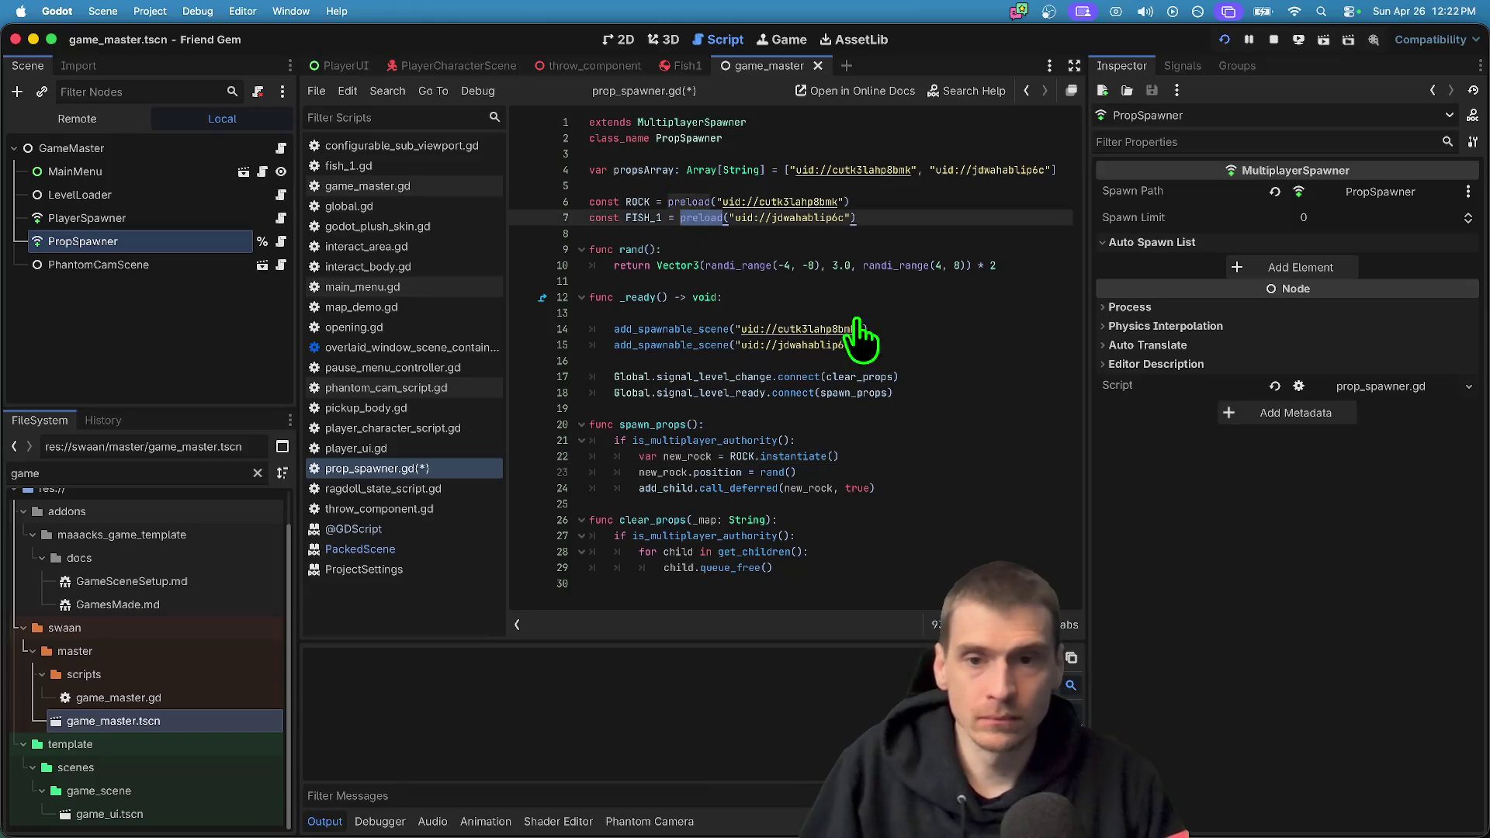
alt+double_click(682, 201)
text(load)
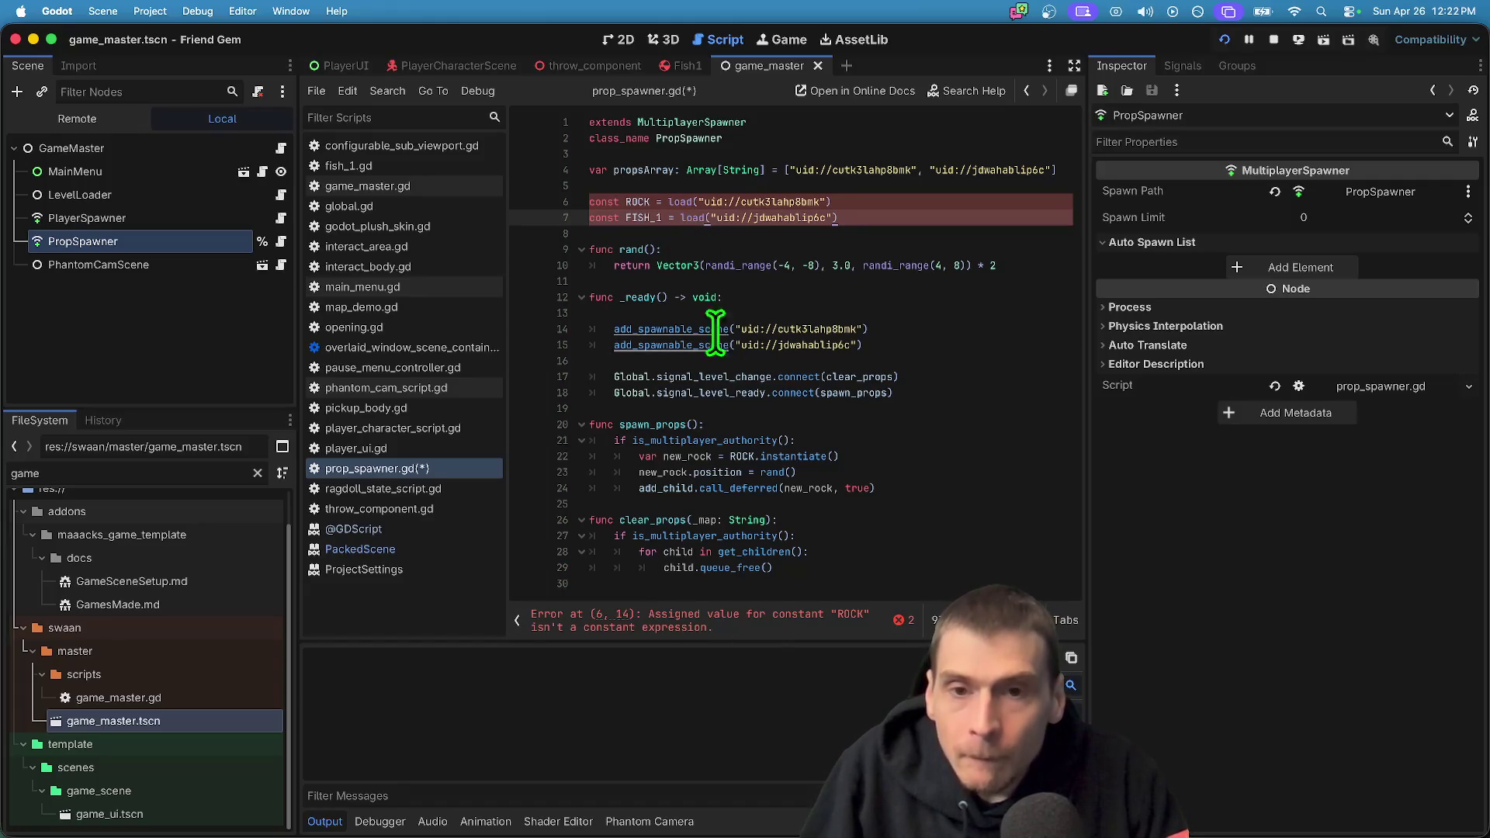
key(Home)
key(shift+alt+Right)
text(var)
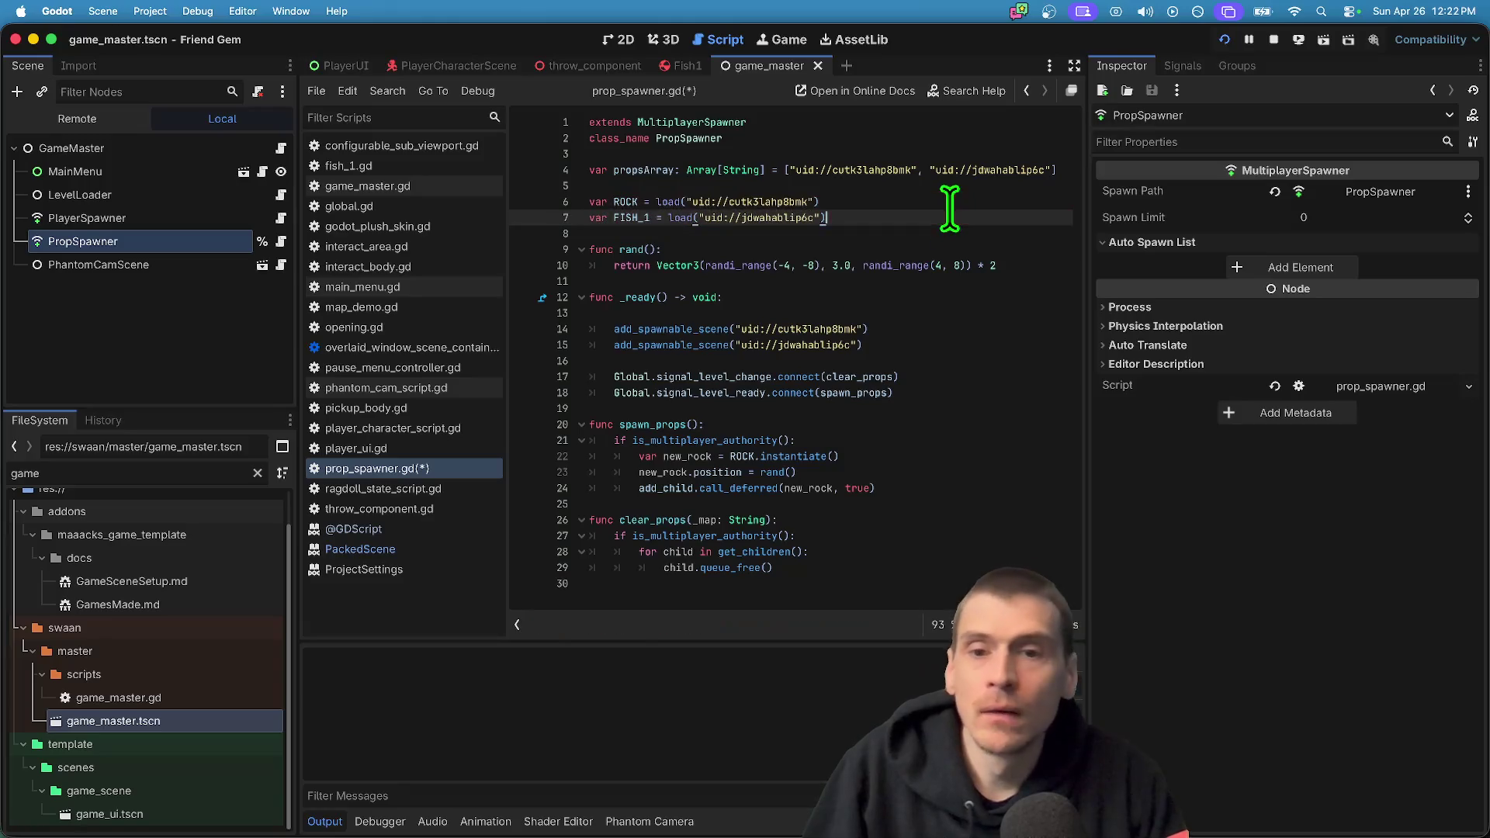
Write the loop header 'for prop in propsArray:' inside _ready()
click(935, 328)
key(Up)
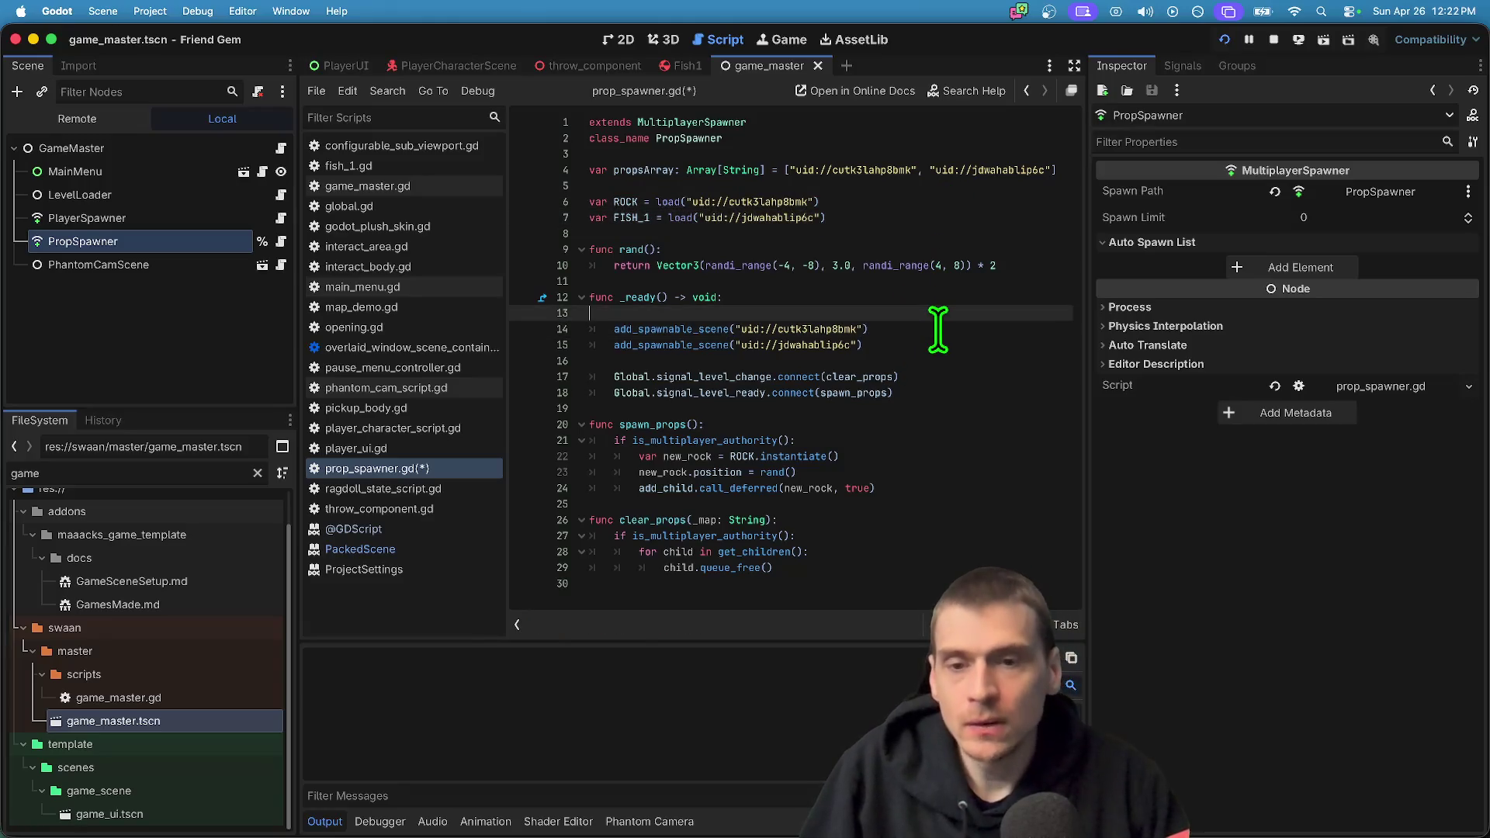
text(for prop)
text( s)
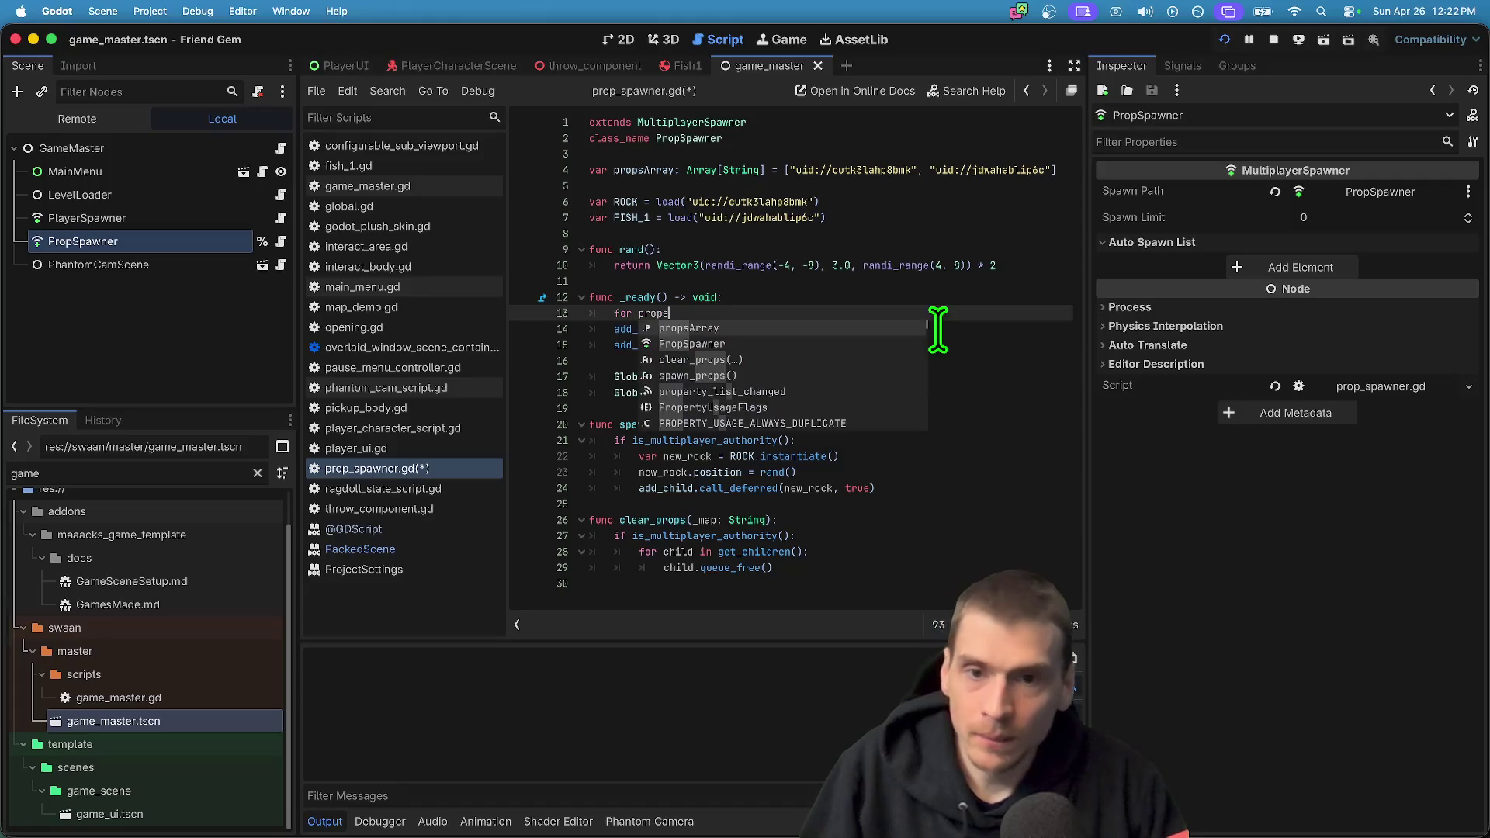
key(BackSpace)
text( in Props)
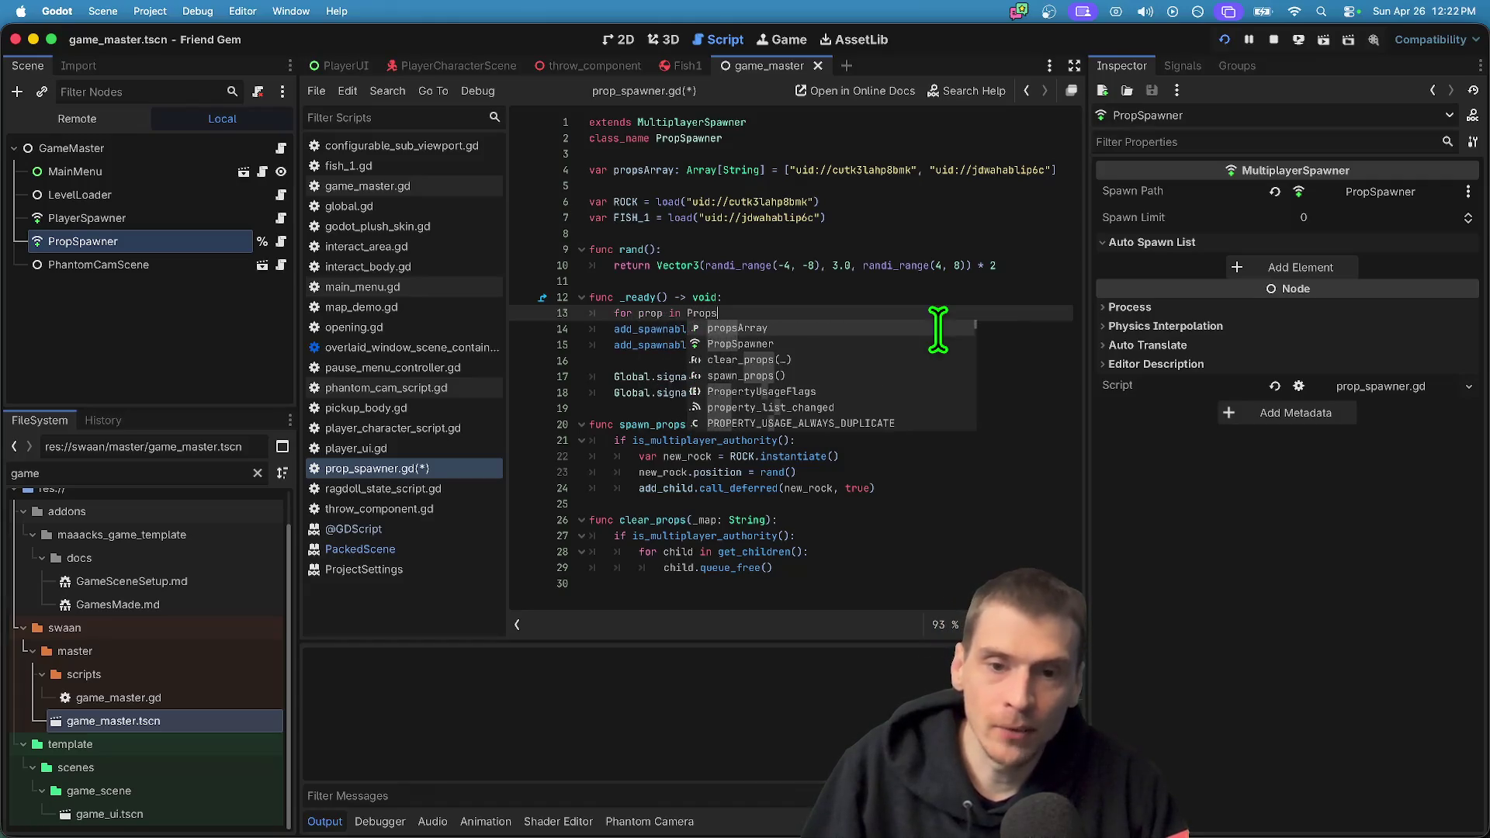
key(Return)
text(:)
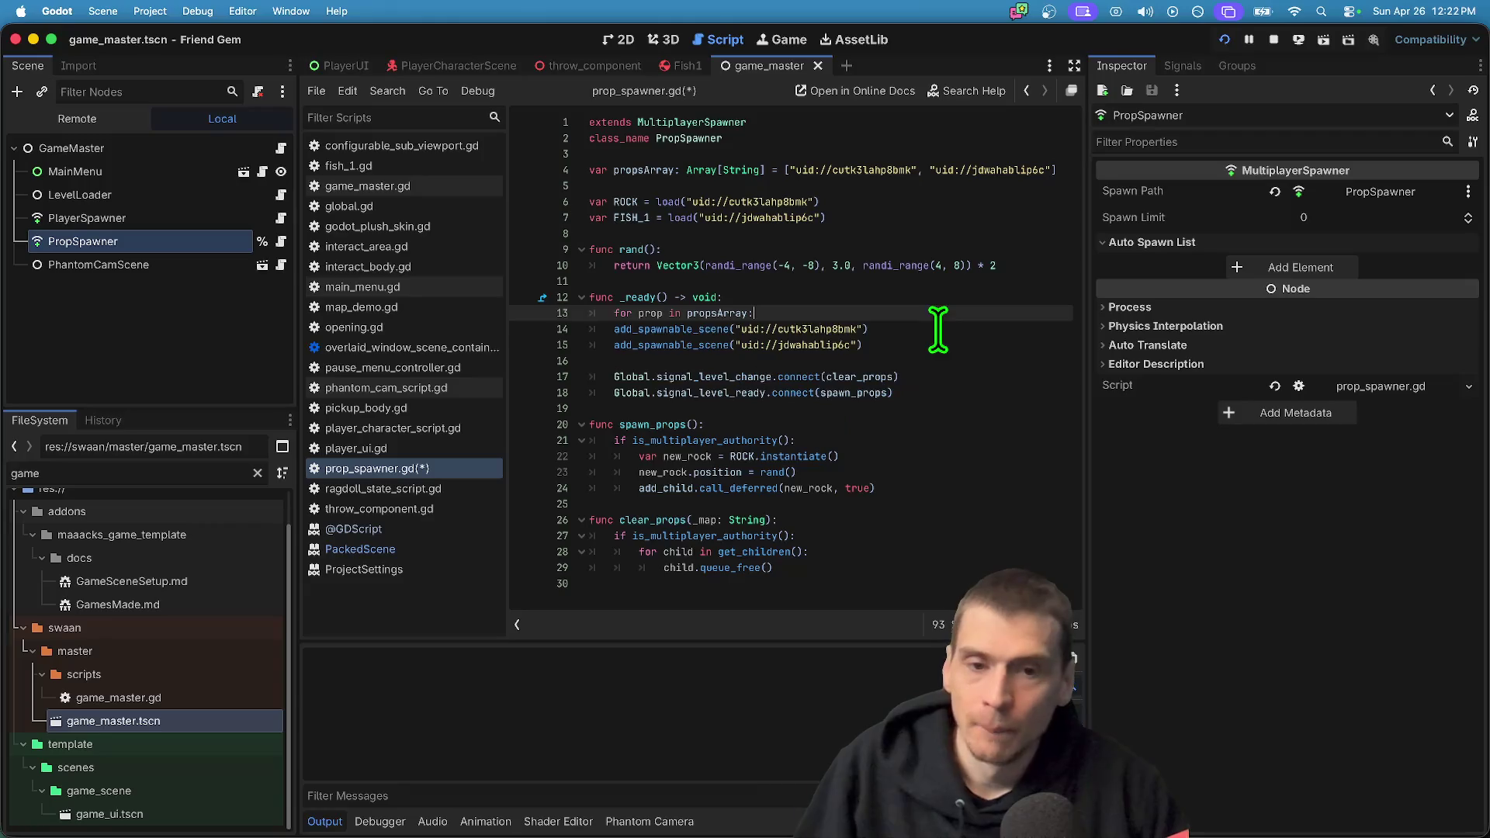
key(Return)
Make the loop body call add_spawnable_scene(prop)
double_click(729, 345)
key(super+c)
click(808, 329)
key(super+v)
text(])
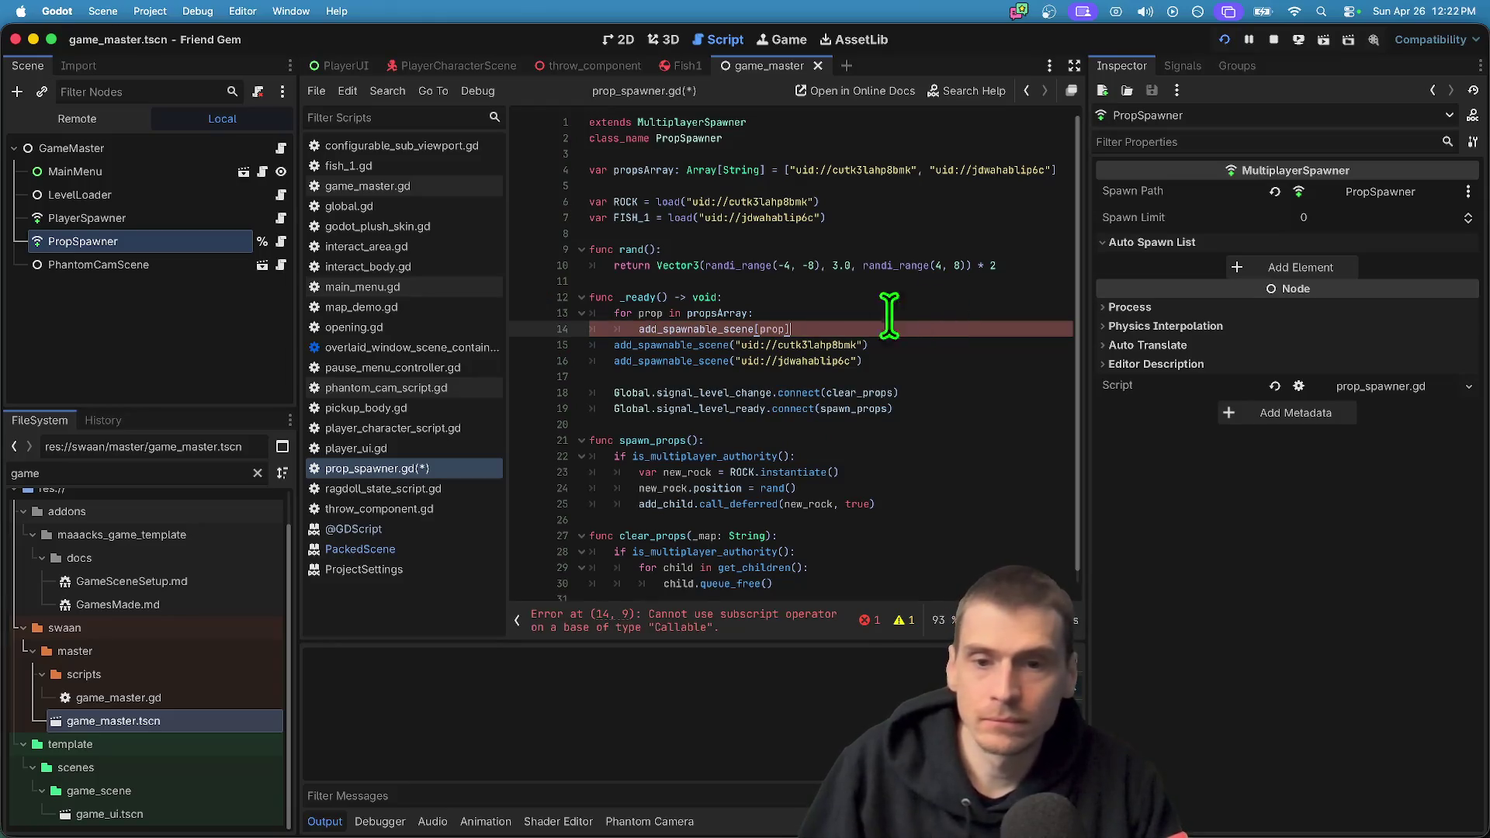
double_click(704, 329)
click(911, 329)
key(BackSpace)
key(BackSpace)
key(BackSpace)
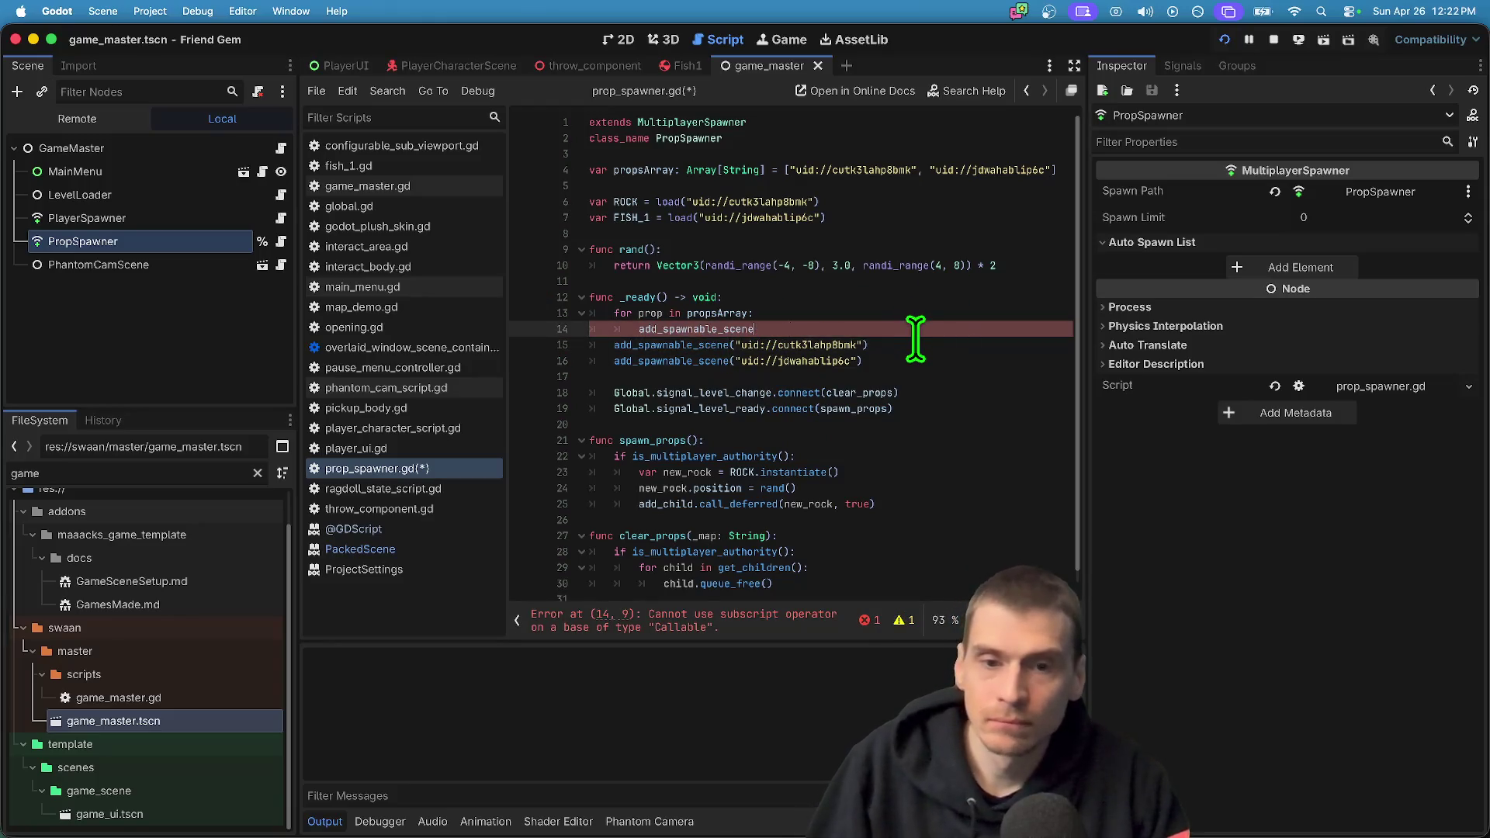
key(BackSpace)
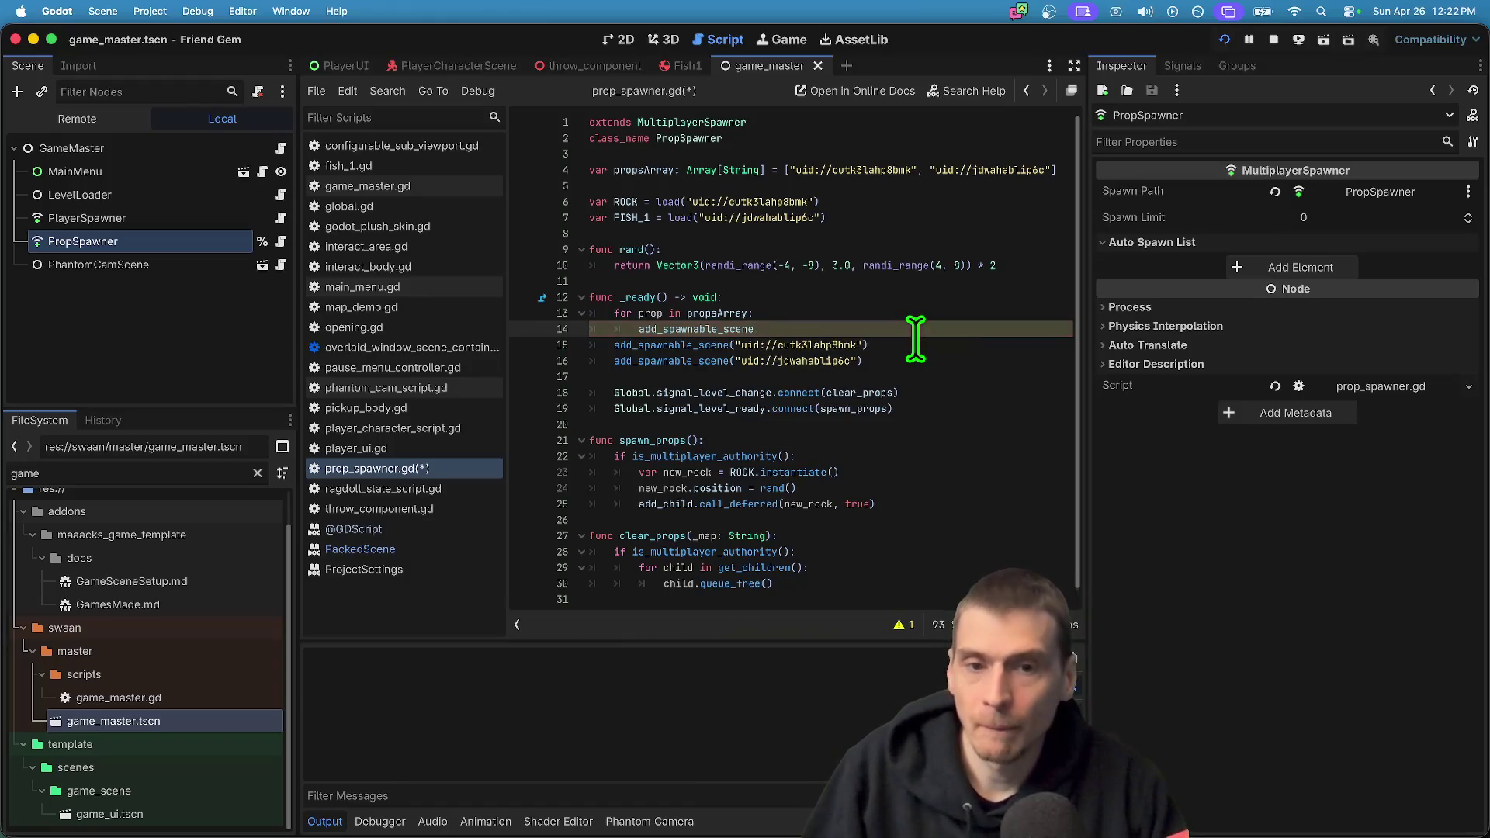
text((prop)
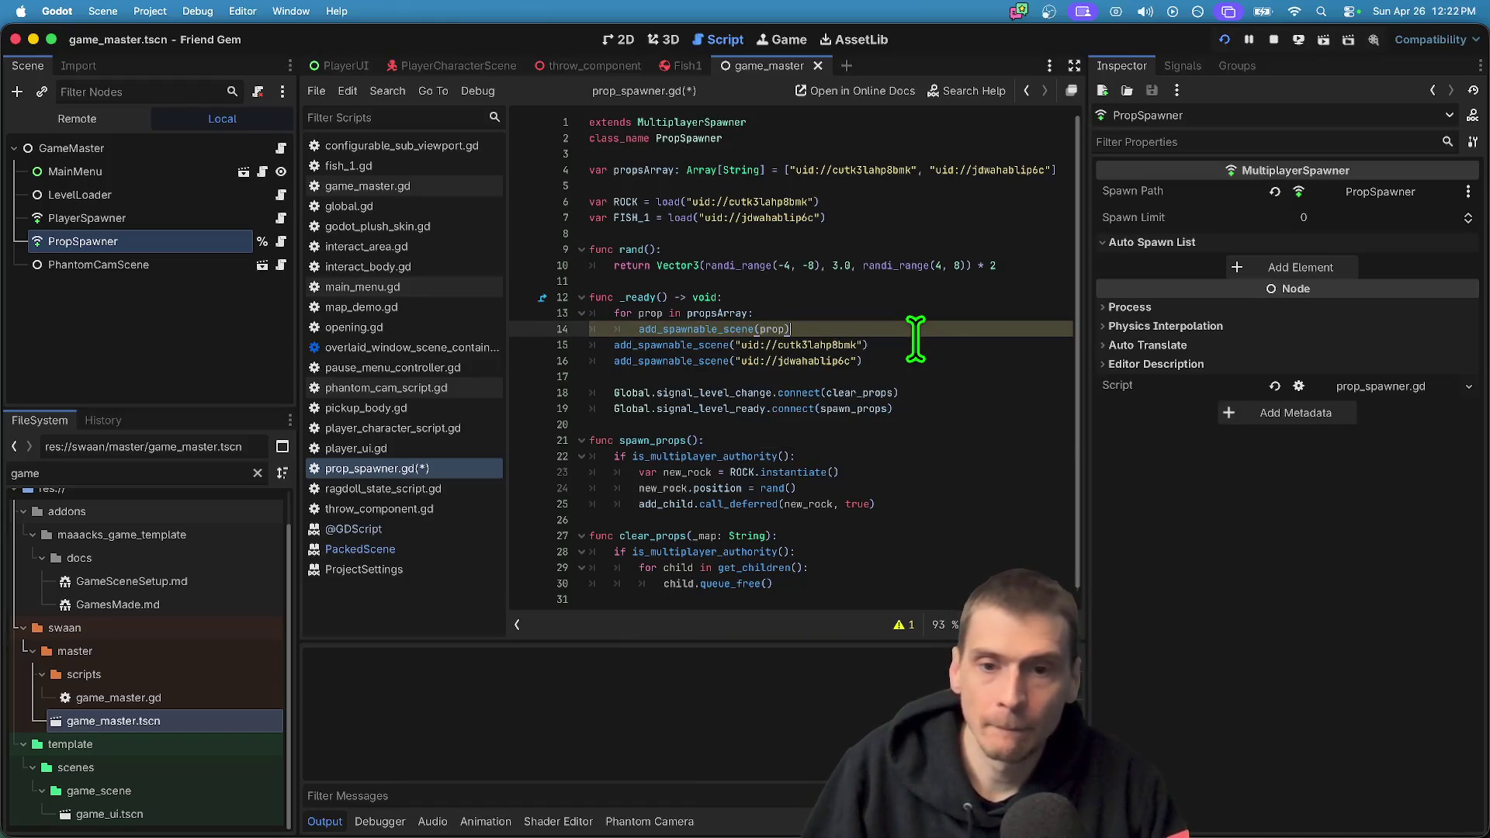
Delete the two hard-coded add_spawnable_scene calls, leaving an empty indented line
click(645, 314)
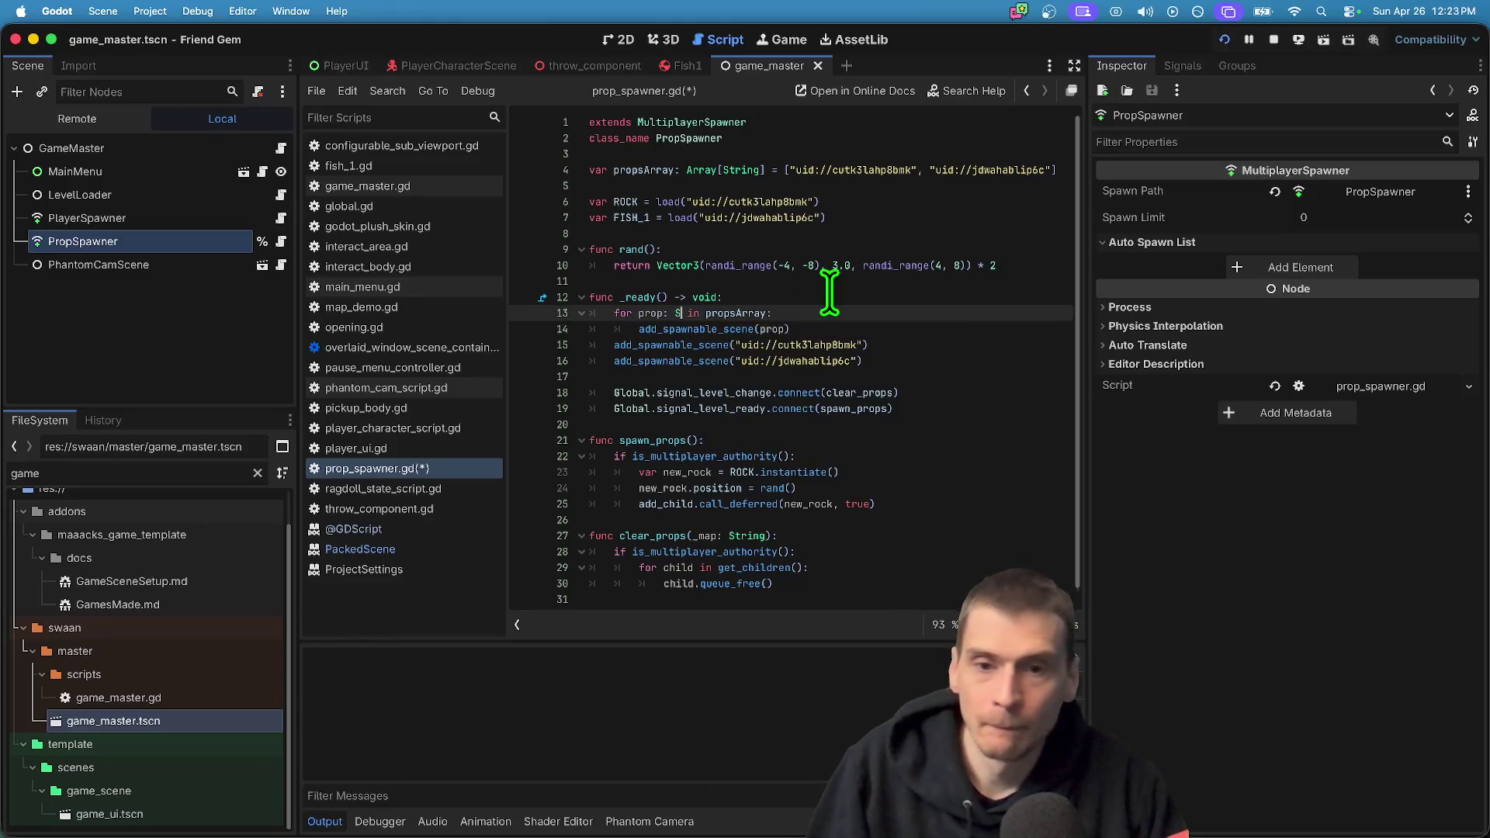
mouse_move(954, 334)
mouse_down()
mouse_move(962, 366)
mouse_move(989, 357)
mouse_up()
key(BackSpace)
key(Return)
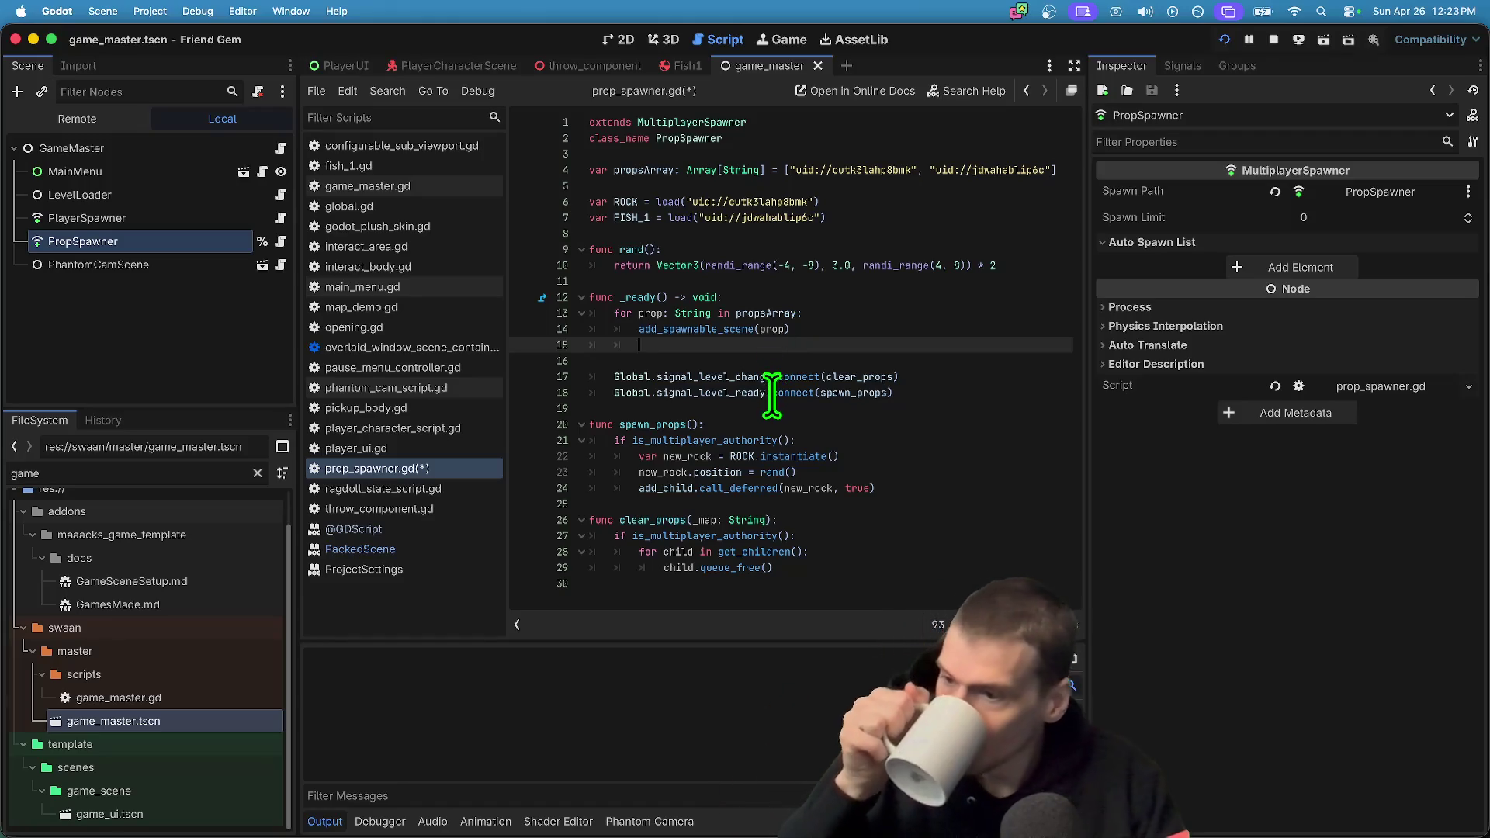
mouse_move(784, 396)
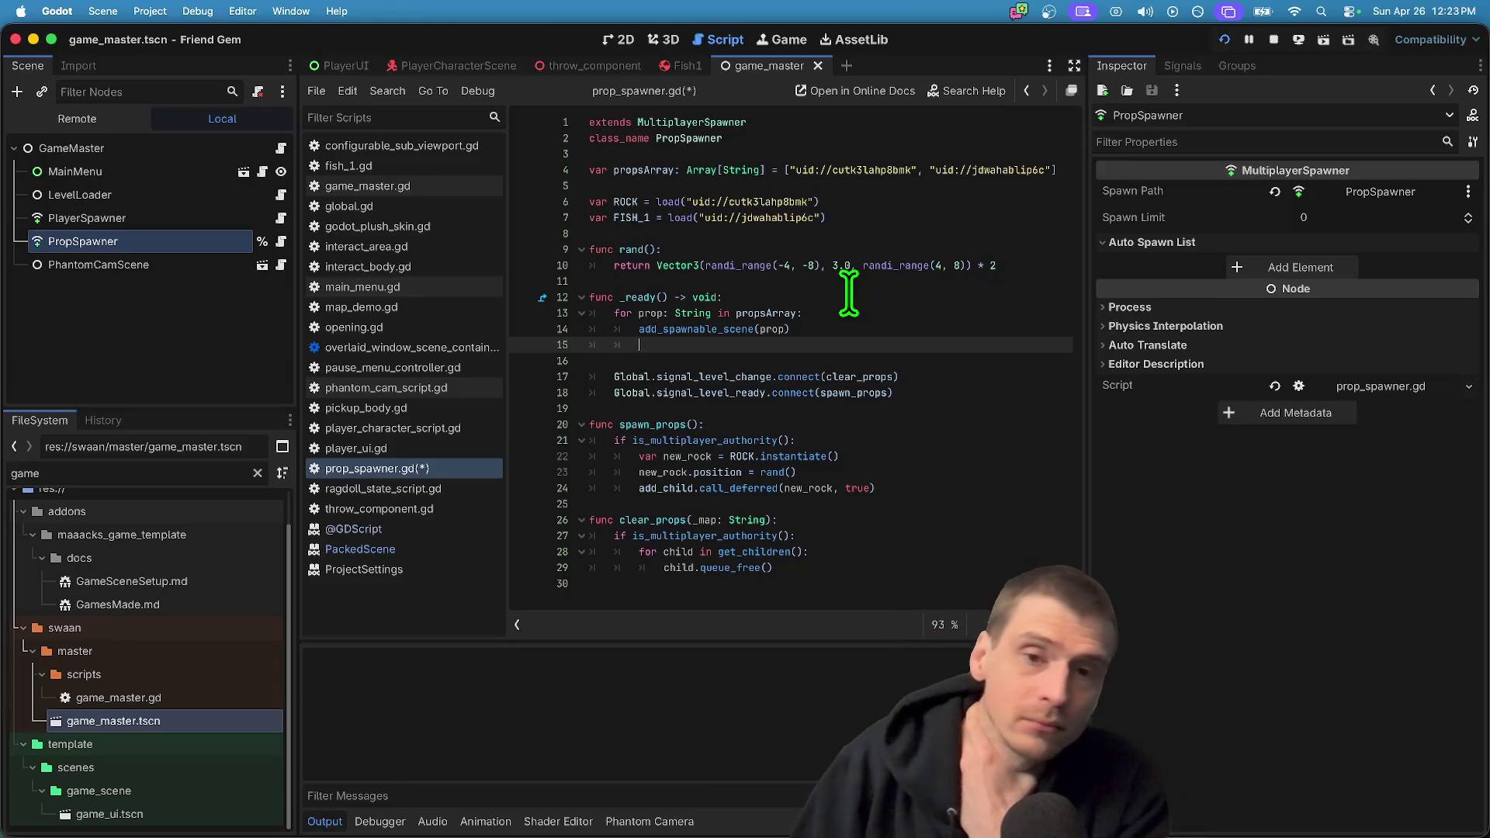
drag(820, 202, 602, 204)
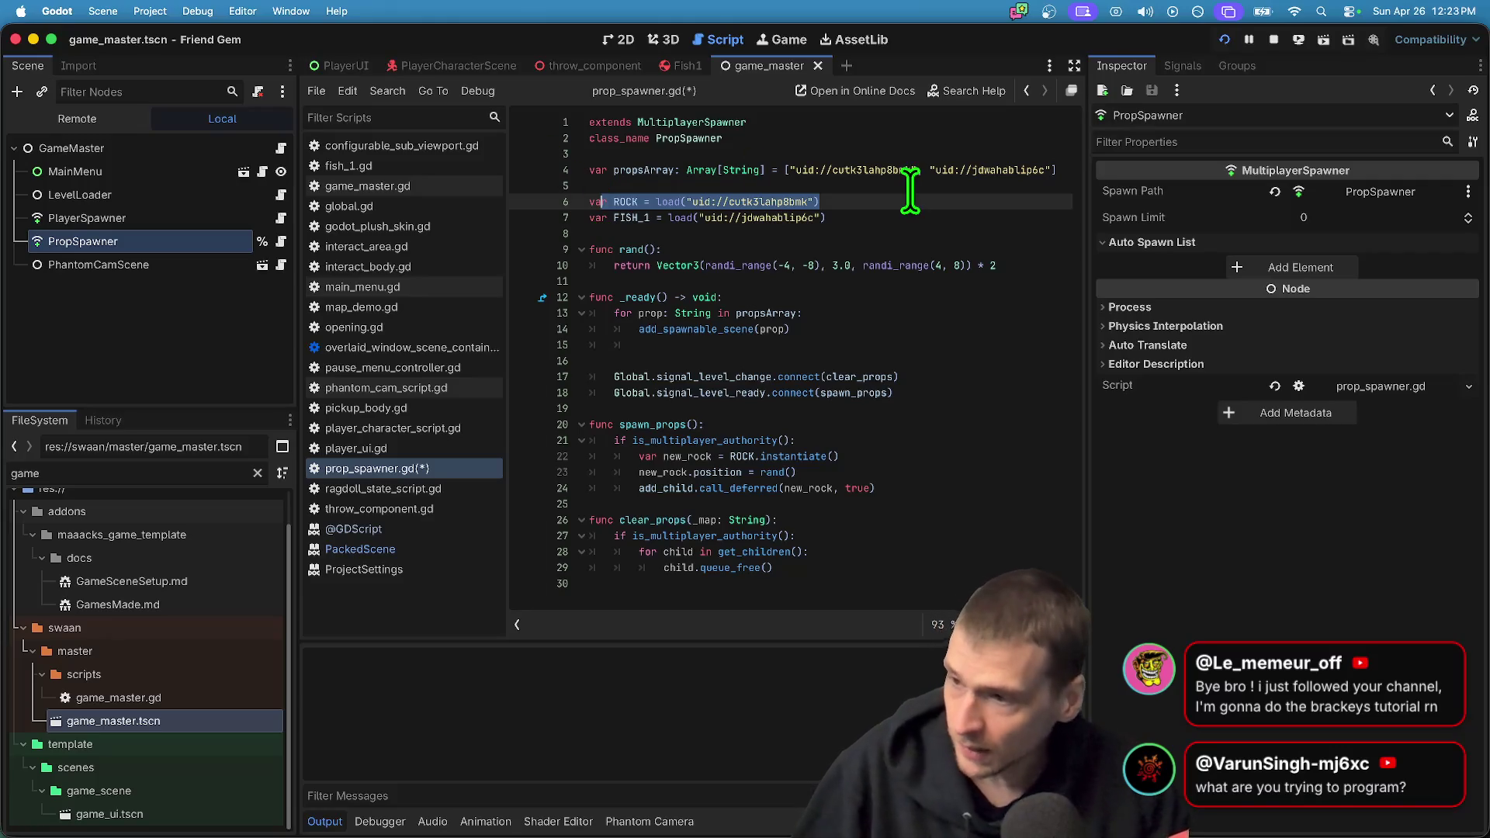
Comment out the ROCK and FISH_1 load() lines and rerun the game
key(Left)
key(Down)
key(Down)
key(Up)
key(Up)
key(Down)
key(Up)
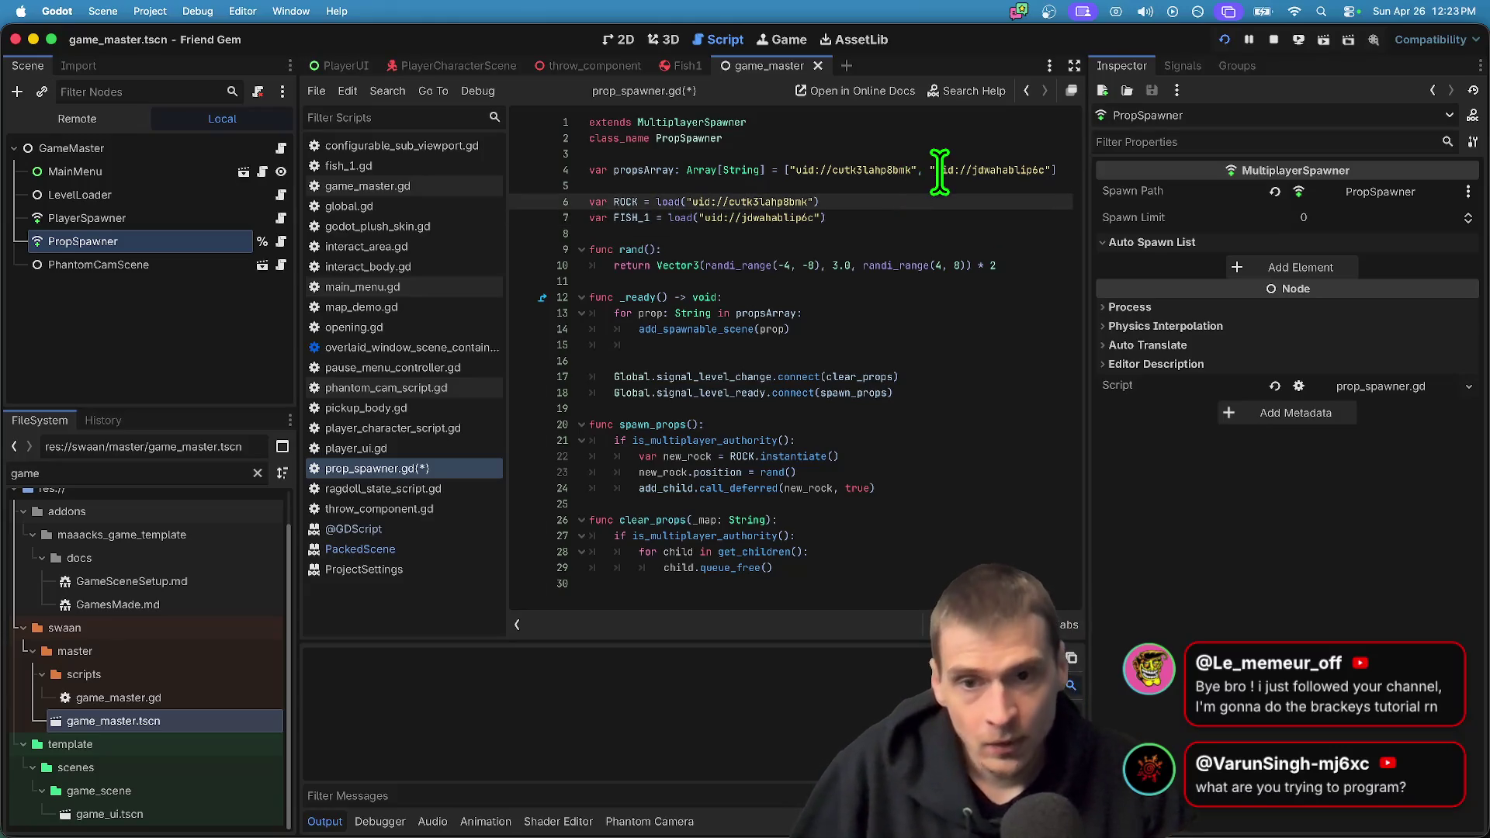
text(#)
key(Down)
text(#)
key(super+b)
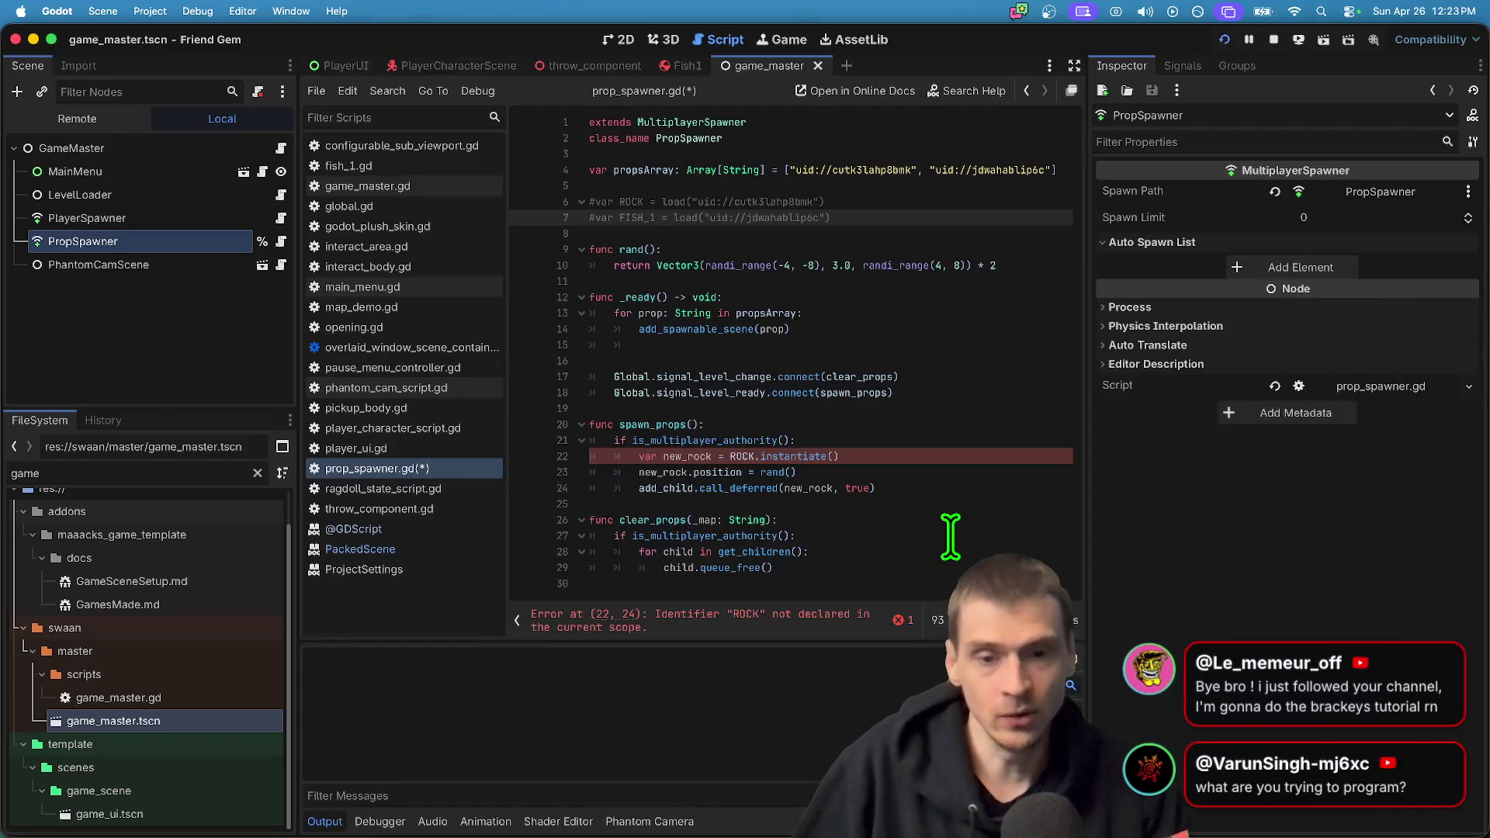
Start an 'enum PROPS {' declaration below propsArray
key(Up)
key(Up)
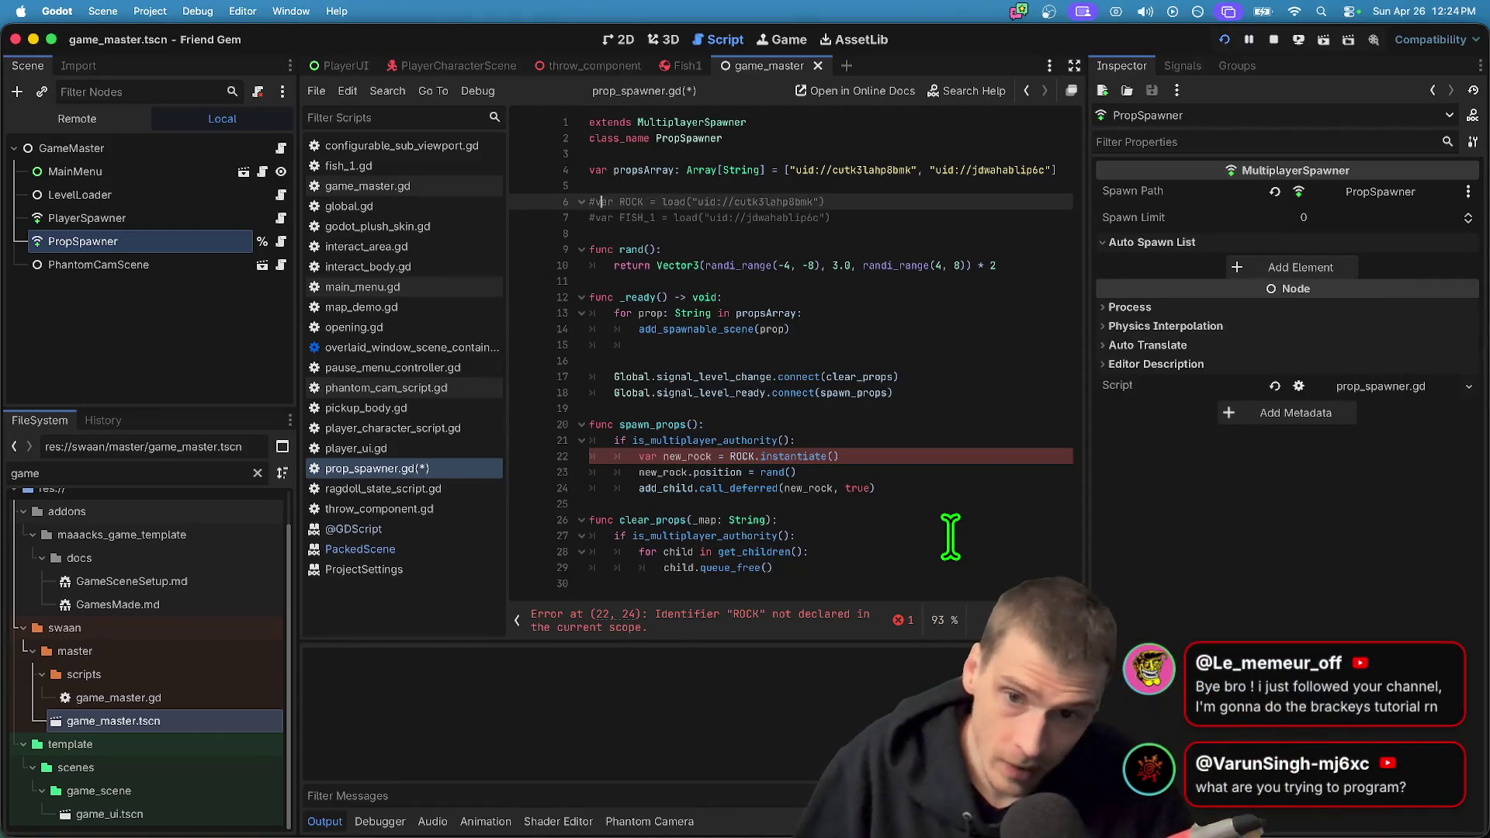
key(Return)
key(Return)
key(Up)
text(var)
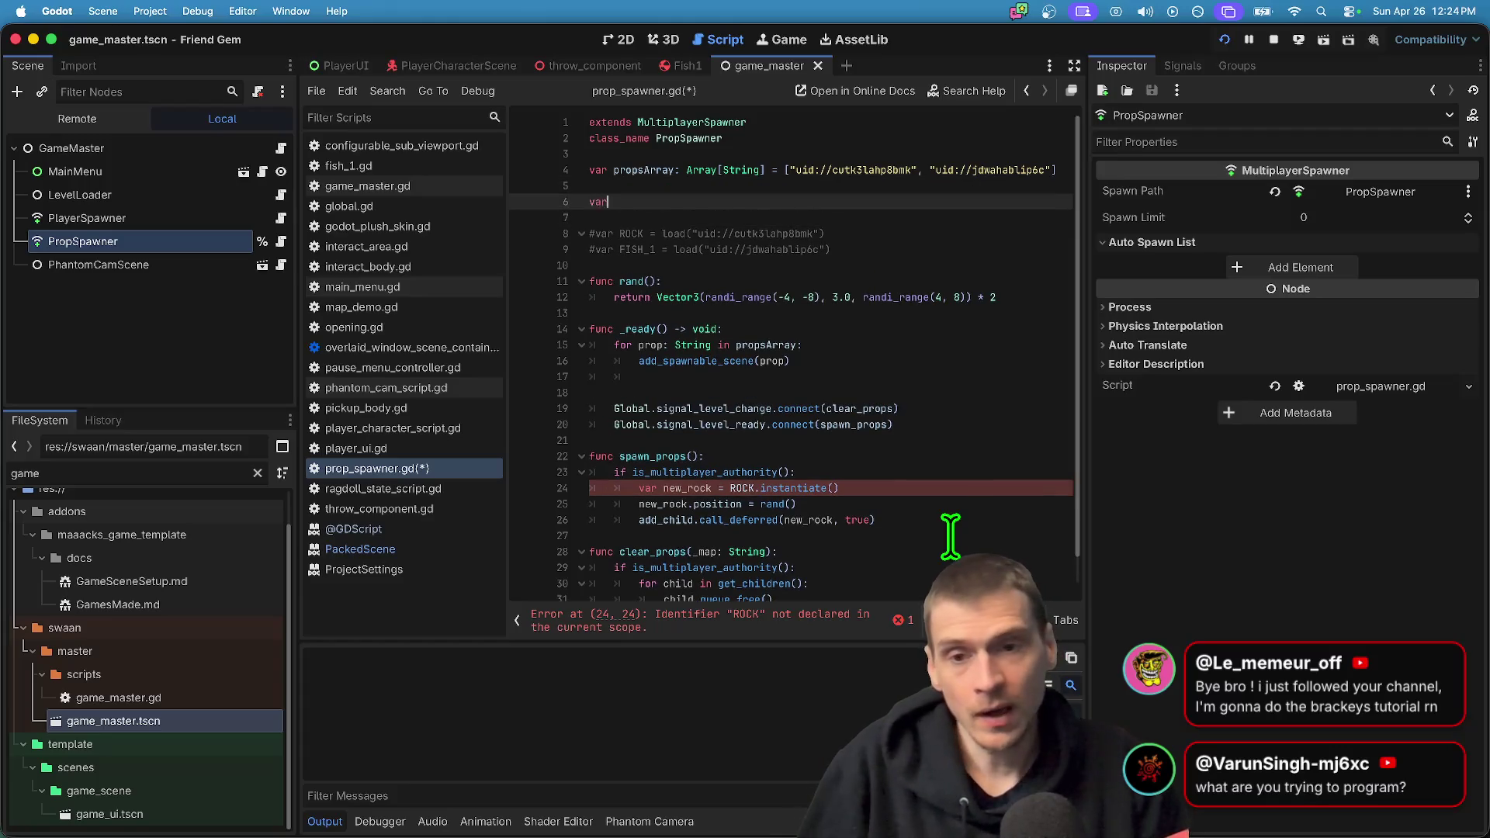
key(BackSpace)
key(BackSpace)
key(BackSpace)
text(en)
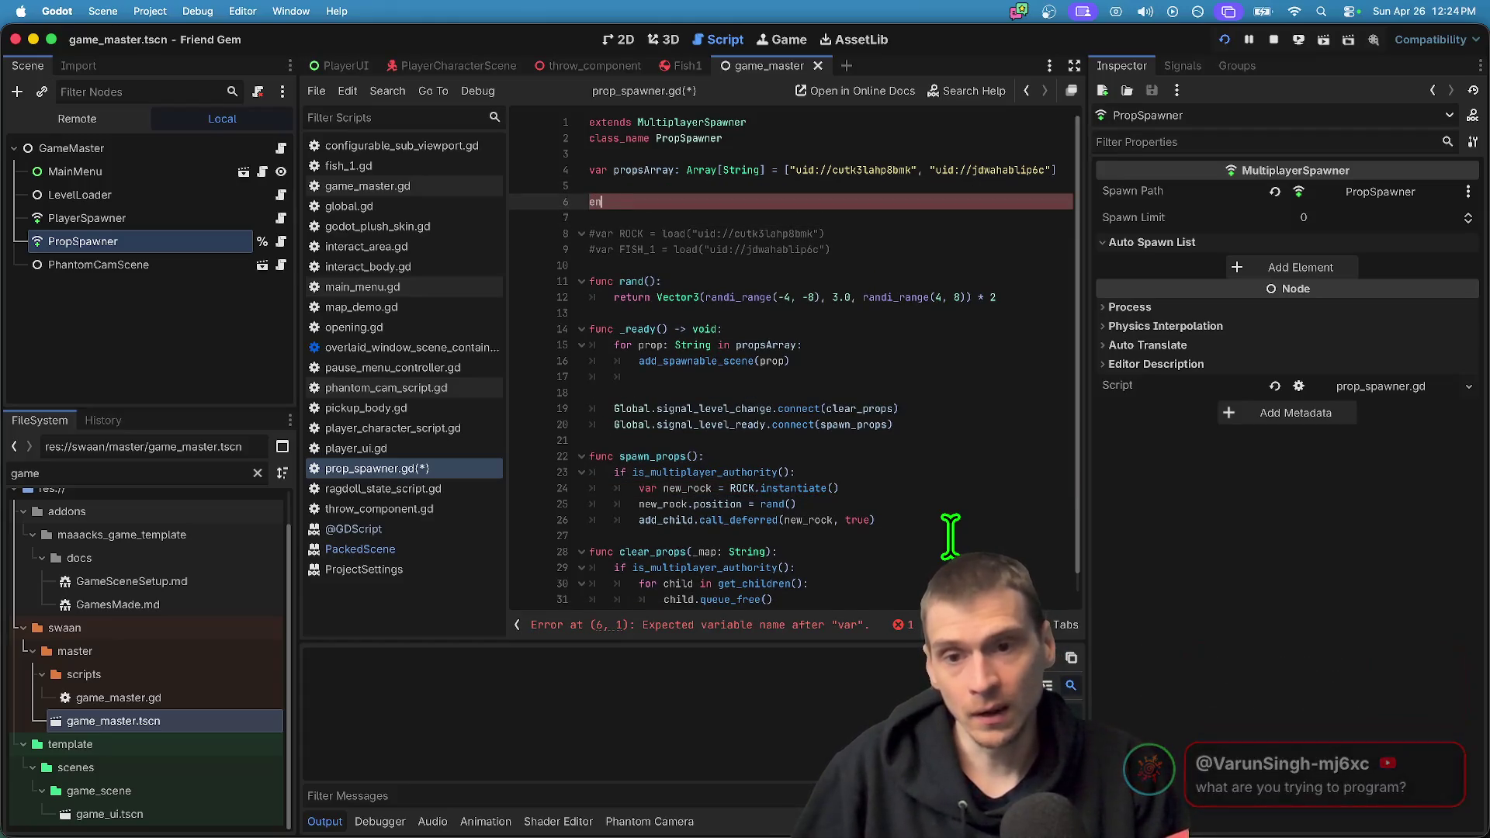
text(um p)
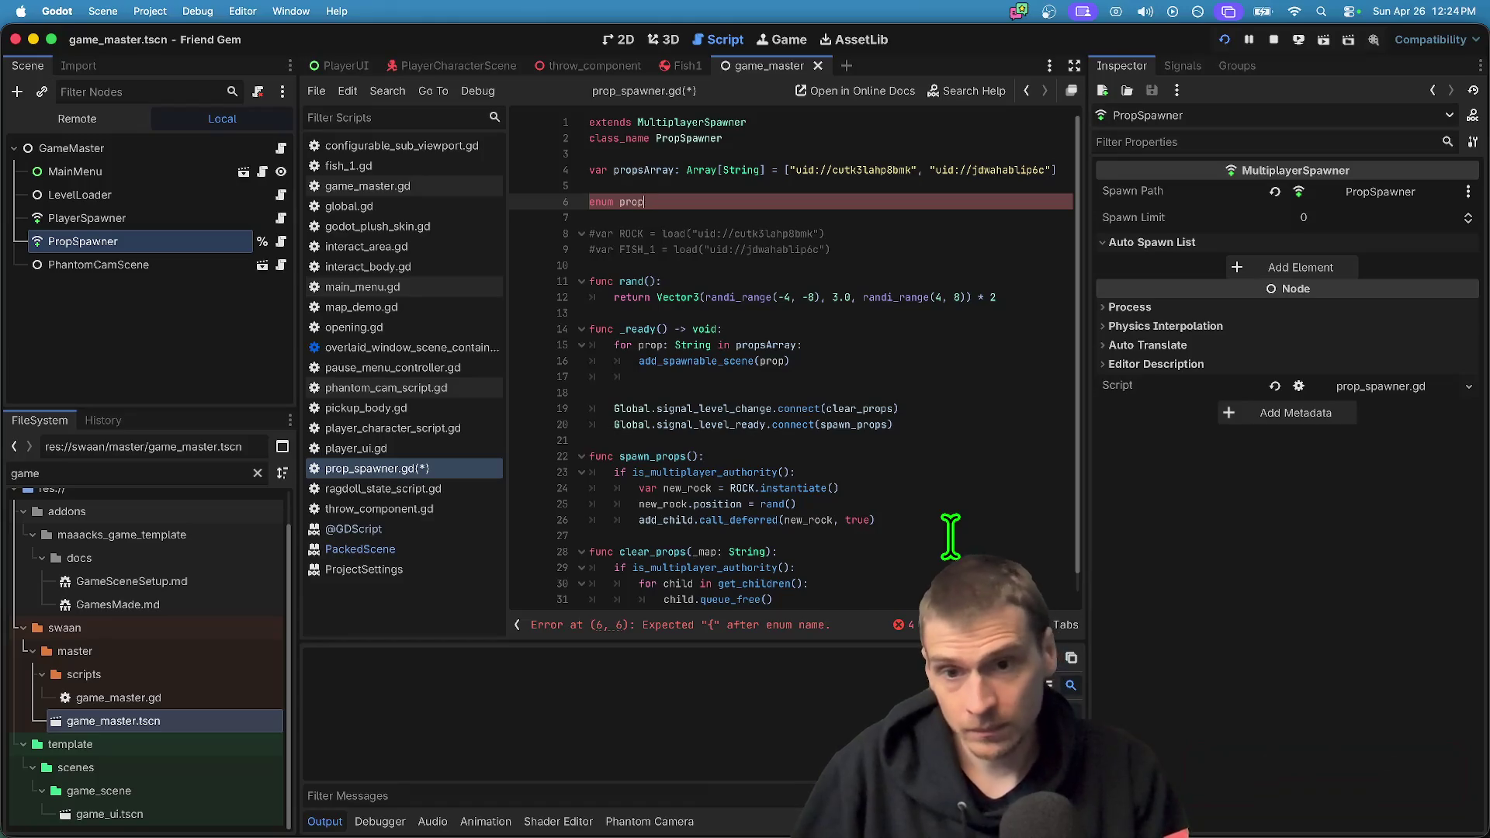
key(BackSpace)
text(PROPS)
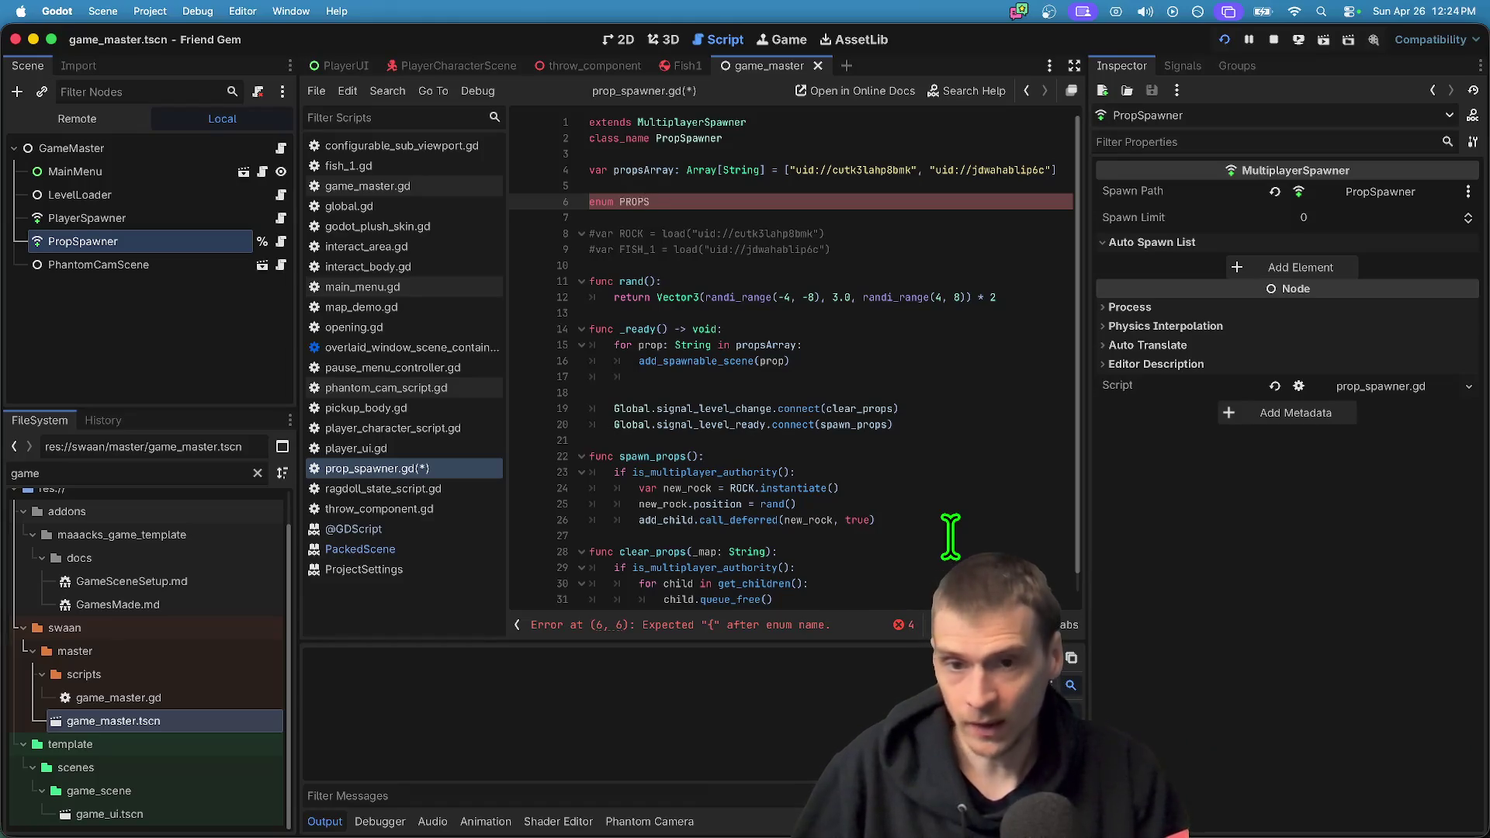
text( {)
key(Return)
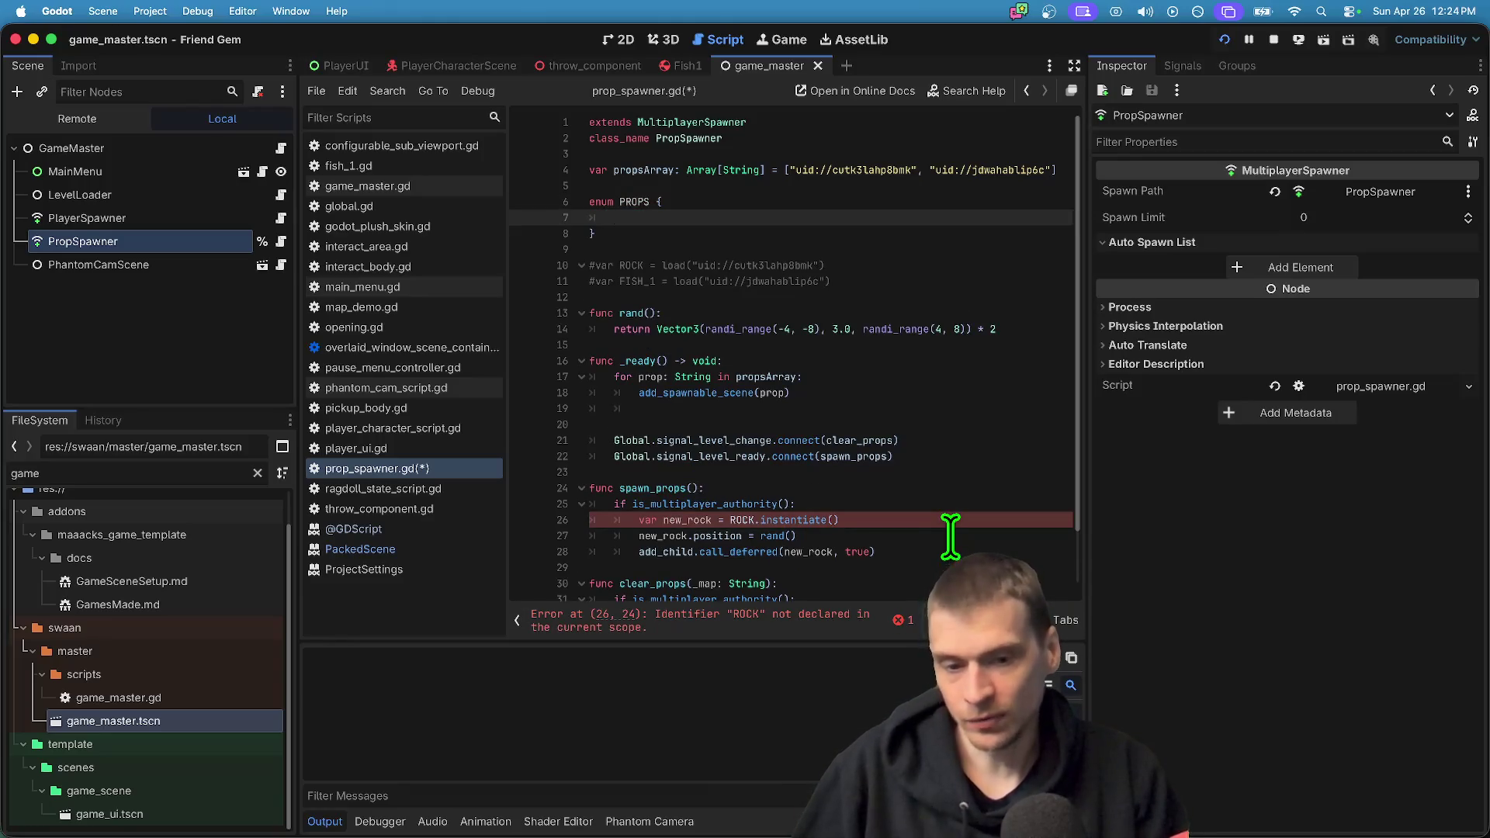
Fill the PROPS enum with ROCK and FISH_1 entries, fixing commas and capitalisation
text(rock)
key(Return)
text(fish1)
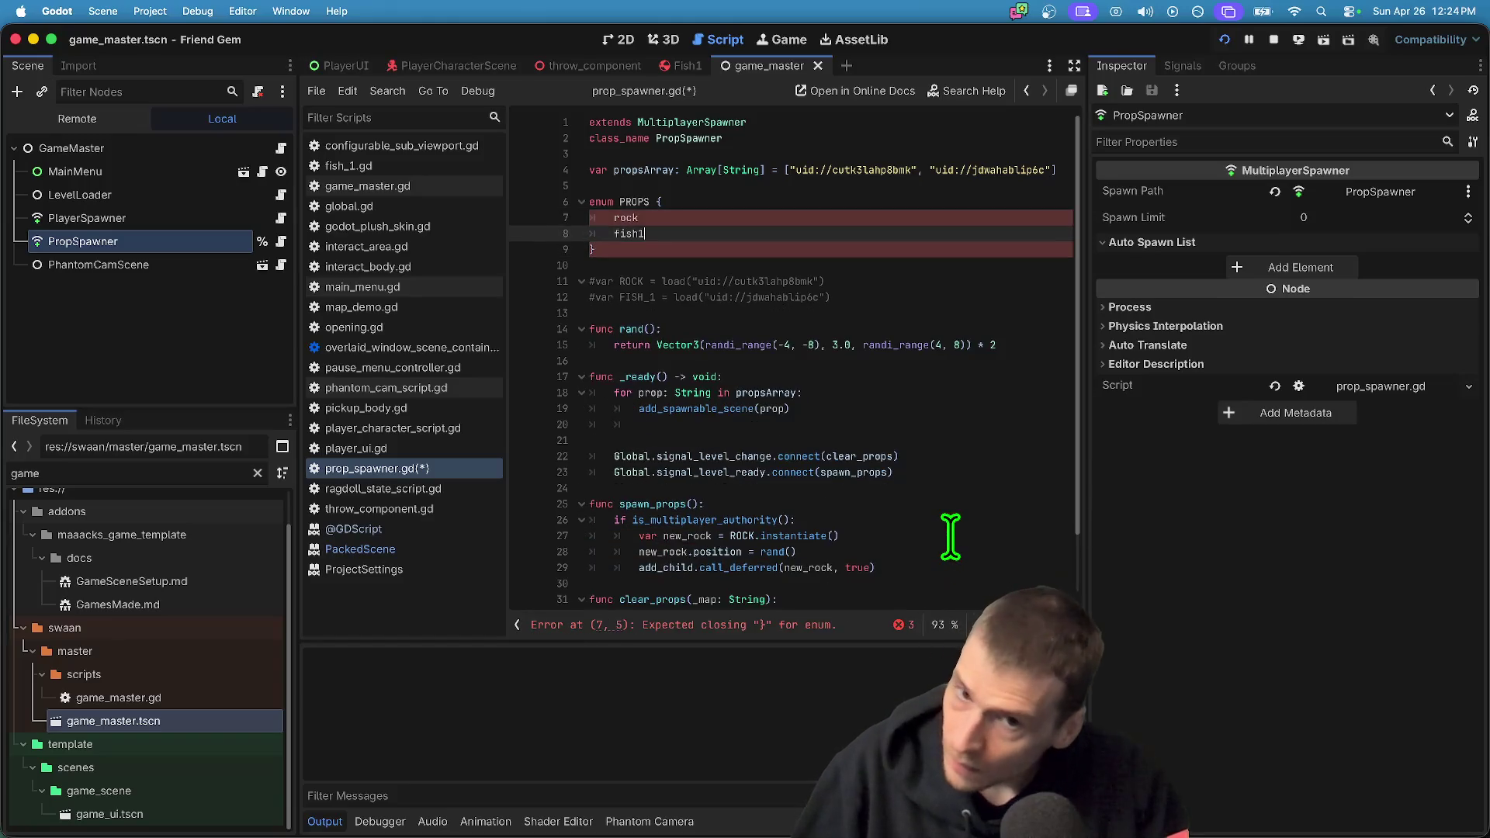
key(Up)
text(,)
key(Down)
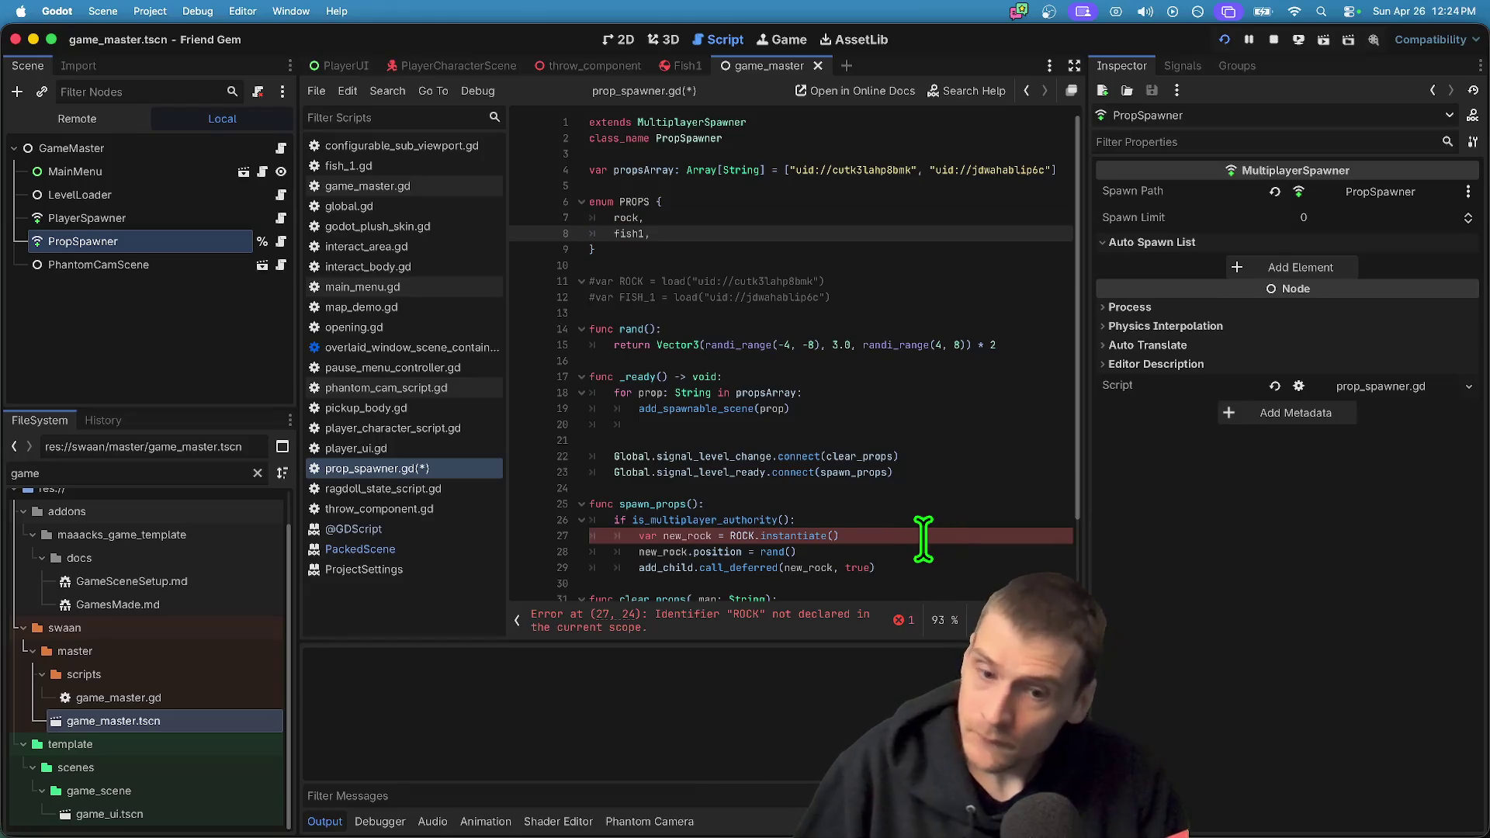
double_click(633, 218)
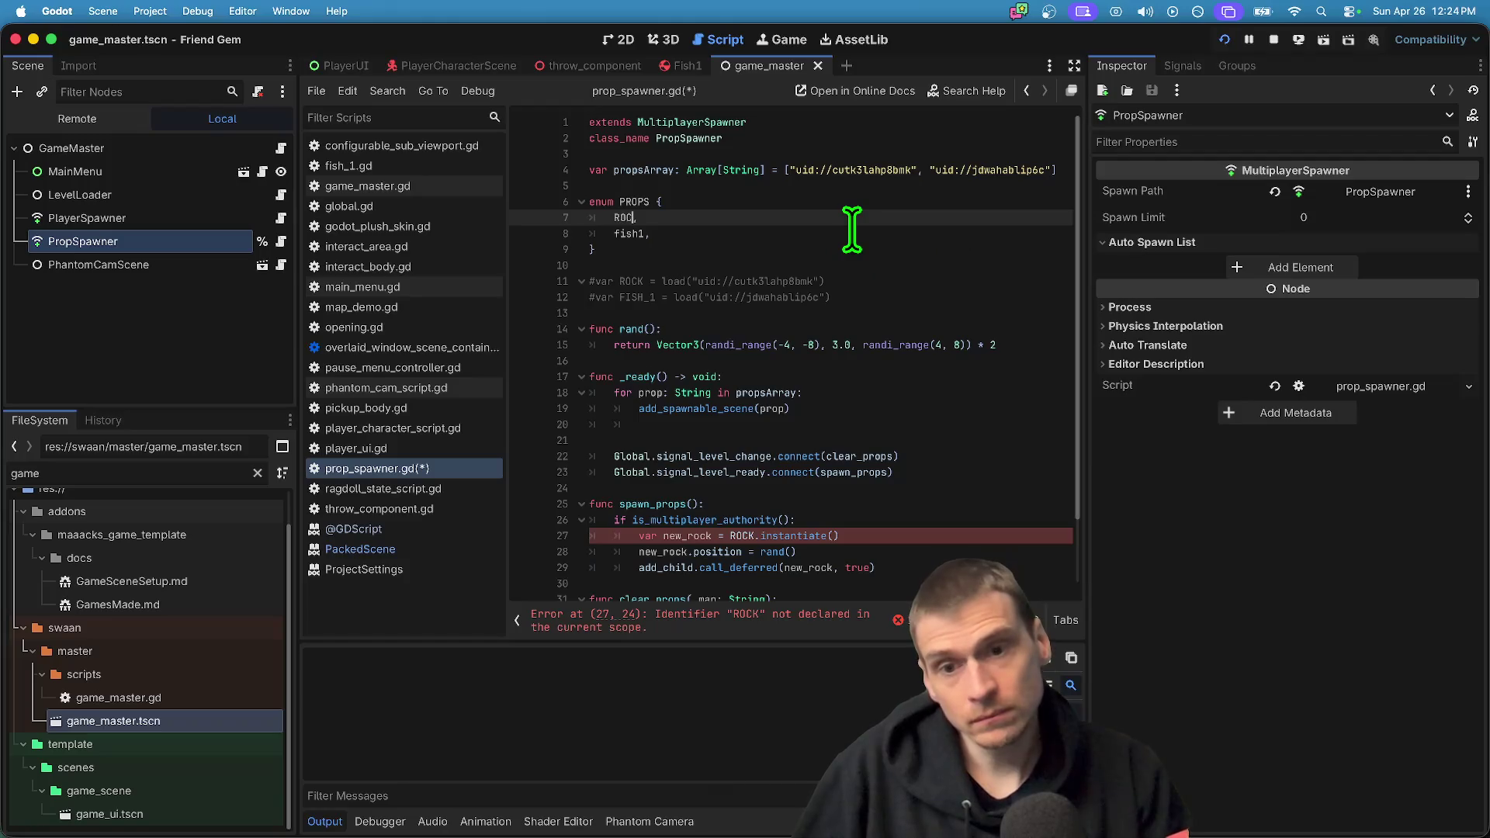
text(K)
key(Down)
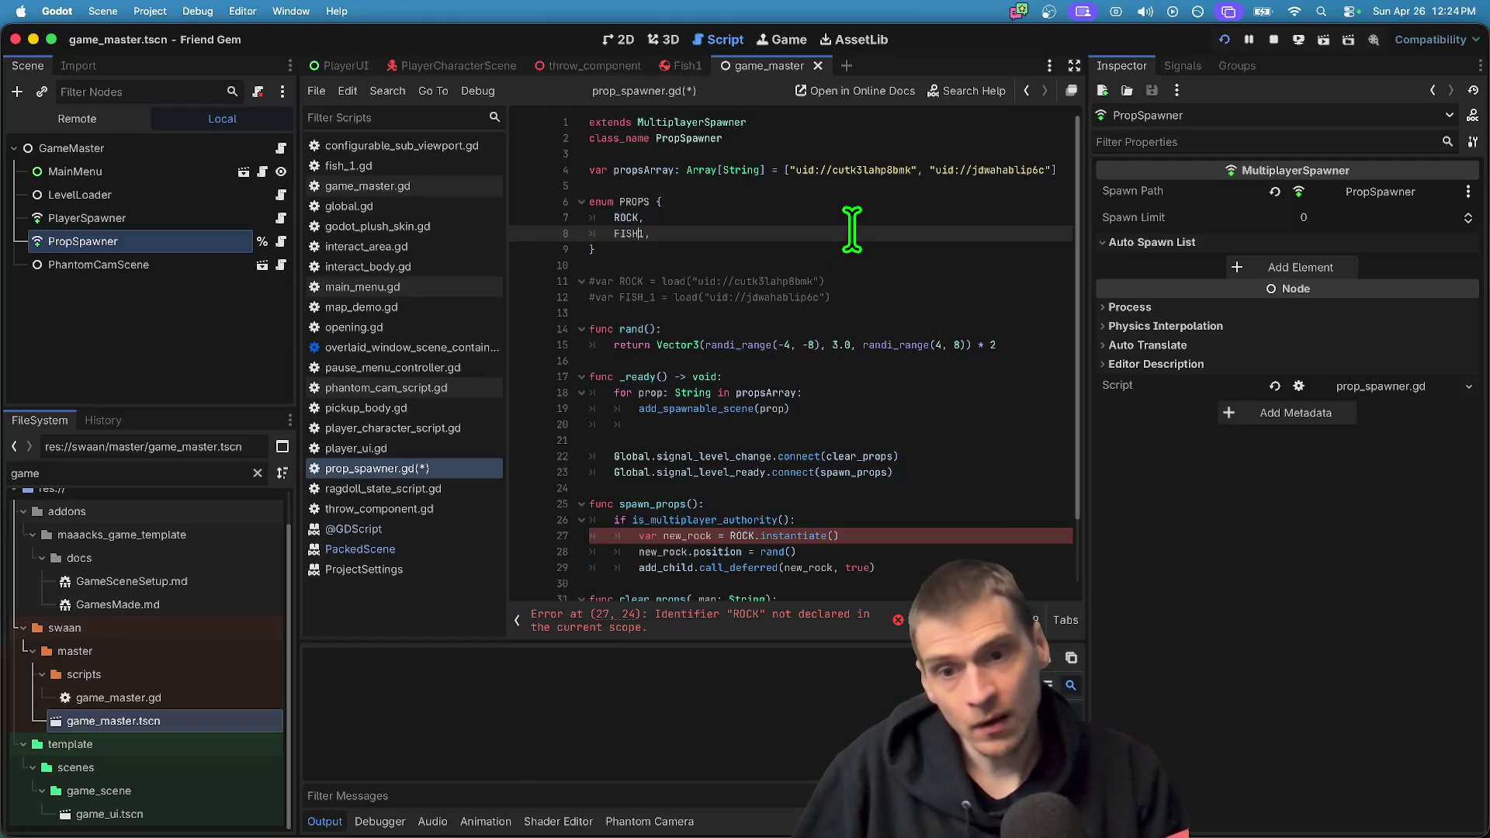
click(848, 230)
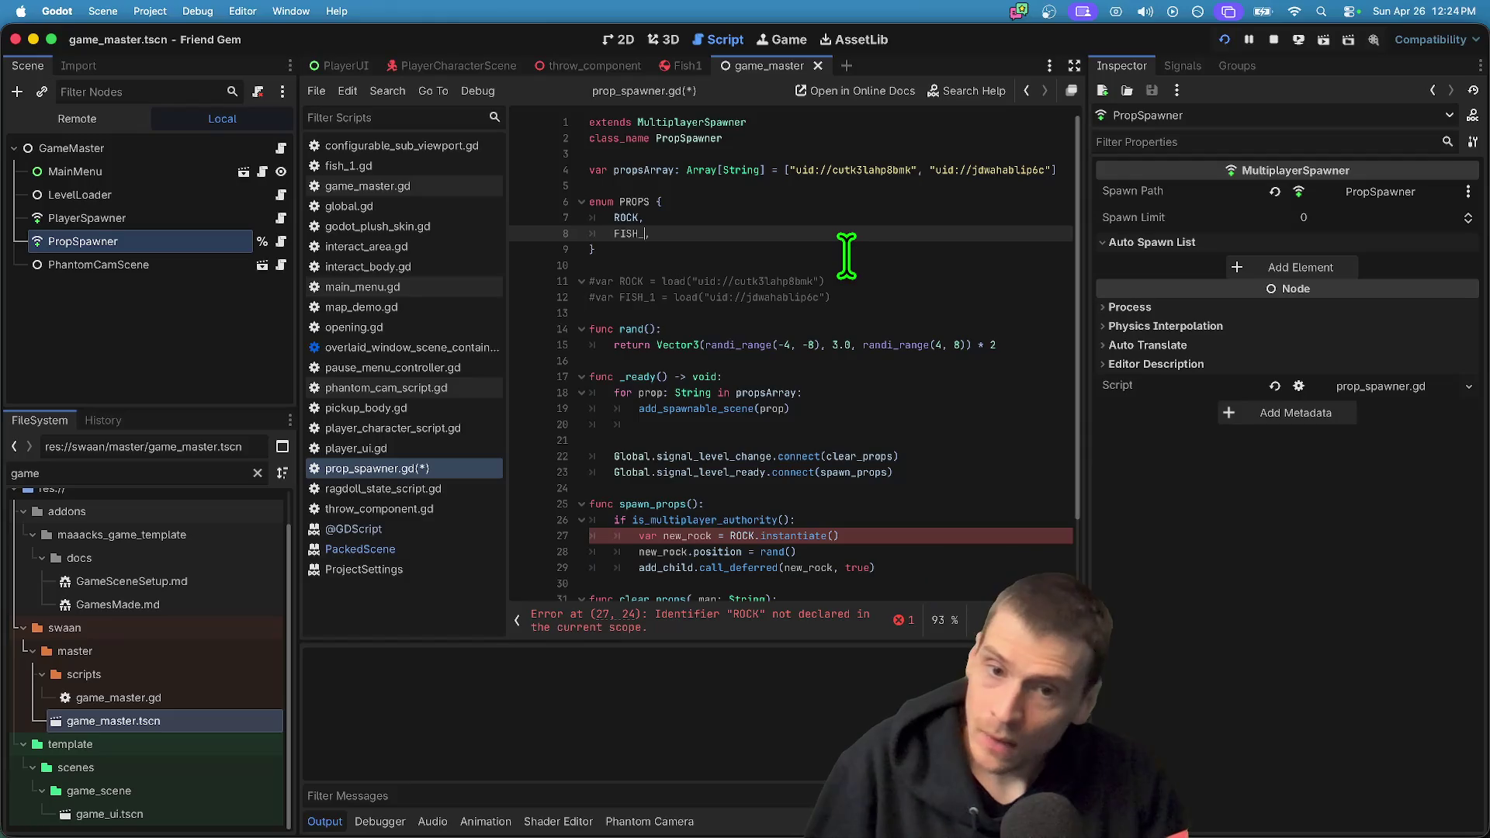
text(1)
click(837, 265)
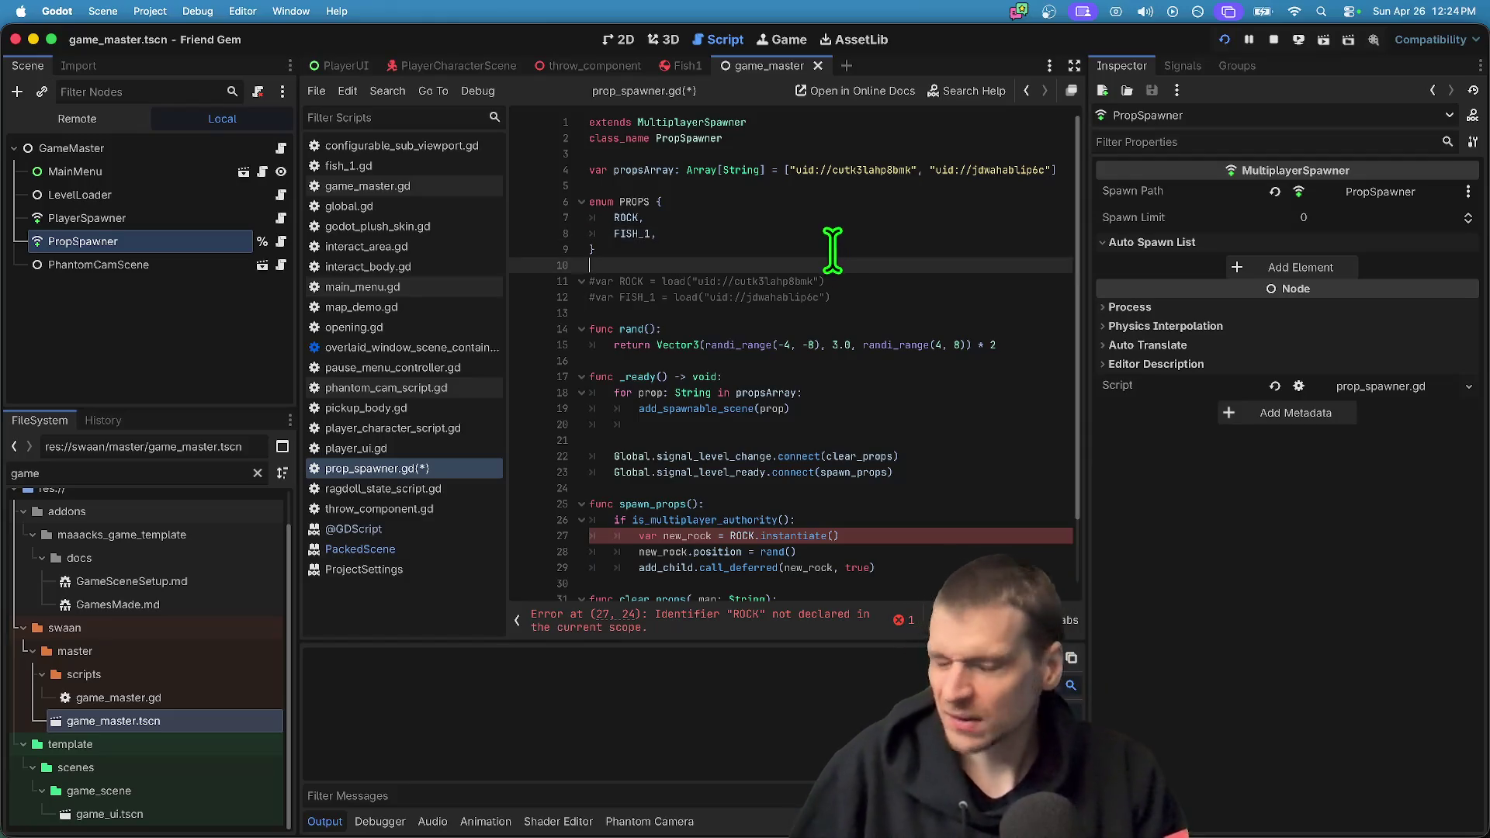
double_click(634, 201)
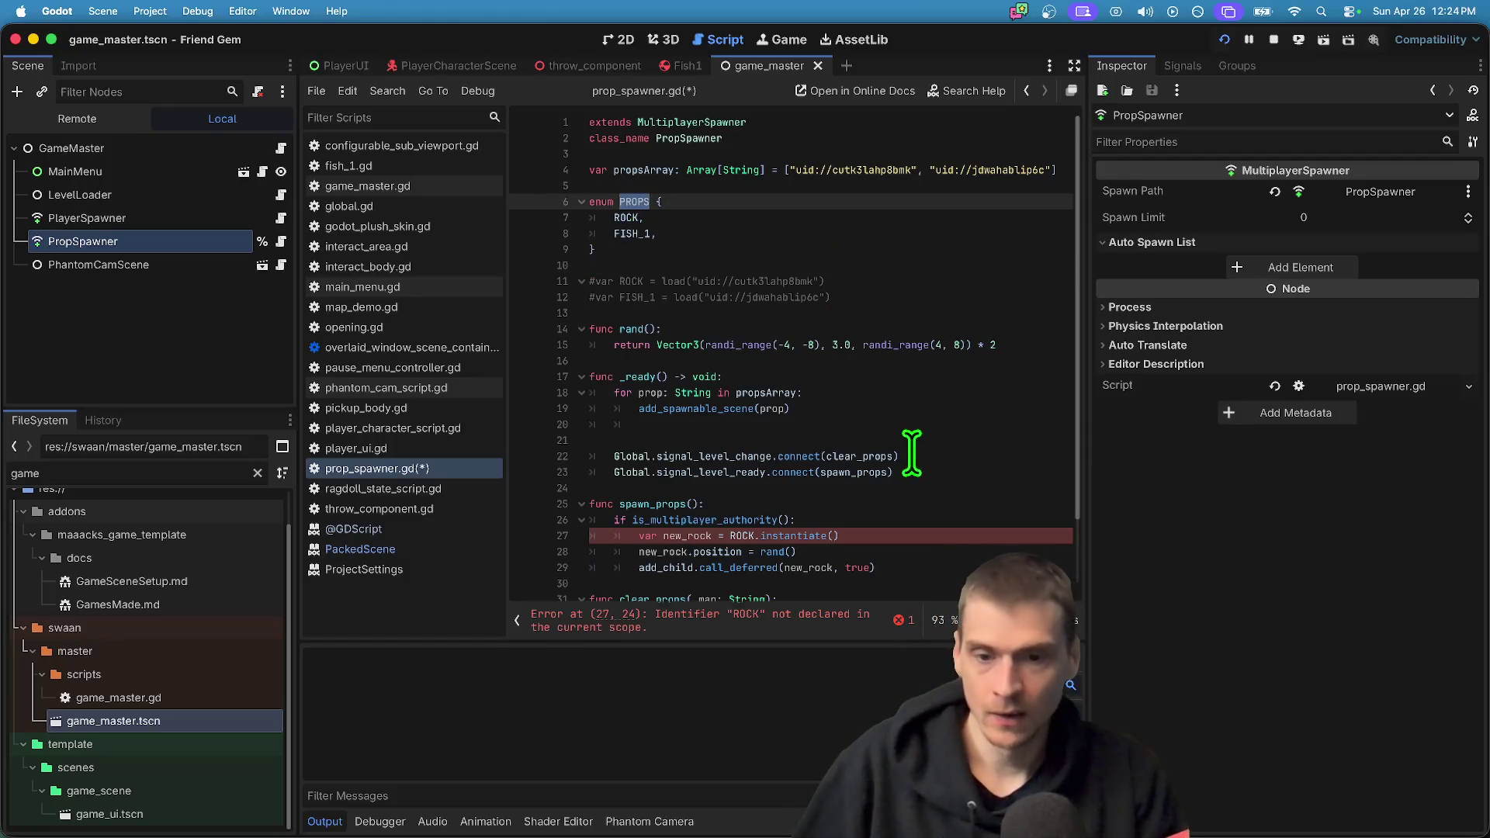
scroll(912, 452, down, 2)
drag(927, 499, 410, 458)
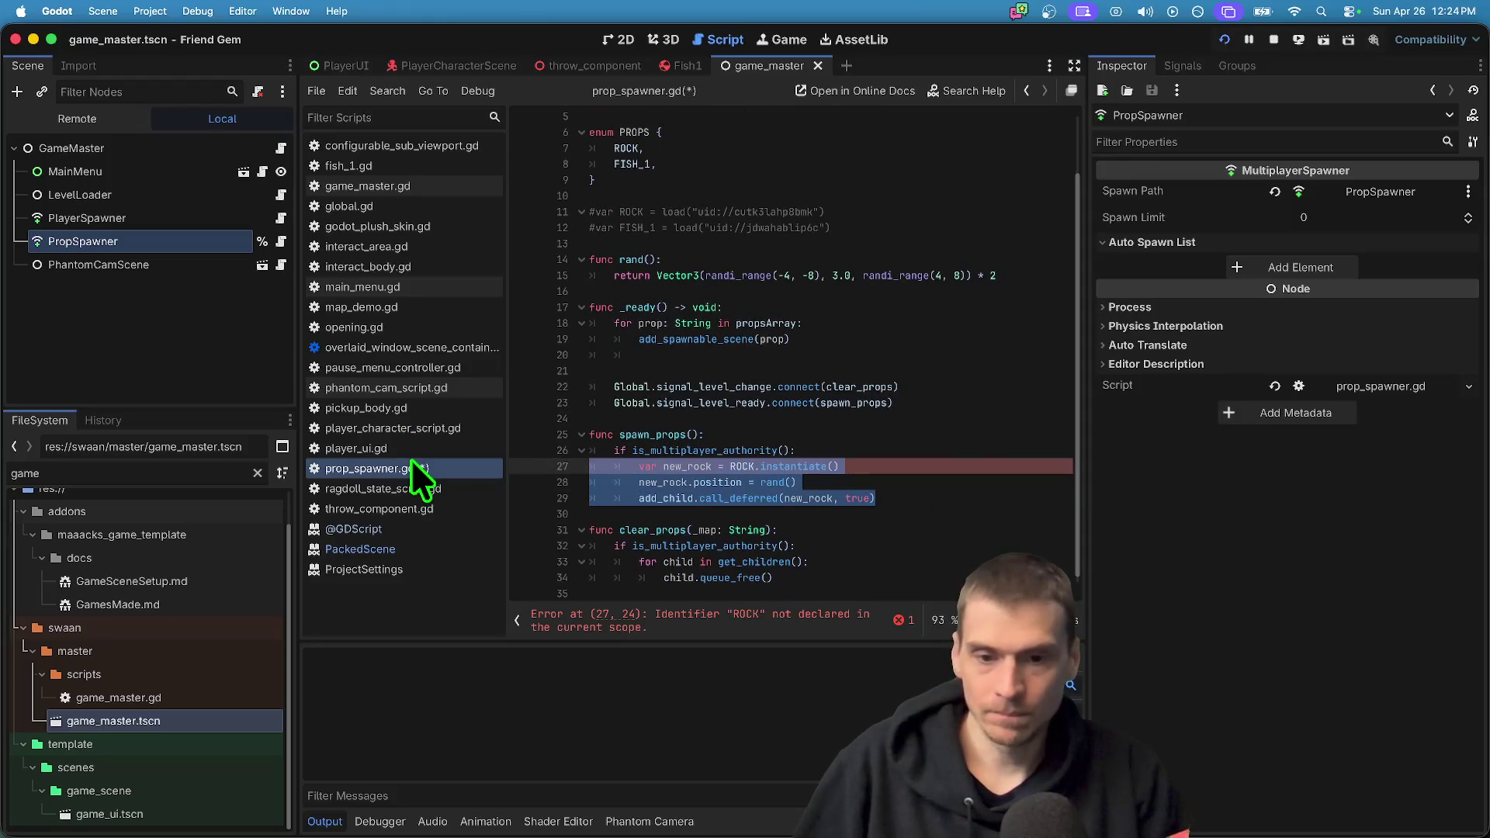
Comment out the old new_rock lines; a trial commenting of the whole function is undone
key(ctrl+k)
key(Return)
key(Return)
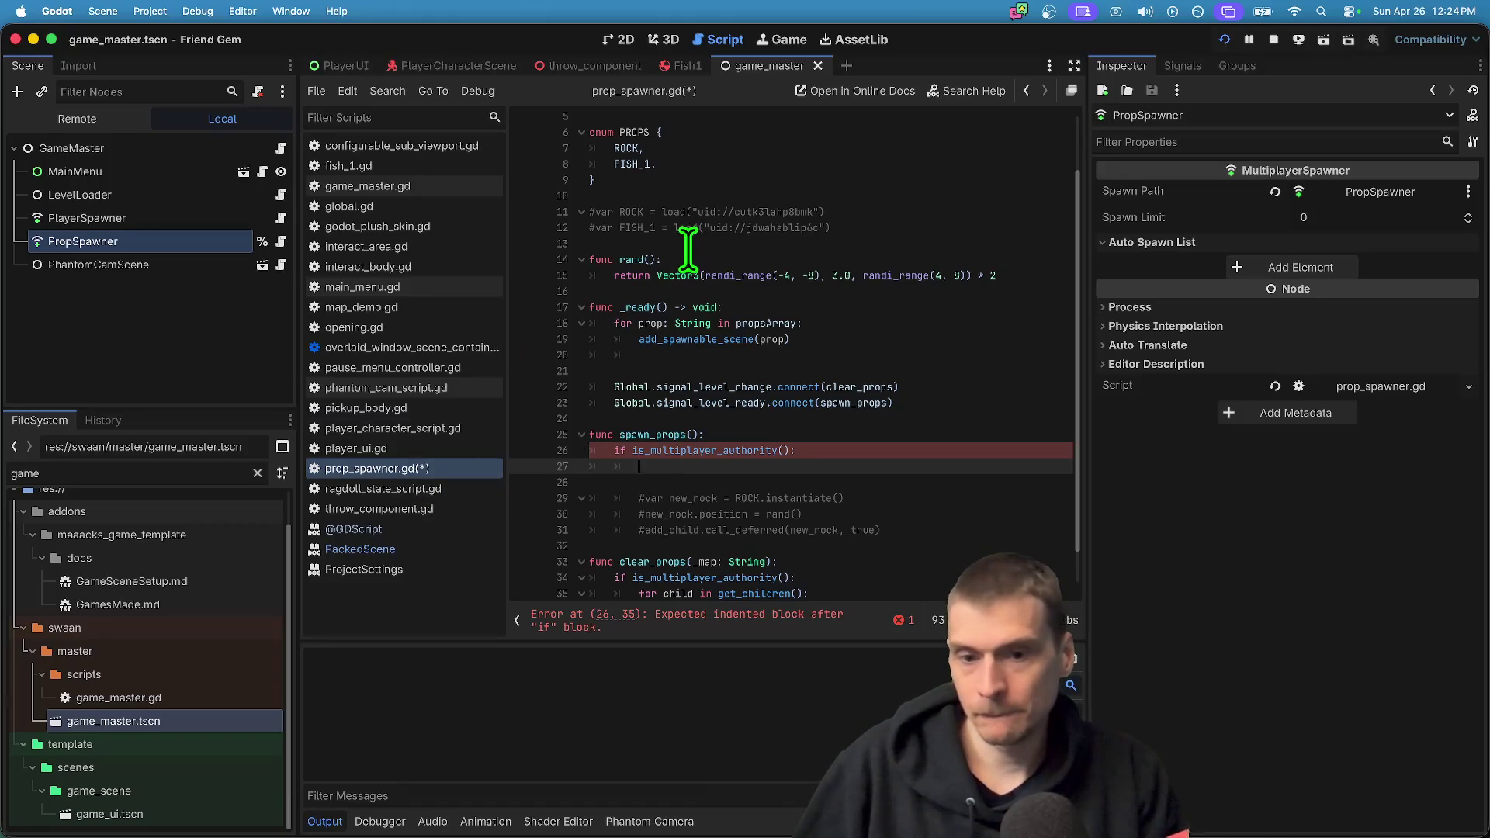
scroll(904, 468, down, 2)
drag(954, 495, 391, 397)
key(ctrl+k)
key(Down)
key(Down)
key(Down)
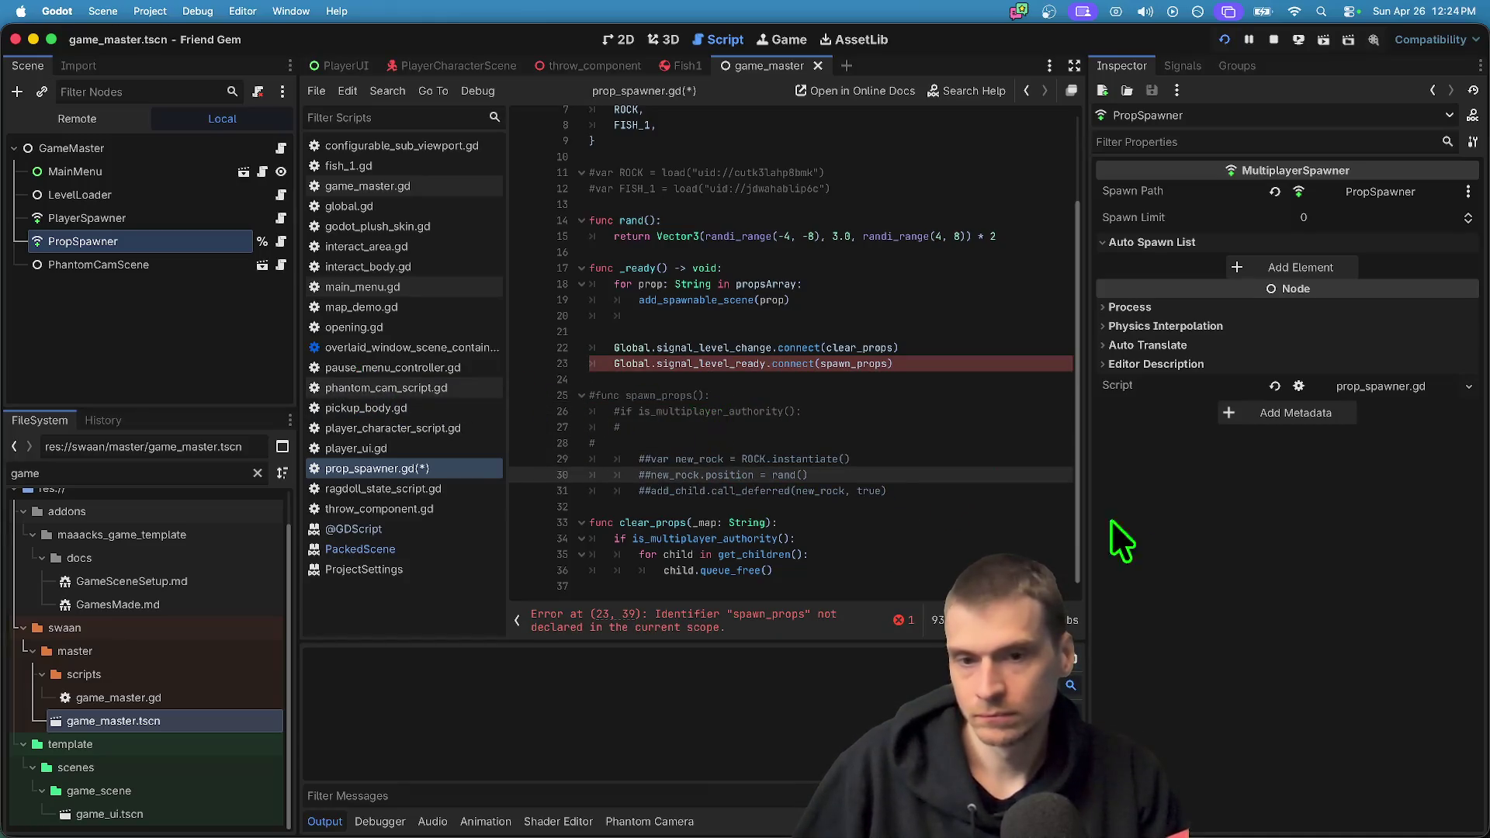
key(ctrl+z)
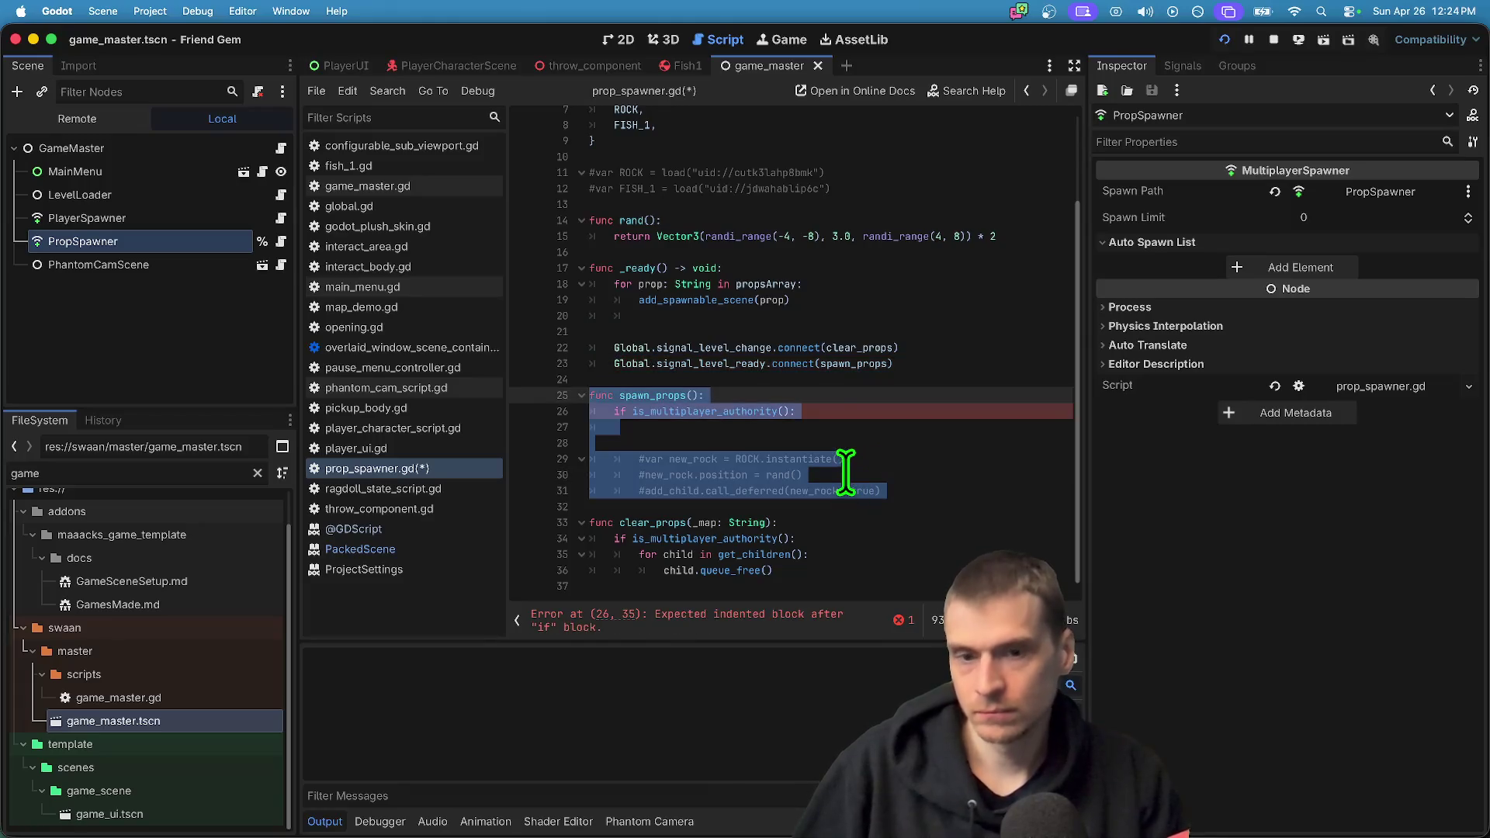
Delete the extra blank line inside the authority check and return to the propsArray declaration
click(784, 441)
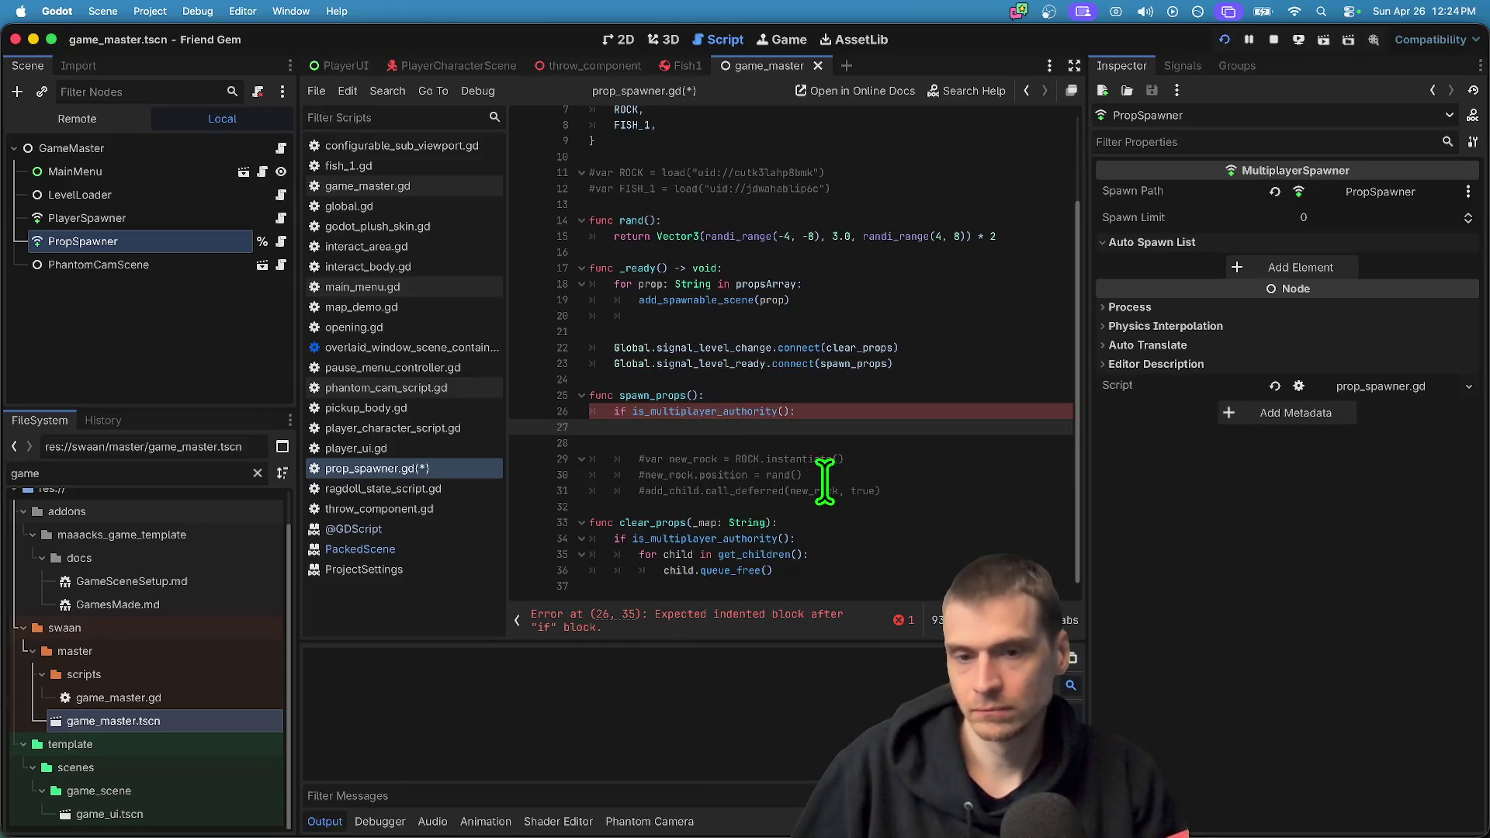
key(Down)
key(Delete)
scroll(828, 368, up, 3)
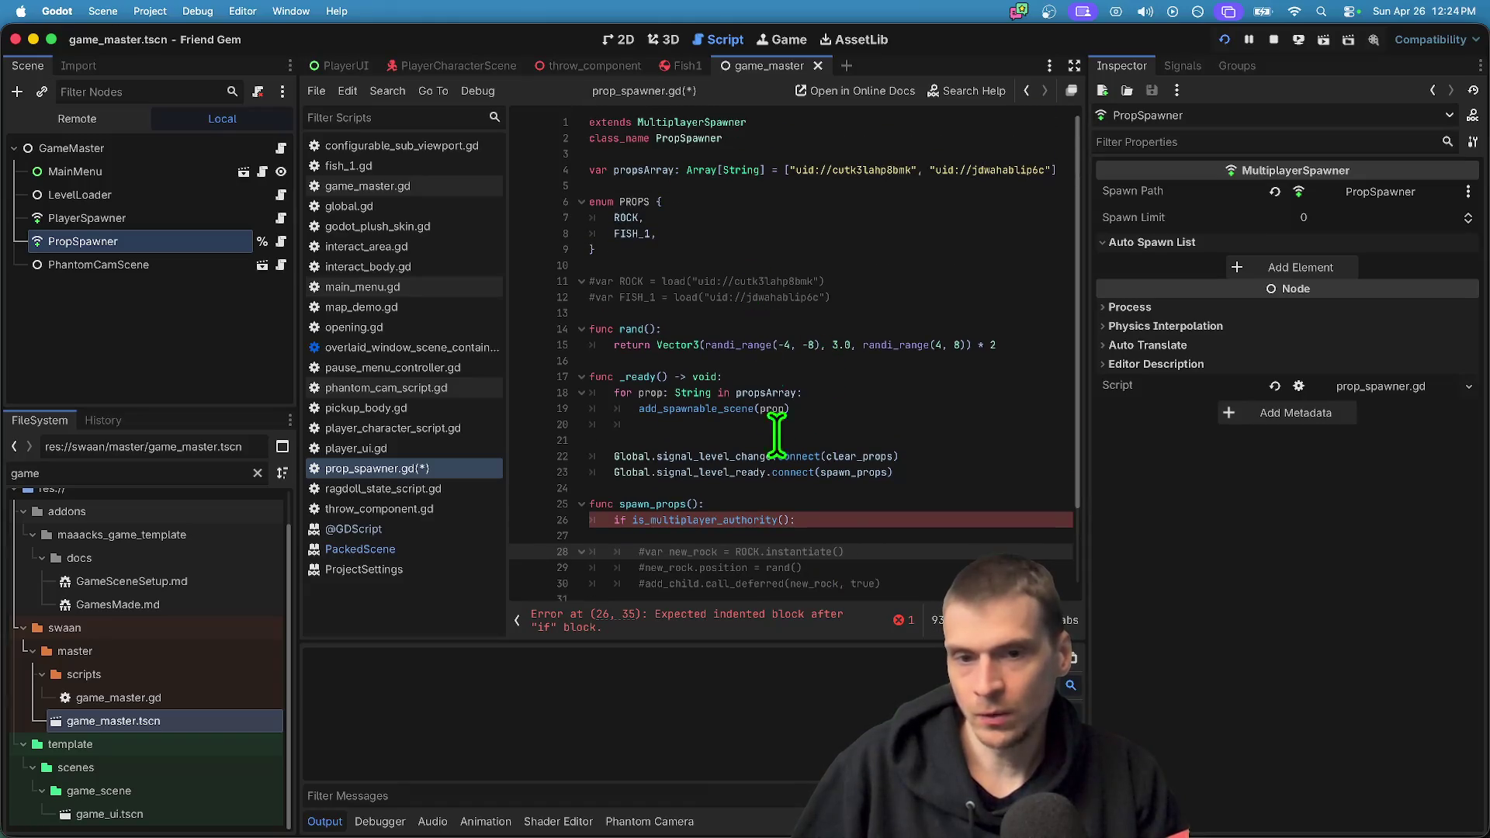
double_click(686, 297)
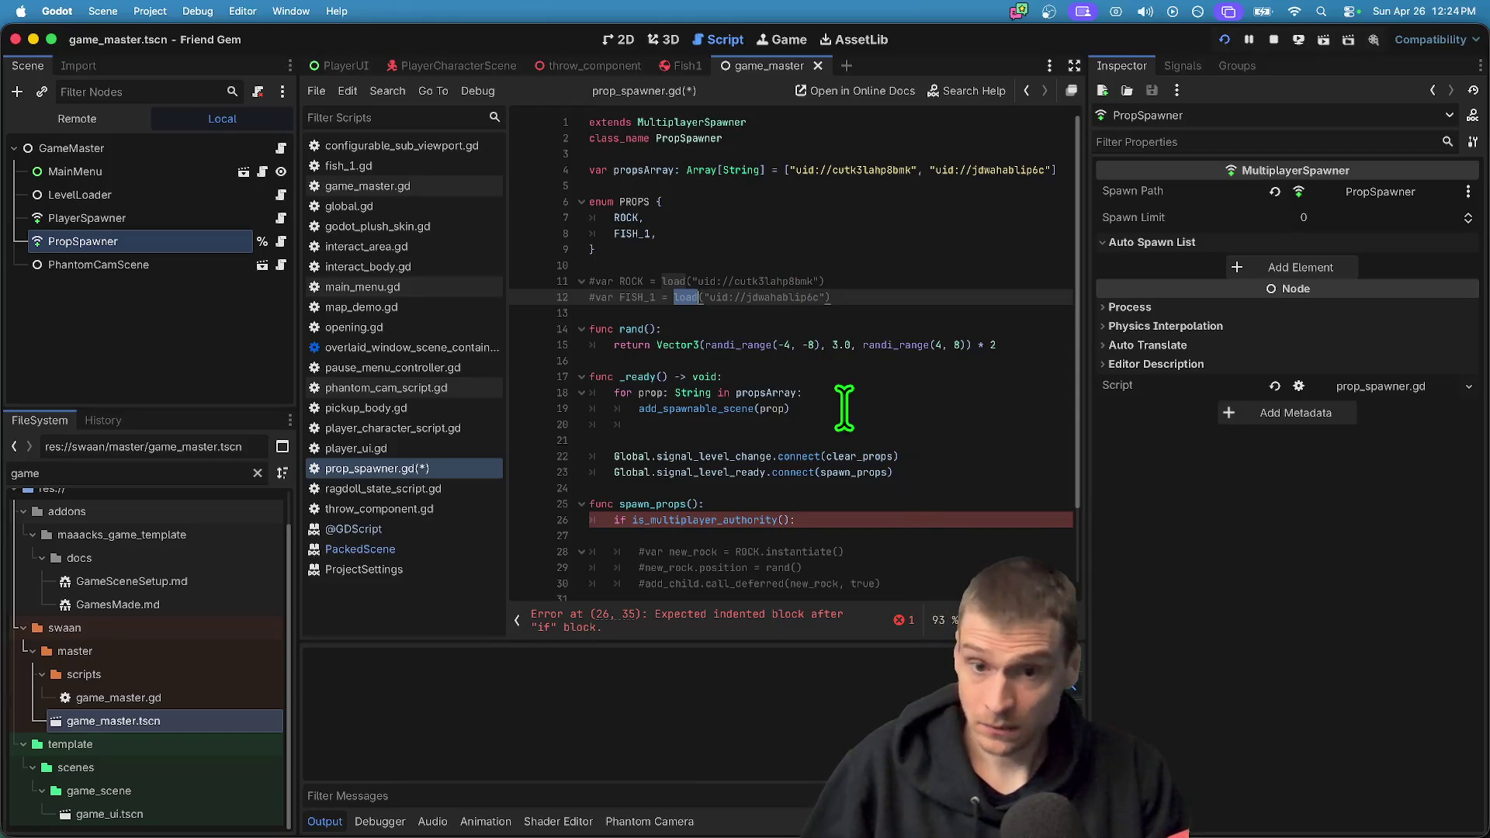
scroll(845, 403, down, 2)
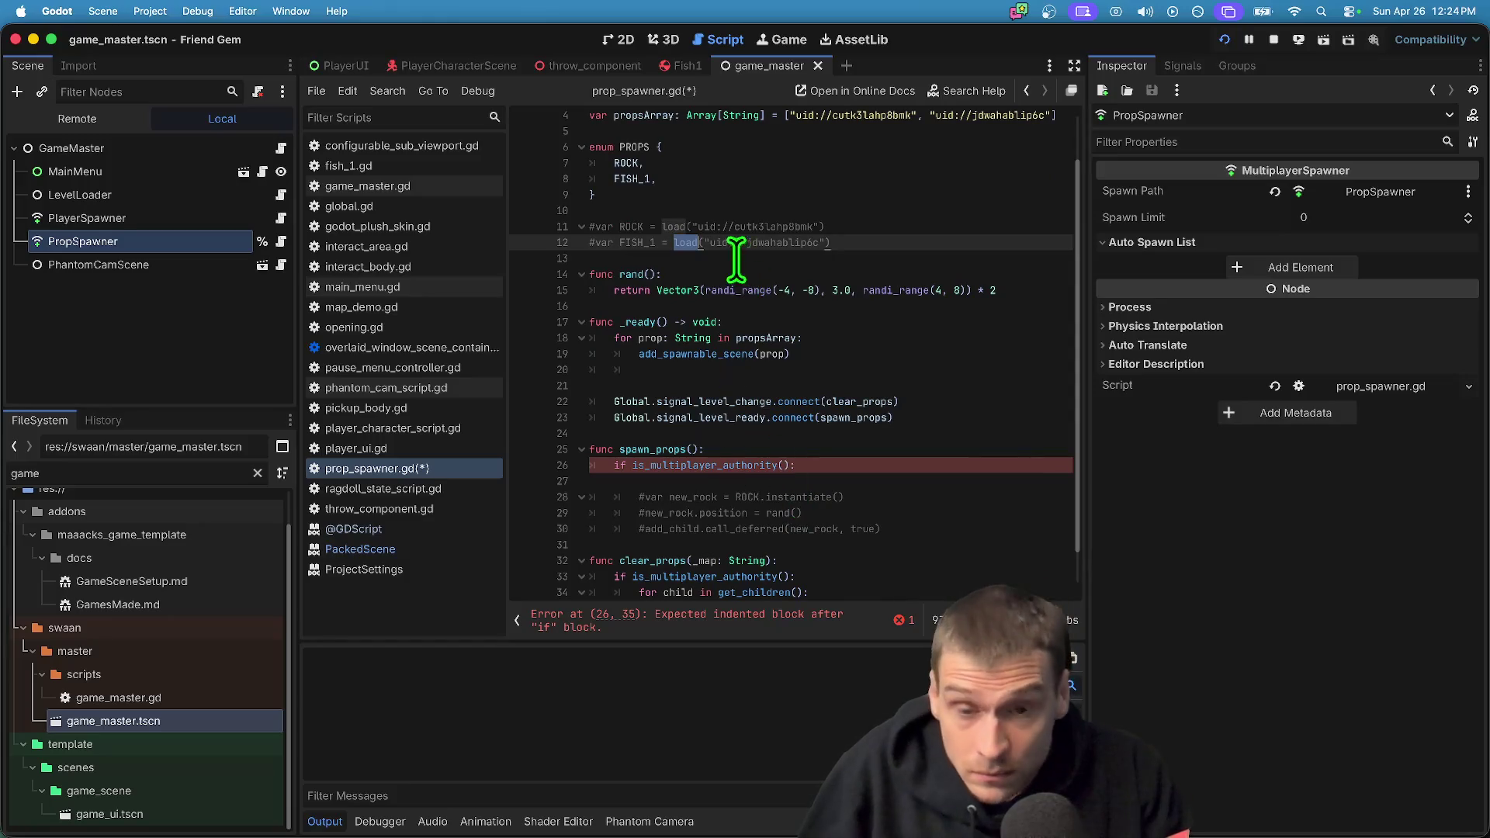
scroll(714, 182, up, 1)
click(652, 165)
scroll(652, 173, up, 2)
click(788, 170)
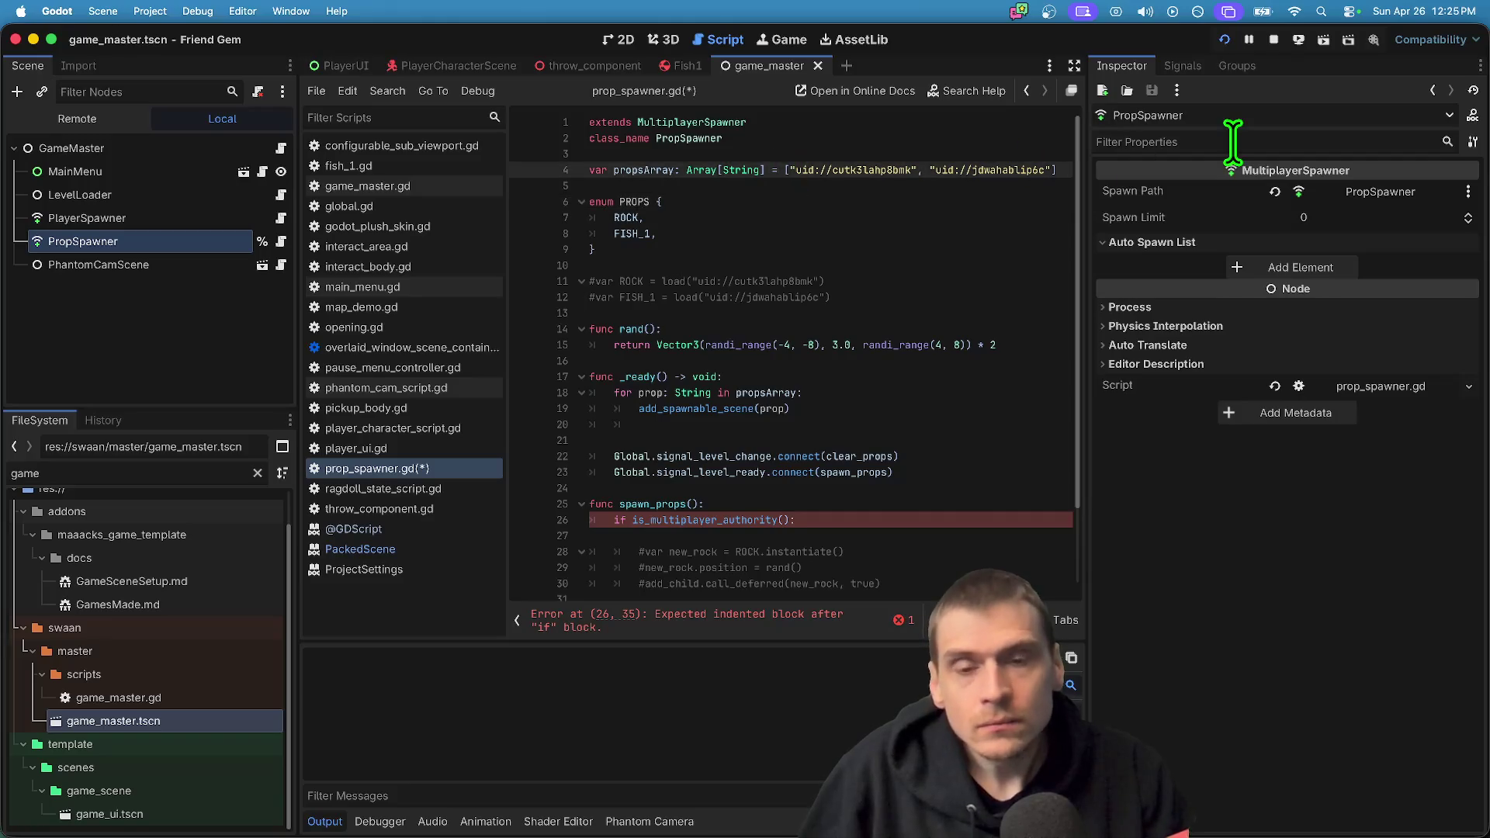
Put each propsArray uid and the closing bracket on its own line
key(Return)
click(752, 186)
key(Return)
key(End)
key(Return)
Add a '# Must match enum' comment above the propsArray declaration
click(767, 152)
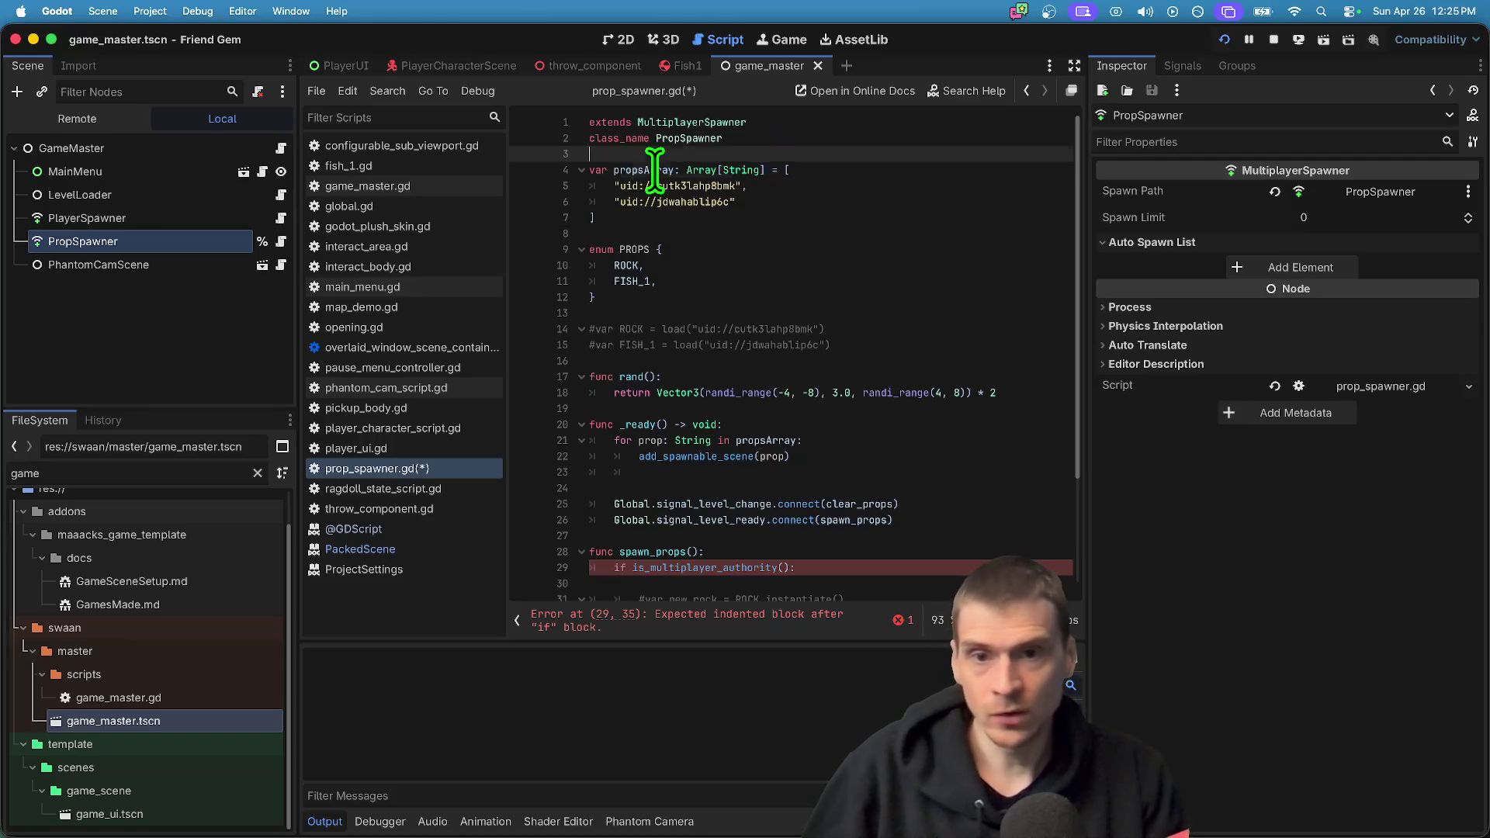
key(Return)
text(# Must match enu)
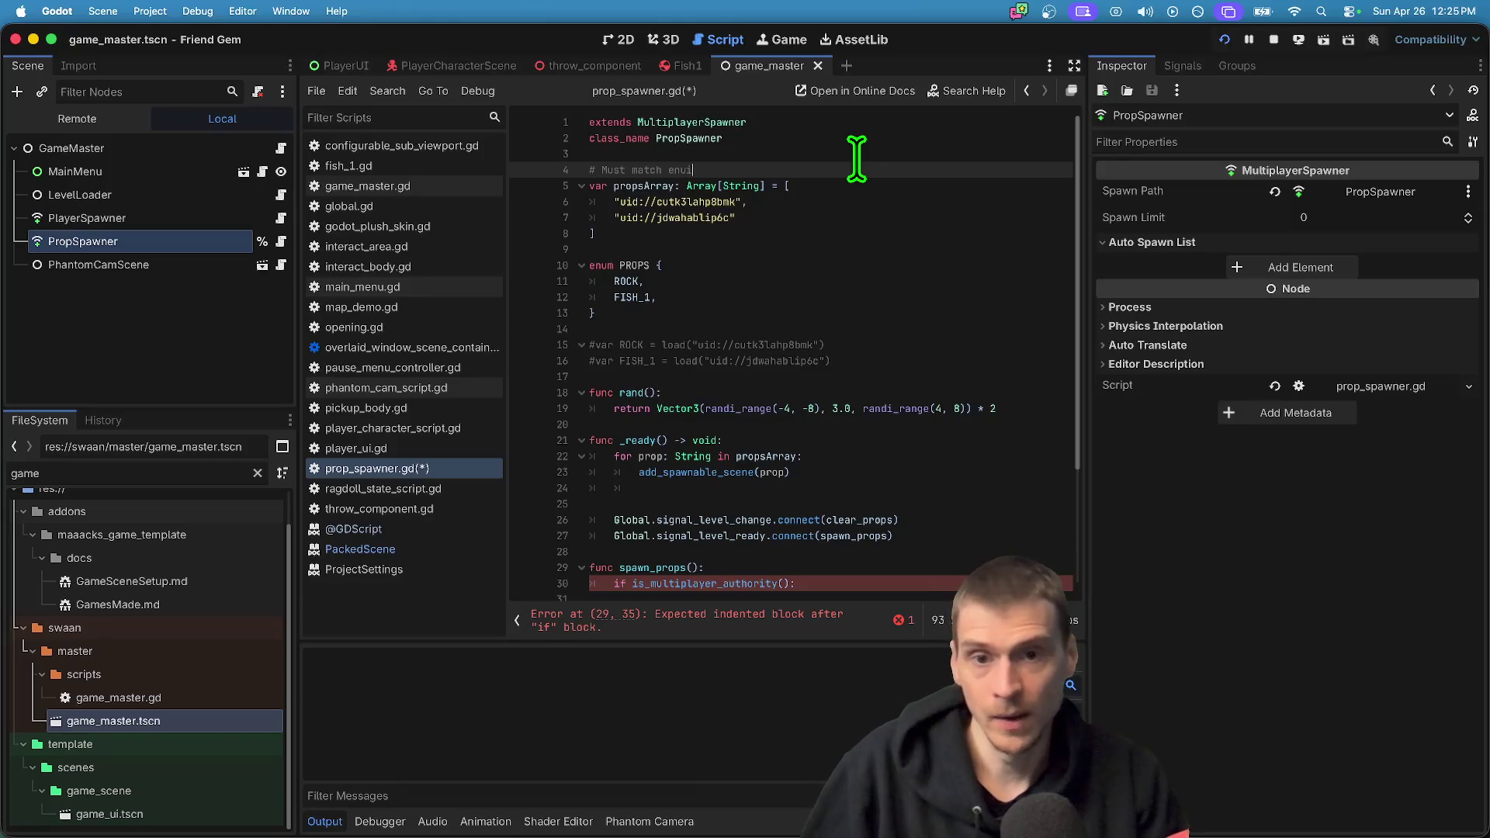
click(854, 218)
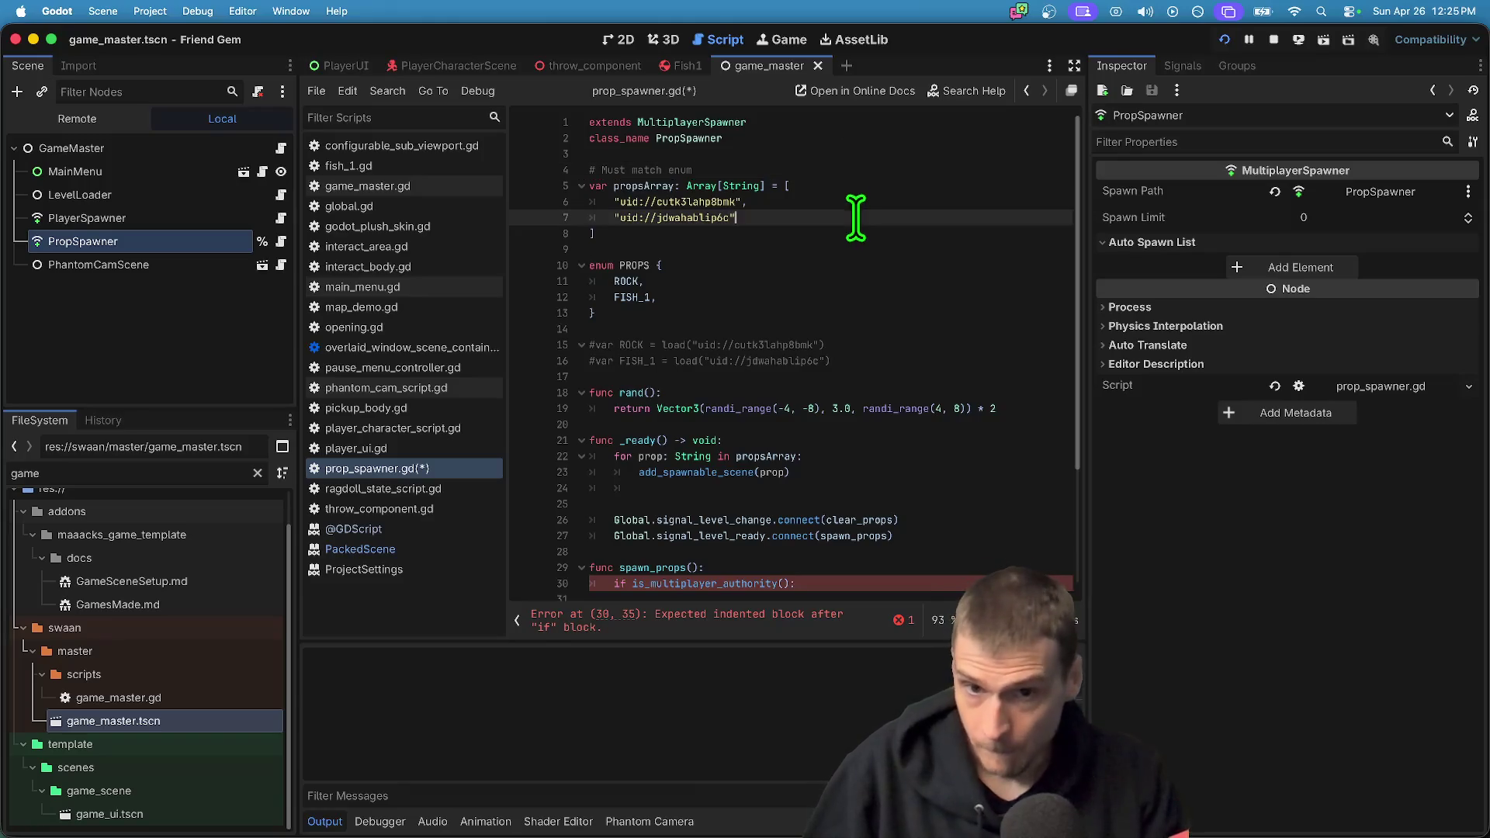
click(672, 169)
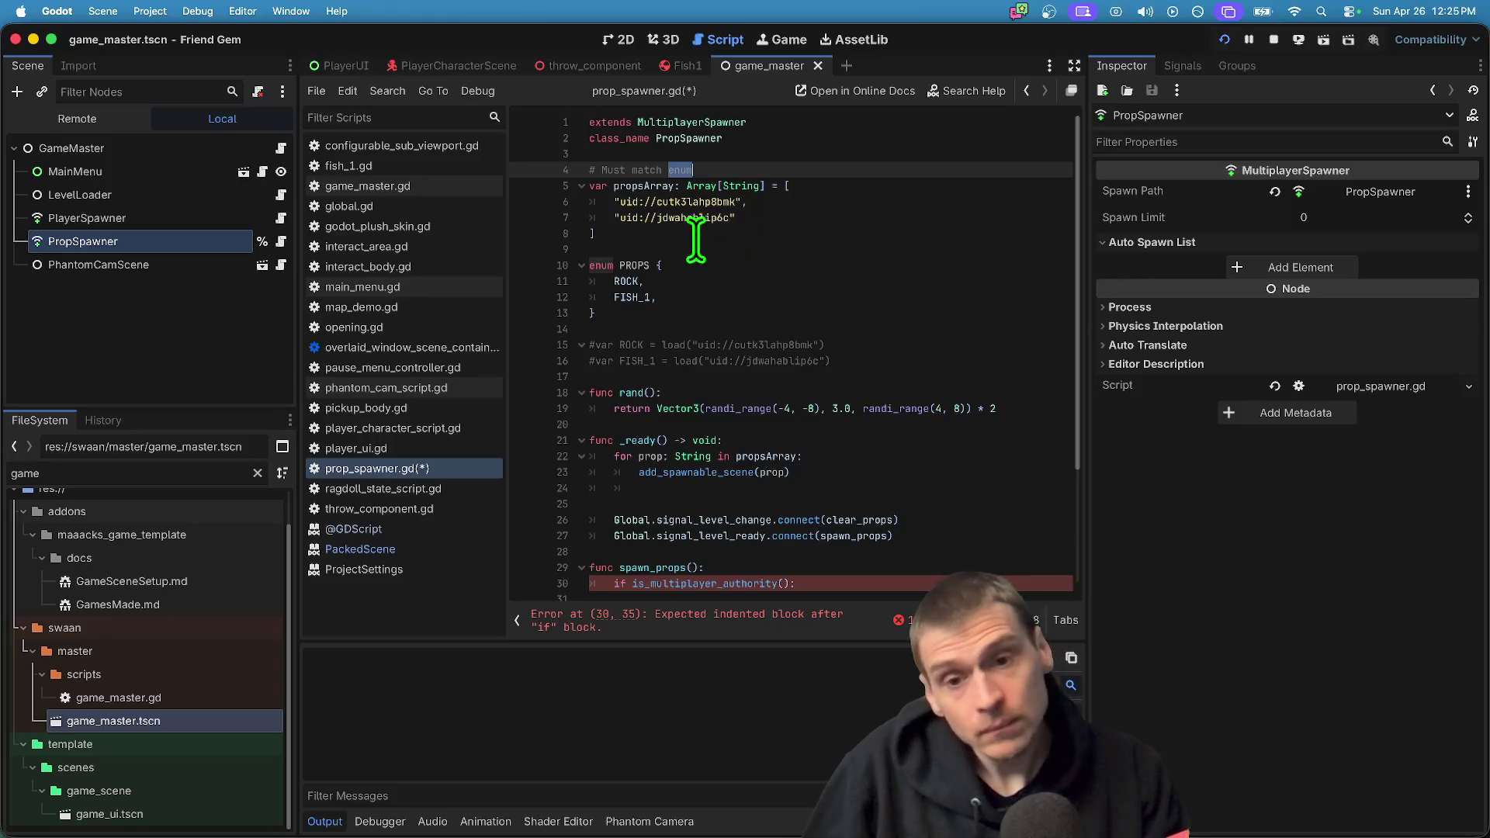
Review the uid entries and PROPS enum, then indent the empty line in the authority check
drag(620, 202, 815, 219)
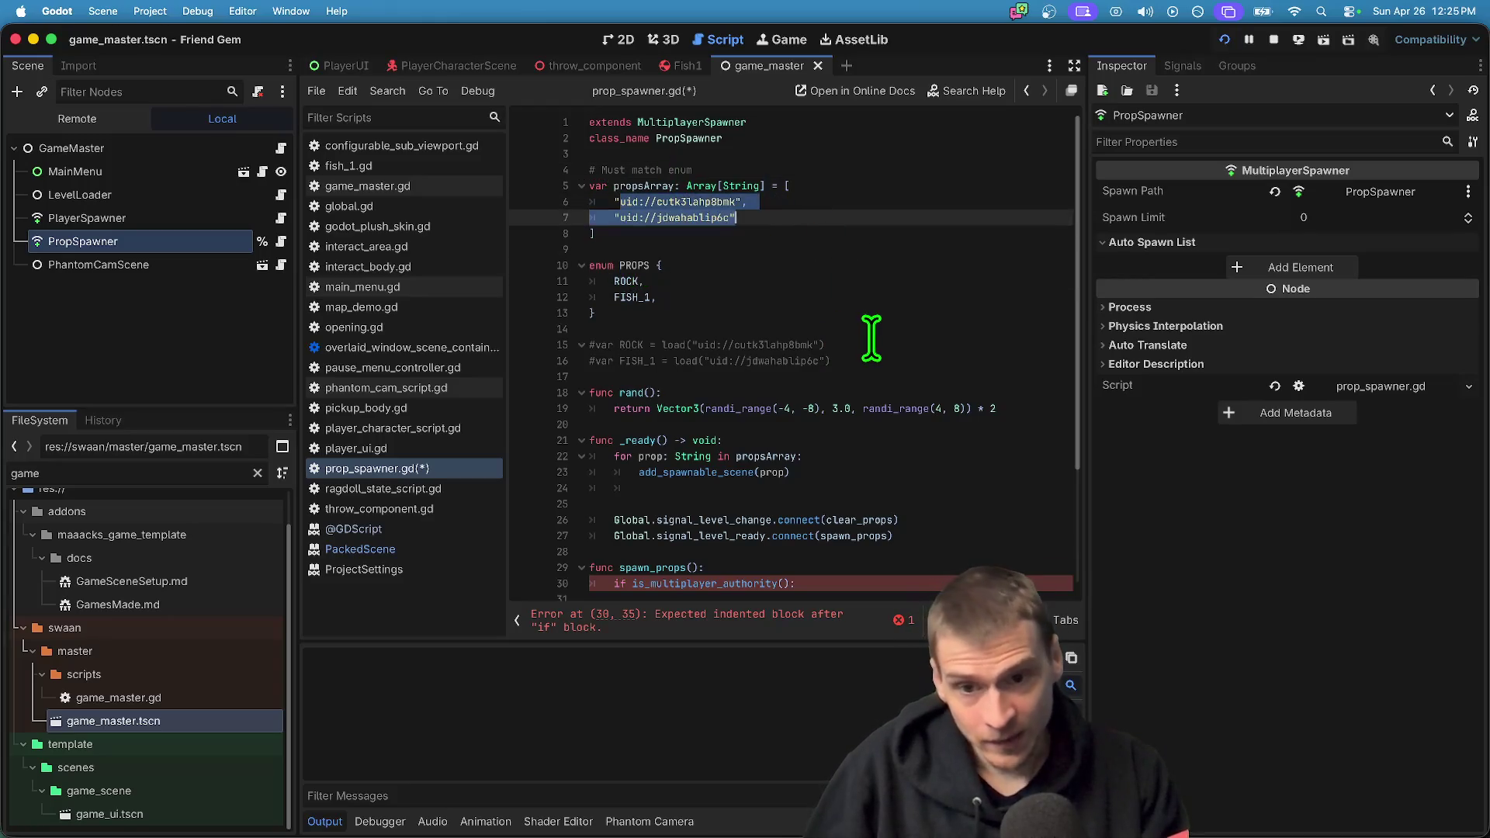
click(871, 342)
scroll(873, 340, down, 2)
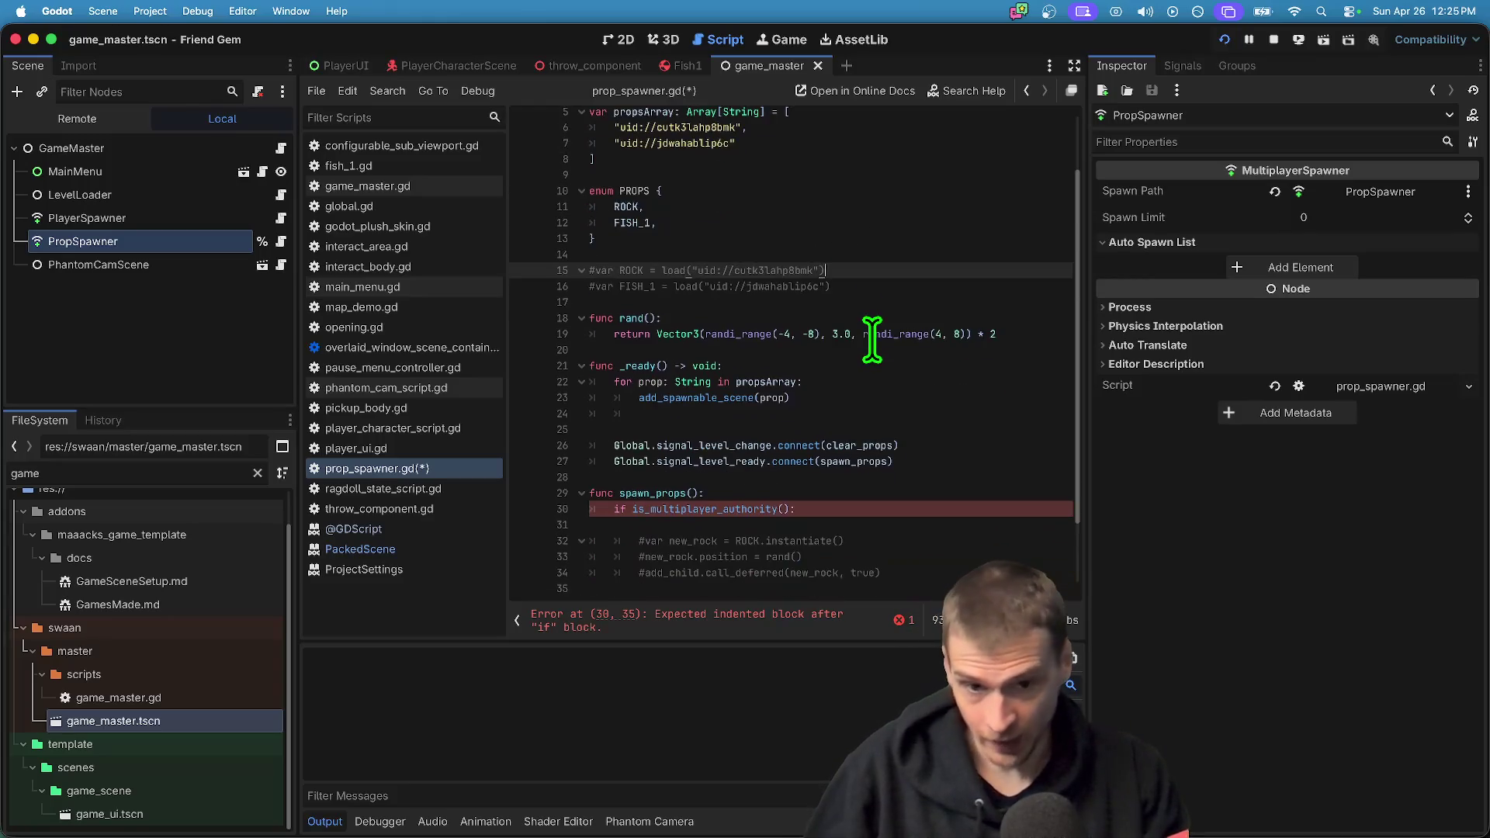
double_click(634, 191)
click(935, 404)
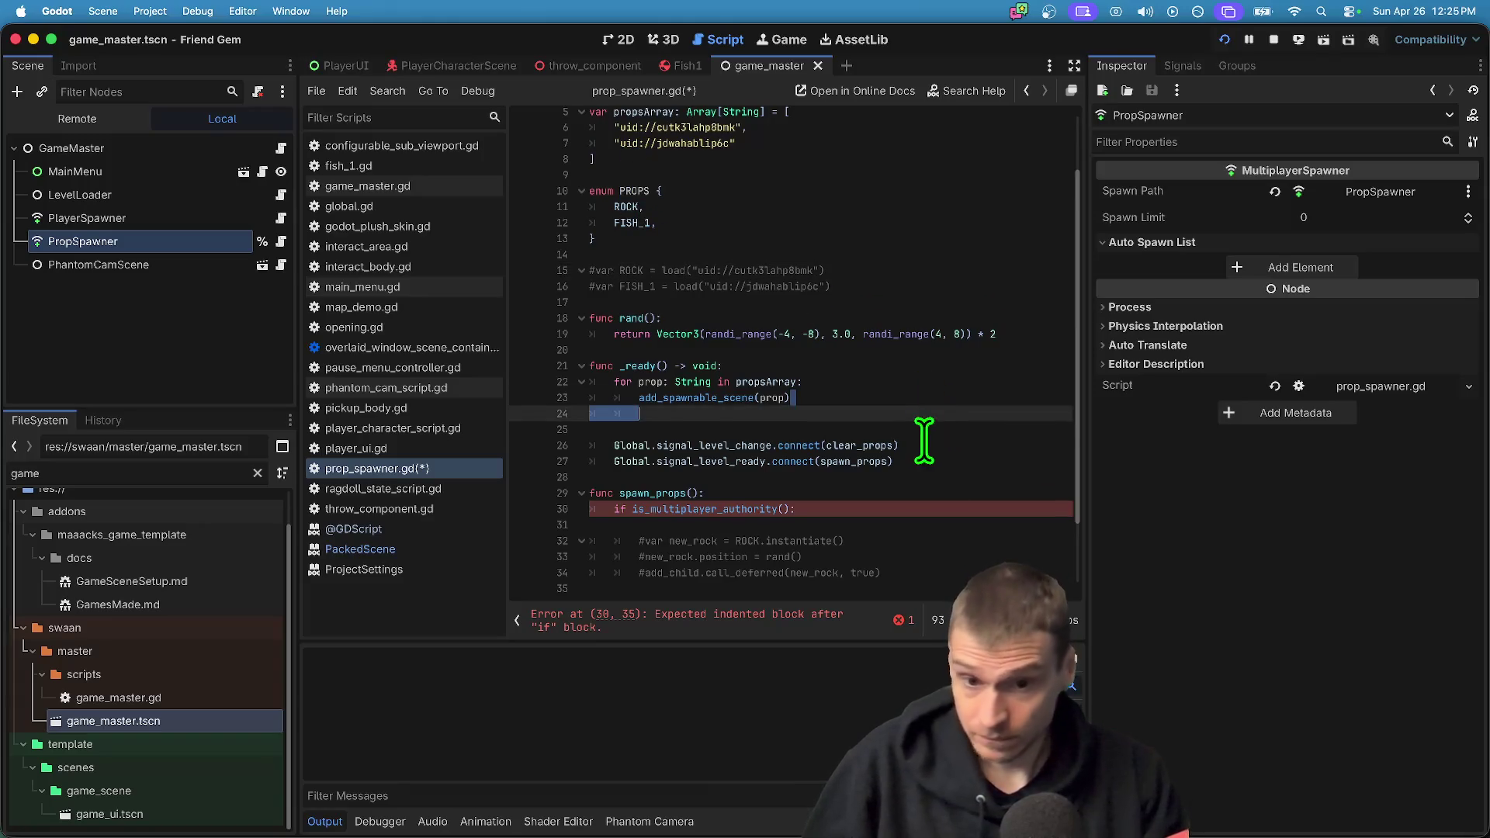
click(581, 382)
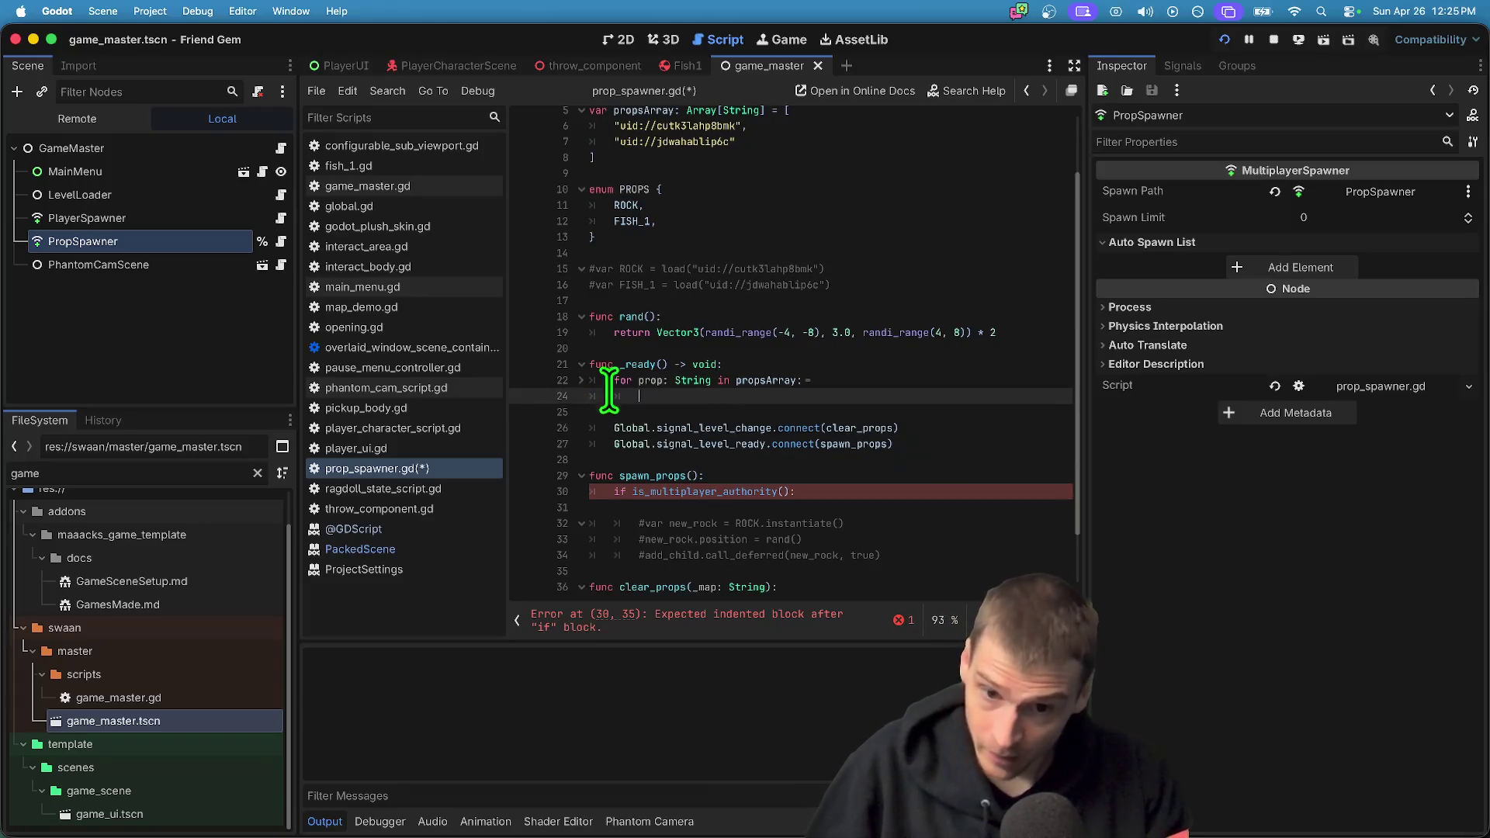
click(580, 380)
click(946, 518)
key(Tab)
key(Tab)
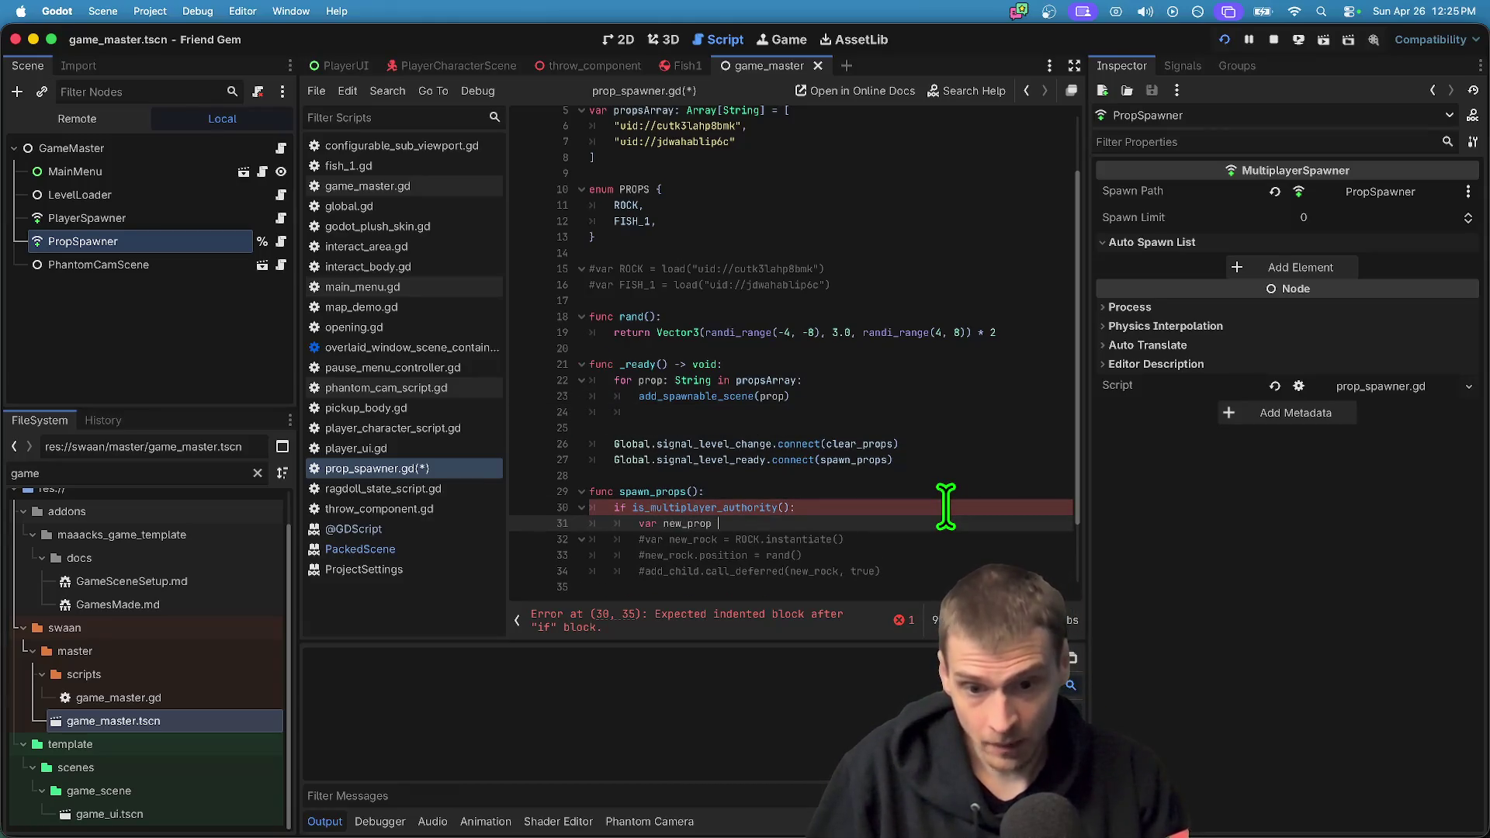
Write var new_prop = load(propsArray[PROPS.ROCK]) on line 31 and show the unused-variable warning
key(Escape)
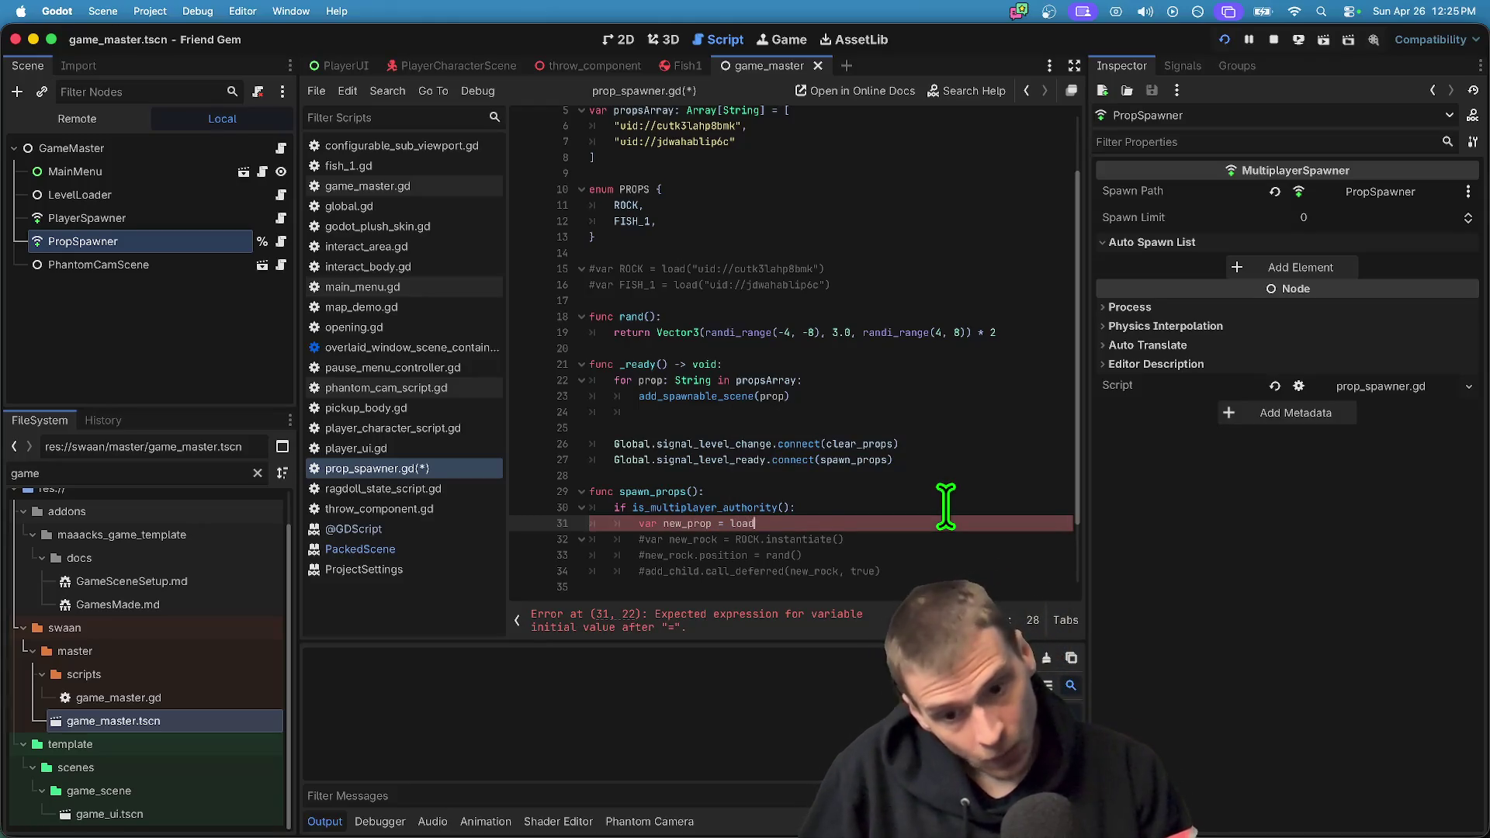
text(()
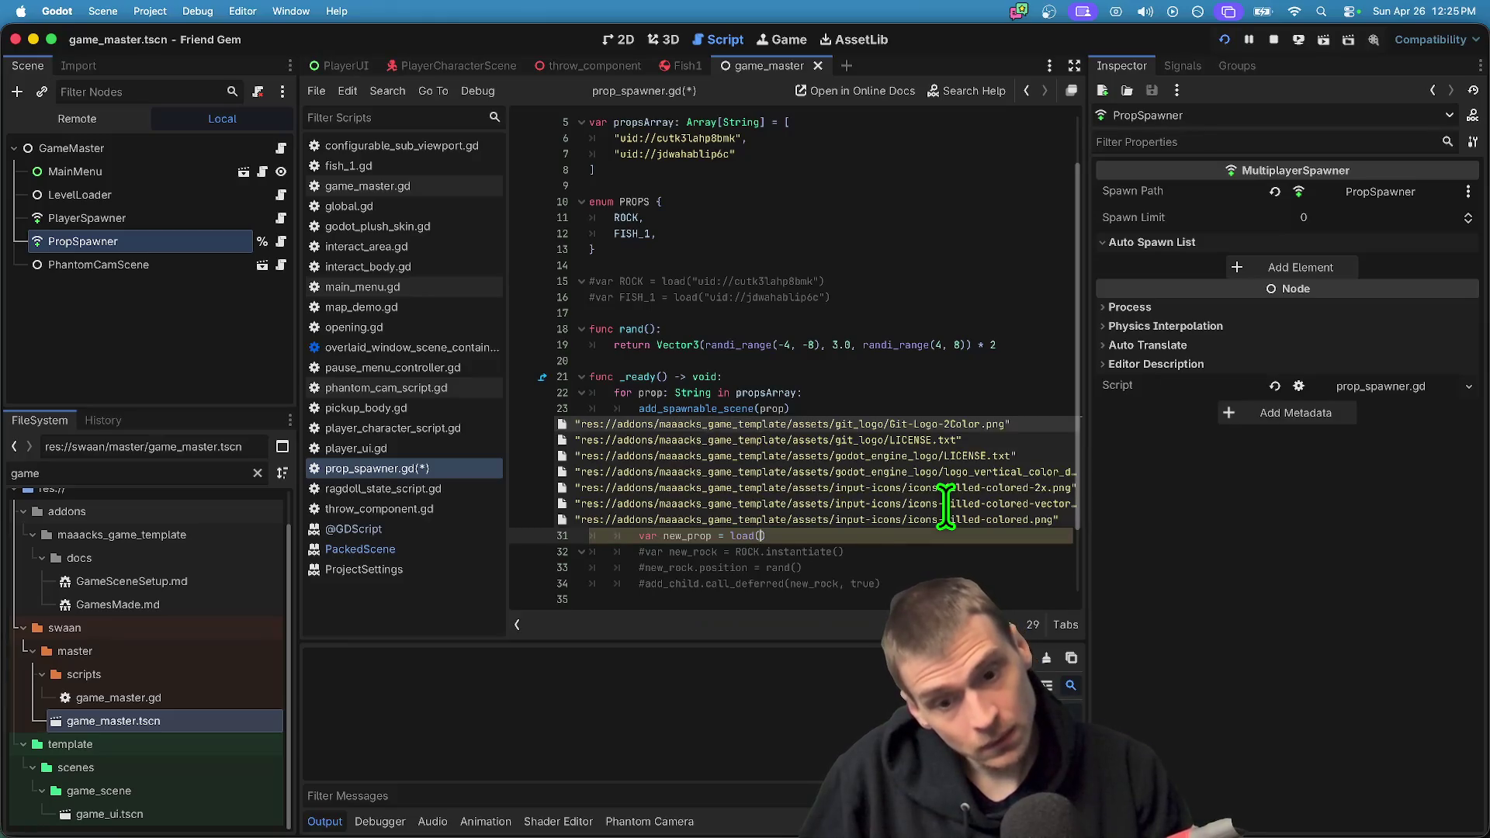
text(PROPS)
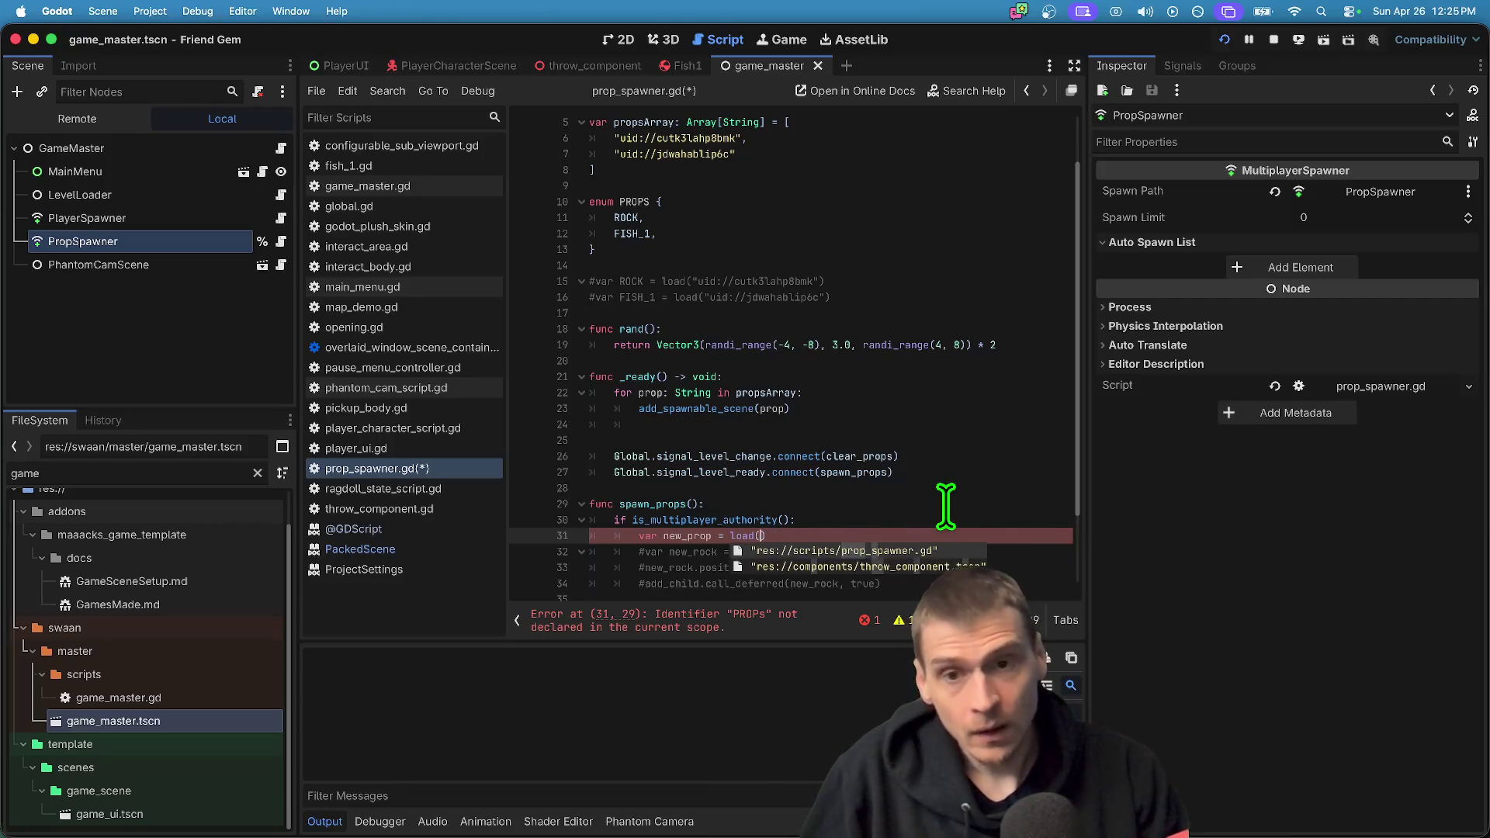
key(BackSpace)
key(BackSpace)
key(BackSpace)
scroll(946, 497, up, 1)
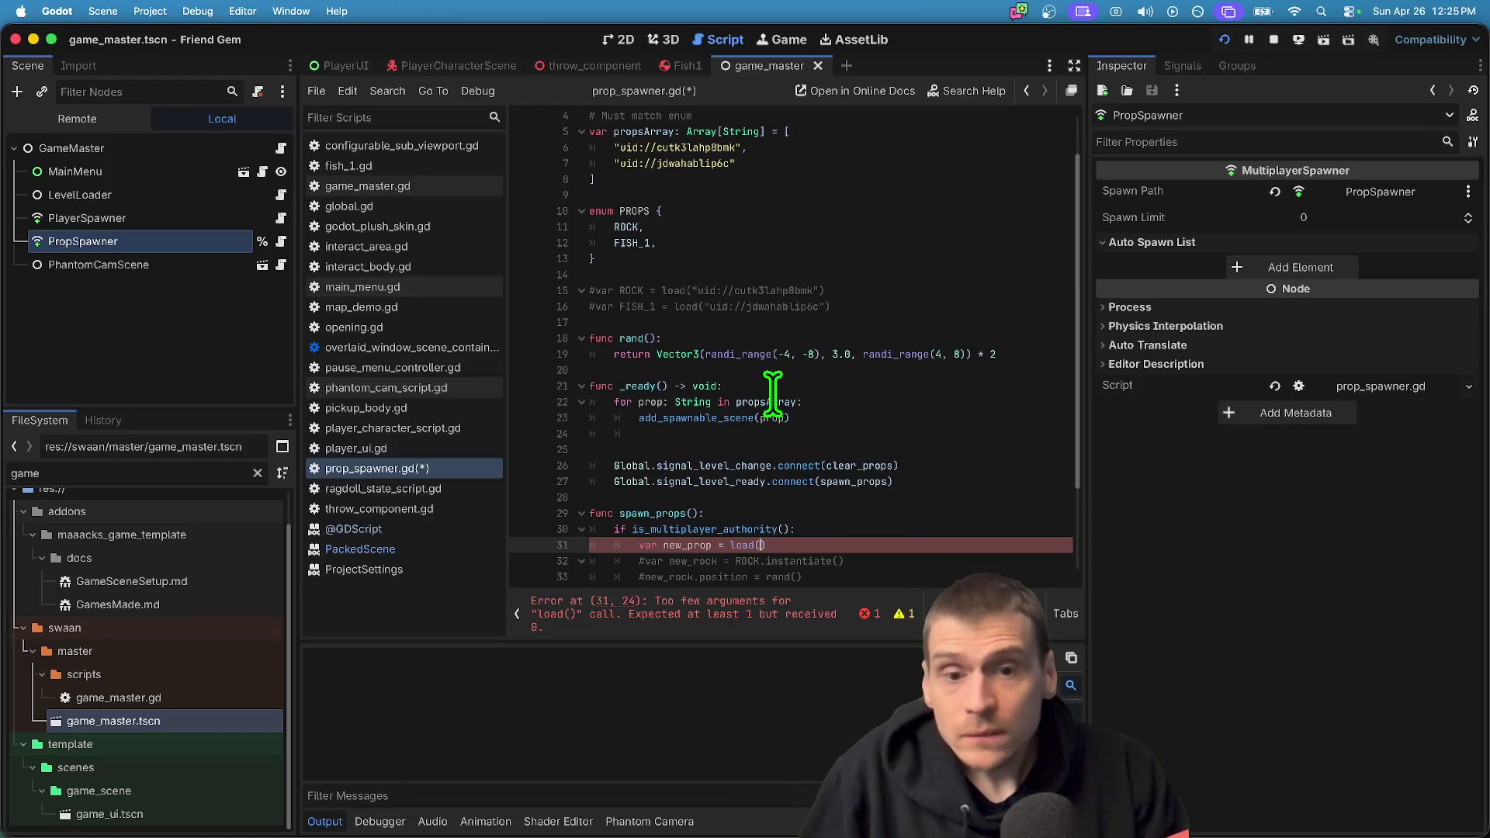
scroll(658, 261, down, 1)
text(props)
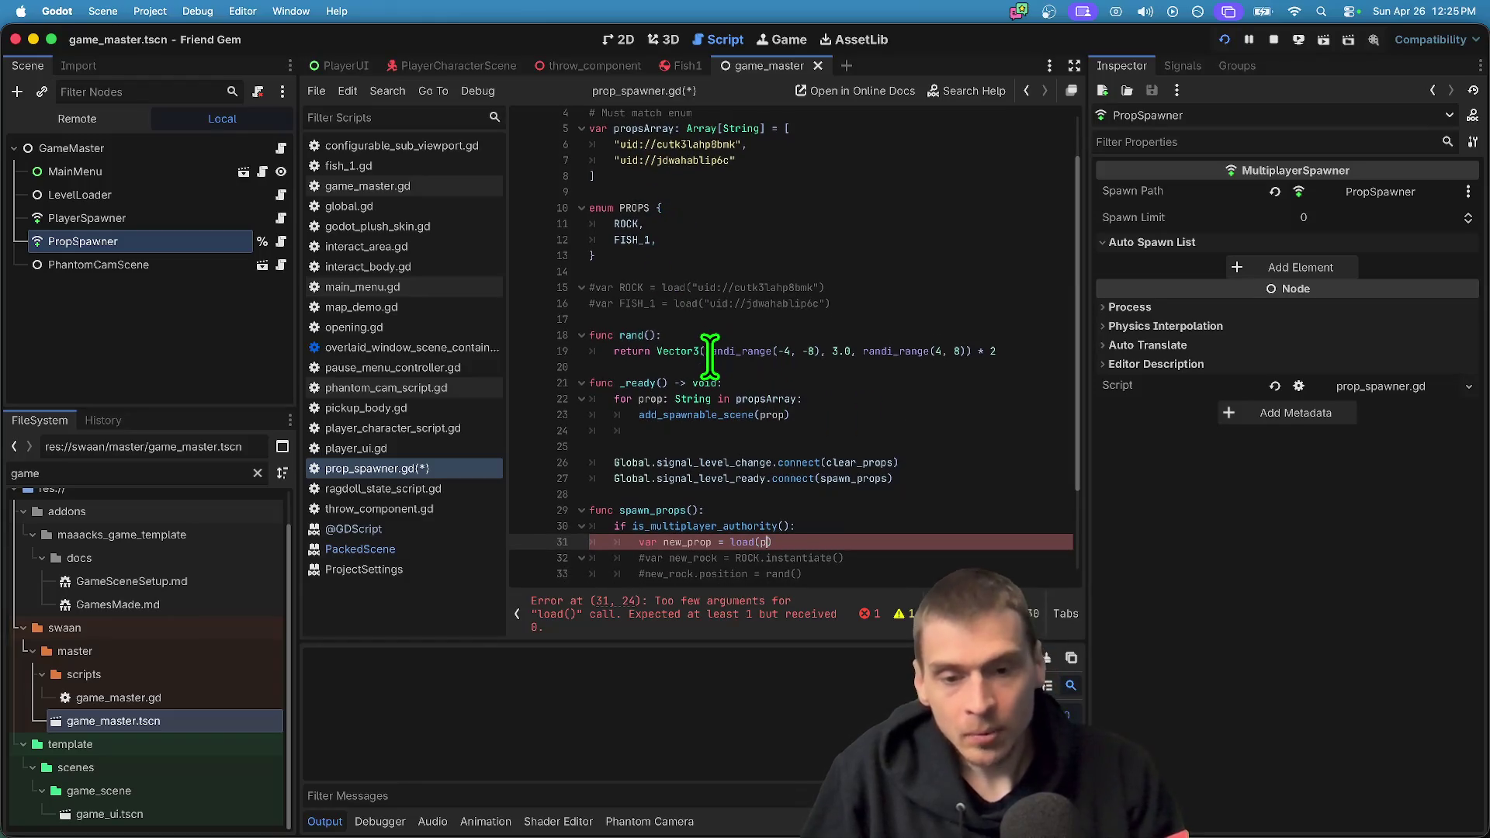
text(A)
scroll(709, 356, up, 1)
key(Return)
text([P)
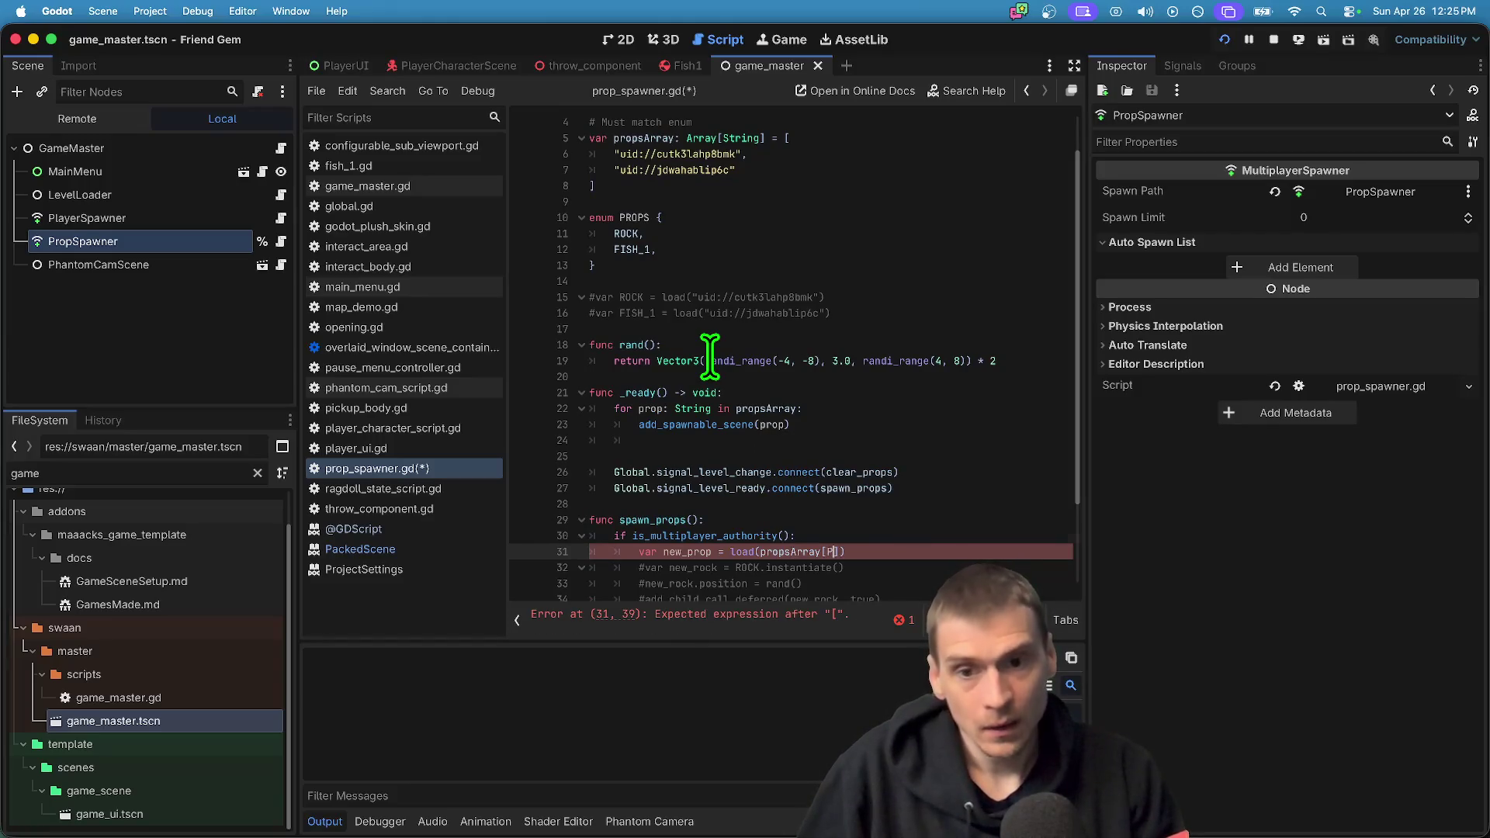
text(R)
key(Return)
text(.)
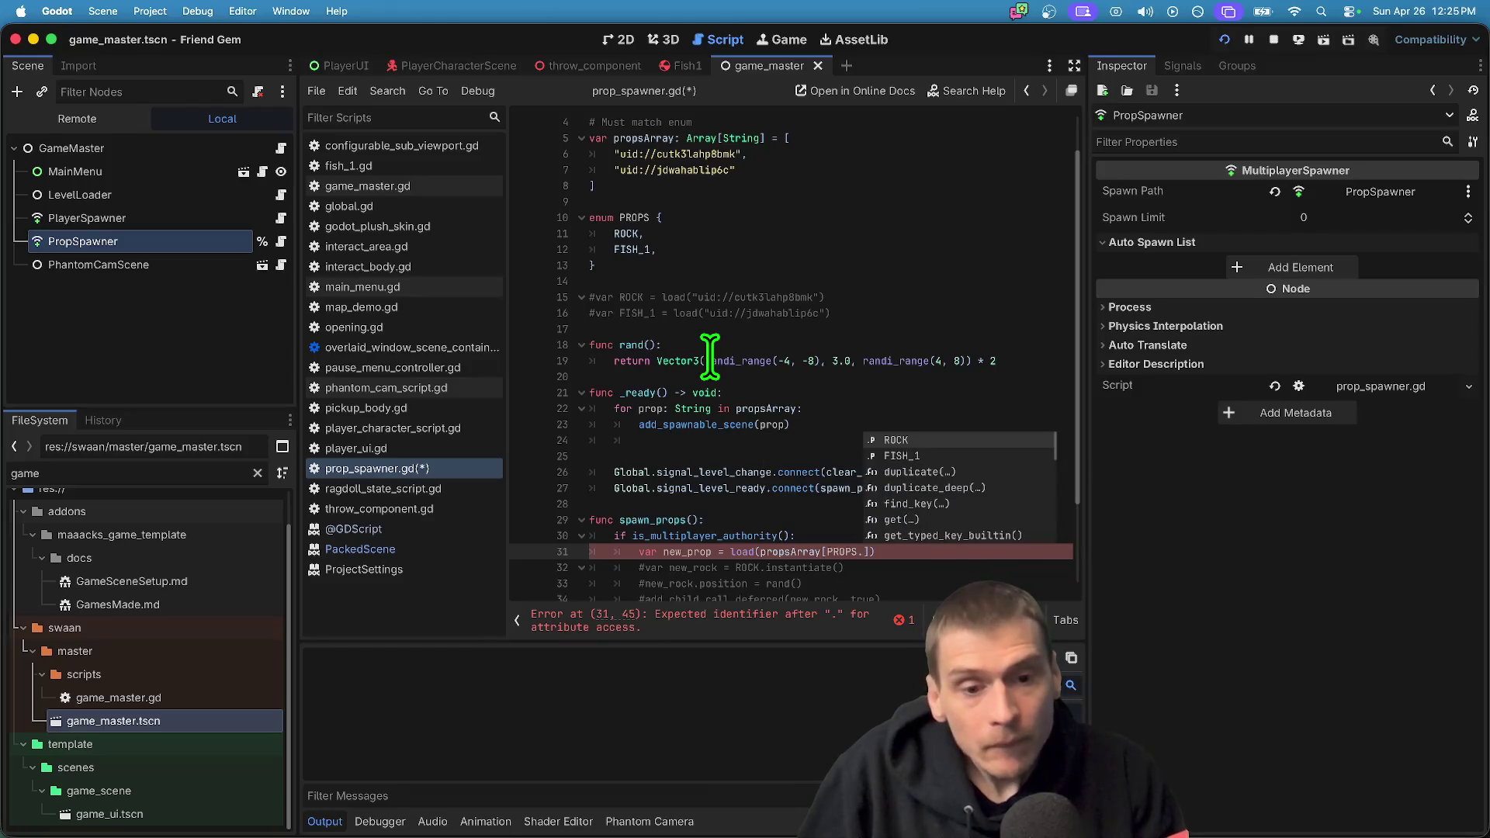
key(Return)
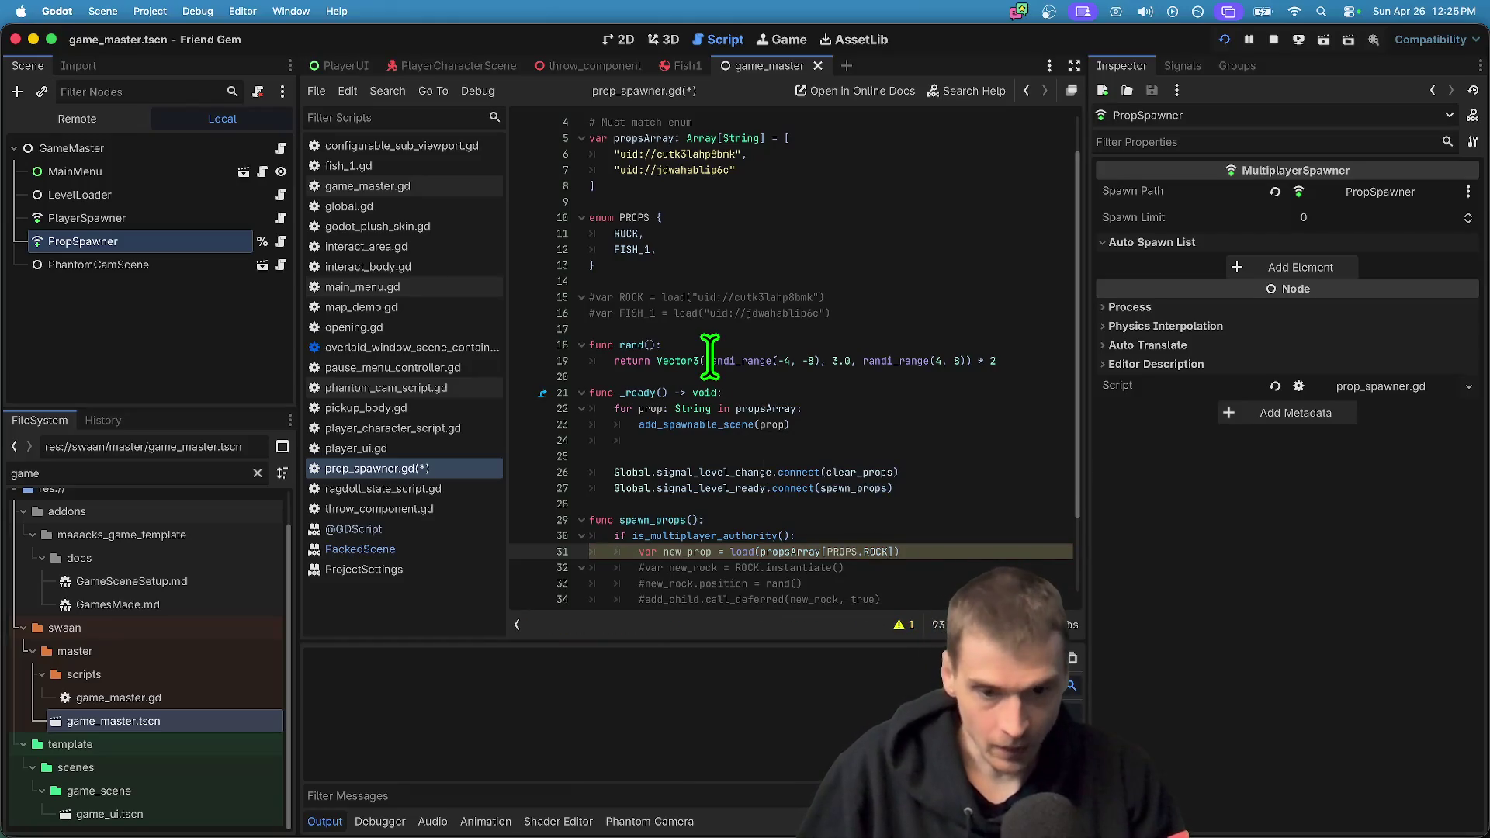
click(903, 625)
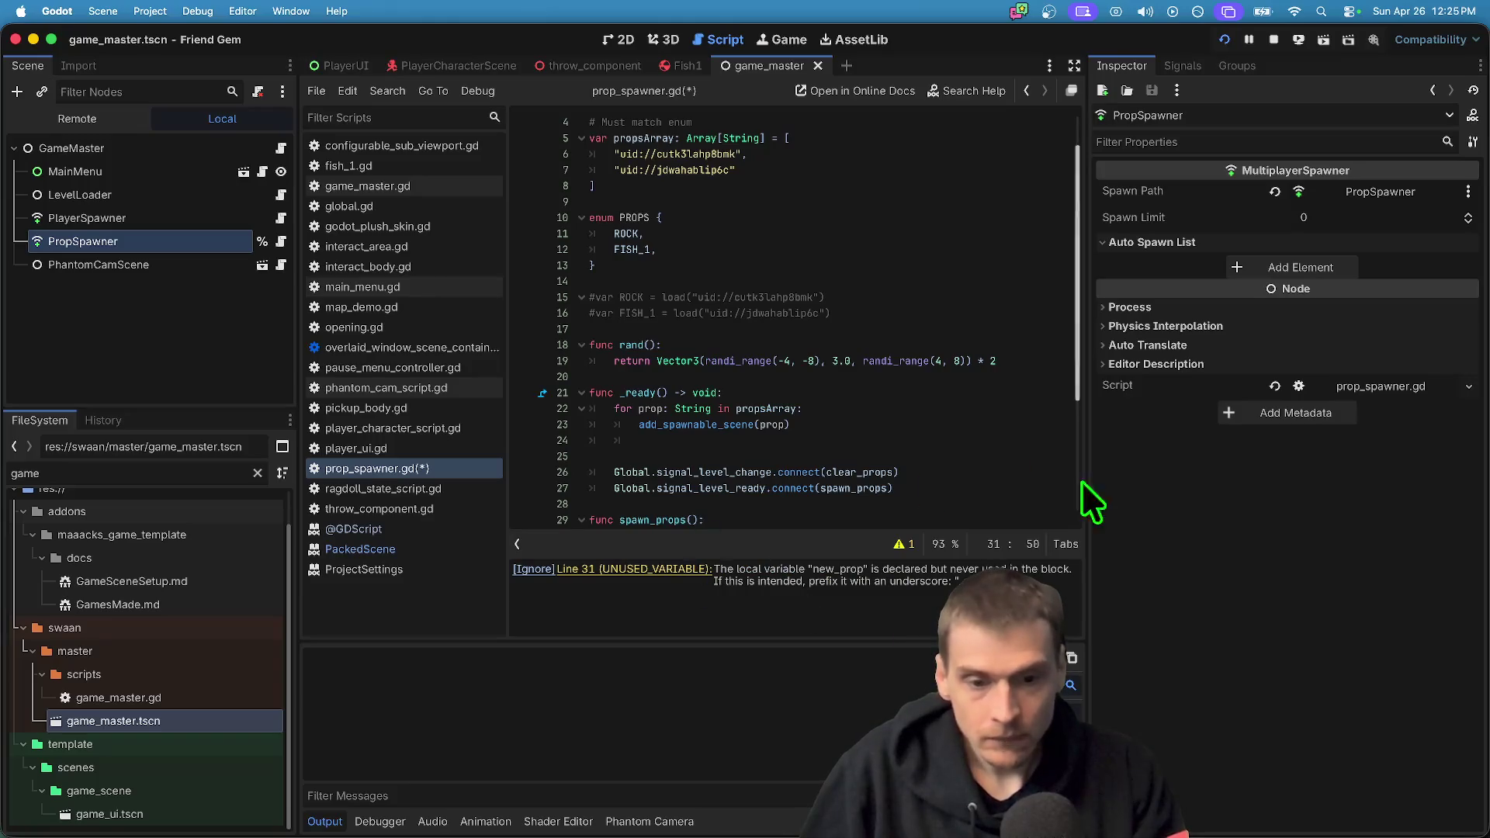
Rename propsArray to propList at every occurrence in prop_spawner.gd
scroll(738, 500, down, 4)
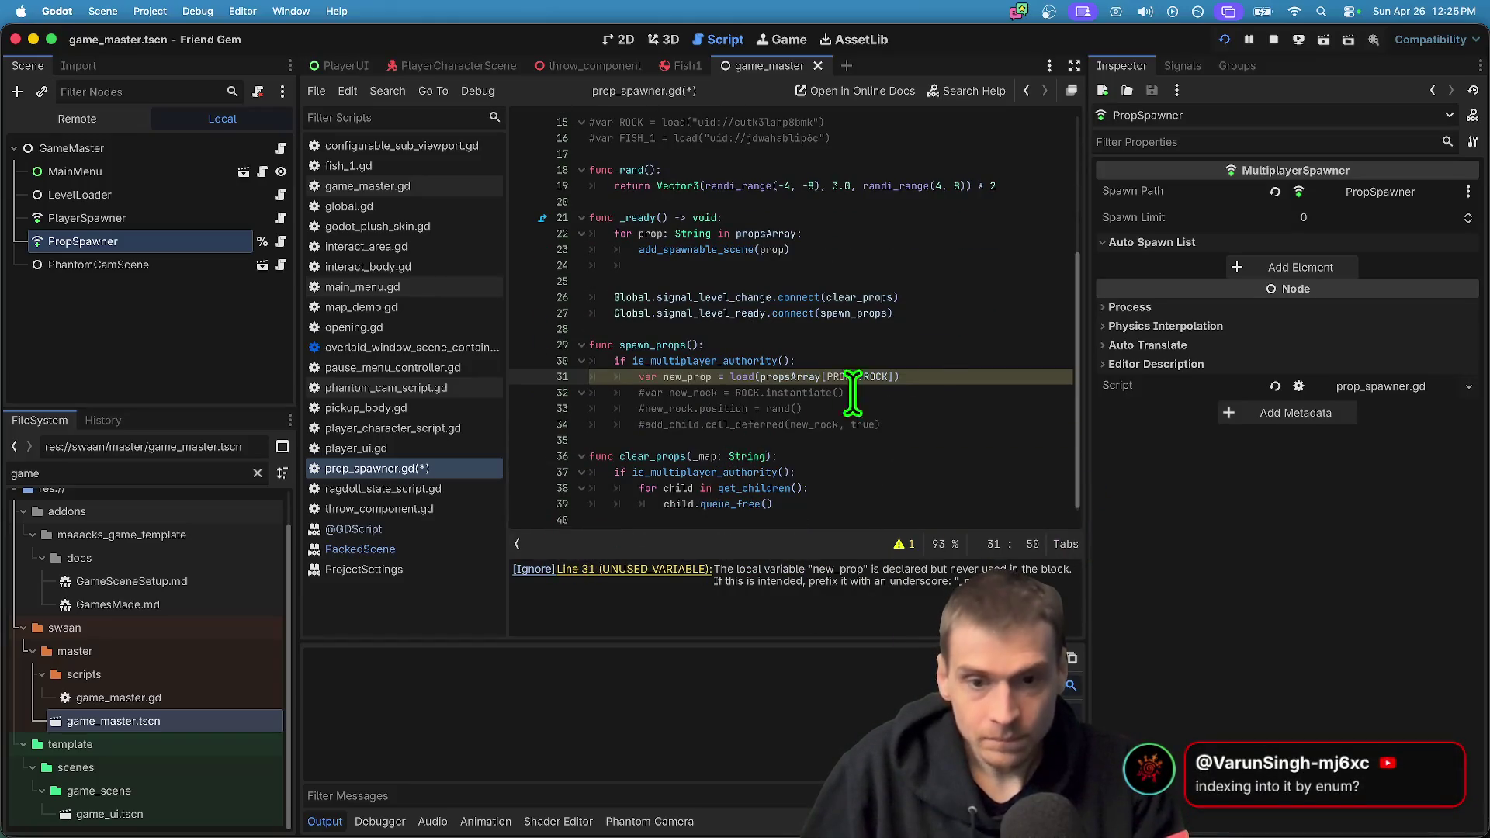
click(788, 377)
drag(787, 377, 905, 376)
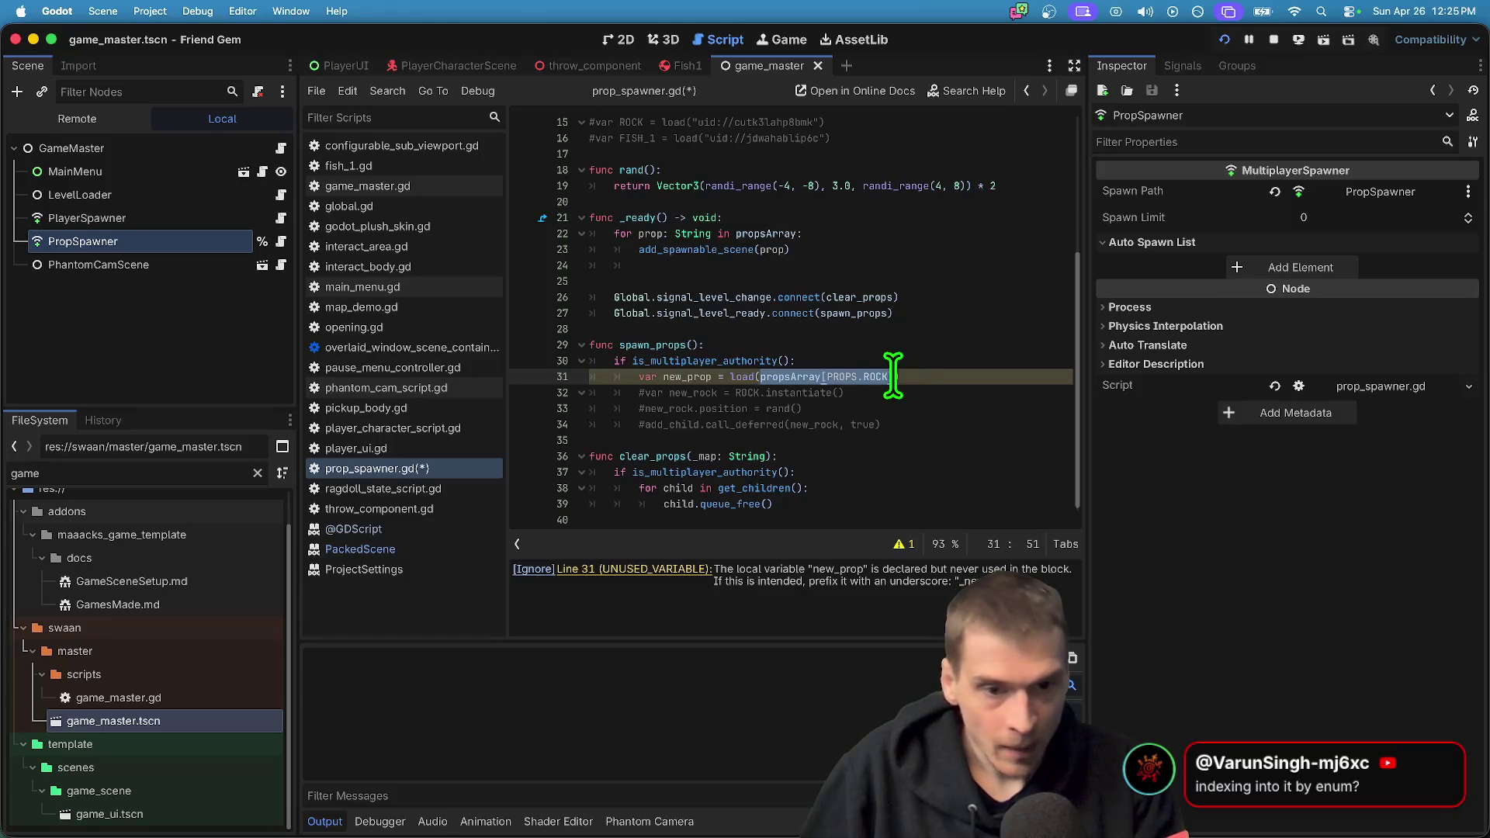
click(776, 374)
double_click(778, 377)
scroll(839, 359, up, 8)
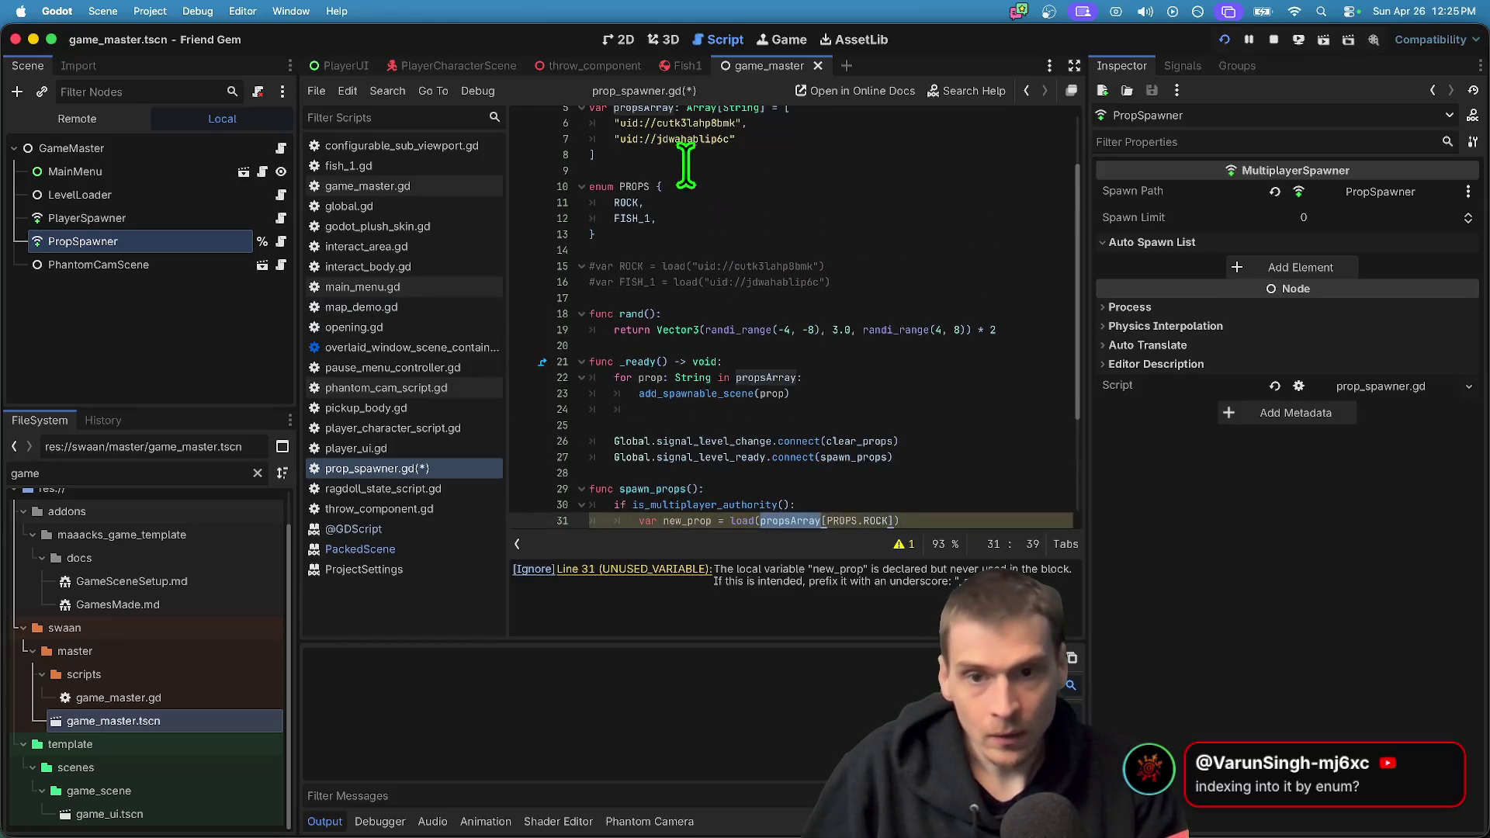
double_click(644, 165)
key(super+d)
scroll(872, 499, down, 1)
text(propList)
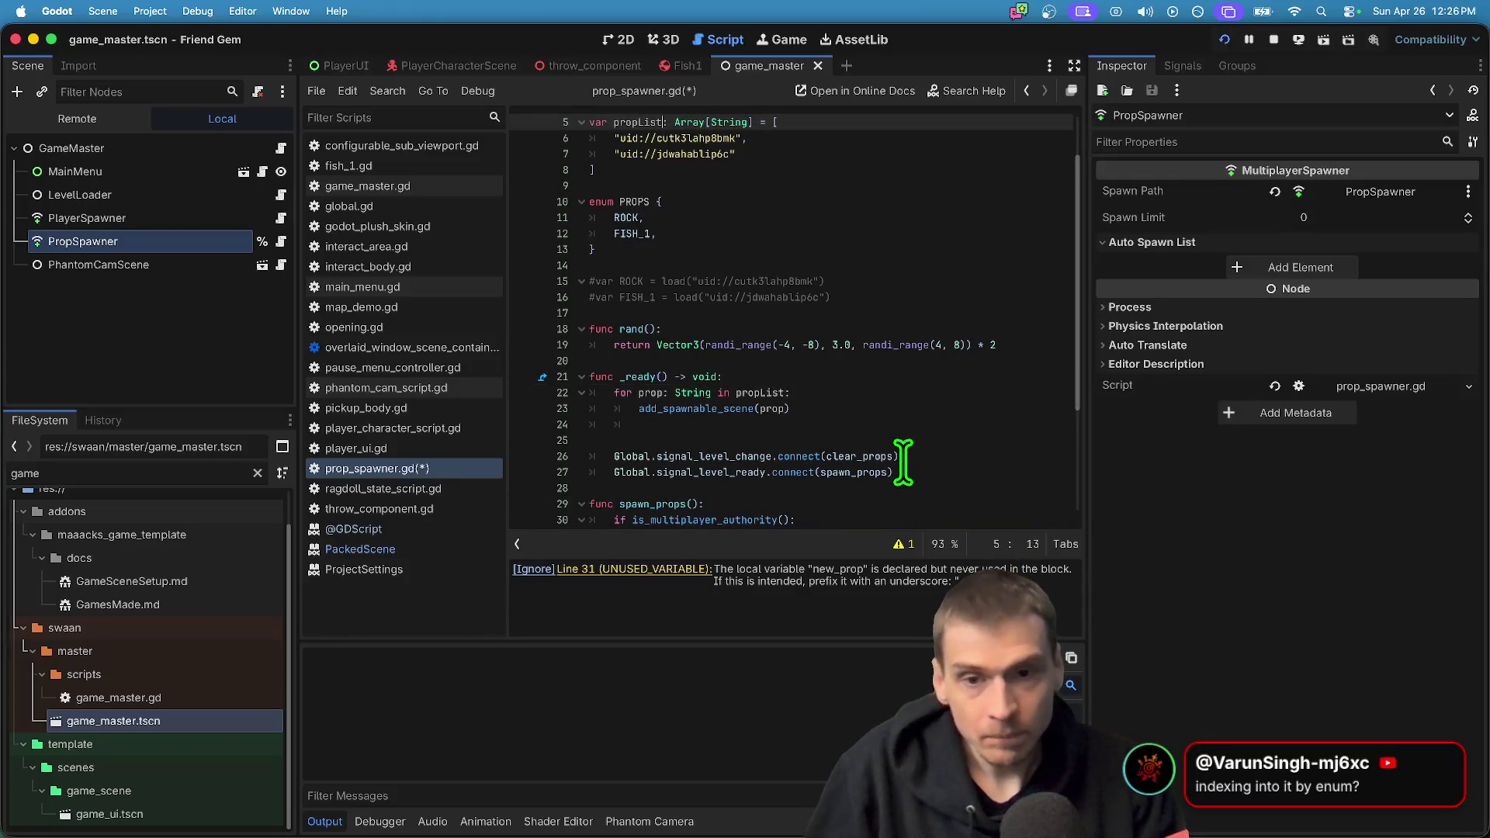
scroll(903, 458, up, 2)
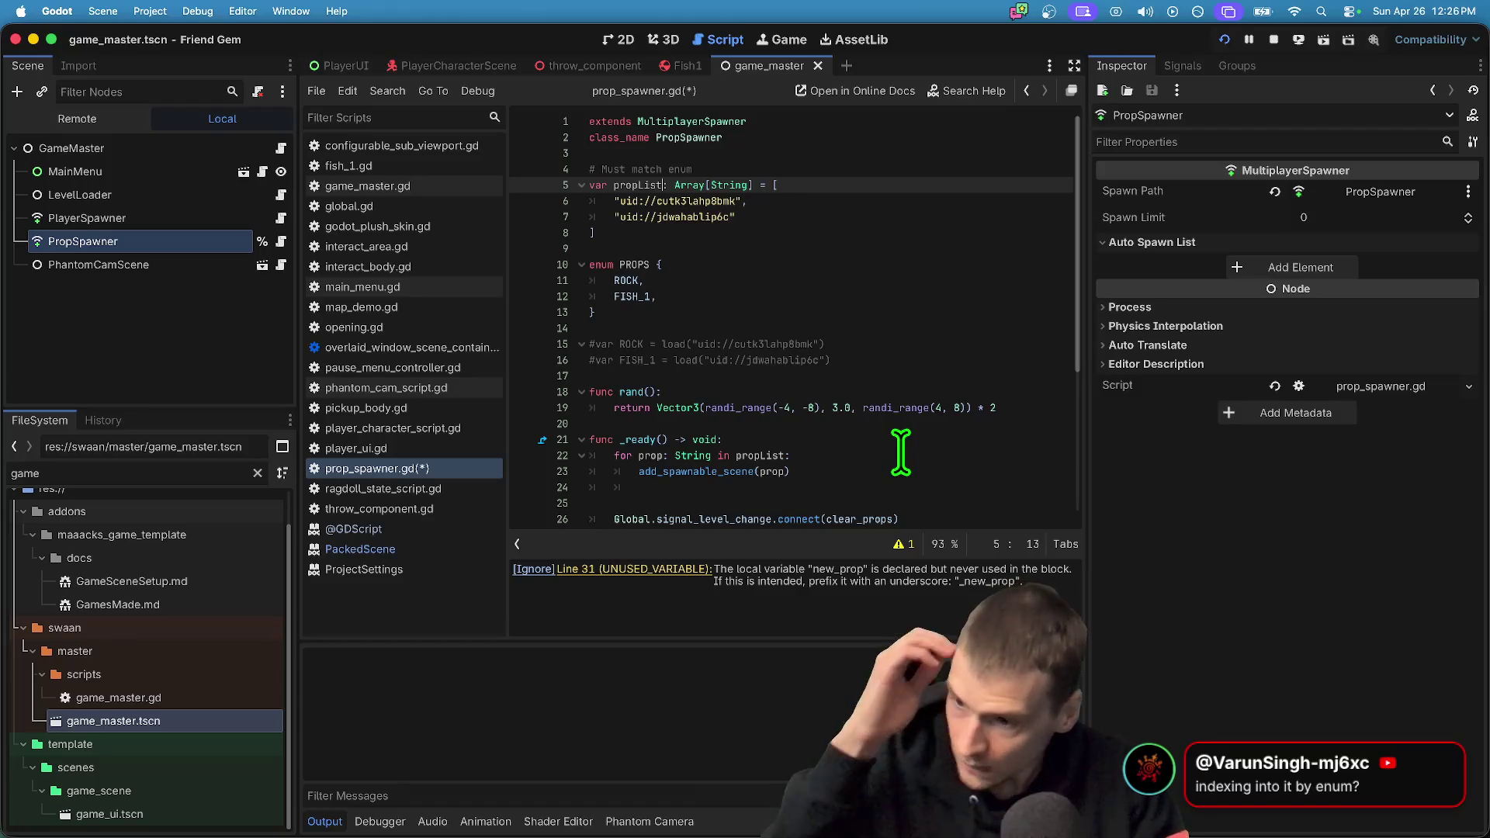
scroll(900, 450, down, 1)
scroll(904, 481, down, 3)
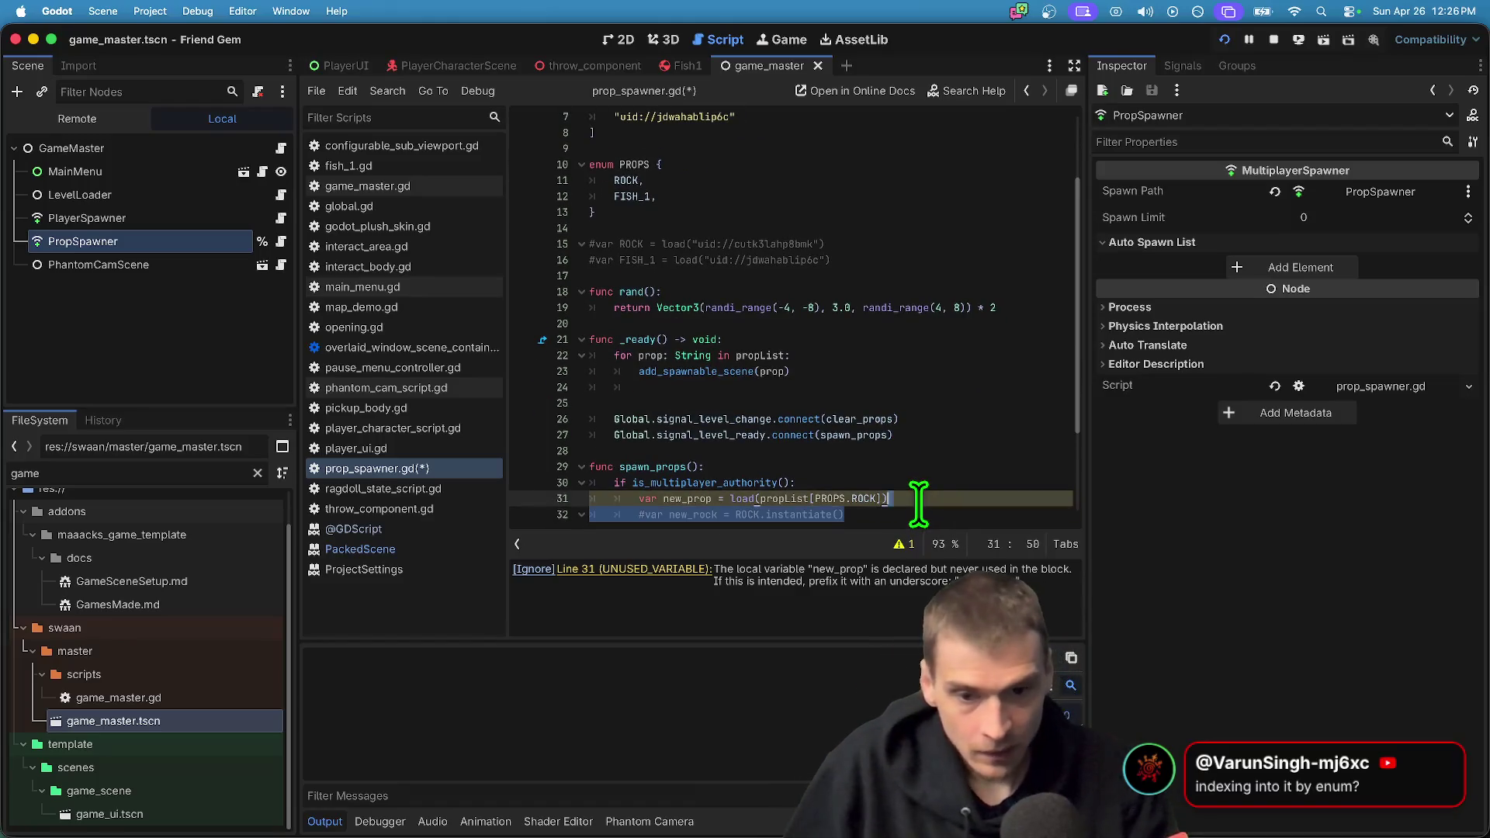
Add an empty line after the load(propList[PROPS.ROCK]) statement and select the word load
click(918, 506)
key(Up)
key(End)
key(Return)
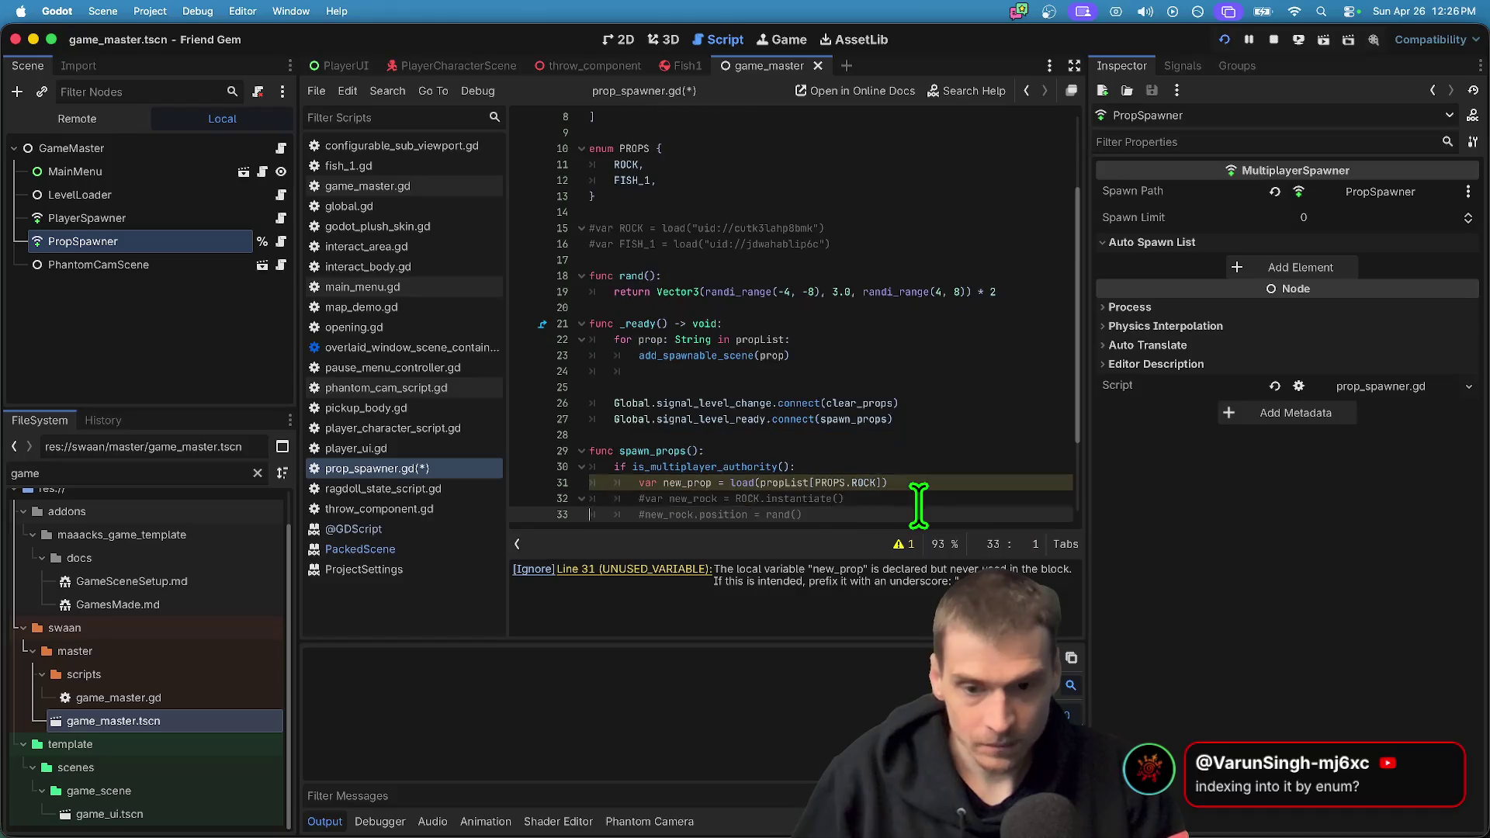
double_click(739, 483)
super+click(740, 483)
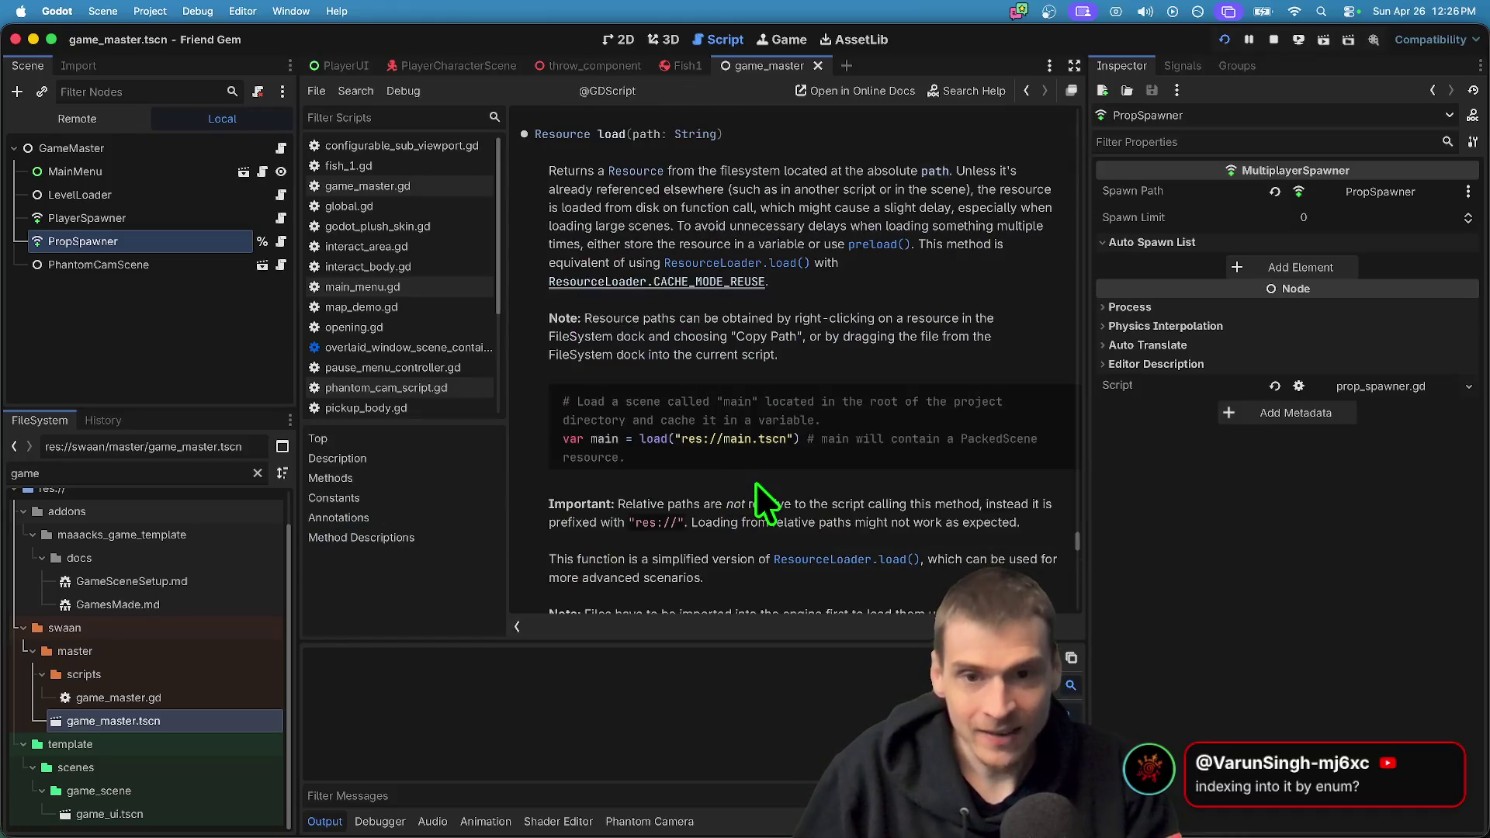
drag(764, 189, 670, 178)
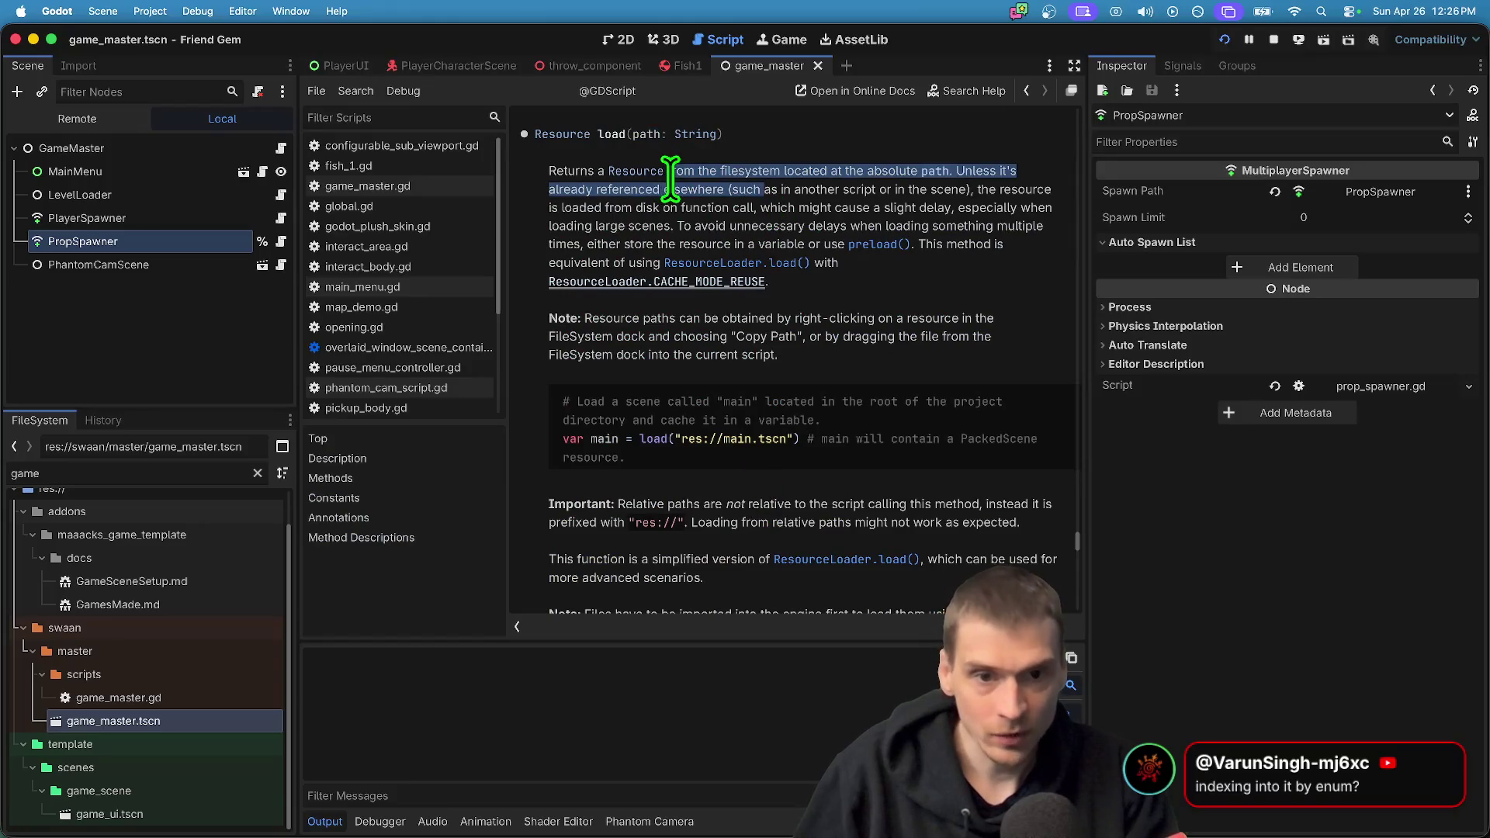
drag(743, 226, 733, 207)
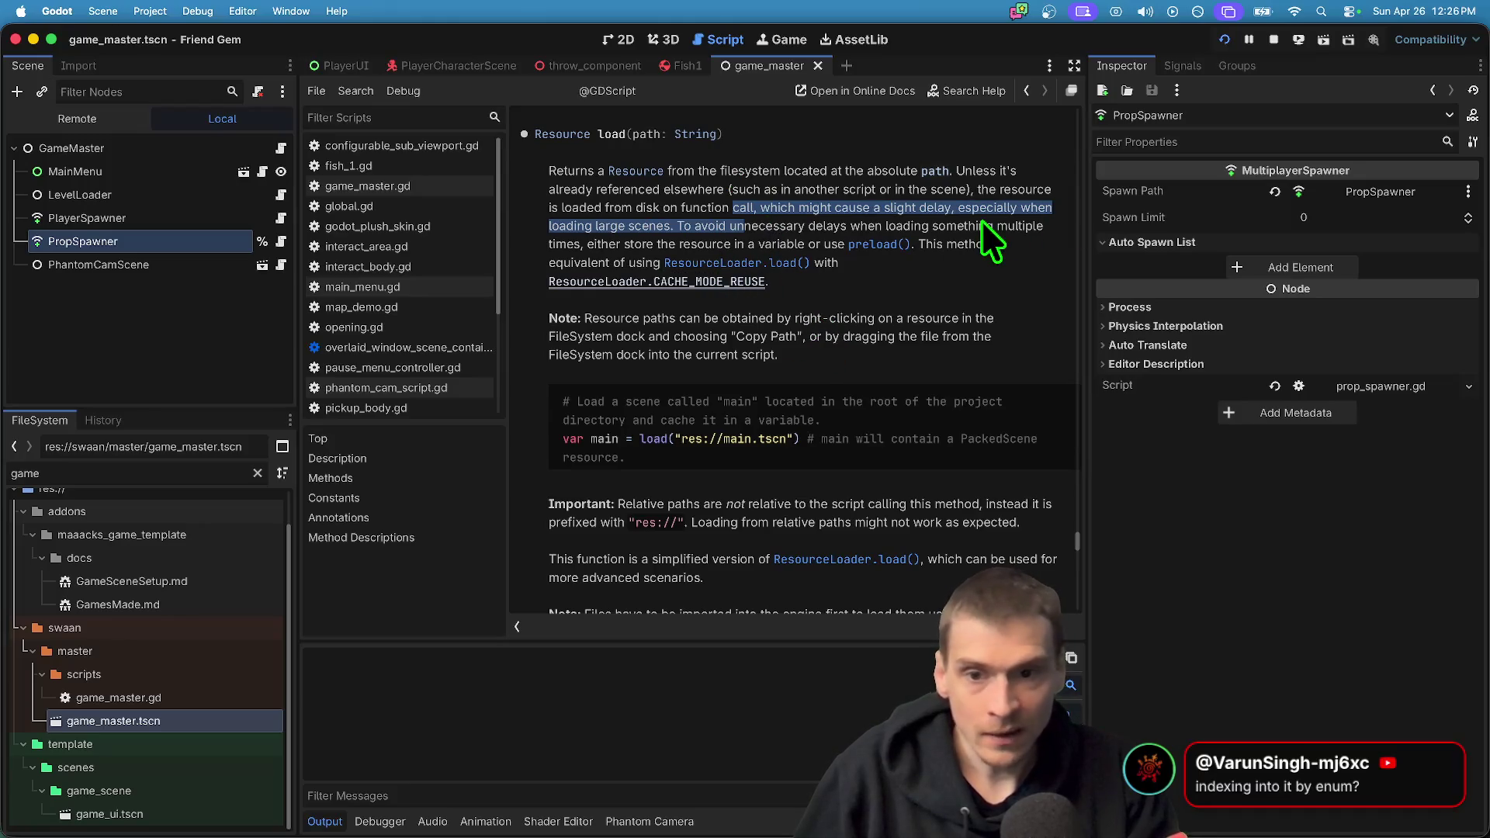
double_click(794, 227)
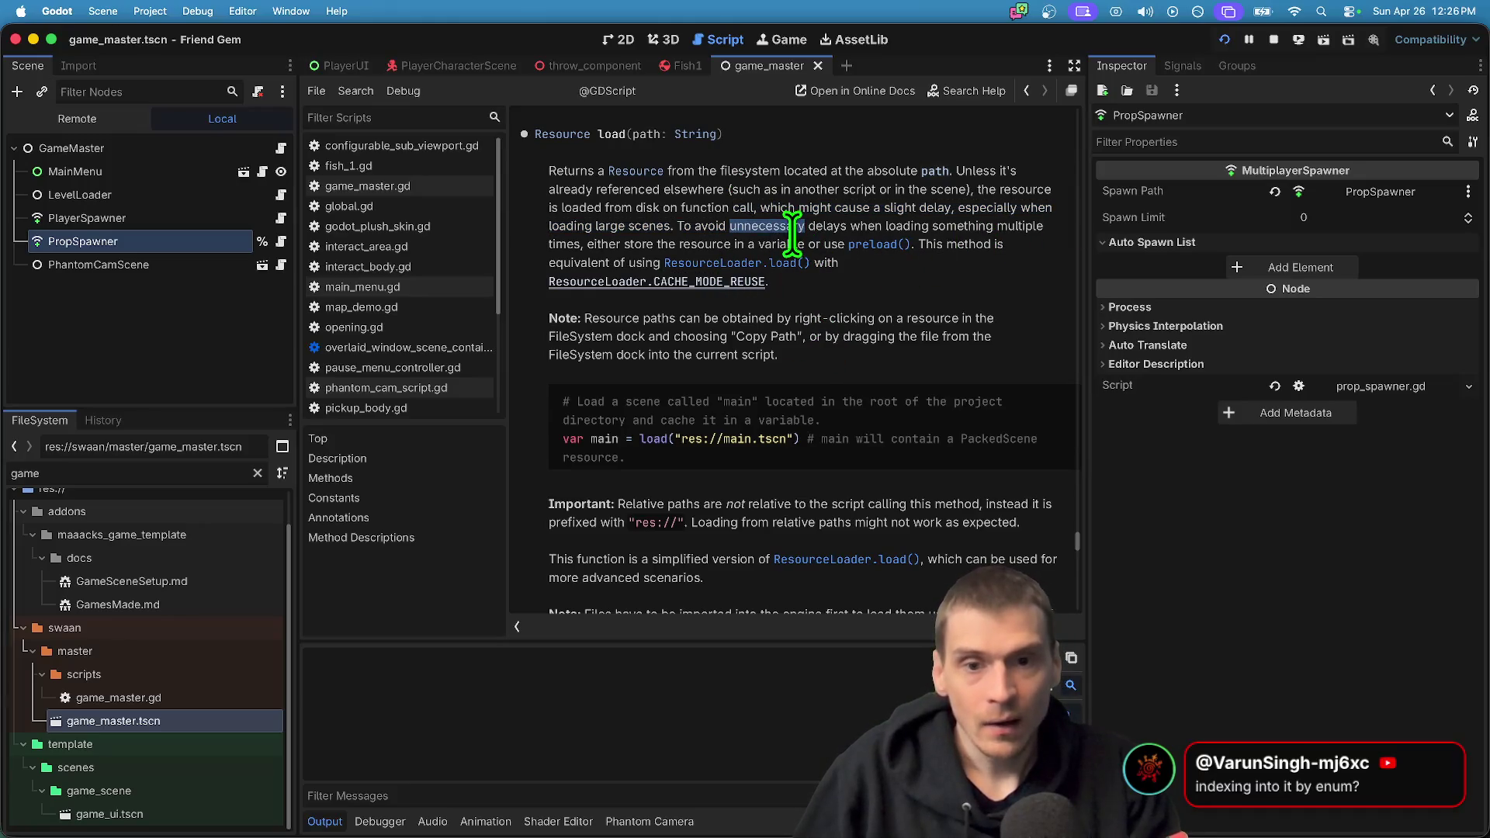
key(super+alt+Left)
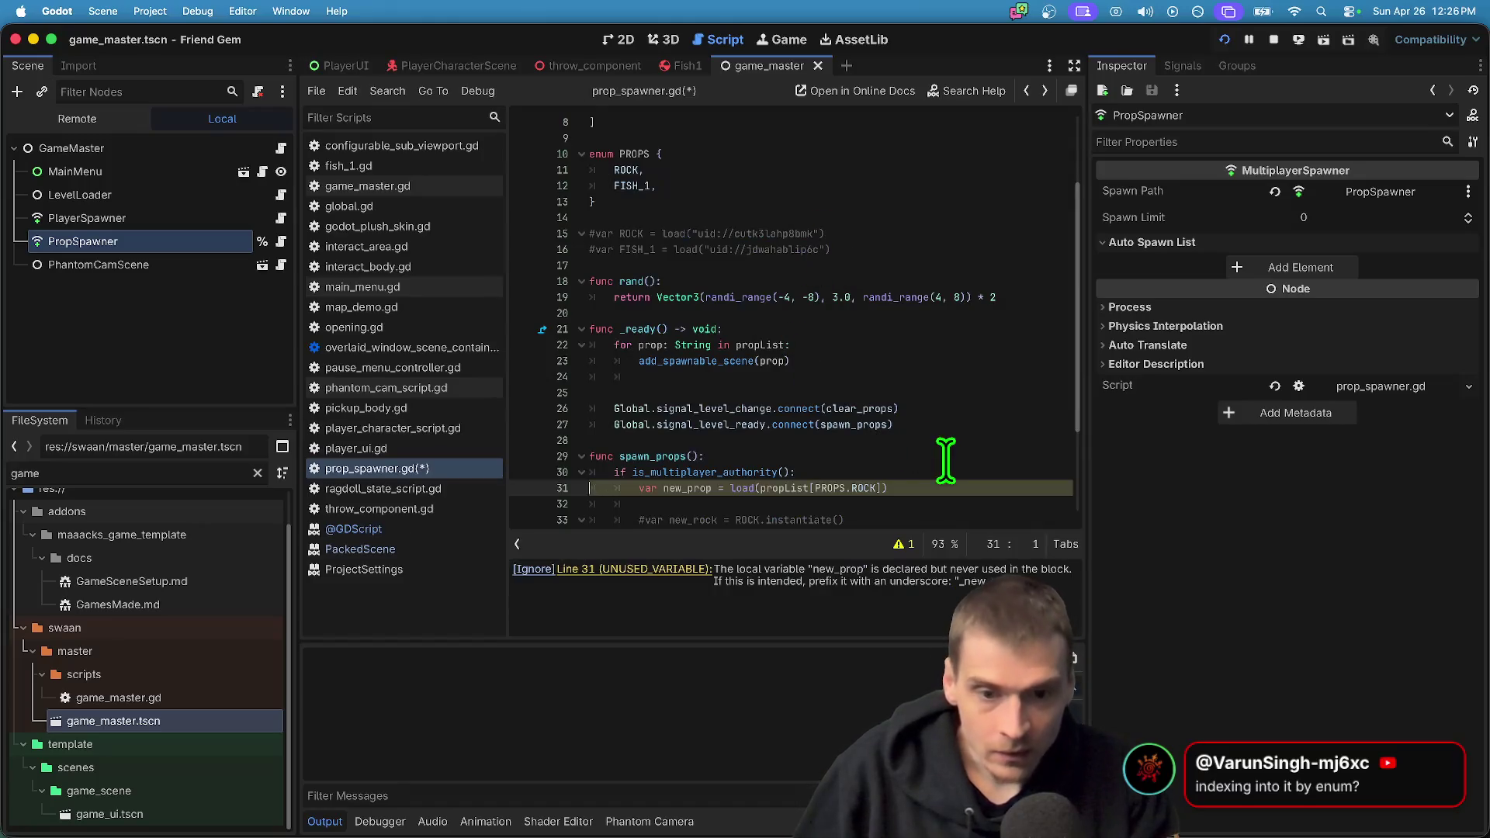
drag(944, 466, 915, 501)
key(super+b)
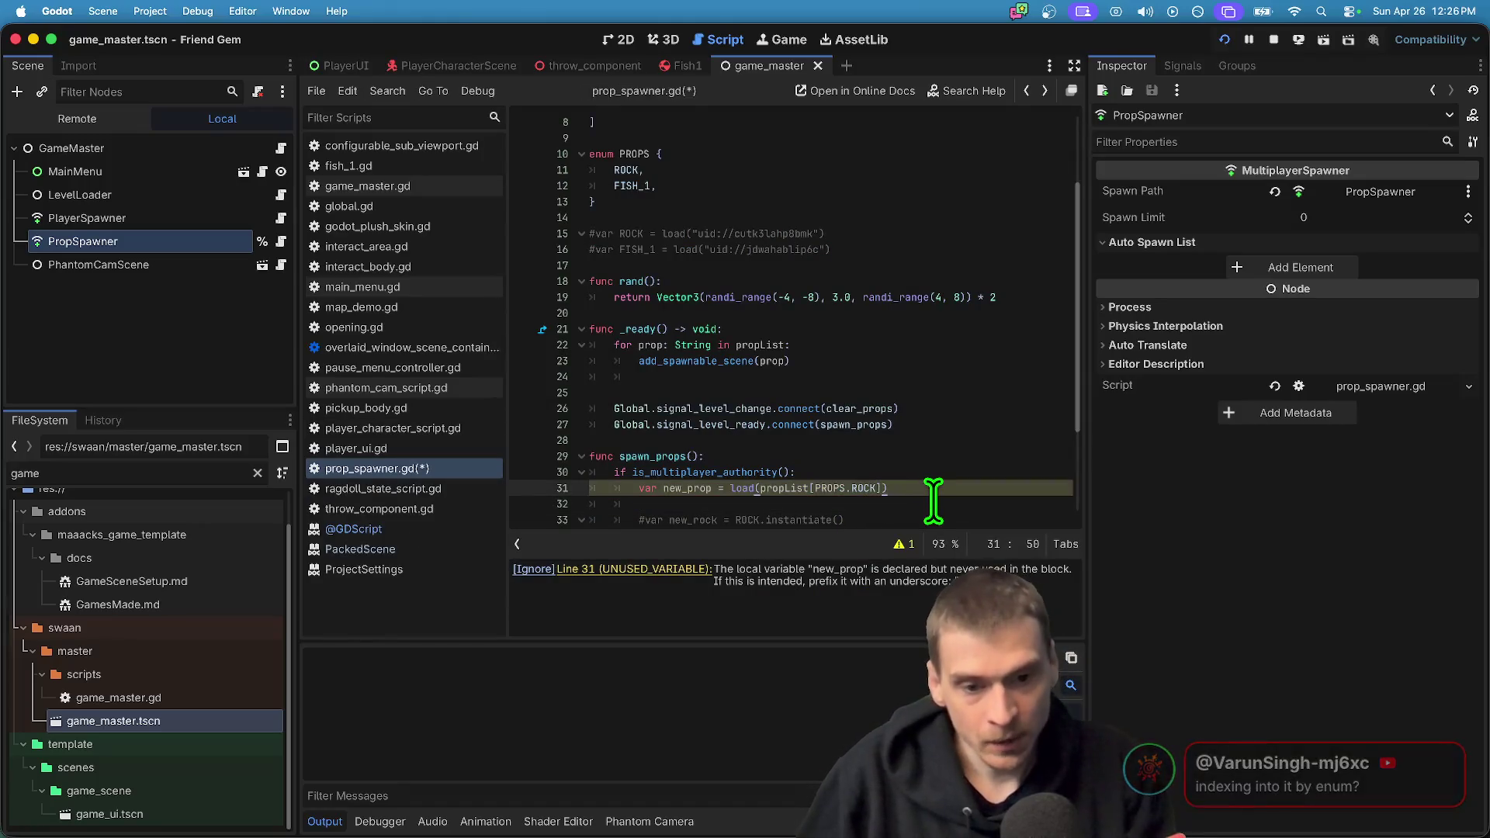
Remove the stray .in from line 31 and try, then drop, a NodePath type on new_prop
key(super+Tab)
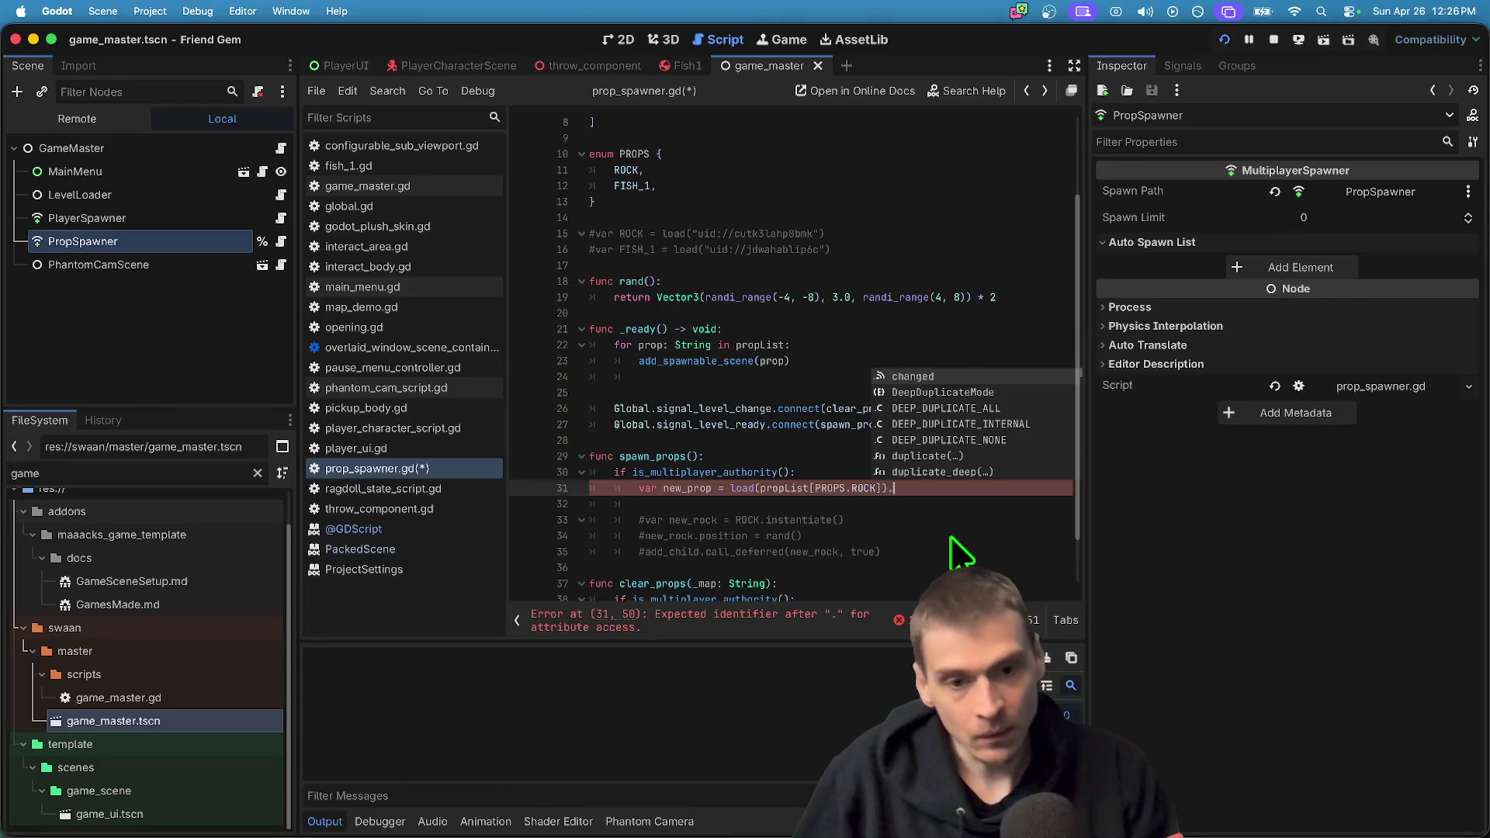
key(BackSpace)
key(BackSpace)
key(BackSpace)
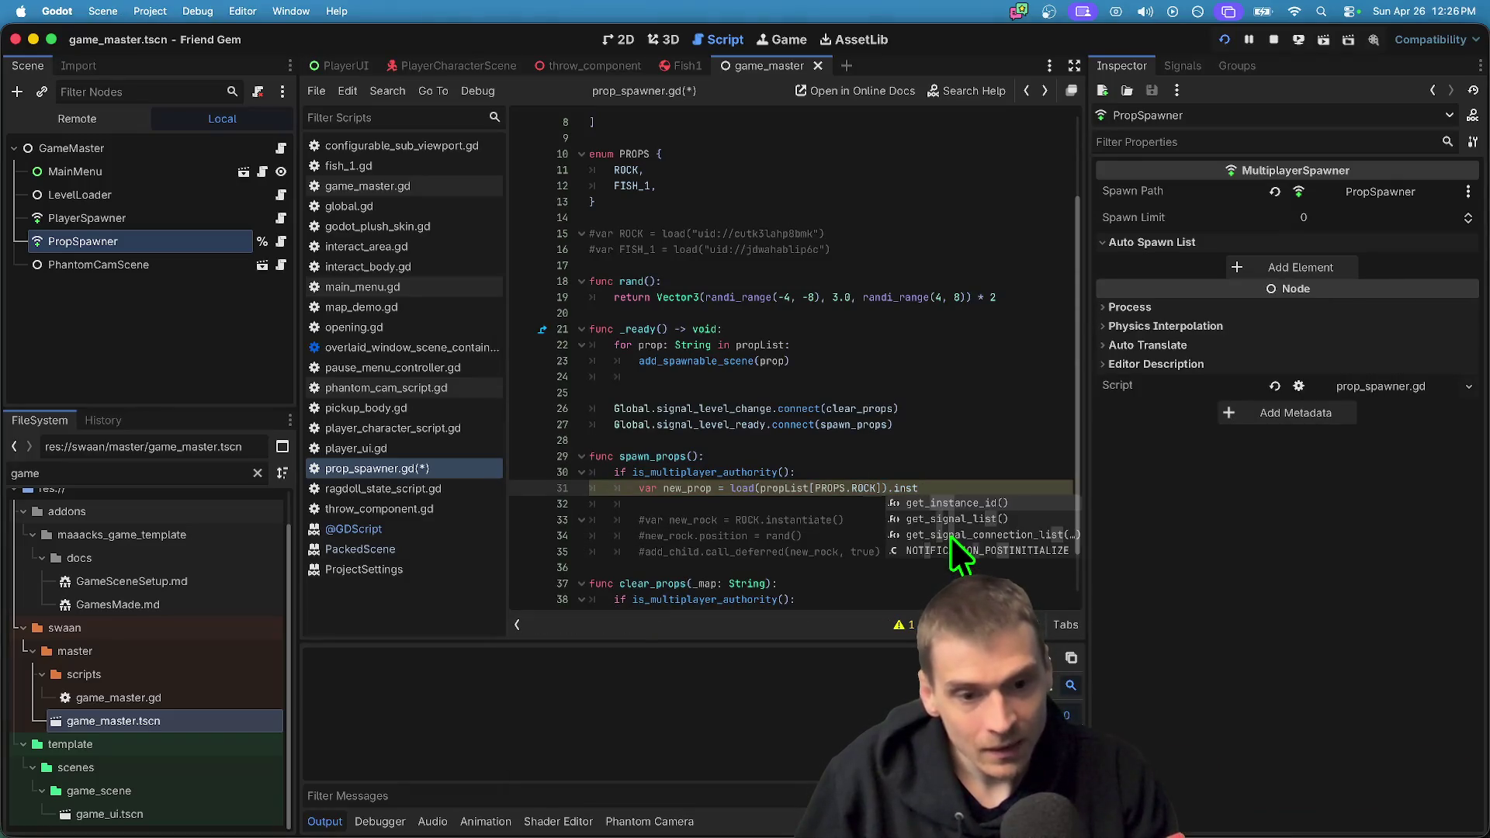
click(712, 488)
text(:)
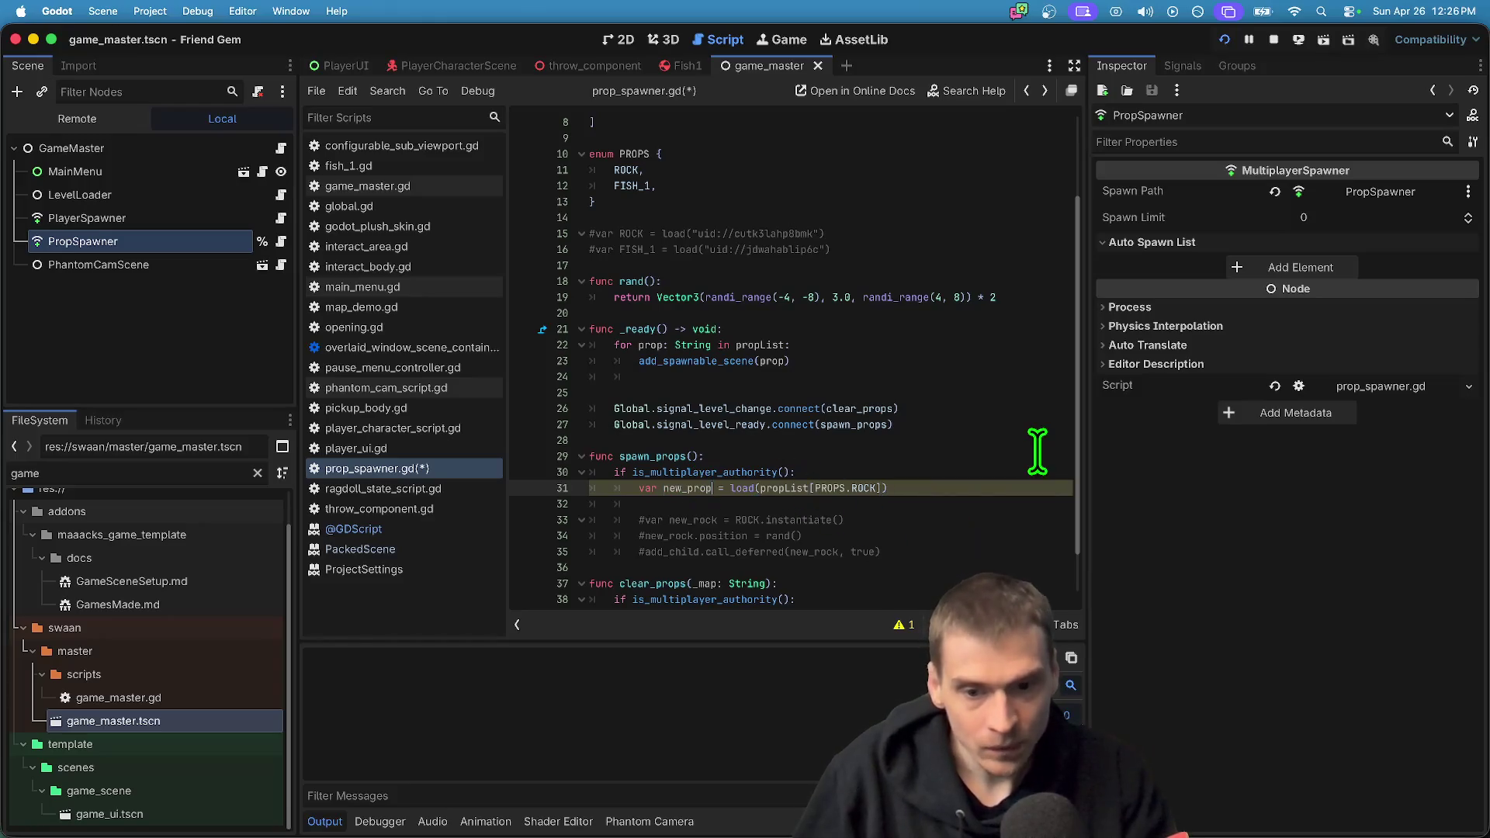
text( Path)
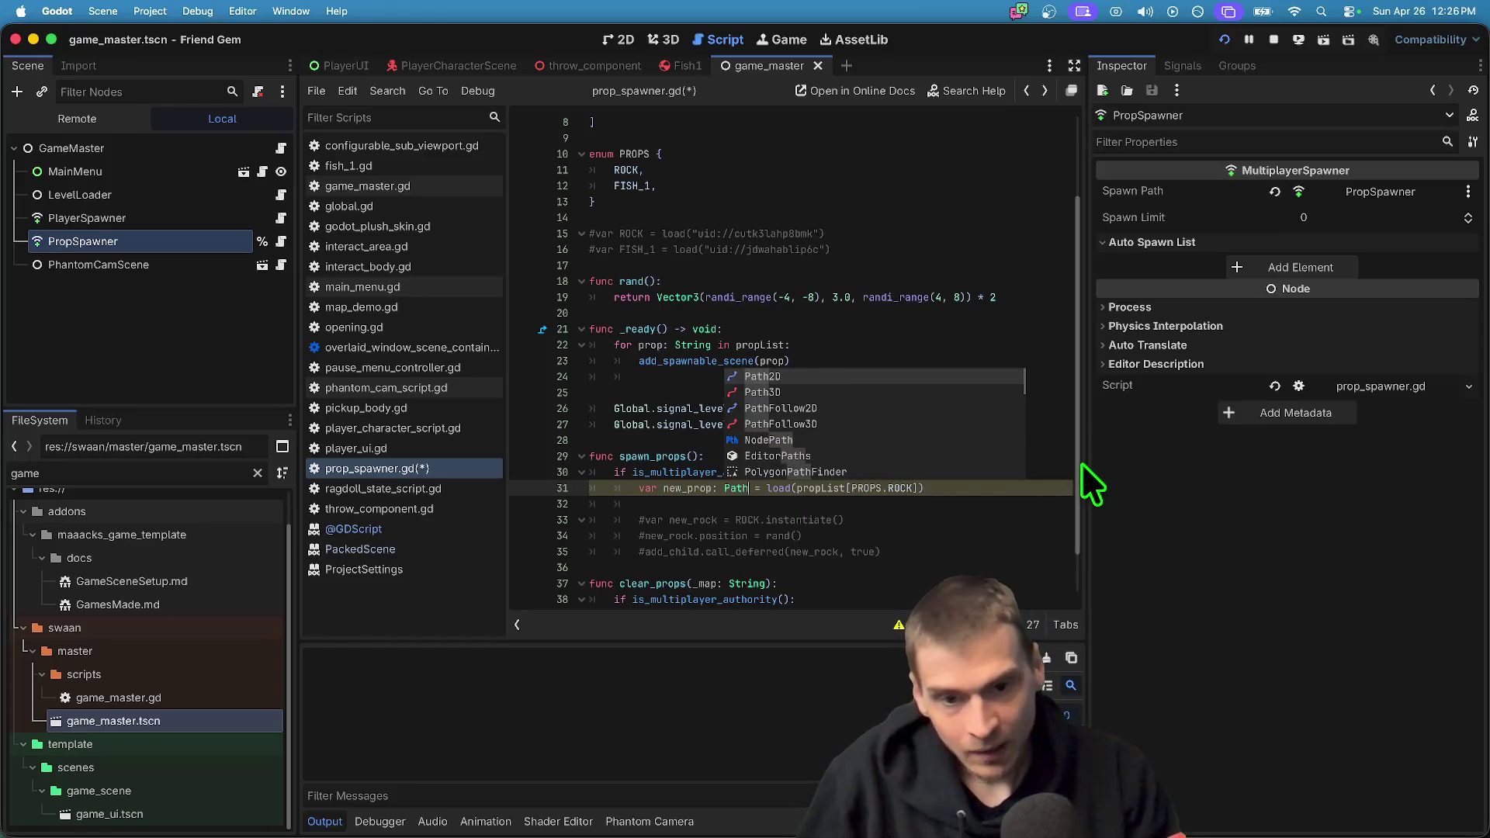
key(Down)
key(Down)
key(Down)
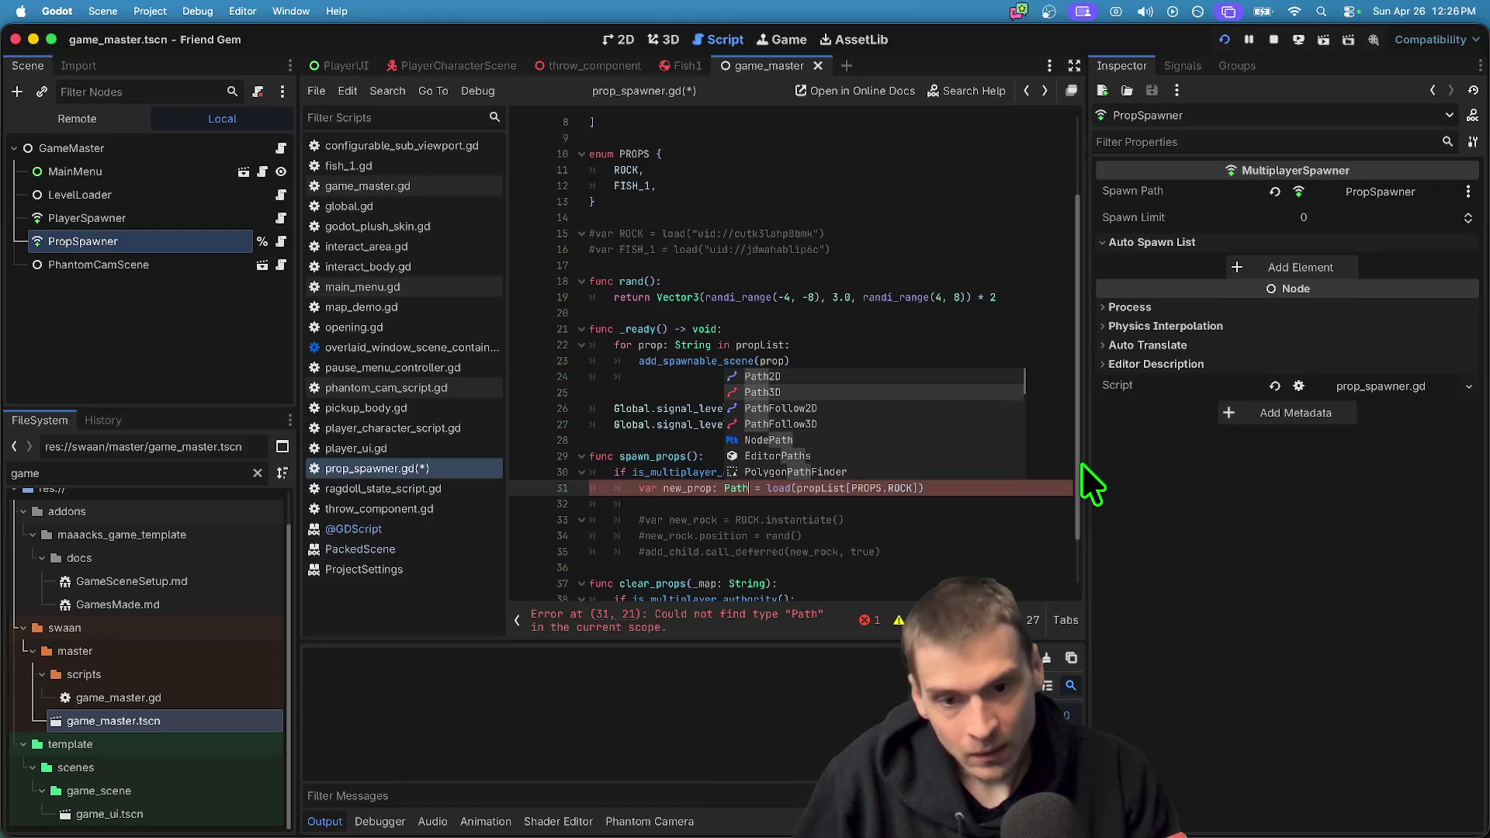
key(Return)
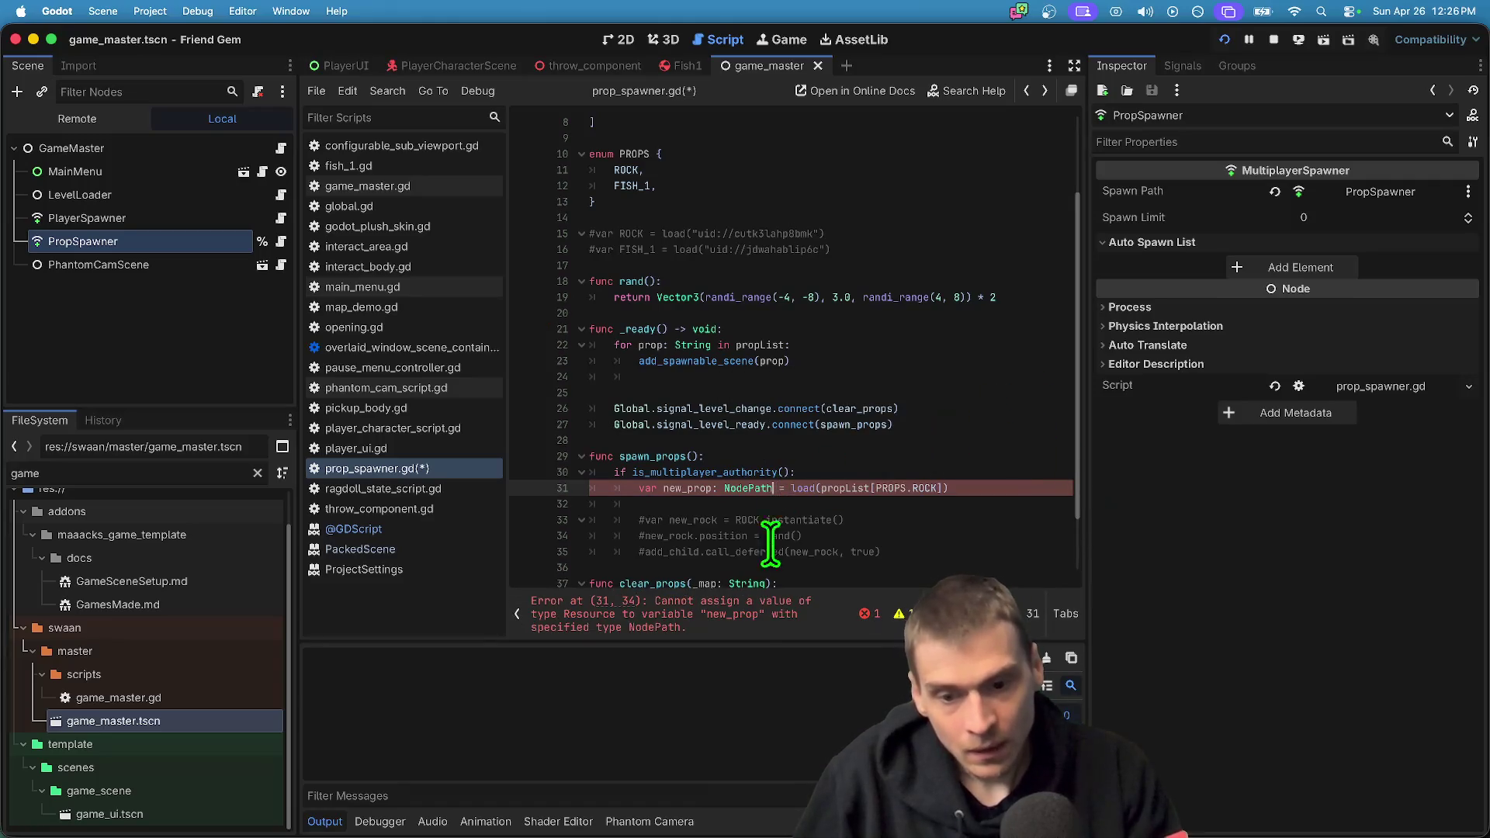
key(BackSpace)
key(BackSpace)
key(BackSpace)
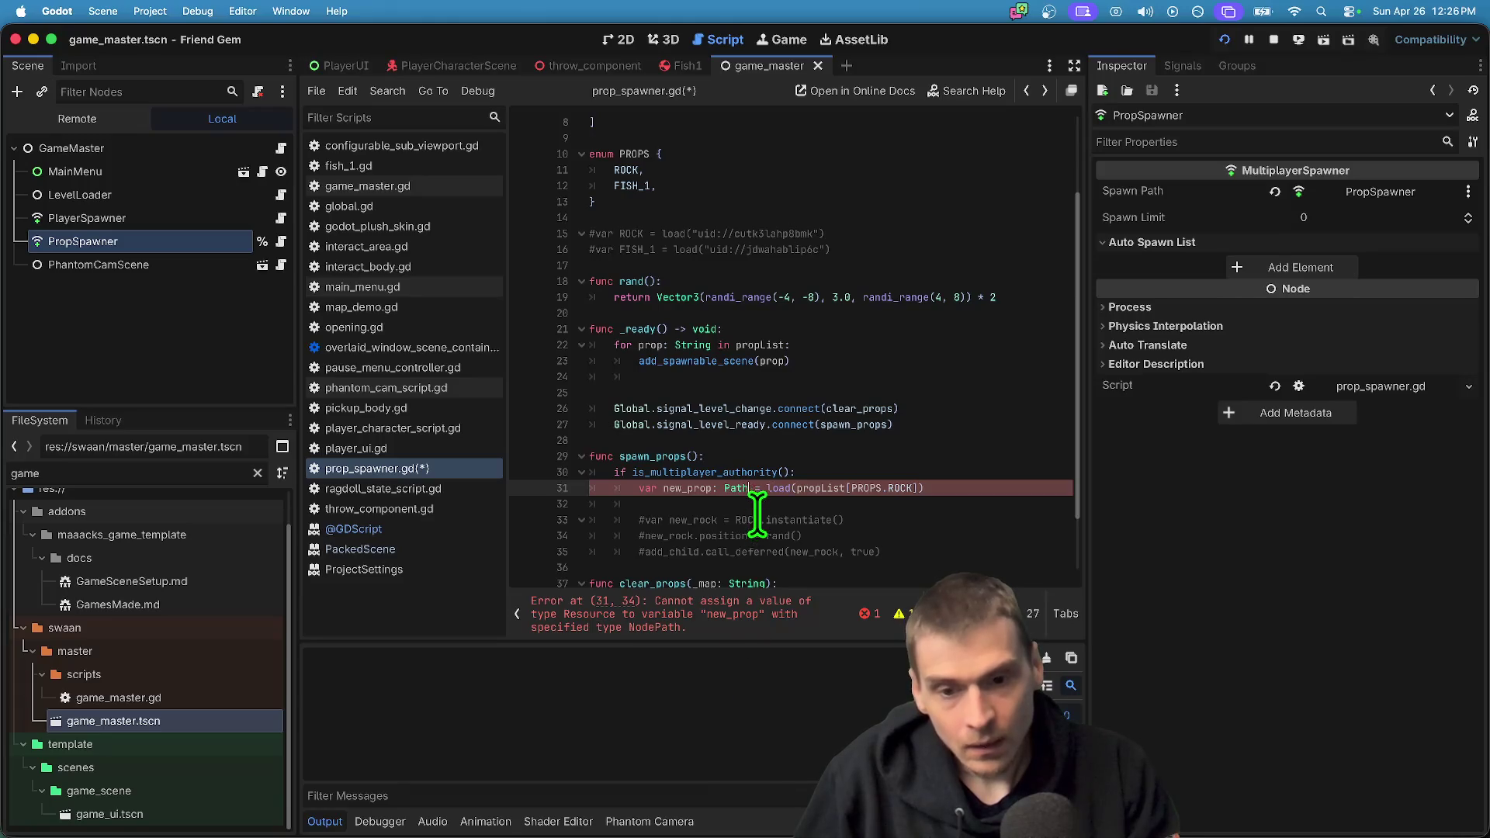
super+click(742, 488)
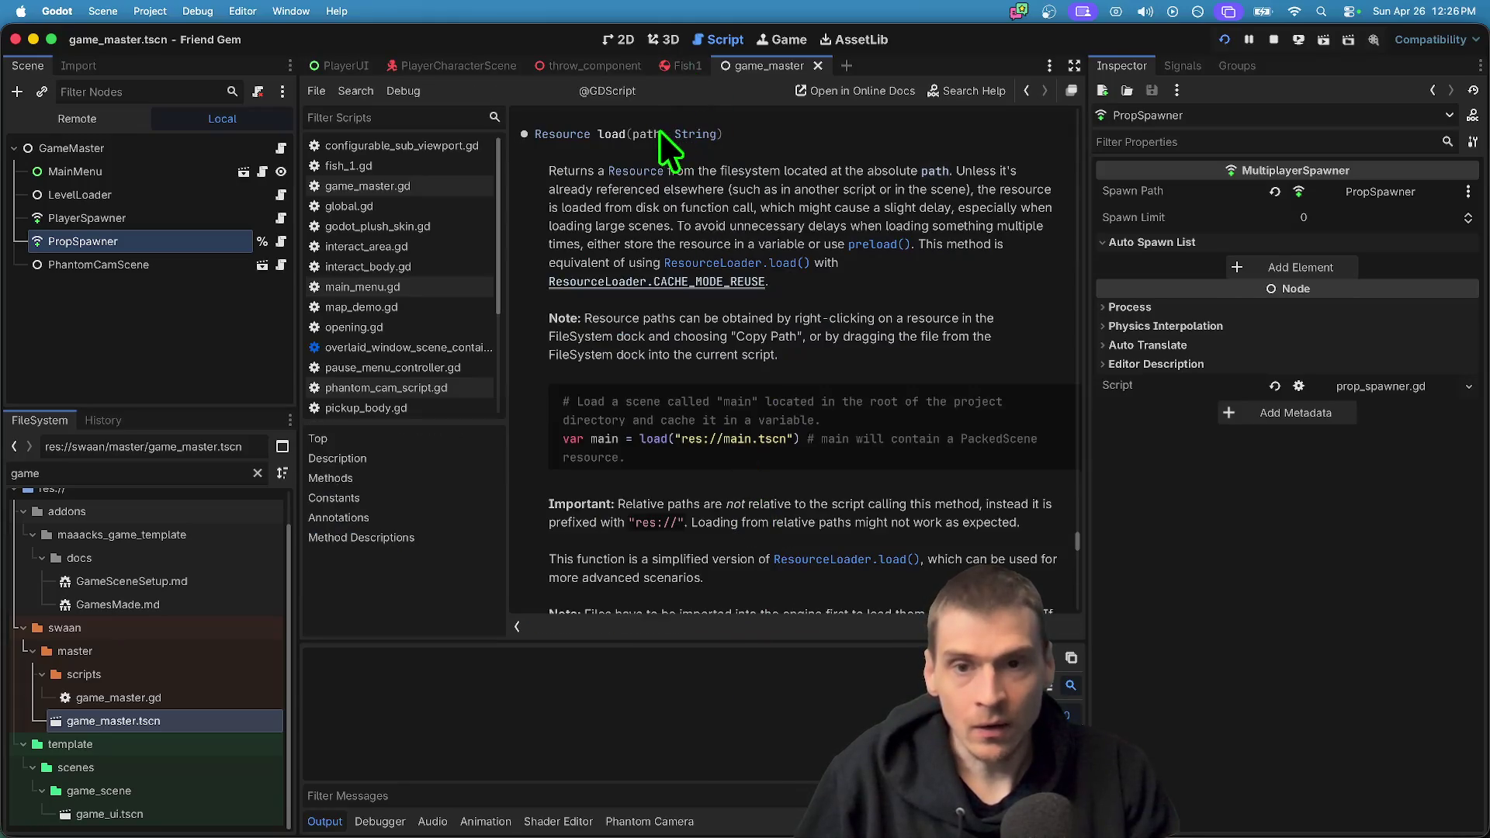
Run the game, then give new_prop the type Resource on line 31
key(super+b)
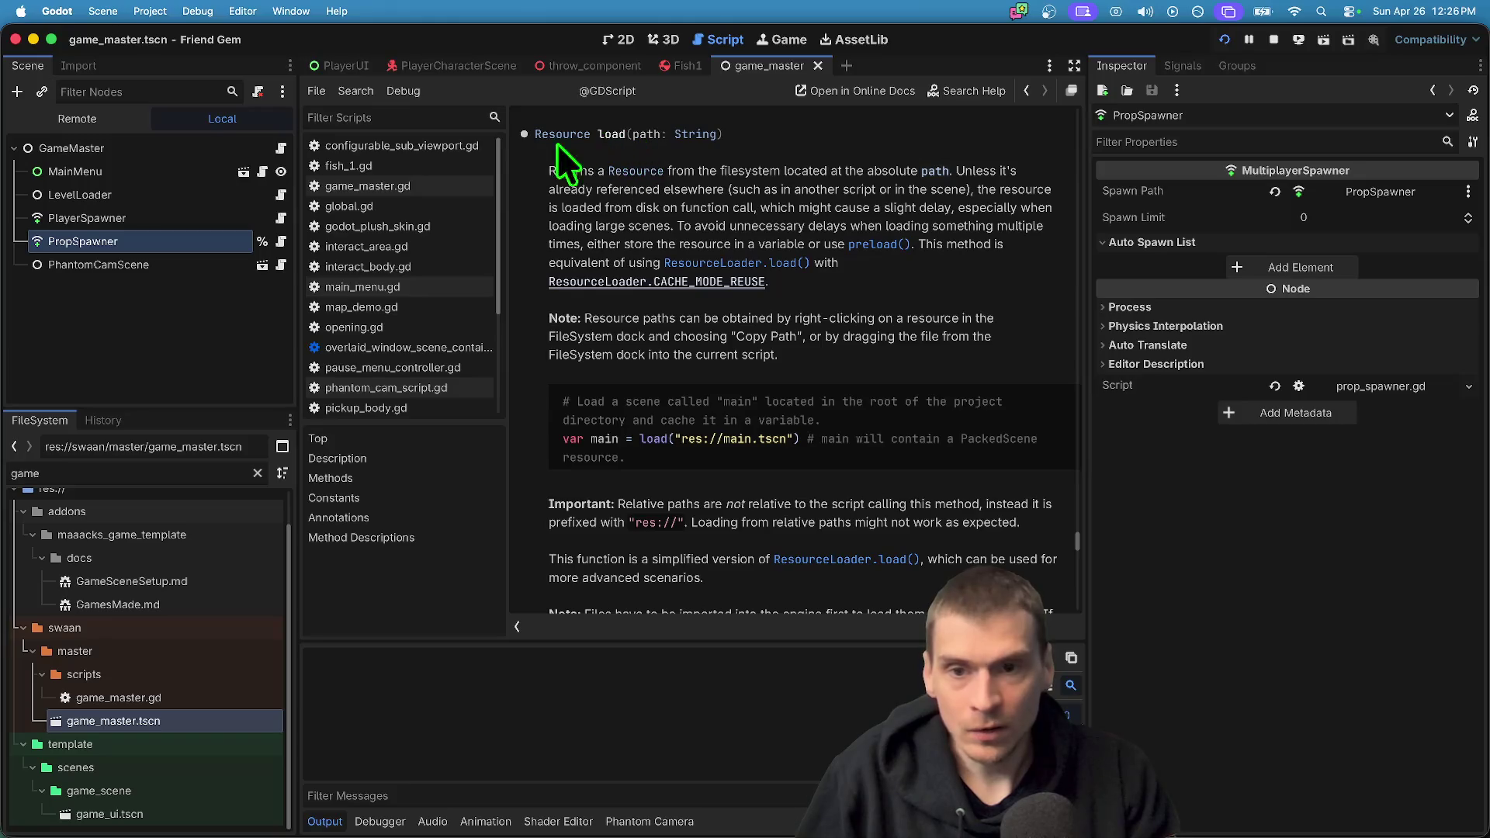
click(952, 537)
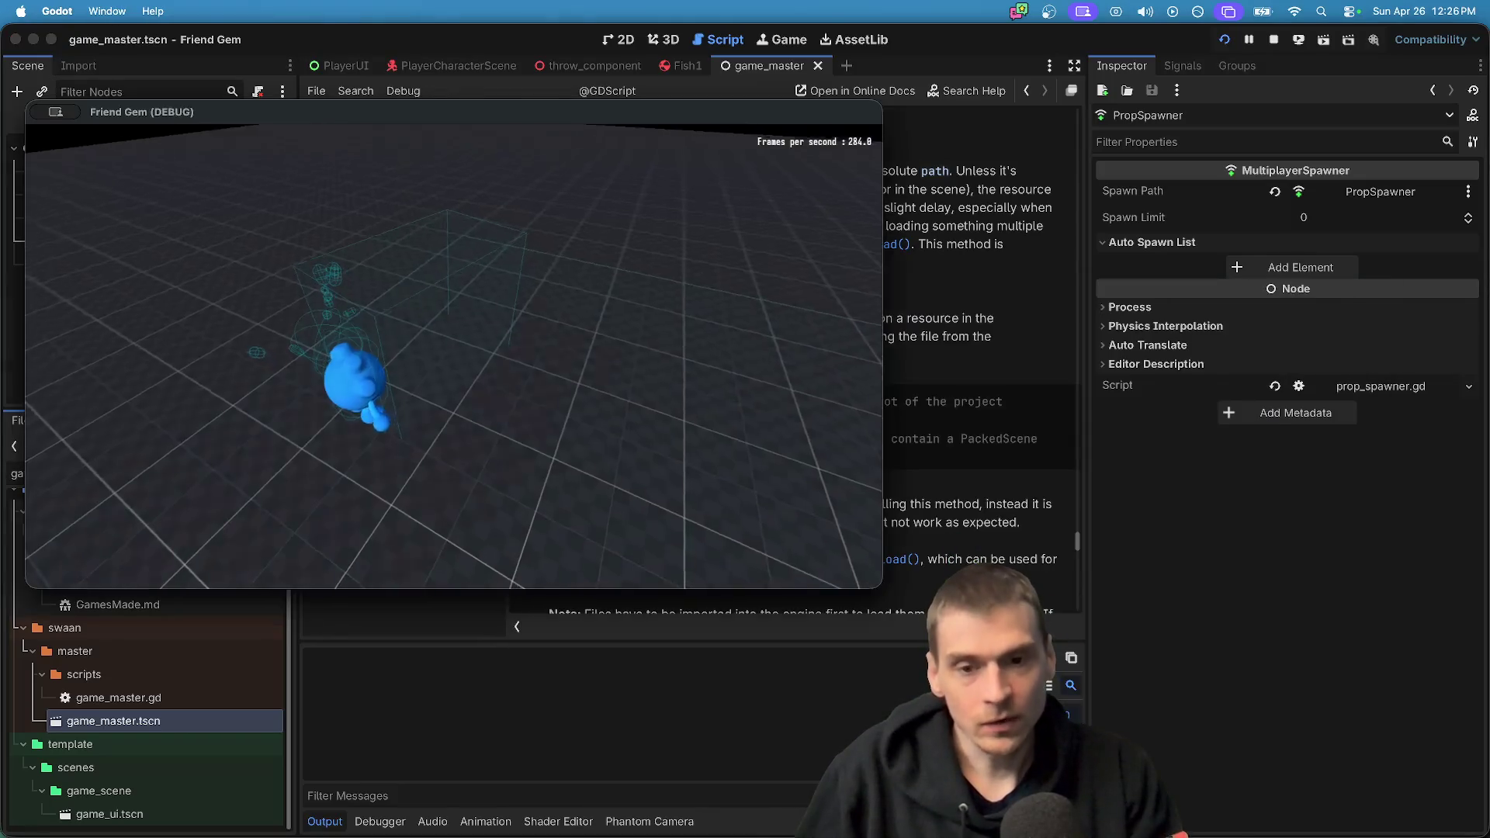
key(super+alt+Left)
click(674, 489)
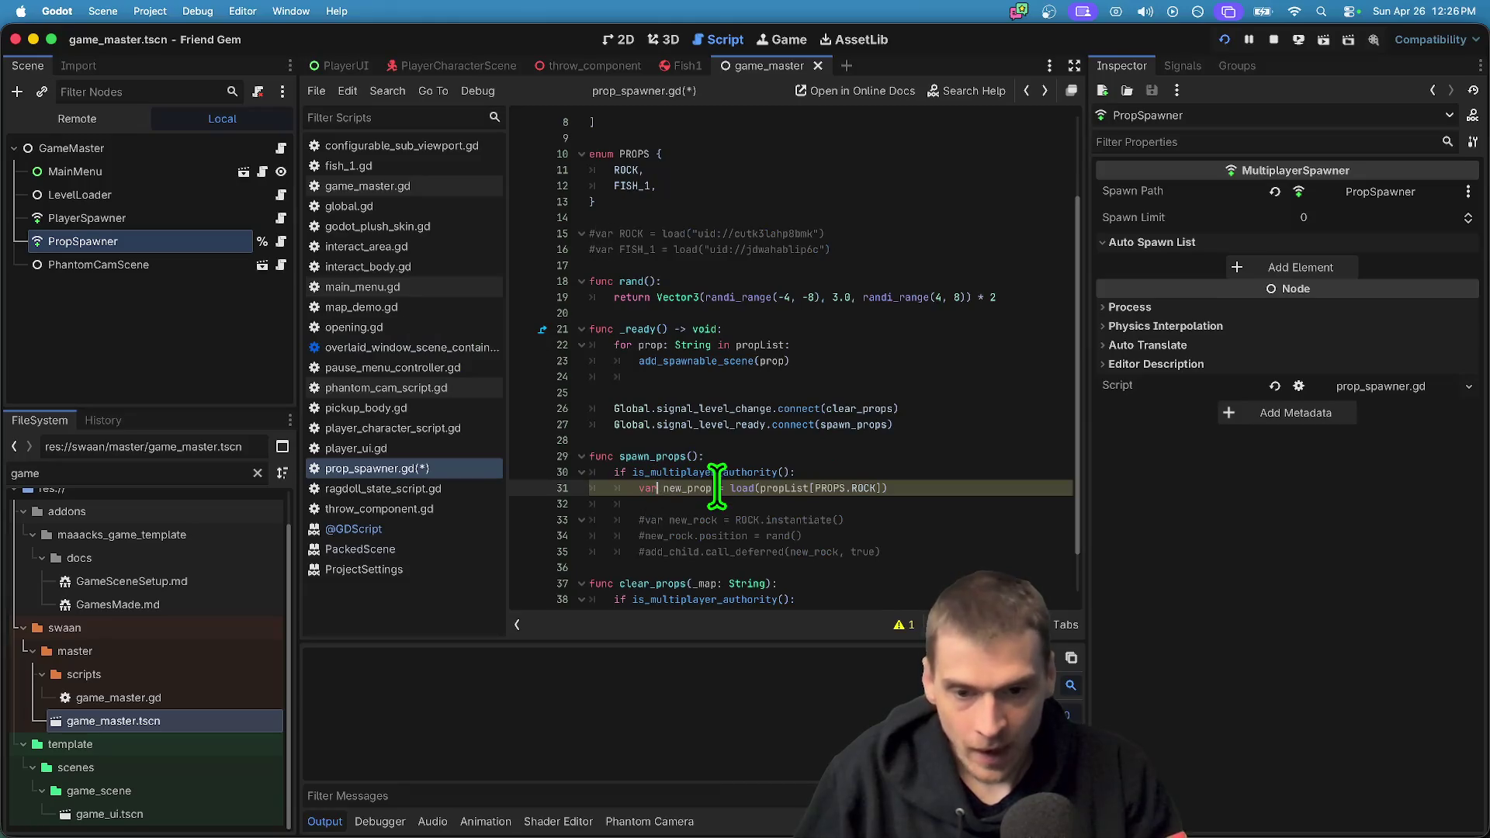
click(713, 488)
text(: Resource)
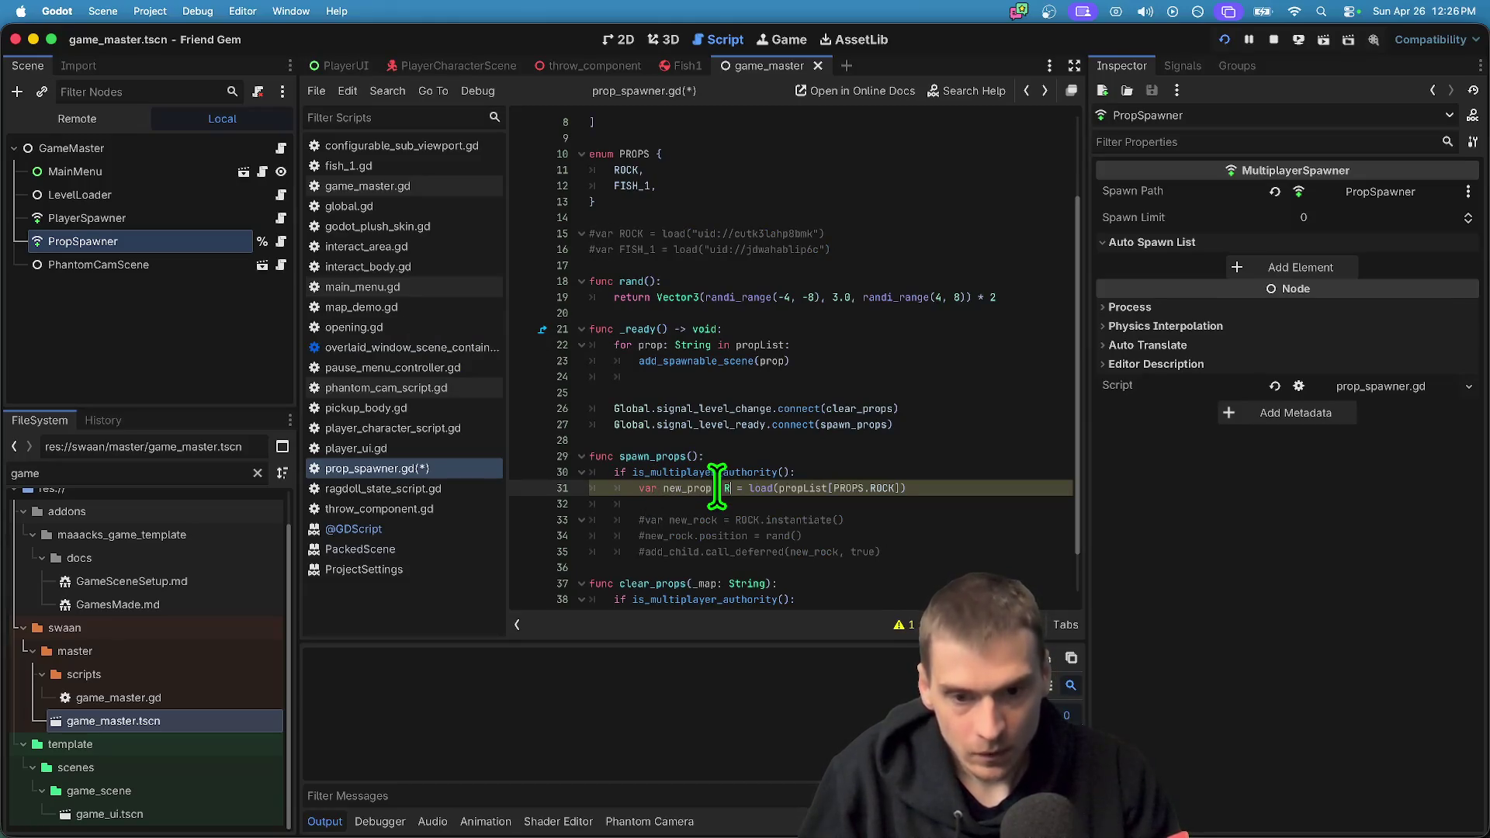
Start a new_prop.insta call on line 32, then abandon it
click(932, 503)
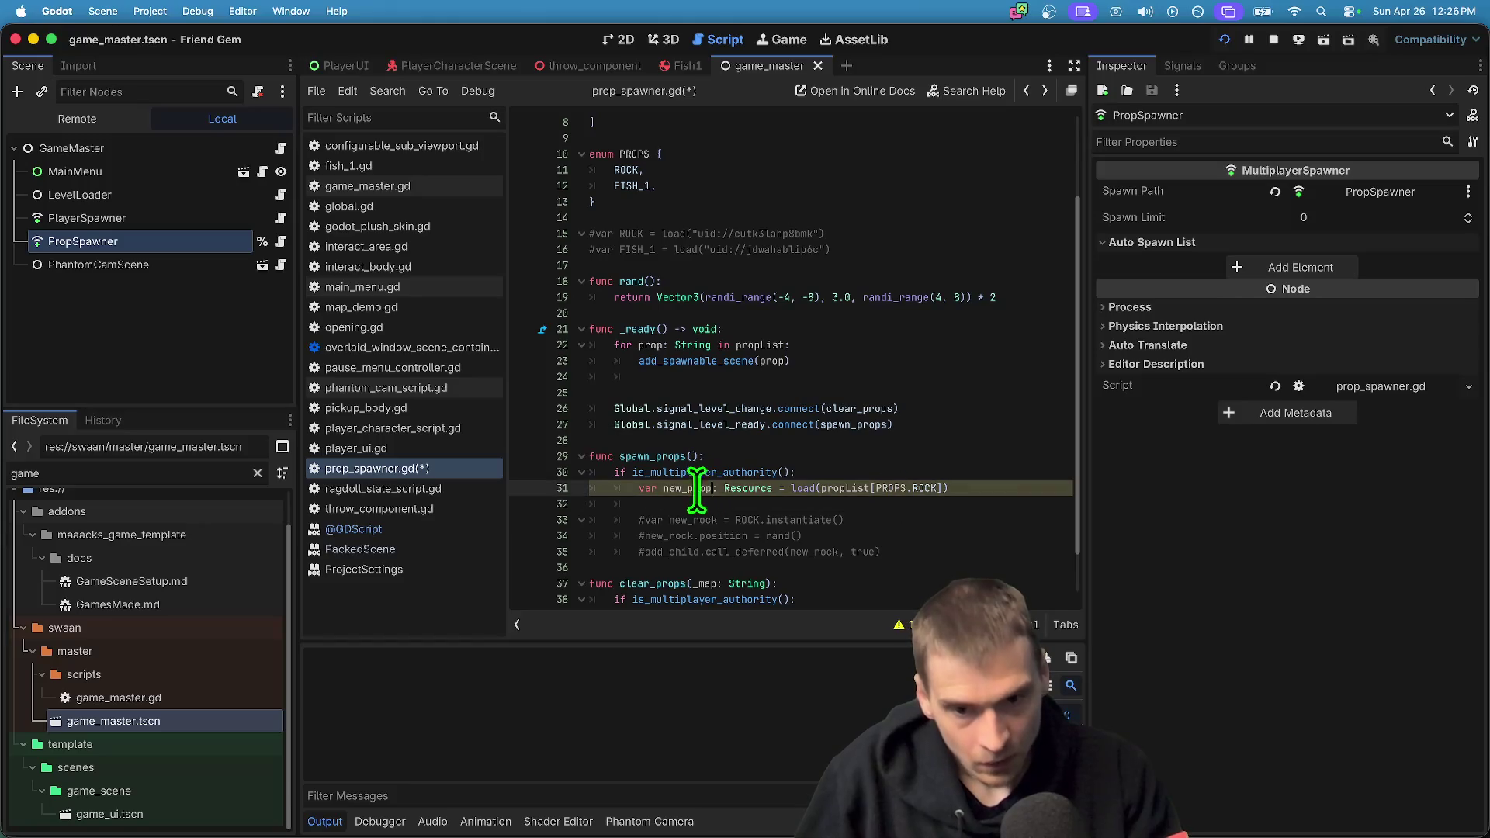
text(new_prop.ins)
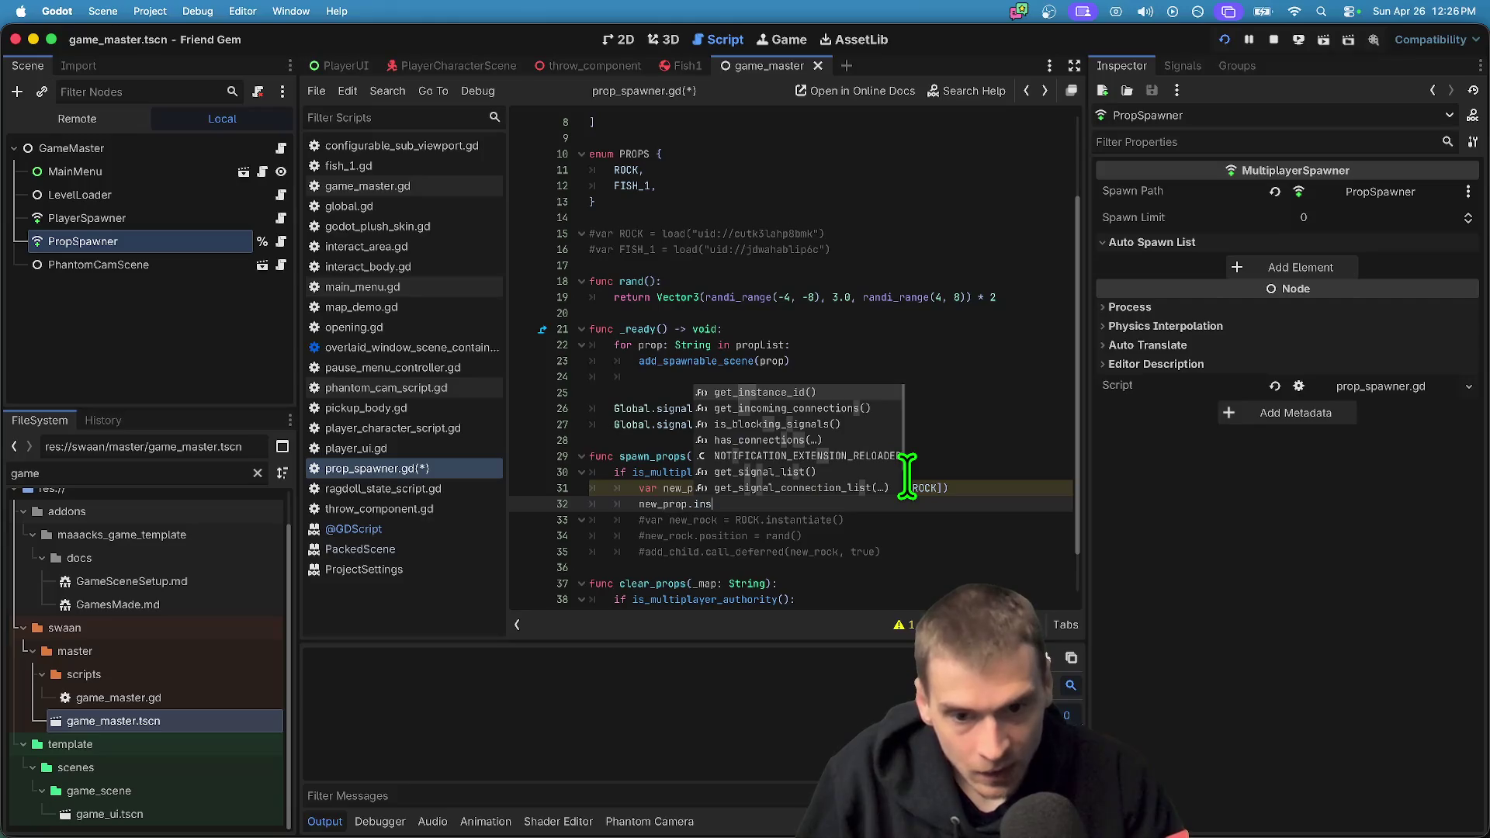
text(ta)
key(BackSpace)
key(BackSpace)
key(BackSpace)
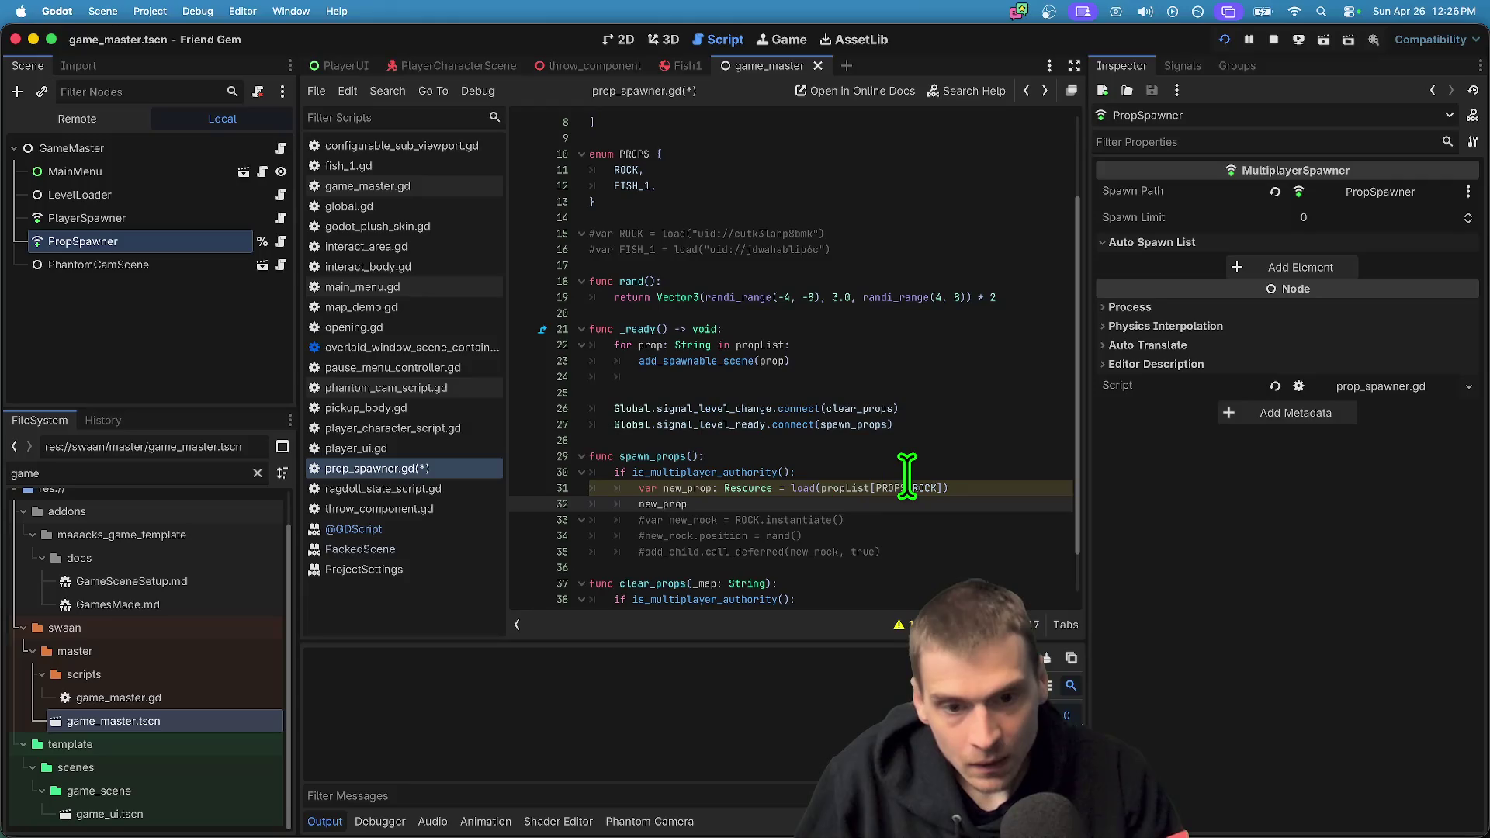
key(Down)
click(690, 520)
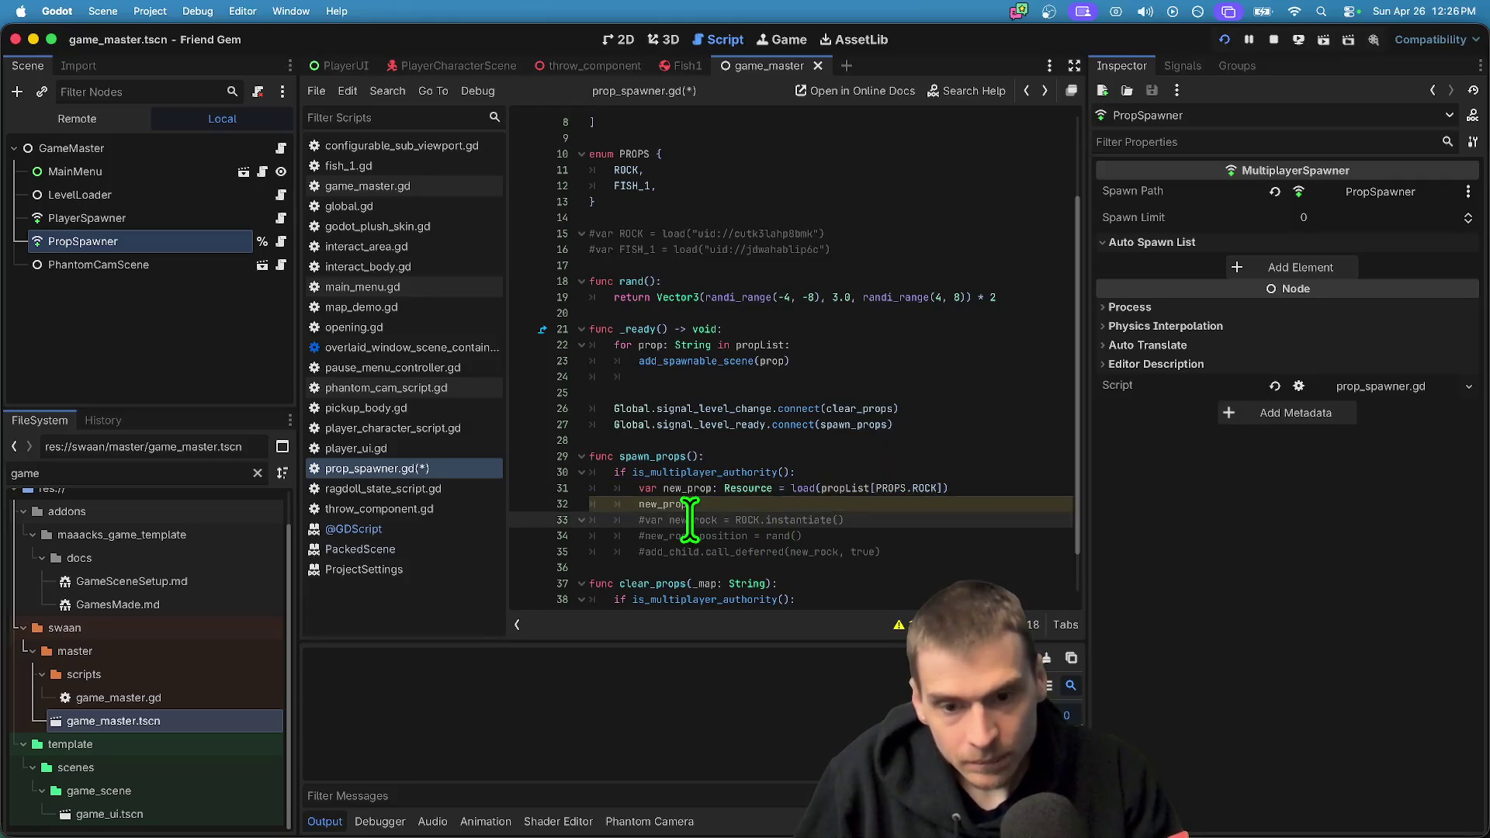
click(817, 503)
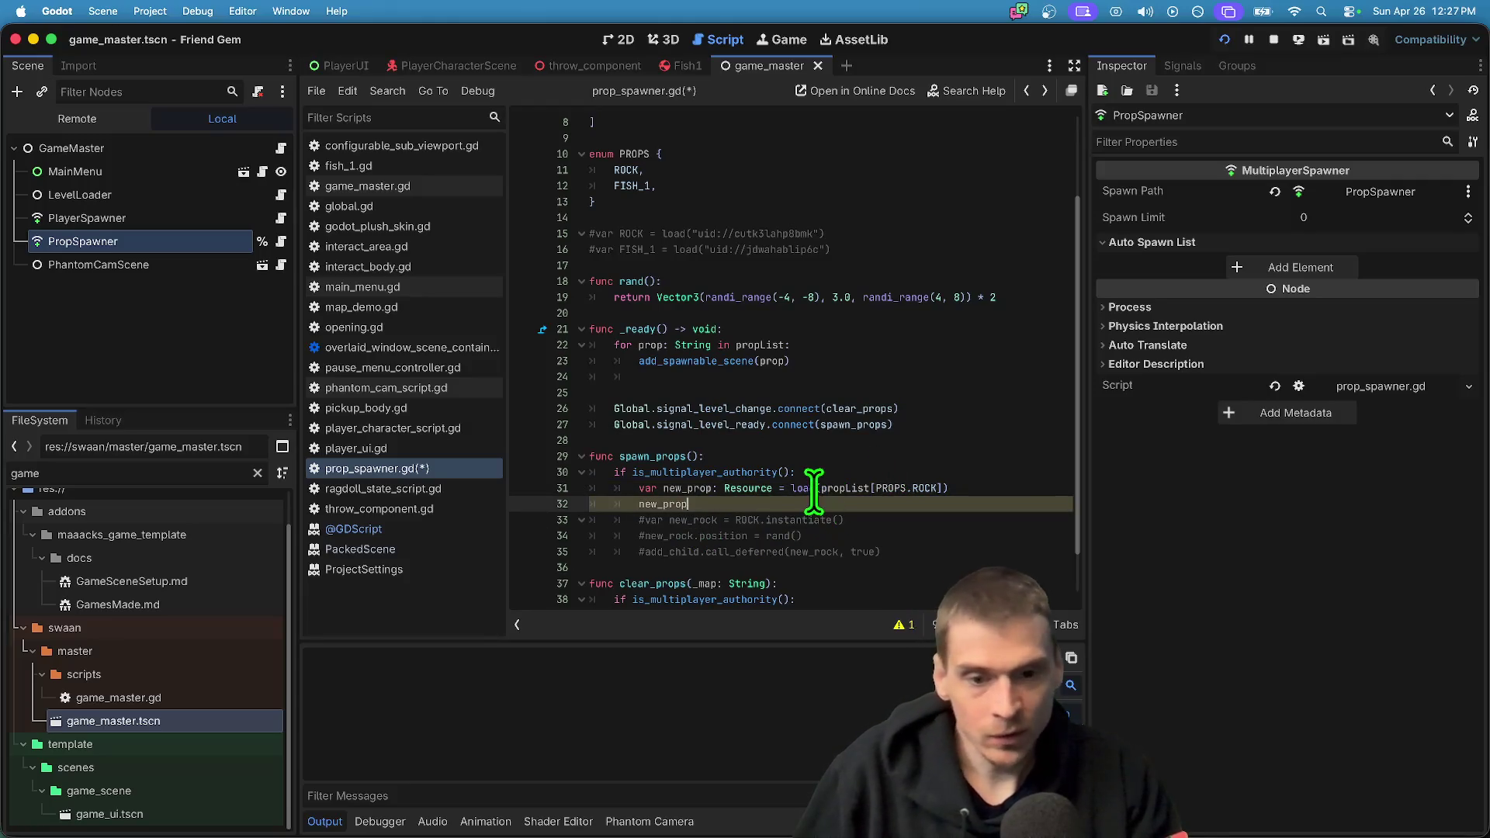
click(772, 521)
click(840, 504)
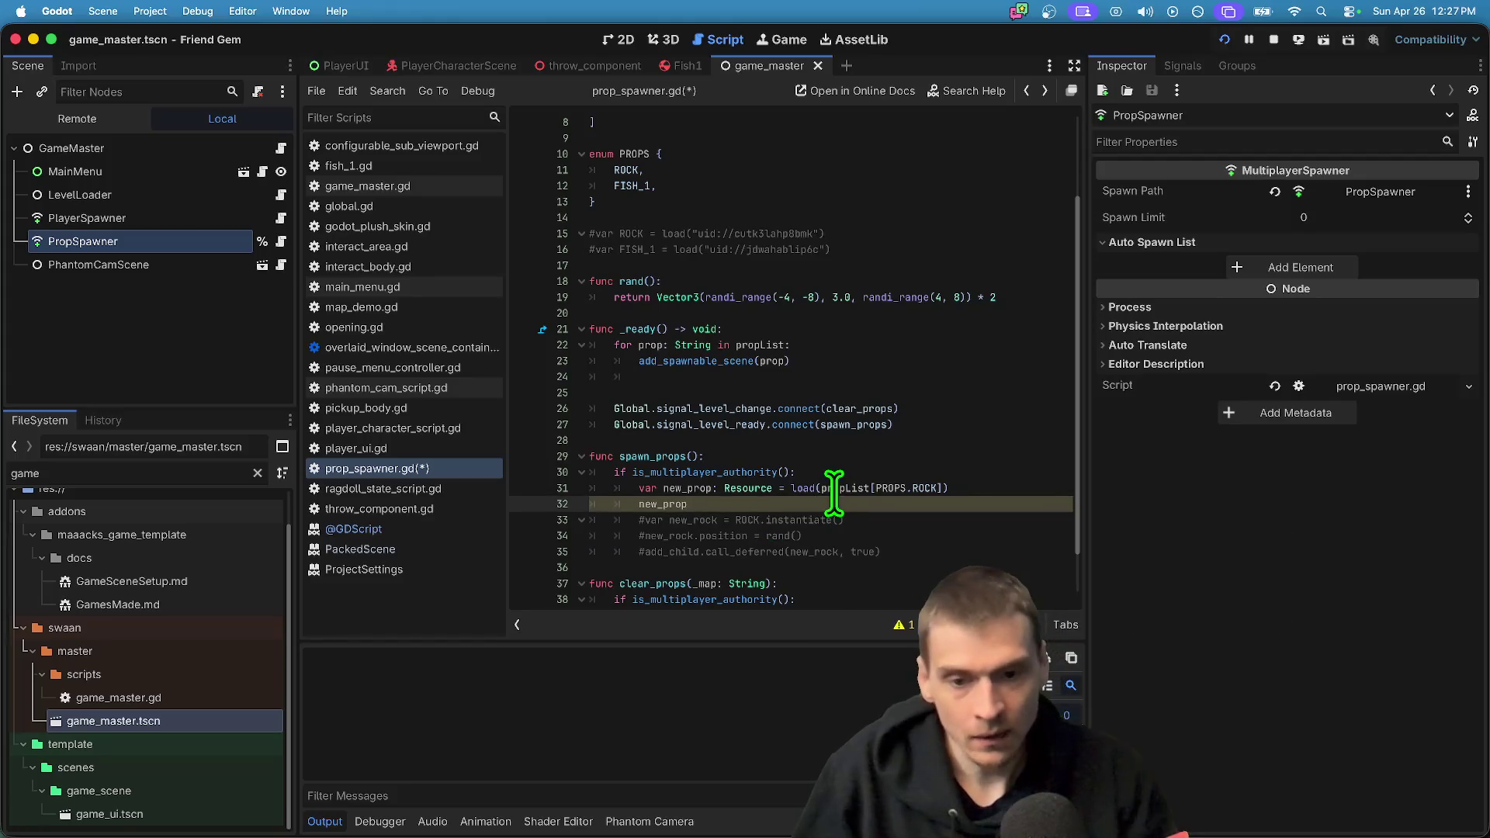
mouse_move(834, 493)
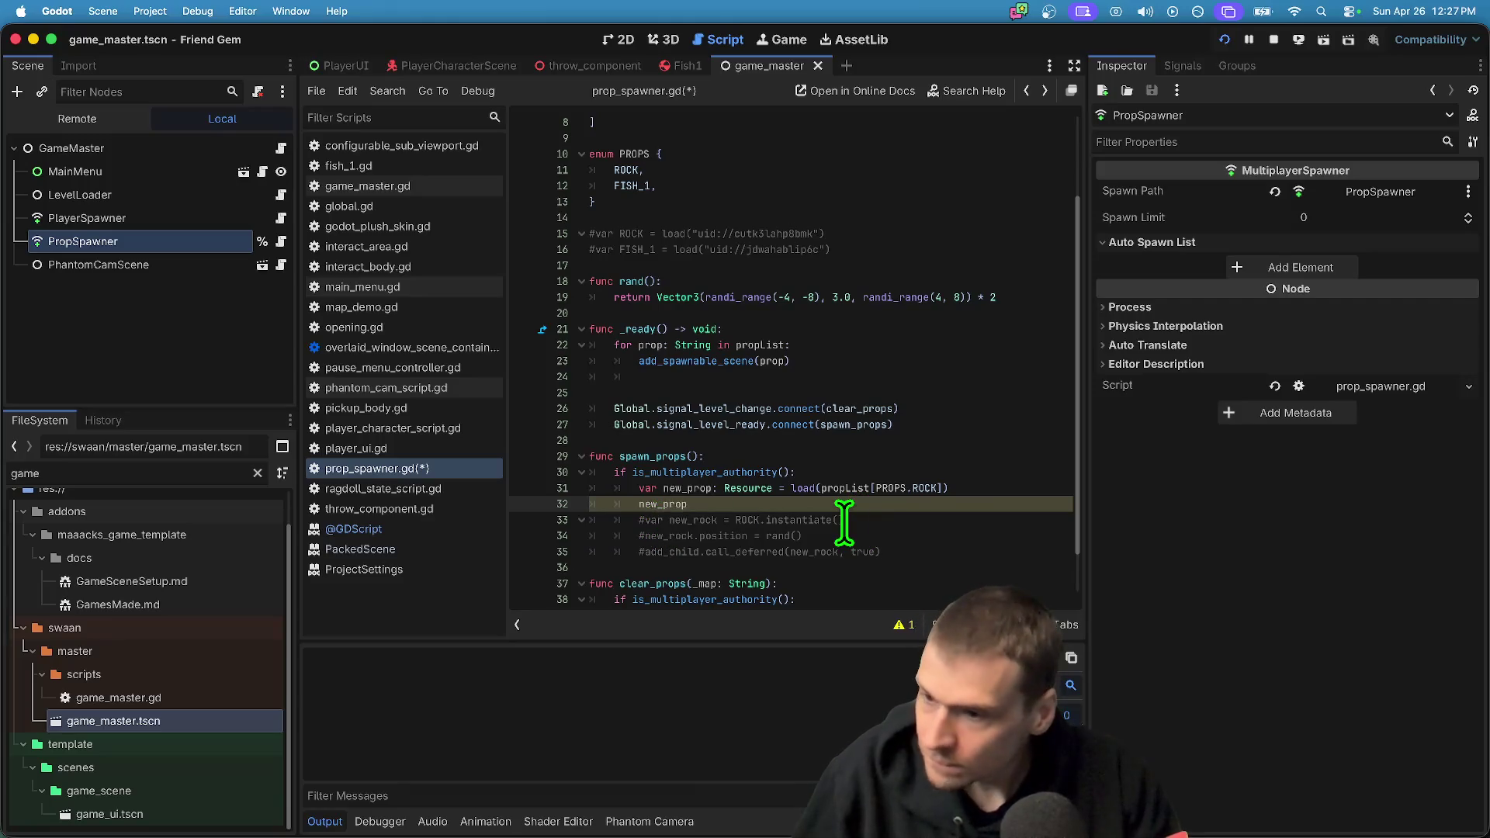
Replace the unfinished line with an add_child() call below the load line
key(super+shift+k)
key(super+shift+Return)
text(add)
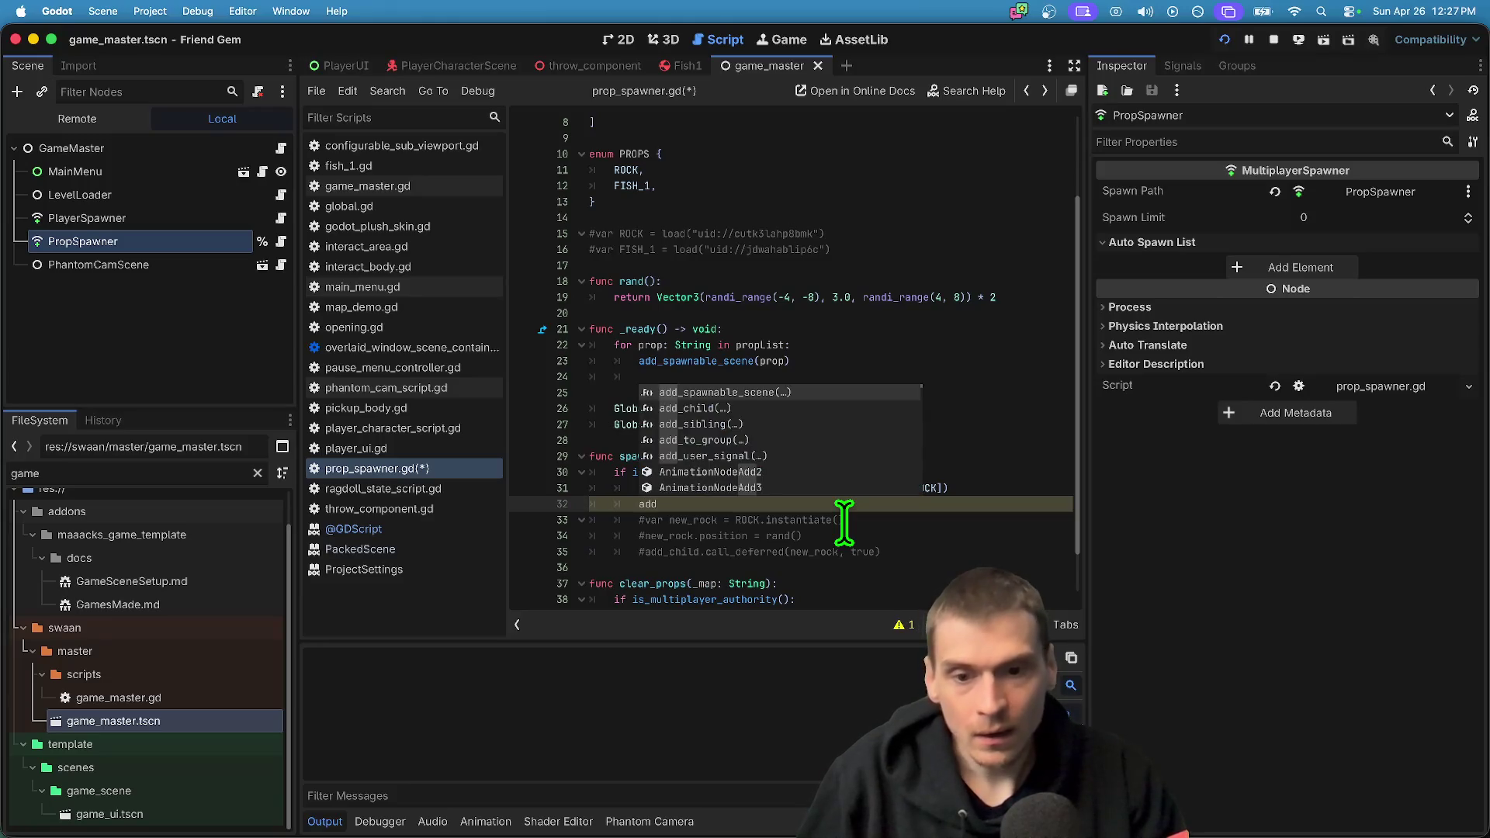
text(_c)
key(Return)
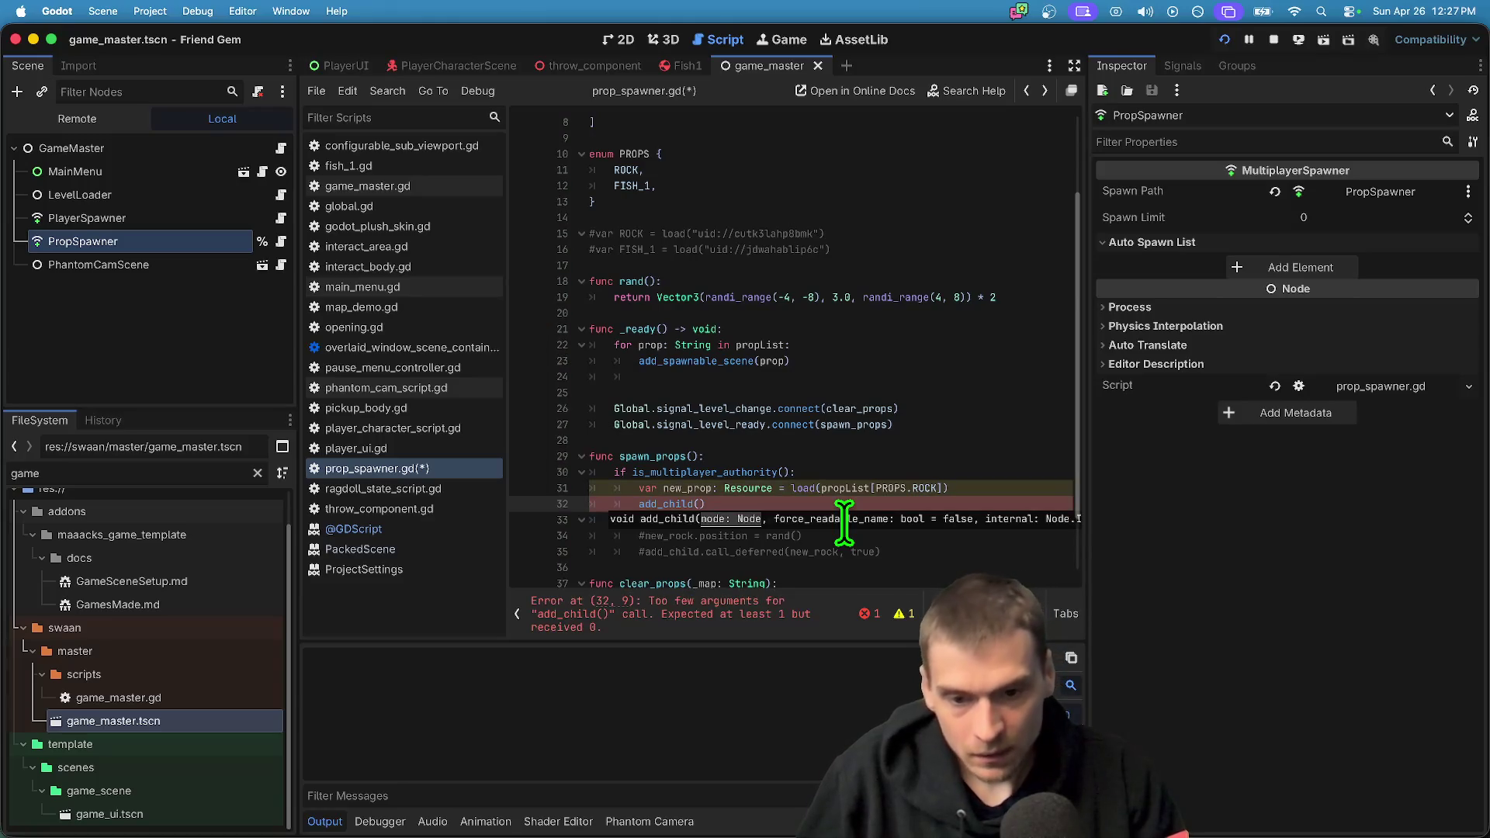
key(Escape)
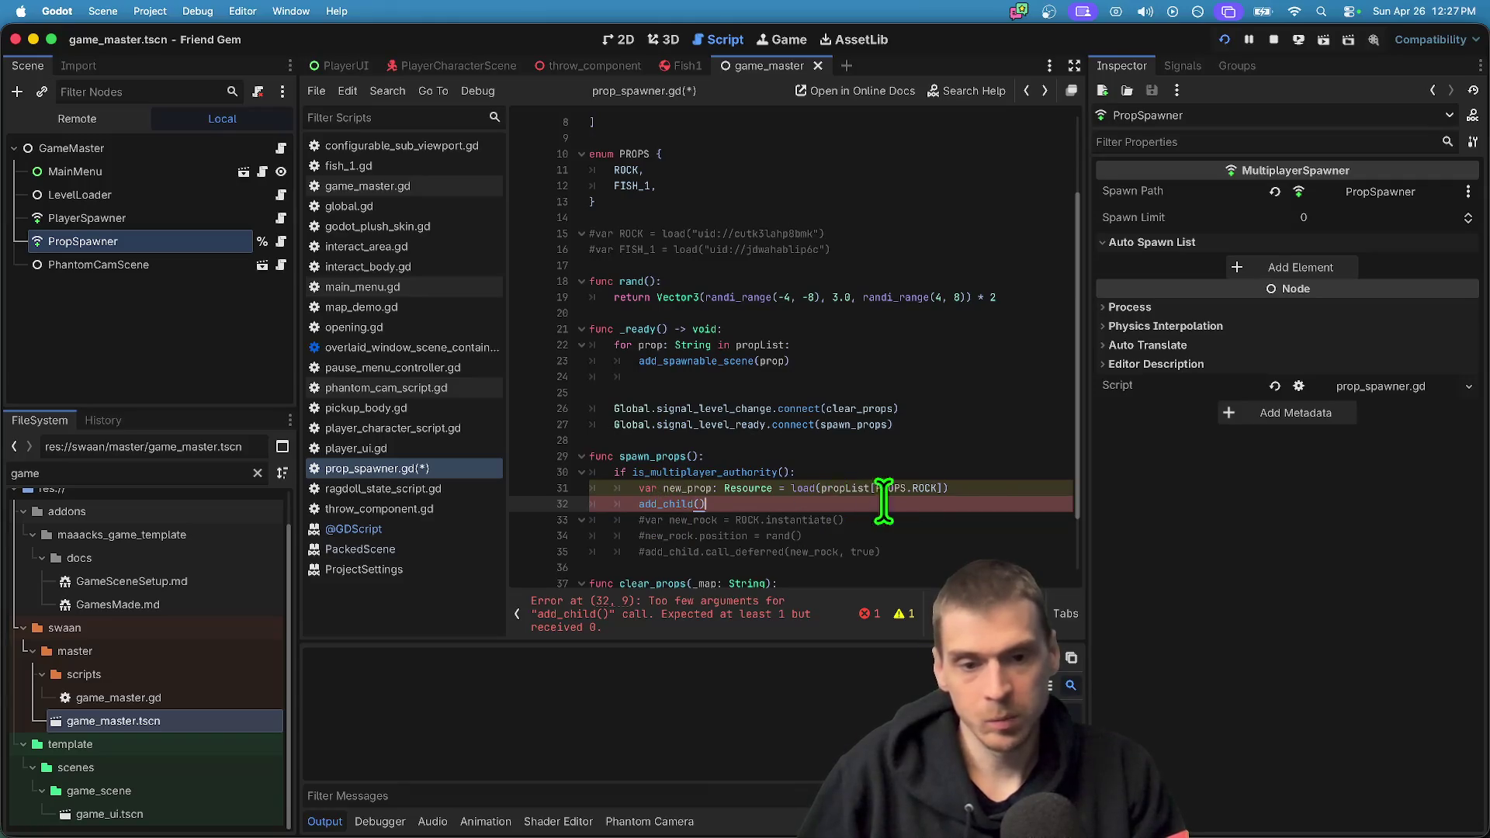
click(993, 483)
key(Down)
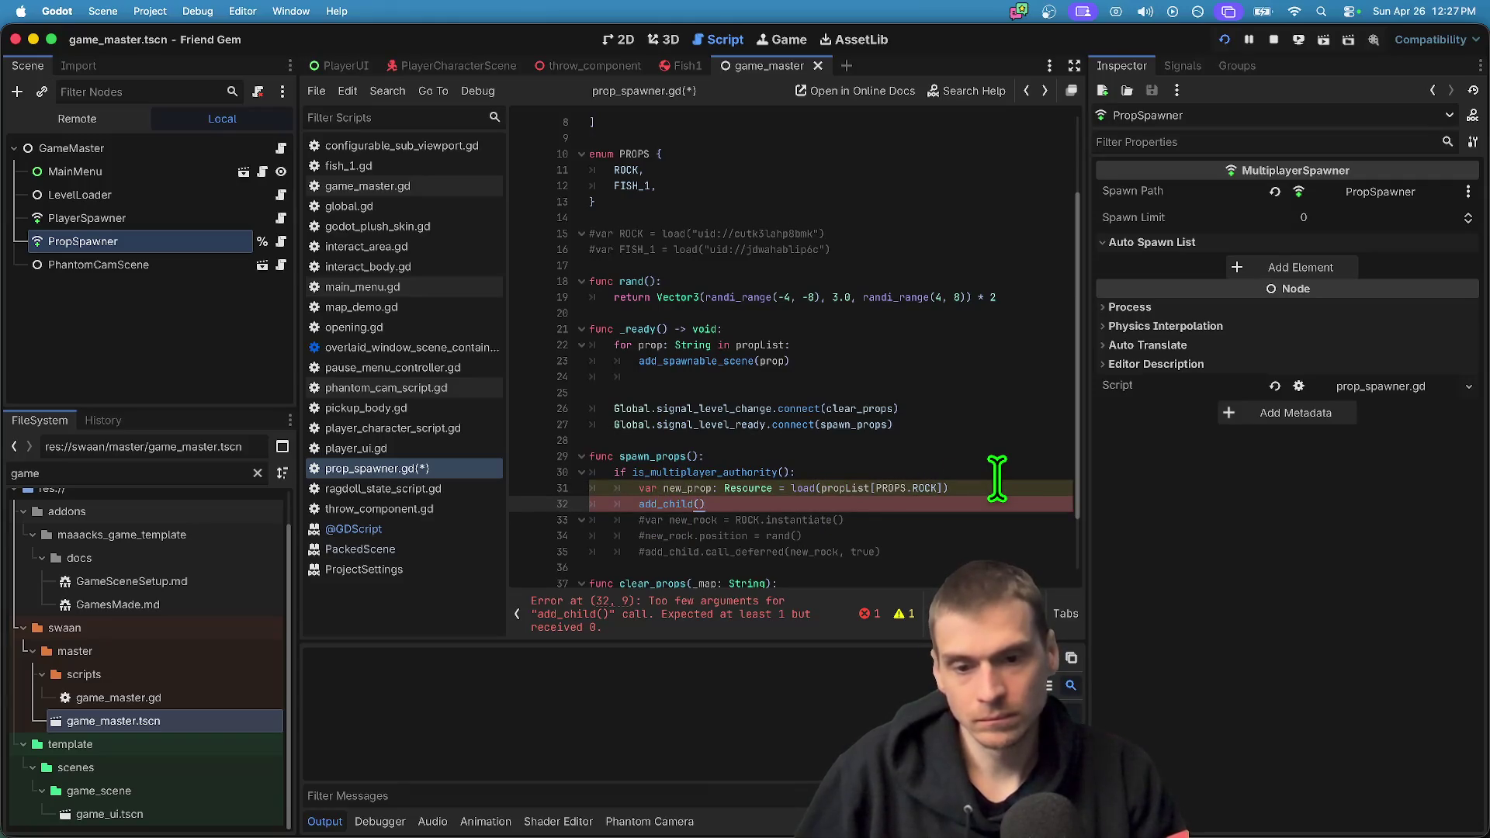
super+click(802, 490)
scroll(854, 466, up, 6)
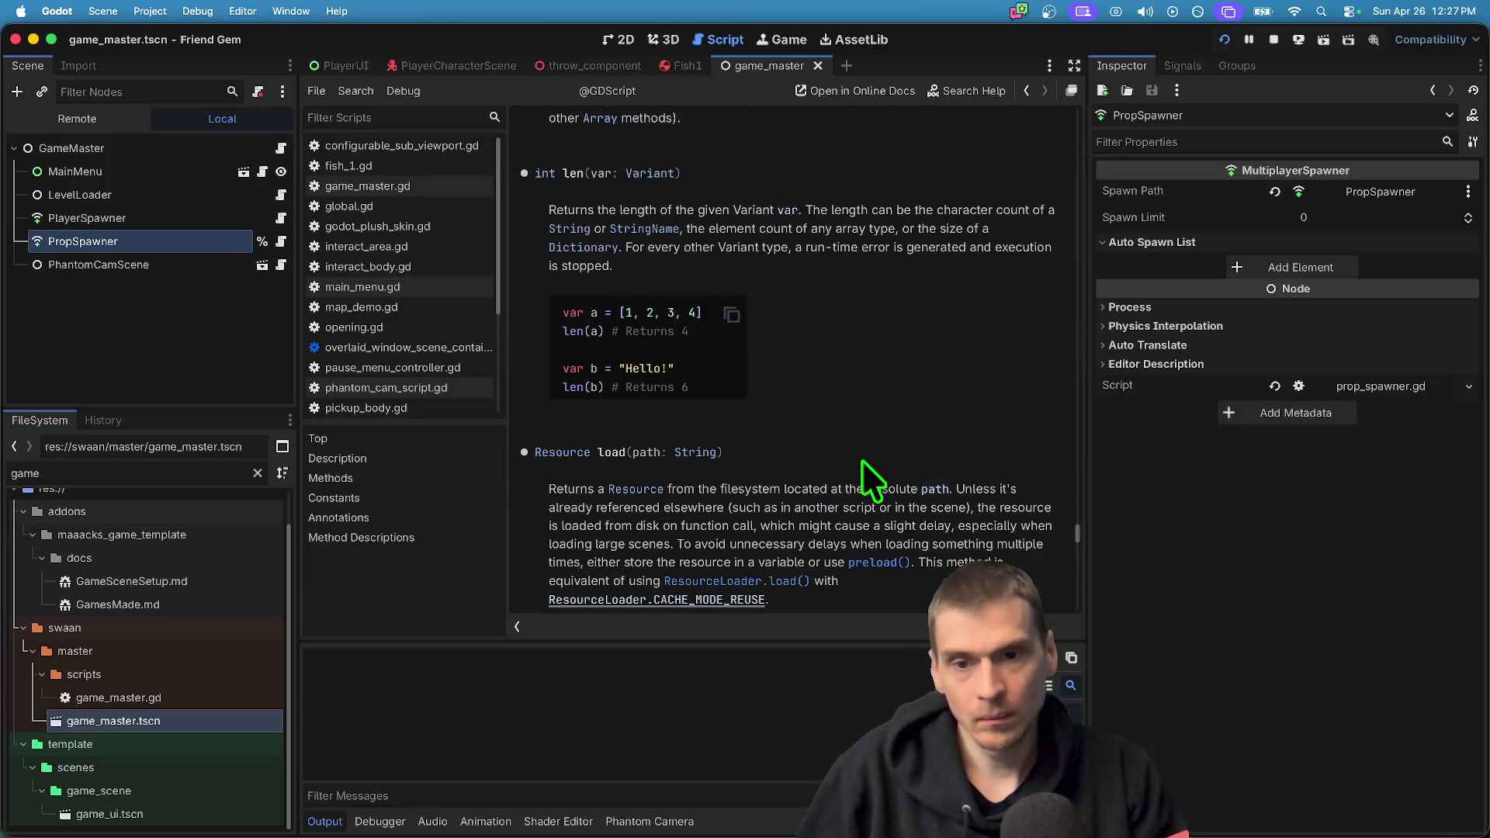
key(super+f)
text(preload)
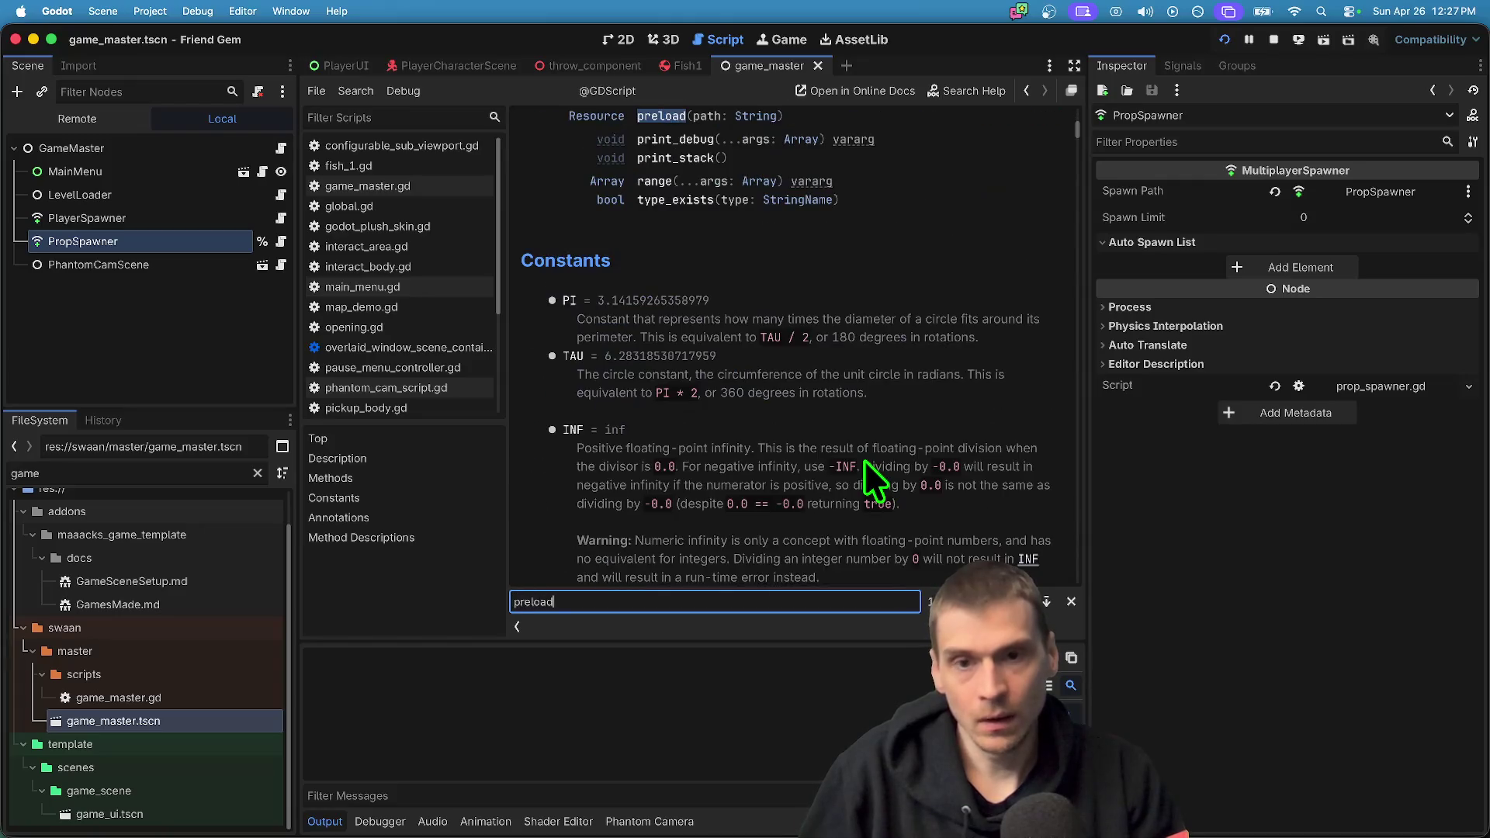
scroll(824, 343, up, 2)
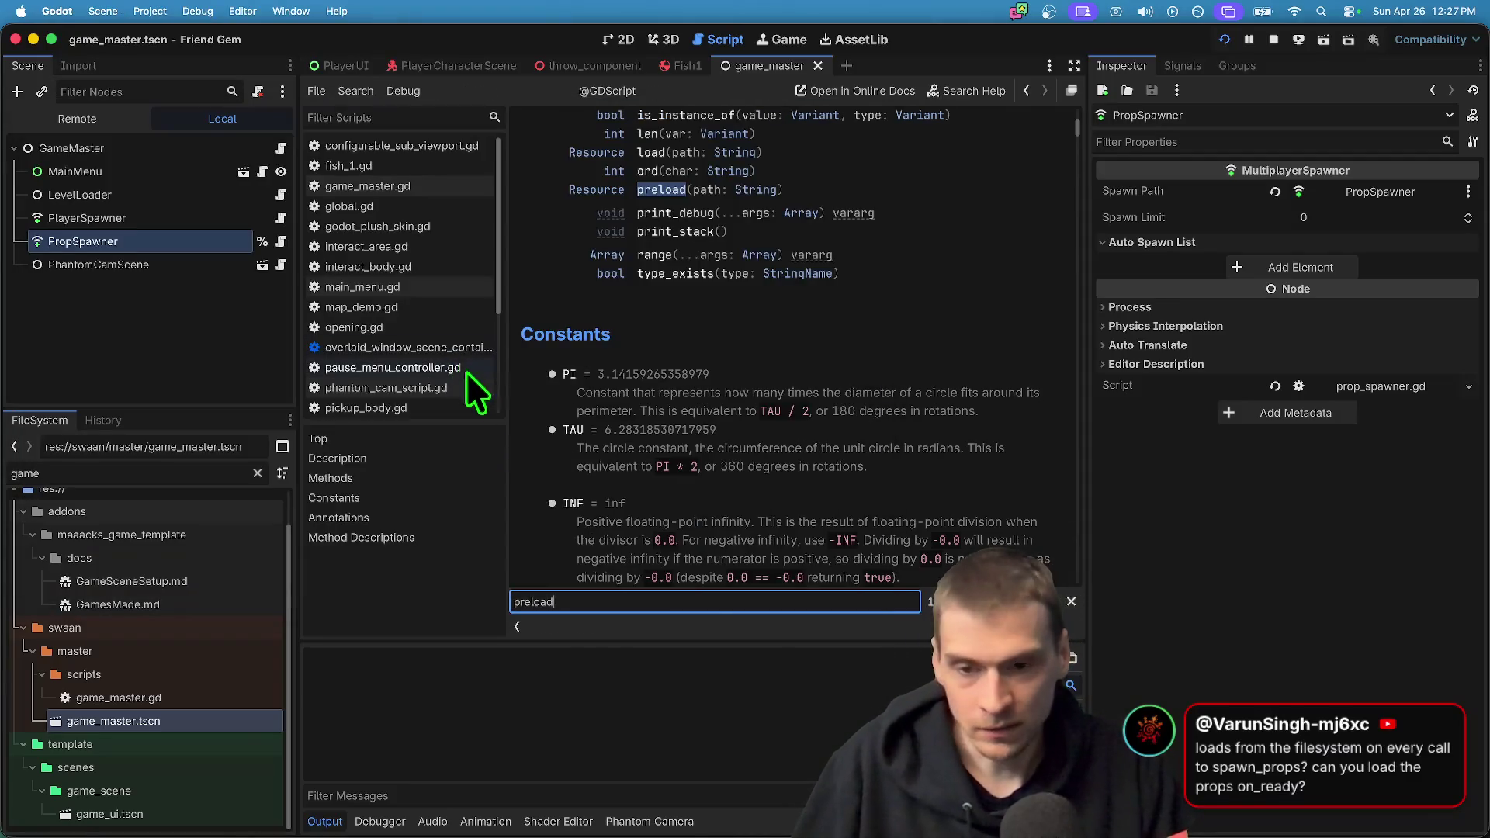
click(403, 468)
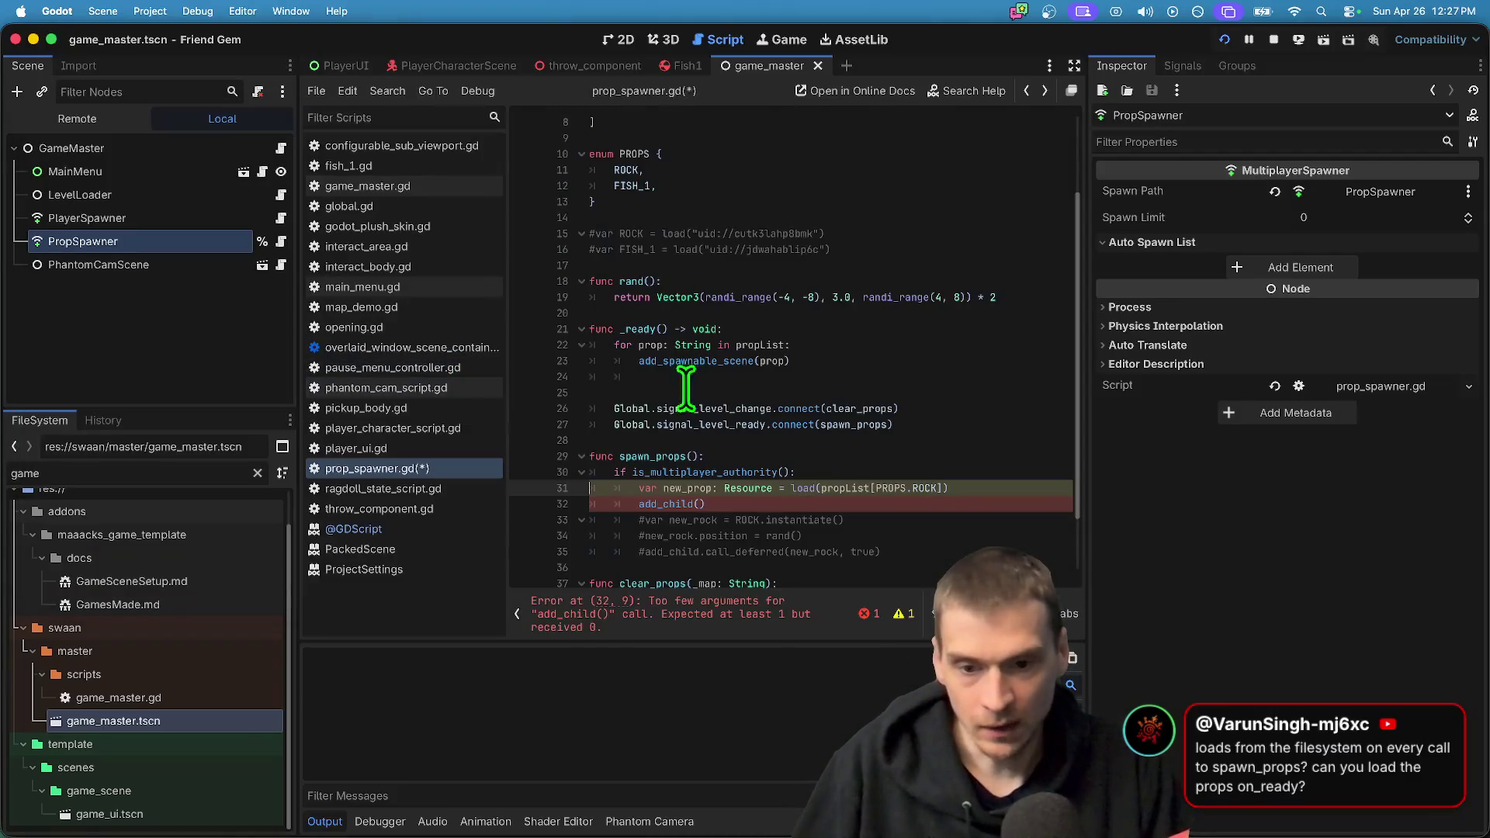
scroll(926, 475, up, 3)
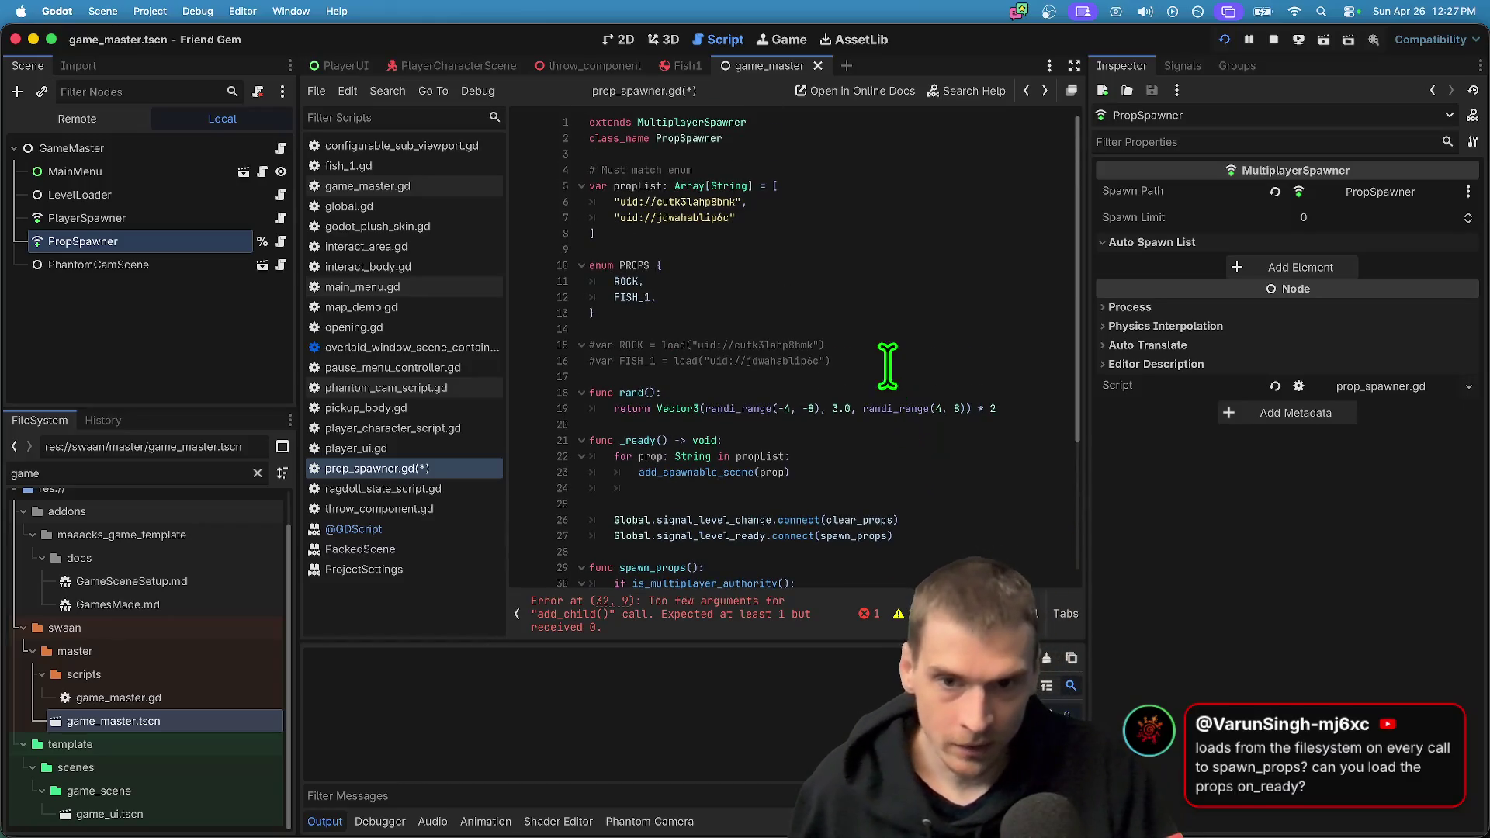
scroll(834, 307, down, 1)
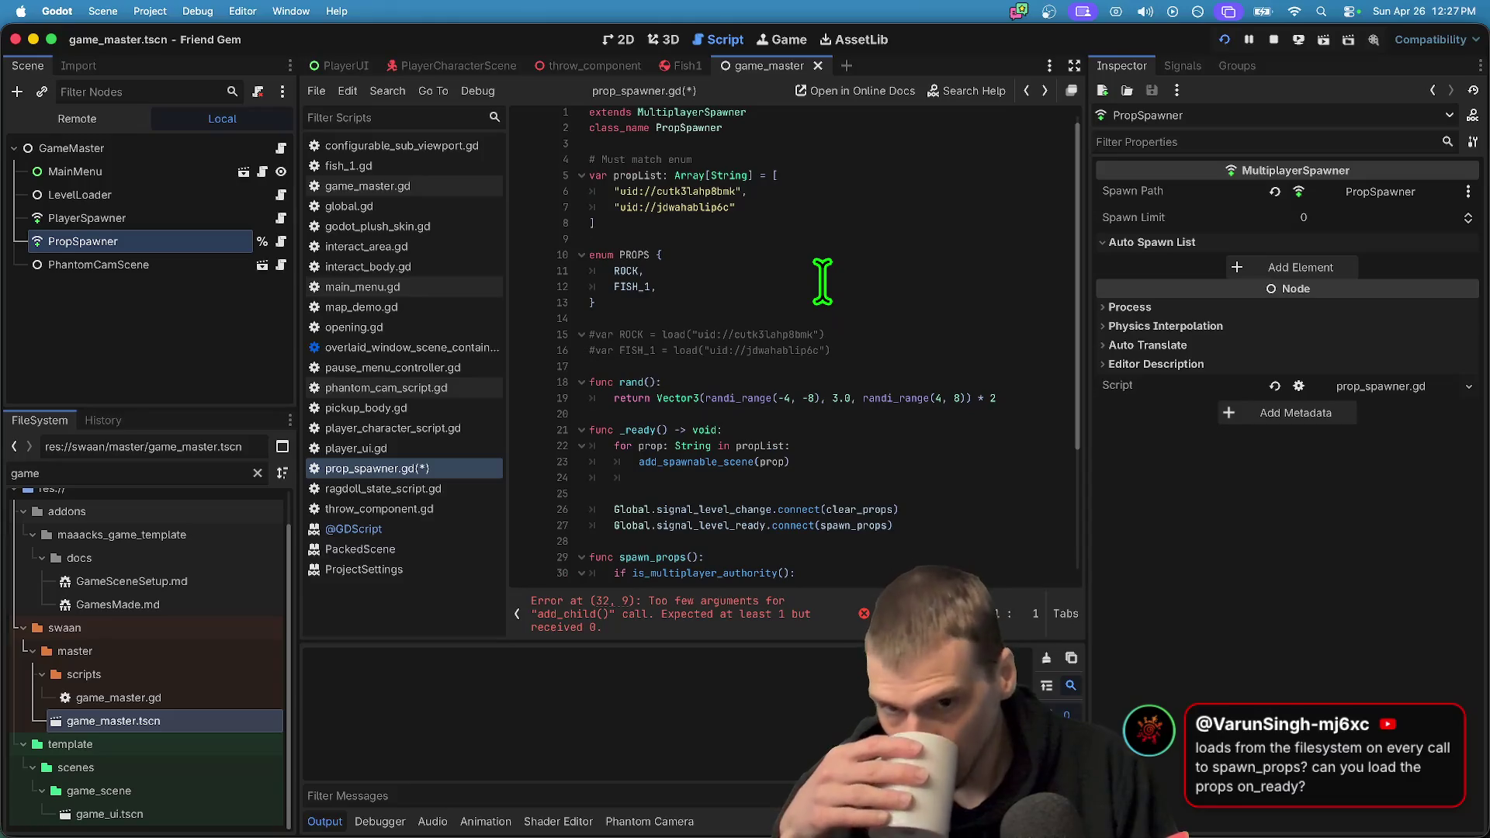
scroll(835, 388, down, 2)
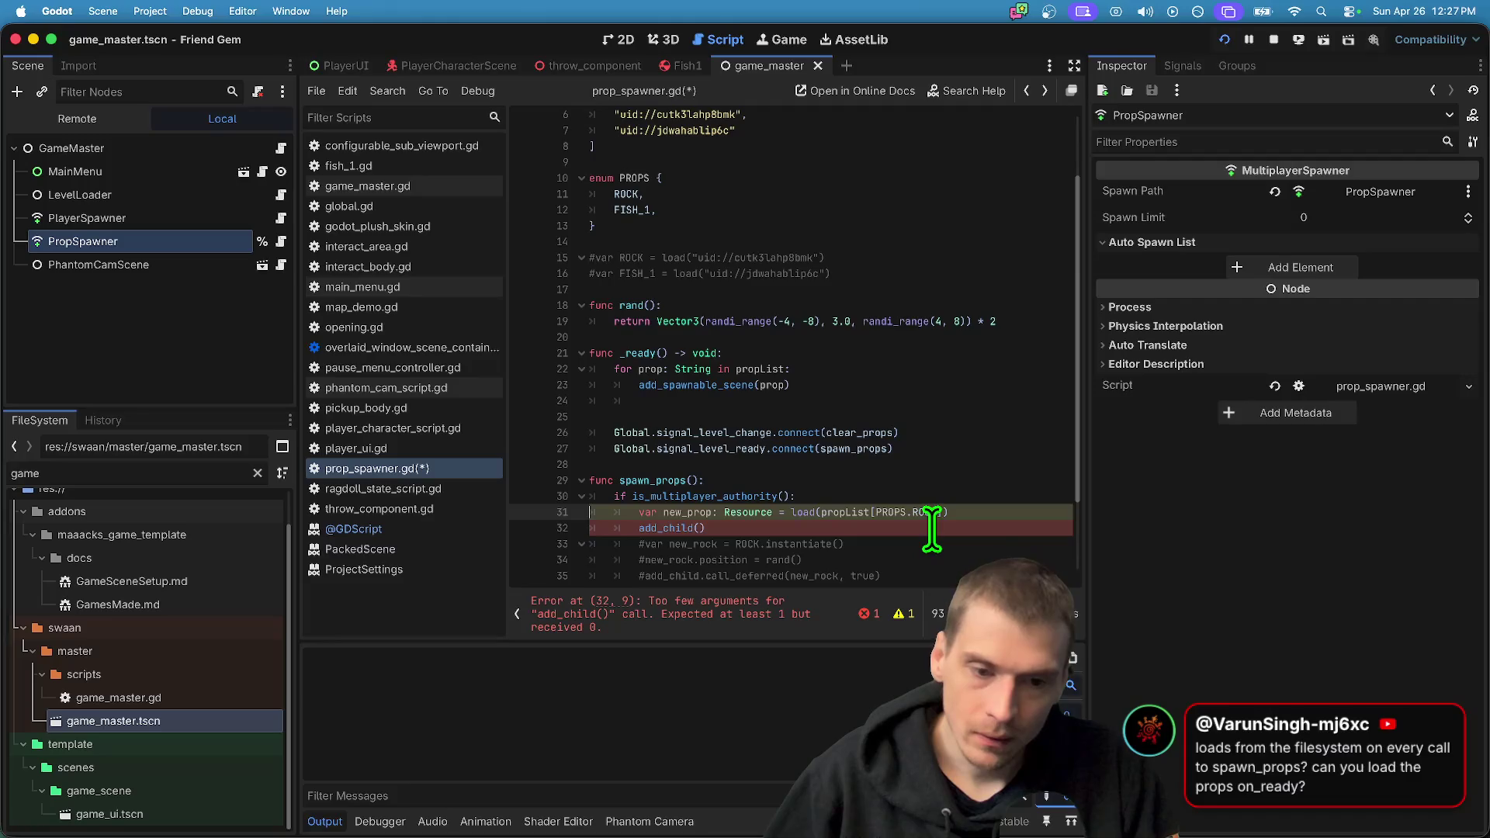
scroll(941, 512, up, 2)
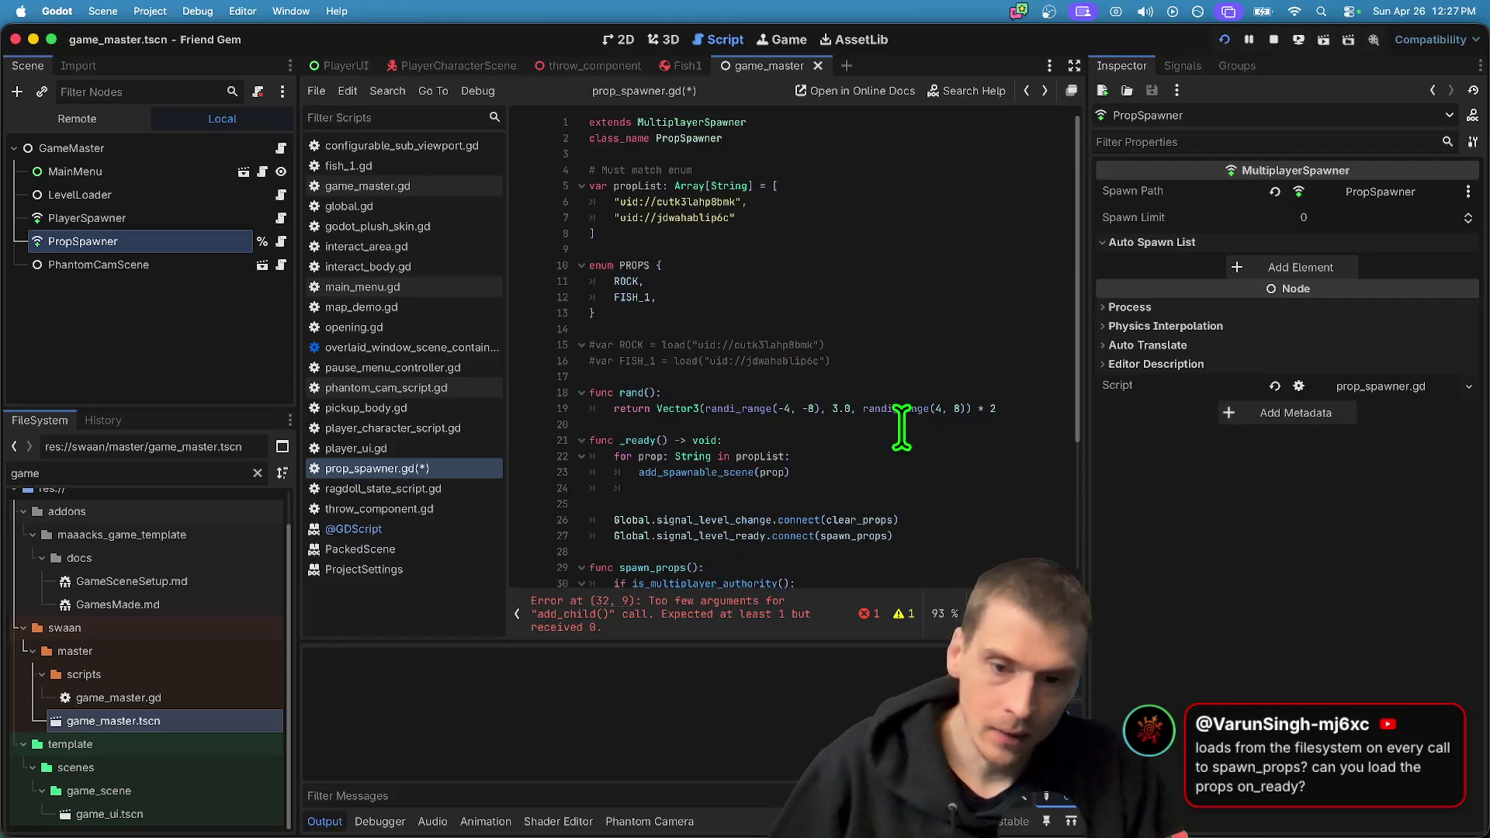
click(891, 469)
double_click(652, 457)
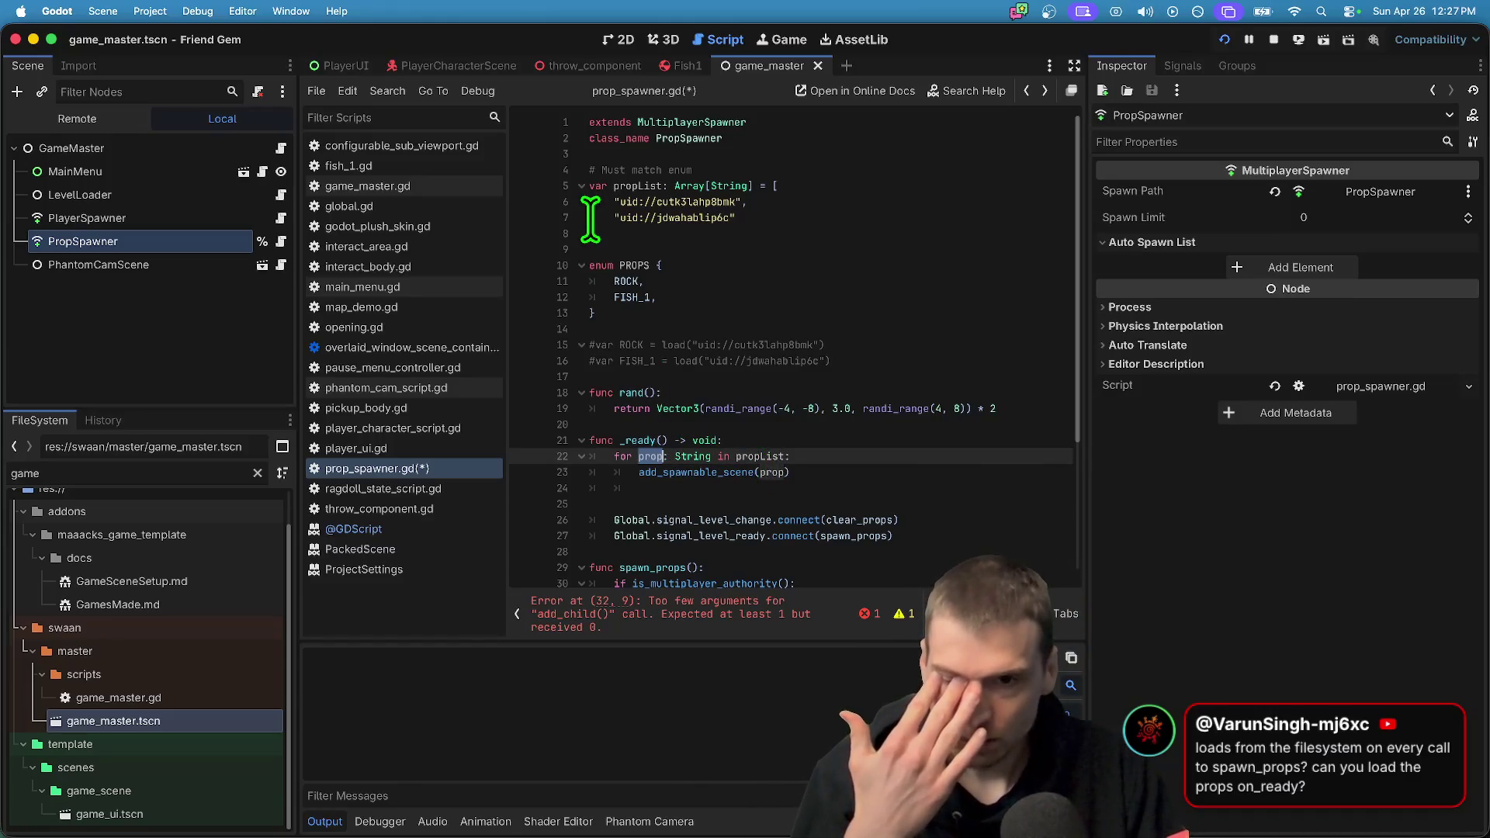
click(188, 223)
click(186, 240)
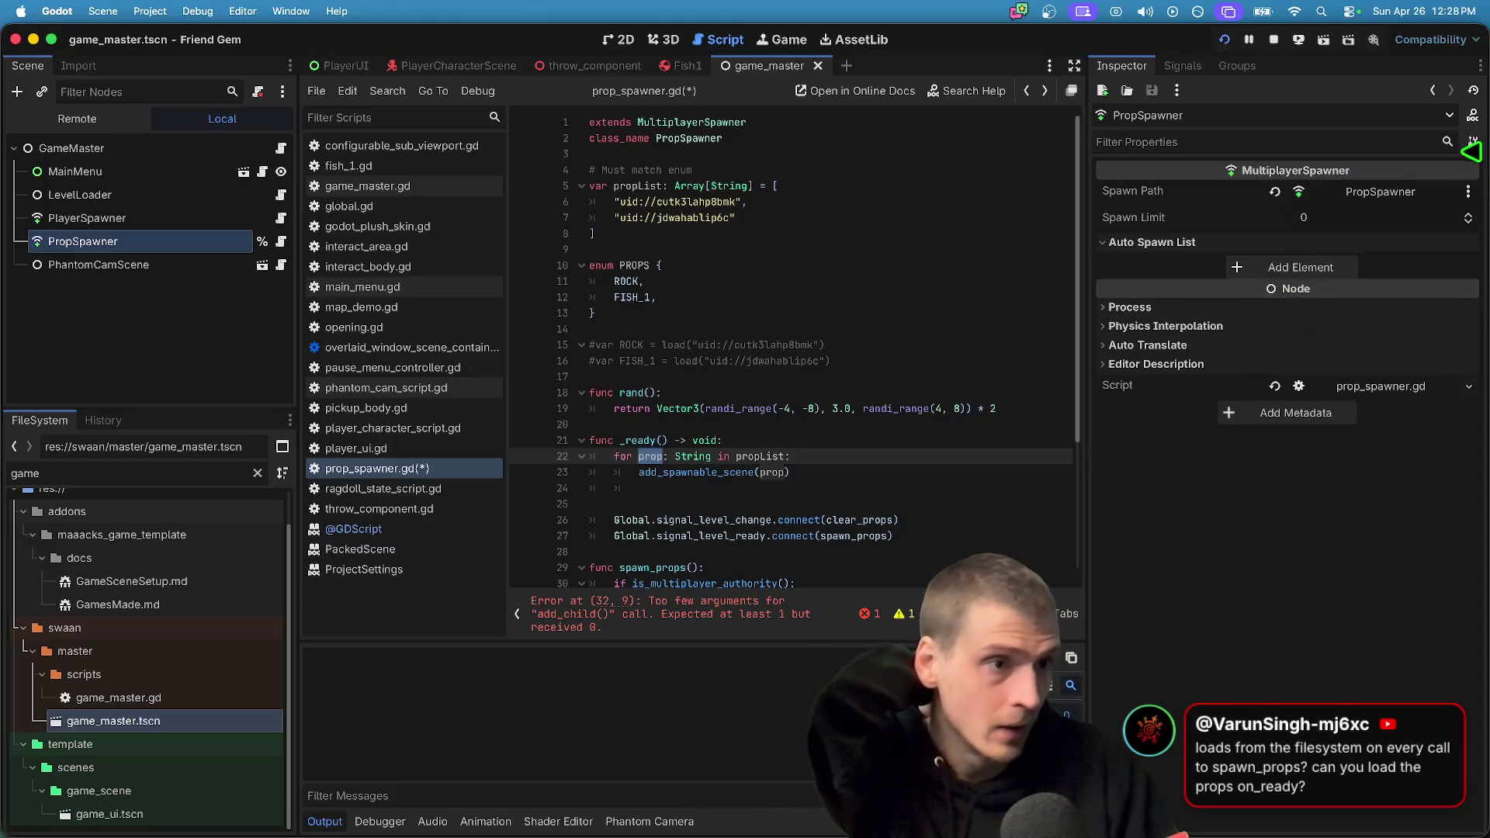
click(1473, 115)
Read the MultiplayerSpawner get_spawnable_scene description about spawnable scene paths
scroll(843, 516, down, 5)
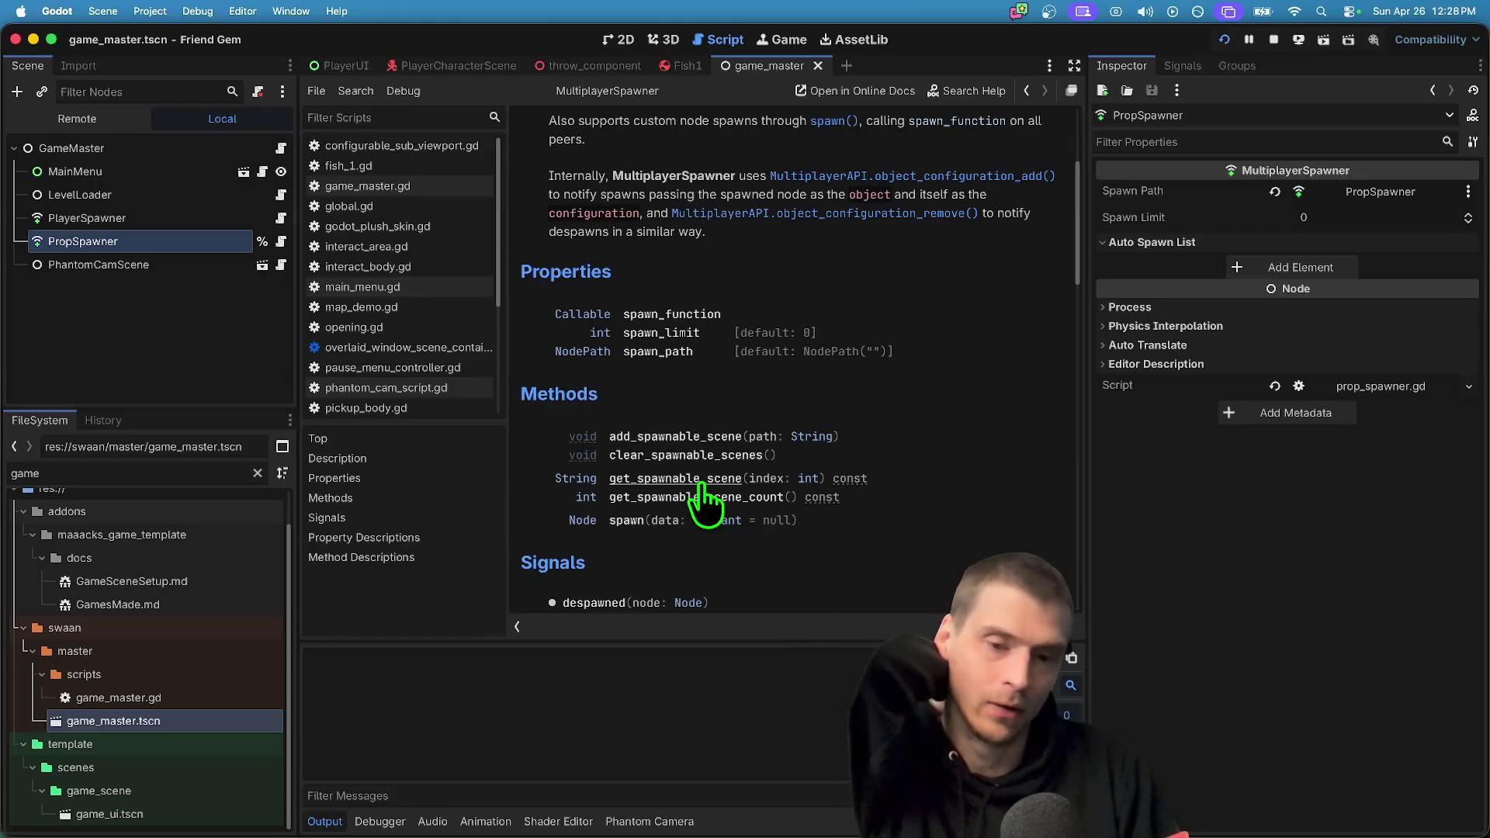
click(701, 481)
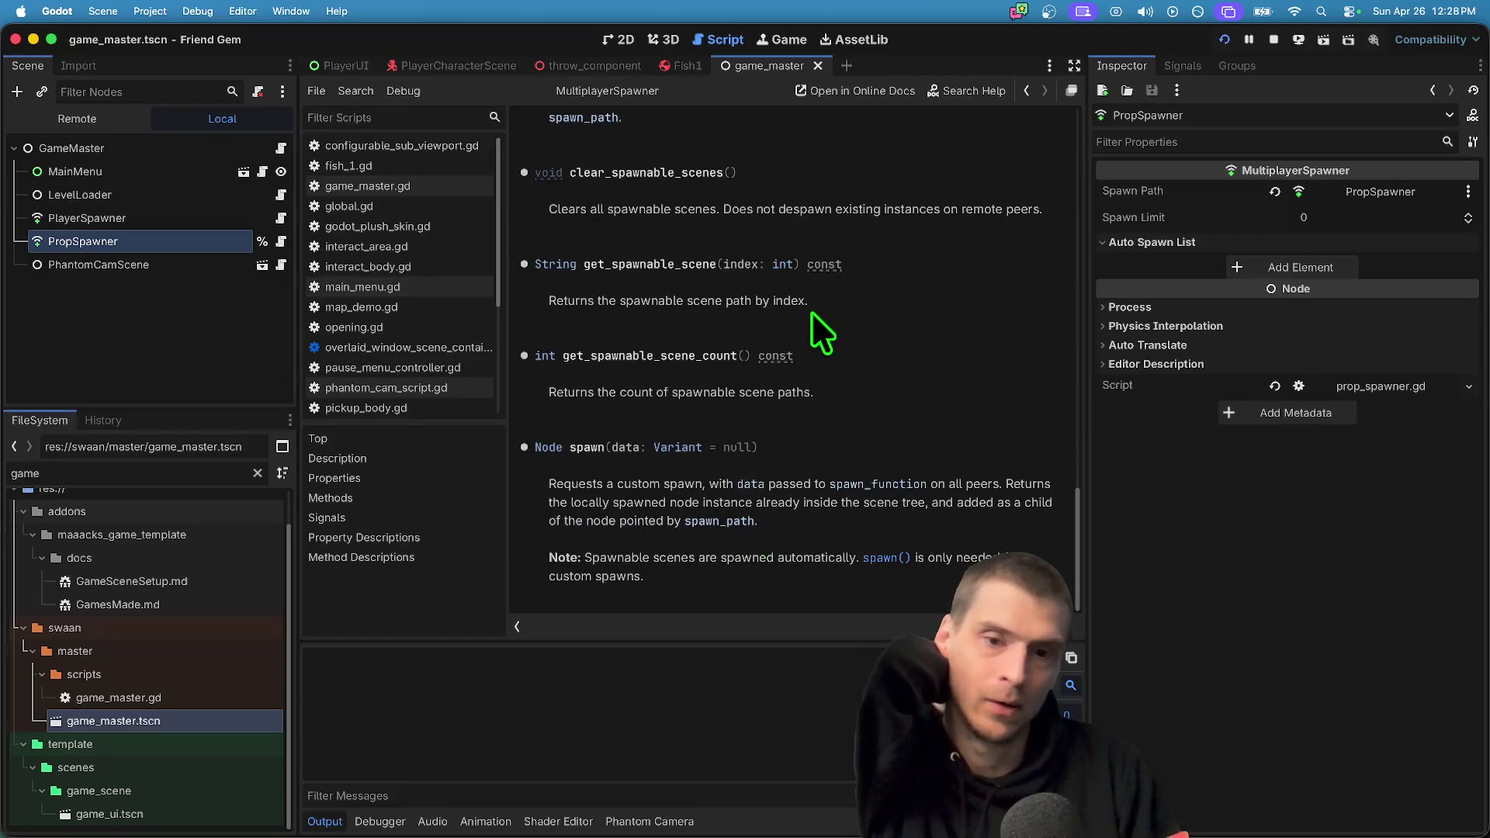
drag(548, 300, 826, 300)
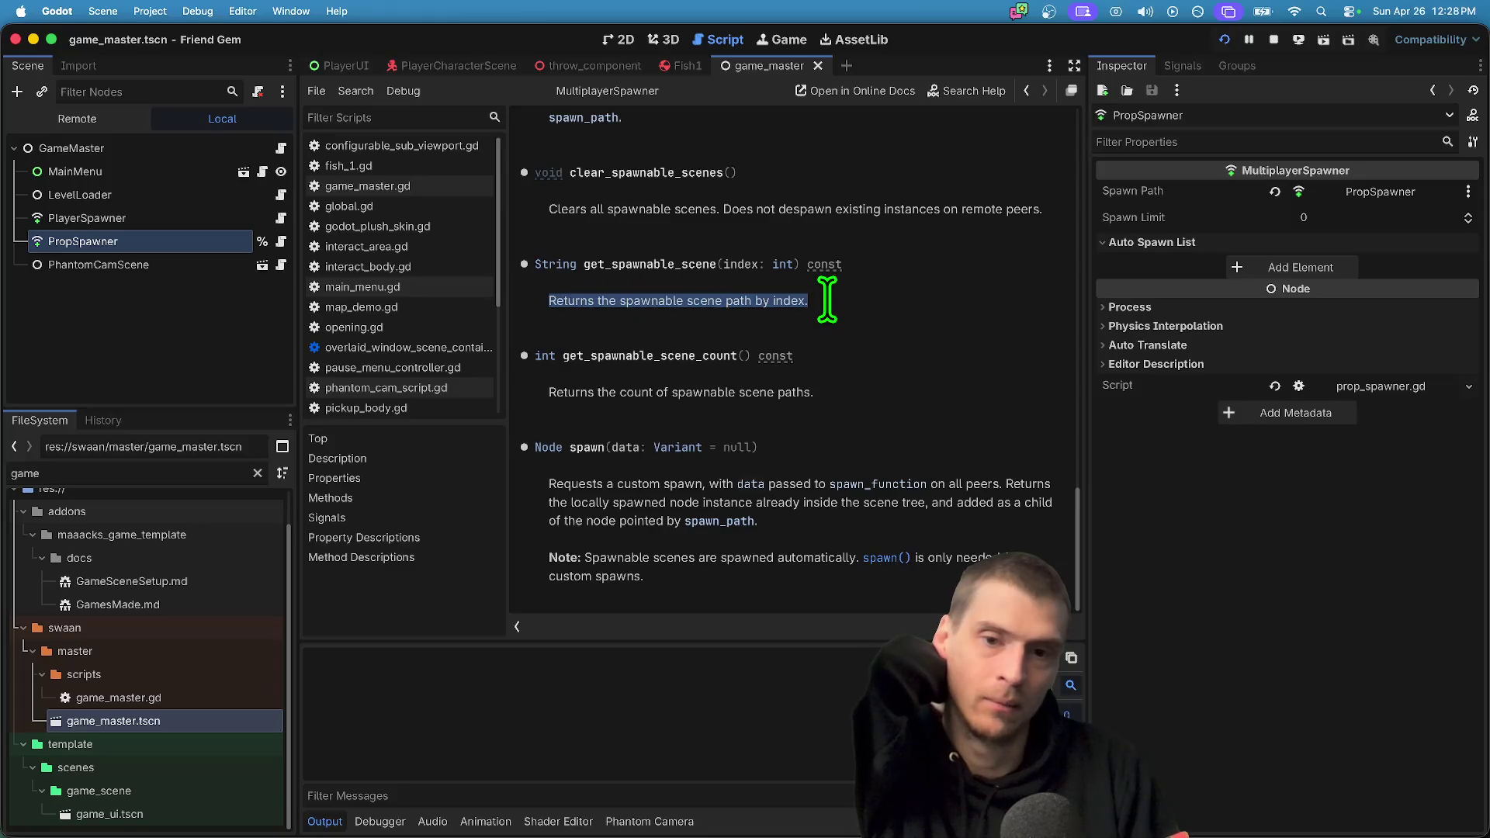
drag(570, 305, 743, 304)
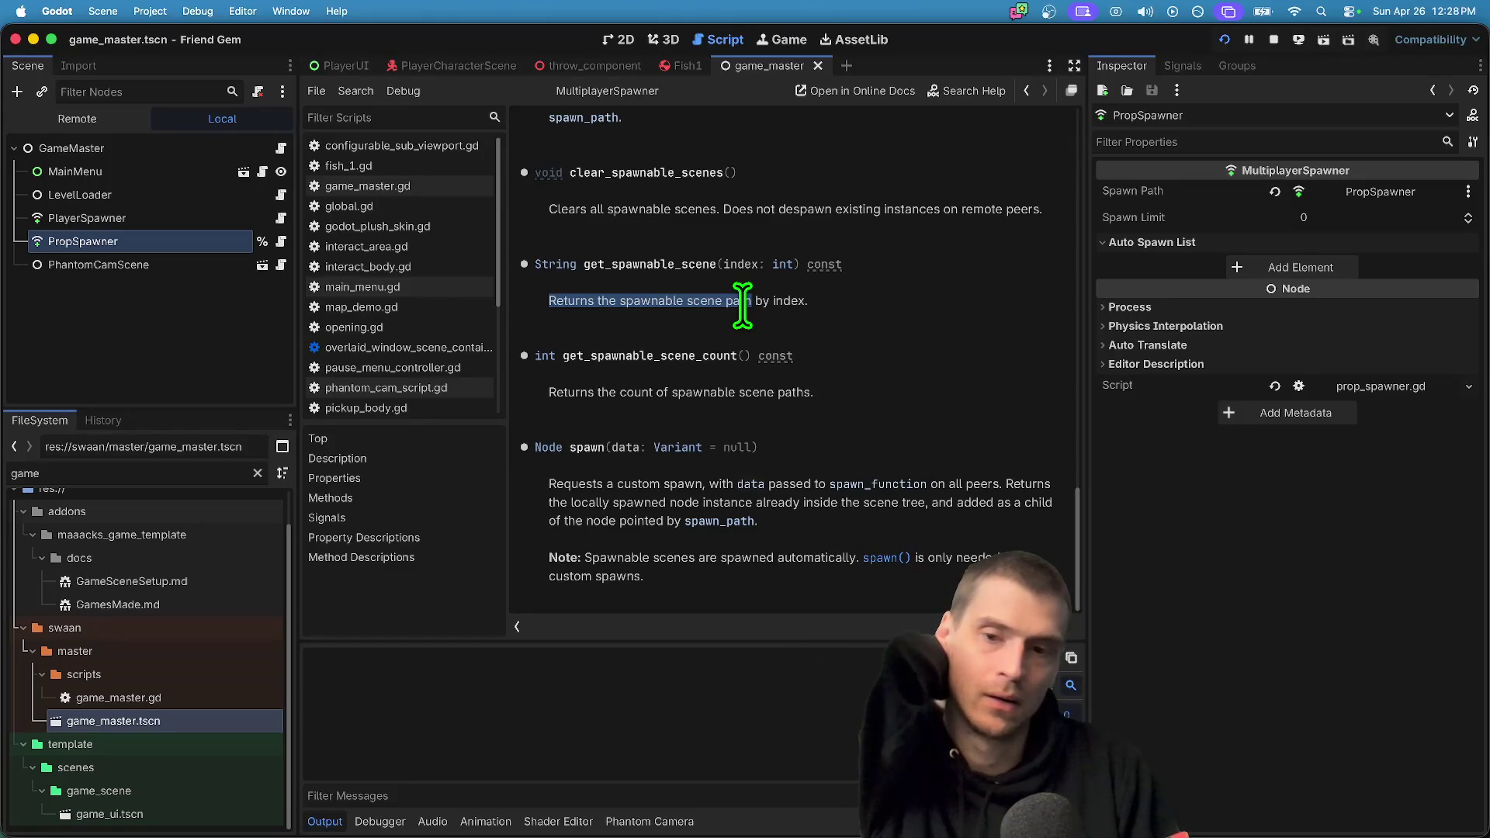
drag(743, 305, 750, 305)
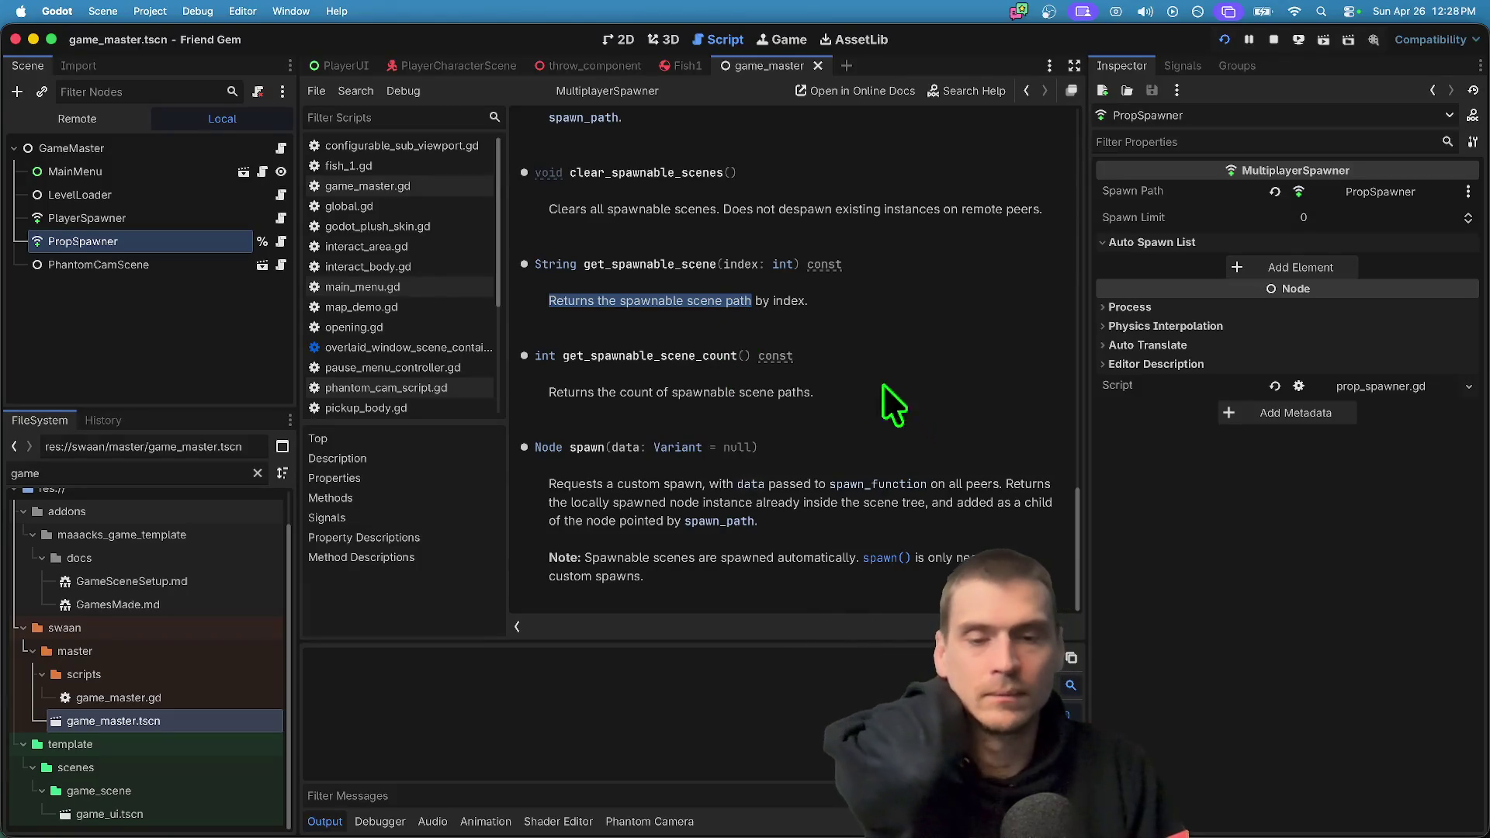
Check the String docs, highlight the automatic-spawning note, then return to prop_spawner.gd
click(565, 264)
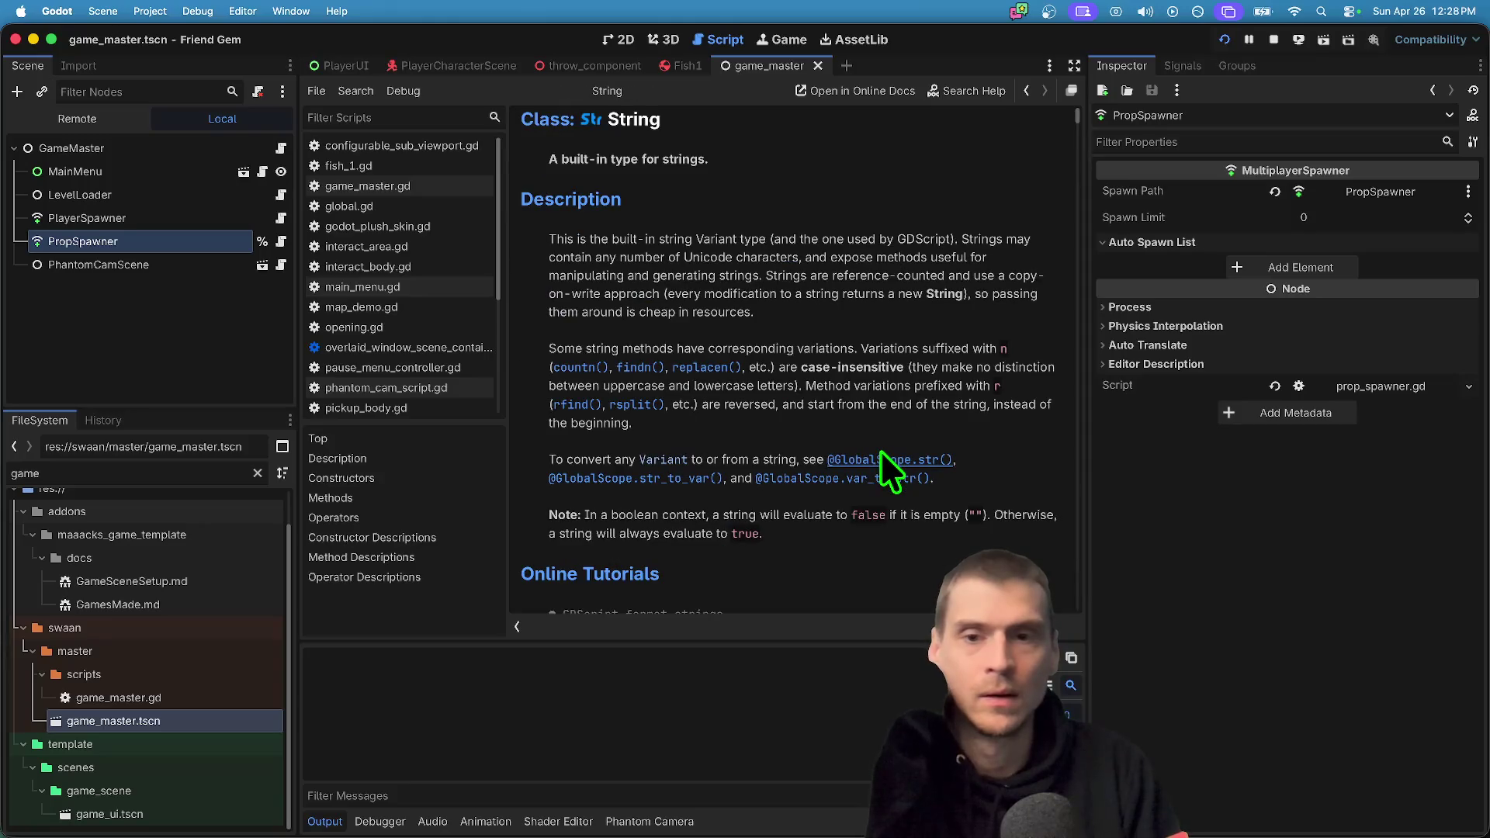
key(alt+Left)
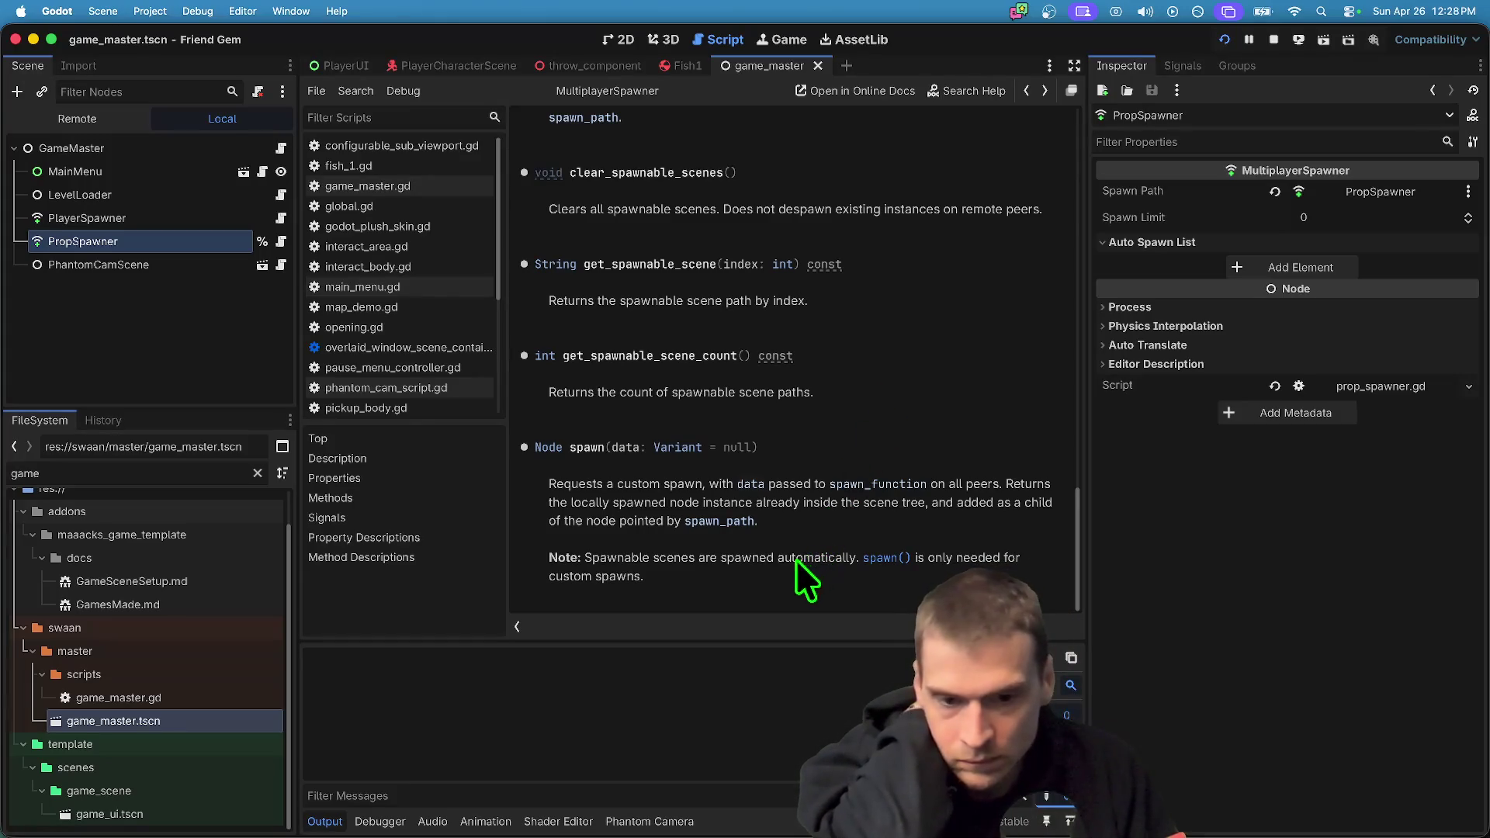
mouse_move(656, 559)
mouse_down()
mouse_move(656, 575)
mouse_move(743, 568)
mouse_move(569, 549)
mouse_up()
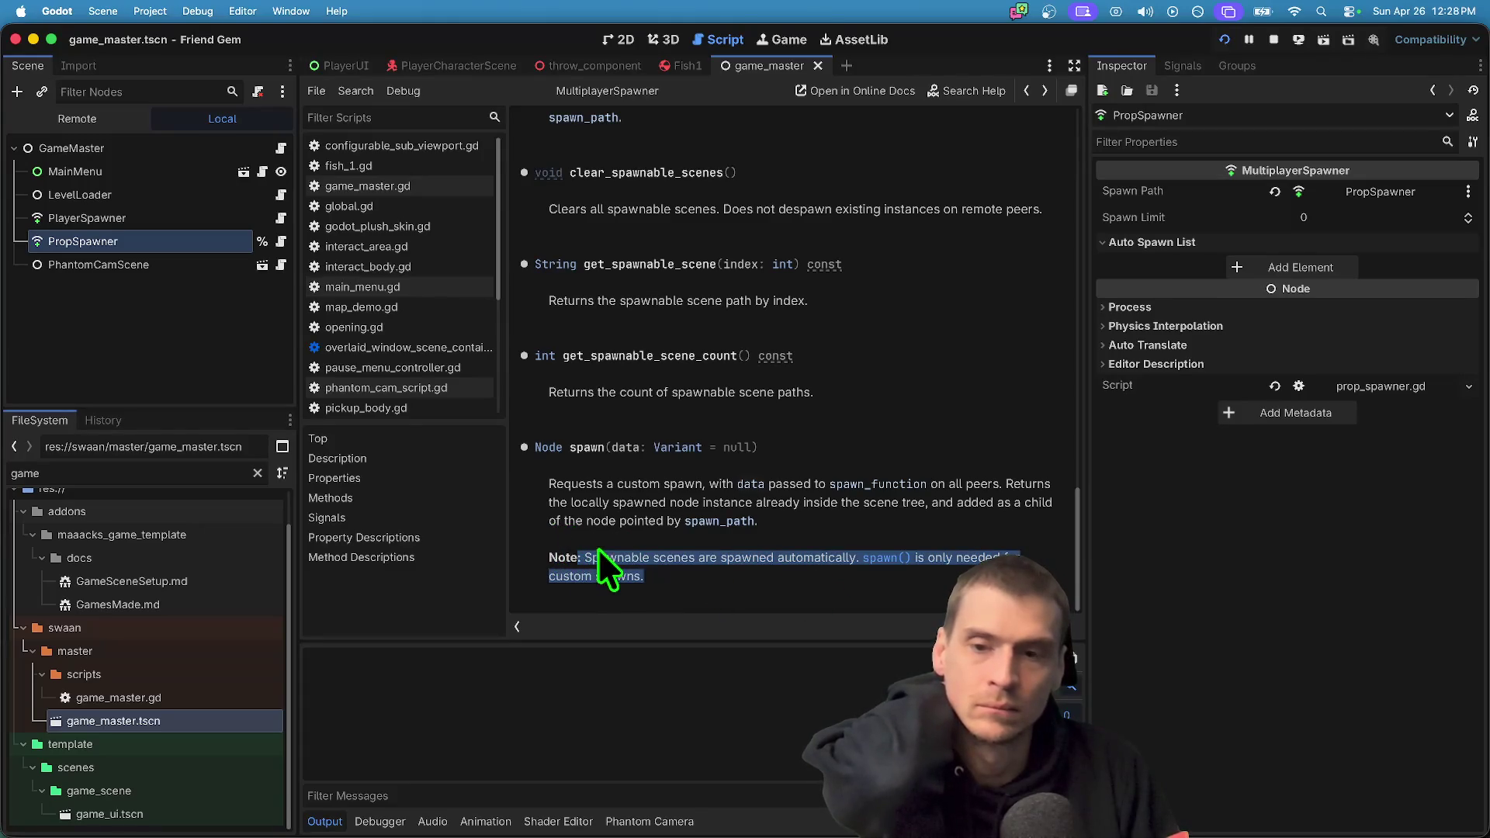
scroll(599, 550, up, 3)
scroll(920, 464, up, 3)
scroll(920, 464, down, 3)
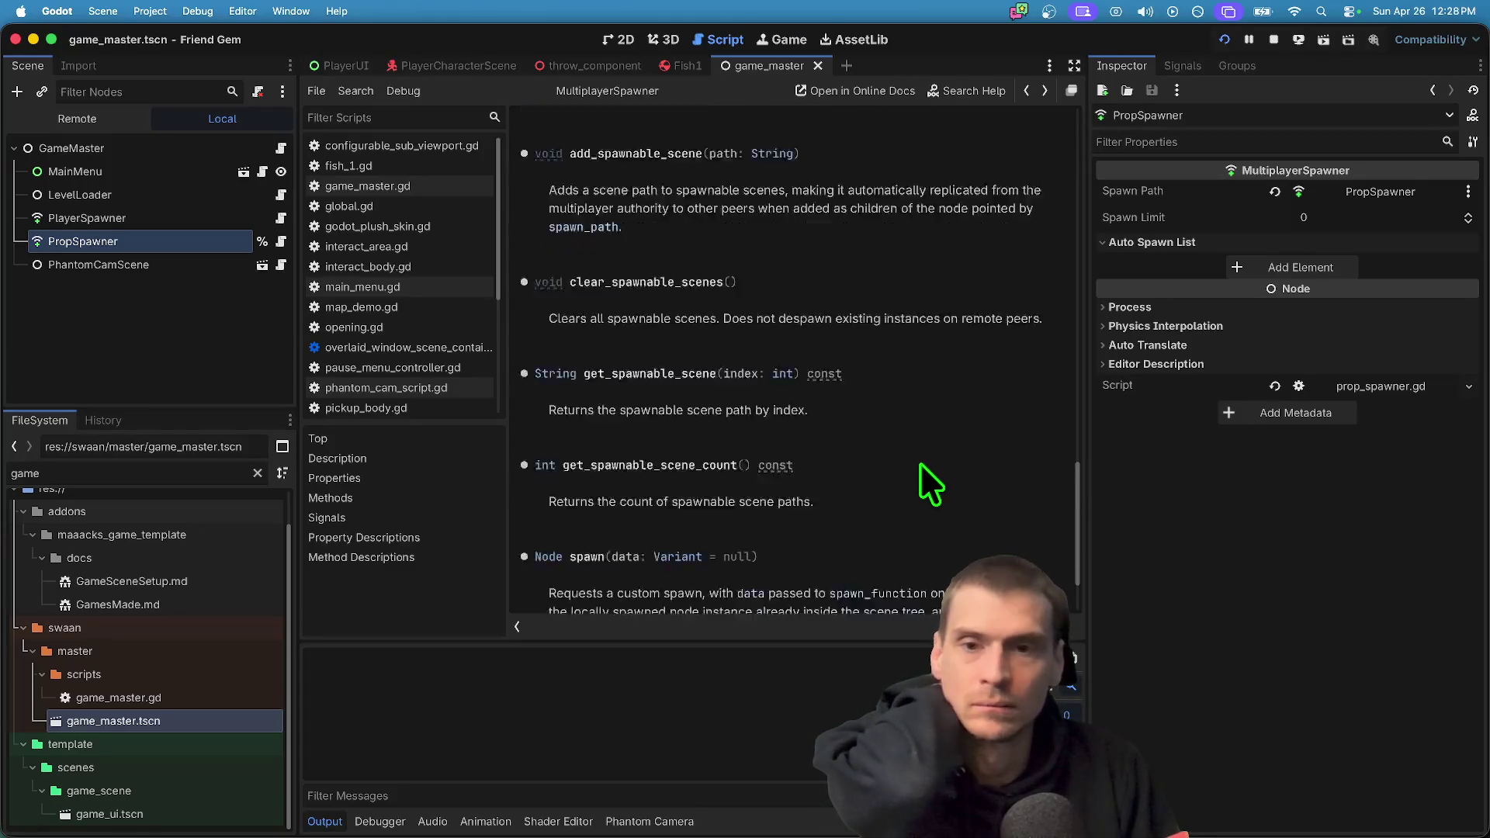
scroll(919, 462, up, 5)
key(alt+Left)
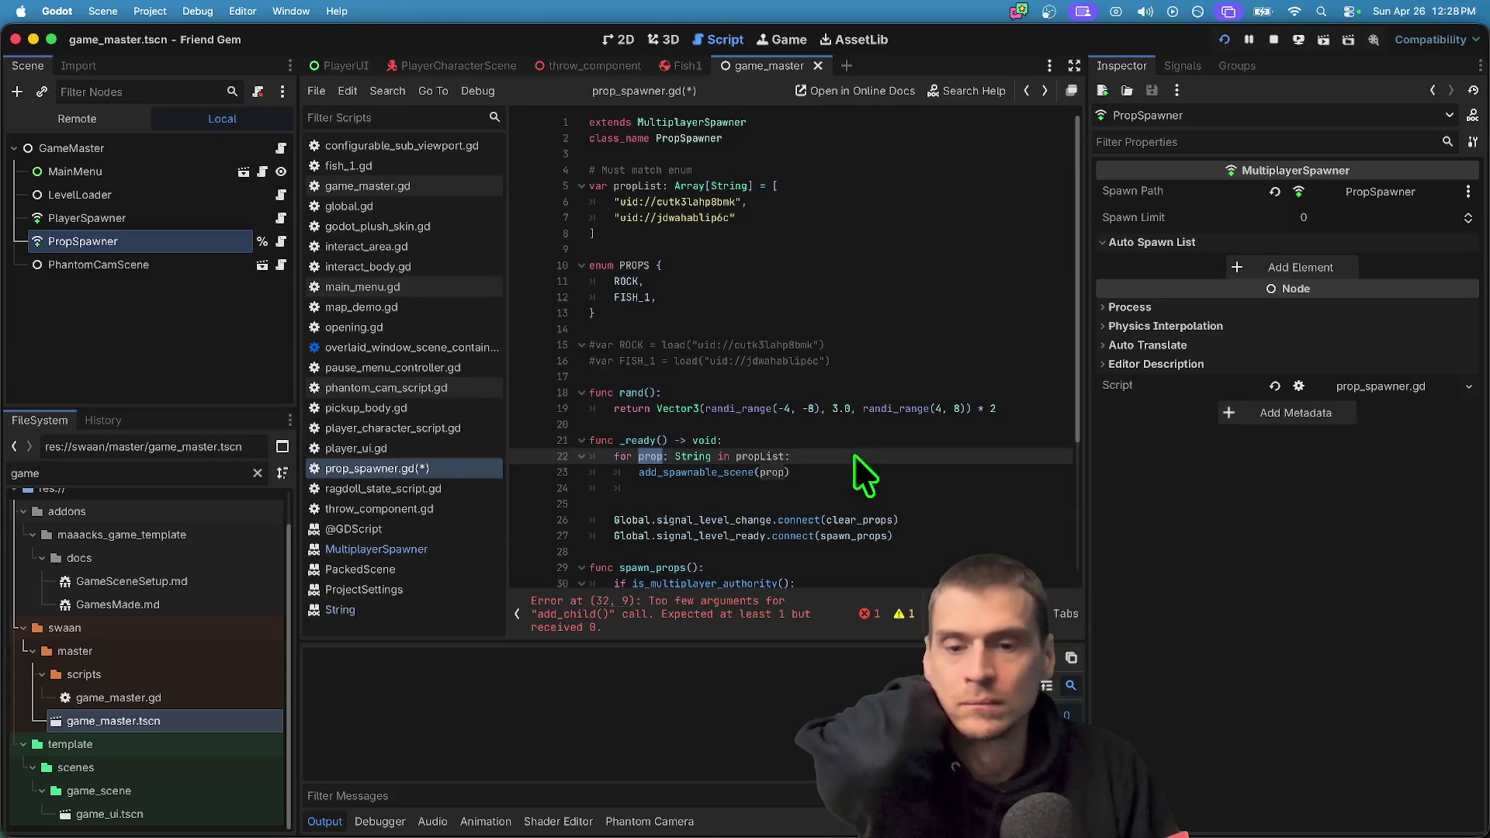
scroll(844, 478, down, 3)
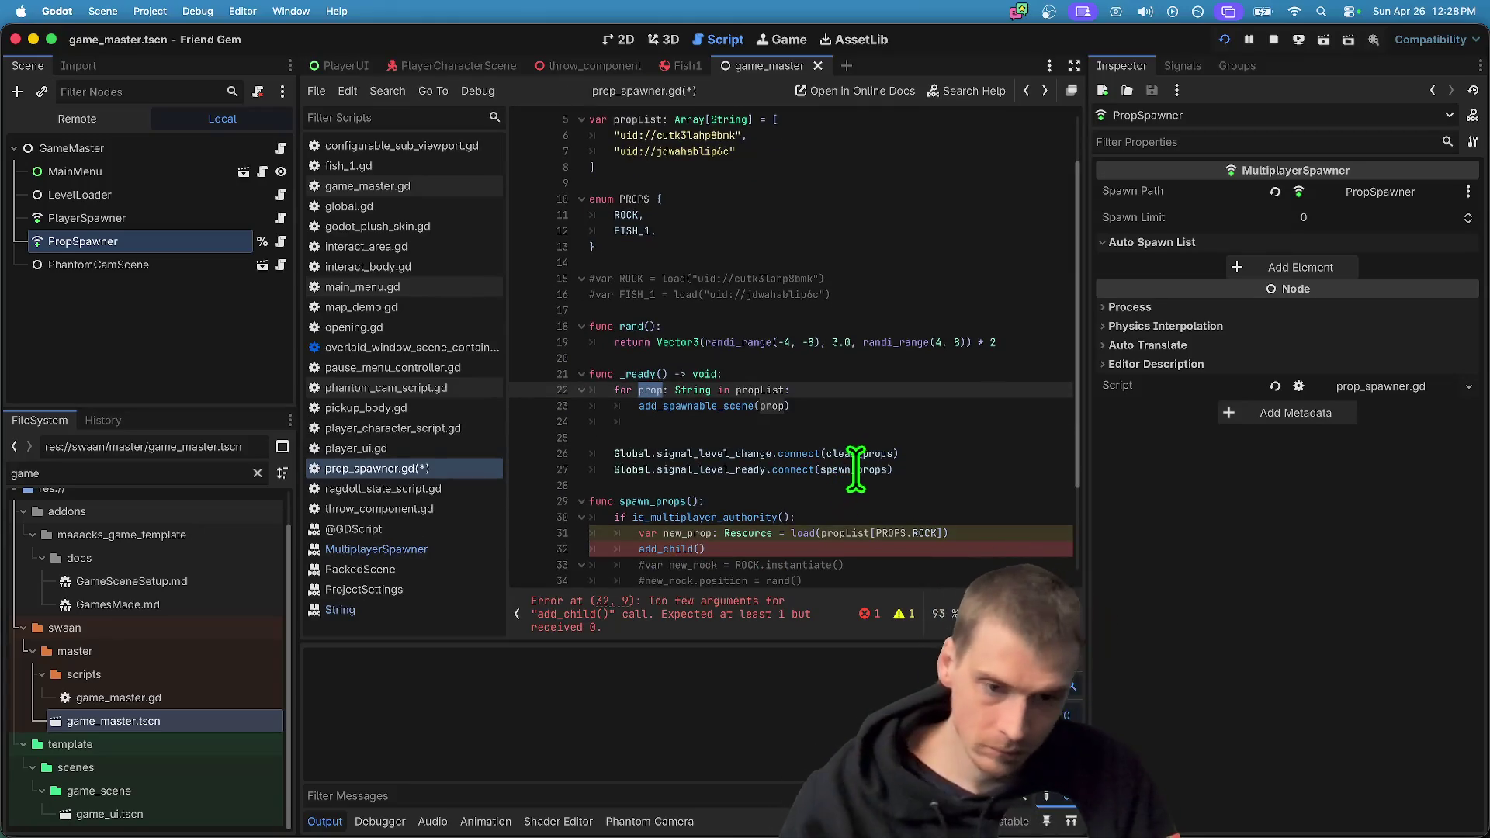
scroll(843, 480, down, 2)
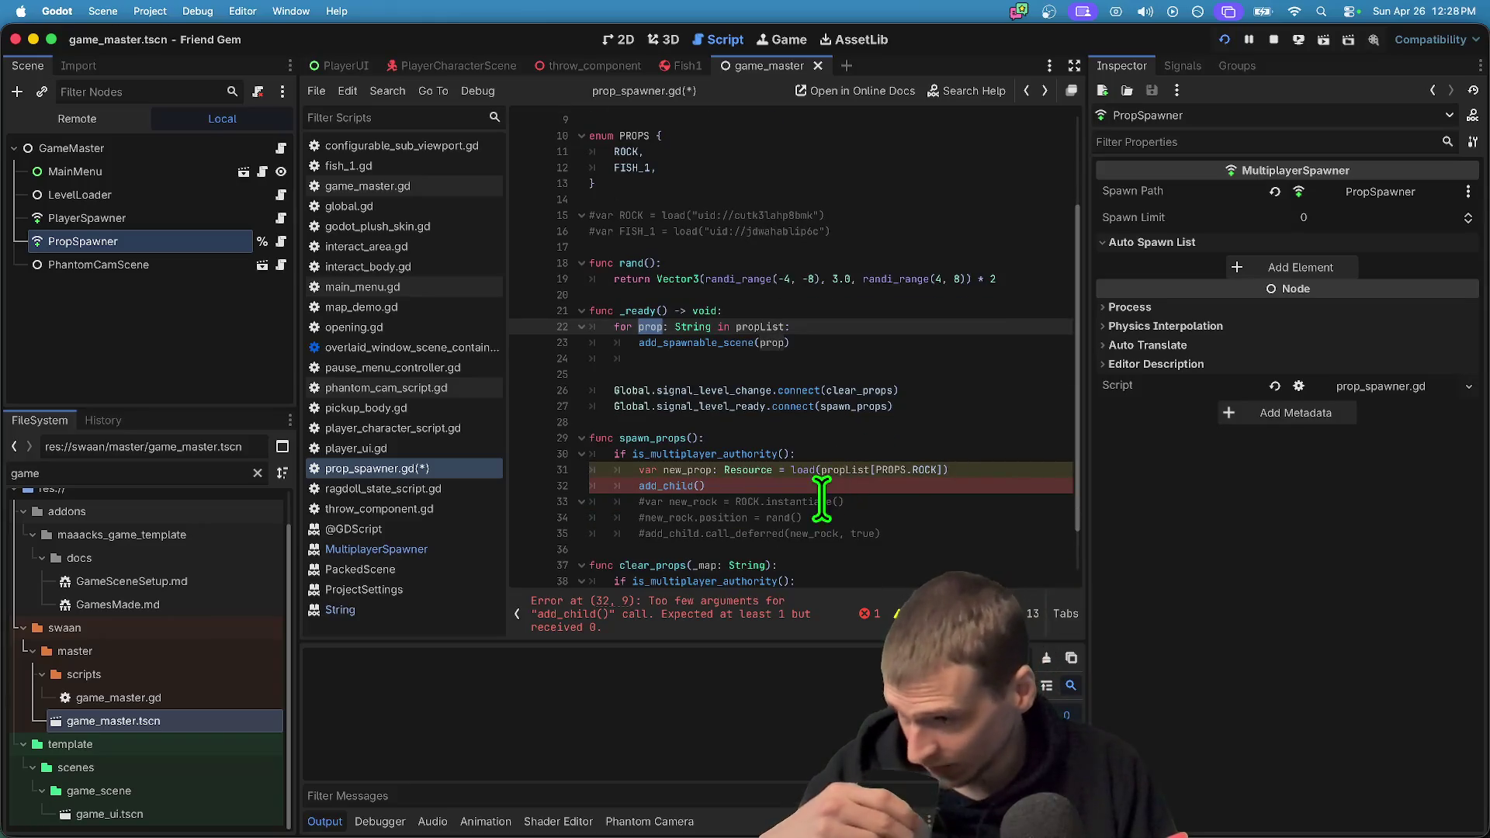
scroll(885, 369, down, 2)
scroll(854, 377, up, 5)
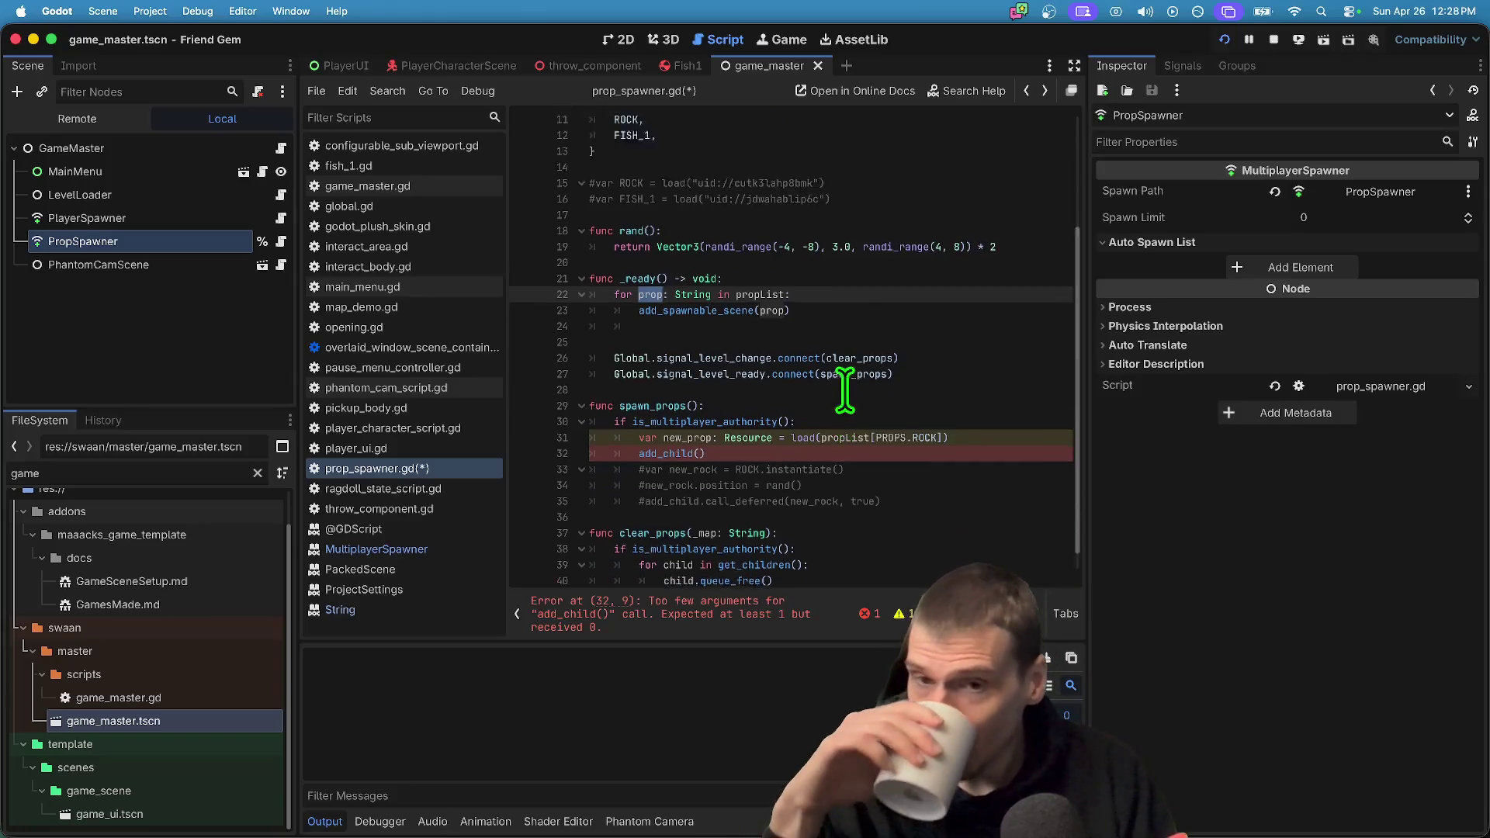
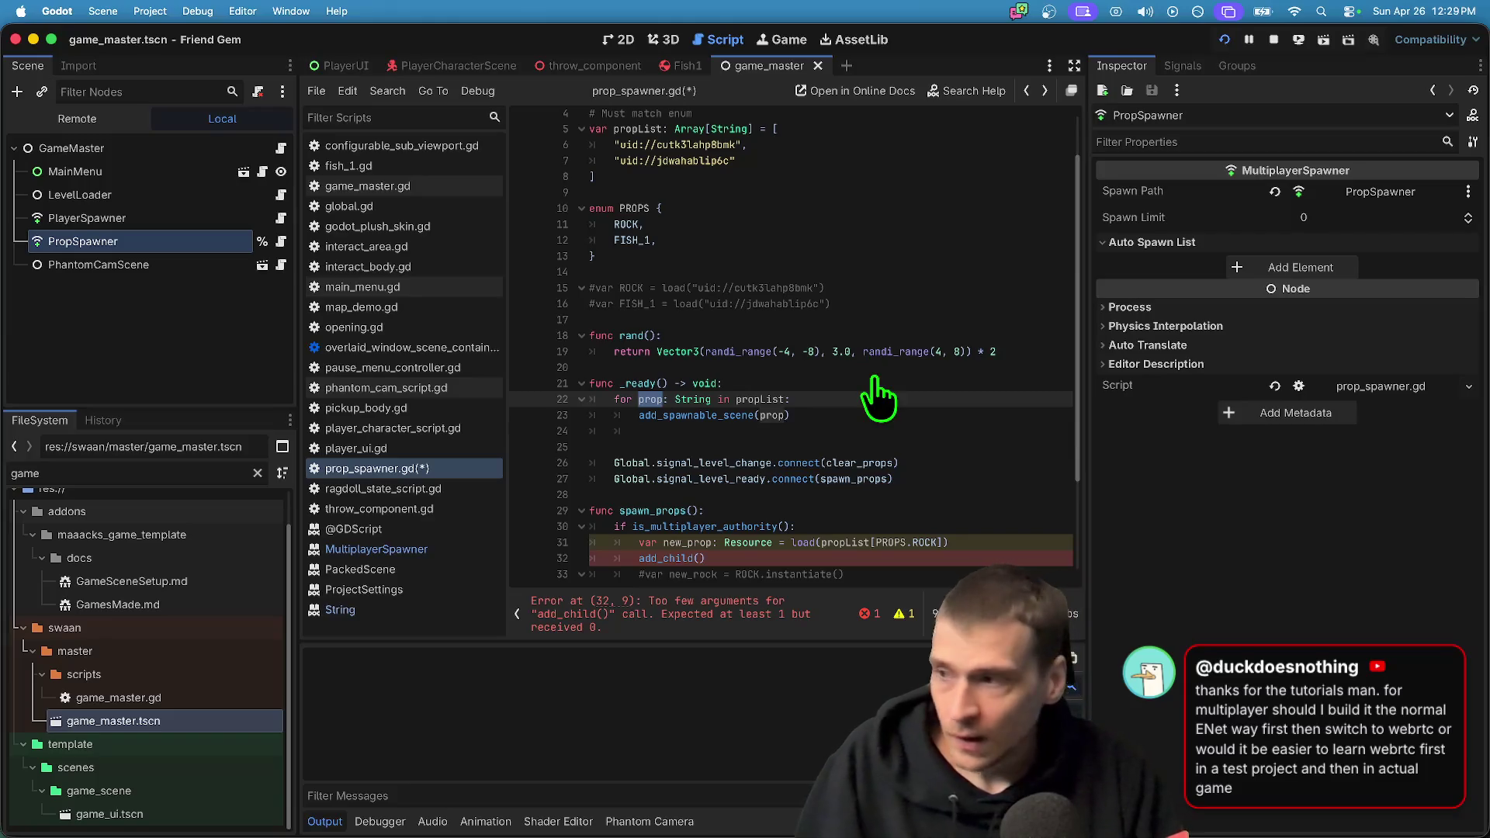
Open youtube.com in a new Firefox tab
key(super+Tab)
key(super+t)
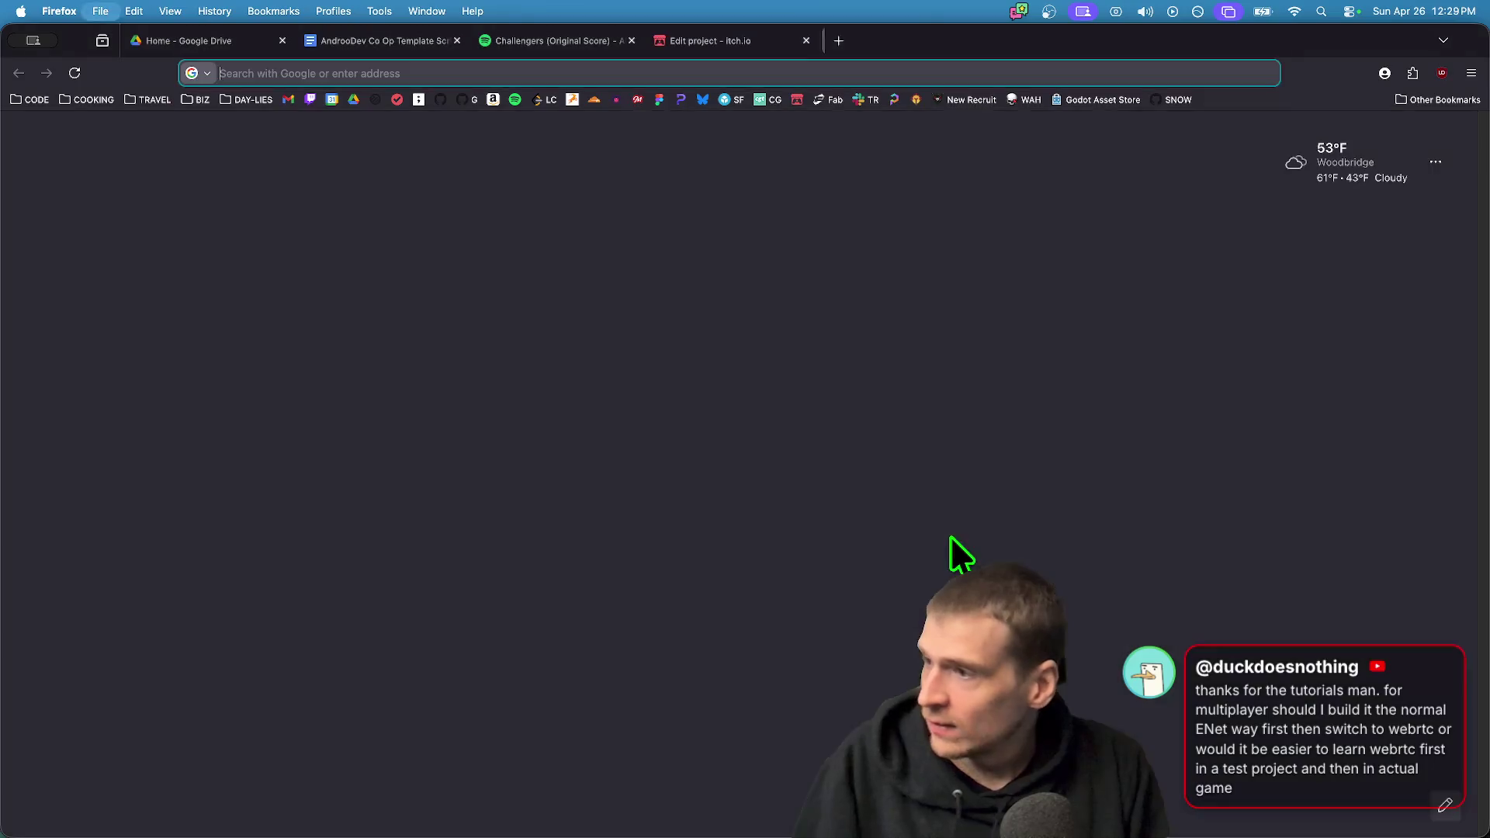
text(youtube.com)
key(Return)
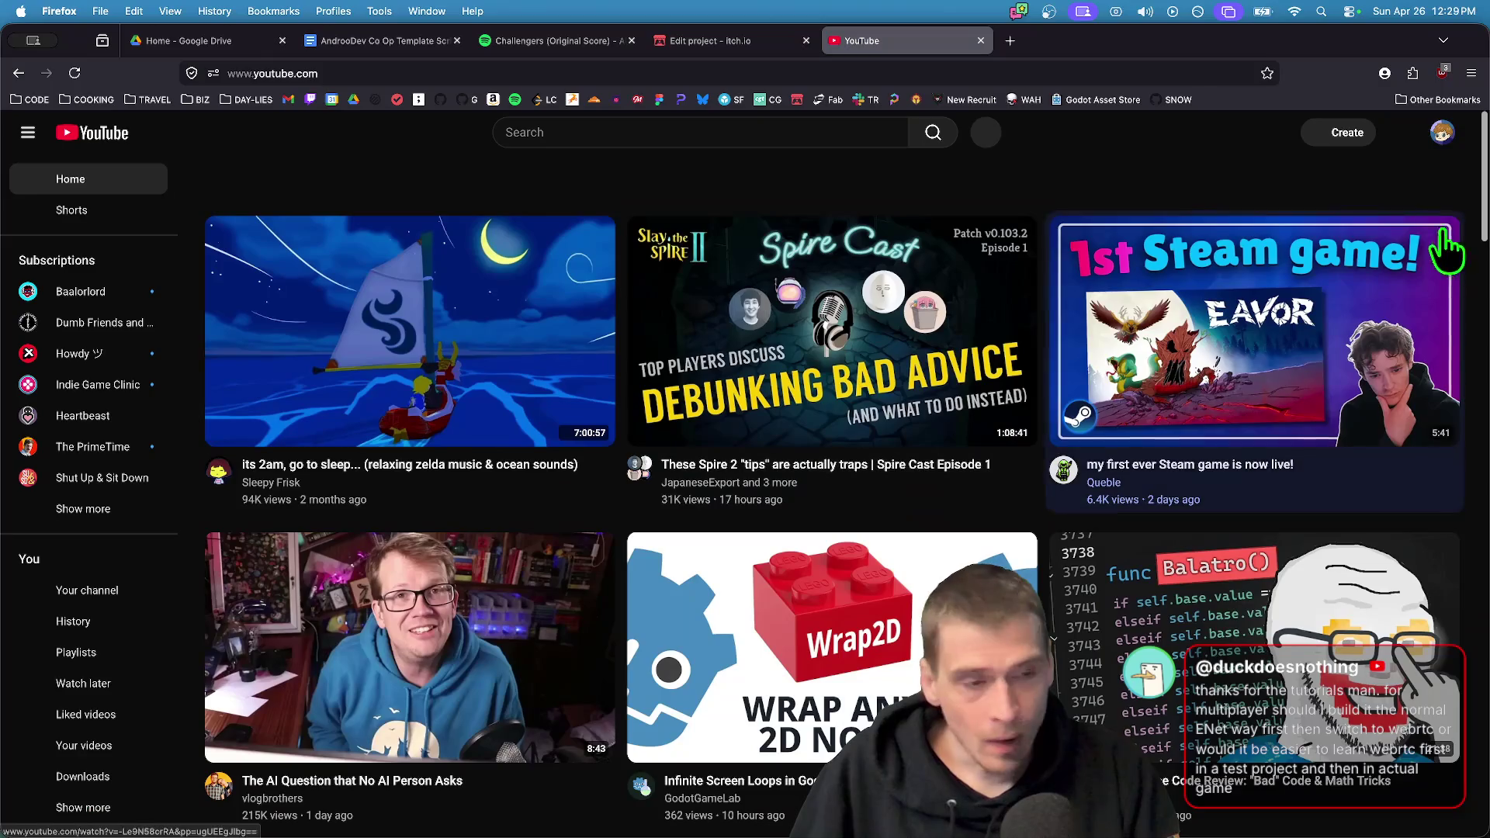
Go to your own YouTube channel and scroll down to Popular videos and the tutorial playlist
click(1443, 132)
click(1319, 217)
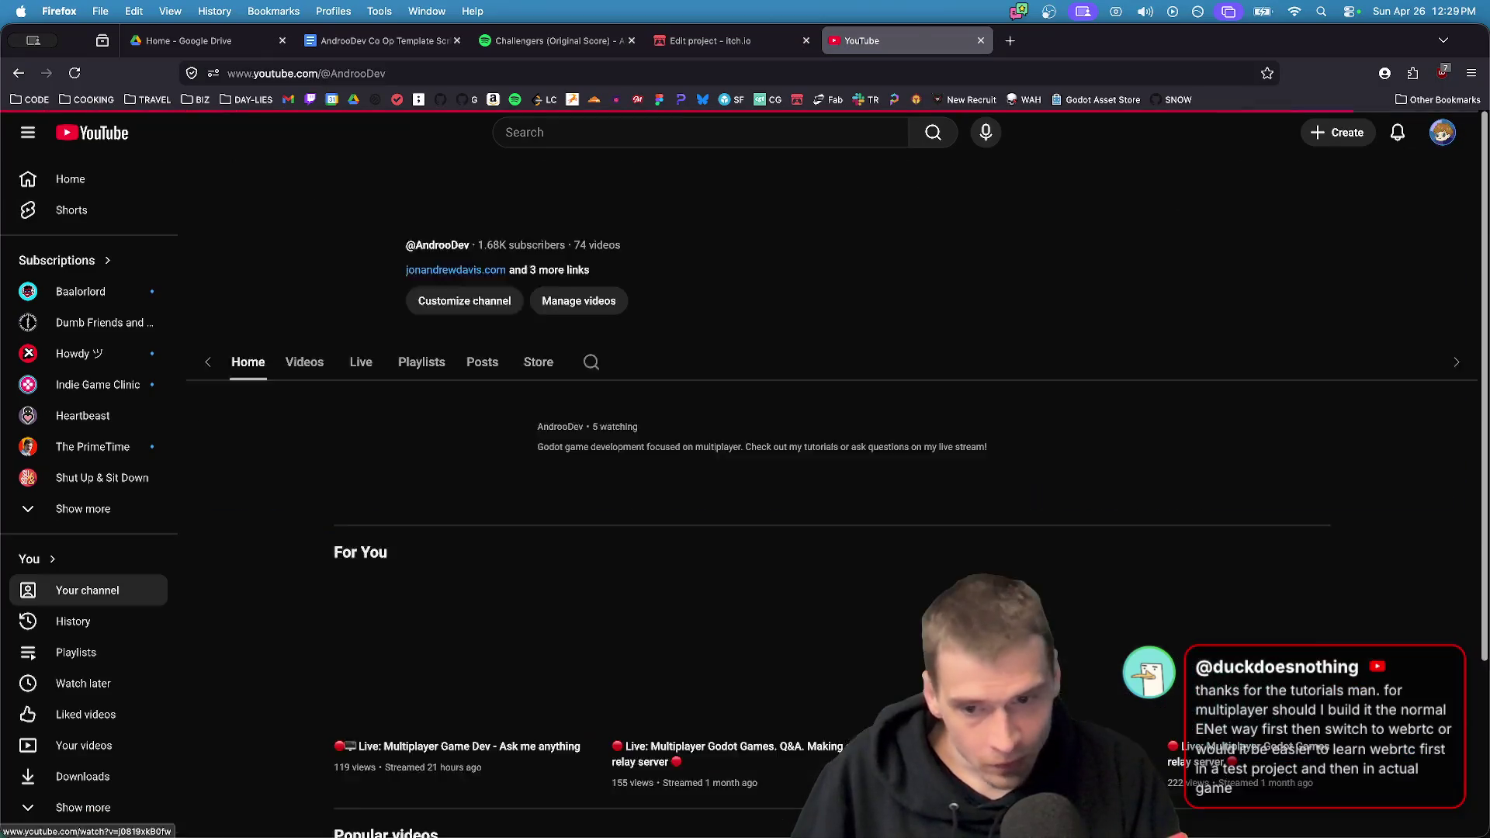
scroll(1464, 625, down, 5)
scroll(1411, 687, down, 1)
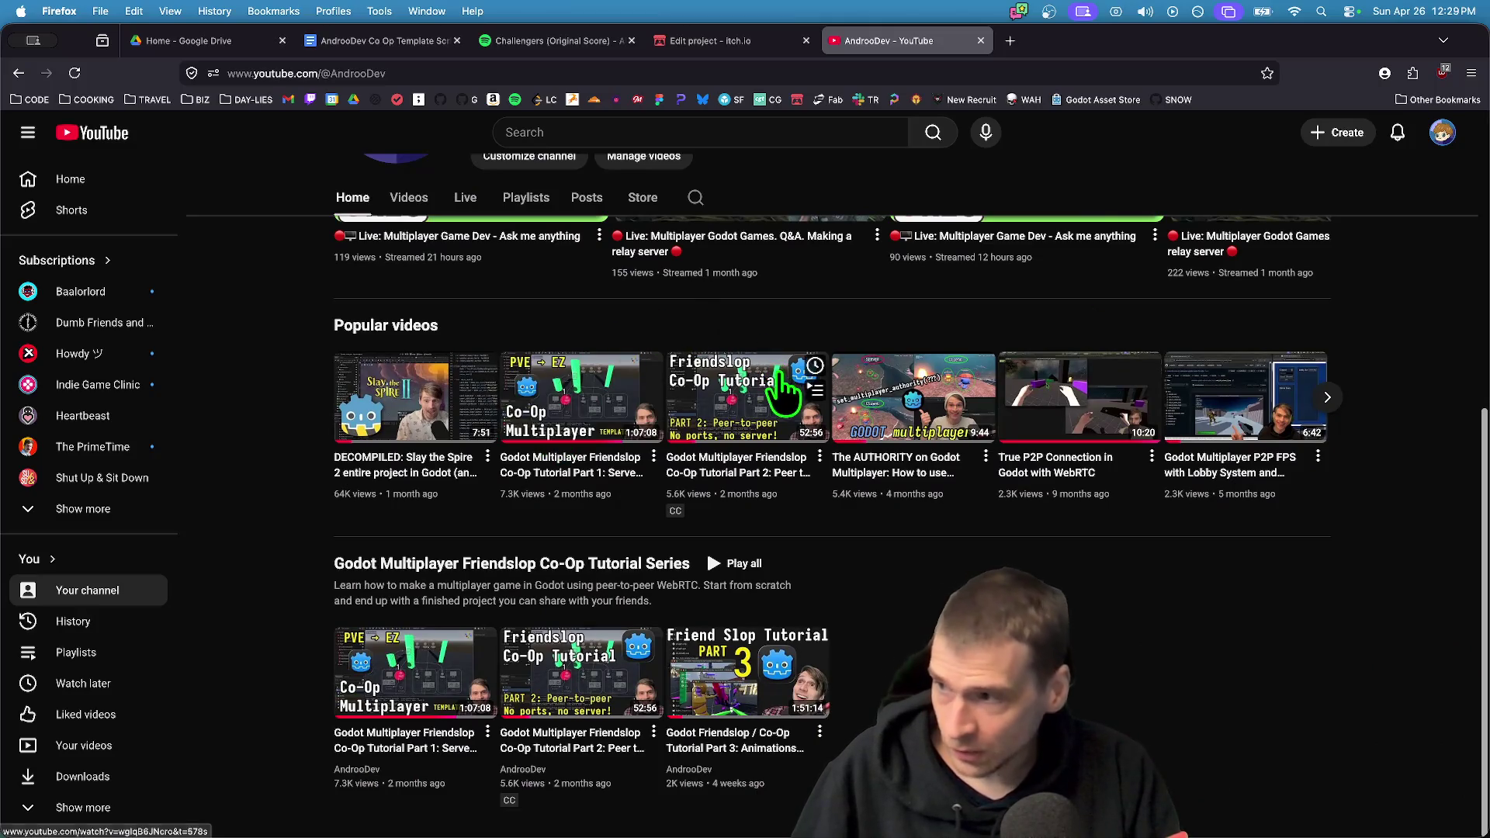
mouse_move(778, 405)
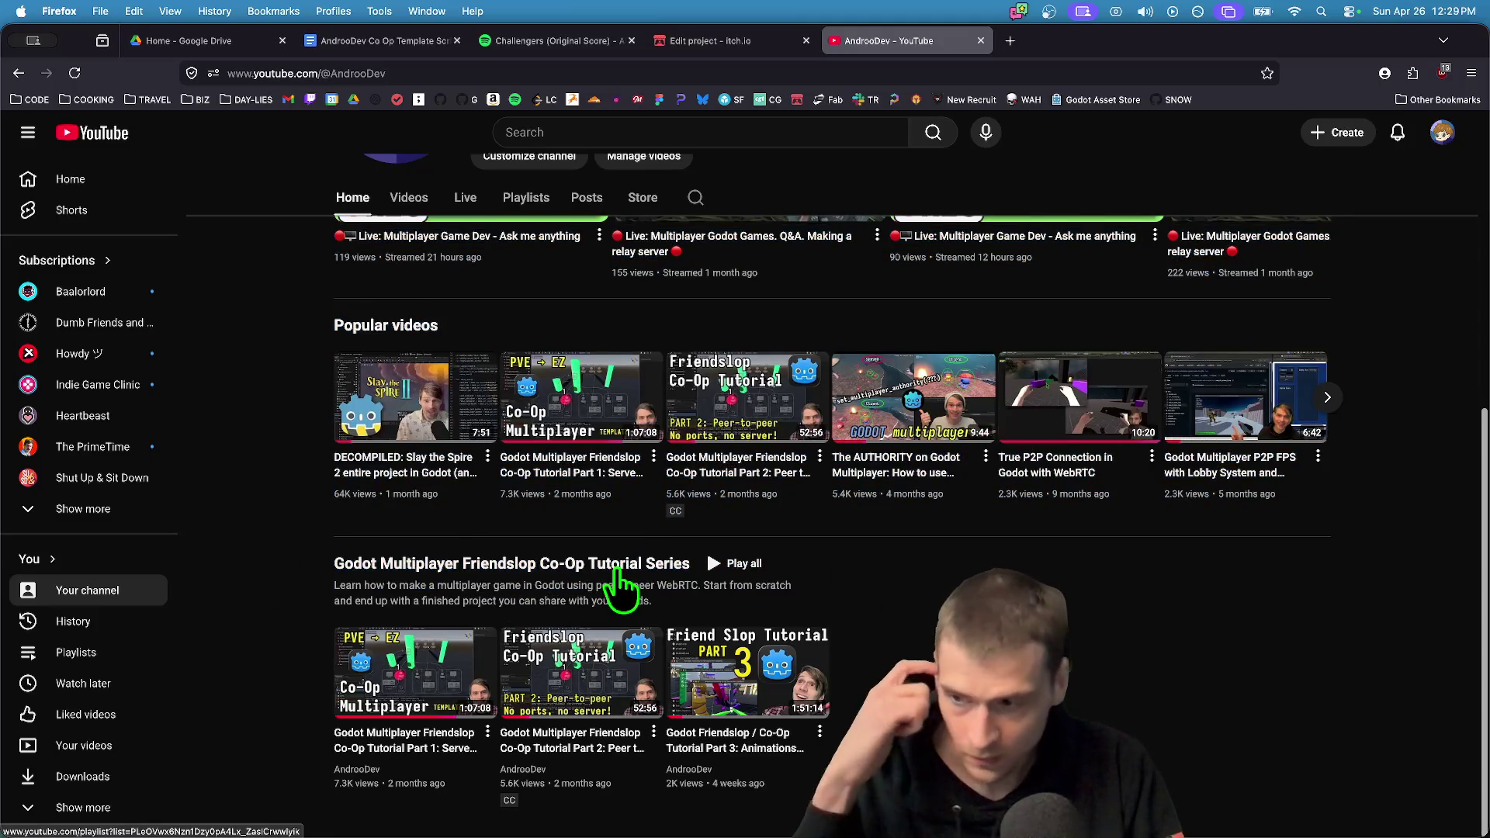
mouse_move(403, 729)
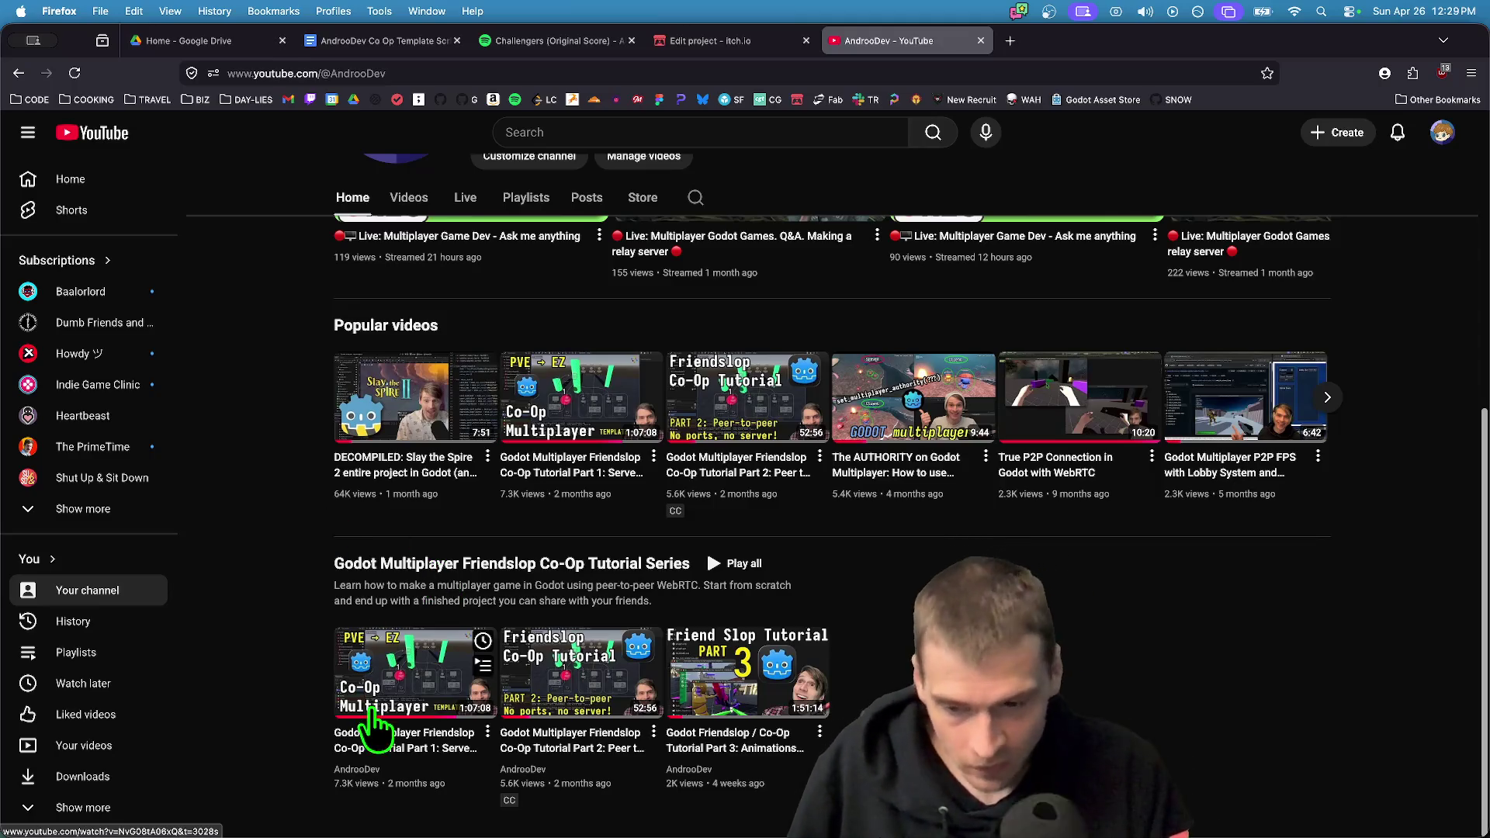
Look around the running game with the S and W camera keys
key(s)
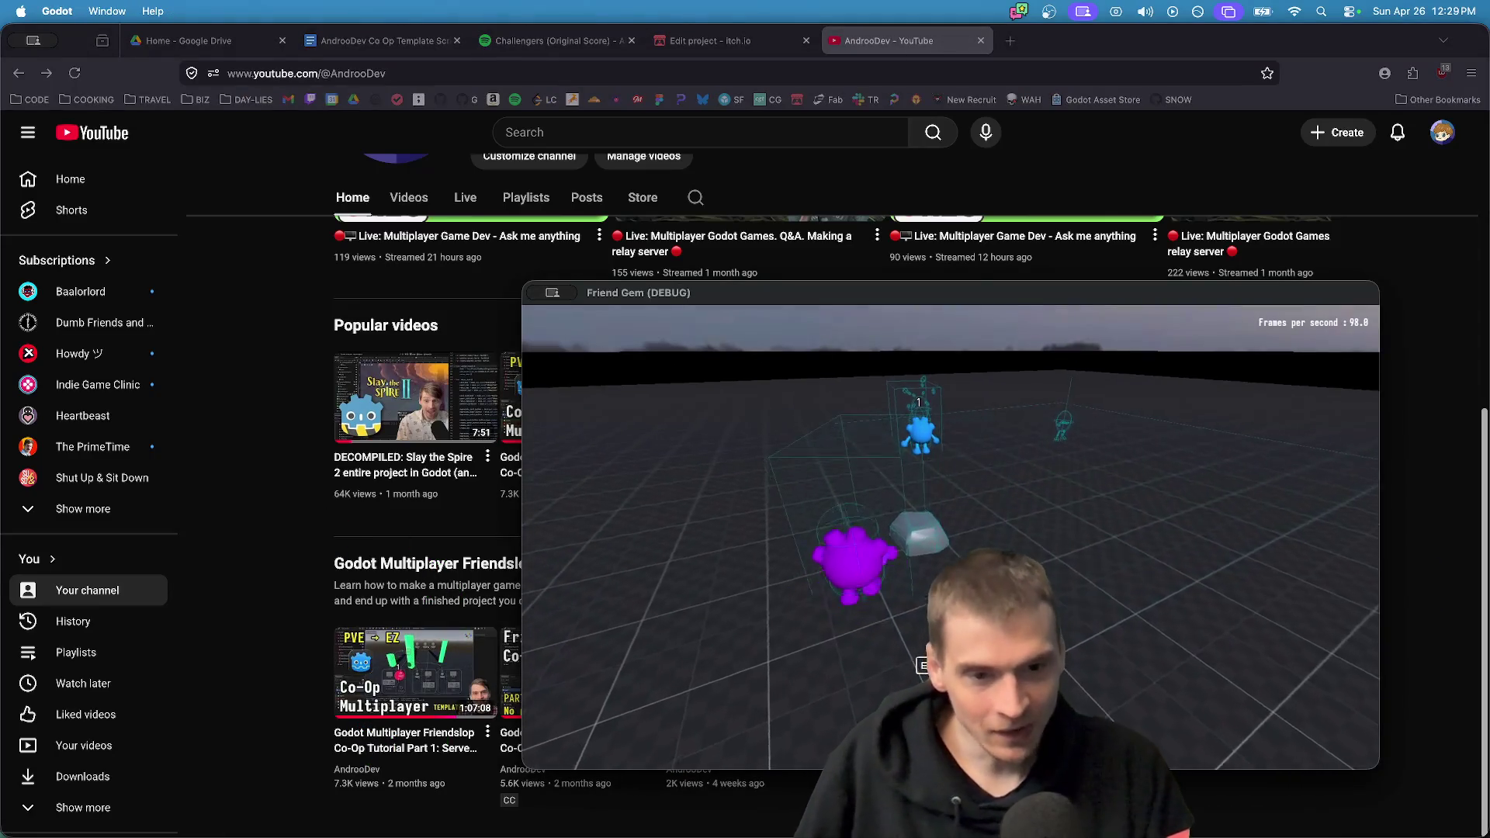
key(w)
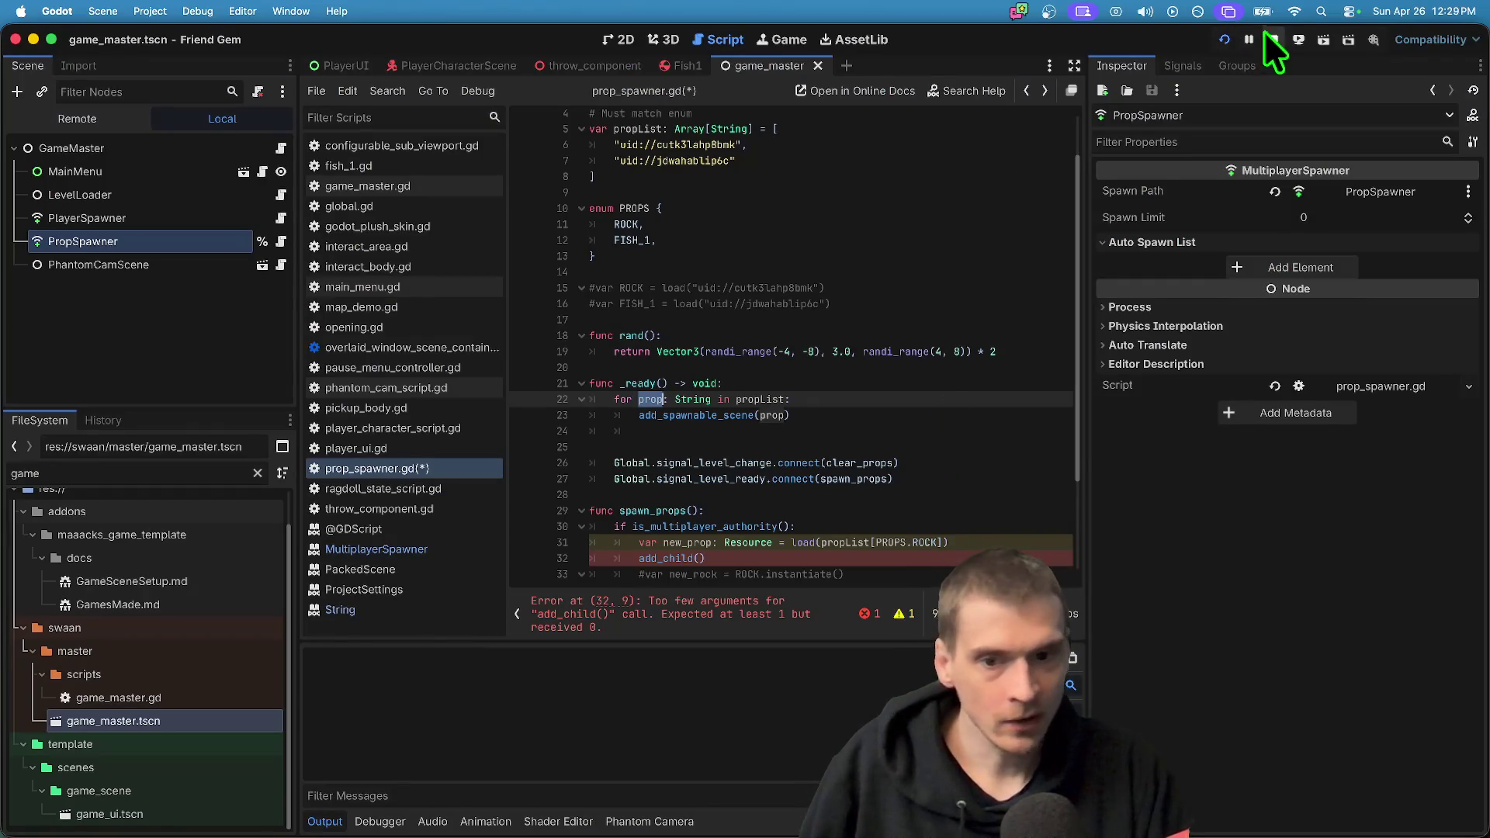
scroll(768, 515, down, 2)
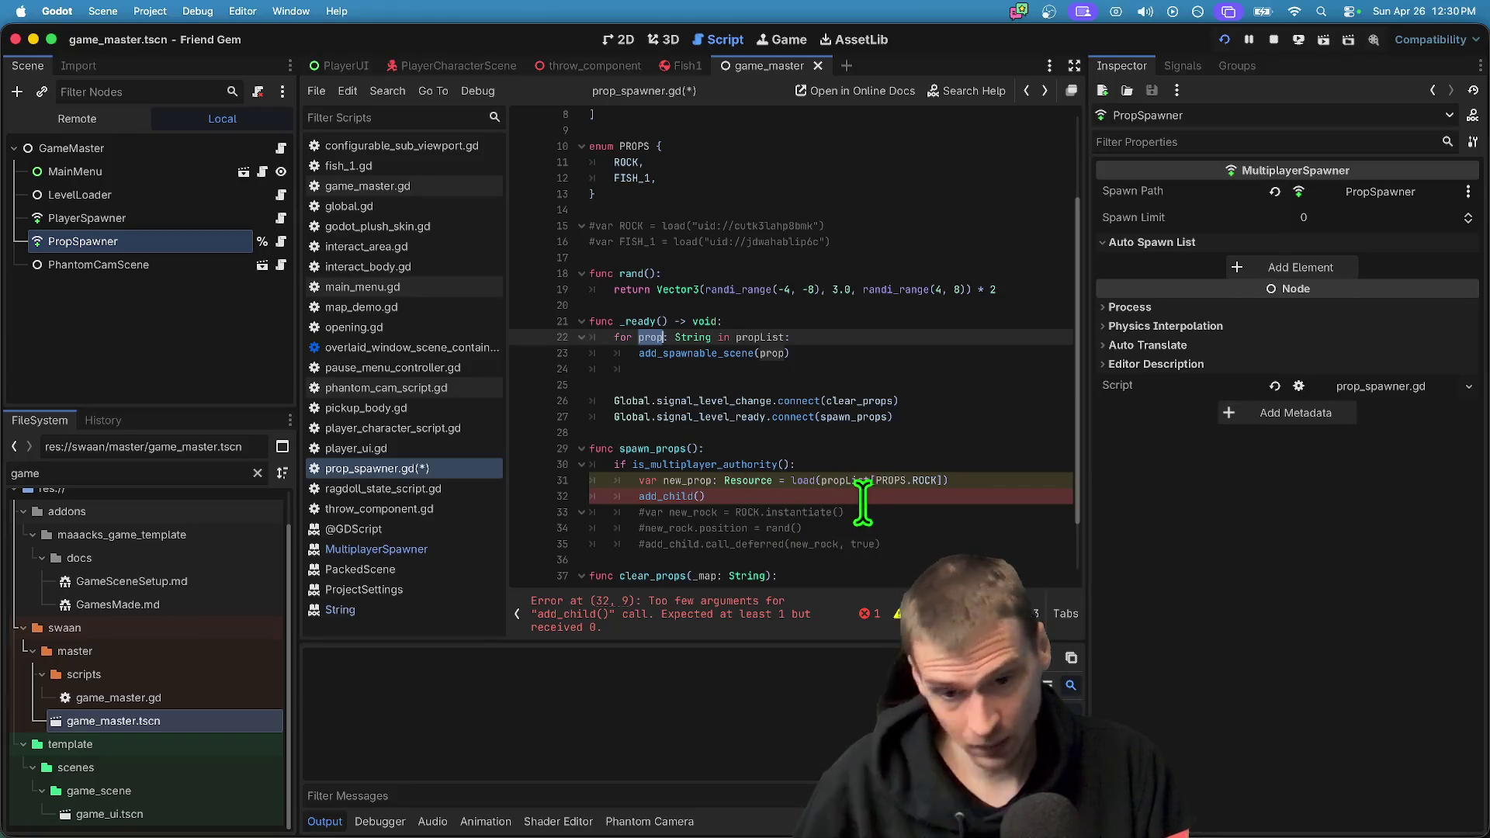
Delete the var new_prop load line and begin add_child(get_spawnable_scene(PROPS...))
click(924, 496)
key(Left)
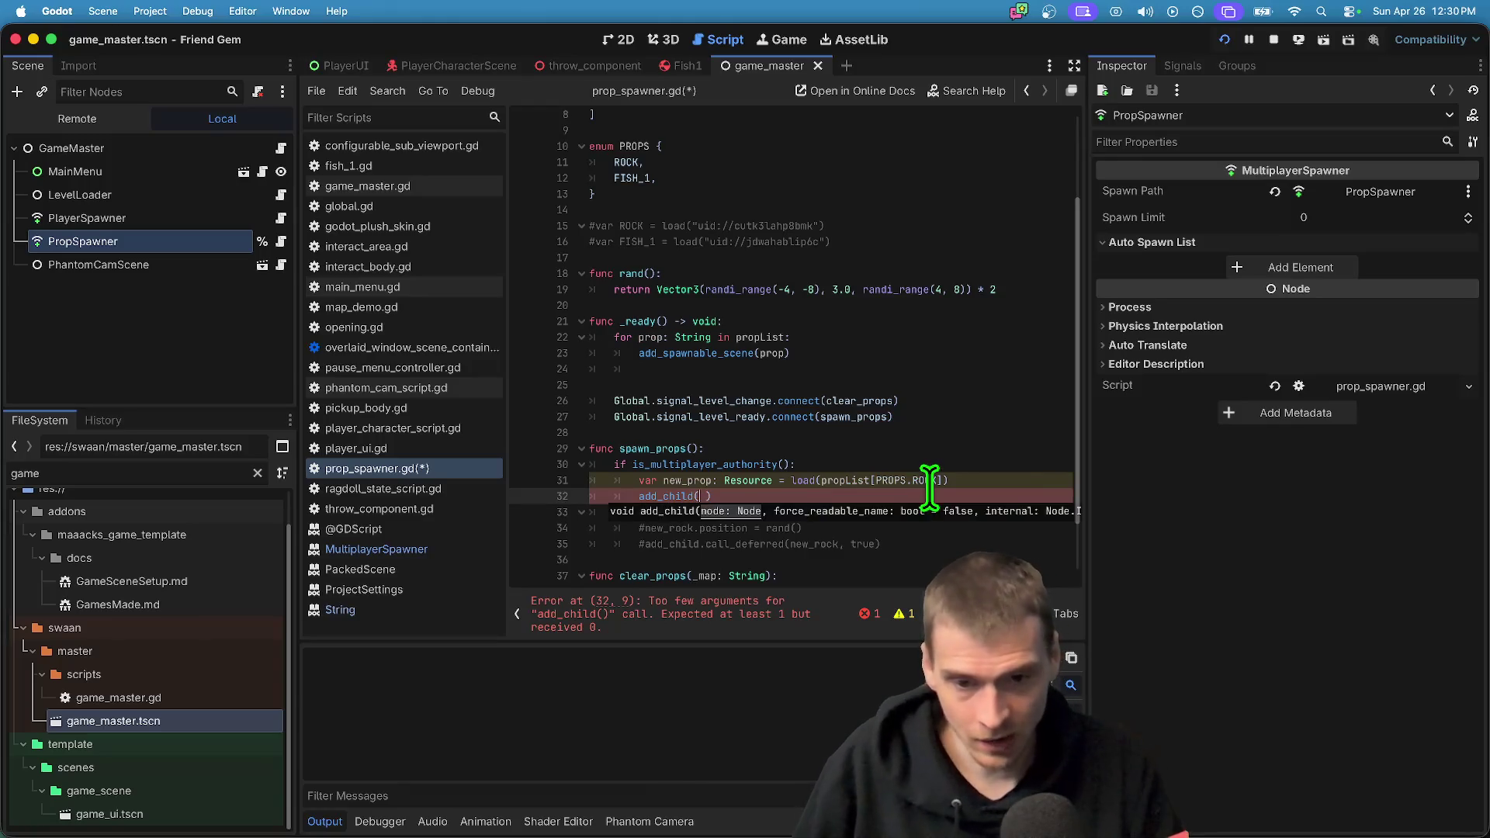
key(ctrl+shift+k)
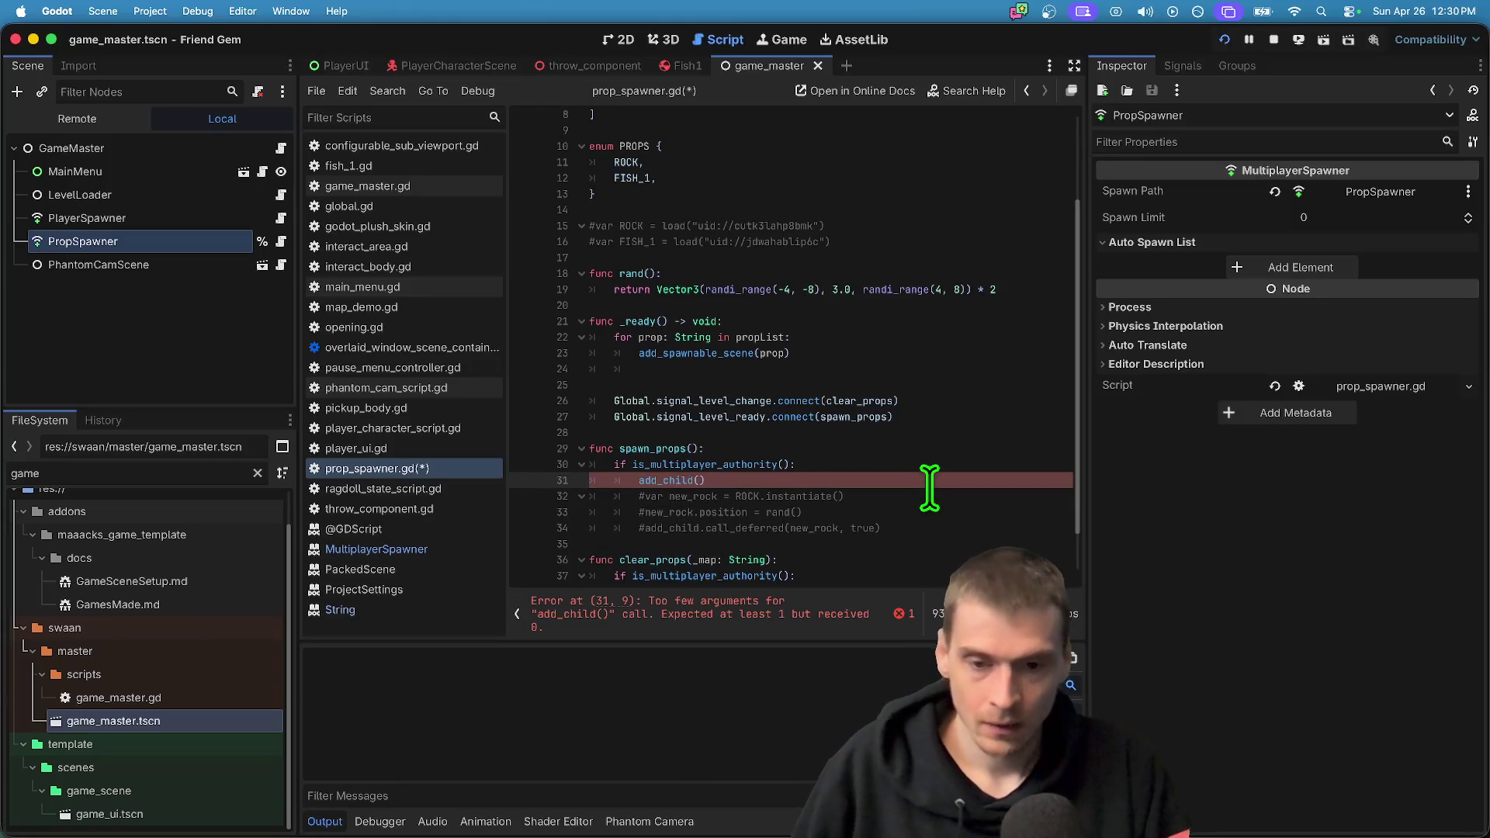
text(get_)
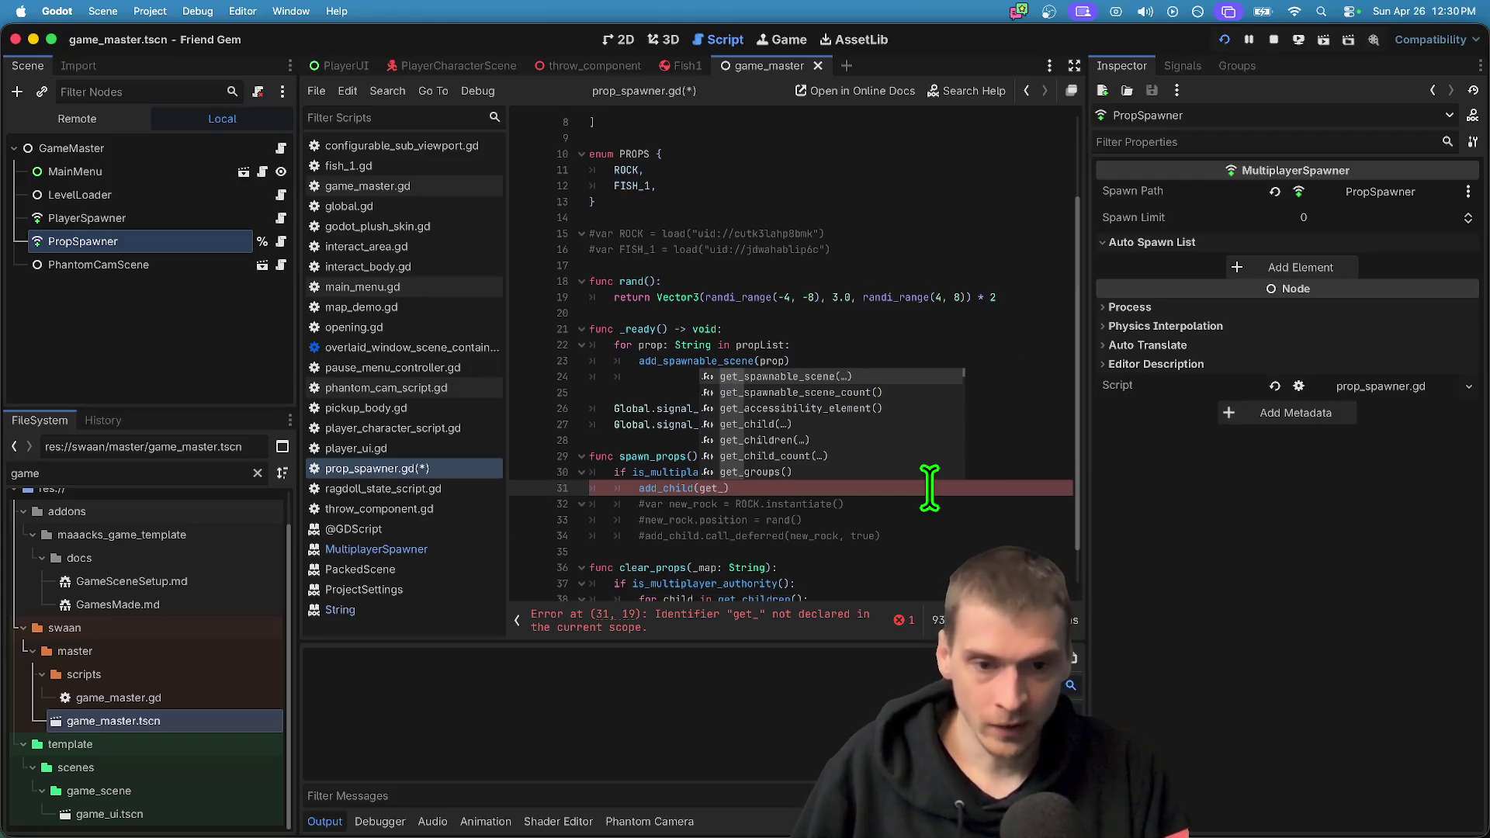
key(Return)
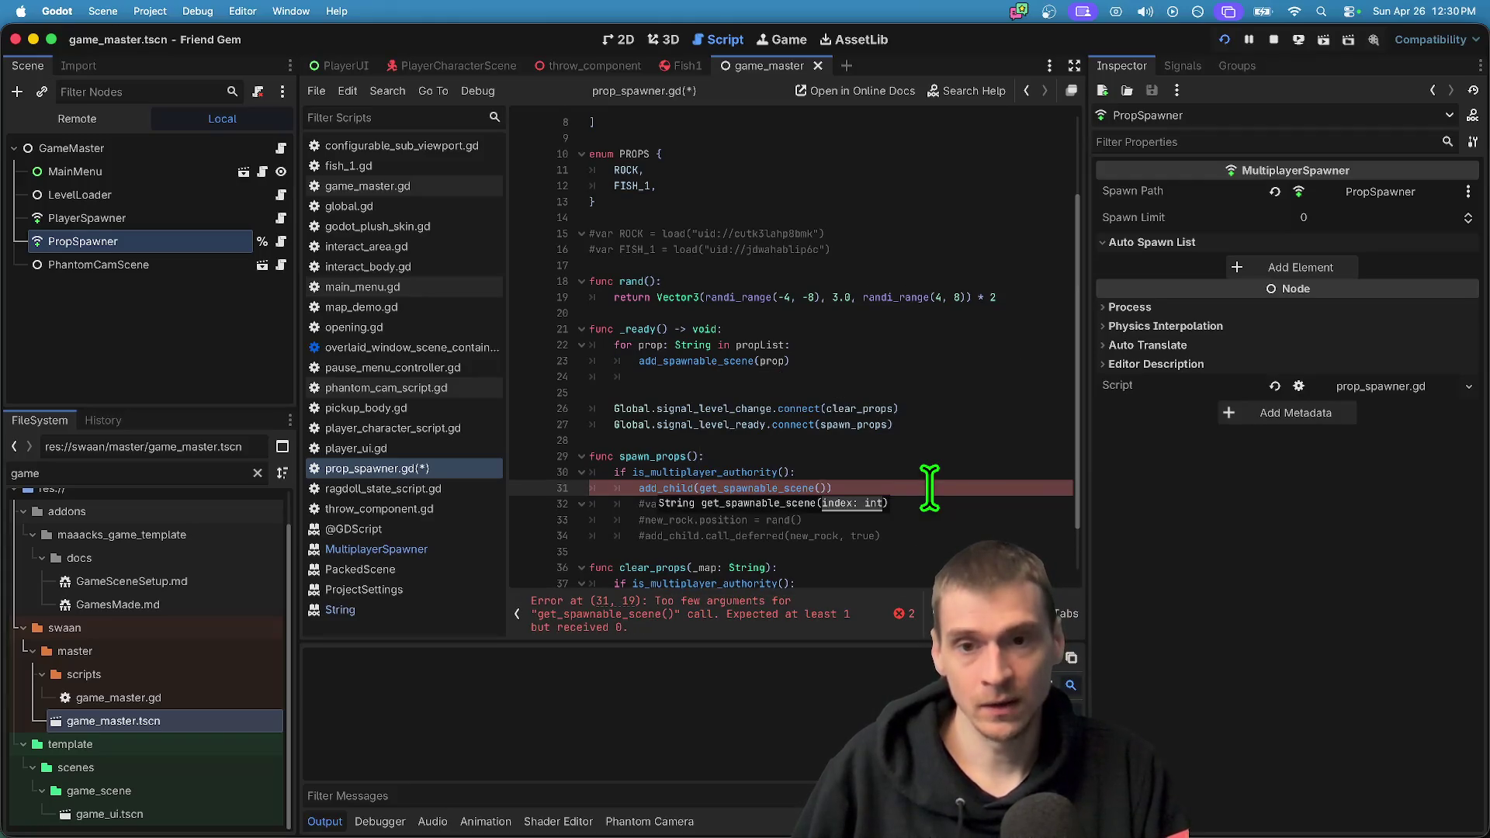
text(PROPS)
key(Return)
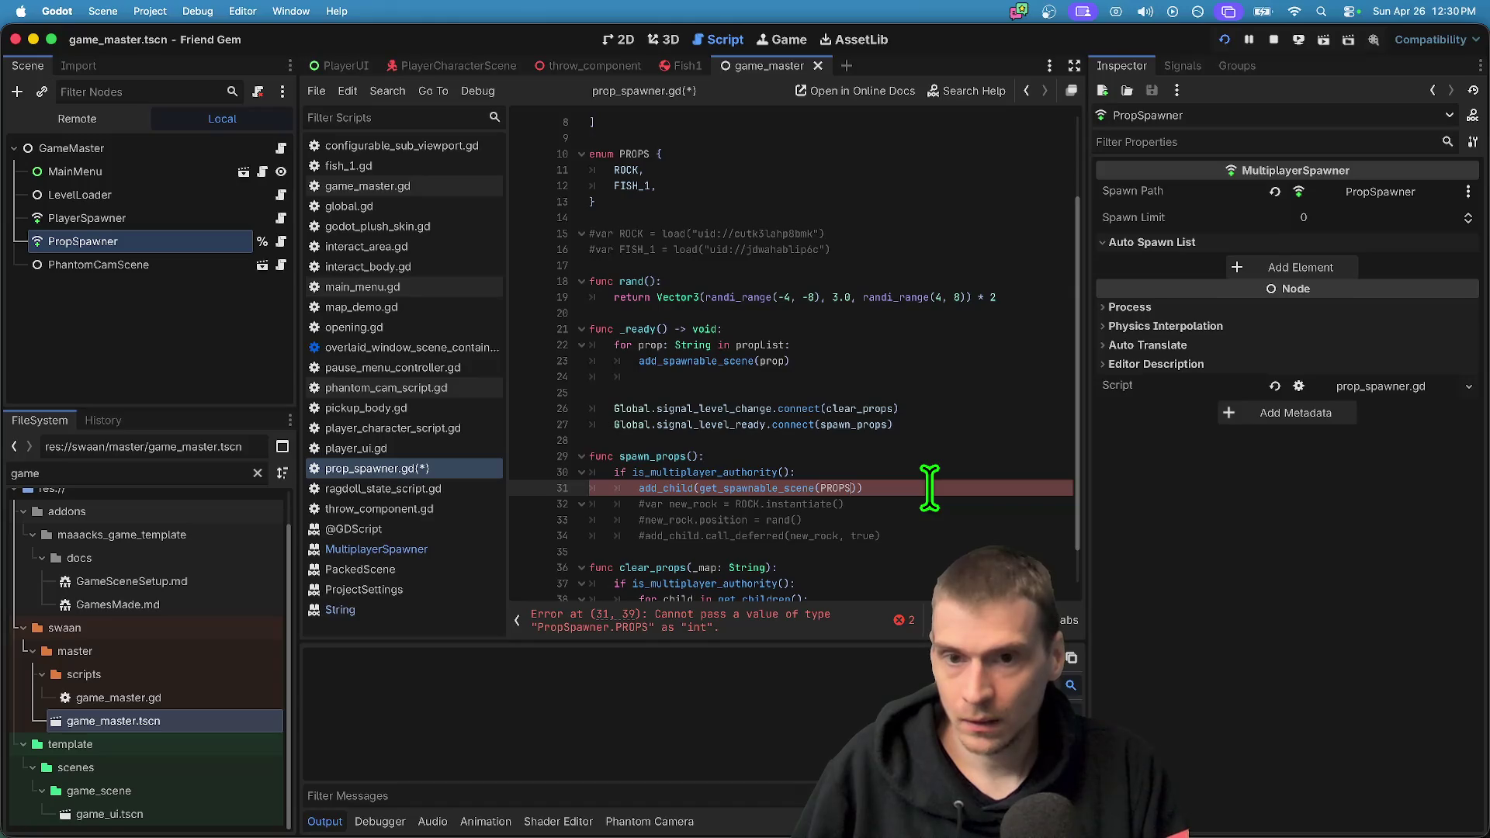
Complete line 31 as add_child(get_spawnable_scene(PROPS.ROCK).instantiate())
double_click(625, 172)
scroll(1001, 478, up, 1)
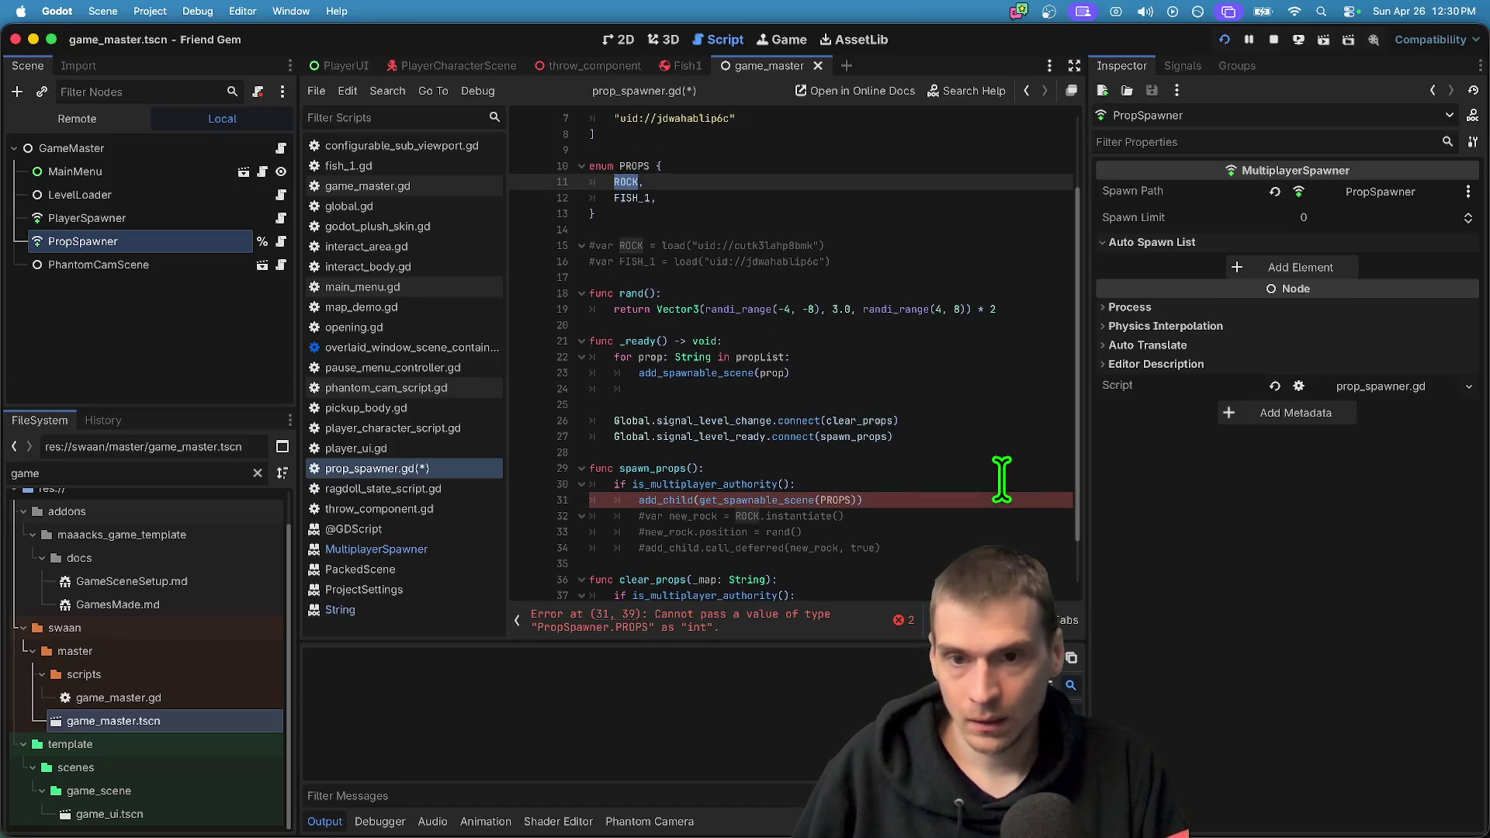
double_click(827, 499)
text(.ROCK)
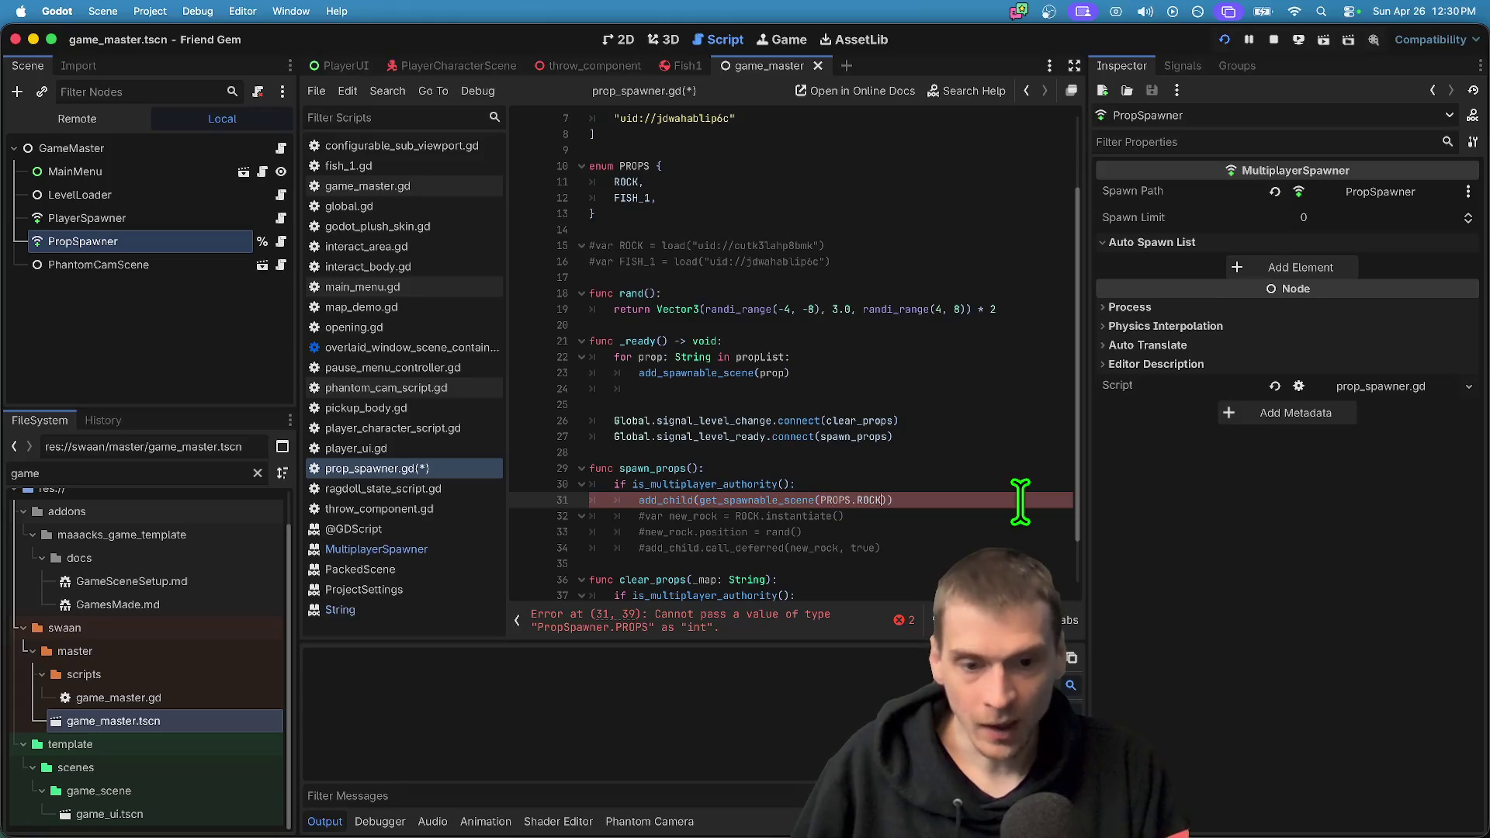
scroll(780, 627, down, 2)
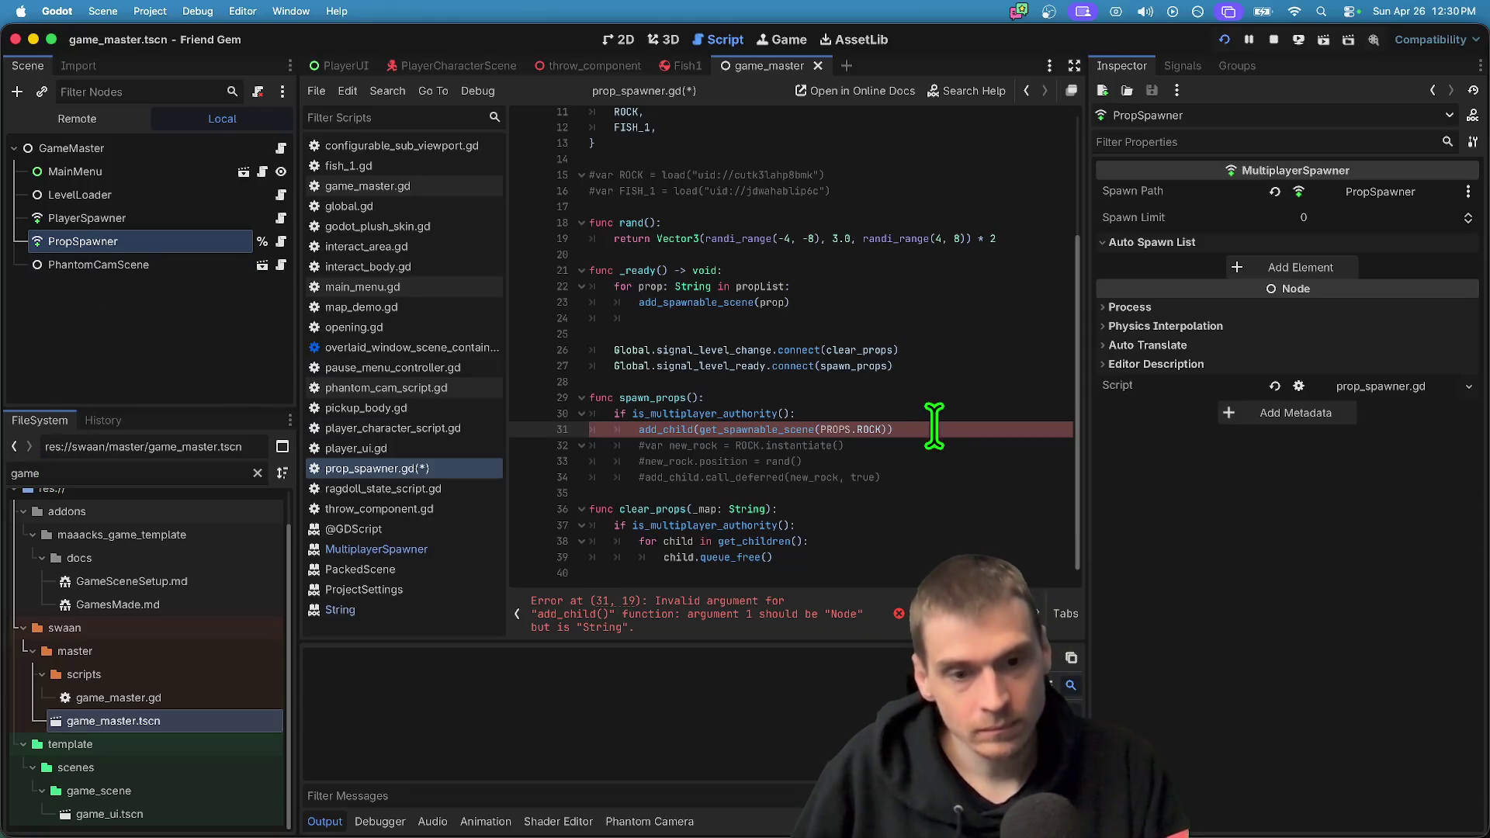
text().insta)
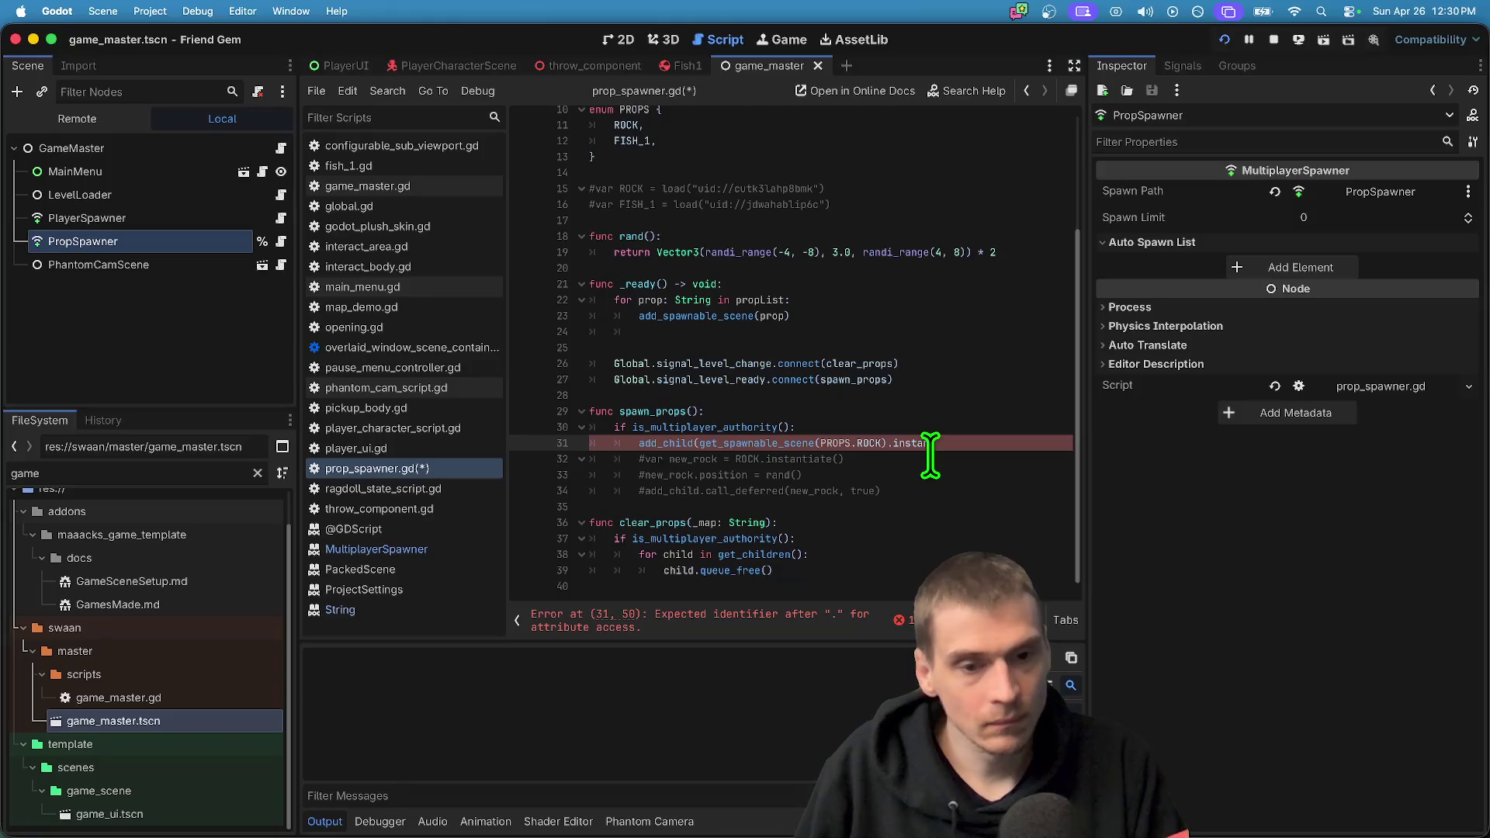
text(ntiate())
click(880, 427)
drag(980, 443, 859, 423)
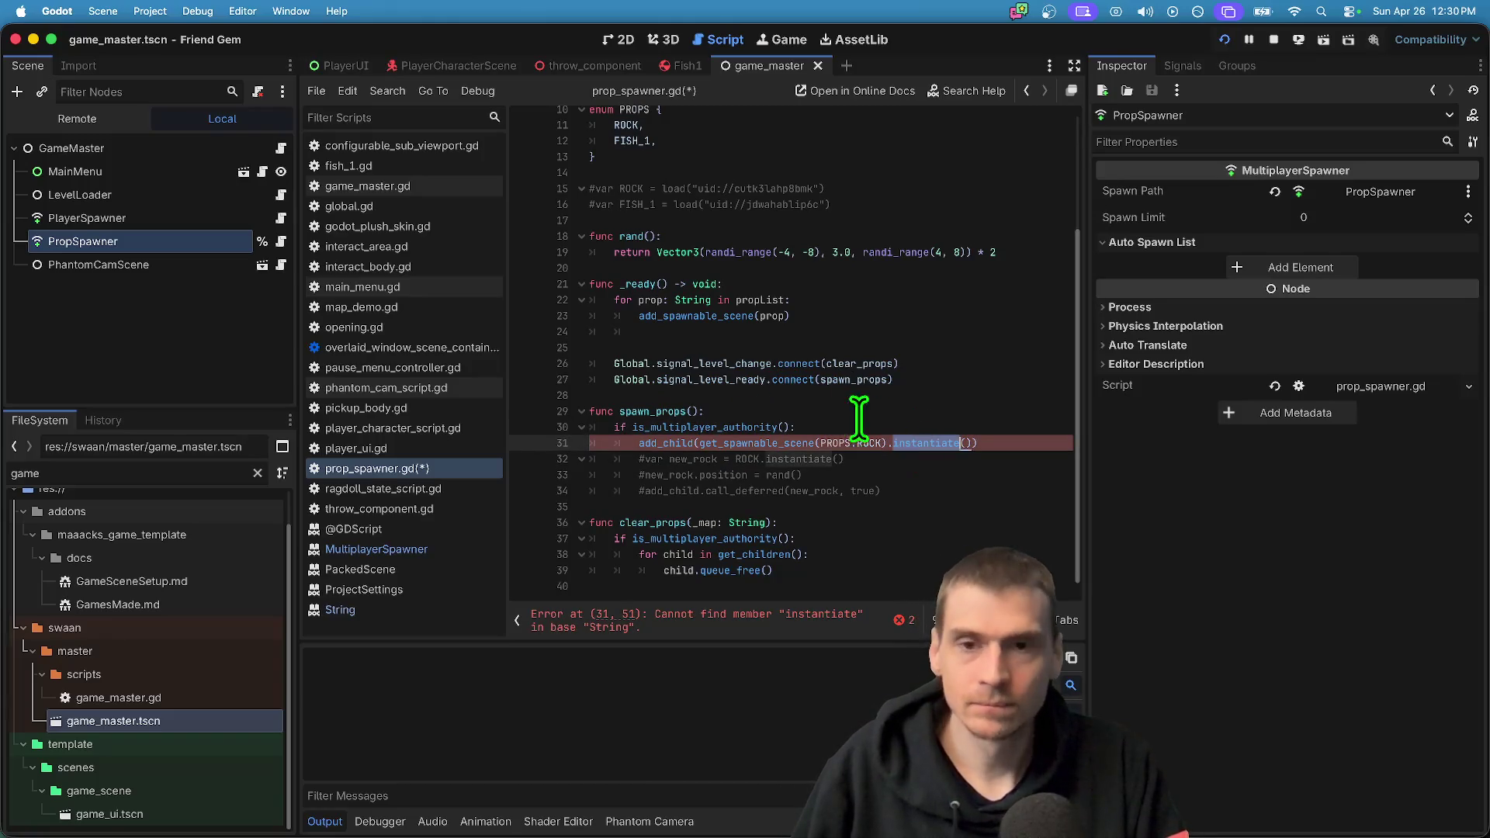
key(super+Tab)
key(super+Tab)
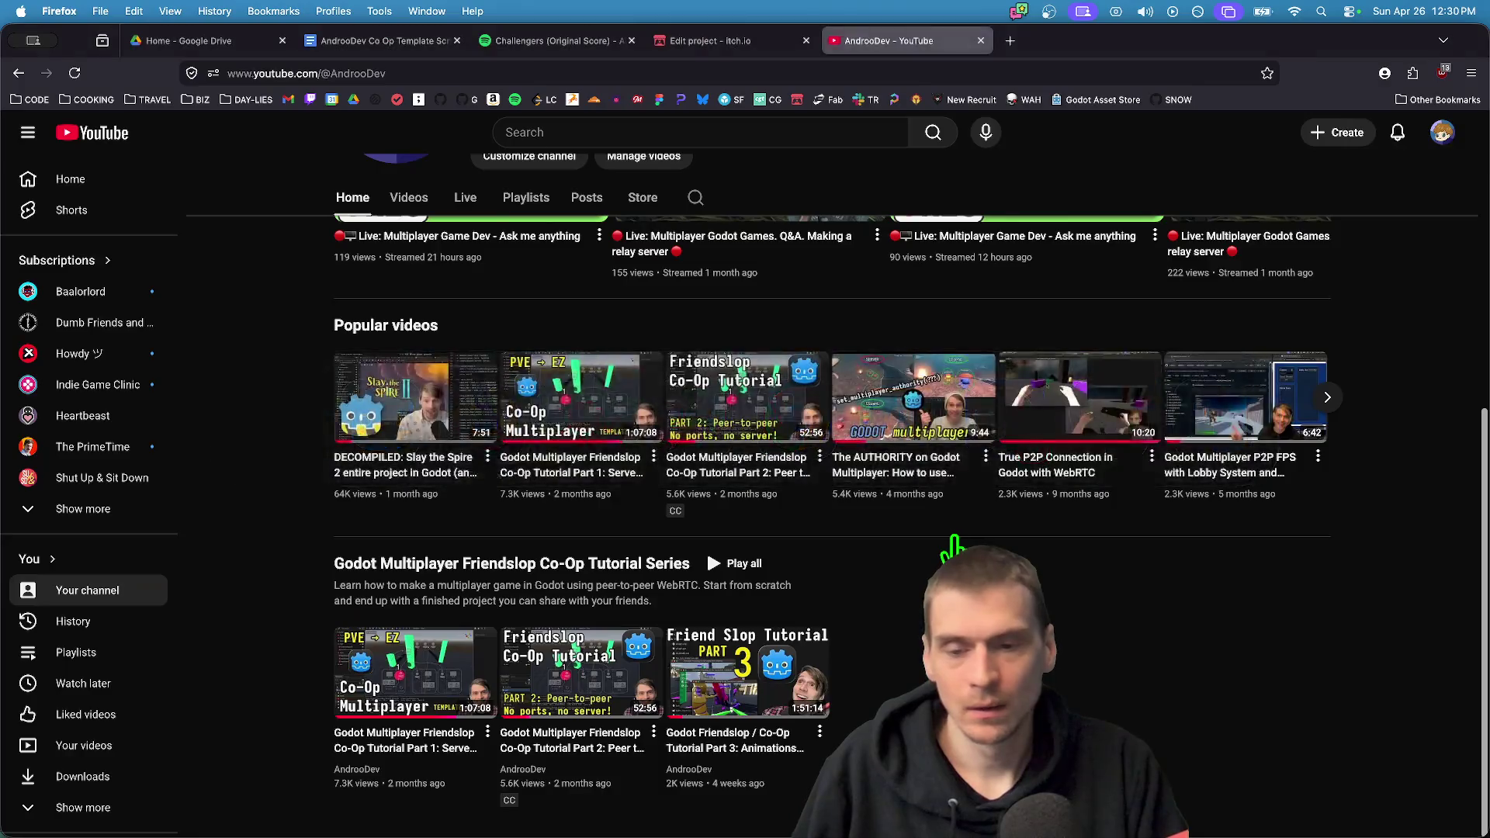
Search the web for 'godot instantiate' and open the Nodes and scene instances docs page
key(super+t)
text(godot instantiate)
key(Return)
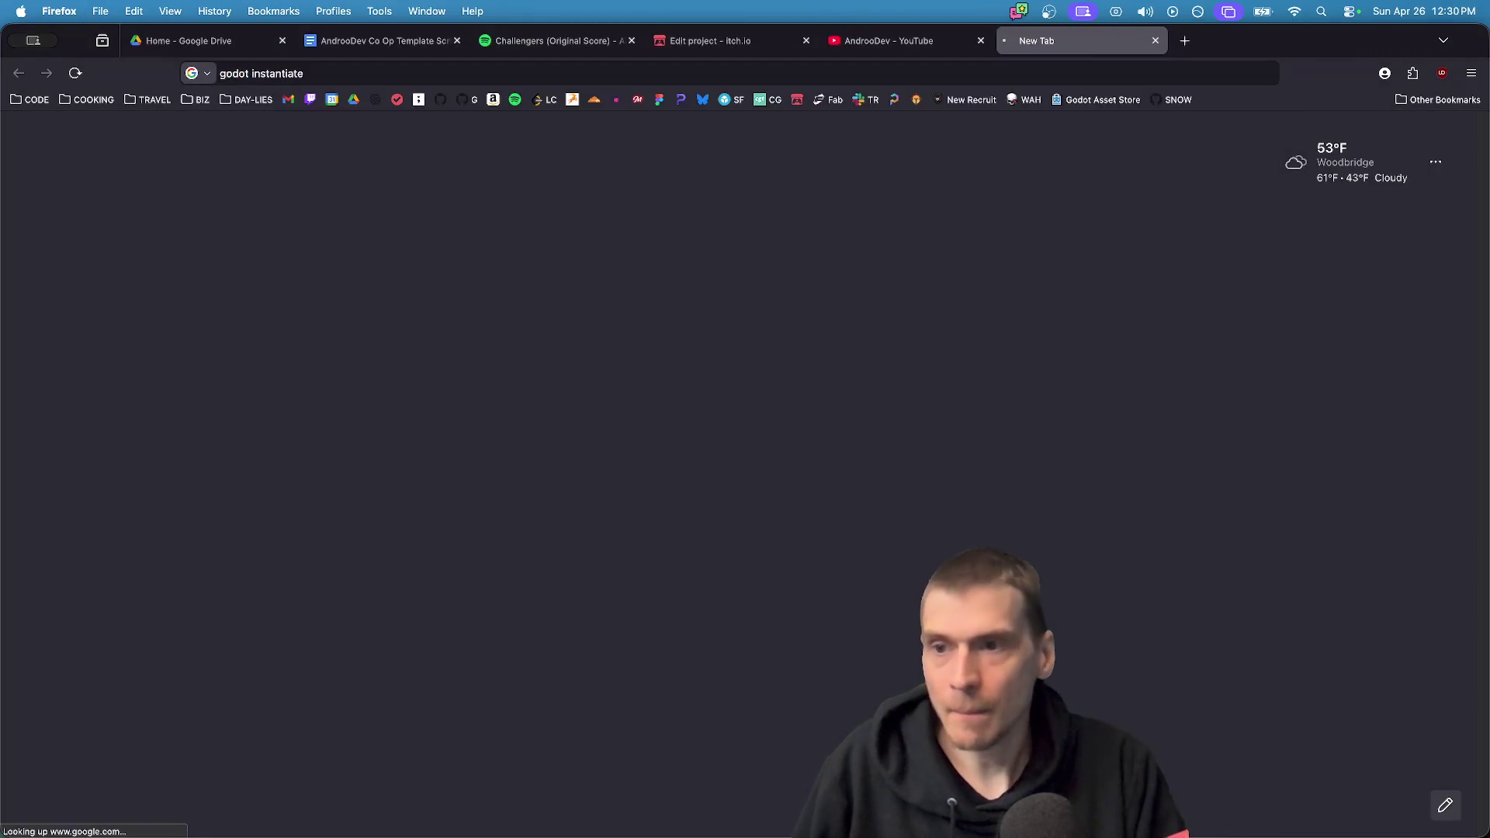
scroll(468, 527, down, 2)
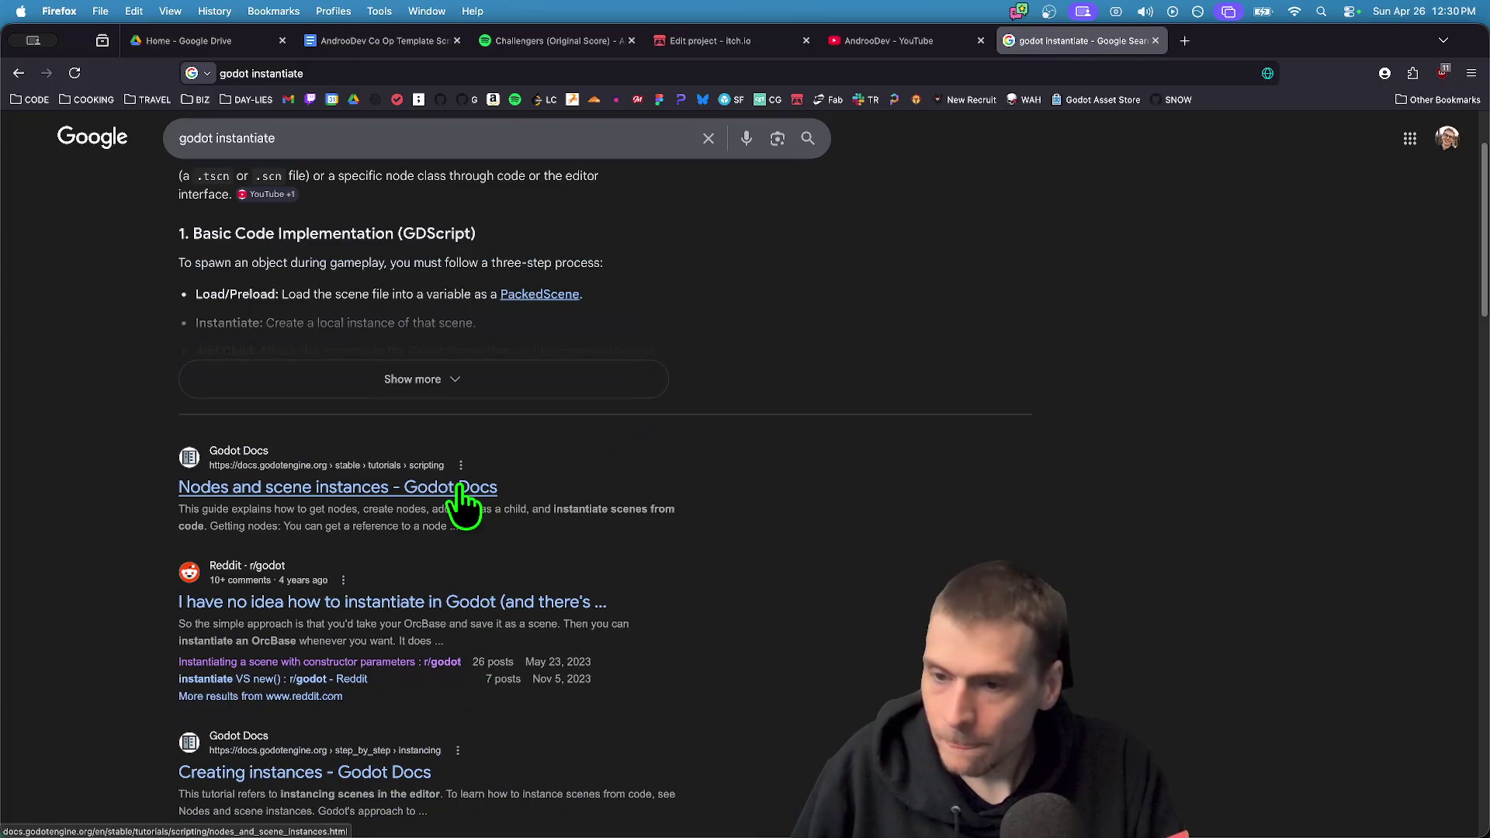
click(464, 490)
Read down the docs page to the first instancing step
scroll(1329, 604, down, 10)
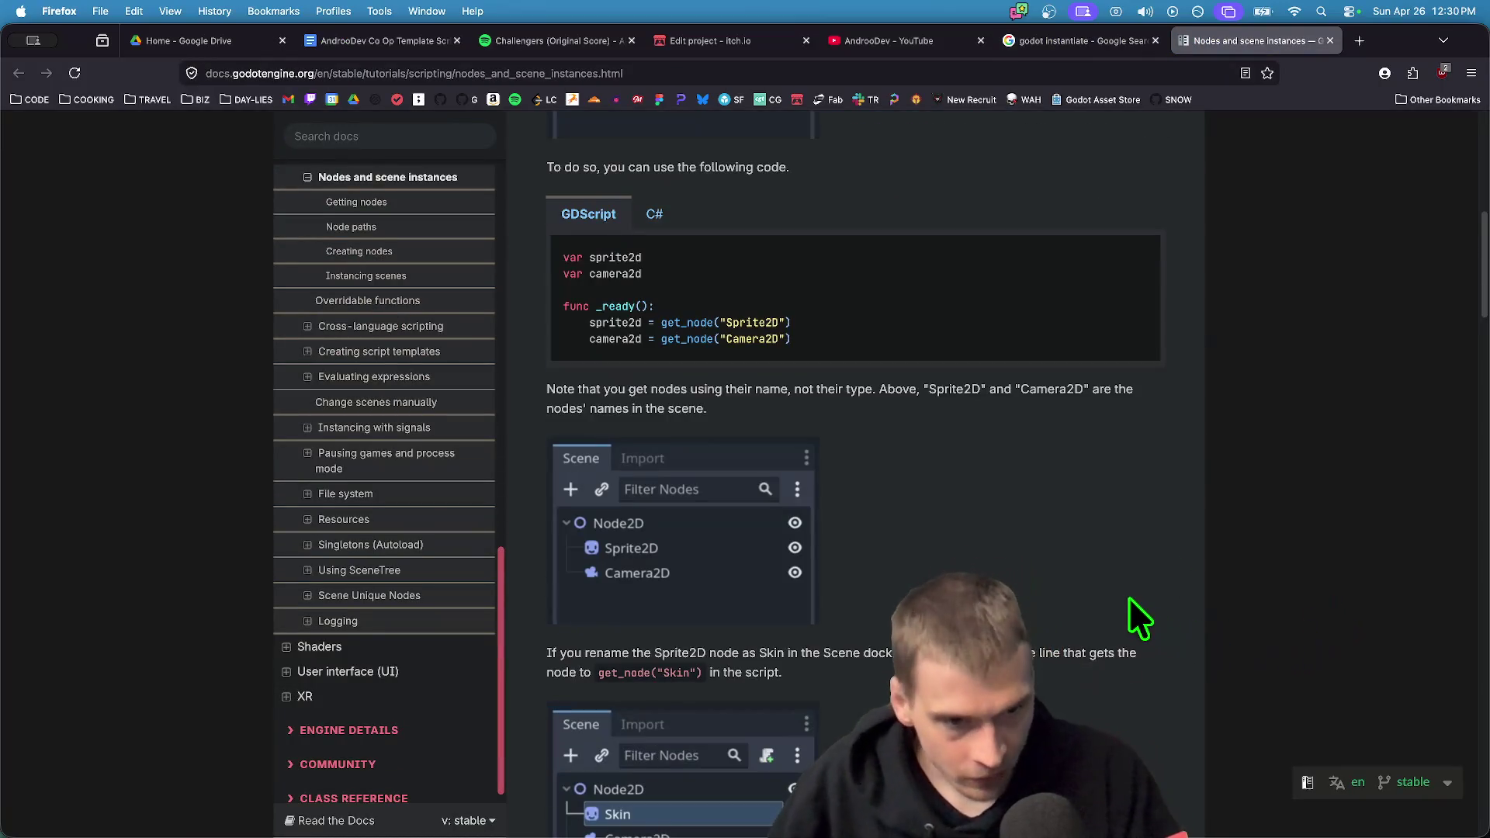
scroll(1117, 590, down, 5)
scroll(1105, 582, down, 5)
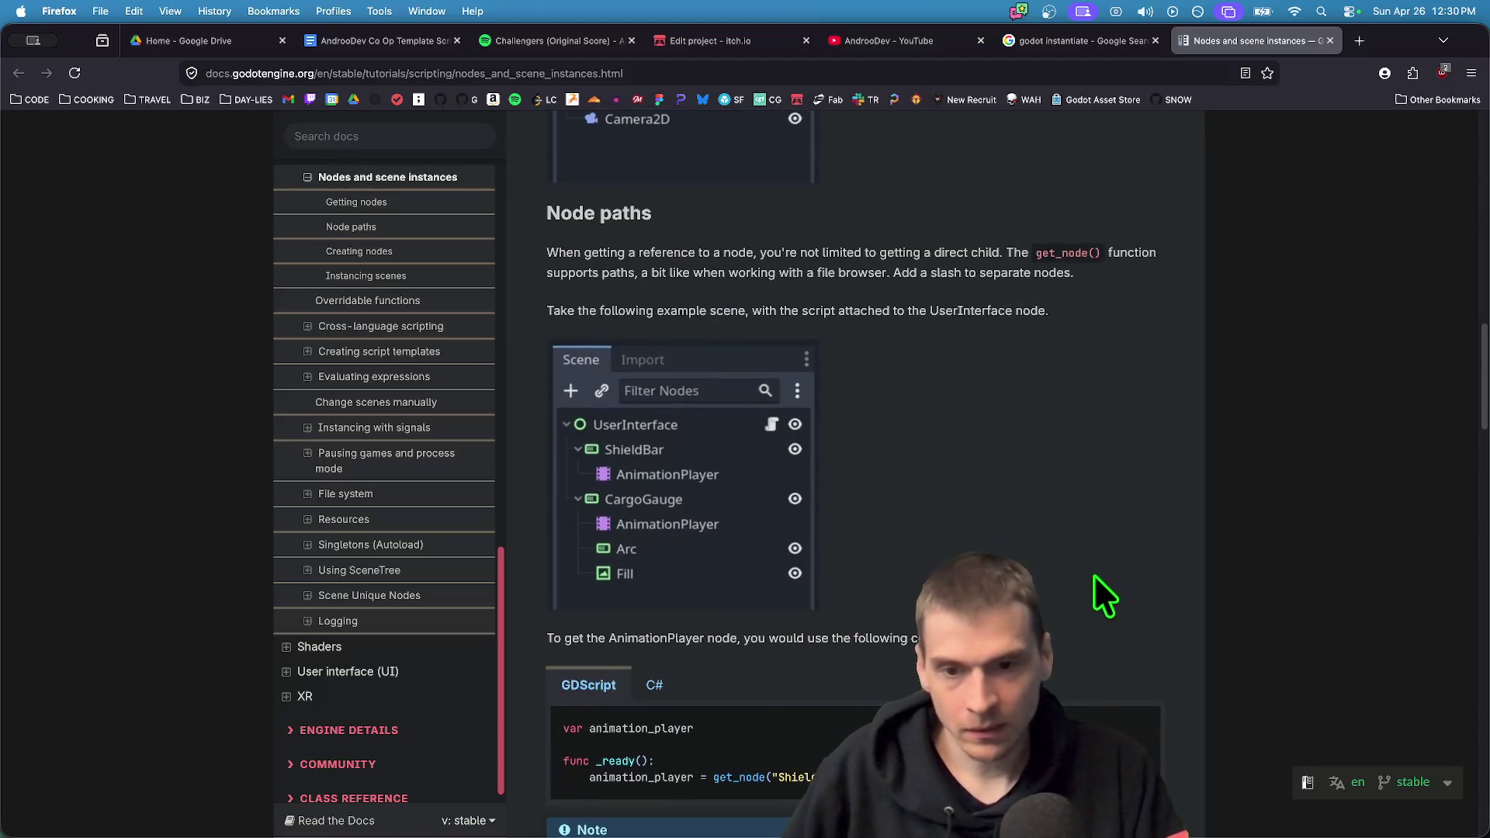
double_click(1060, 253)
scroll(1091, 416, down, 3)
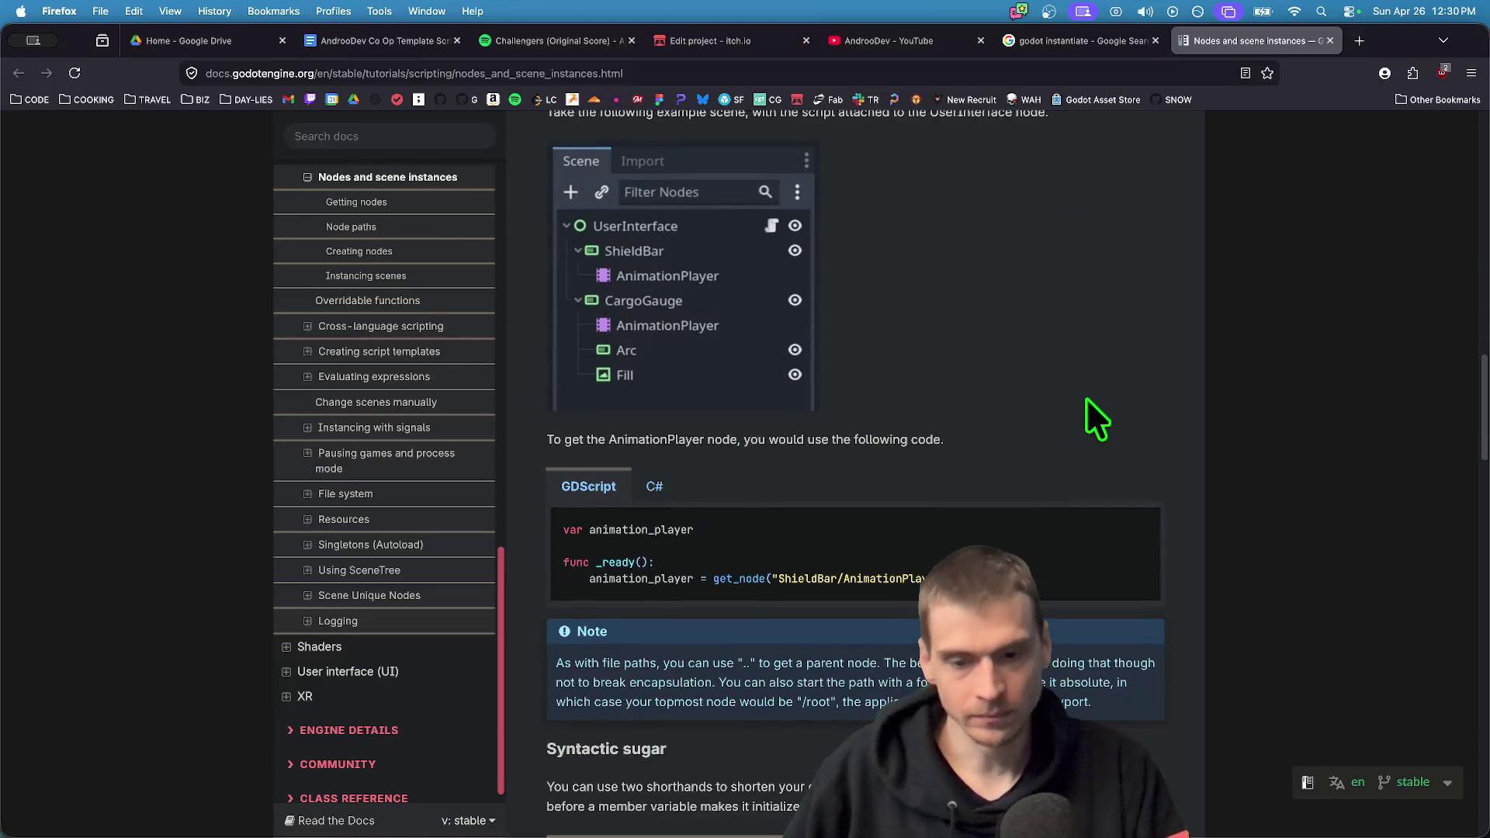
scroll(1085, 400, down, 10)
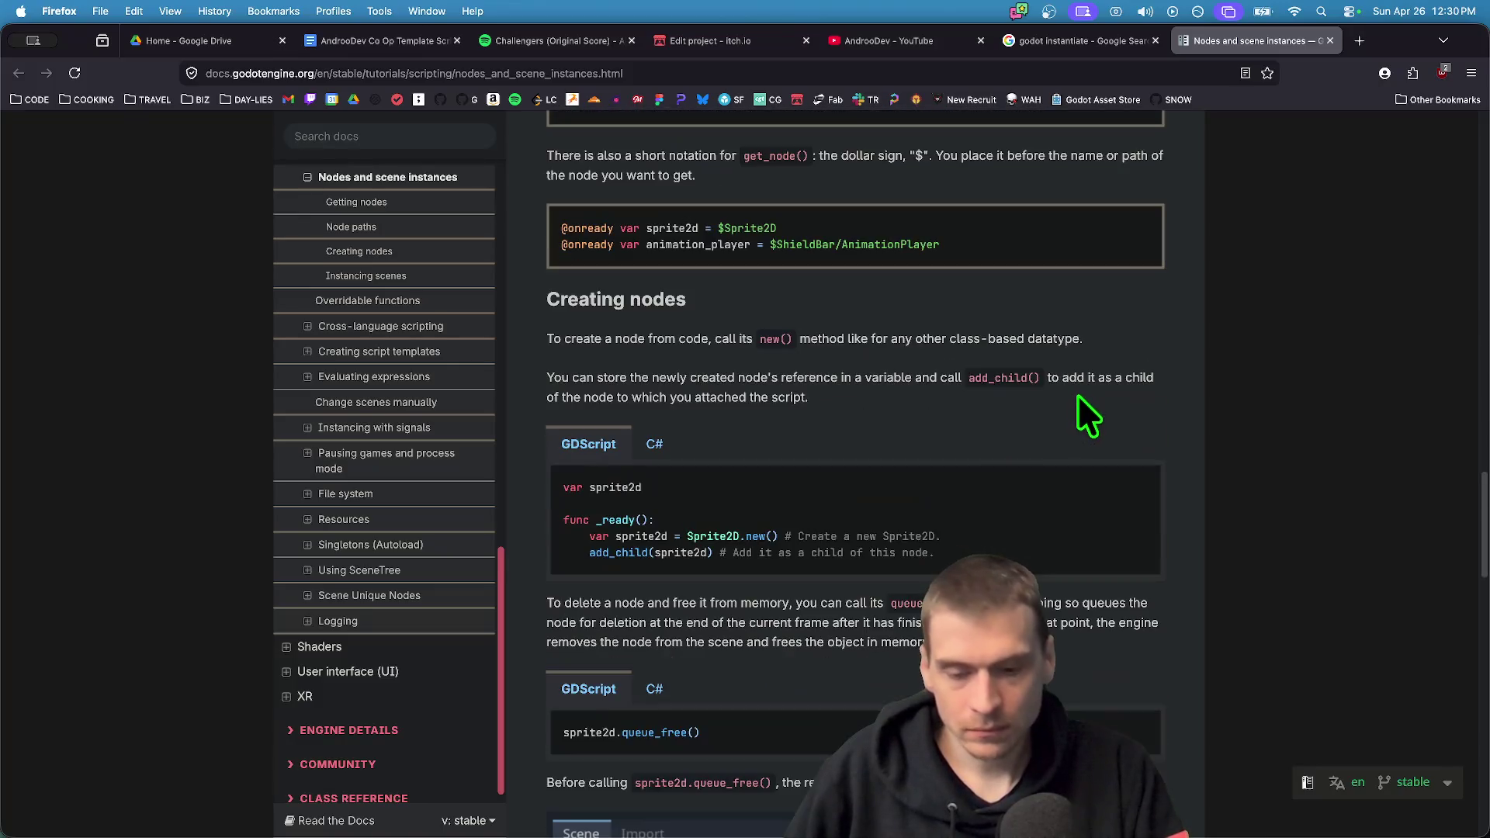
scroll(1072, 402, down, 11)
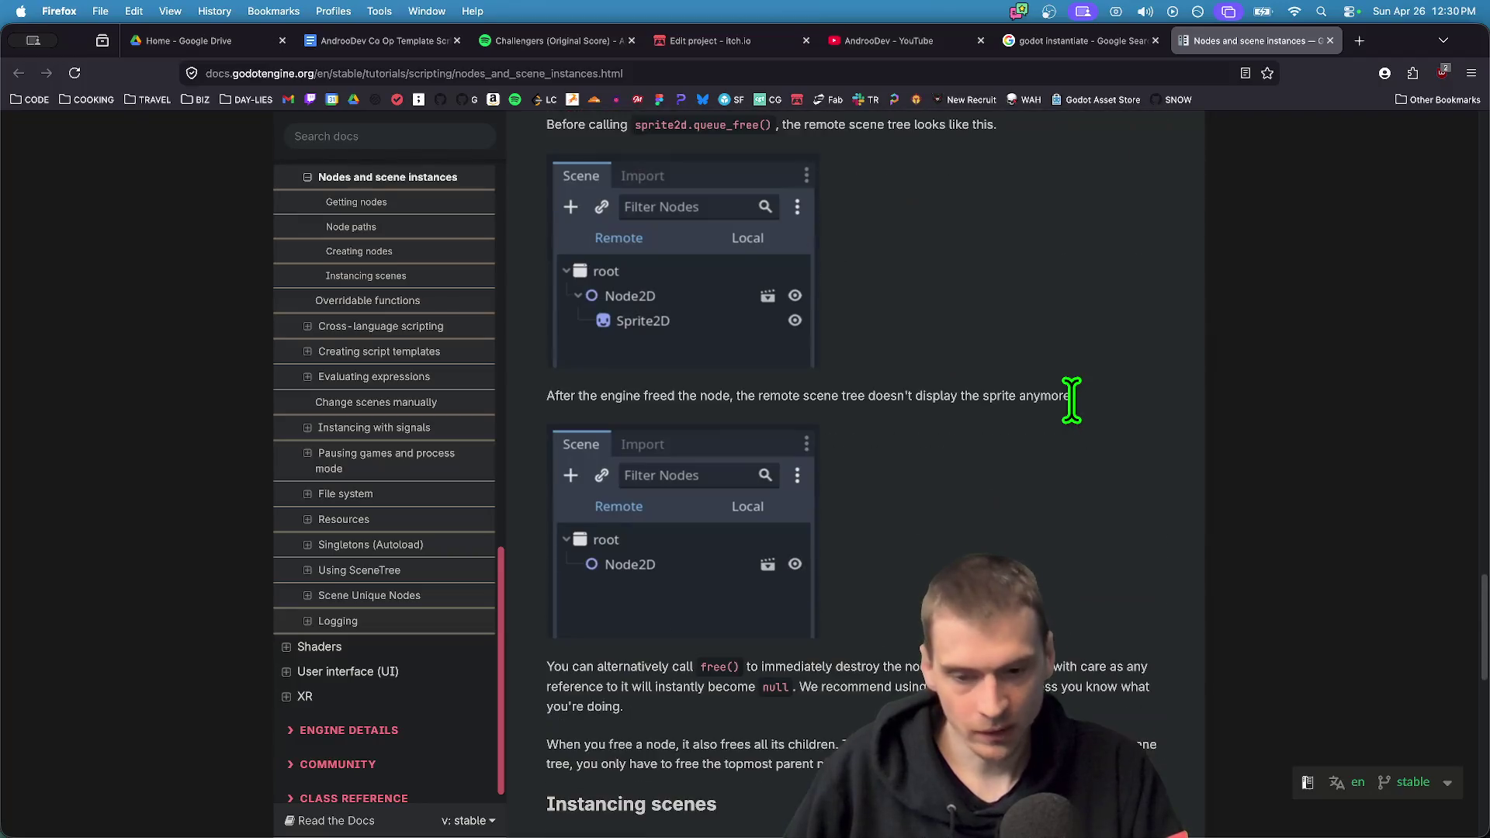
scroll(1071, 404, down, 5)
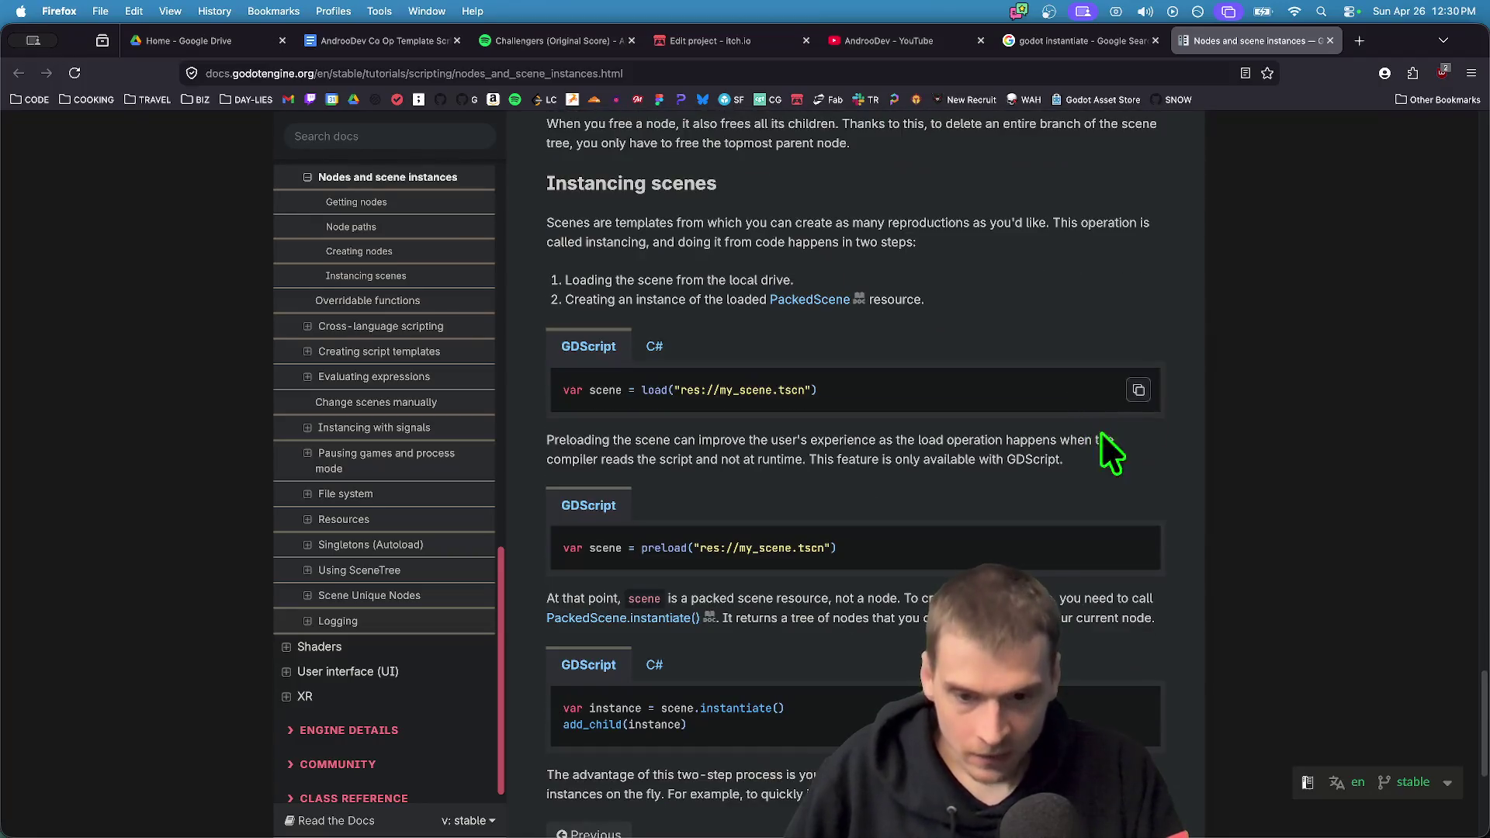
drag(528, 279, 791, 281)
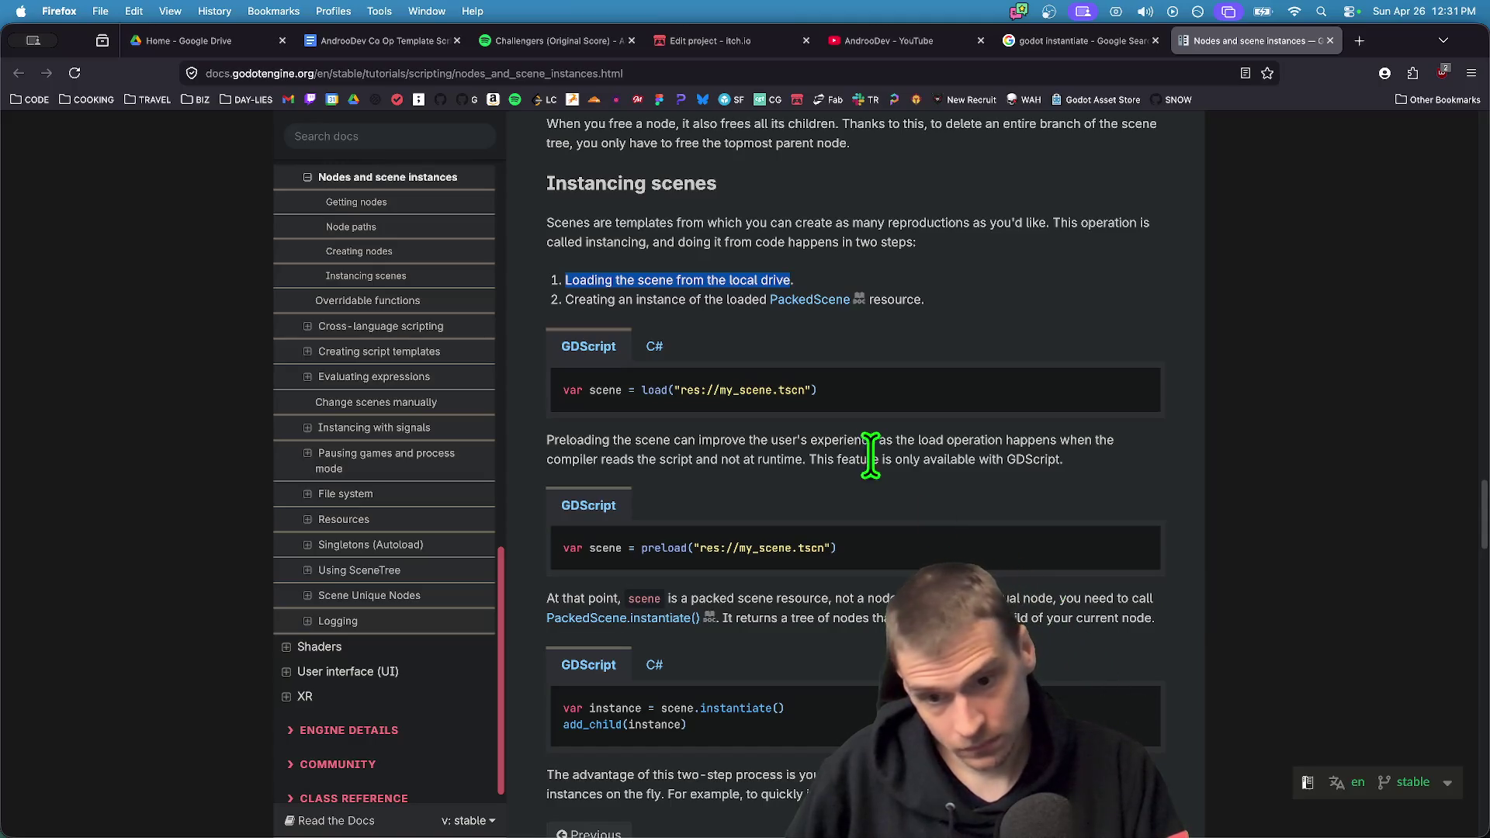
Read the preloading explanation and select the load() example code
drag(560, 441, 558, 464)
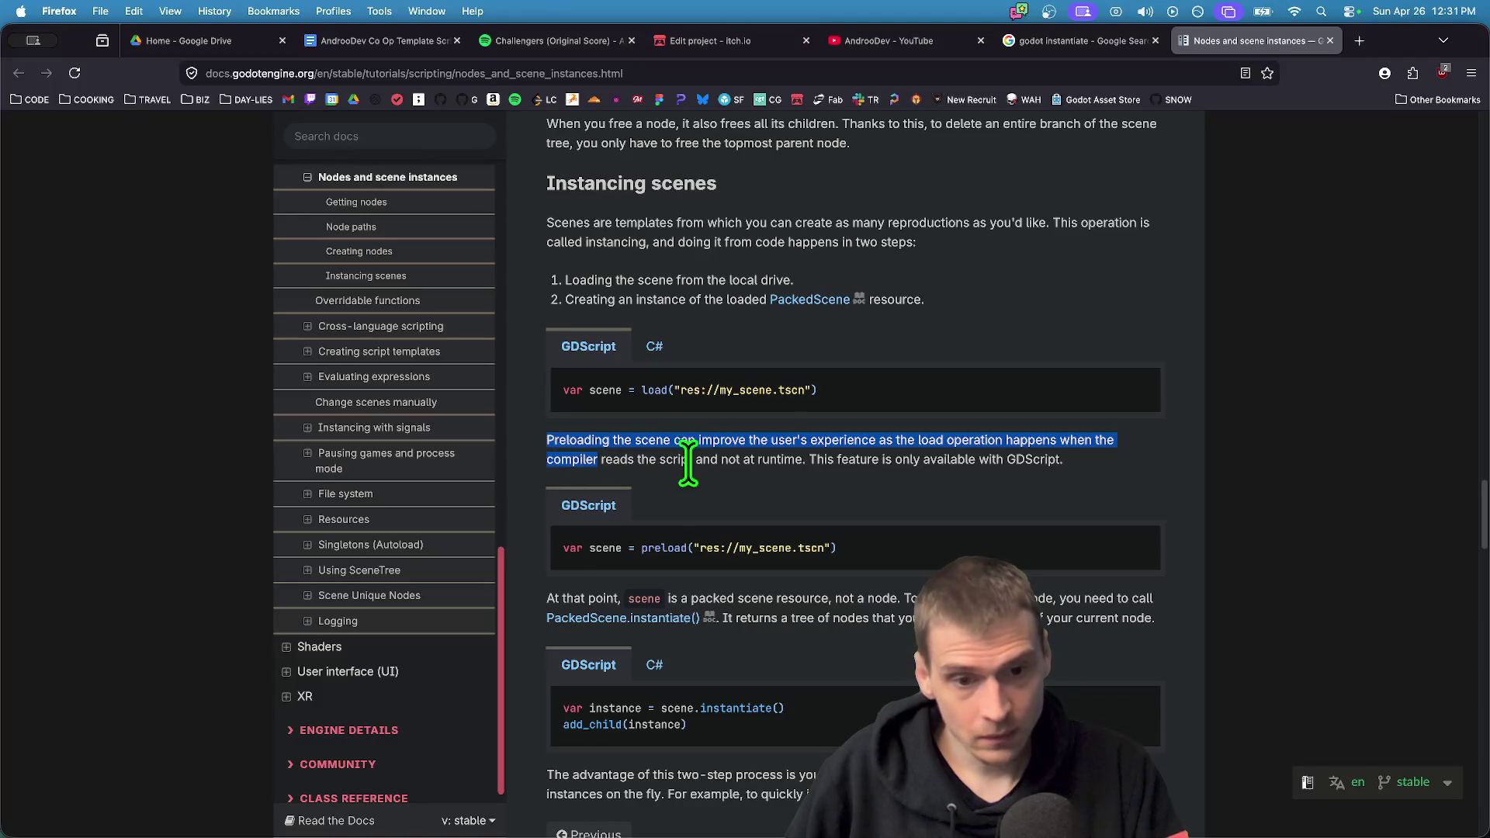
scroll(1072, 633, down, 2)
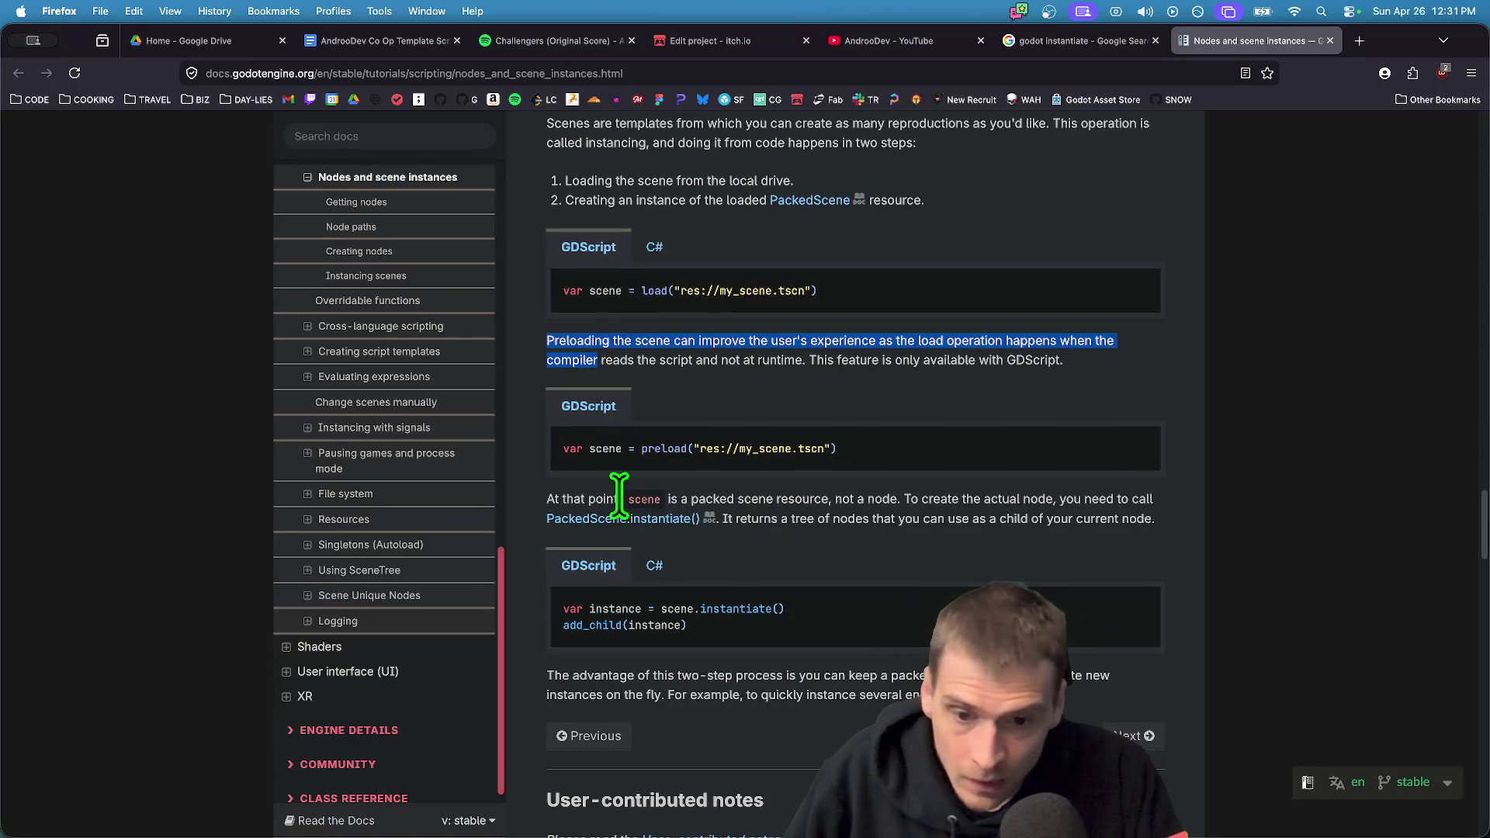
double_click(632, 499)
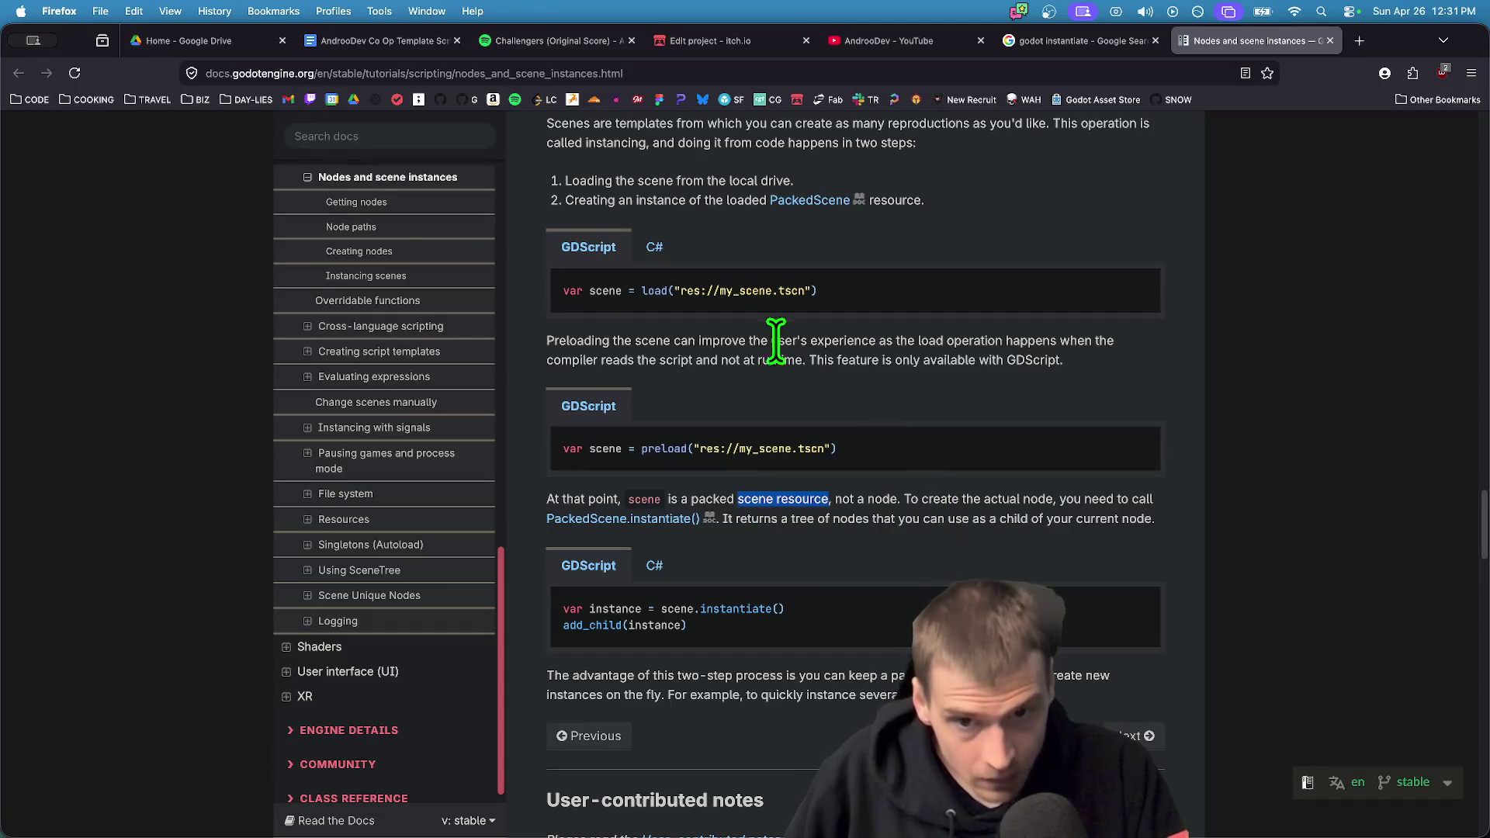
drag(642, 290, 818, 291)
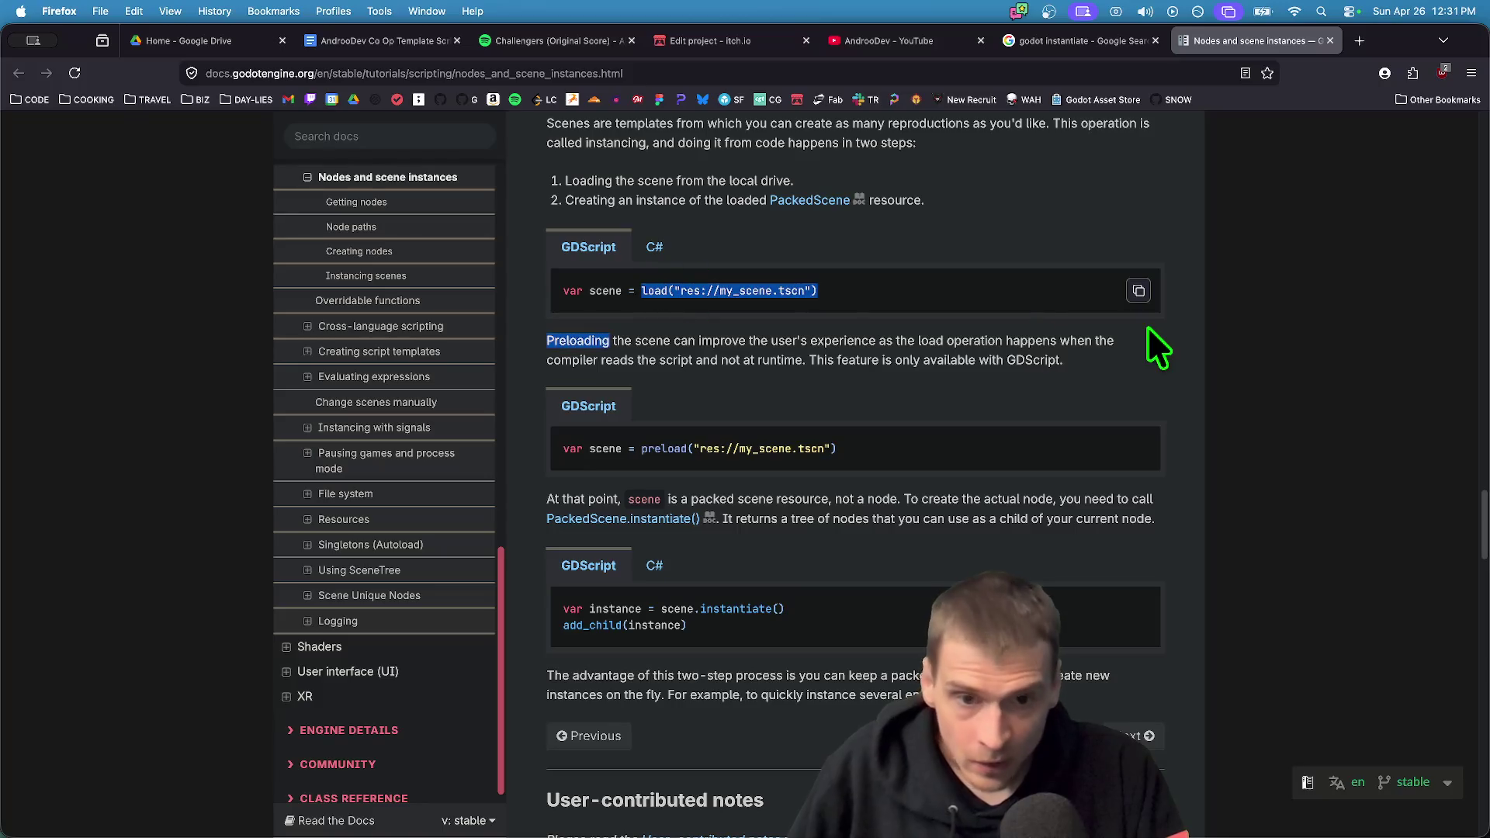
key(super+Tab)
key(super+Tab)
key(super+Tab)
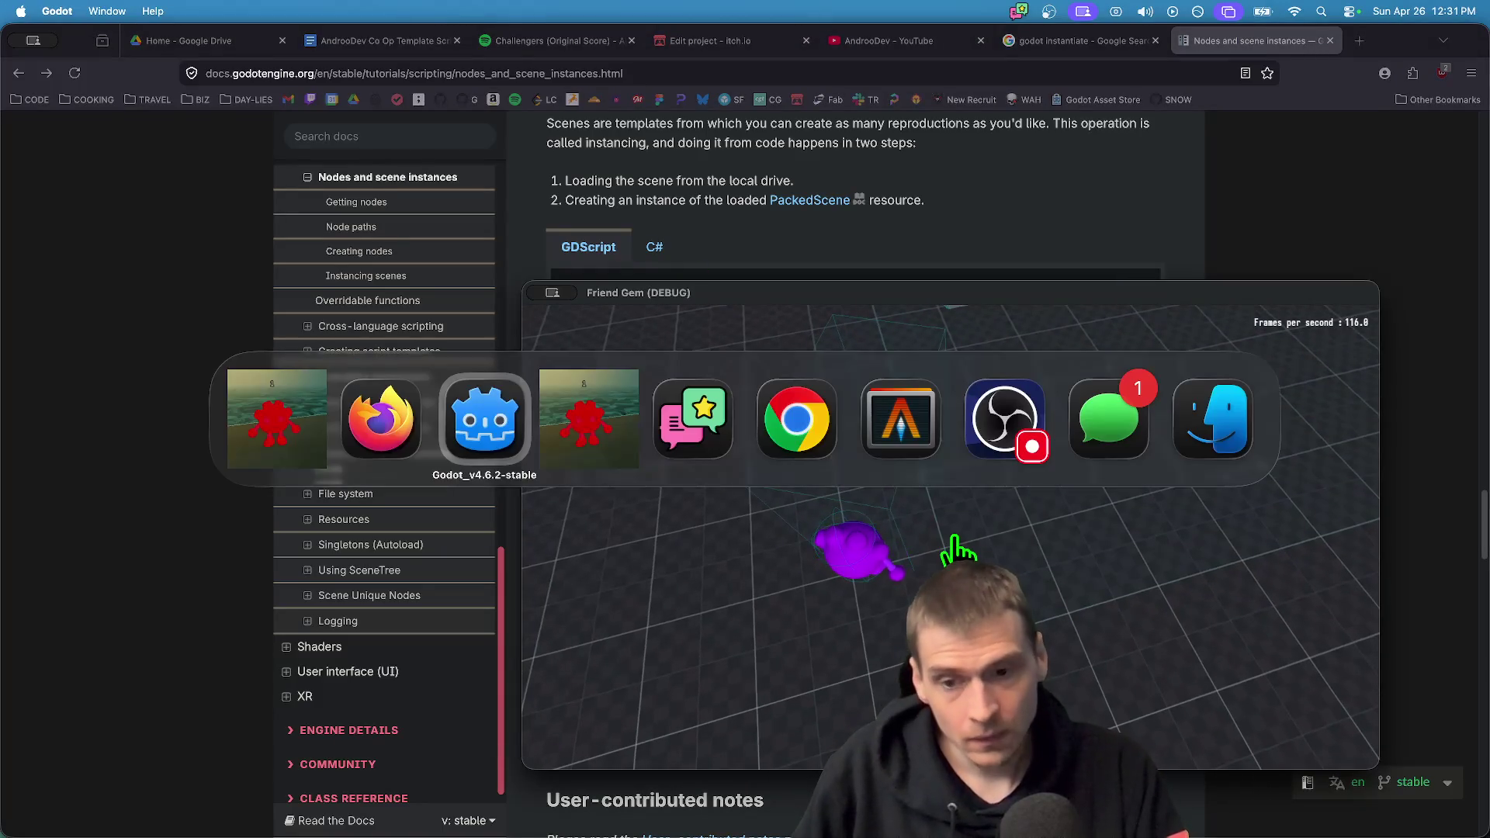
Wrap get_spawnable_scene(PROPS.ROCK) in load(...) on line 31
click(705, 442)
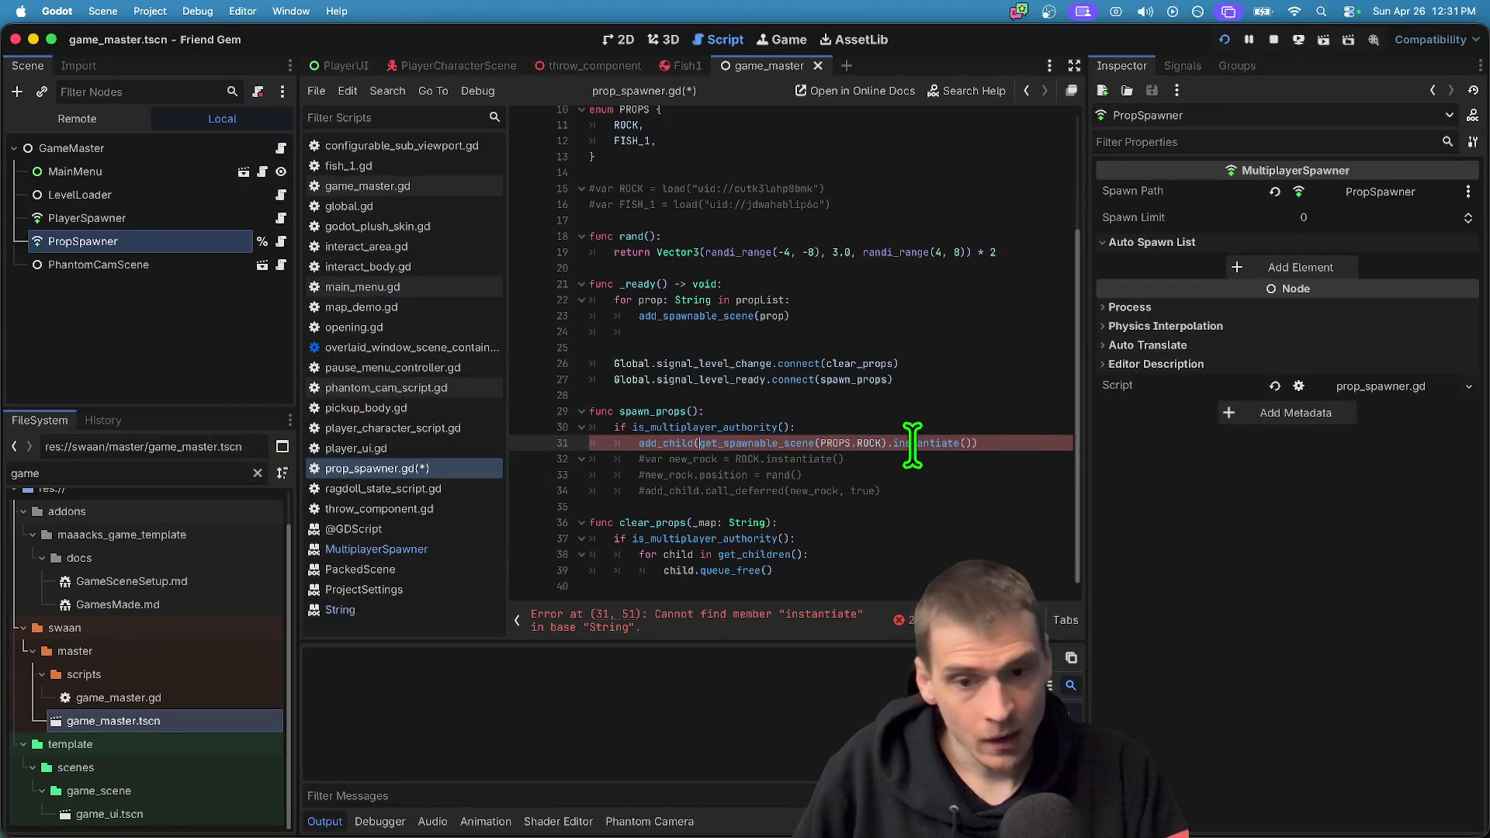
key(Left)
text(load()
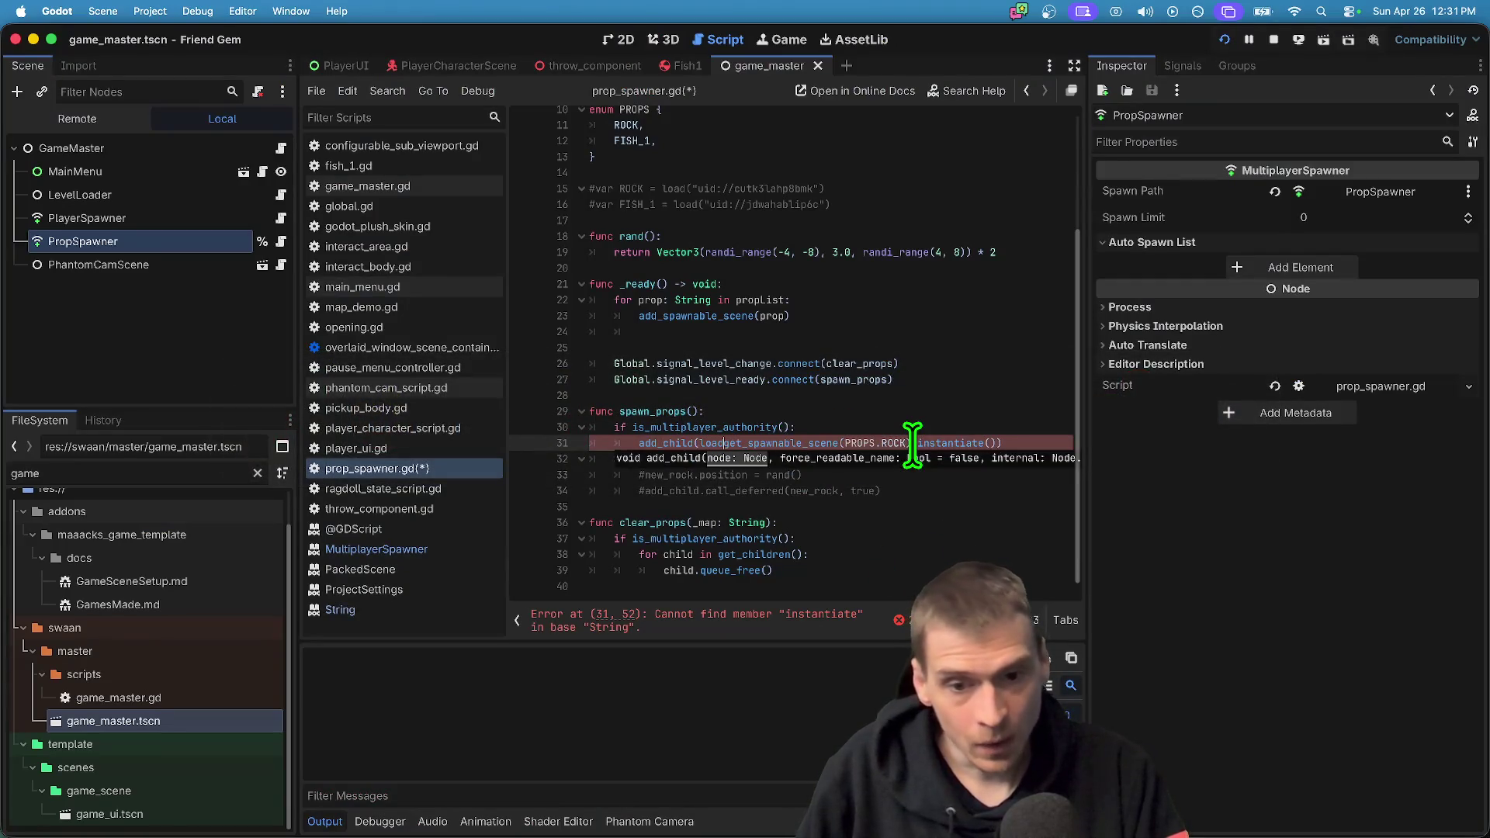
click(935, 457)
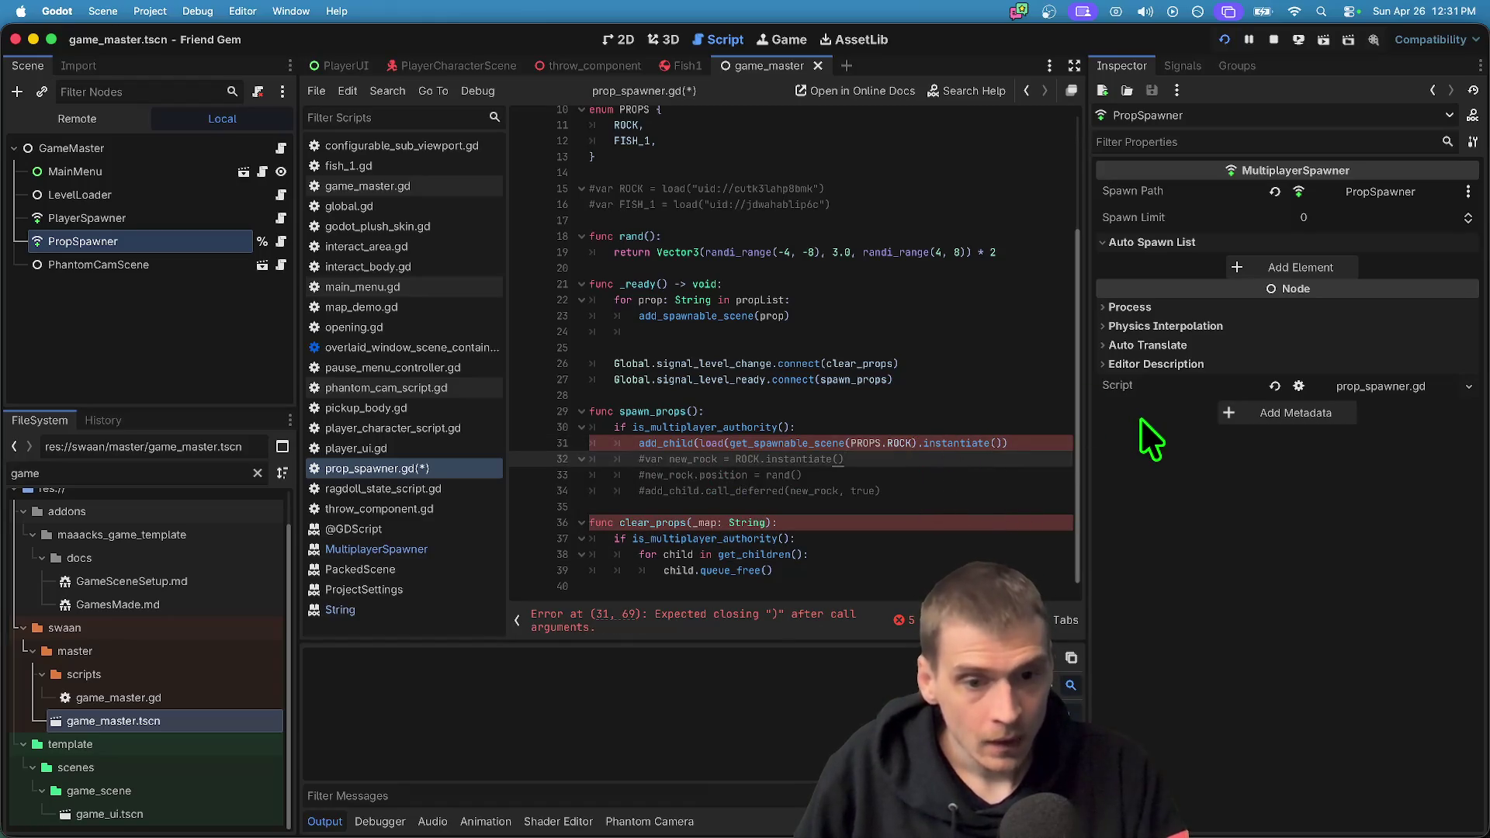
click(919, 442)
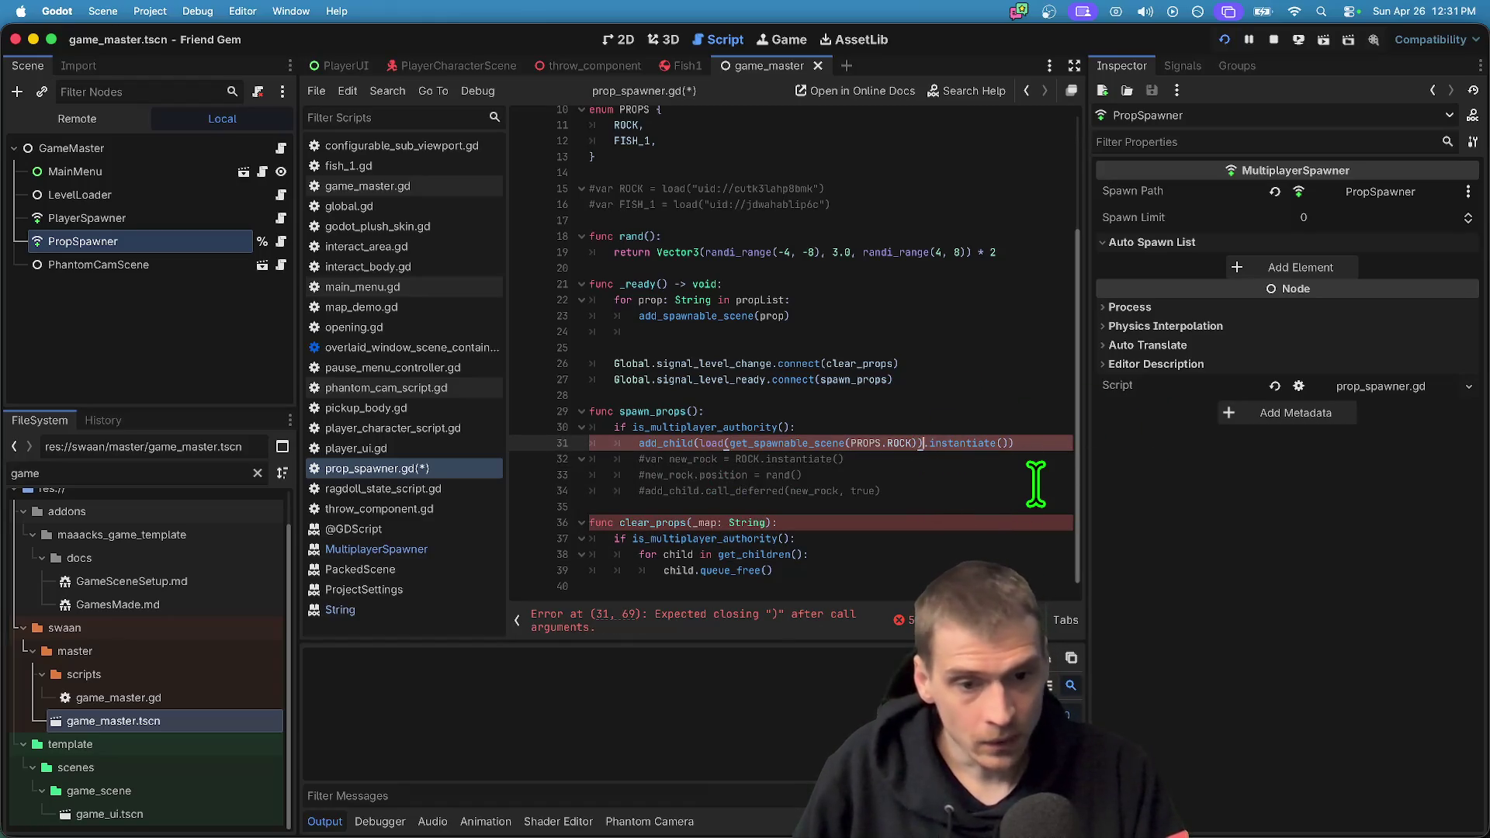
text())
mouse_move(1017, 506)
mouse_down()
mouse_move(475, 469)
mouse_move(492, 477)
mouse_up()
Run the game and host a session to test rock spawning
key(super+b)
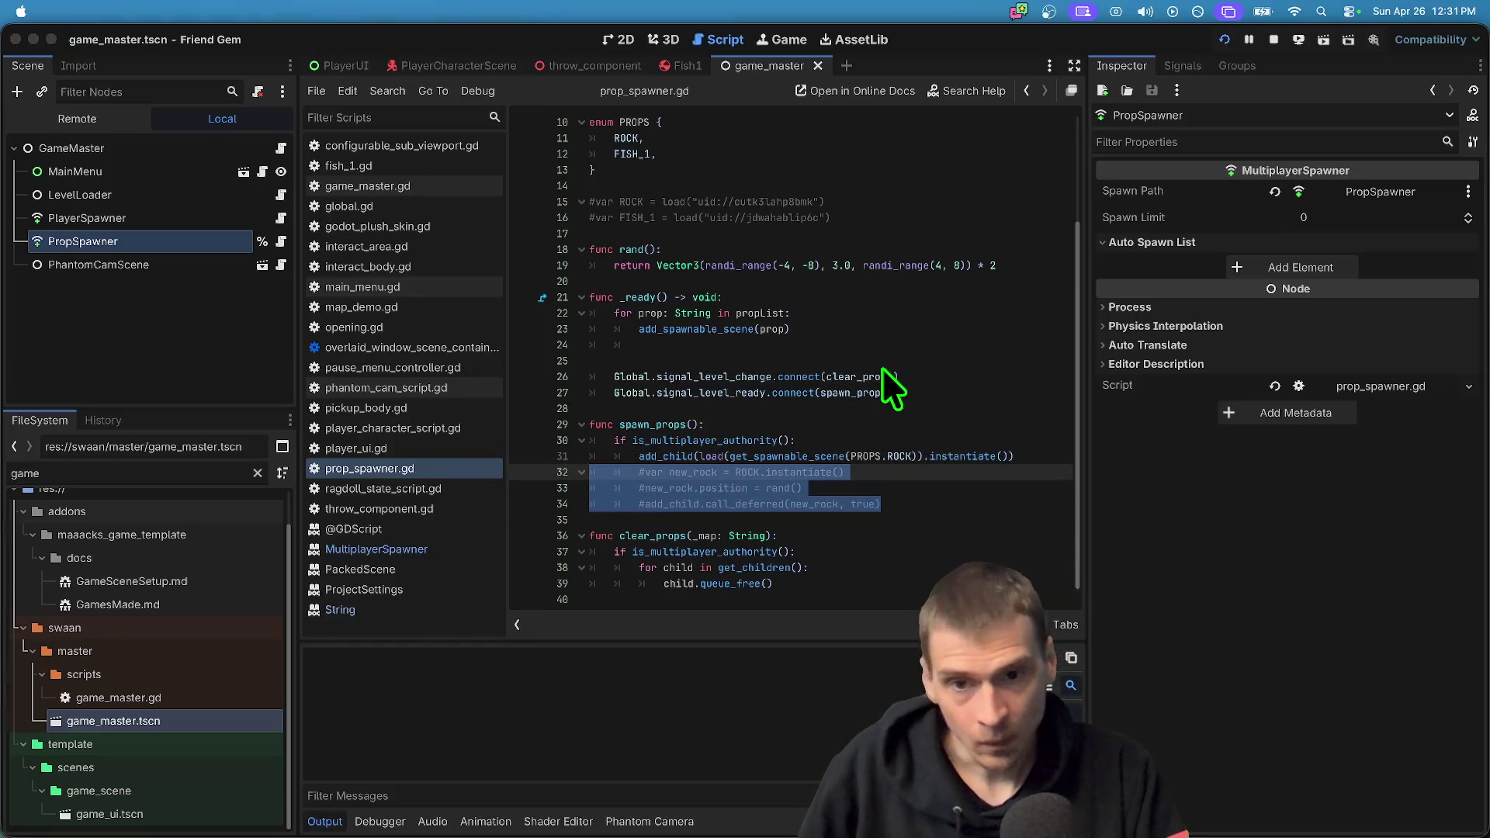
drag(703, 297, 304, 138)
click(574, 376)
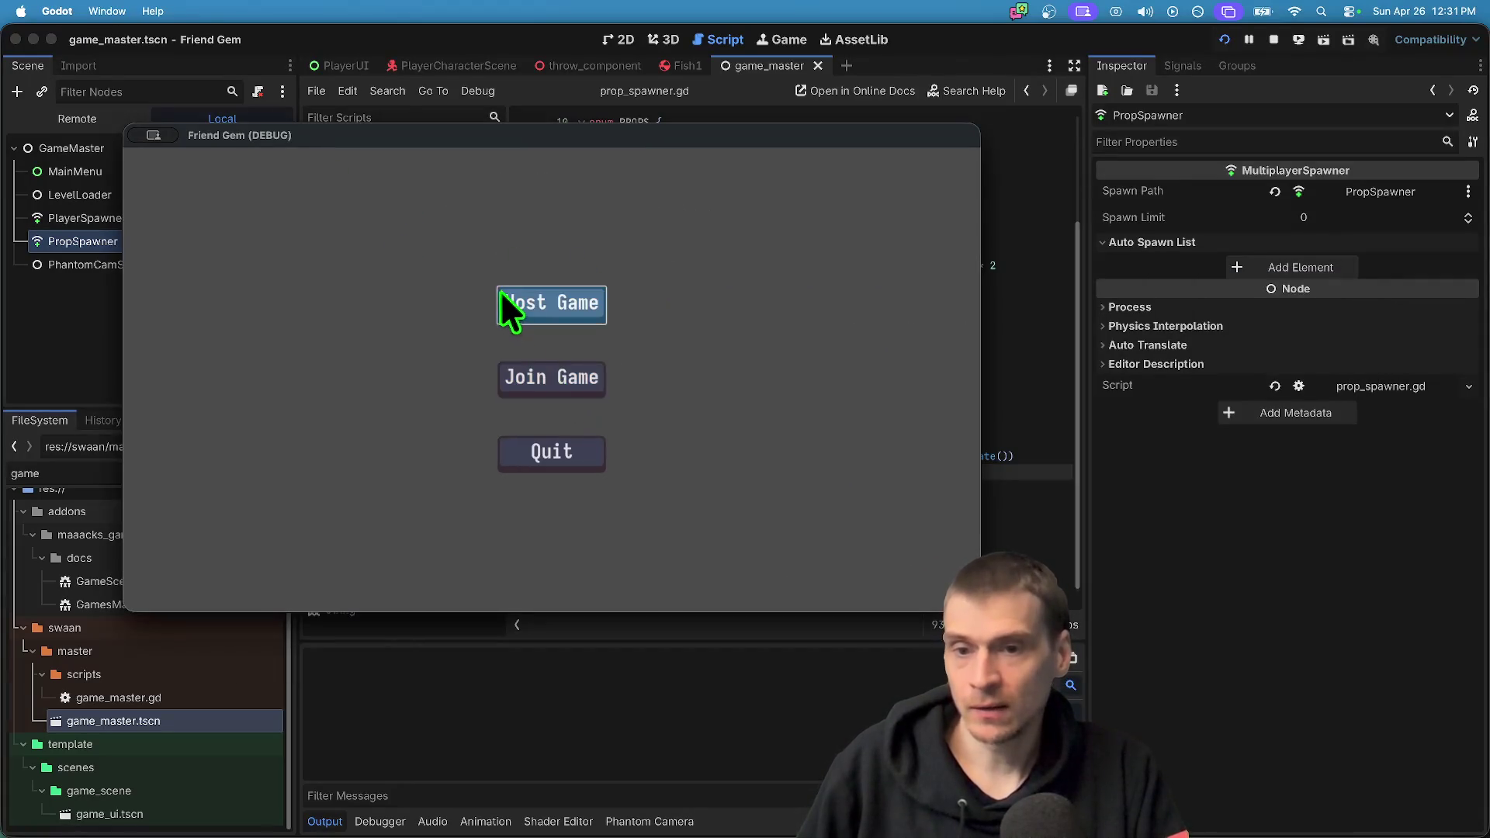
click(502, 294)
click(544, 500)
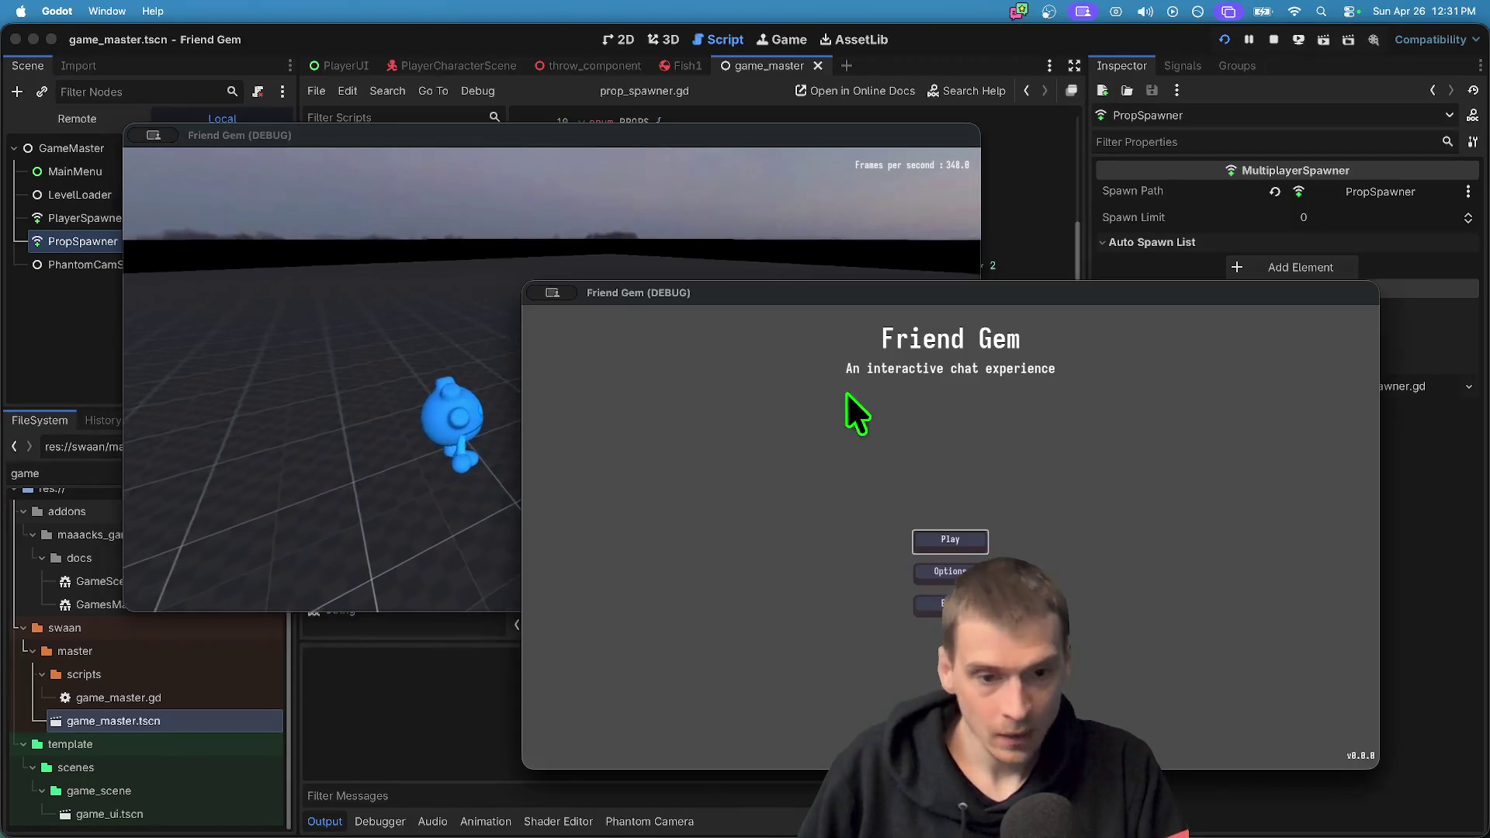
click(963, 220)
Duplicate the add_child line and select ROCK on the copy
triple_click(984, 457)
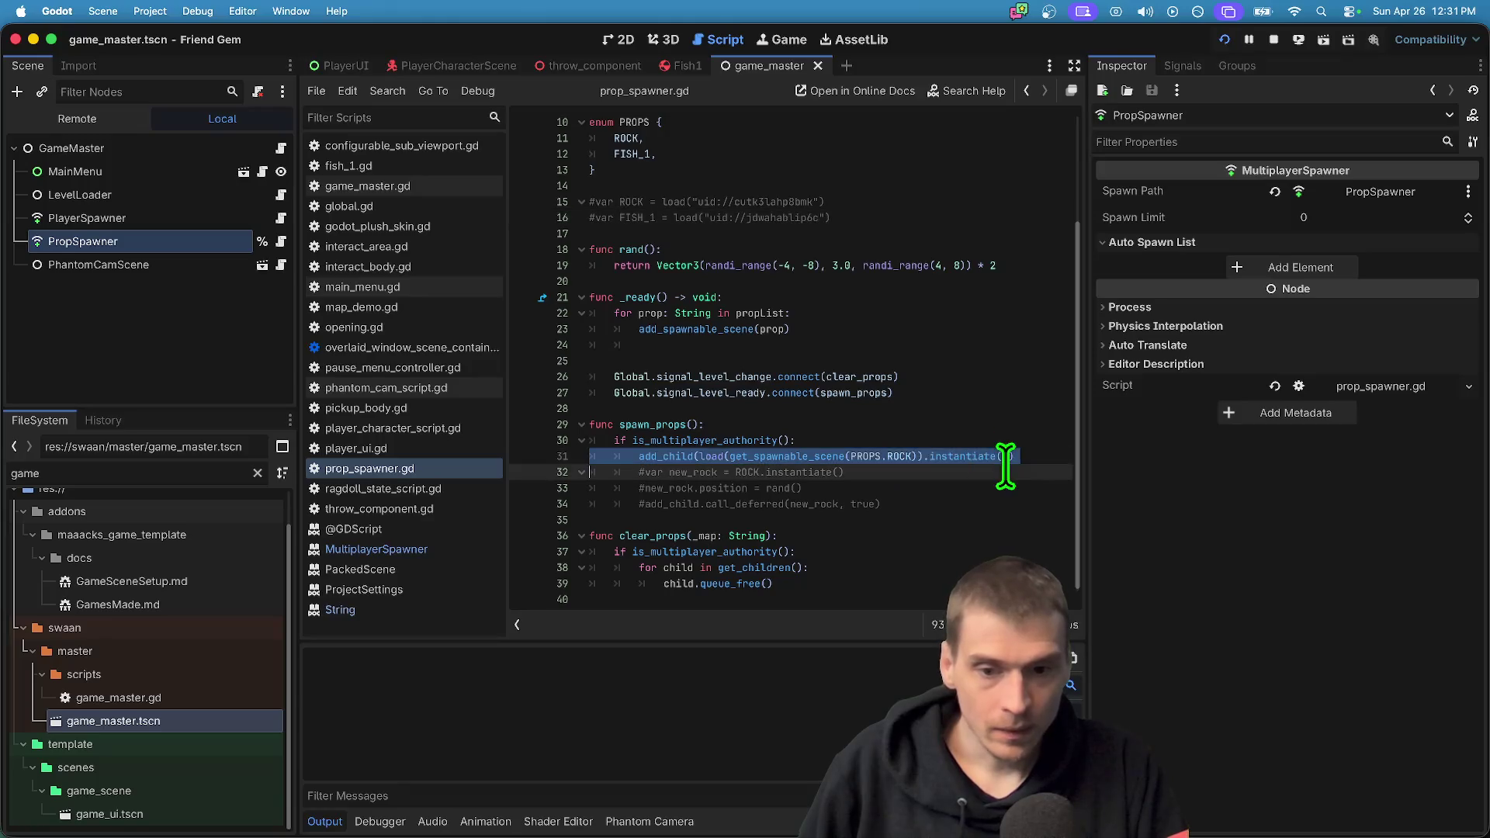
key(super+shift+d)
double_click(901, 472)
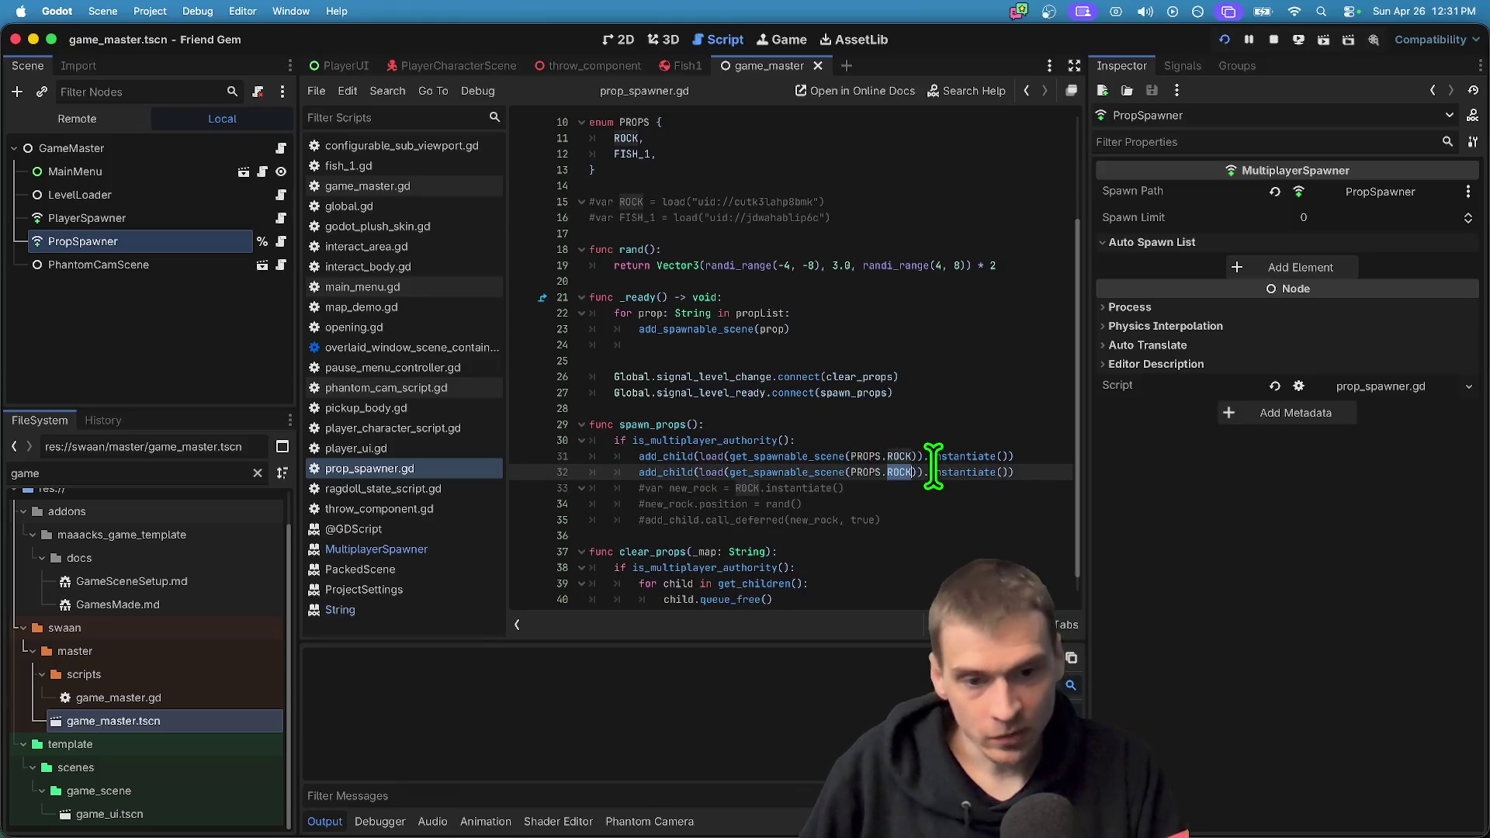
Change the copied line to FISH_1 and comment out the ROCK line
text(f)
key(Return)
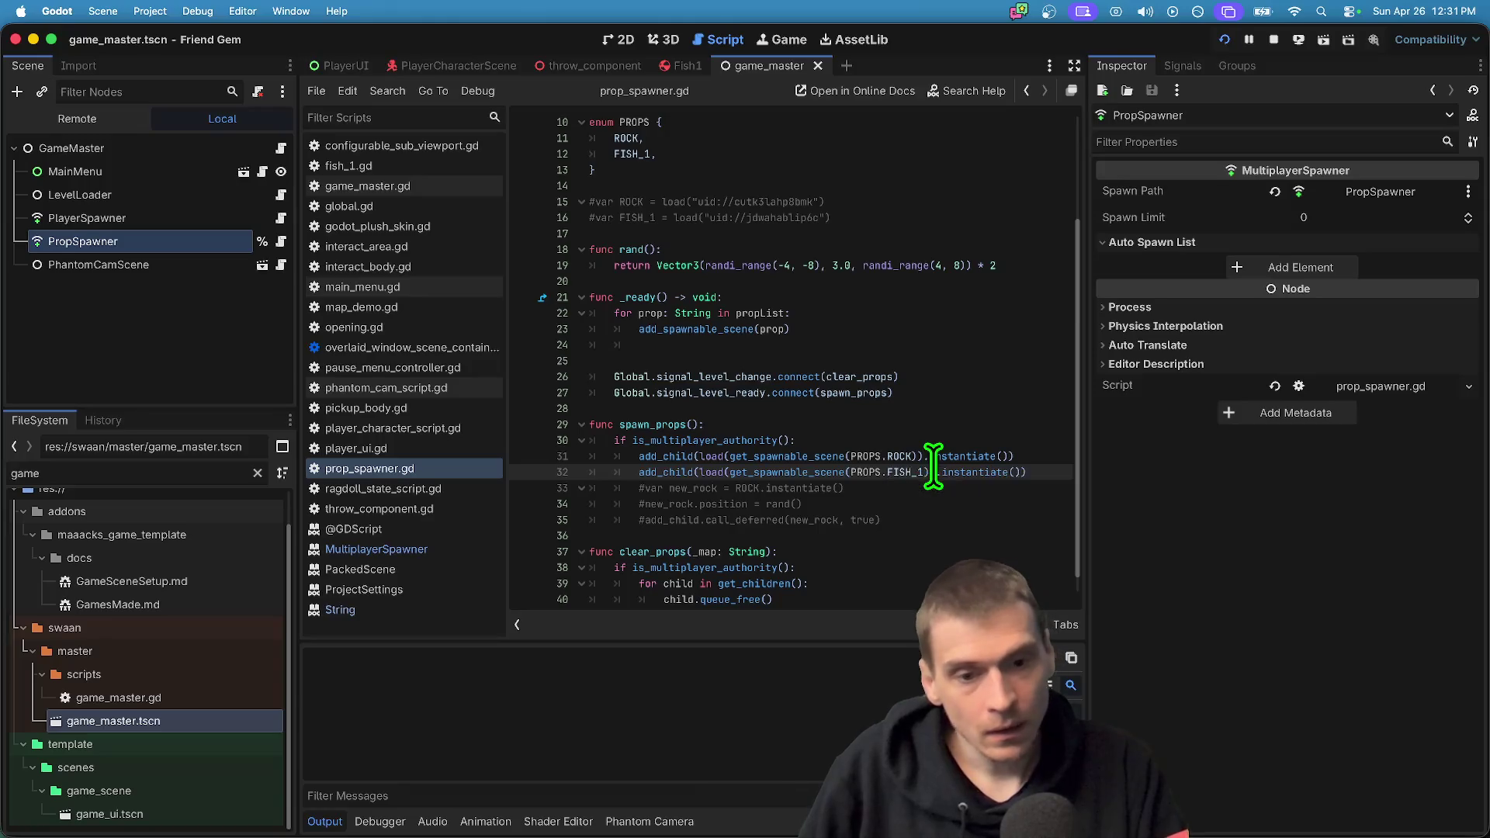
click(940, 457)
key(super+k)
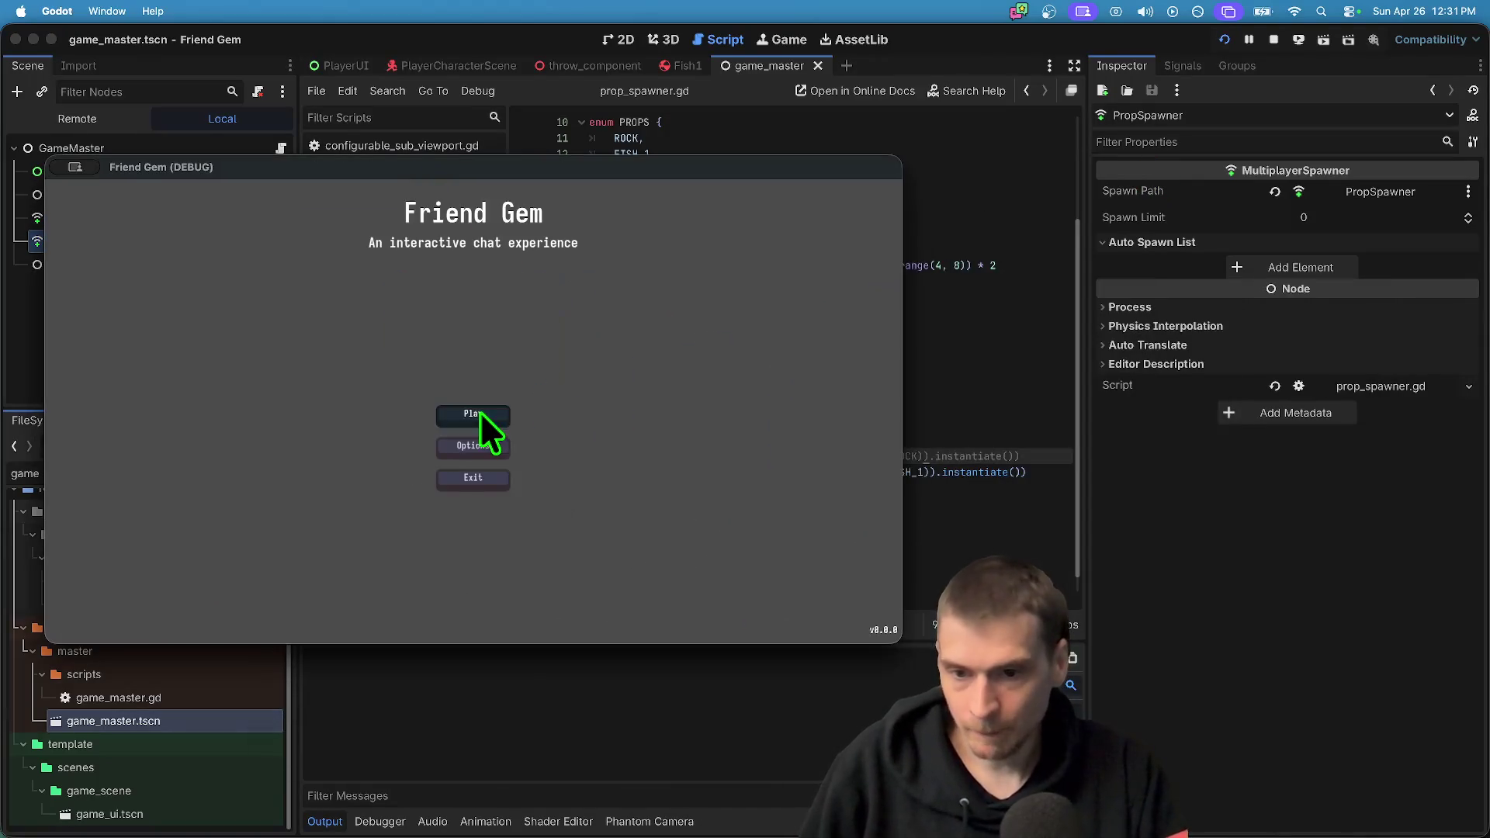
Host a game to test fish spawning, then stop it and switch to the Fish1 scene
click(477, 413)
click(477, 330)
click(479, 525)
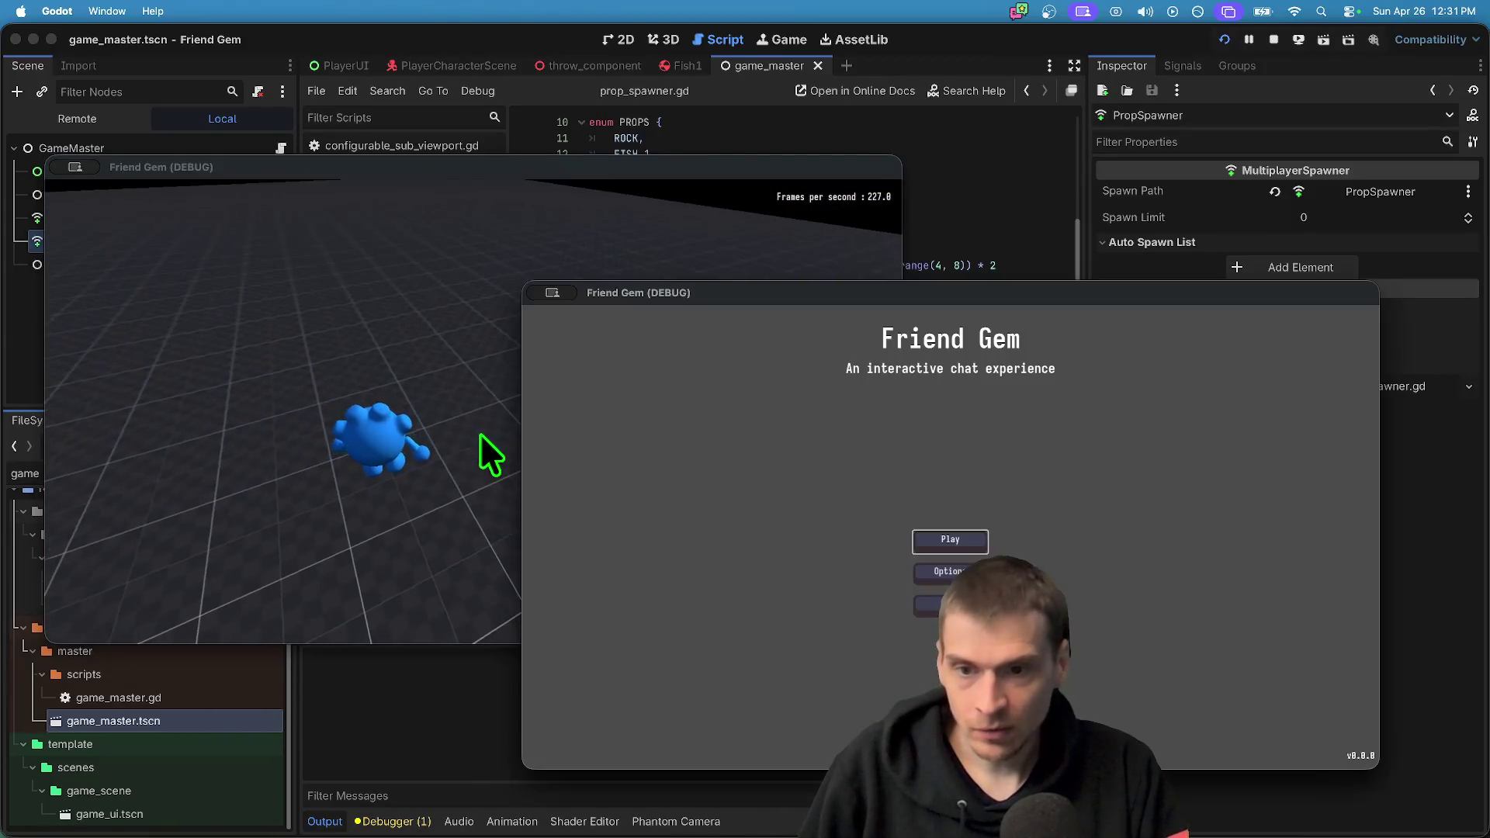
click(489, 454)
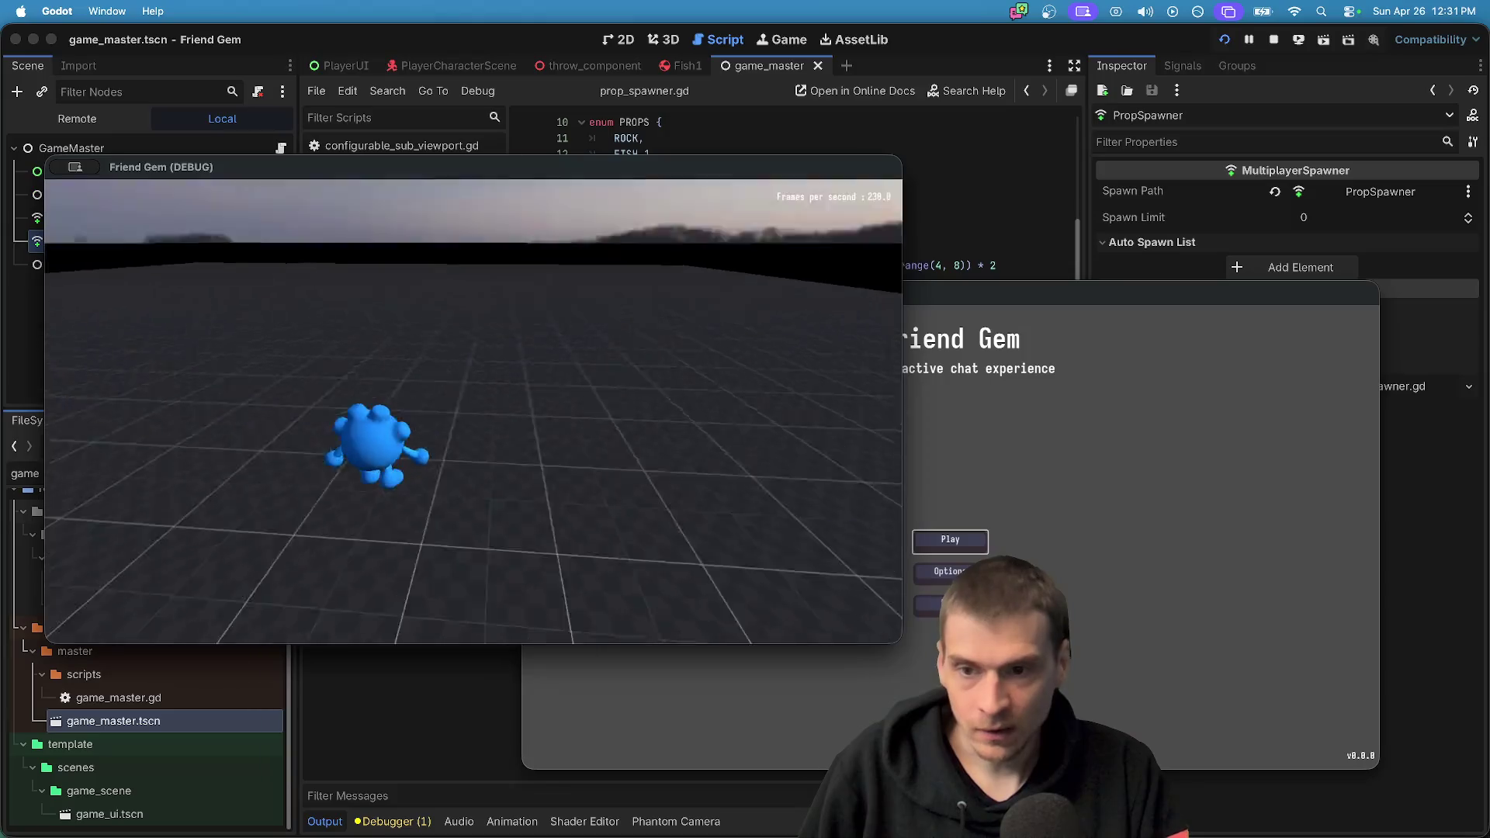
click(1015, 183)
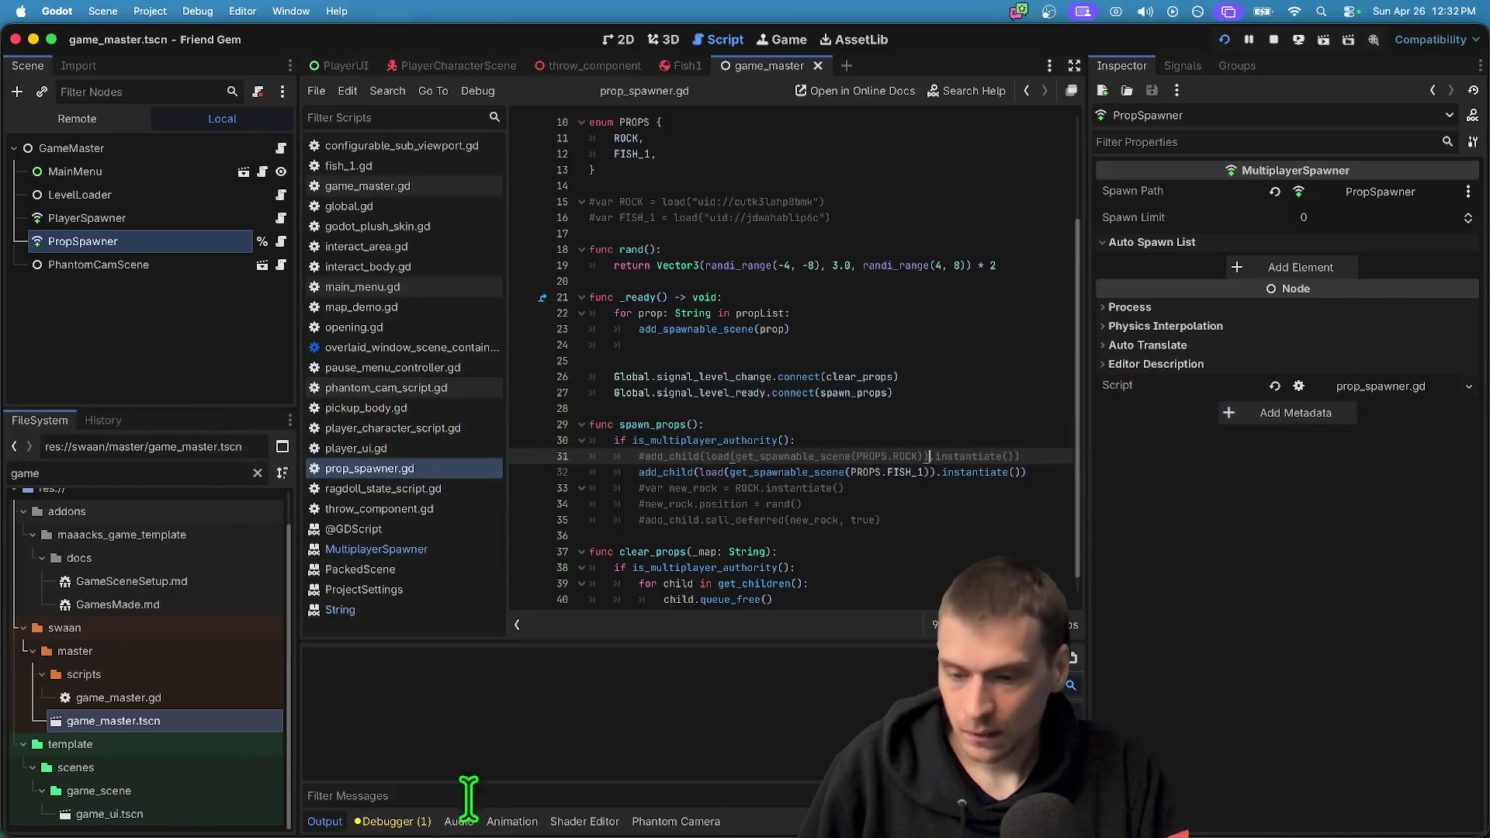
key(super+Tab)
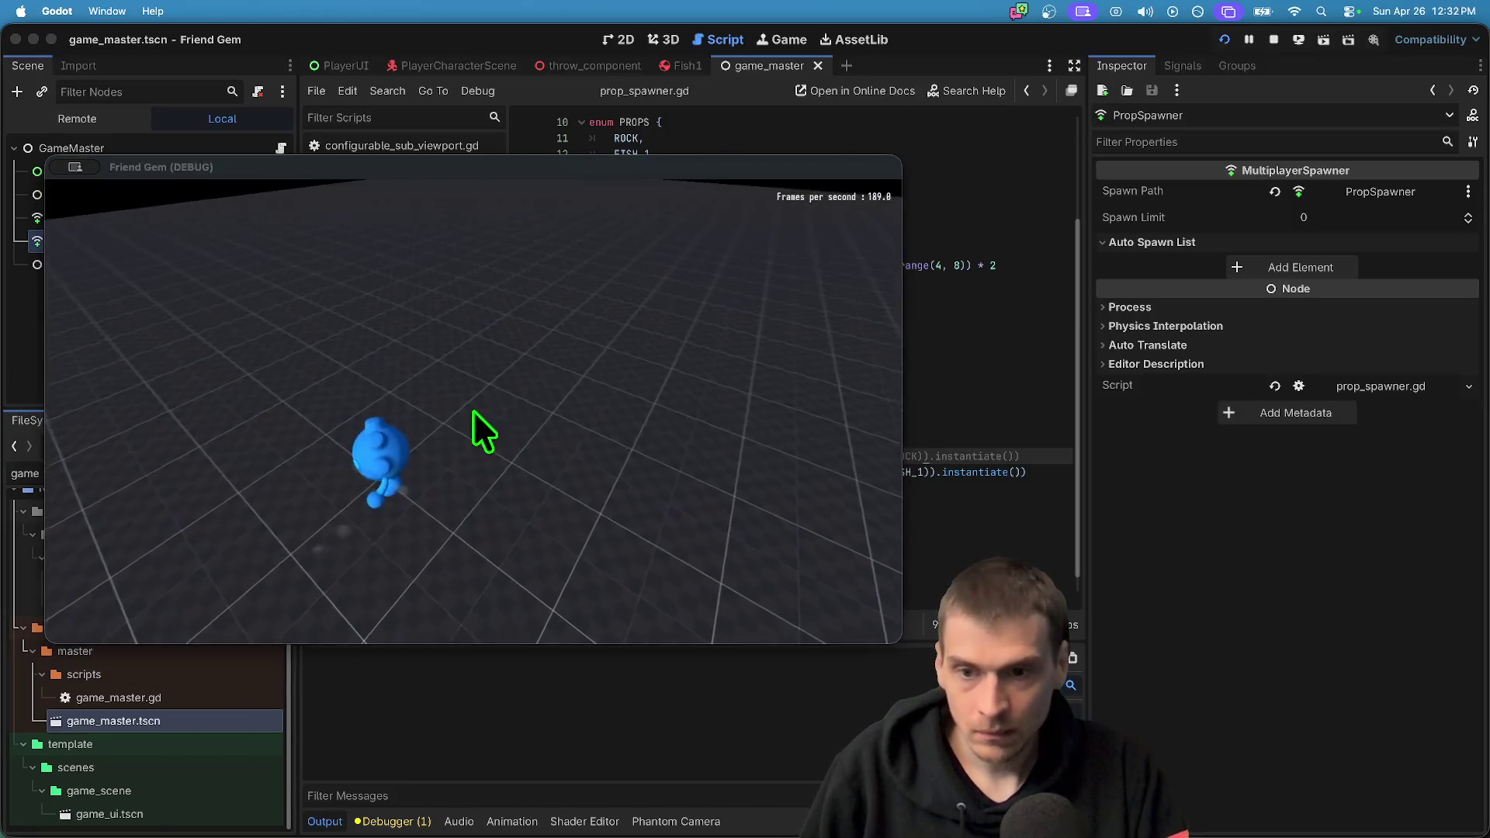
key(super+Tab)
click(683, 66)
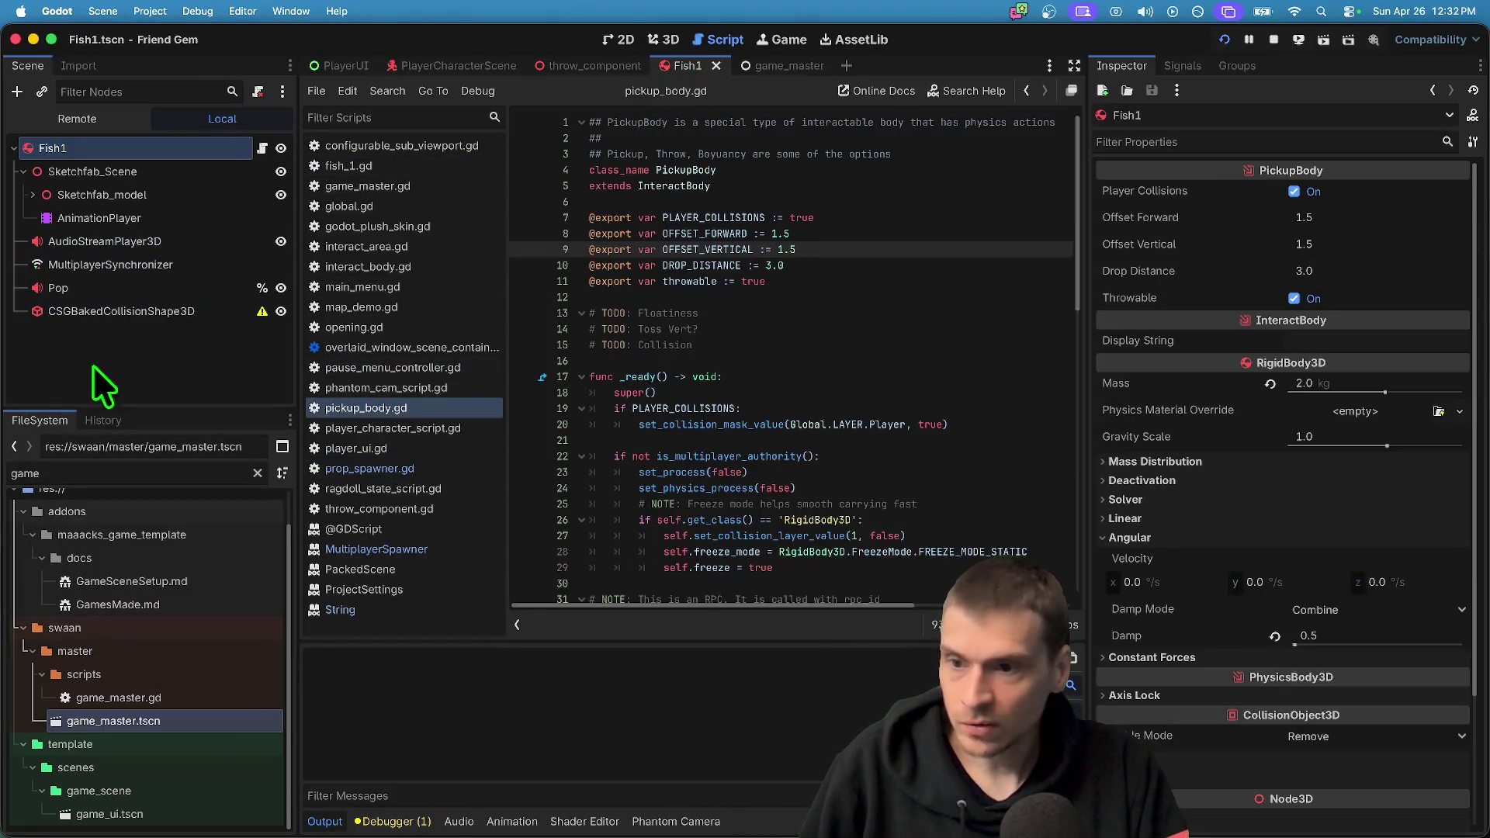
Replace Fish1's baked collision node with a new CollisionShape3D
right_click(157, 310)
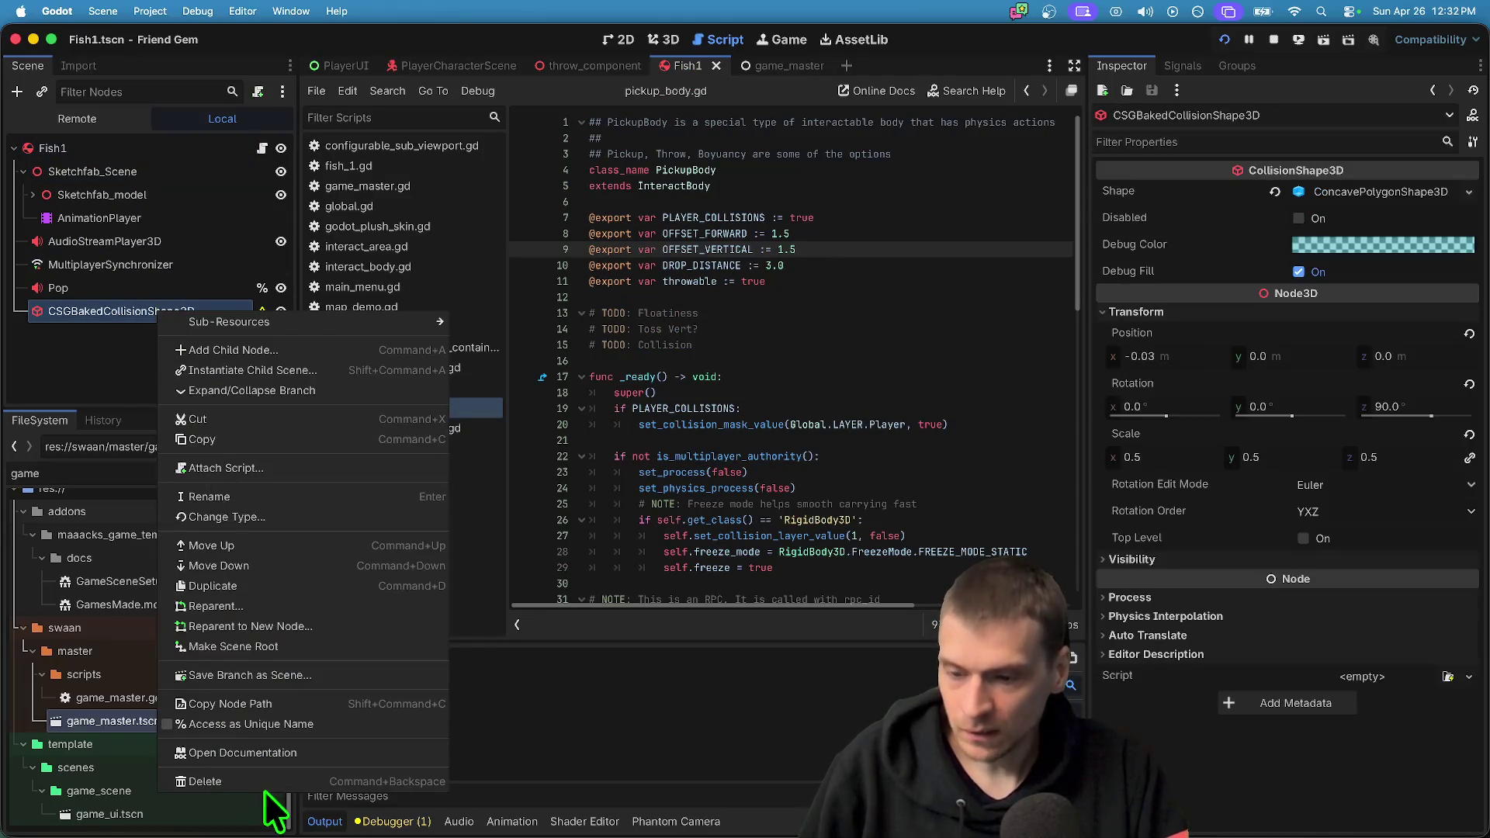
click(295, 781)
click(798, 433)
key(super+a)
text(coll)
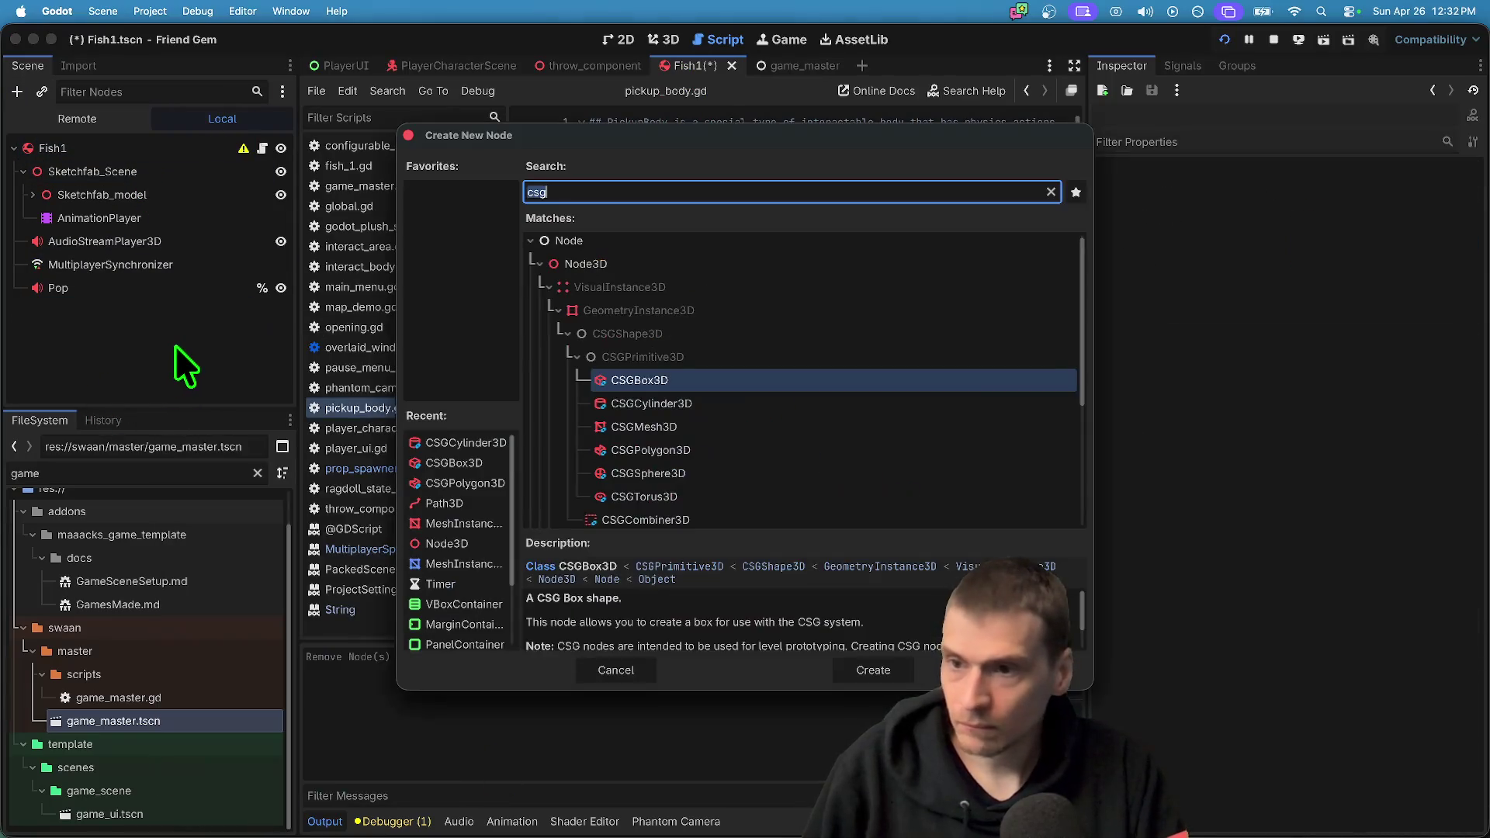
key(Return)
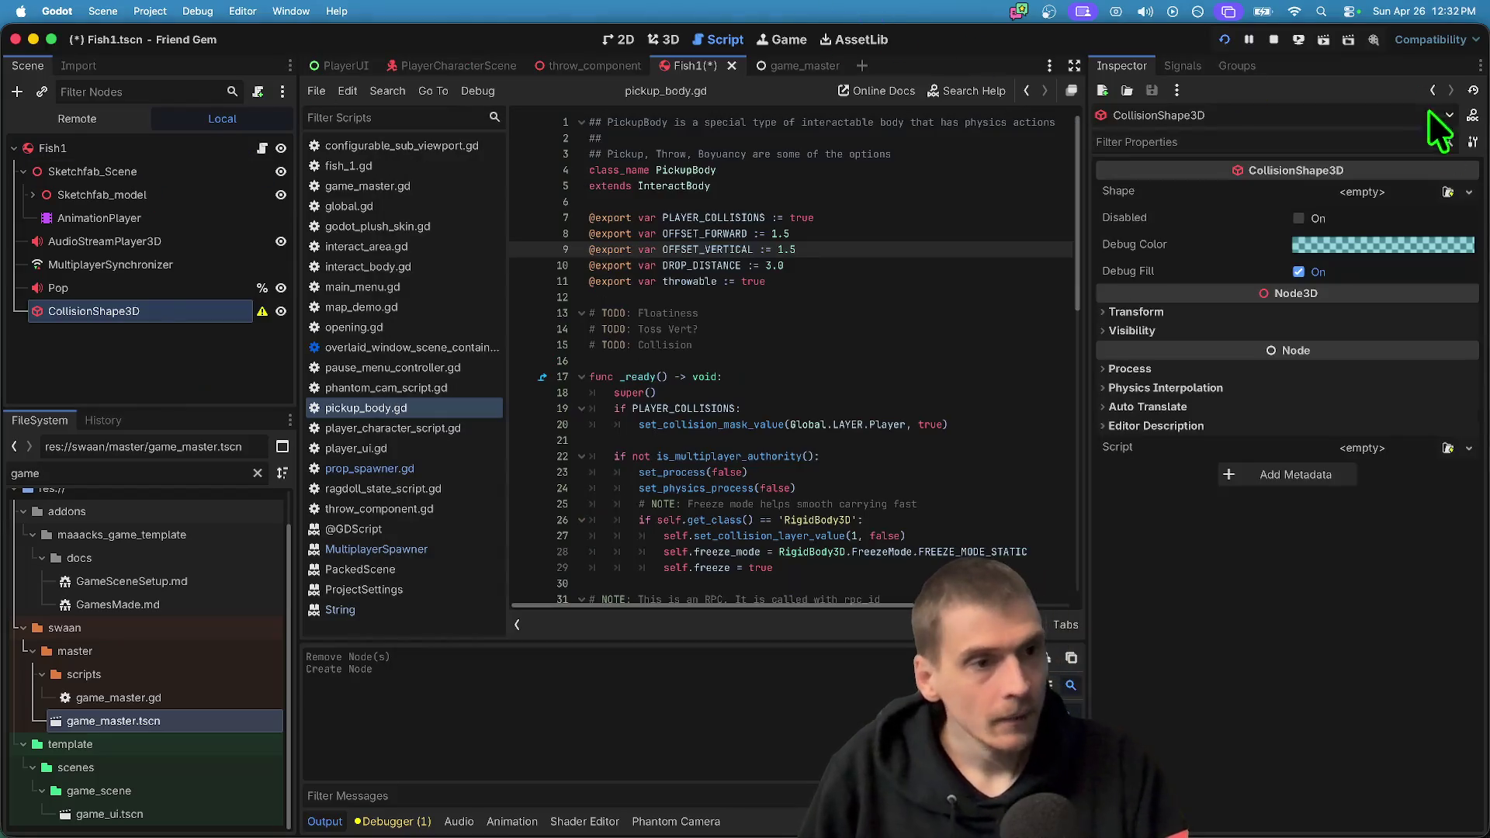
Give the collision a capsule shape rotated to lie along the fish
click(1406, 192)
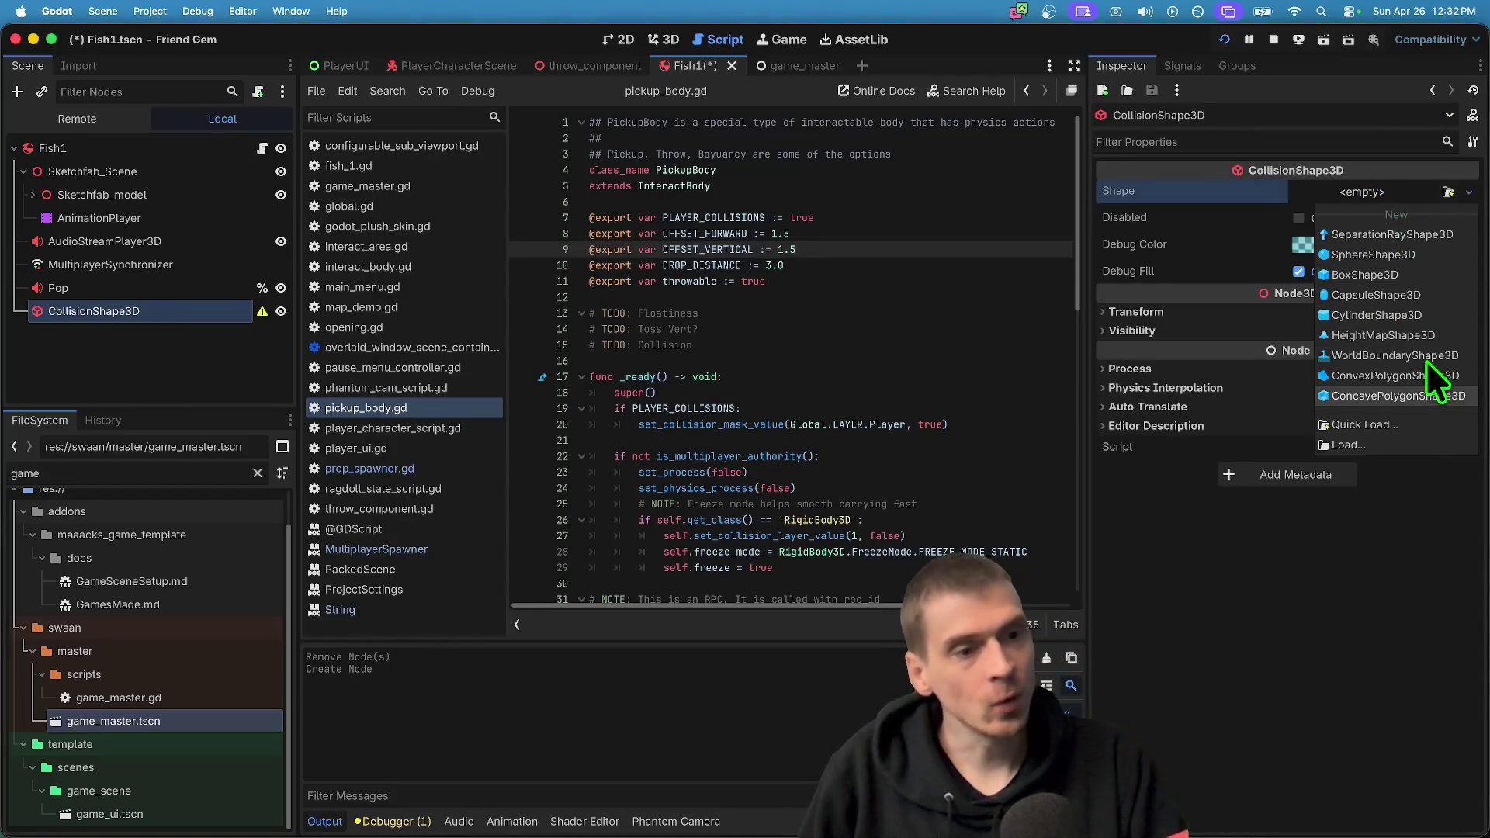
click(1417, 275)
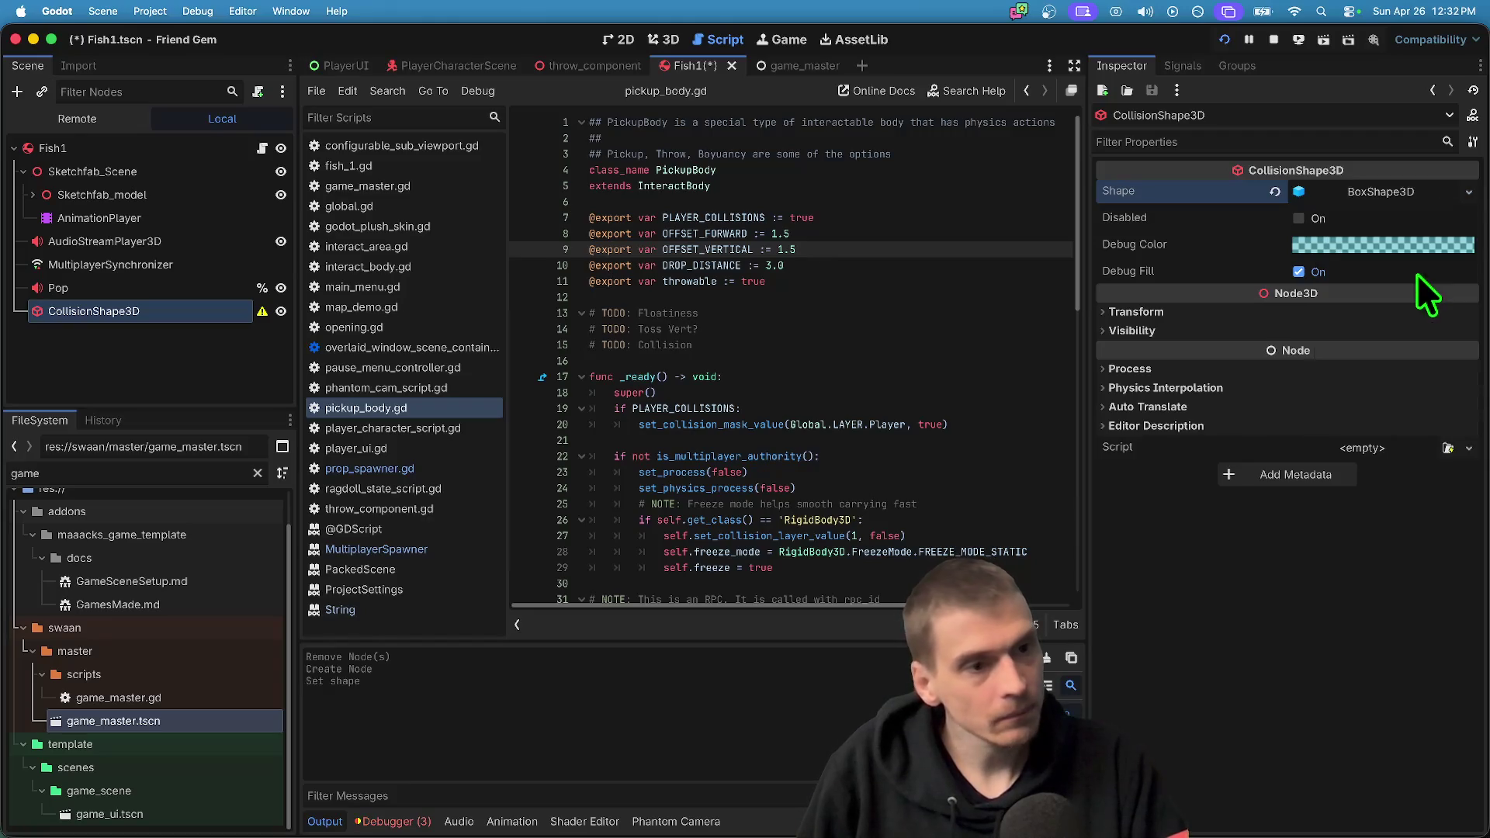
click(650, 38)
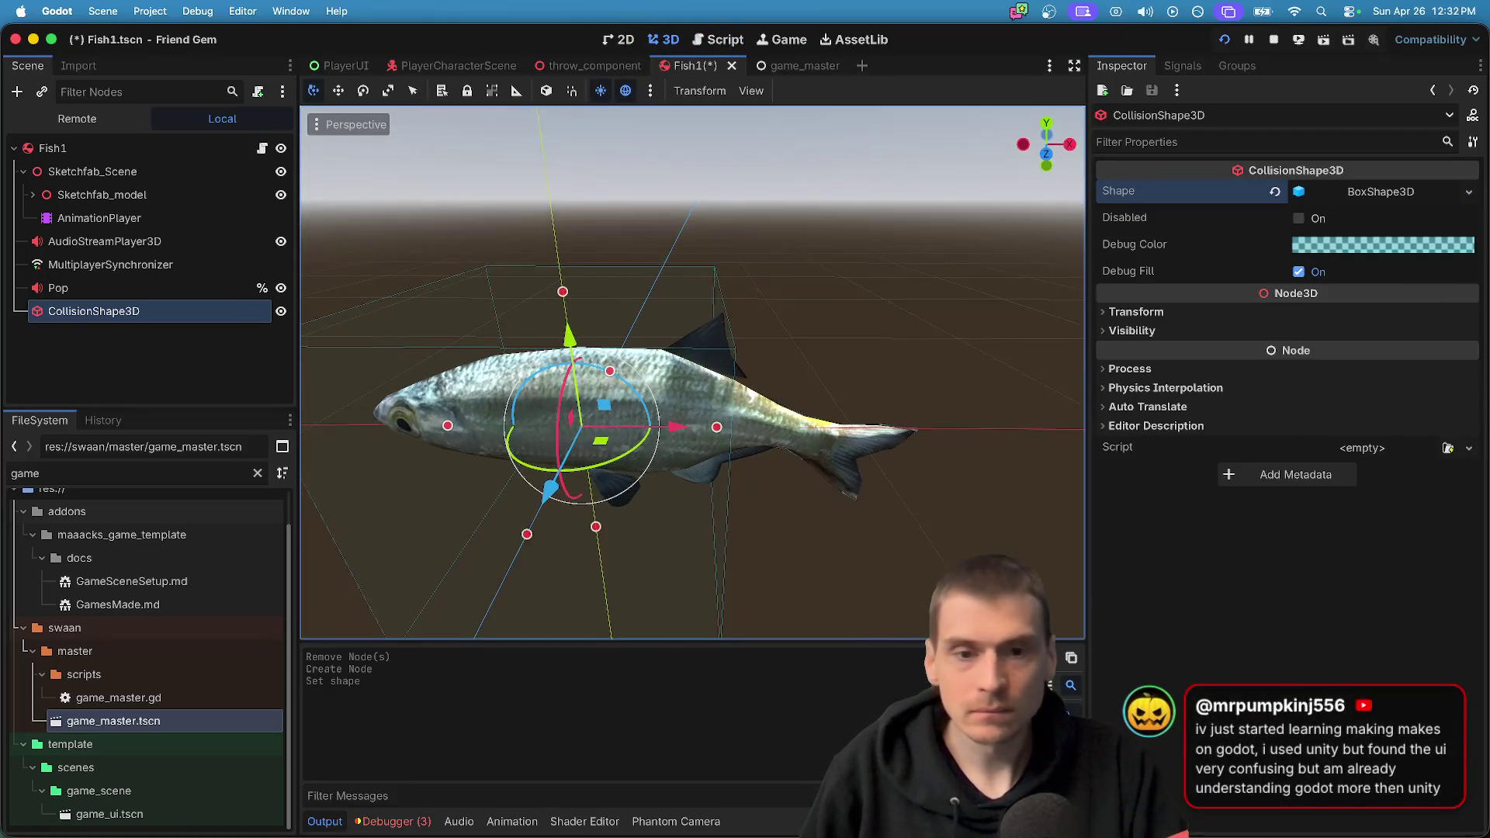
click(1376, 183)
click(1469, 192)
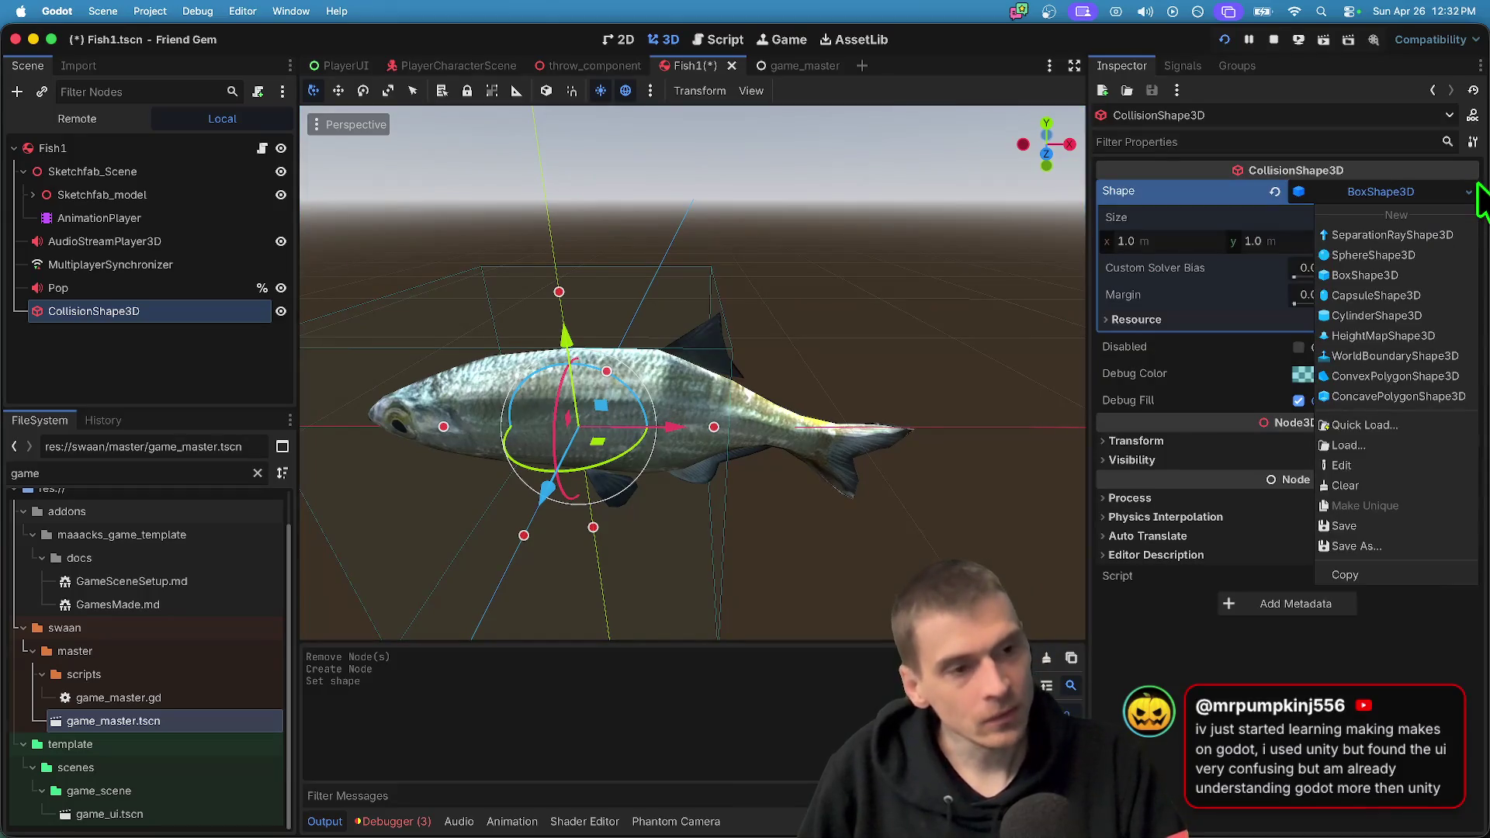
click(1413, 288)
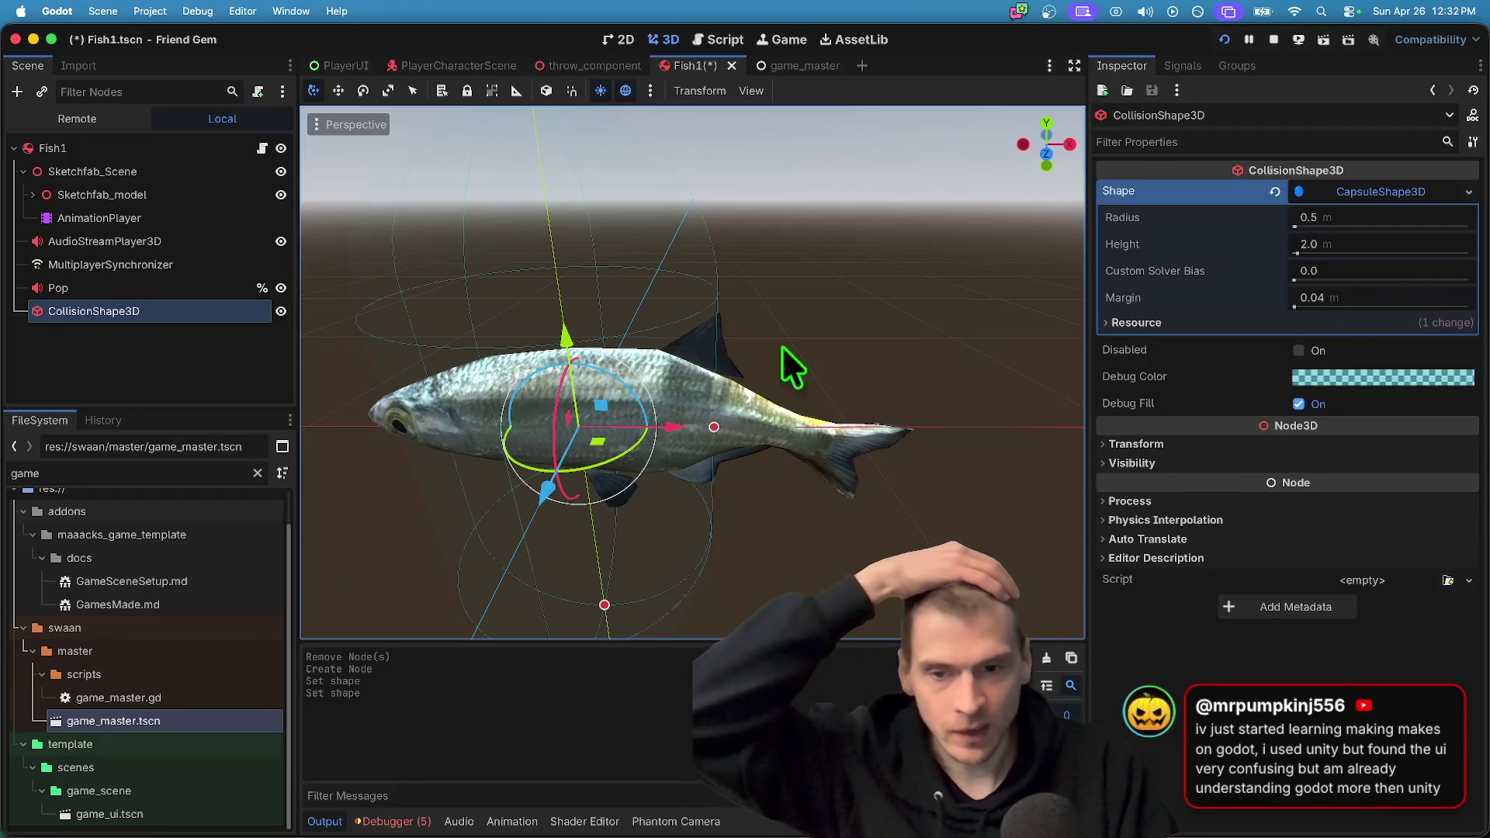
mouse_move(622, 385)
mouse_down()
mouse_move(500, 385)
mouse_move(548, 400)
mouse_up()
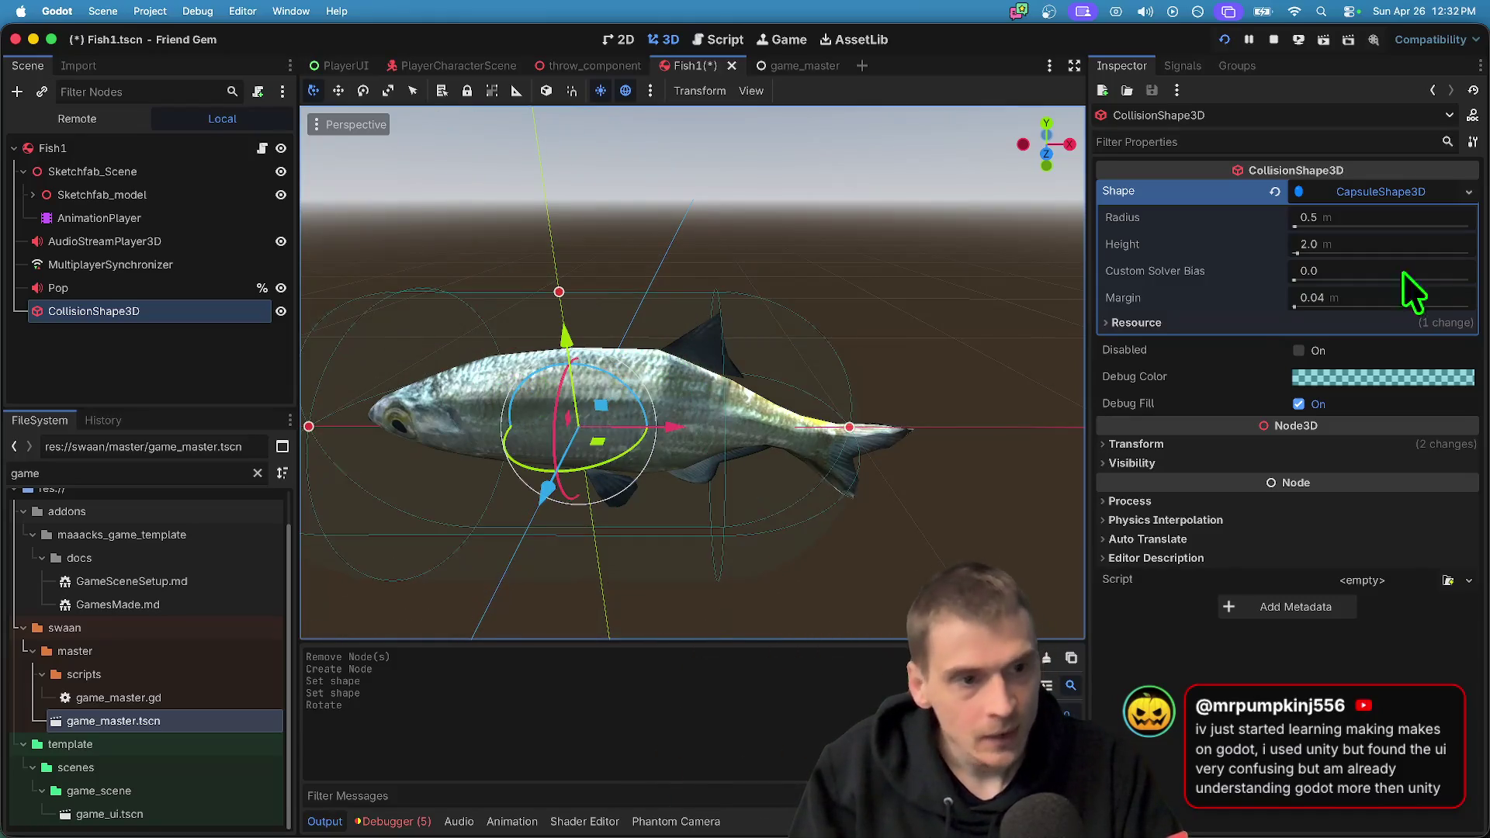
Try capsule radius 0.3 with height 1.5, then height 1.2
click(1417, 214)
text(0.3)
key(Return)
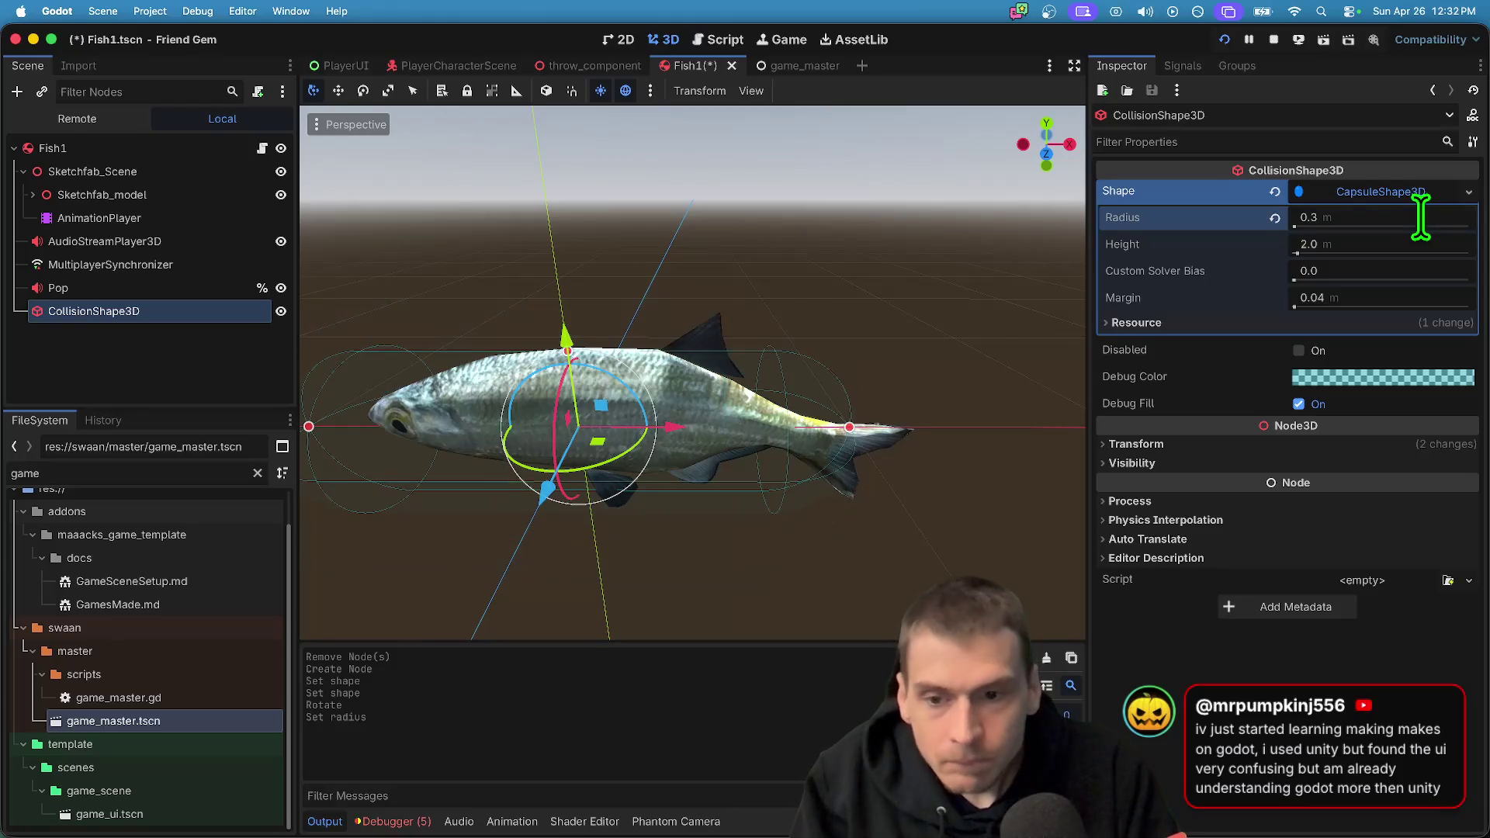
click(1401, 245)
text(.5)
key(Return)
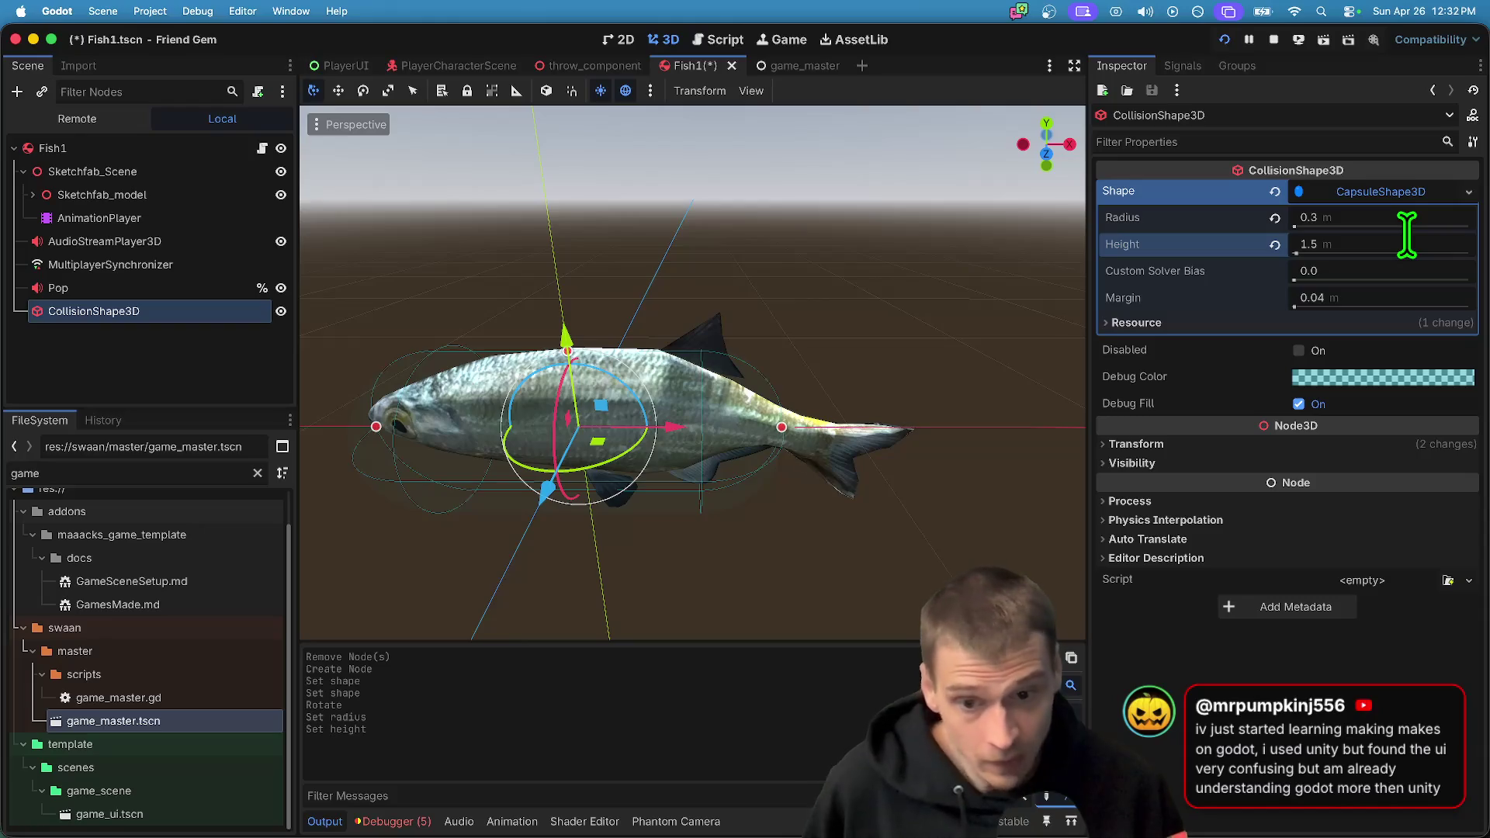
click(1365, 242)
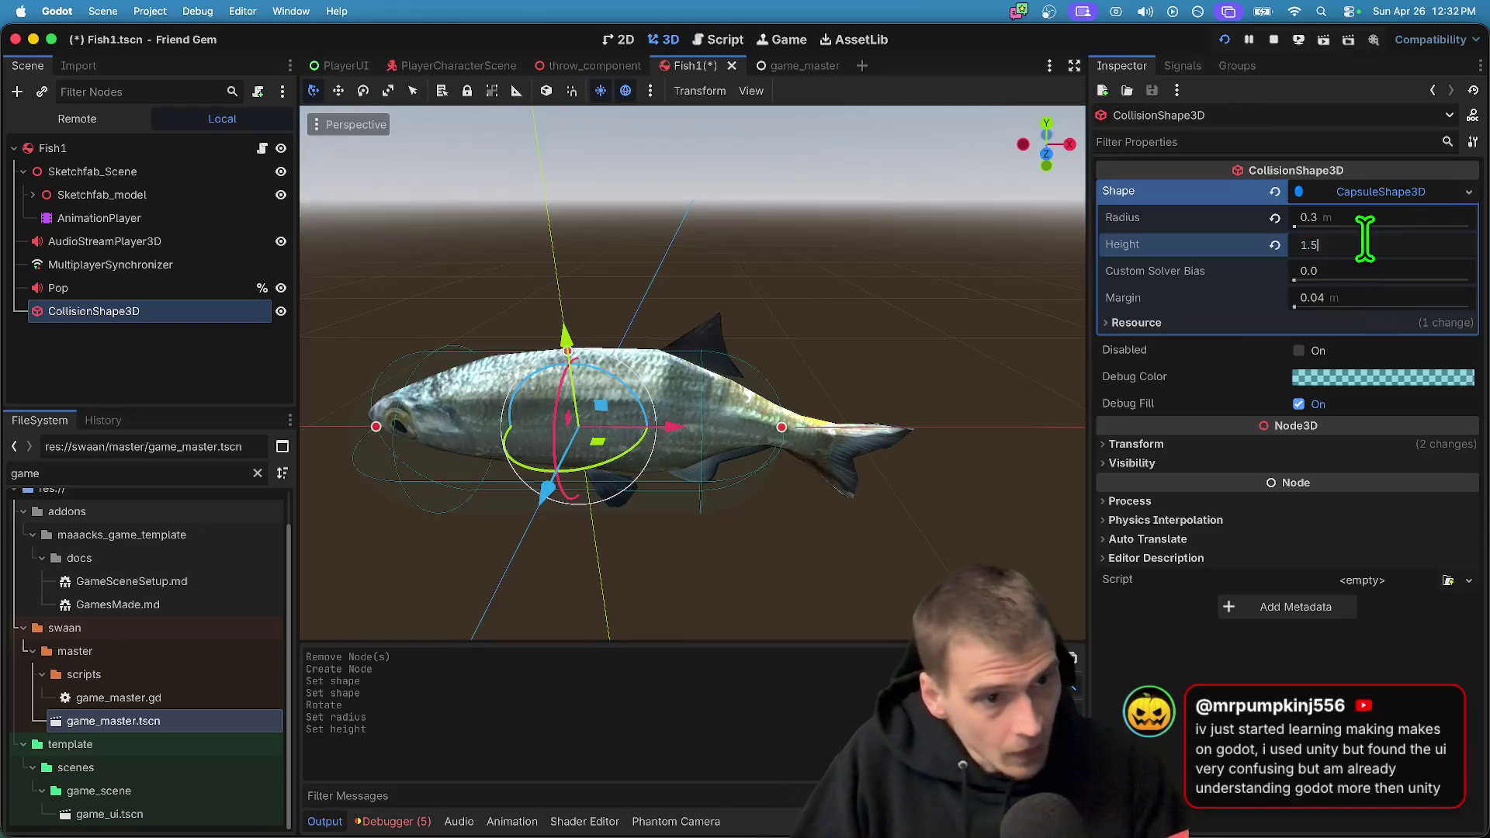
key(BackSpace)
text(2)
key(Return)
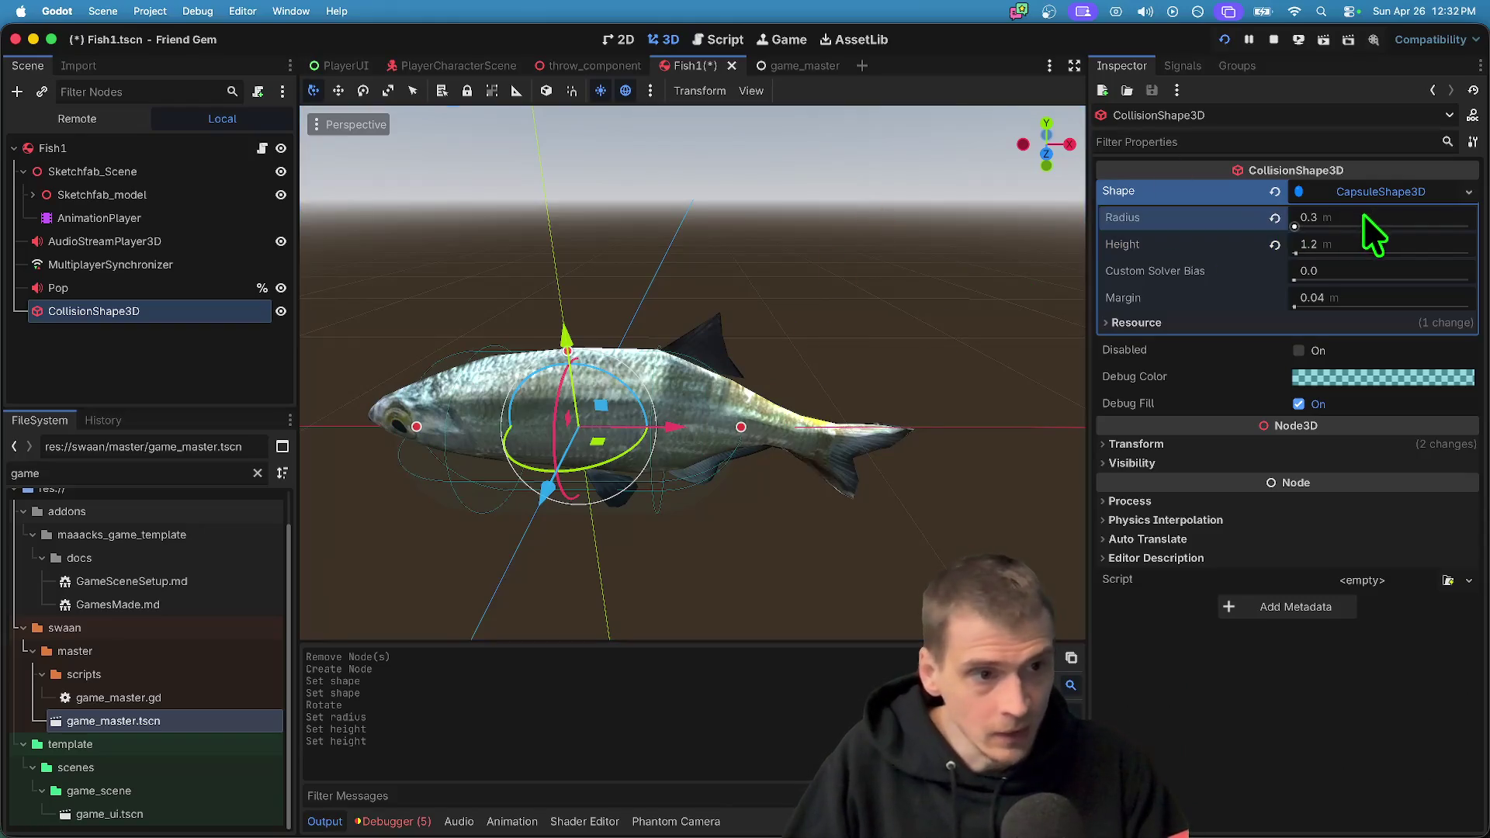
Set the capsule radius to 0.25 and height to 1.4, and save the scene
text(25)
key(Return)
scroll(943, 354, down, 5)
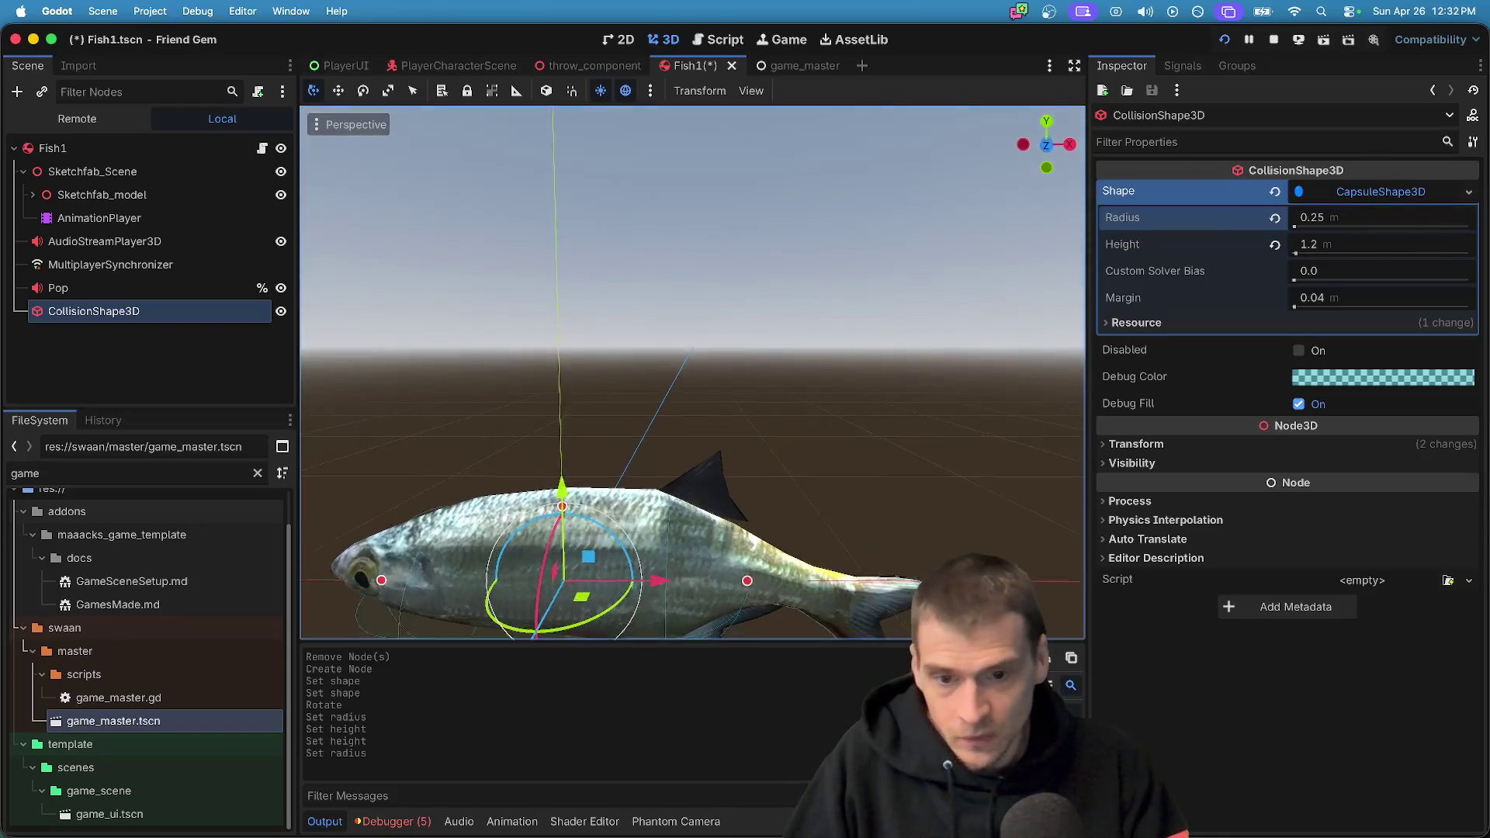
scroll(690, 372, down, 5)
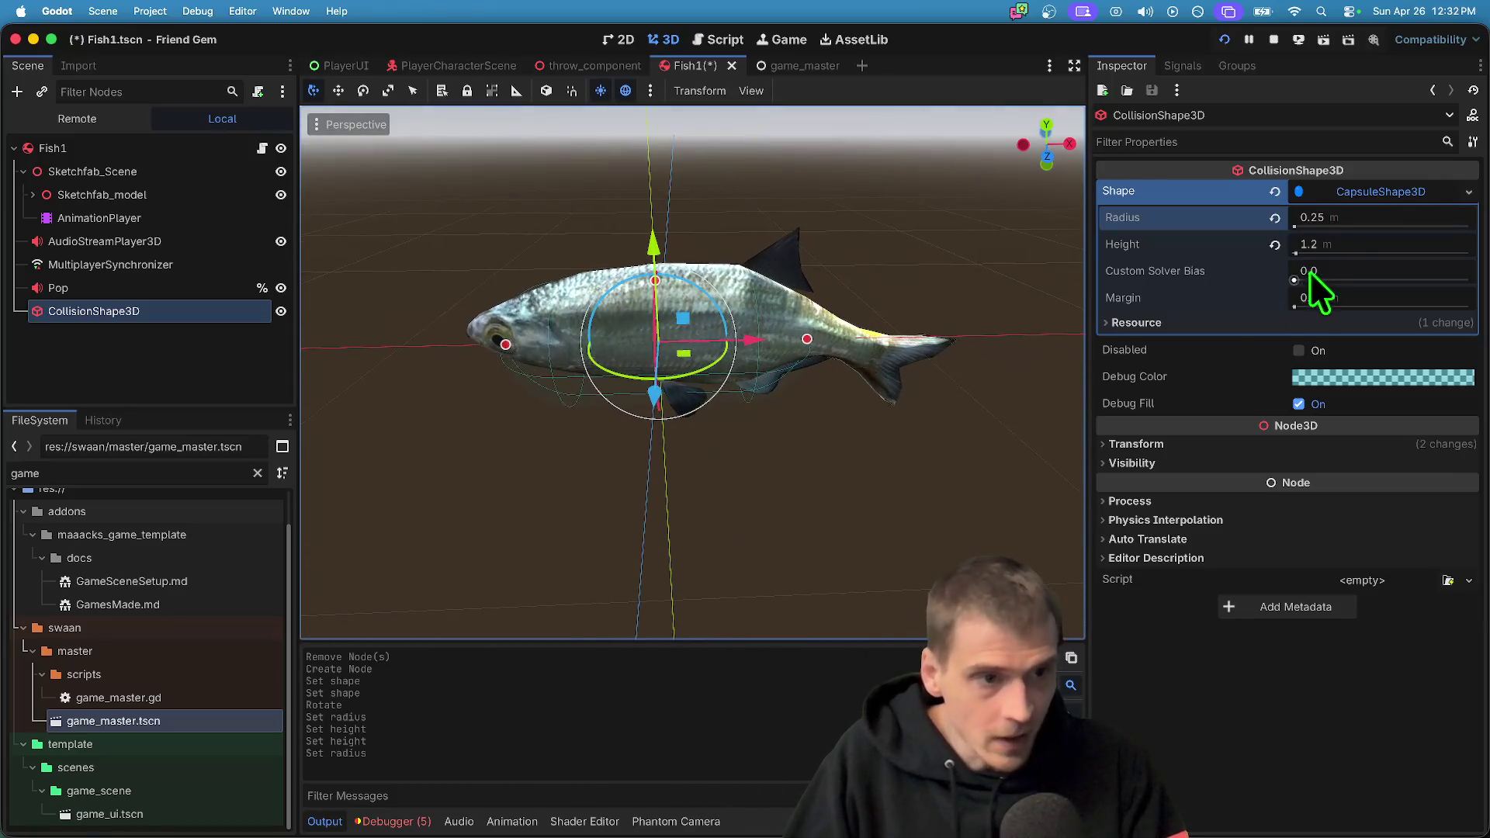
click(1389, 246)
text(1.4)
key(Return)
key(cmd+s)
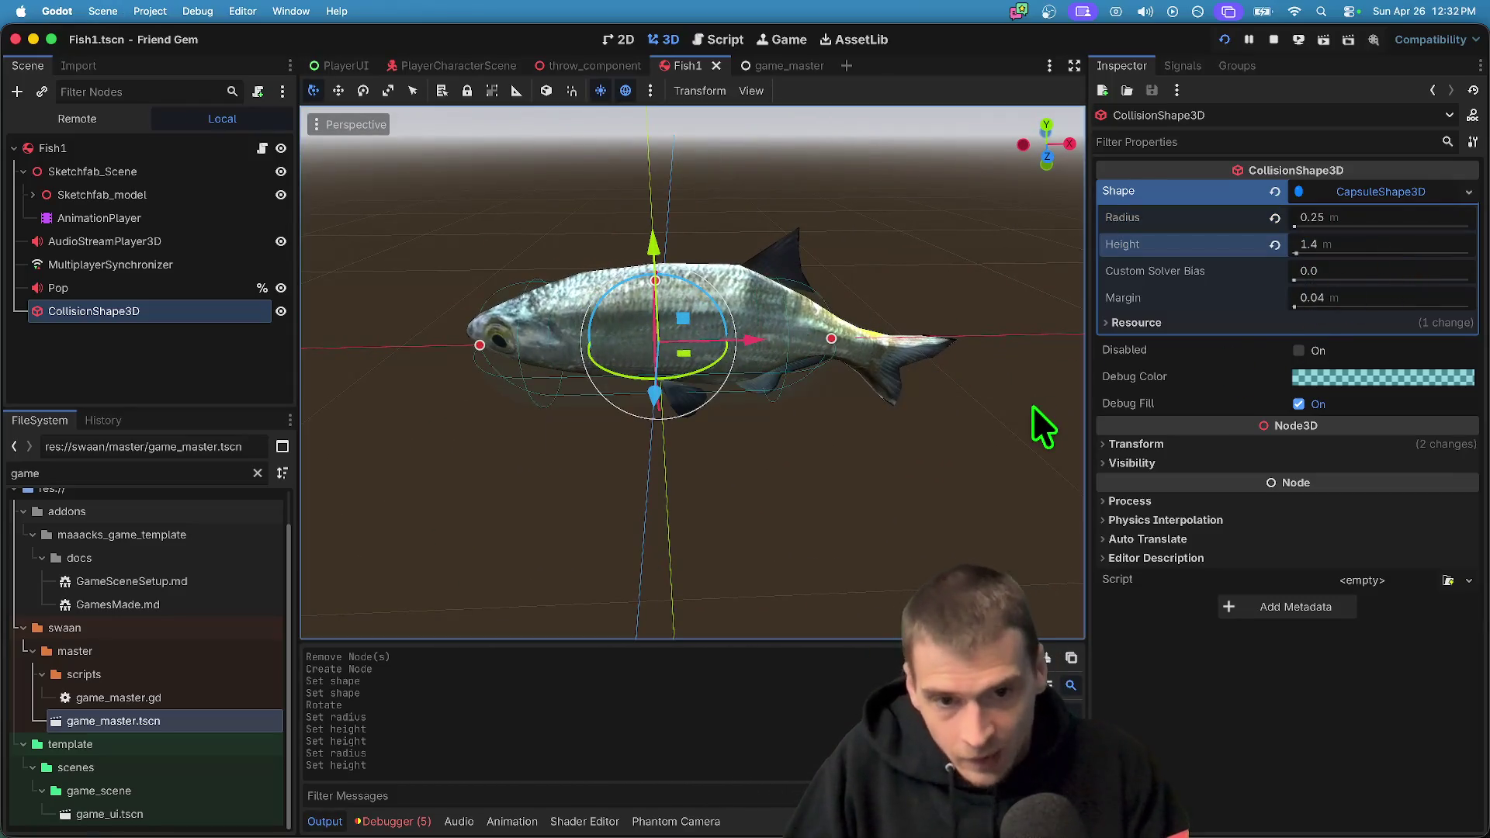
key(super+b)
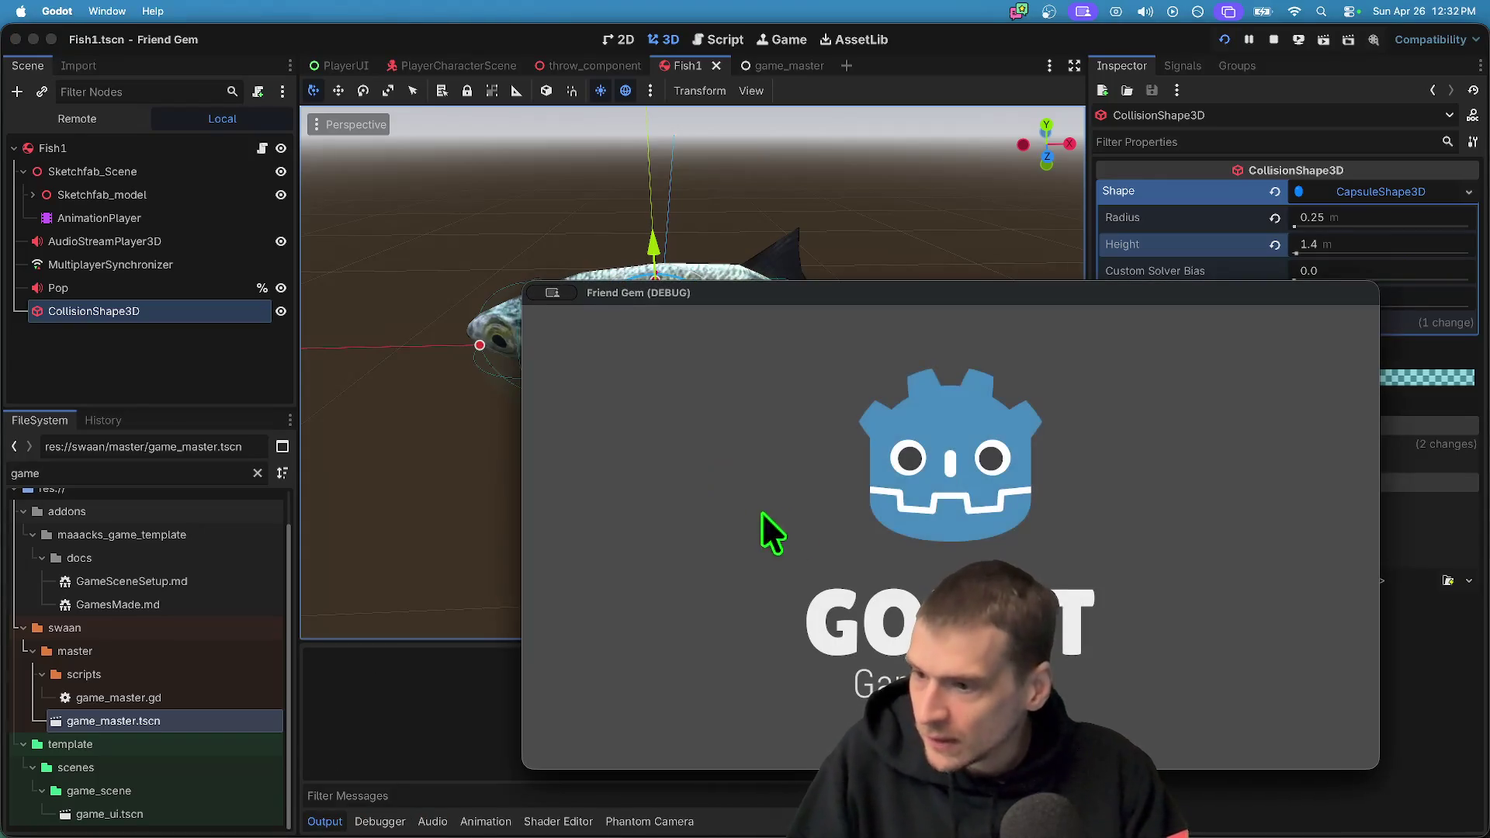
key(d)
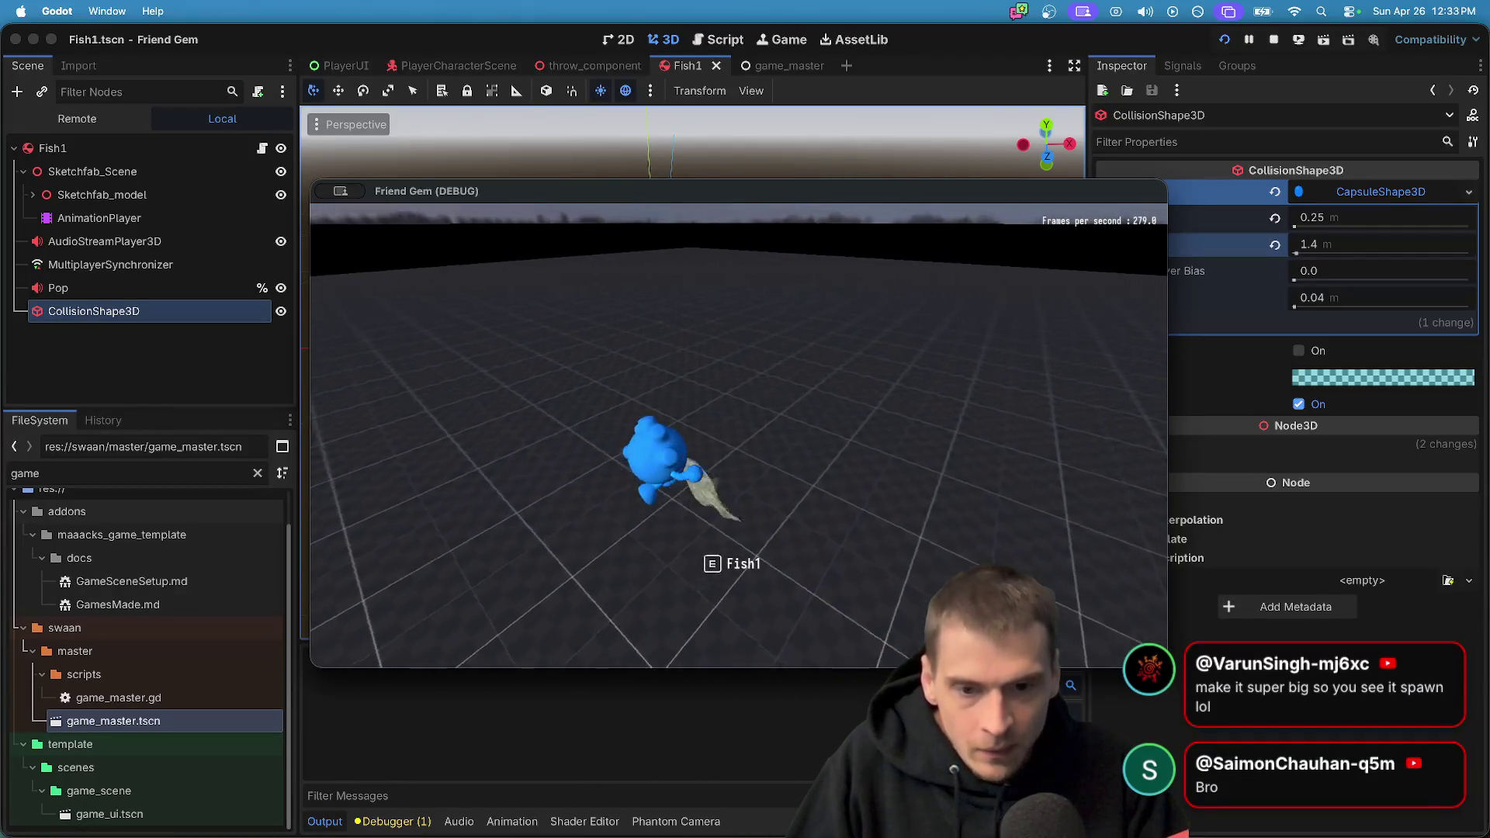
key(a)
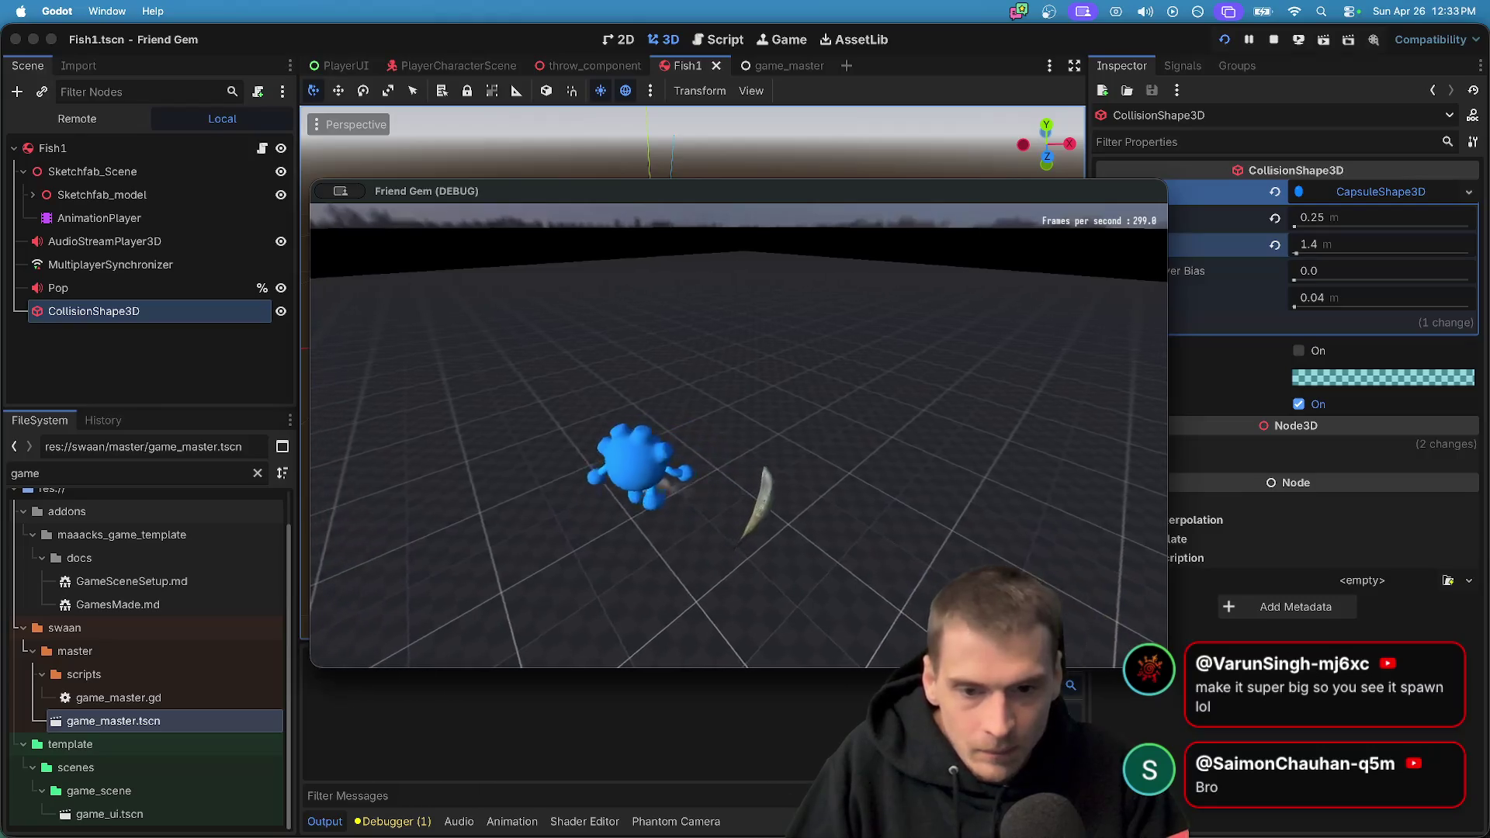
key(e)
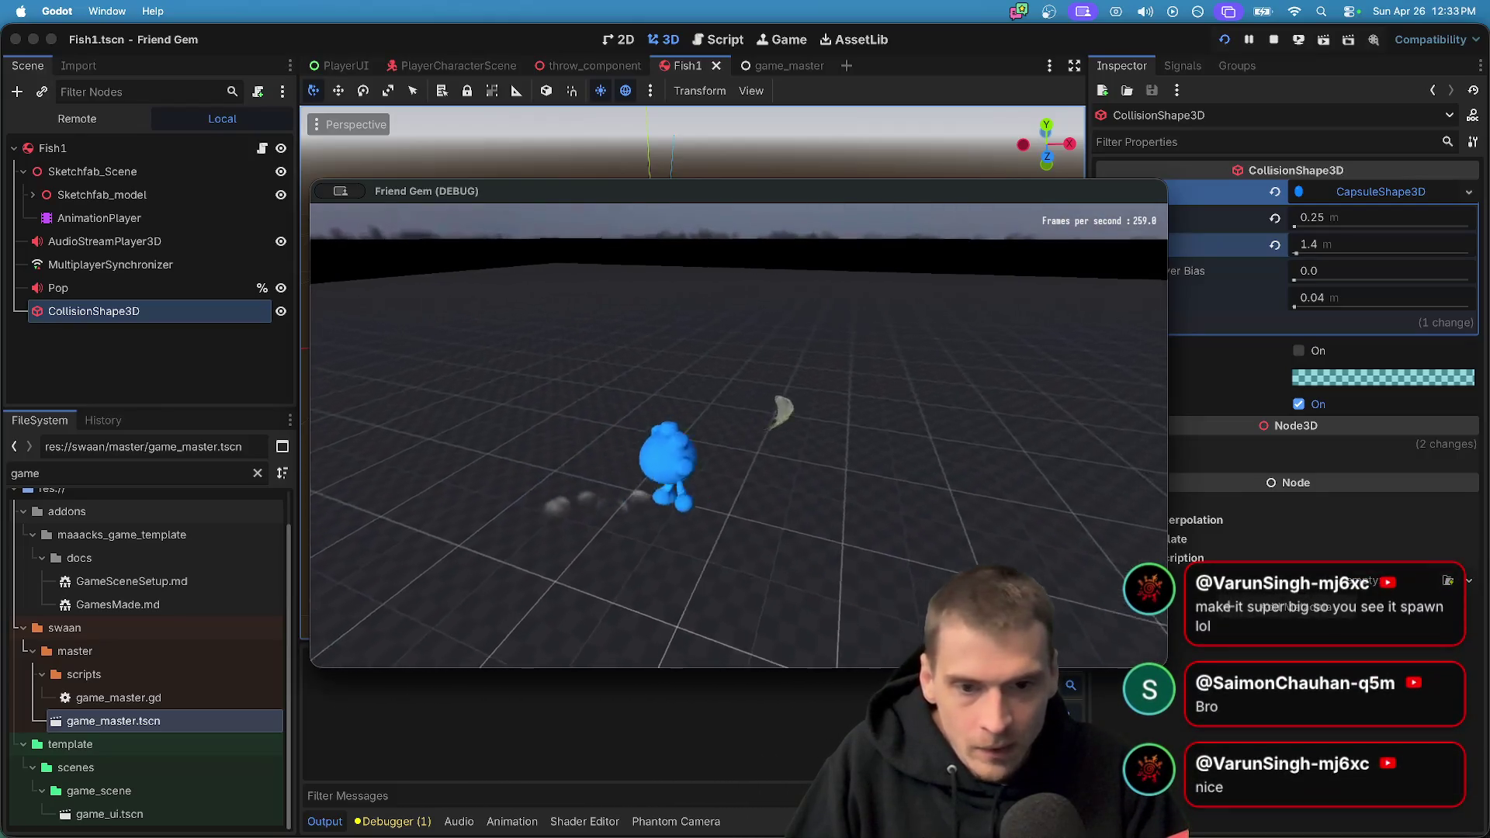
key(w)
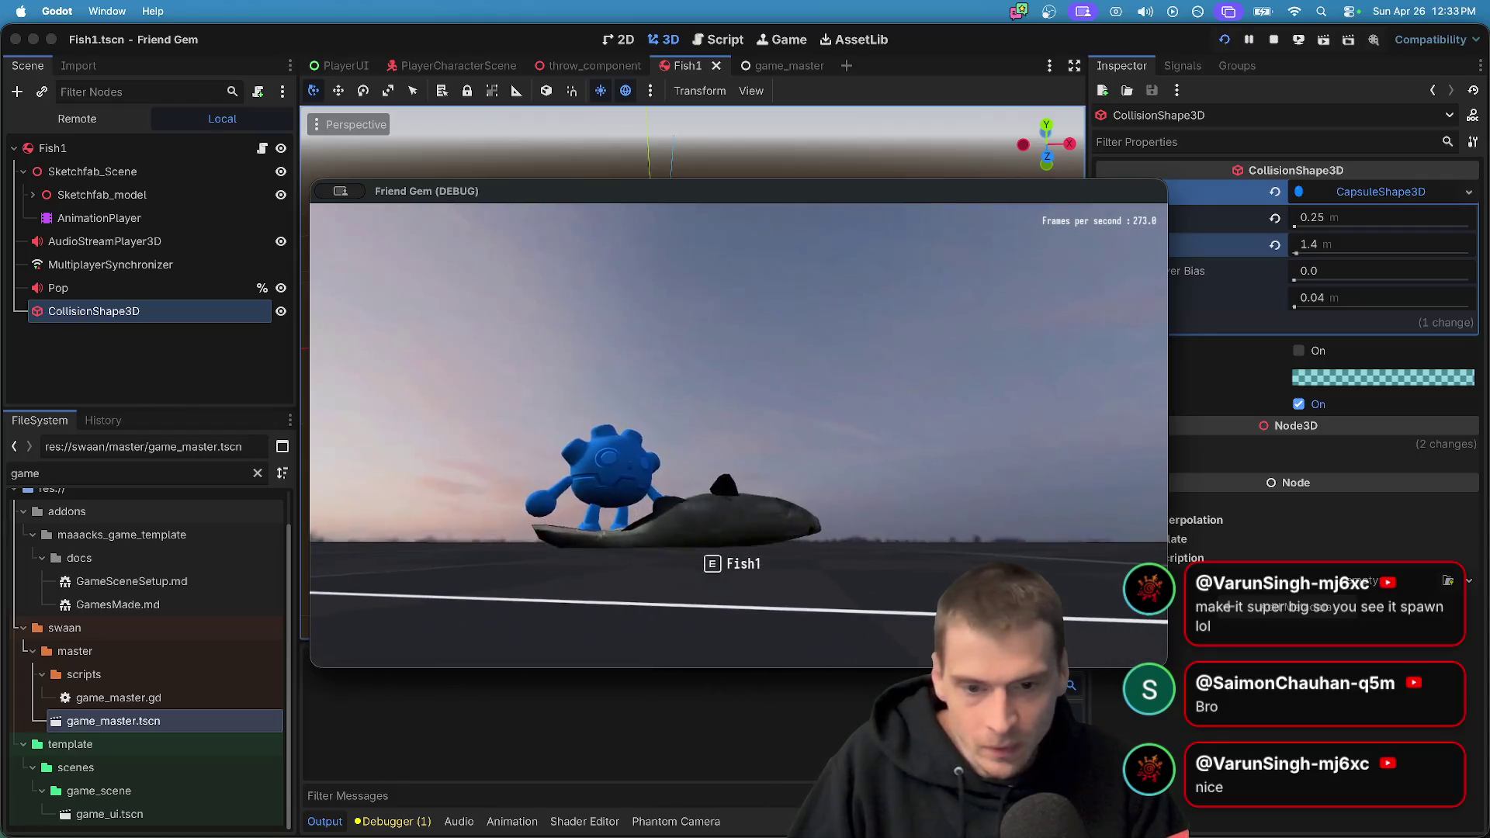
key(e)
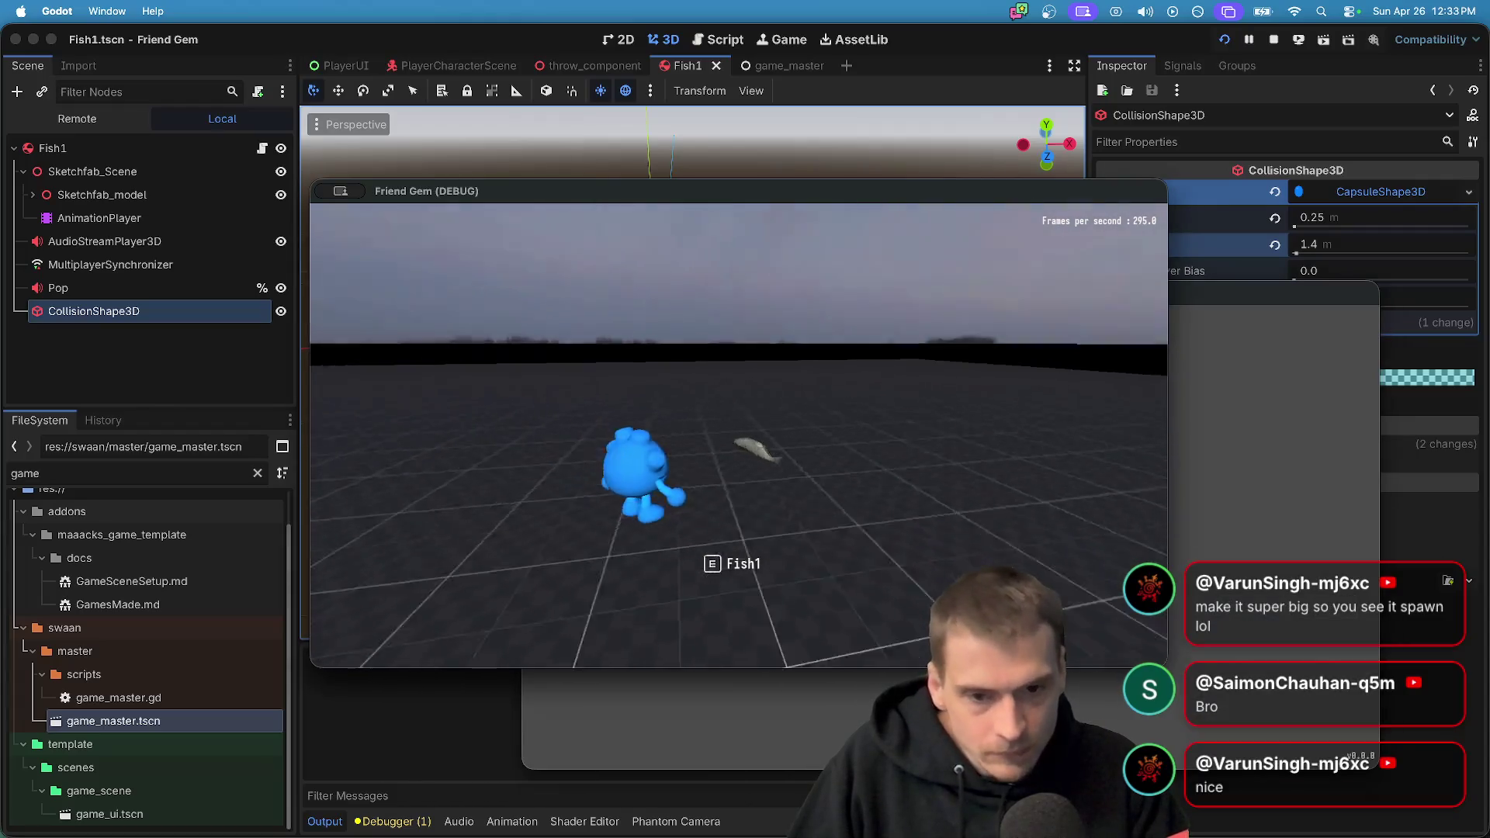
key(w)
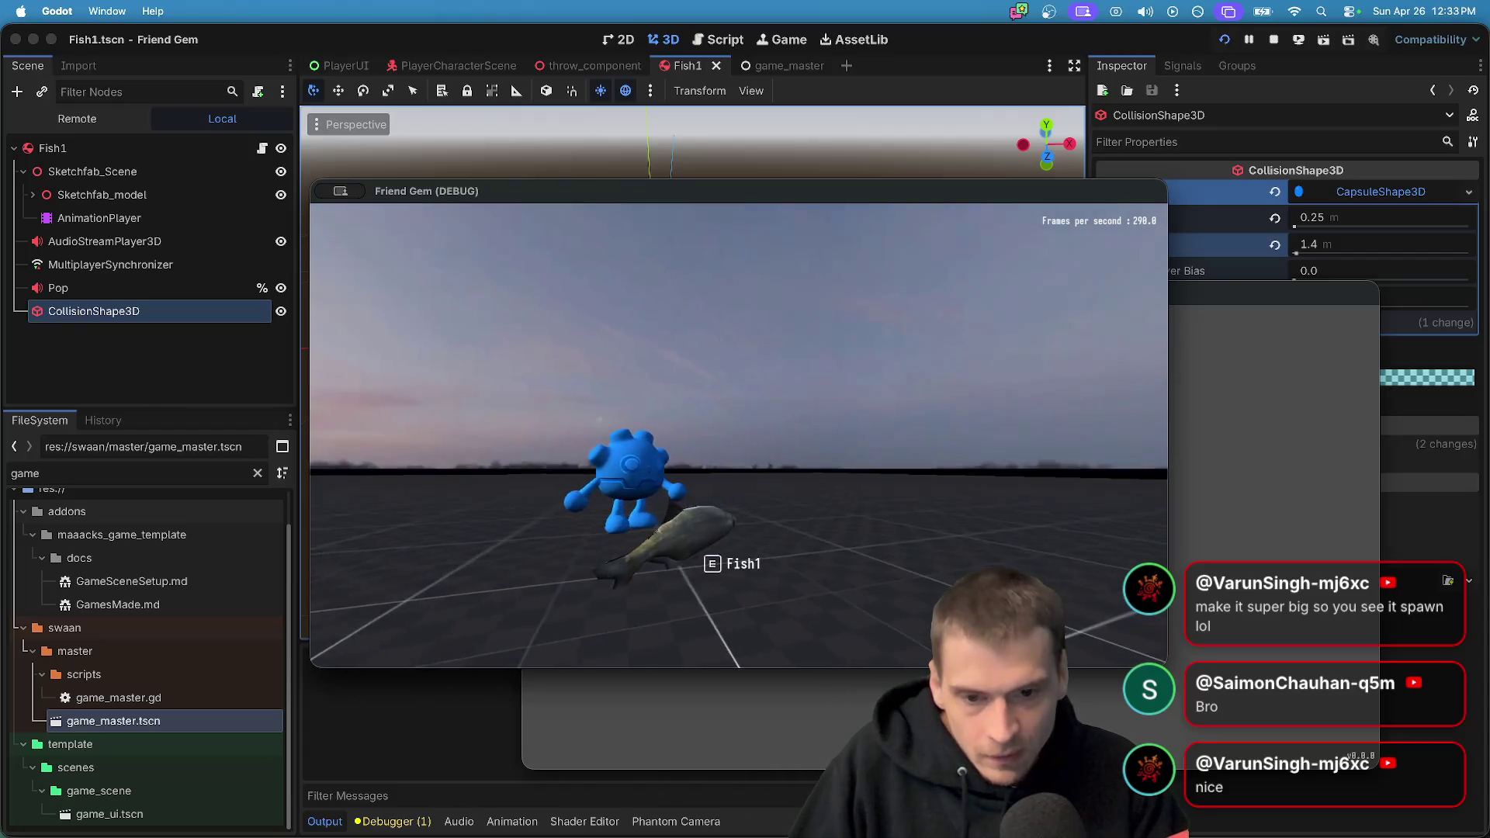
key(e)
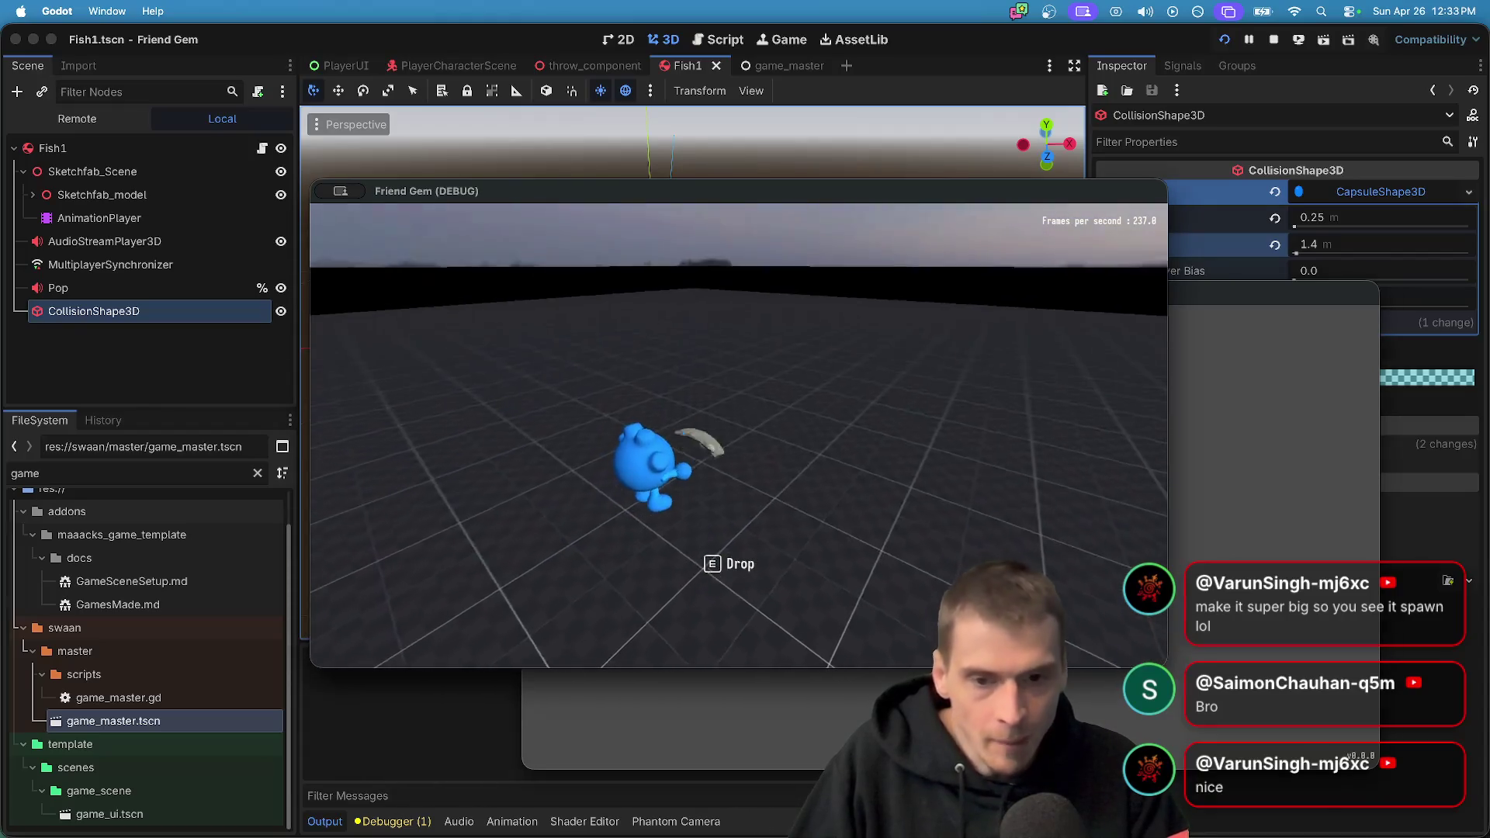
key(s)
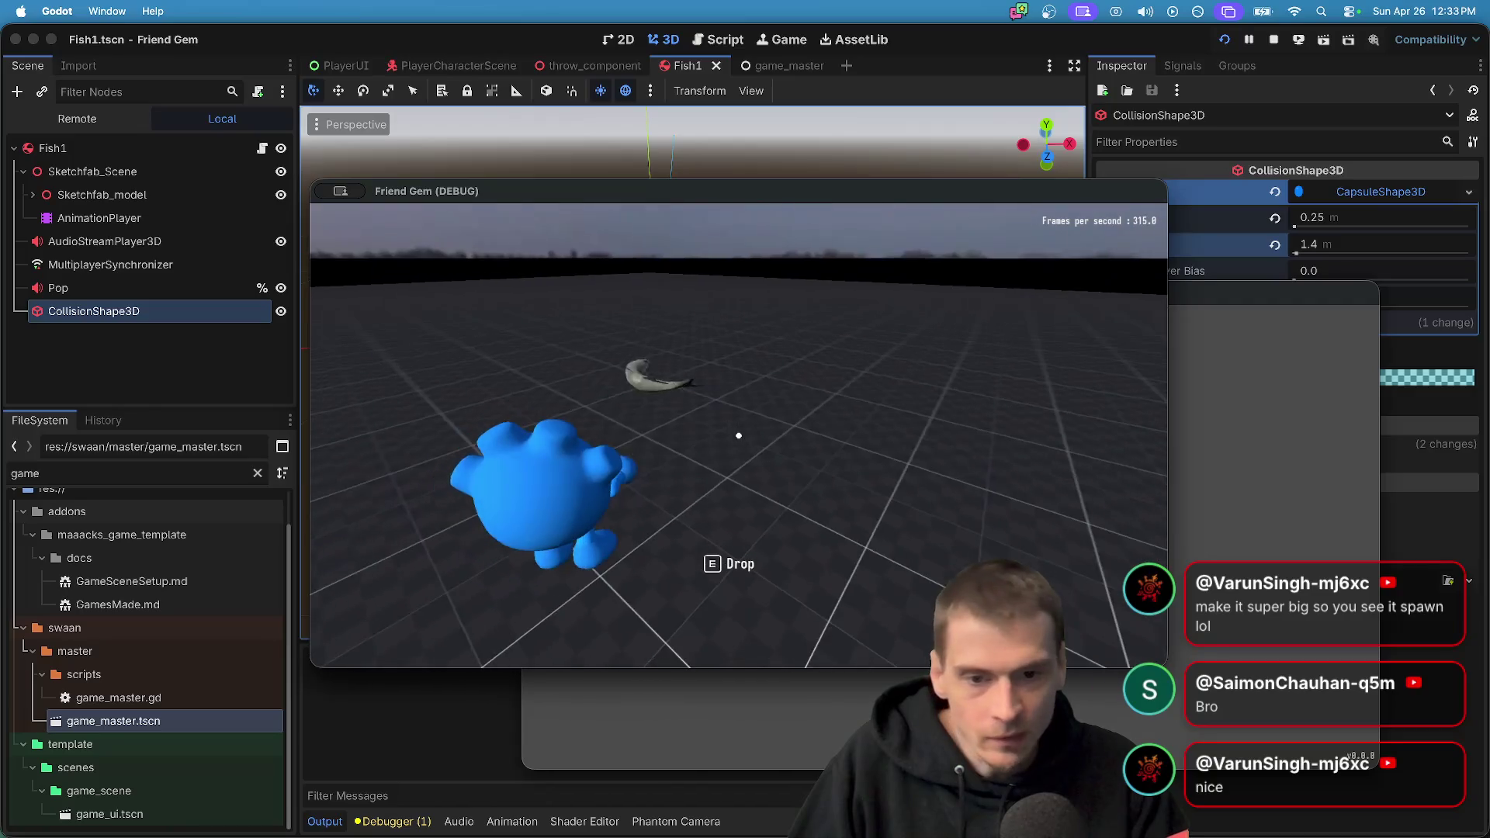
key(w)
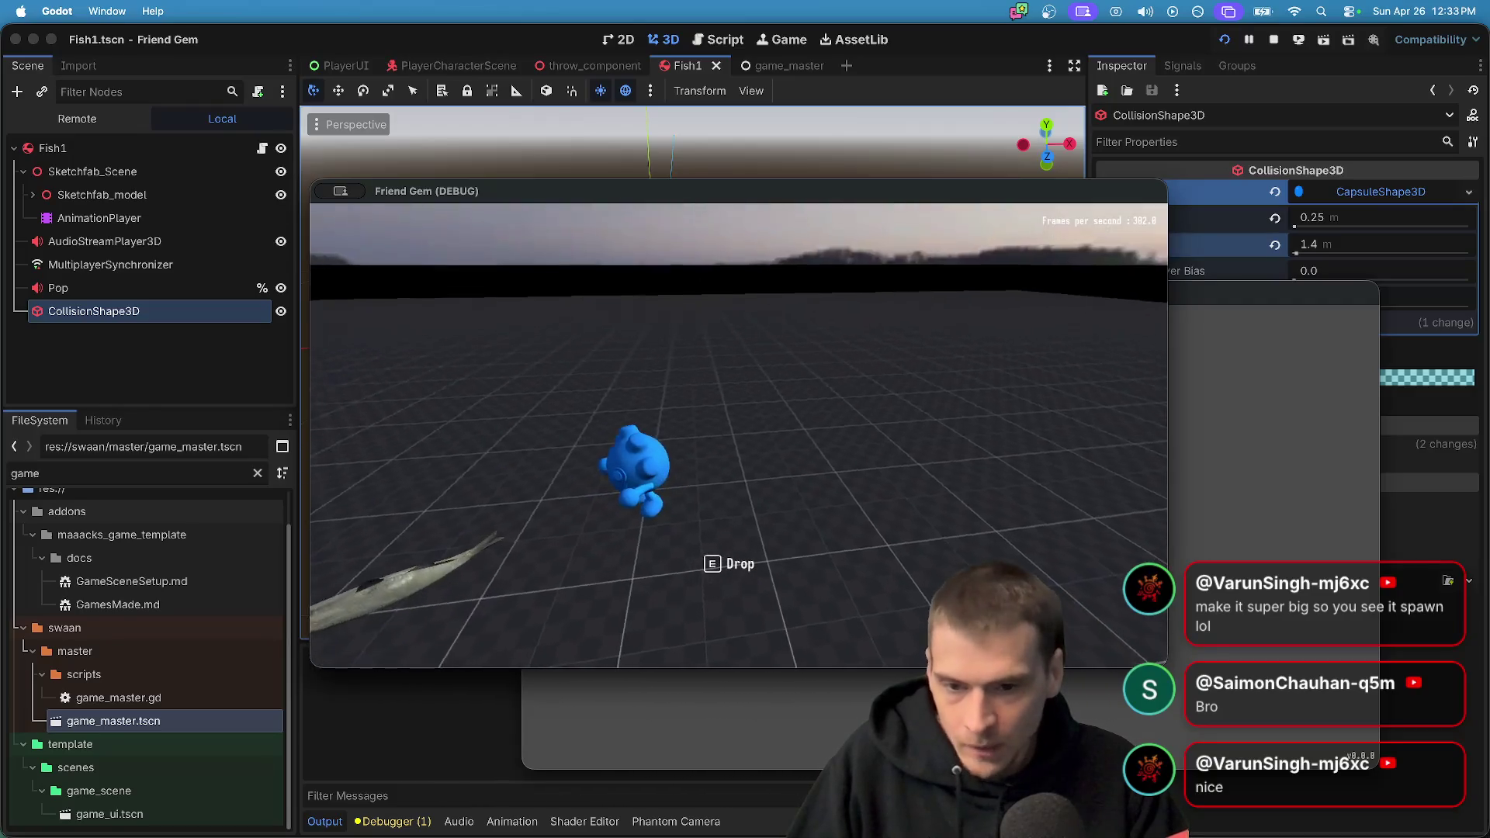
key(w)
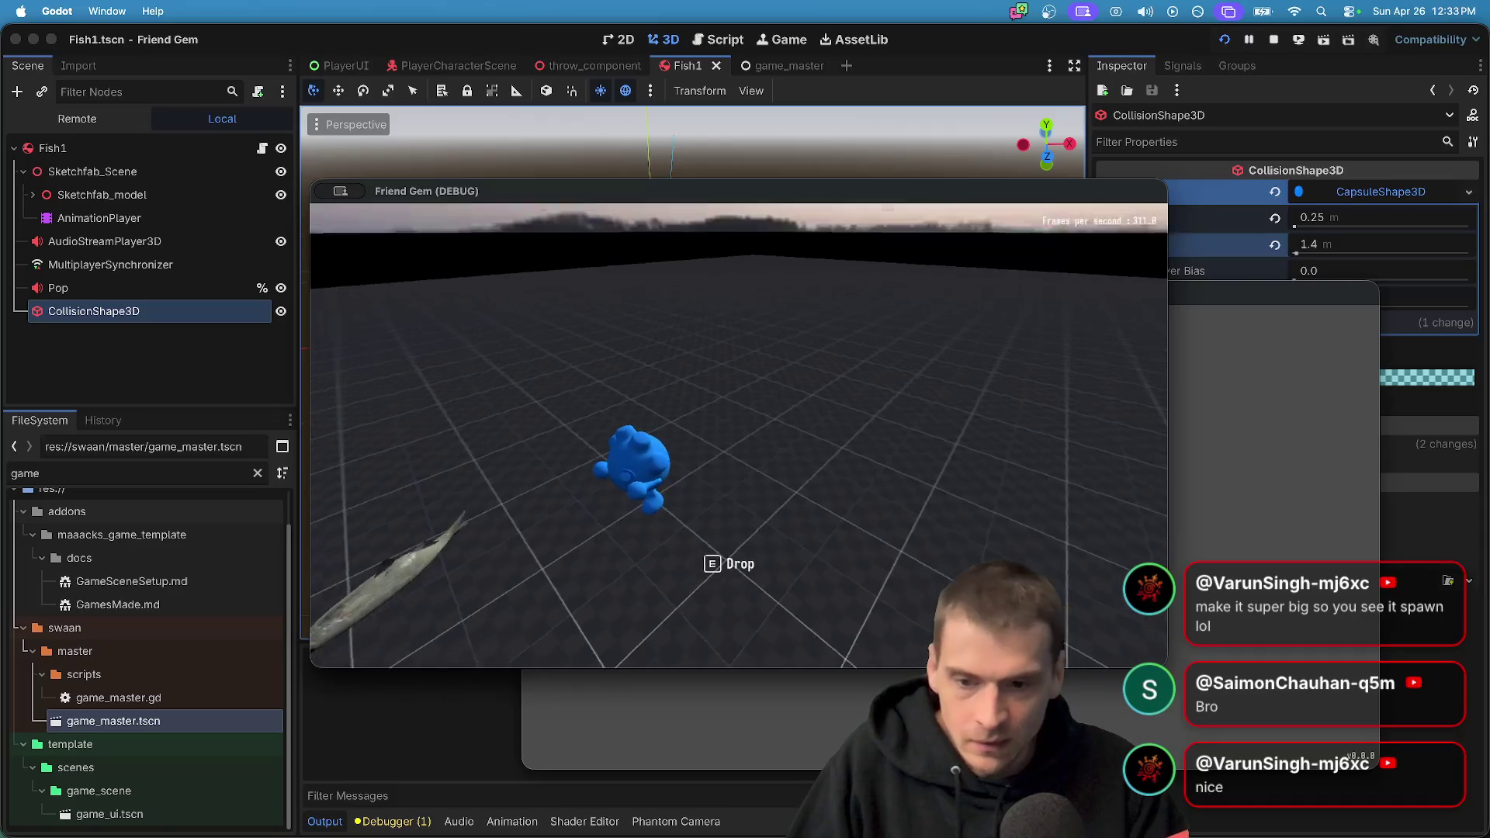
click(738, 437)
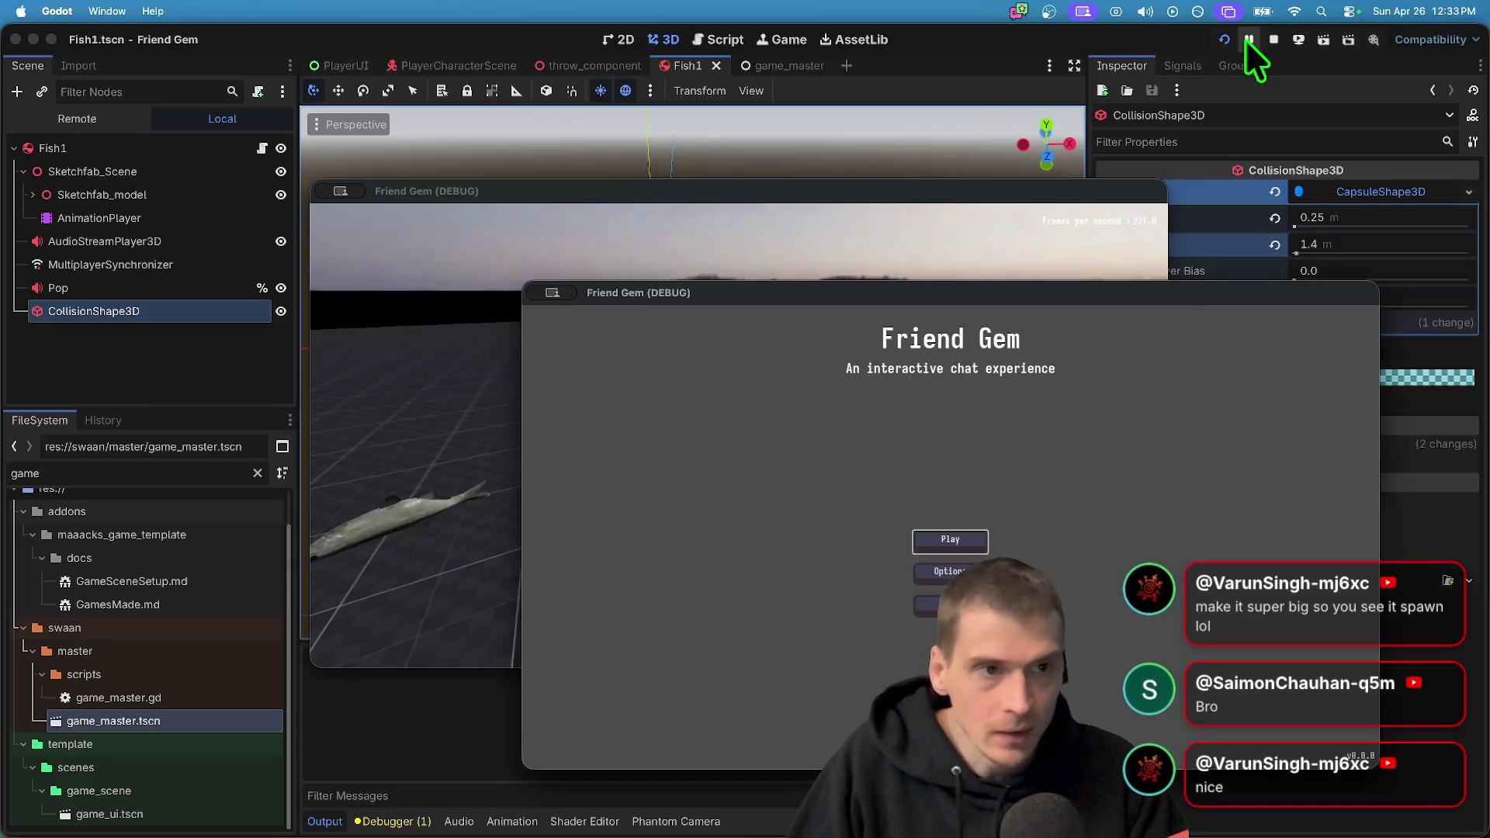
click(1249, 40)
click(1268, 37)
click(169, 361)
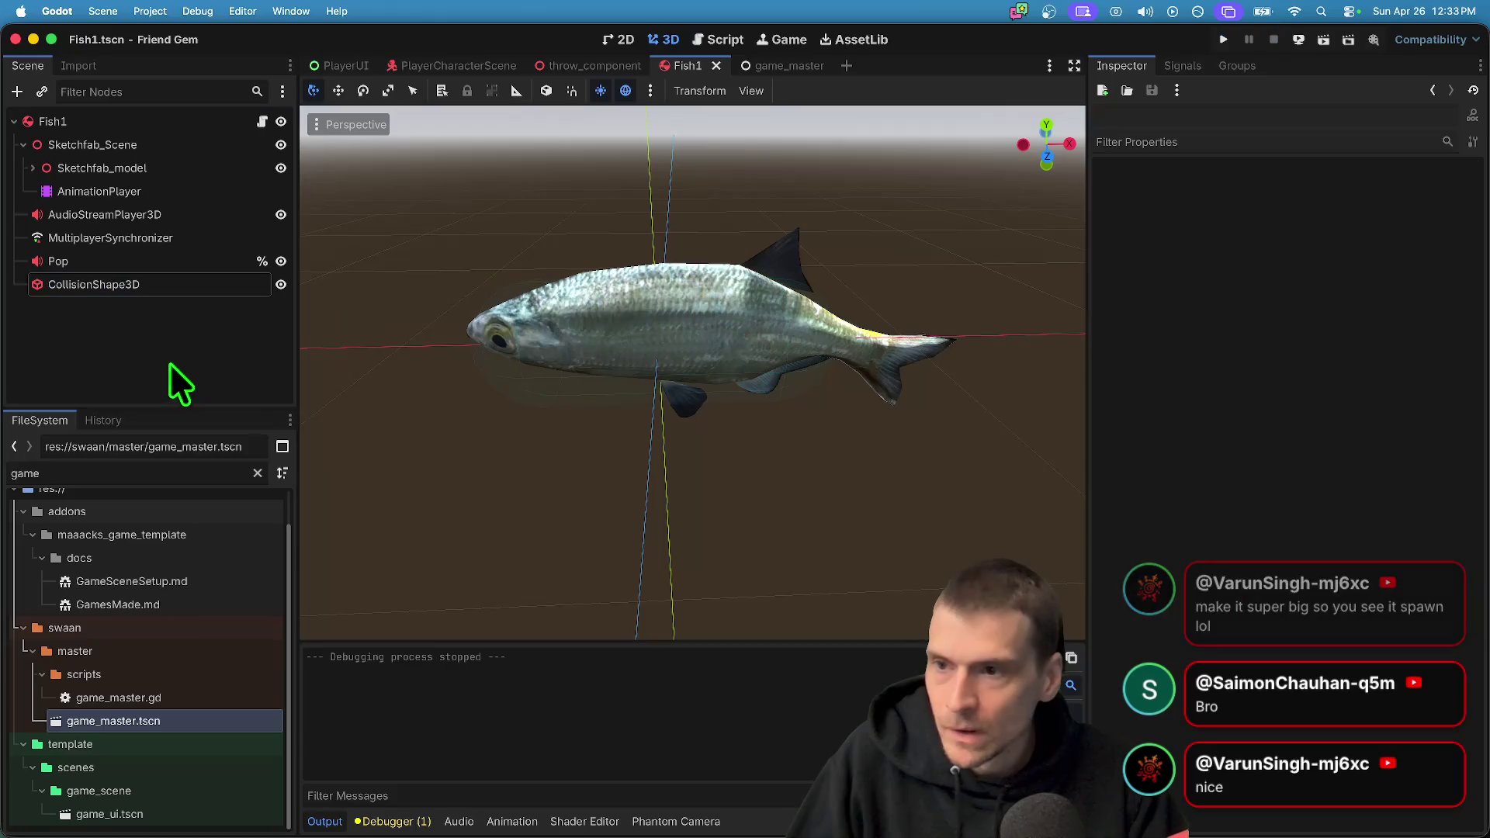
Open pickup_body.gd and start editing the OFFSET_FORWARD value
click(262, 118)
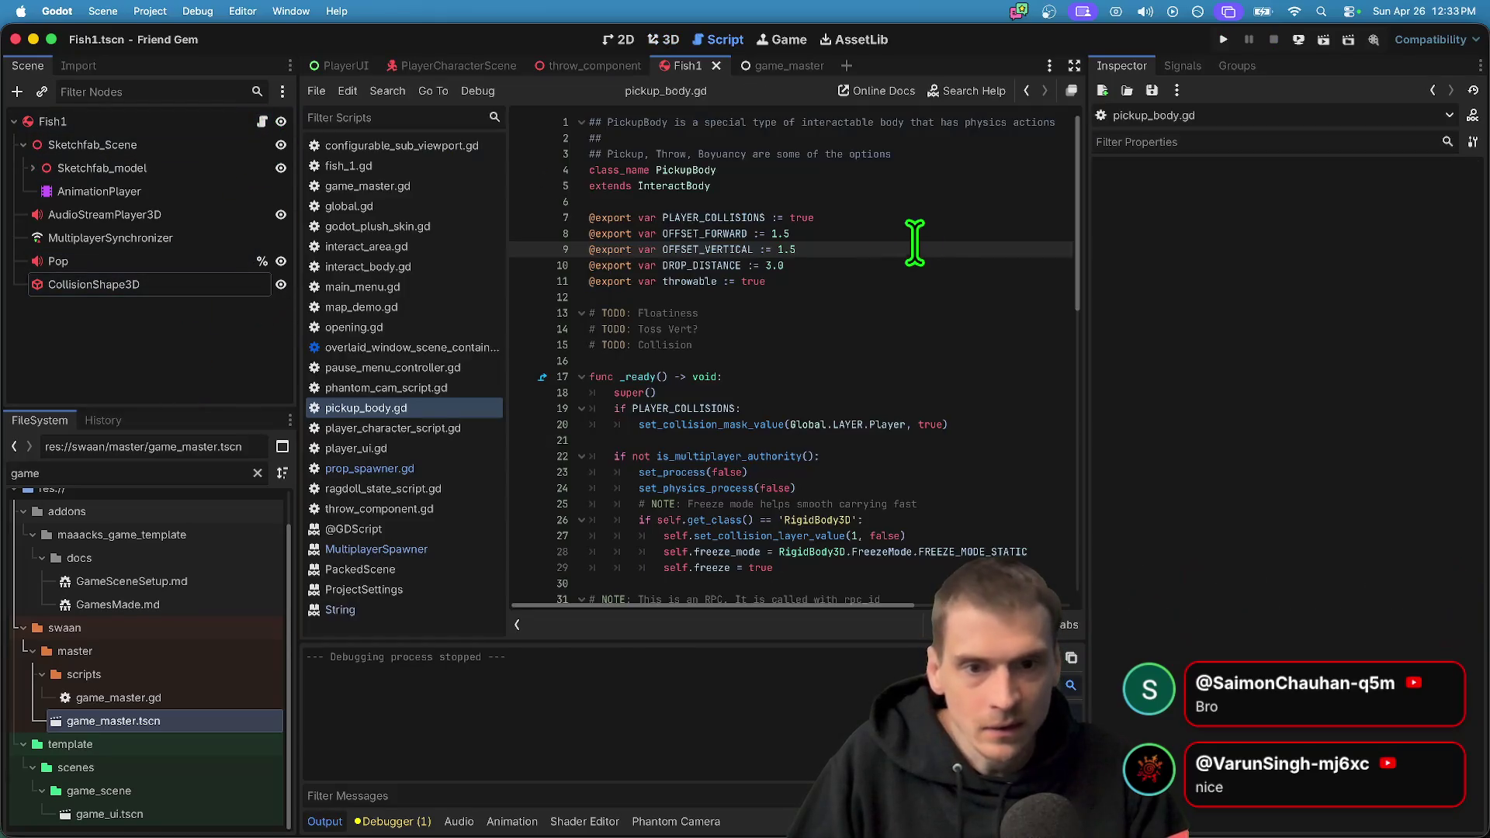
text(0)
key(Up)
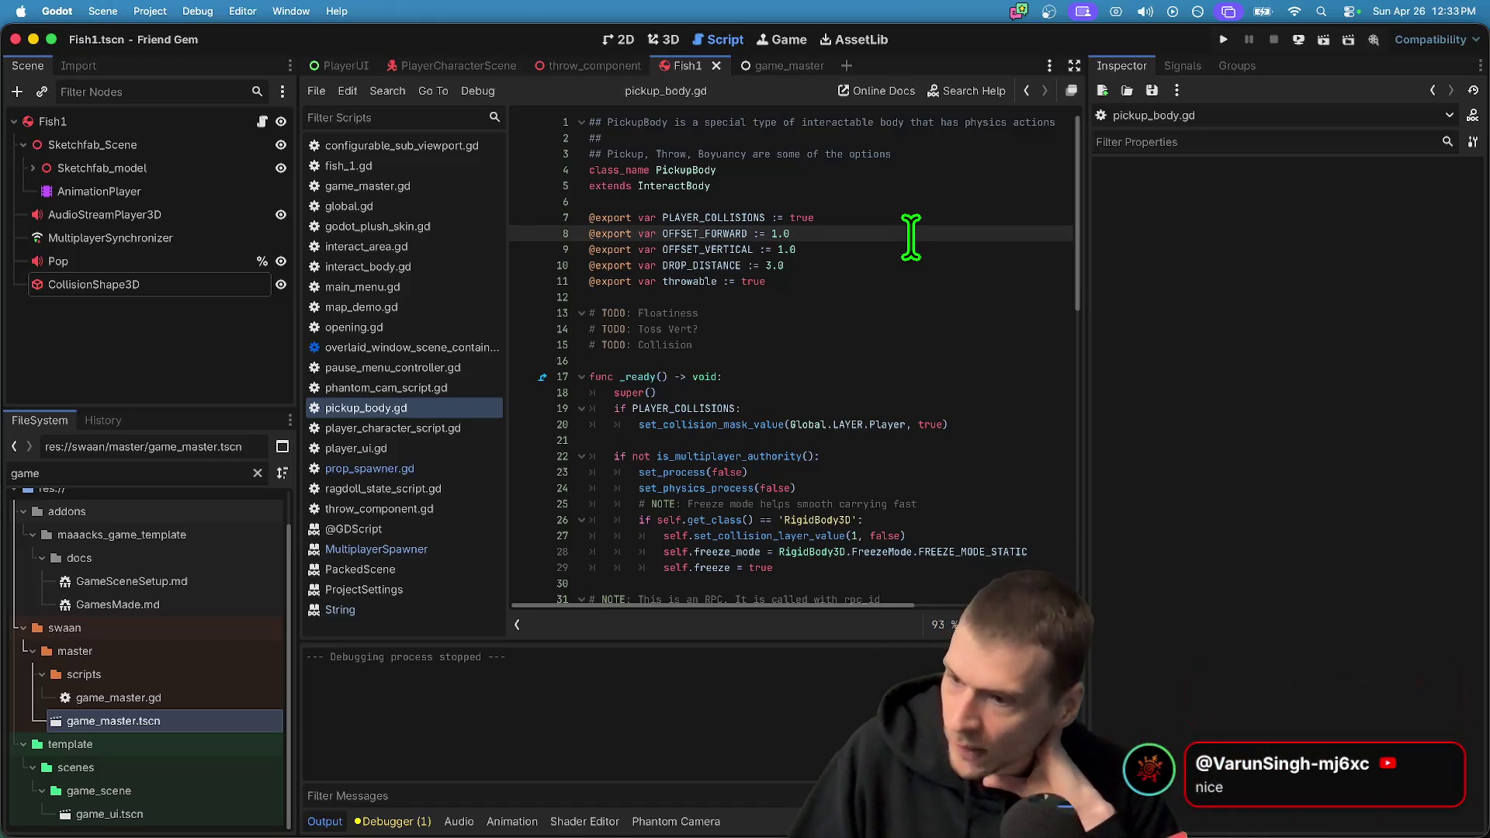
Run and host the game, then walk to the fish and pick it up
key(super+b)
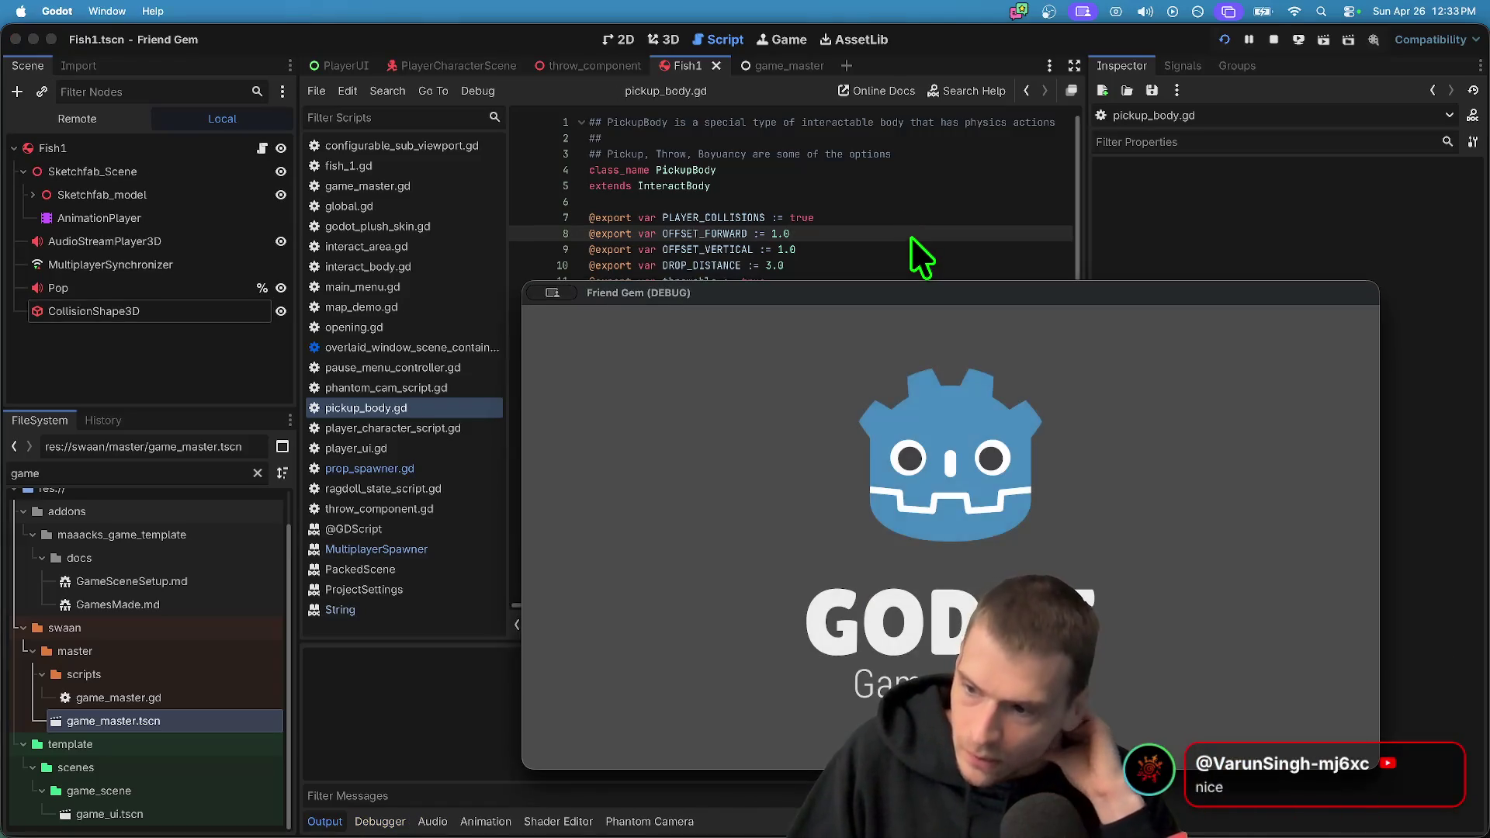
mouse_move(854, 289)
mouse_down()
mouse_move(584, 214)
mouse_move(513, 168)
mouse_up()
click(613, 419)
click(618, 341)
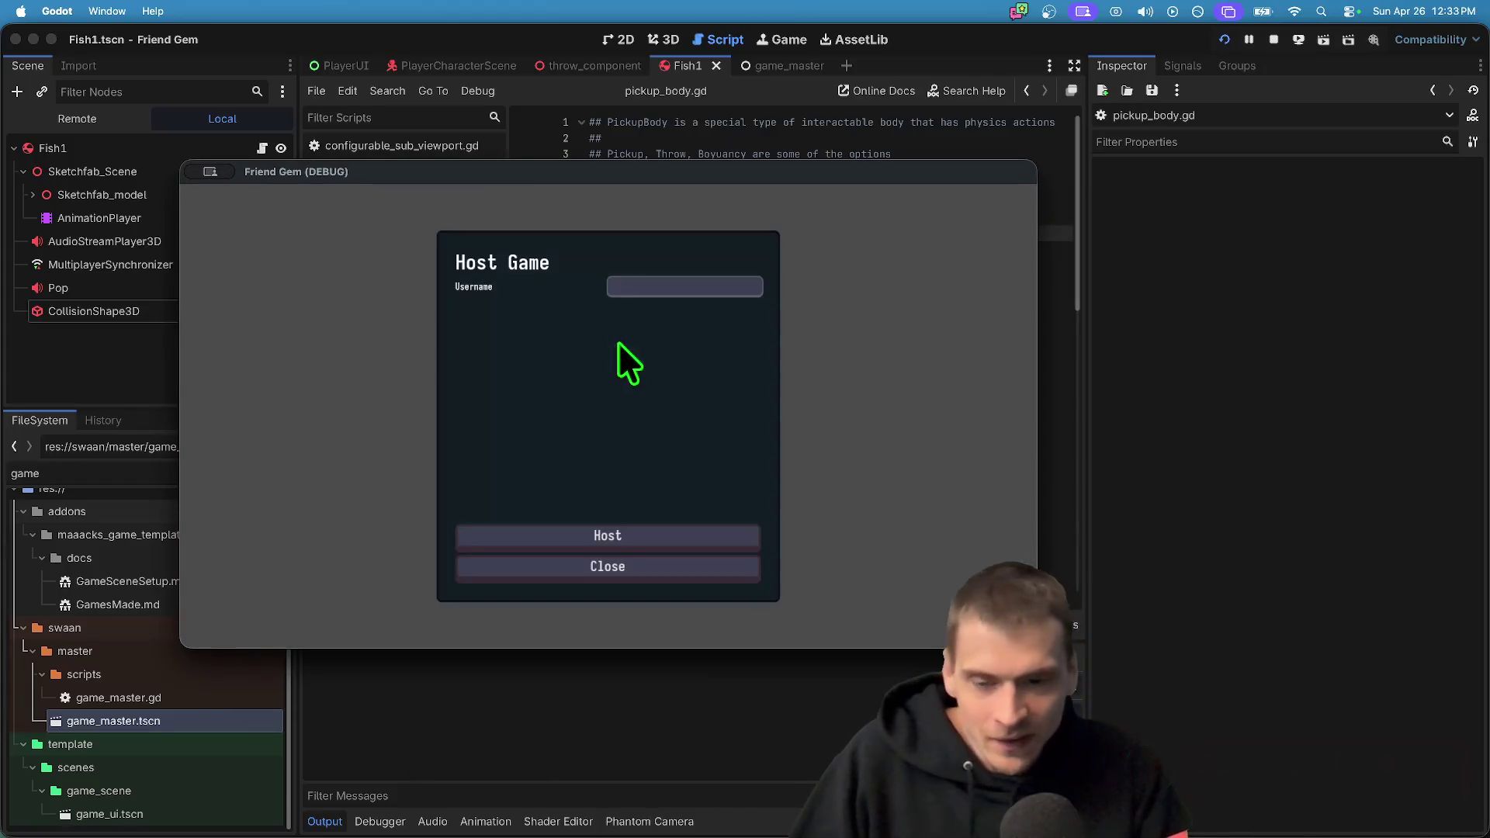
click(576, 528)
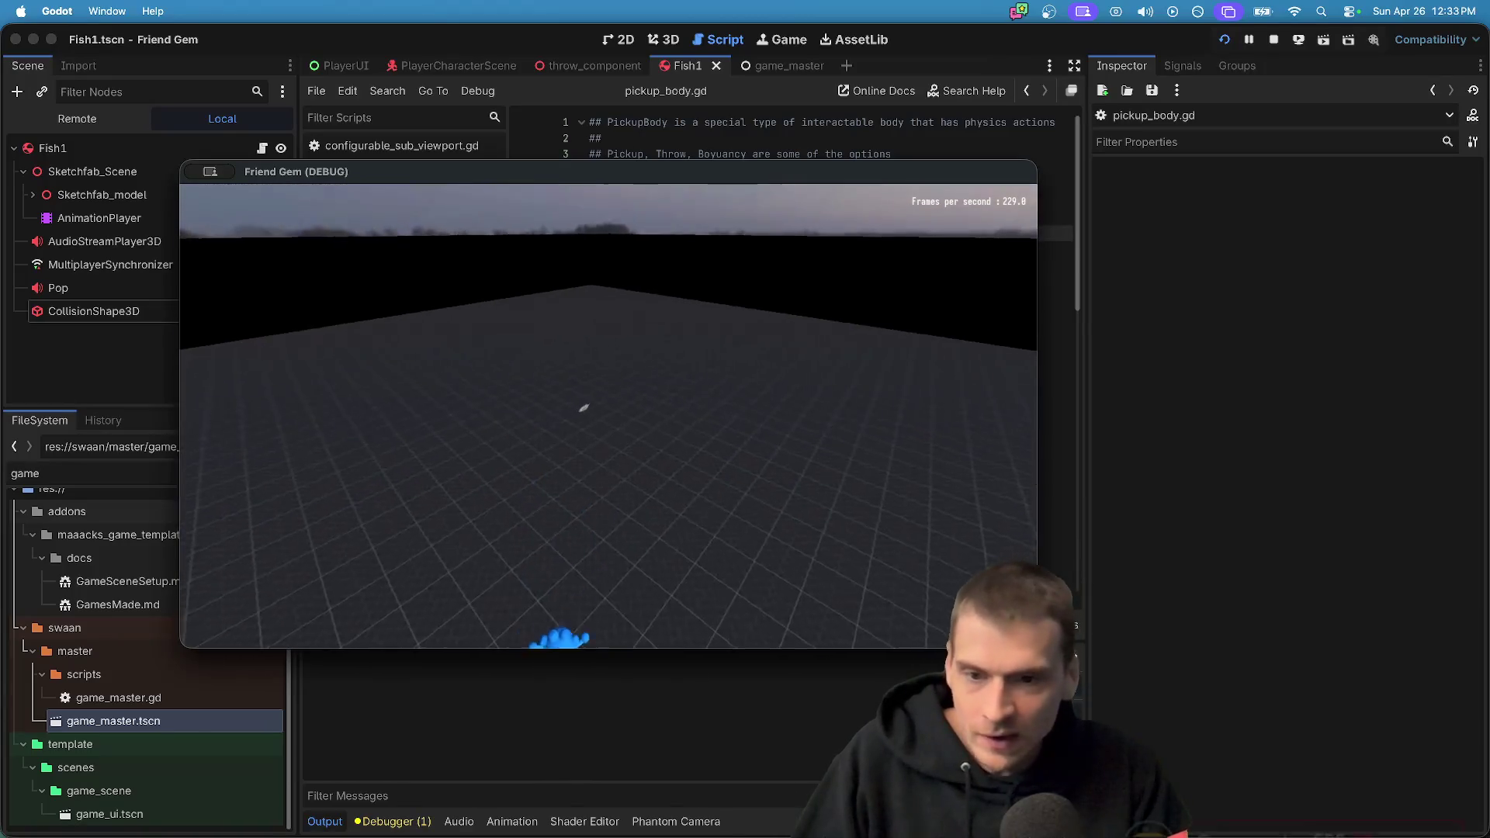
key(w)
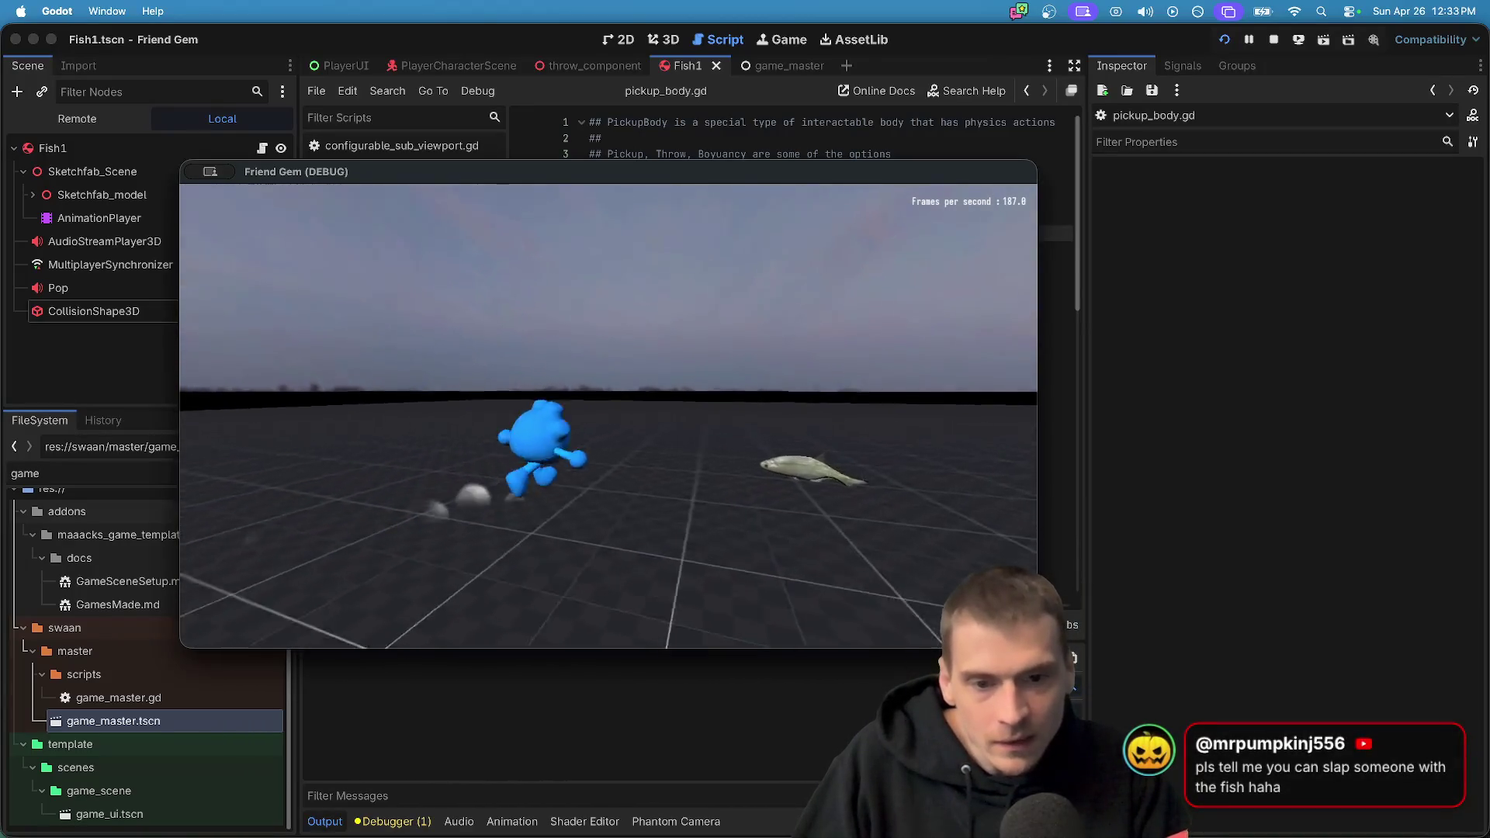
key(e)
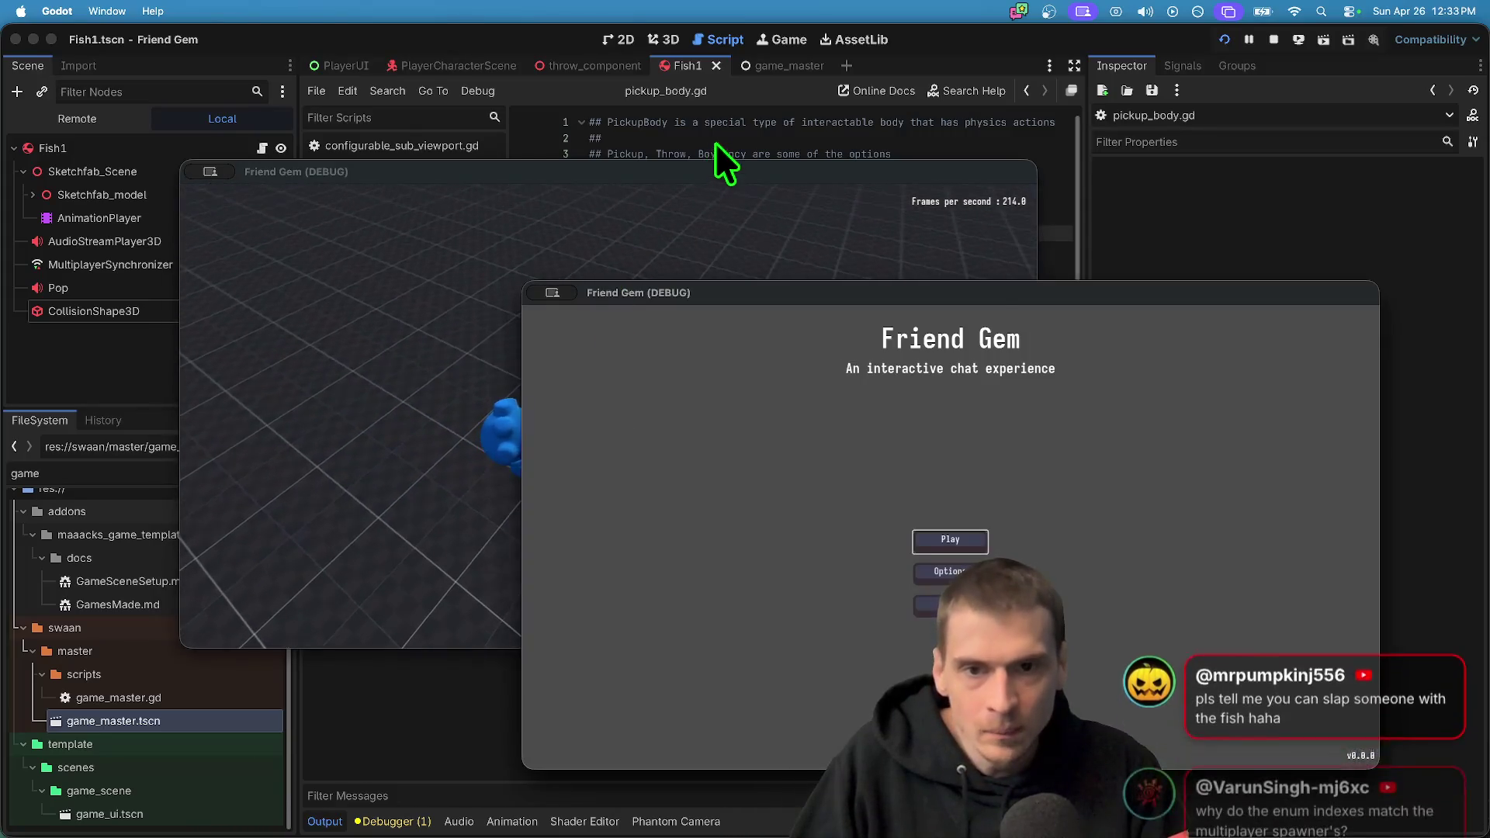
Set OFFSET_FORWARD to 0.5 and OFFSET_VERTICAL to 1.0 in pickup_body.gd
click(715, 142)
click(147, 149)
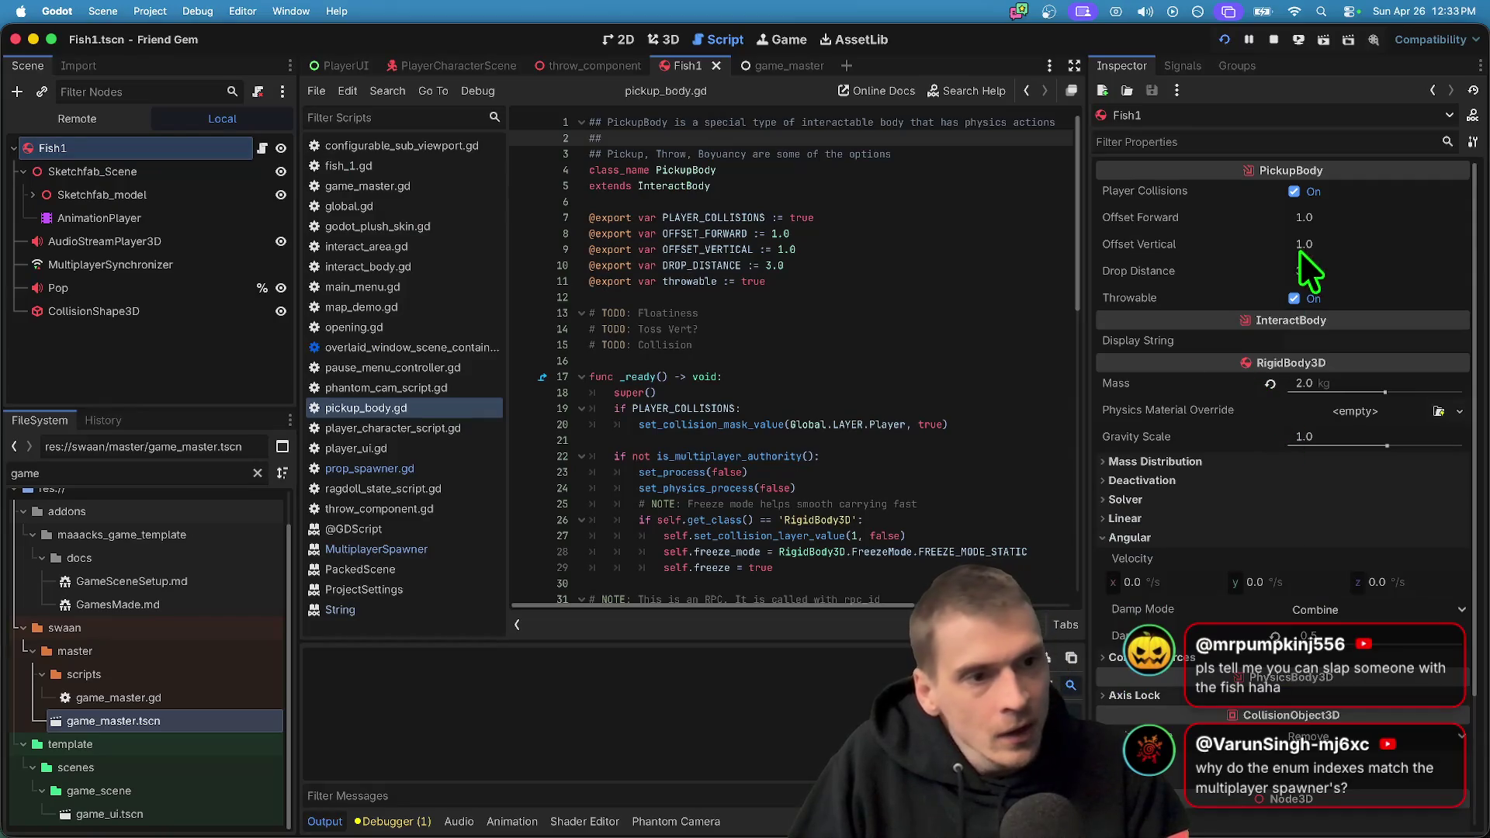
click(902, 232)
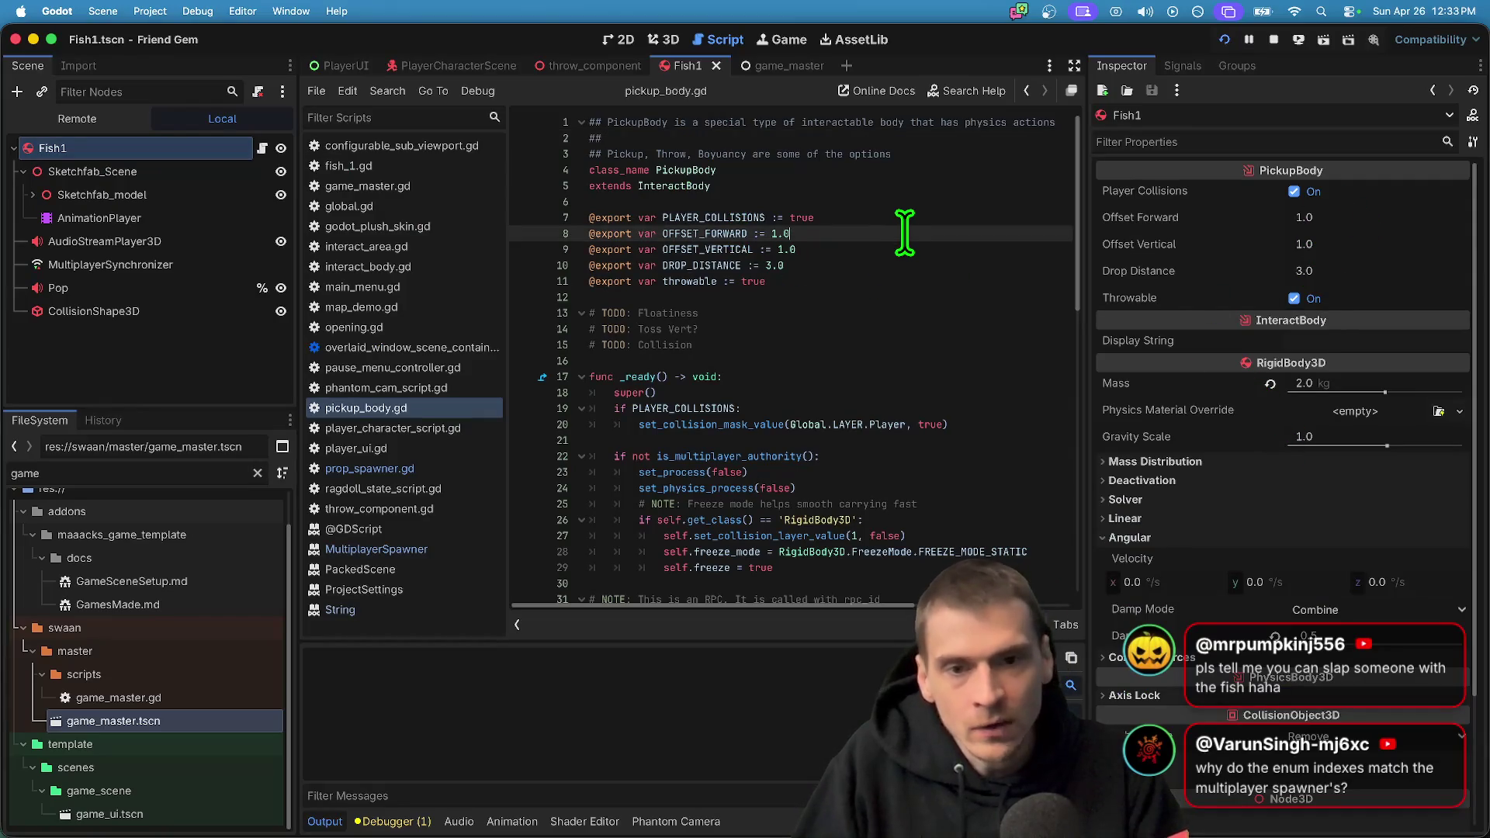
key(Down)
key(Left)
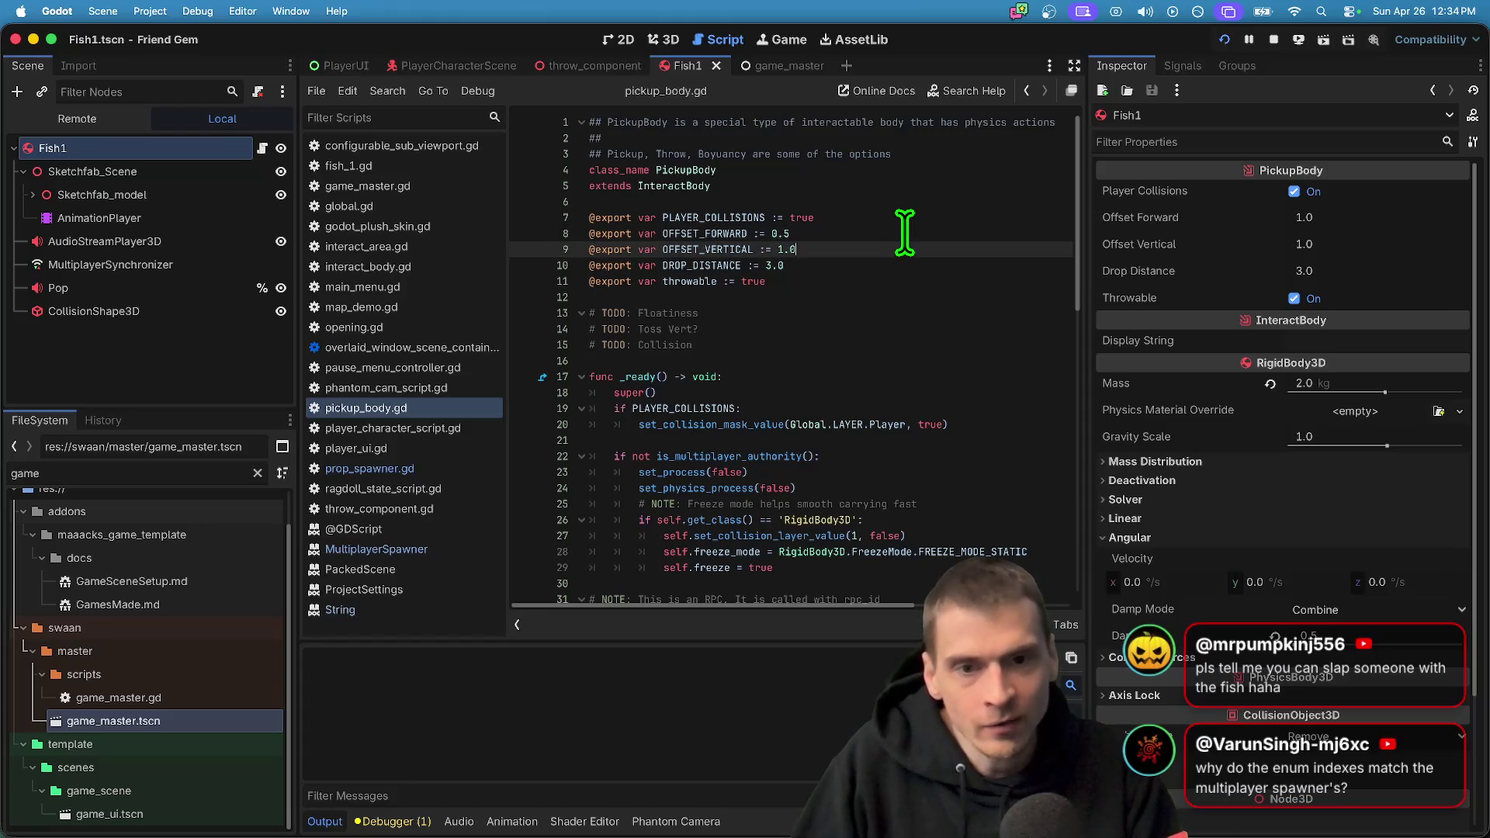
text(.5)
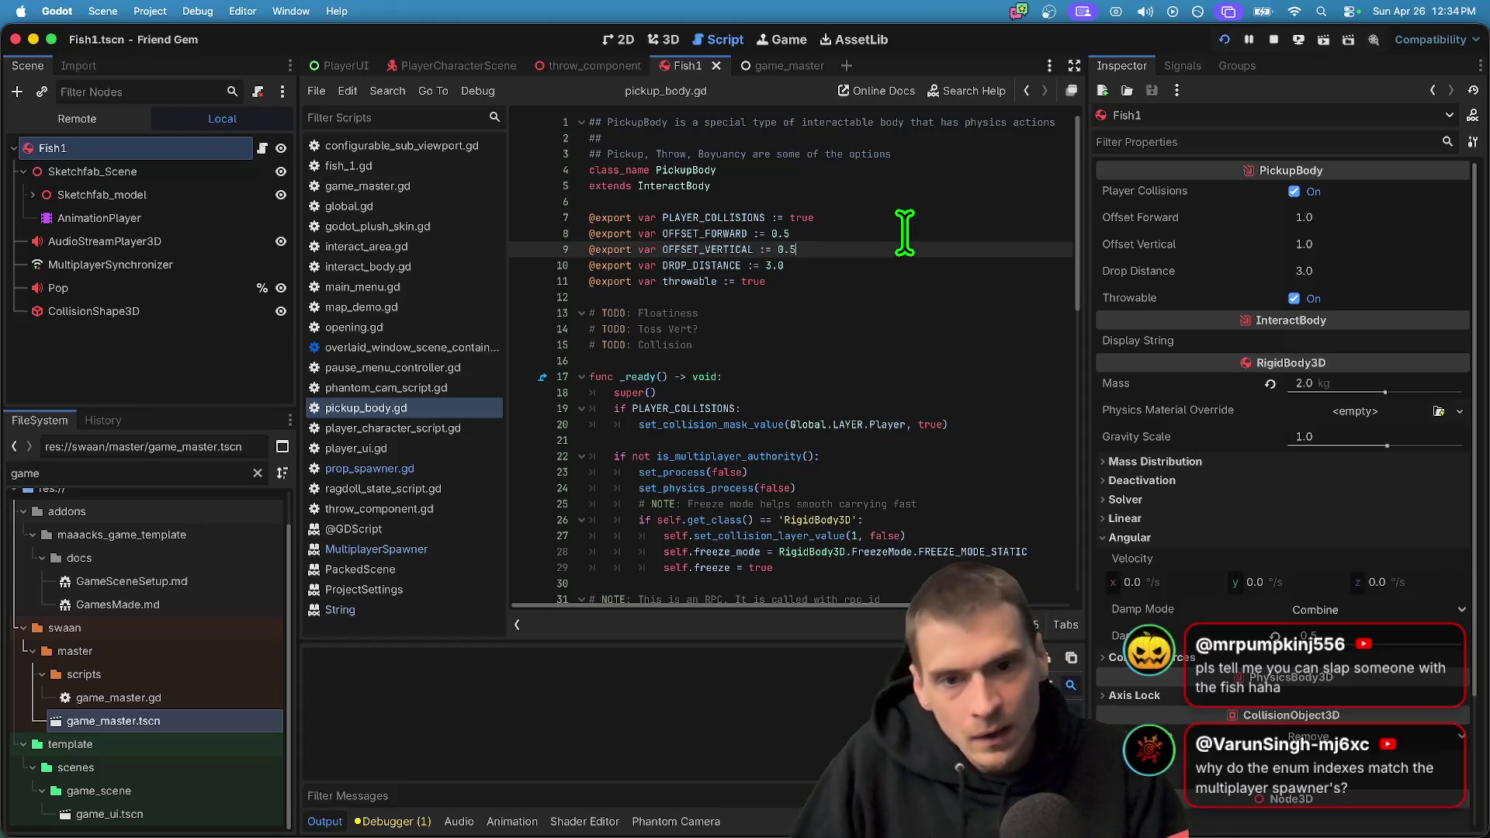
Rerun the game, drop the fish, and host from the second game window
key(super+b)
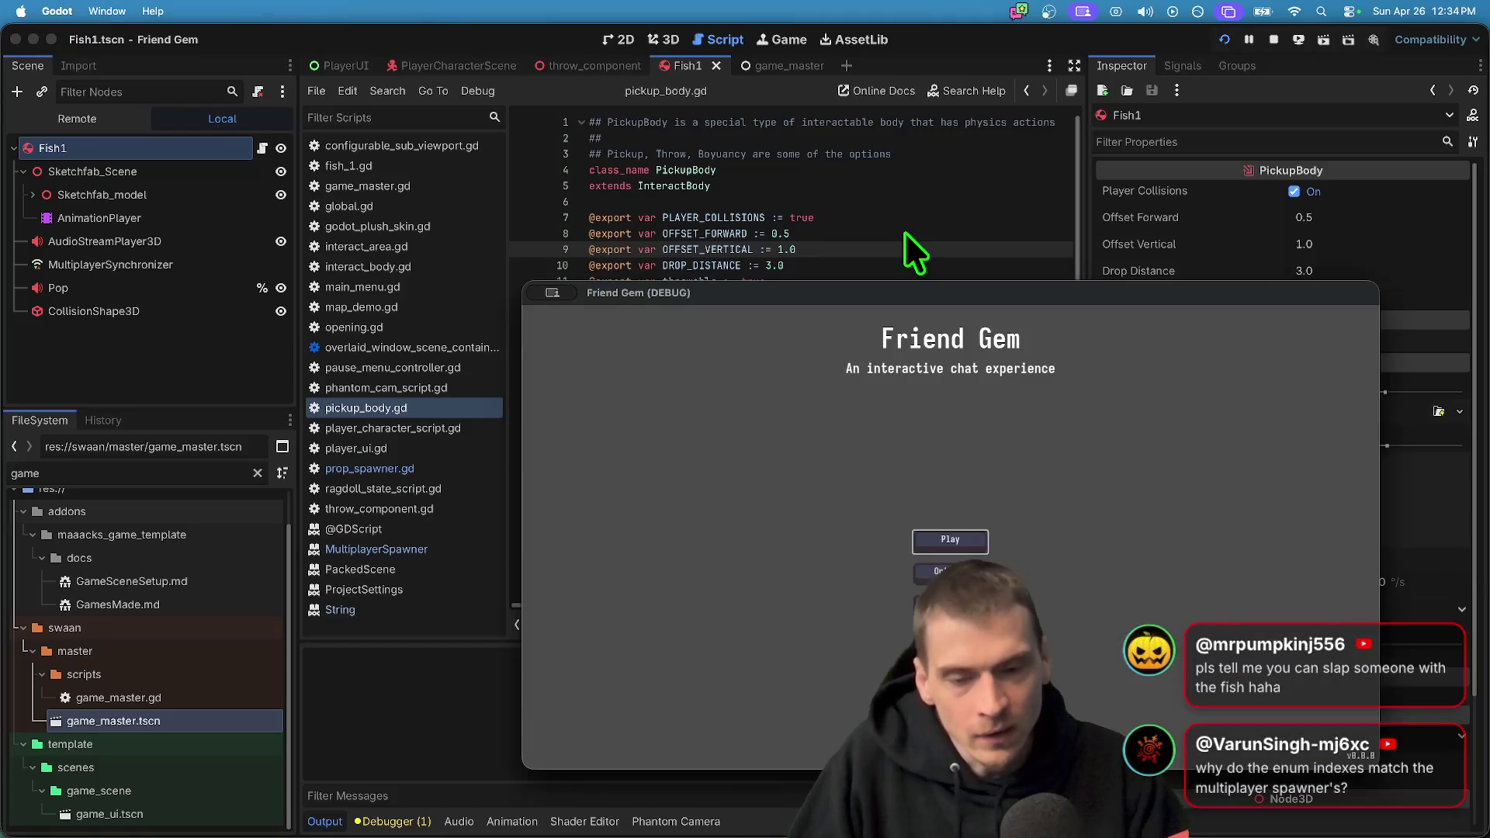
key(e)
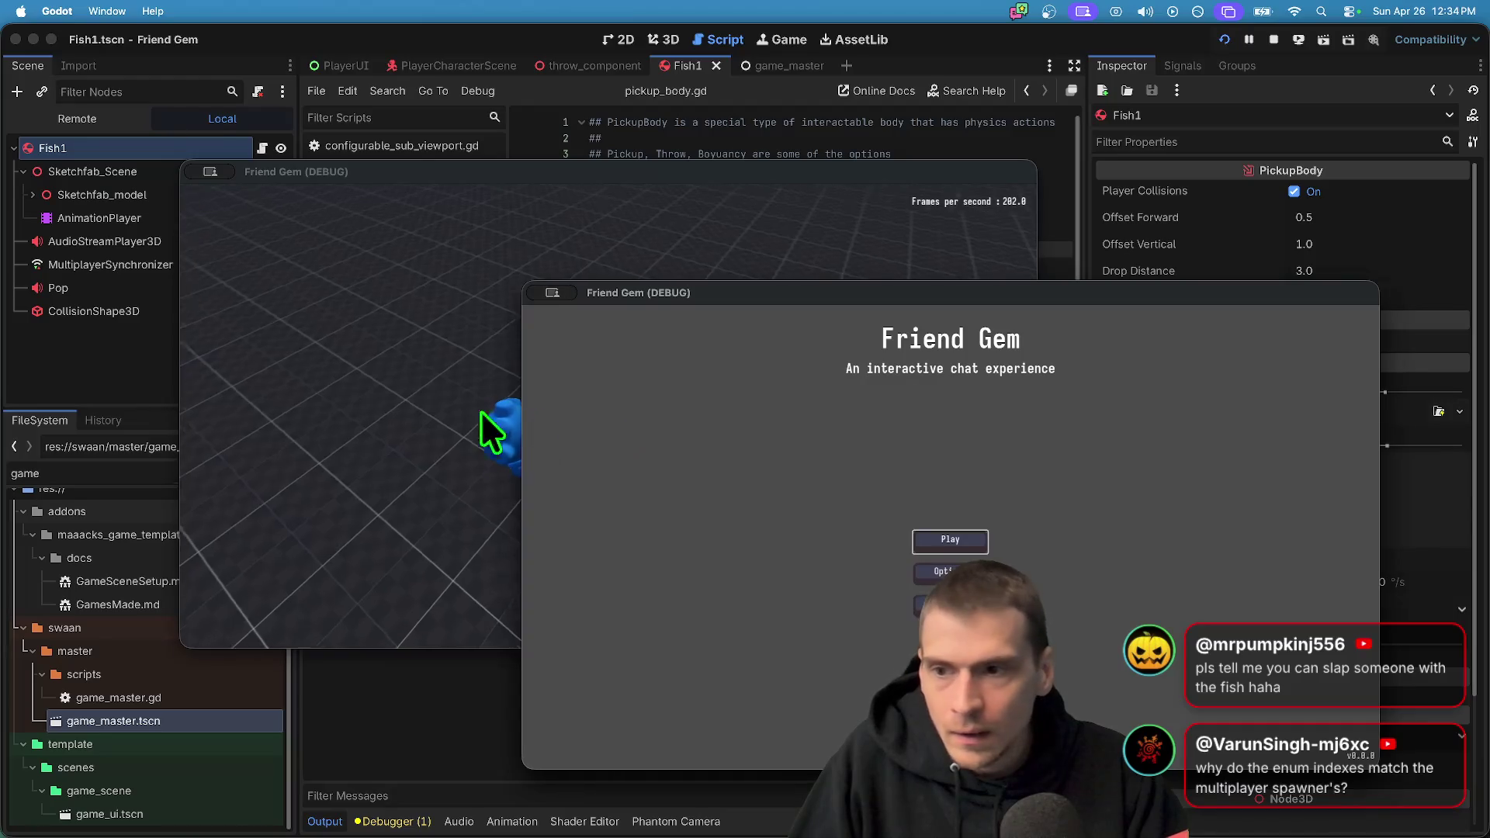
click(482, 411)
click(1097, 510)
click(946, 536)
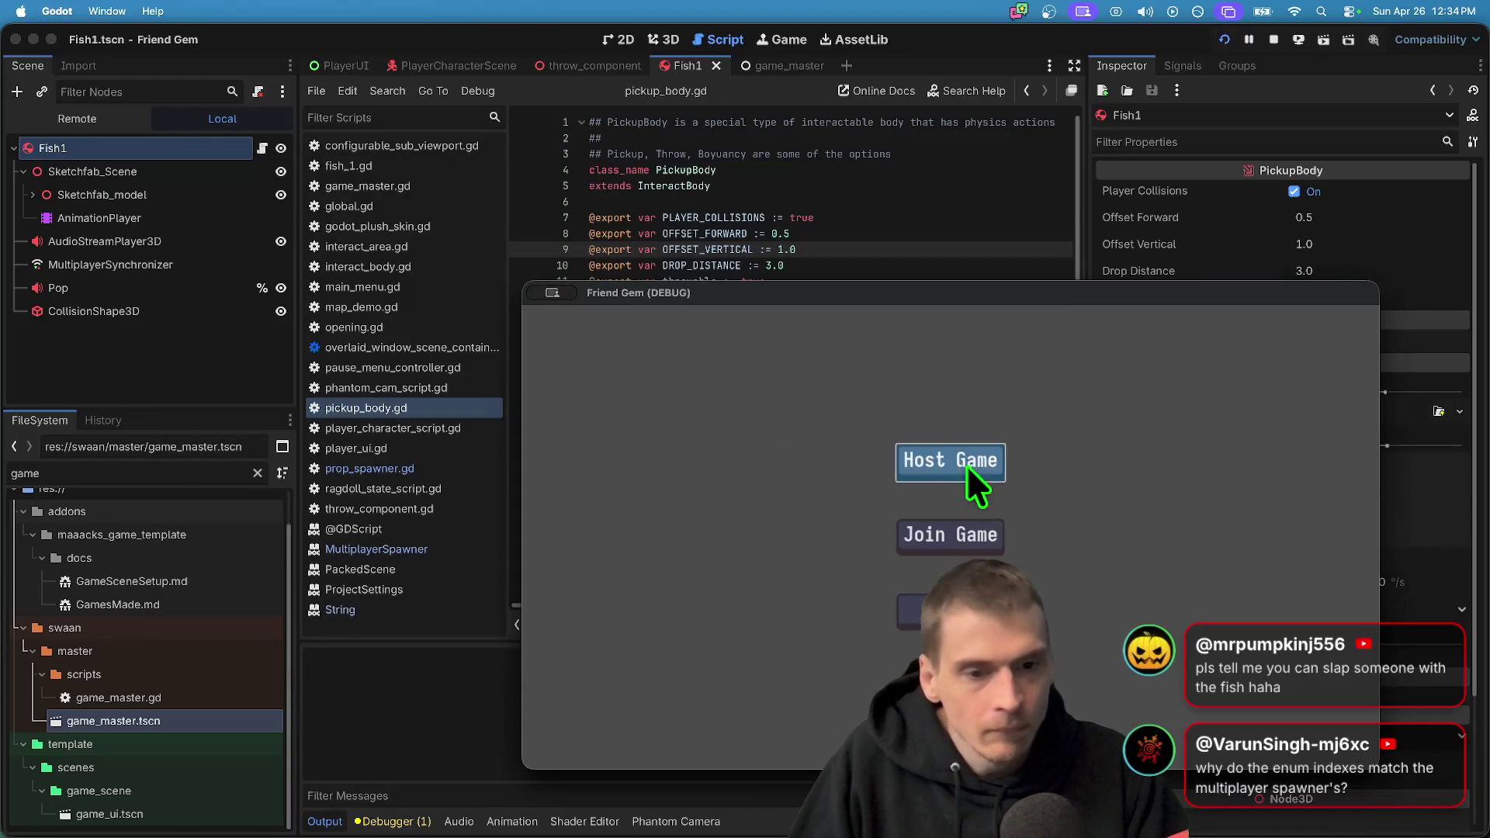
click(966, 464)
click(1087, 658)
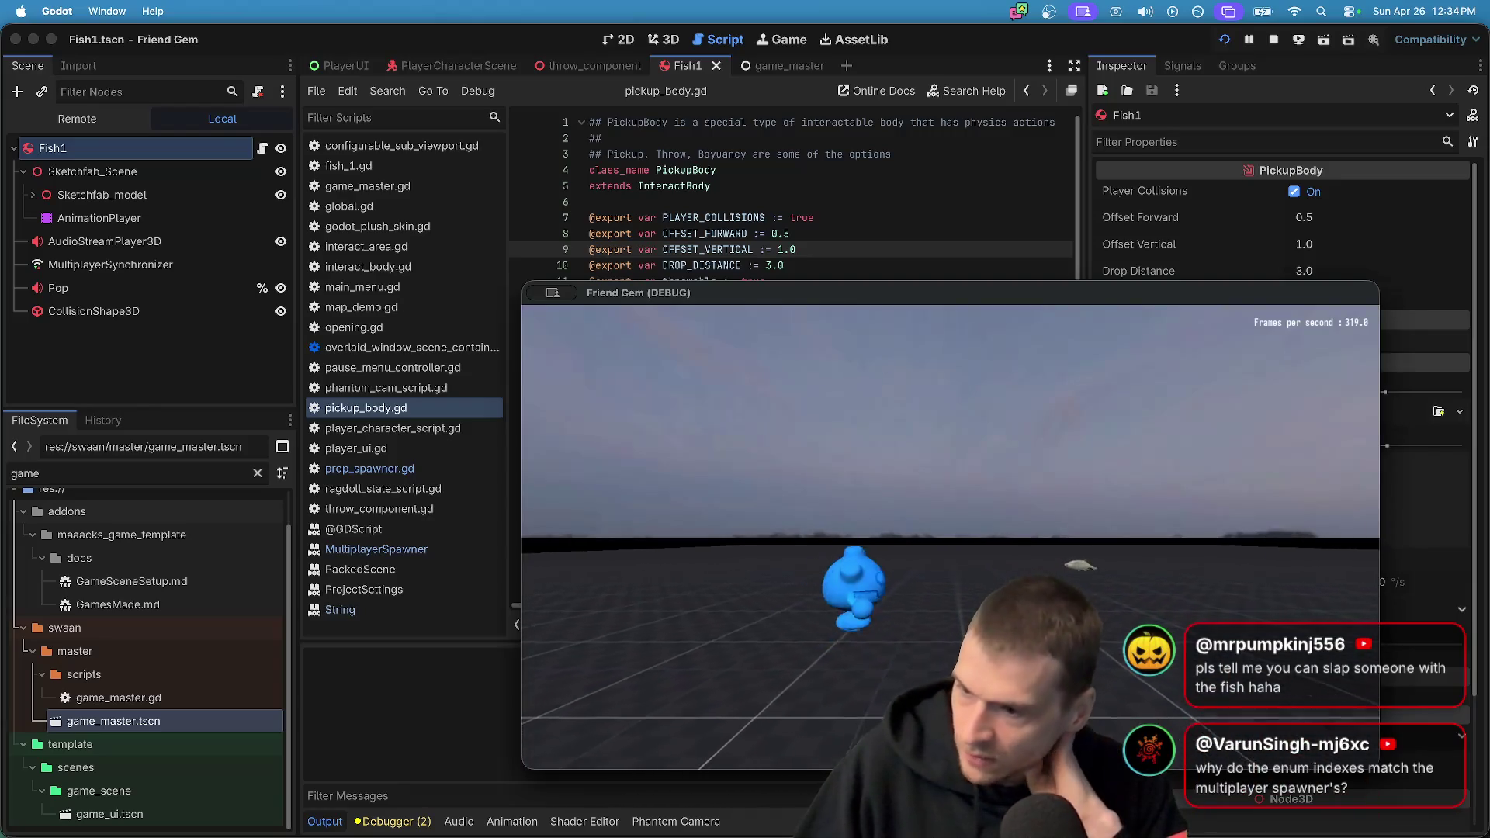
key(super+Tab)
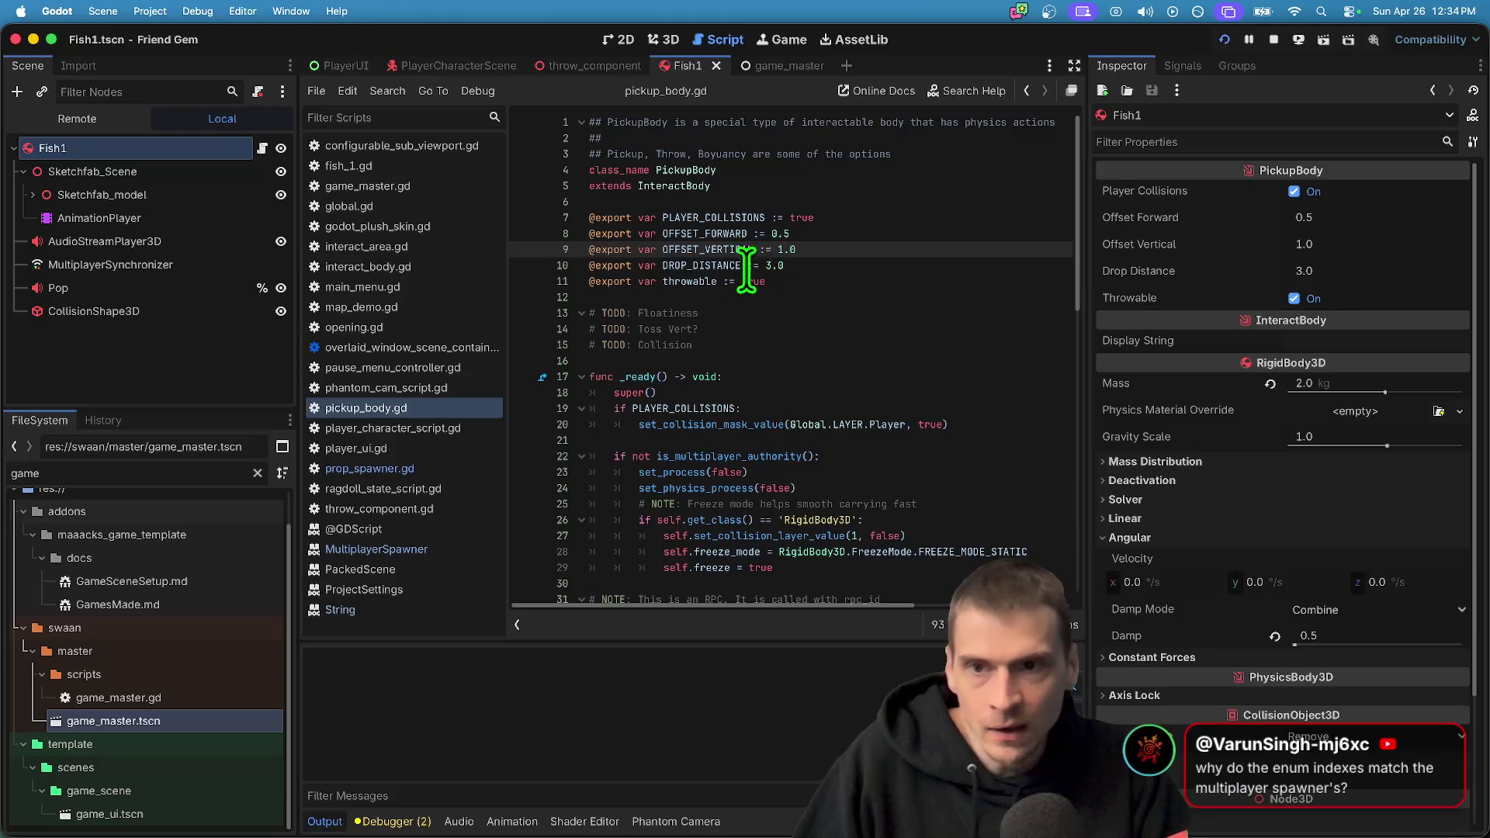
In game_master, point PropSpawner's Spawn Path at PropSpawner itself and show the Remote tree
click(788, 65)
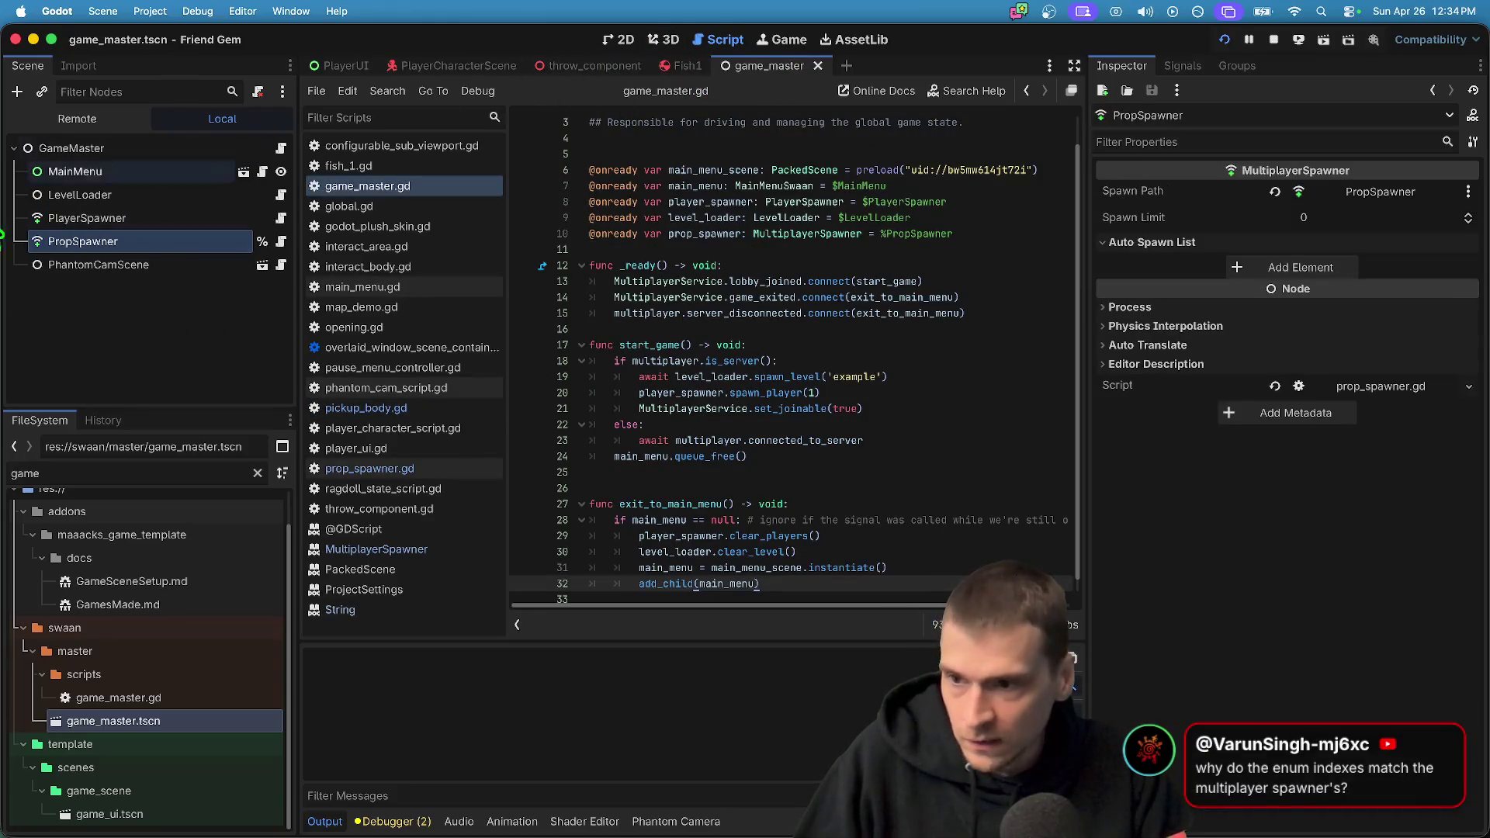
click(112, 171)
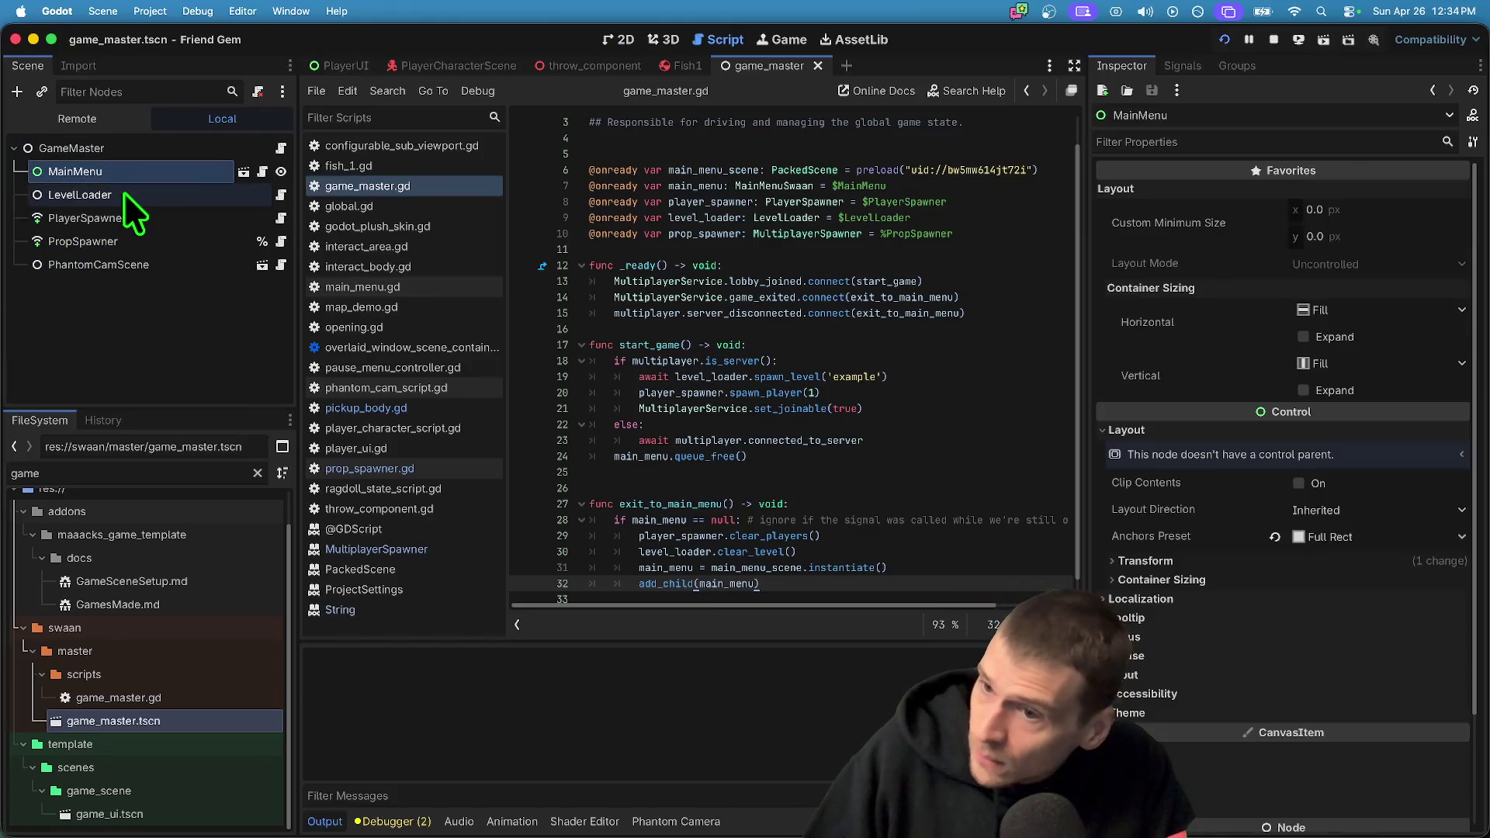
click(126, 189)
click(174, 218)
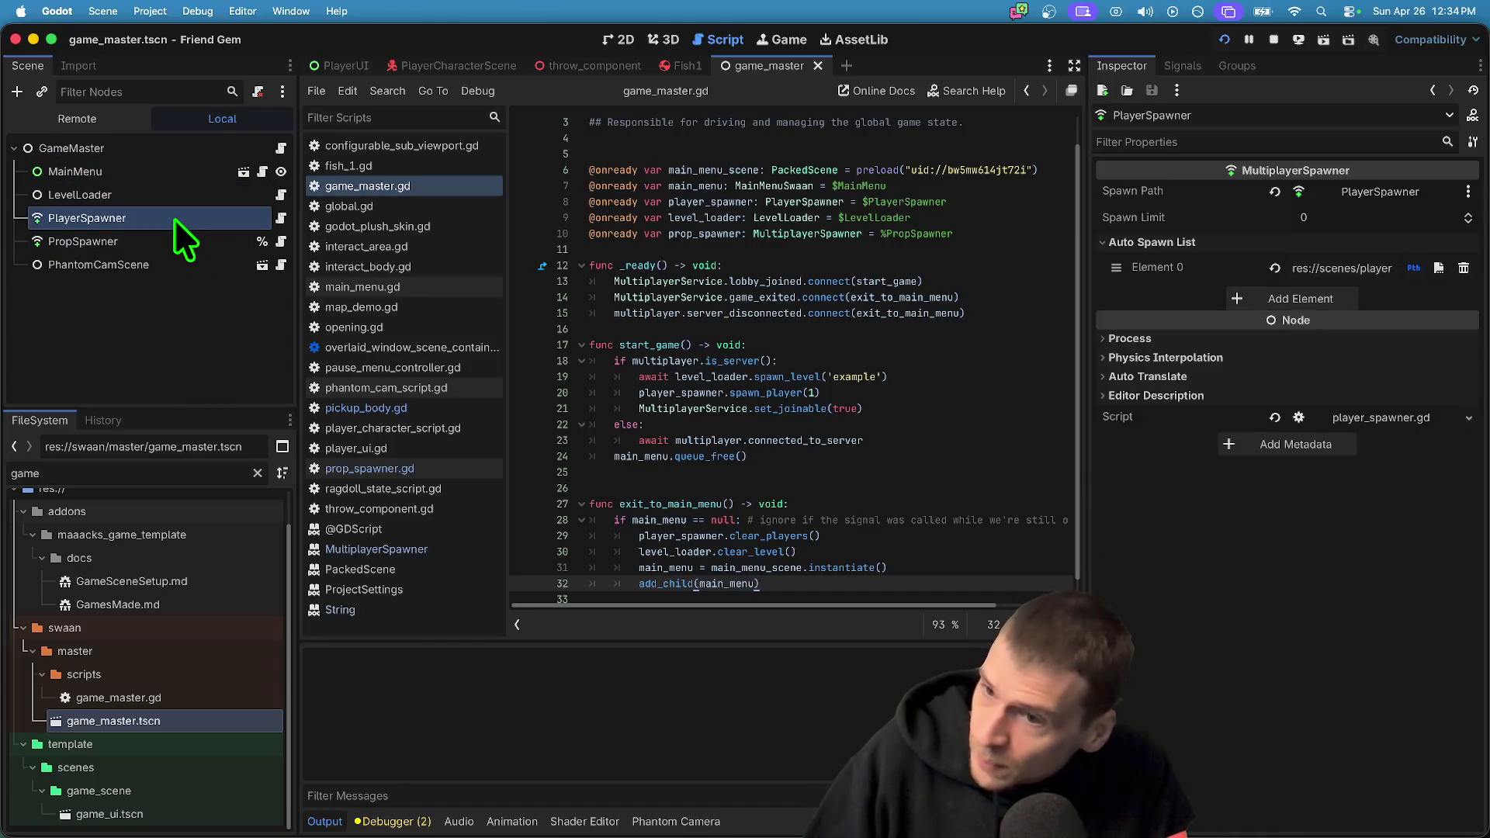
click(160, 237)
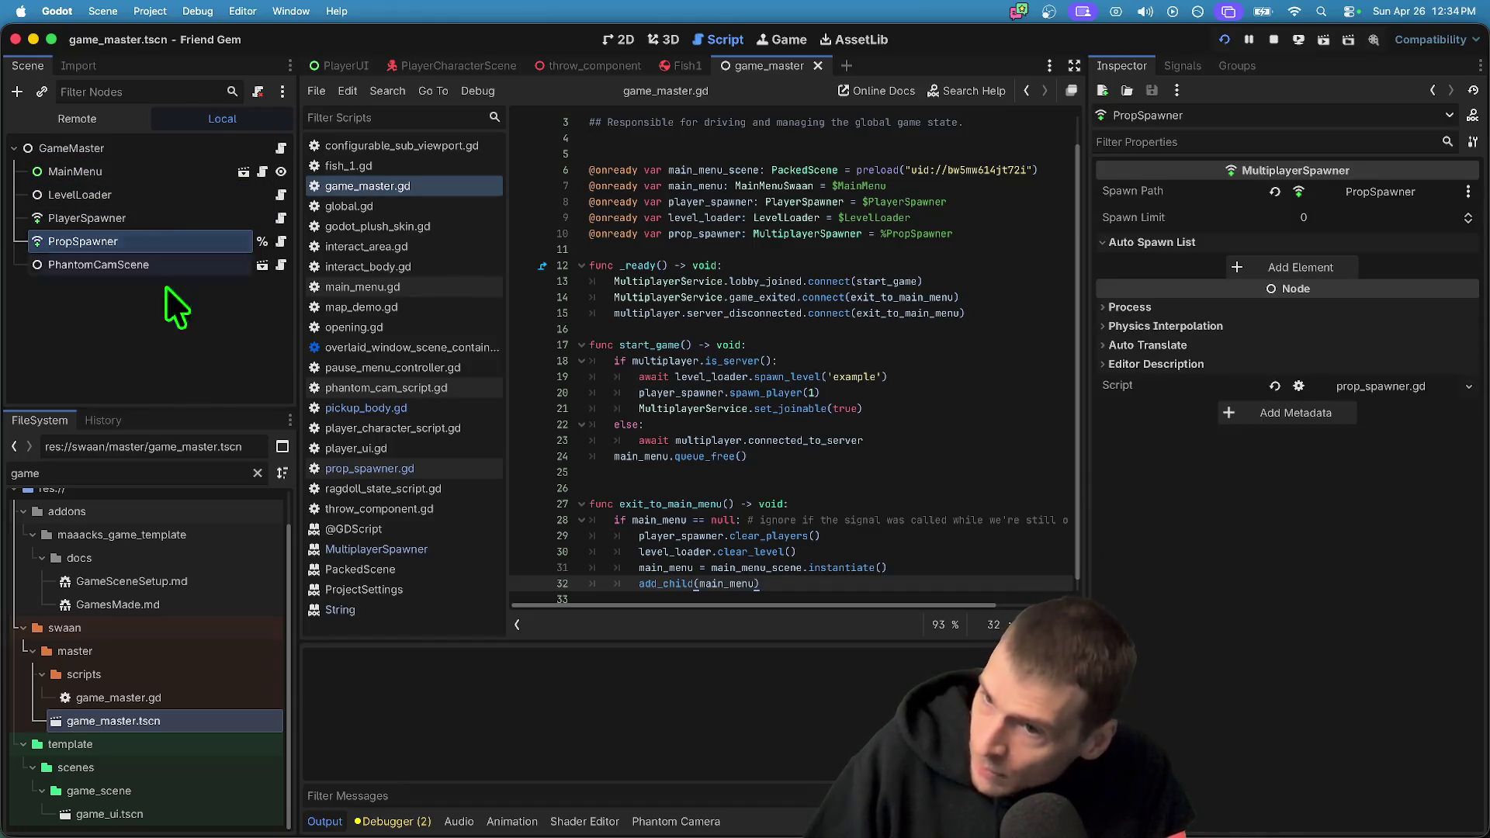
click(1396, 189)
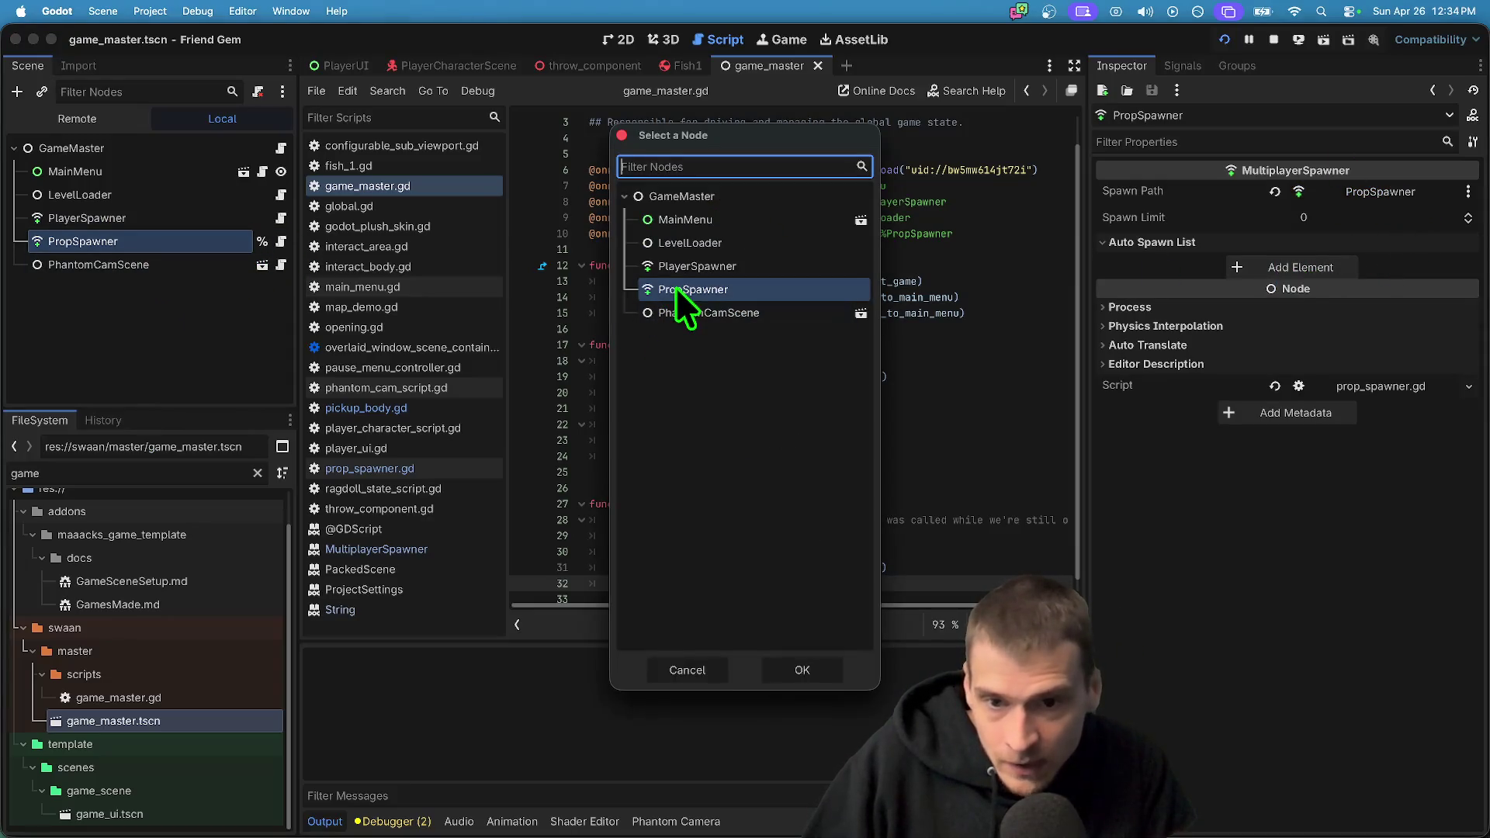
click(803, 672)
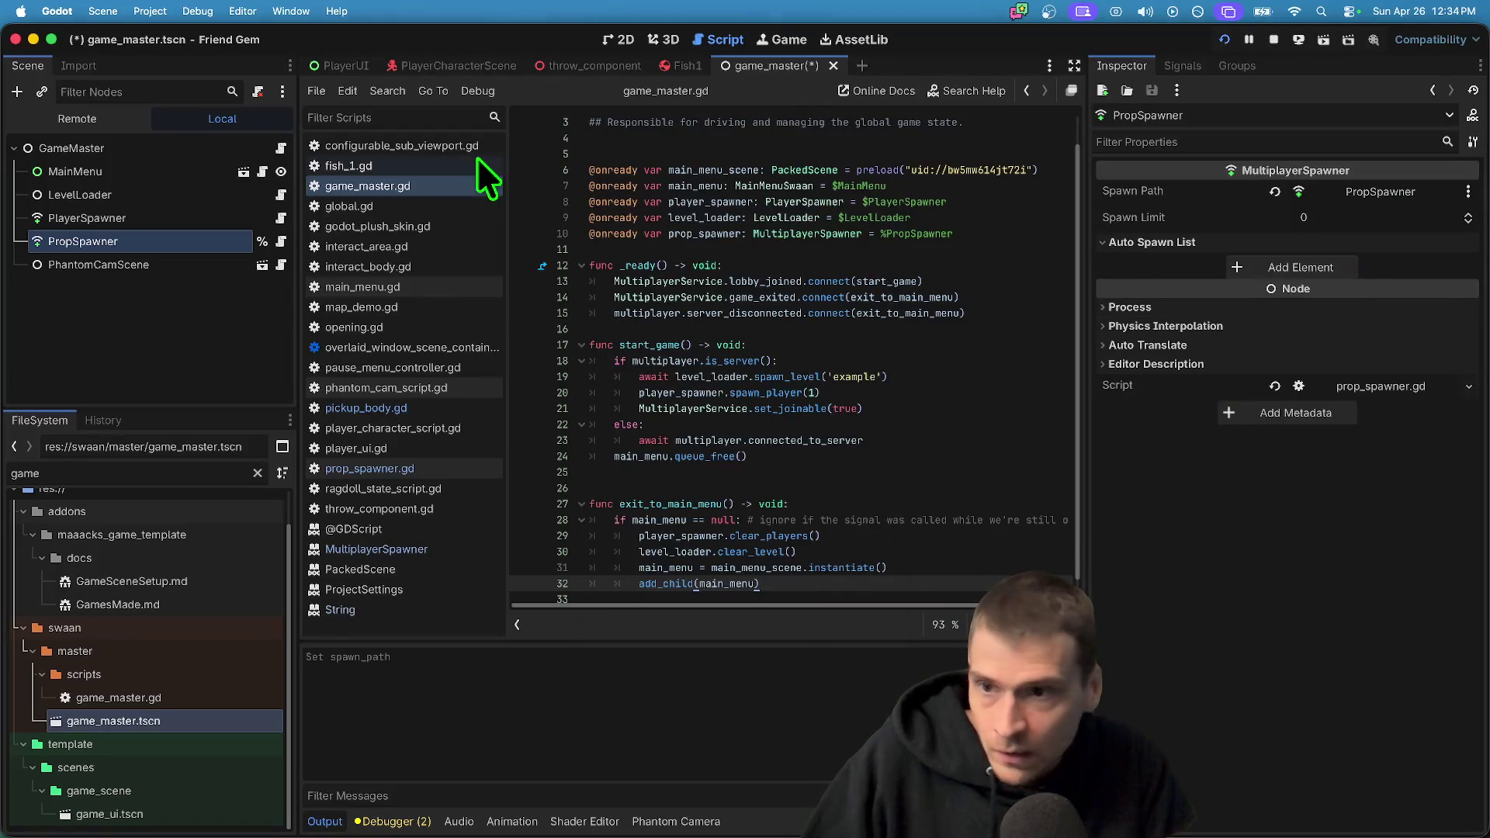
click(77, 118)
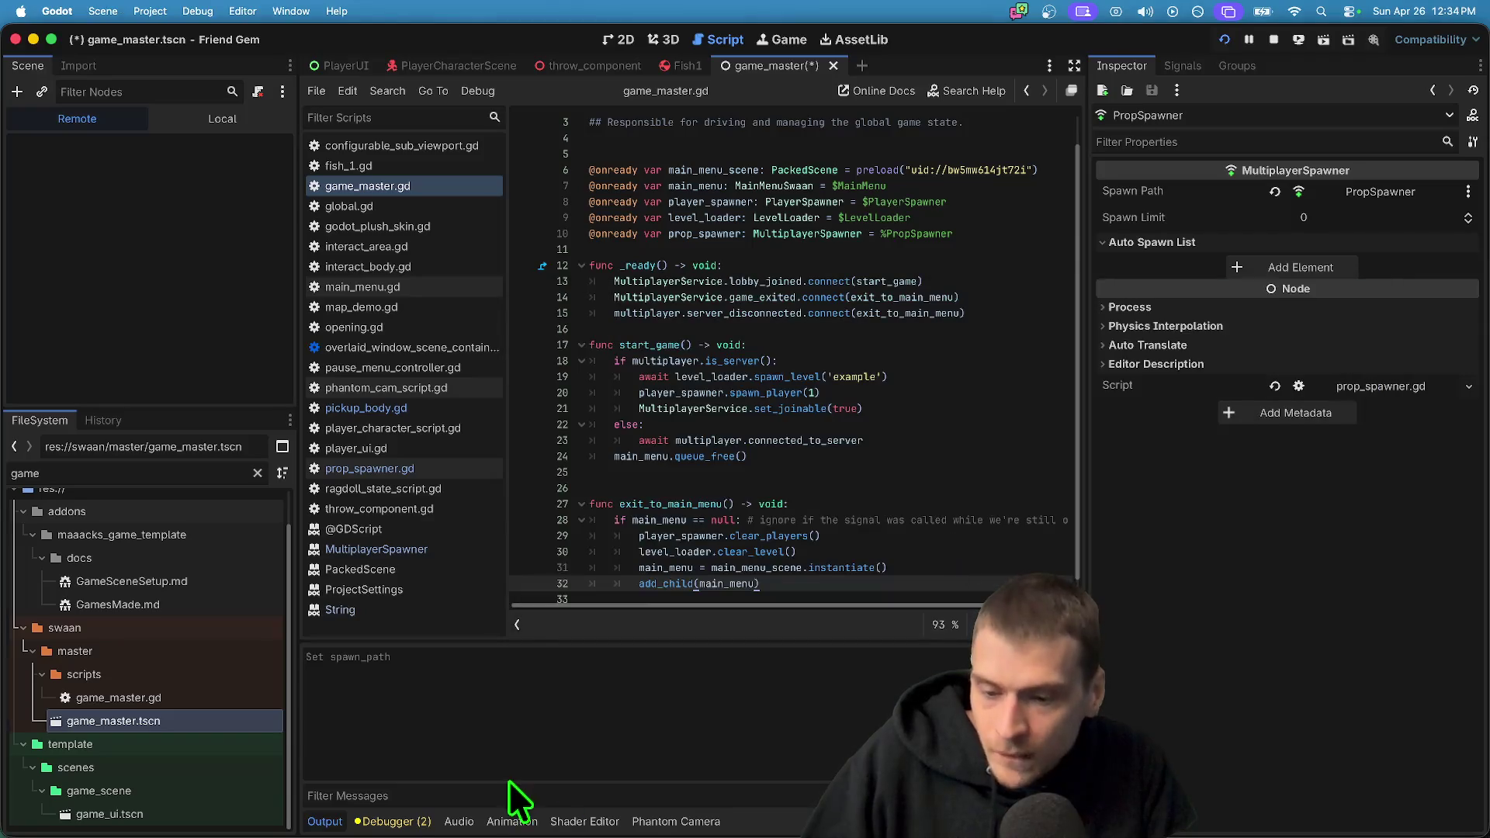
Show Session 1's interact_body.gd error in the Debugger panel
click(392, 821)
click(411, 598)
click(378, 601)
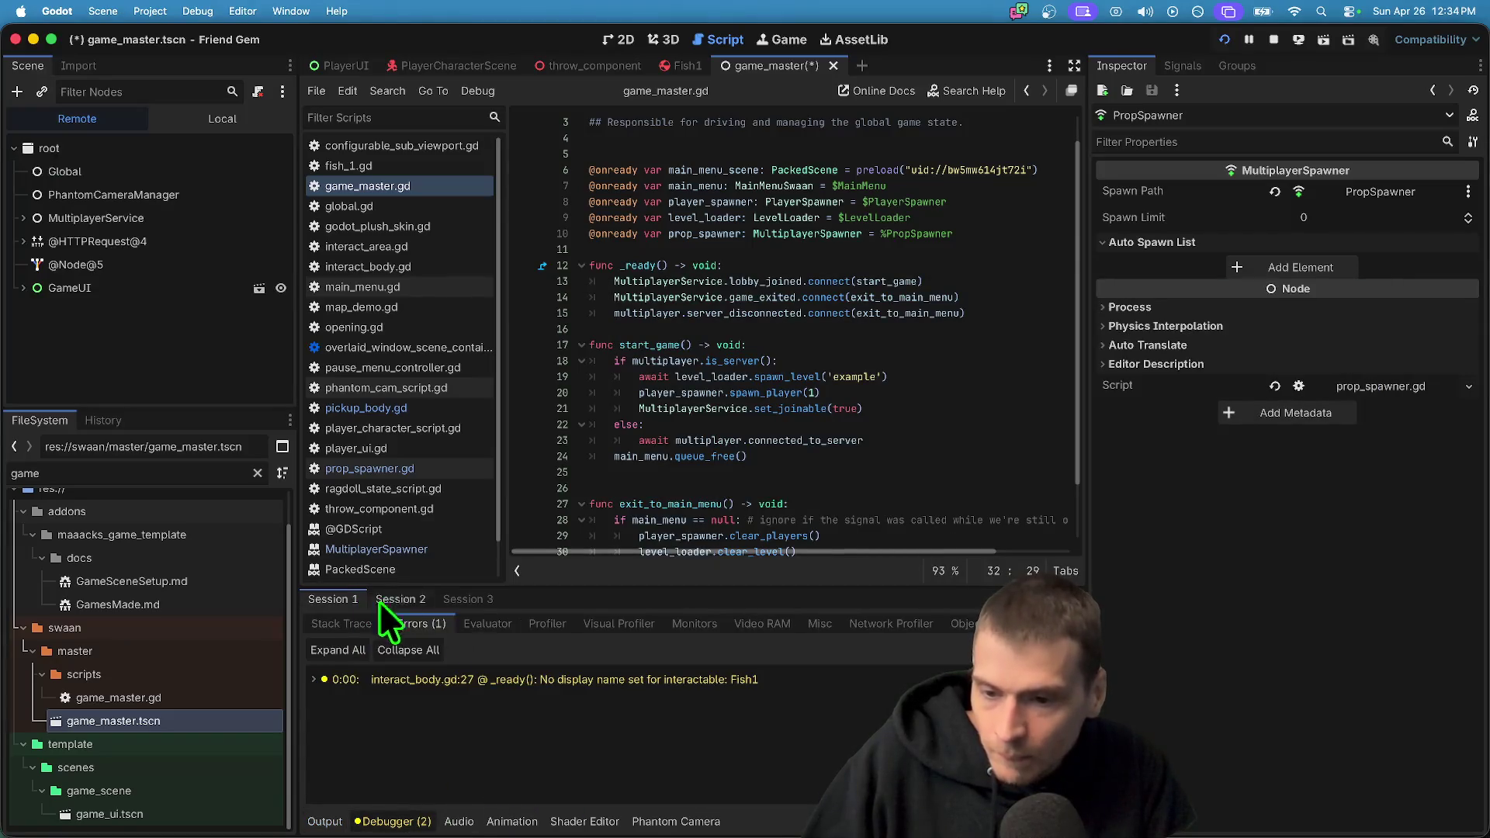
Expand the remote tree through GameUI, ViewportContainer and GameMaster to PropSpawner's spawned Fish1, then open prop_spawner.gd
click(23, 288)
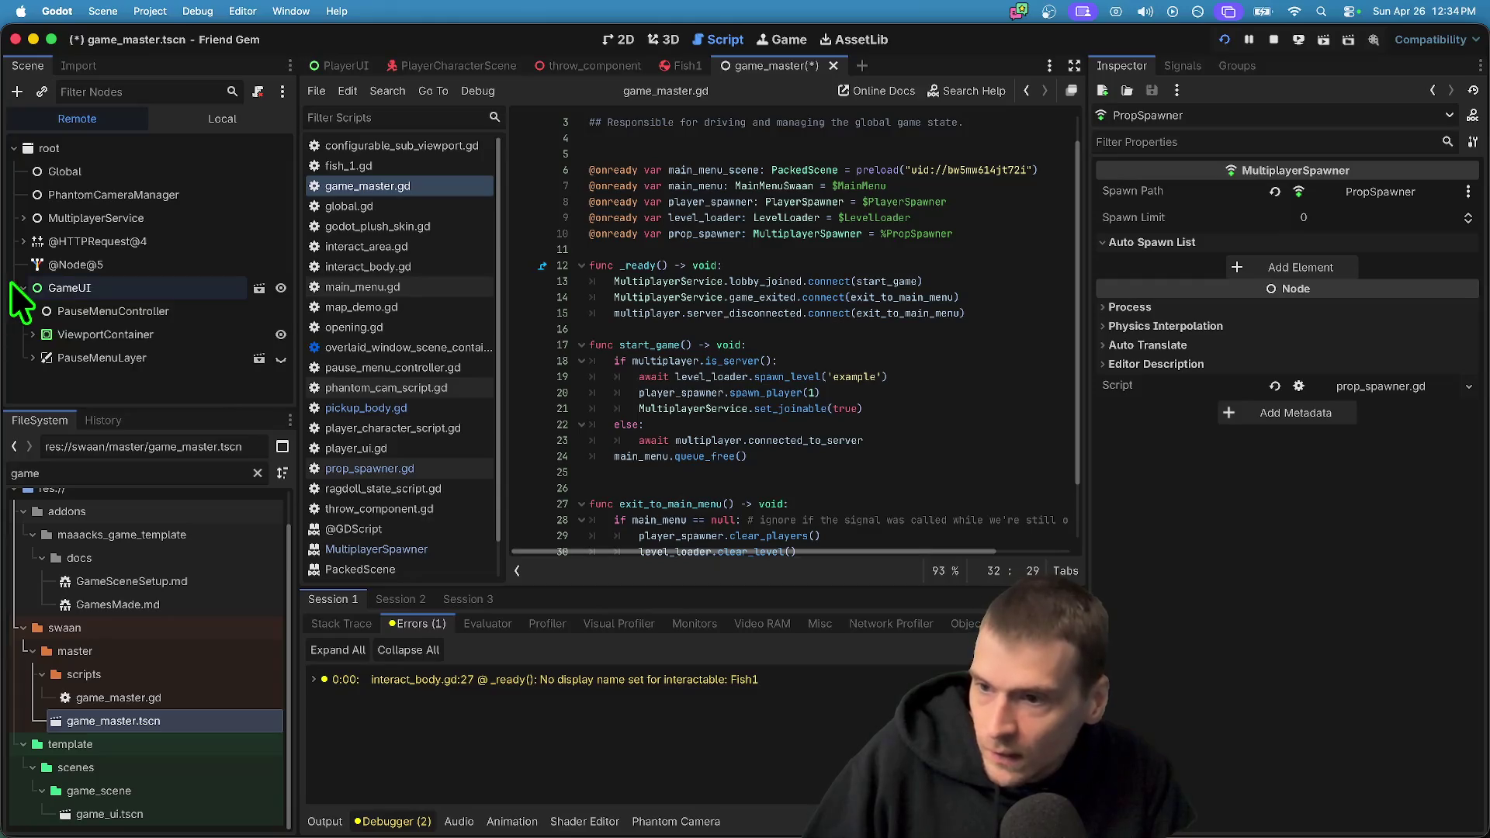
click(37, 334)
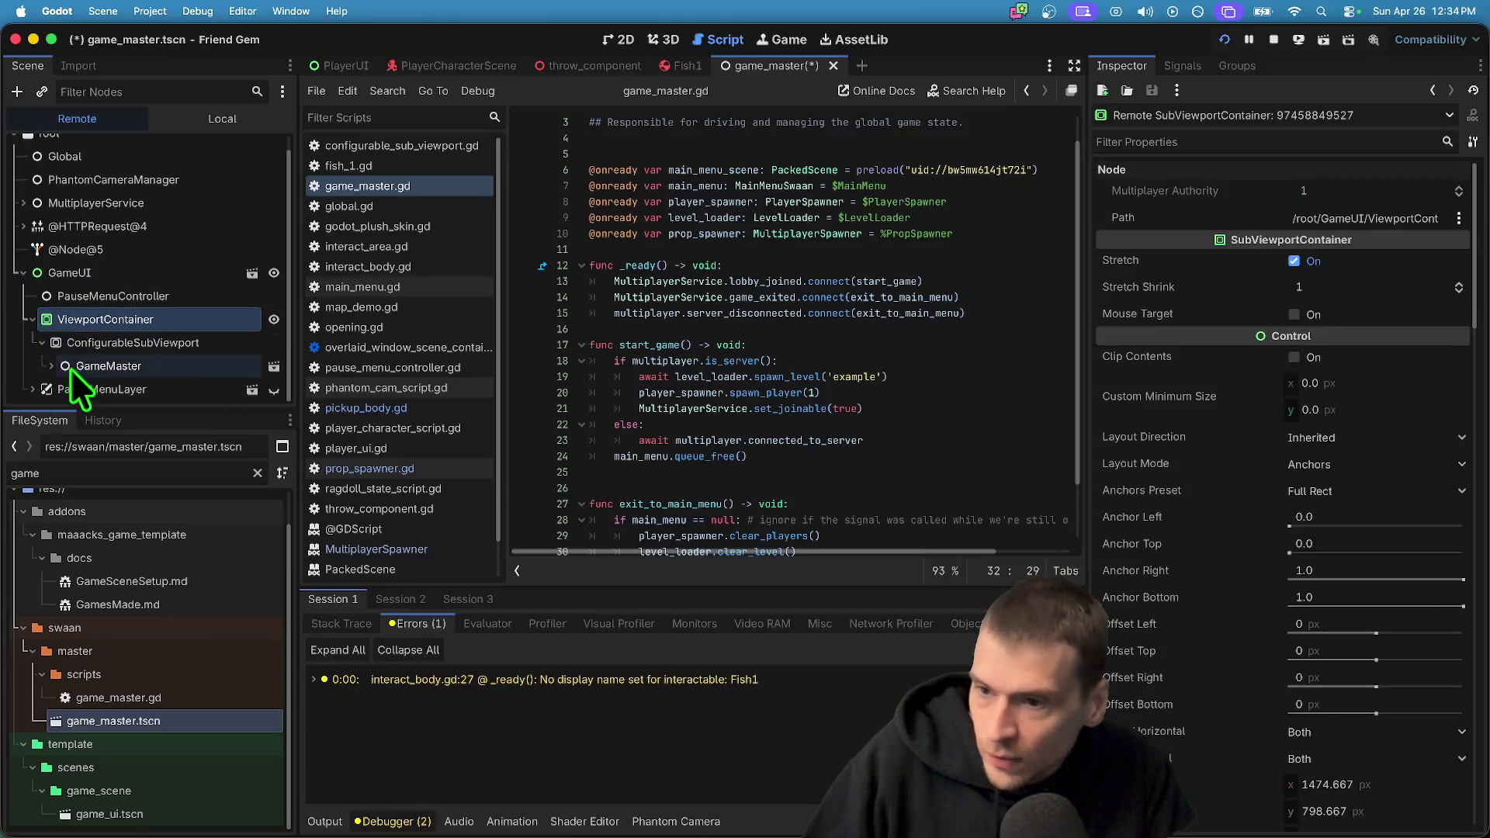
click(60, 342)
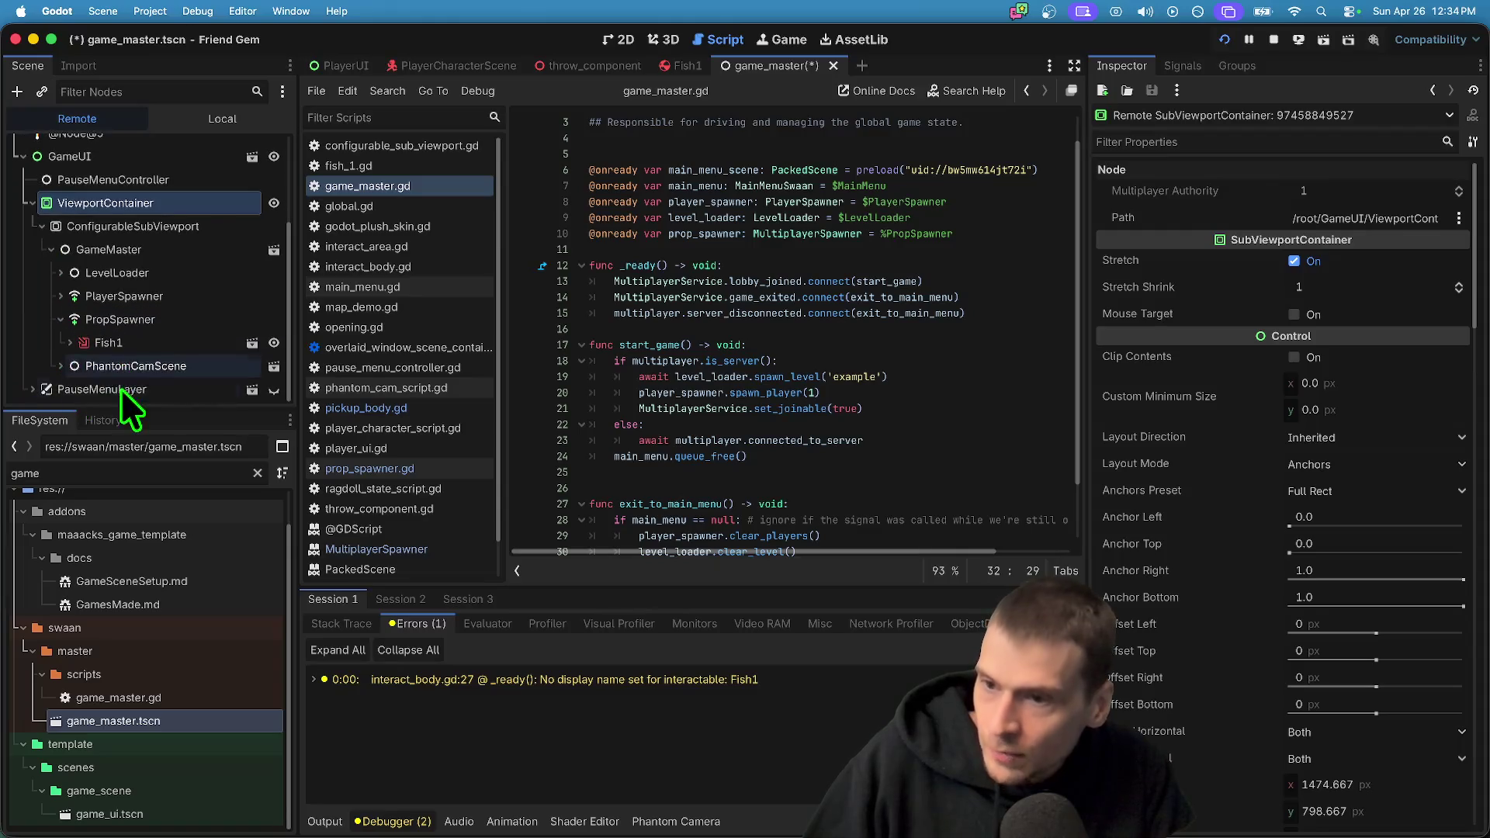
click(134, 338)
click(70, 294)
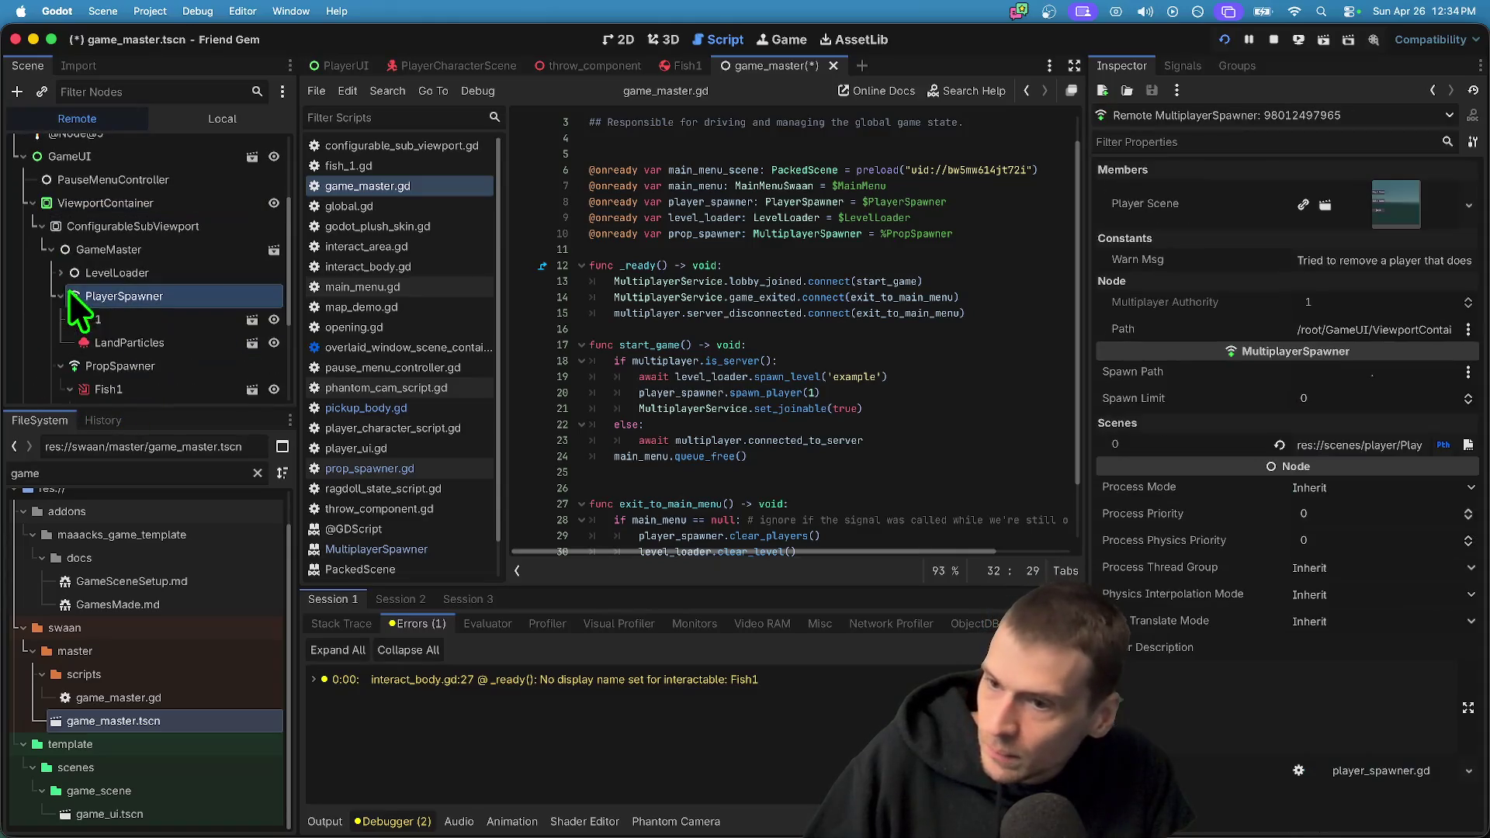
scroll(146, 334, down, 2)
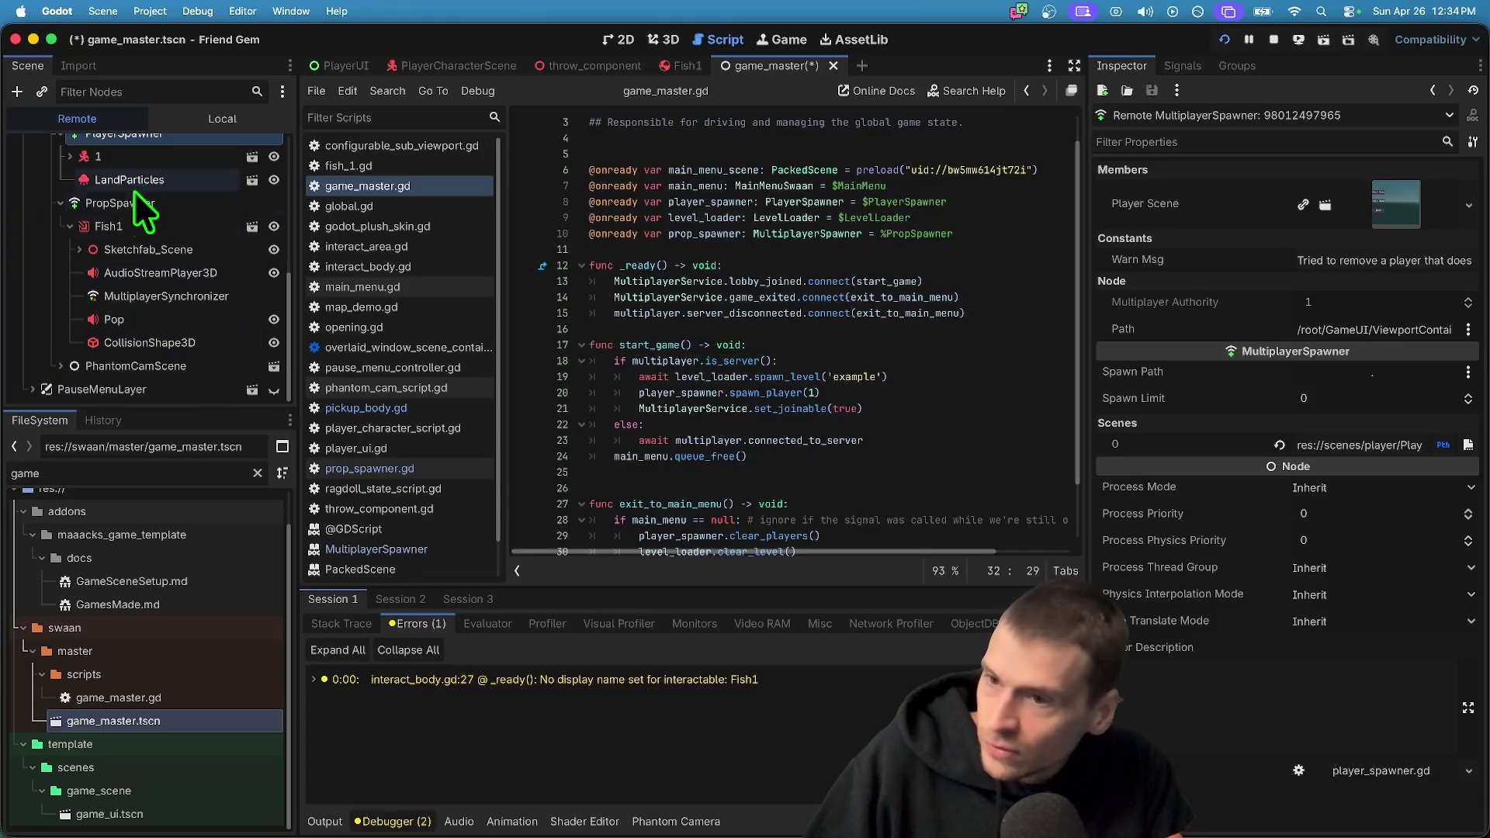
click(70, 248)
scroll(264, 310, up, 1)
click(182, 346)
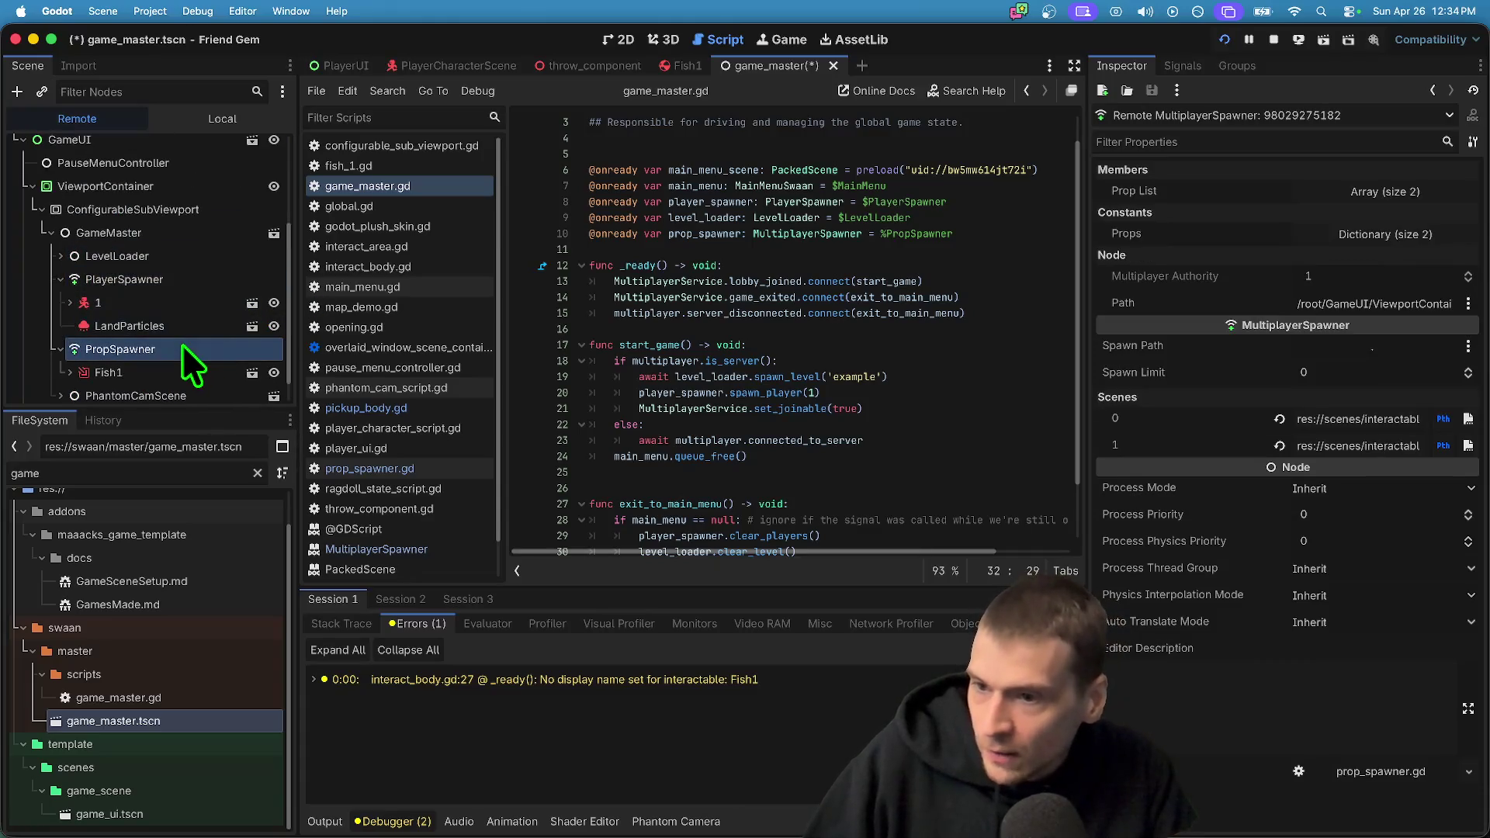
click(427, 470)
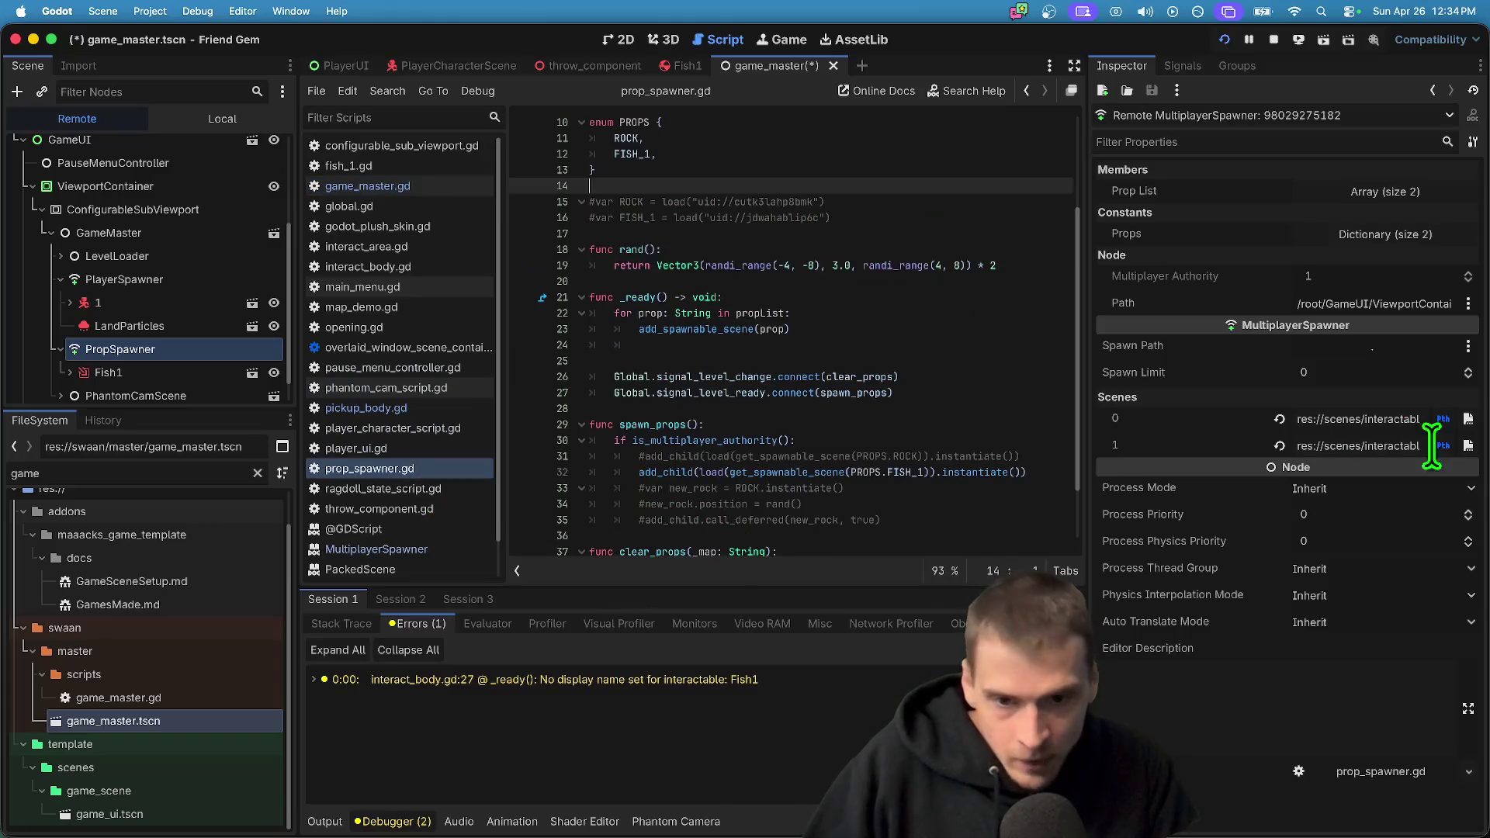
Review the PropSpawner class header, the propList variable and the ROCK and FISH_1 scene UIDs
scroll(1042, 207, up, 3)
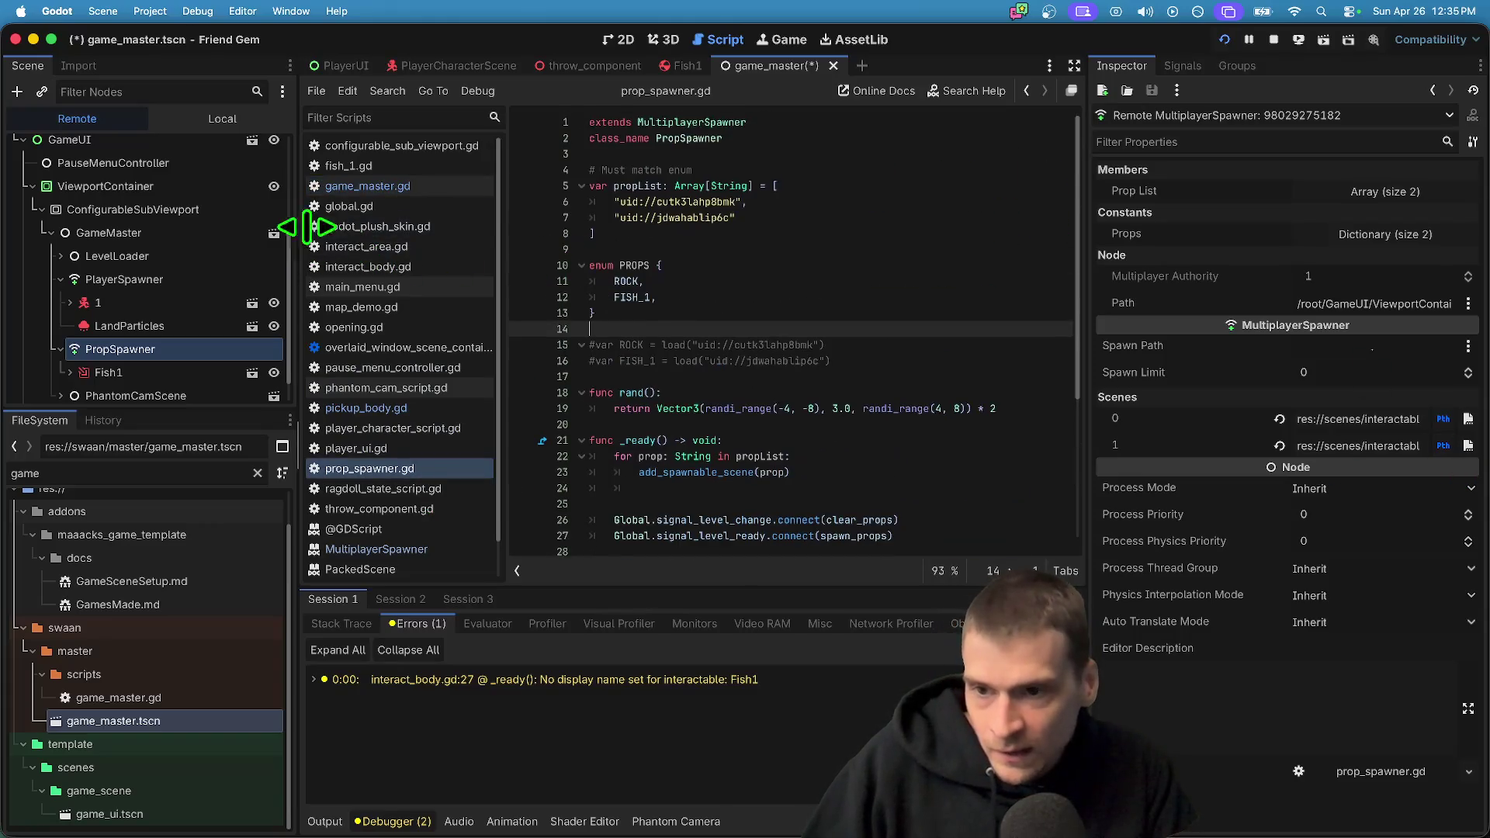
drag(861, 124, 440, 122)
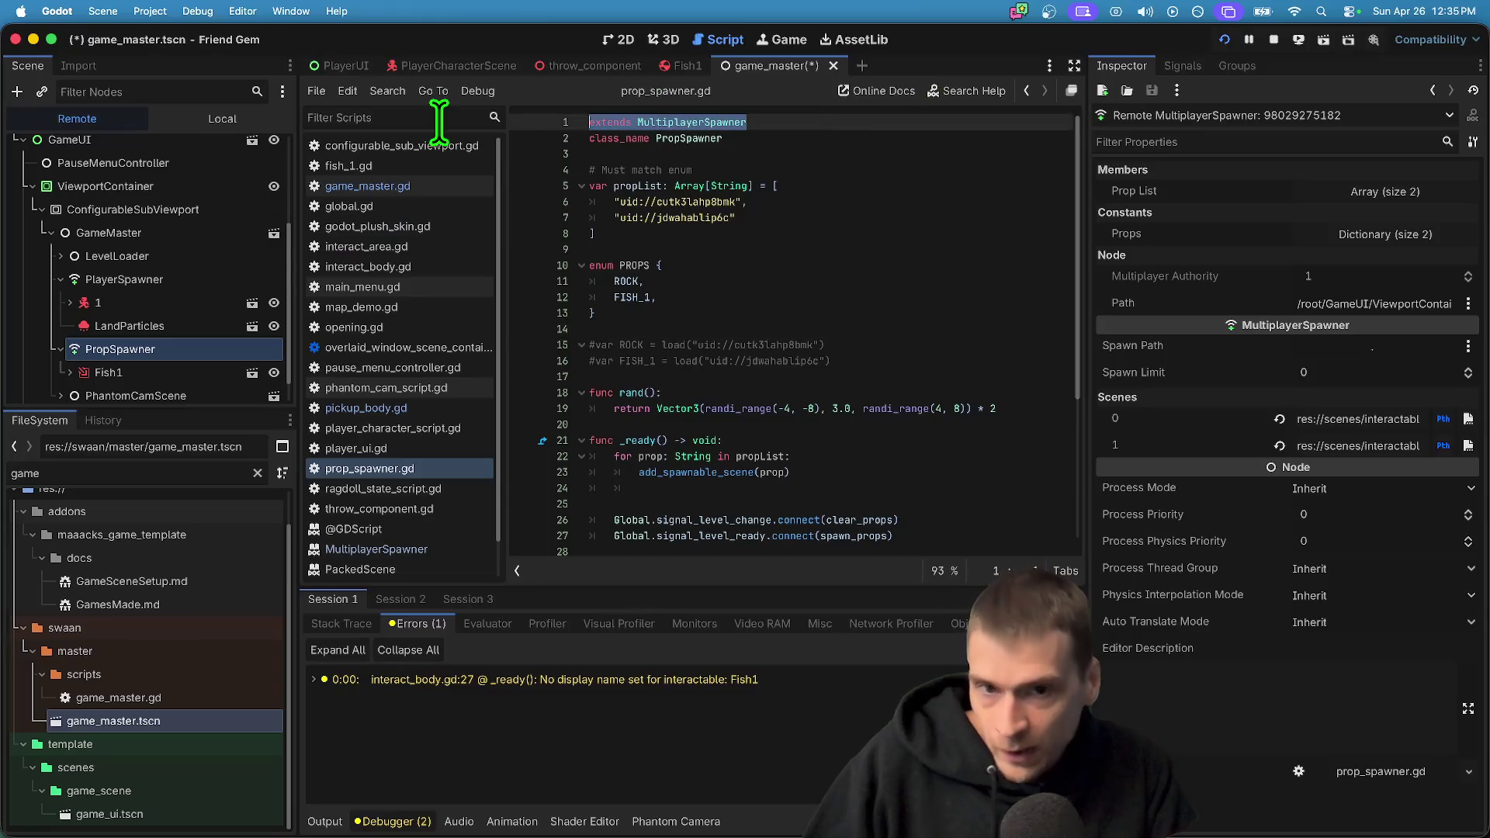
drag(785, 140, 584, 141)
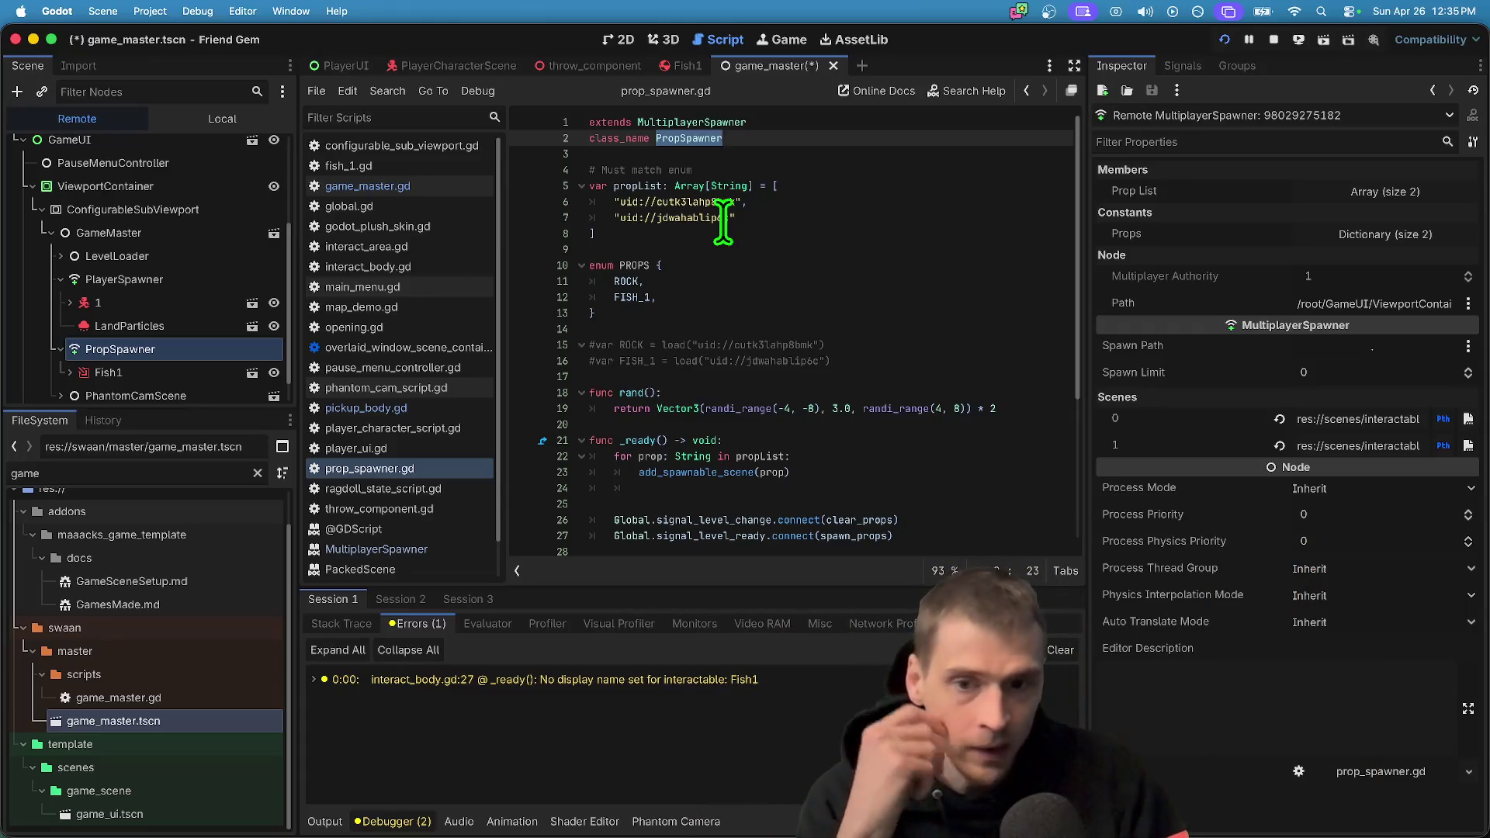
double_click(626, 186)
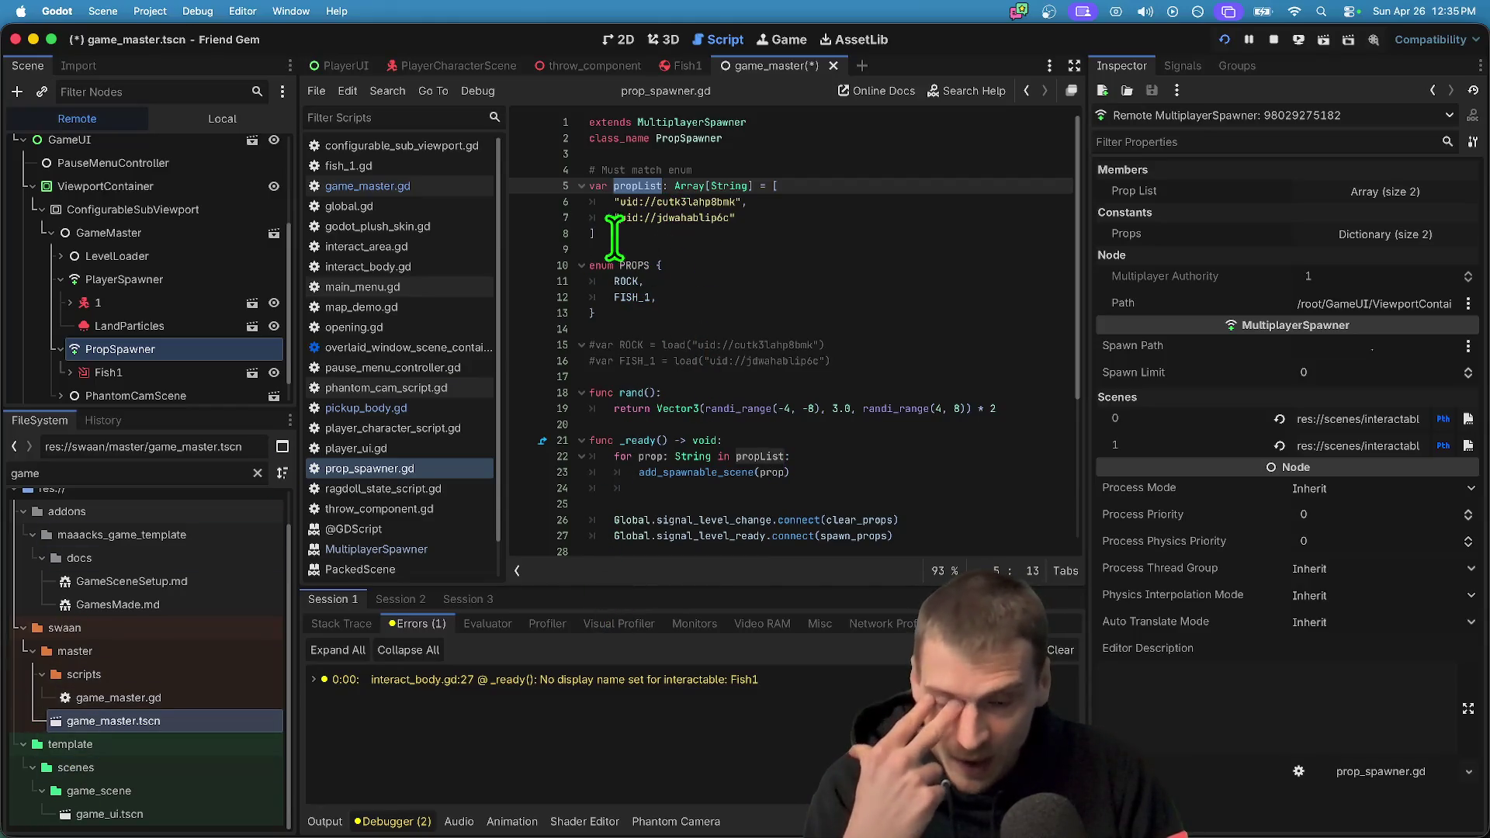
click(627, 282)
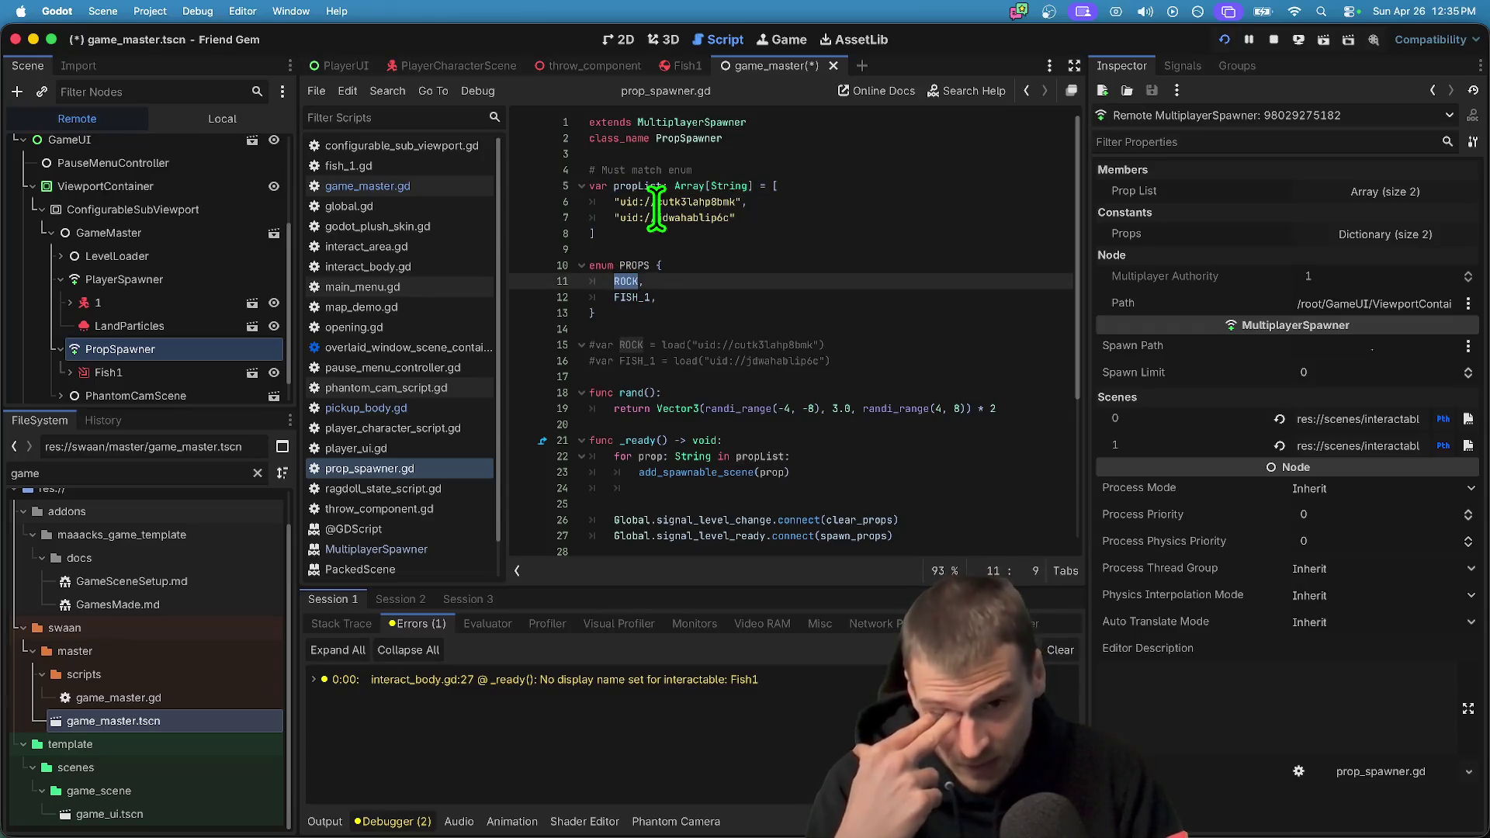
double_click(666, 202)
click(625, 297)
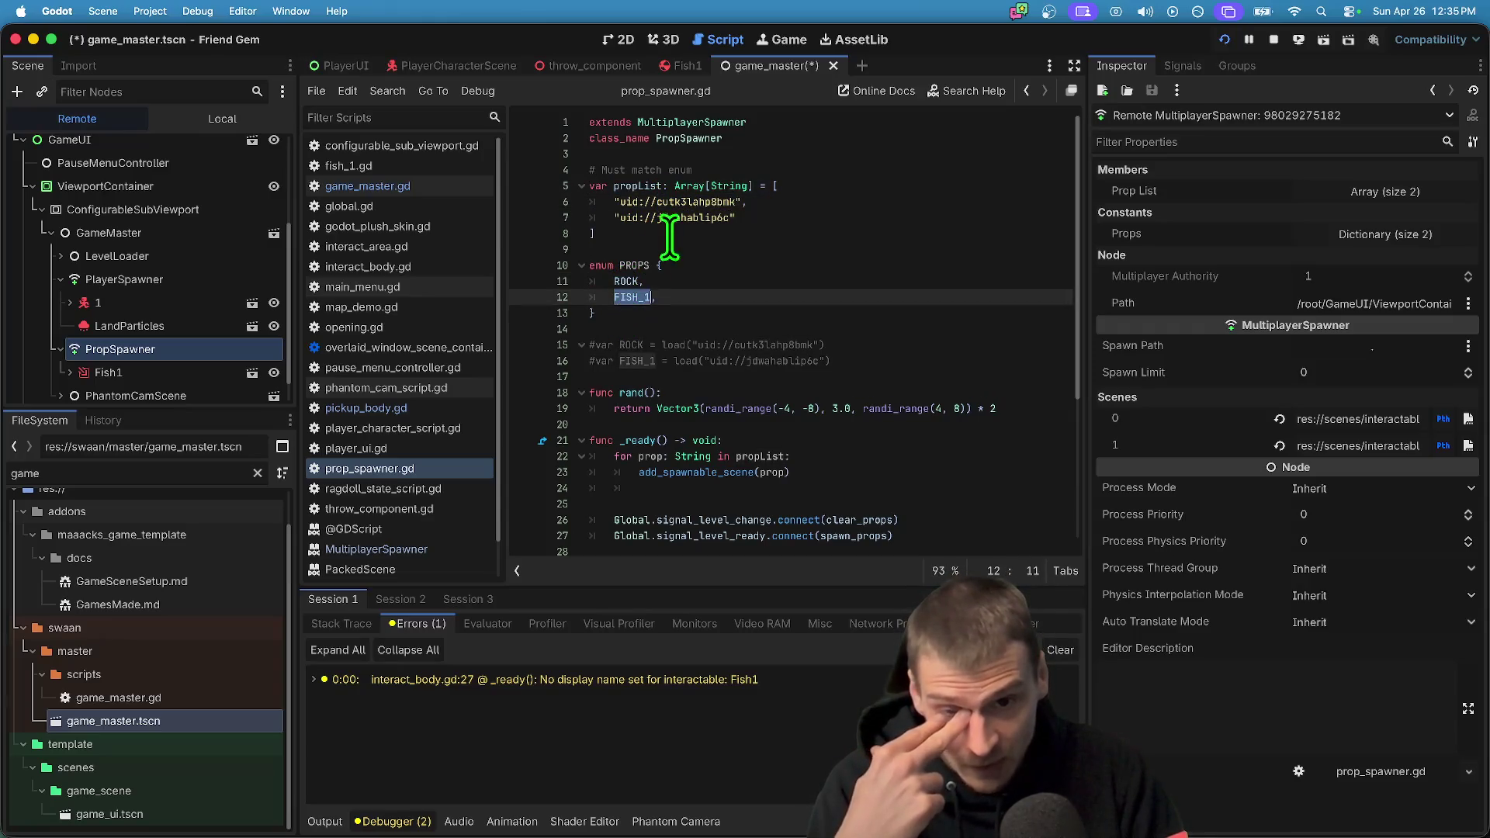
double_click(675, 218)
Review the _ready loop that registers each propList scene with add_spawnable_scene
scroll(777, 342, down, 1)
click(836, 203)
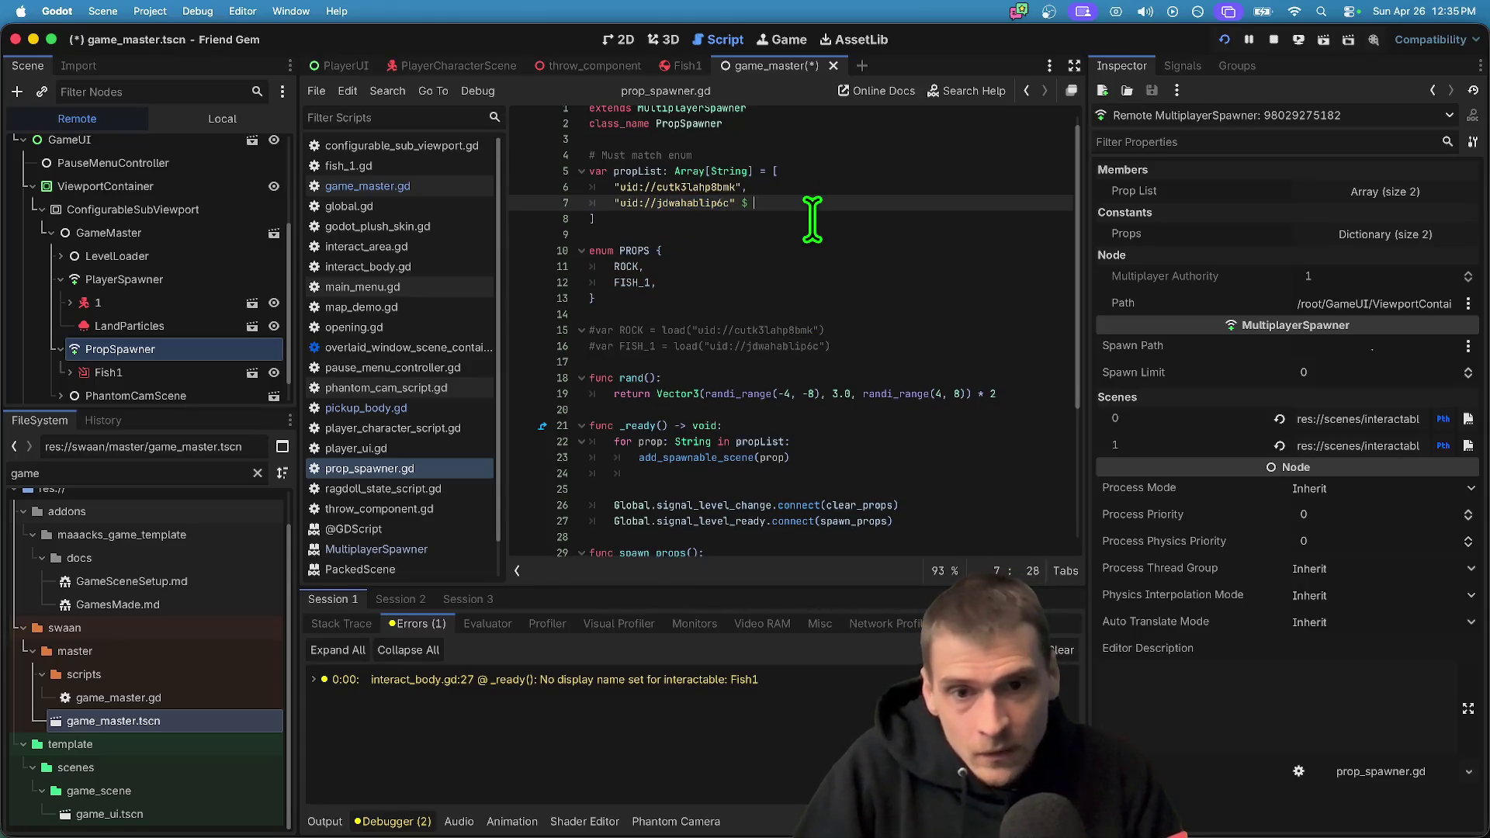
scroll(844, 339, down, 1)
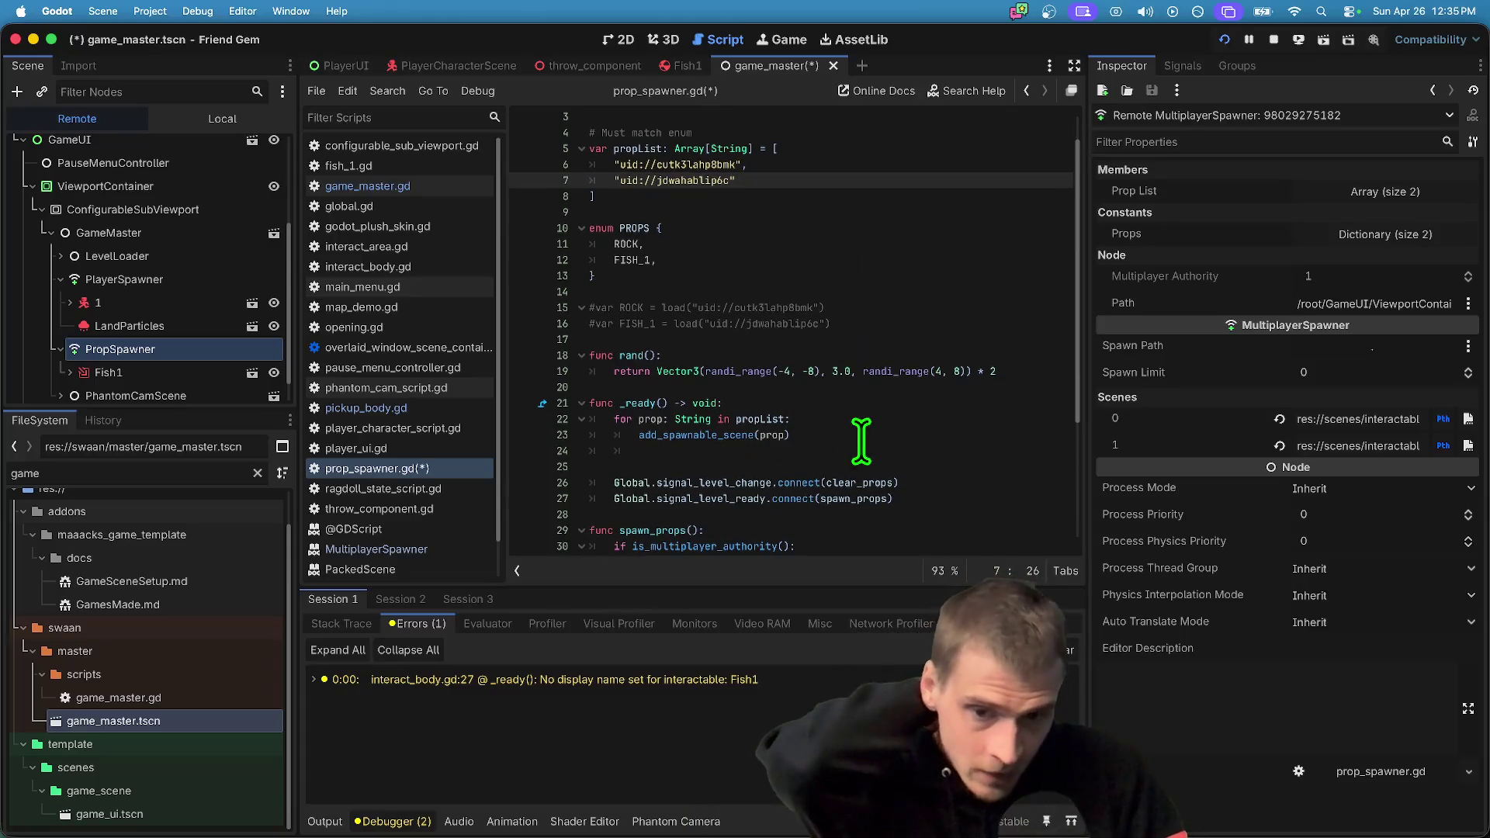
drag(859, 433, 605, 404)
key(Down)
key(Down)
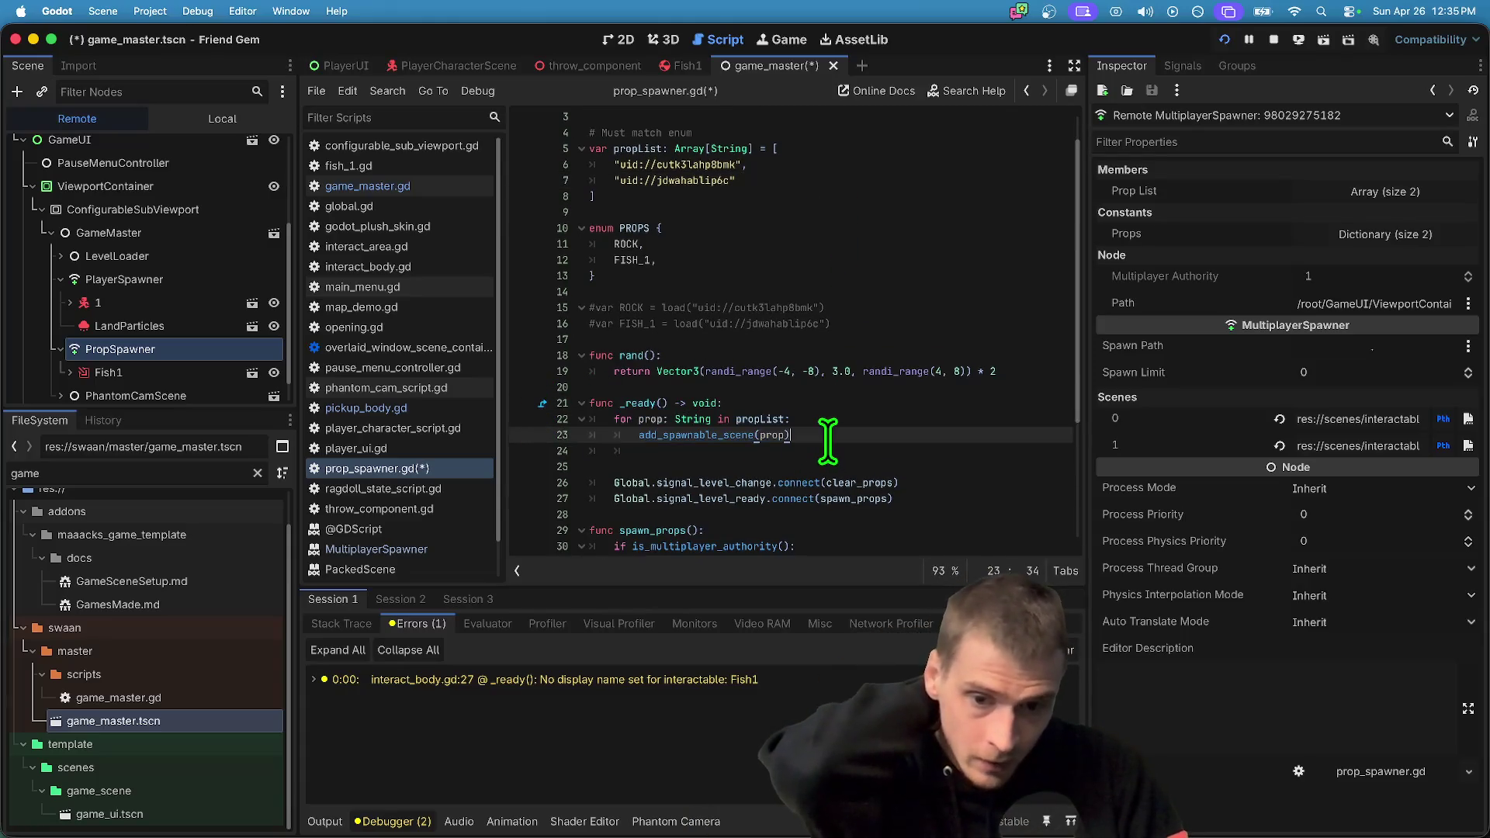
key(shift+Down)
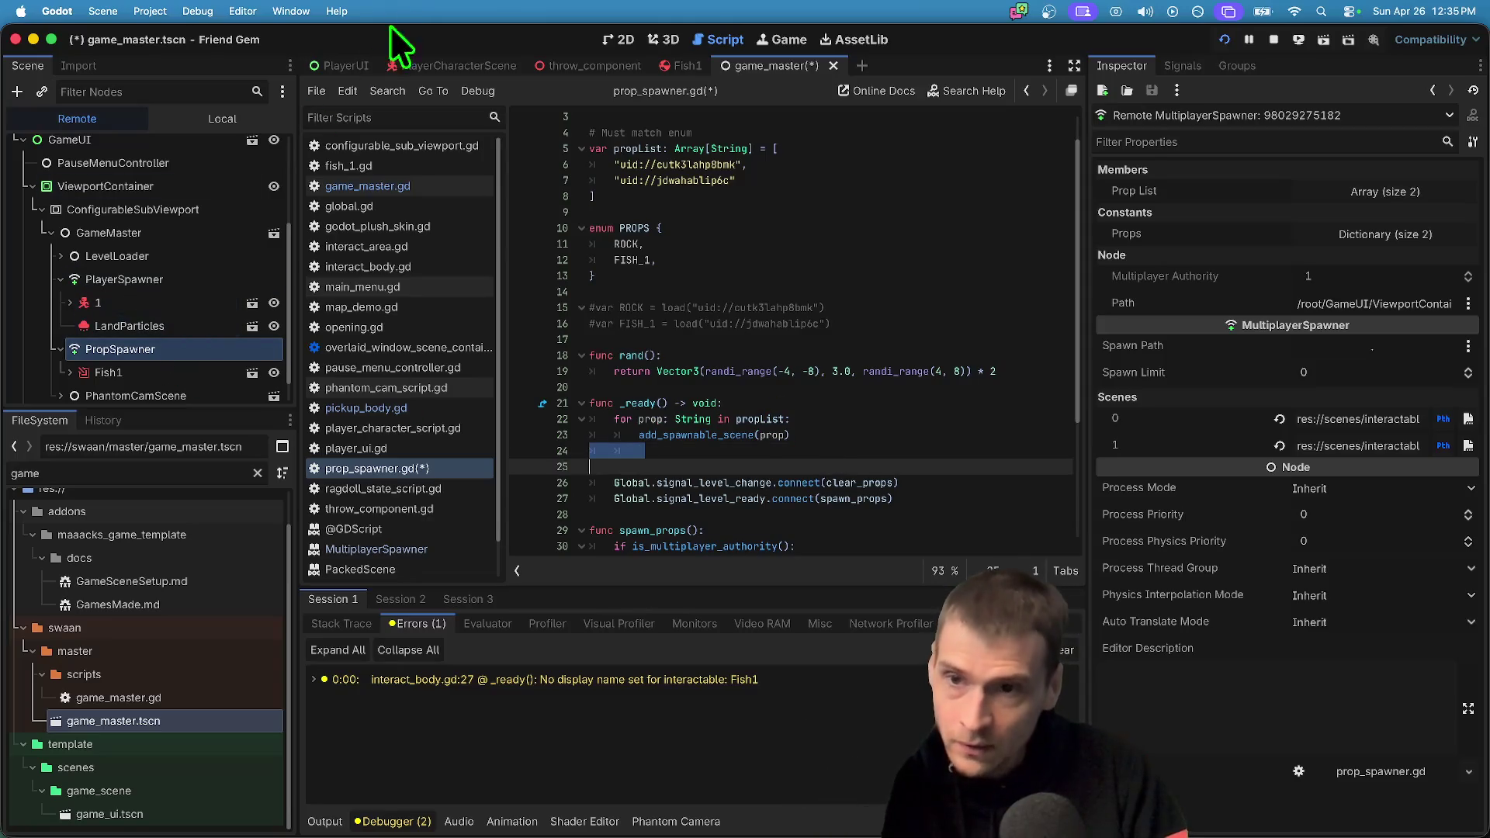
click(68, 66)
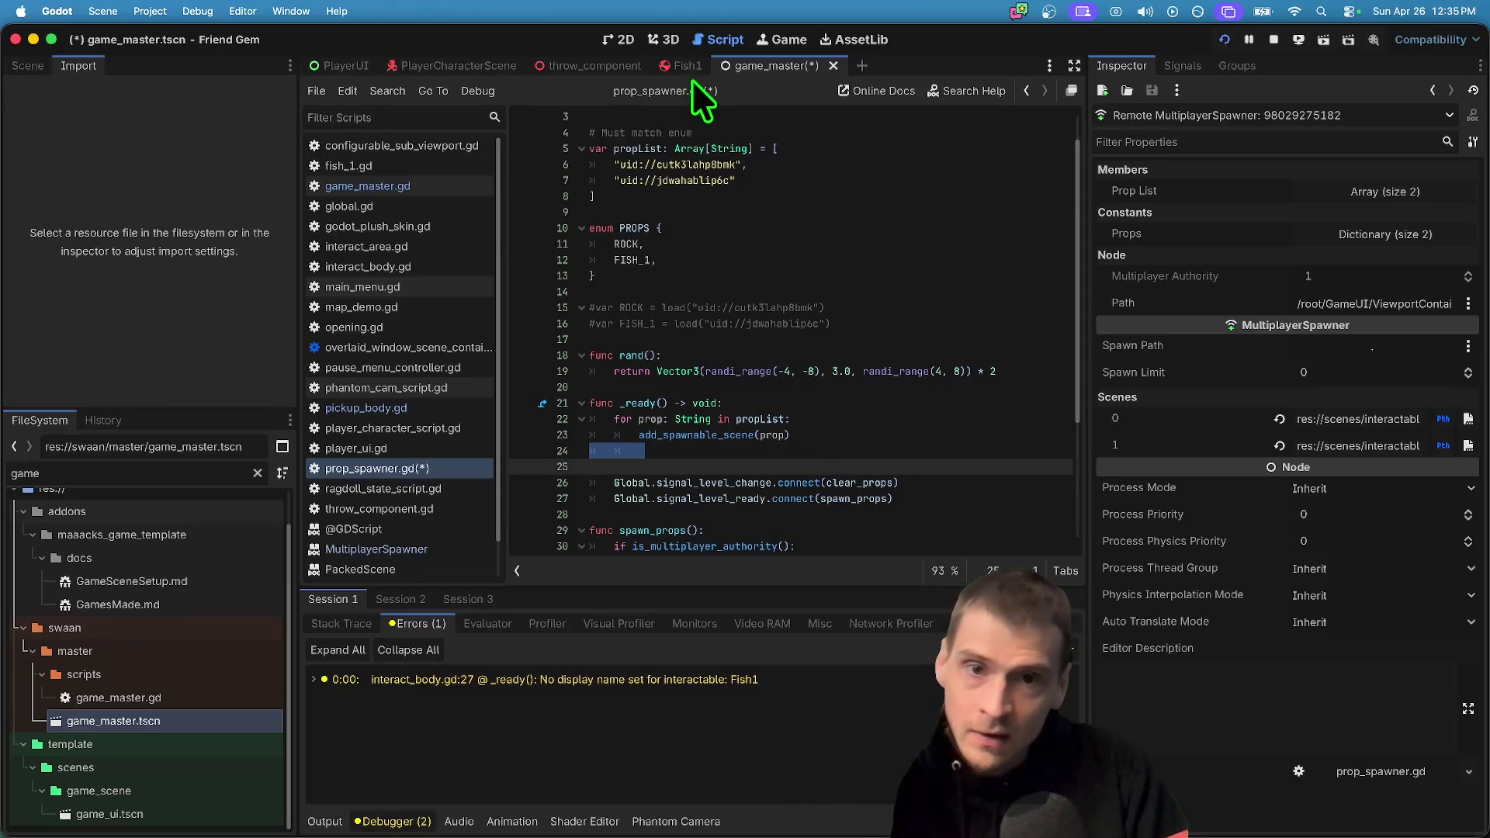
click(48, 67)
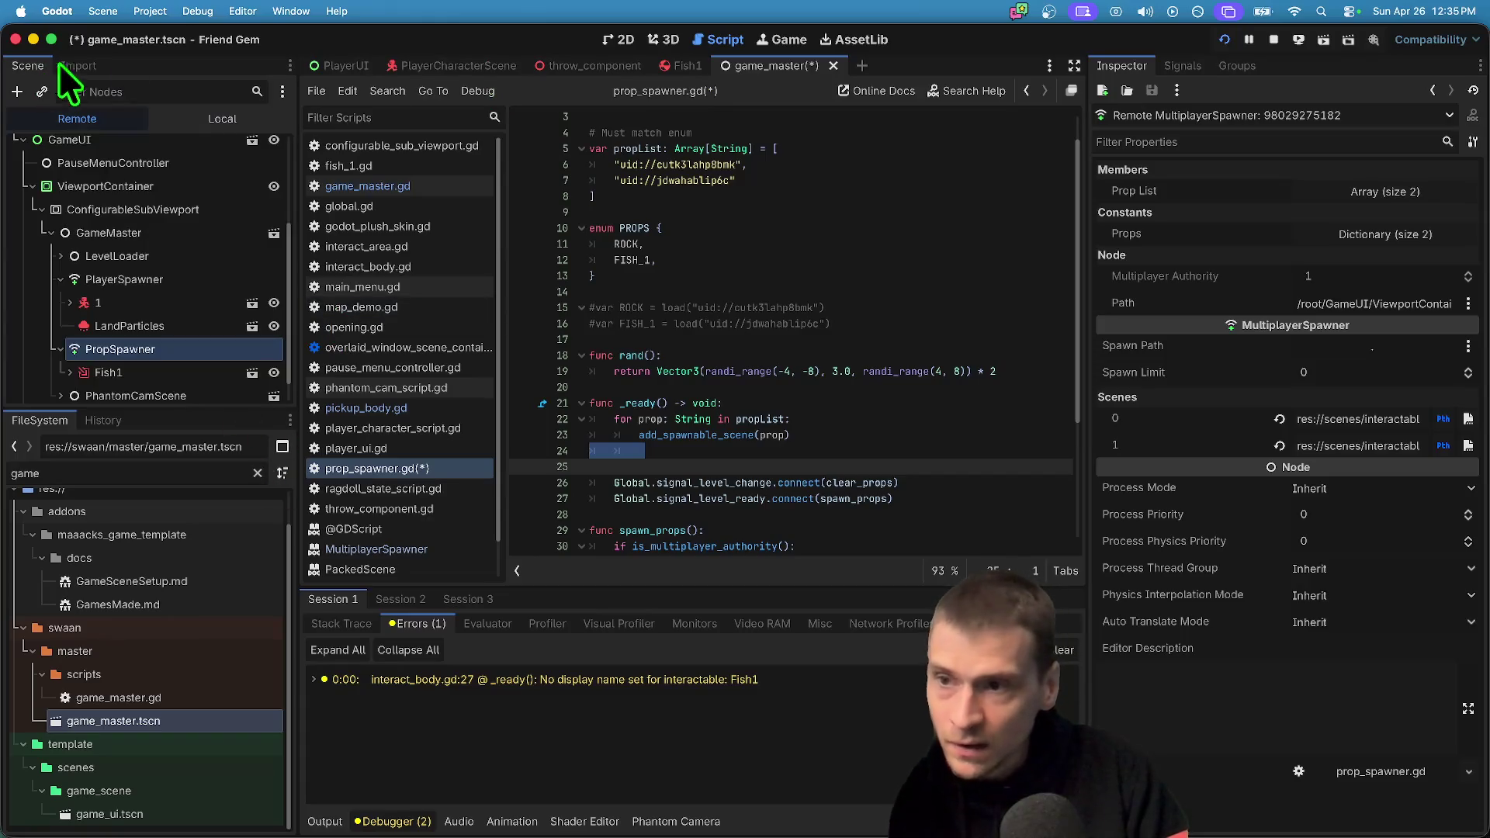
Stop the game, select PropSpawner, and insert a blank line at the start of _ready
click(1274, 41)
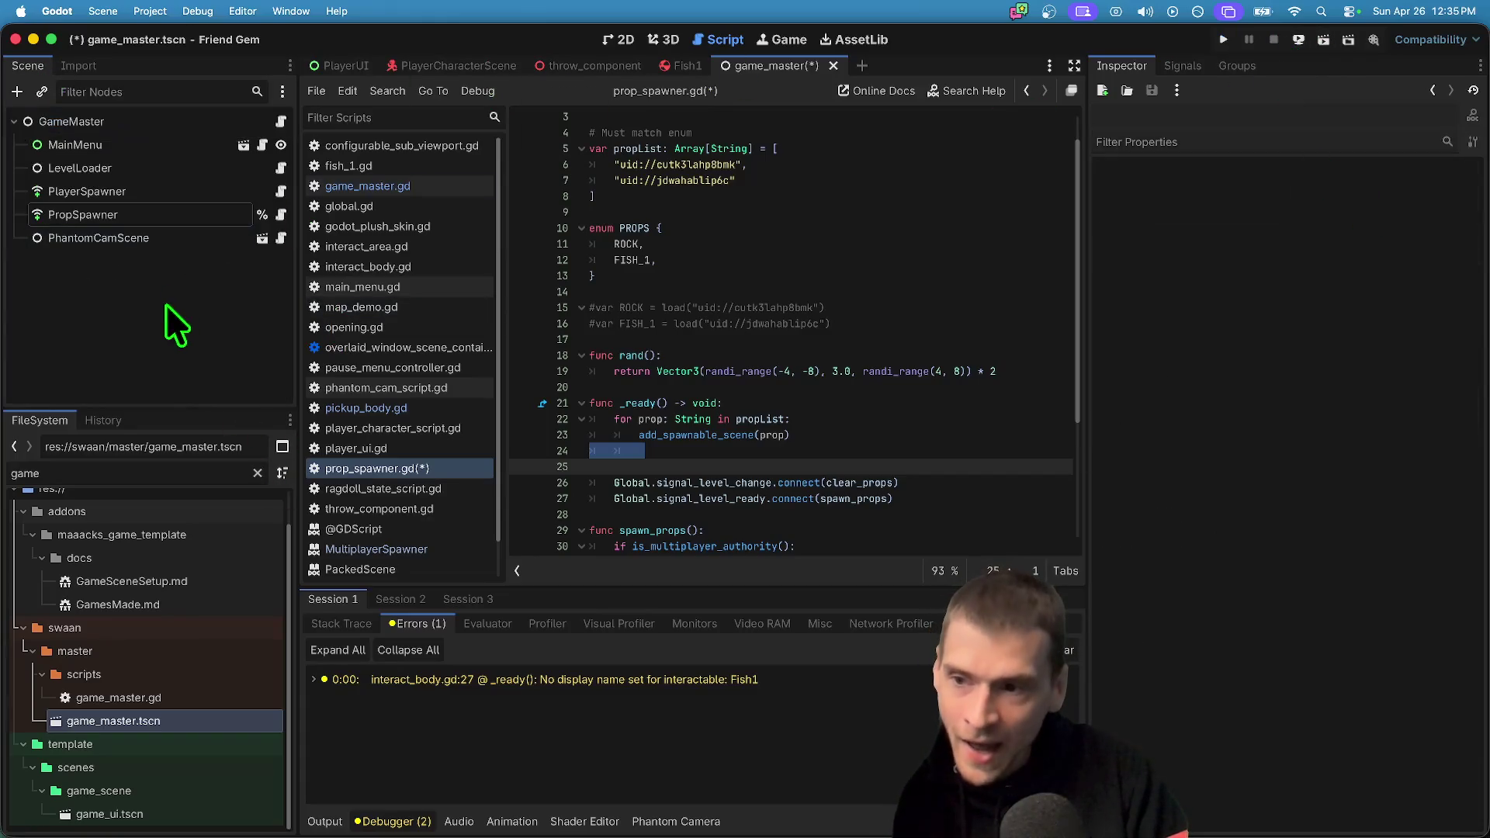
click(175, 215)
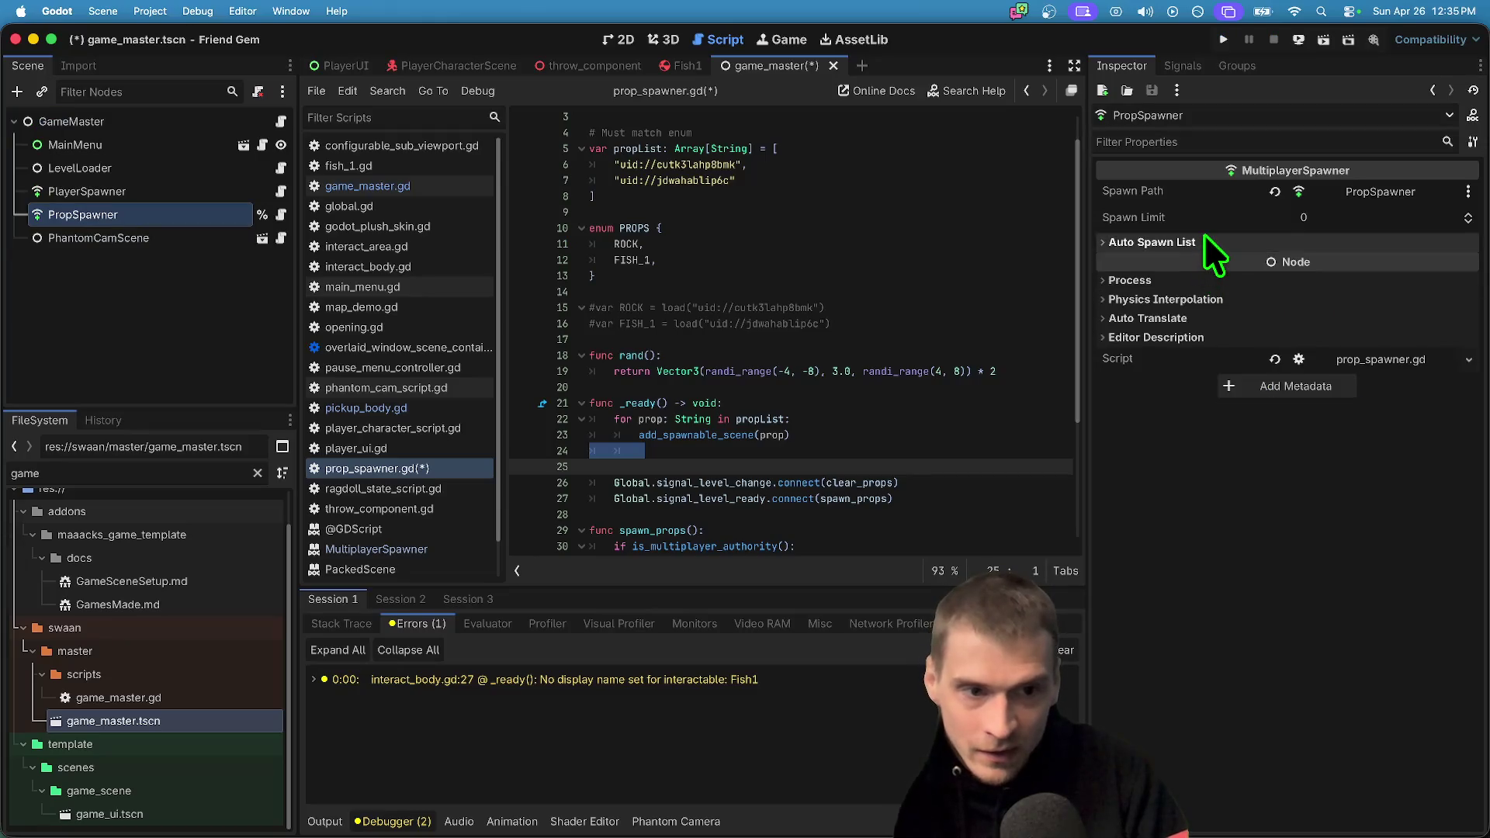
click(704, 499)
click(679, 423)
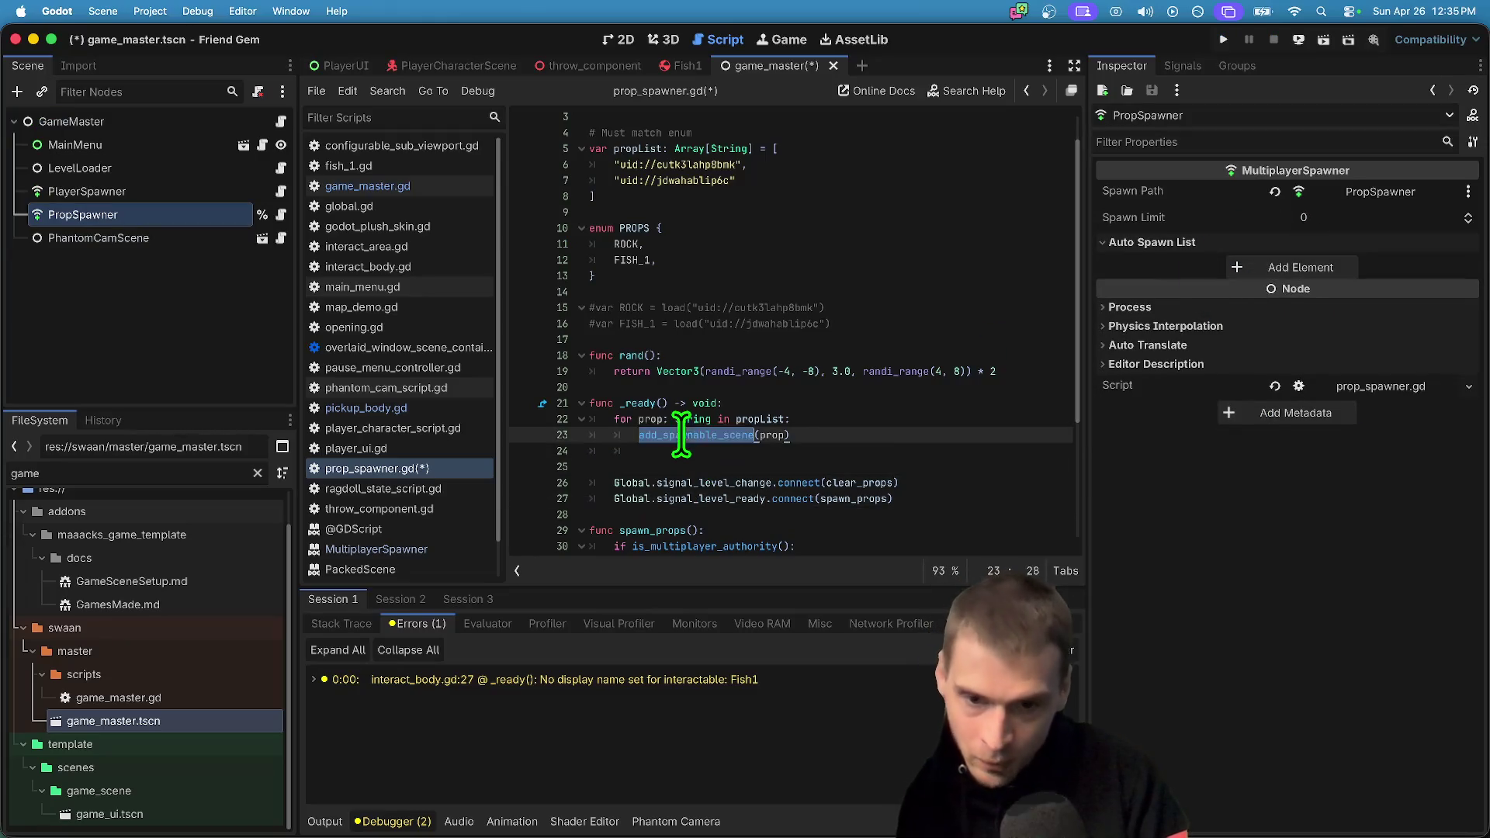
click(825, 403)
key(Return)
Review the propList loop and the FISH_1 add_child call using get_spawnable_scene
scroll(850, 458, down, 3)
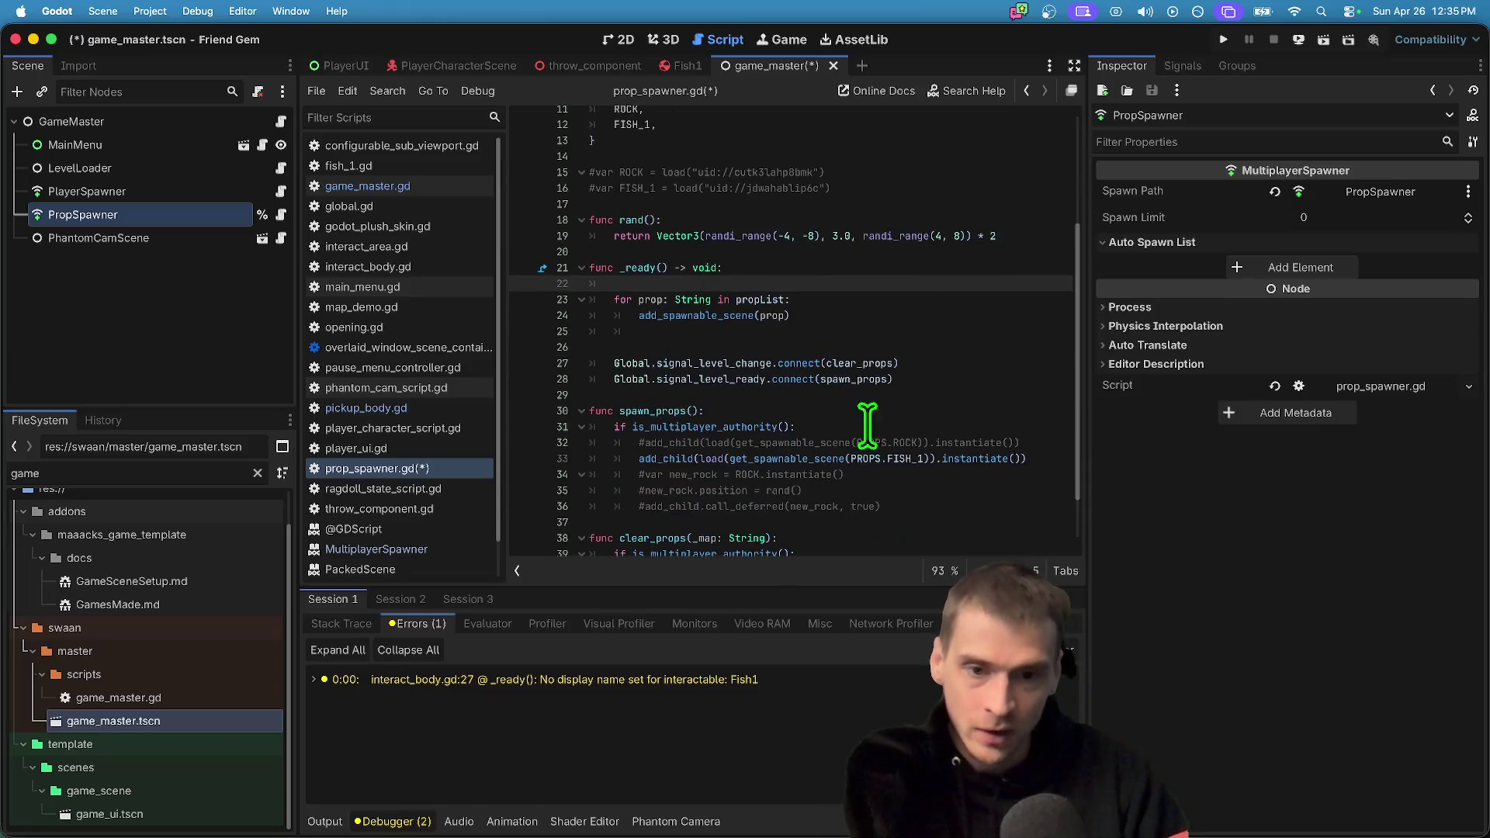
double_click(750, 300)
click(664, 315)
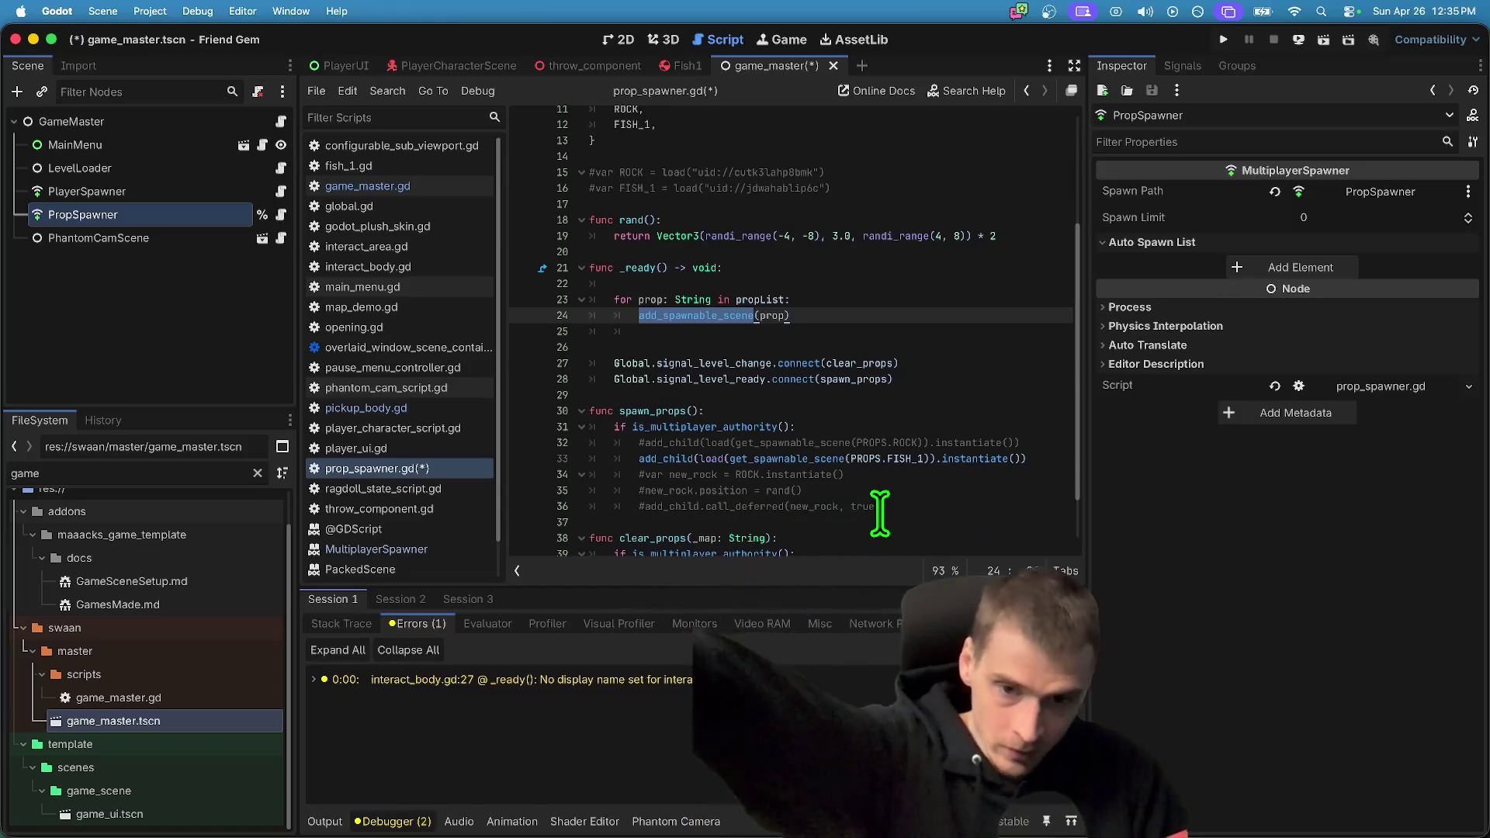
scroll(676, 444, down, 2)
drag(639, 398, 906, 399)
double_click(906, 398)
scroll(947, 395, up, 2)
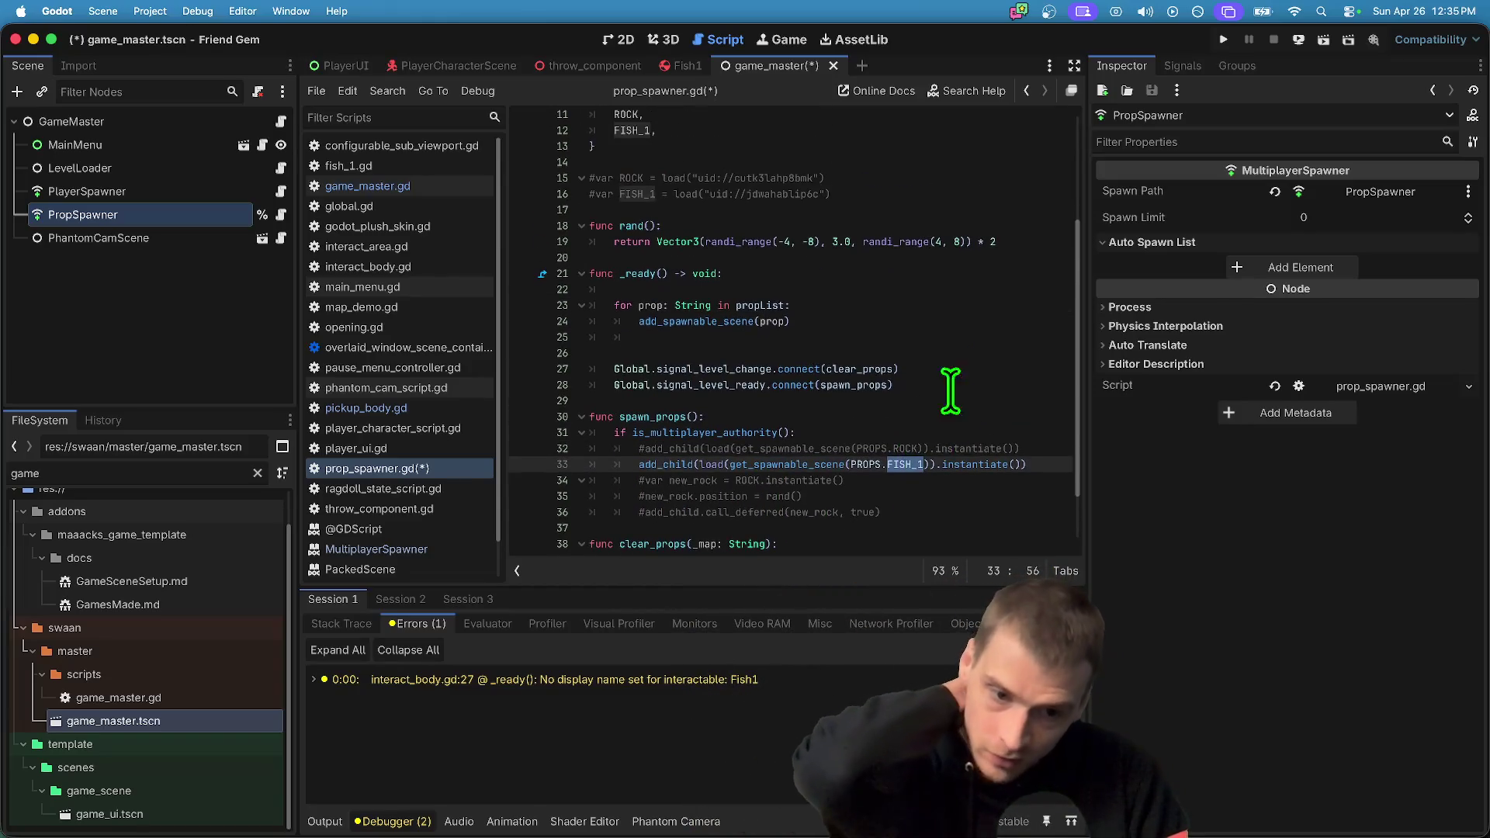
double_click(747, 464)
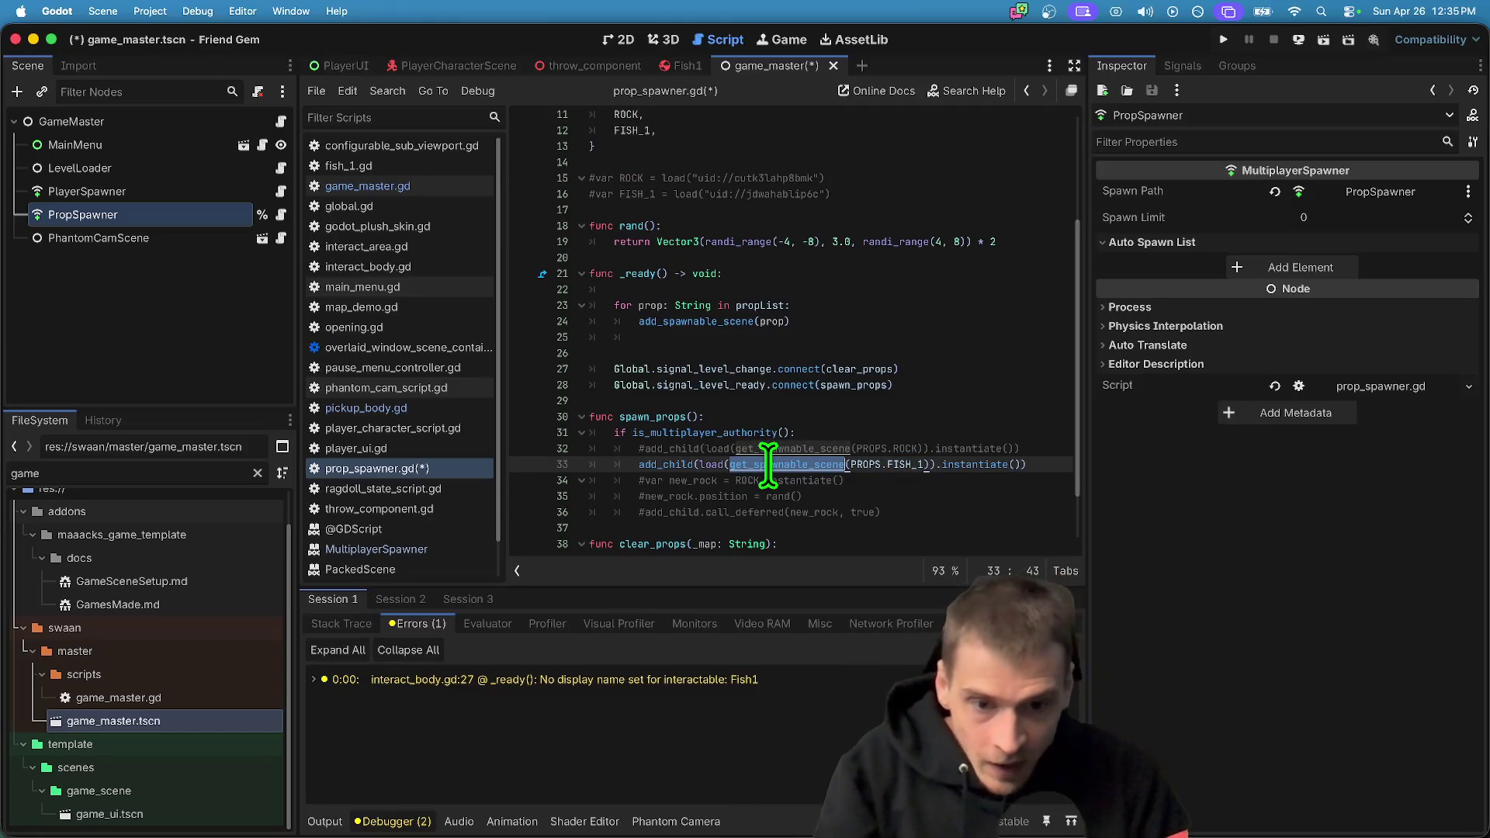
ctrl+click(765, 468)
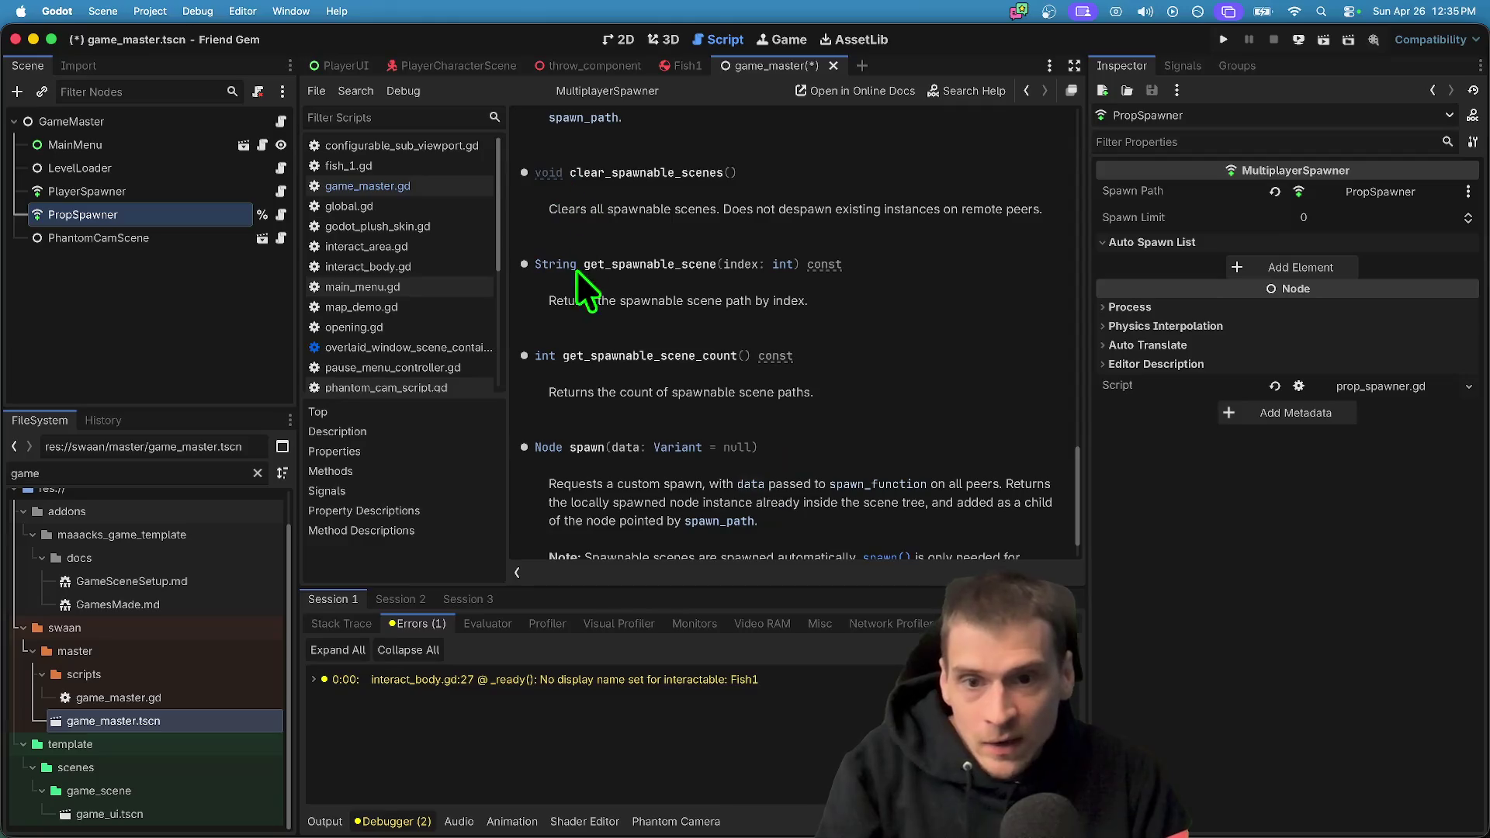
mouse_move(724, 267)
mouse_down()
mouse_move(754, 266)
mouse_move(577, 301)
mouse_up()
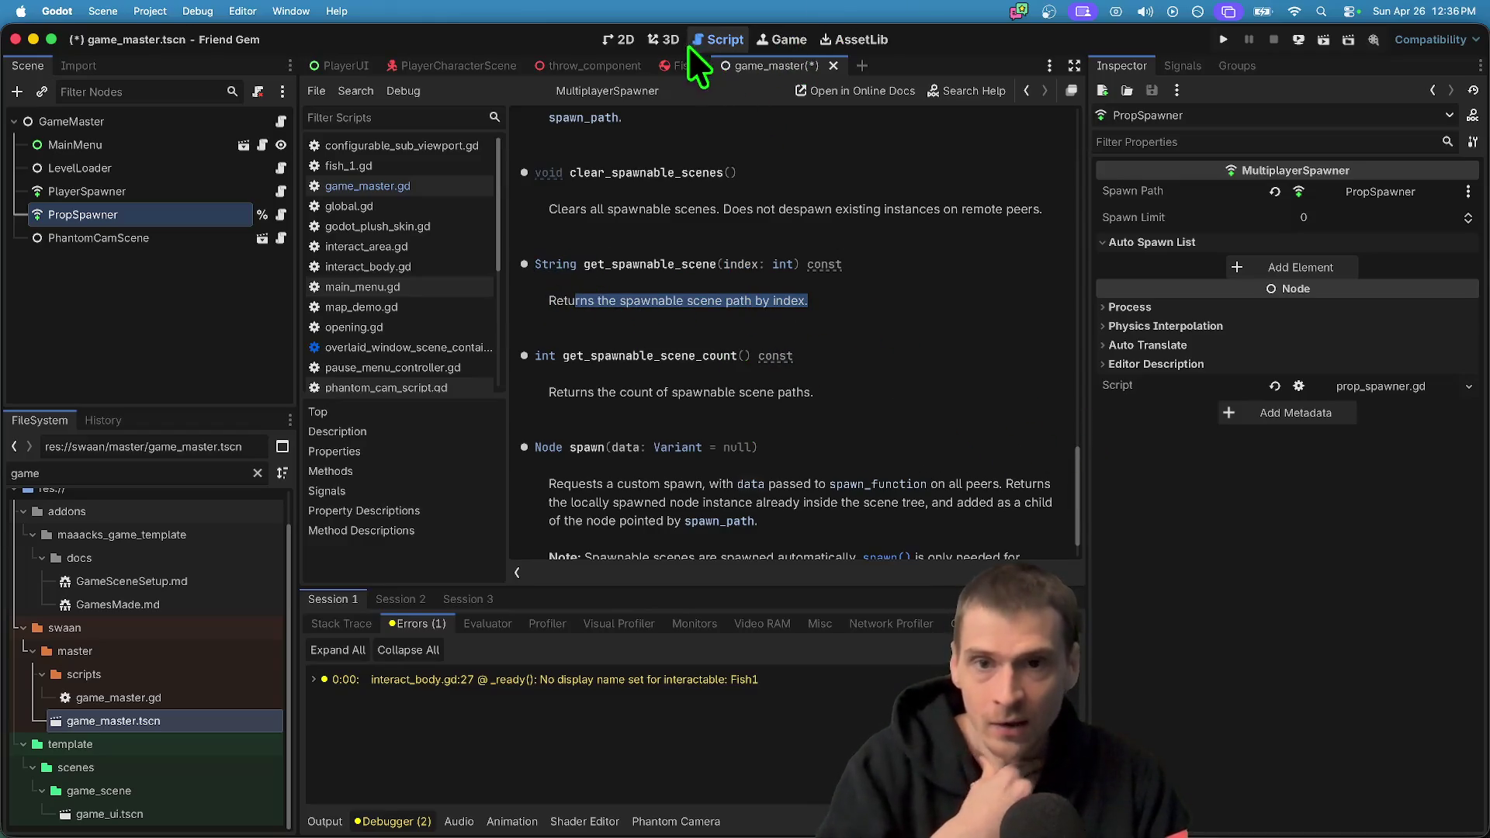
click(283, 213)
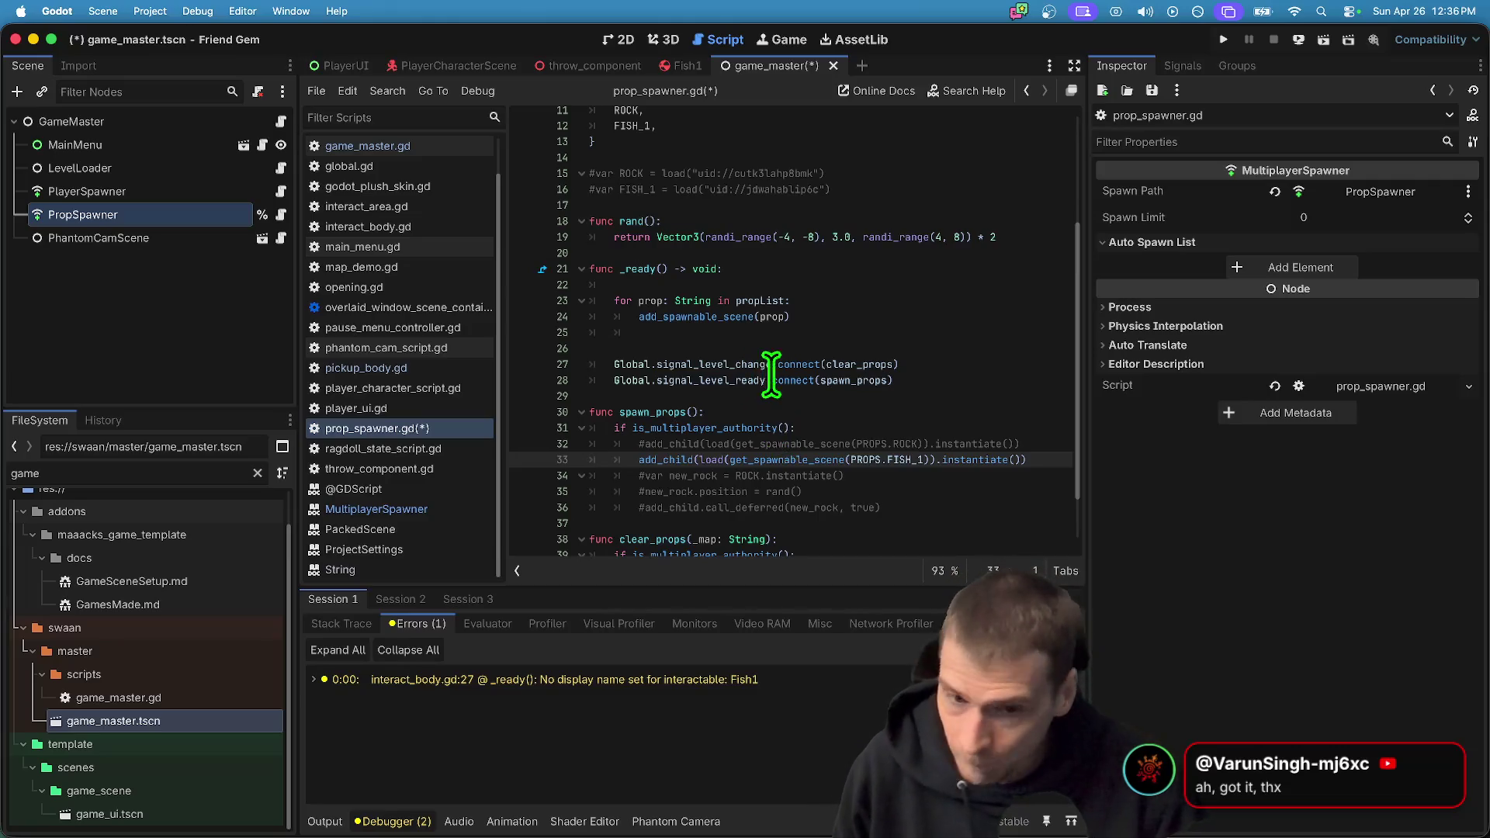
Add a 'for i in 100:' loop and indent the ROCK and FISH_1 spawn lines into it
click(826, 428)
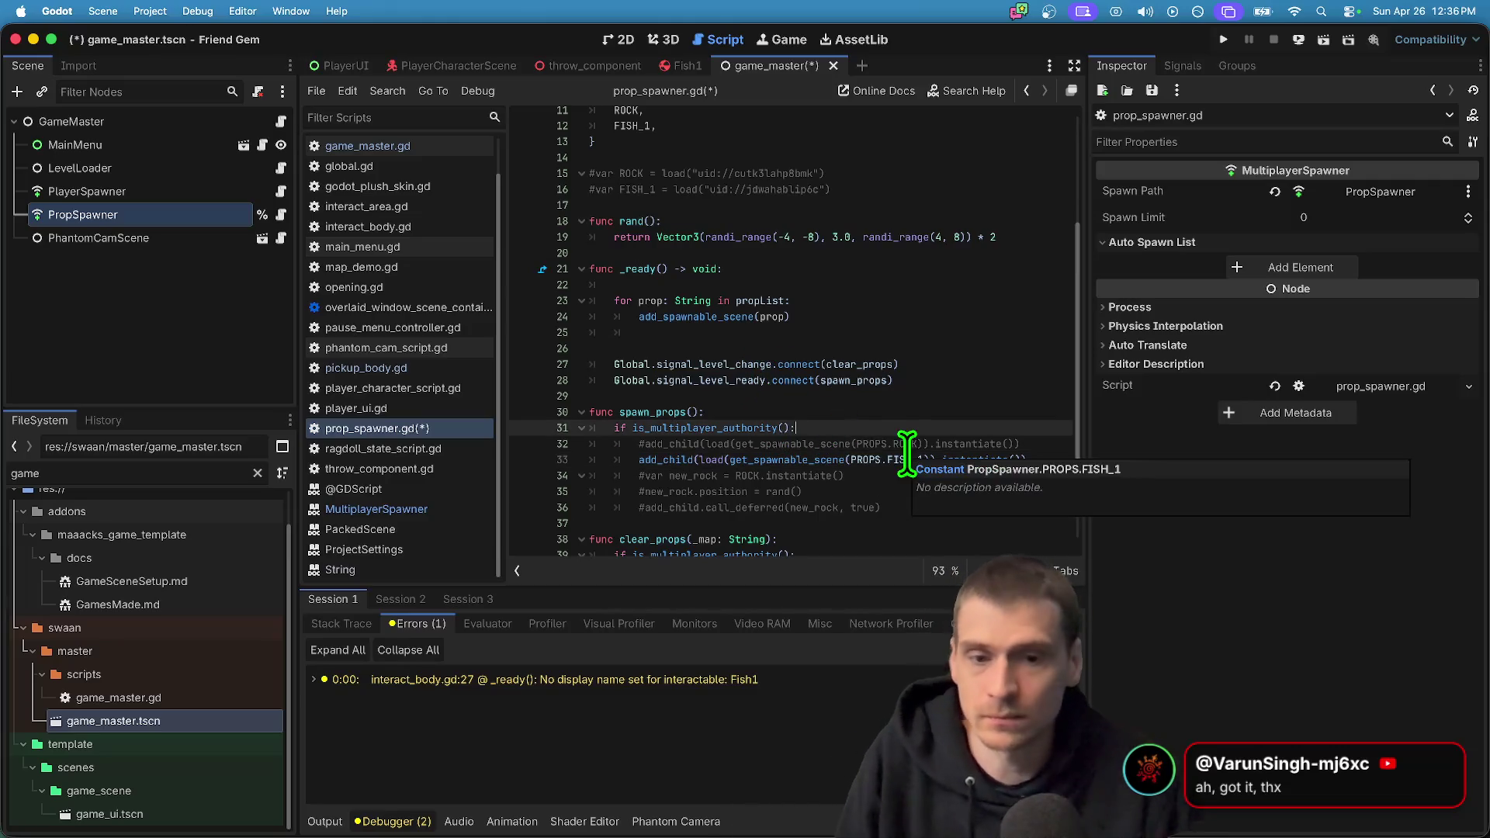
key(Return)
text(for i in)
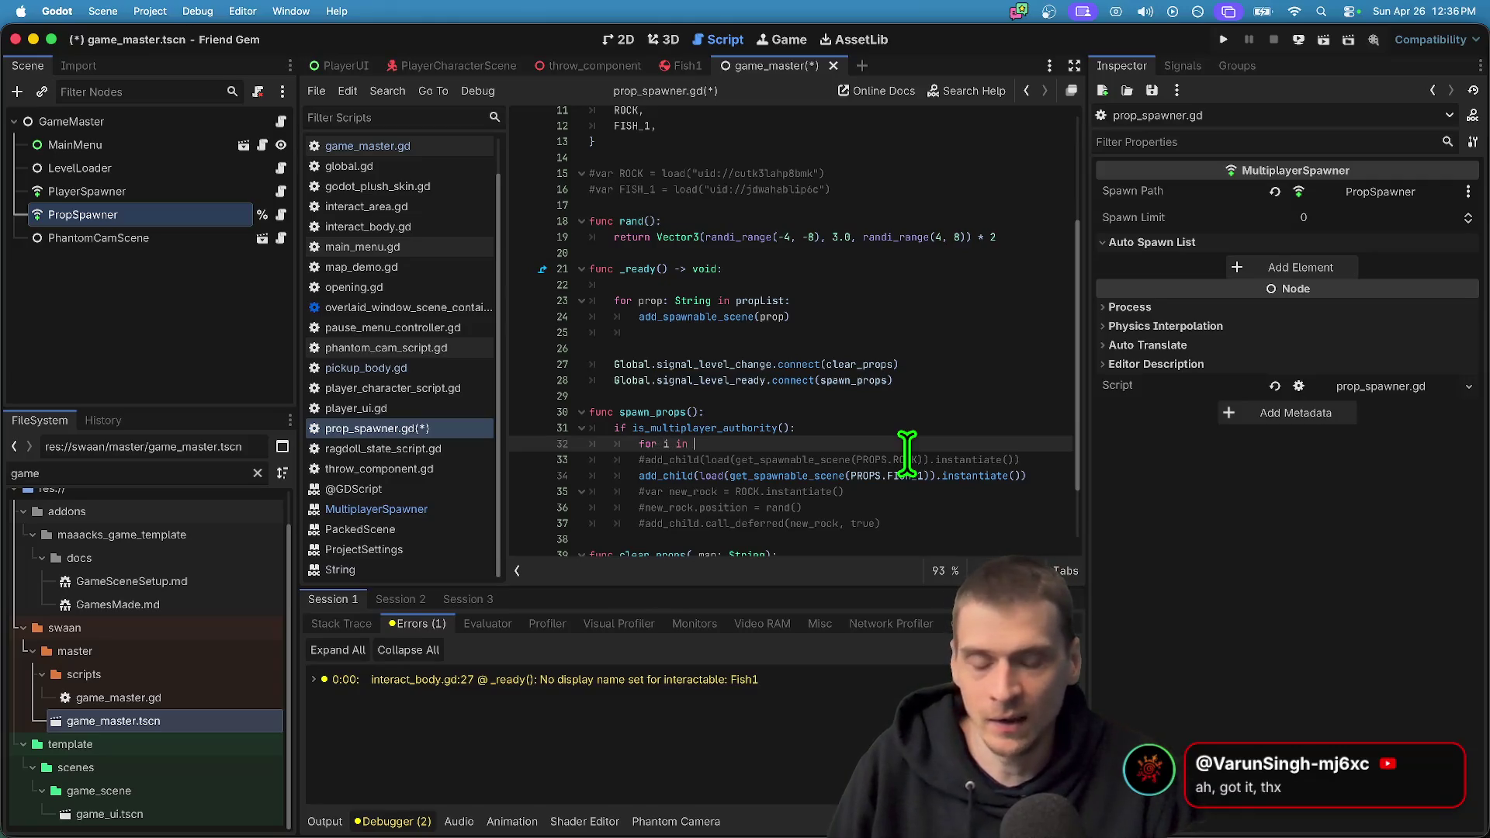
key(Down)
key(Home)
key(Tab)
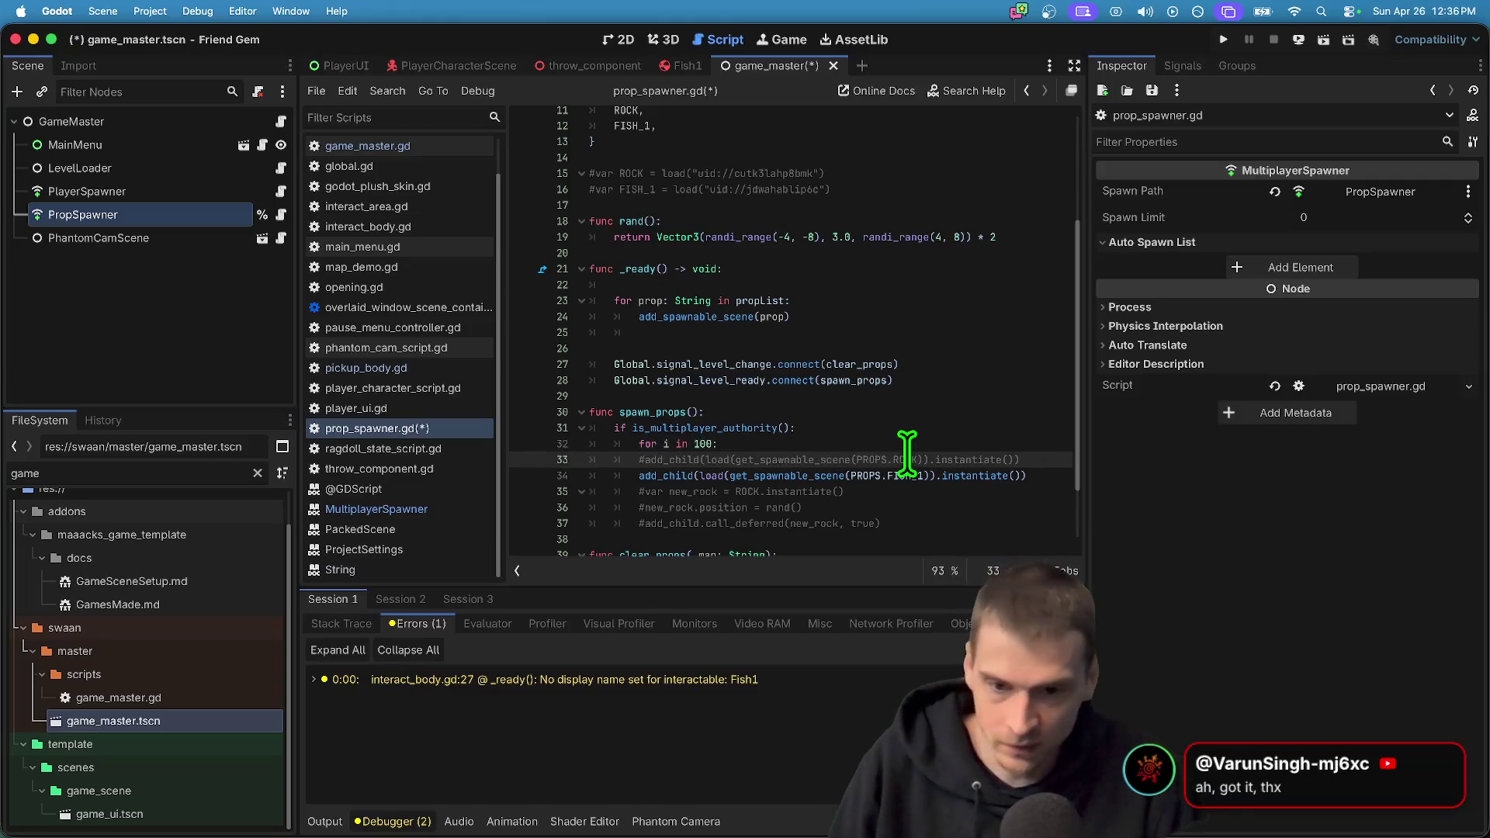
key(Down)
key(Home)
key(Tab)
Insert 'await get_tree().create_timer(0.05).timeout' above the FISH_1 spawn call
key(Return)
key(Up)
key(Tab)
text(it get)
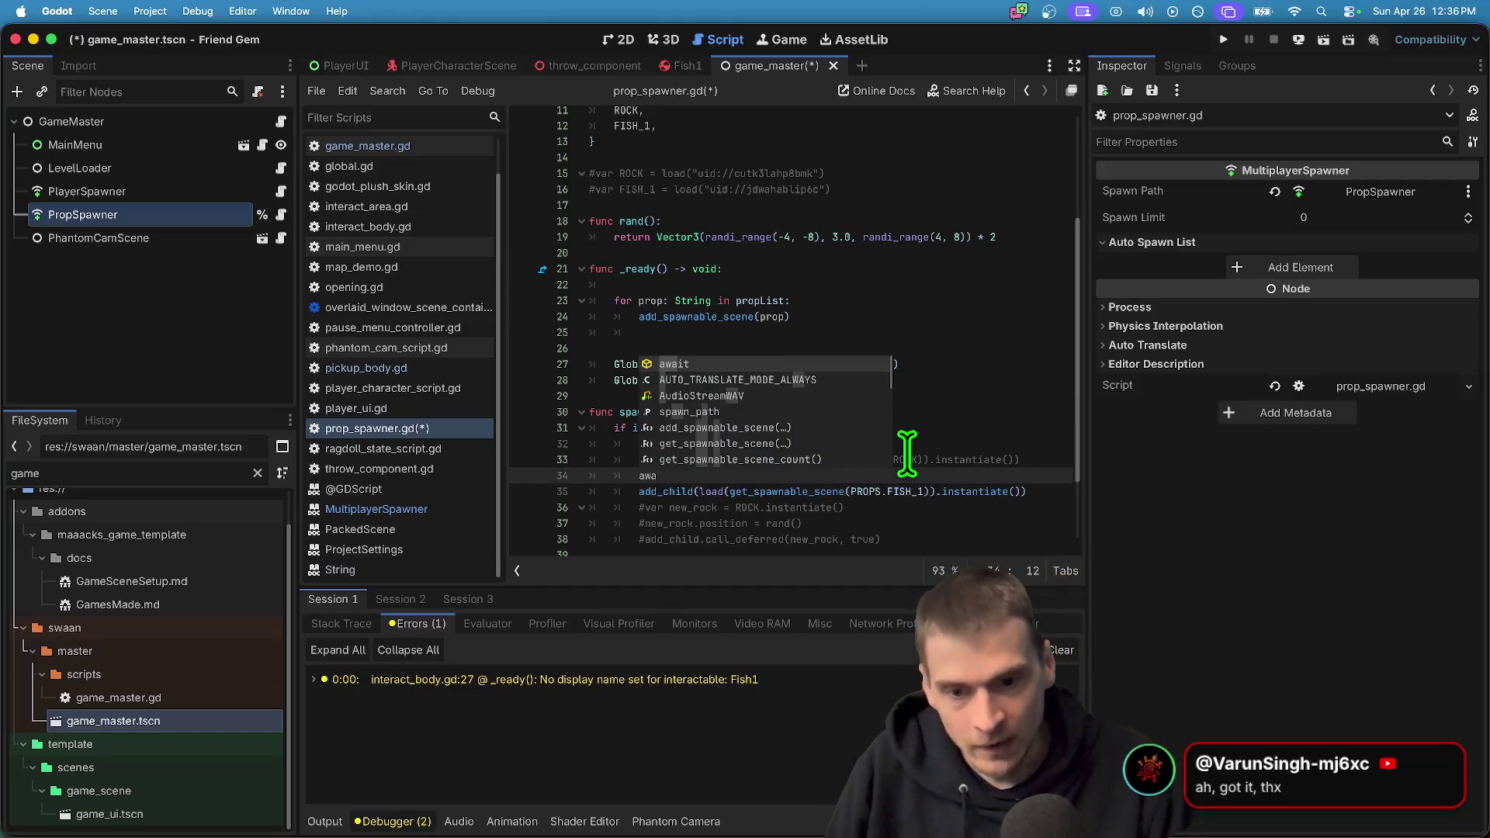
text(_t)
key(Return)
key(super+Tab)
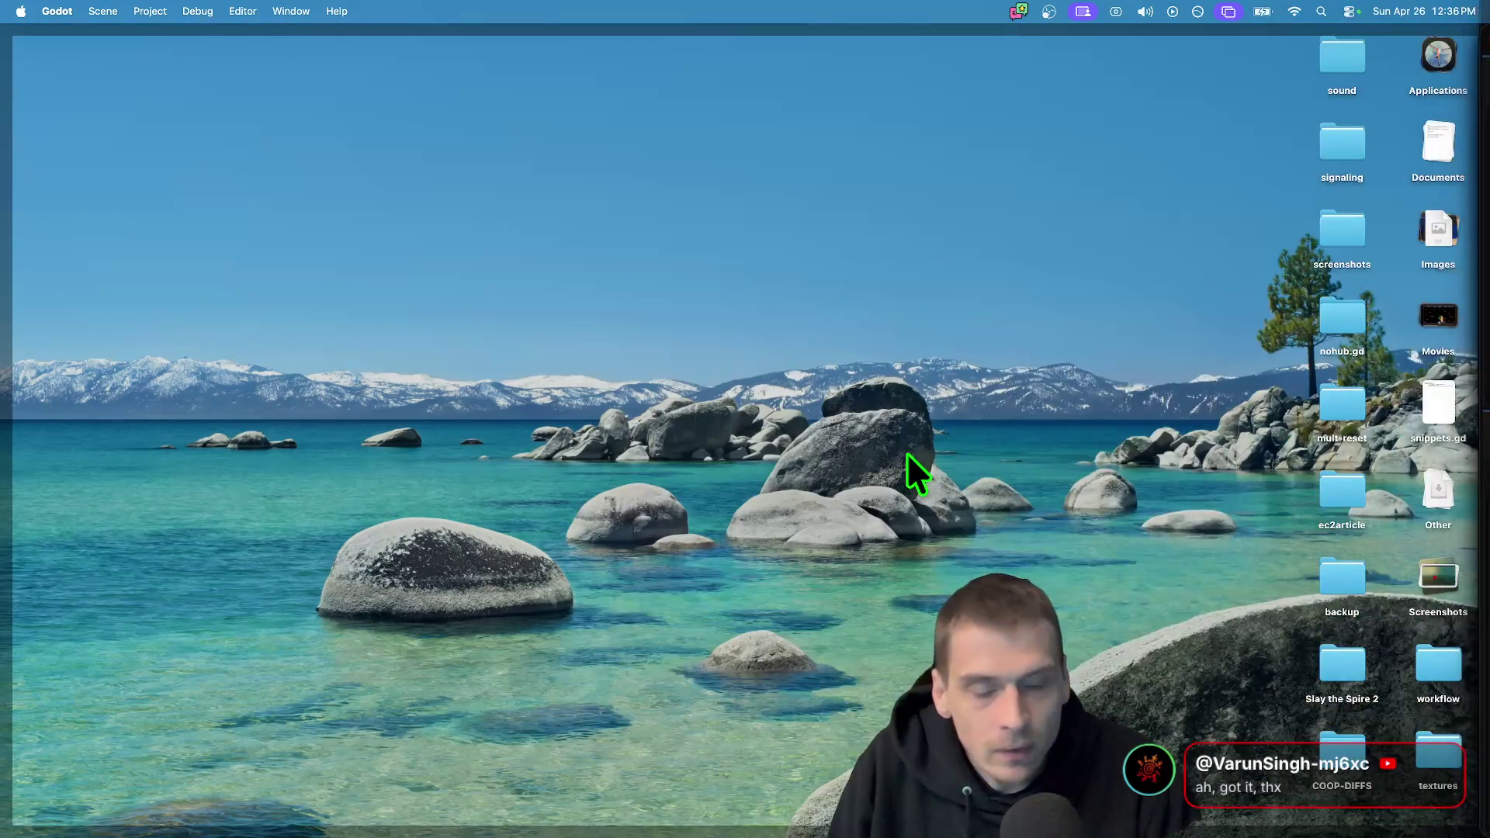
key(super+Tab)
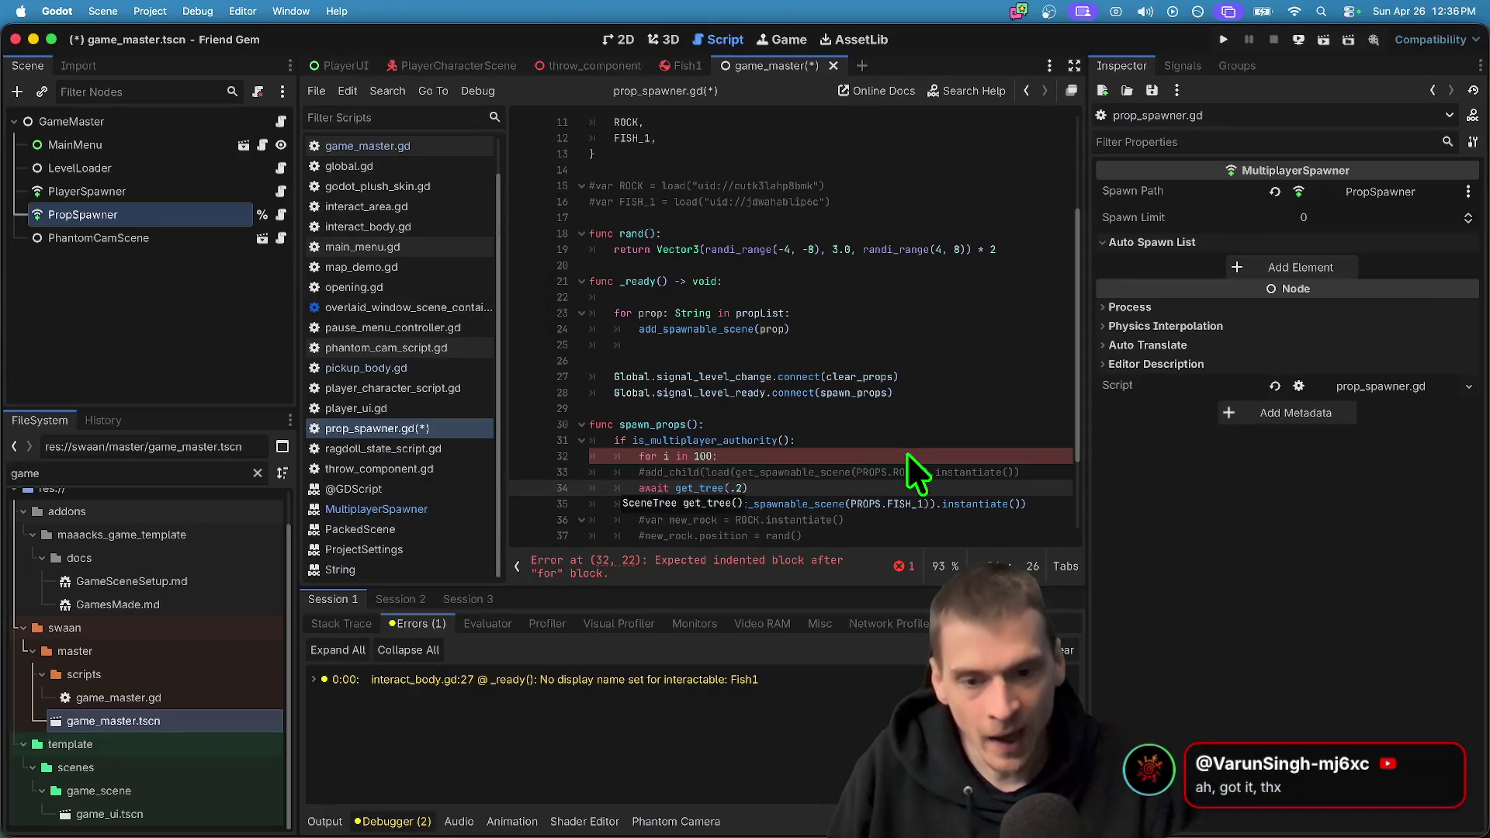
key(BackSpace)
key(BackSpace)
key(Right)
text(.create_timer(0)
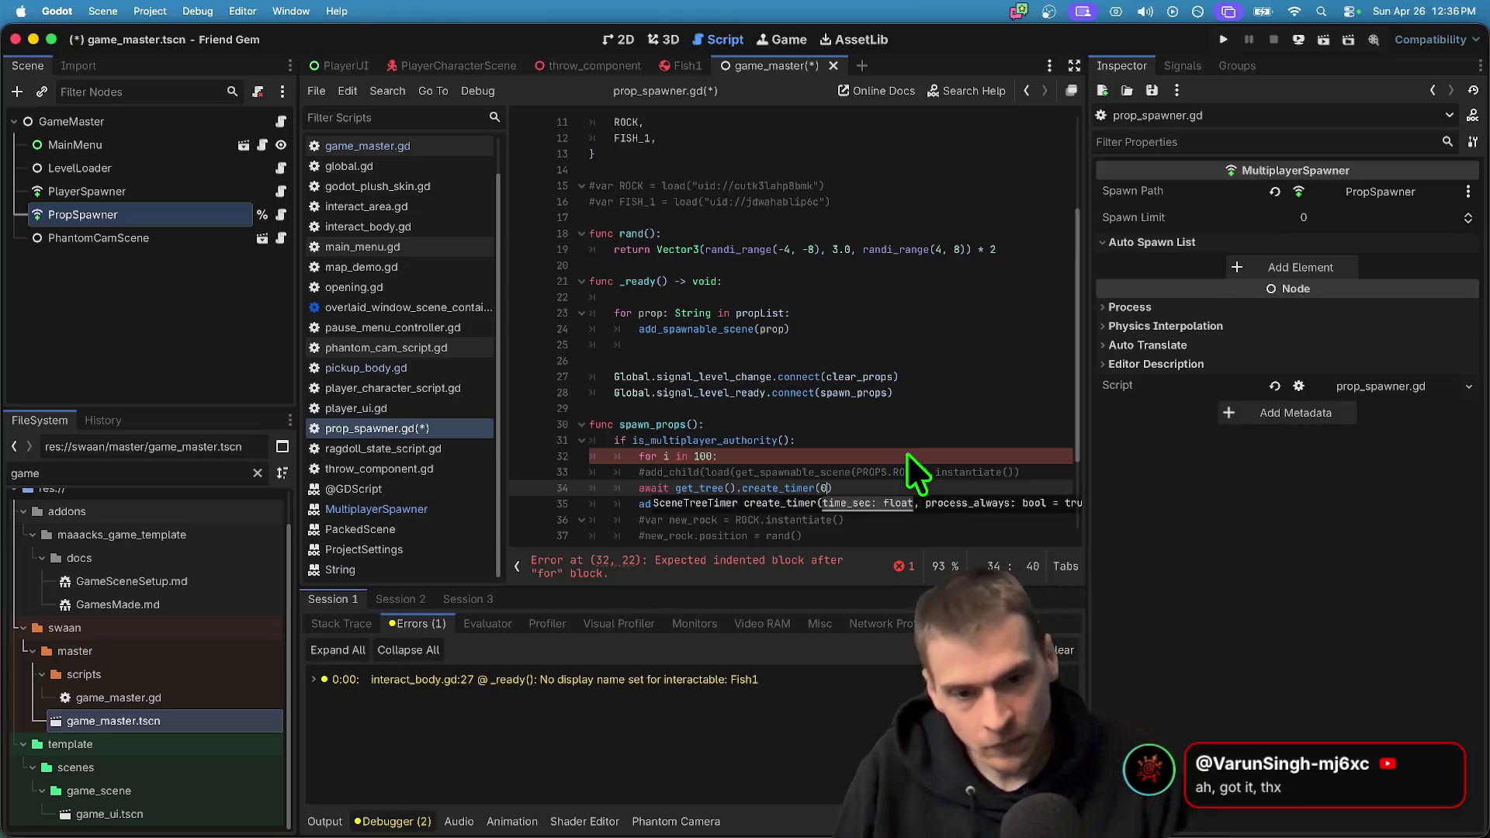
text(.05)
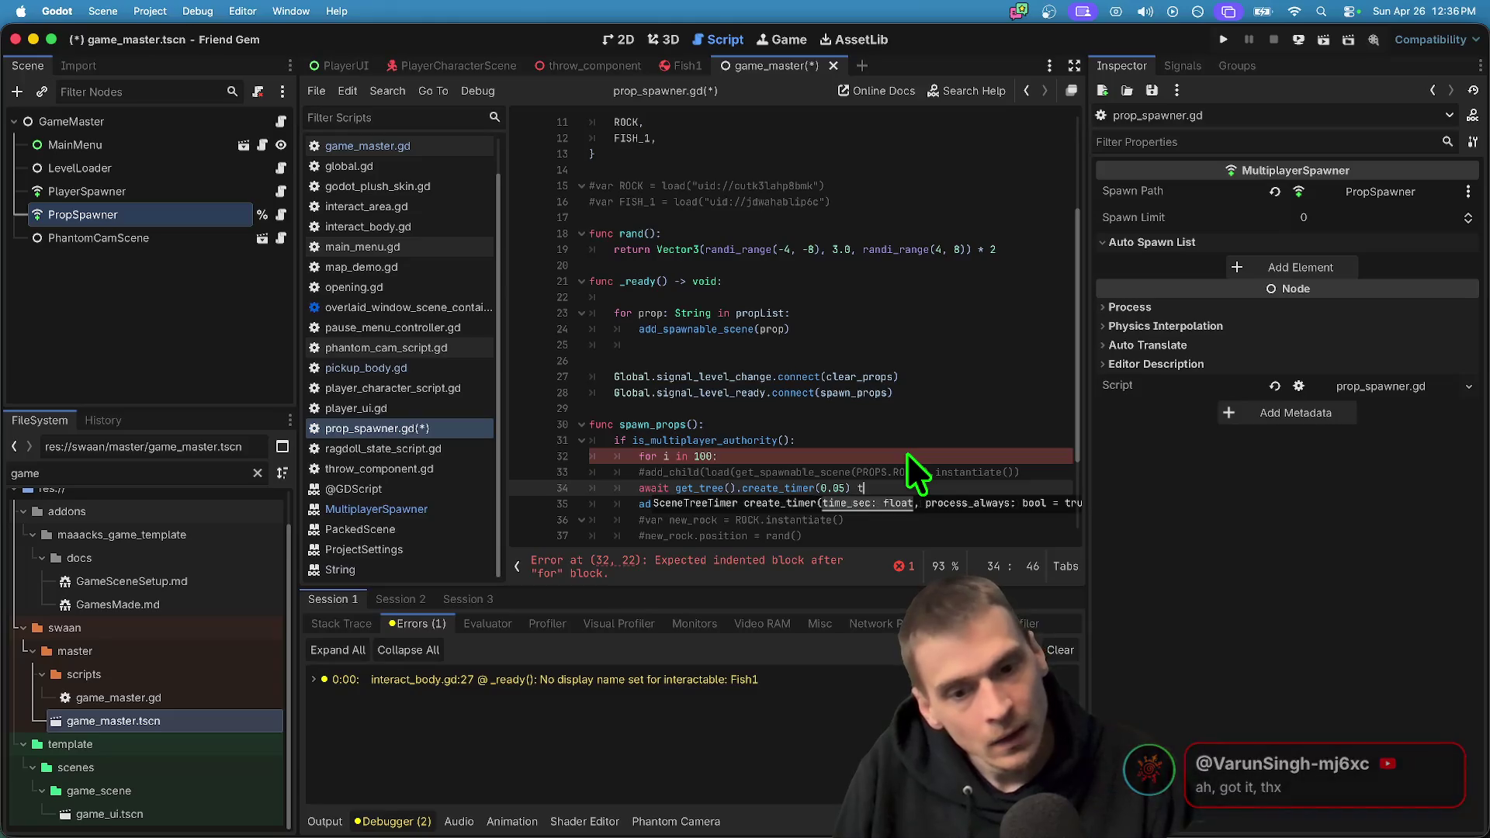
key(BackSpace)
key(BackSpace)
text(.time)
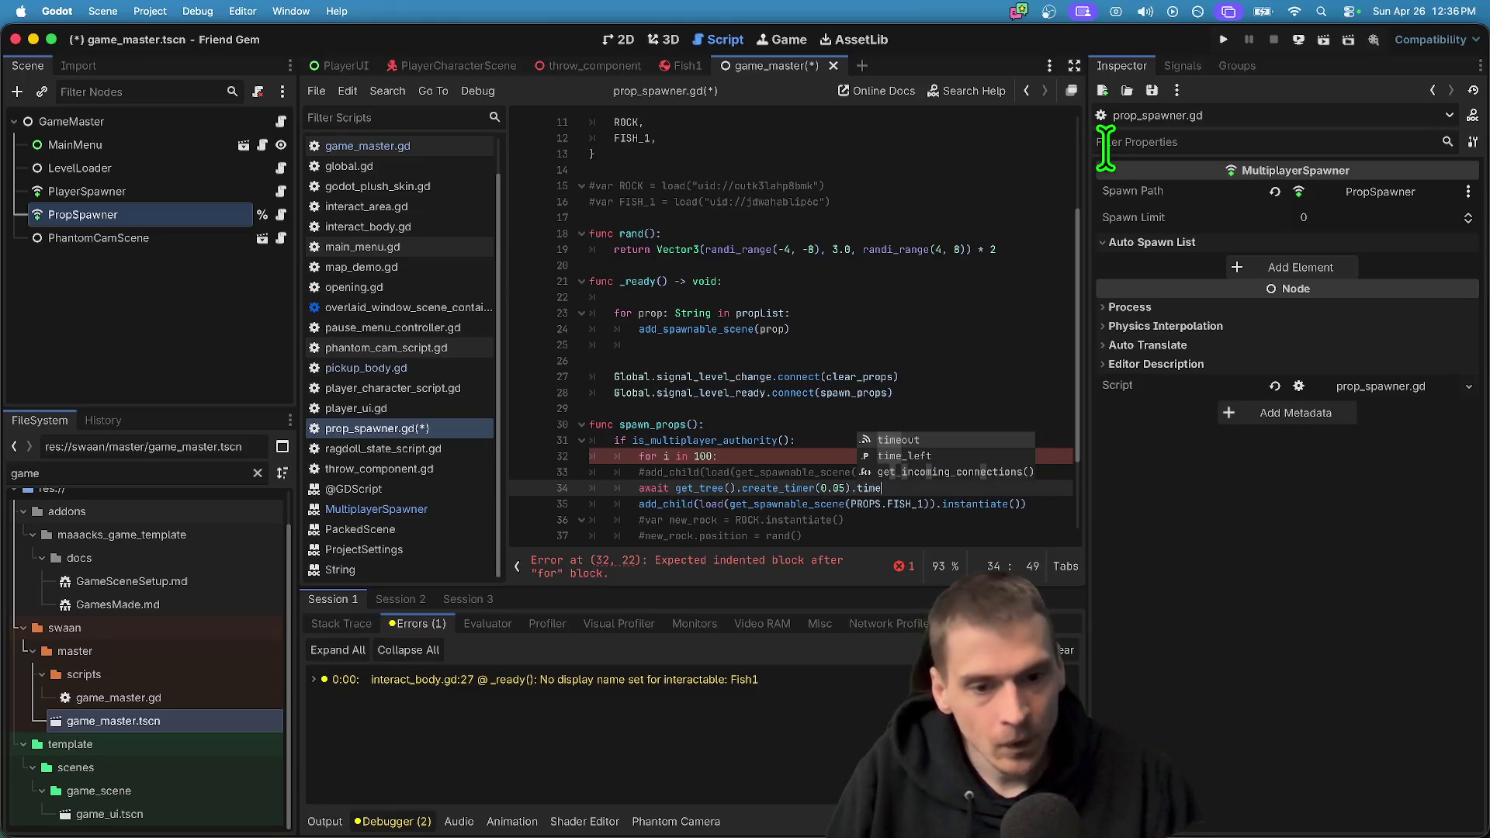
key(Return)
key(Down)
key(Home)
Indent the loop body to clear the line 32 indentation error, then save and run
click(779, 567)
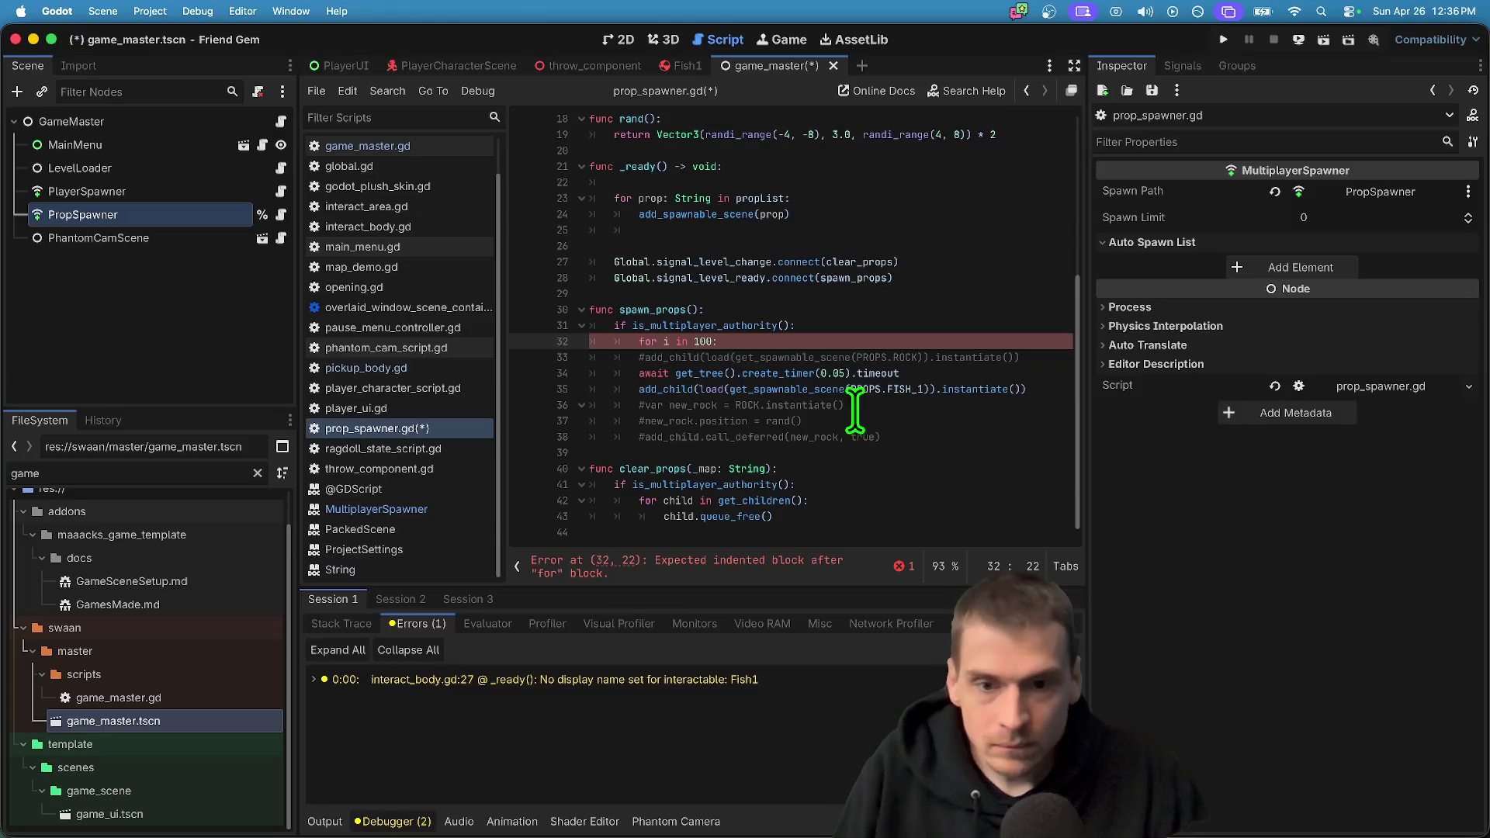
drag(846, 396, 850, 375)
key(Tab)
click(894, 435)
key(super+b)
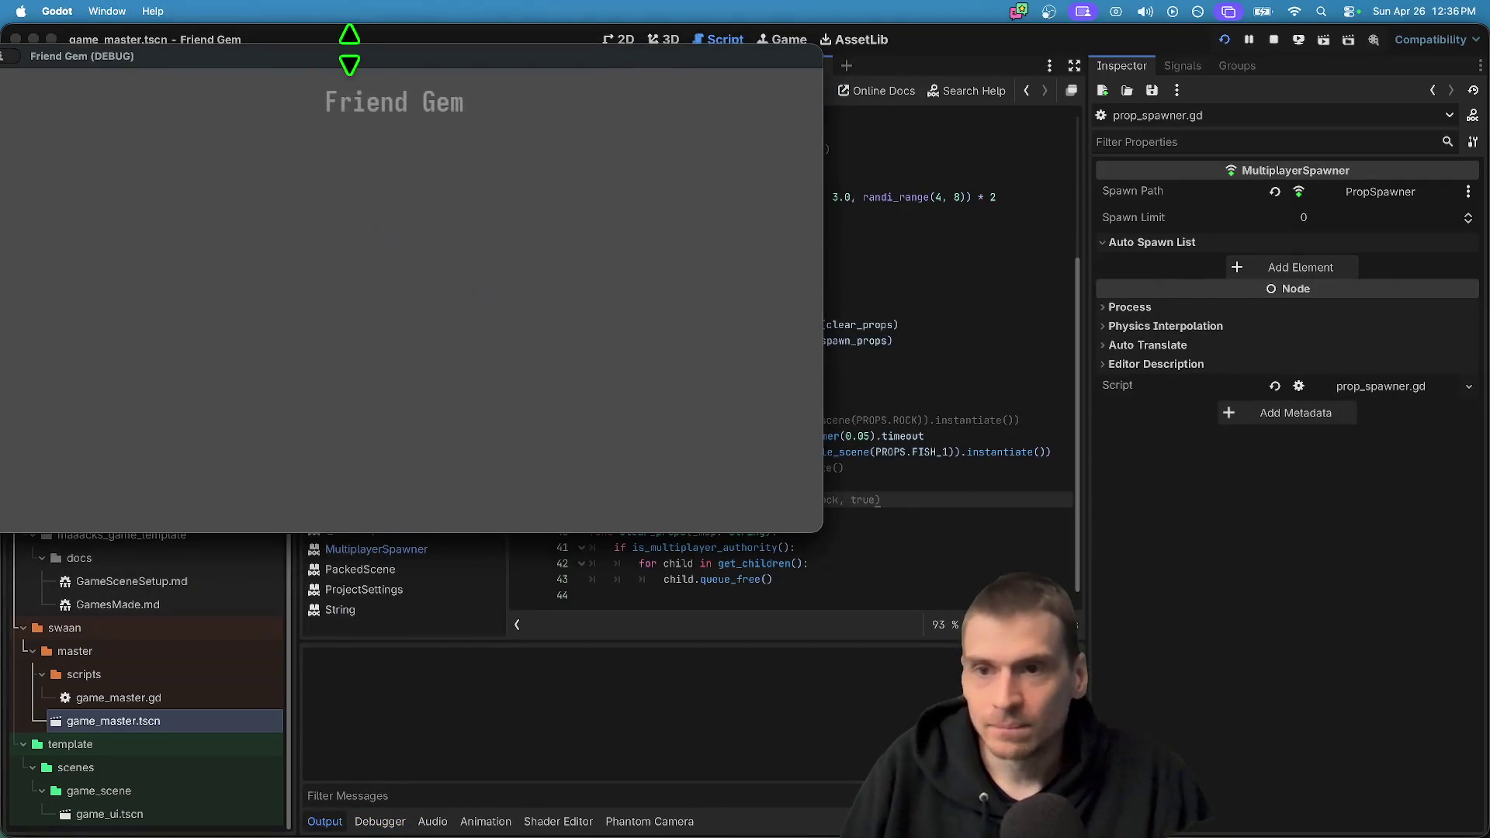
Host a game in the first instance and join it from the second
click(437, 306)
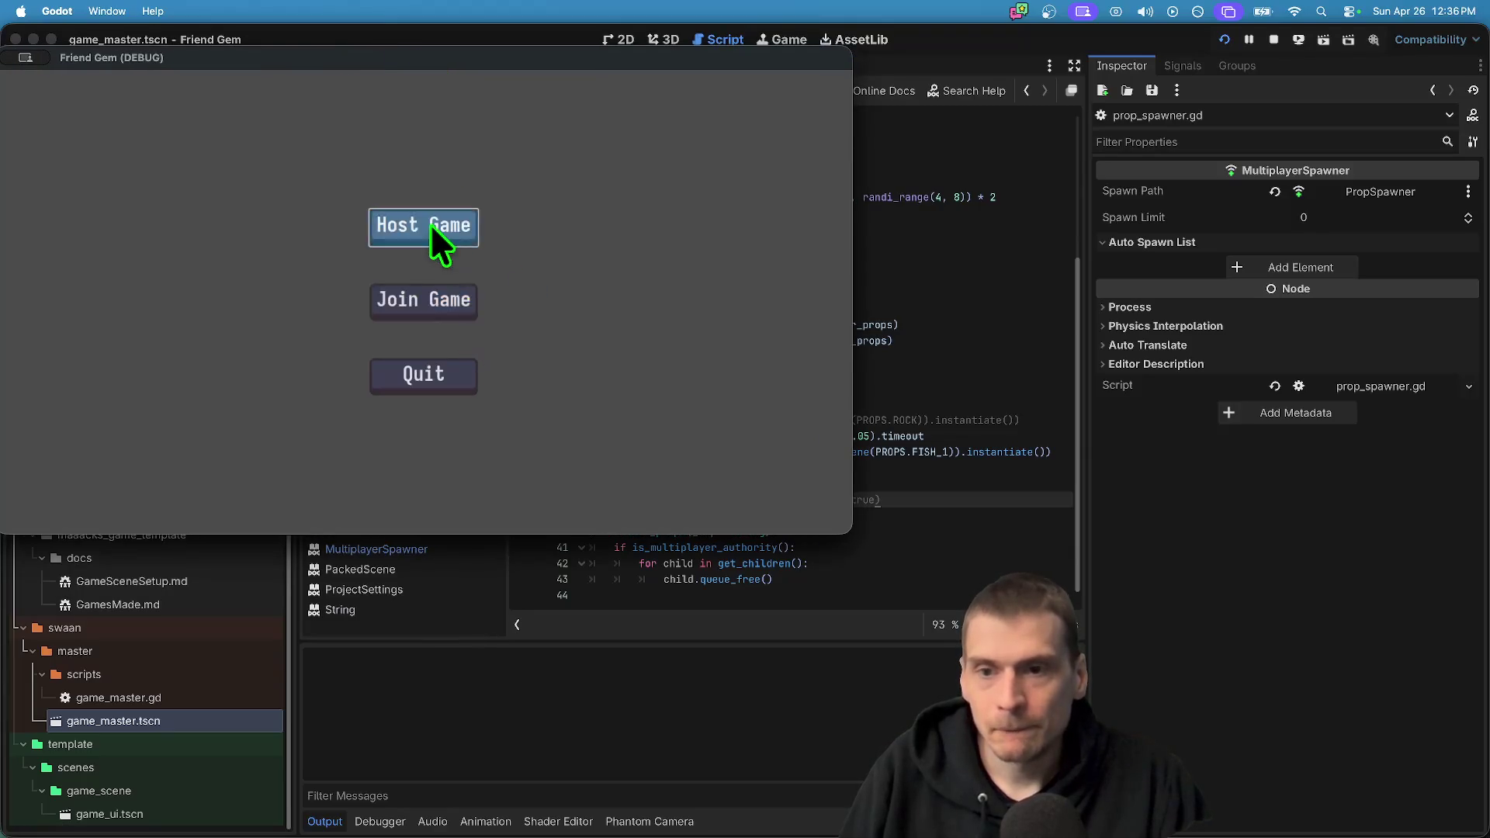
click(430, 225)
click(463, 413)
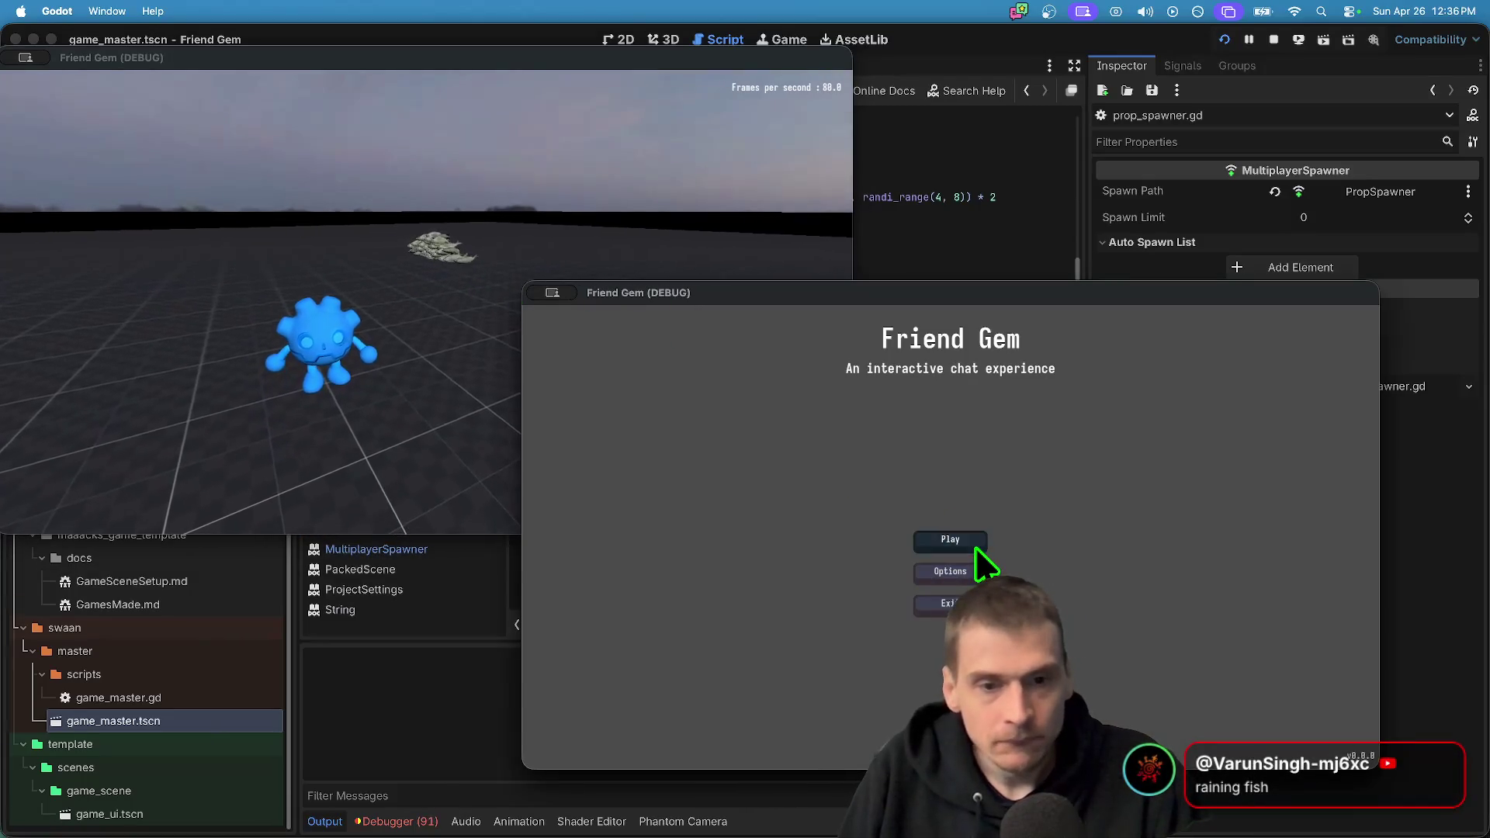
click(980, 548)
click(980, 544)
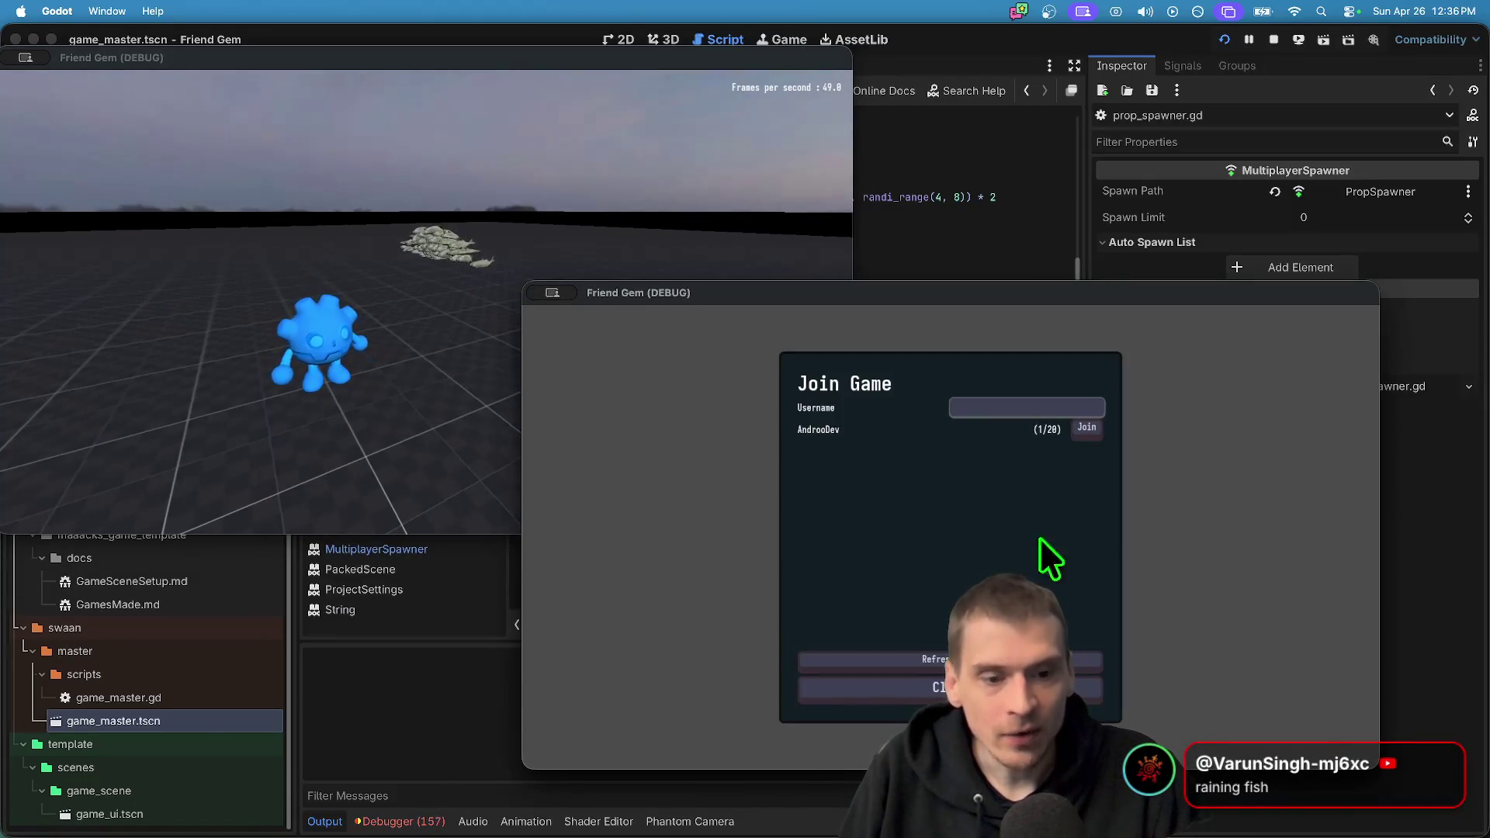
click(1071, 426)
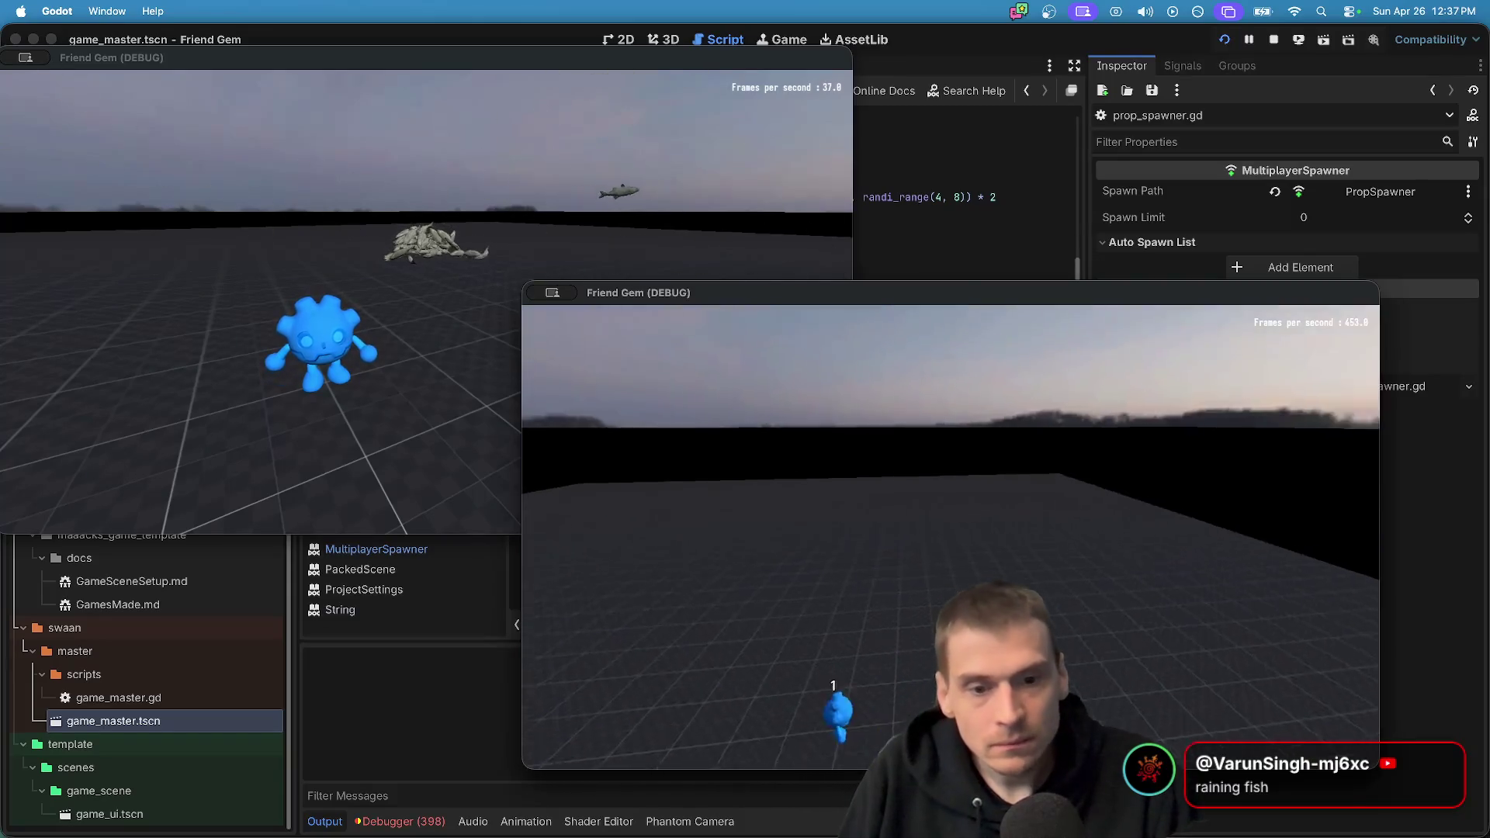
Walk the players among the falling fish in both windows, then quit the host game
key(super+grave)
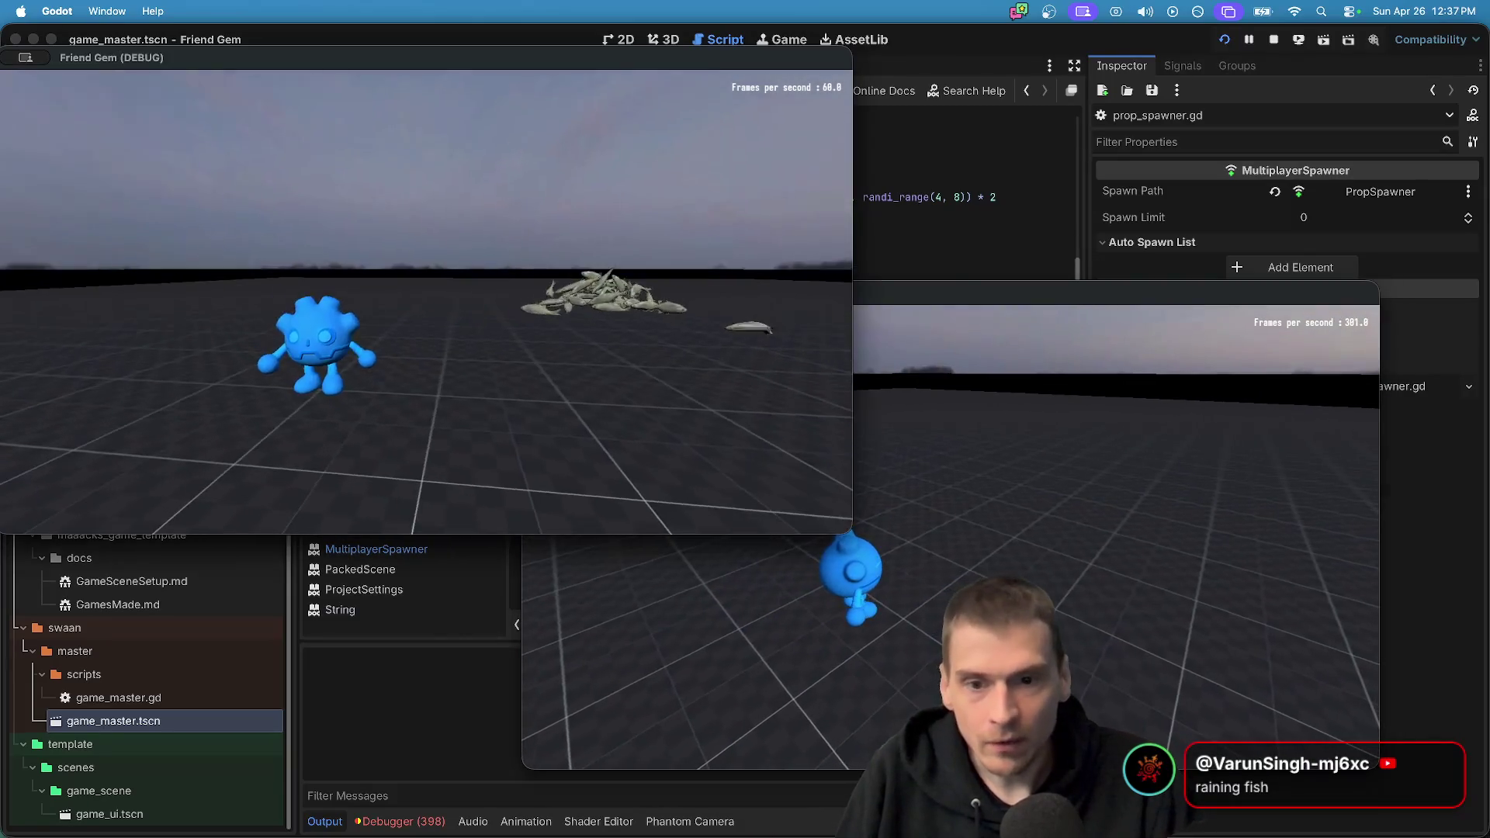
key(w)
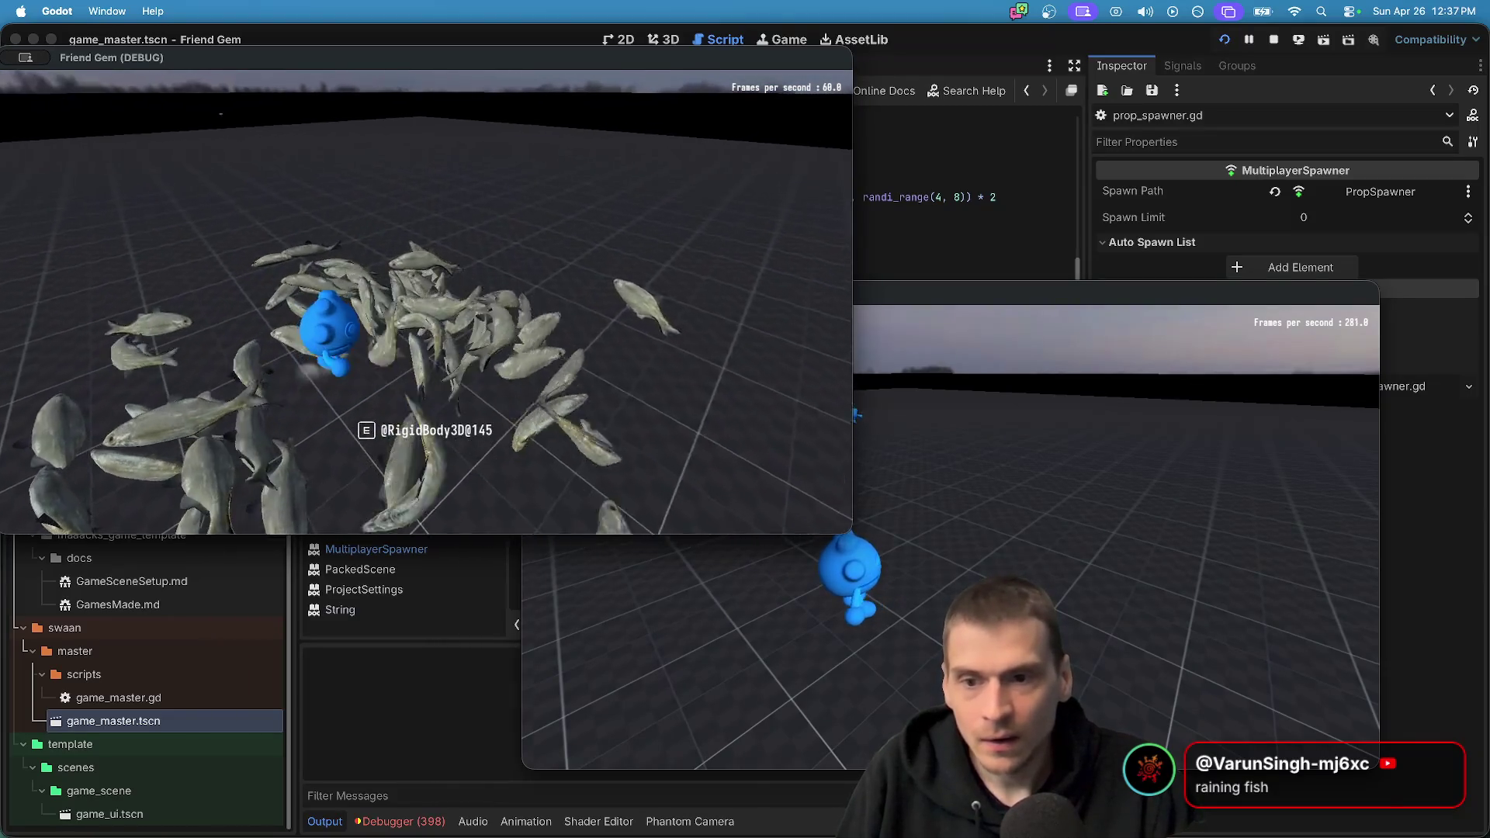
key(super+grave)
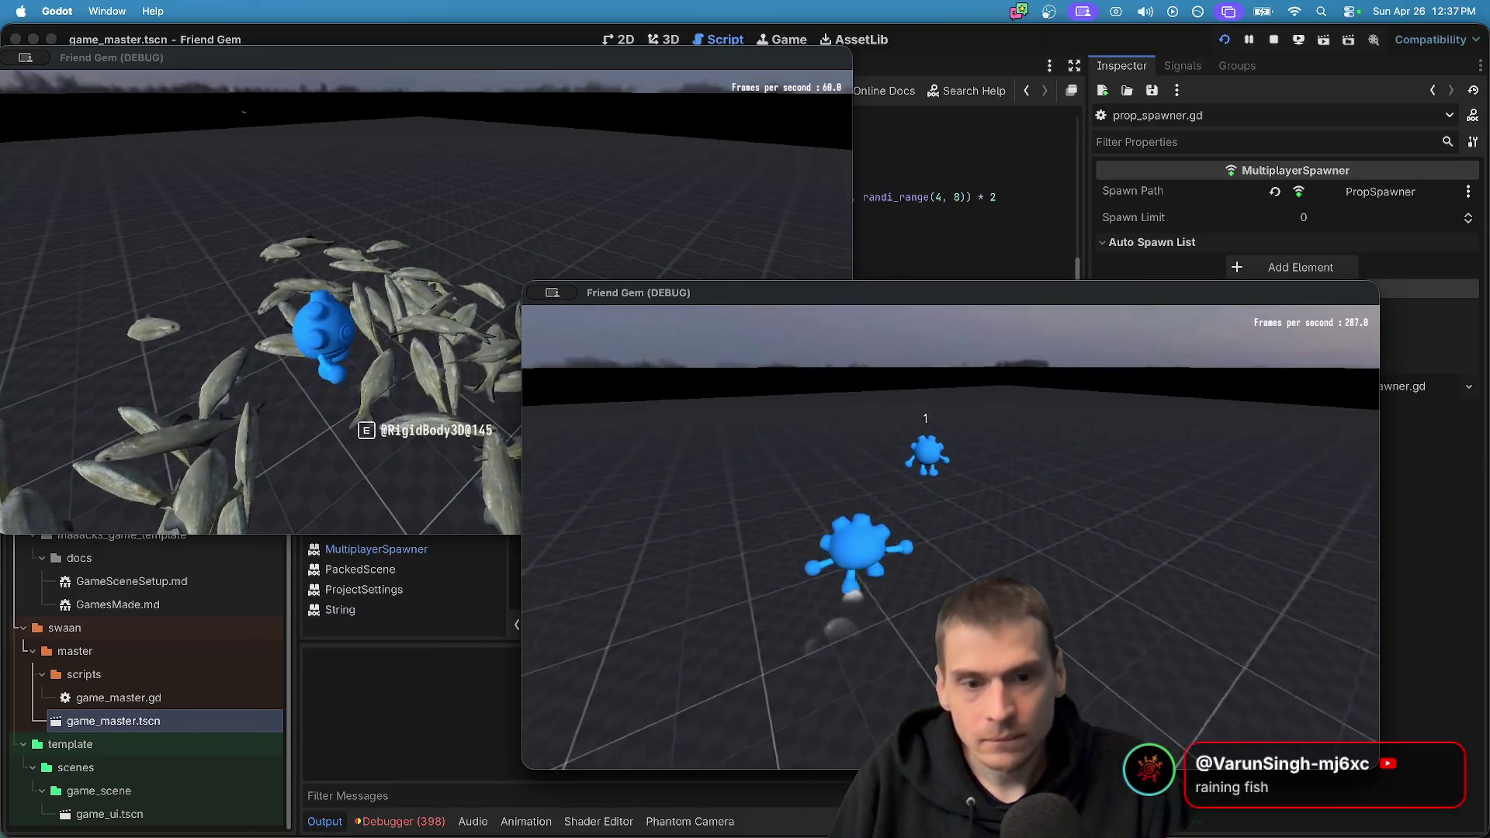
key(super+grave)
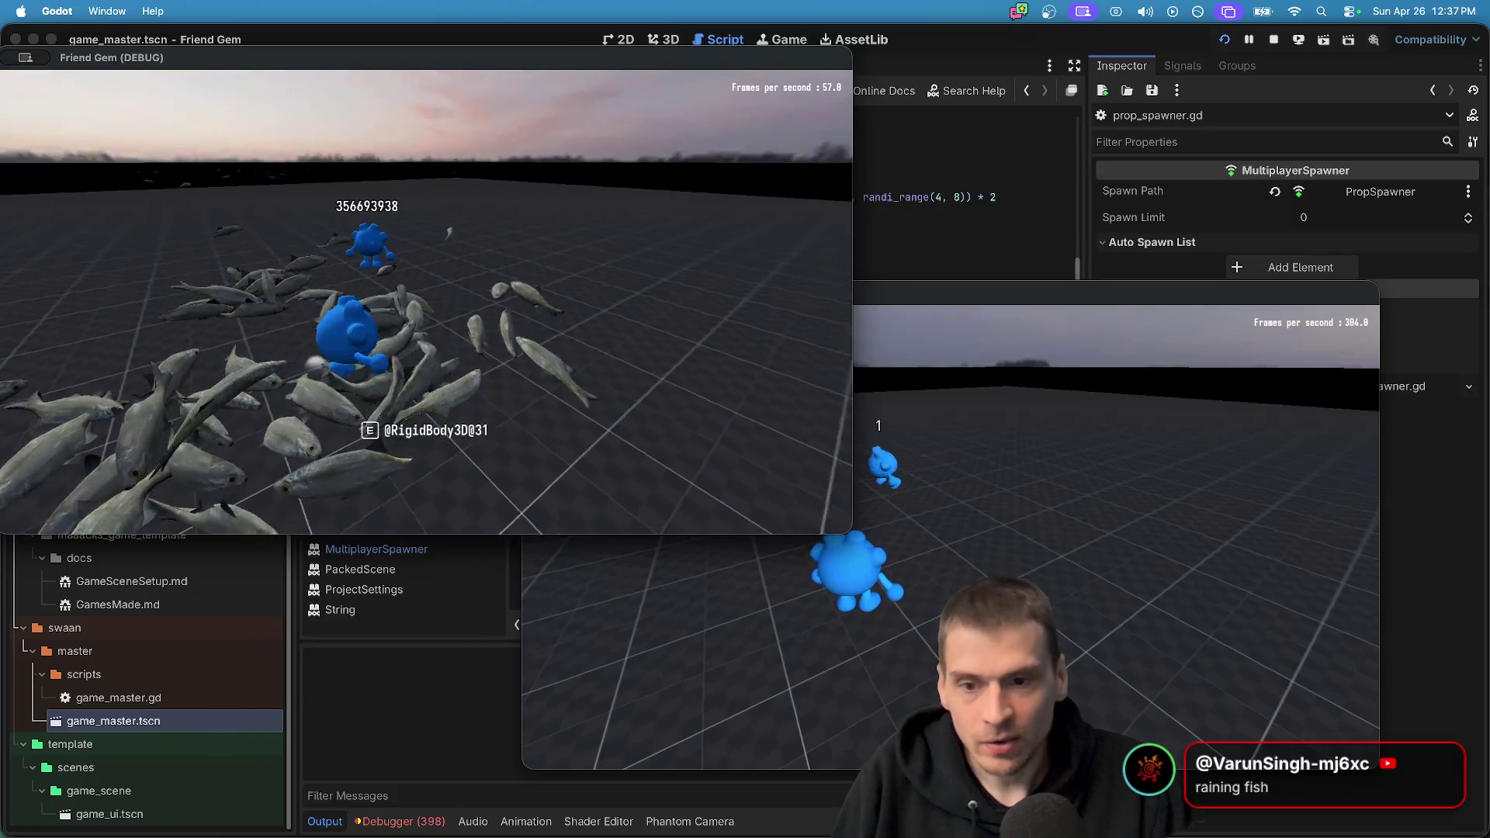
key(e)
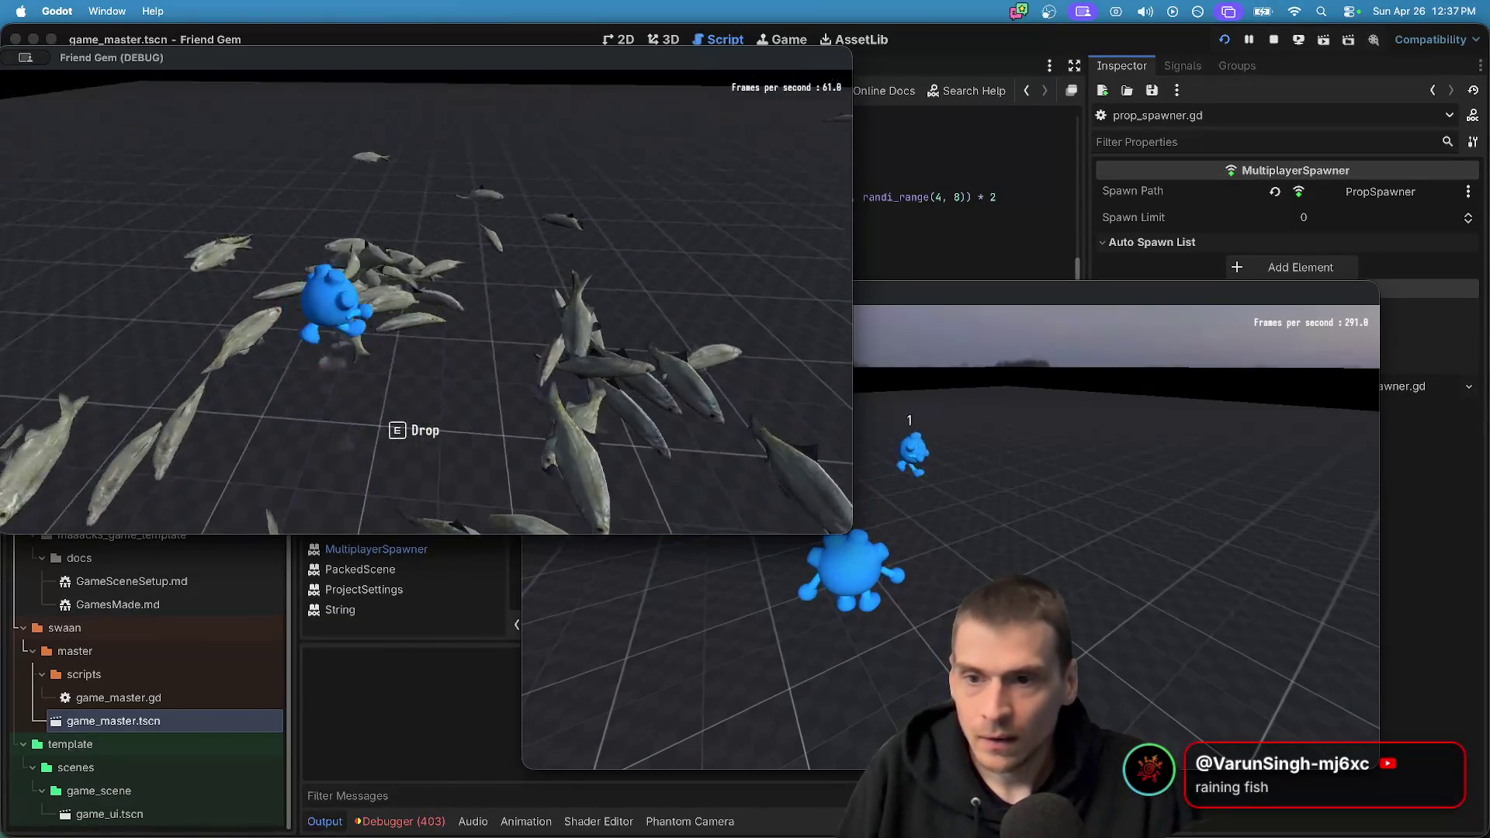
key(e)
key(w)
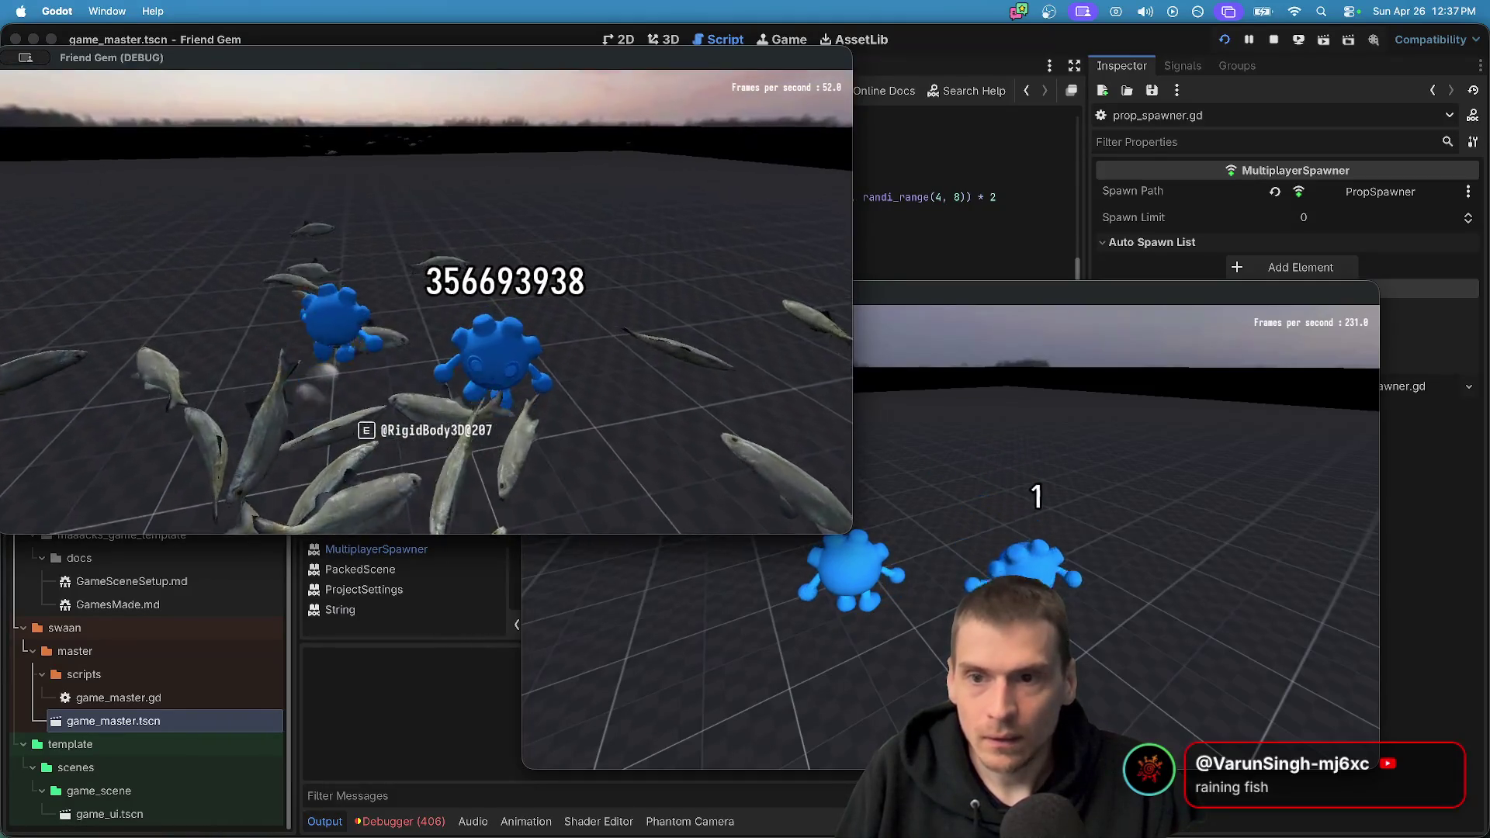
key(super+Tab)
key(super+Tab)
key(super+q)
key(super+q)
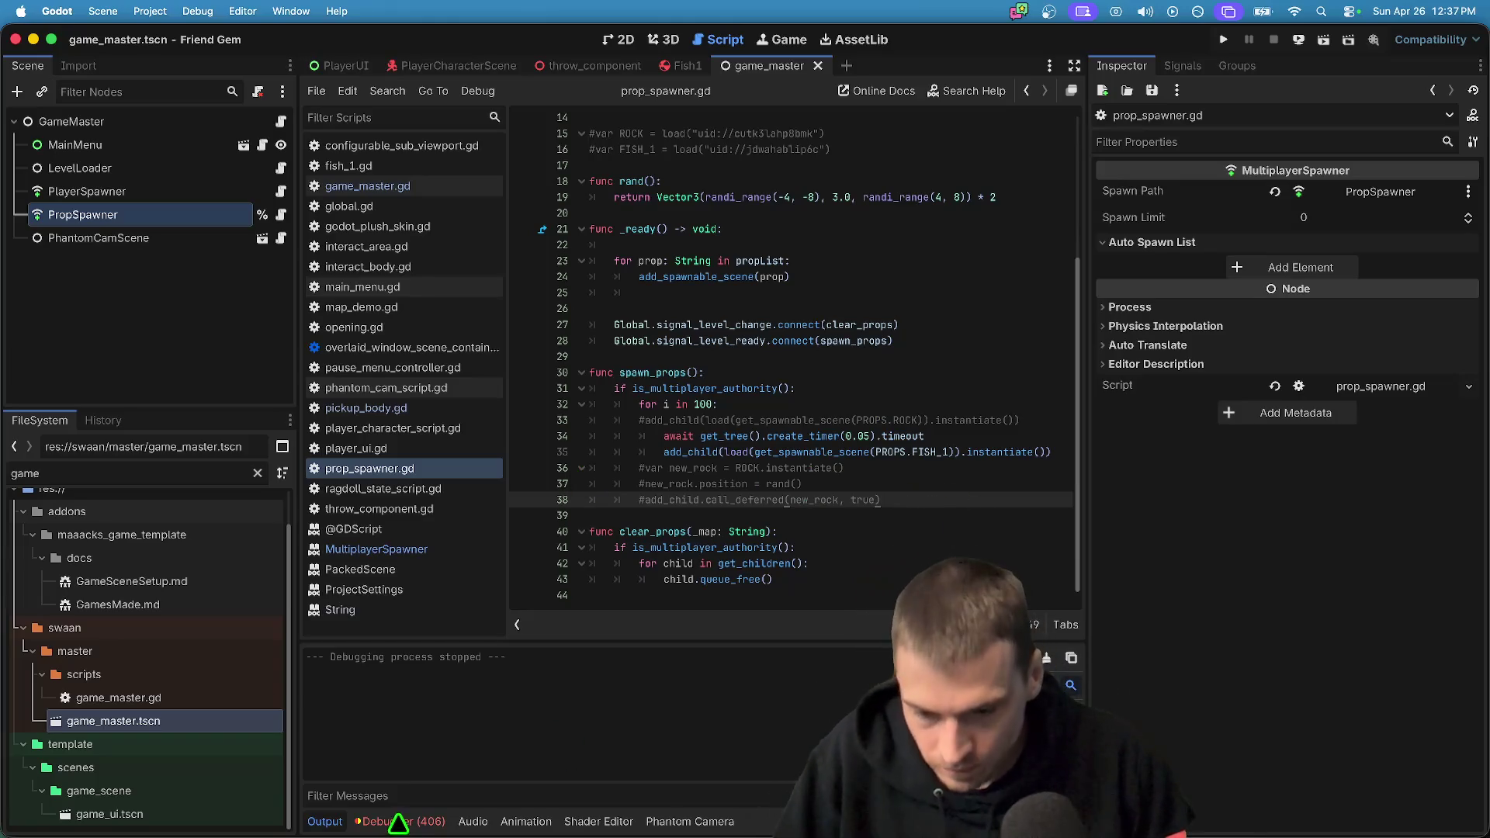
Inspect the node-not-found error in the Debugger's error list
click(400, 822)
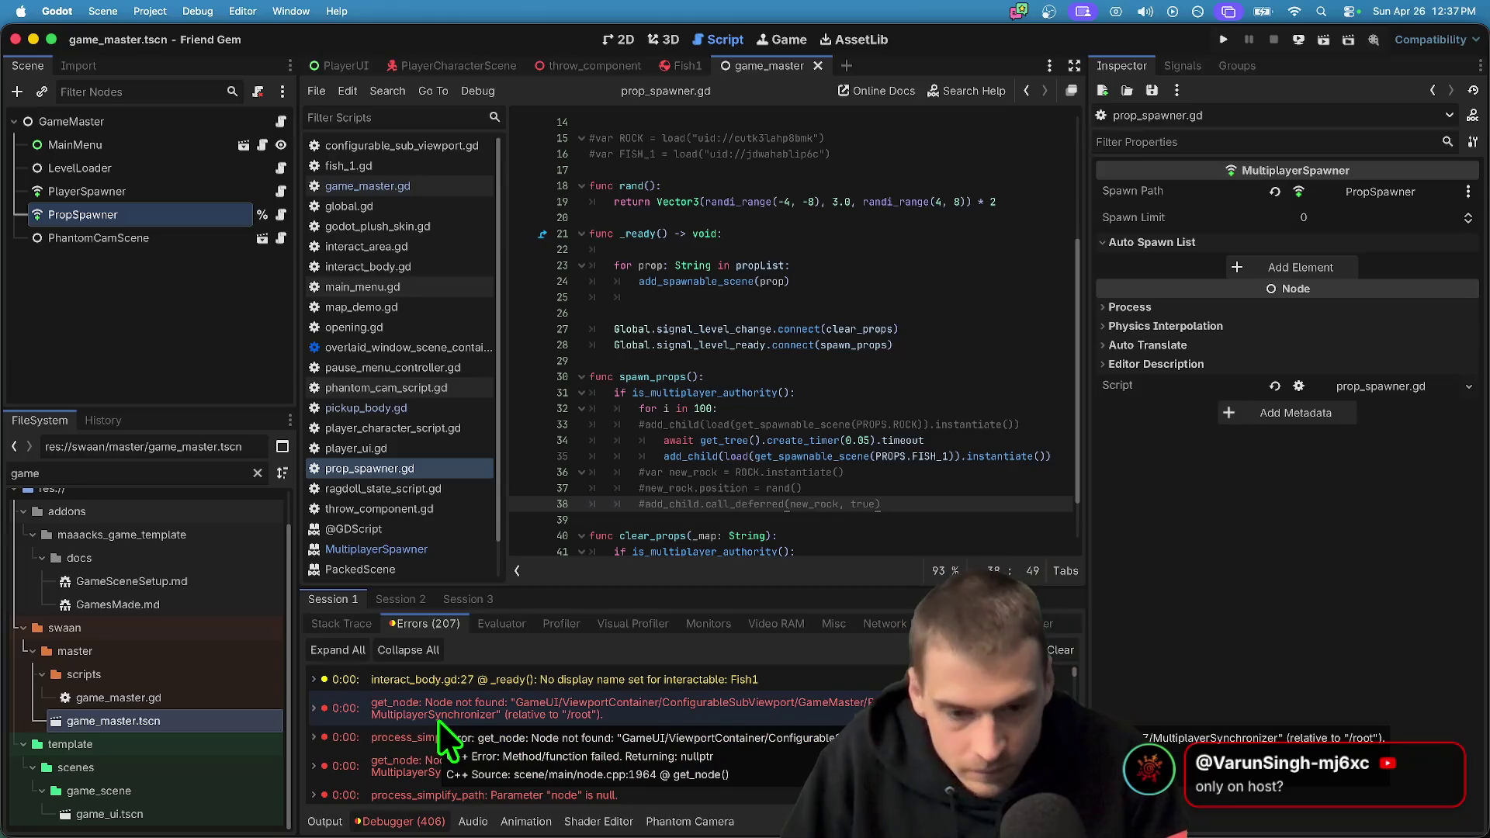
click(436, 715)
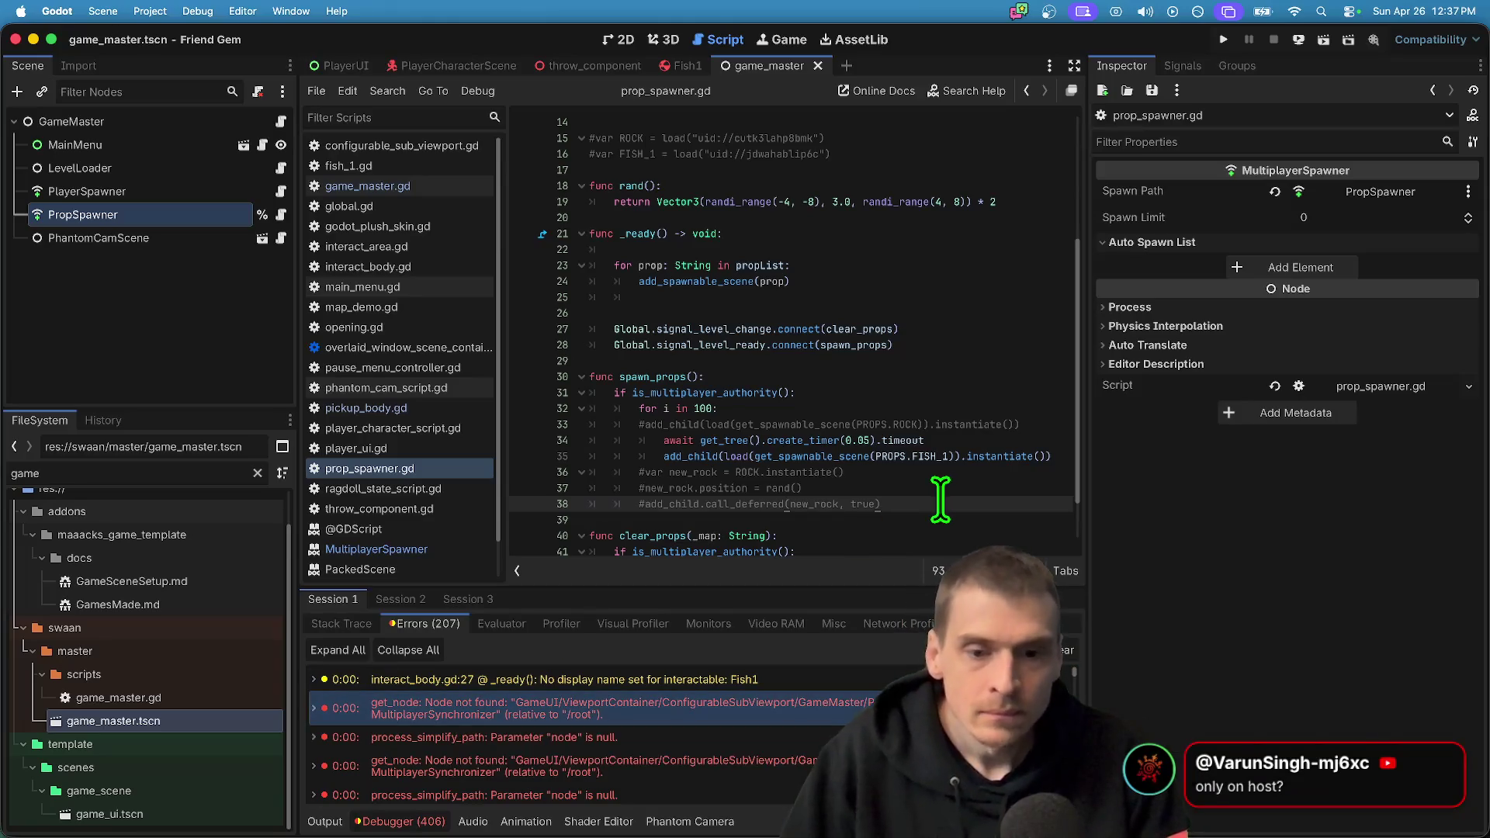
scroll(940, 499, down, 2)
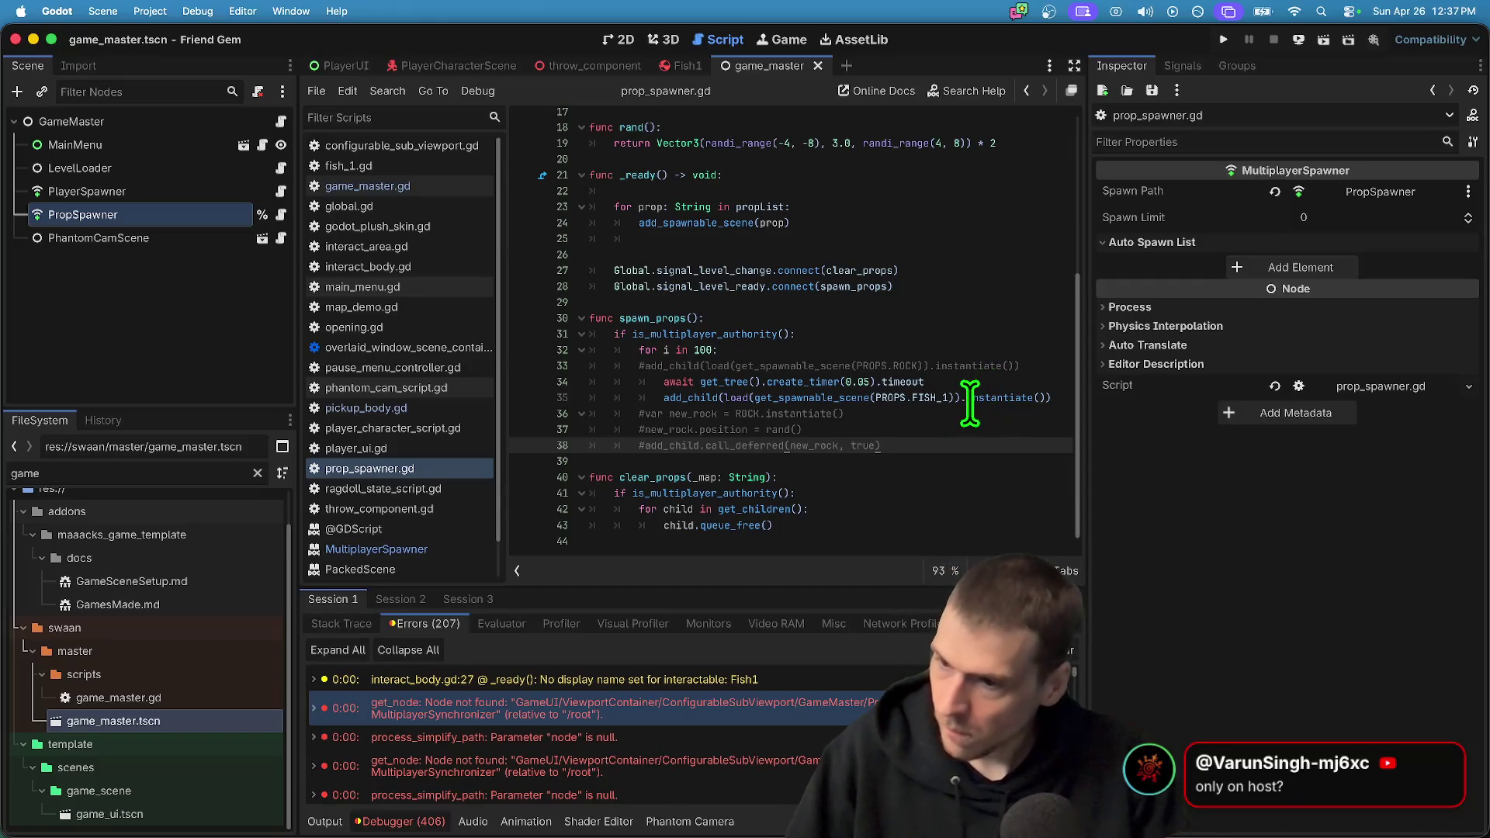
mouse_move(960, 777)
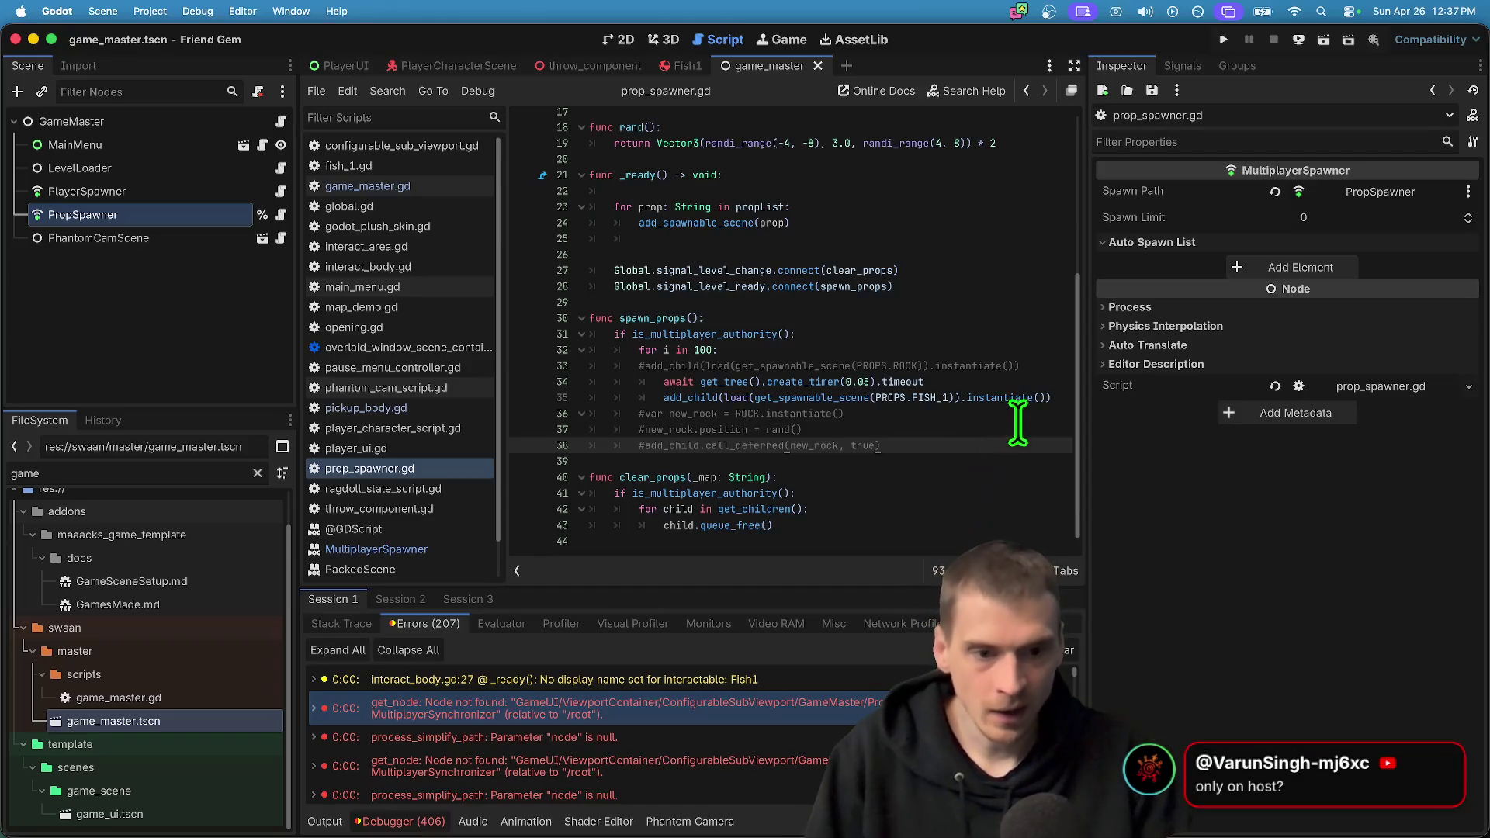
Pass true as a second argument to the FISH_1 add_child call
click(1061, 397)
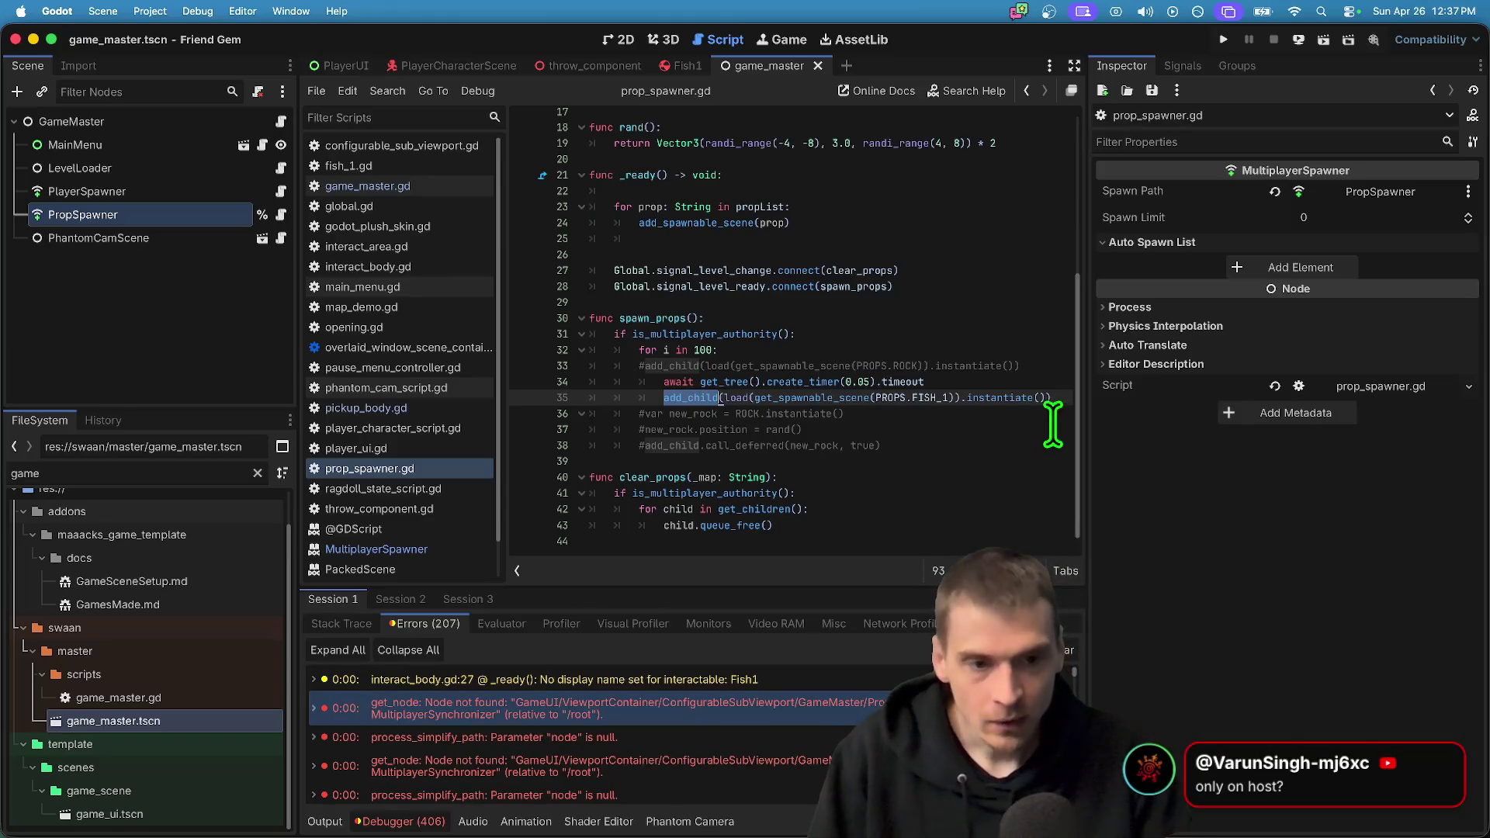
key(Left)
text(, t)
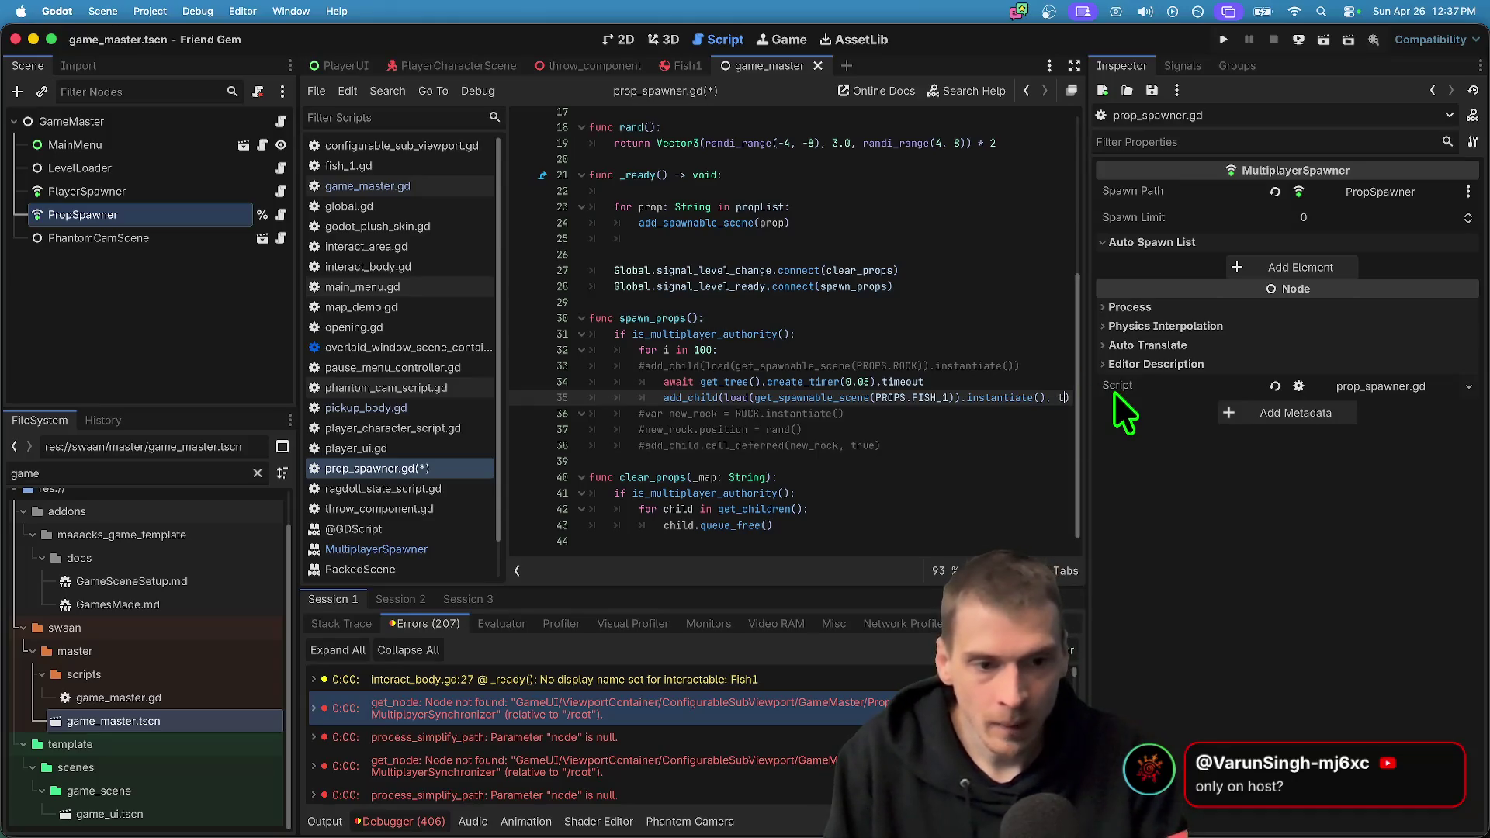
text(rue)
key(Home)
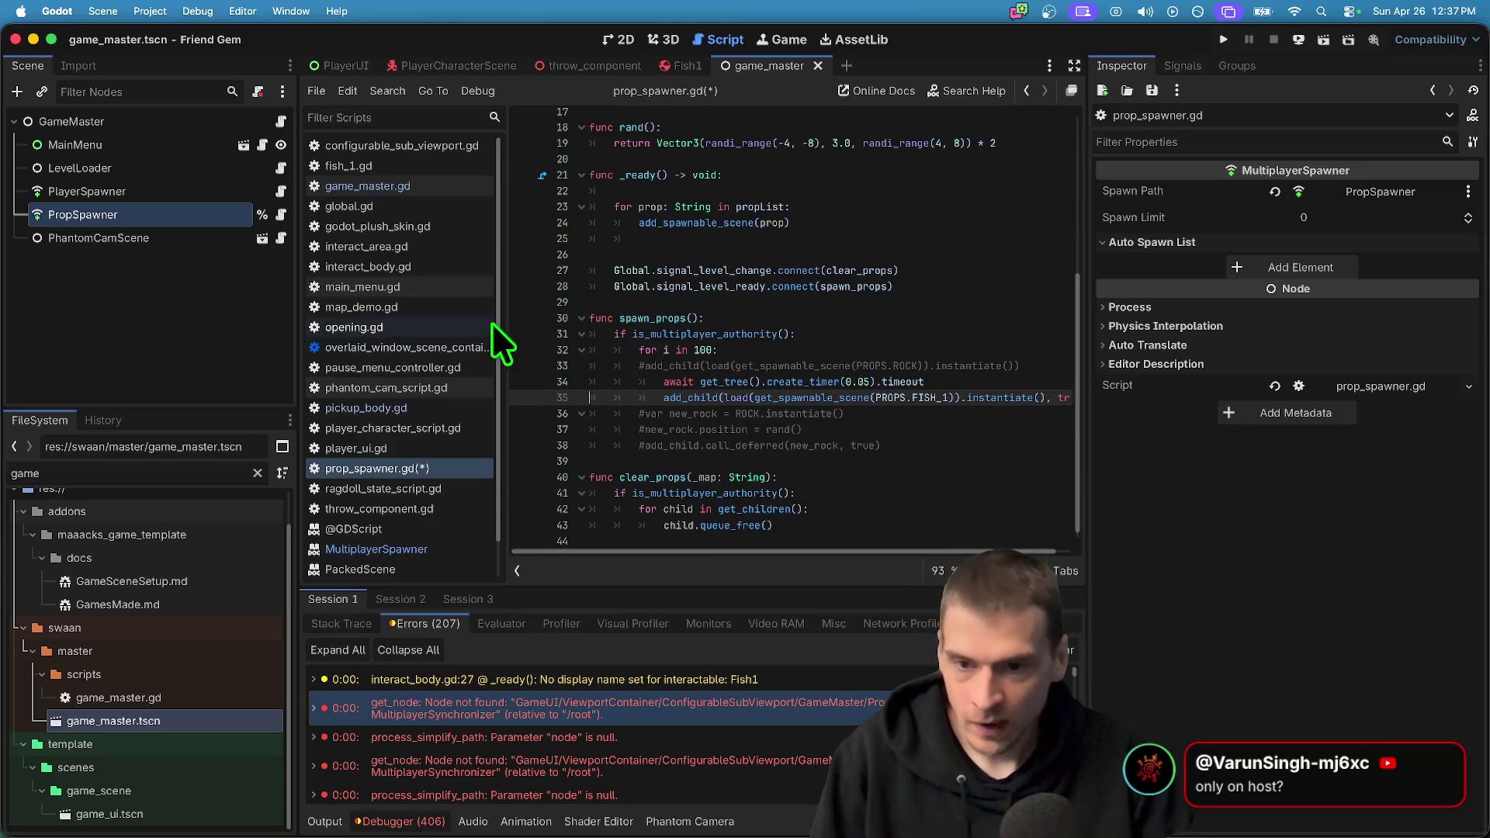
Narrow the script list to widen the code editor
drag(514, 315, 399, 293)
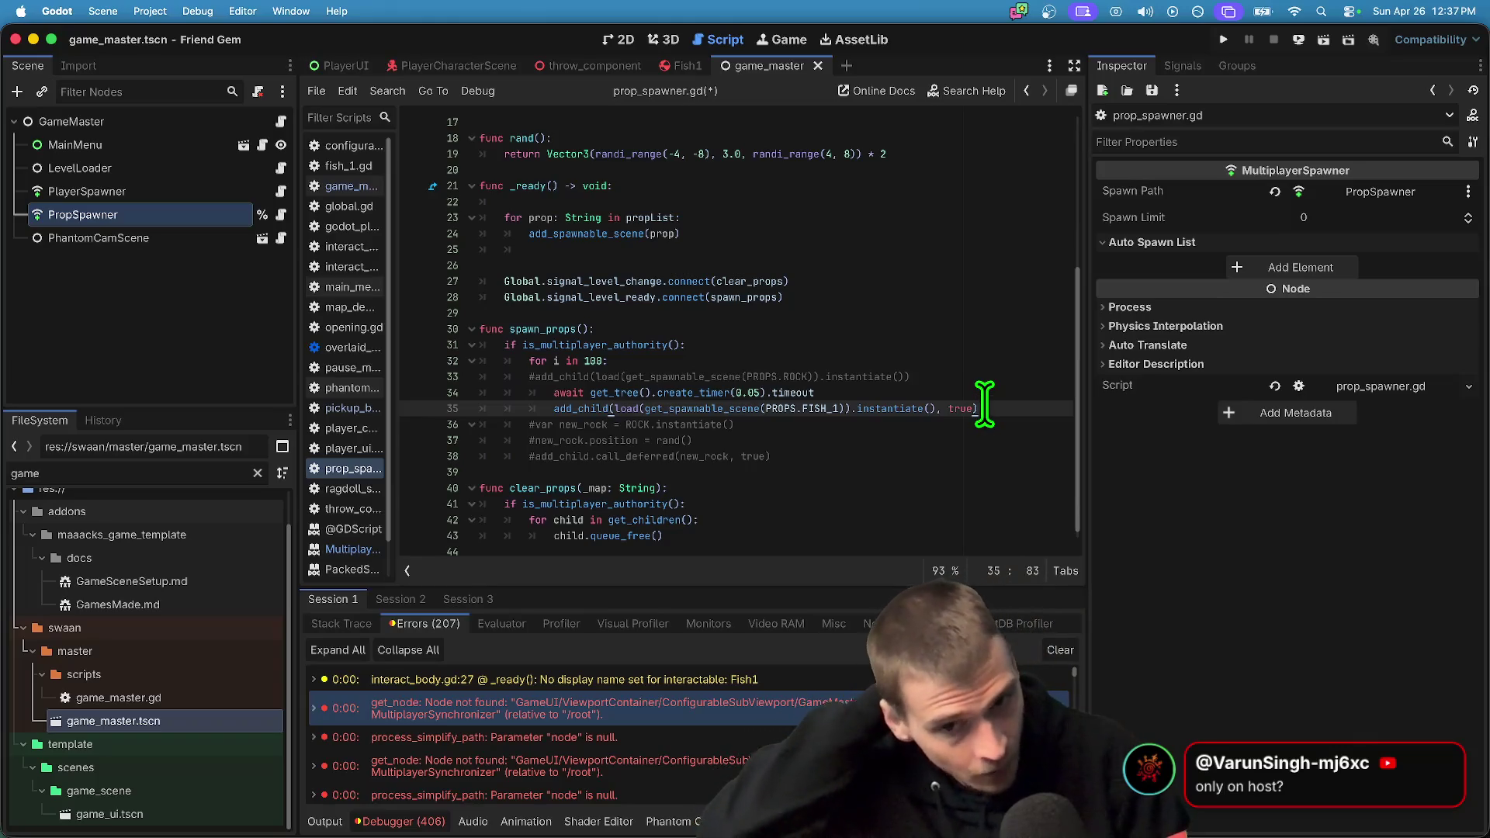
click(981, 378)
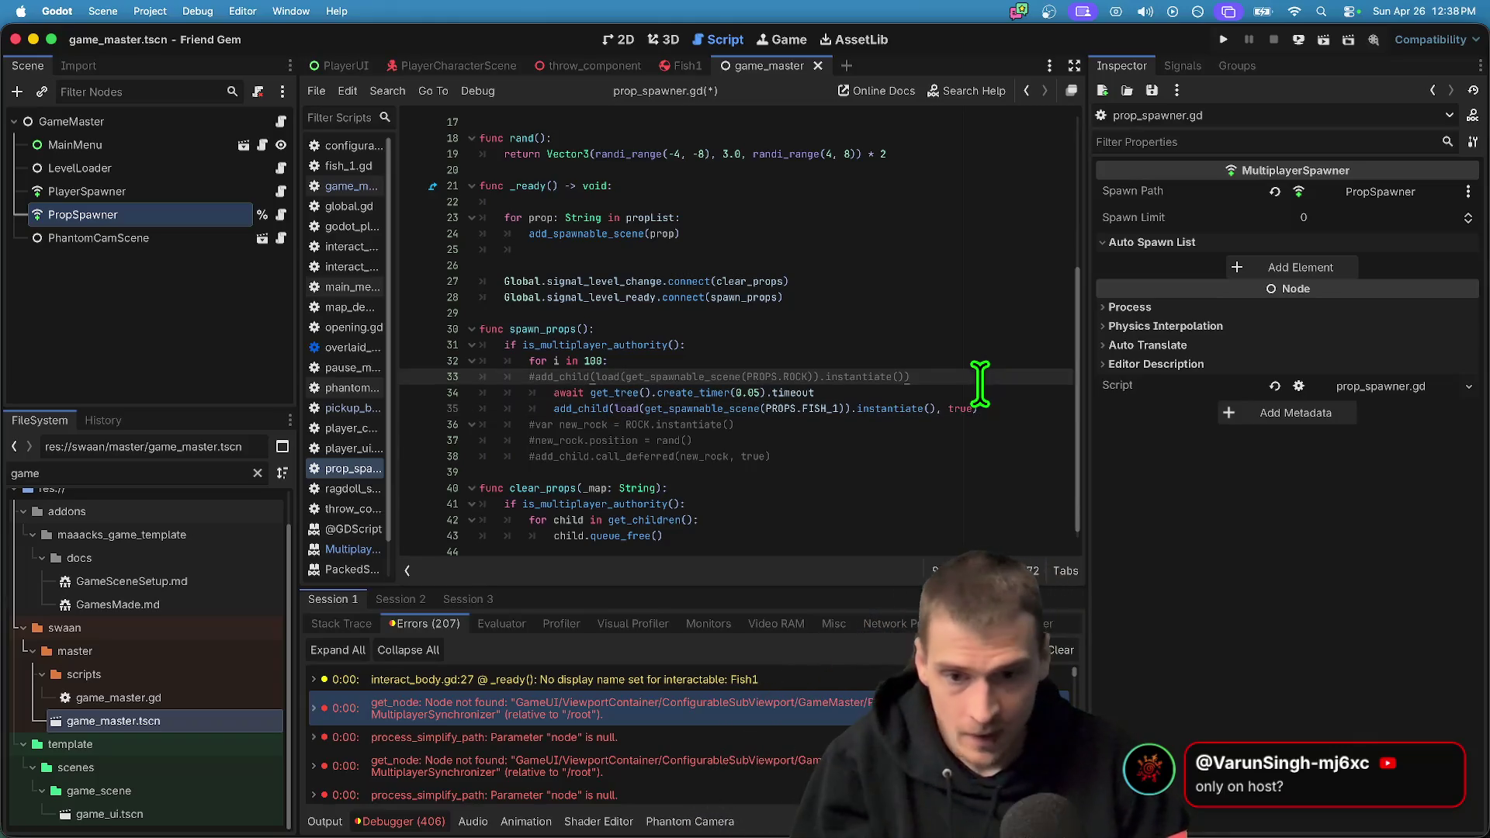
click(645, 440)
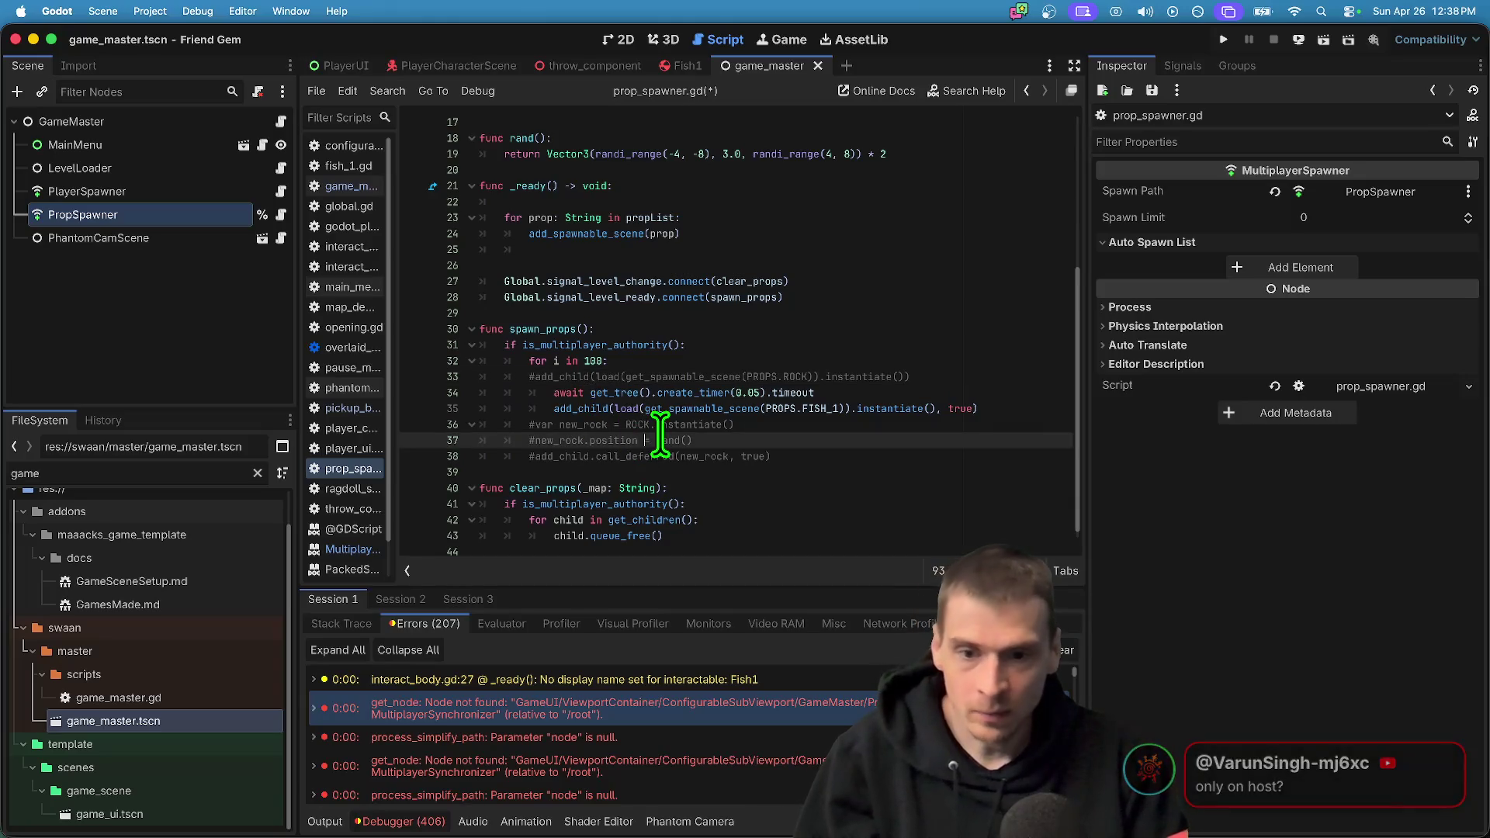
Move the new_rock position = rand() line to just below the await line
key(ctrl+x)
click(975, 393)
key(Return)
key(Return)
key(ctrl+v)
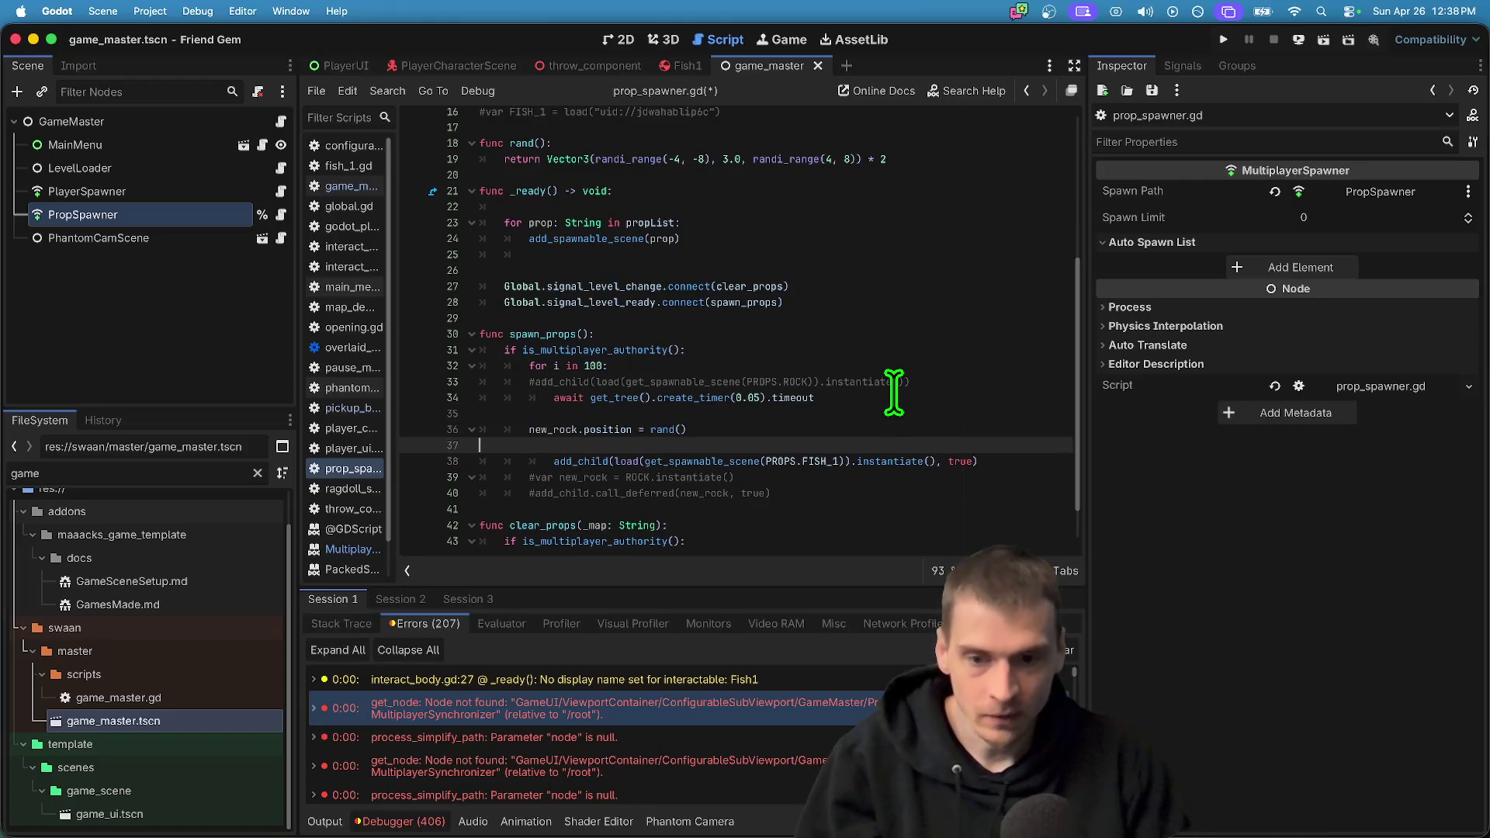
key(Delete)
Move the fish loading expression out of add_child into the new_fish variable
drag(623, 446, 936, 442)
key(BackSpace)
click(957, 407)
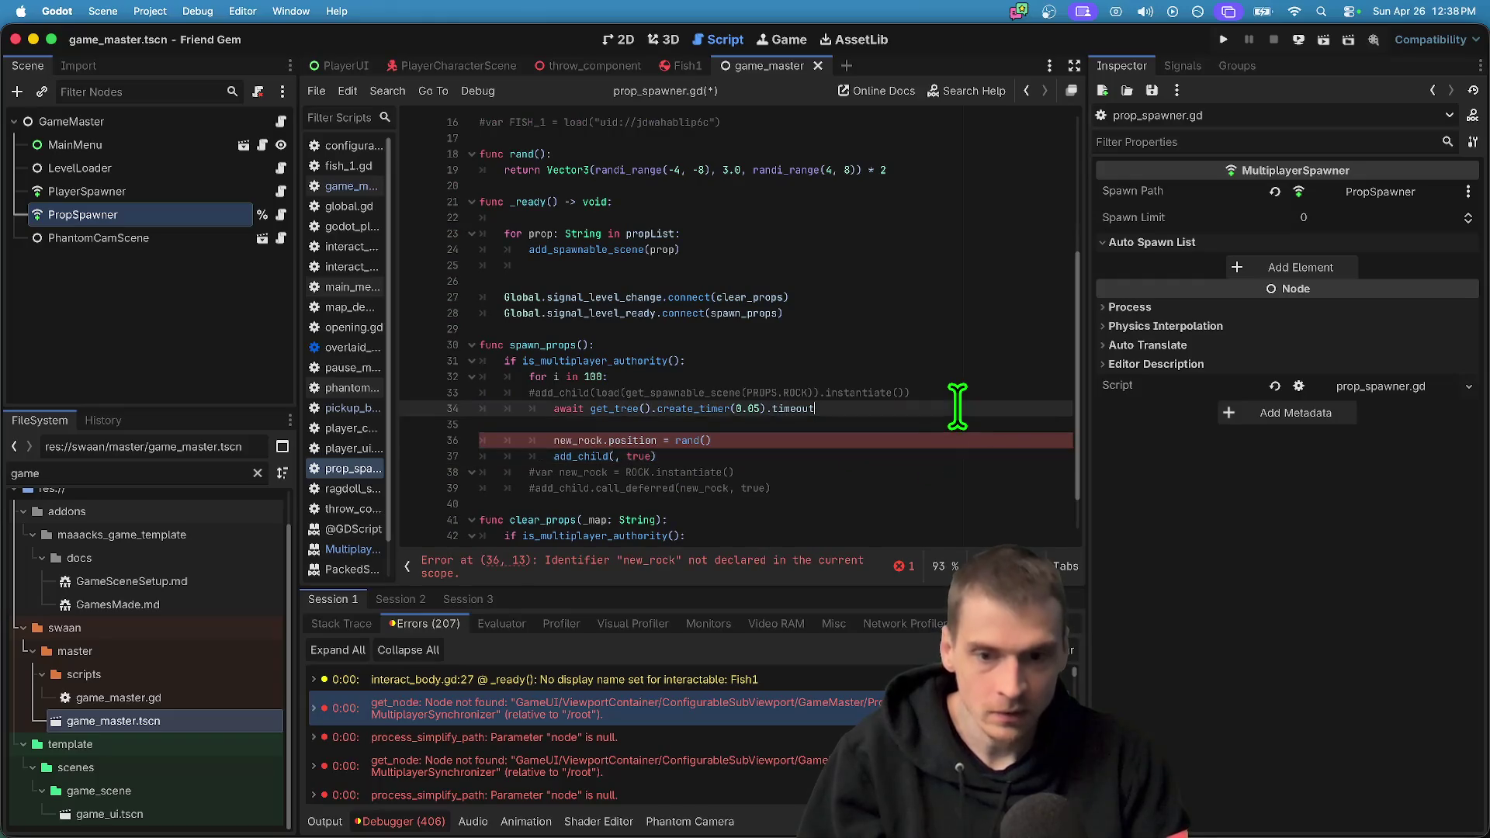
click(948, 425)
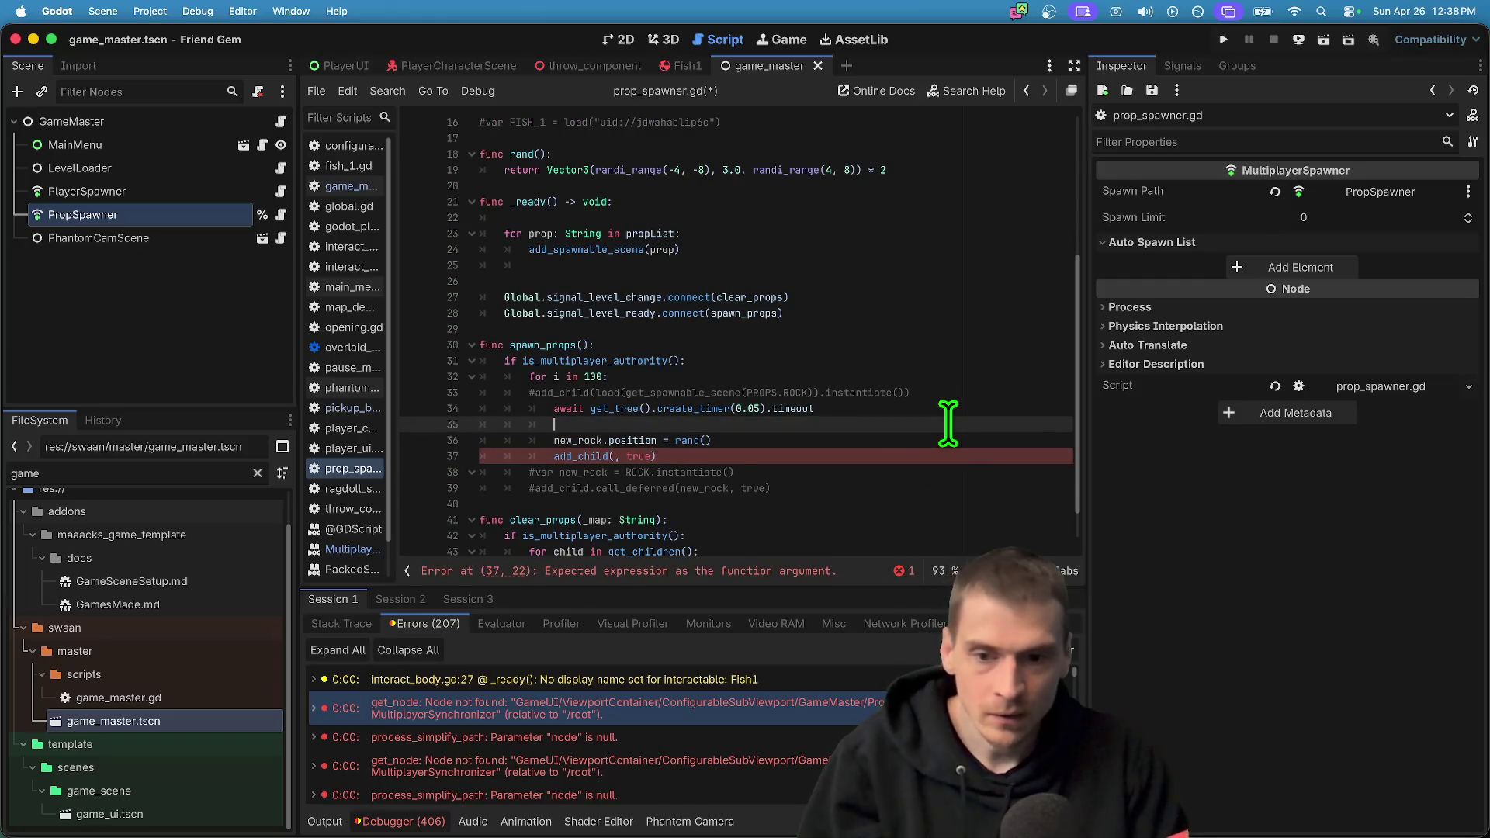
text(var new_fish=)
key(ctrl+v)
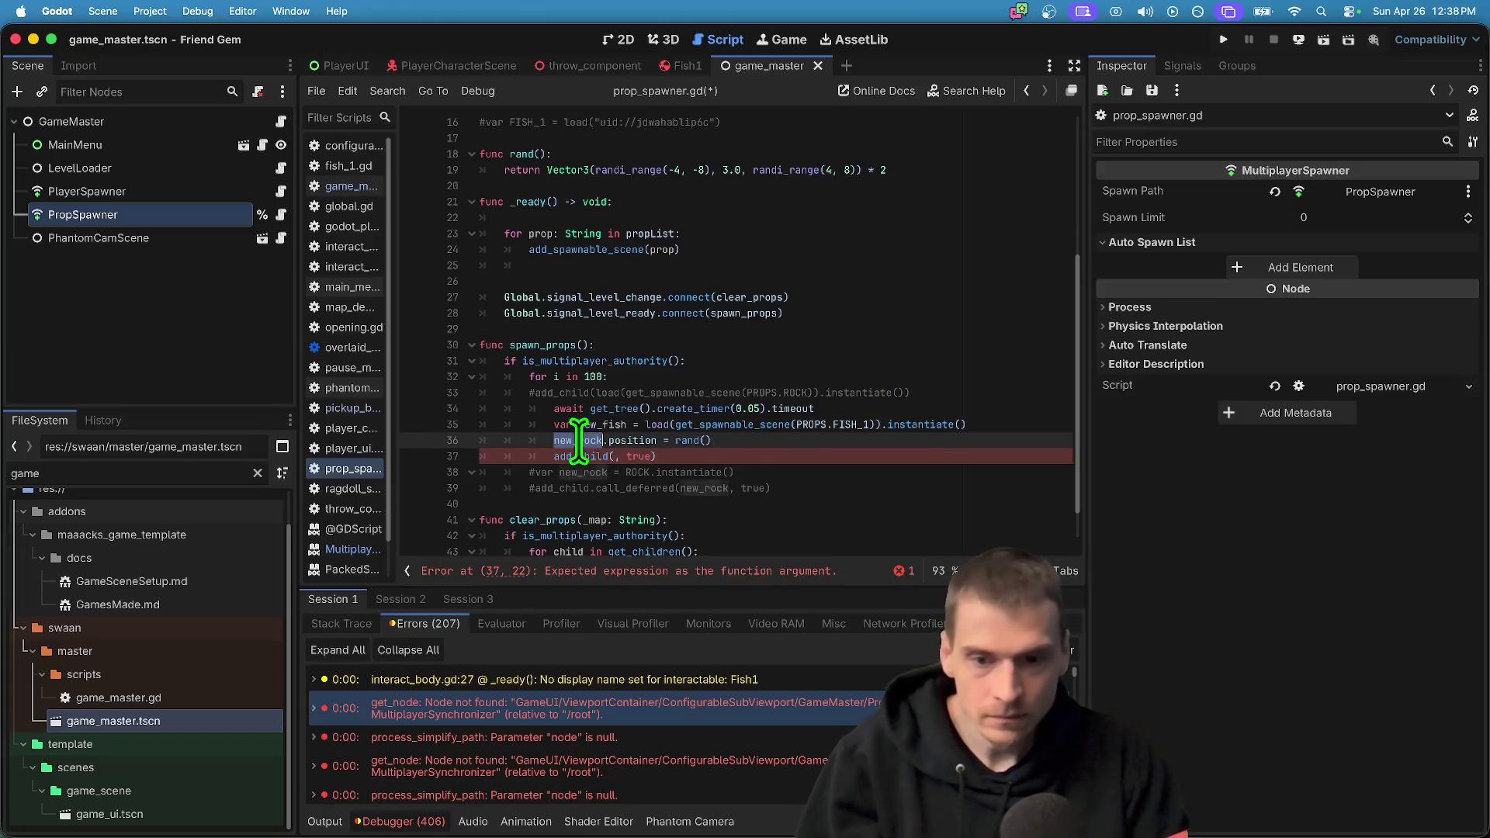
Set new_fish.position instead of new_rock, pass new_fish to add_child, and run the game
click(616, 456)
double_click(578, 440)
key(ctrl+v)
click(871, 456)
key(super+b)
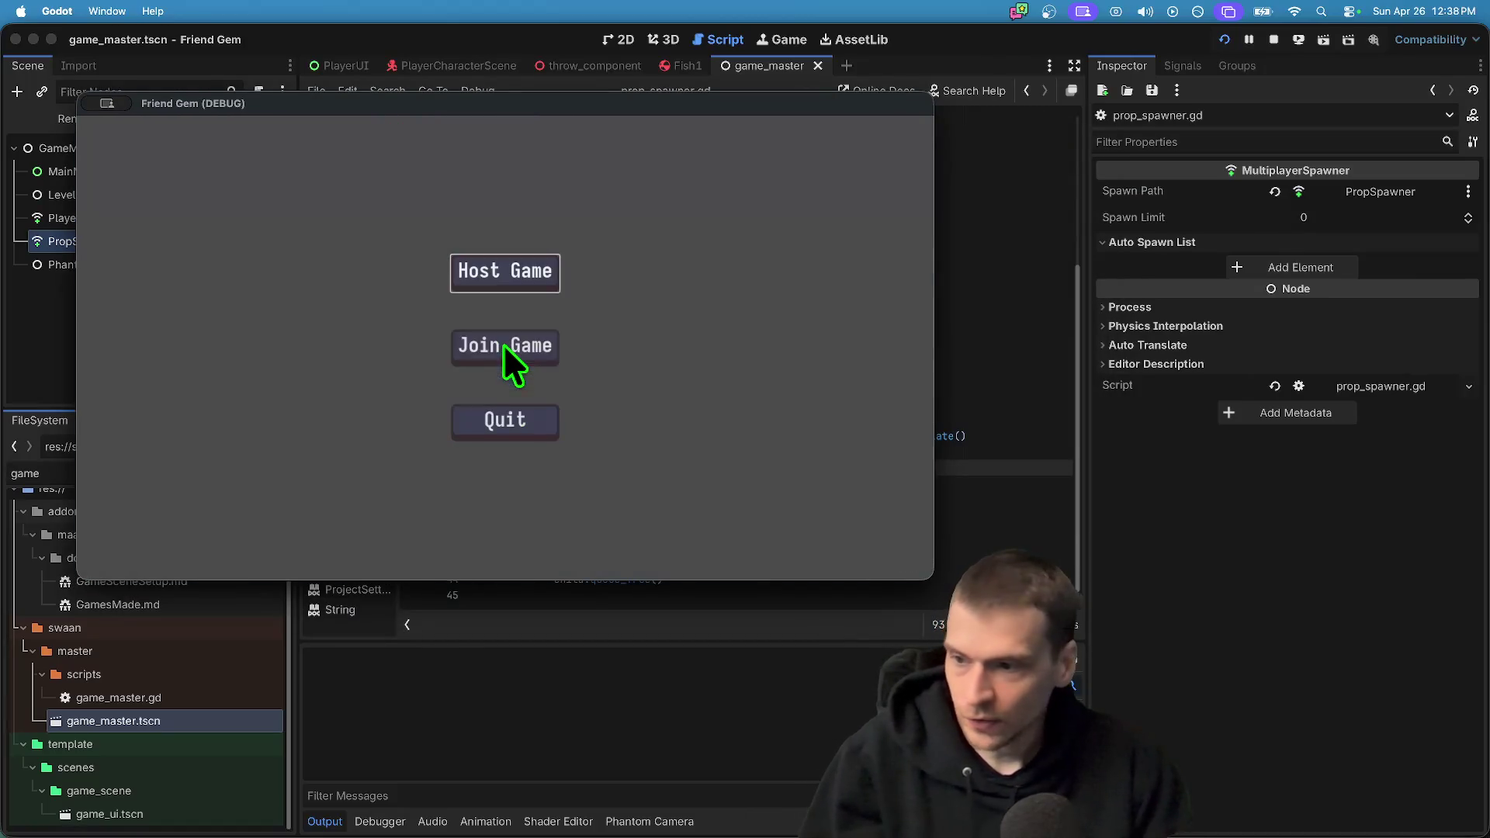
Host in one instance and join from the other to see scattered fish, then close both and return to Fish1
click(504, 264)
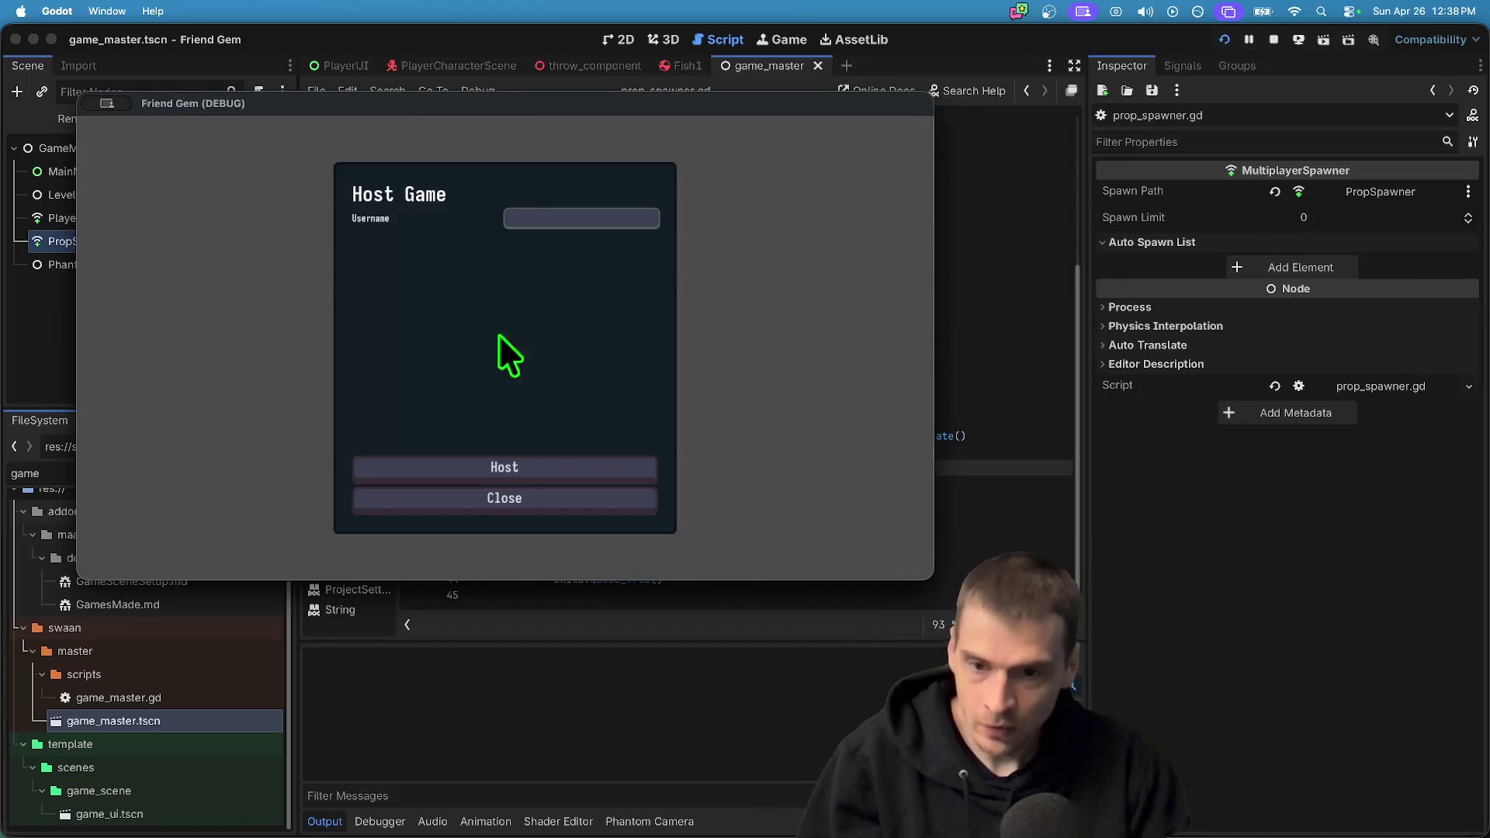
click(505, 462)
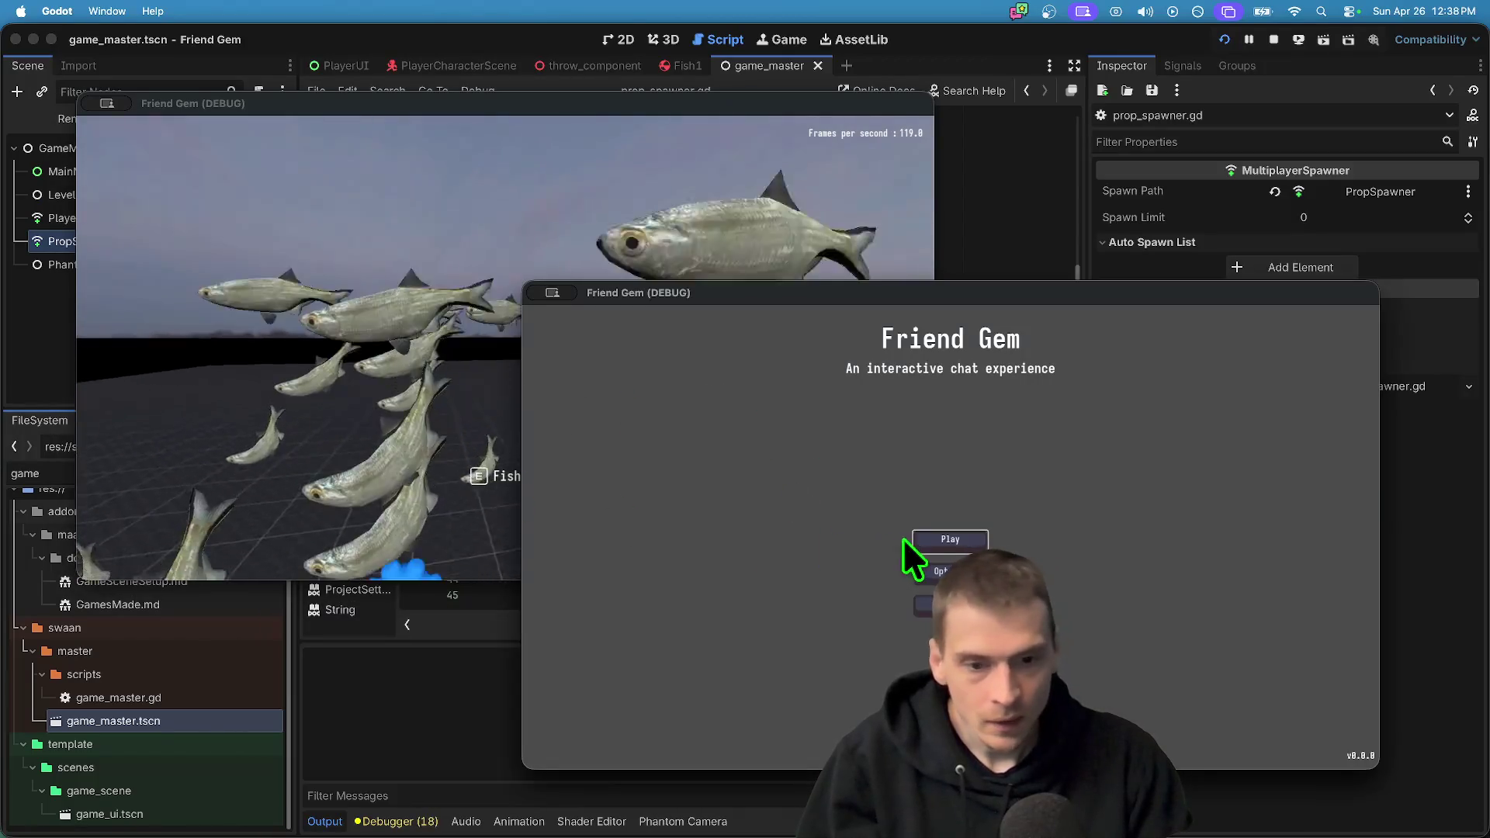
click(952, 541)
click(952, 533)
click(992, 426)
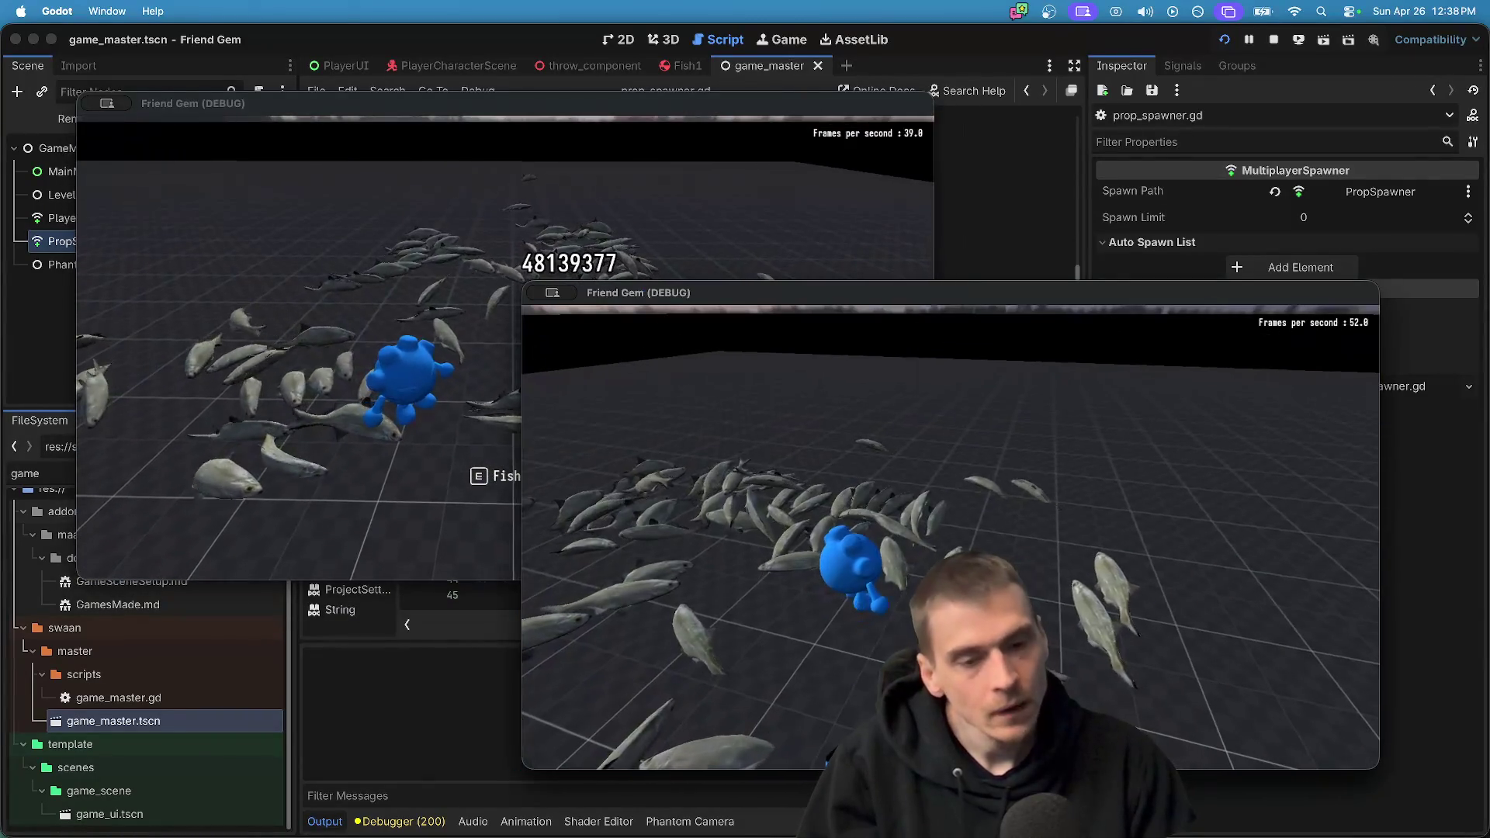
key(super+period)
key(ctrl+shift+Tab)
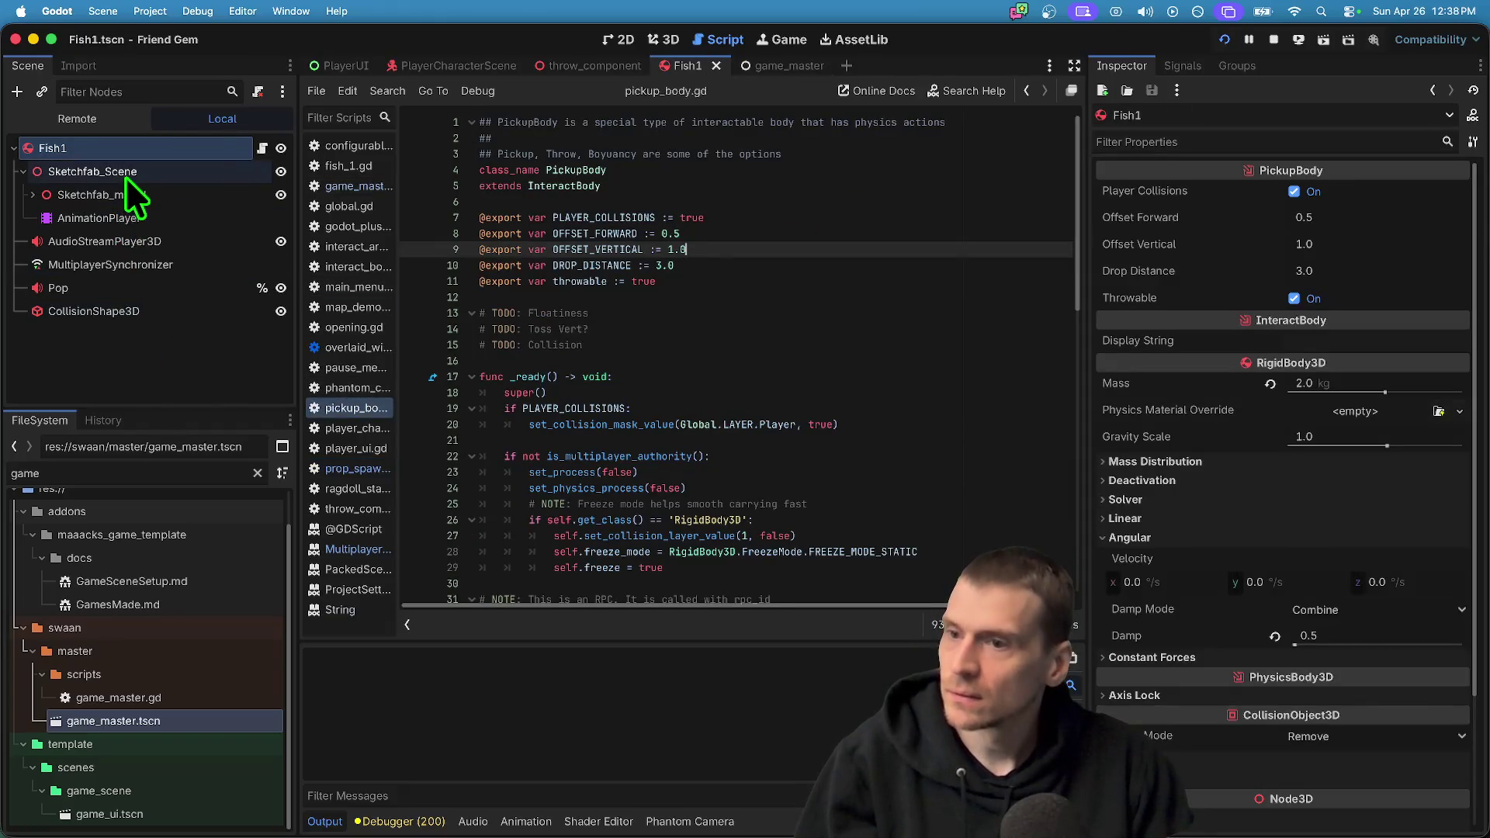
Turn off Active on Fish1's SpringBoneSimulator3D under Skeleton3D, then close the test game
click(33, 195)
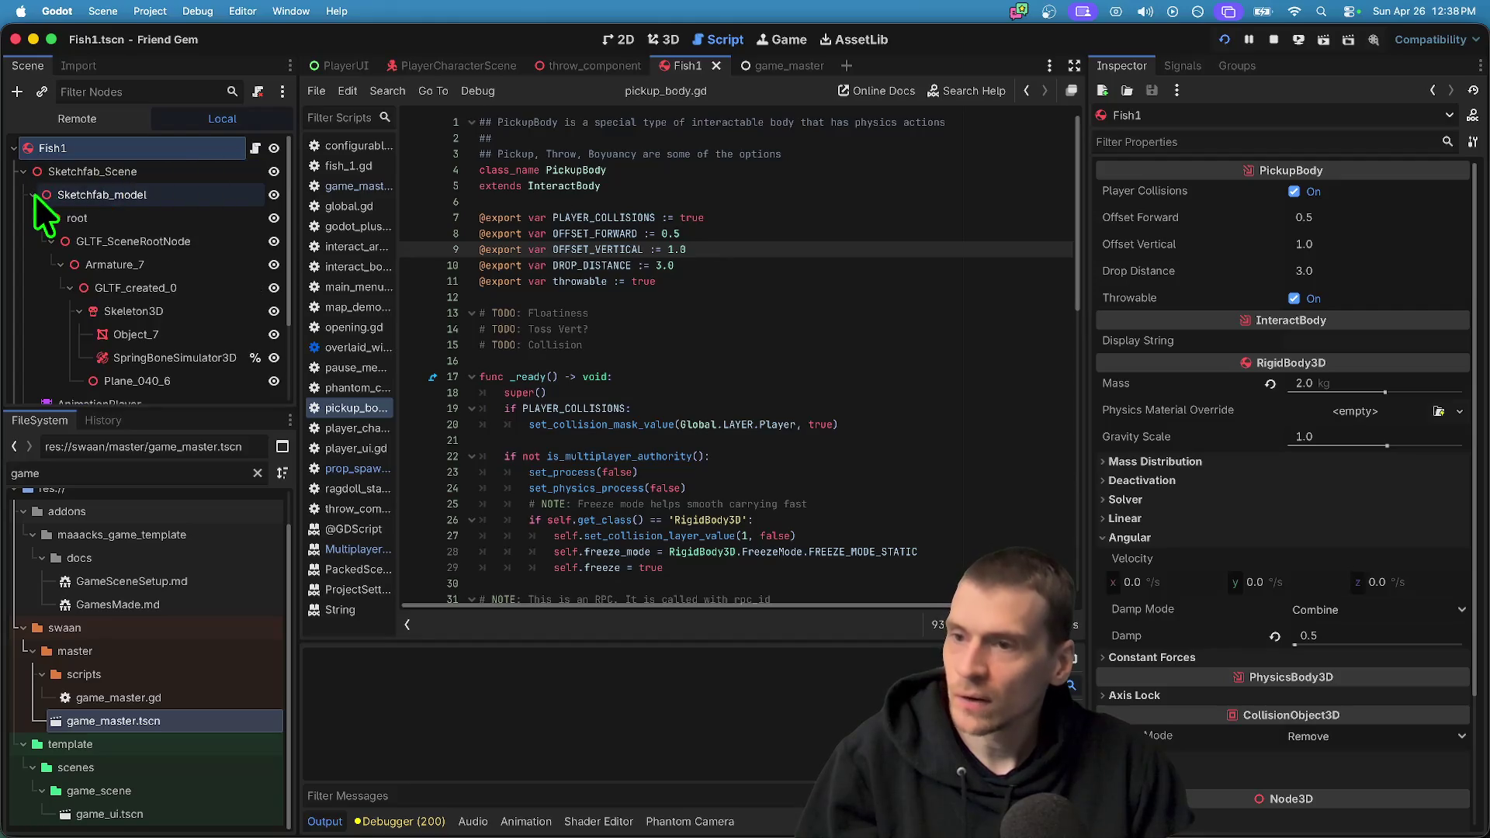
click(180, 311)
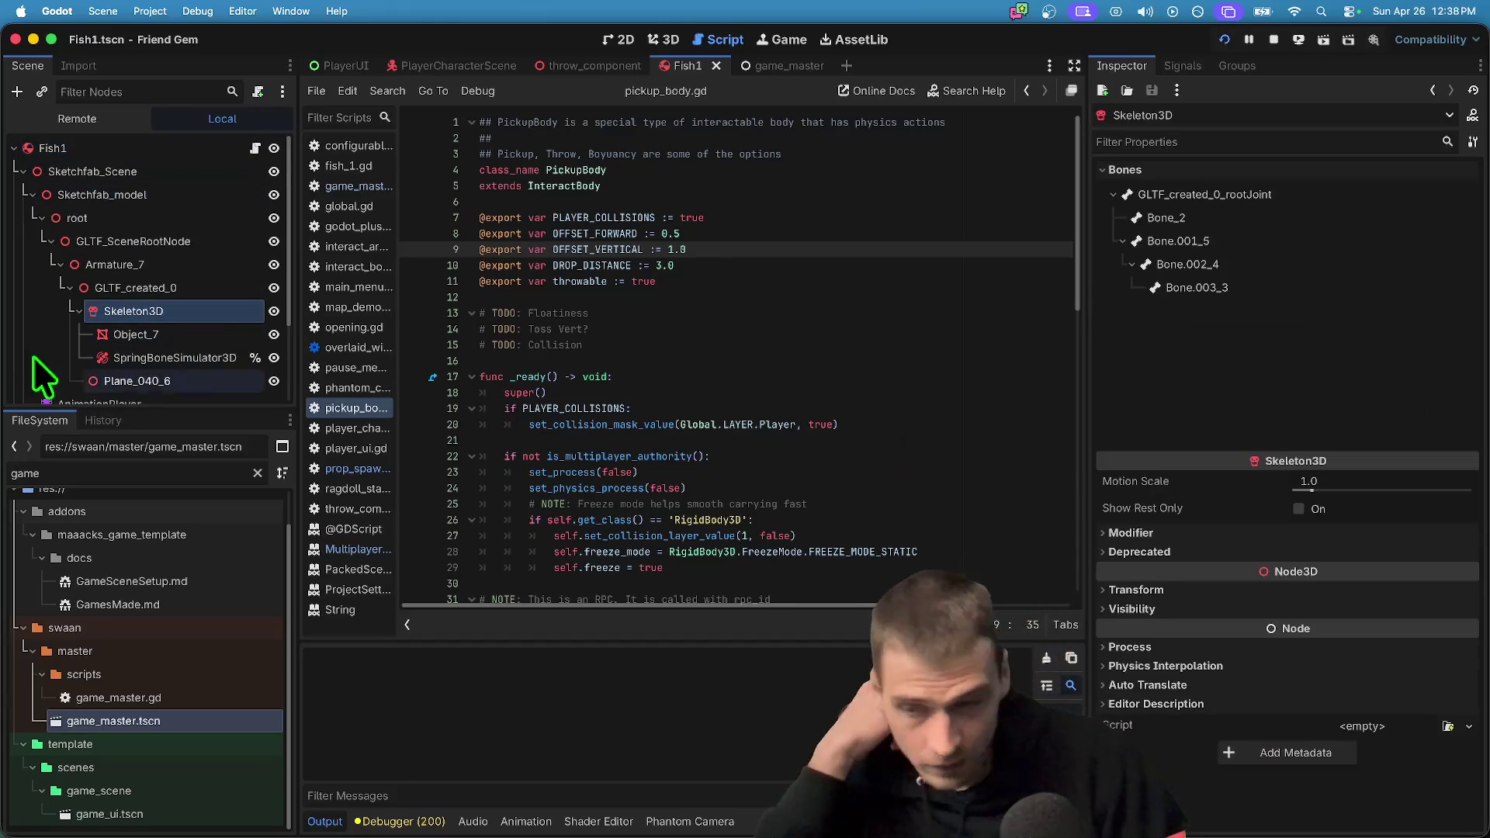
click(240, 358)
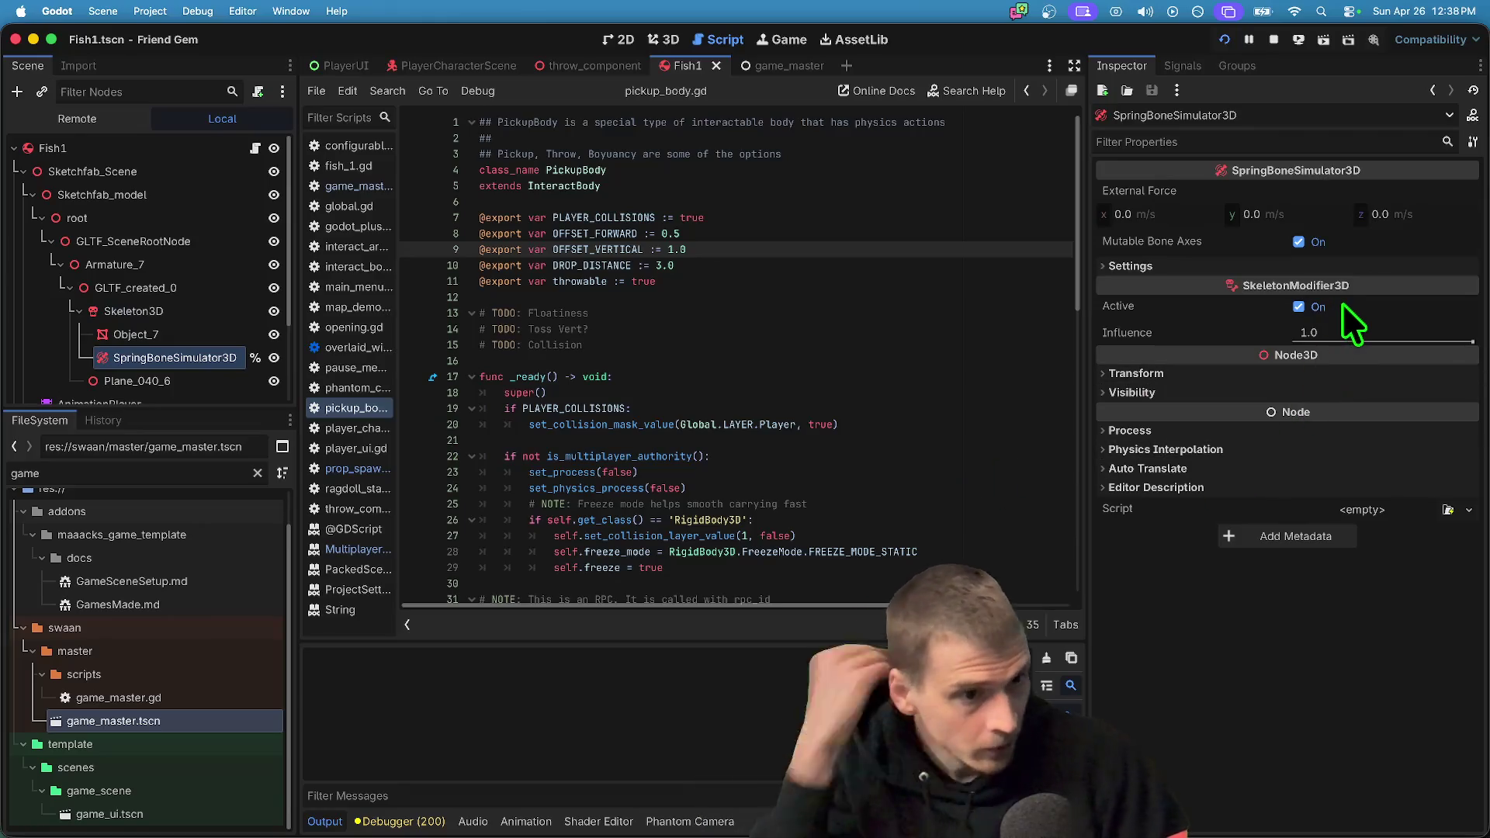
click(1300, 306)
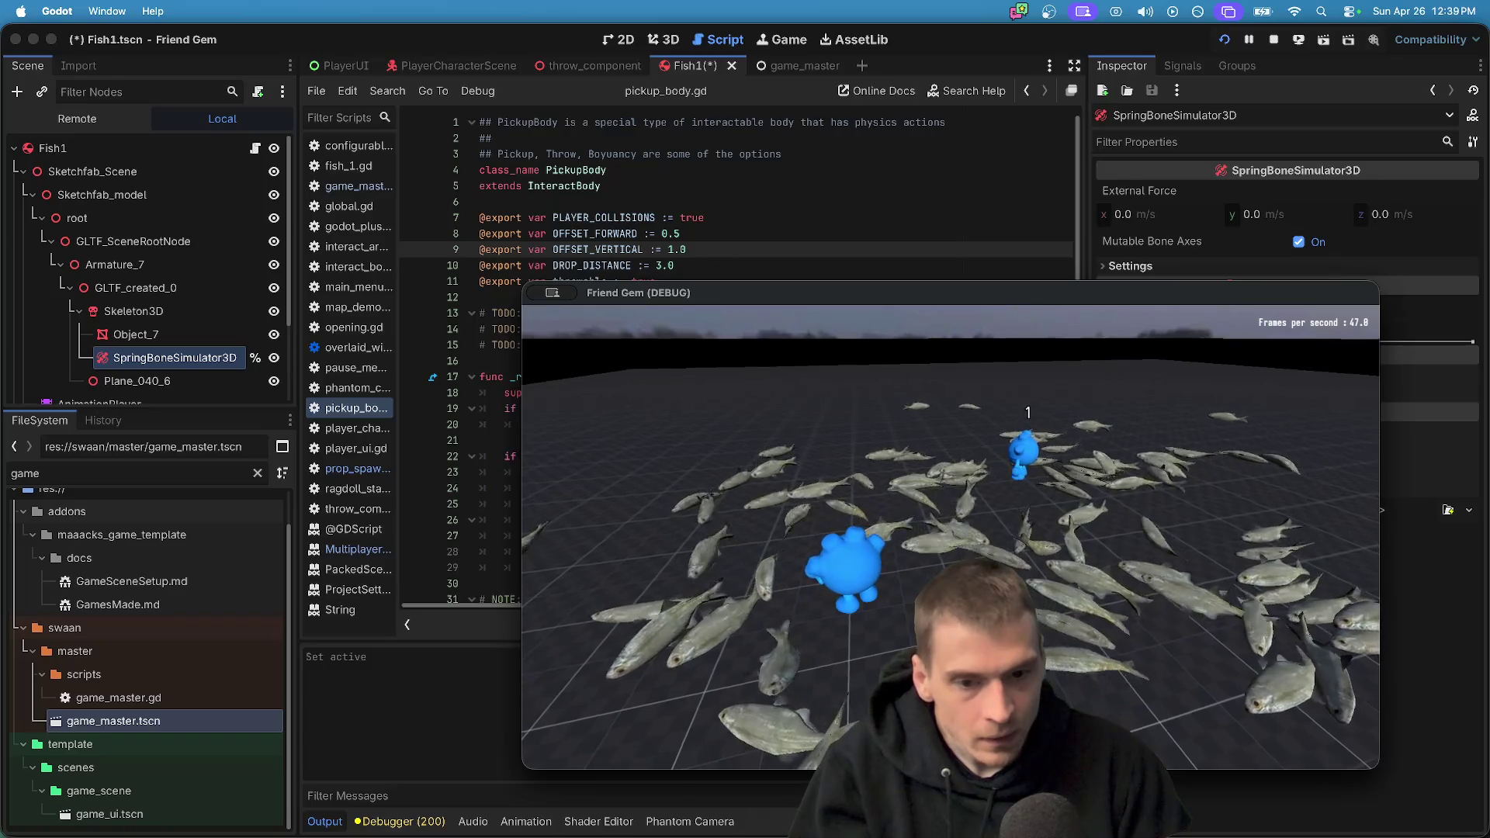
key(super+q)
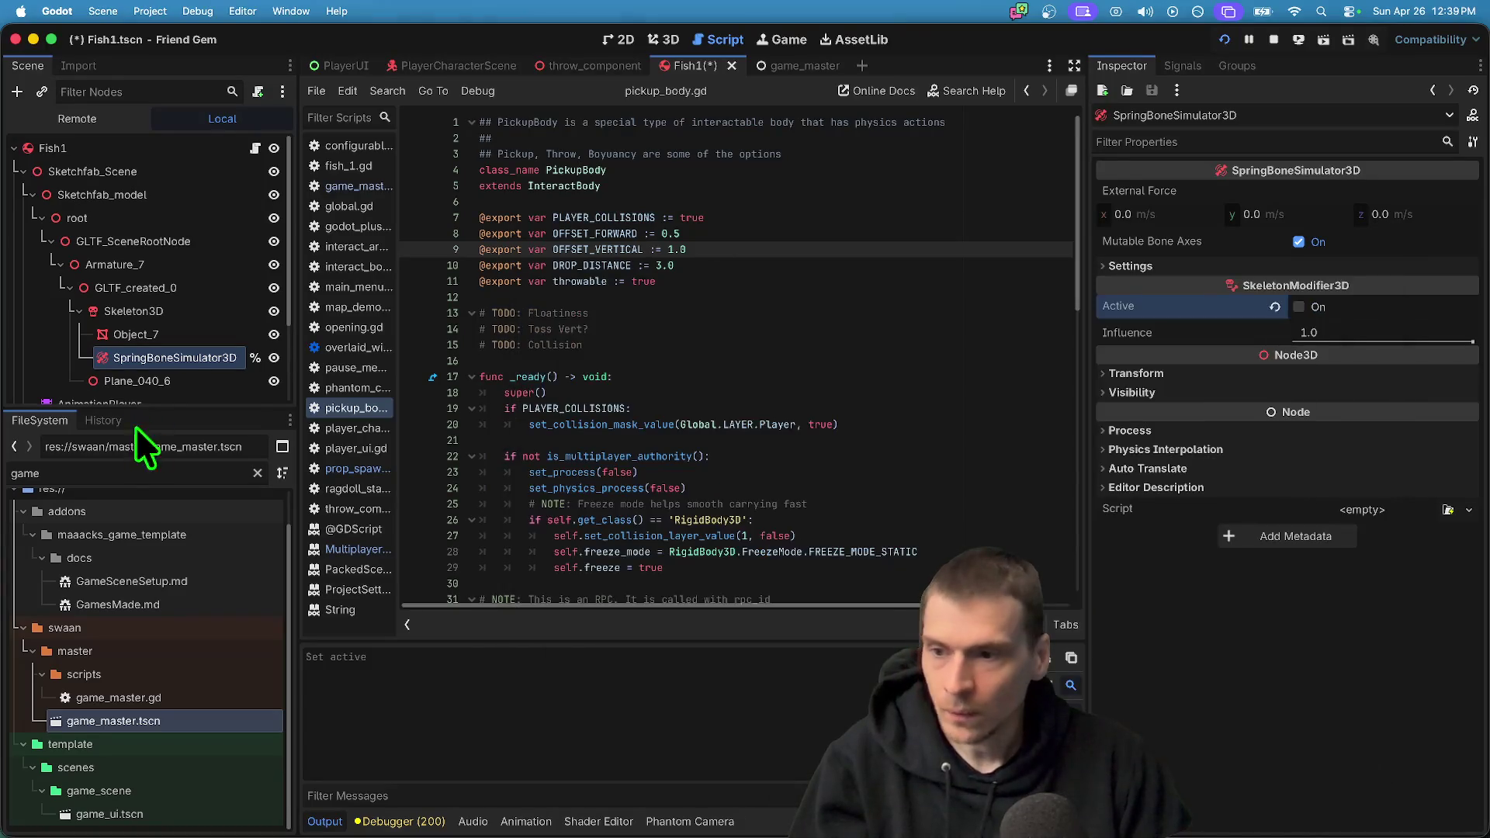
Turn off Active on Fish1's AnimationPlayer
scroll(144, 388, down, 3)
click(154, 295)
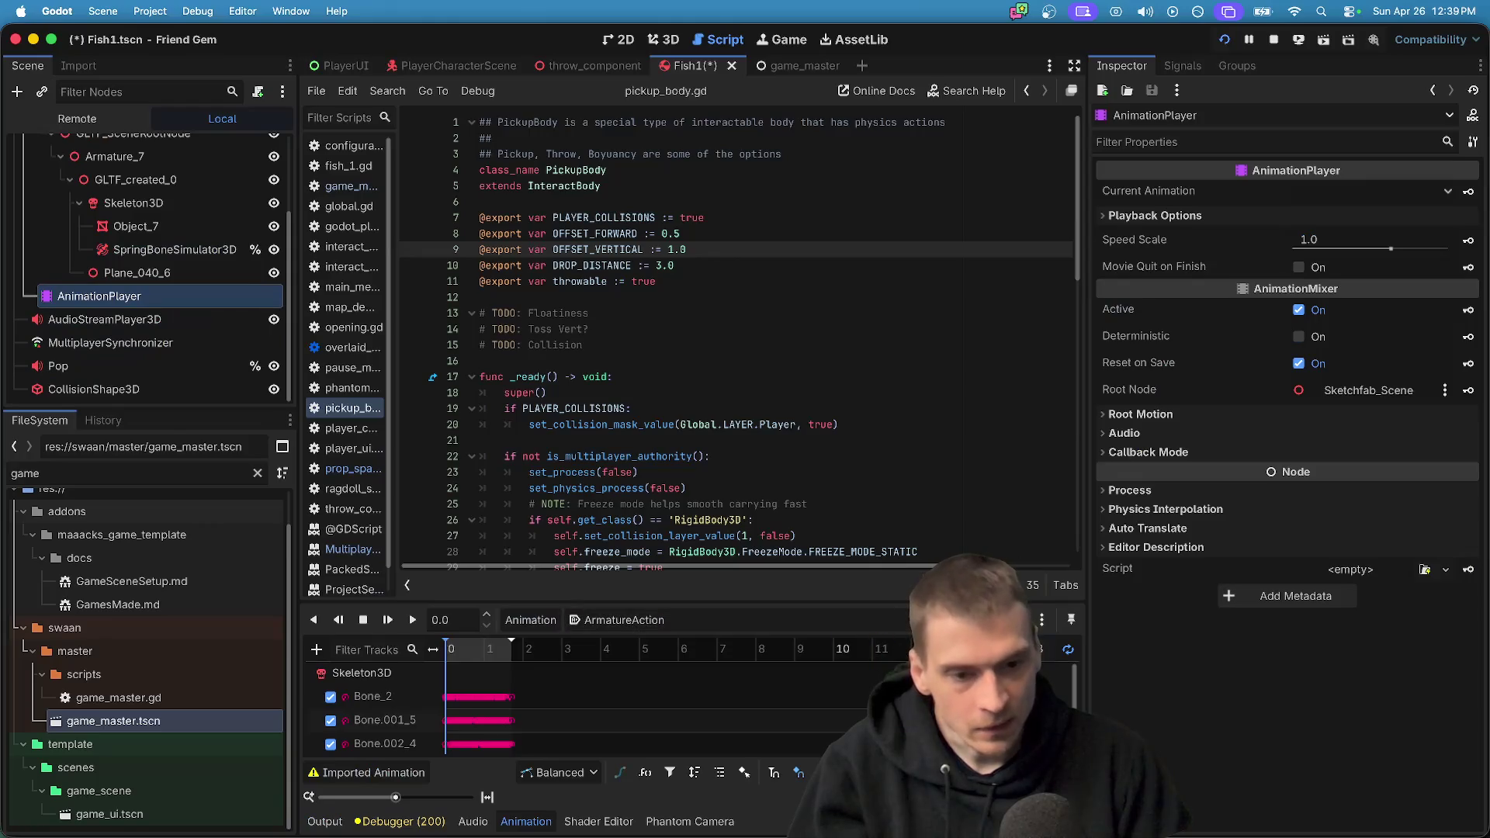
click(1343, 309)
Test the game by picking up a fish, then return to the editor with a taller Scene dock and the 3D view
key(super+b)
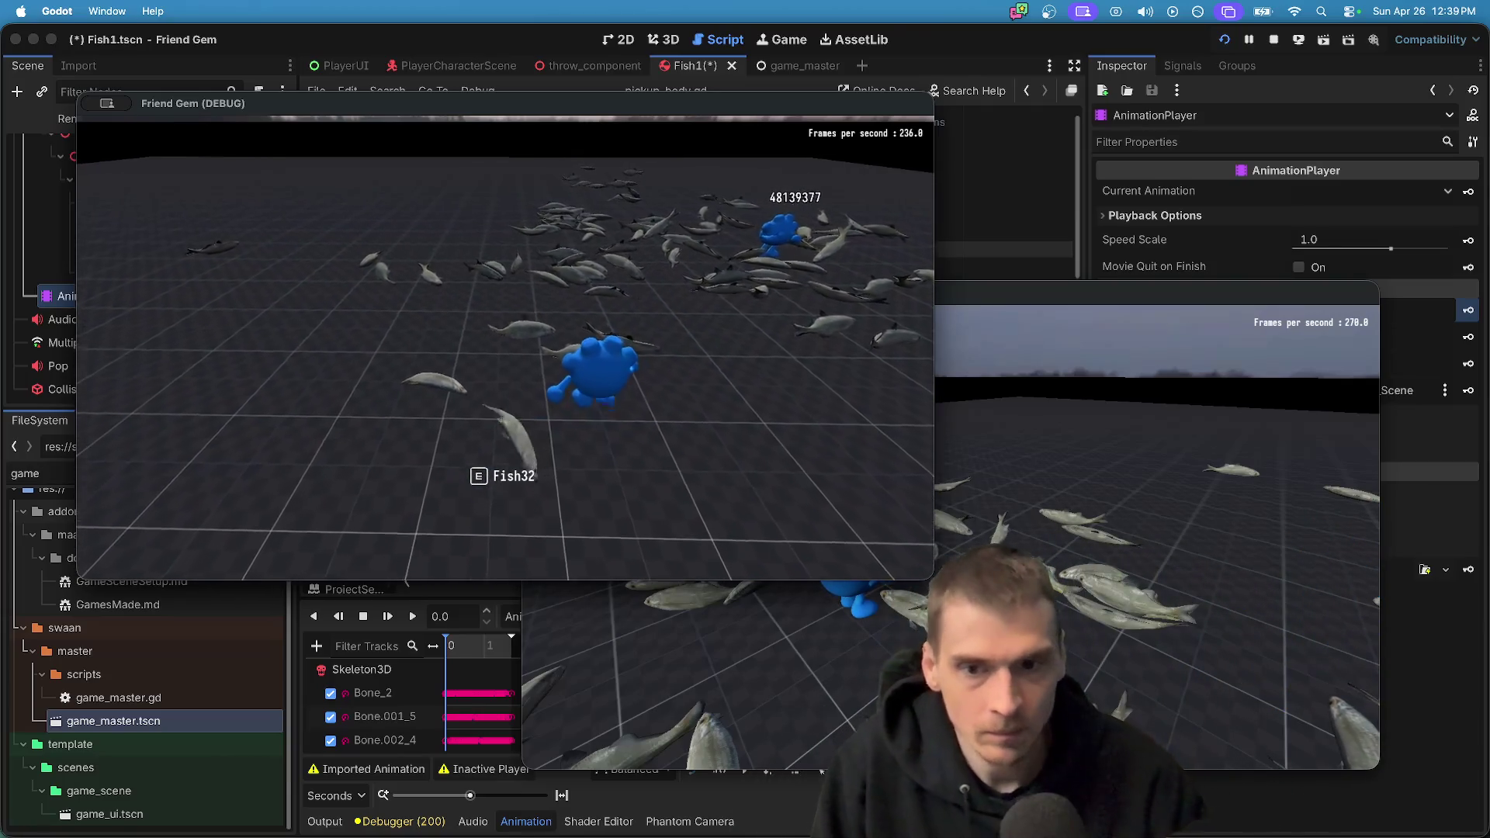
key(e)
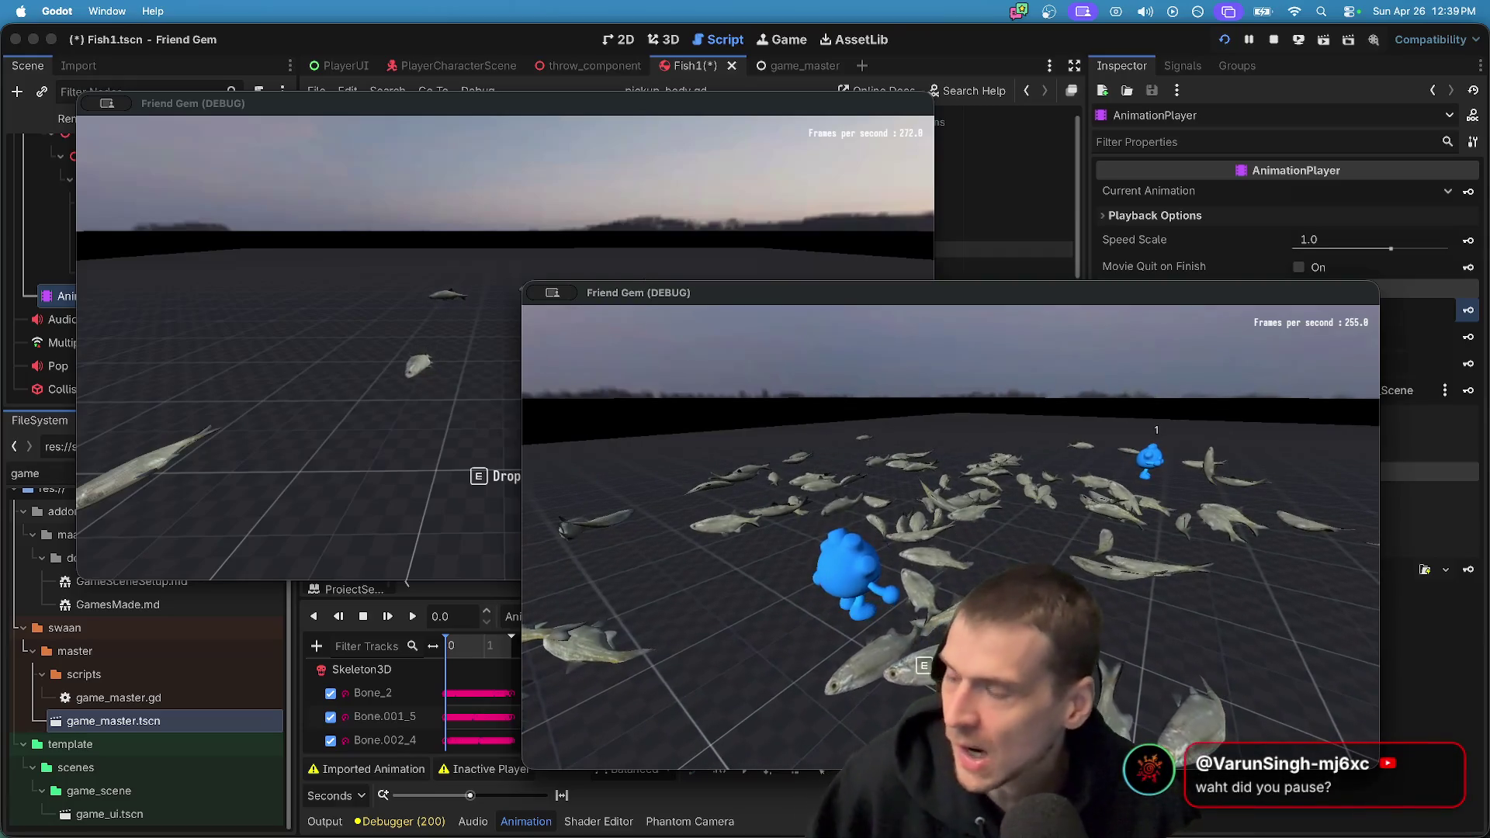
key(super+Tab)
key(super+Tab)
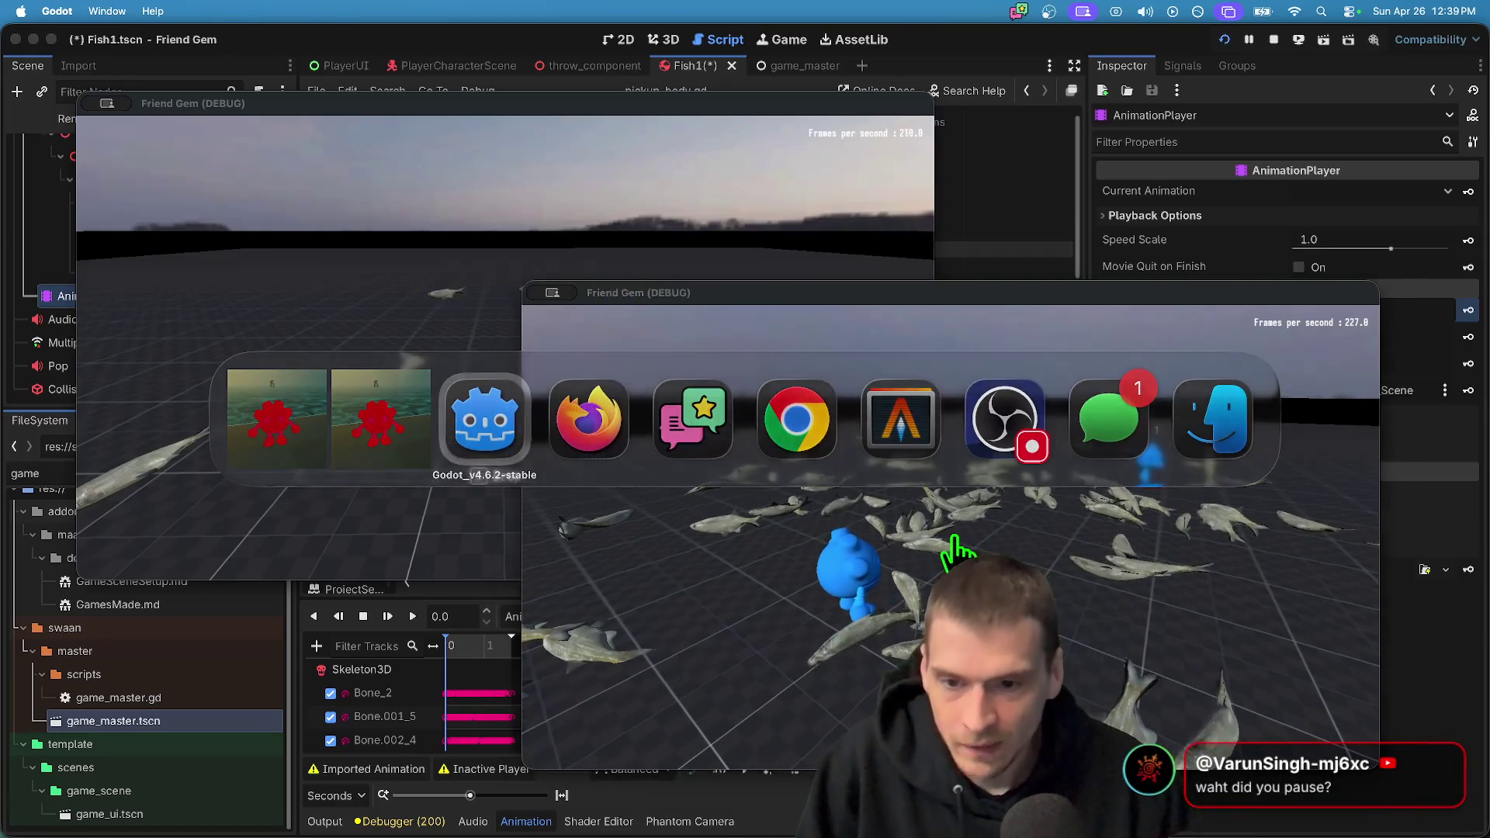
scroll(198, 253, up, 3)
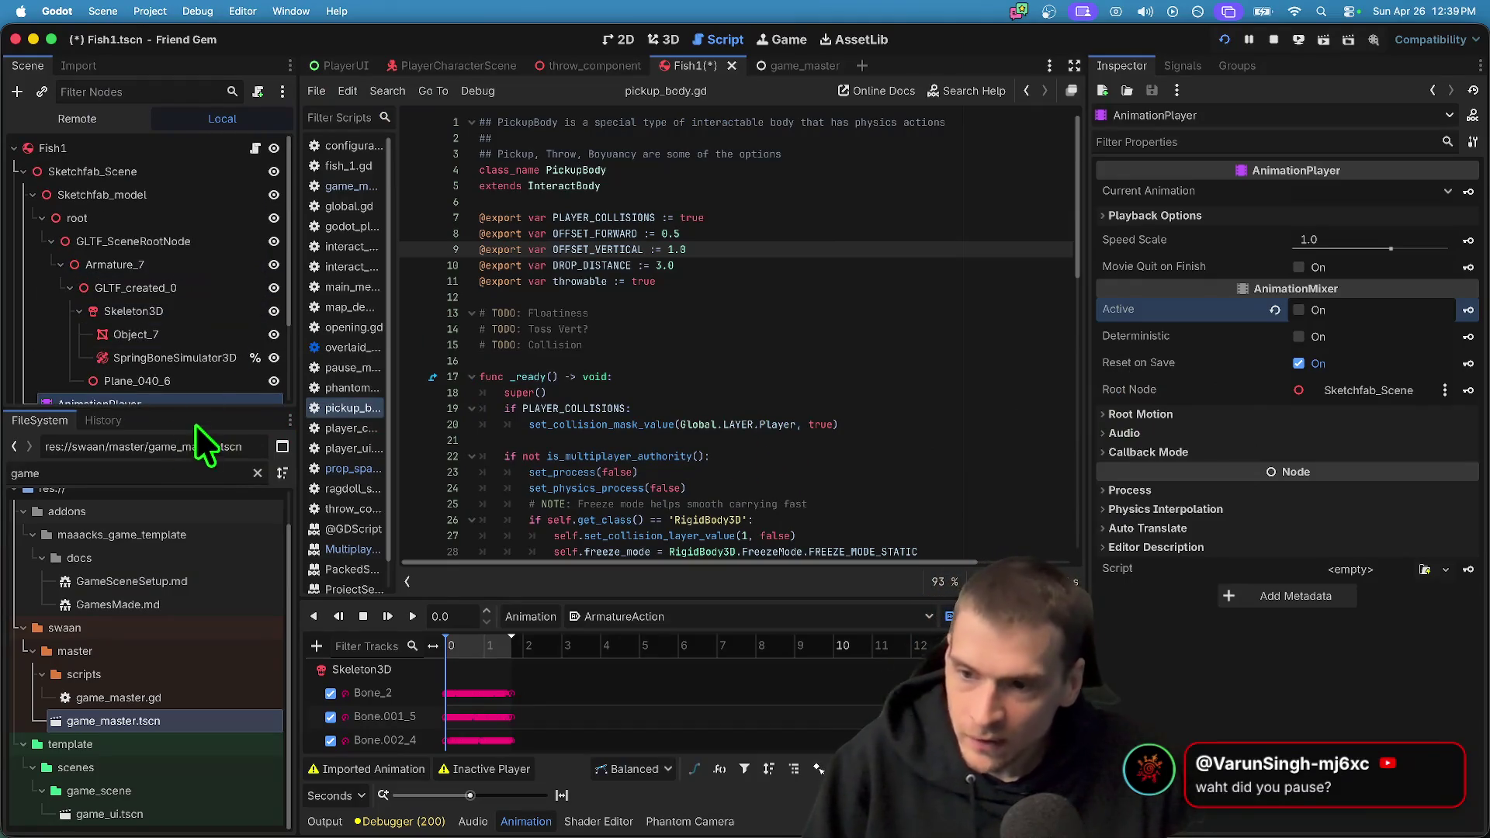
mouse_move(200, 413)
mouse_down()
mouse_move(233, 515)
mouse_move(233, 607)
mouse_up()
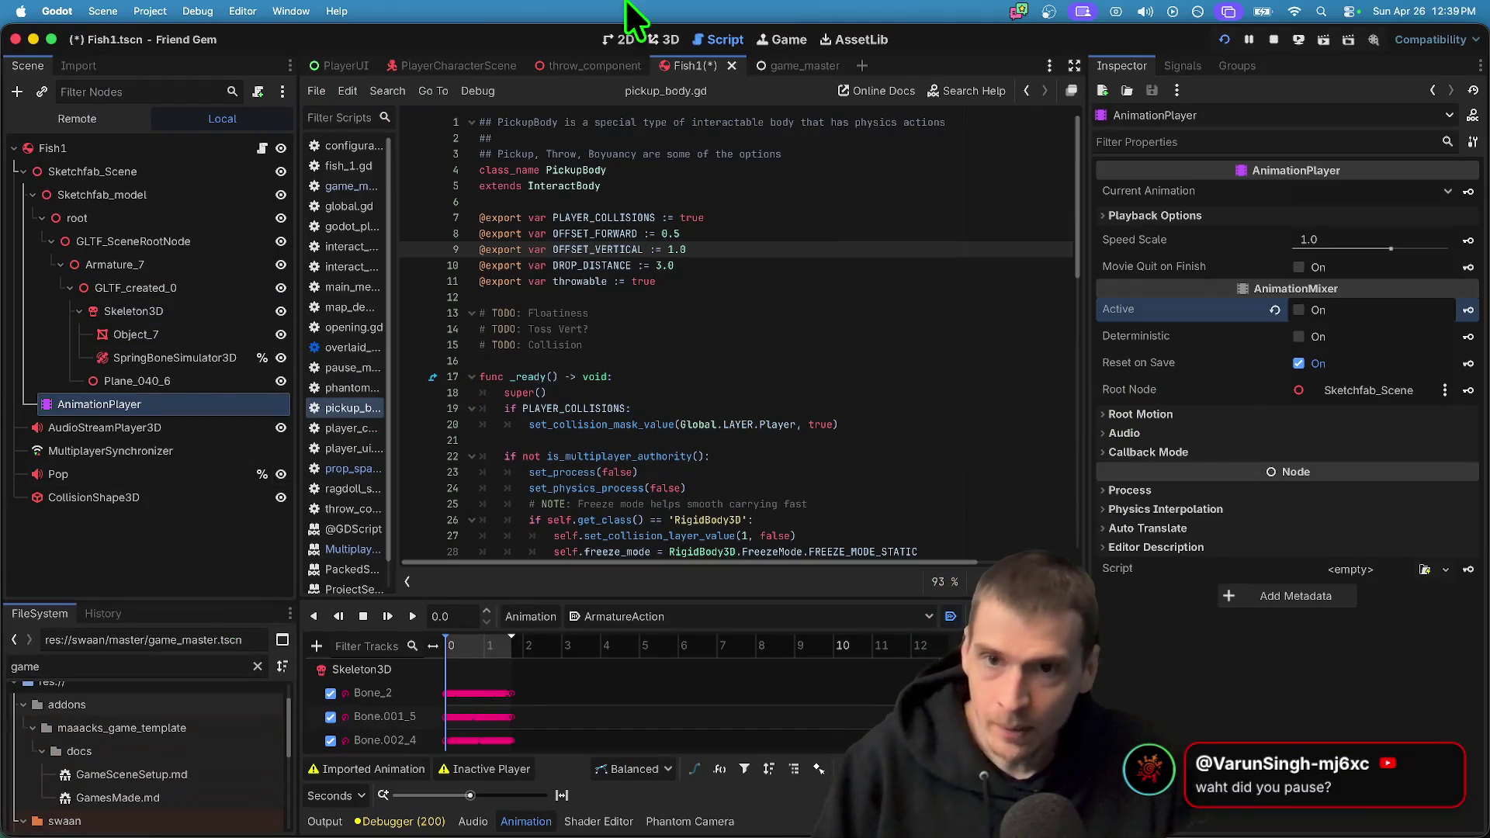
click(664, 38)
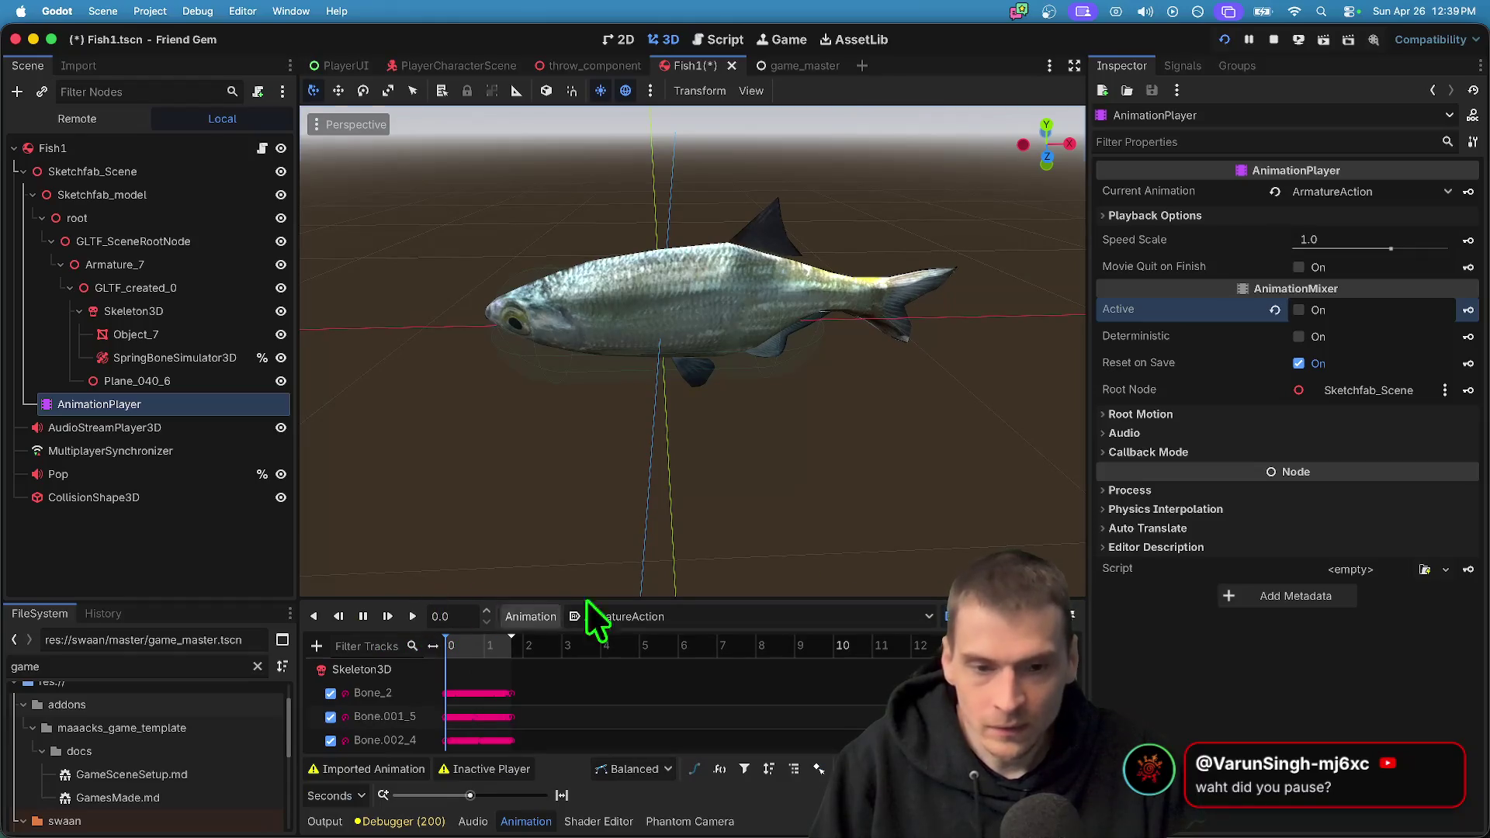
Test-run the game with Fish1's AnimationPlayer briefly reactivated, then deactivate it again
click(1304, 309)
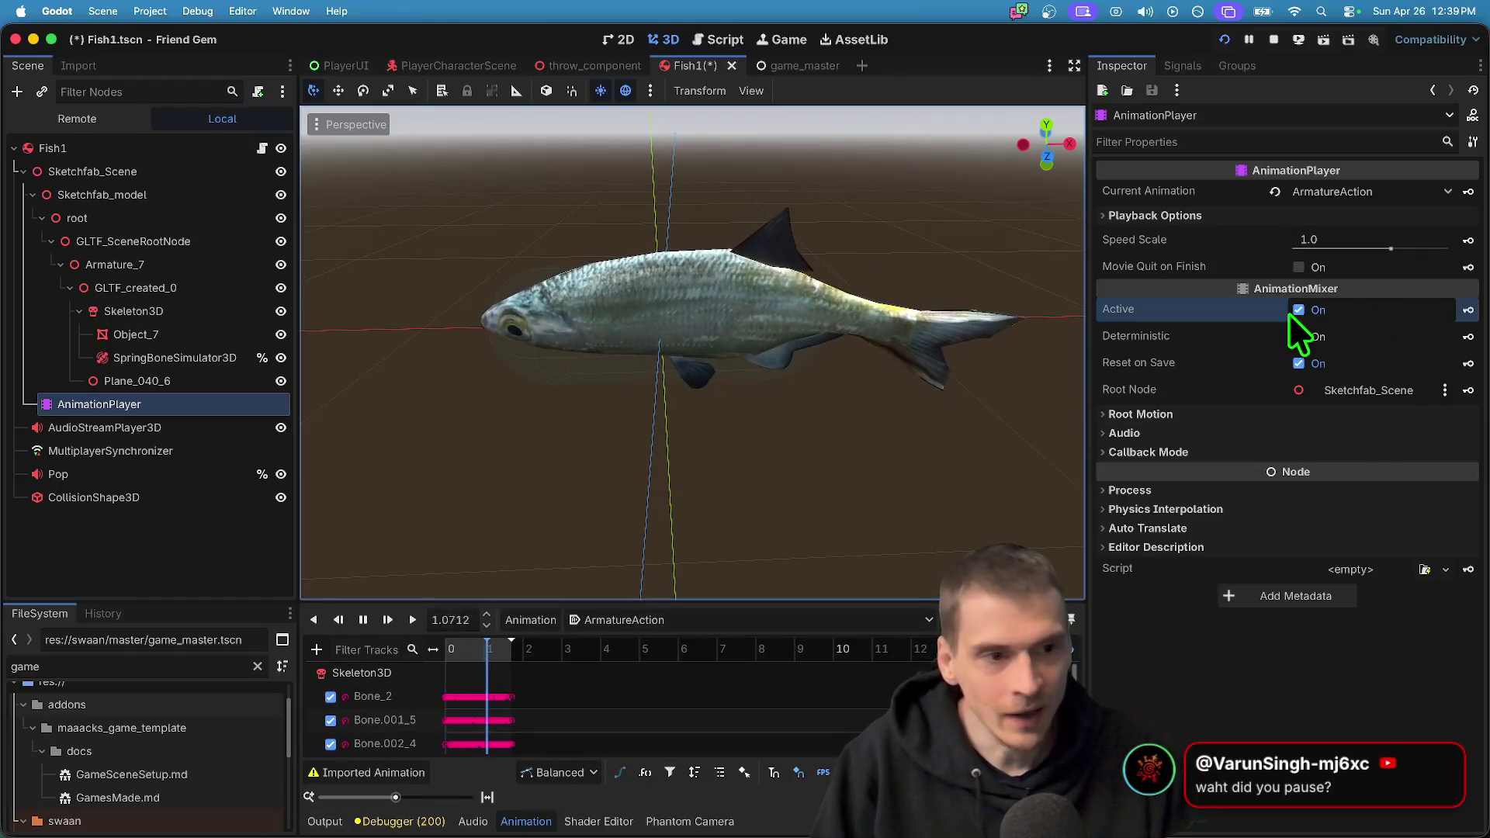
key(super+b)
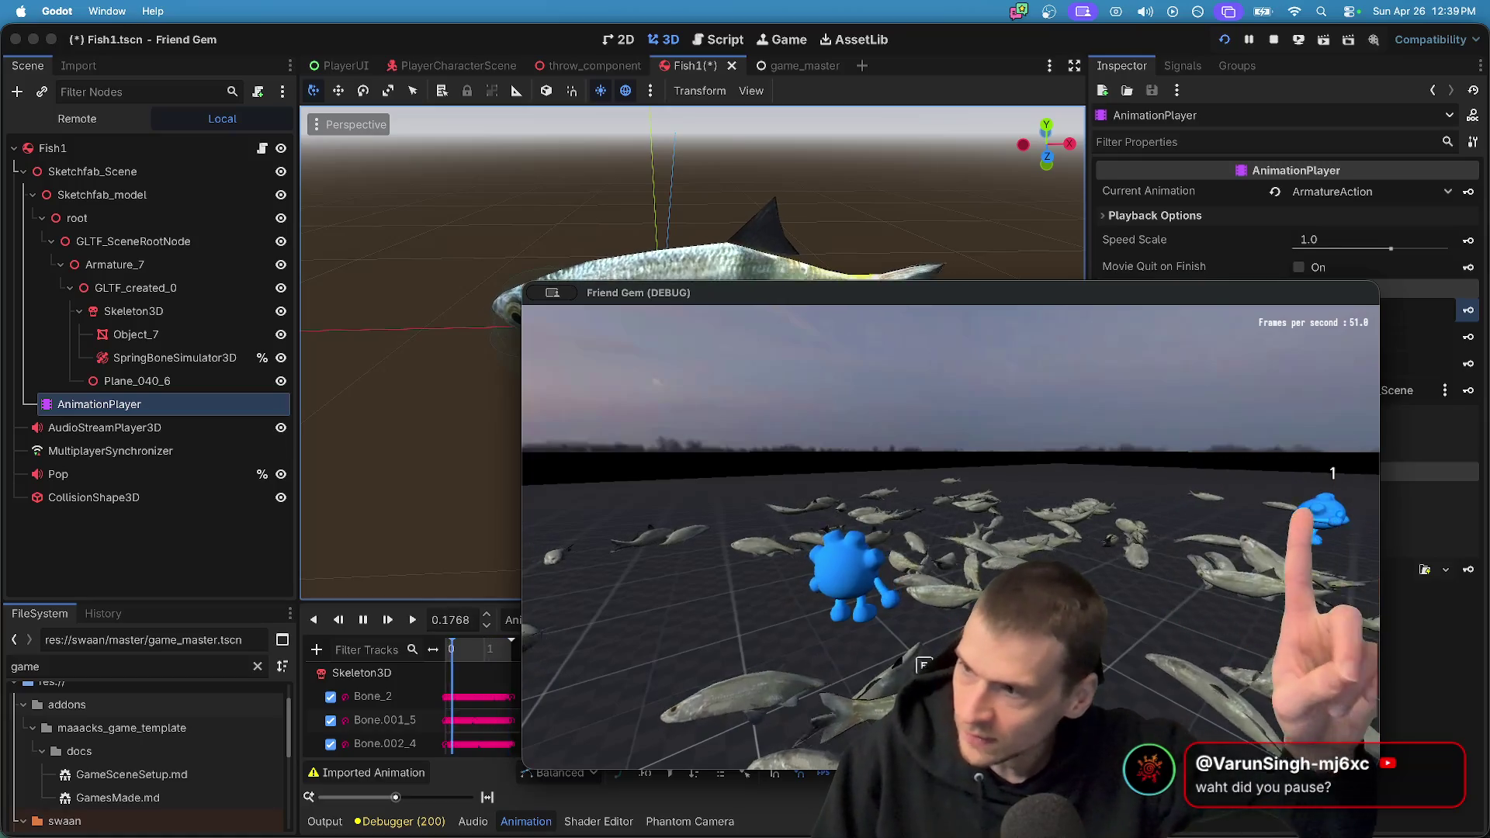
key(F8)
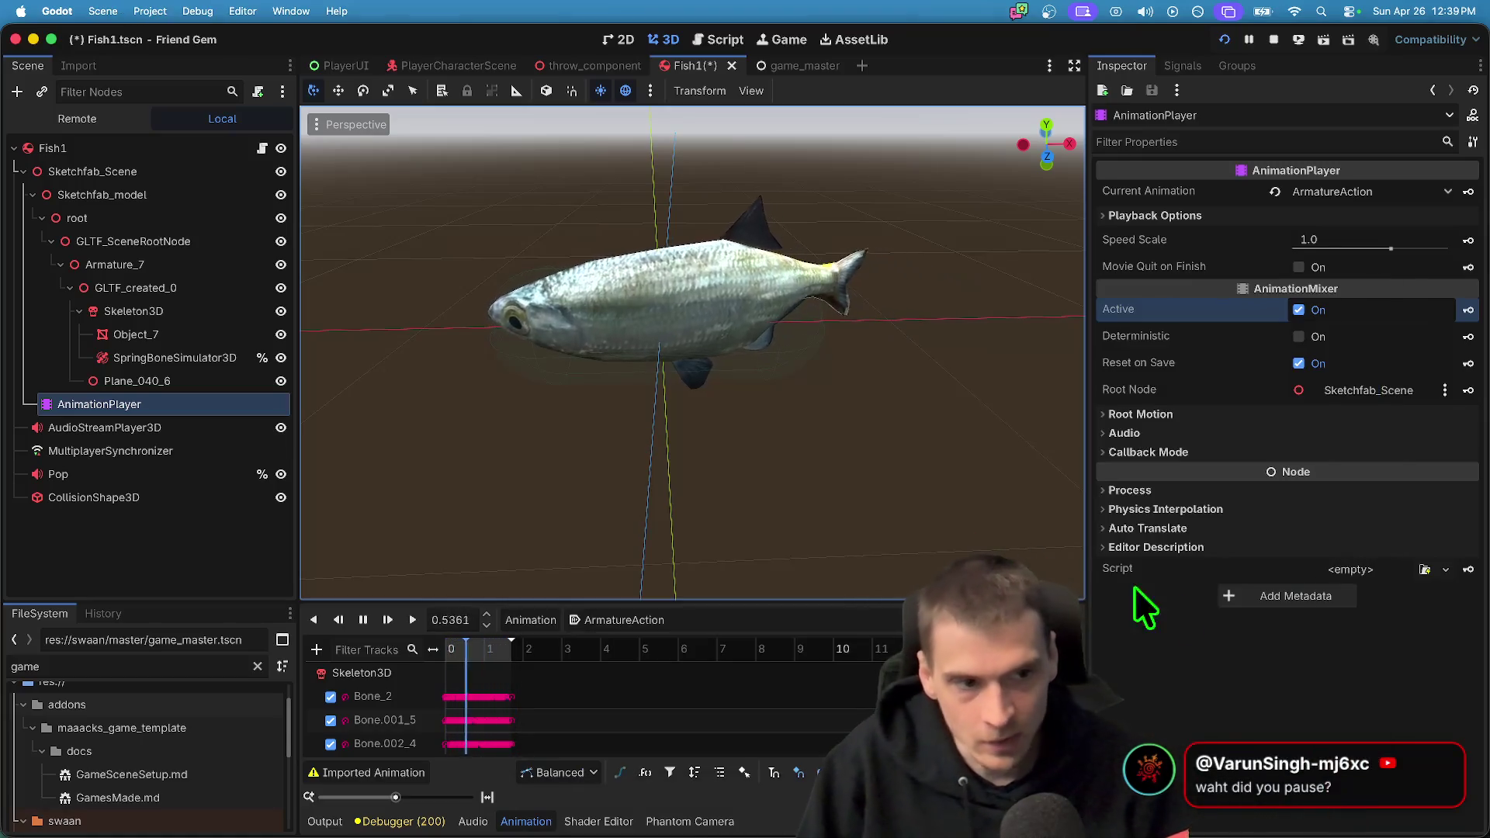
click(1319, 309)
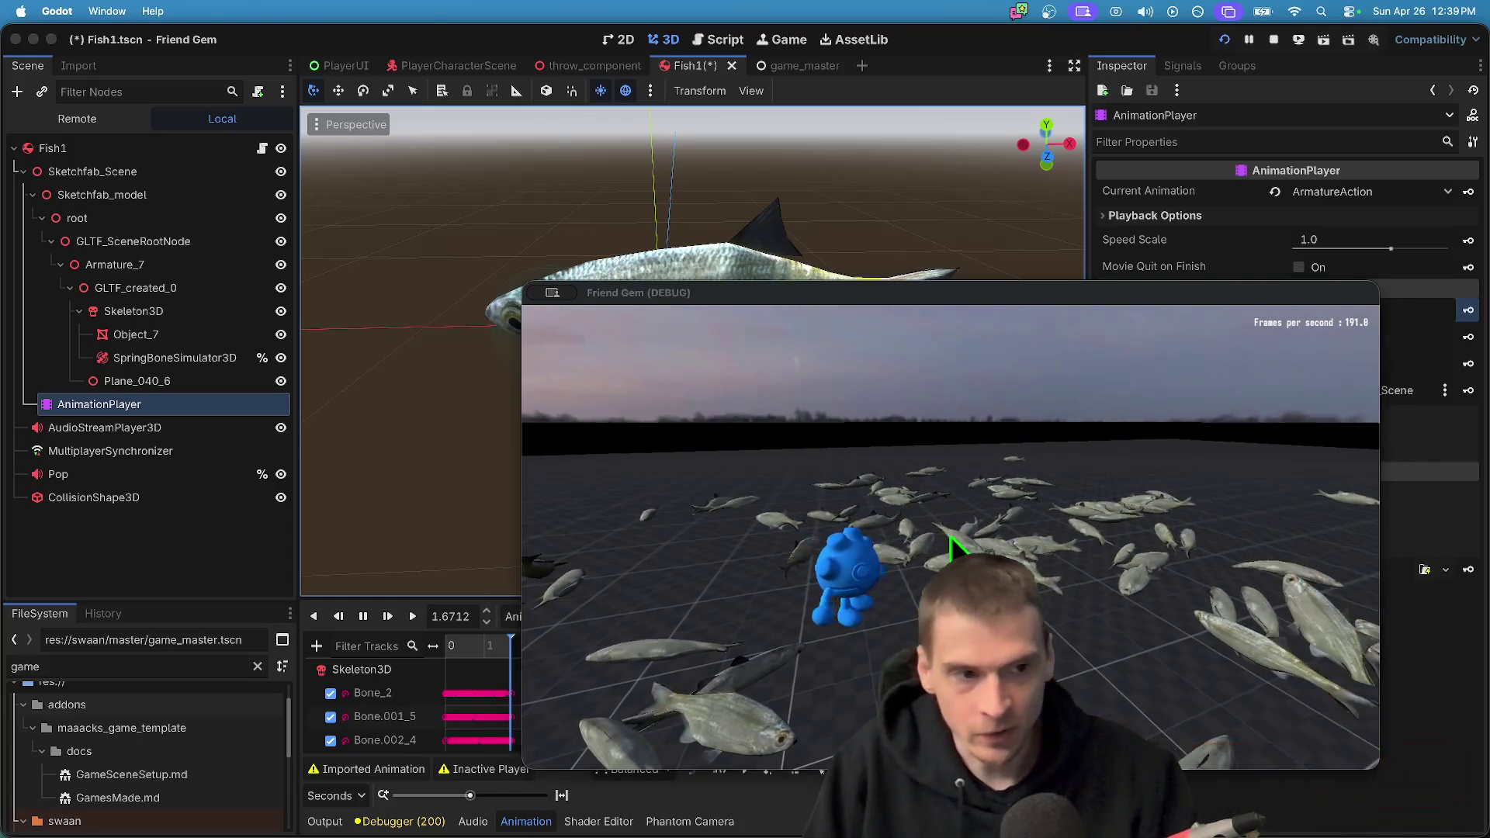
key(super+q)
click(208, 358)
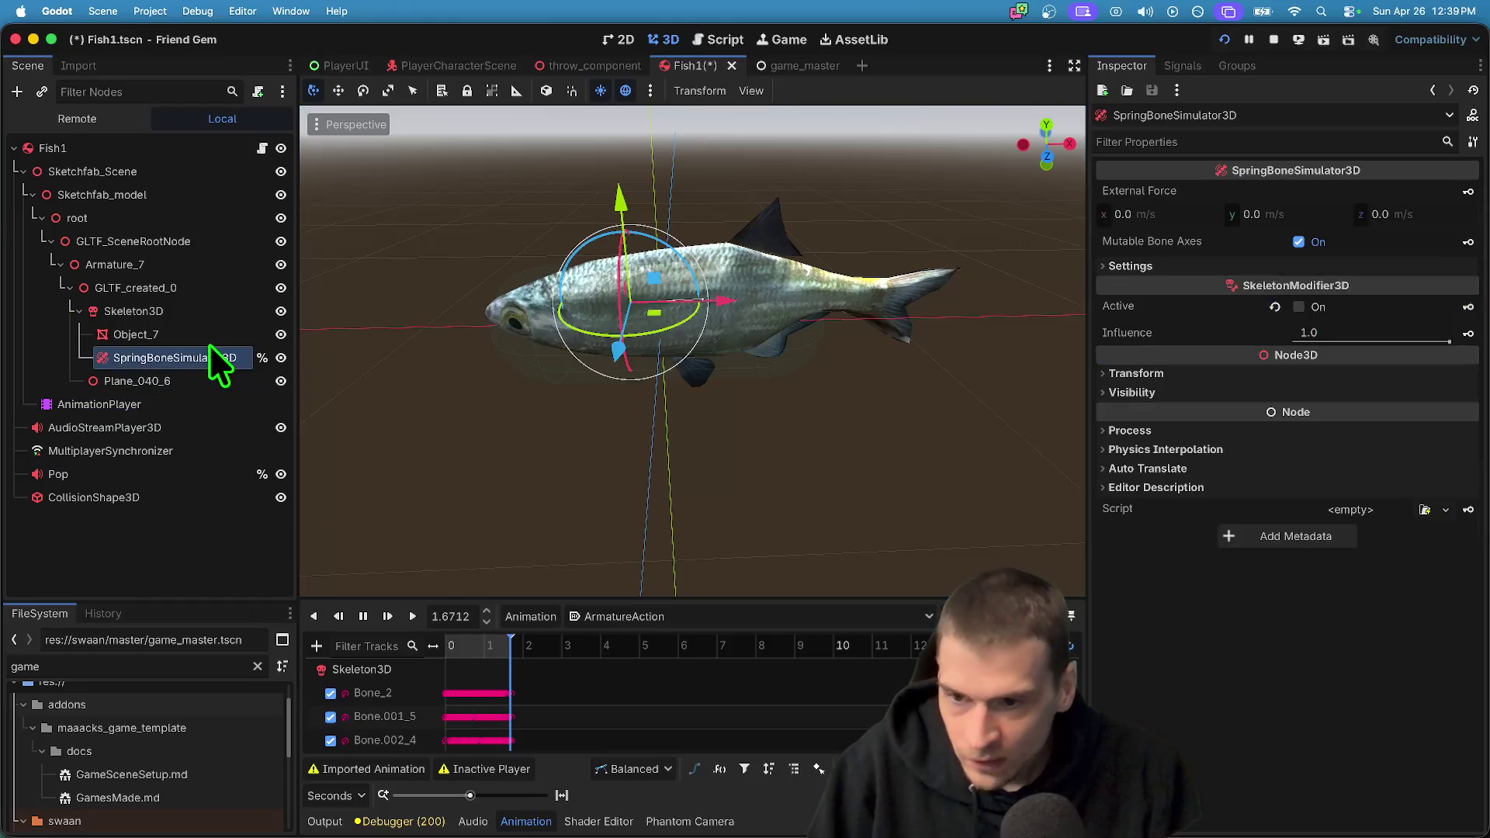
Re-enable the SpringBoneSimulator3D, test it across two game instances, then save Fish1
click(1356, 308)
key(super+b)
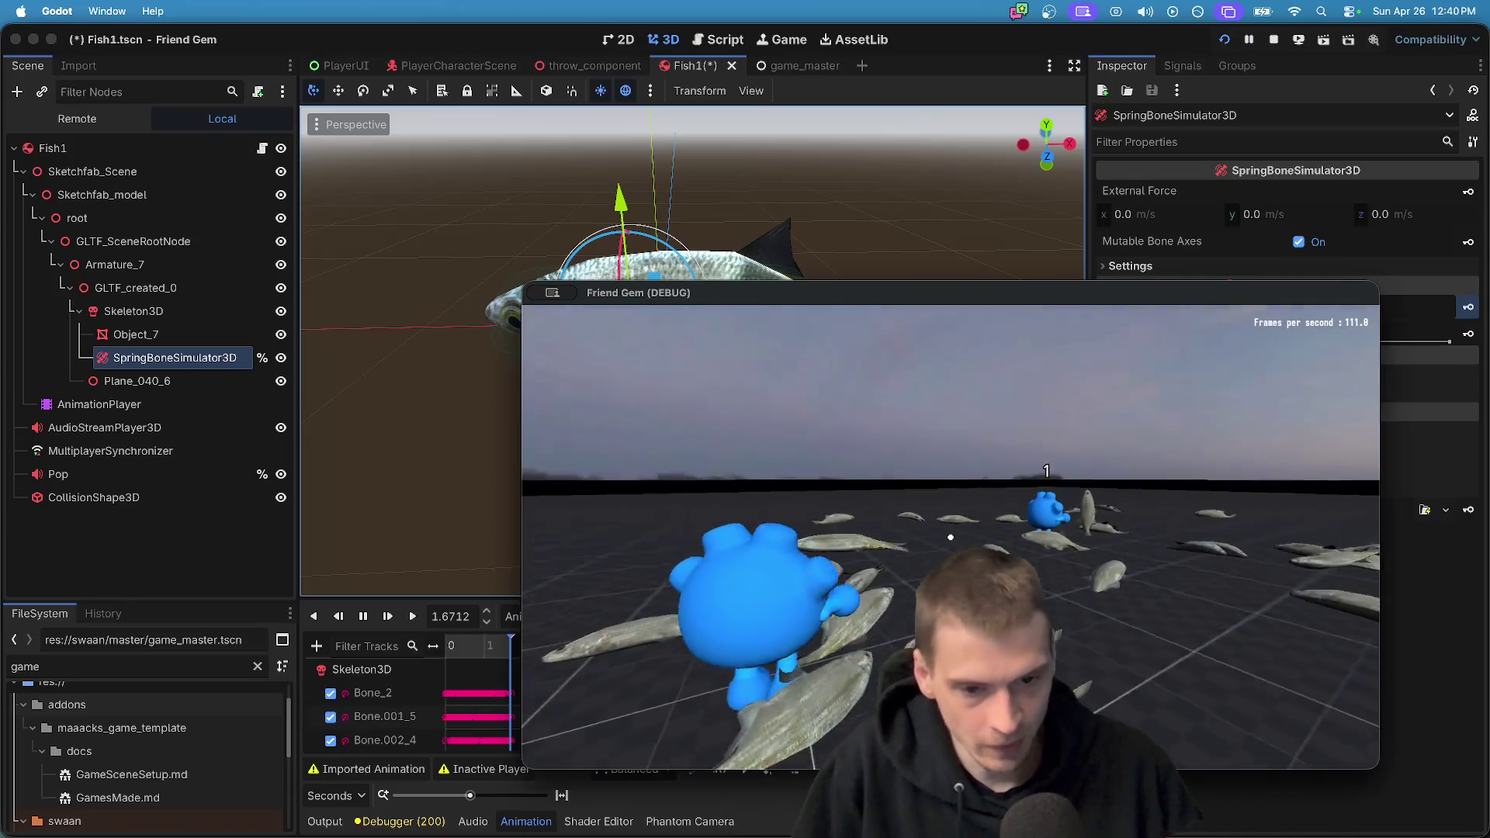
key(super+q)
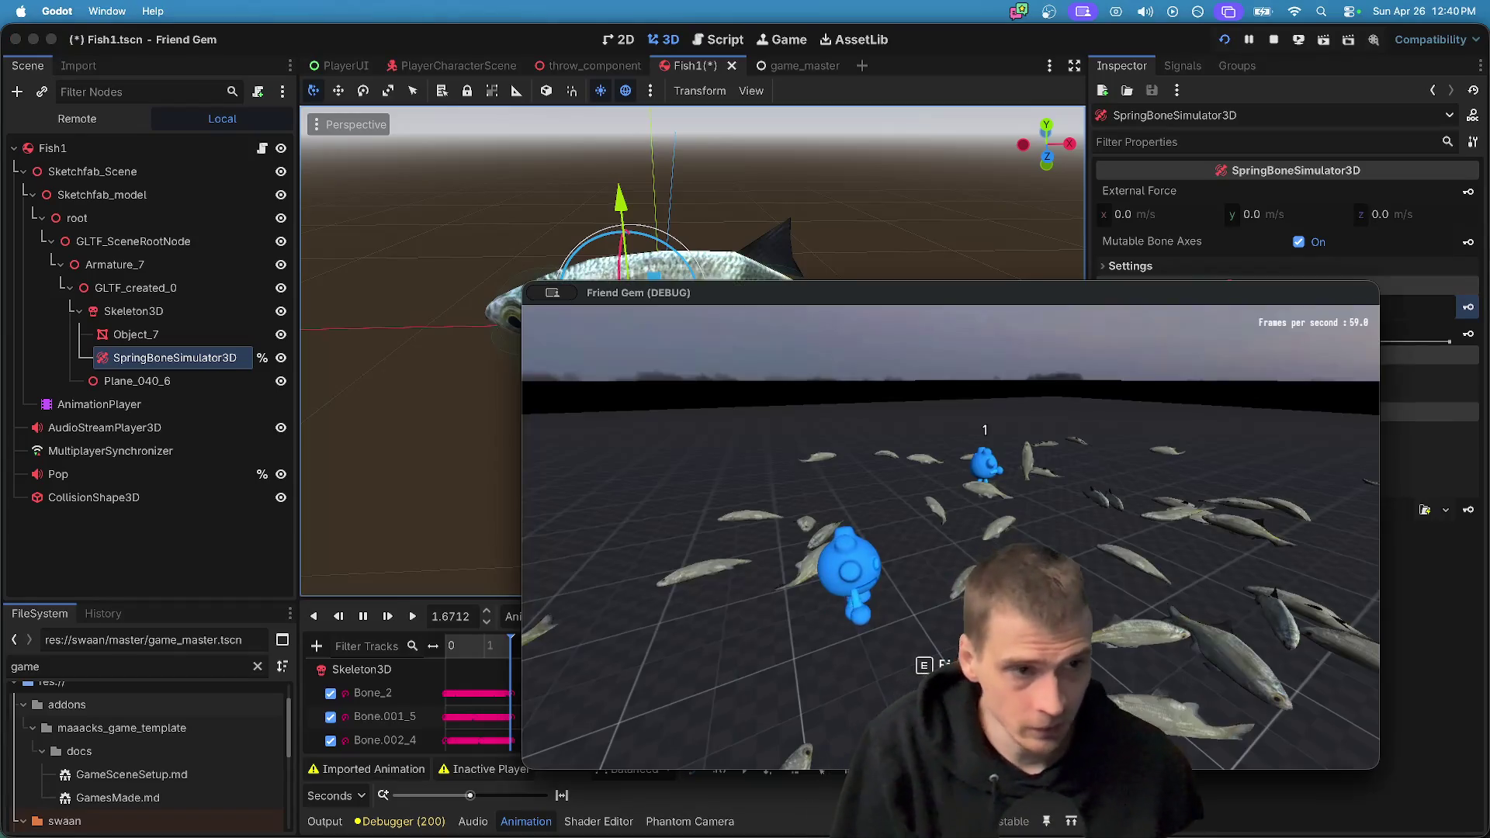
key(super+Tab)
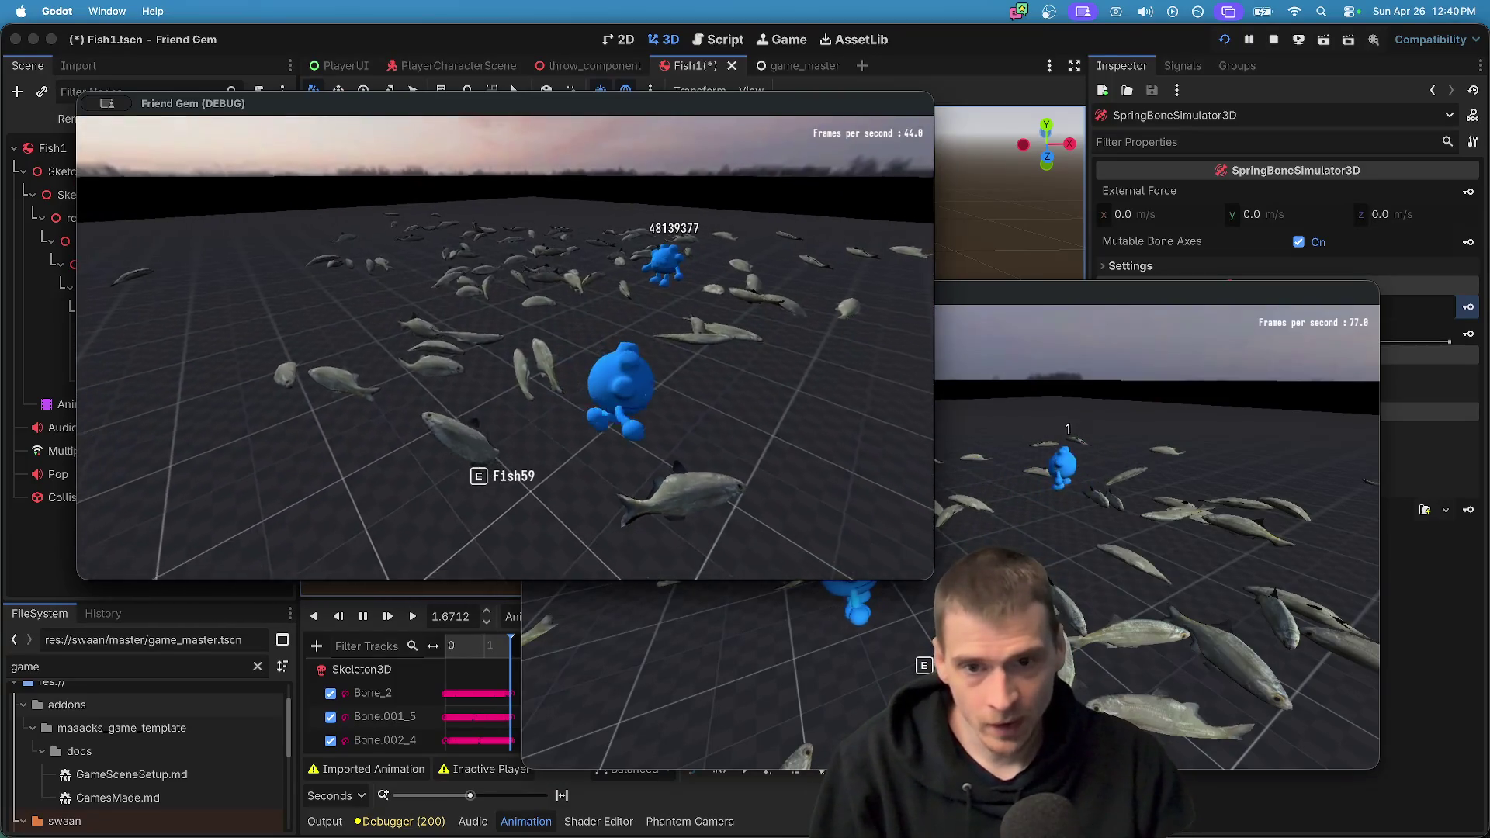
key(super+grave)
key(super+grave)
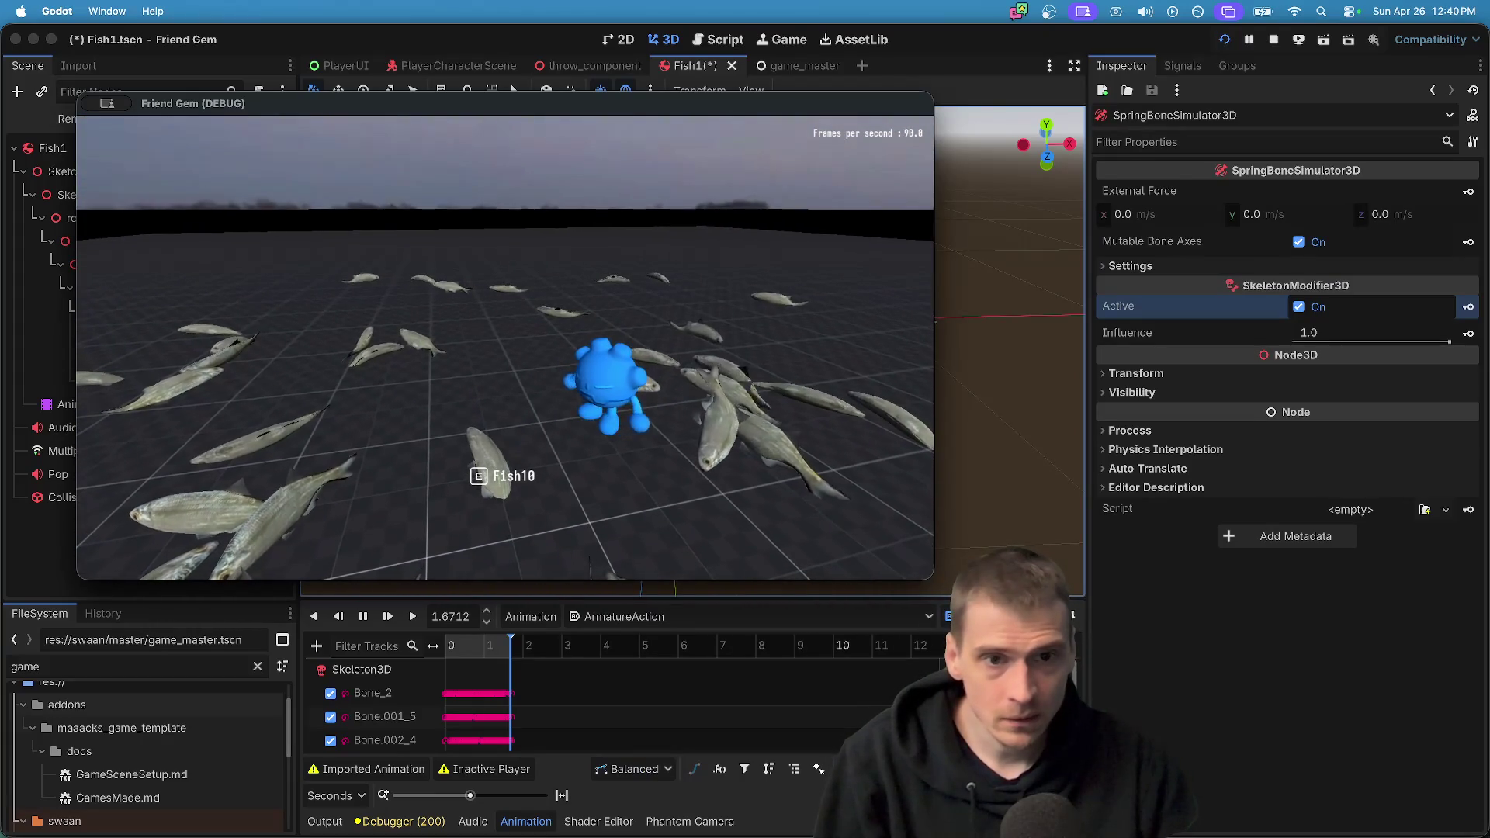
key(super+q)
key(super+s)
click(154, 10)
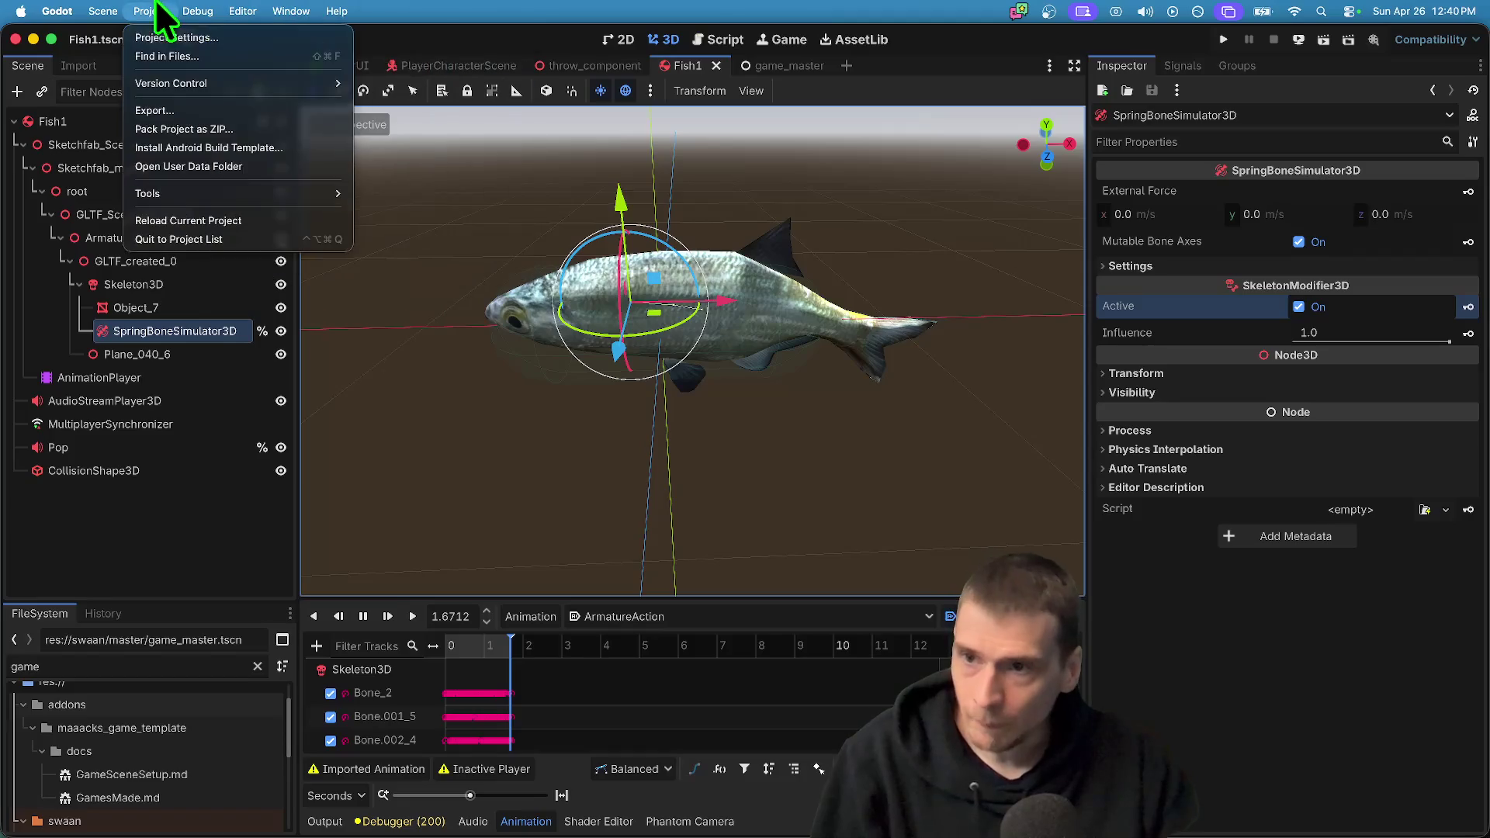
Add a macOS (Runnable) export preset beside Web and enlarge the Export dialog
click(189, 110)
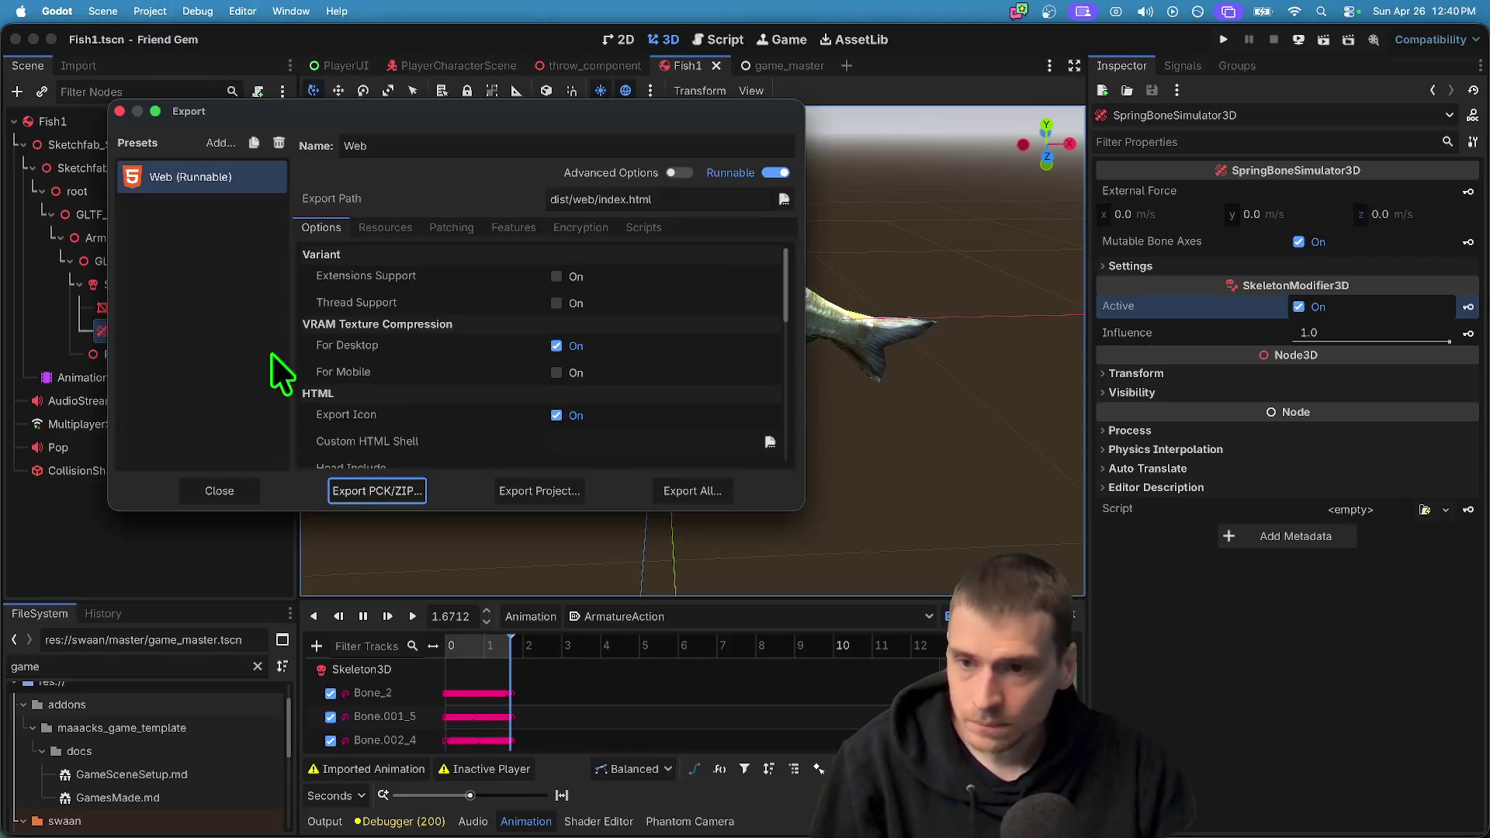
click(217, 142)
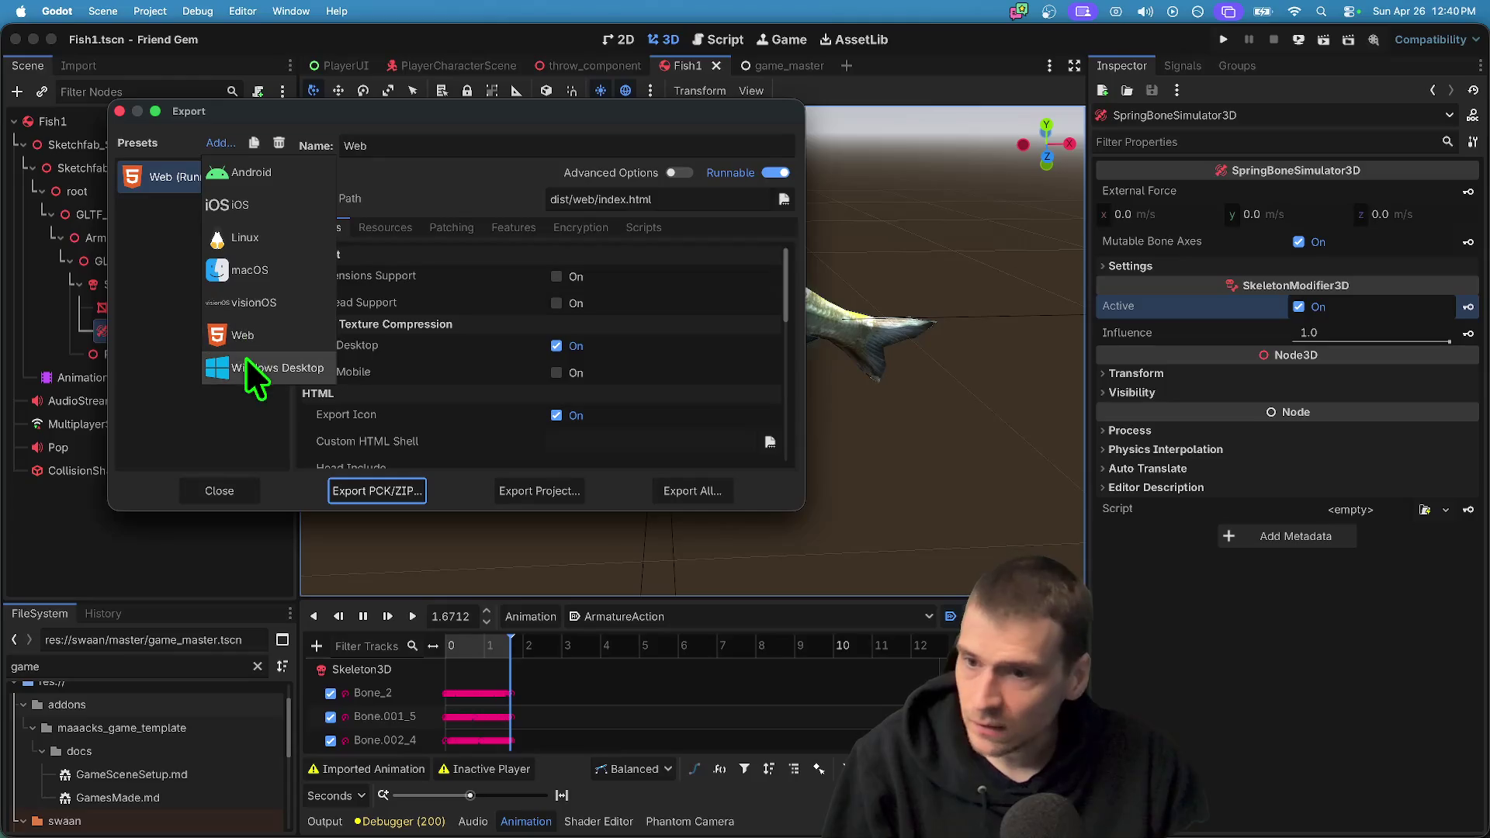
click(248, 270)
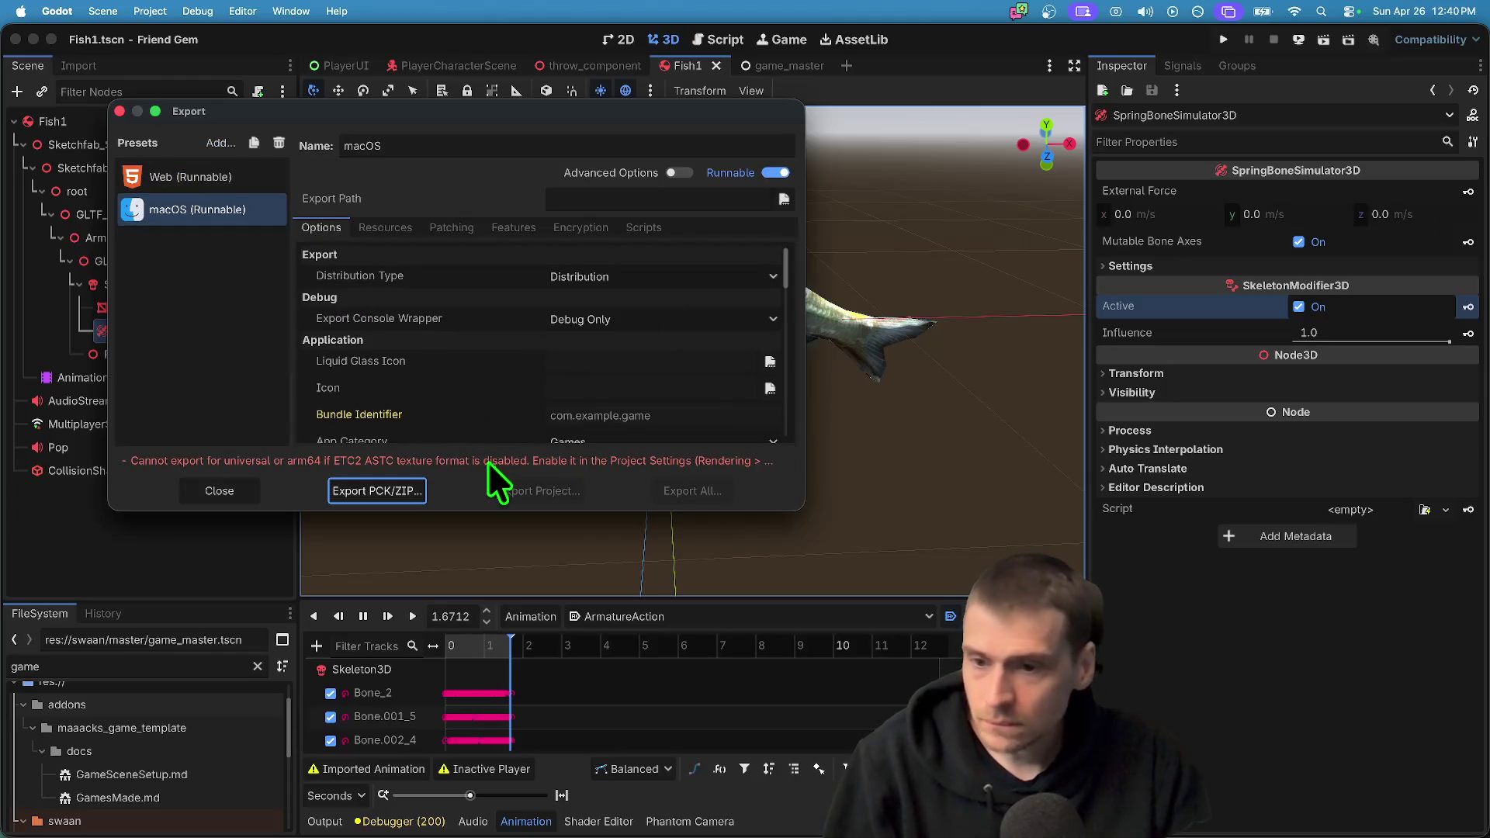
drag(792, 499, 1040, 733)
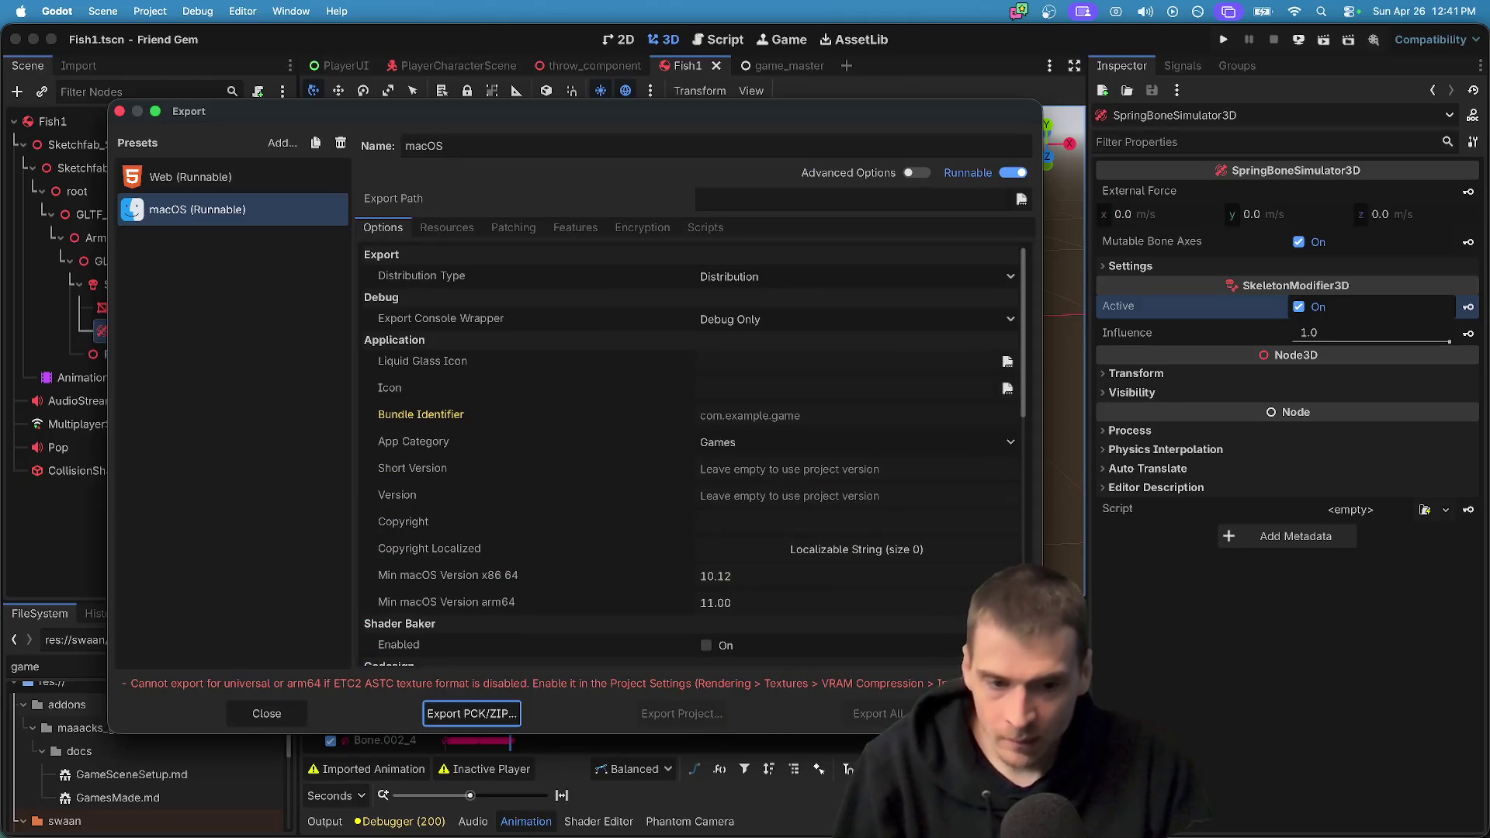
drag(1040, 733, 1195, 765)
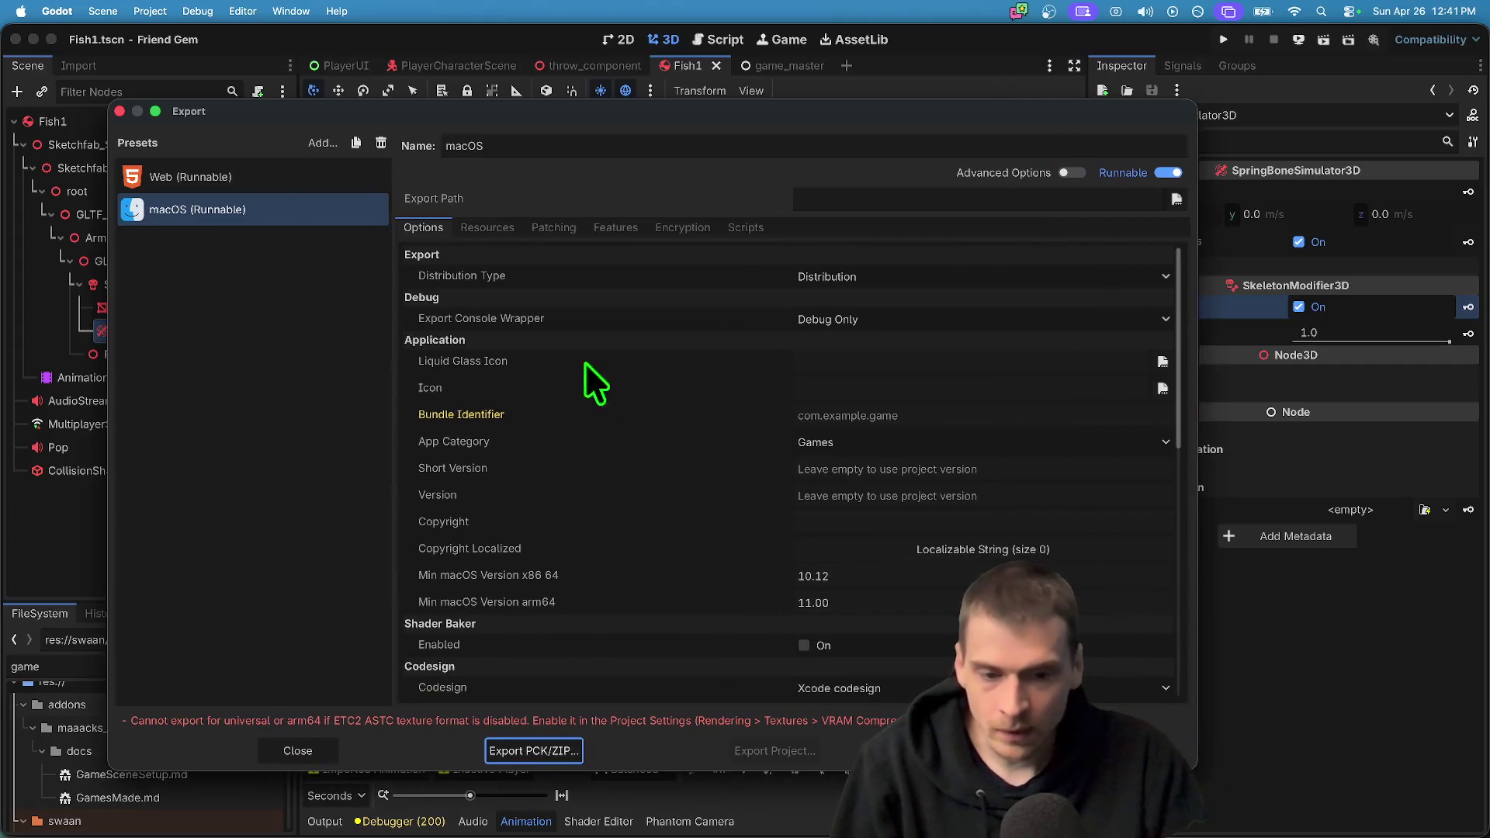
click(198, 11)
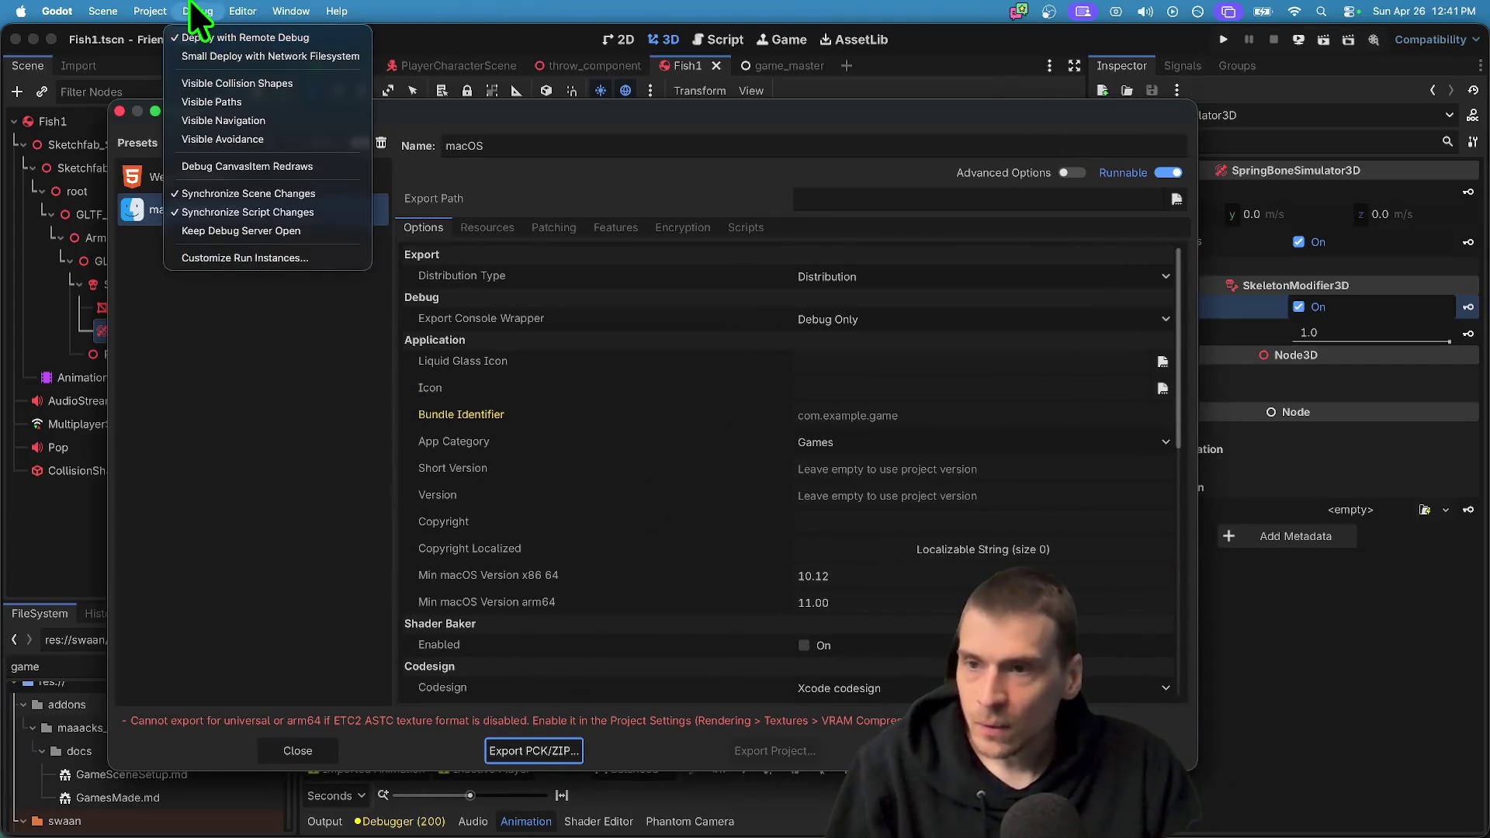
click(192, 8)
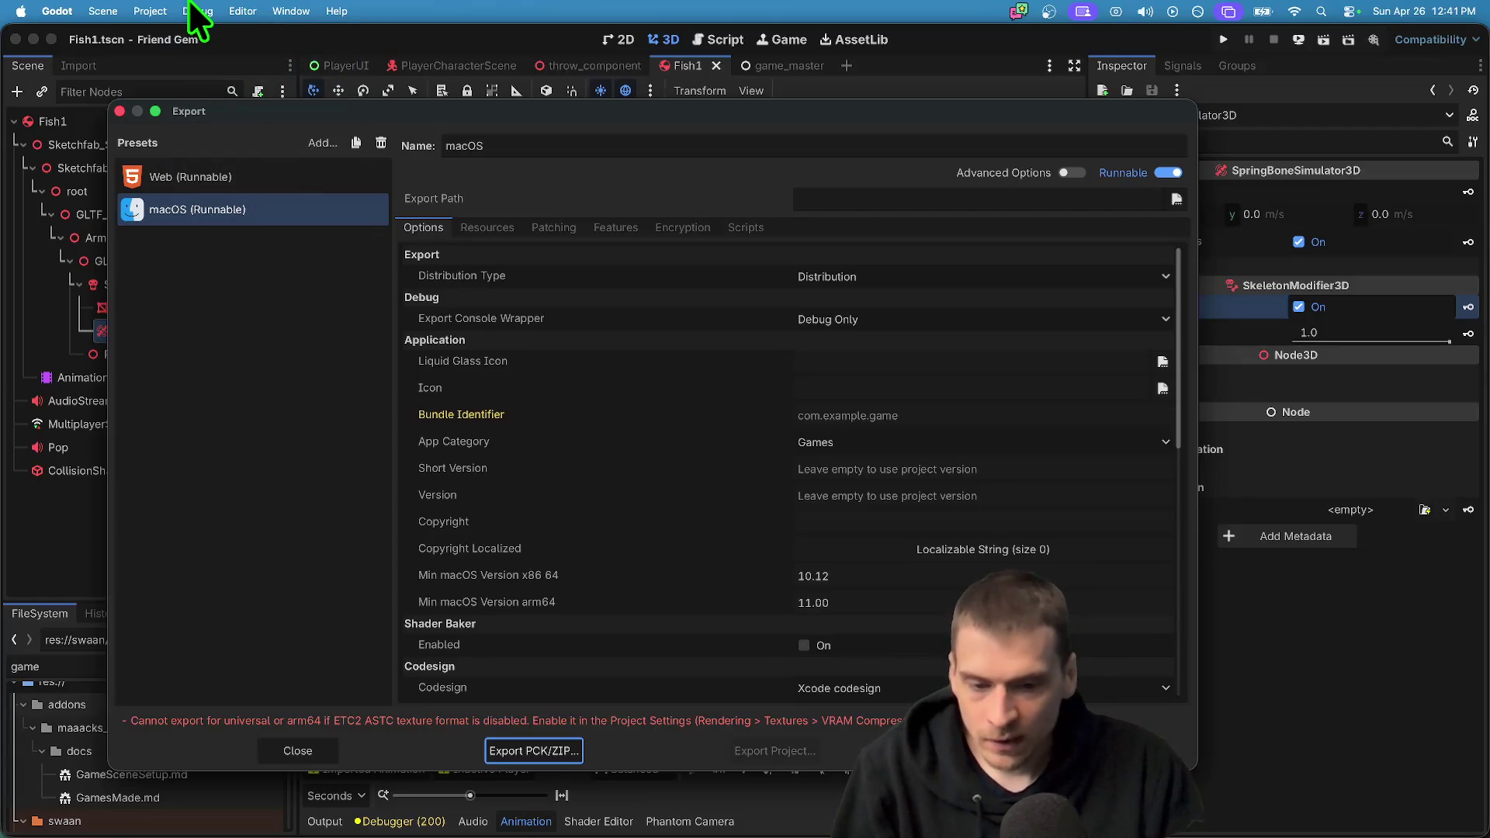
key(Escape)
click(149, 11)
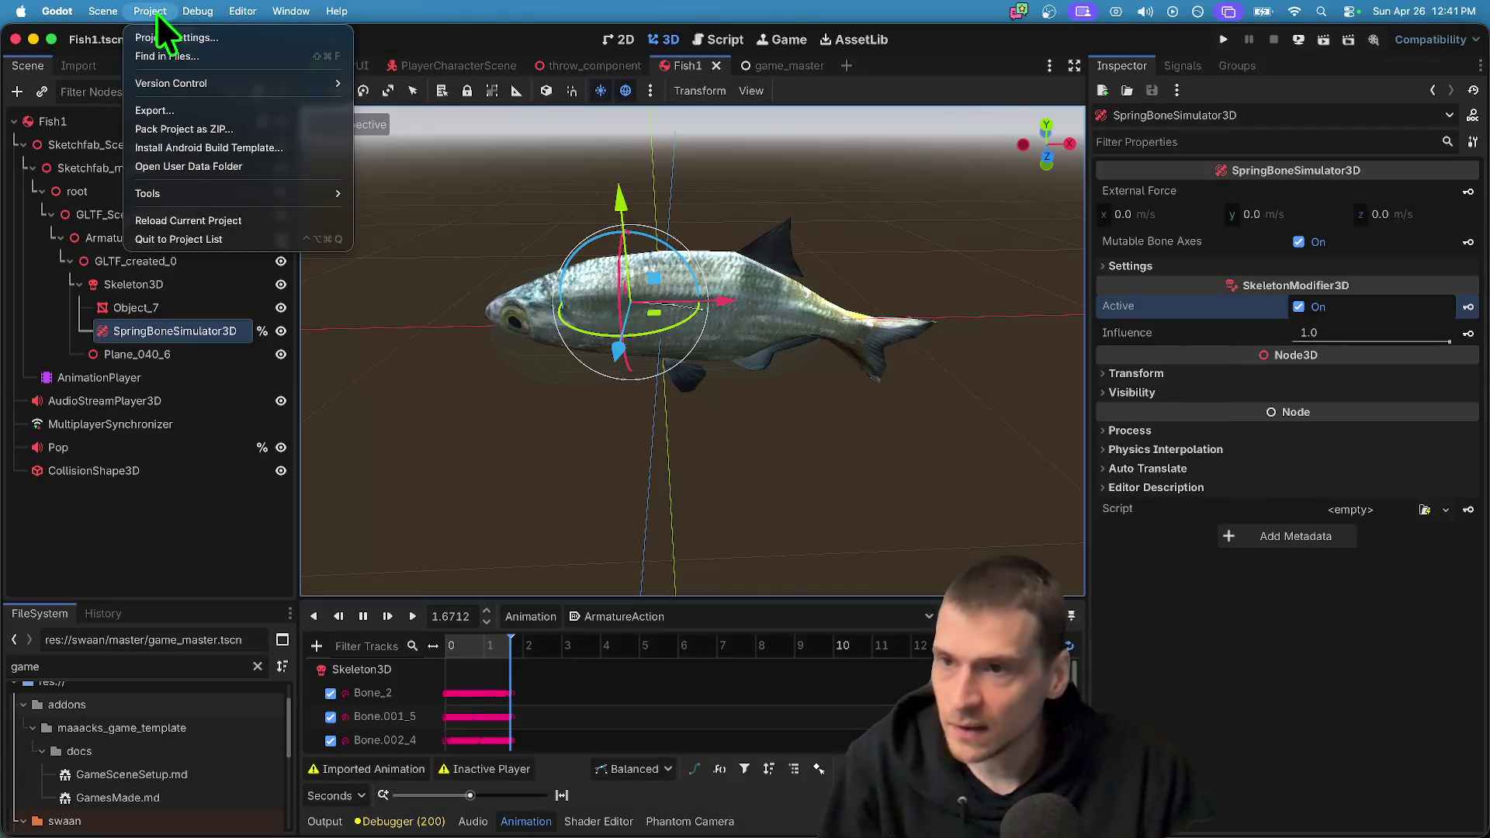
Search project settings for 'etc' and enable Rendering > Textures > Import ETC2 ASTC
click(157, 39)
text(etc)
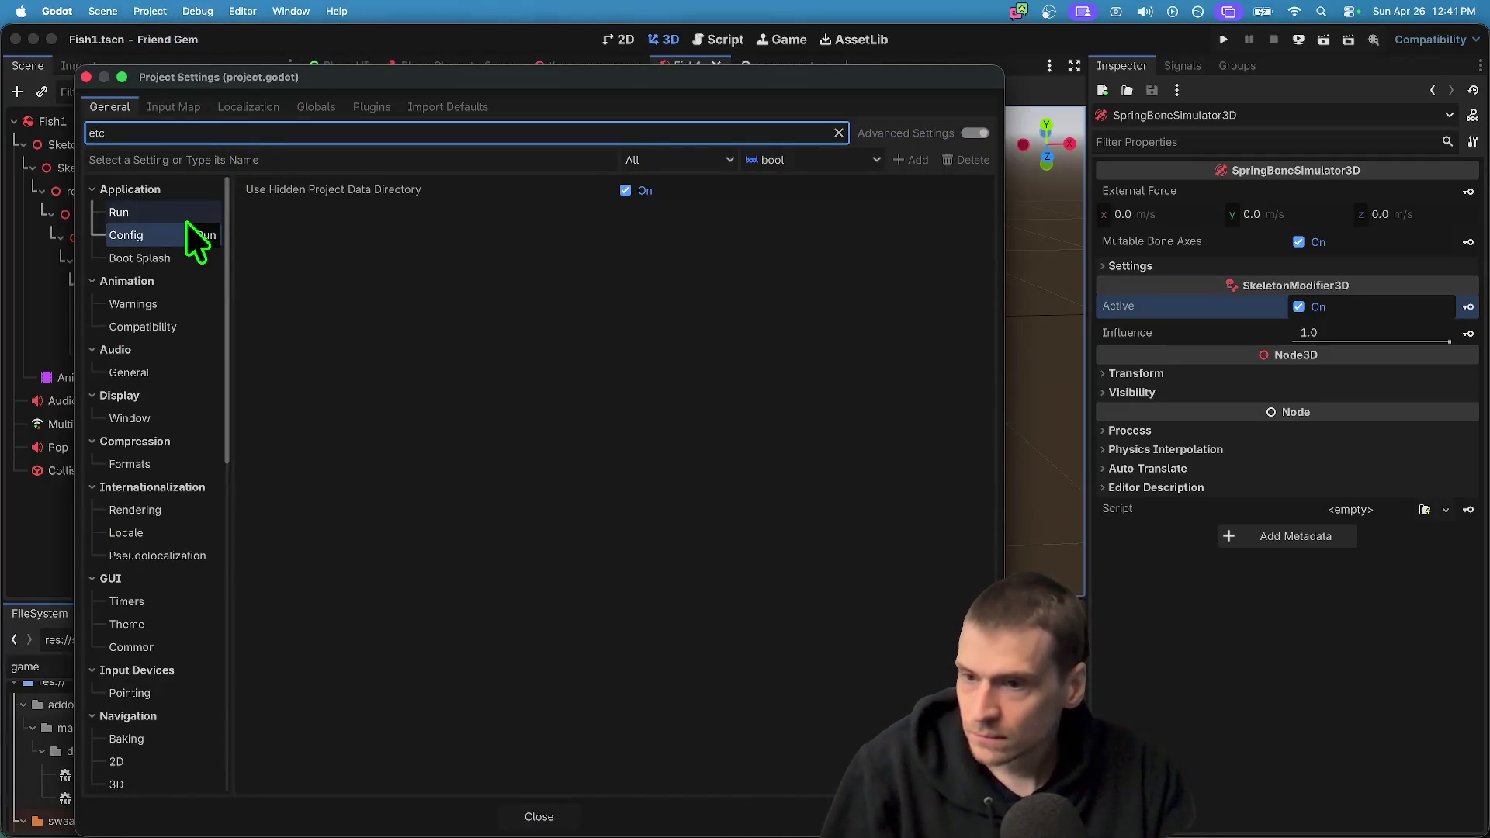
click(171, 469)
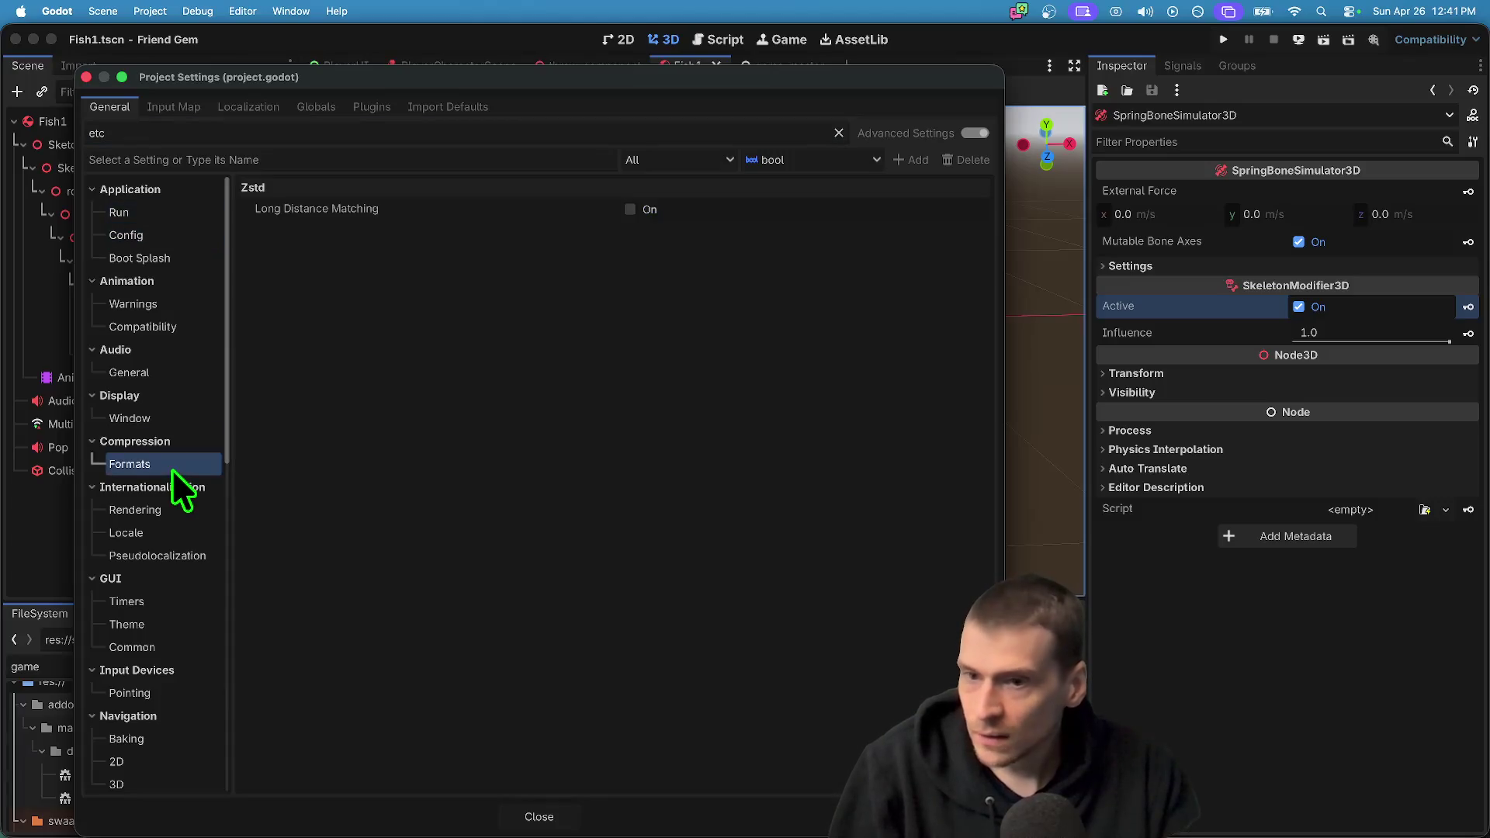
scroll(162, 597, down, 3)
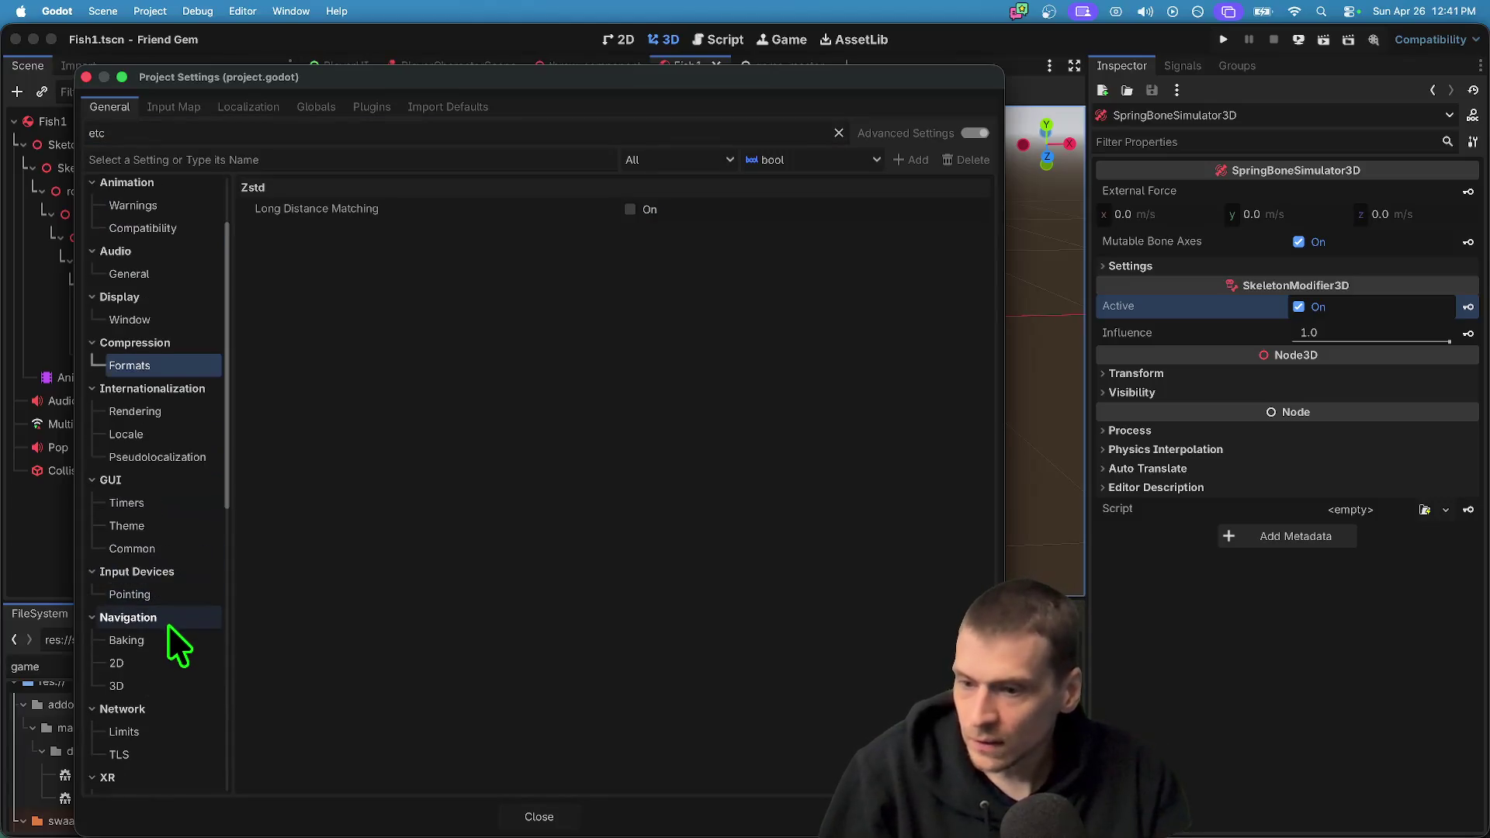
scroll(169, 618, down, 15)
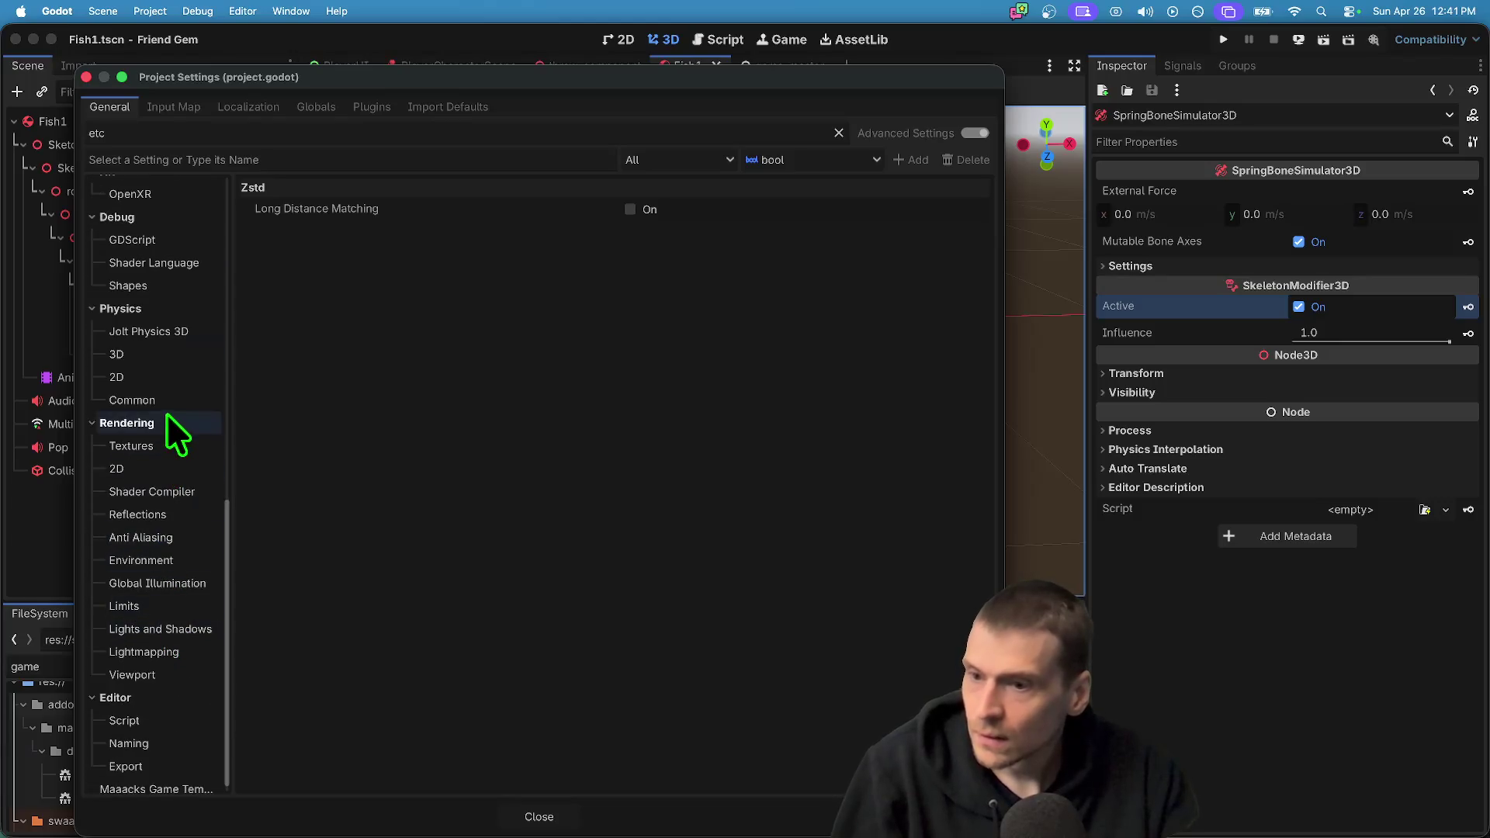
click(156, 444)
click(630, 208)
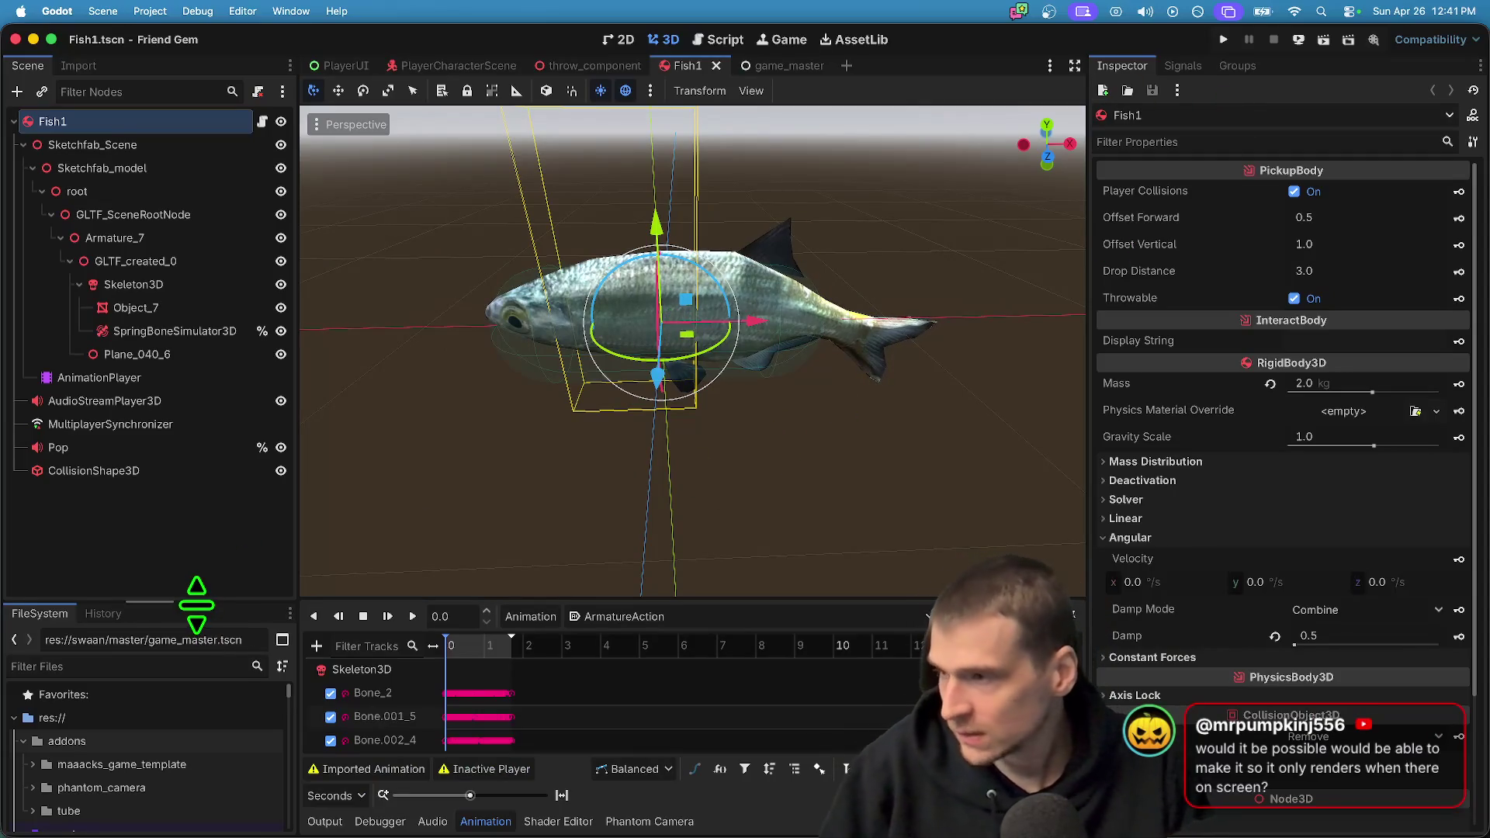
drag(194, 605, 202, 579)
click(206, 520)
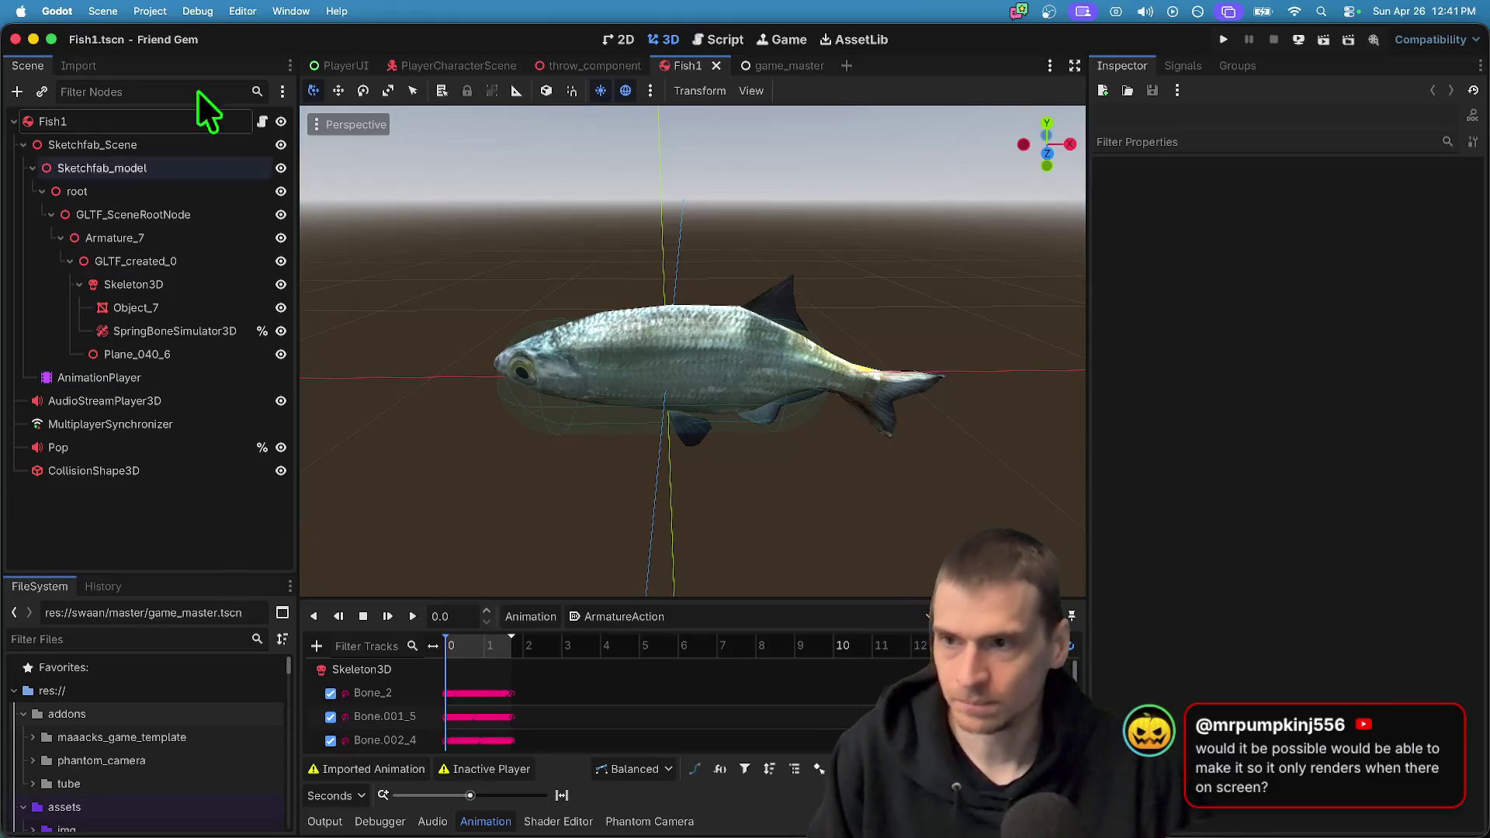
click(95, 10)
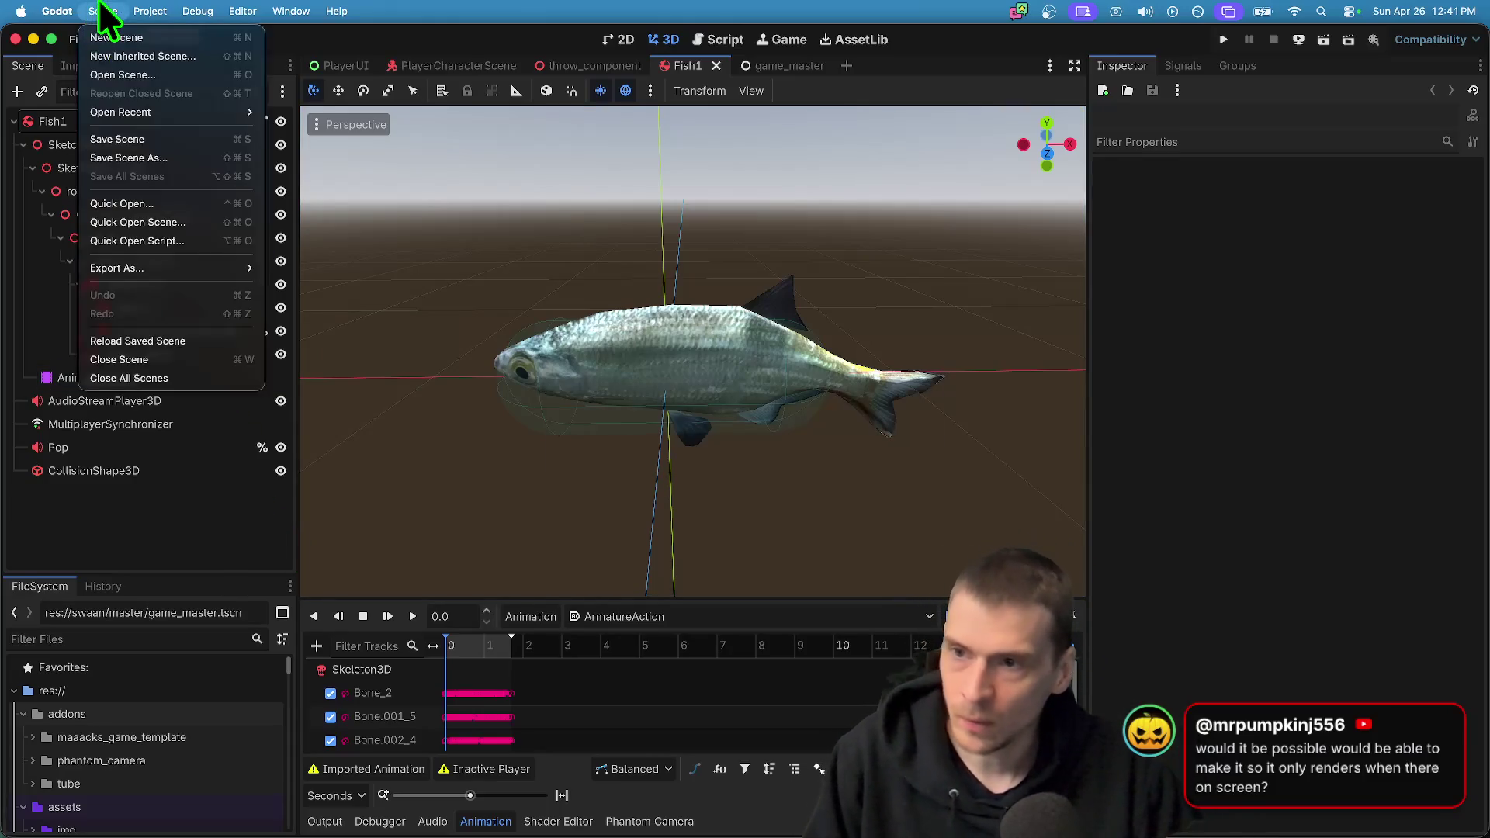
click(103, 11)
click(120, 9)
click(120, 9)
click(109, 10)
click(109, 9)
click(183, 121)
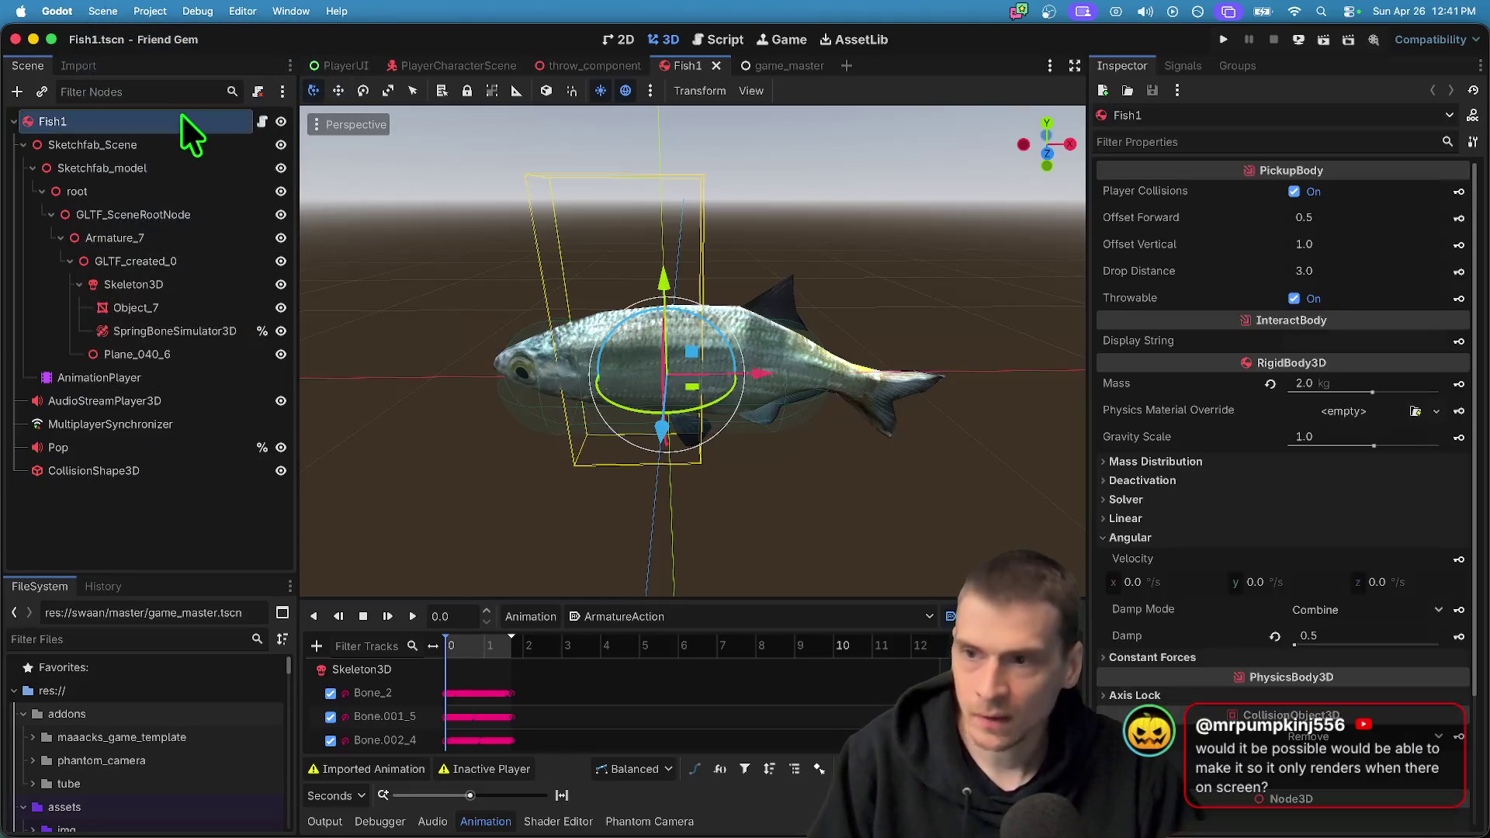
scroll(1222, 517, down, 5)
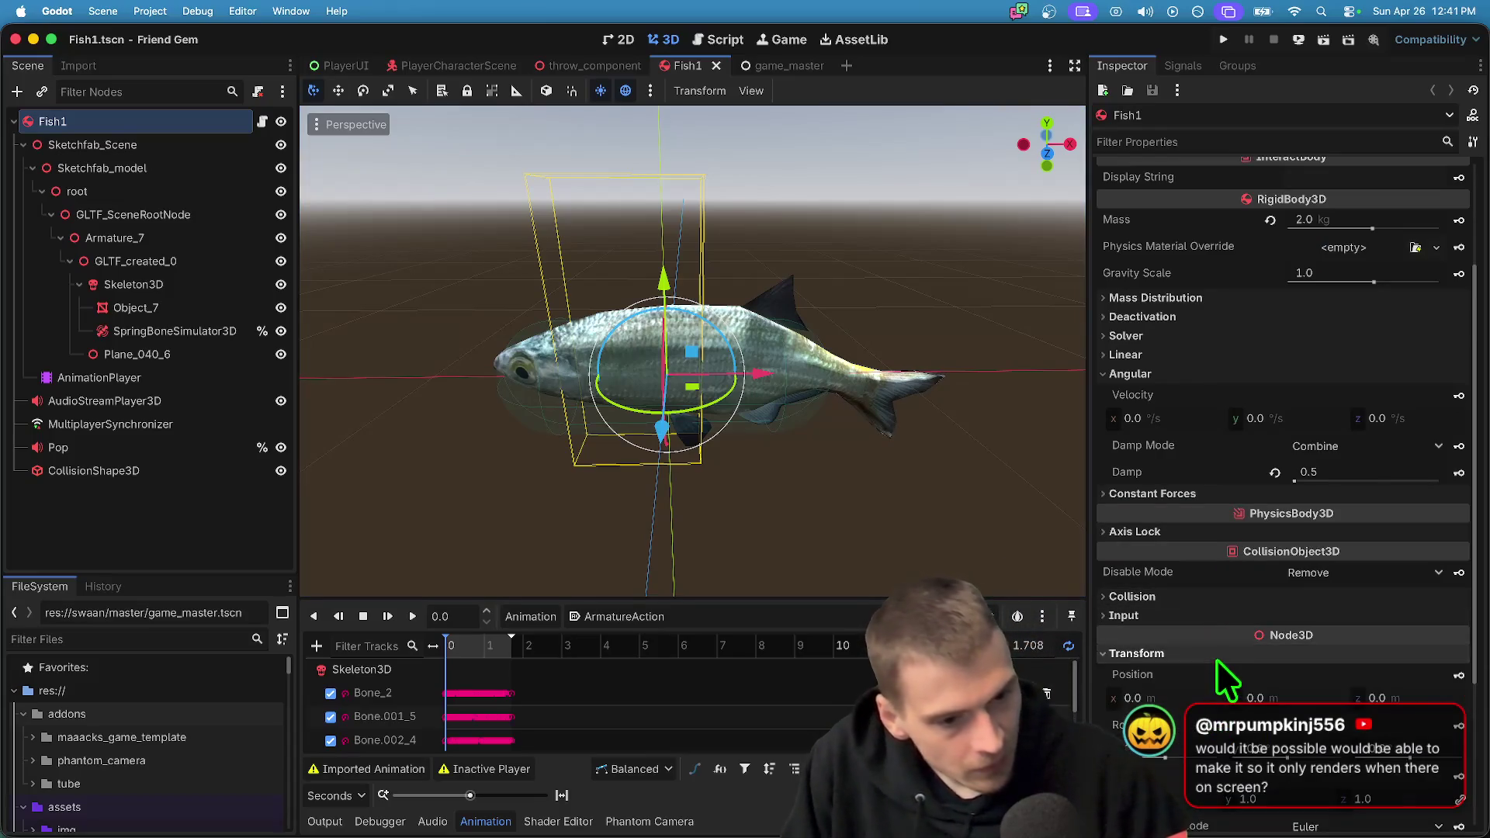
click(1220, 669)
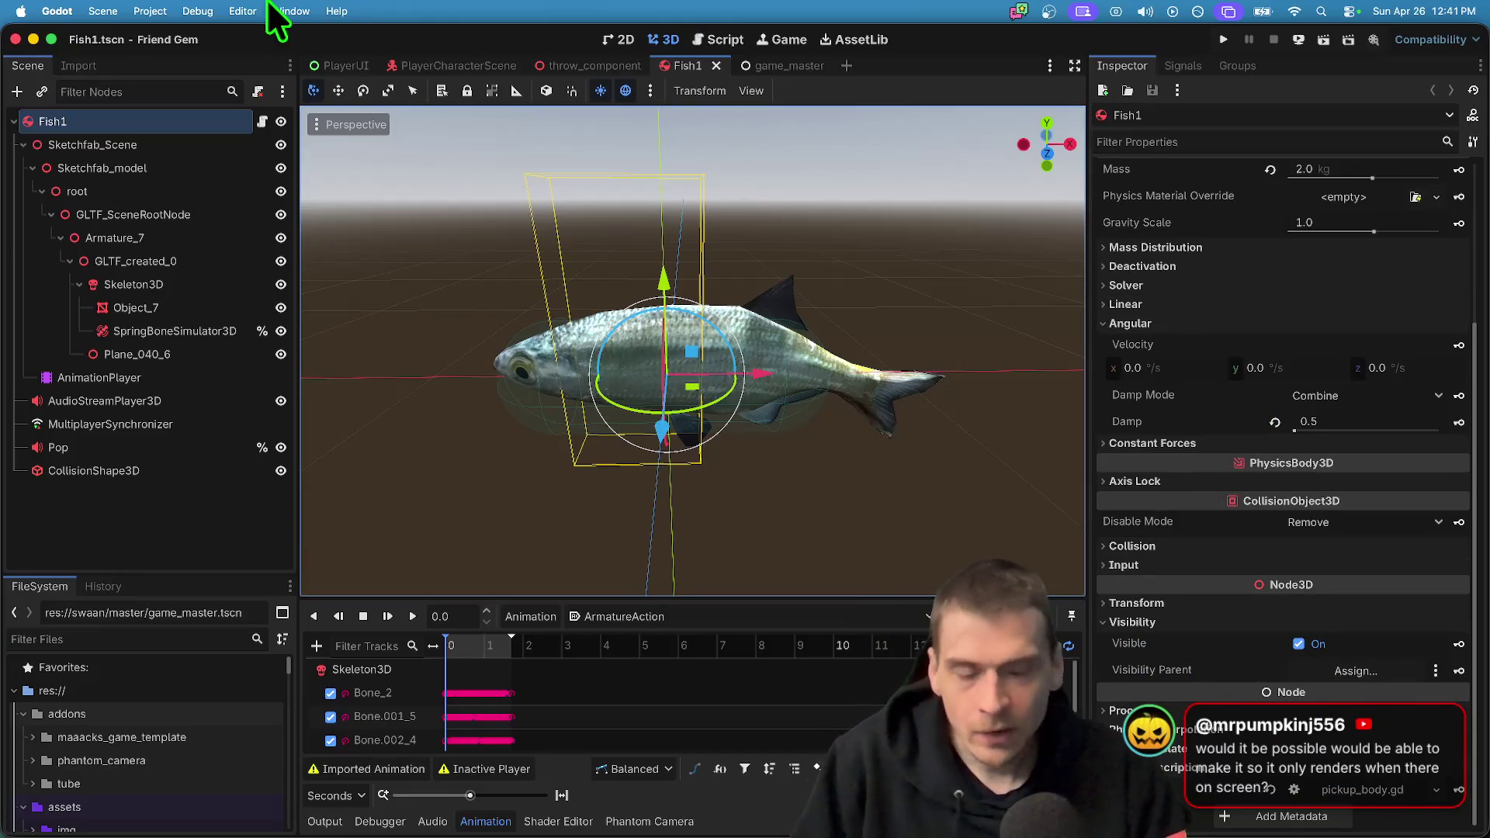
click(165, 9)
click(171, 532)
click(171, 532)
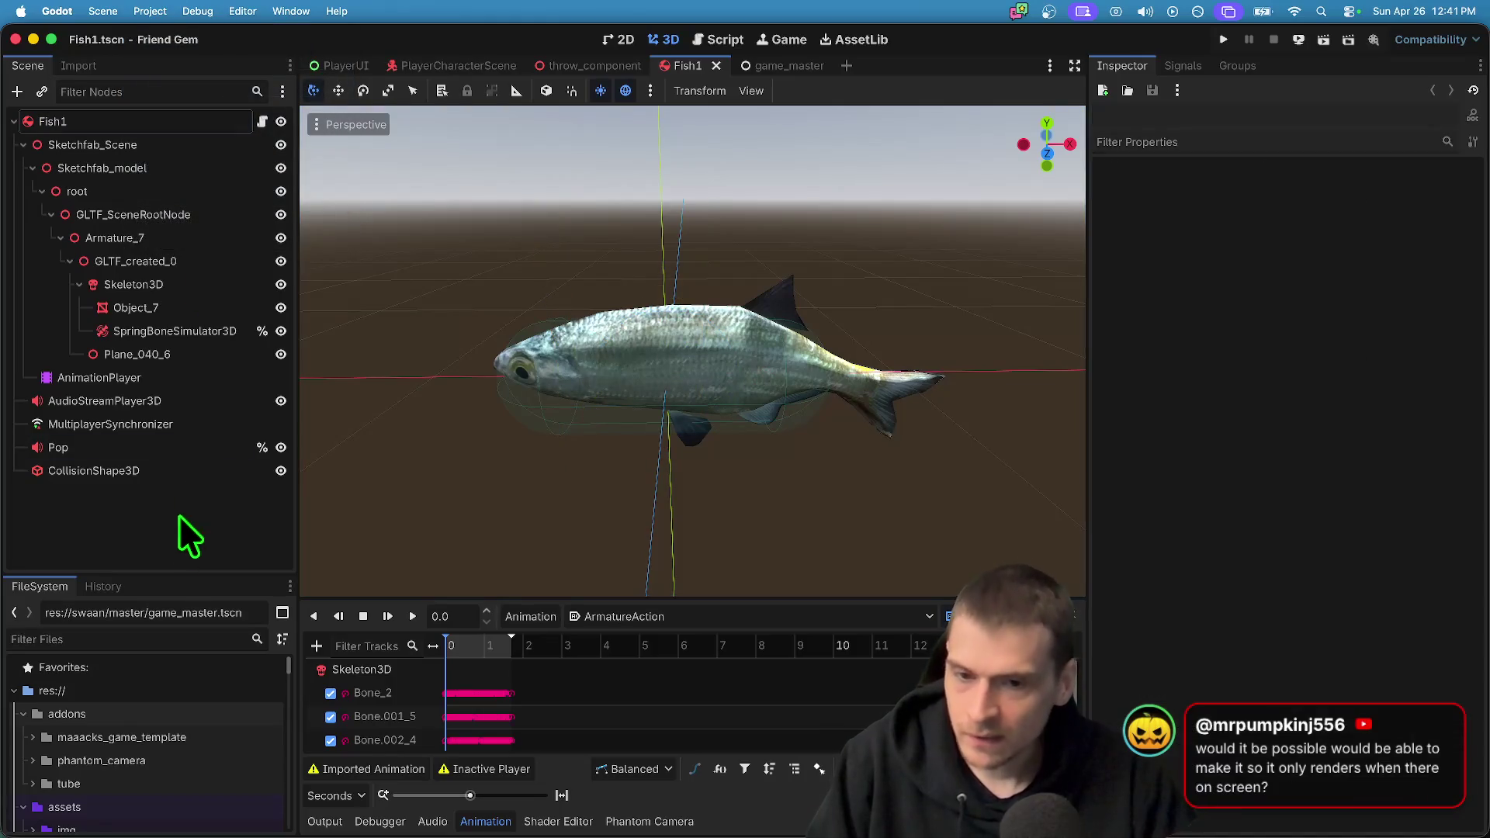
click(160, 9)
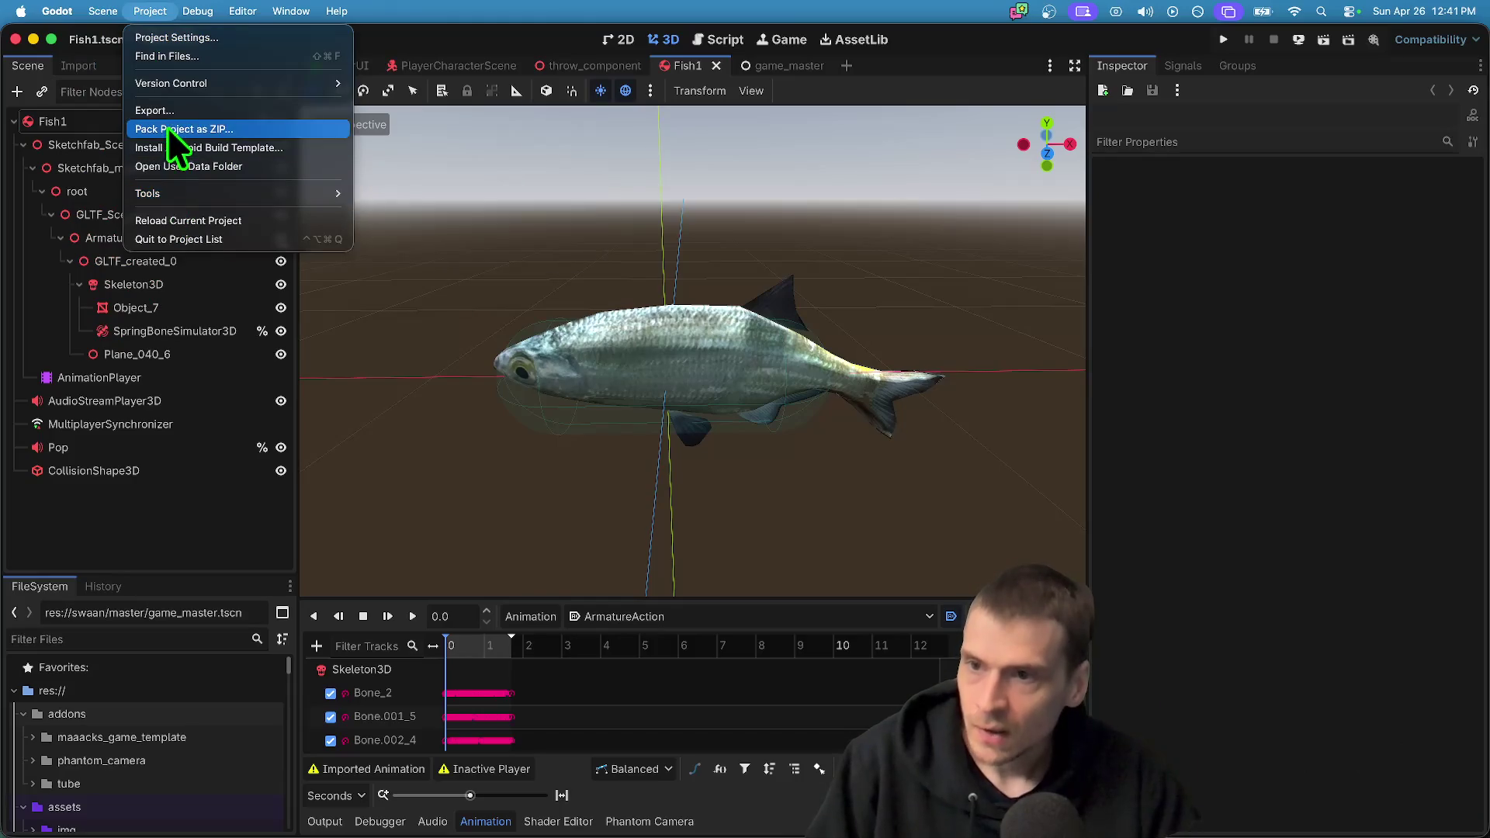
Reopen the Export dialog on the macOS (Runnable) preset and scroll through its options
click(170, 109)
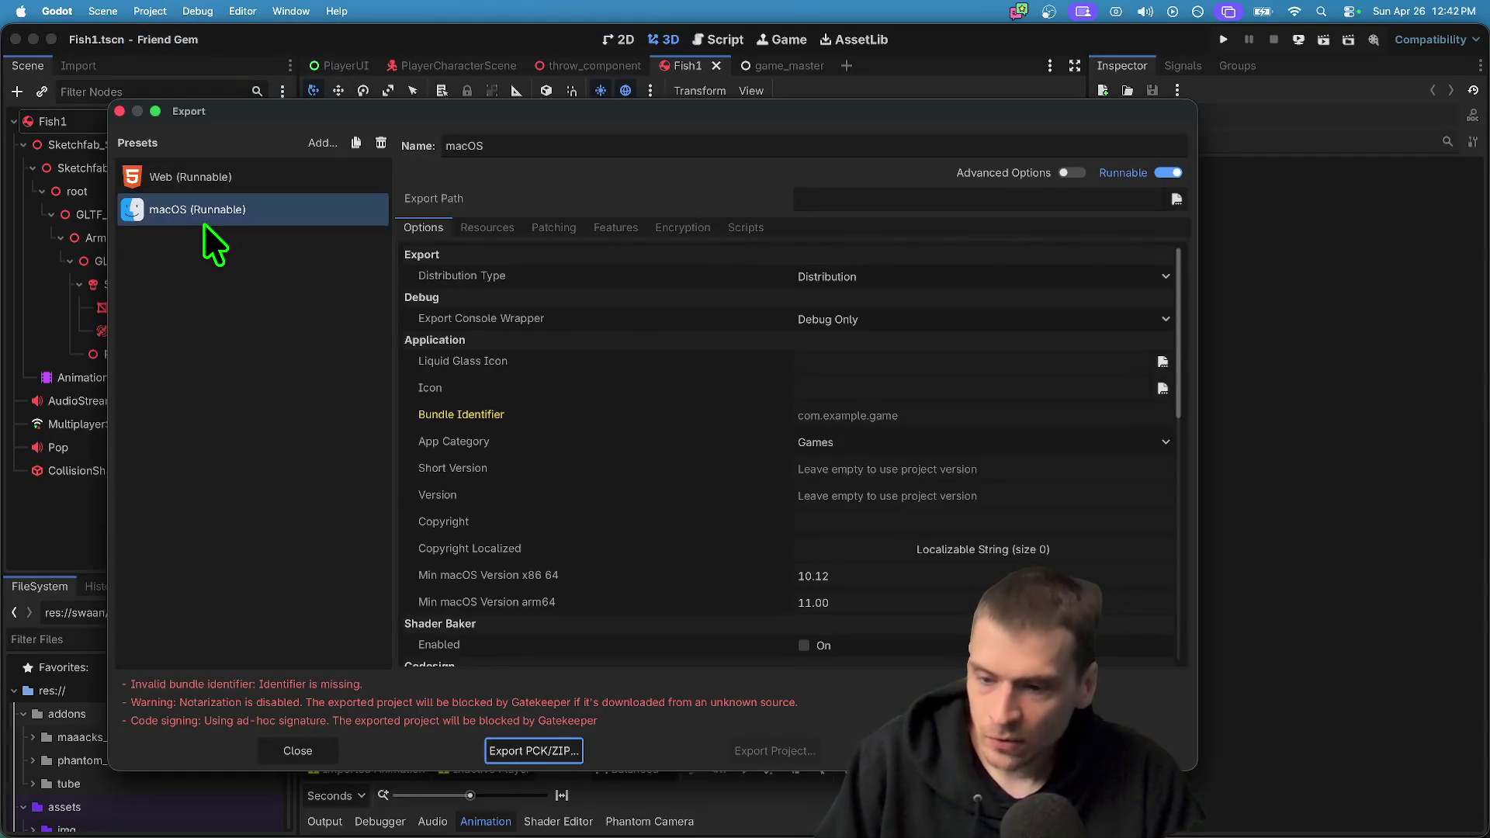
scroll(929, 512, down, 5)
scroll(927, 499, up, 5)
scroll(925, 499, down, 10)
scroll(924, 498, up, 8)
Set the macOS preset's Bundle Identifier to example.androodev.com
click(900, 335)
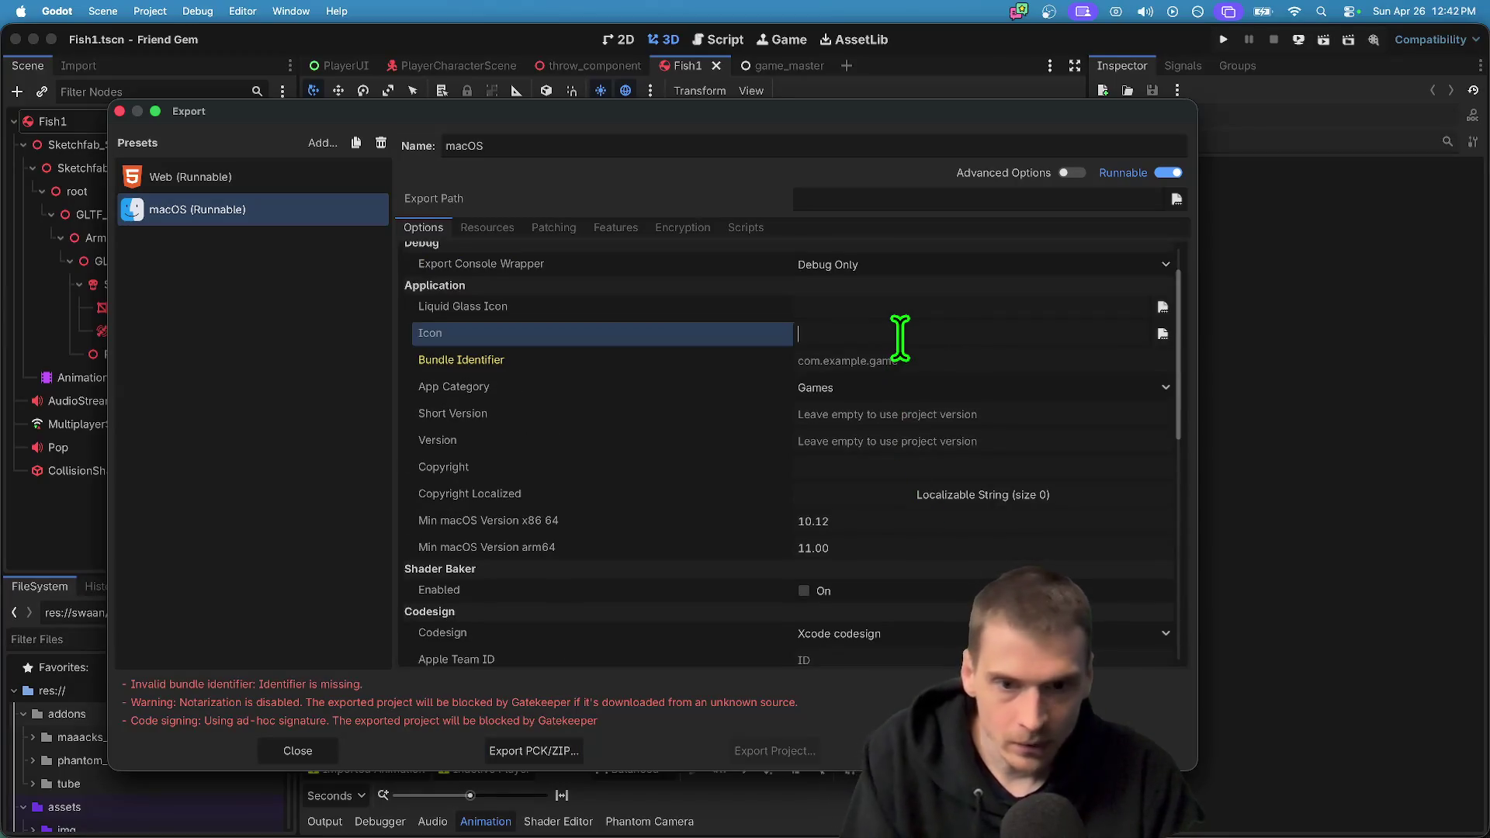
click(895, 358)
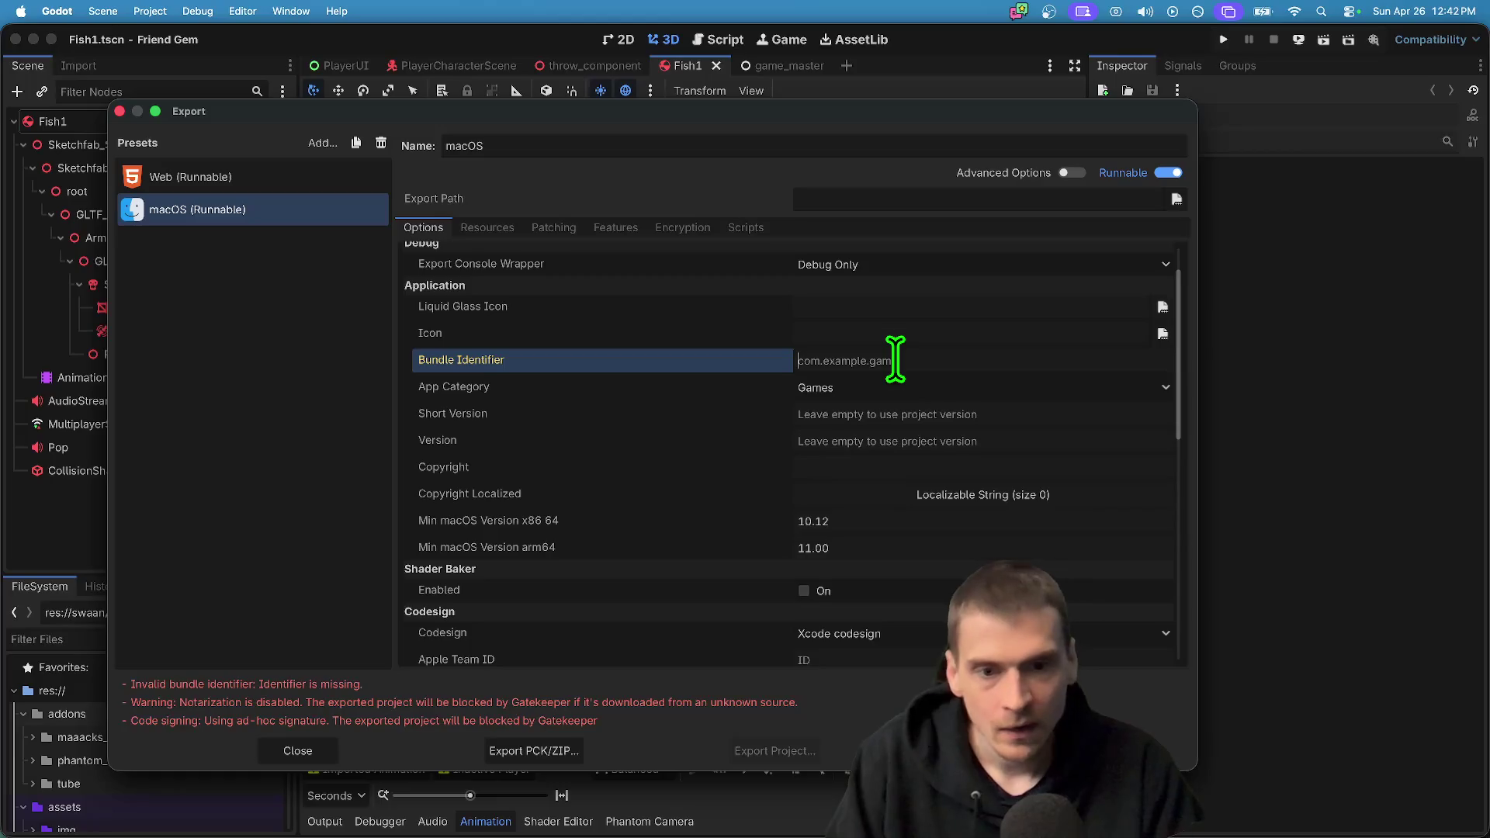
text(androodev.example.com)
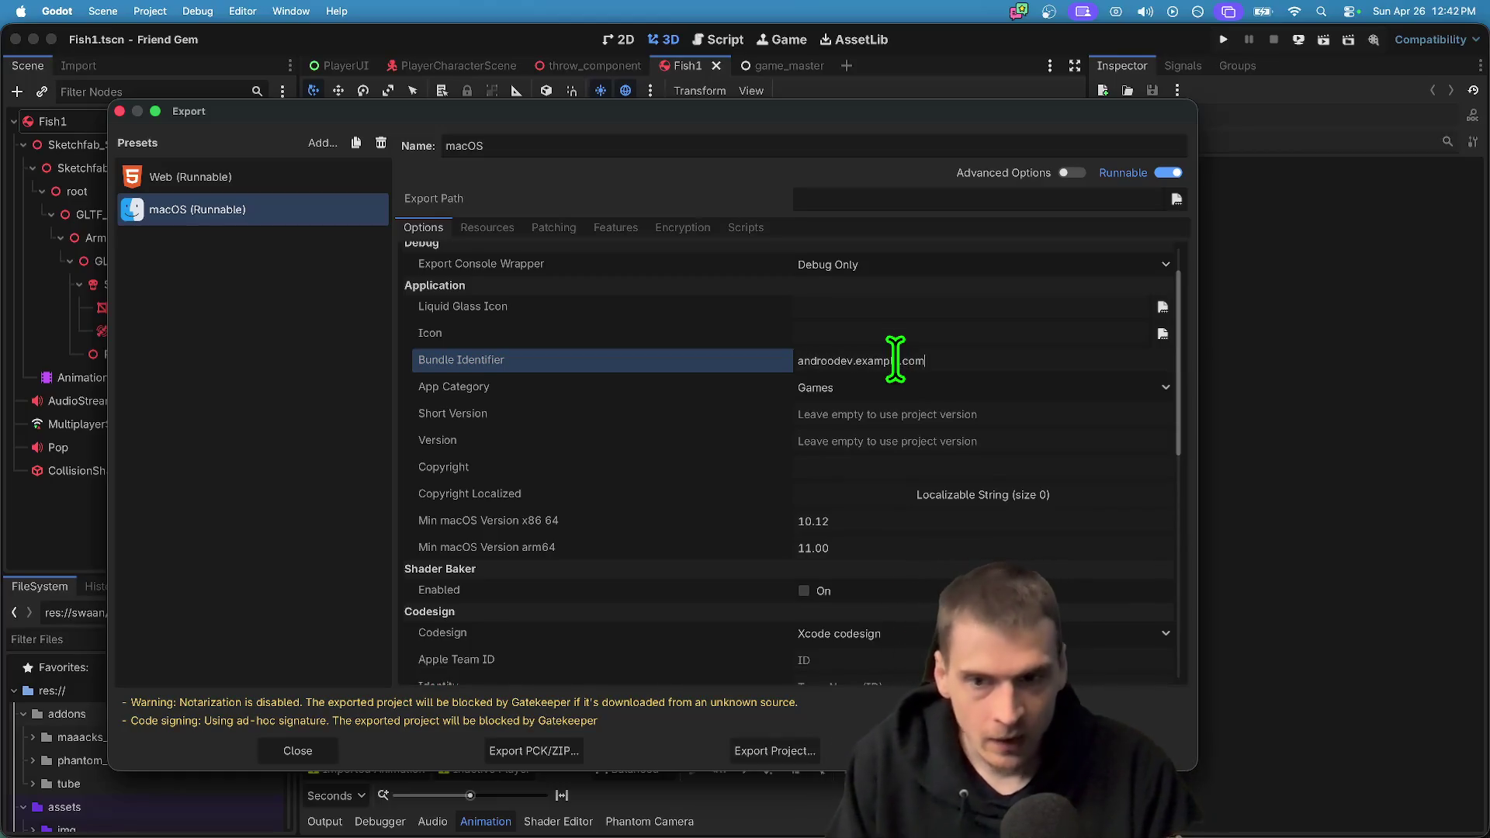
scroll(895, 359, up, 2)
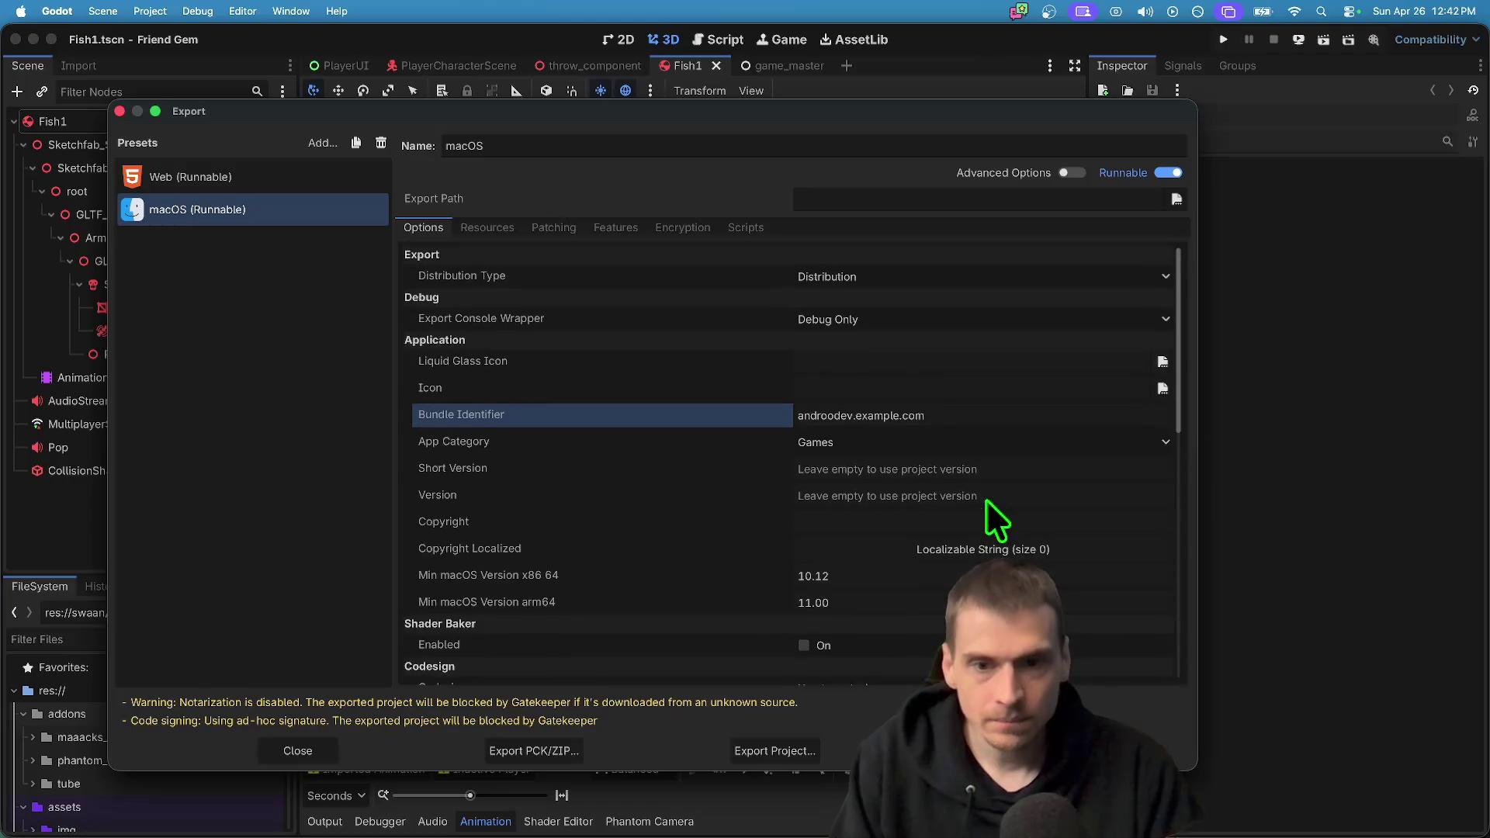
double_click(875, 415)
key(BackSpace)
key(BackSpace)
key(super+z)
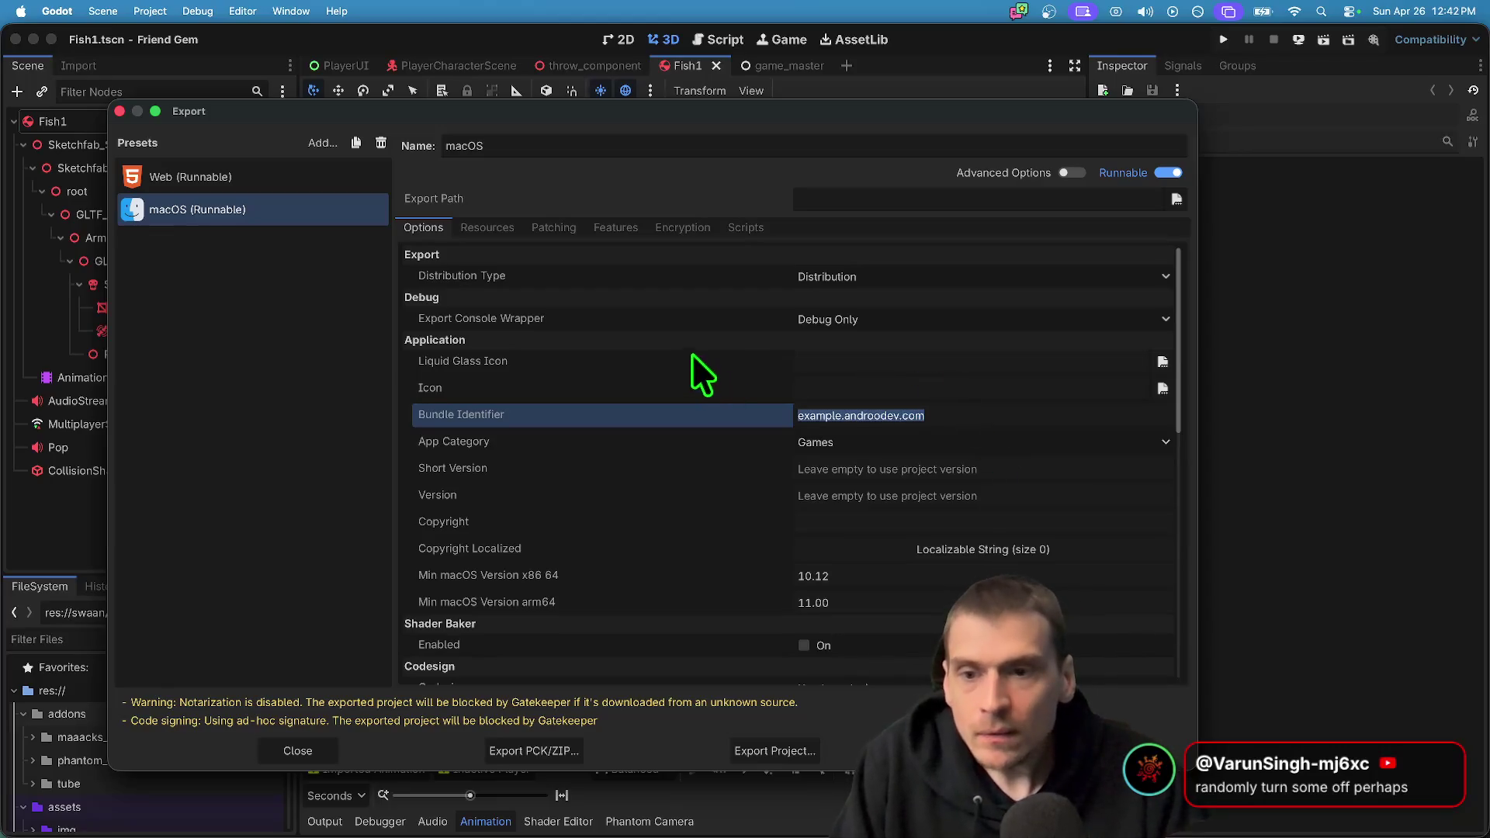
Turn off the export console wrapper for the macOS preset
scroll(892, 412, down, 3)
scroll(893, 435, up, 3)
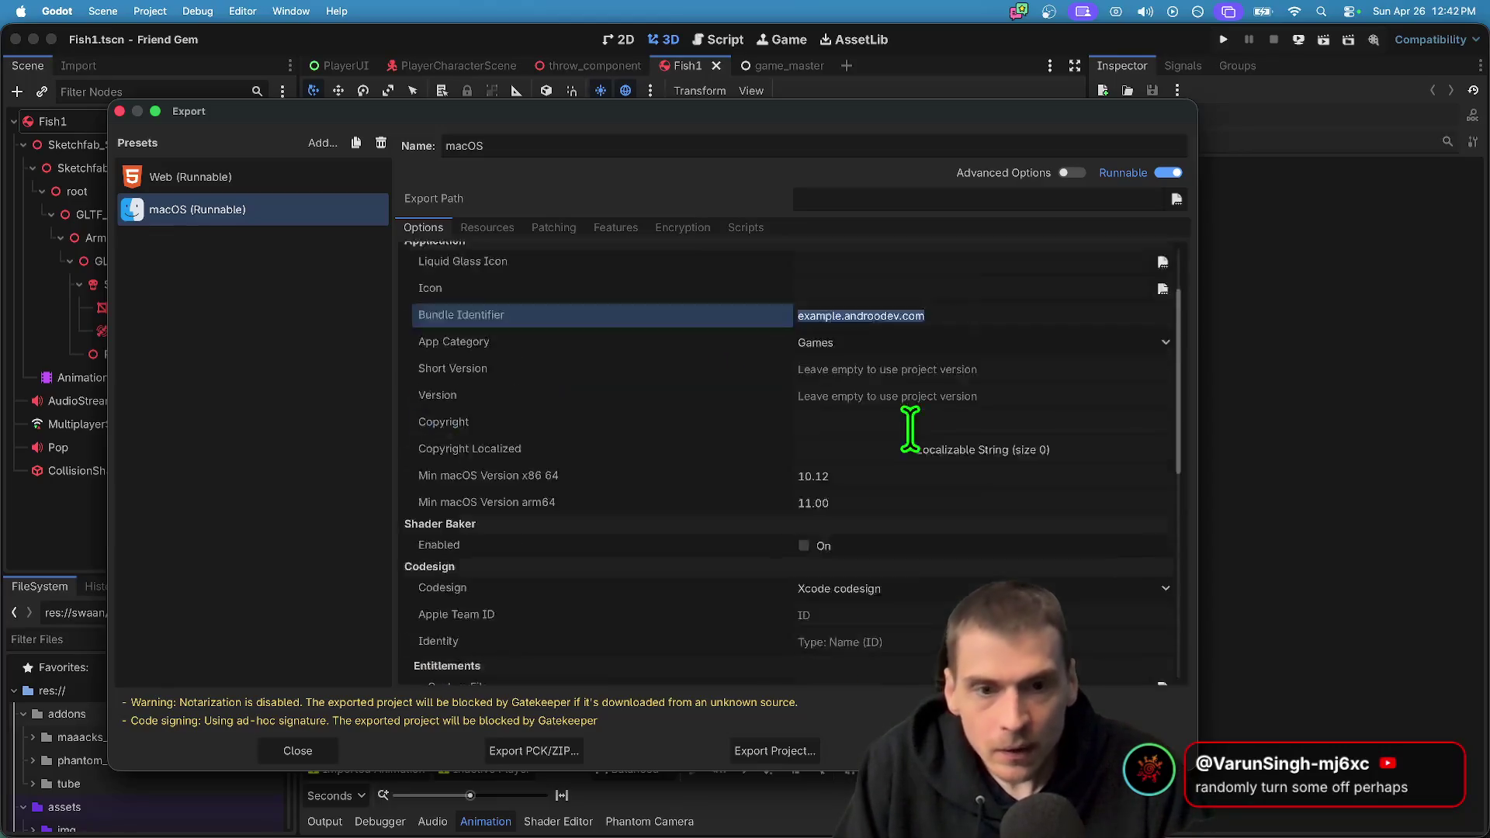
click(906, 319)
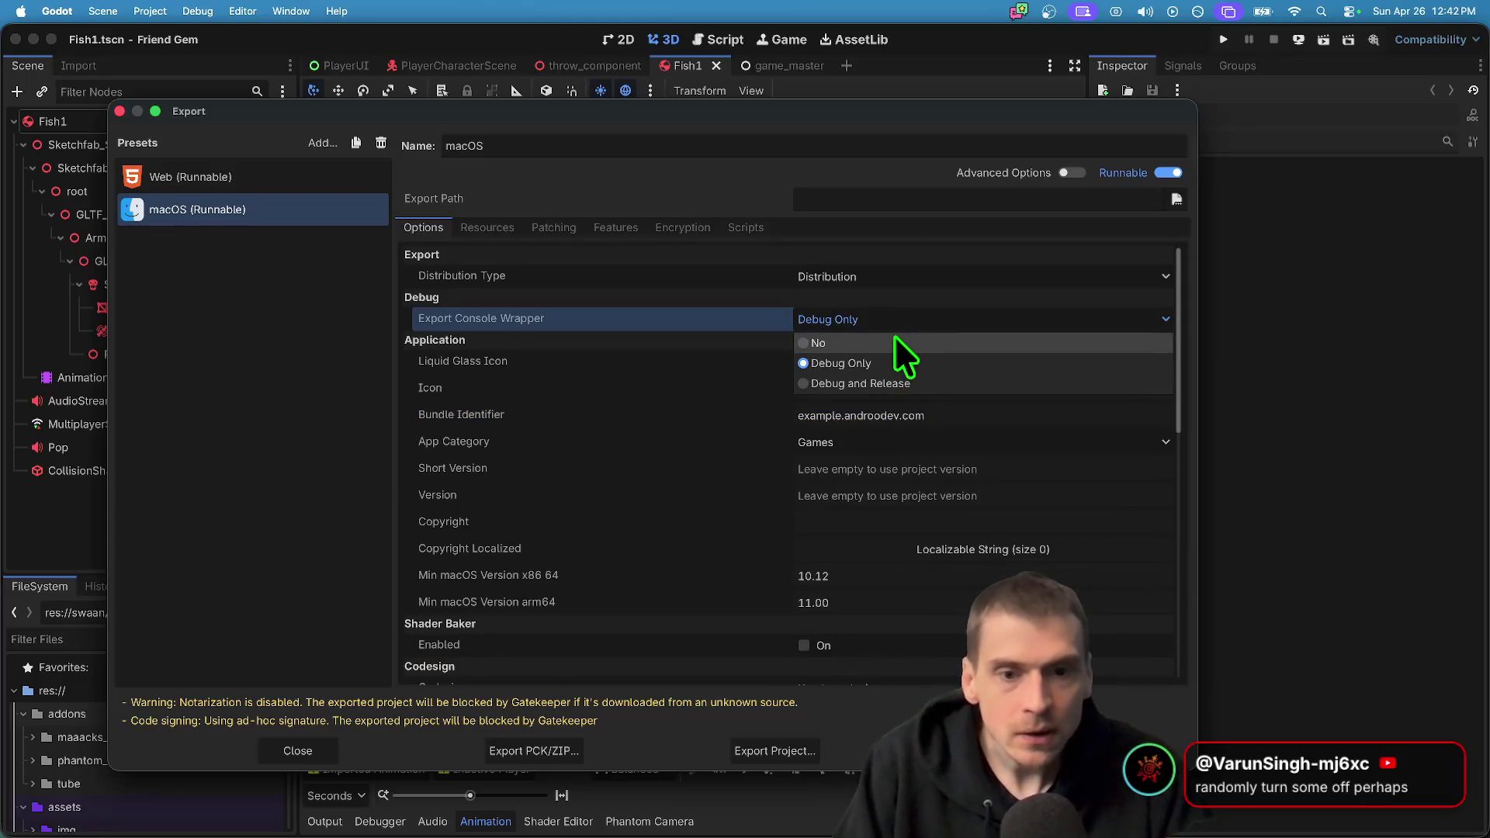
click(894, 342)
scroll(896, 341, down, 5)
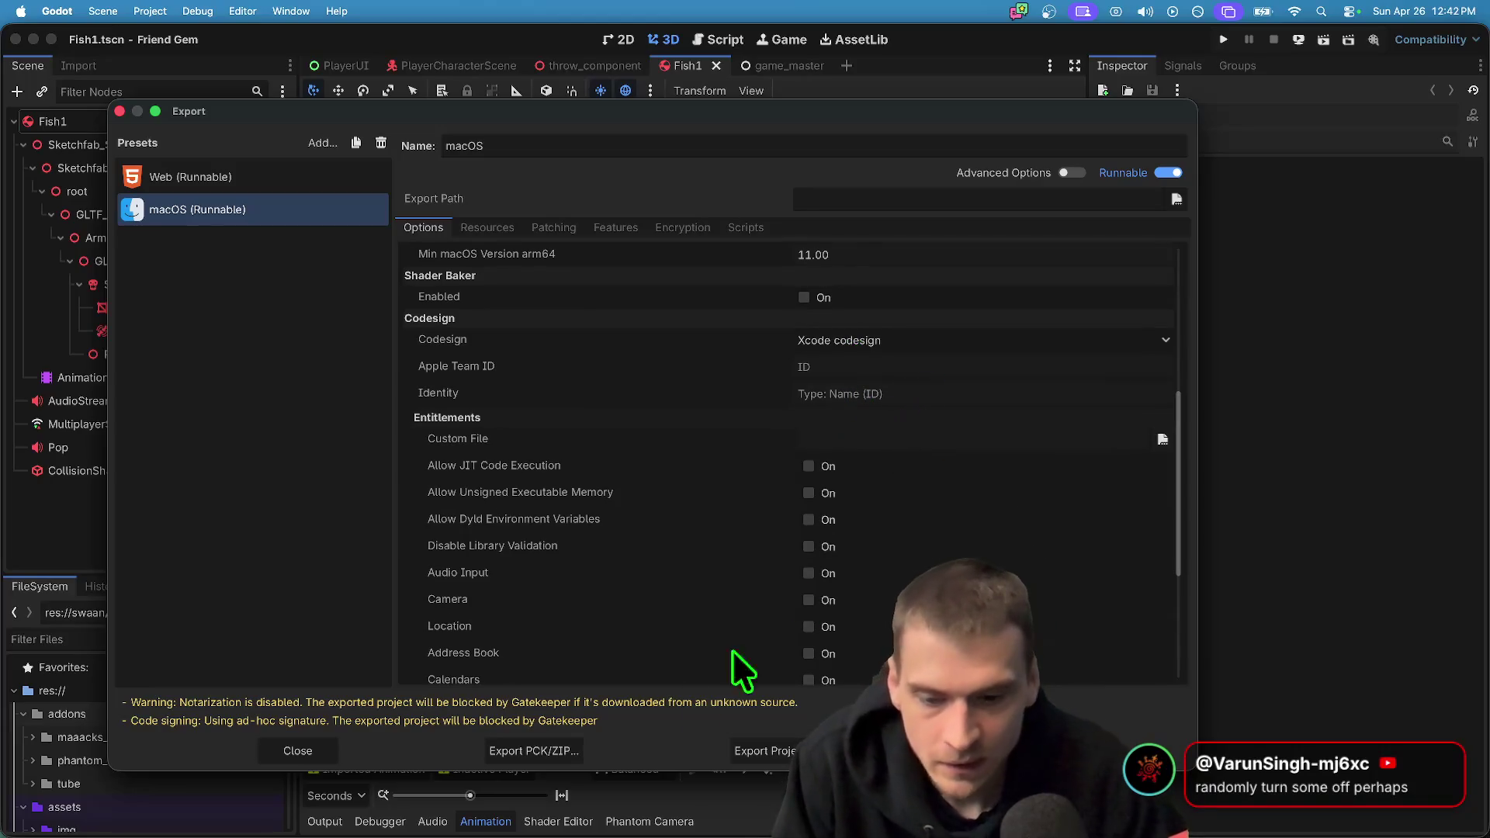
Export the macOS build as index.dmg into a new dist/mac folder
click(734, 754)
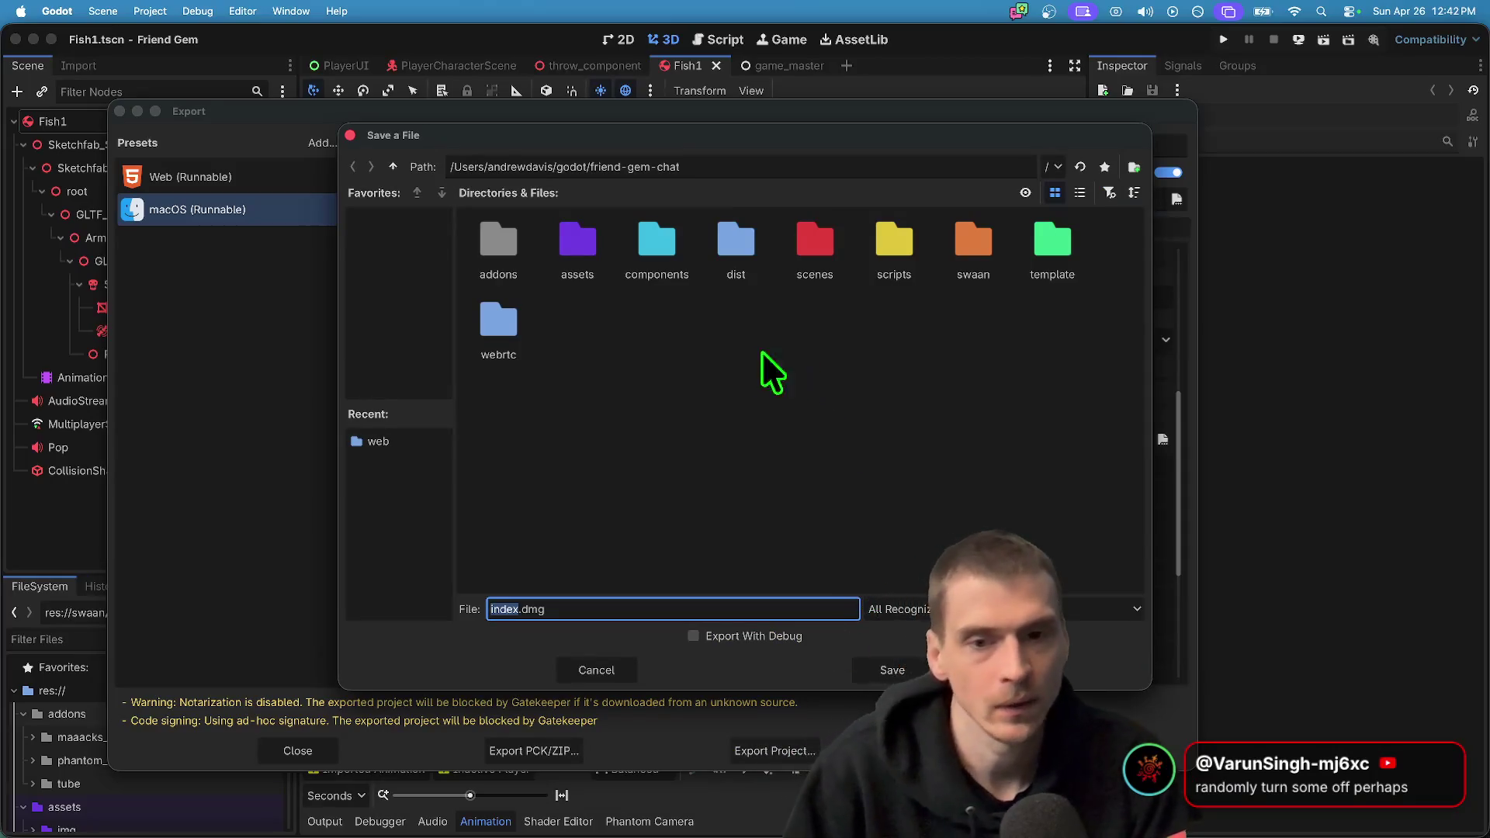
double_click(735, 246)
right_click(738, 420)
click(762, 444)
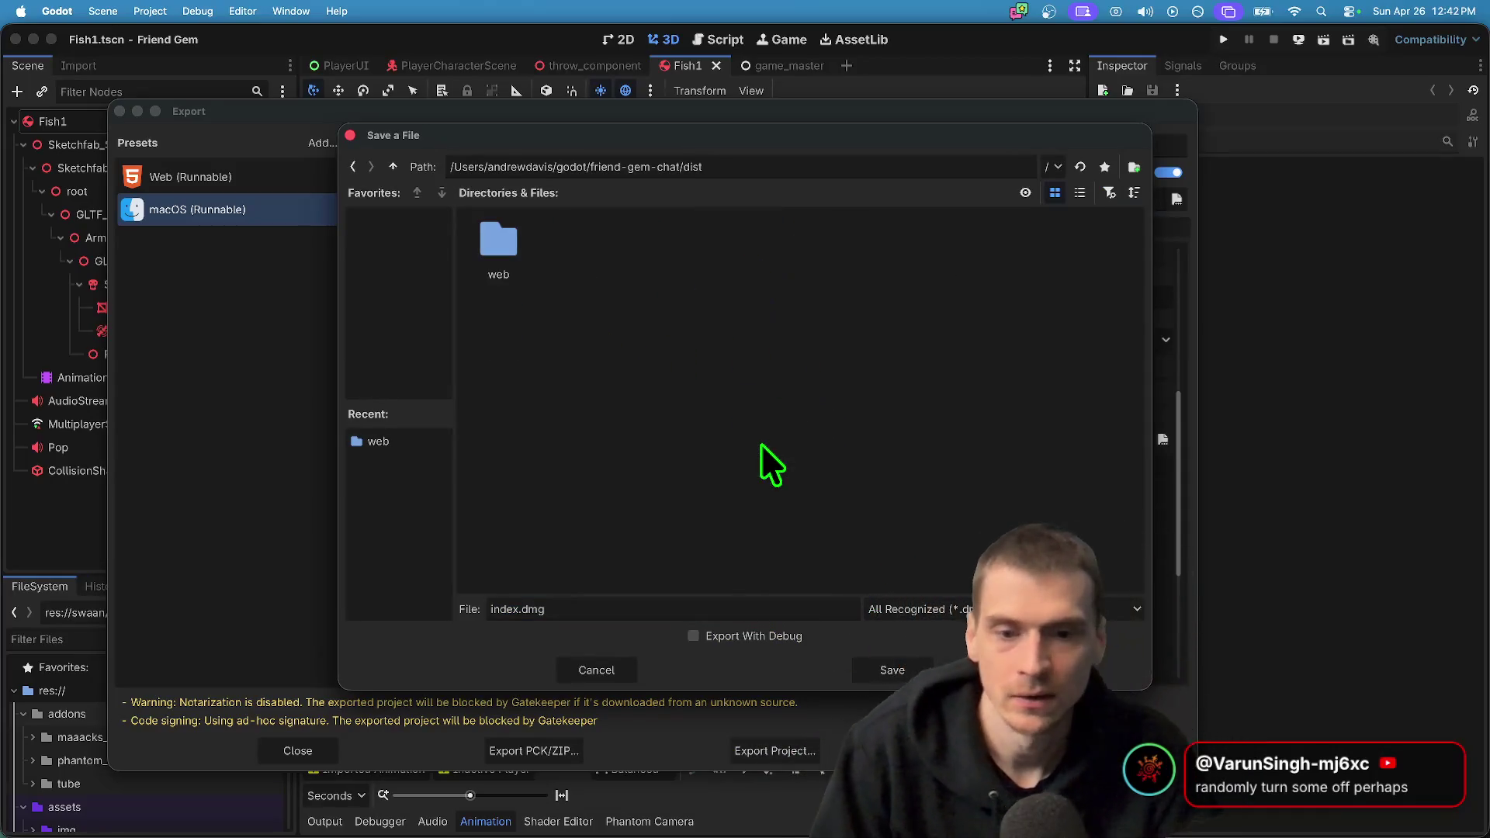
right_click(780, 394)
click(811, 407)
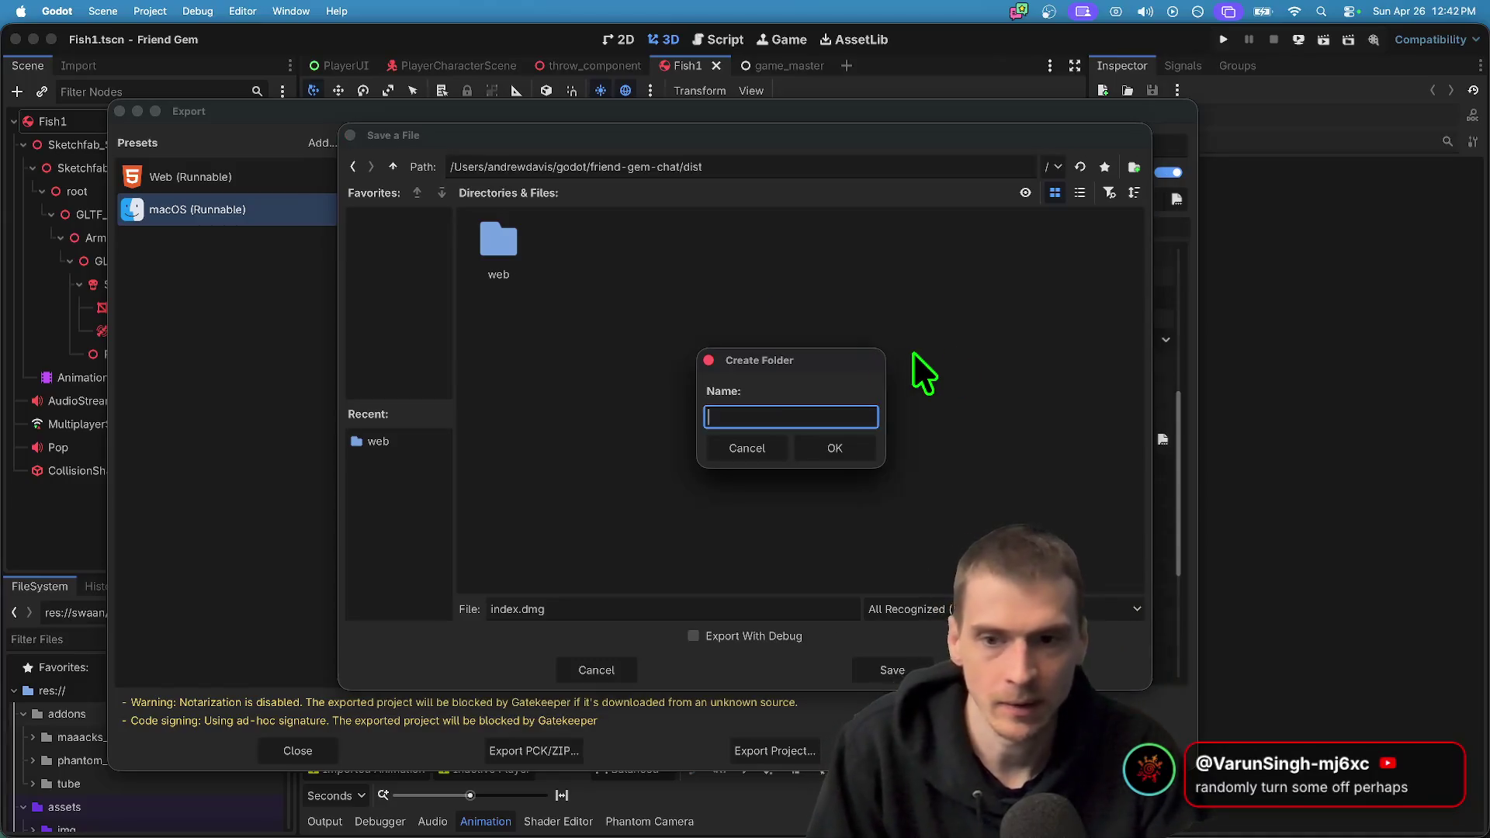
text(mac)
key(Return)
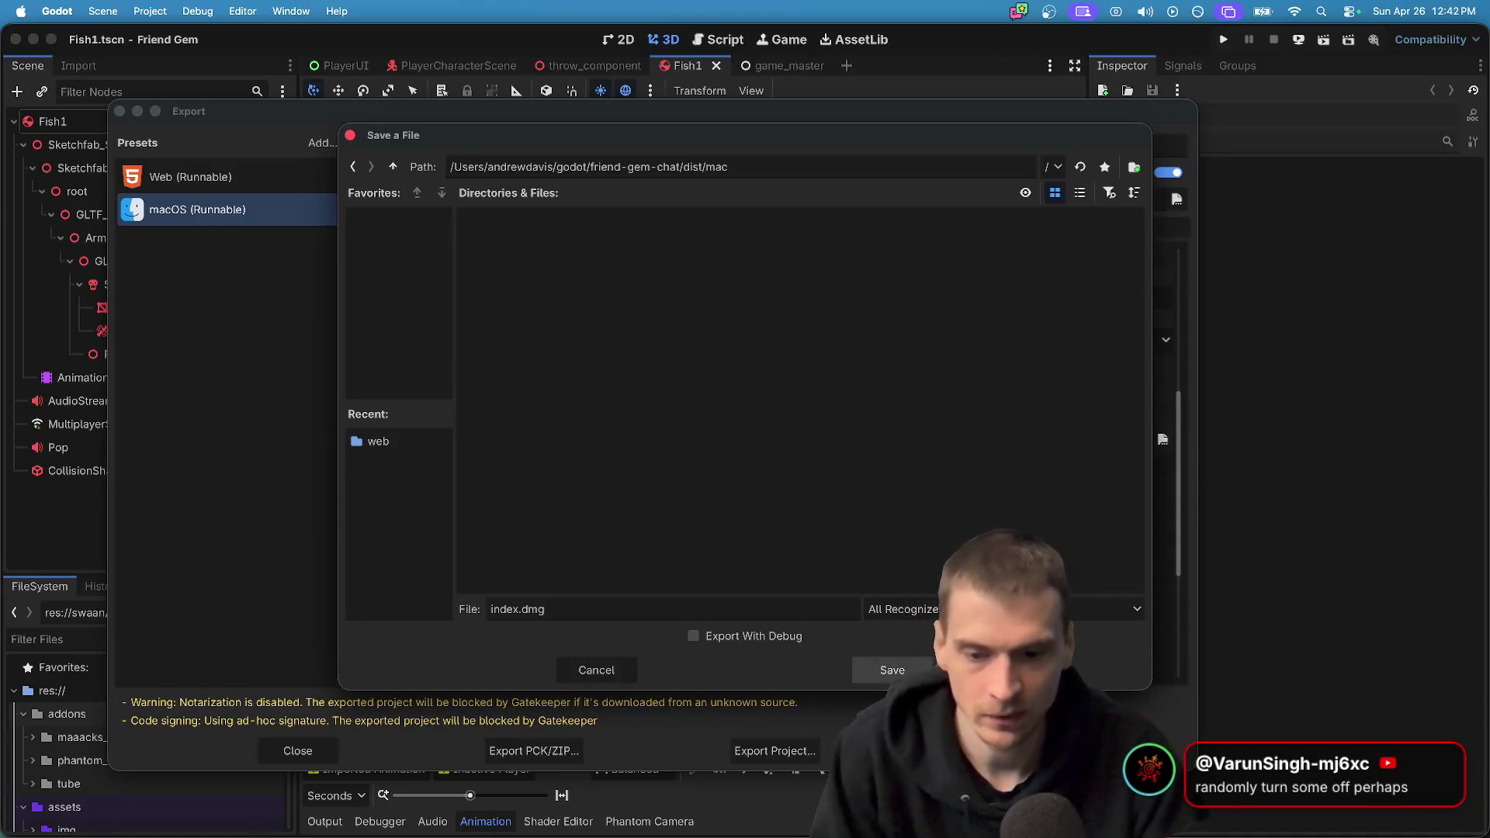
click(893, 670)
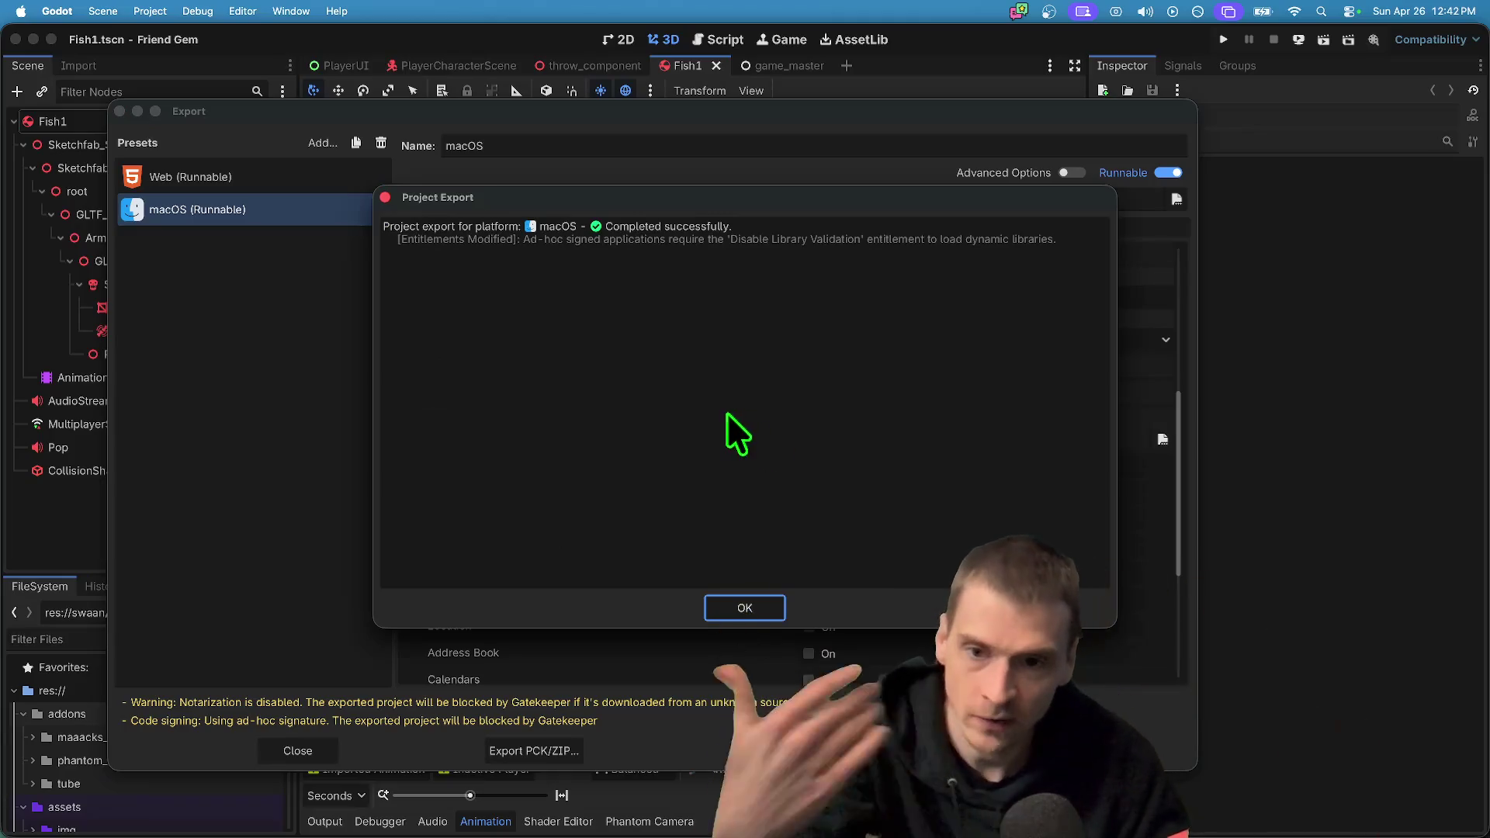
click(779, 613)
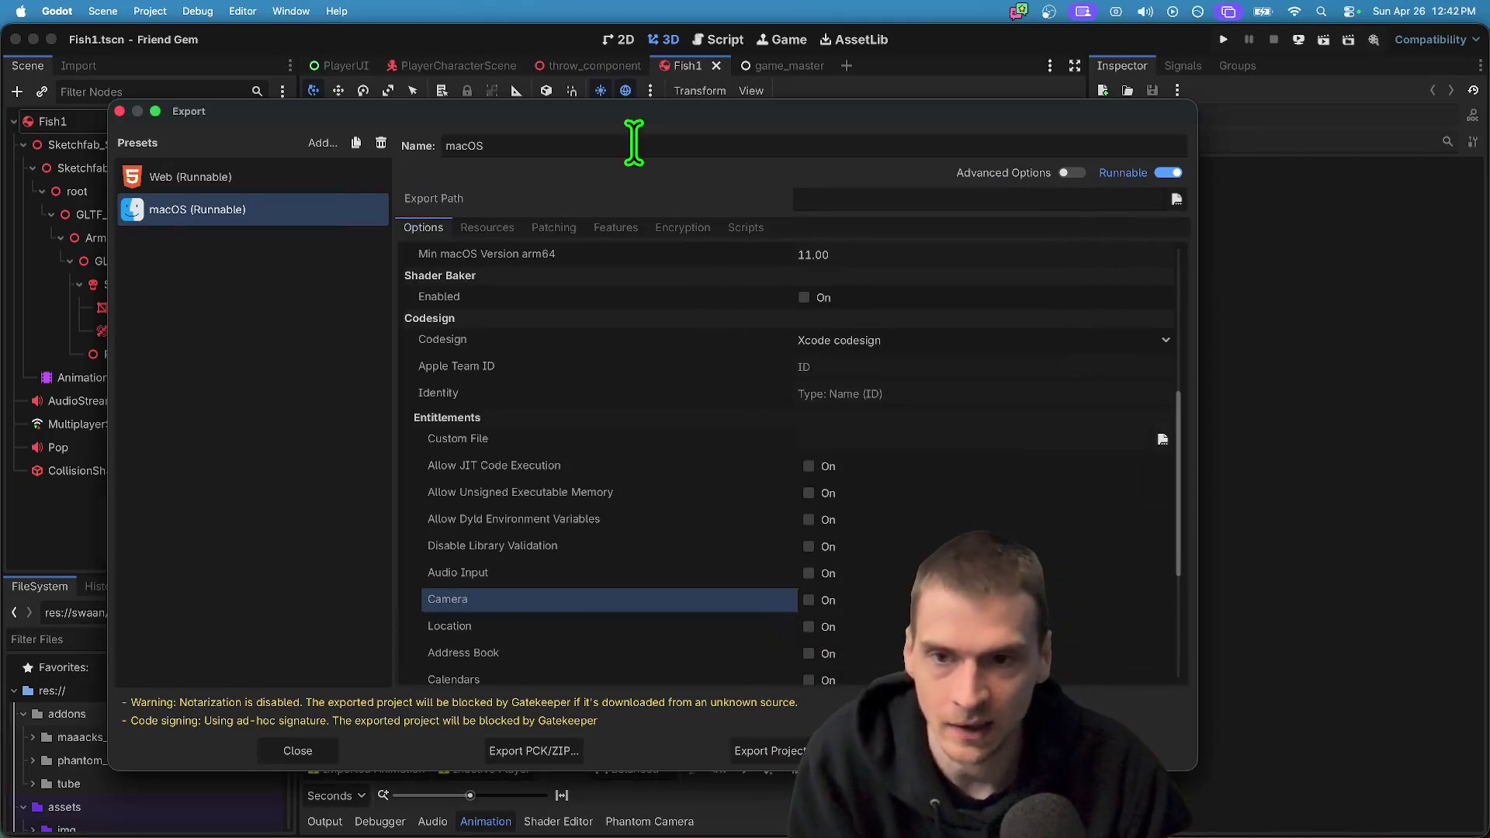
Close the Export dialog and save the current scene
drag(640, 115, 634, 116)
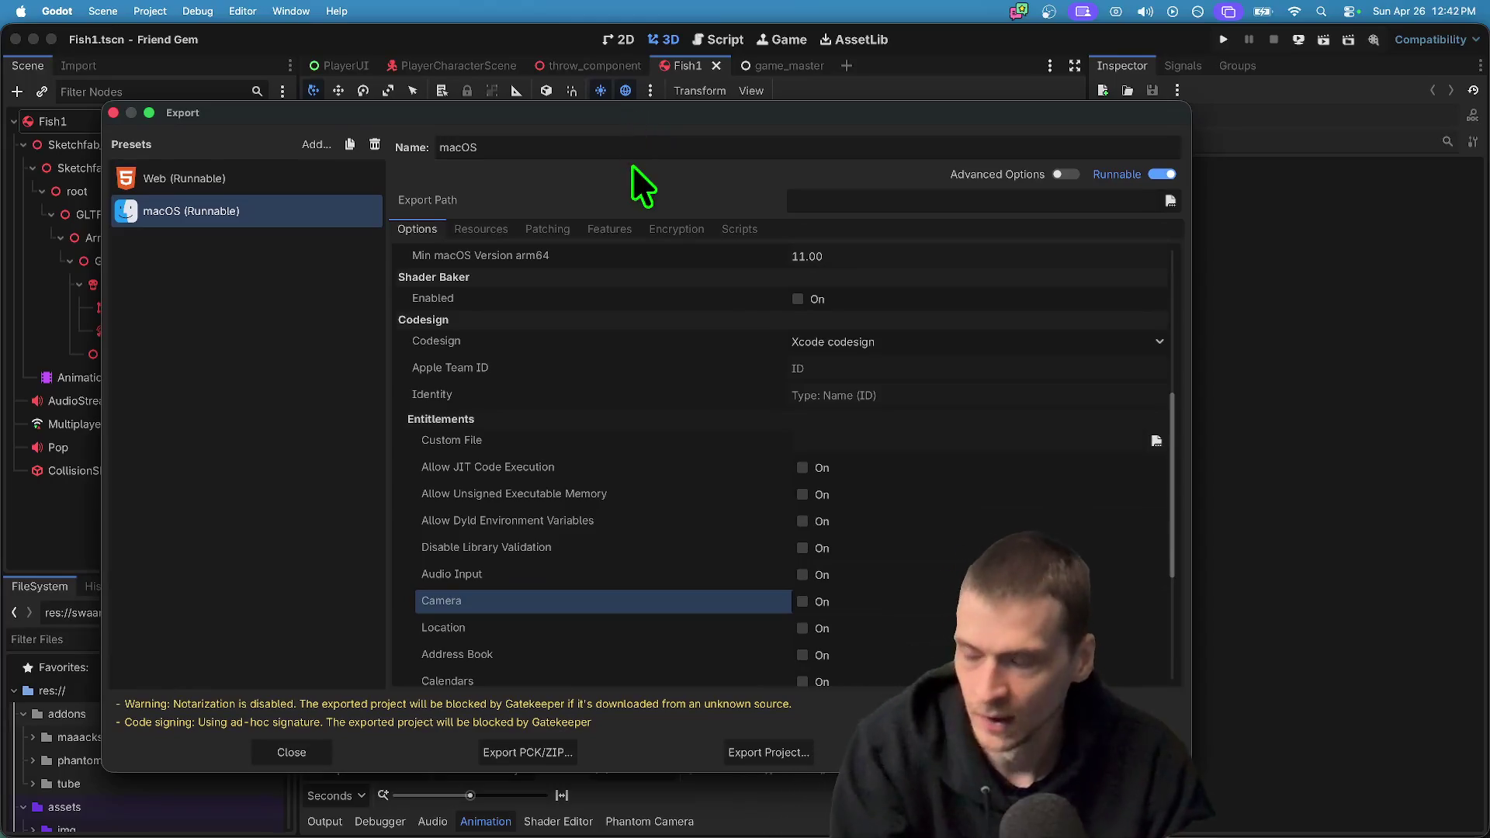
key(Escape)
key(super+s)
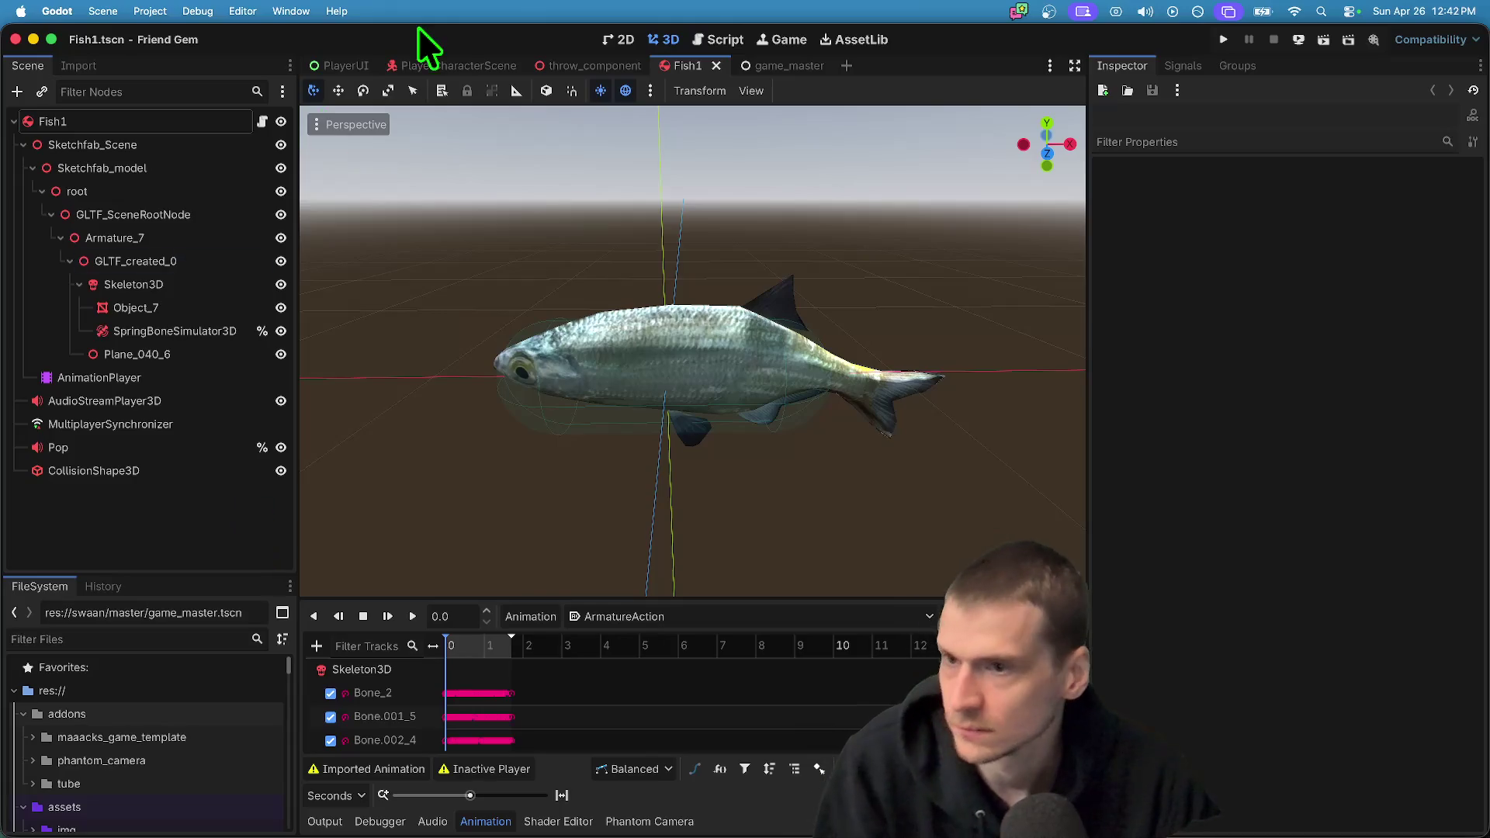
click(198, 9)
Leave Godot and open a Finder window from the Dock
mouse_move(167, 7)
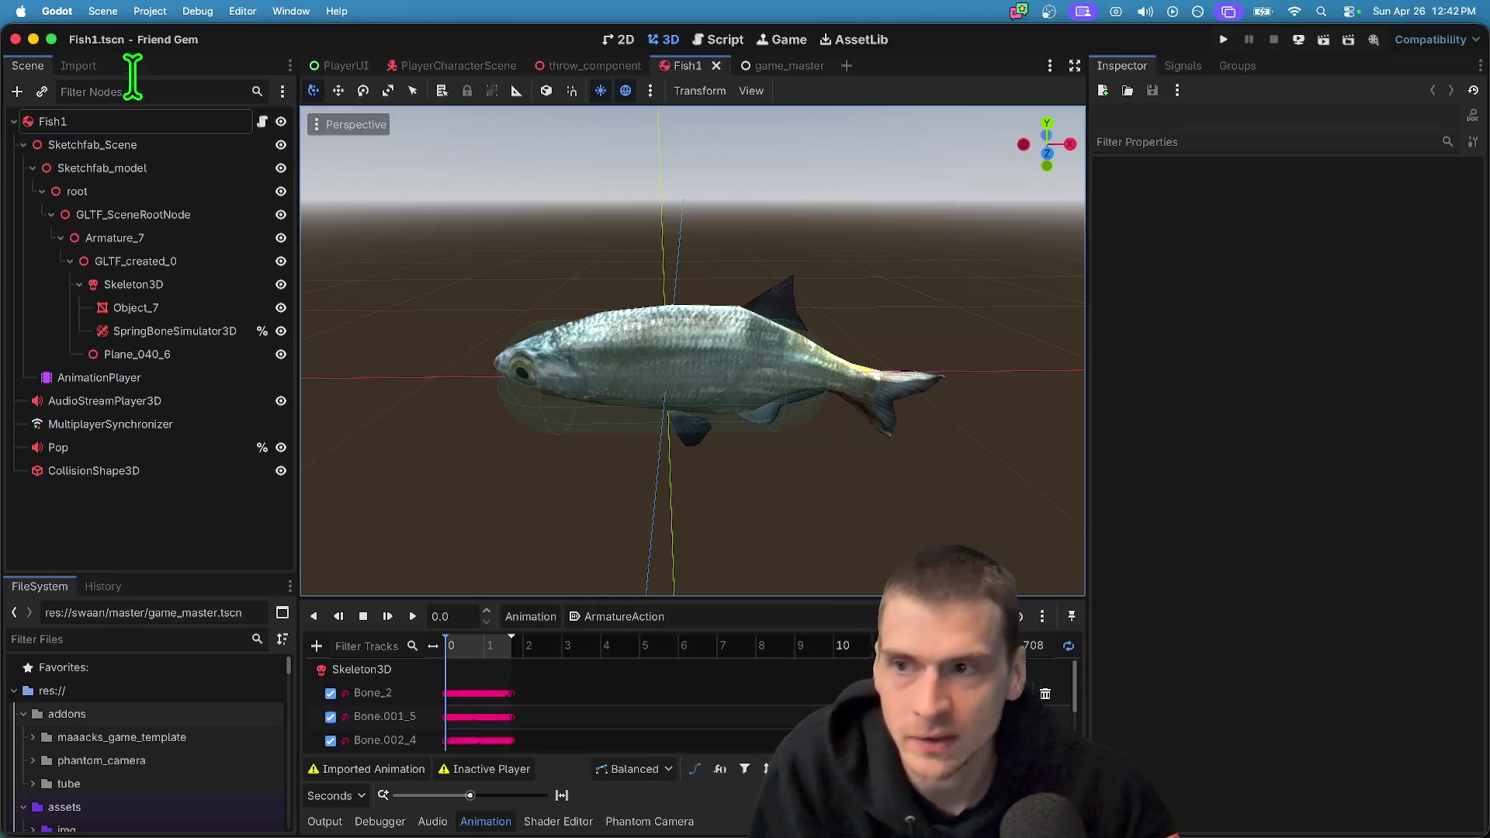
click(150, 11)
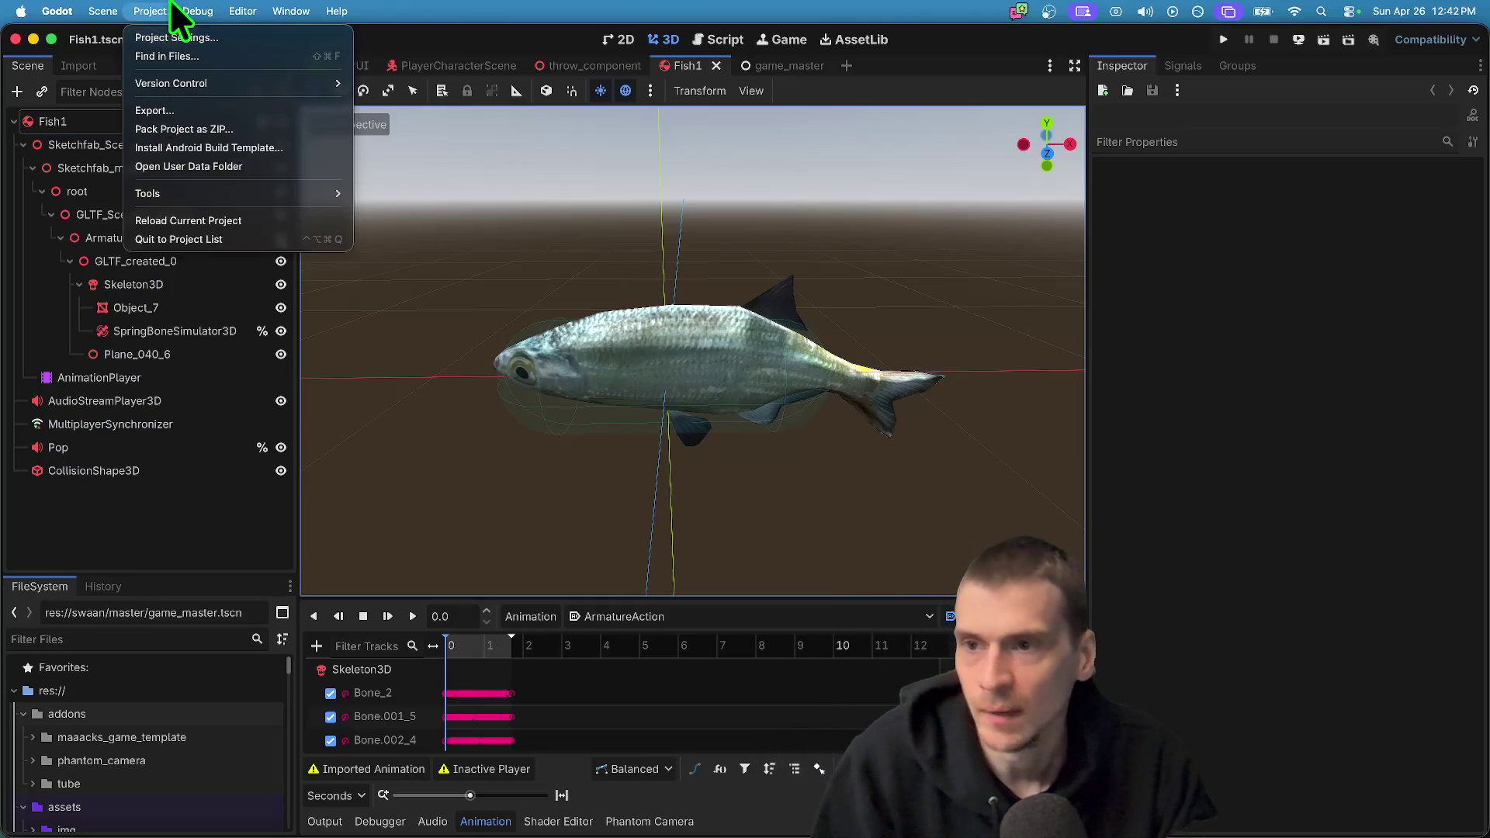
key(super+Tab)
key(super+Tab)
key(super+shift+Tab)
key(super+shift+Tab)
mouse_move(476, 807)
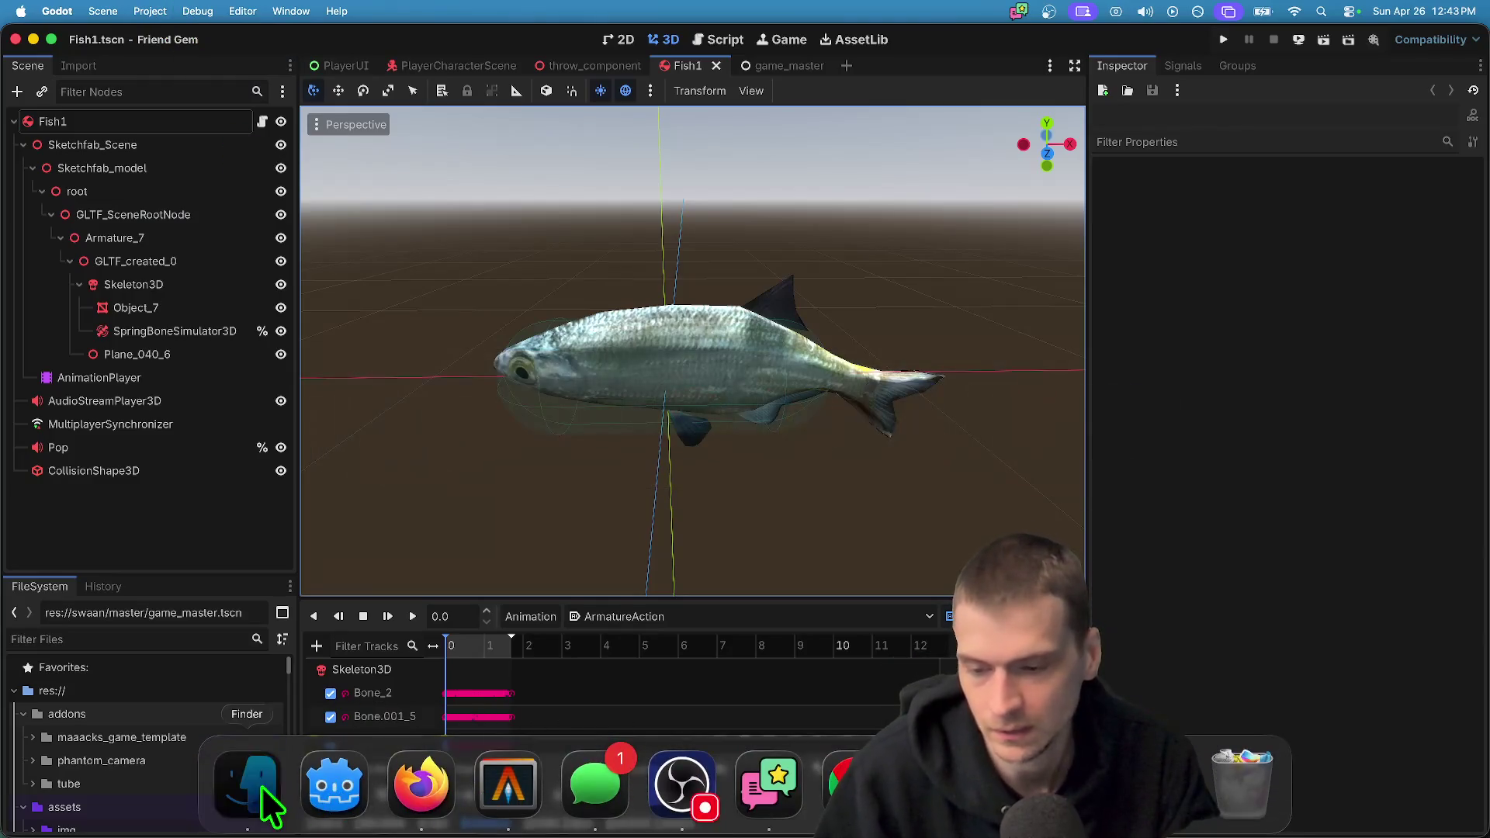
click(262, 790)
Go to friend-gem-chat > dist > mac and launch Friend Gem from the .dmg
scroll(329, 547, down, 2)
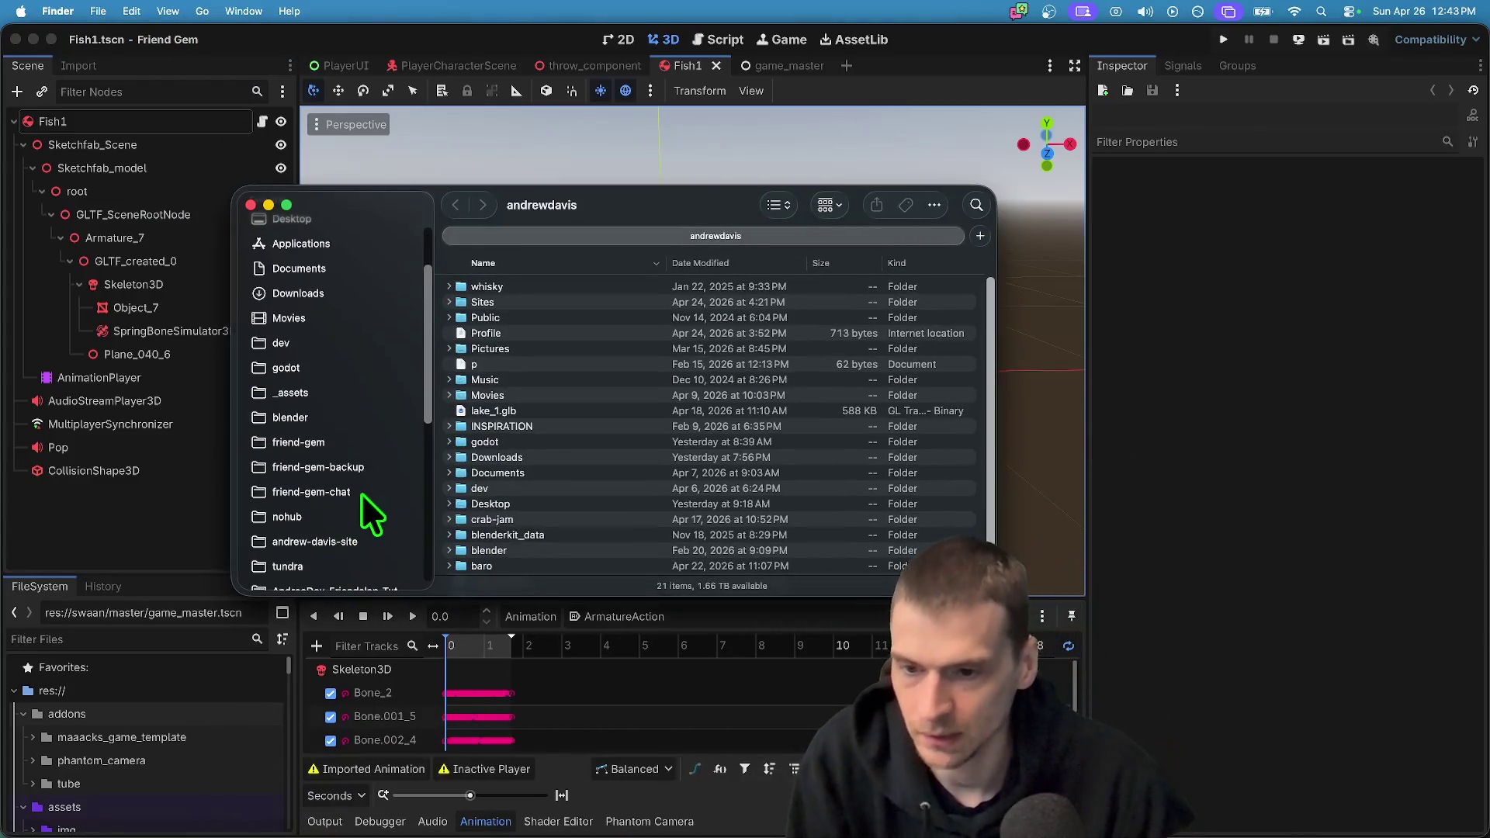
click(311, 492)
double_click(585, 349)
double_click(559, 287)
double_click(560, 281)
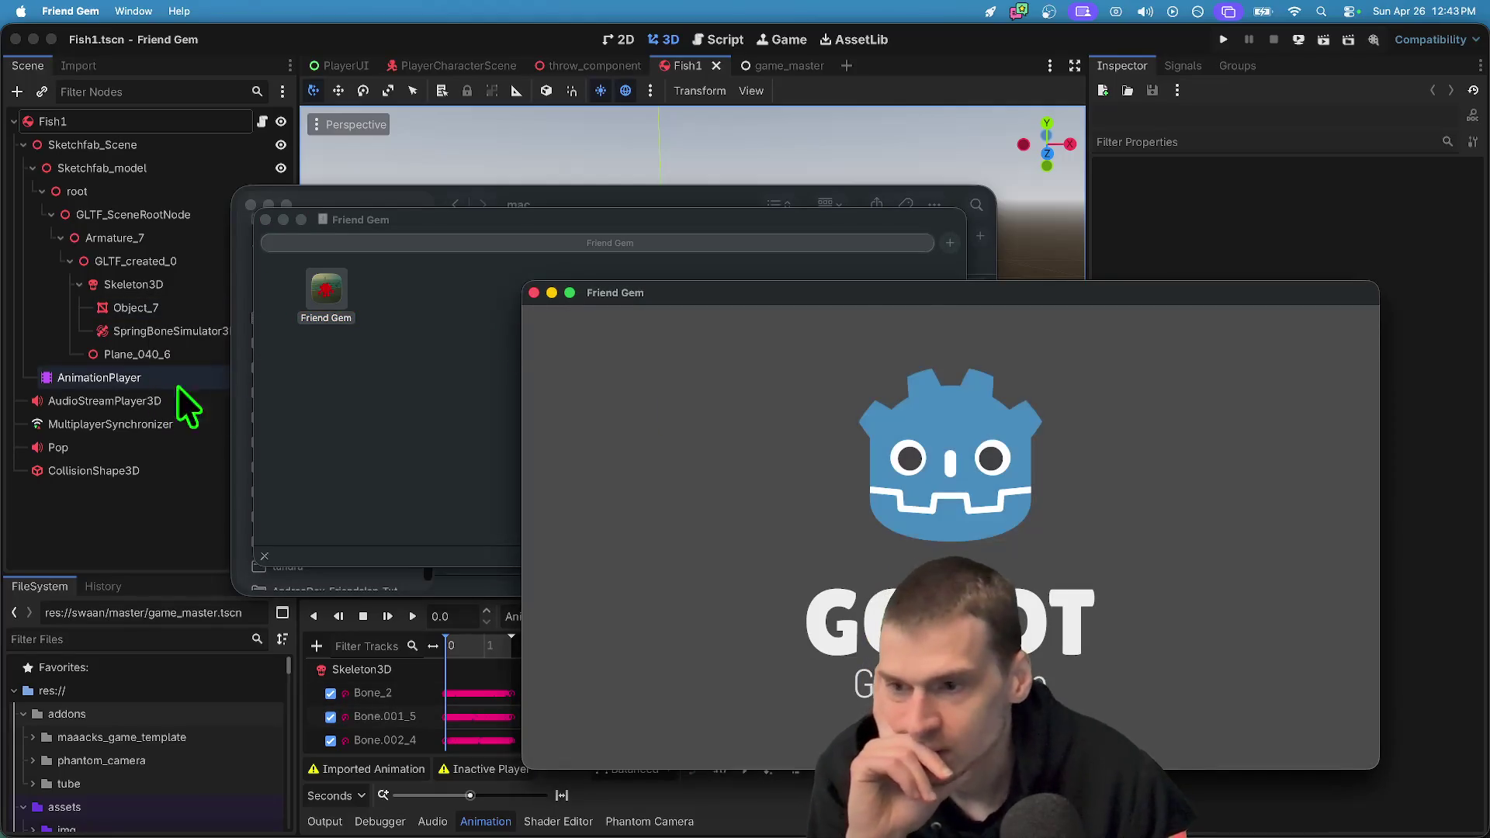
drag(878, 299, 393, 130)
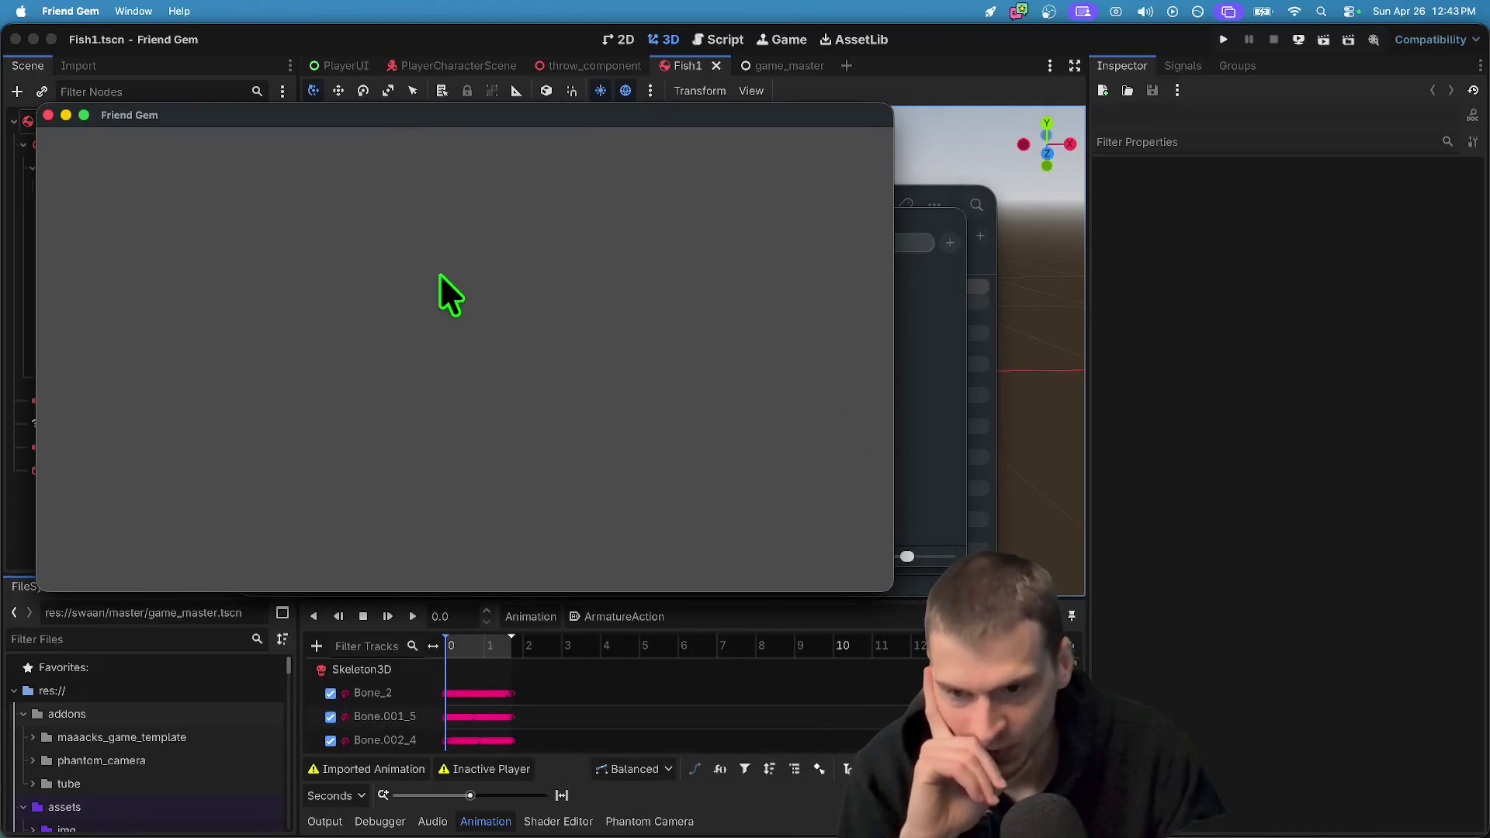
Host a game from the main menu and run the character through the field of fish
click(482, 357)
click(473, 283)
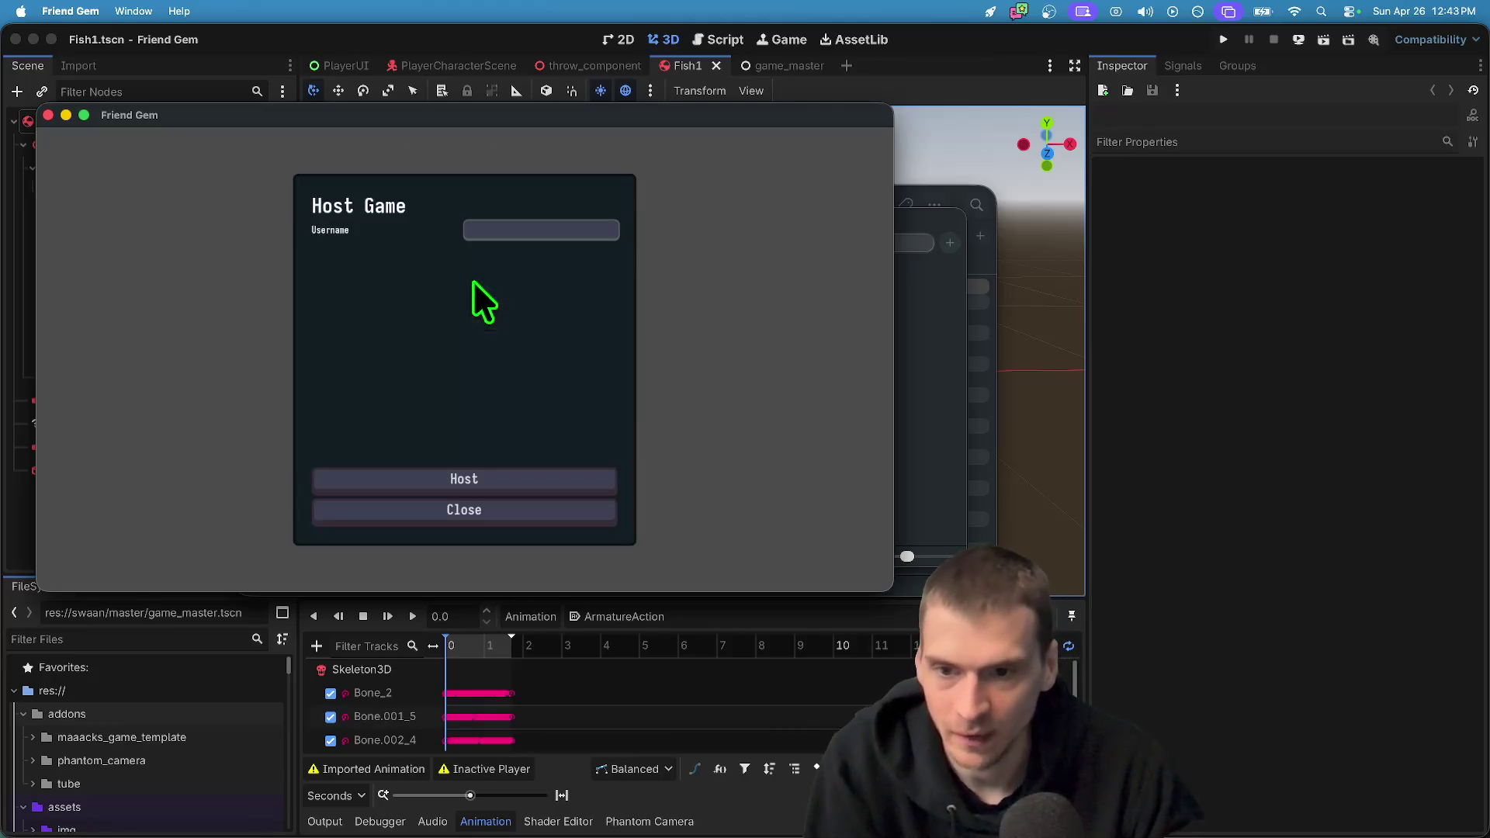
click(450, 470)
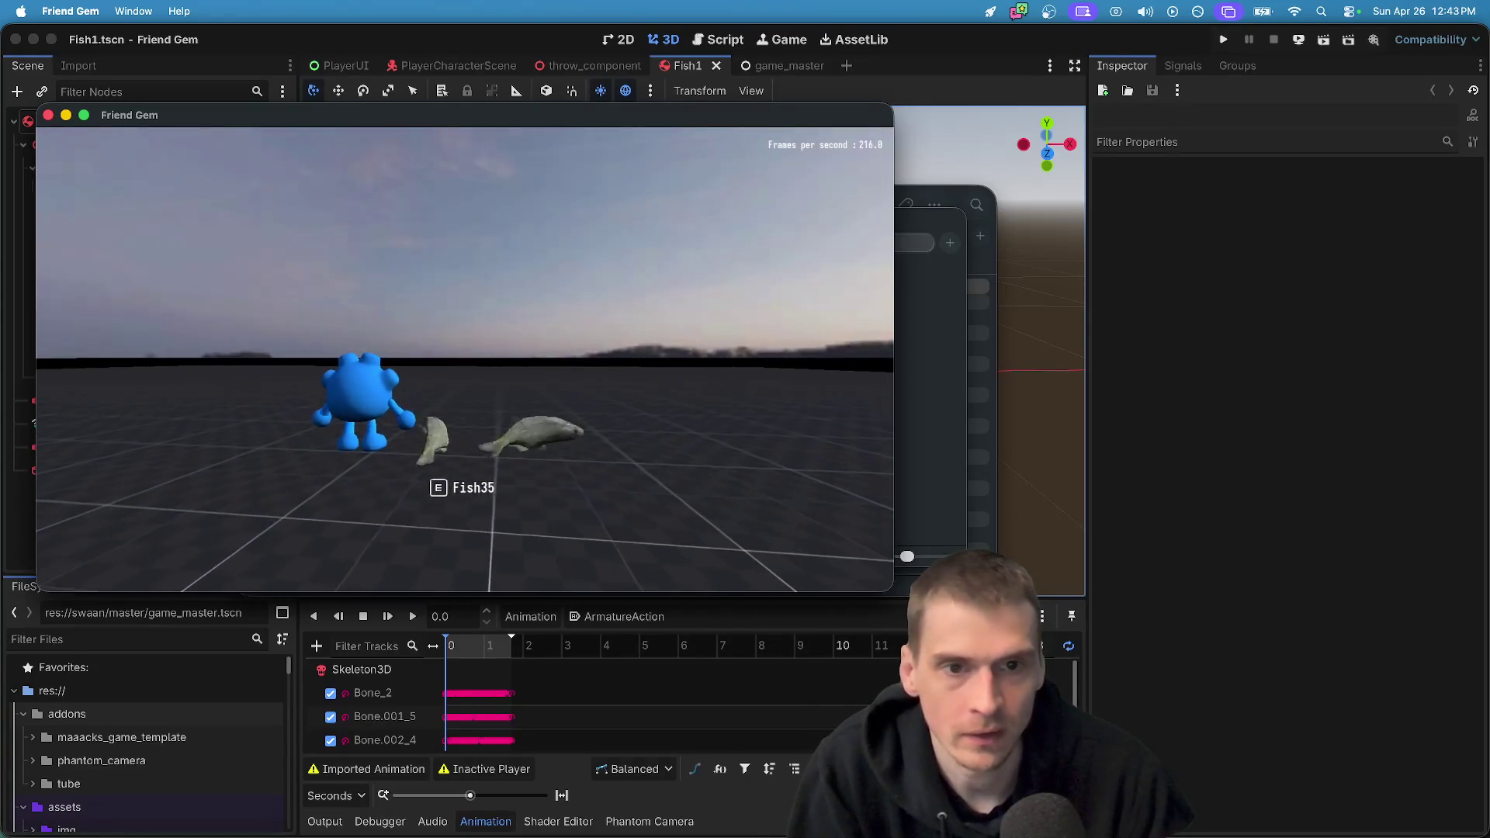
key(d)
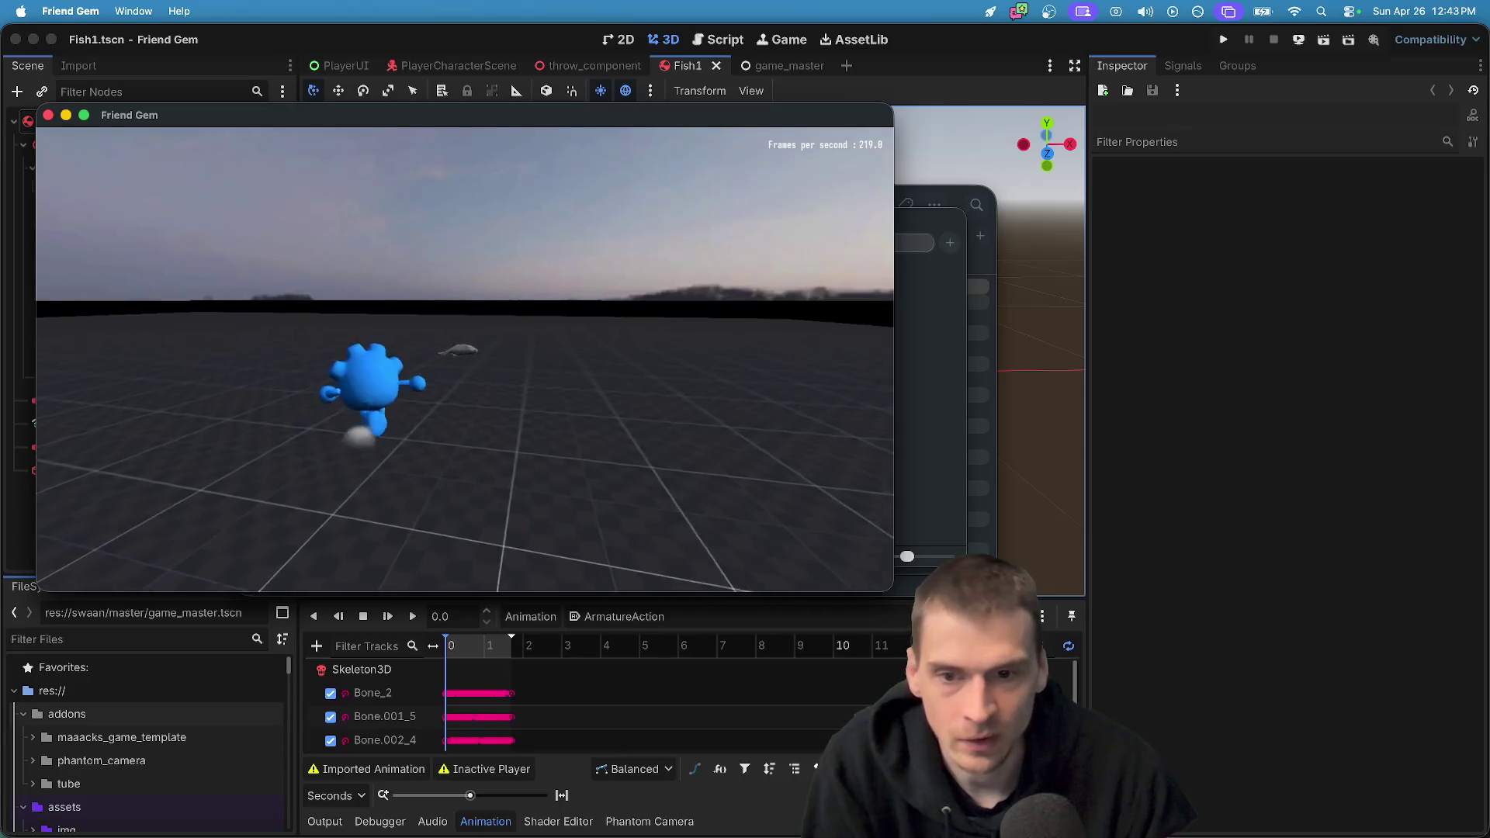
key(w)
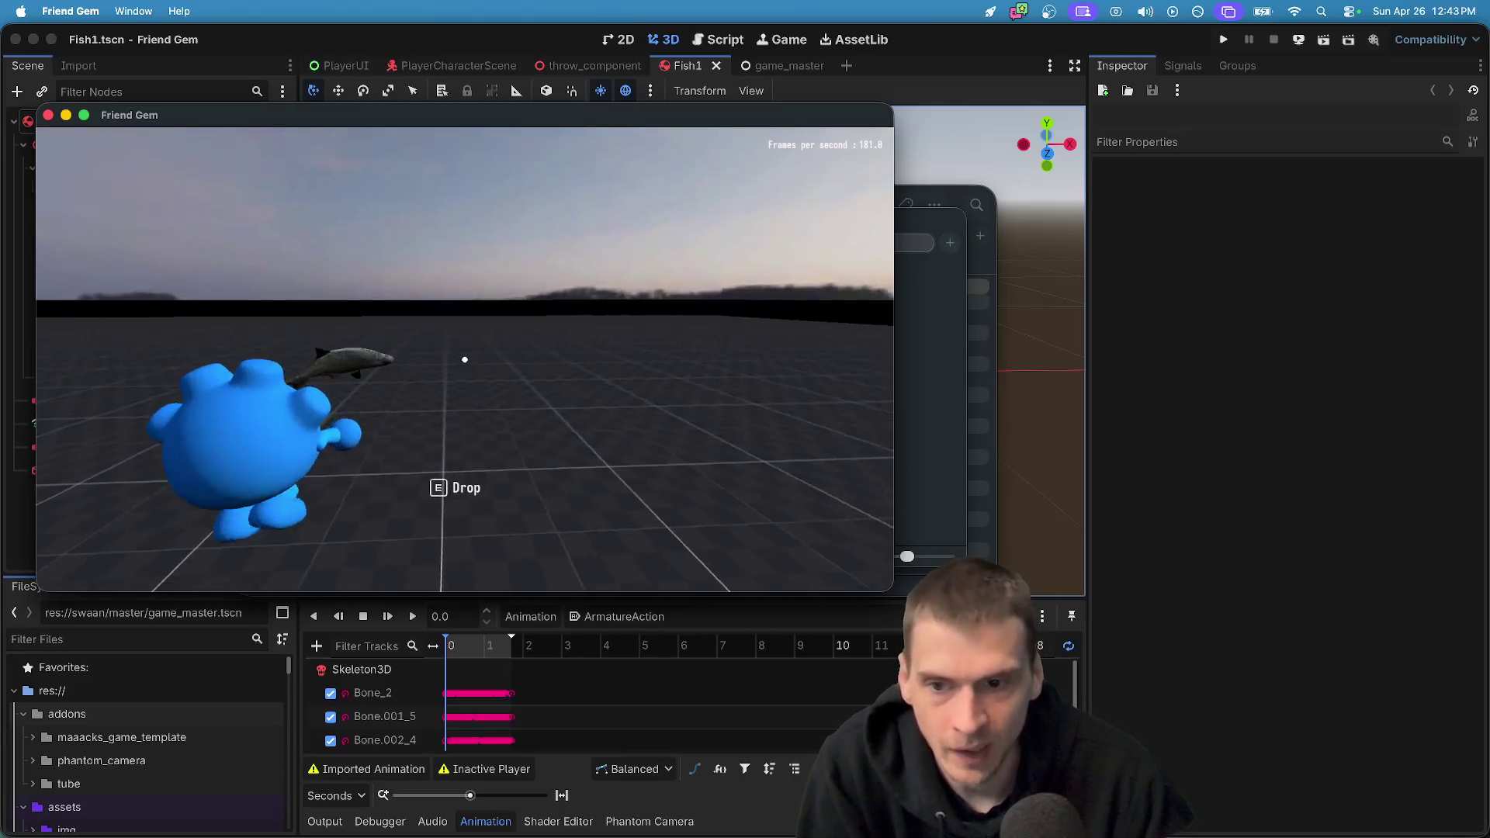
key(w)
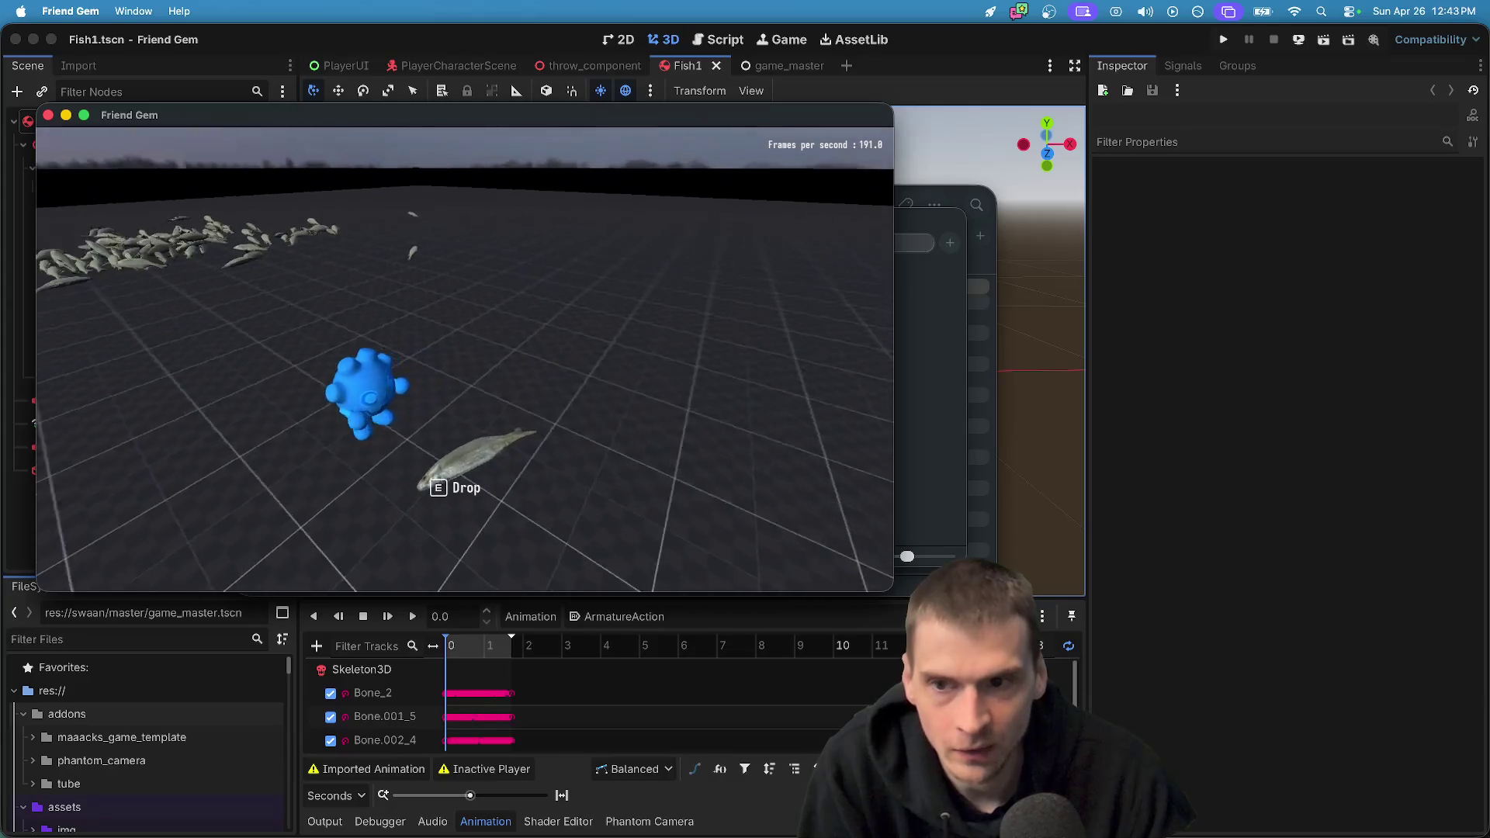
key(w)
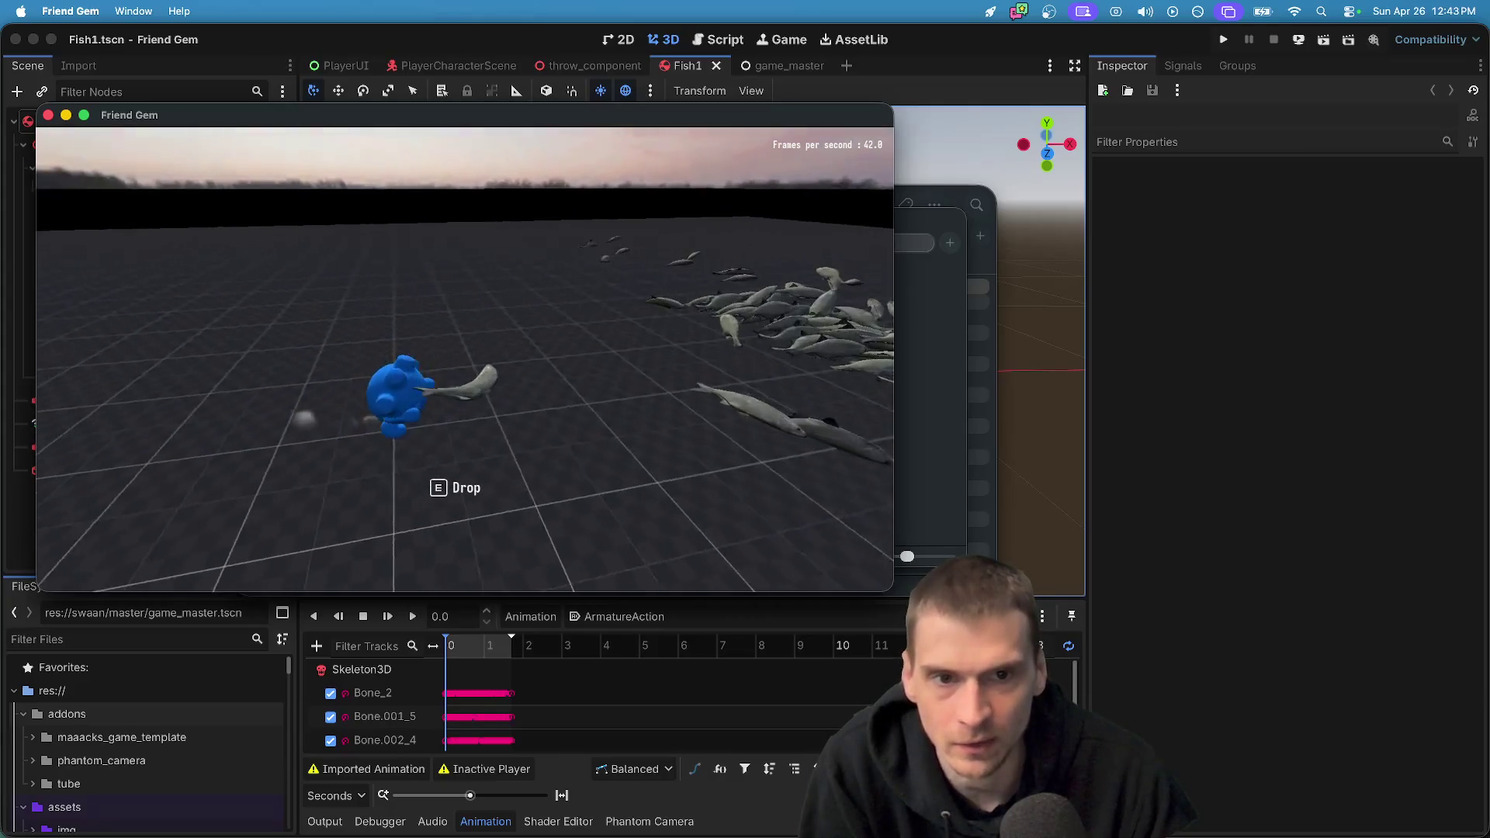
key(w)
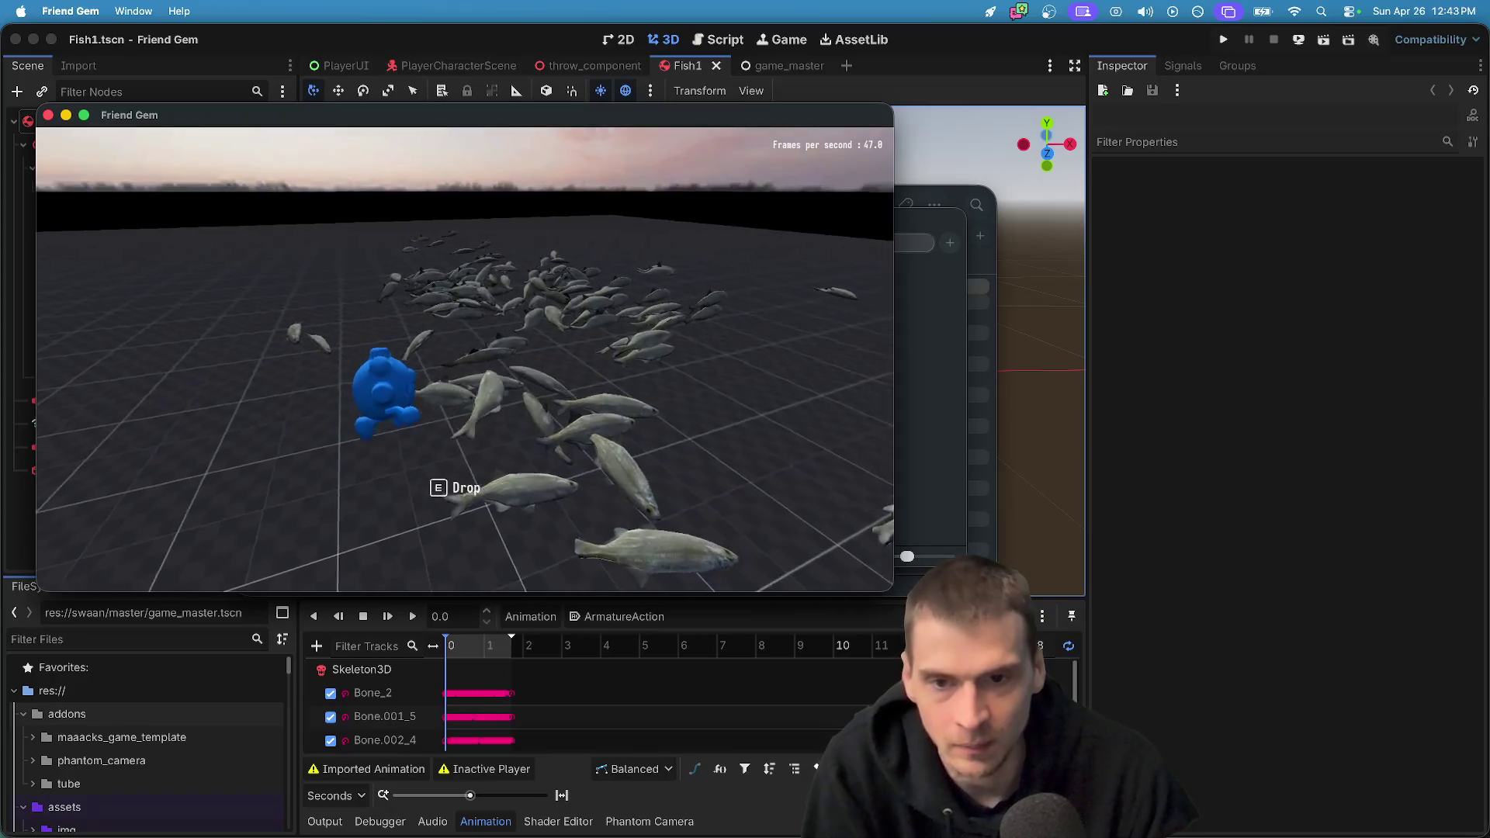
key(w)
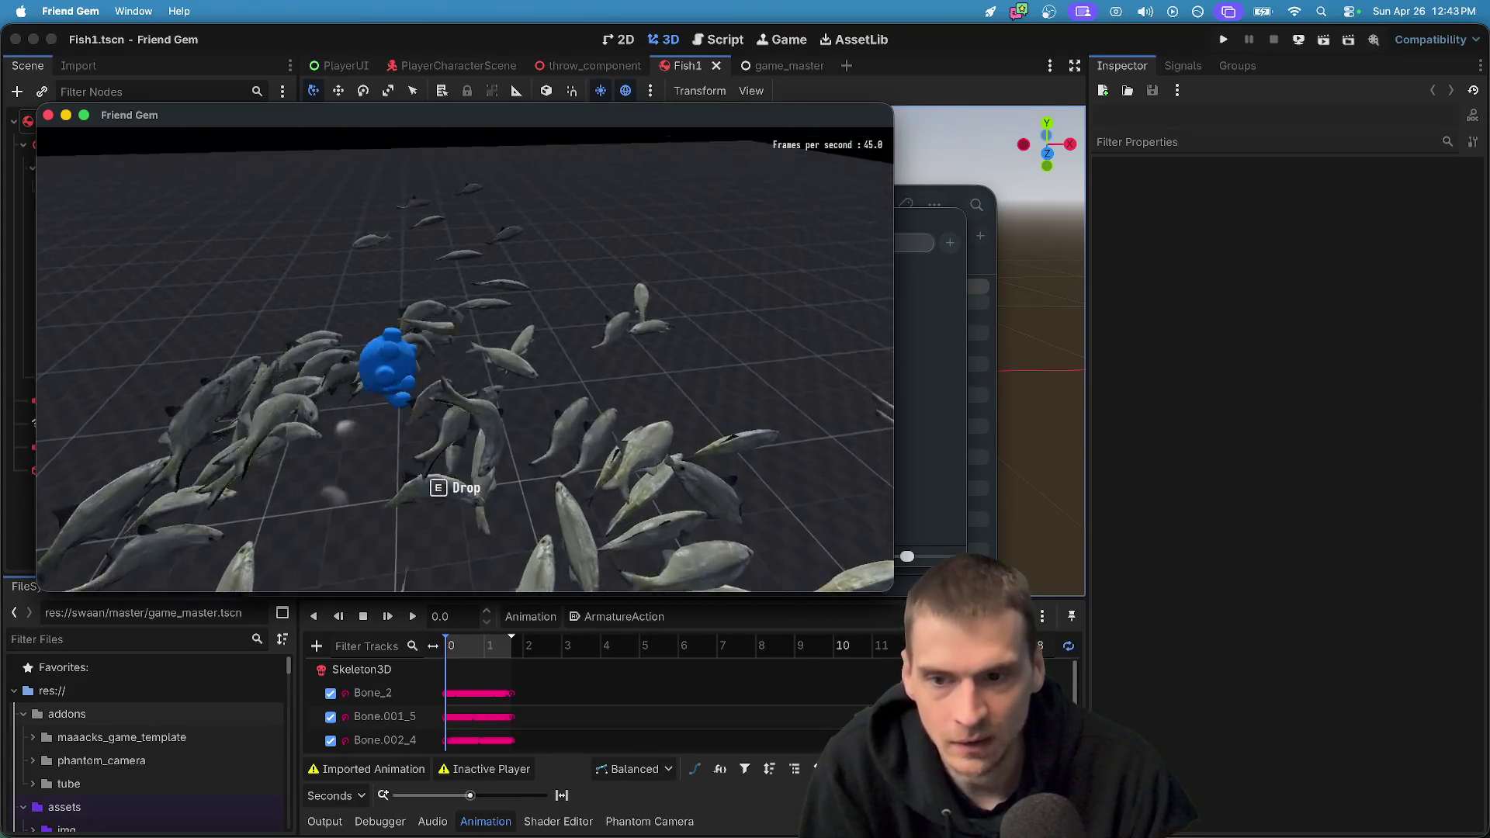
key(w)
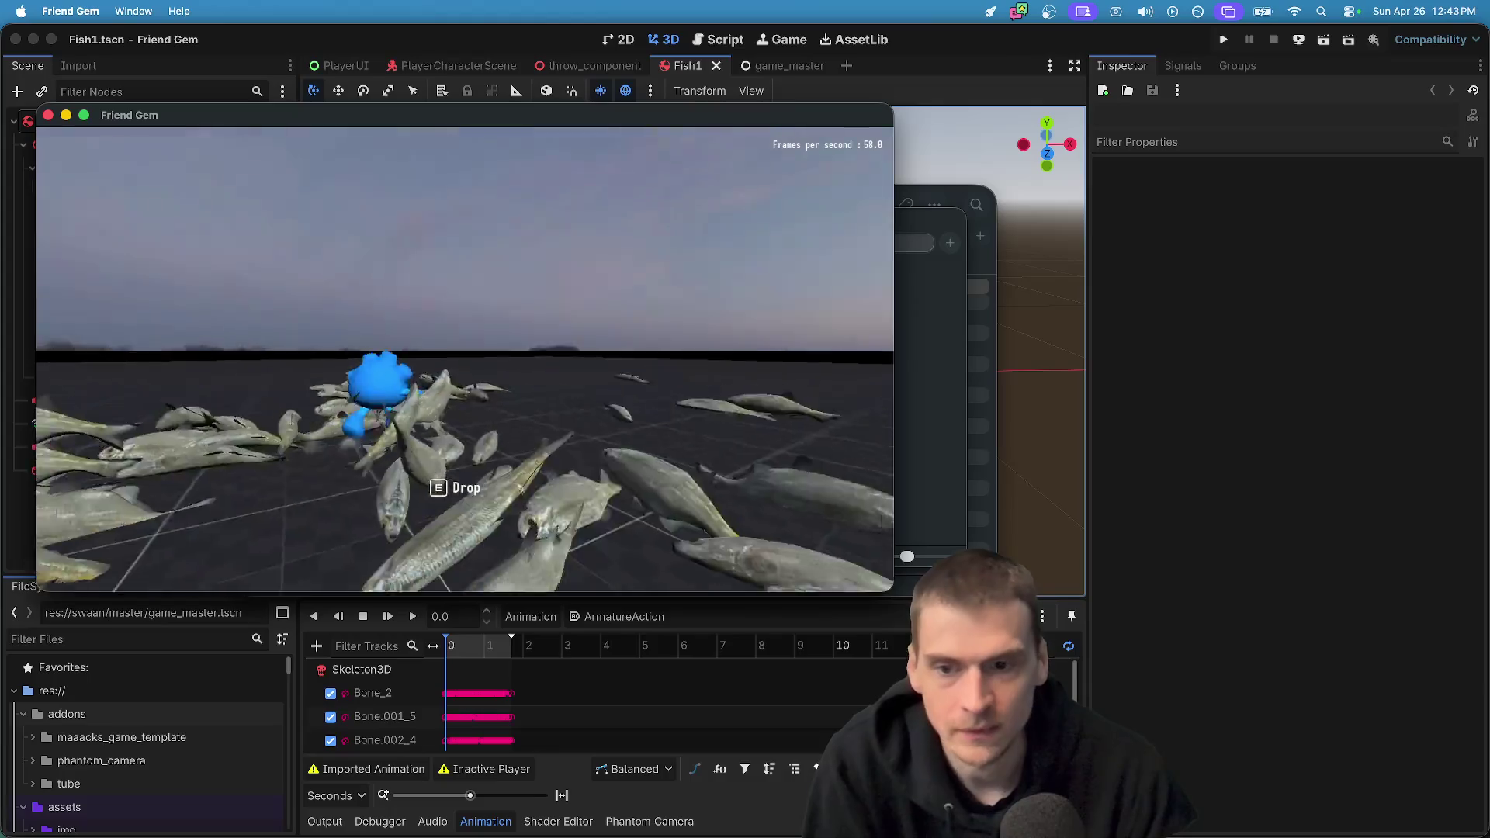
key(w)
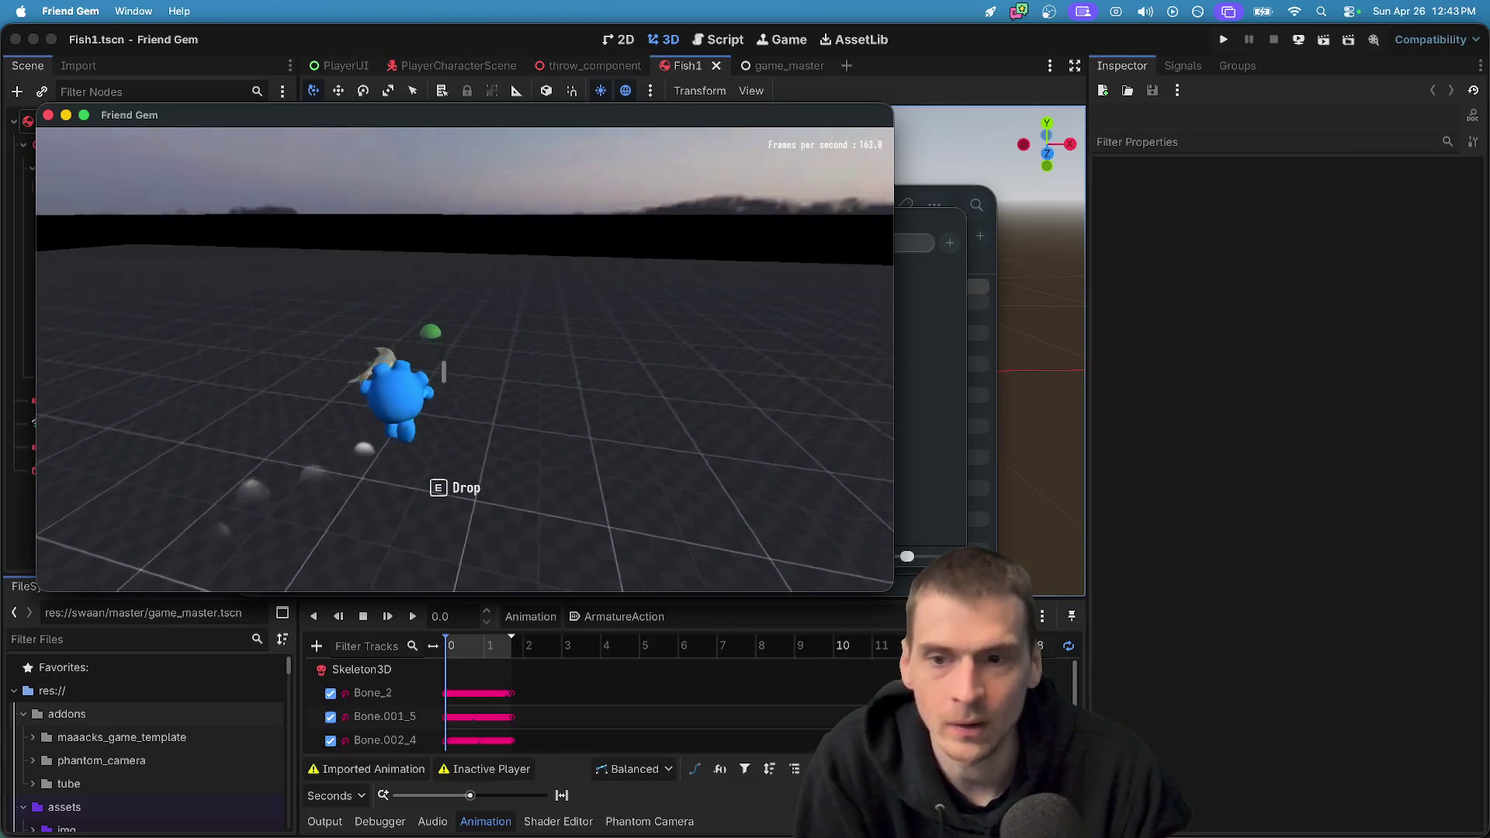
Throw the held fish away and run back into the middle of the fish school
key(e)
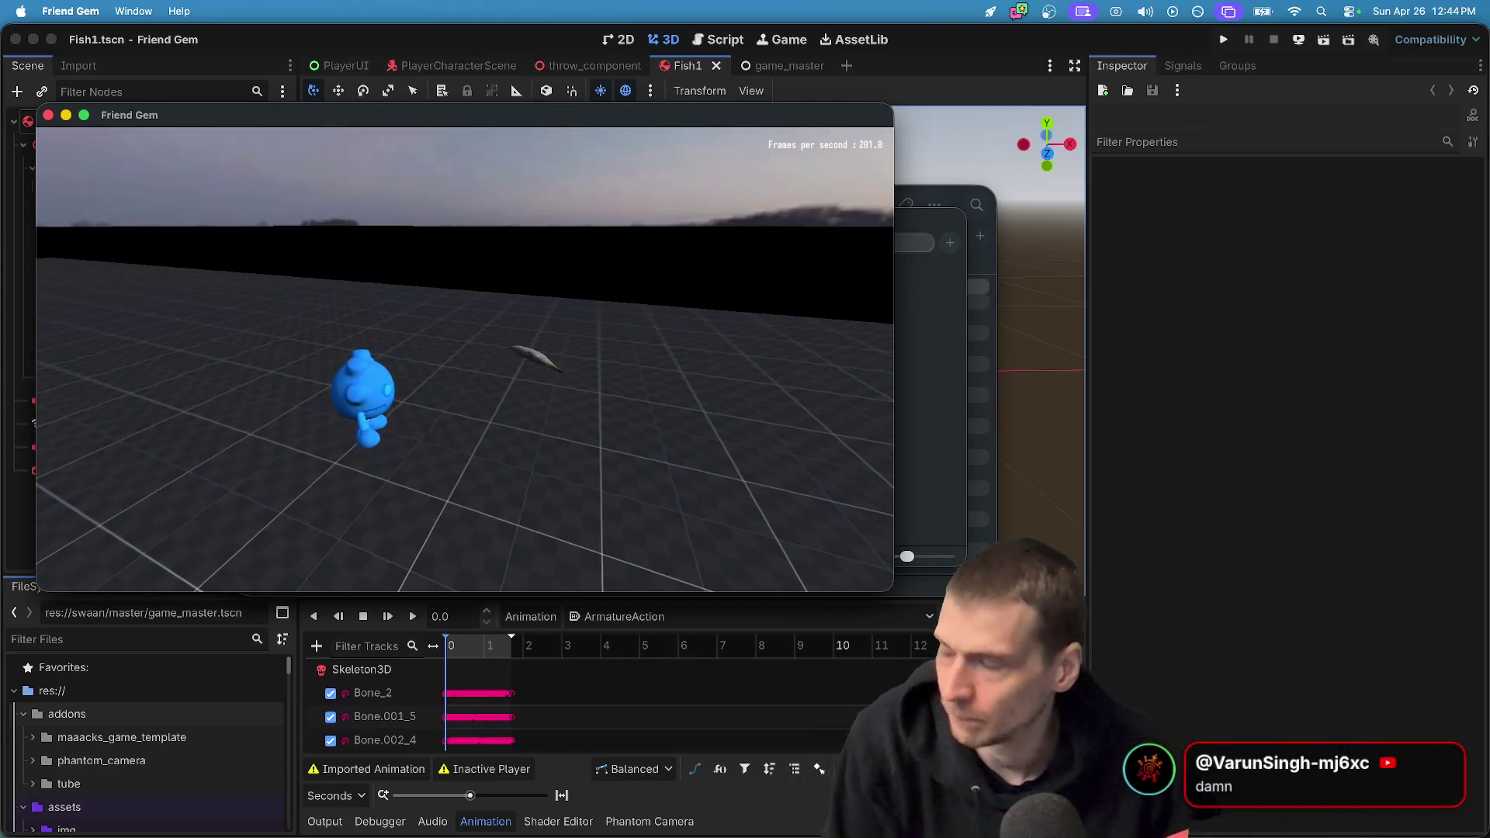
key(w)
key(w)
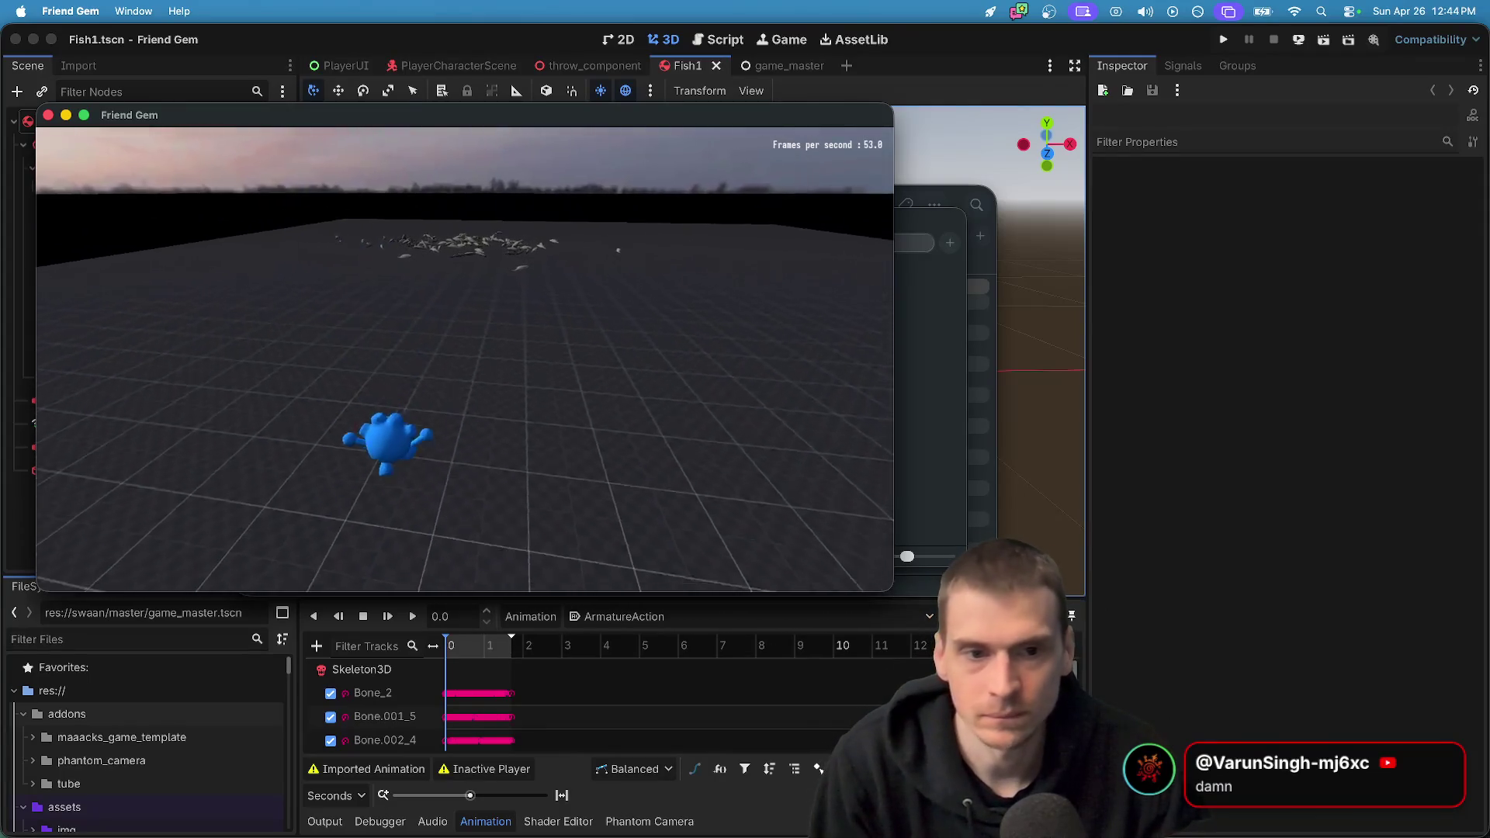
key(w)
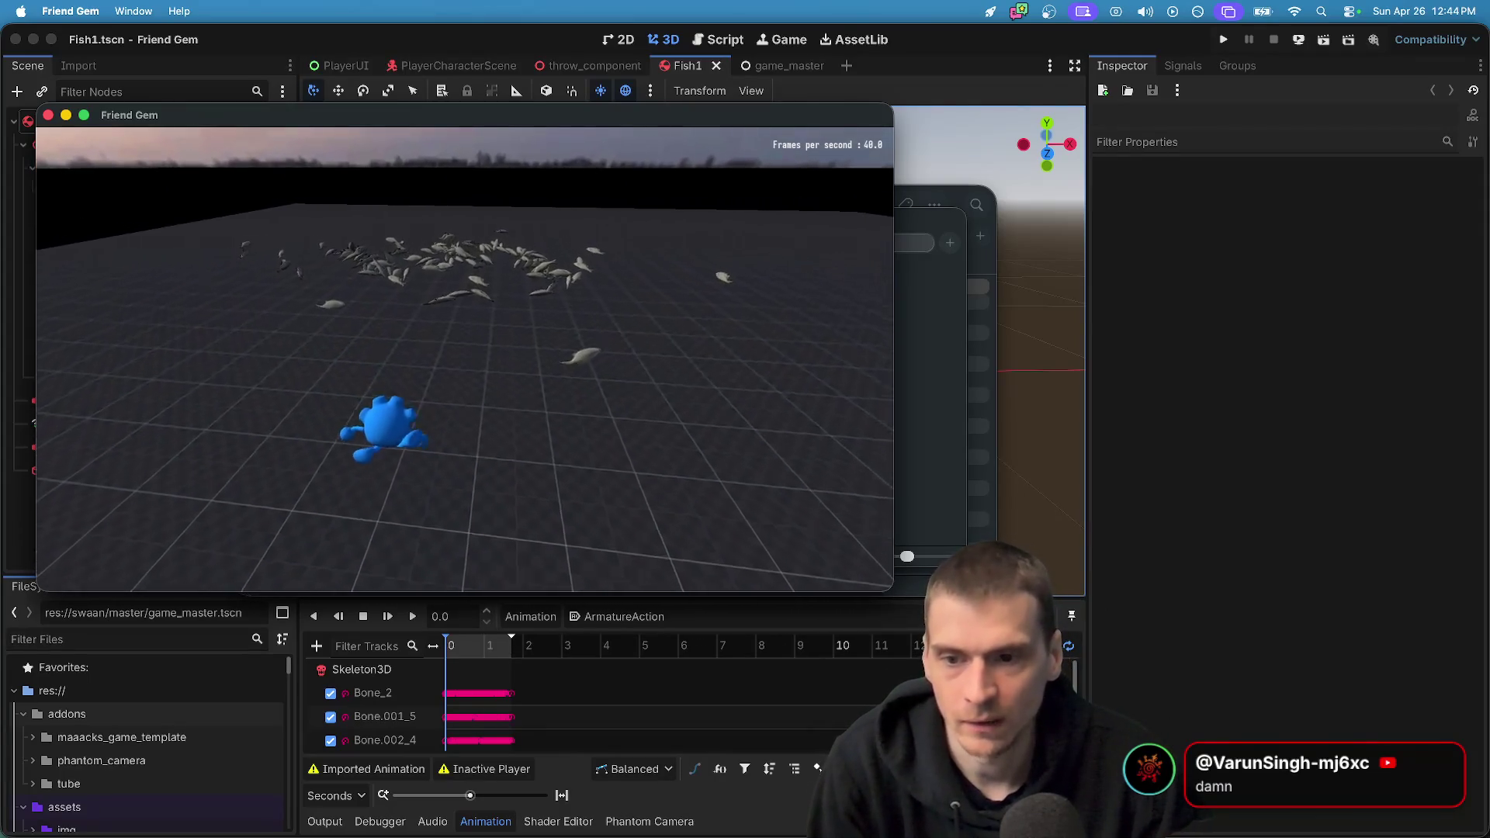
key(w)
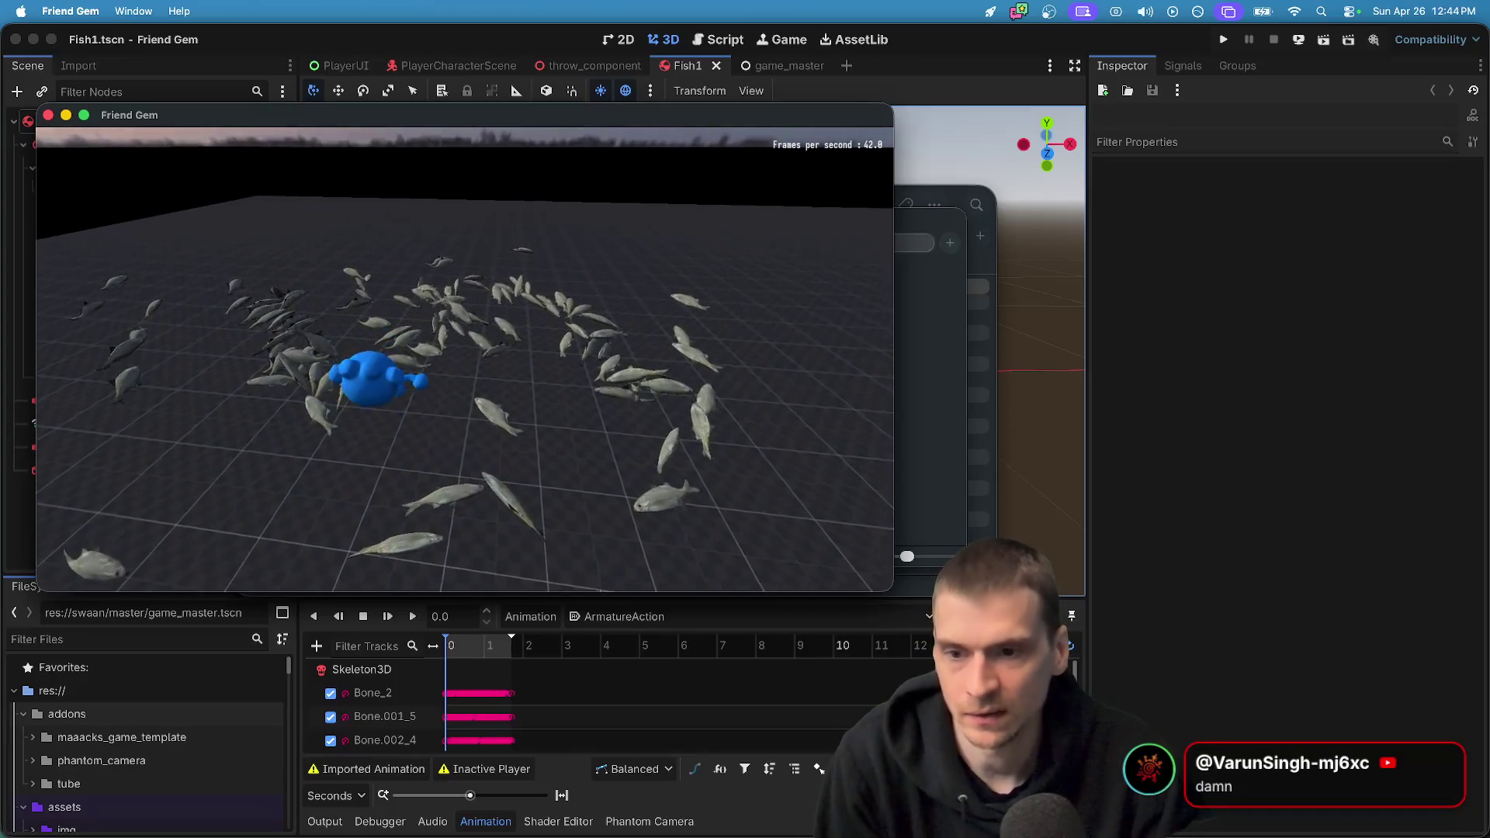
key(w)
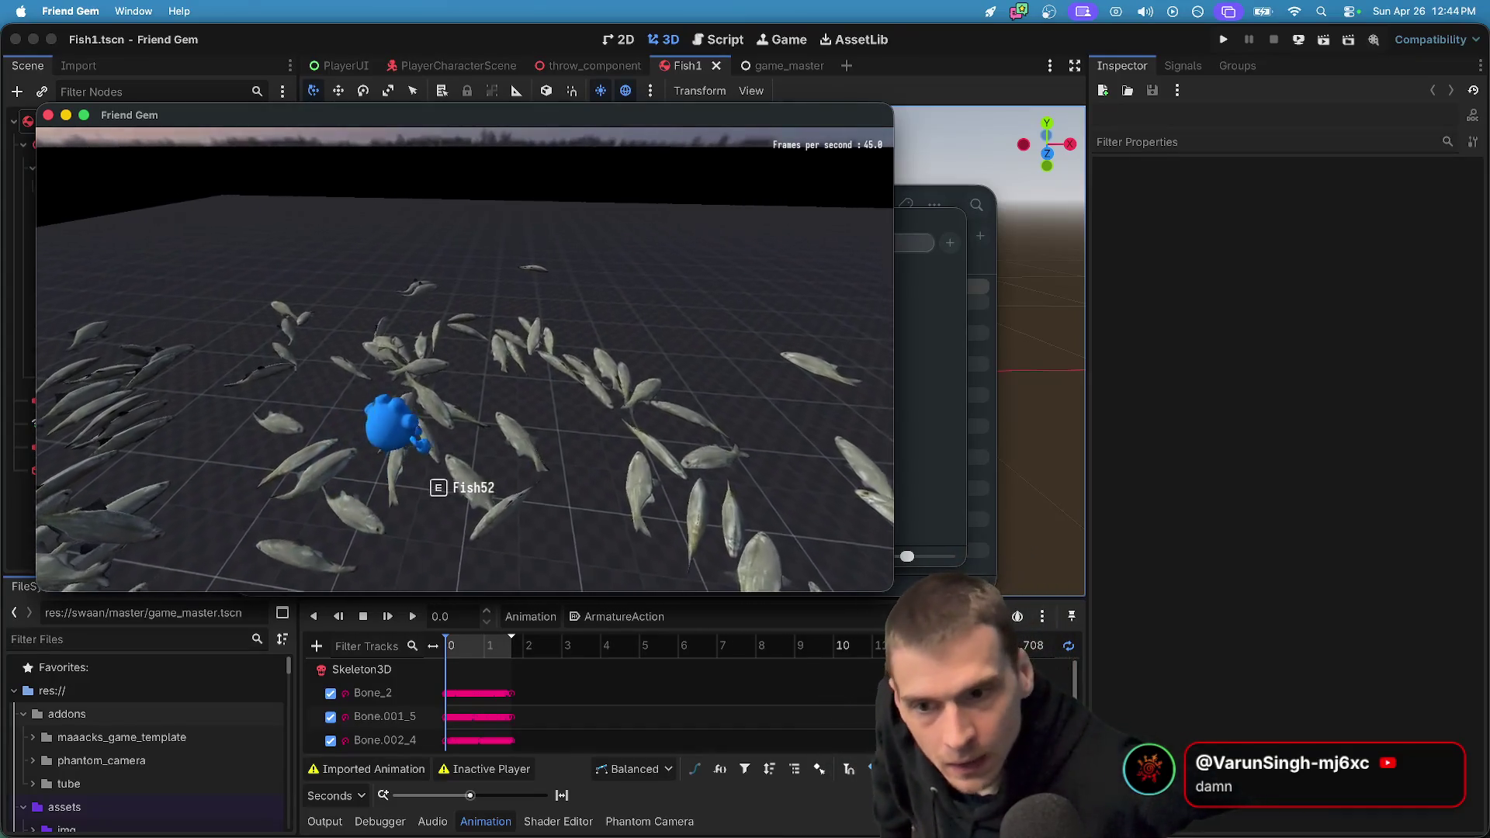
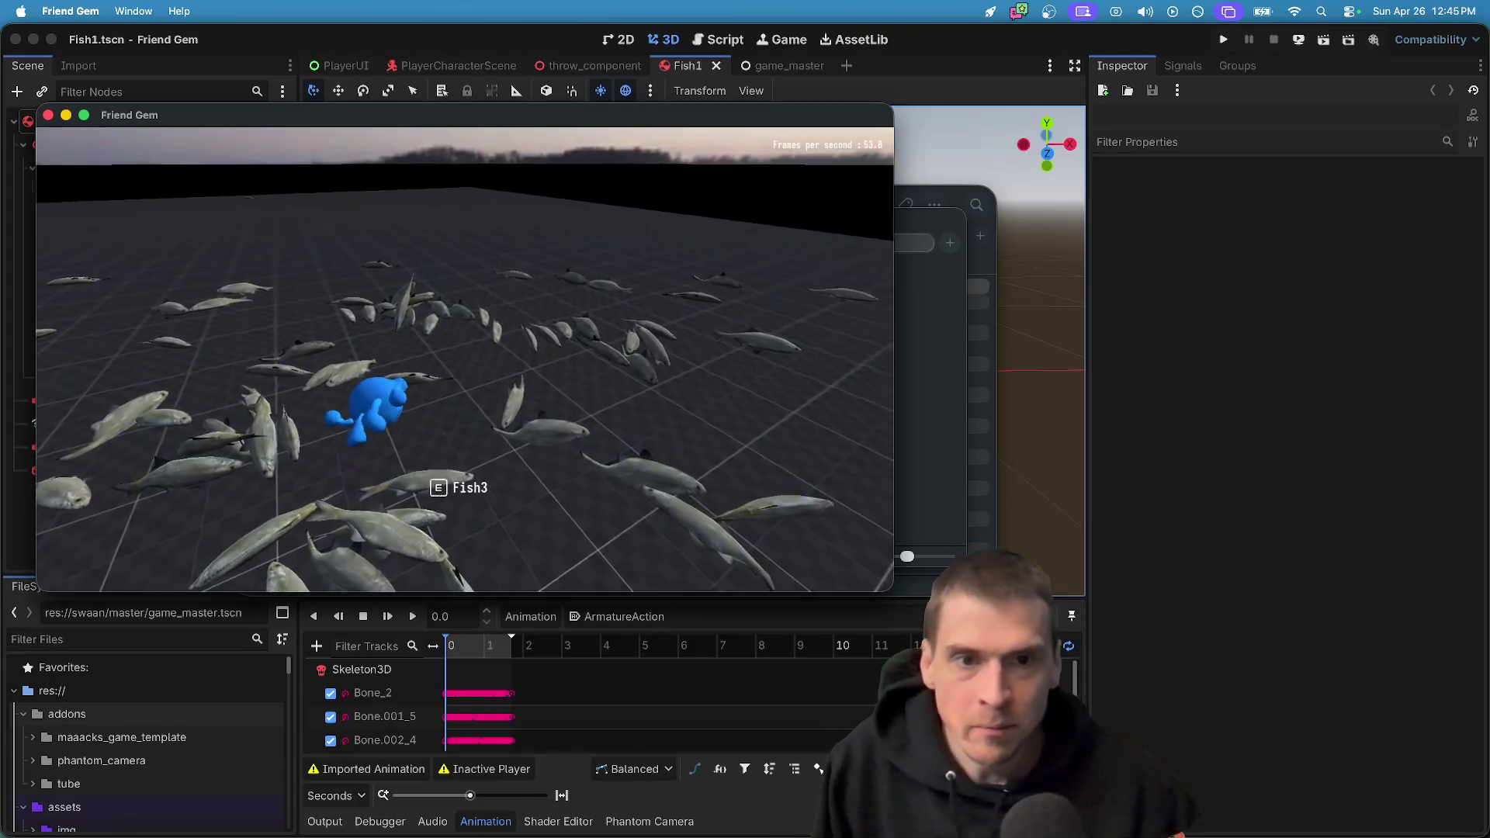
Pick up a fish with E and drop it, repeating until the character holds none
key(e)
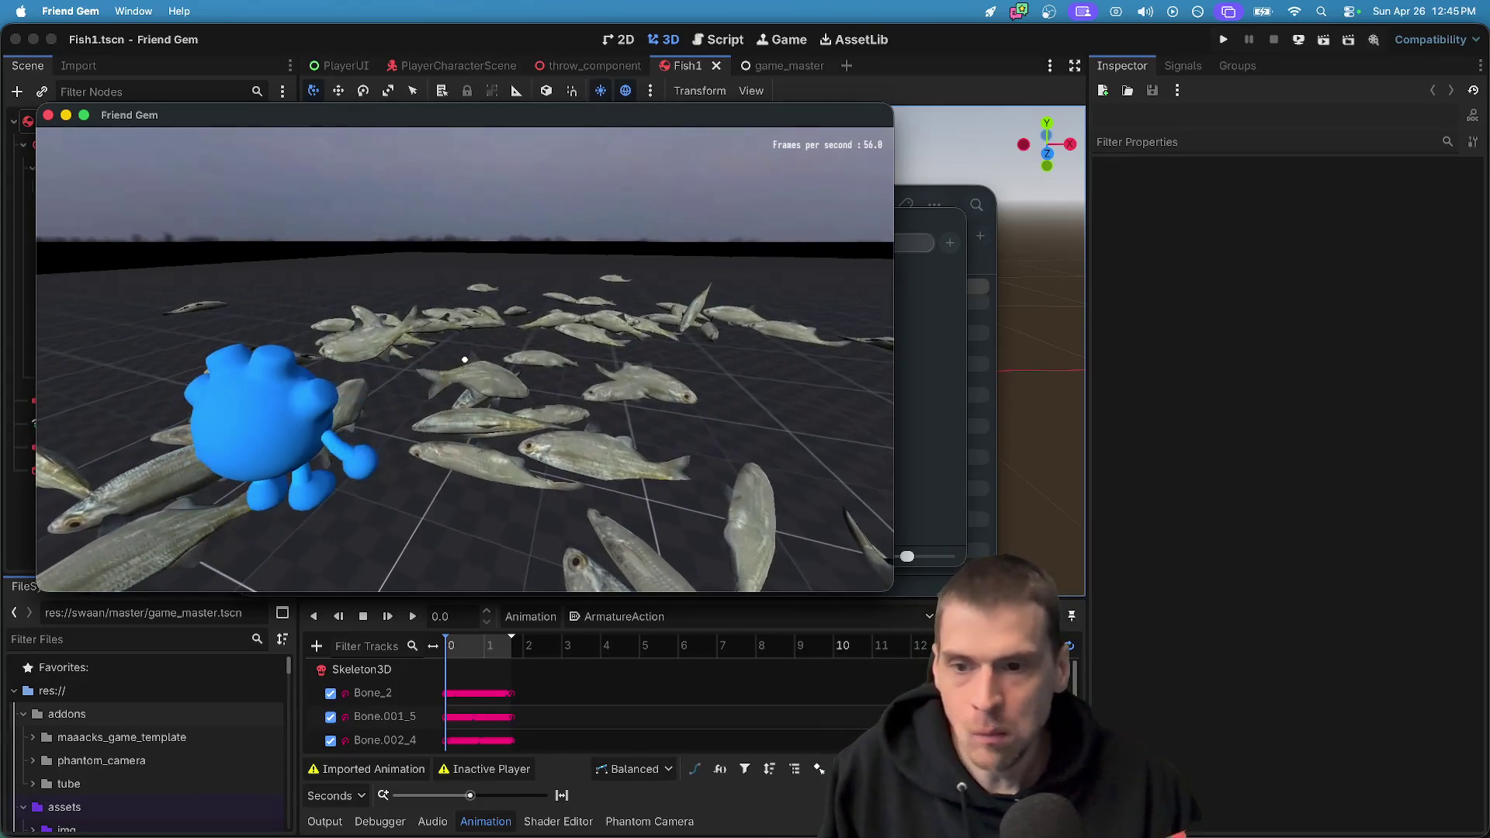
key(e)
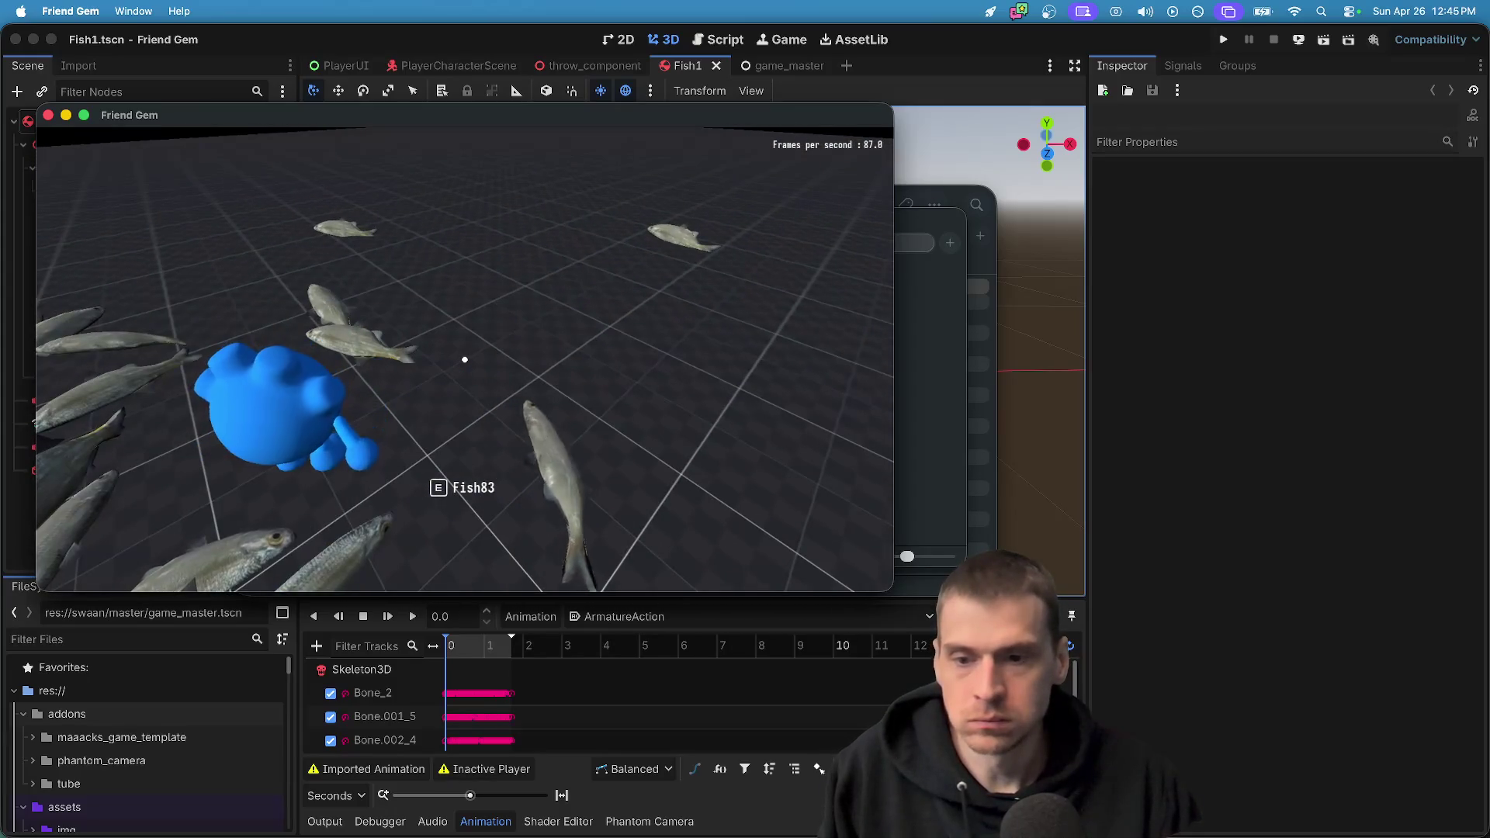
key(e)
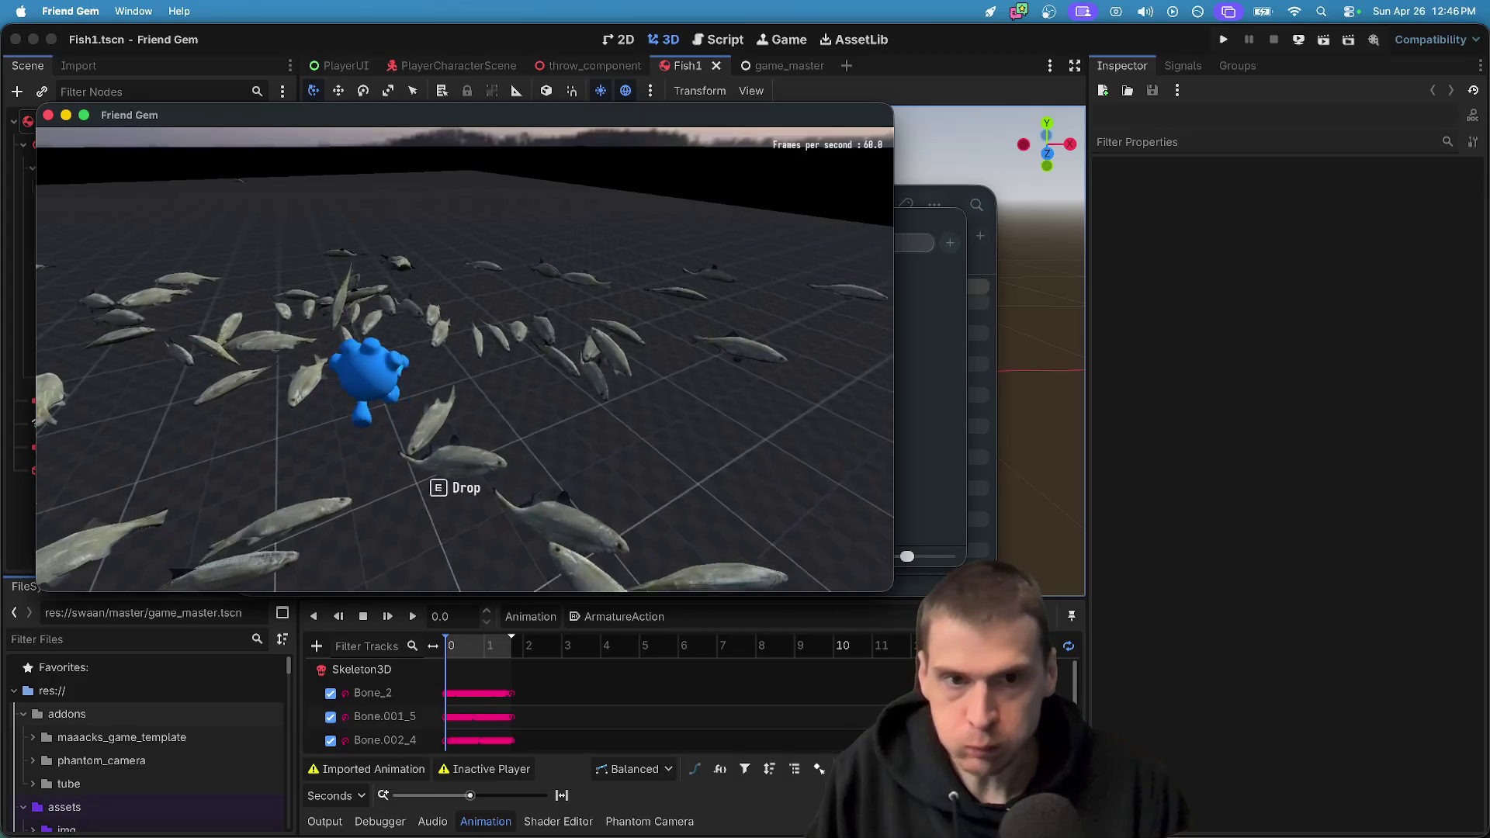
key(e)
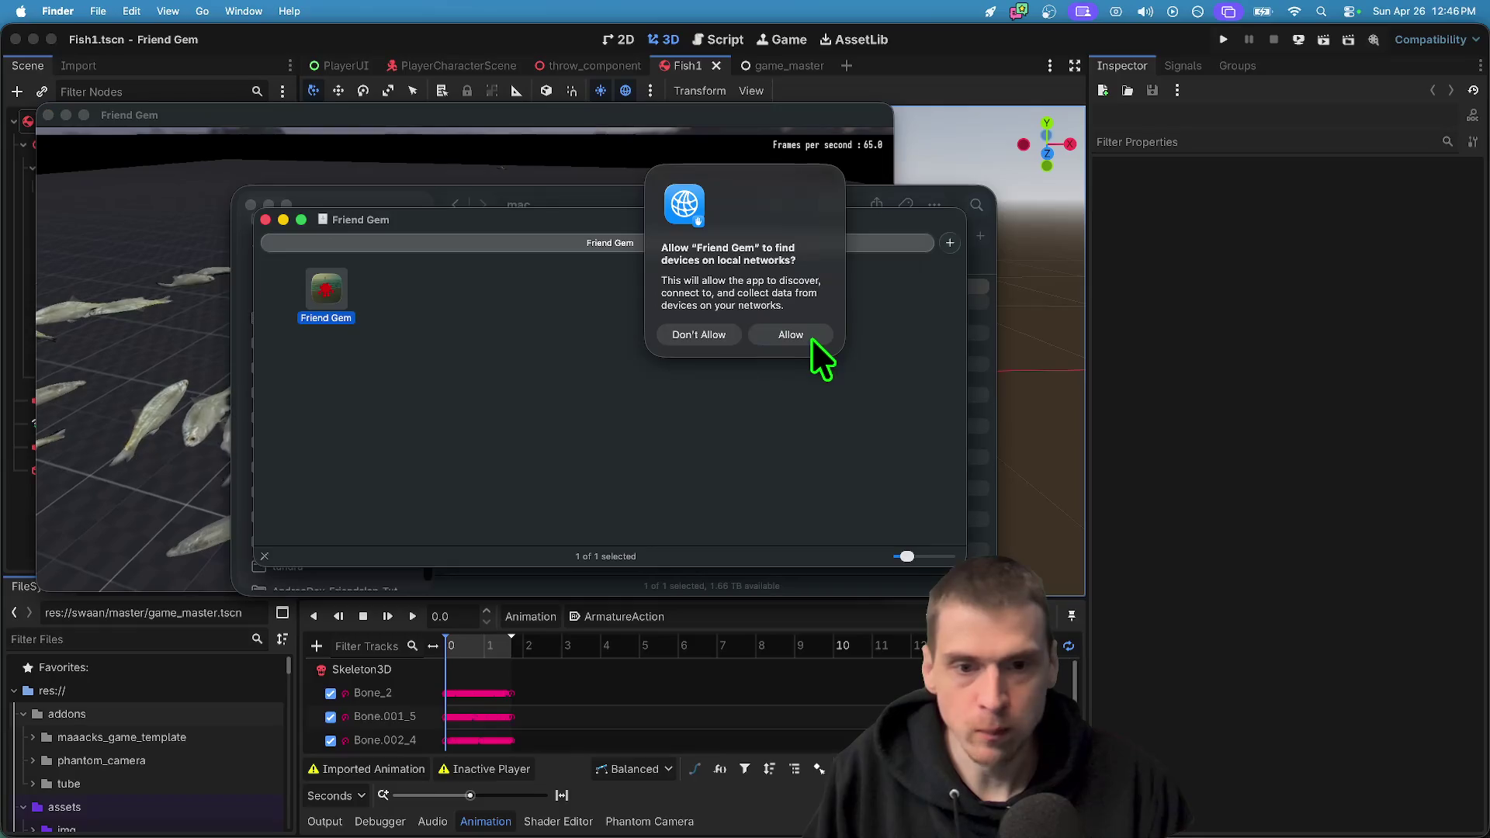
Allow Friend Gem's local-network access and reopen the app from its folder via Open
click(790, 335)
double_click(324, 302)
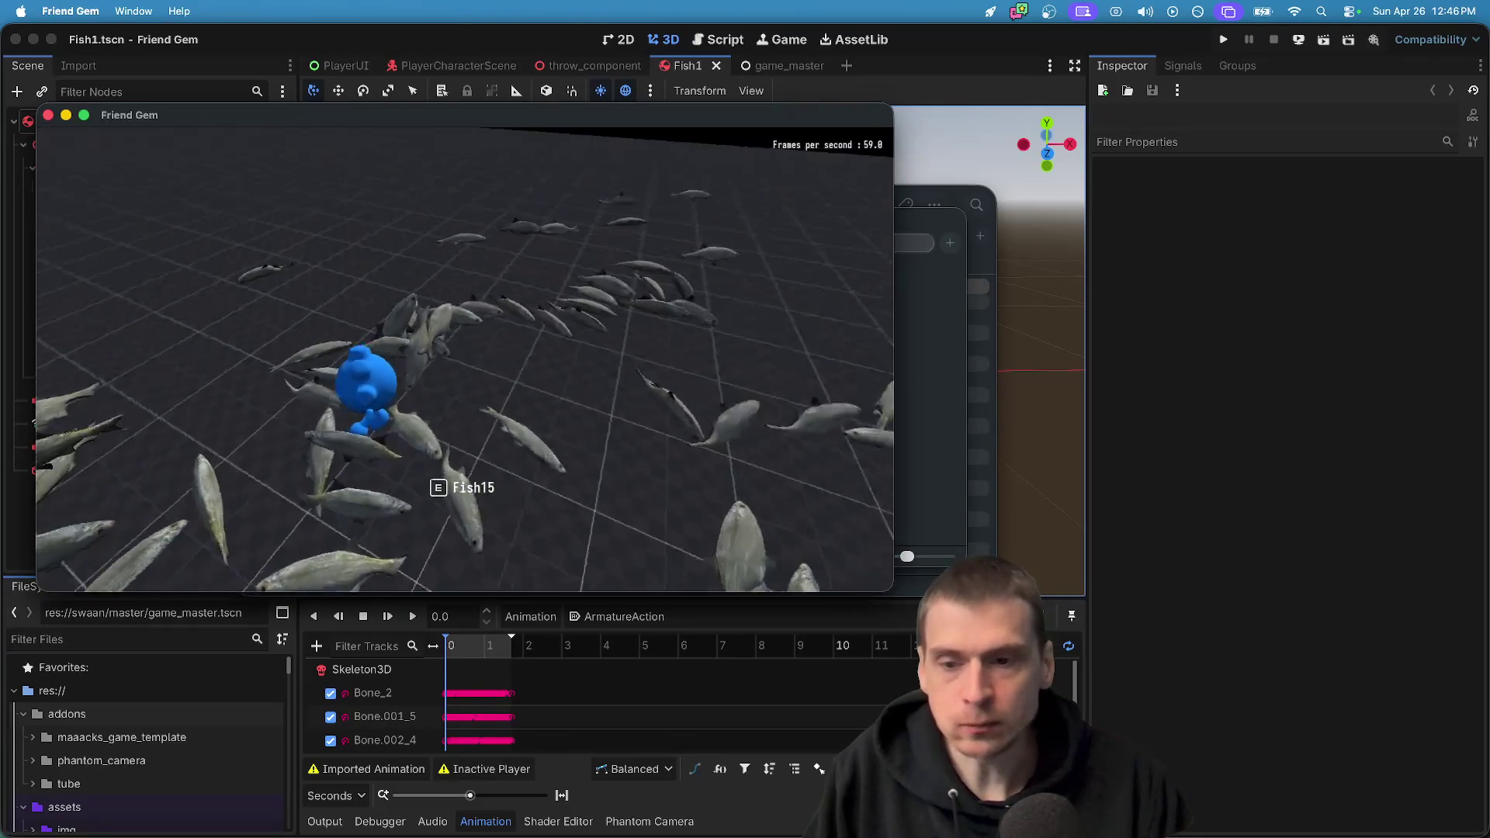
double_click(318, 291)
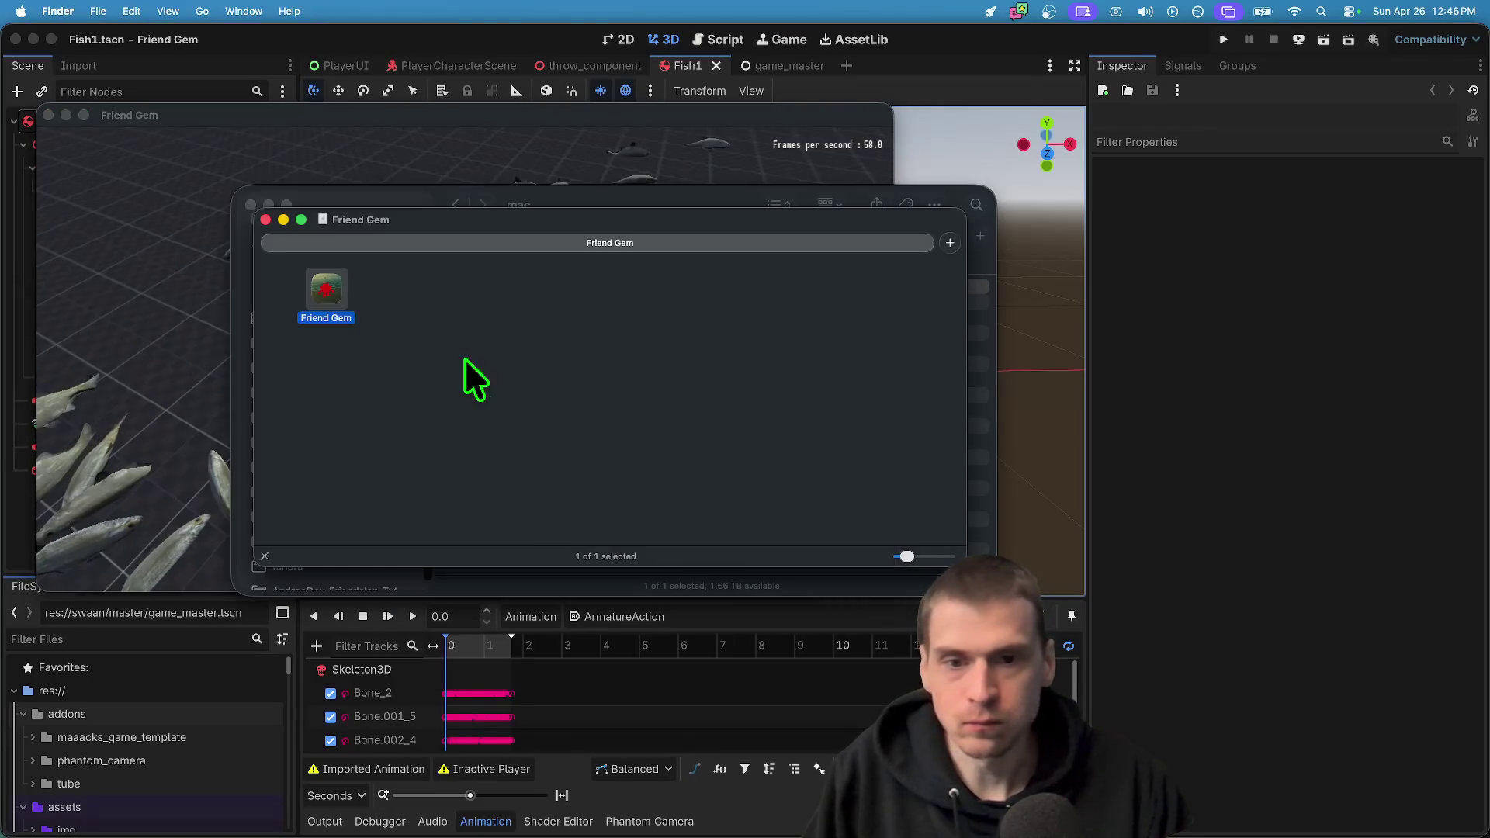
right_click(324, 293)
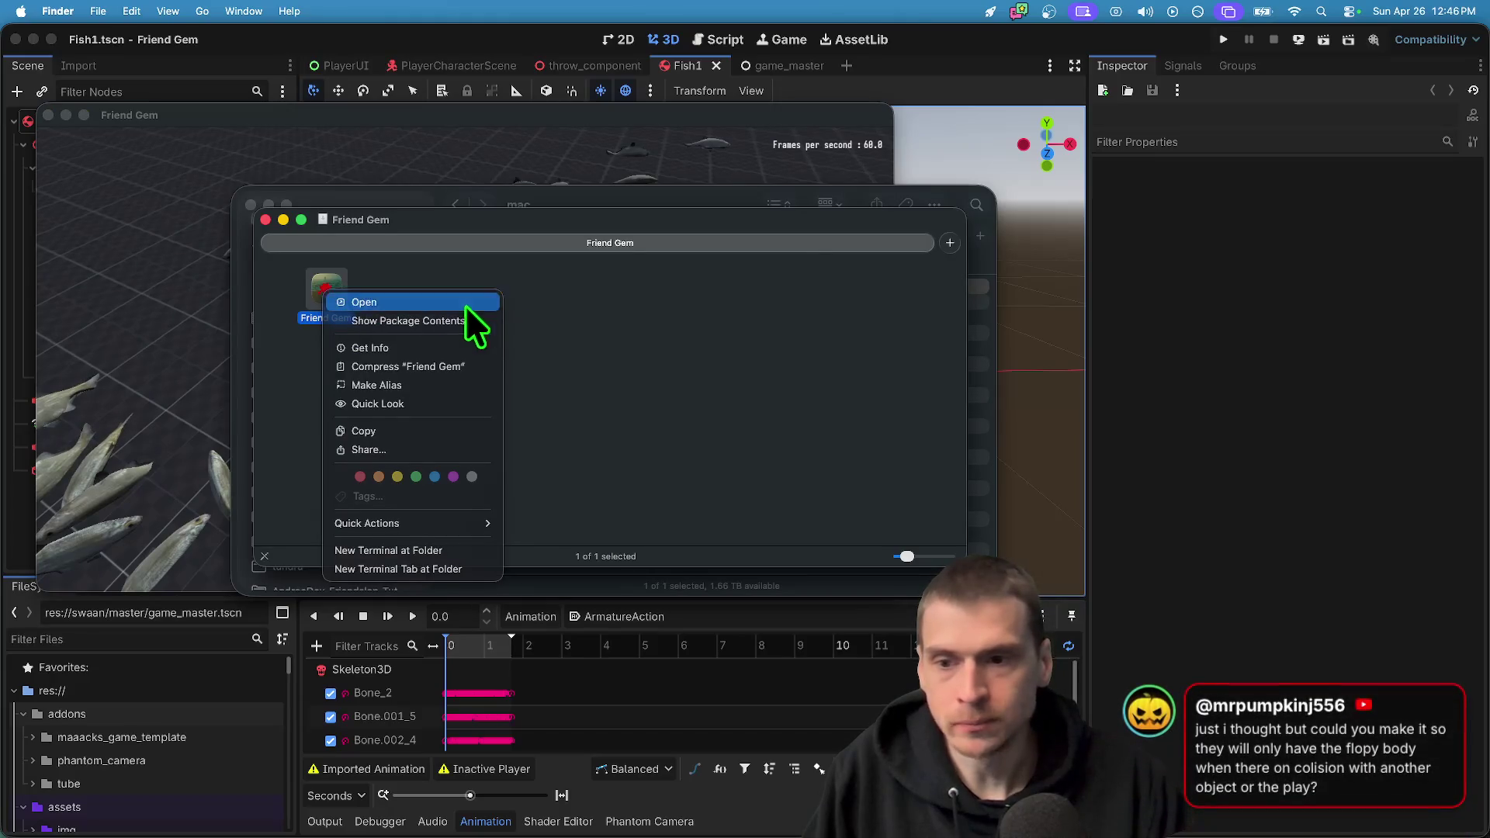
click(466, 305)
Return to the Godot editor and start a debug run of the project
click(335, 299)
right_click(311, 277)
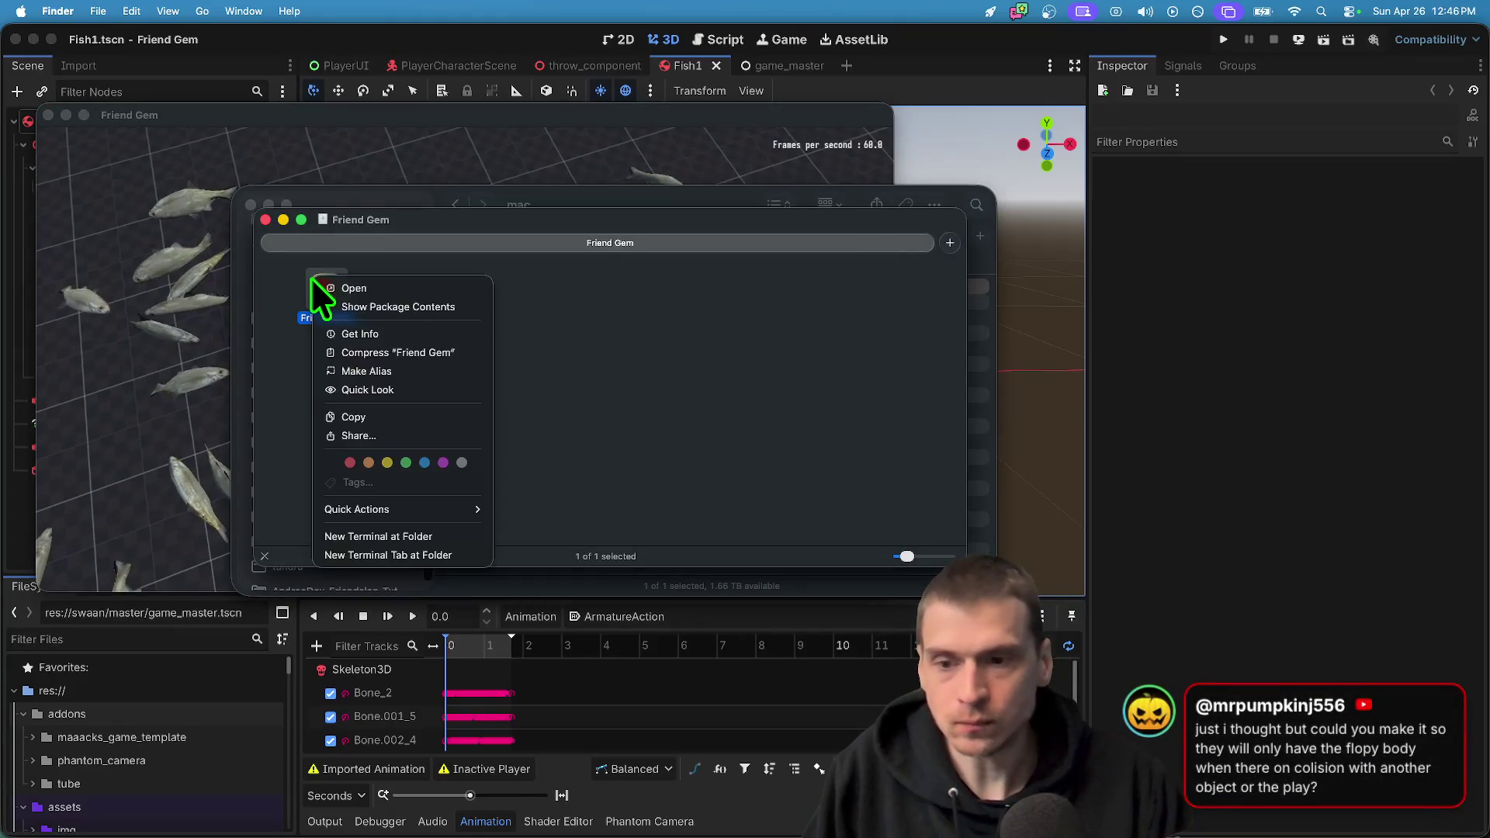
key(Escape)
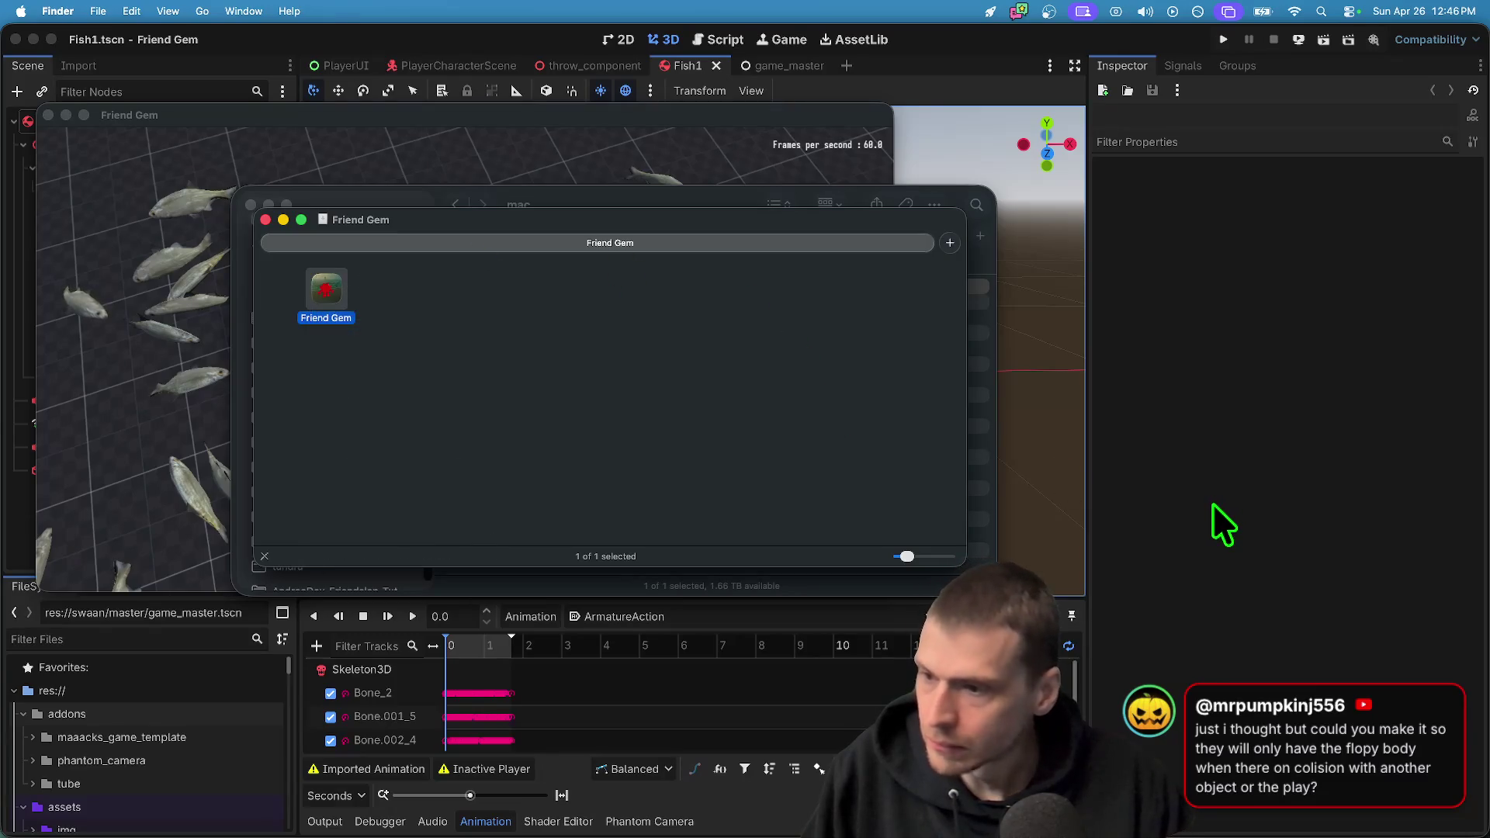
click(1213, 503)
key(super+b)
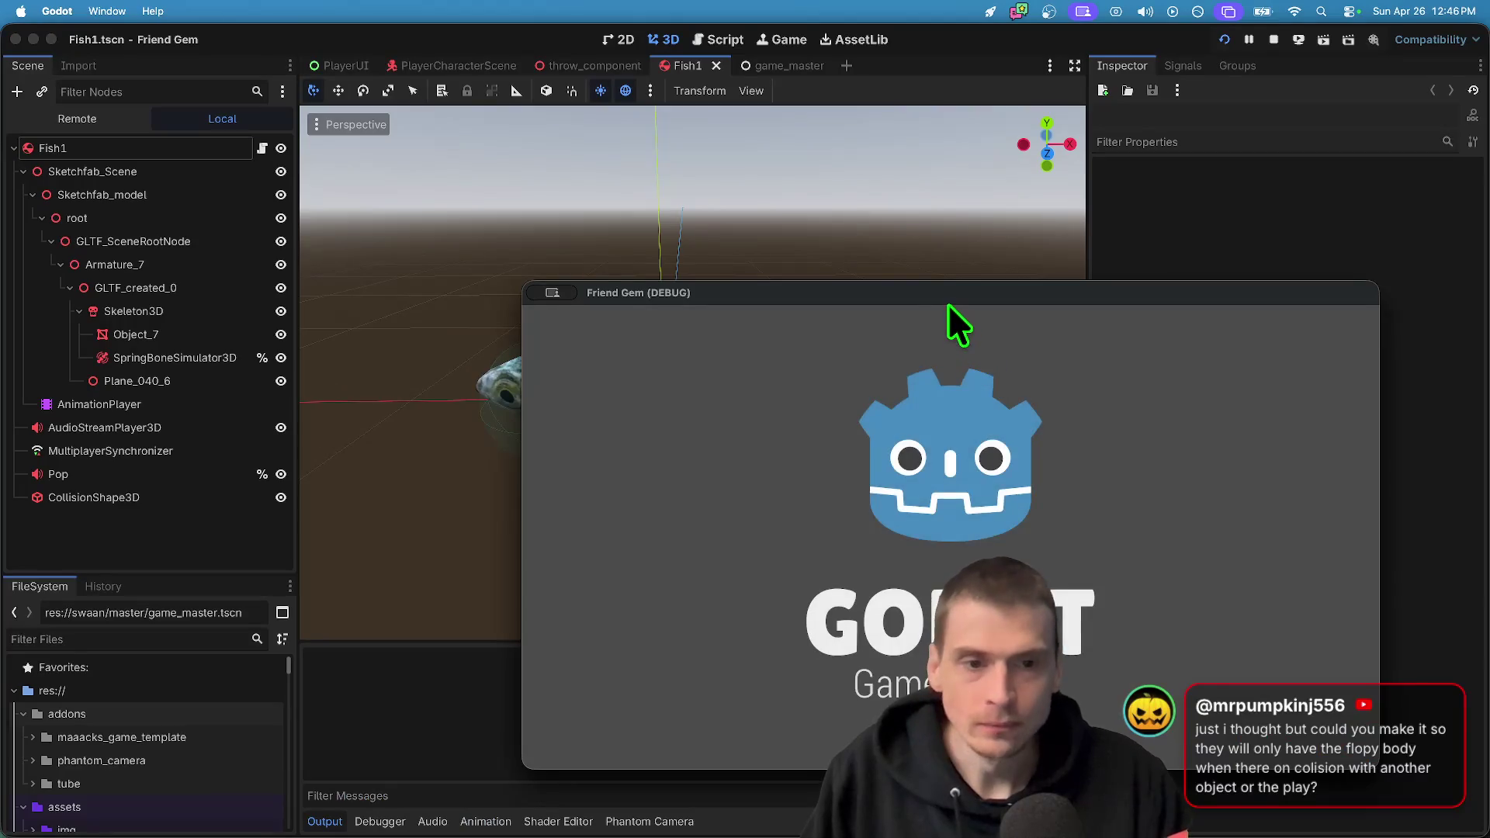
In the debug game window, choose Play, refresh the Join Game list and join the hosted session
drag(948, 299, 665, 179)
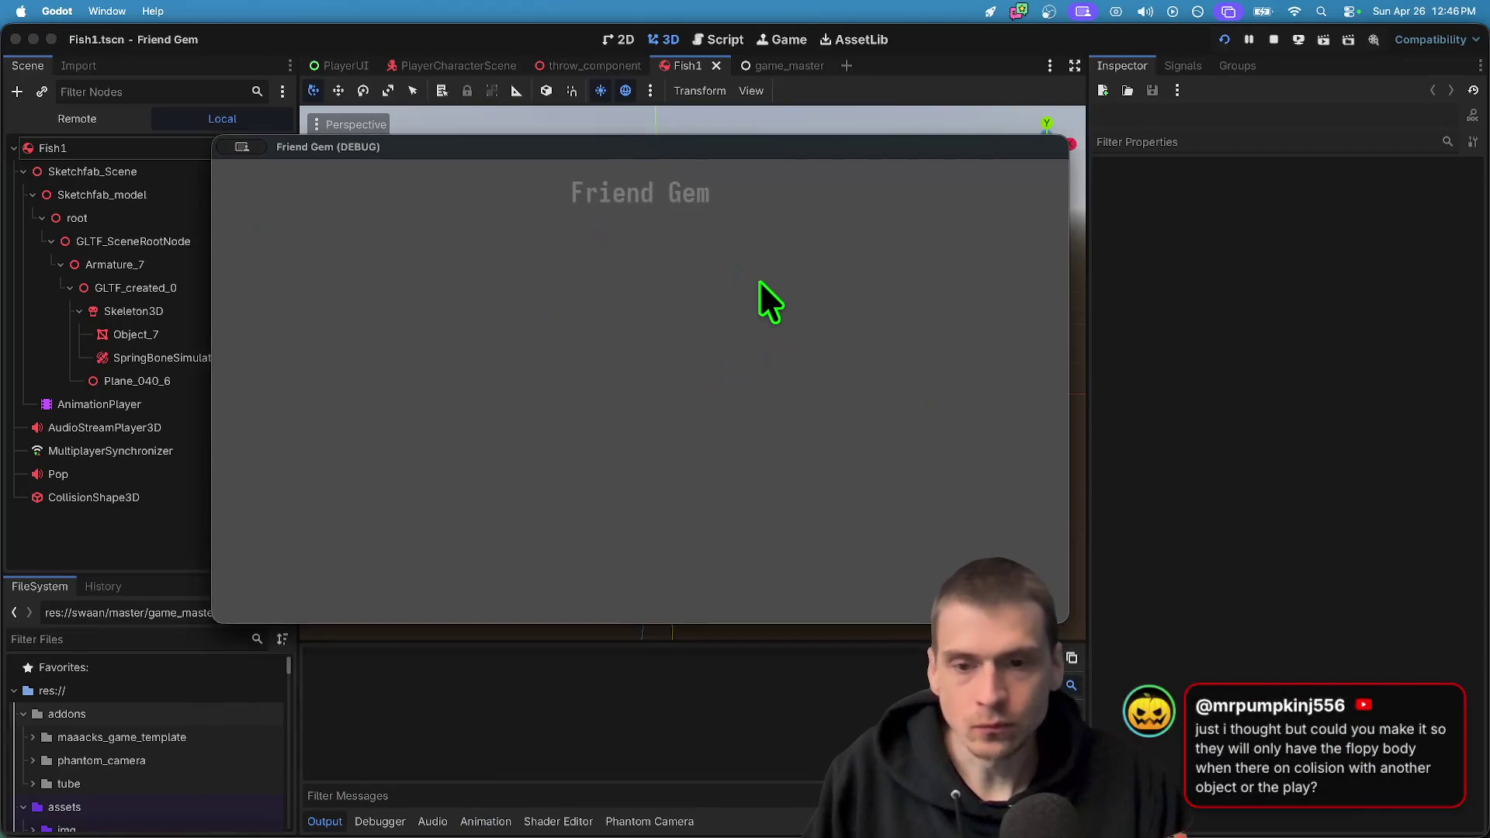
click(666, 390)
click(665, 320)
click(636, 541)
click(649, 393)
click(658, 519)
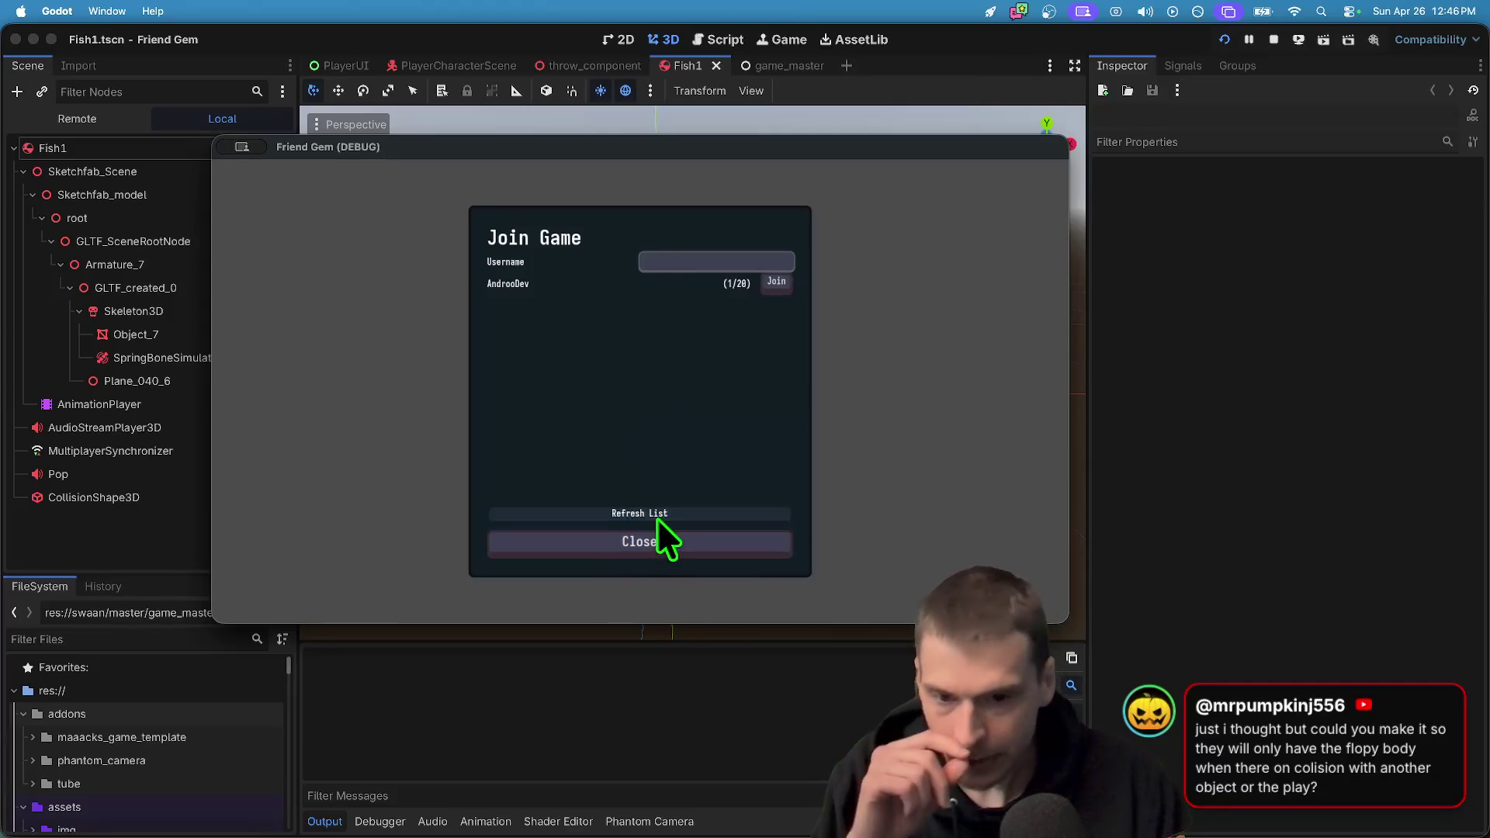
click(761, 280)
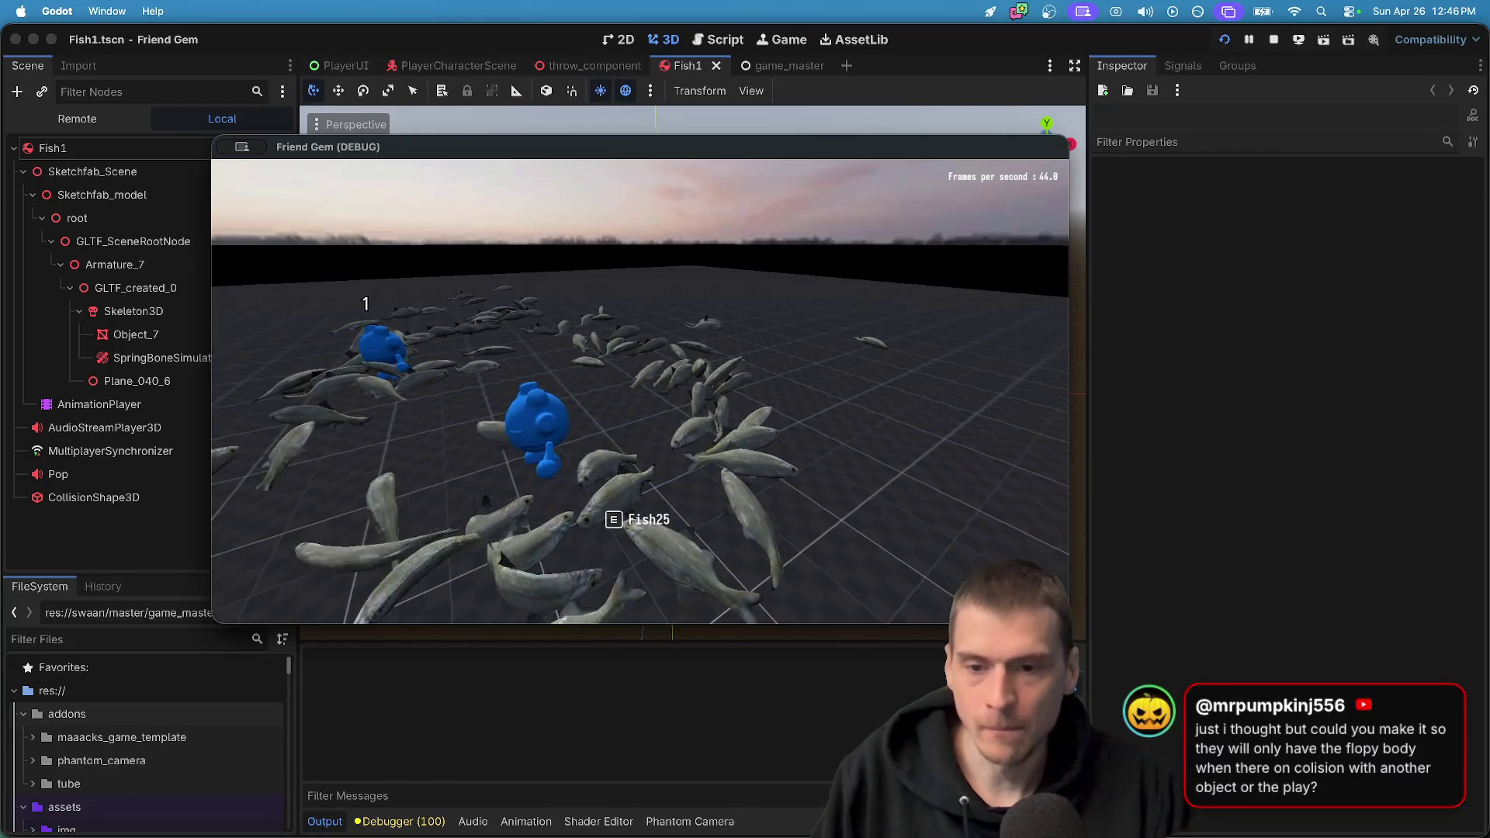
Pick up a fish, then leave the session and quit the debug run
key(e)
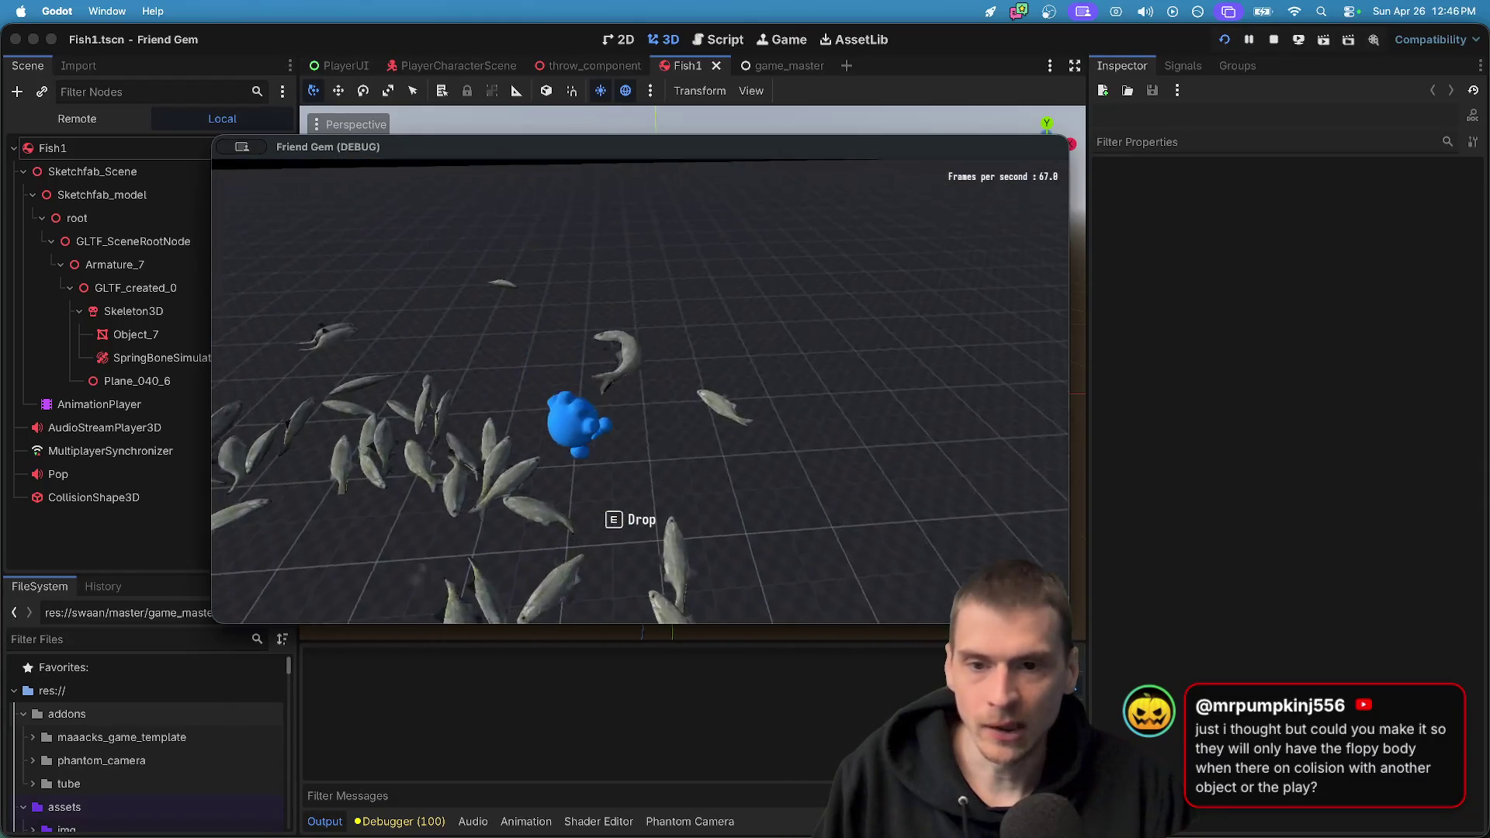
key(Escape)
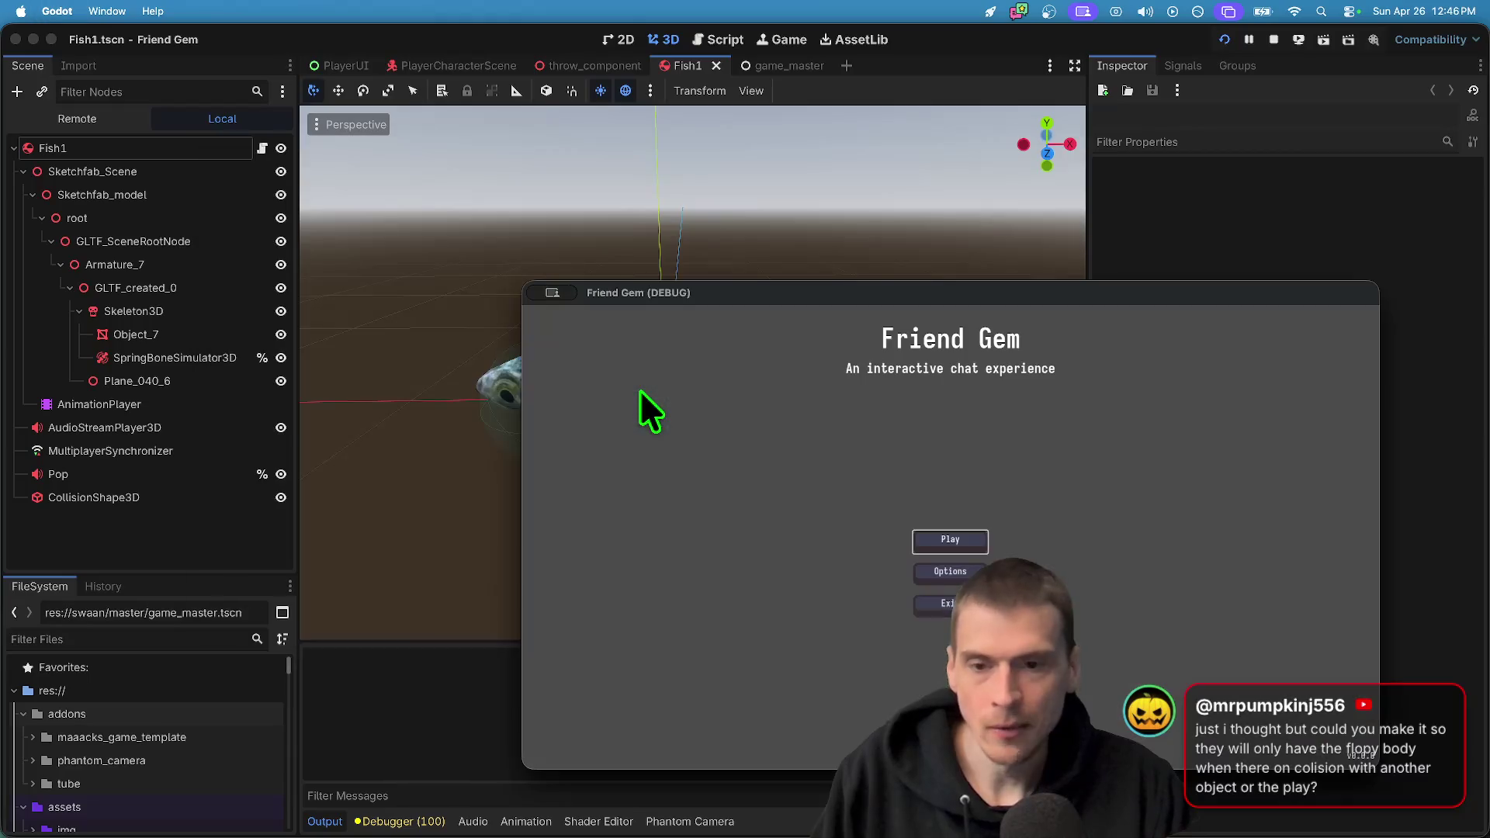
key(super+q)
click(190, 113)
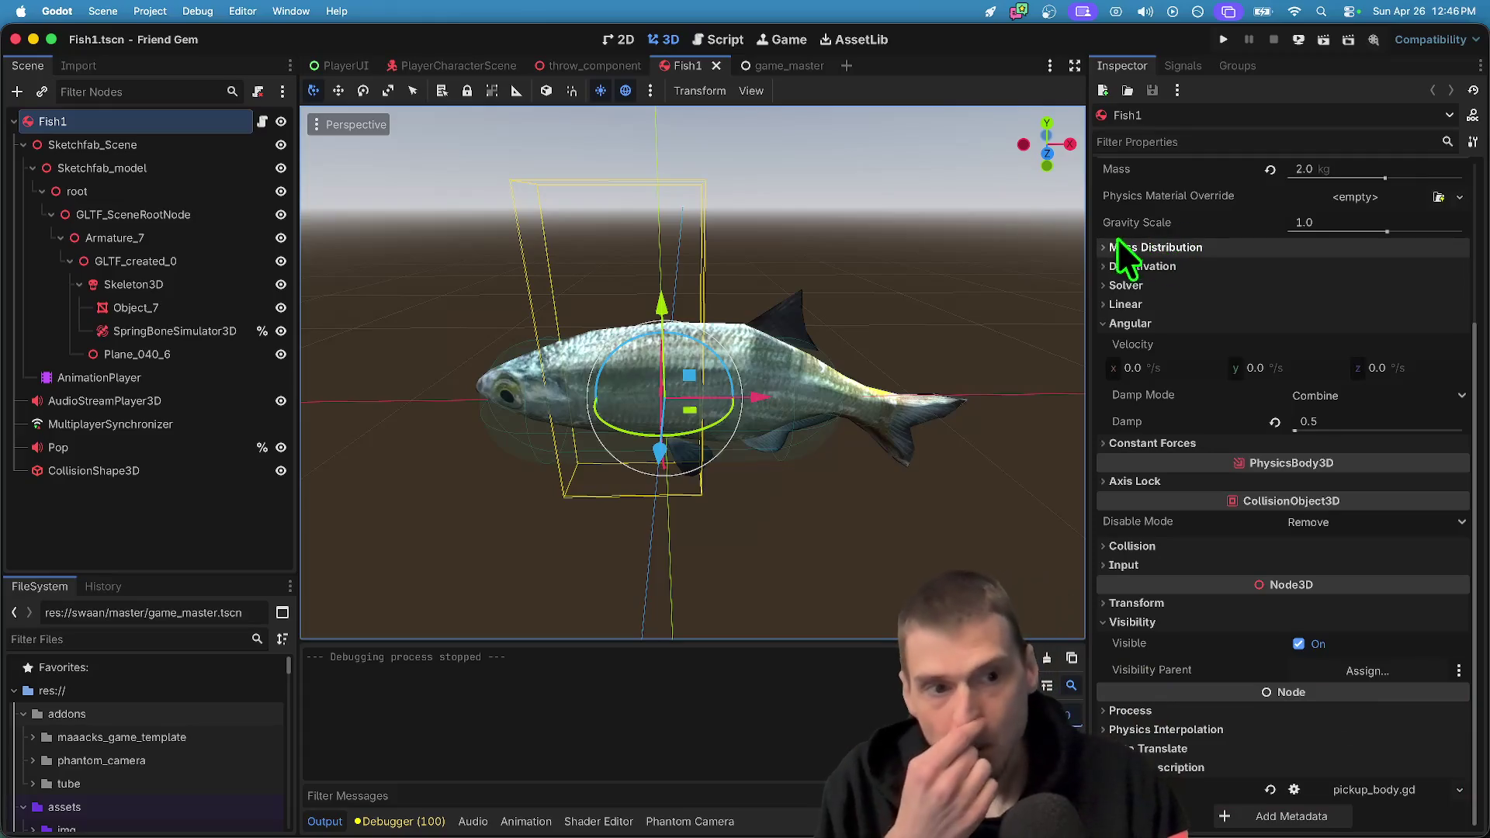
Open pickup_body.gd and add a trial pickup_changed signal line below the TODO notes
click(263, 122)
scroll(903, 147, up, 3)
click(882, 300)
key(Down)
key(Down)
key(Down)
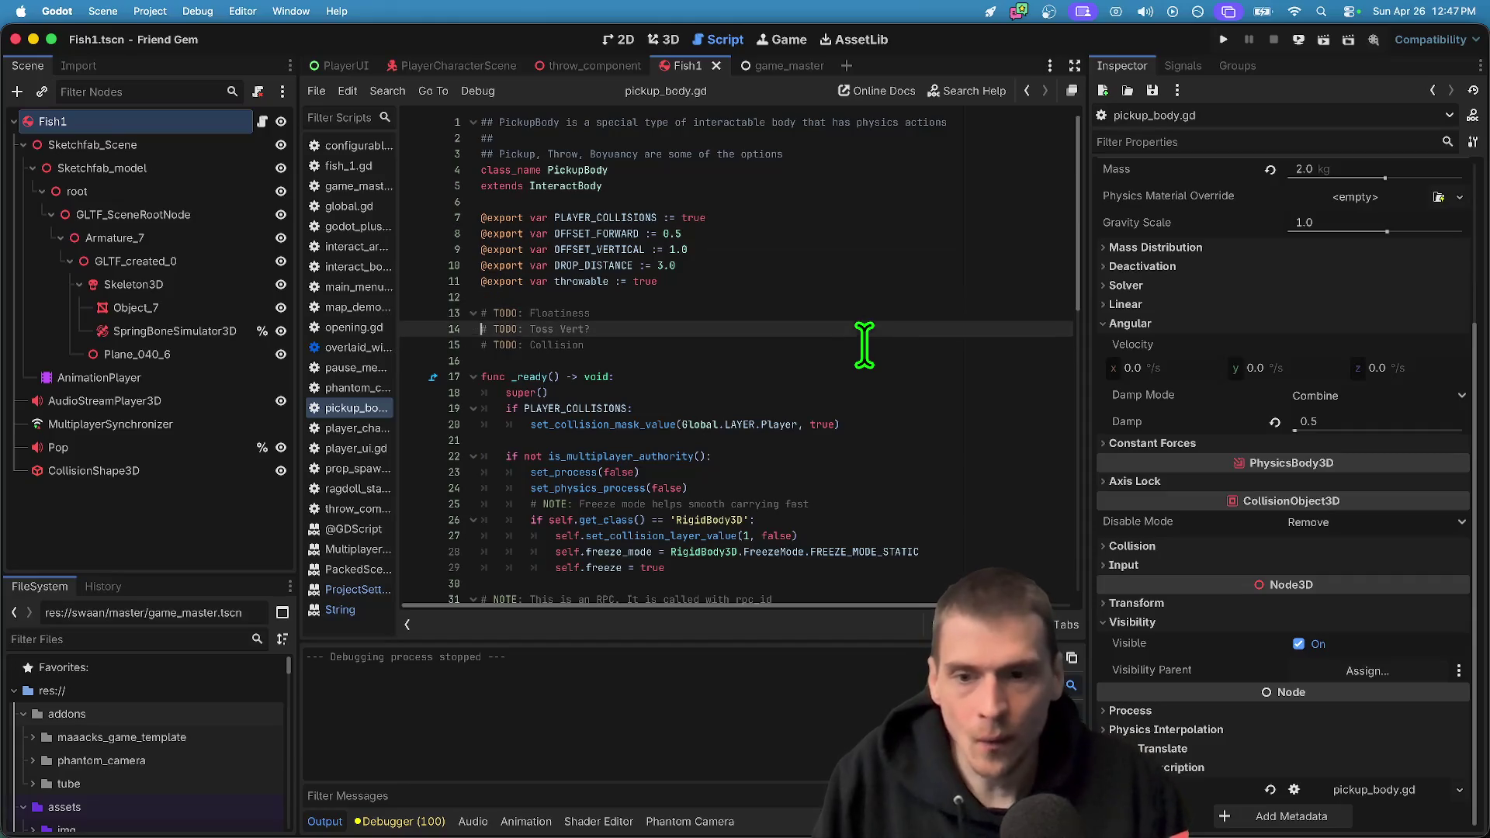
key(Return)
key(Return)
key(Return)
key(Up)
key(Up)
text(signal)
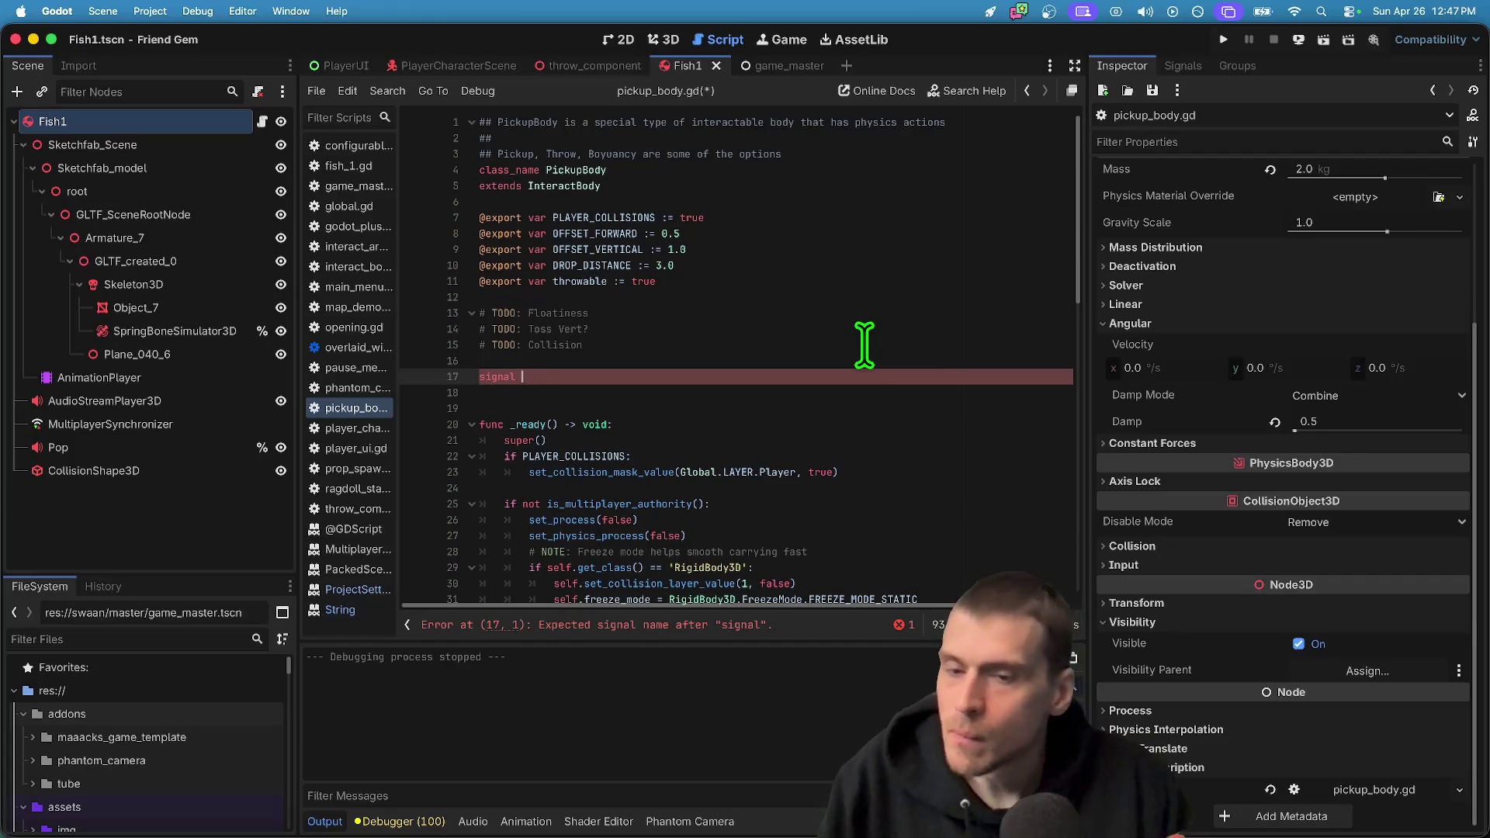
text(pickup_changed()
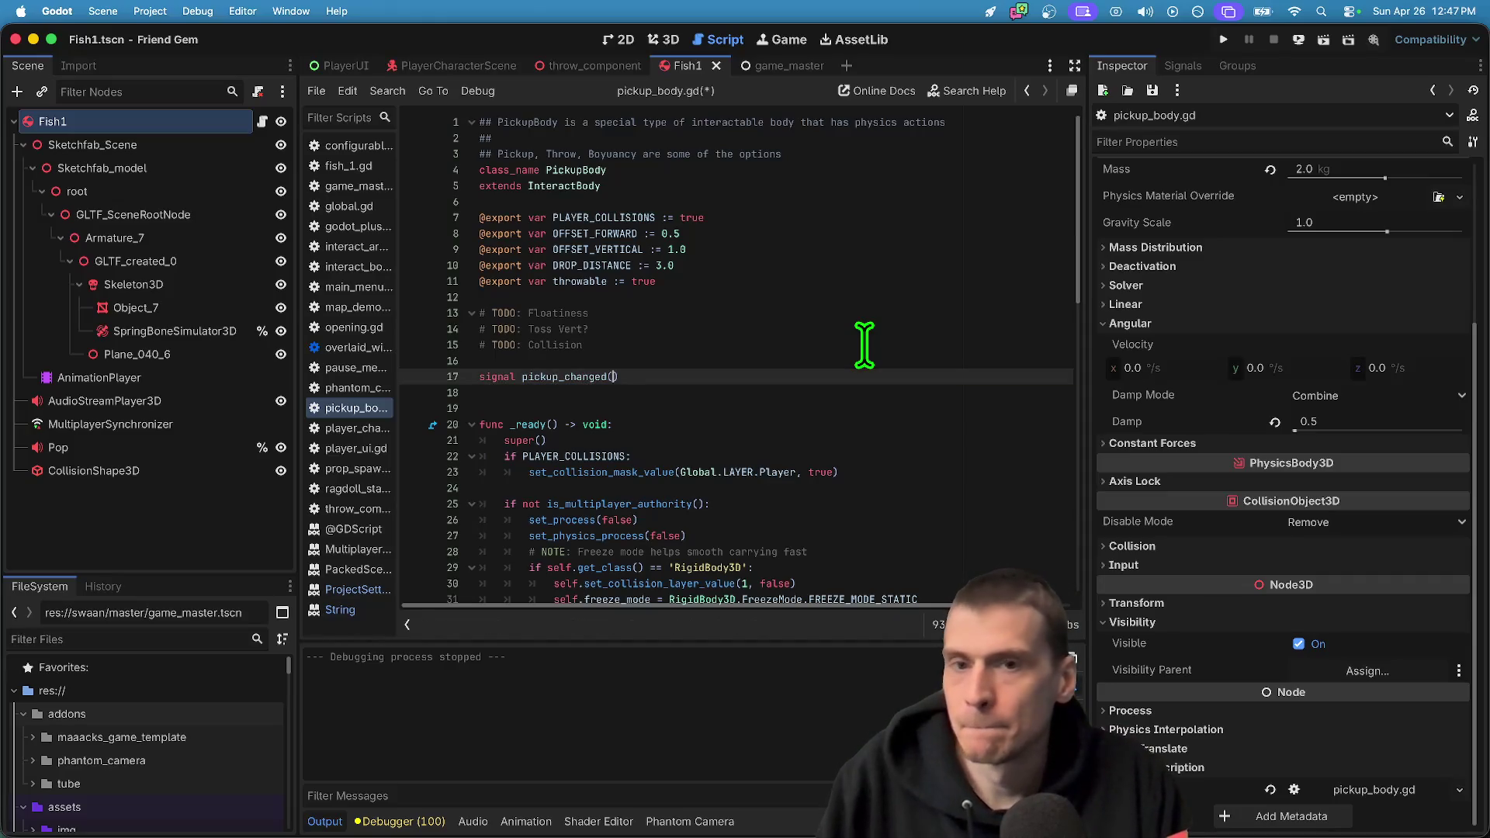
scroll(1014, 292, down, 5)
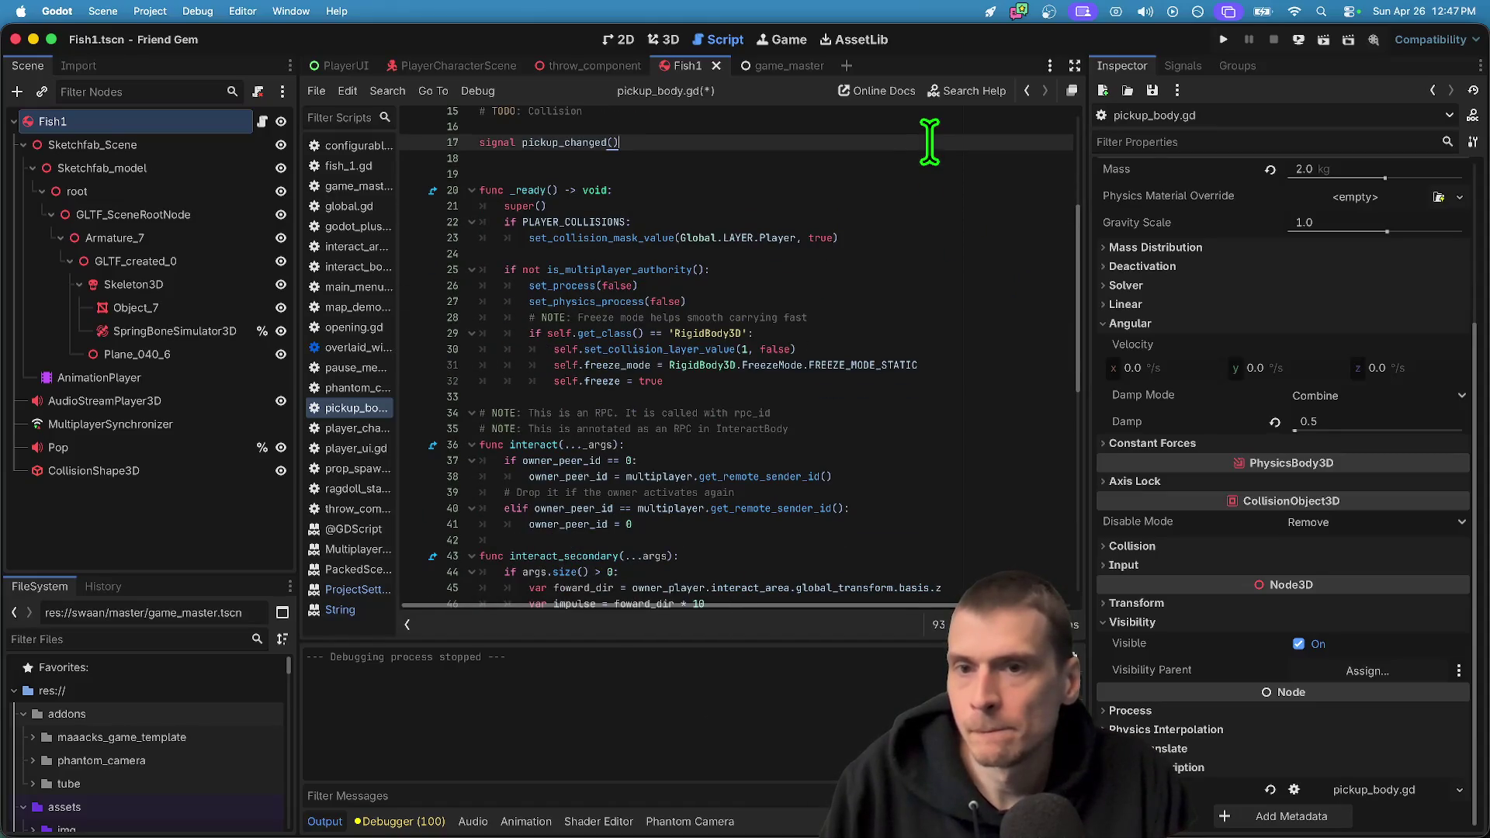
Delete the trial signal line and open interact_body.gd from the InteractBody reference
key(ctrl+shift+k)
key(ctrl+shift+k)
key(ctrl+shift+k)
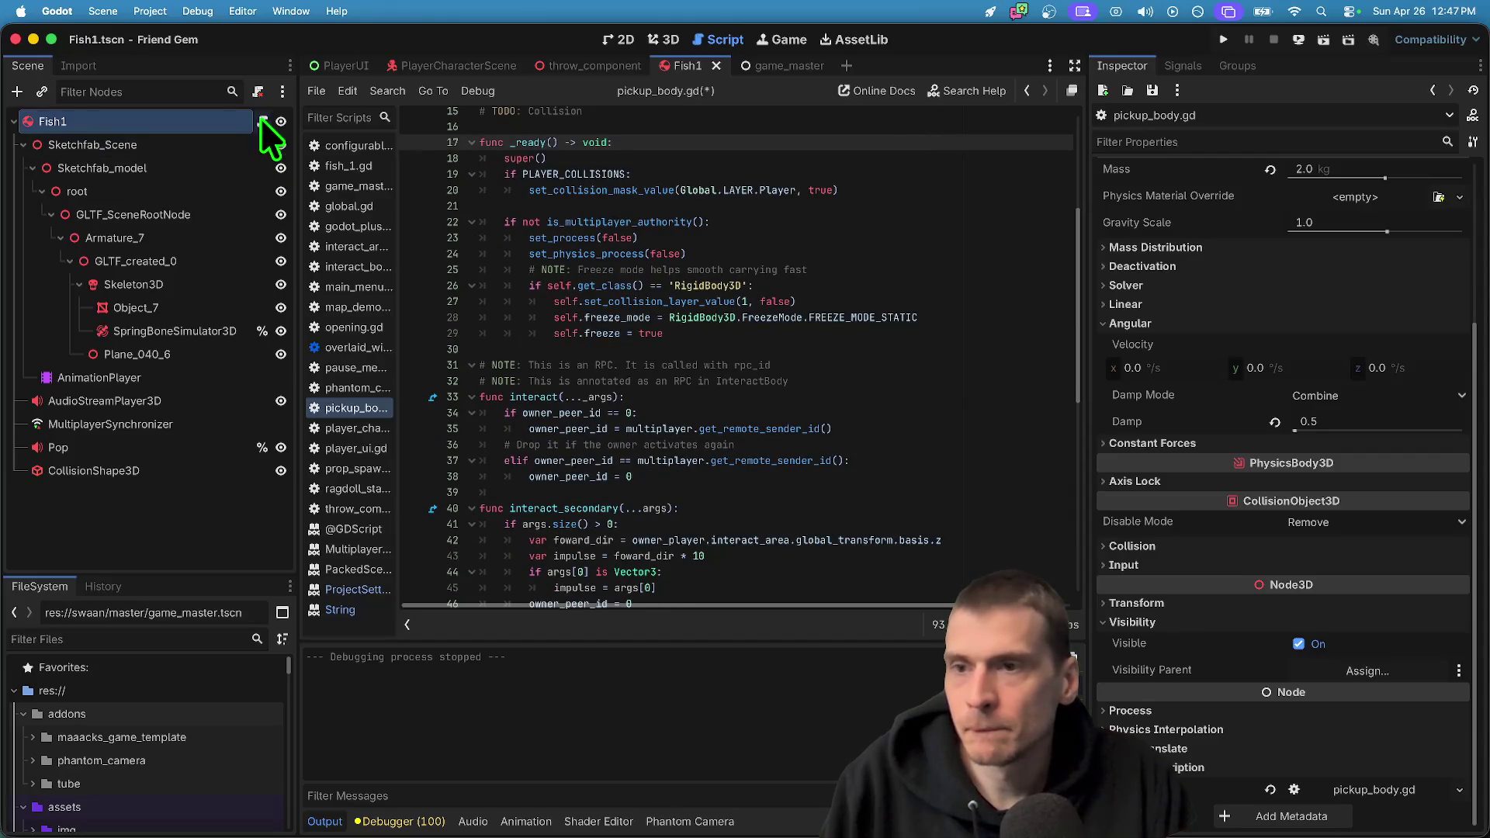
scroll(566, 150, up, 5)
ctrl+click(586, 291)
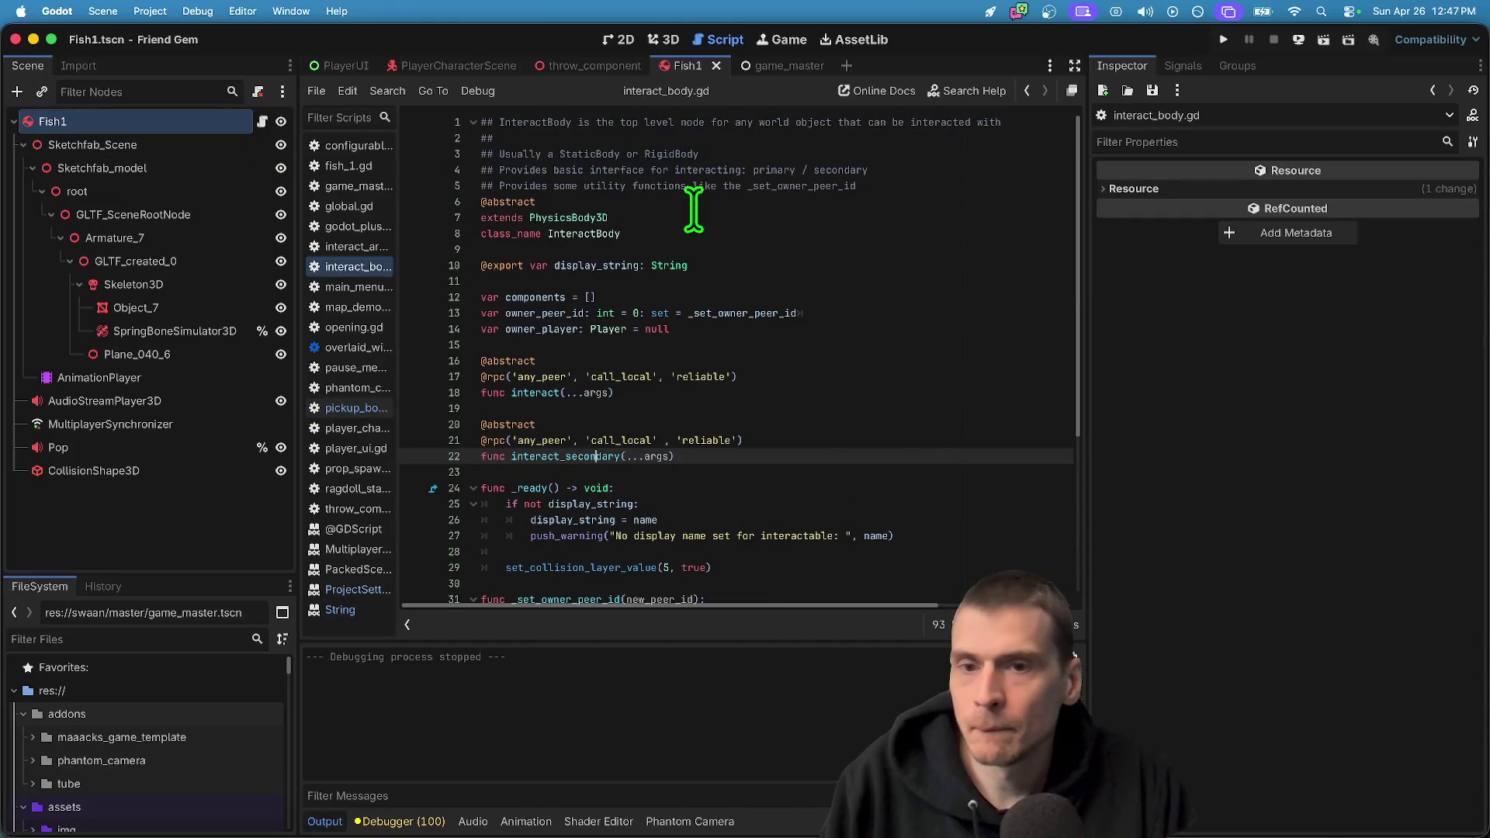
Declare a signal_owner_changed signal below the display_string variable in interact_body.gd
scroll(805, 366, down, 3)
scroll(813, 370, up, 3)
click(884, 229)
key(Down)
key(Down)
key(Down)
key(Up)
key(Up)
key(Up)
key(Return)
key(Return)
key(Up)
text(s)
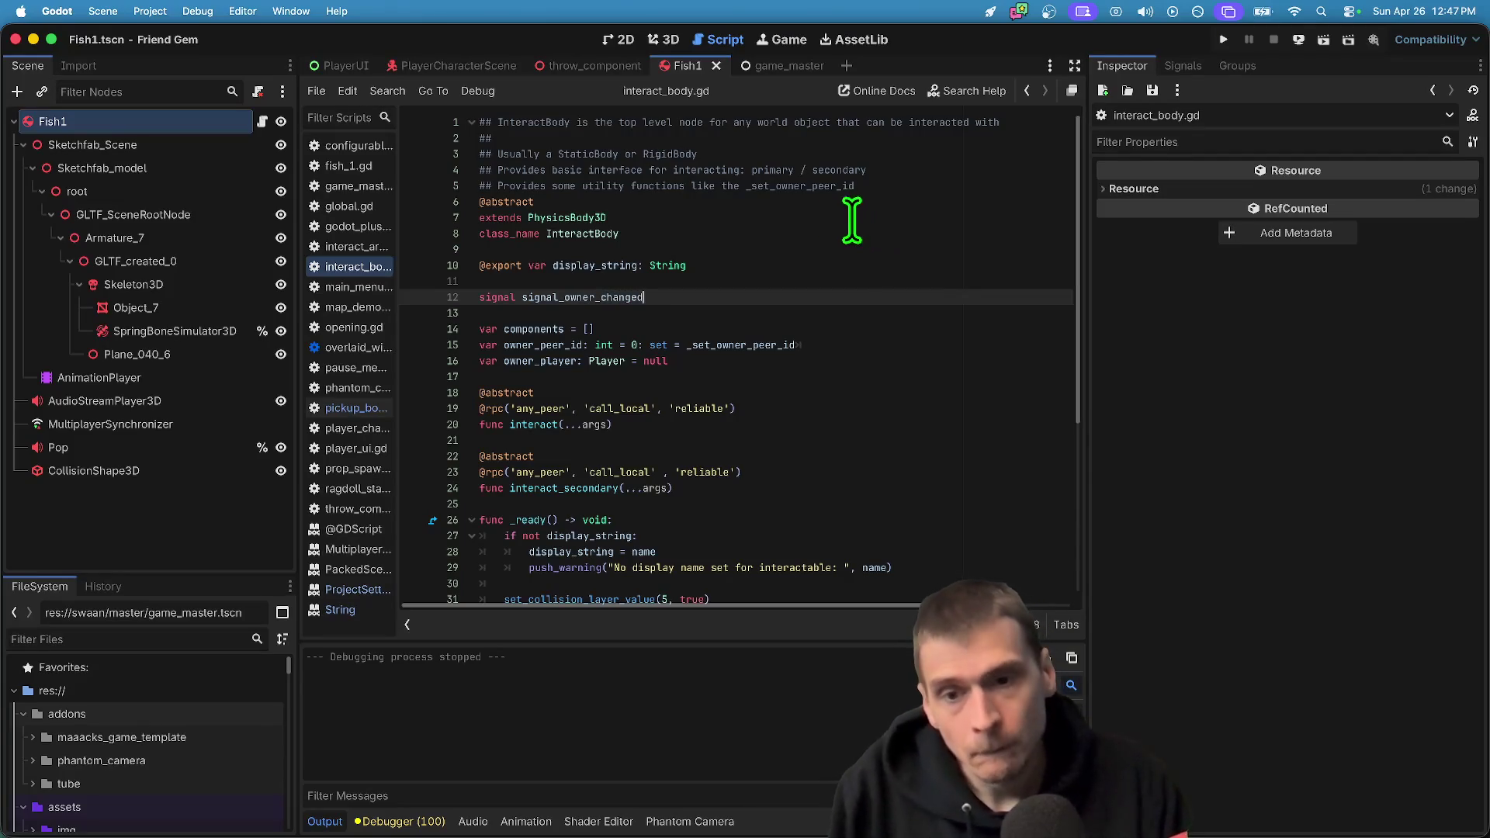
double_click(626, 297)
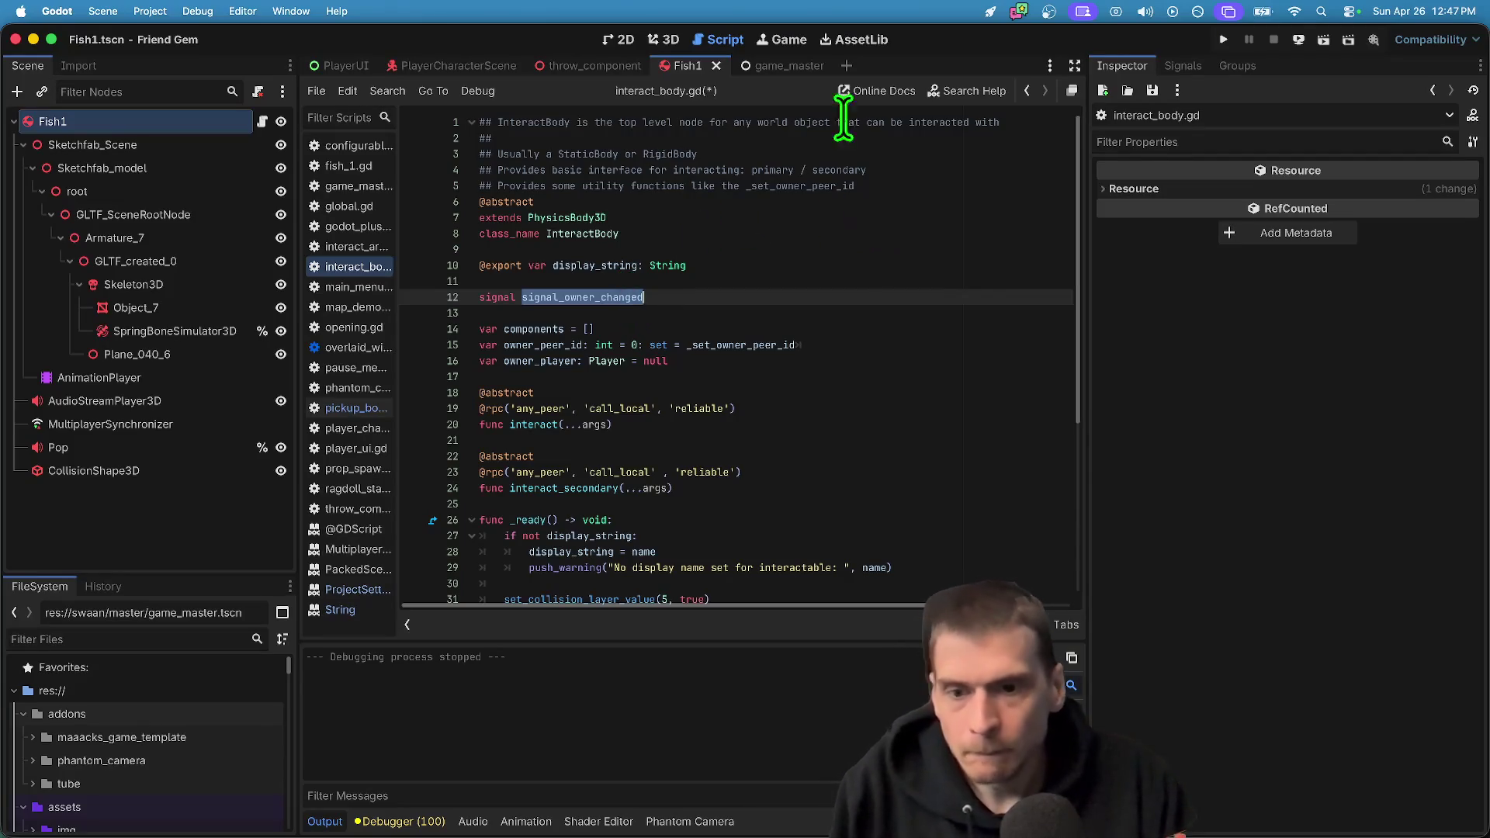
double_click(543, 344)
click(773, 298)
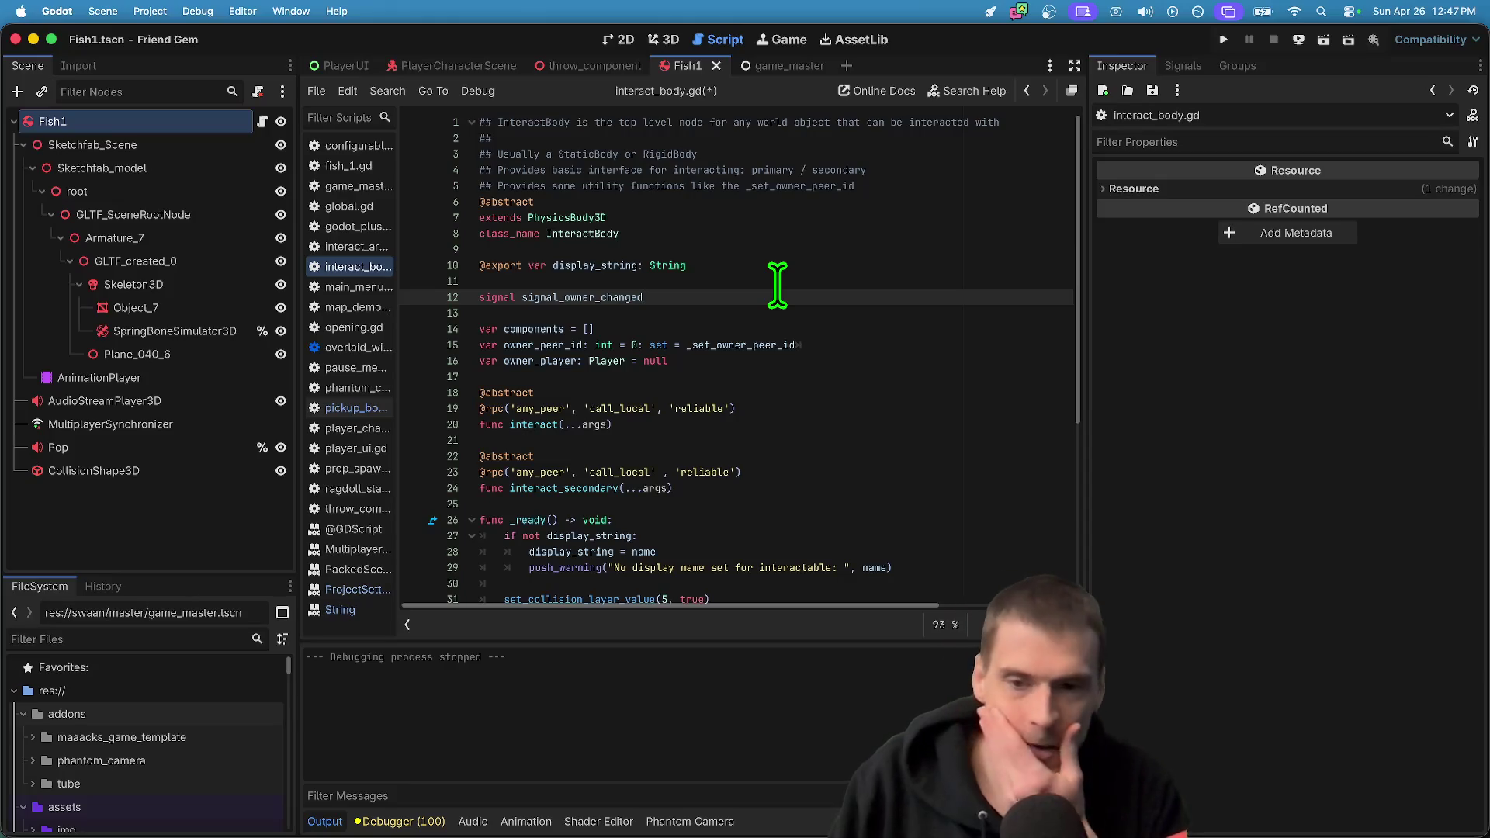
text(()
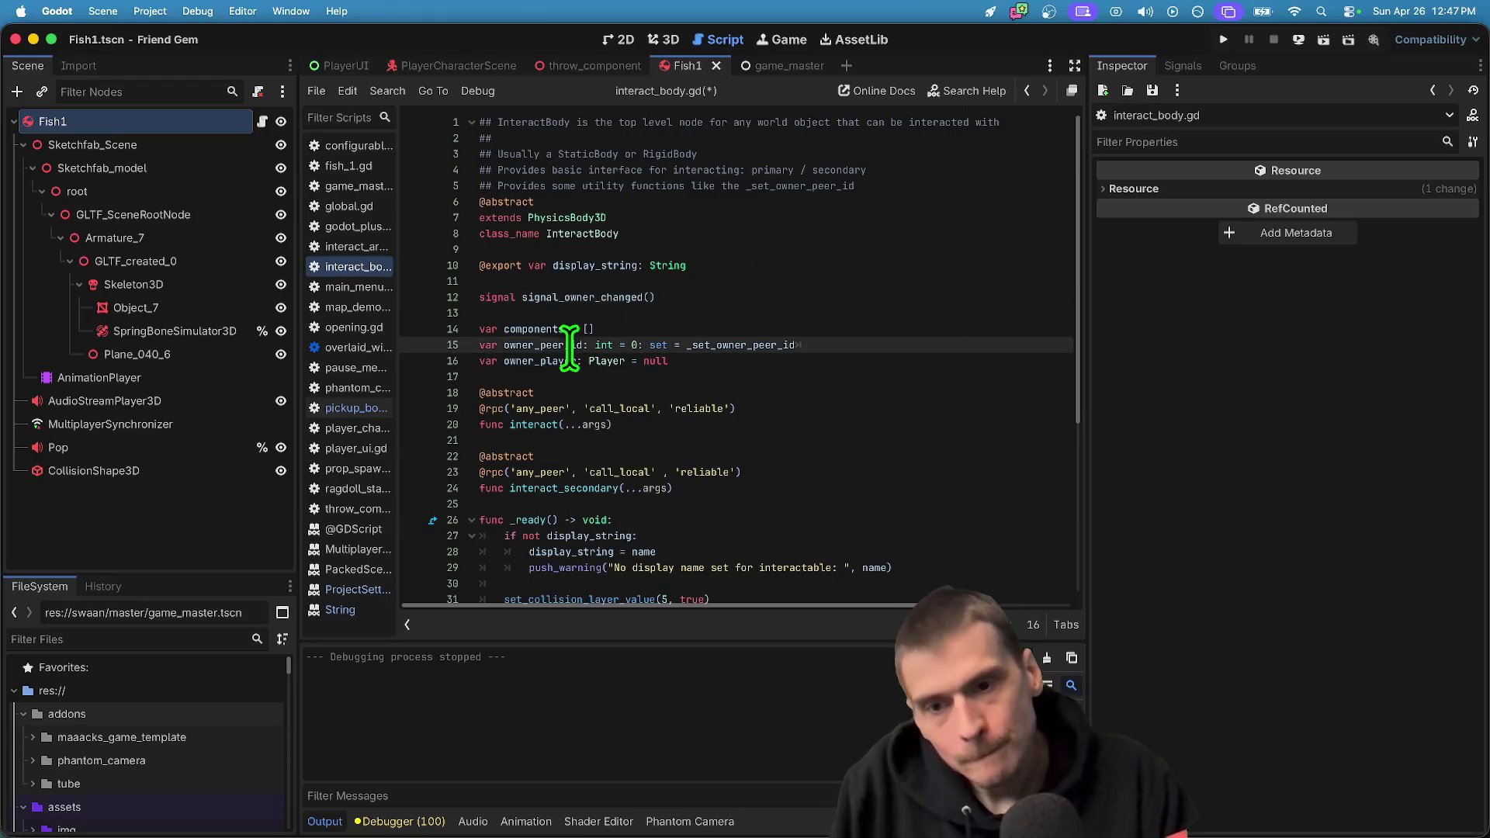
text(owner_peer_id)
key(alt+BackSpace)
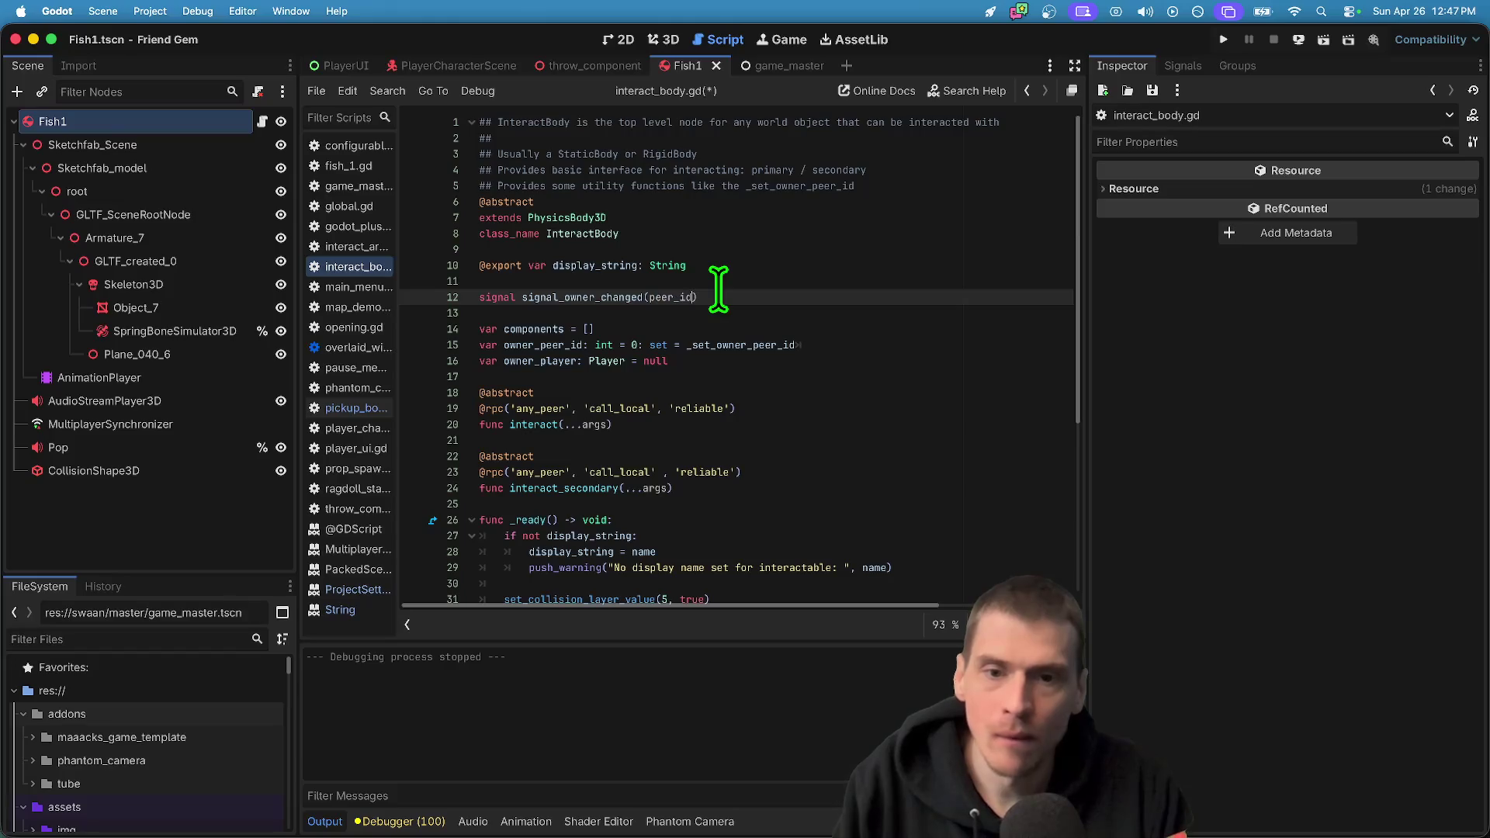
text(t)
double_click(583, 297)
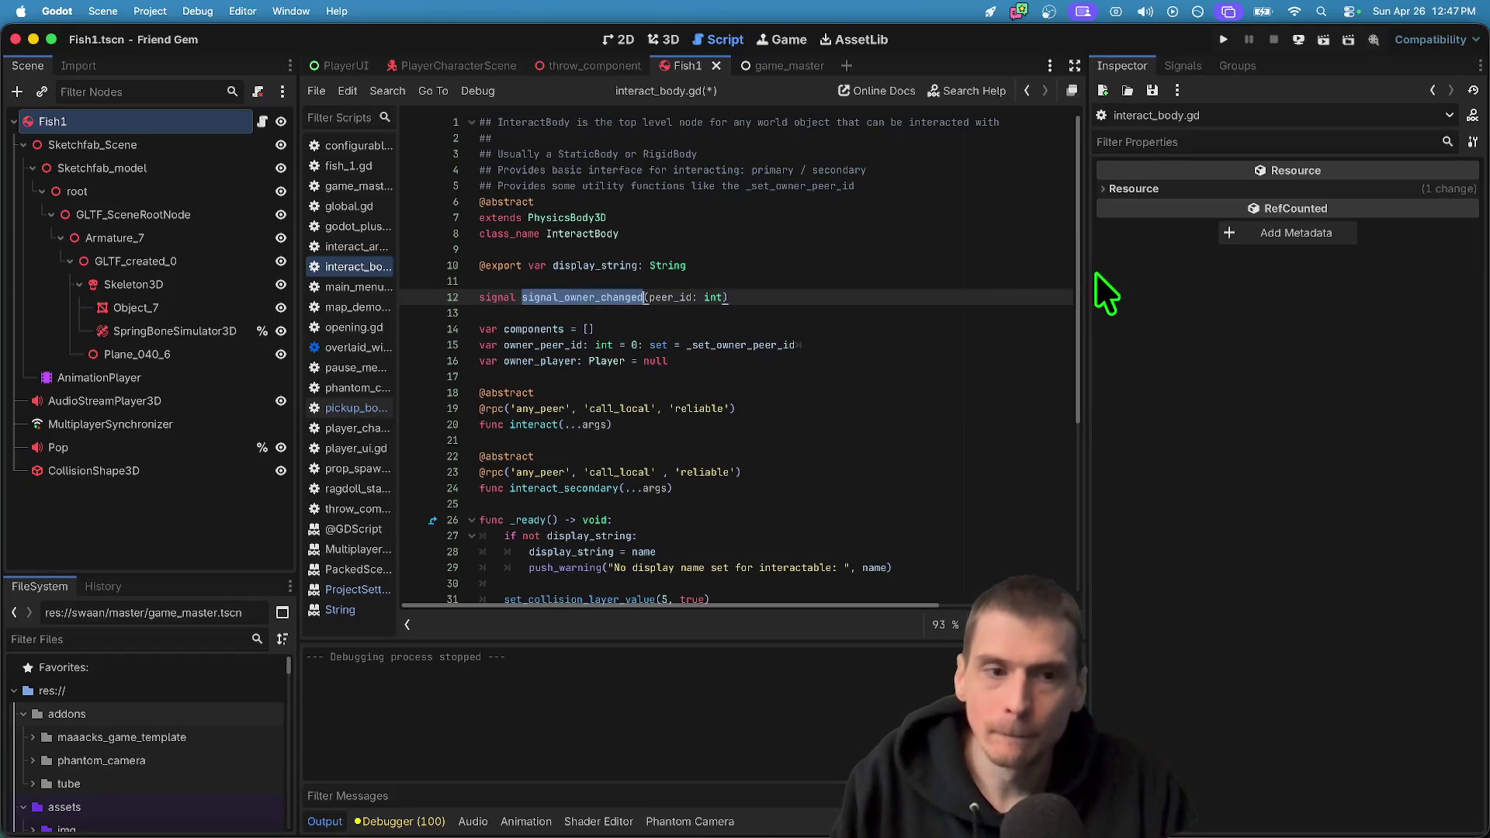
Add signal_owner_changed.emit(new_peer_id) after the owner_peer_id assignment and save
scroll(1074, 269, down, 5)
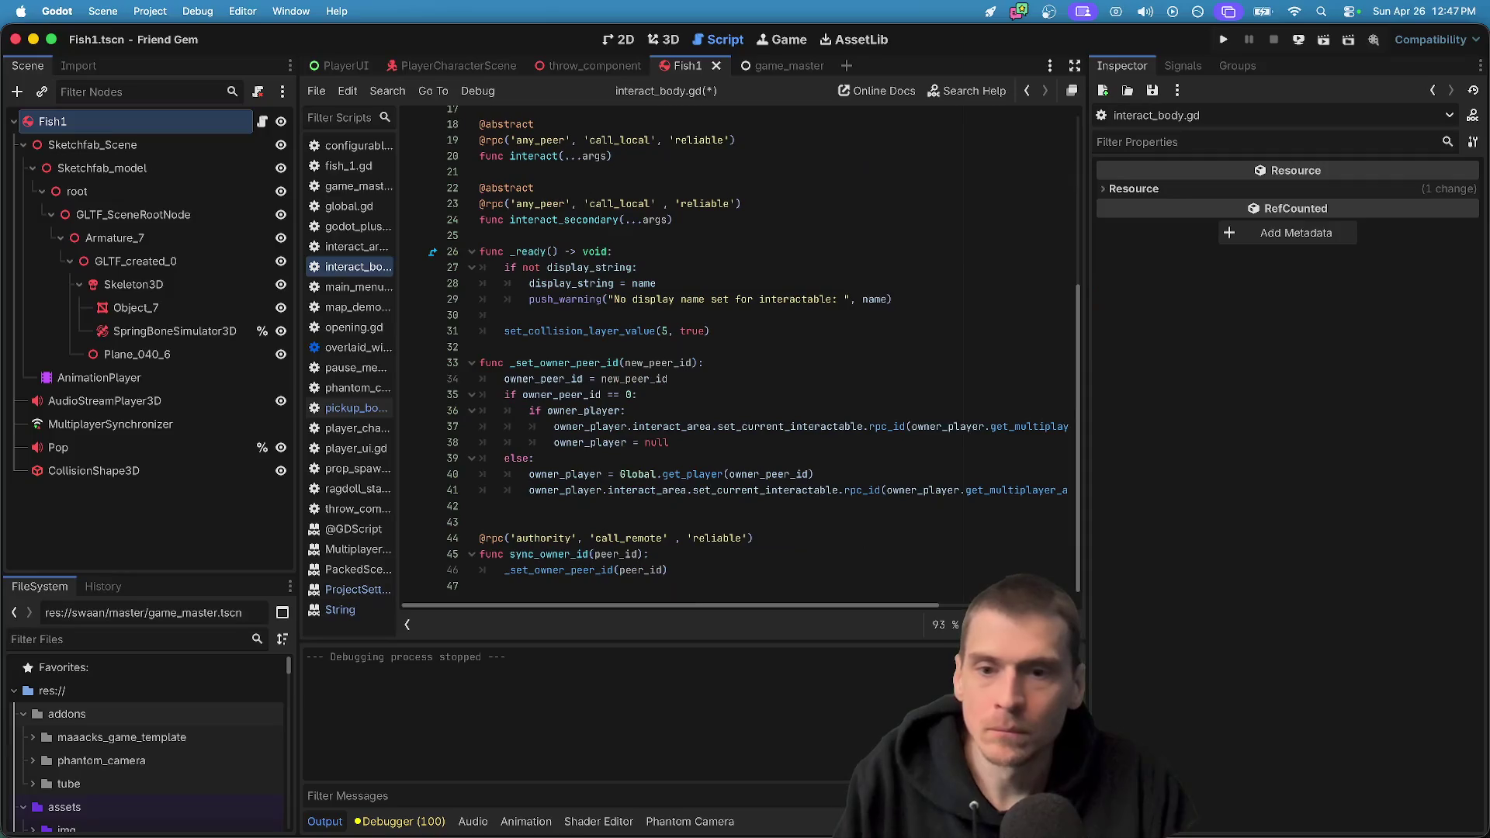
click(971, 388)
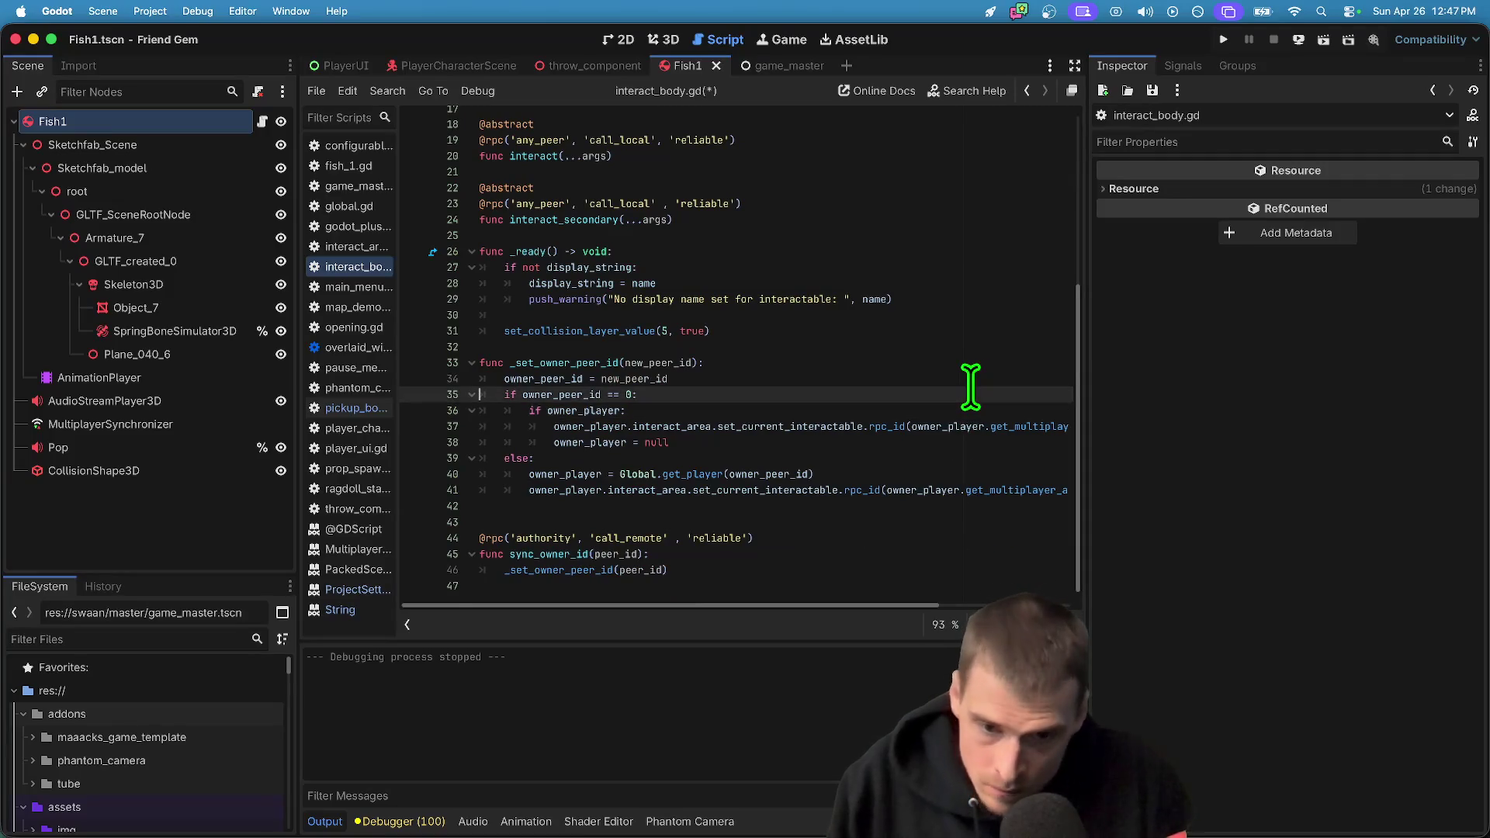
key(Return)
text(emit())
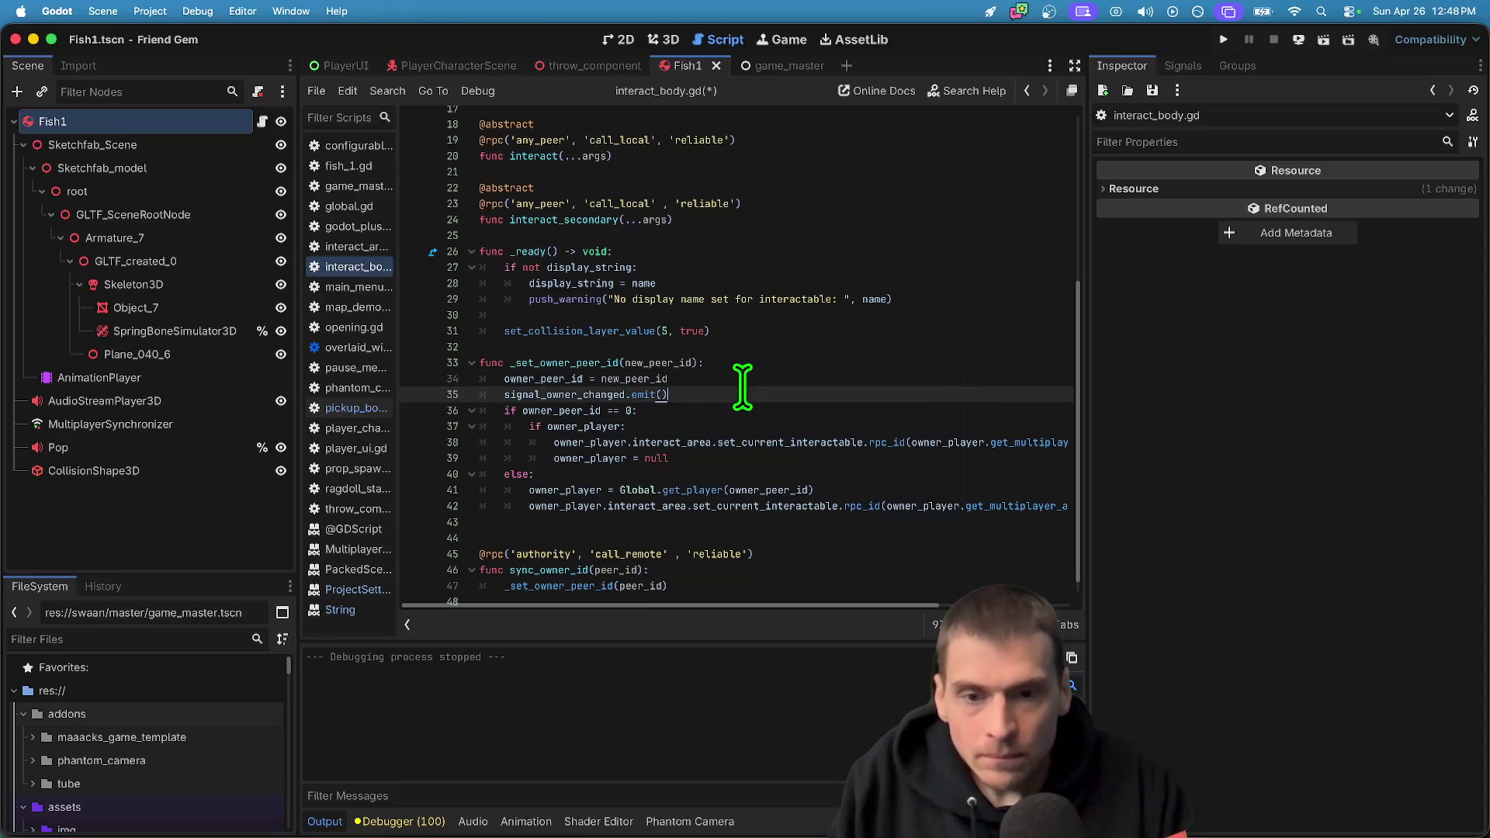
key(Left)
text(new_peer_id)
triple_click(923, 396)
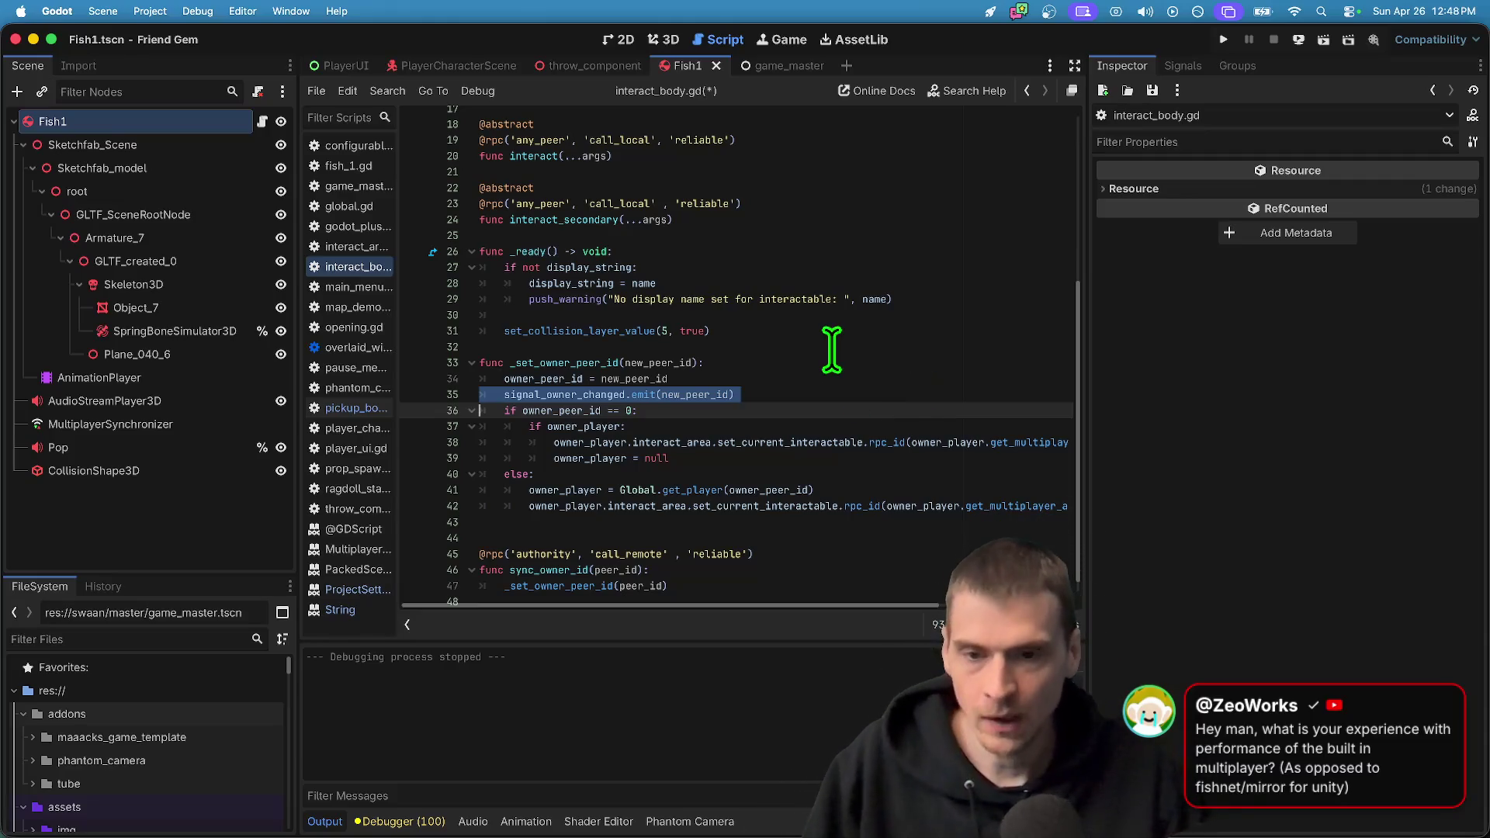
key(Escape)
key(super+s)
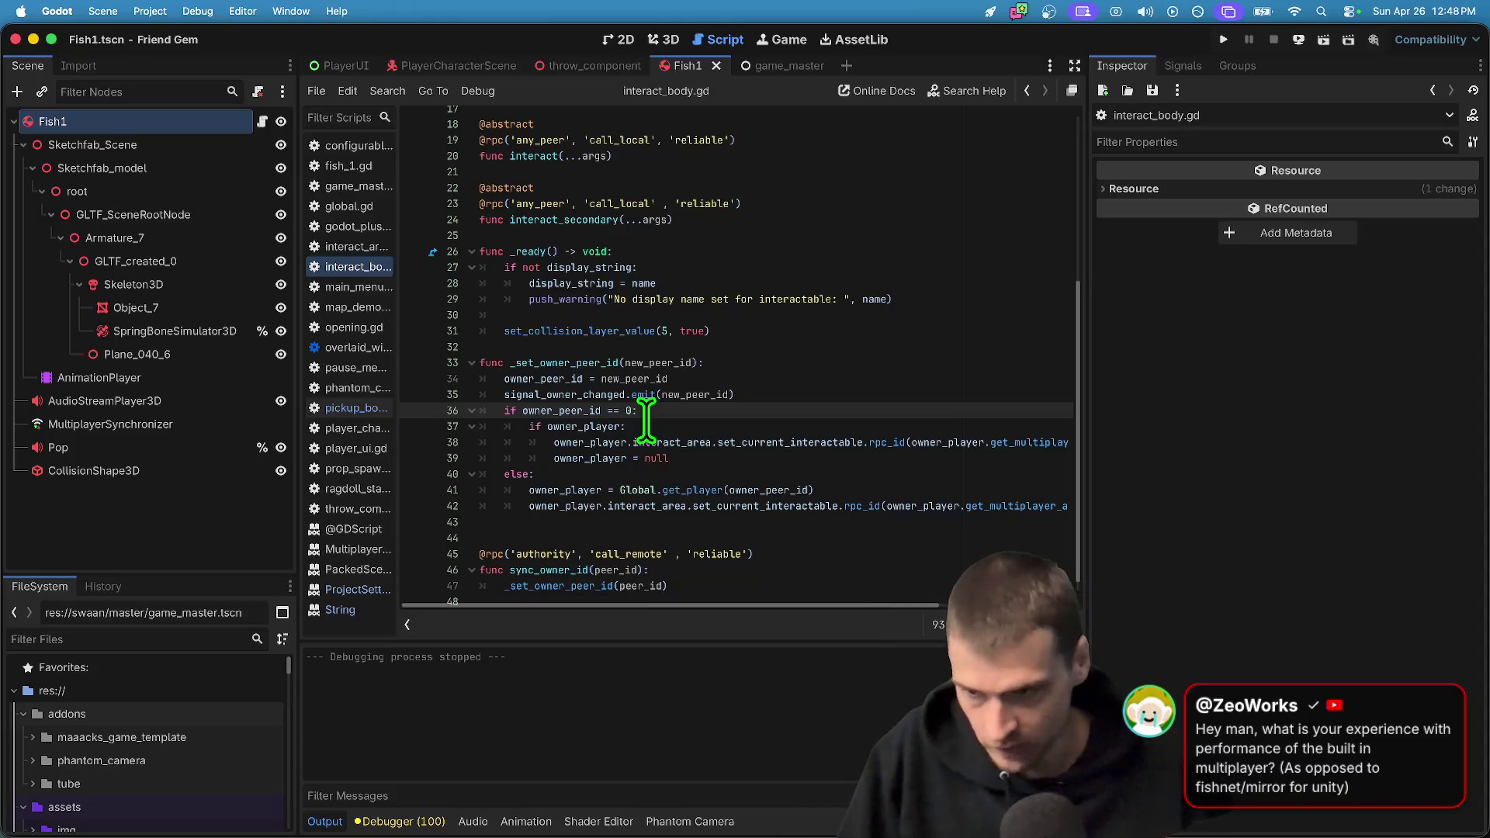
Remove the extra blank line at line 42, save again and run the project
click(617, 504)
key(End)
key(Down)
key(Down)
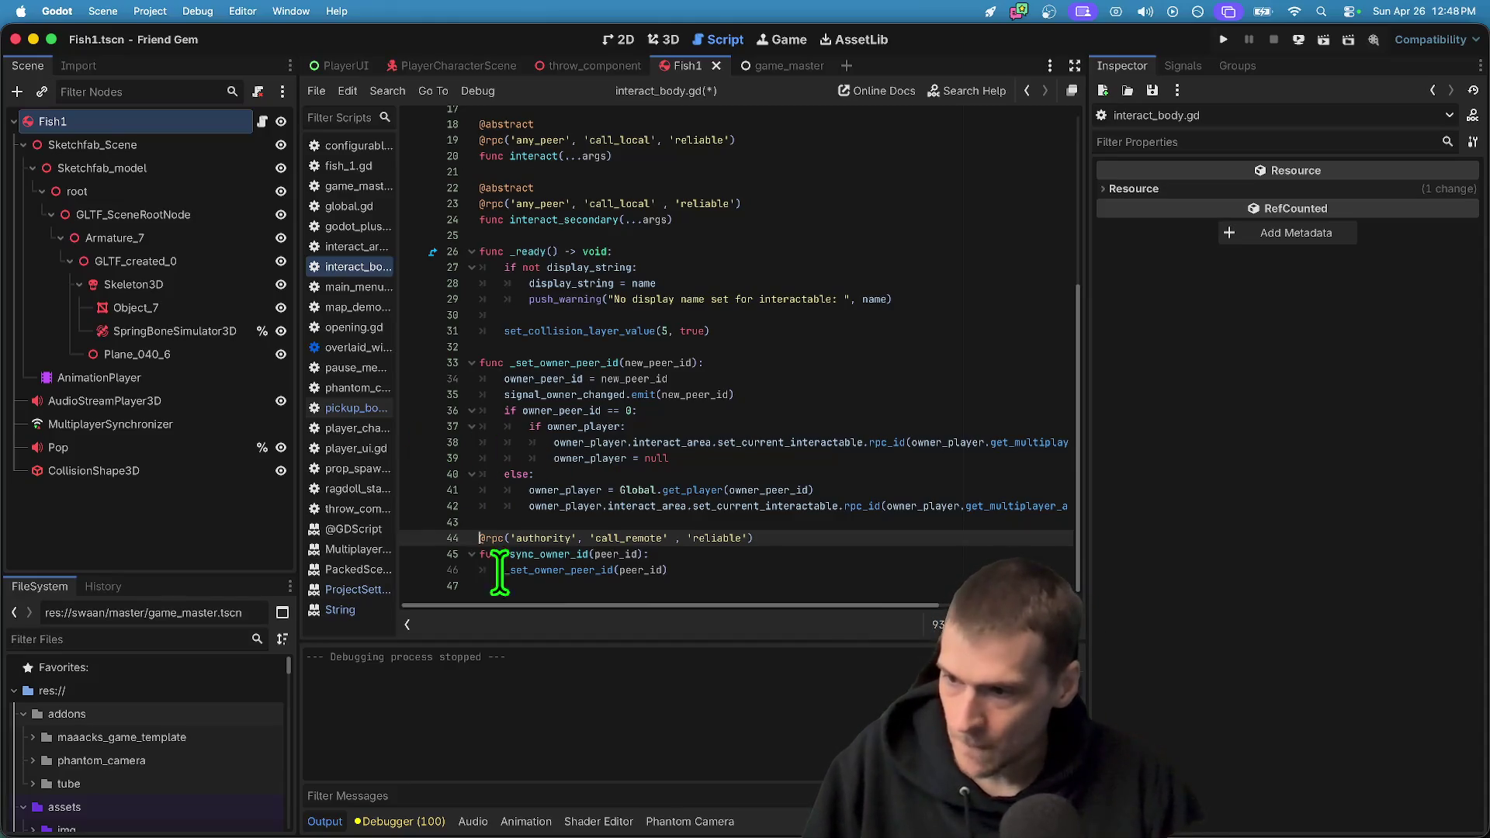
key(ctrl+s)
key(super+b)
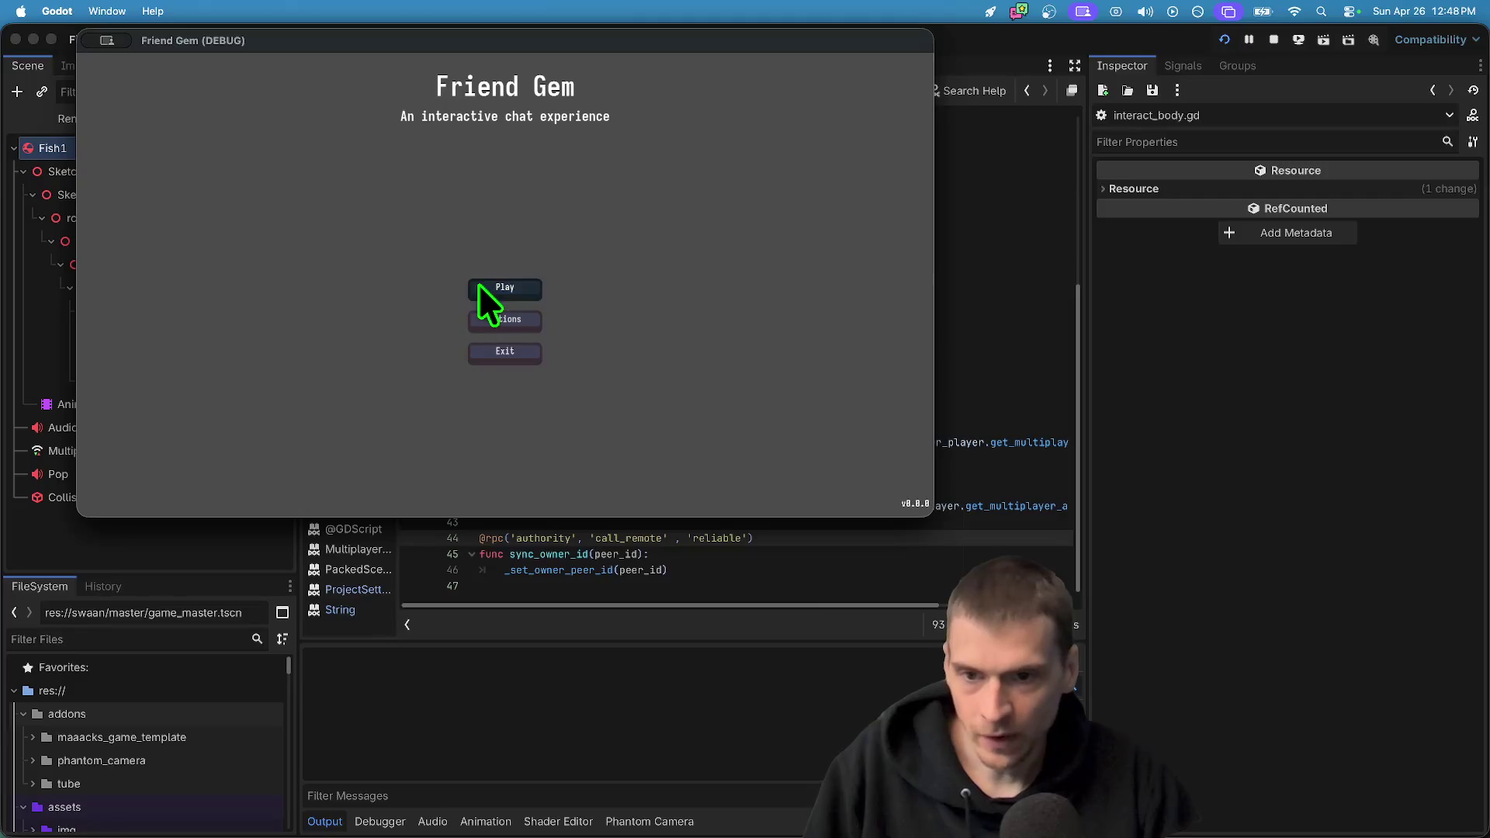
Host a game from the title screen, then stop the running game
click(478, 288)
click(478, 273)
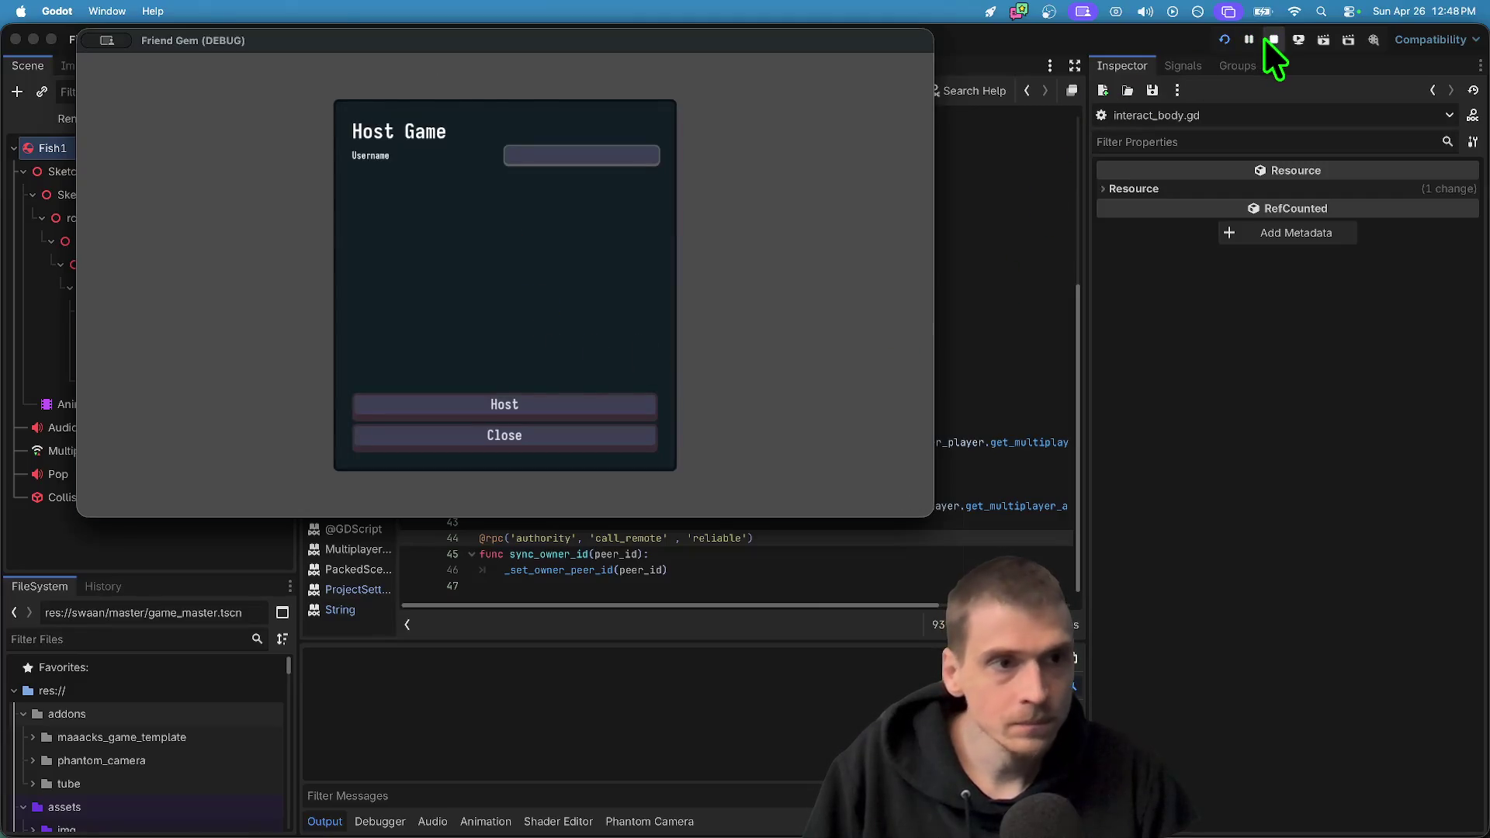
click(1267, 39)
click(263, 122)
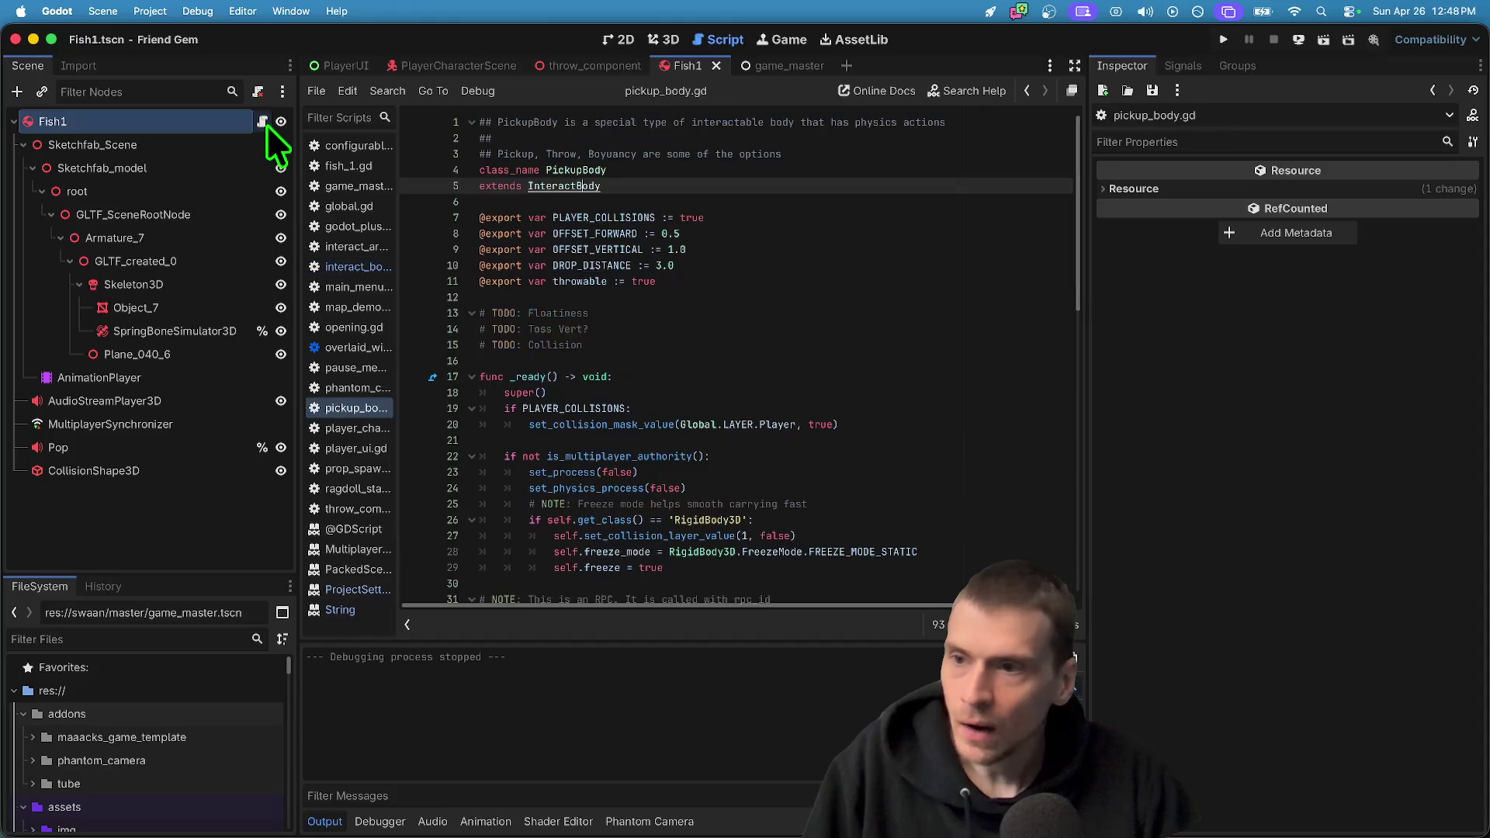
Attach a new fish_springbone.gd script to SpringBoneSimulator3D and delete its template body
click(188, 323)
right_click(188, 323)
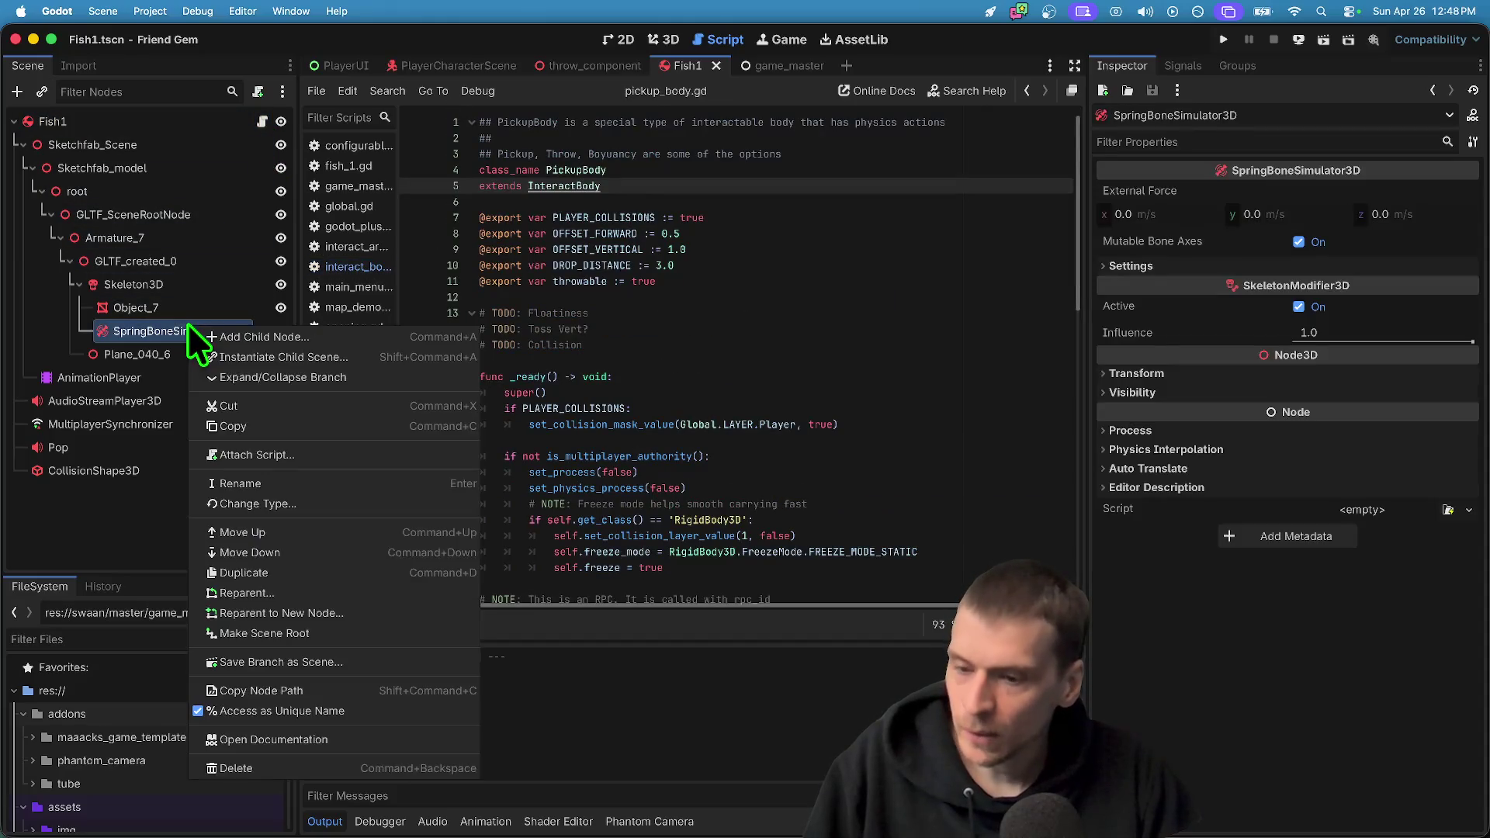
click(358, 454)
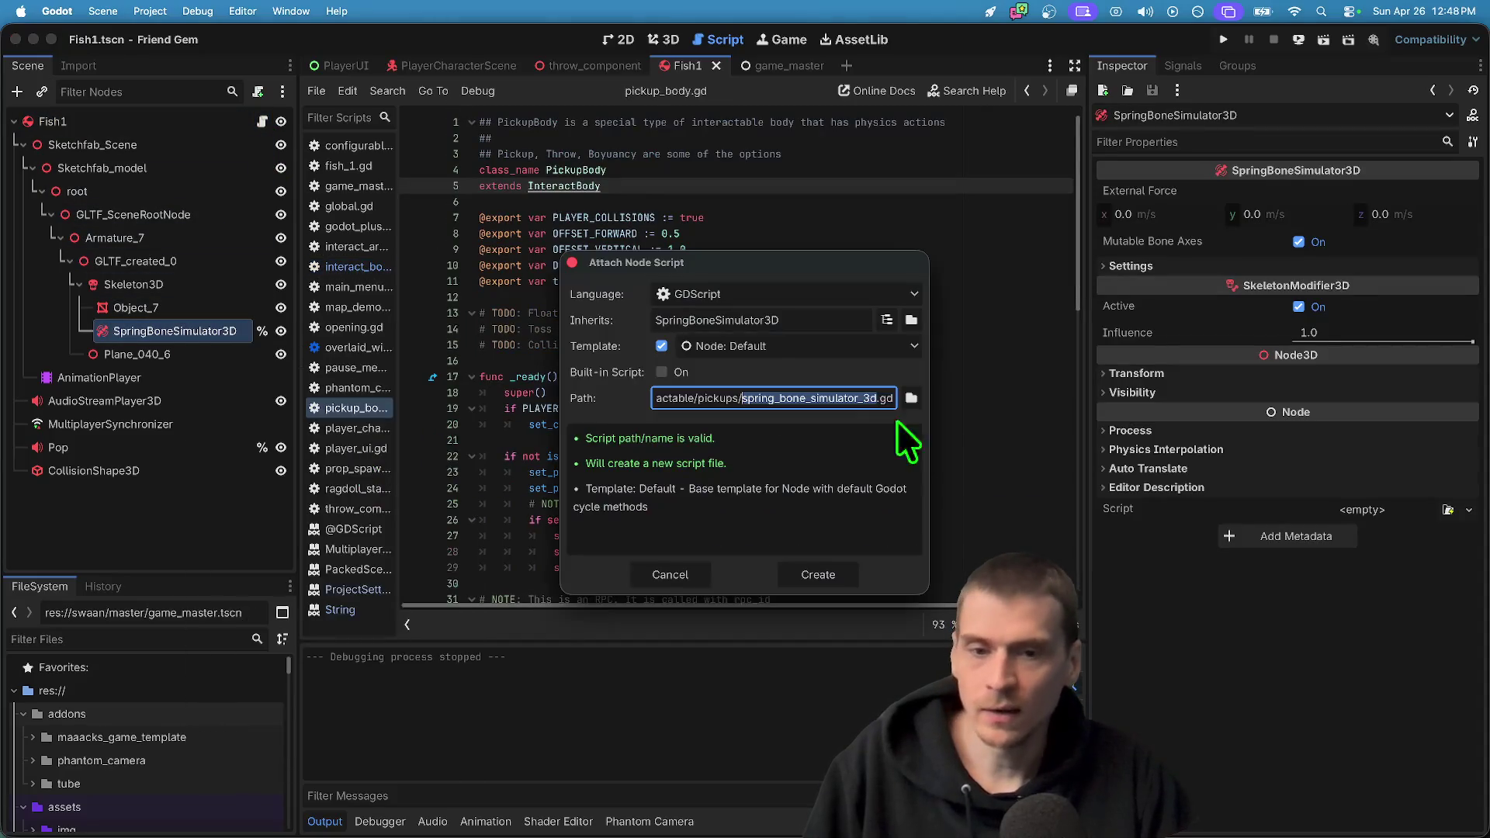
text(fish_)
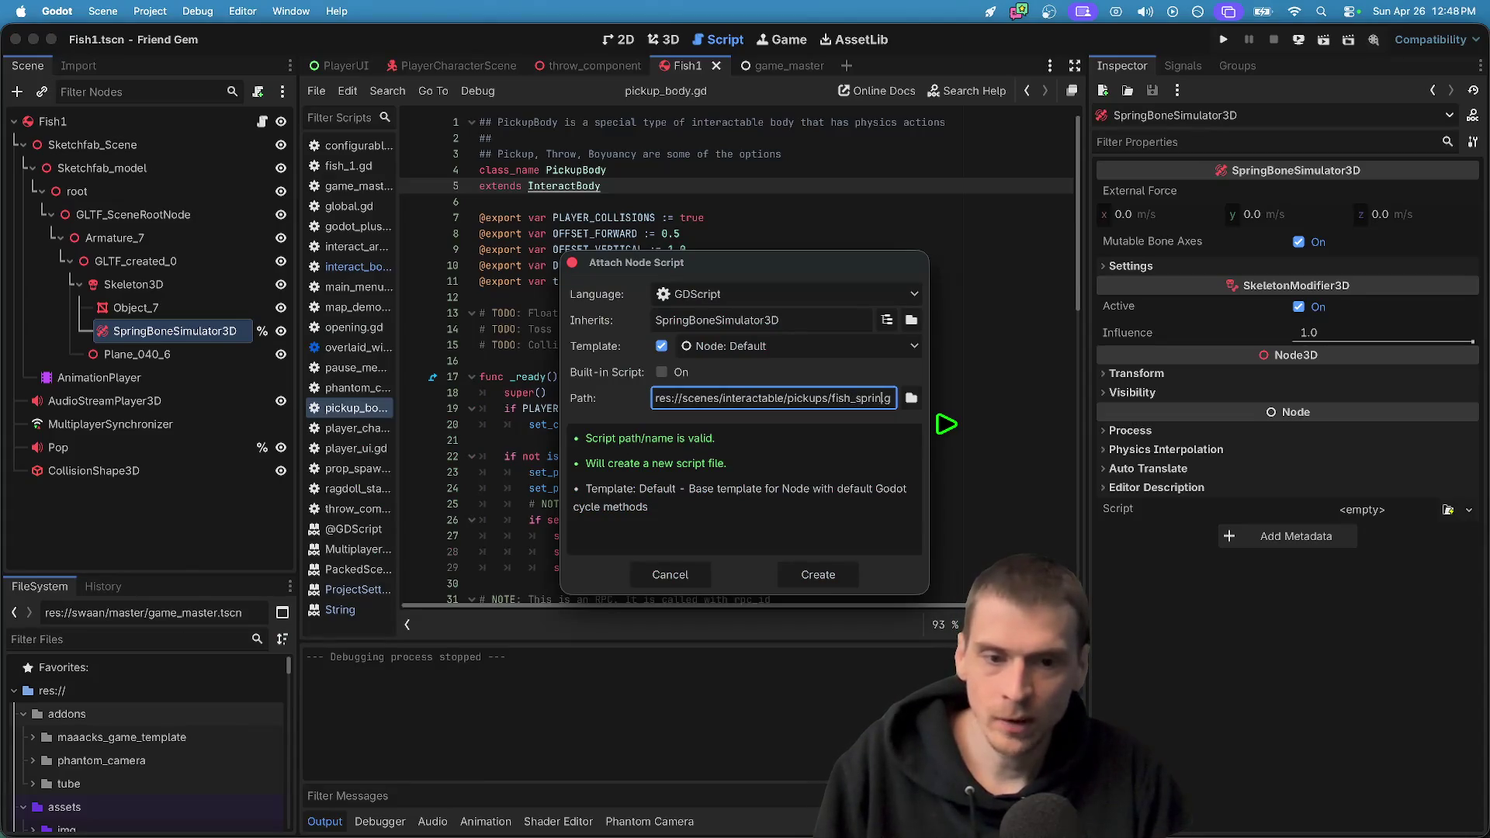
key(Return)
mouse_move(915, 422)
mouse_down()
mouse_move(466, 189)
mouse_move(475, 168)
mouse_up()
key(BackSpace)
right_click(176, 323)
click(694, 264)
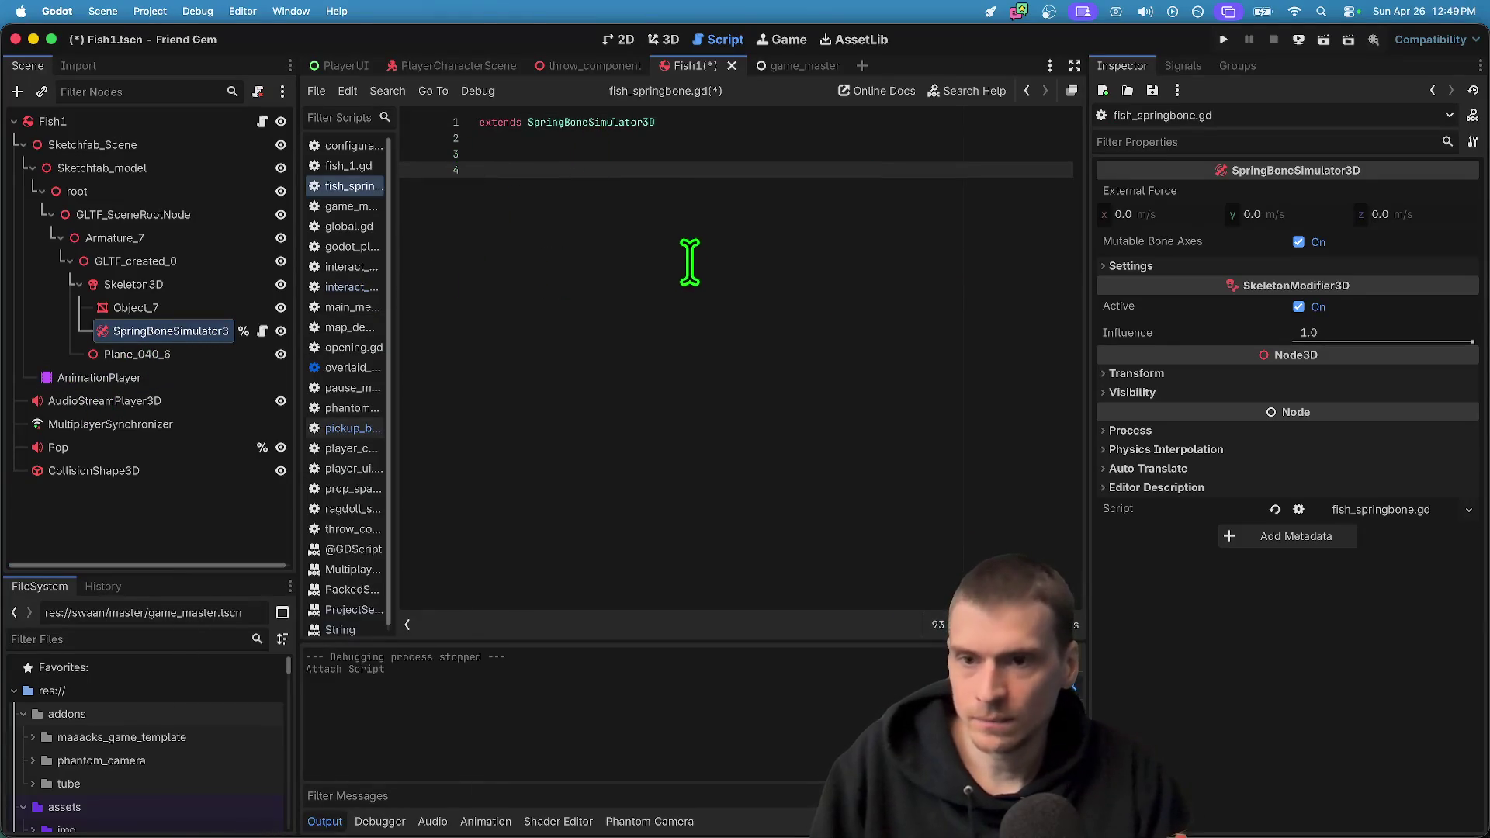
key(BackSpace)
text(ickup_parent: Pik)
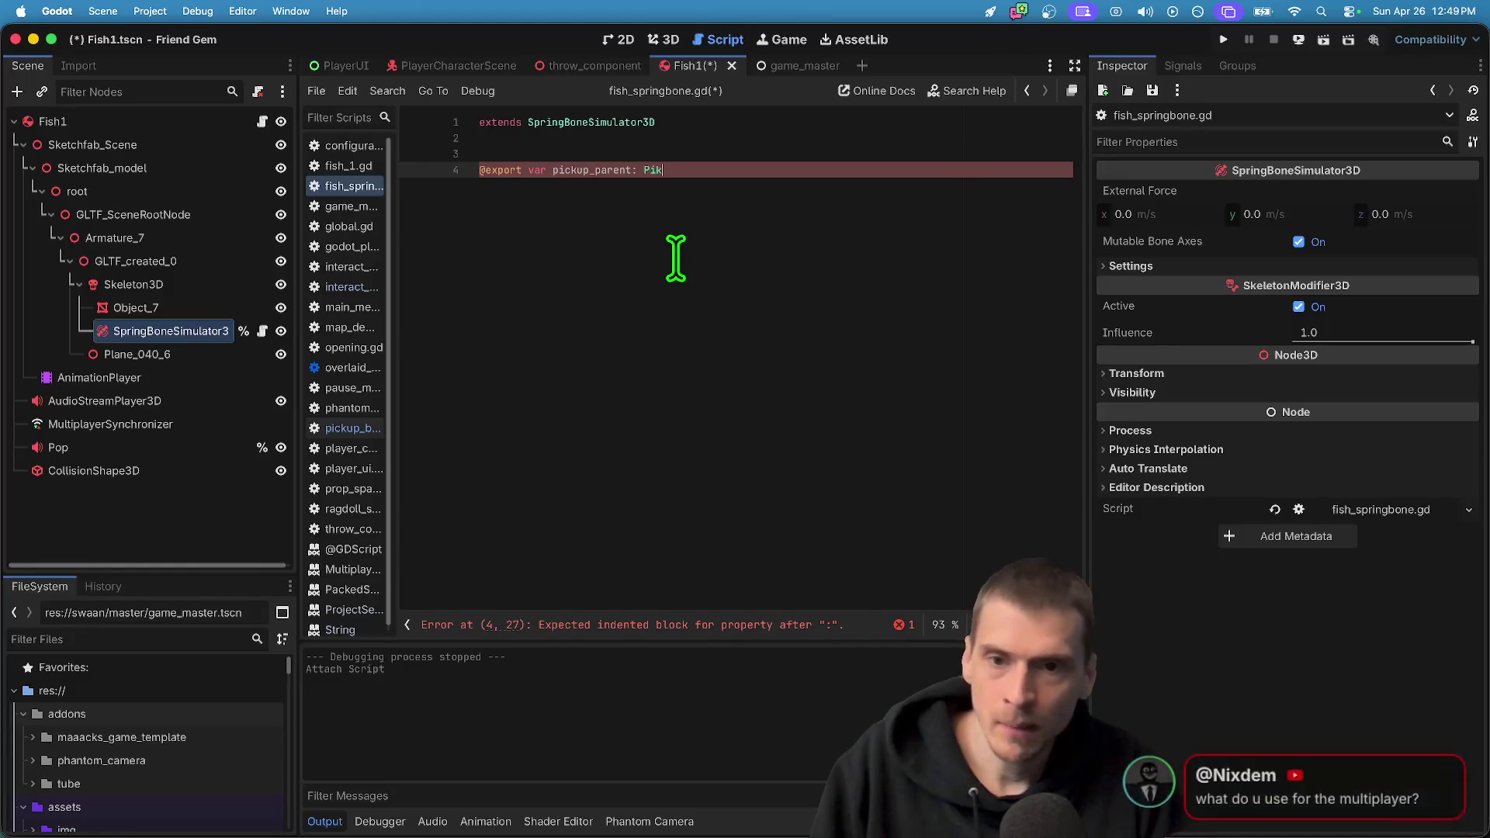
key(Return)
key(Return)
key(Return)
key(Return)
text(func _ready()
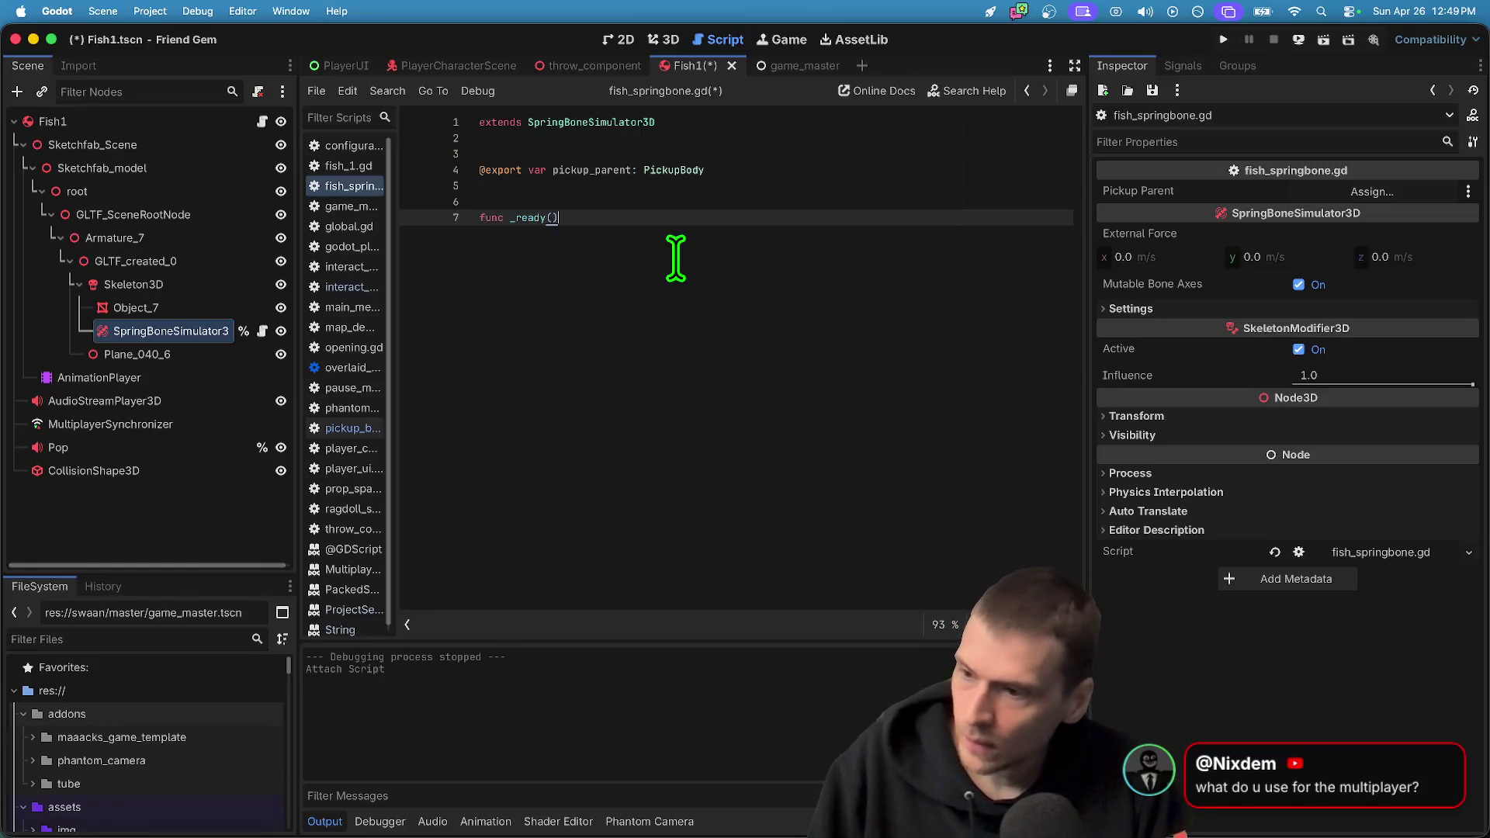
text(:)
key(Return)
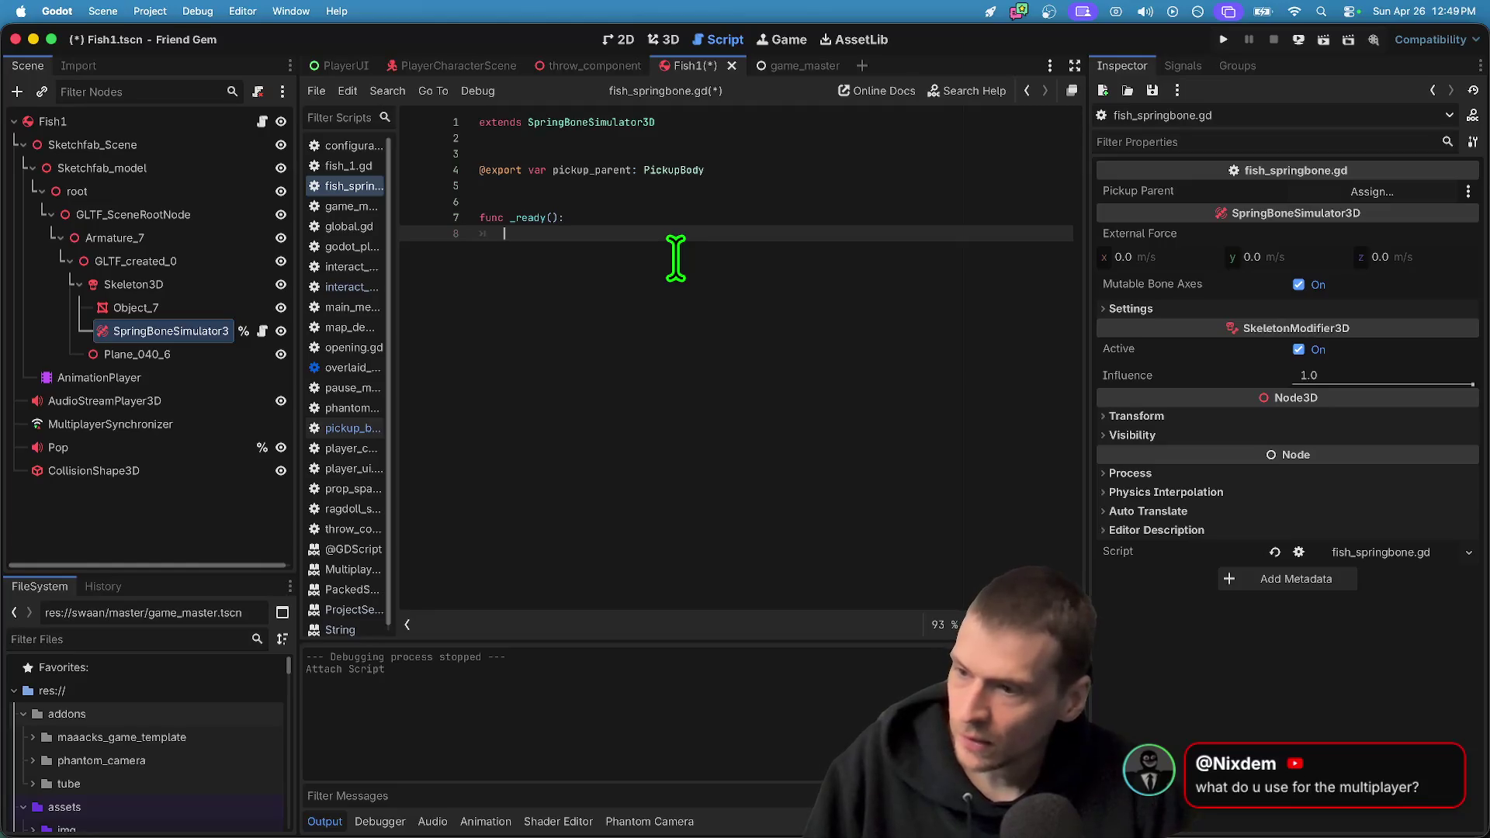
Glance at the running Friend Gem window, return to Godot, then open a new Firefox tab
key(super+Tab)
key(super+shift+Tab)
key(super+Tab)
key(super+Tab)
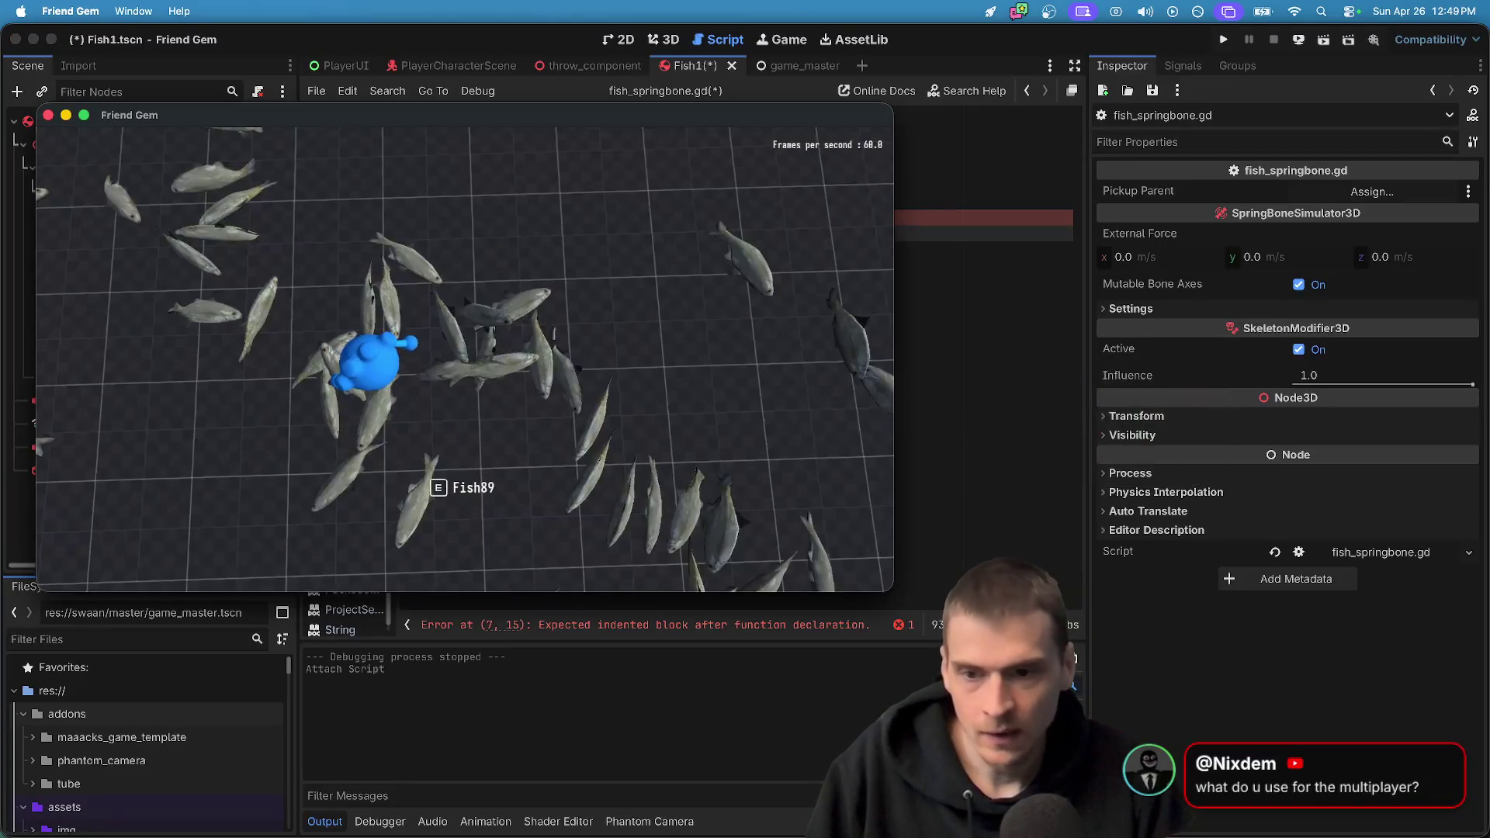
key(super+Tab)
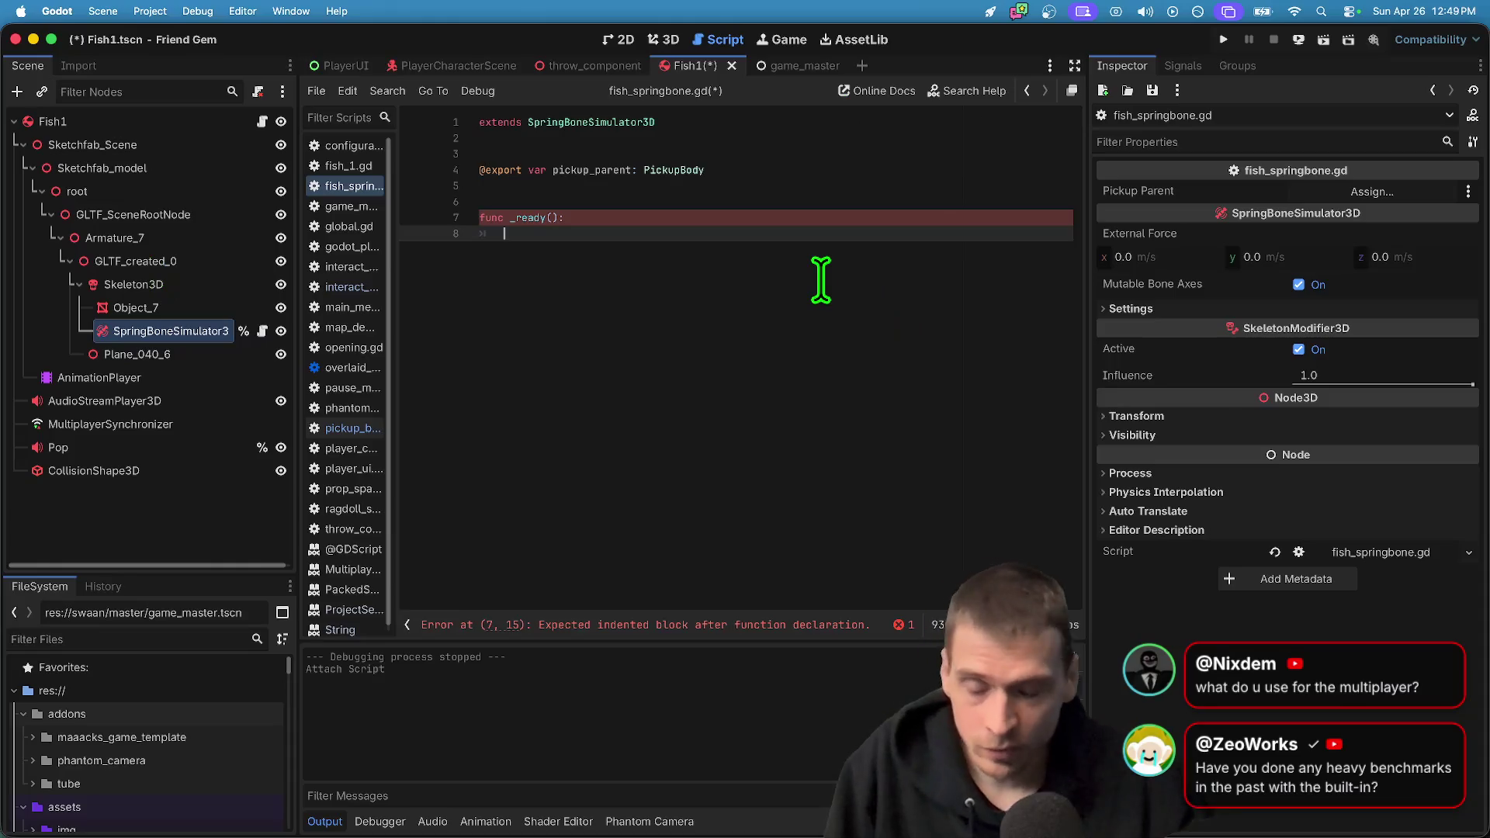
key(super+Tab)
key(super+Tab)
key(super+Tab)
key(super+Tab)
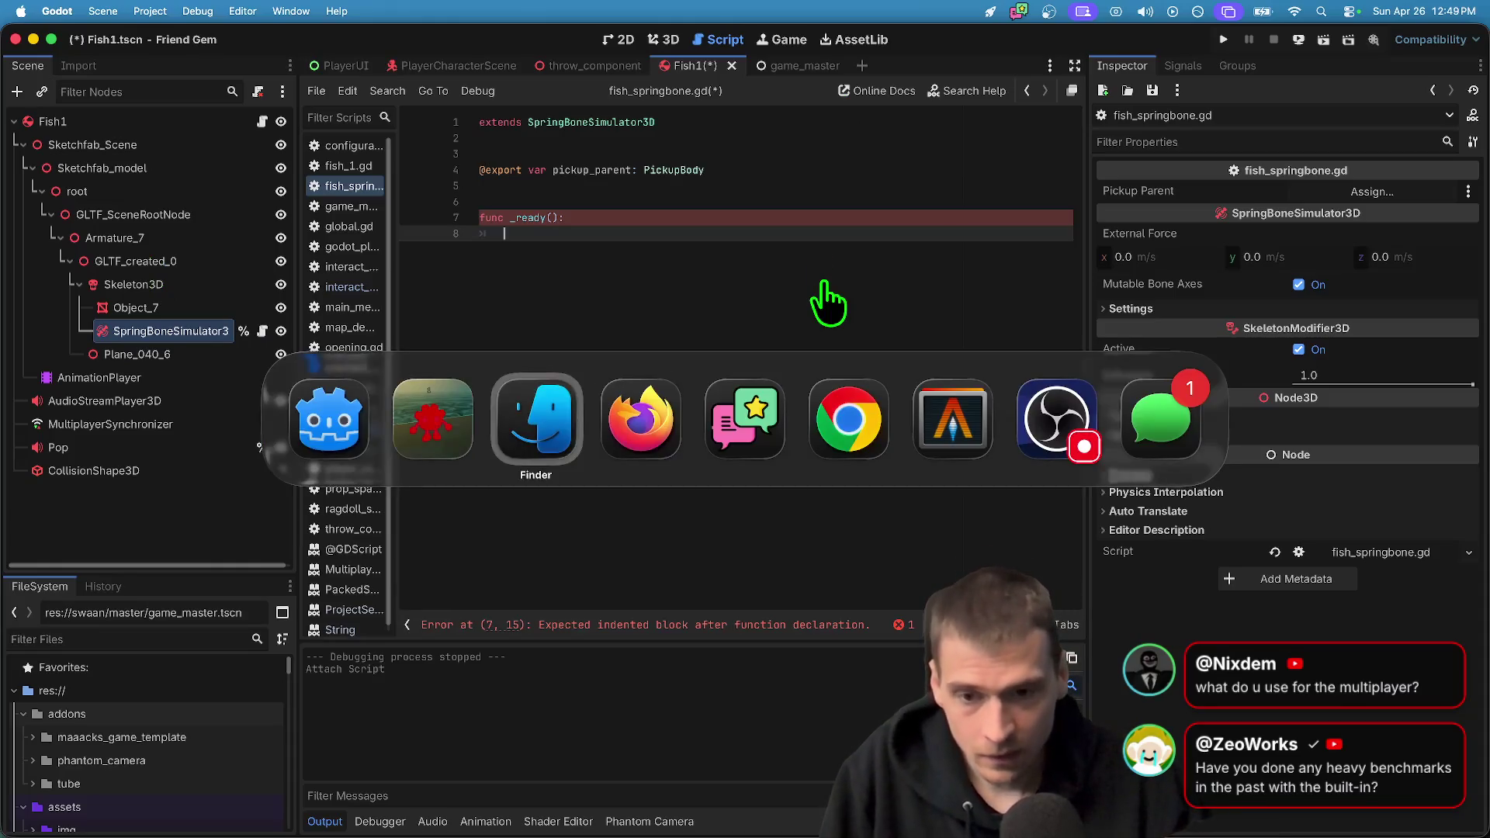
key(super+t)
Search 'webrtc' and open the WebRTCMultiplayerPeer docs, reviewing its create_mesh and create_server methods
text(webrtc)
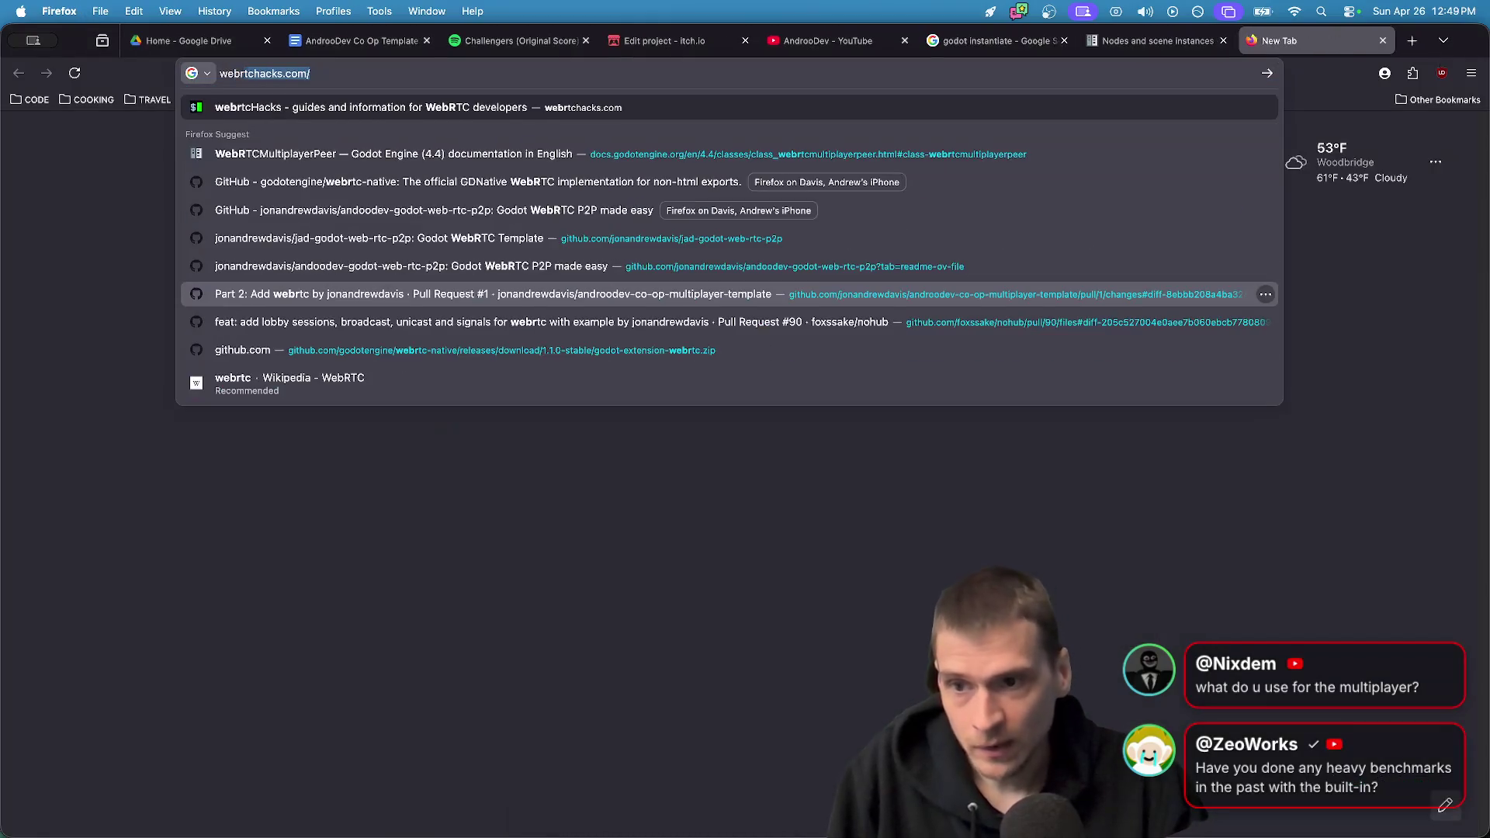
key(Down)
key(Return)
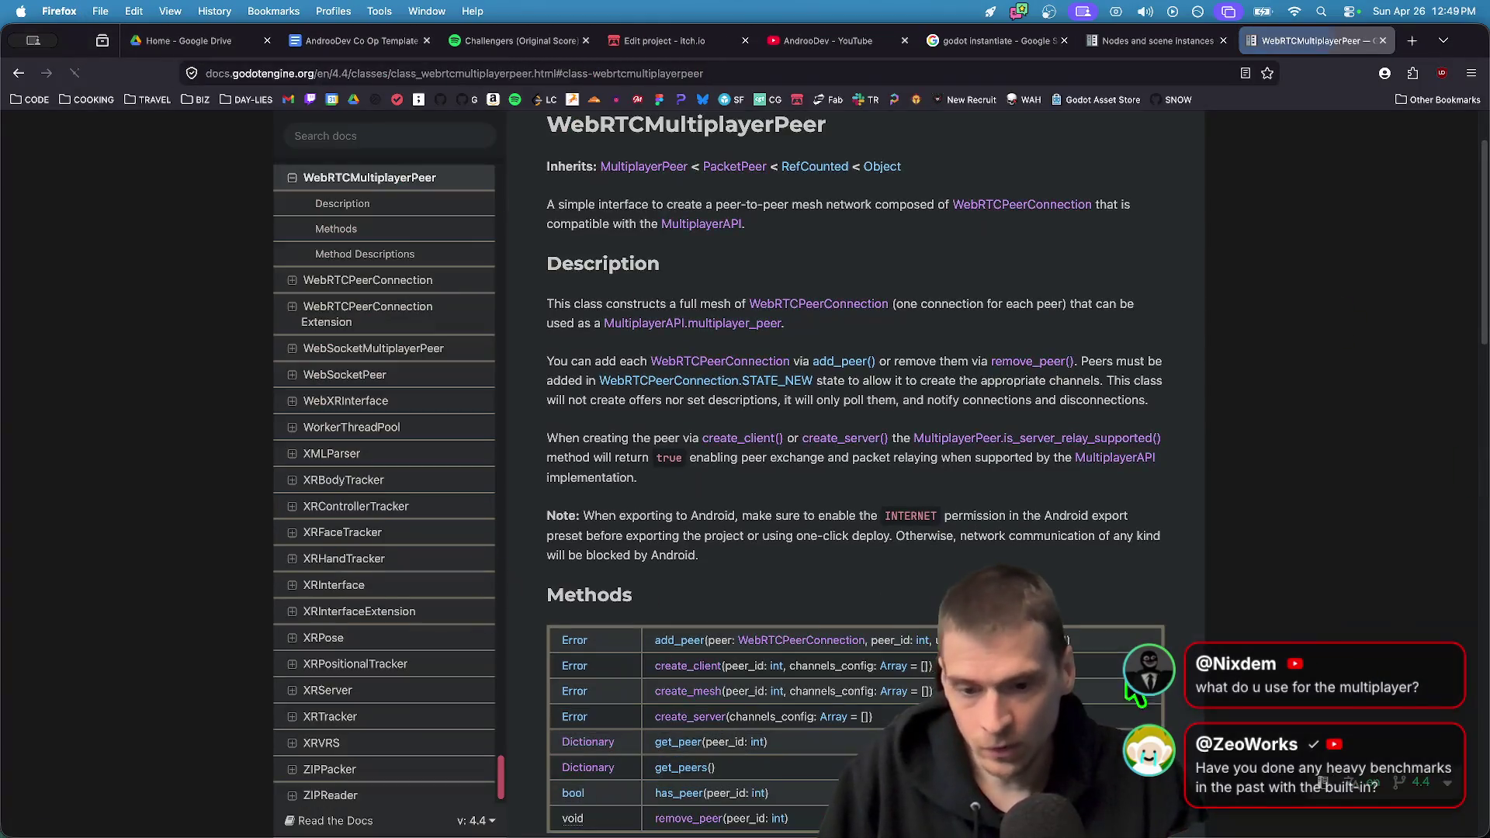
mouse_move(594, 643)
mouse_down()
mouse_move(553, 580)
mouse_move(656, 617)
mouse_up()
scroll(902, 388, up, 3)
click(630, 278)
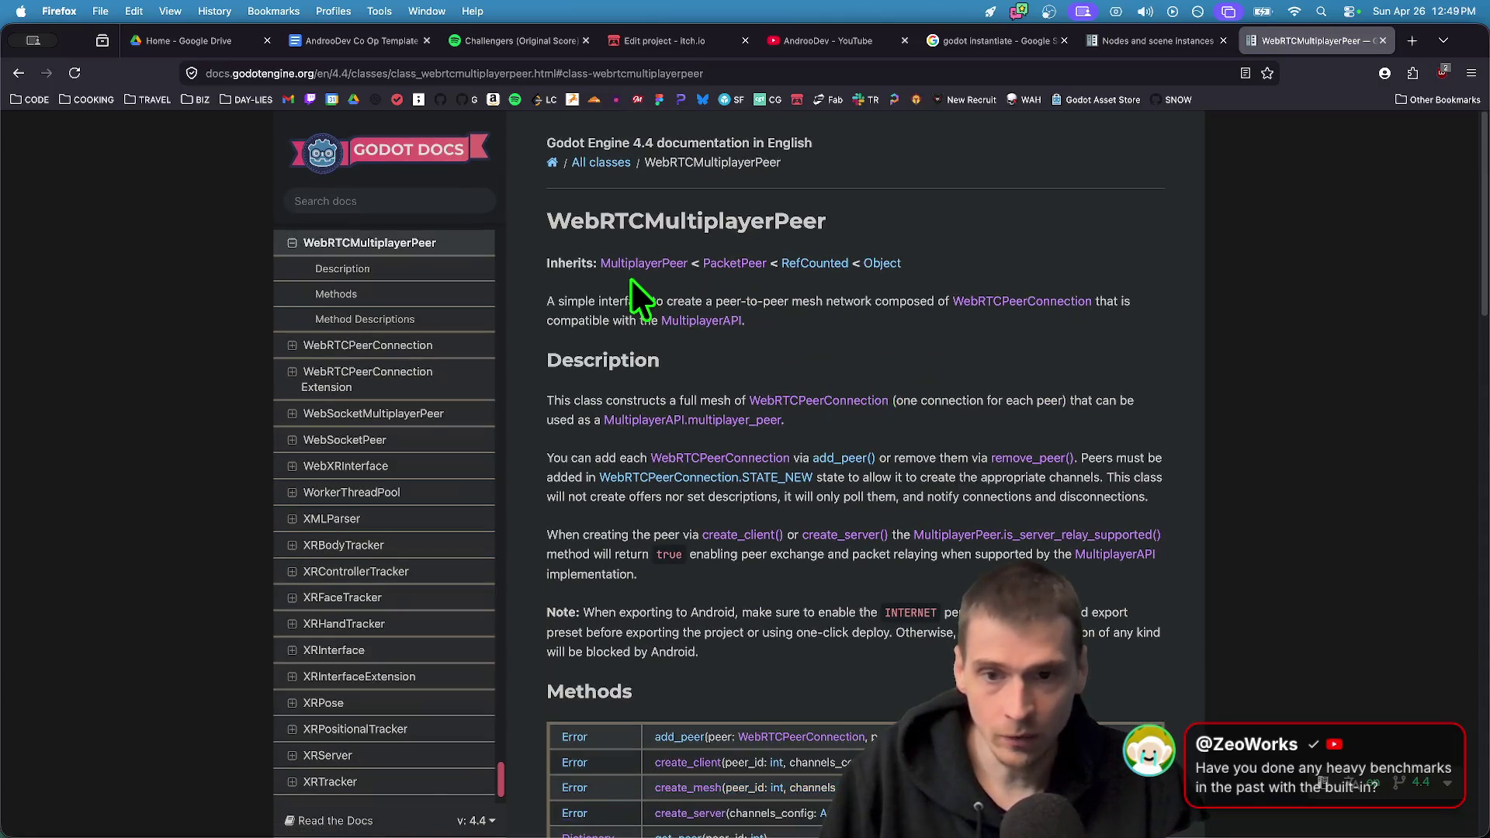
Follow the MultiplayerPeer parent class to the ENetMultiplayerPeer page, then return to Godot
click(629, 262)
scroll(997, 373, up, 2)
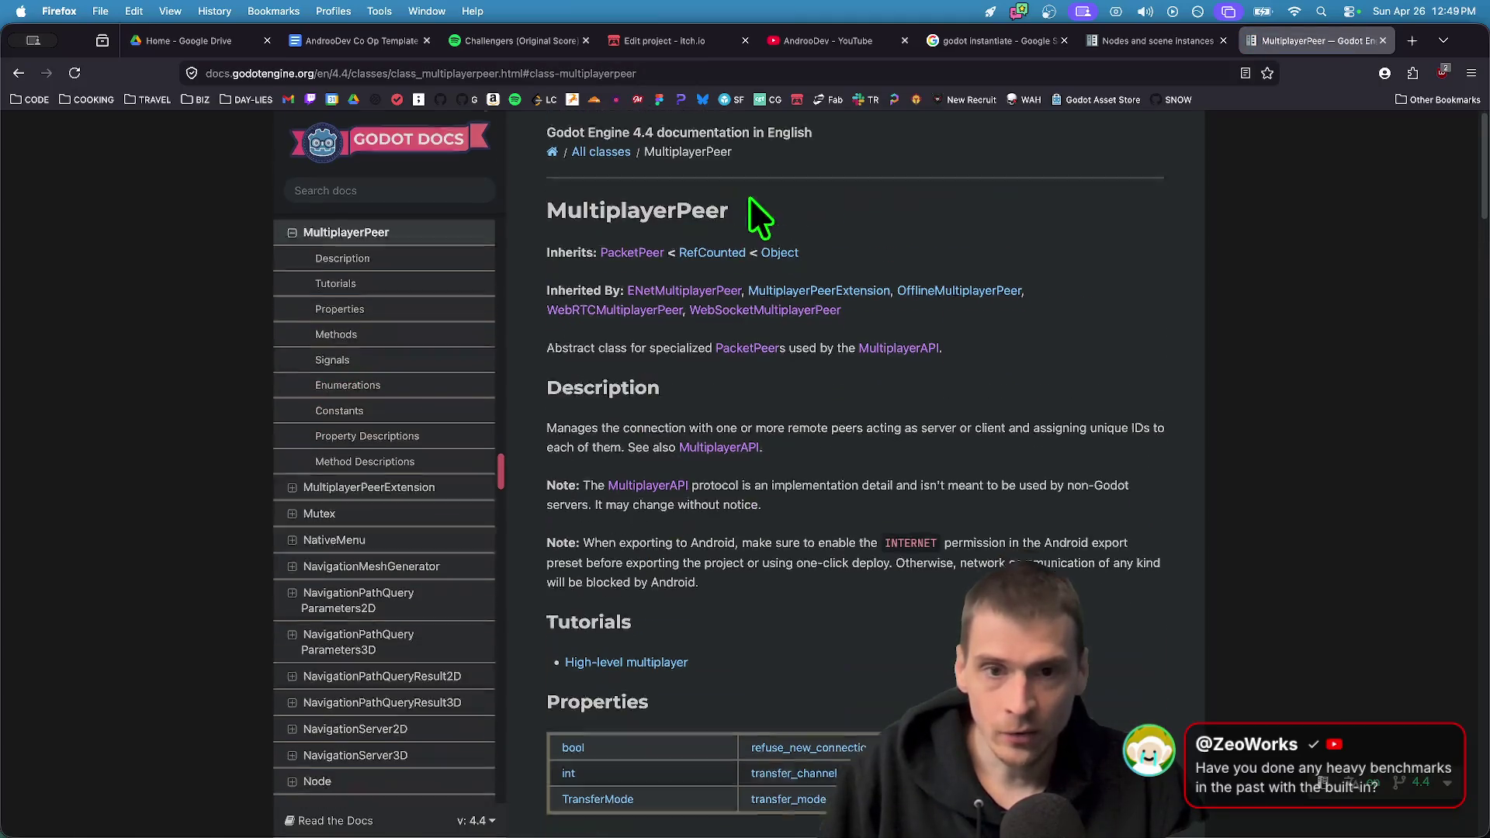
click(681, 310)
scroll(784, 217, down, 5)
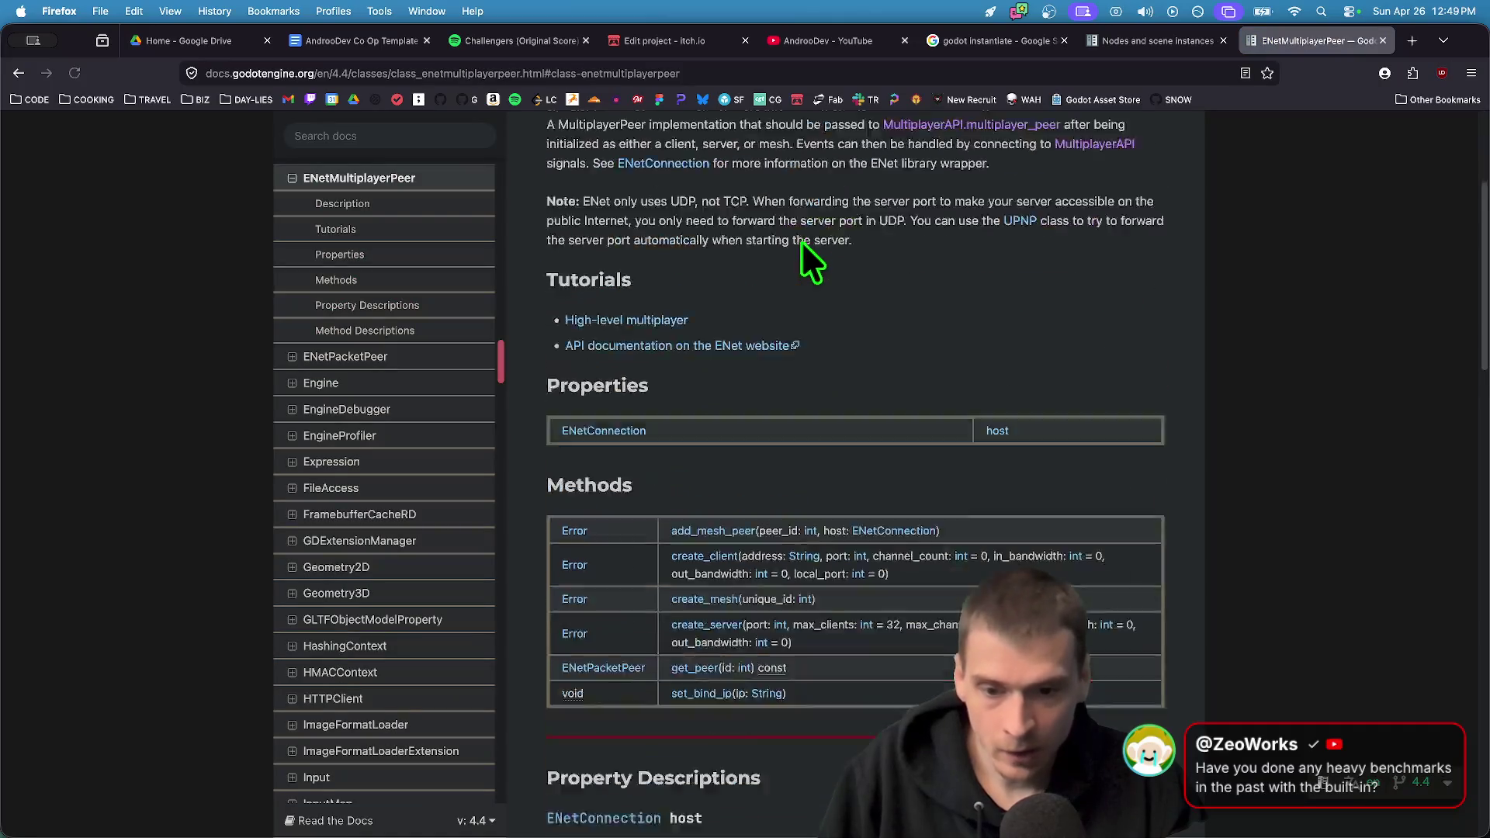
mouse_move(1149, 656)
mouse_down()
mouse_move(713, 492)
mouse_move(970, 416)
mouse_up()
scroll(971, 416, up, 4)
click(970, 416)
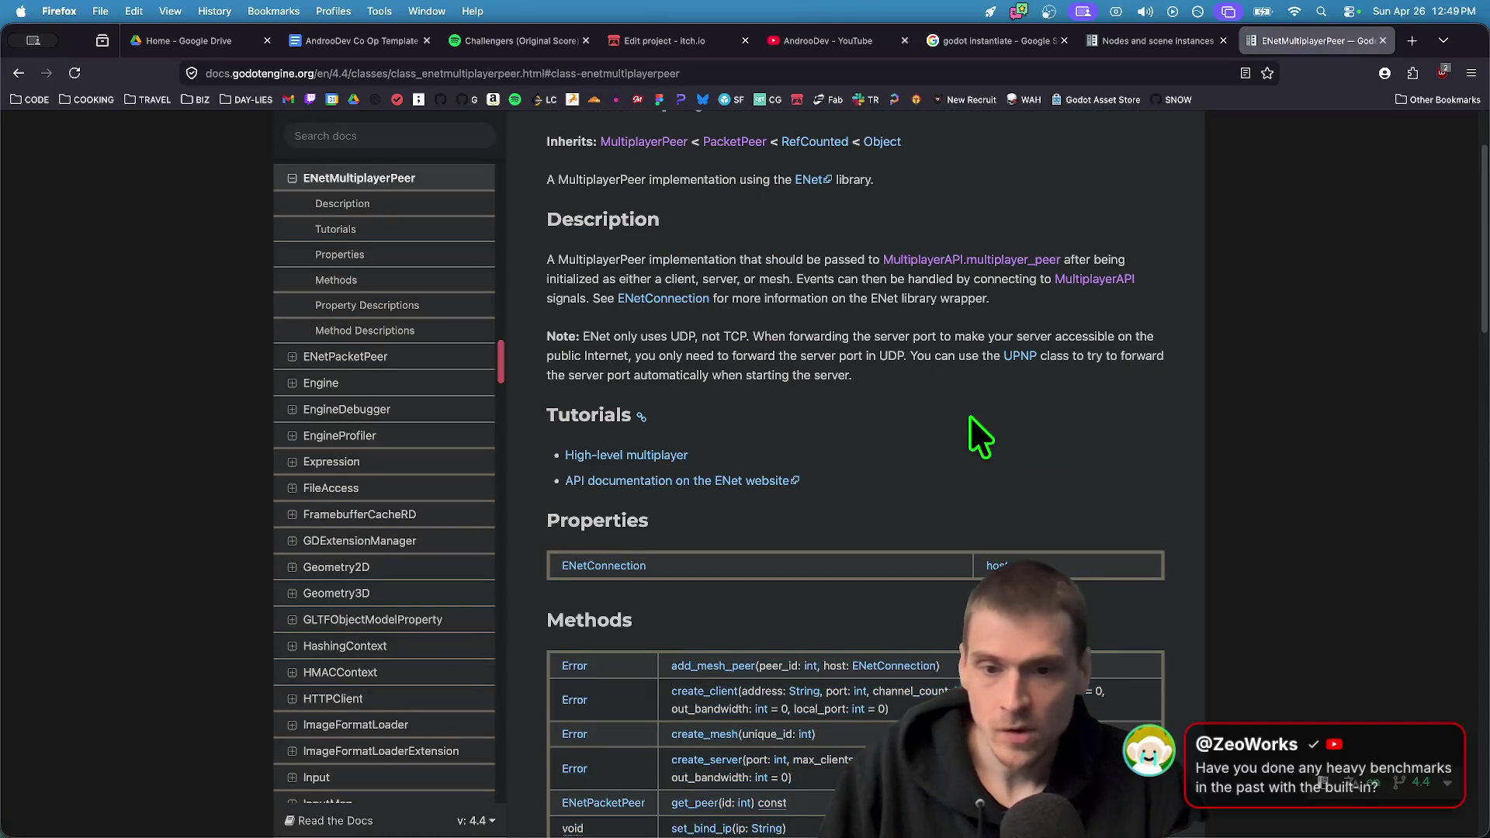
key(super+Tab)
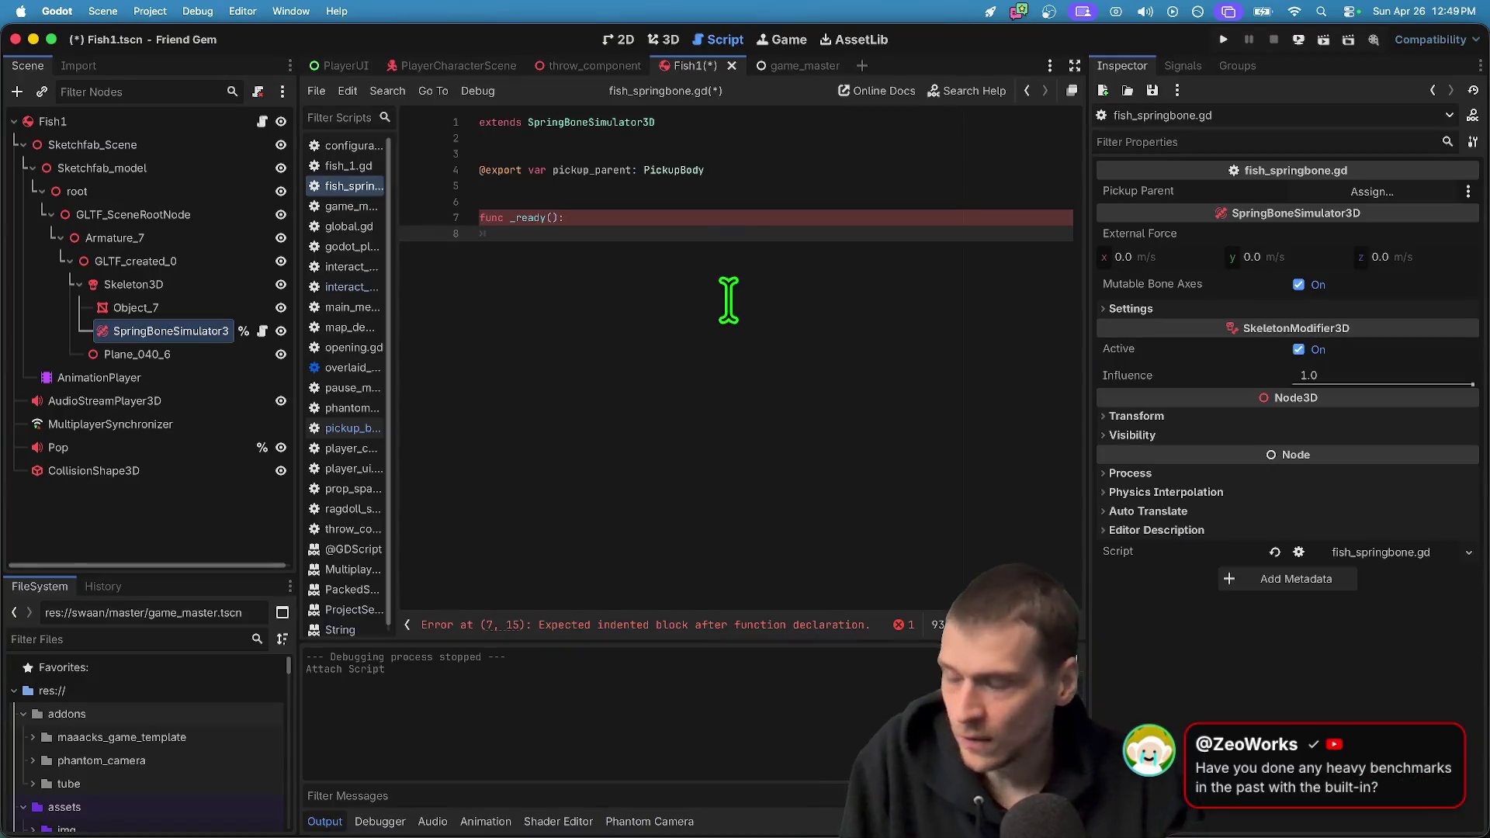
Pull func _ready() up to line 6 in fish_springbone.gd, then bring the ENetMultiplayerPeer docs forward
key(Up)
key(Up)
key(Delete)
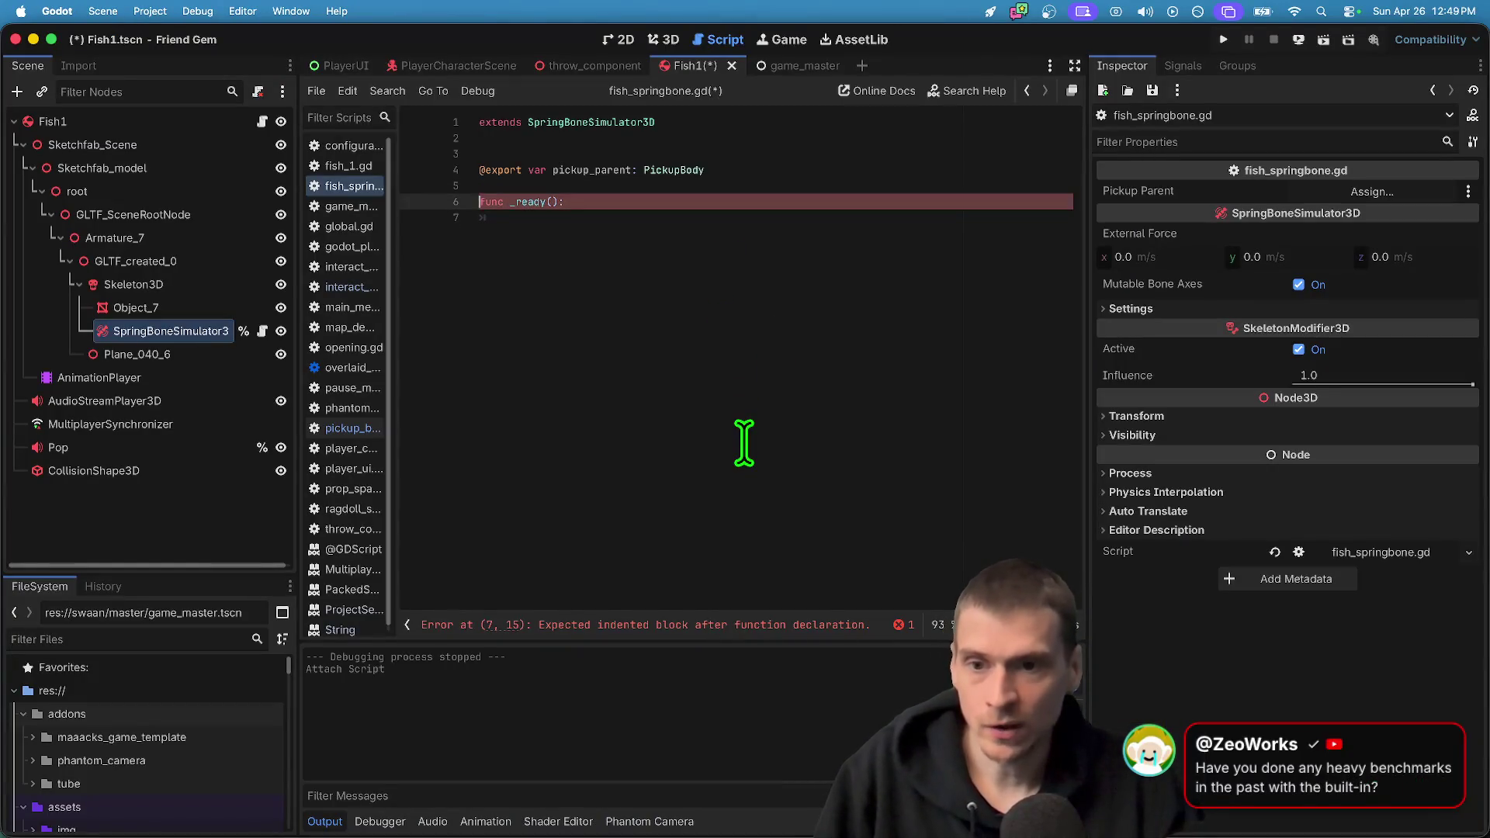
key(Down)
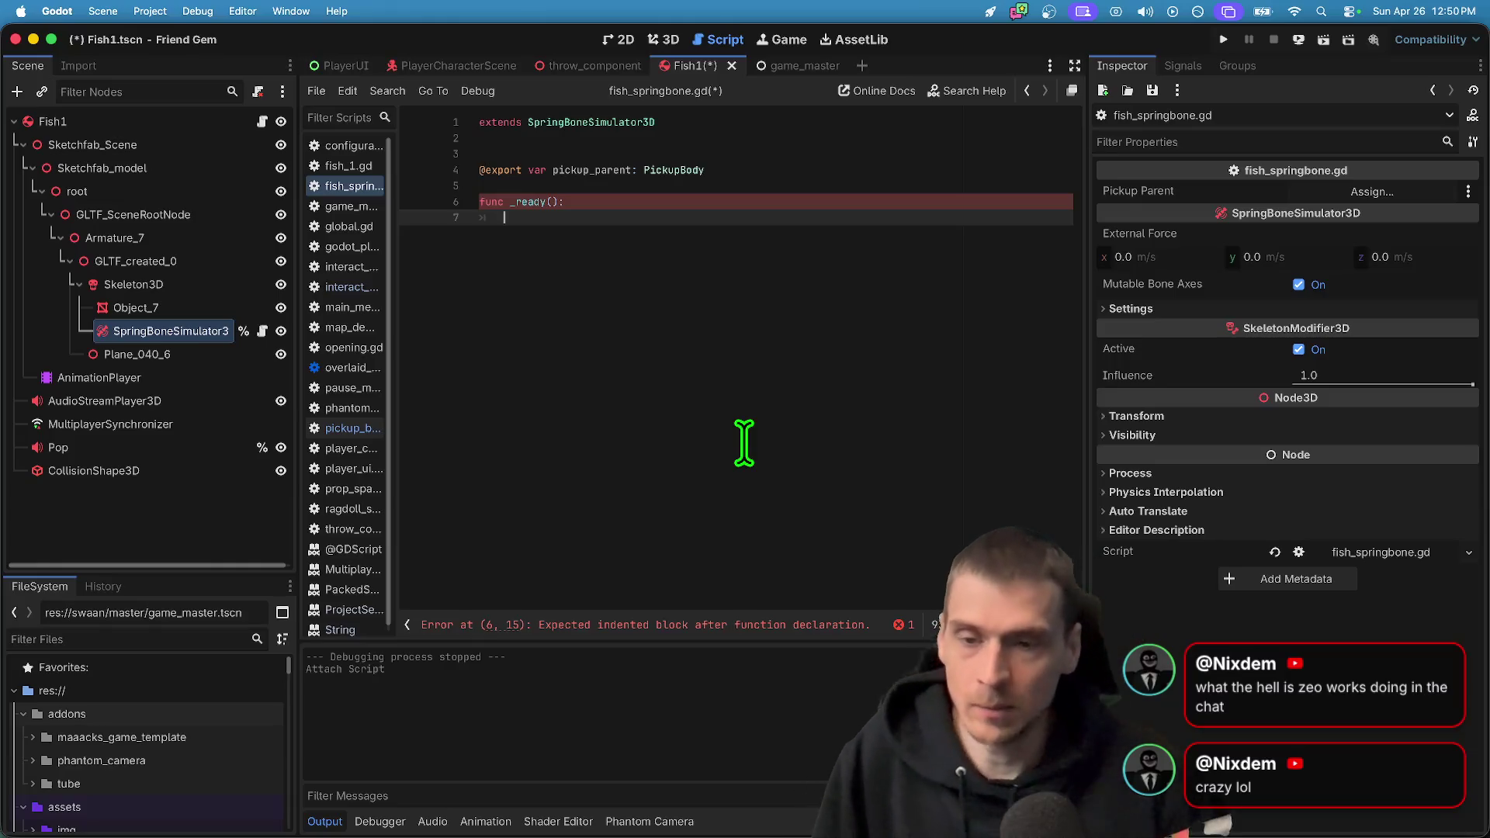
key(super+Tab)
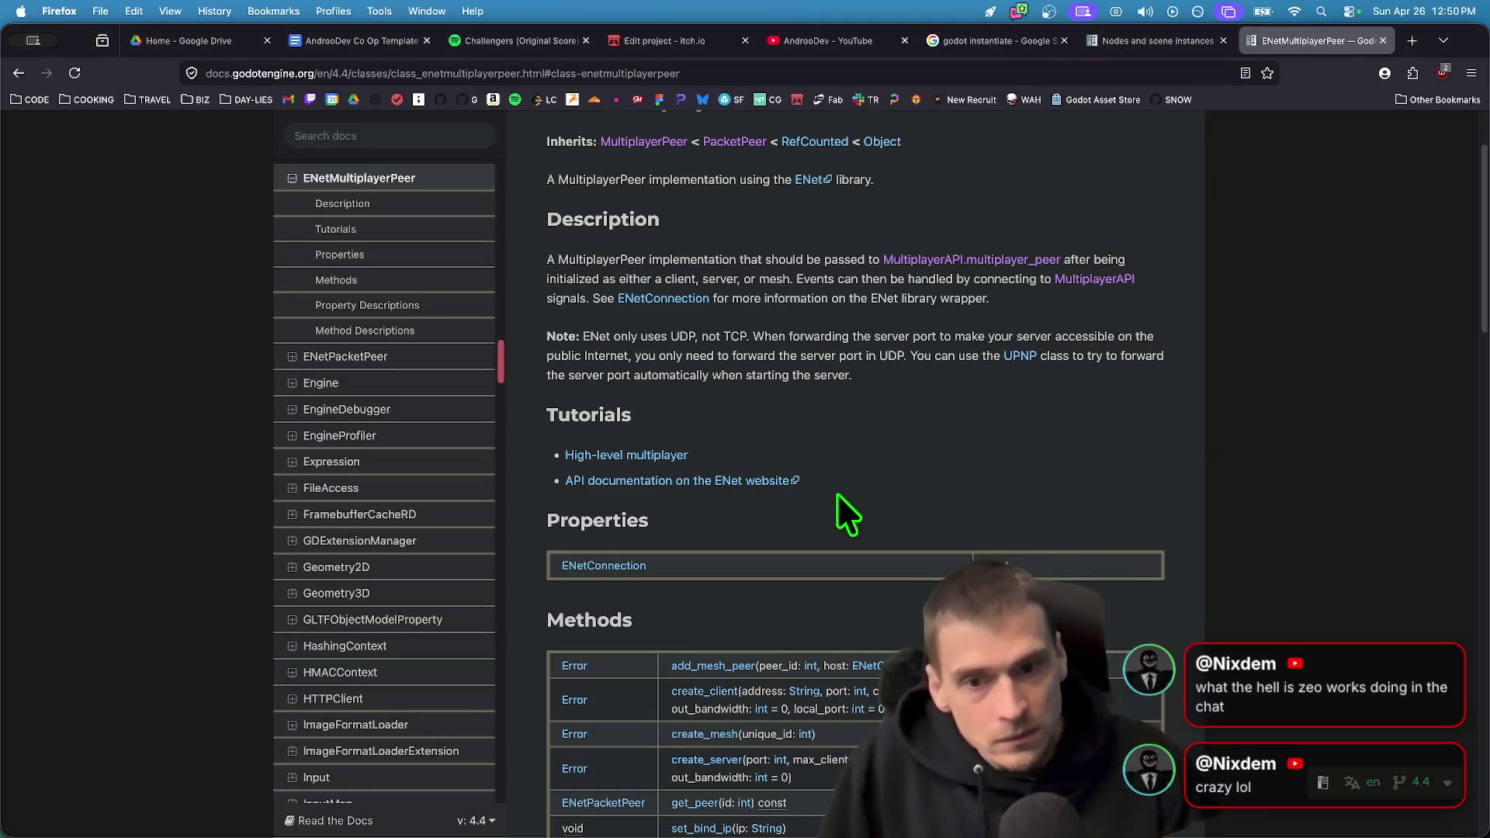
Open the PacketPeer class docs from the inheritance chain
scroll(854, 489, up, 2)
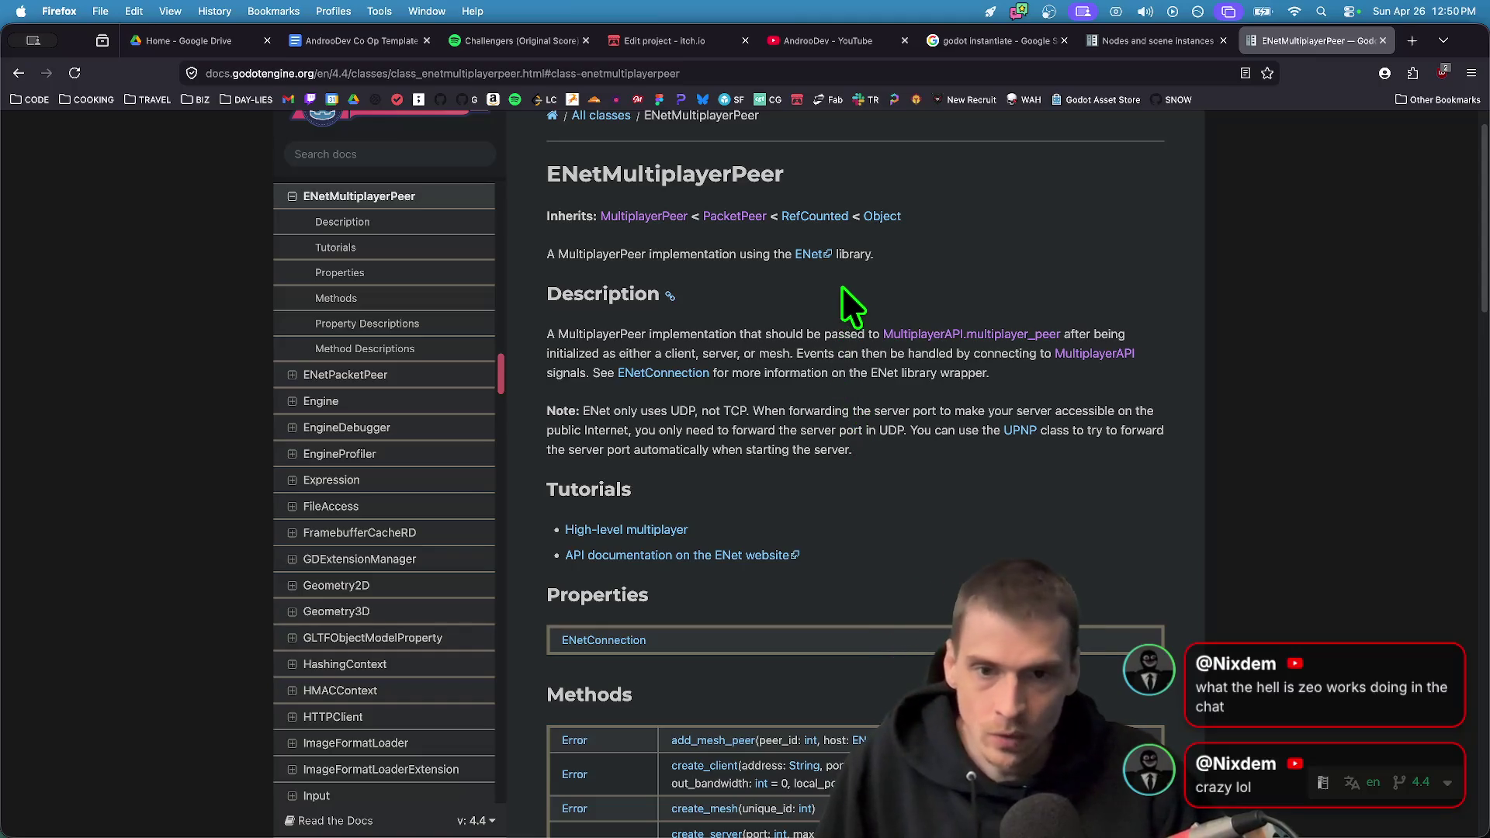
drag(902, 217, 723, 217)
click(742, 261)
click(722, 218)
Review the PacketPeer methods table including put_packet, then return to the Godot script editor
scroll(1063, 373, down, 5)
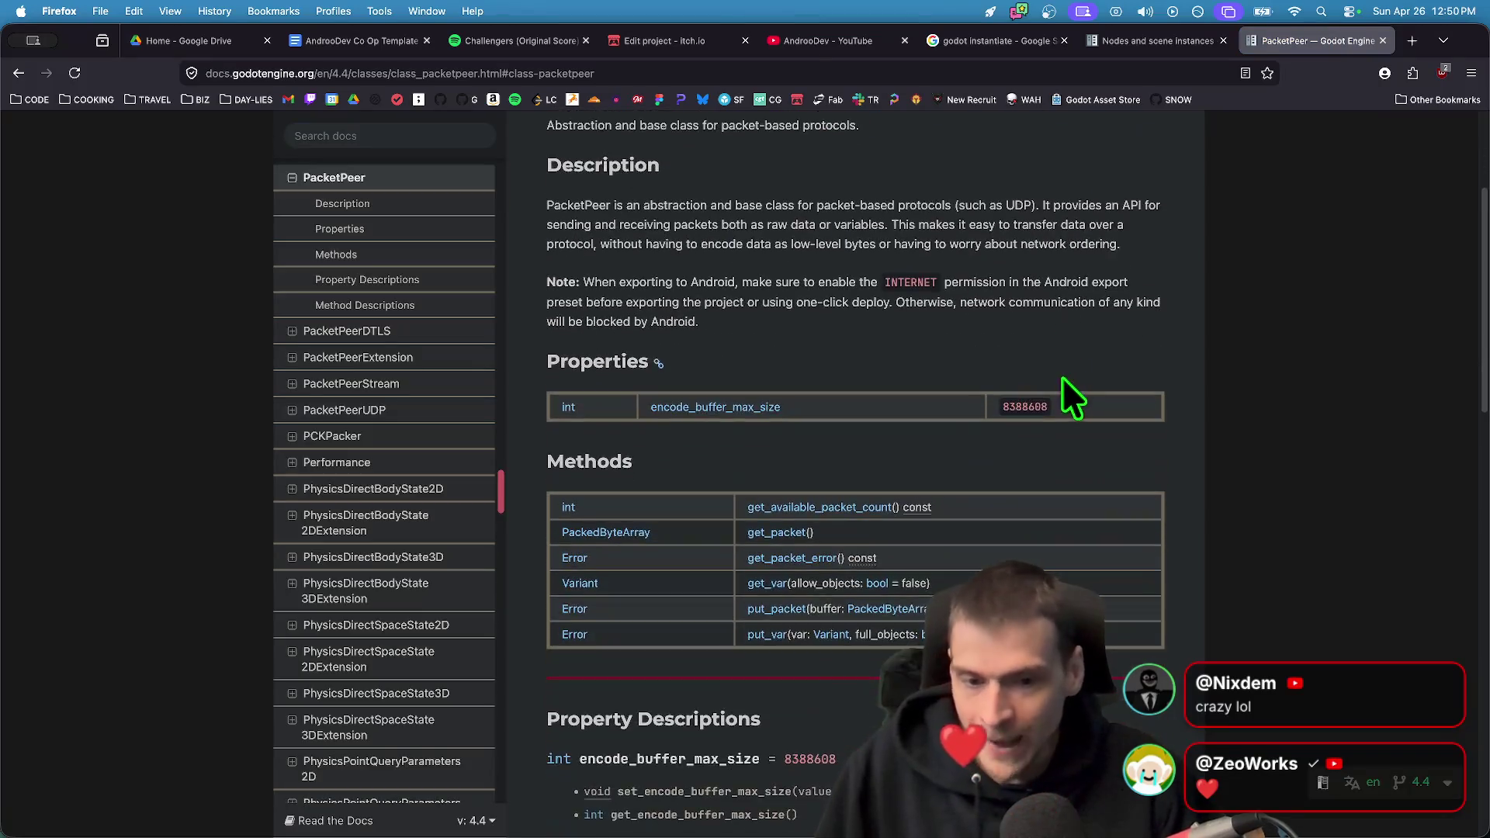
scroll(1086, 435, down, 1)
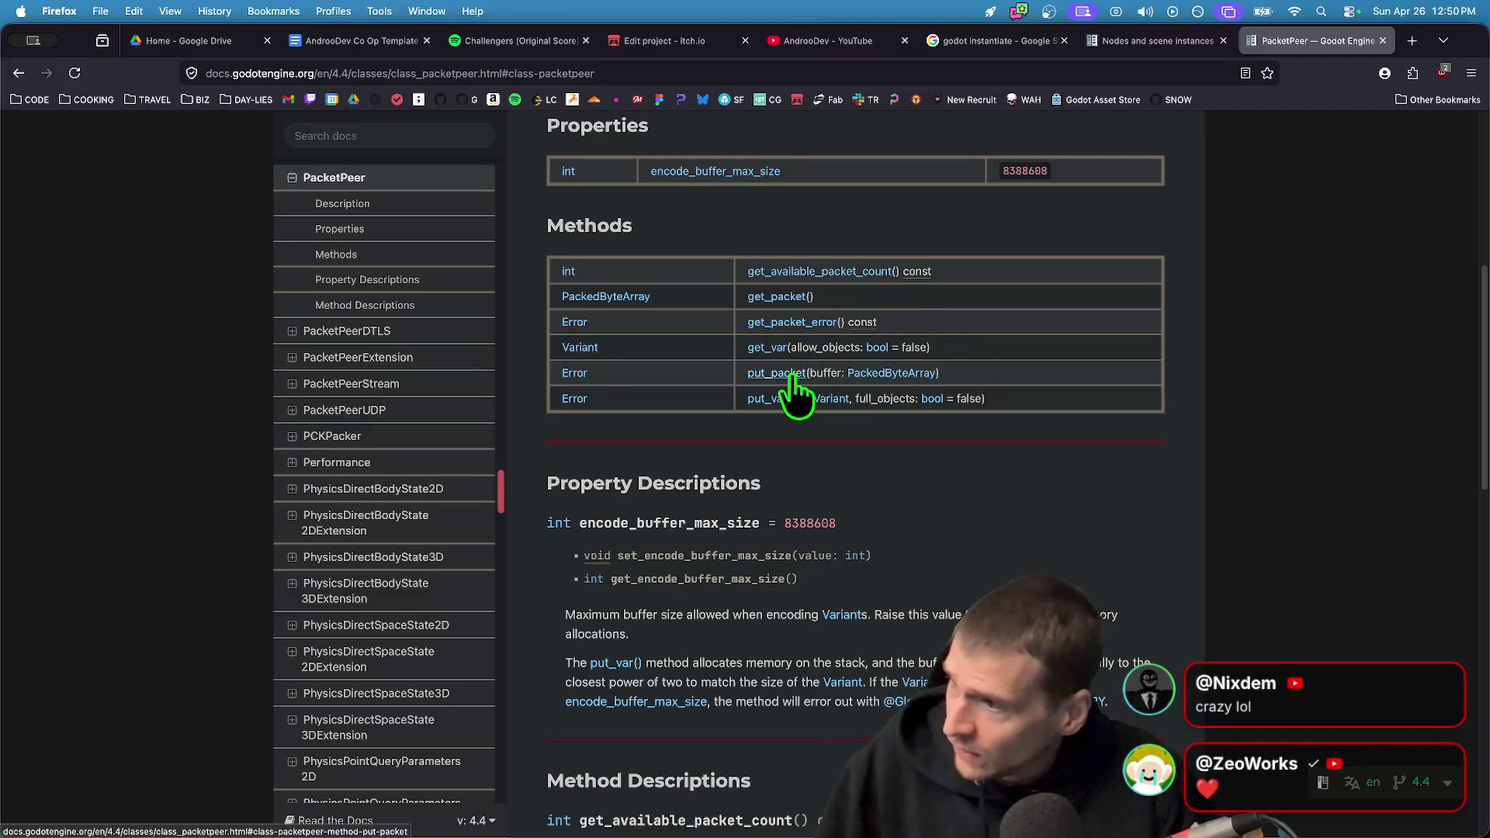
drag(1115, 376, 746, 374)
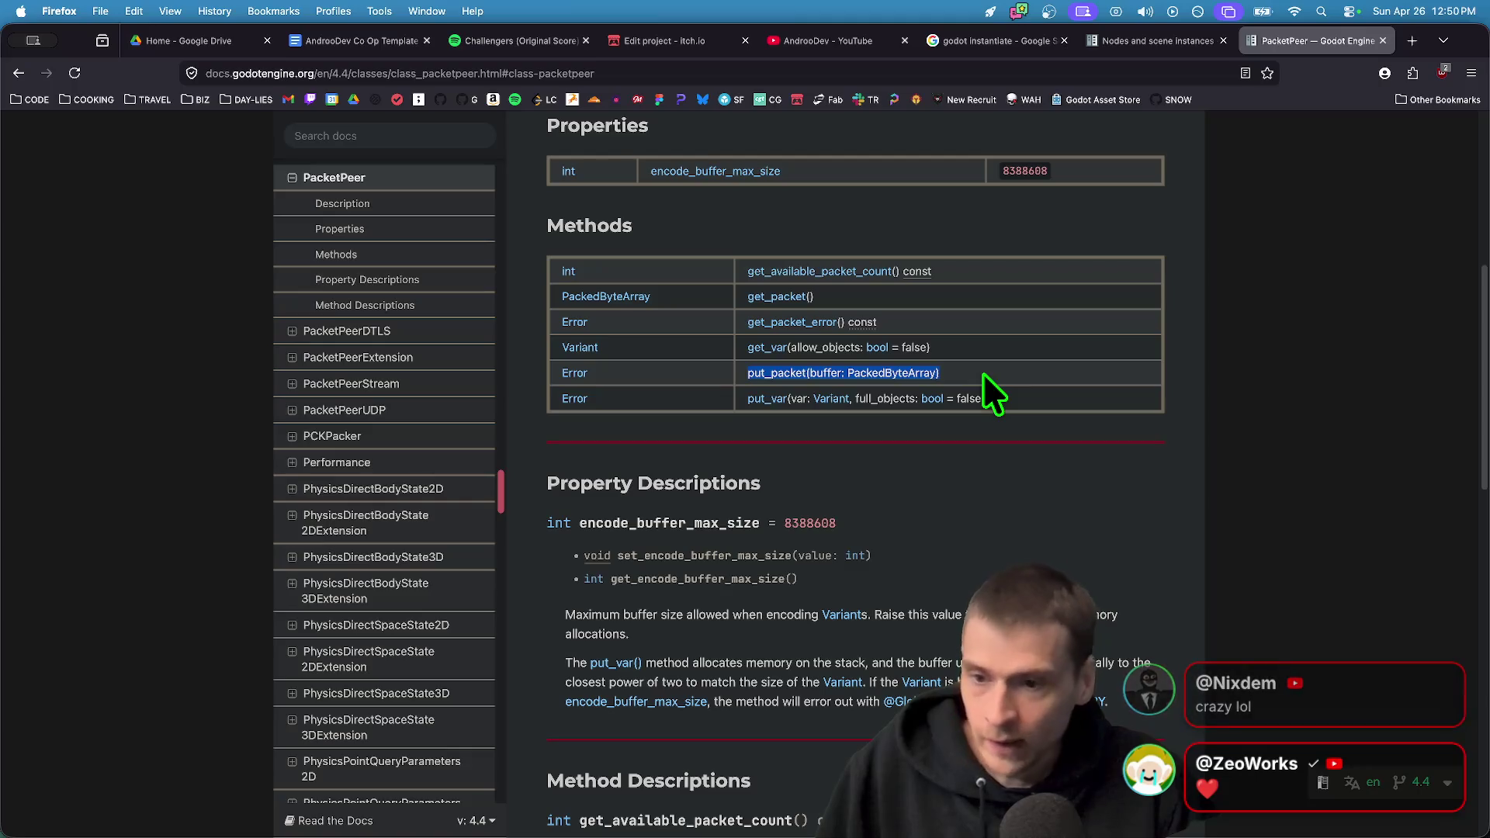
scroll(982, 372, up, 5)
scroll(799, 396, up, 1)
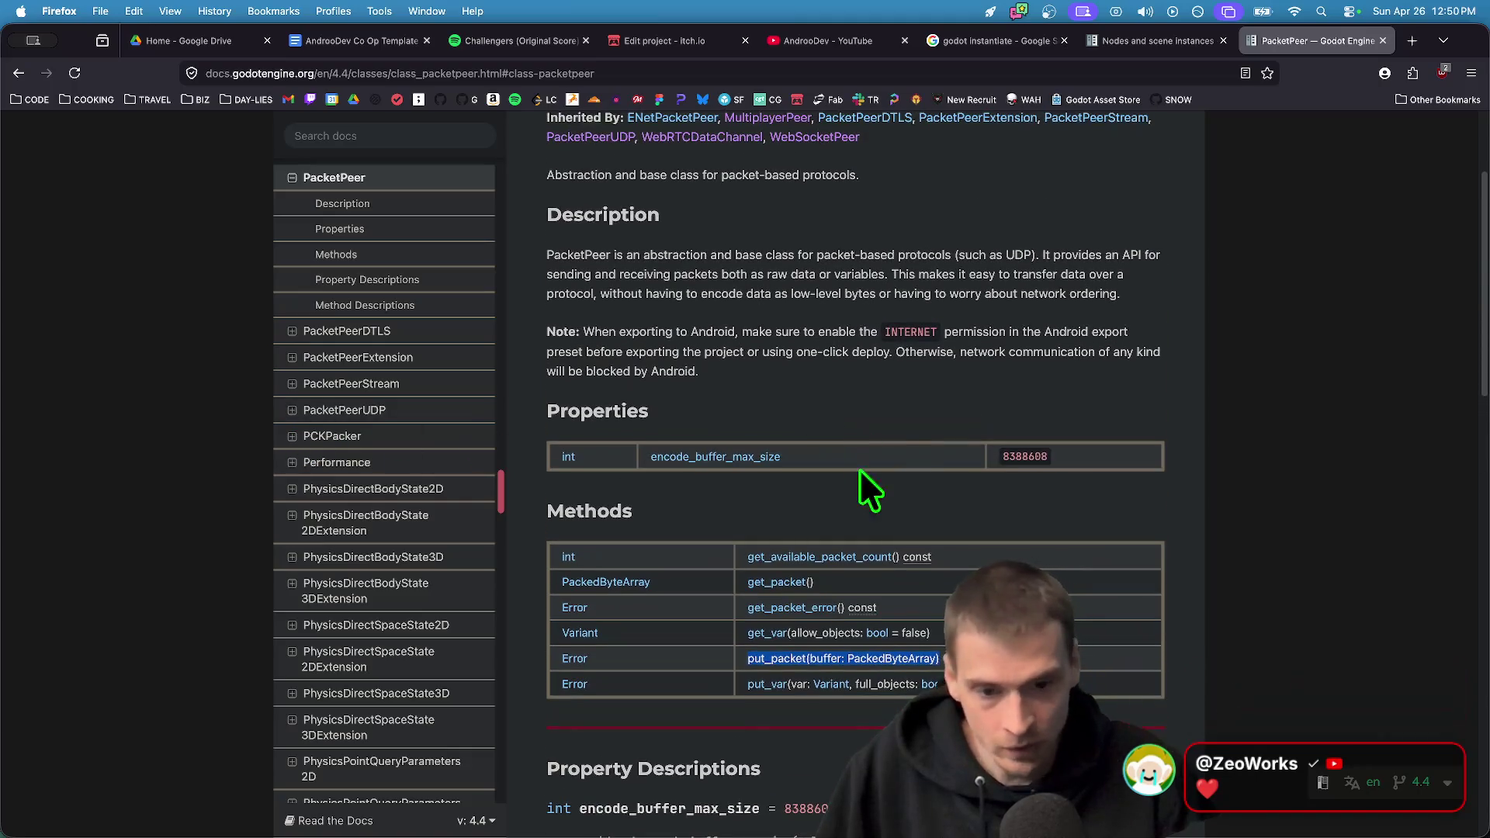
scroll(893, 474, down, 3)
click(1014, 508)
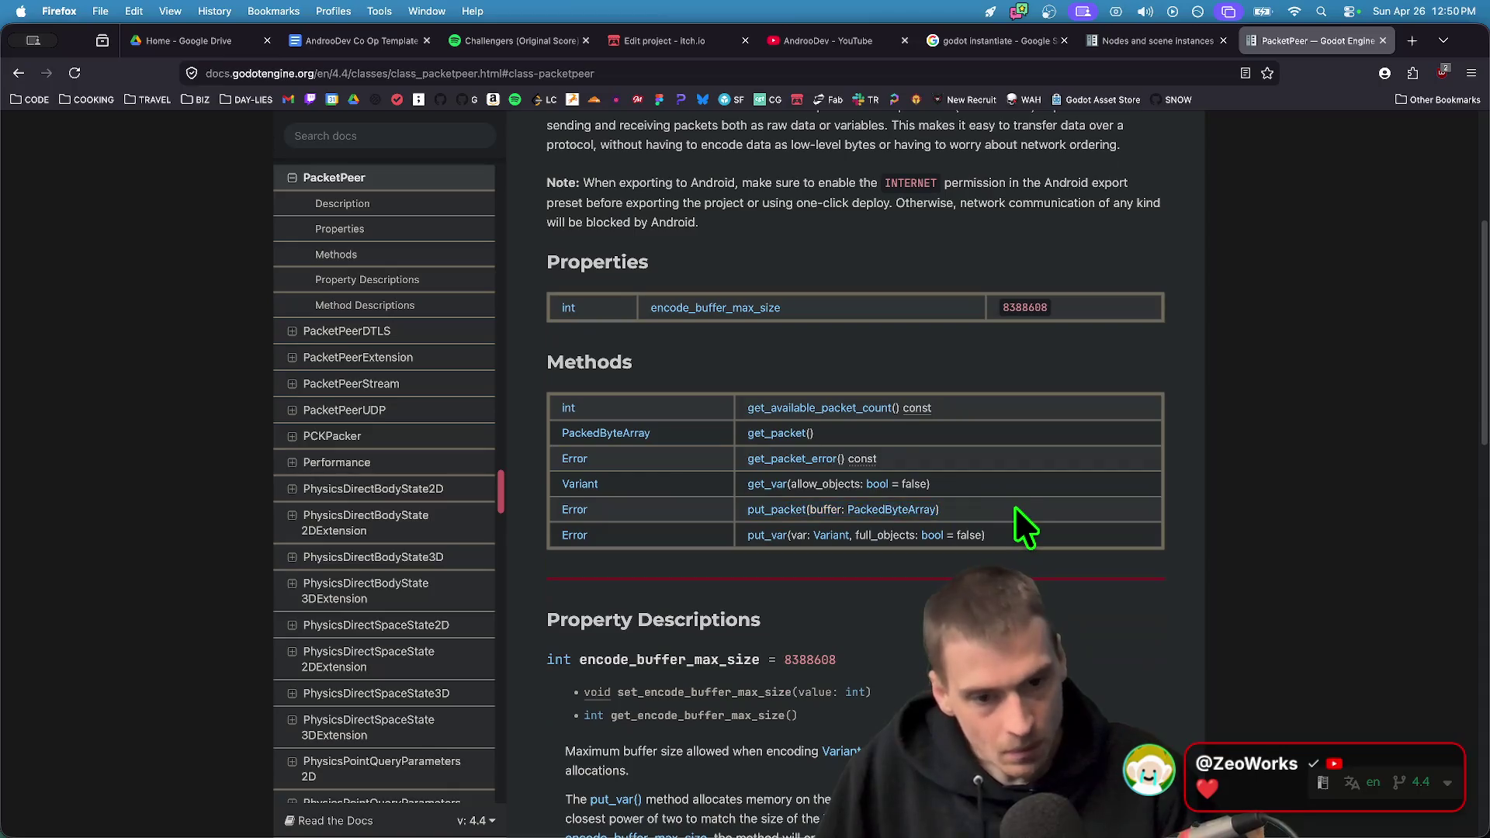
key(super+Tab)
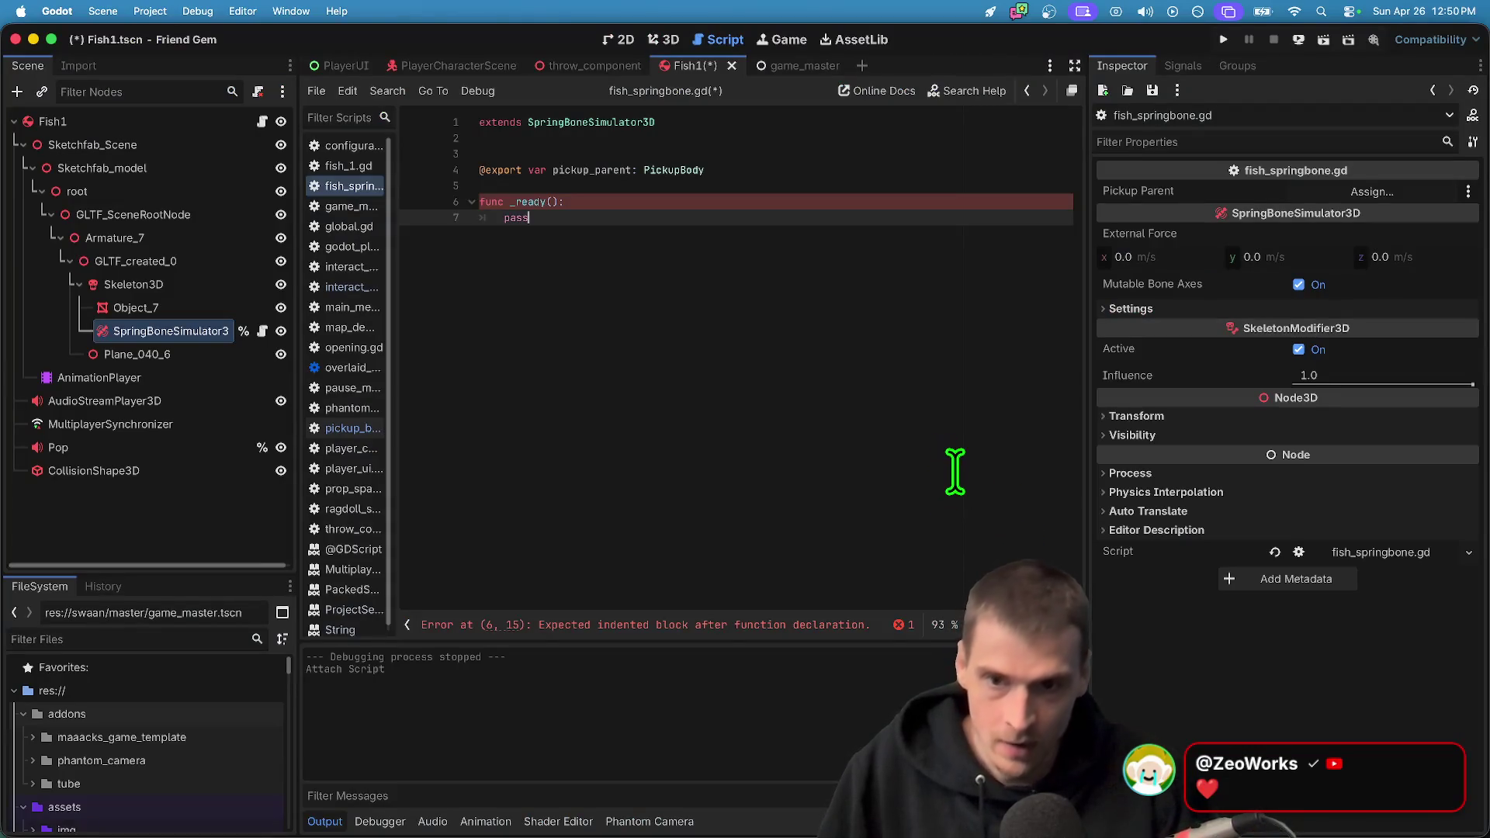
Add PacketPeer and PackedByteArray lines inside _ready via autocomplete, then comment both out
key(Up)
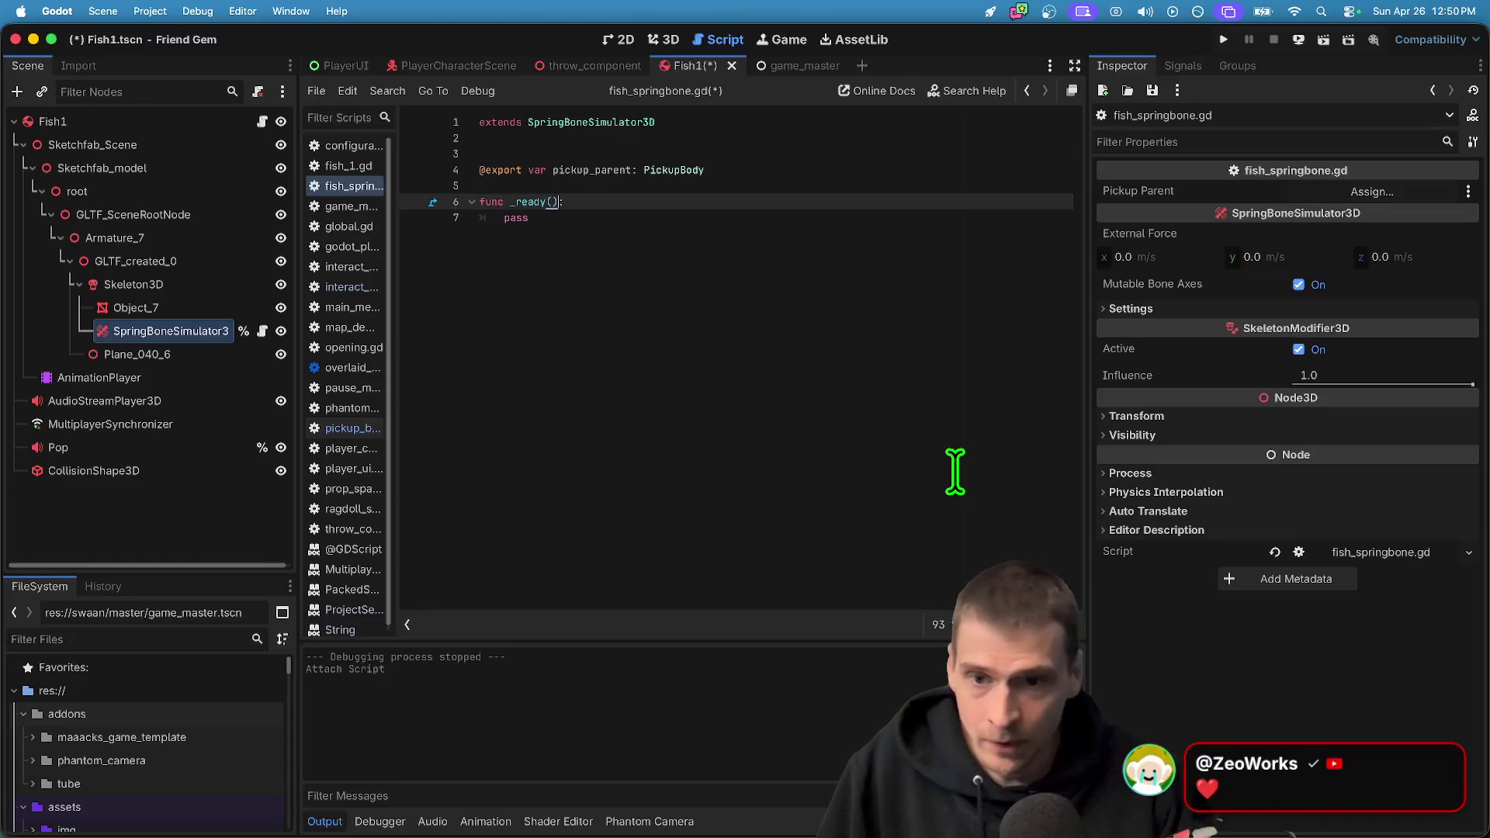
key(End)
key(Return)
text(p)
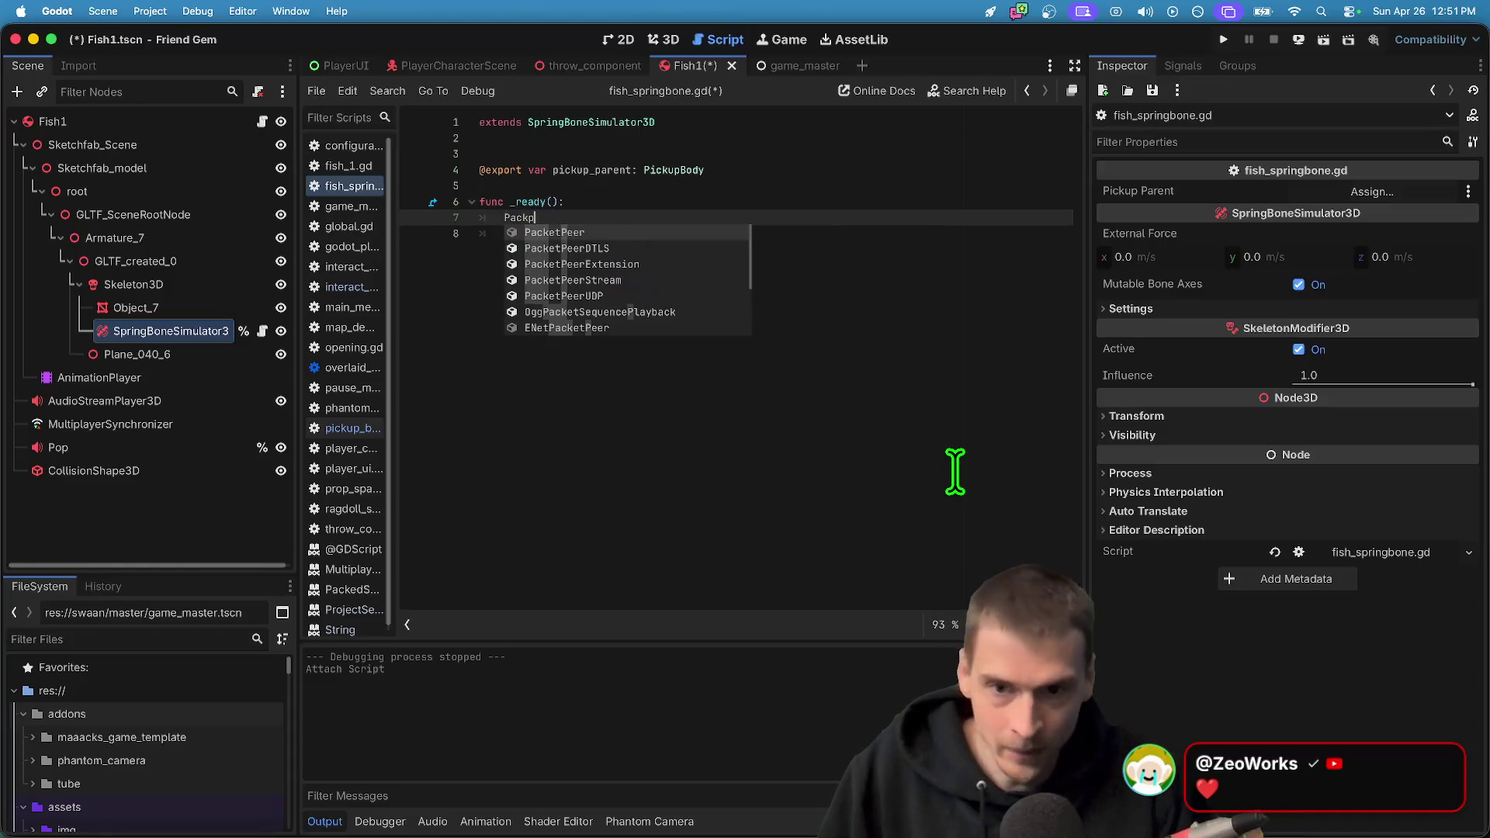
key(Return)
key(Return)
text(Pa)
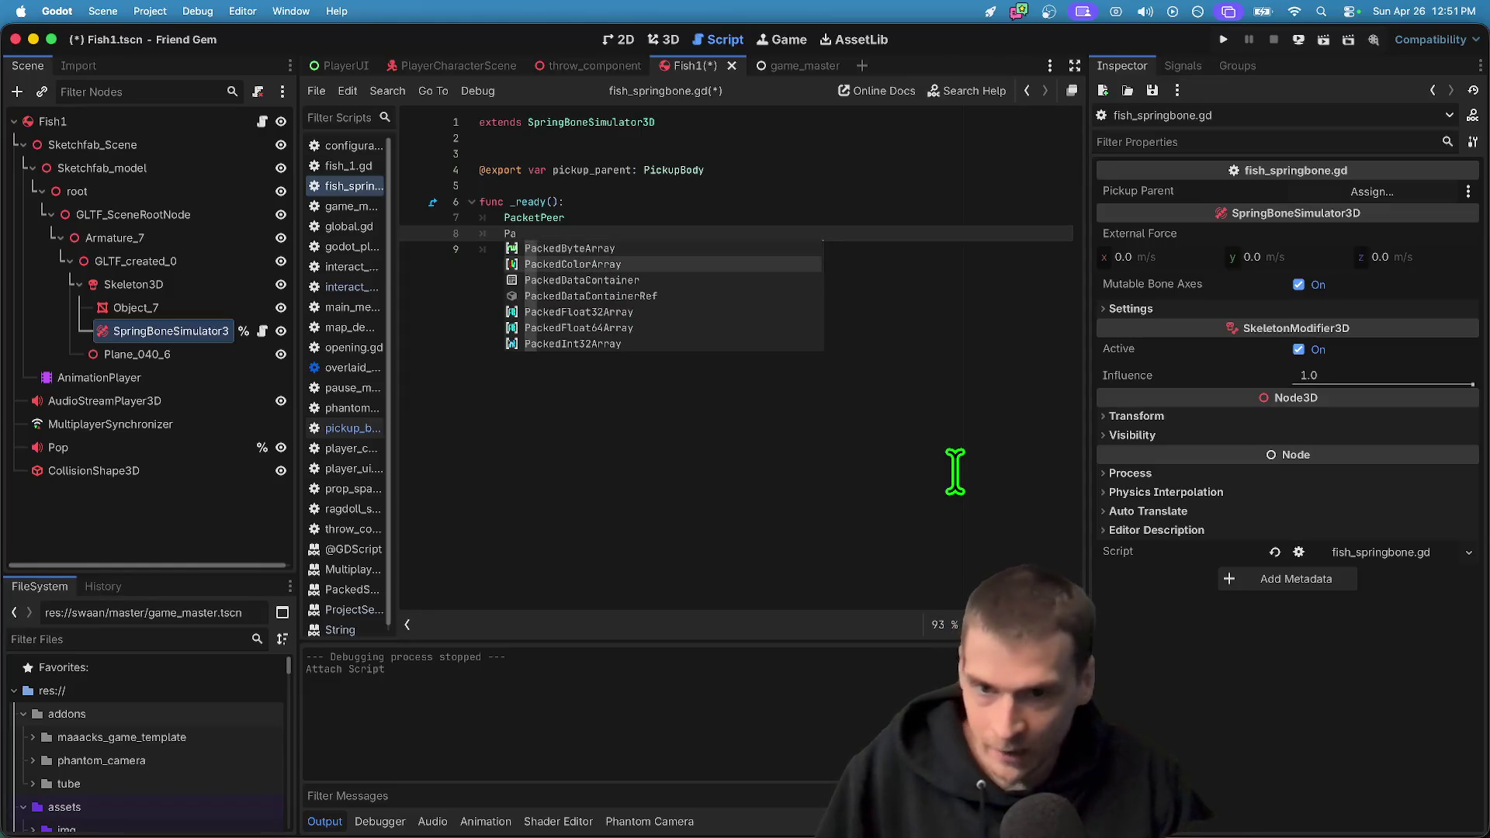
key(Return)
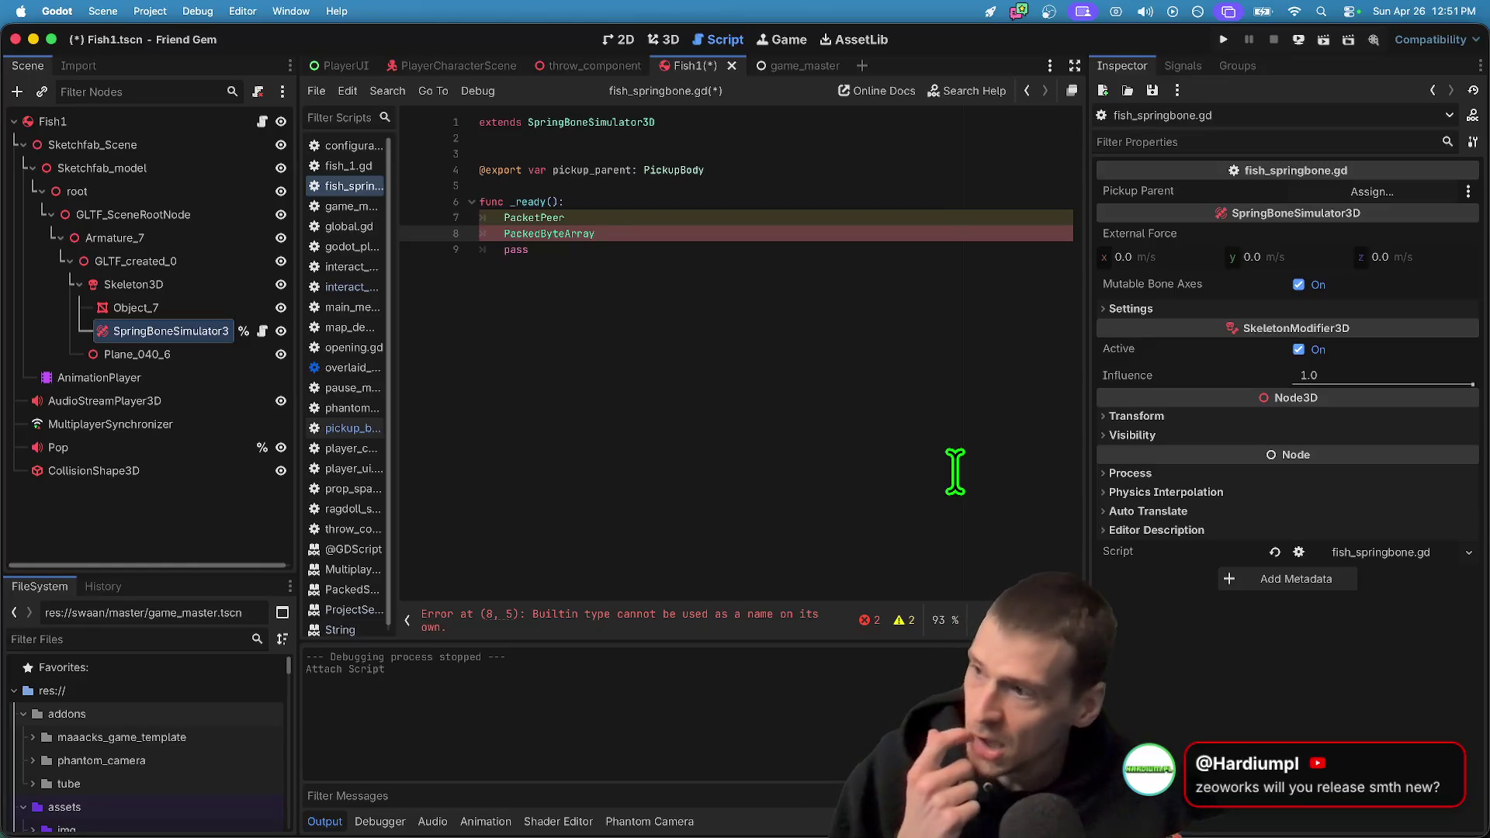
key(ctrl+k)
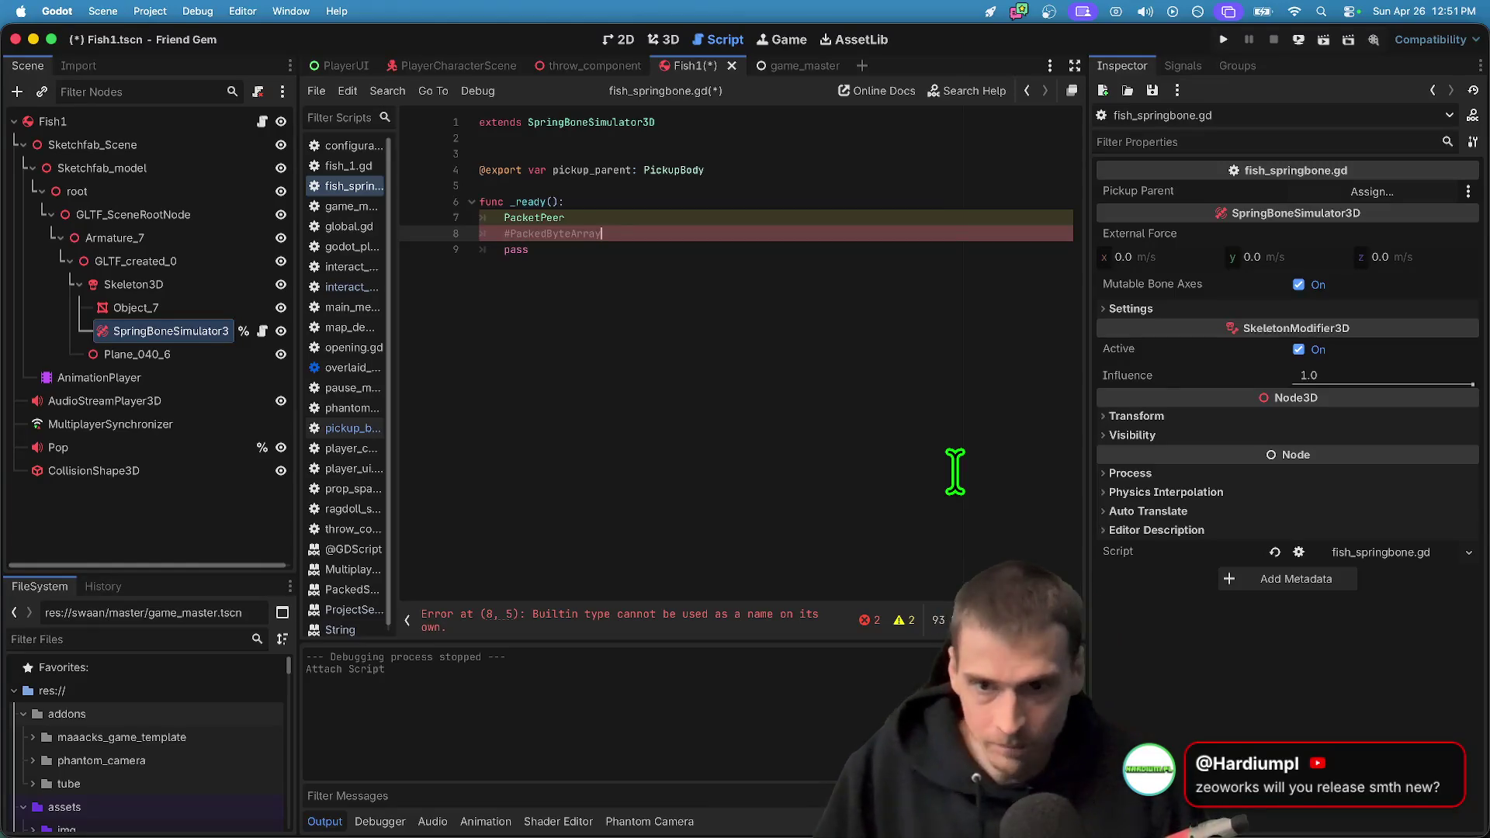
key(Up)
key(ctrl+k)
Check the PacketPeer docs in Firefox, then open a fresh browser tab
key(super+Tab)
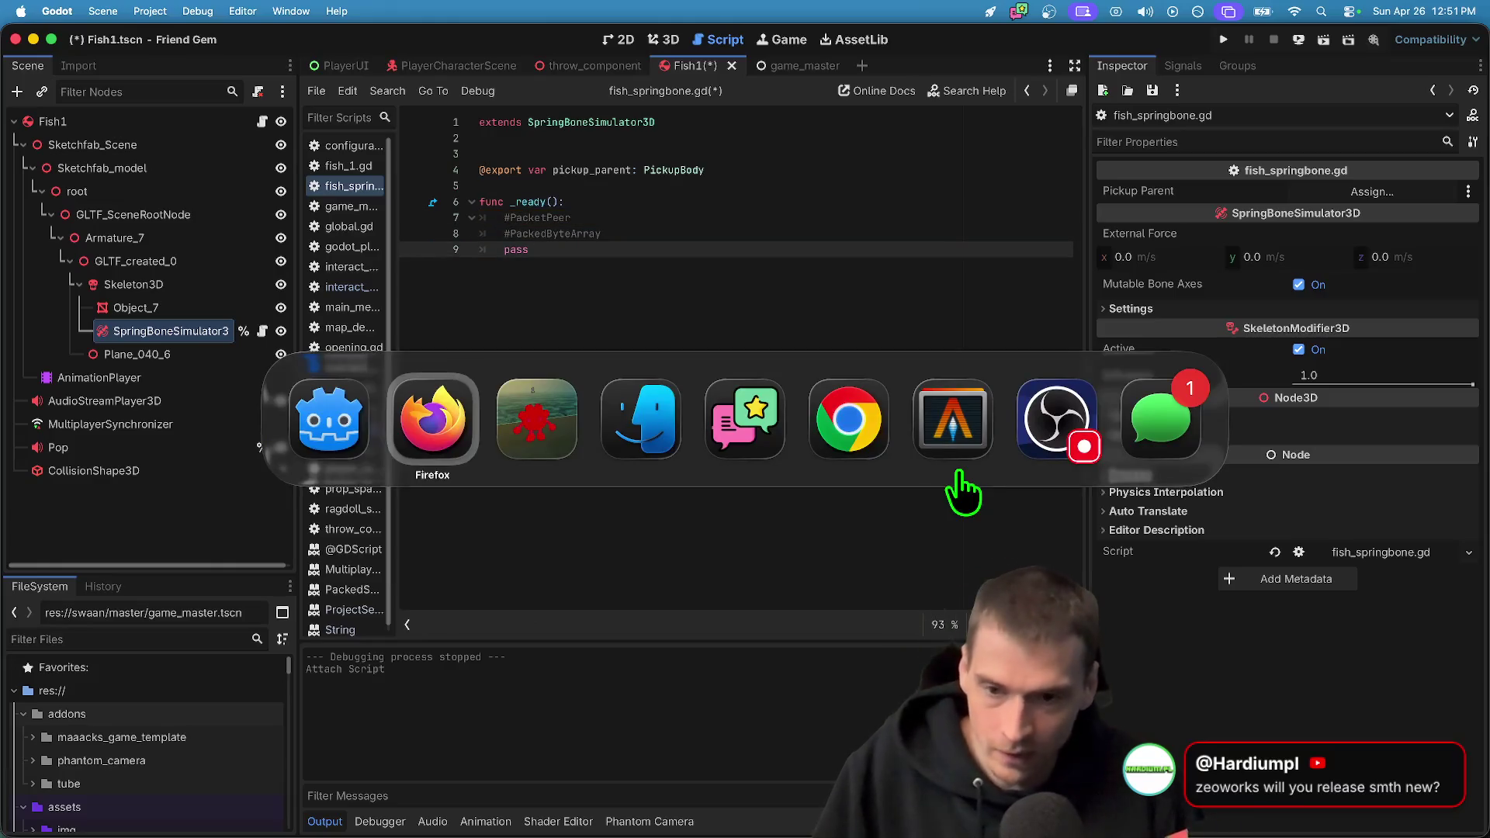
scroll(956, 472, down, 10)
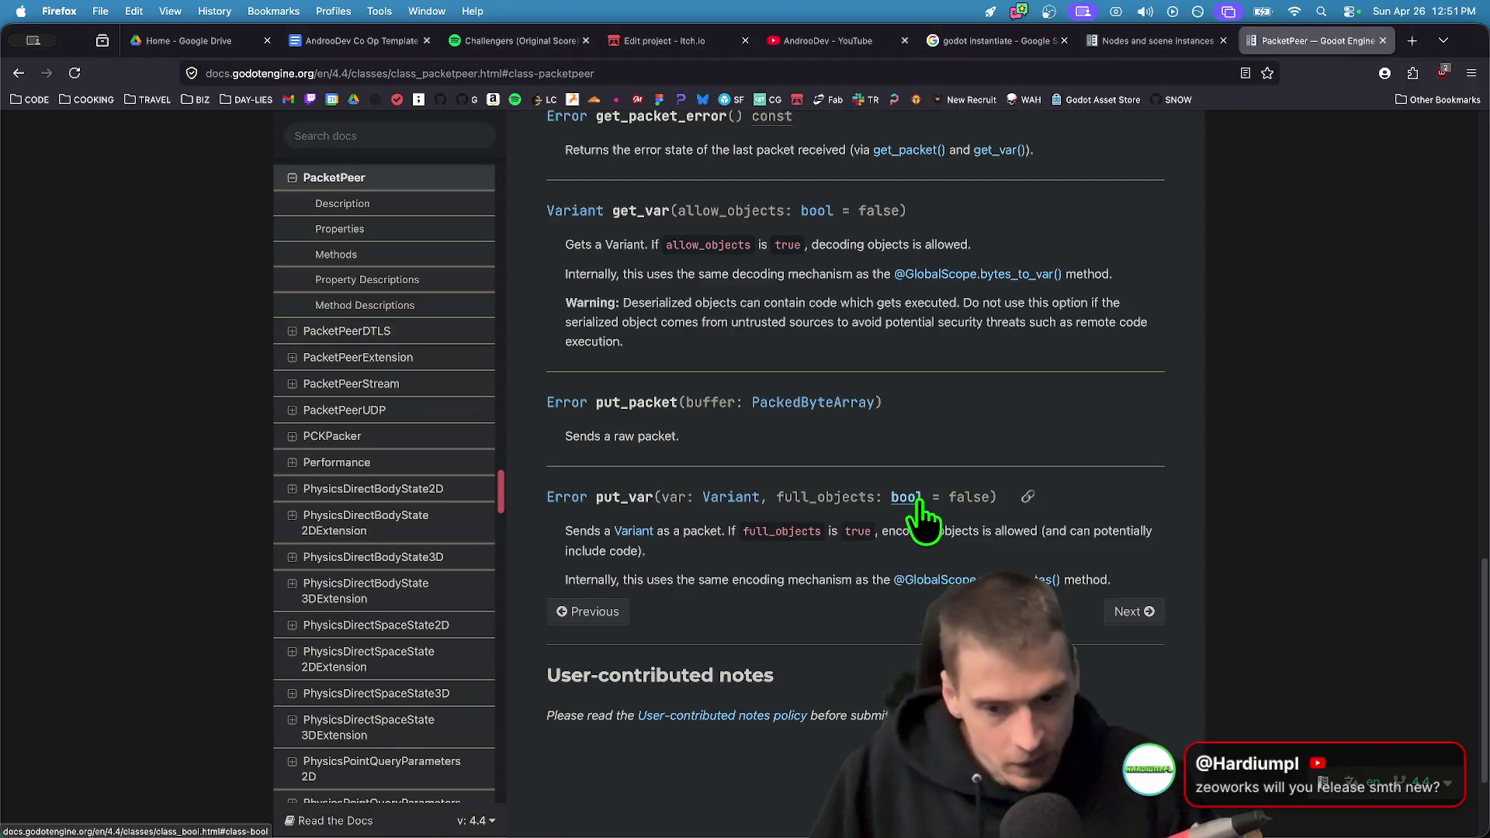
scroll(913, 496, up, 5)
scroll(912, 497, up, 10)
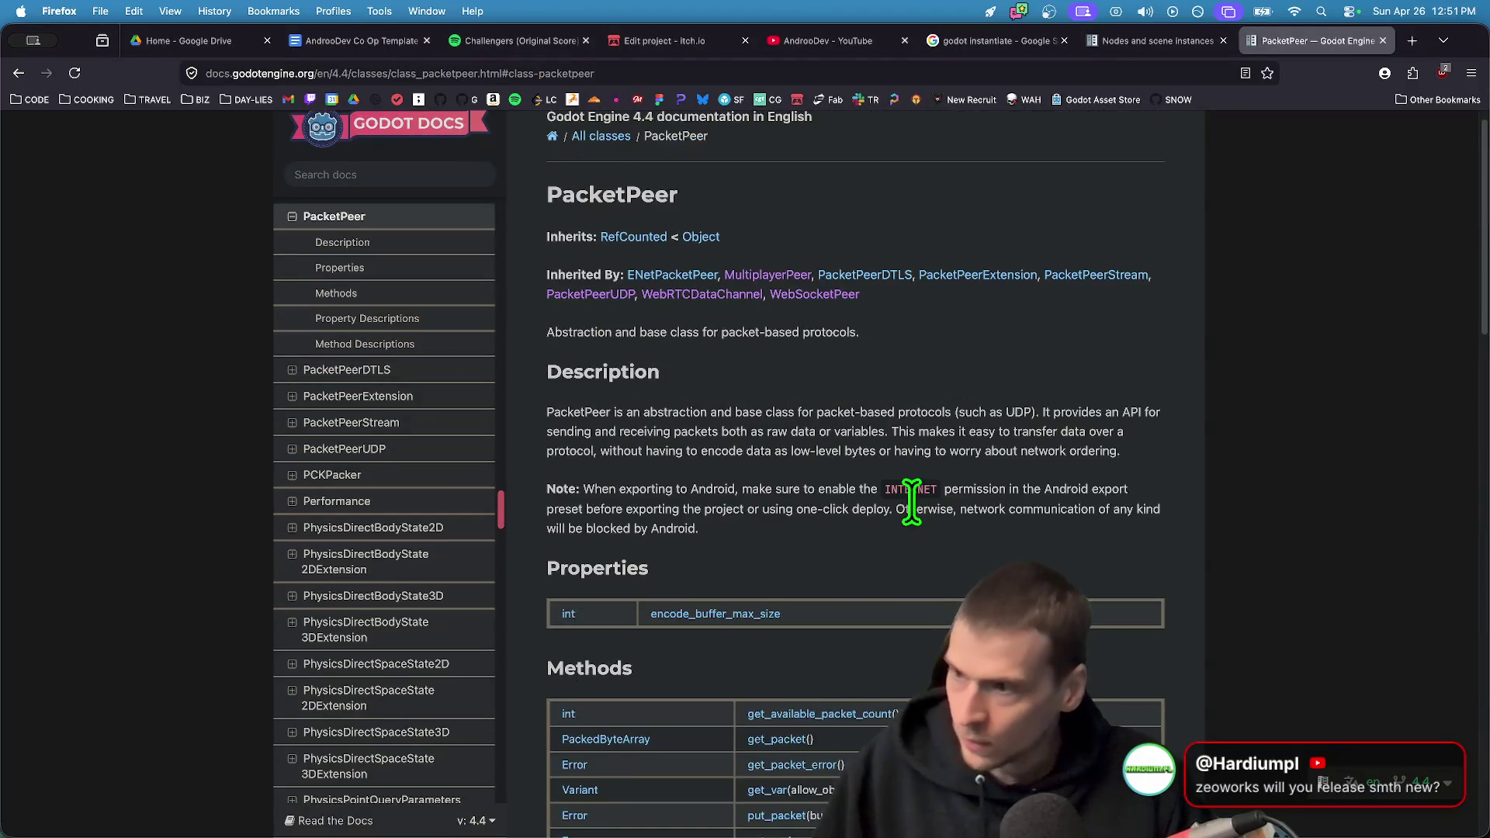
drag(986, 478, 992, 449)
key(super+Tab)
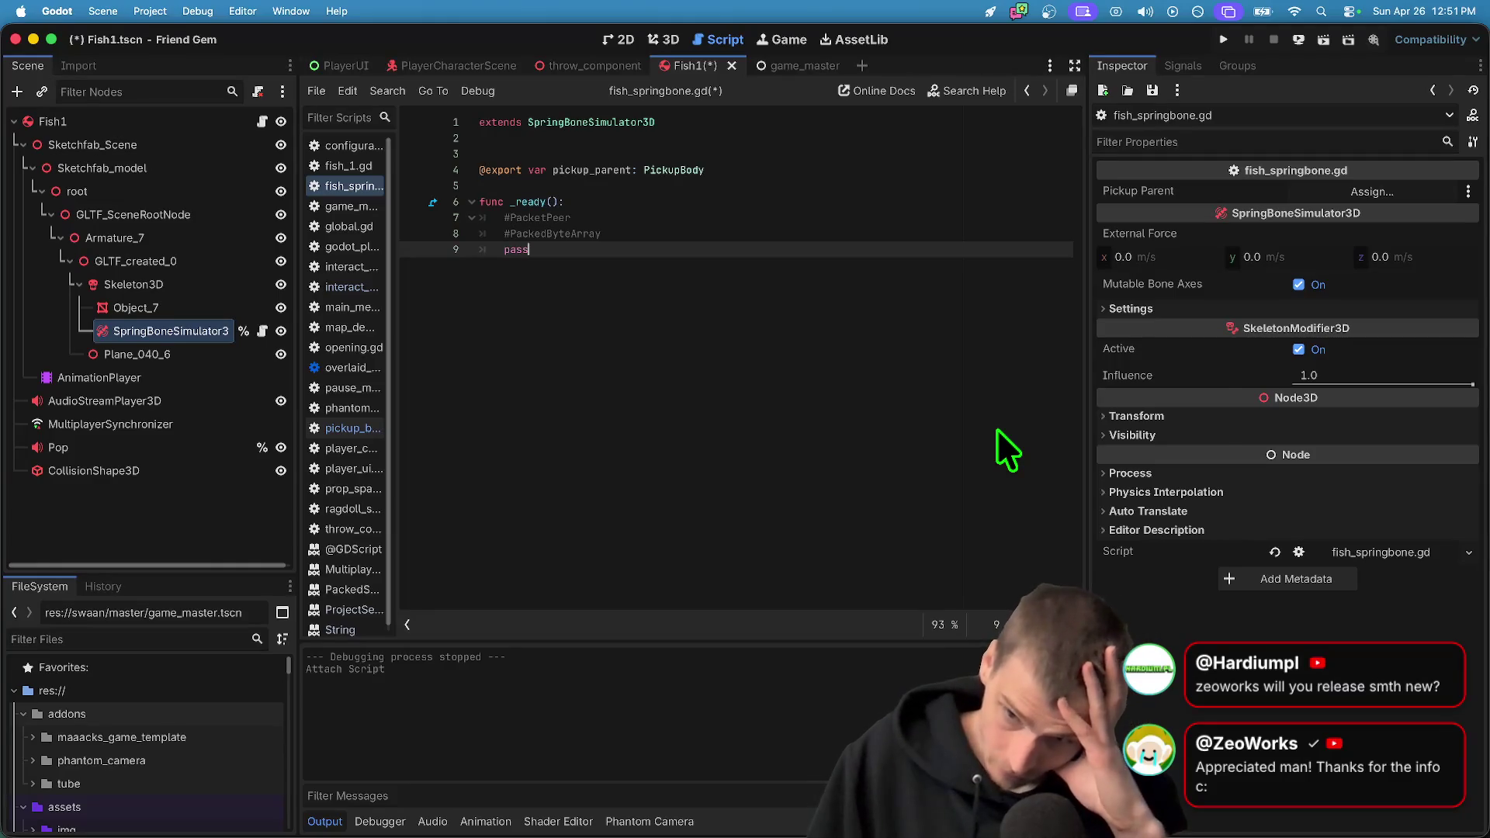
key(super+Tab)
key(super+t)
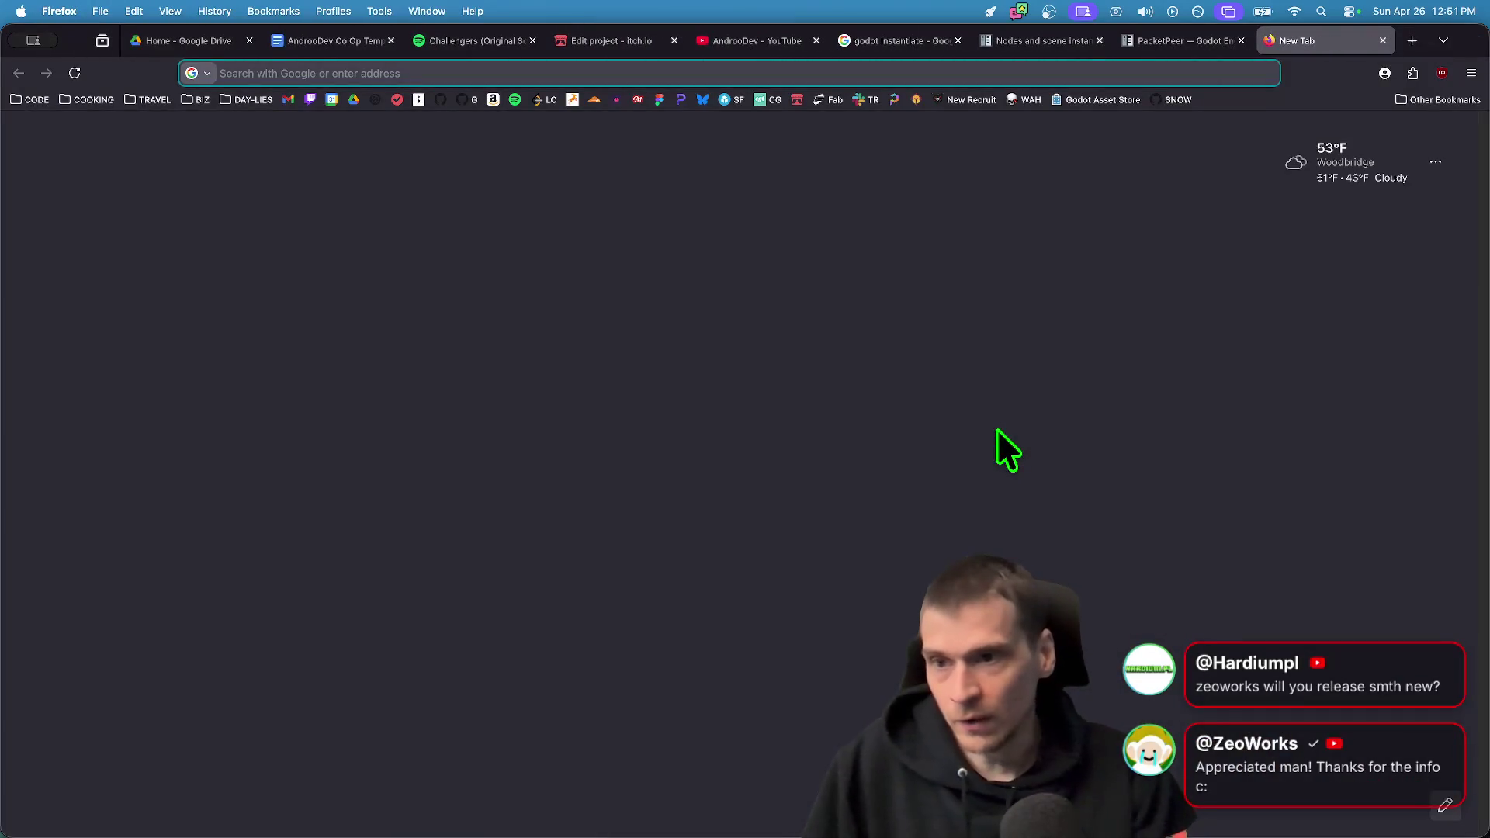
Go to photonengine.com/pun, then to the Photon homepage and its SDKs page
text(pun)
key(Down)
key(Return)
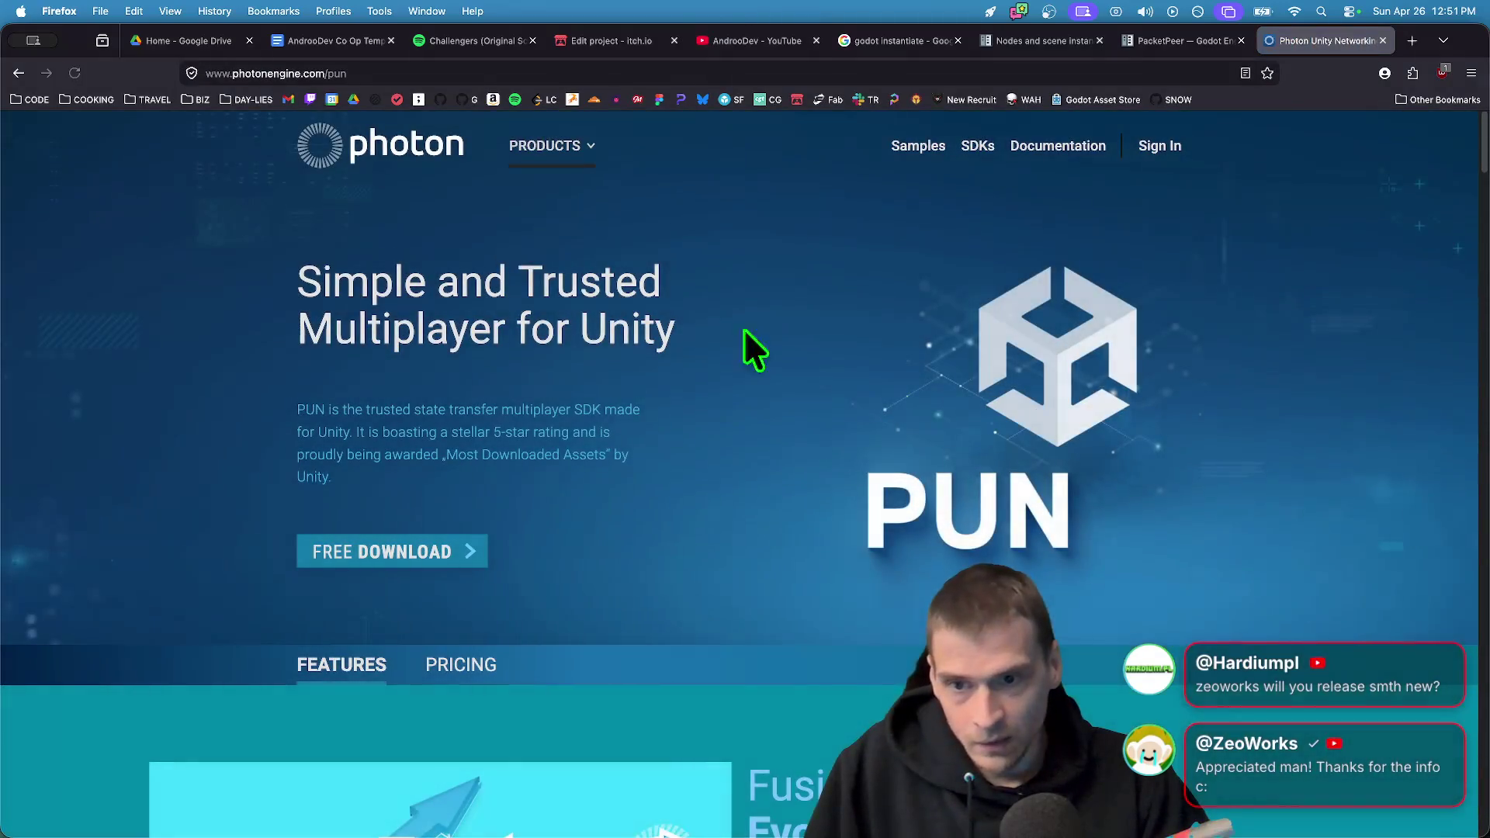
click(414, 179)
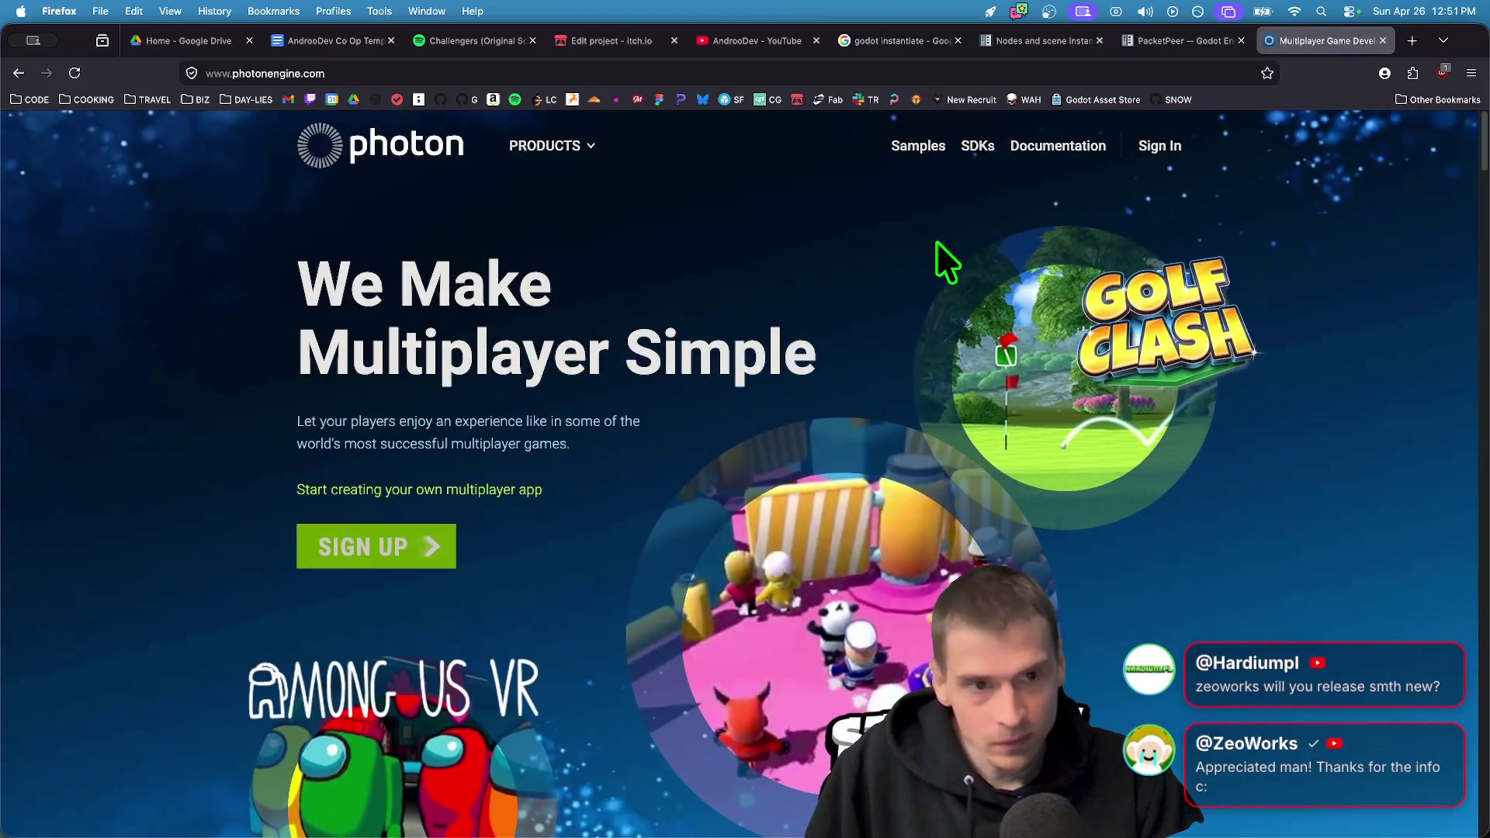
click(963, 155)
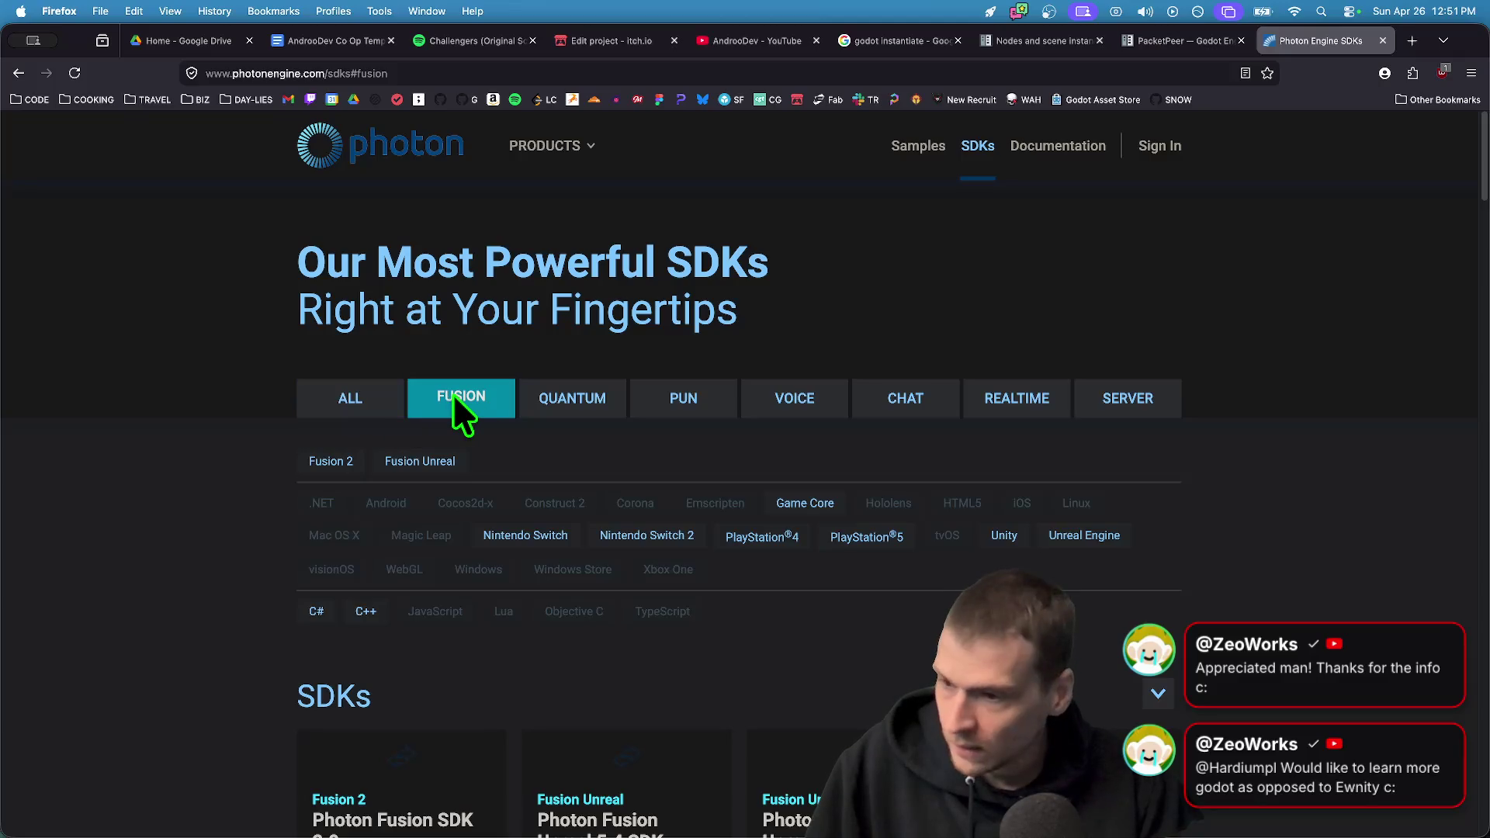
Browse the Fusion SDKs and Samples, then return to Godot's 3D view of the fish scene
scroll(1277, 377, down, 2)
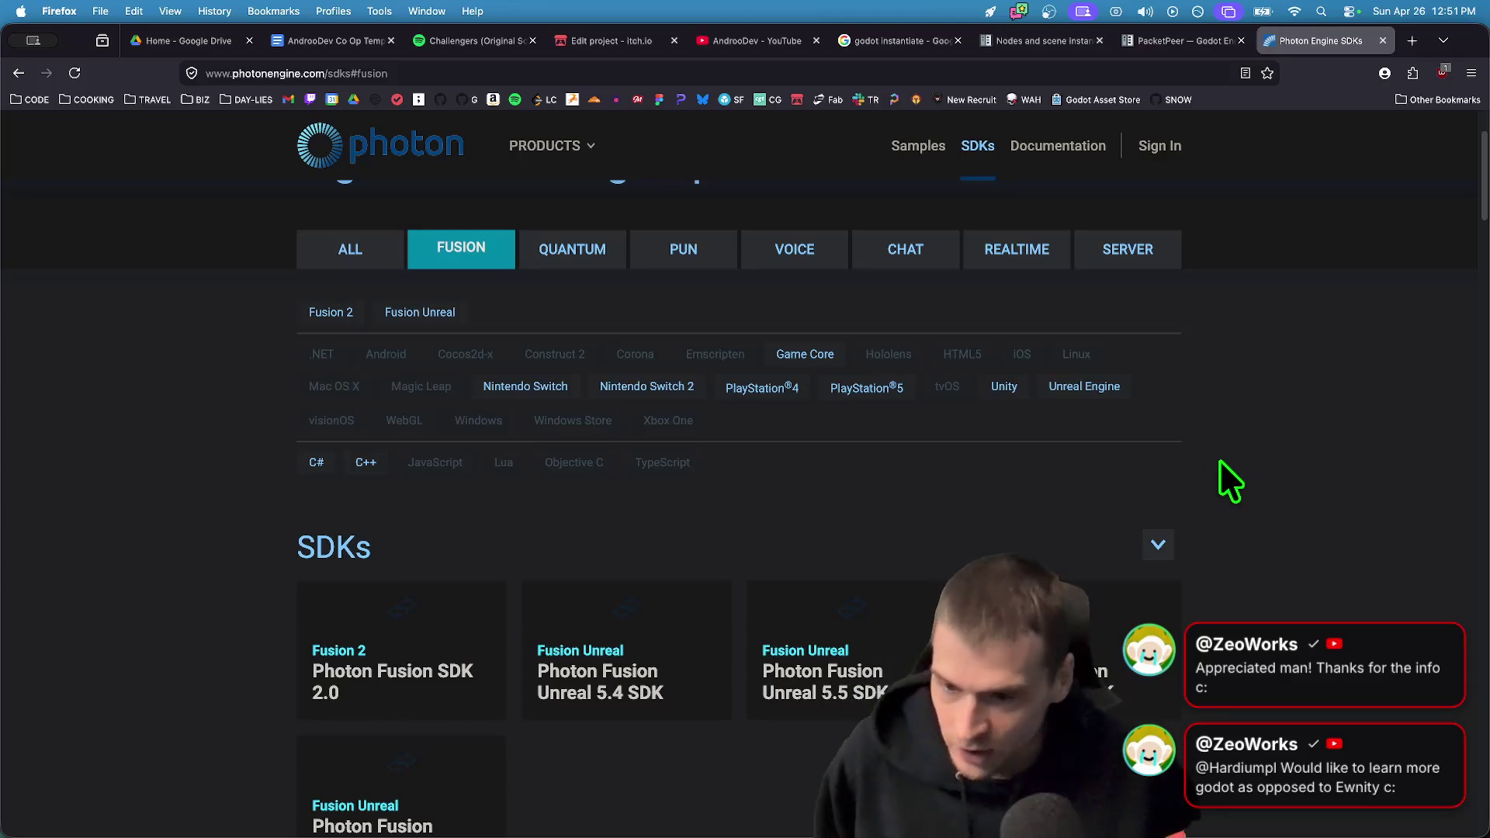
scroll(1220, 462, down, 1)
scroll(1214, 713, down, 3)
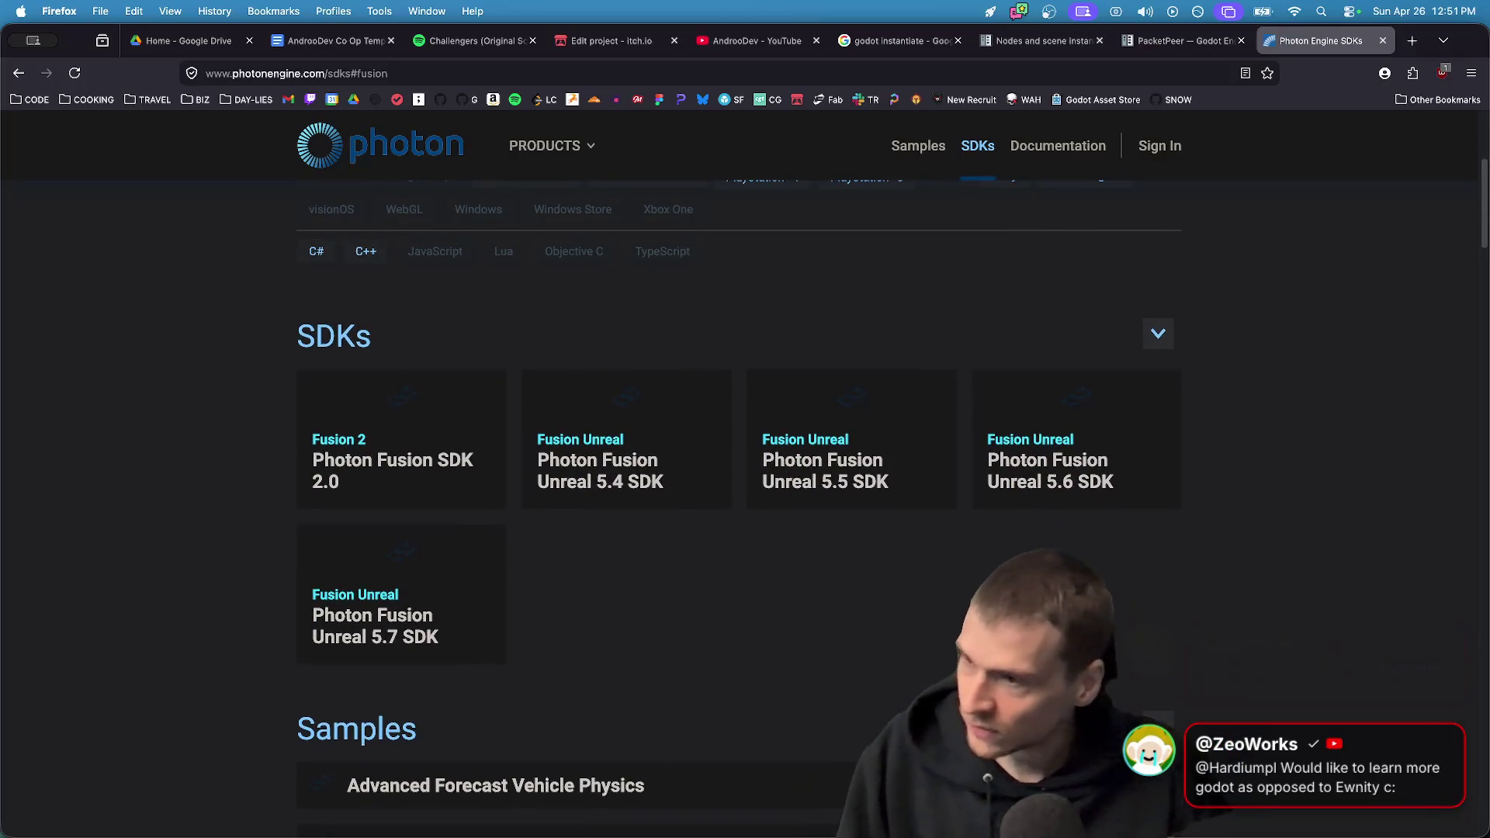
scroll(1265, 612, down, 1)
scroll(1303, 635, down, 4)
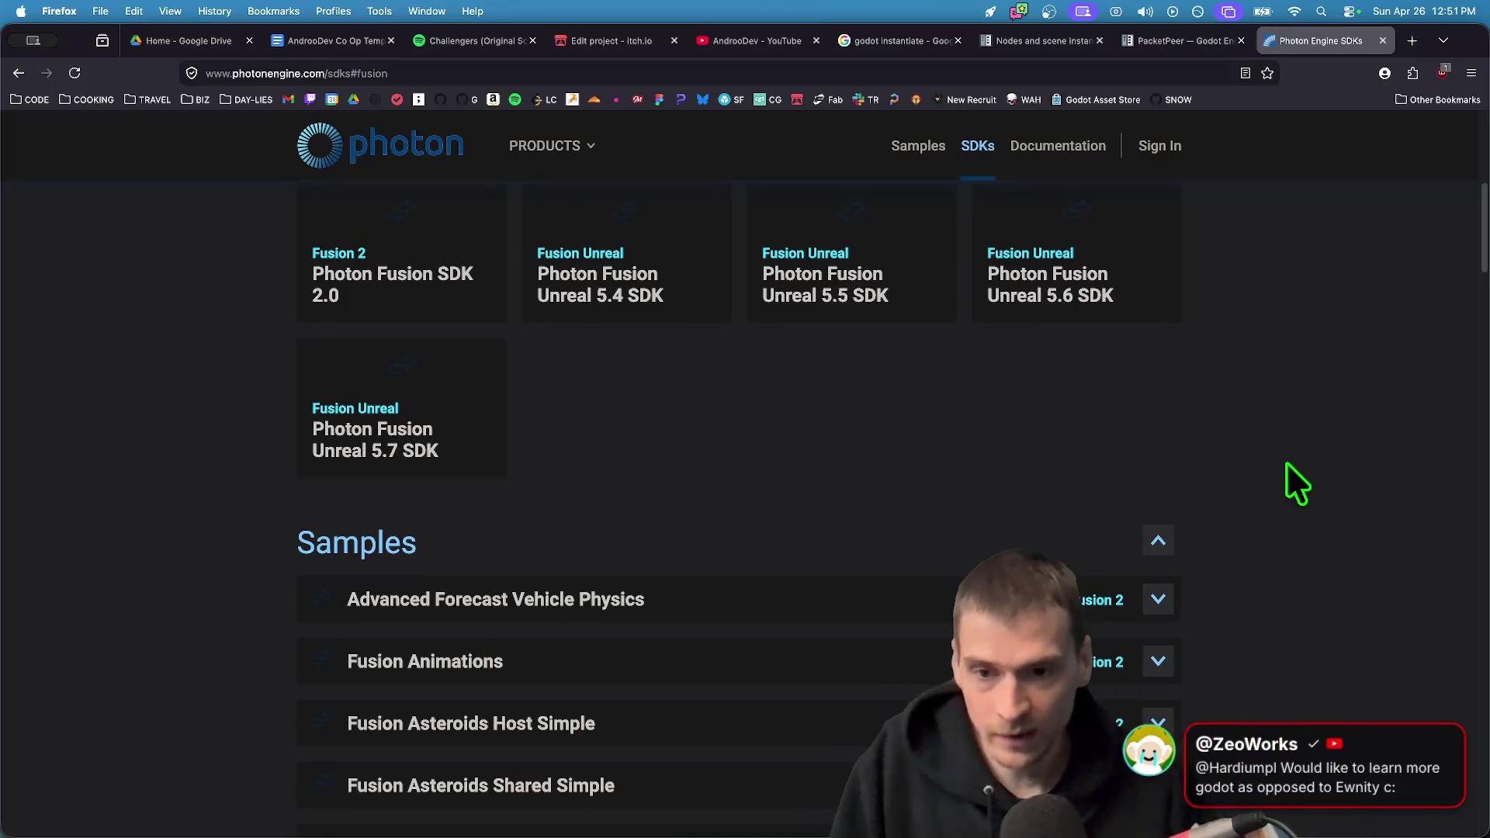
key(super+Tab)
click(665, 40)
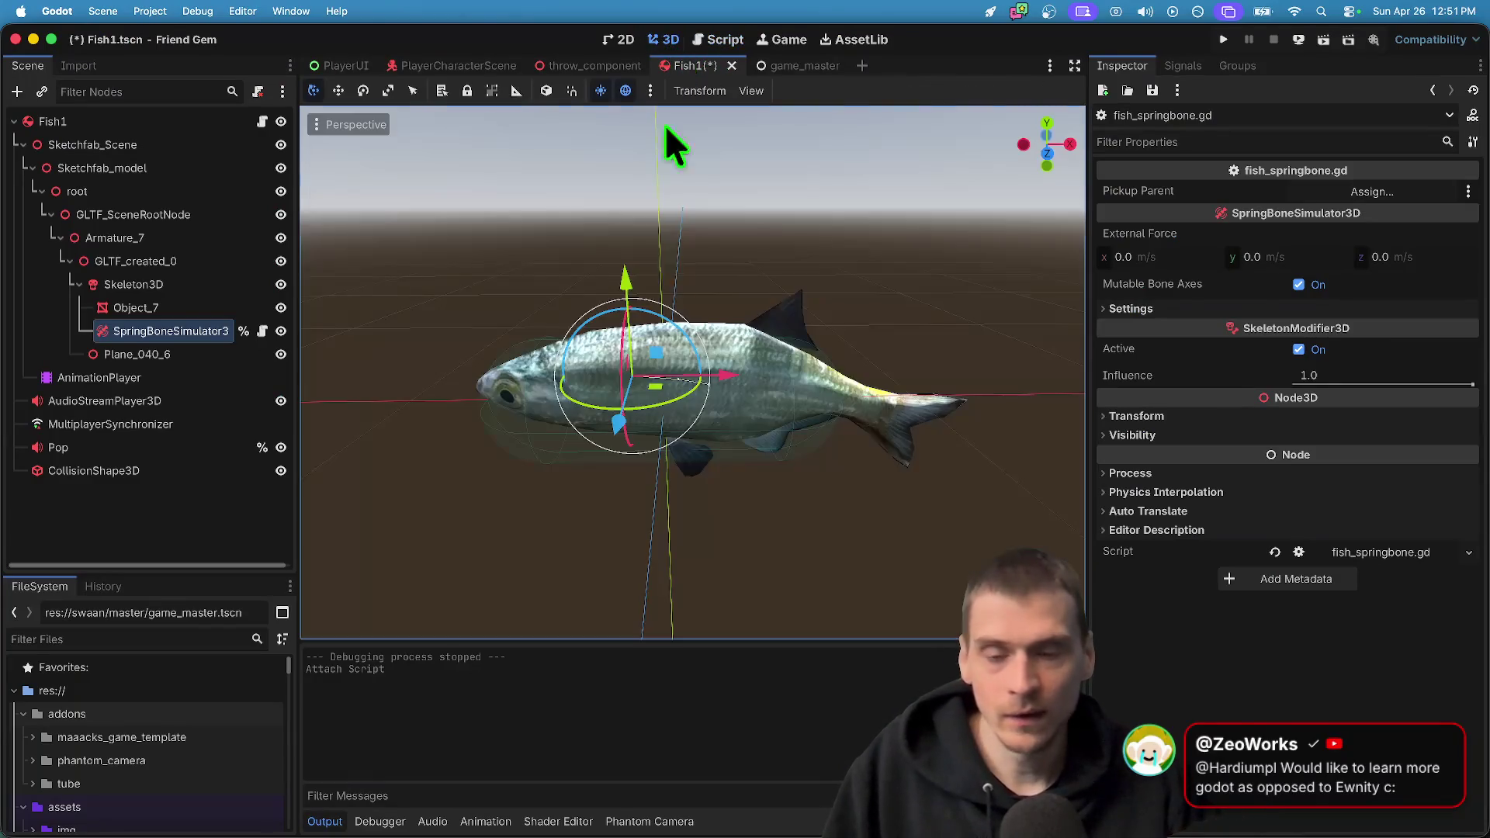
Test-move the Fish1 body along X and Y, then undo it back to its original spot
click(88, 118)
key(g)
key(x)
key(y)
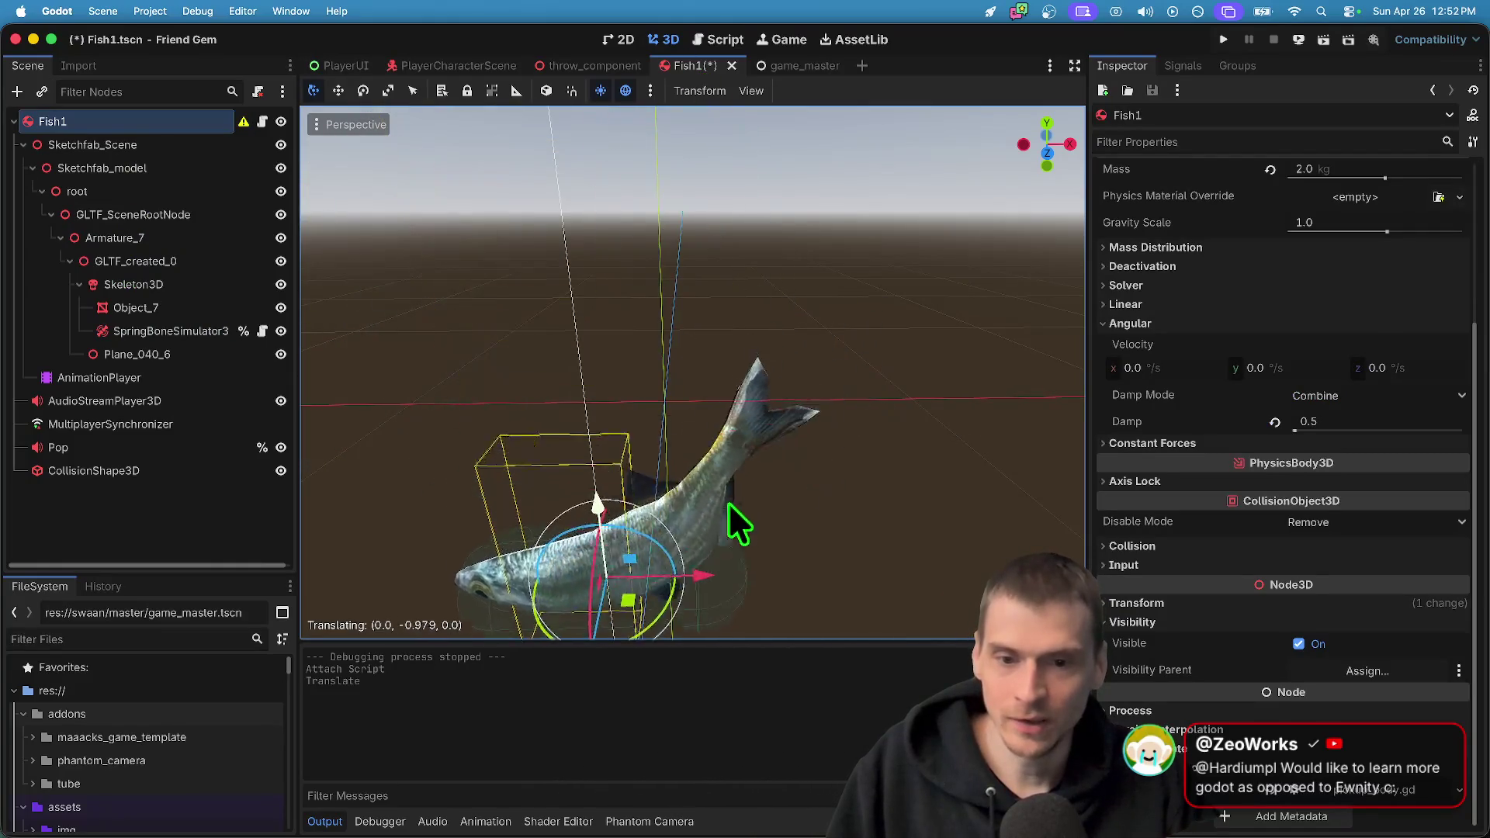
click(1026, 478)
key(super+z)
key(super+z)
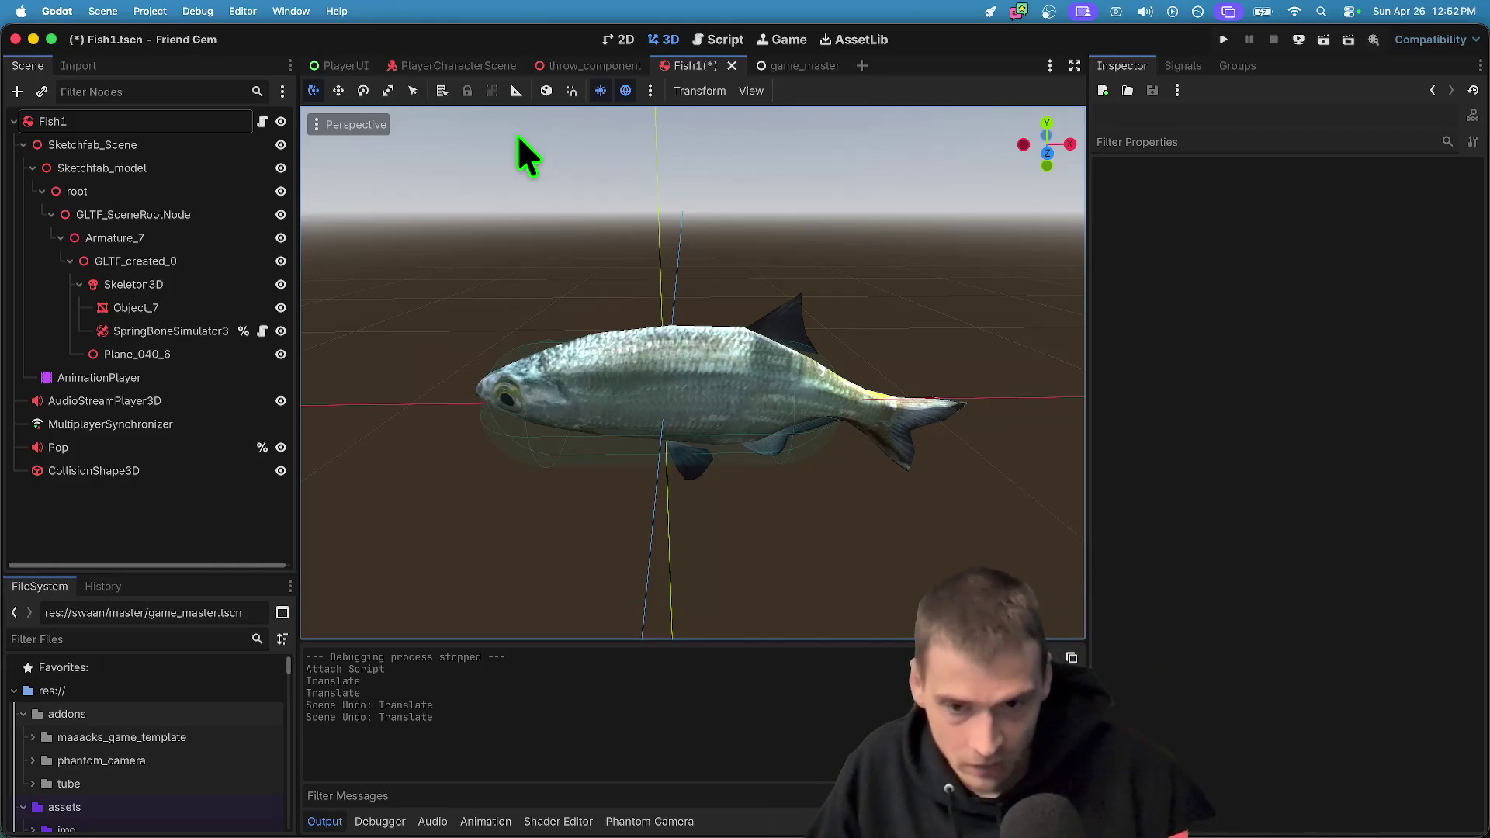
Save the Fish1 scene with the fish at its original position
key(super+Tab)
key(super+shift+Tab)
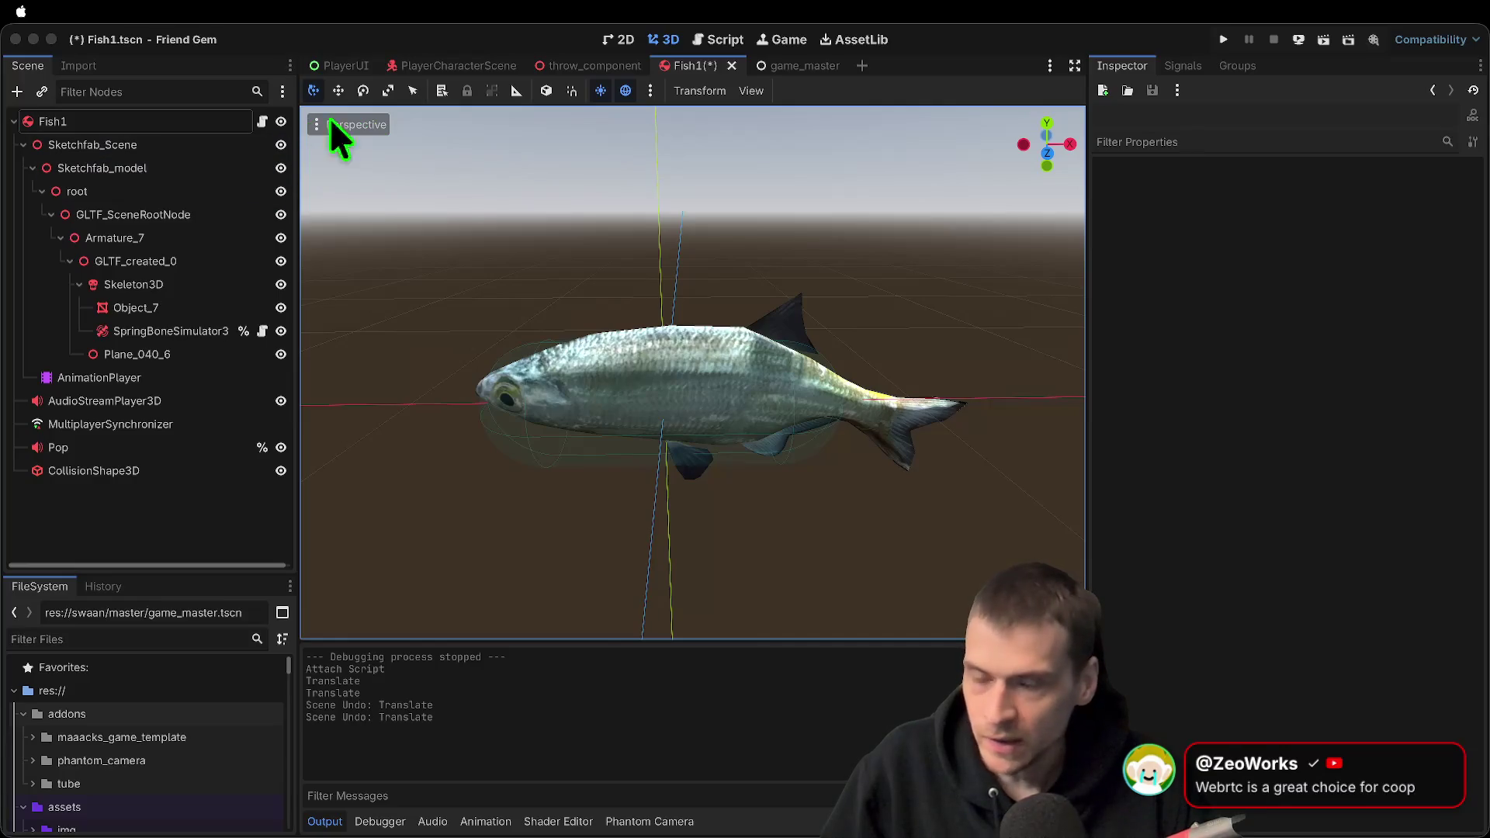
click(431, 35)
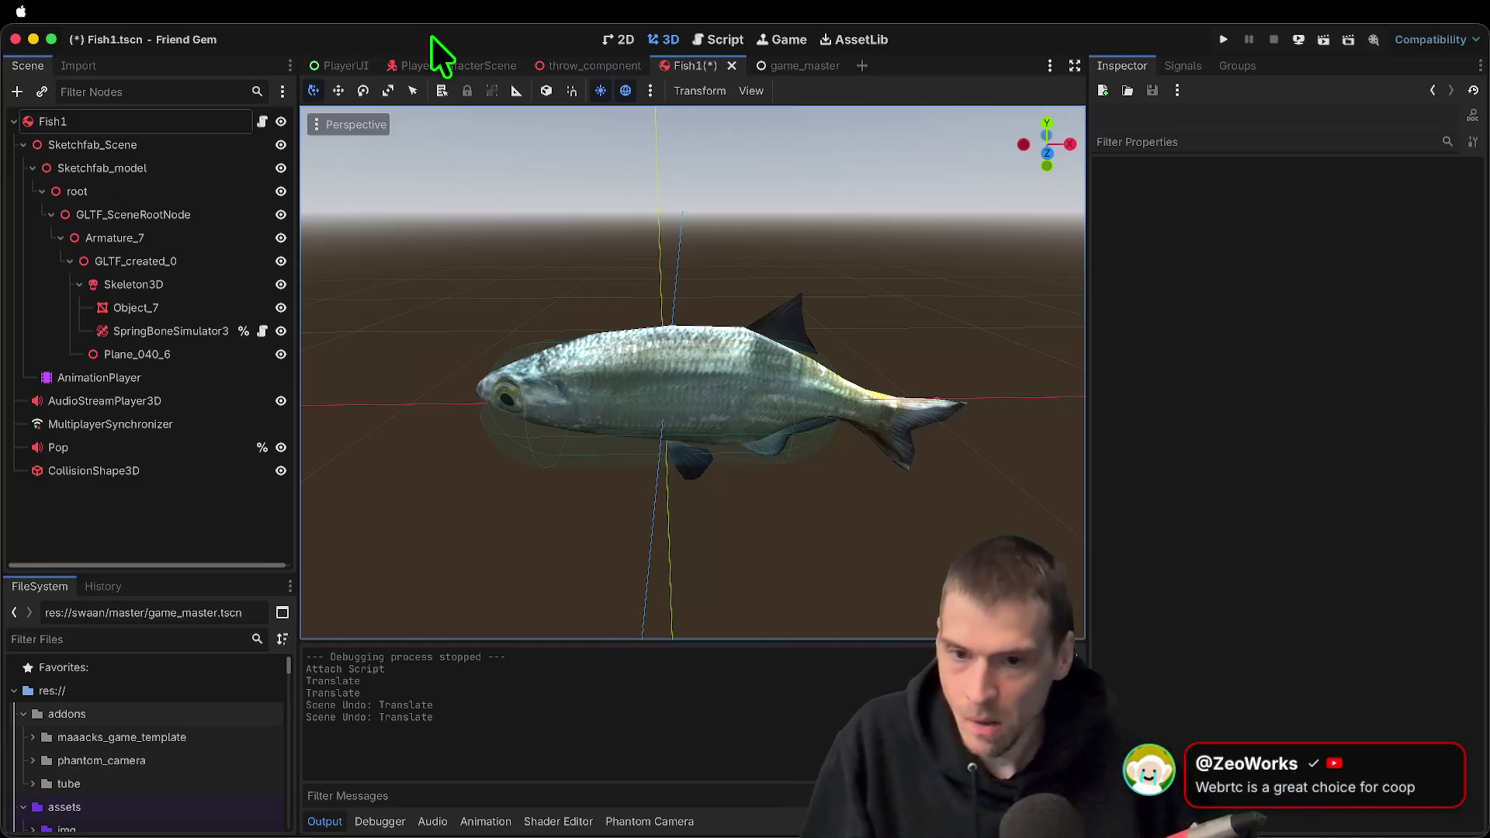
key(super+s)
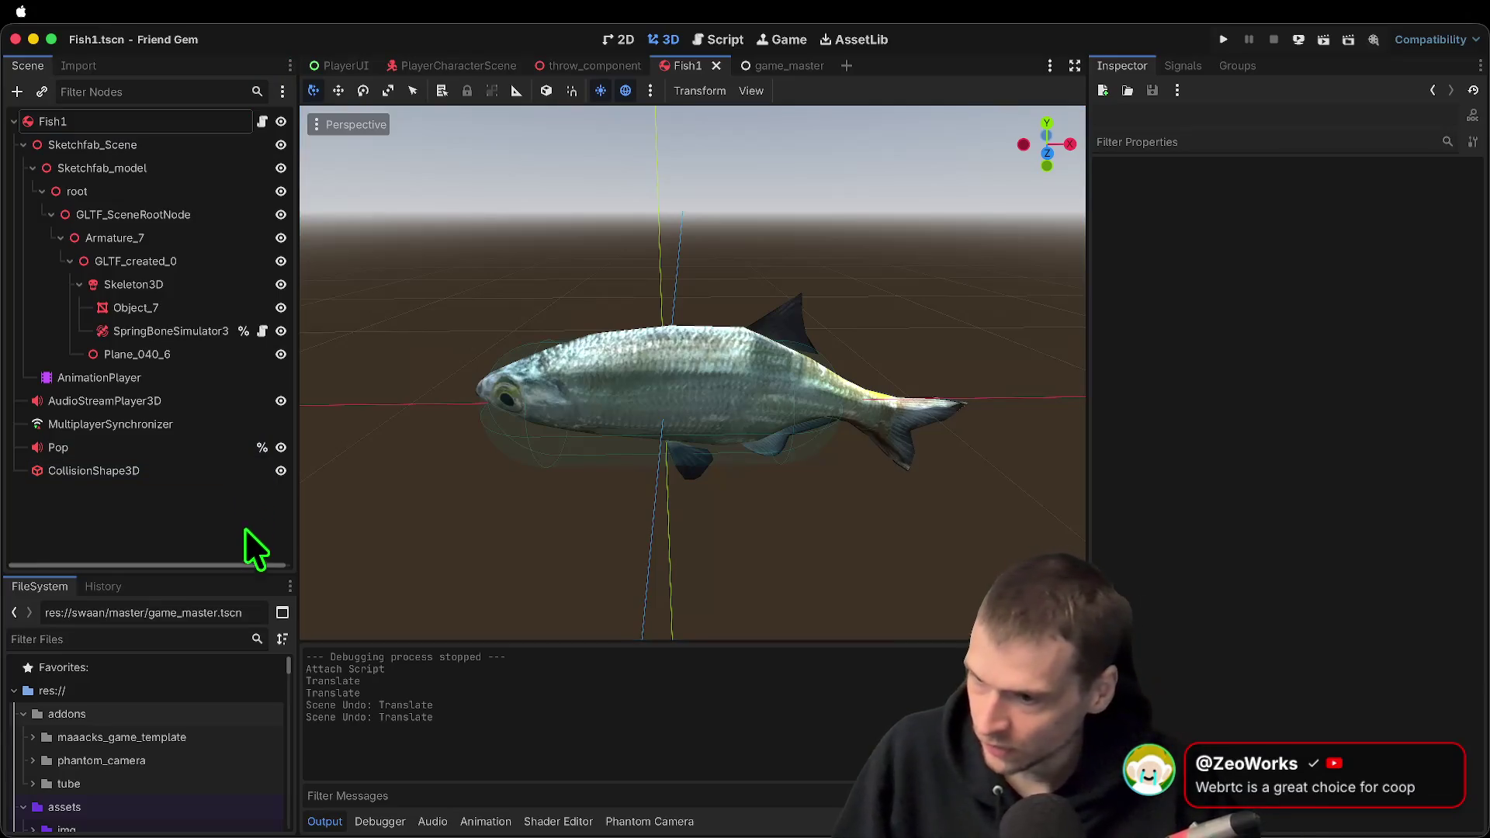
click(856, 39)
Search the Asset Library for 'tube' and review the Tube multiplayer addon's details
text(tube)
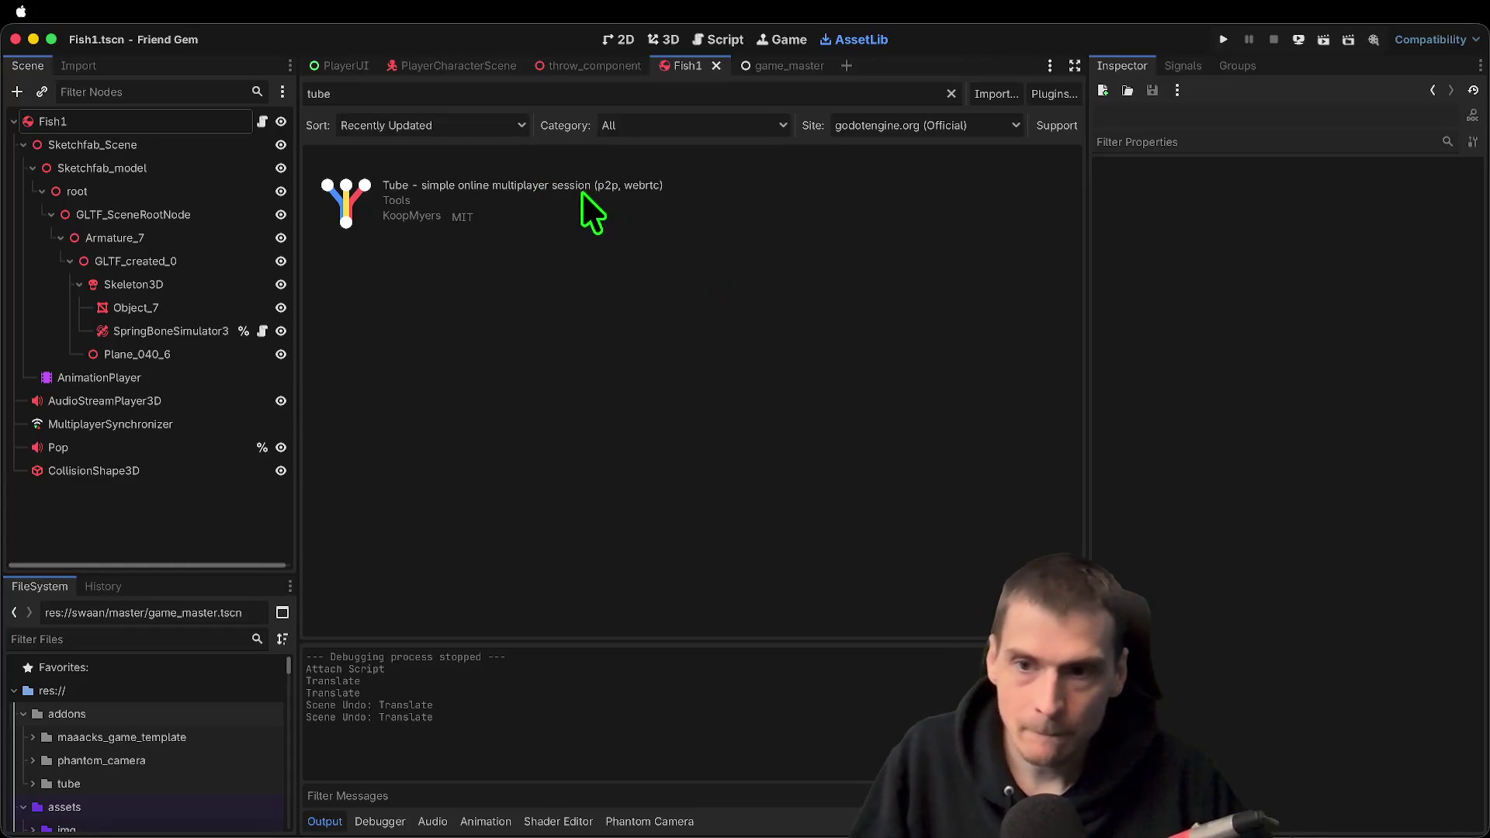
click(585, 196)
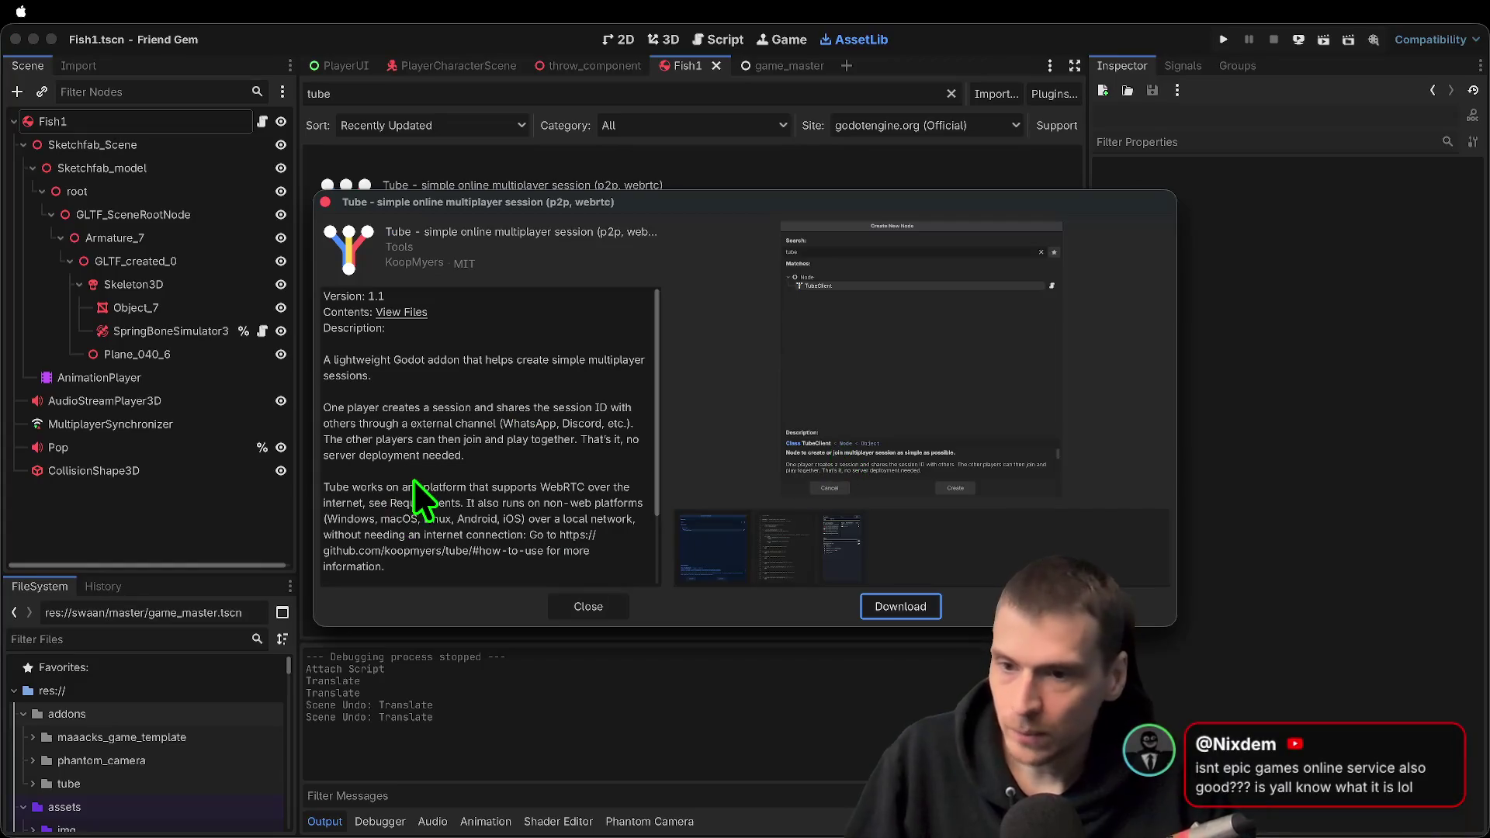
key(Escape)
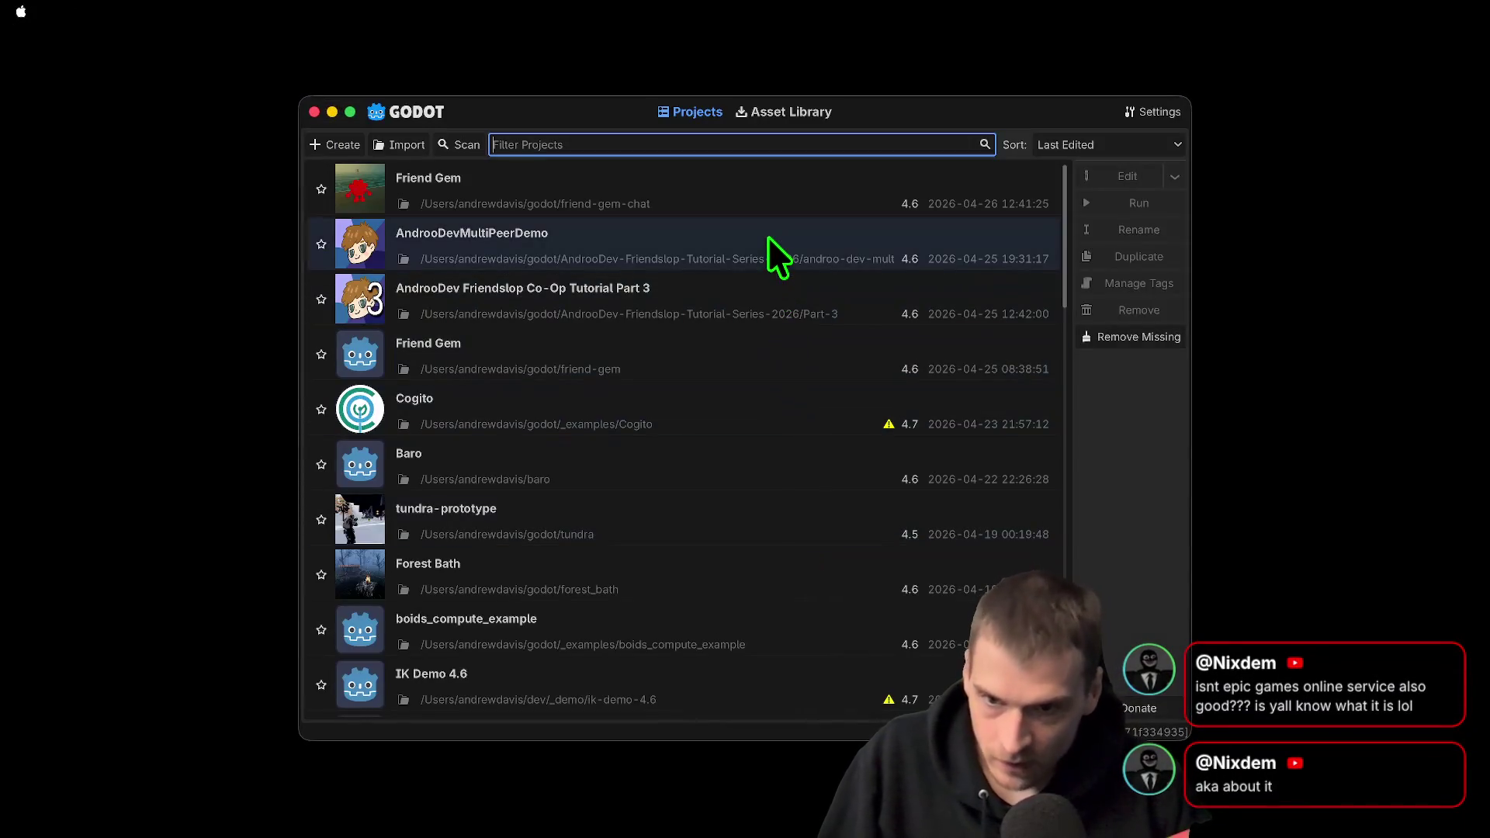
Open AndrooDevMultiPeerDemo, run it in two instances, and place the game windows side by side
double_click(768, 238)
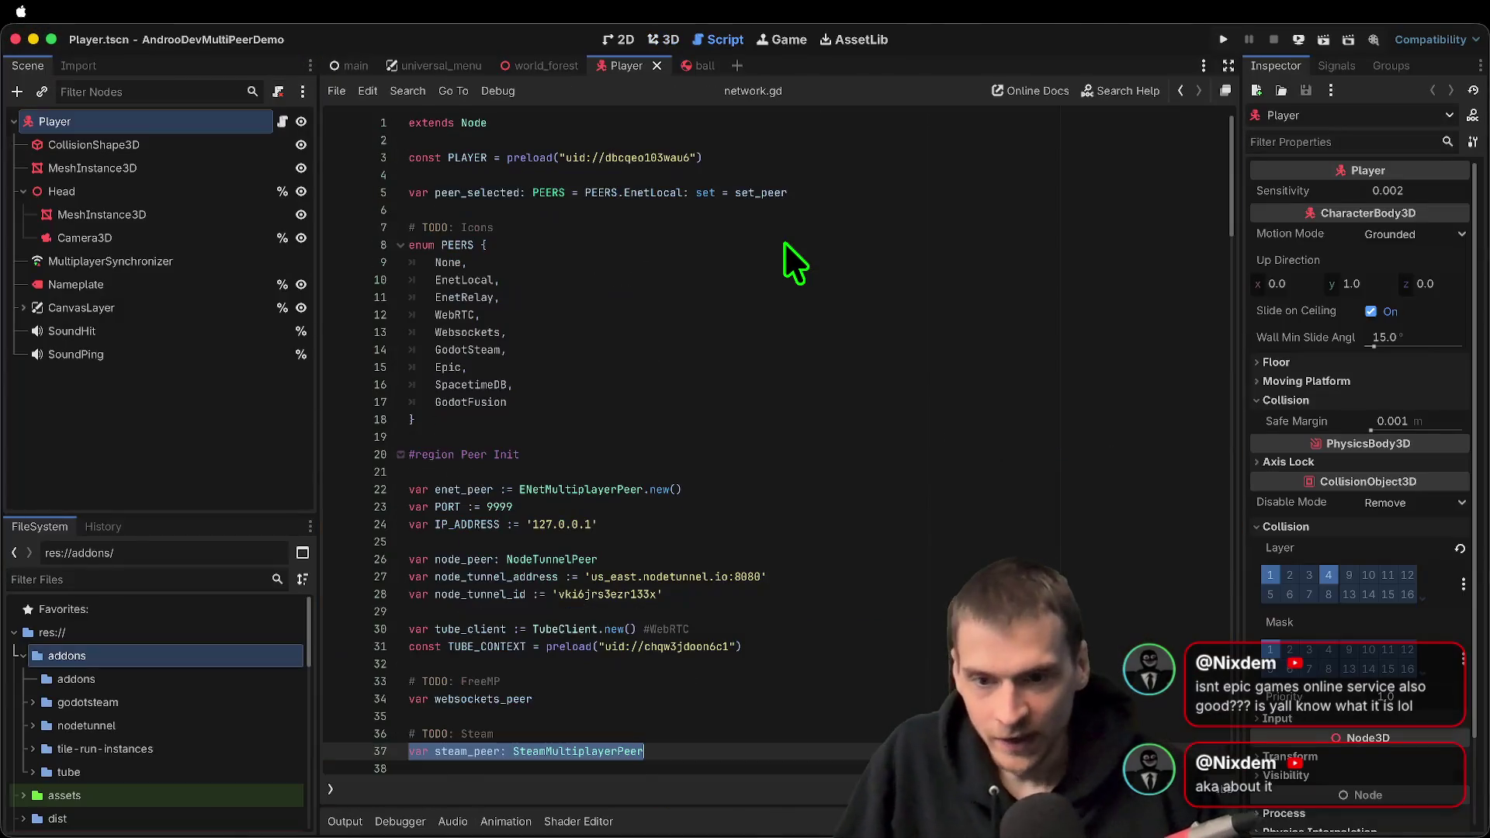
key(super+b)
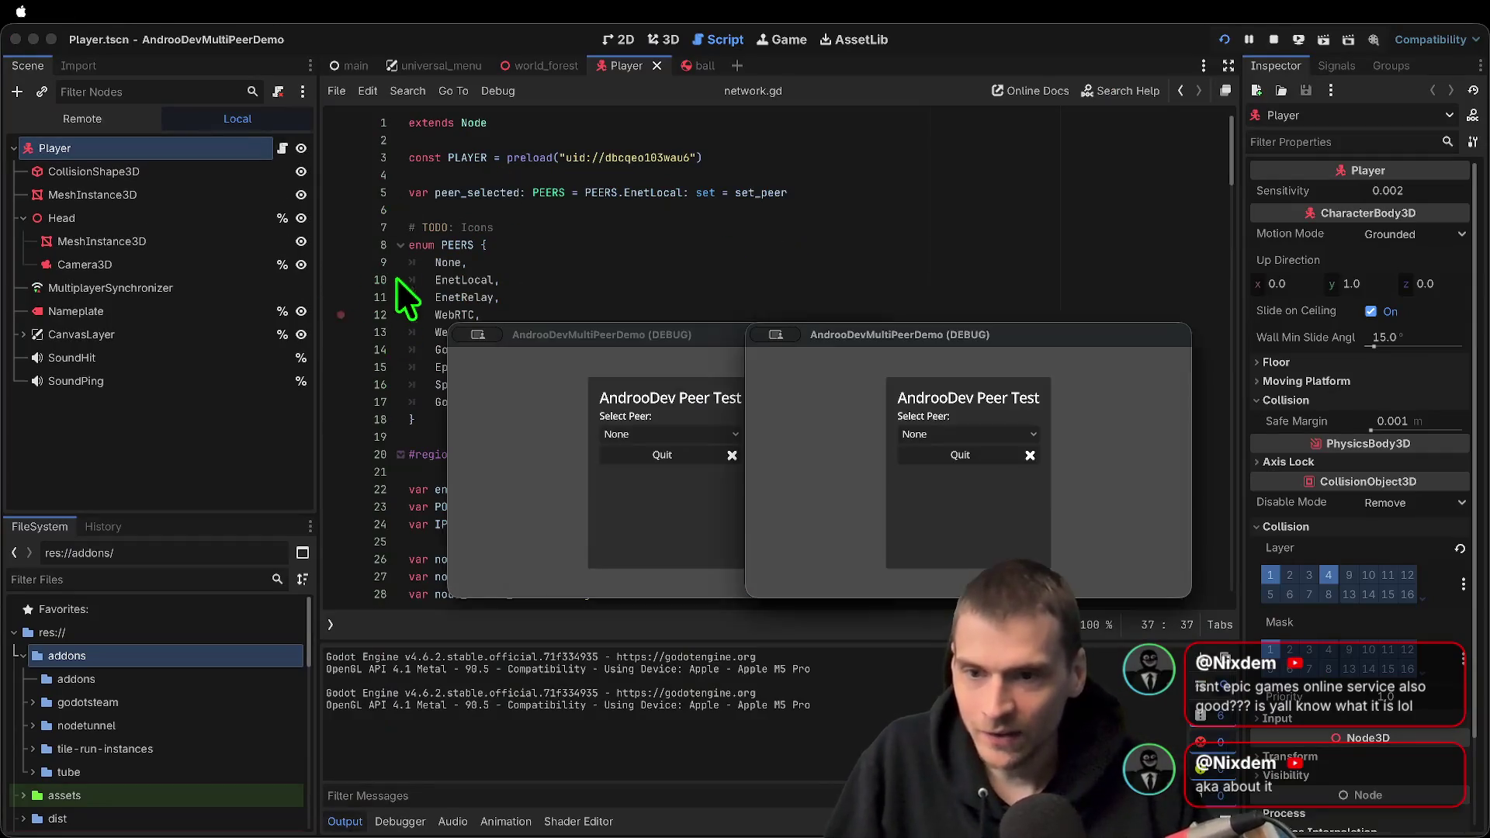
drag(572, 349, 268, 470)
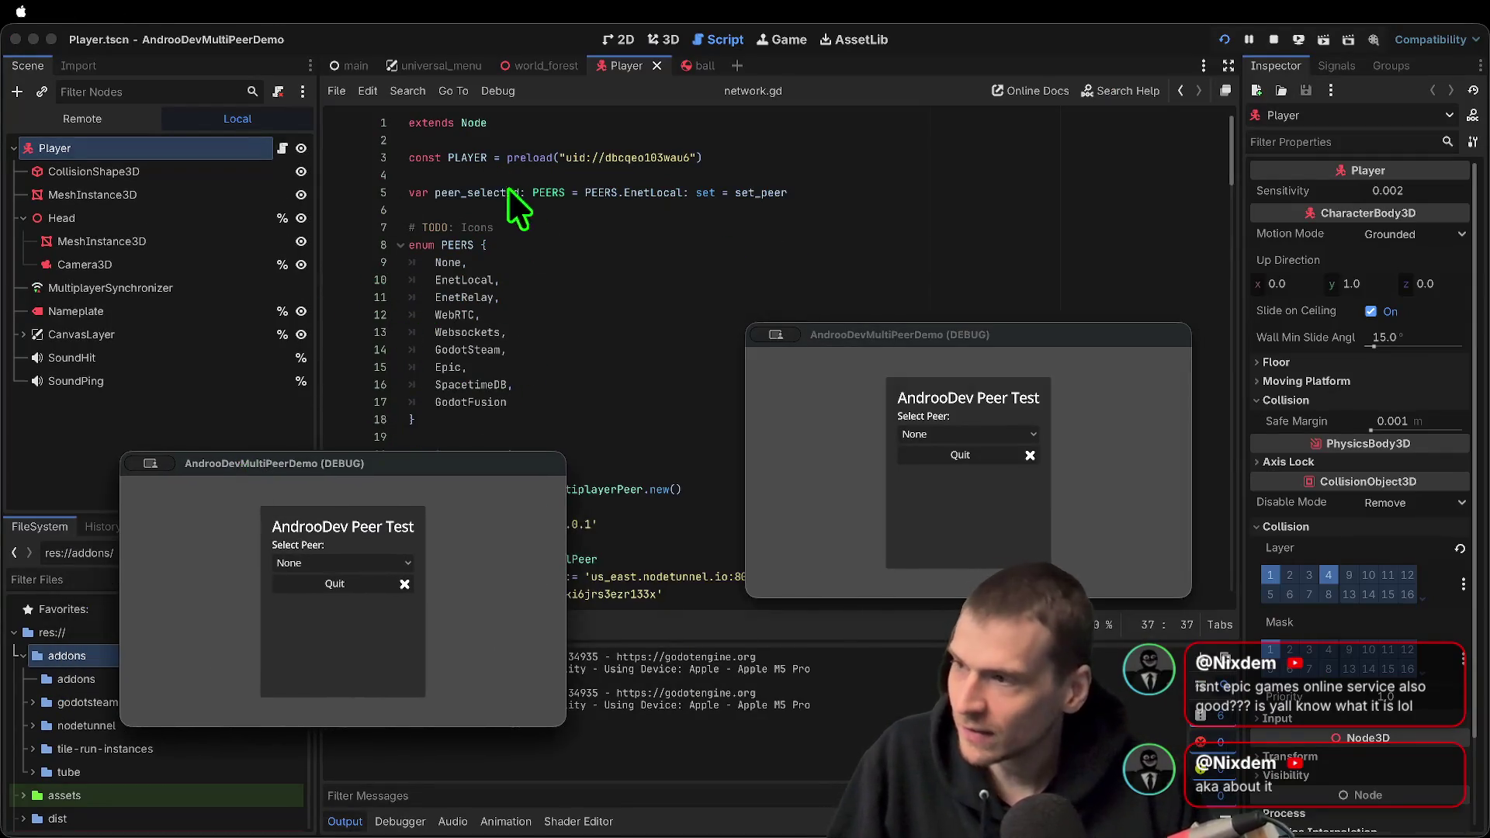
click(1048, 329)
mouse_move(1048, 330)
mouse_down()
mouse_move(921, 442)
mouse_move(873, 459)
mouse_up()
Try GodotSteam, Epic, then EnetRelay as the network peer in the Select Peer list
click(380, 563)
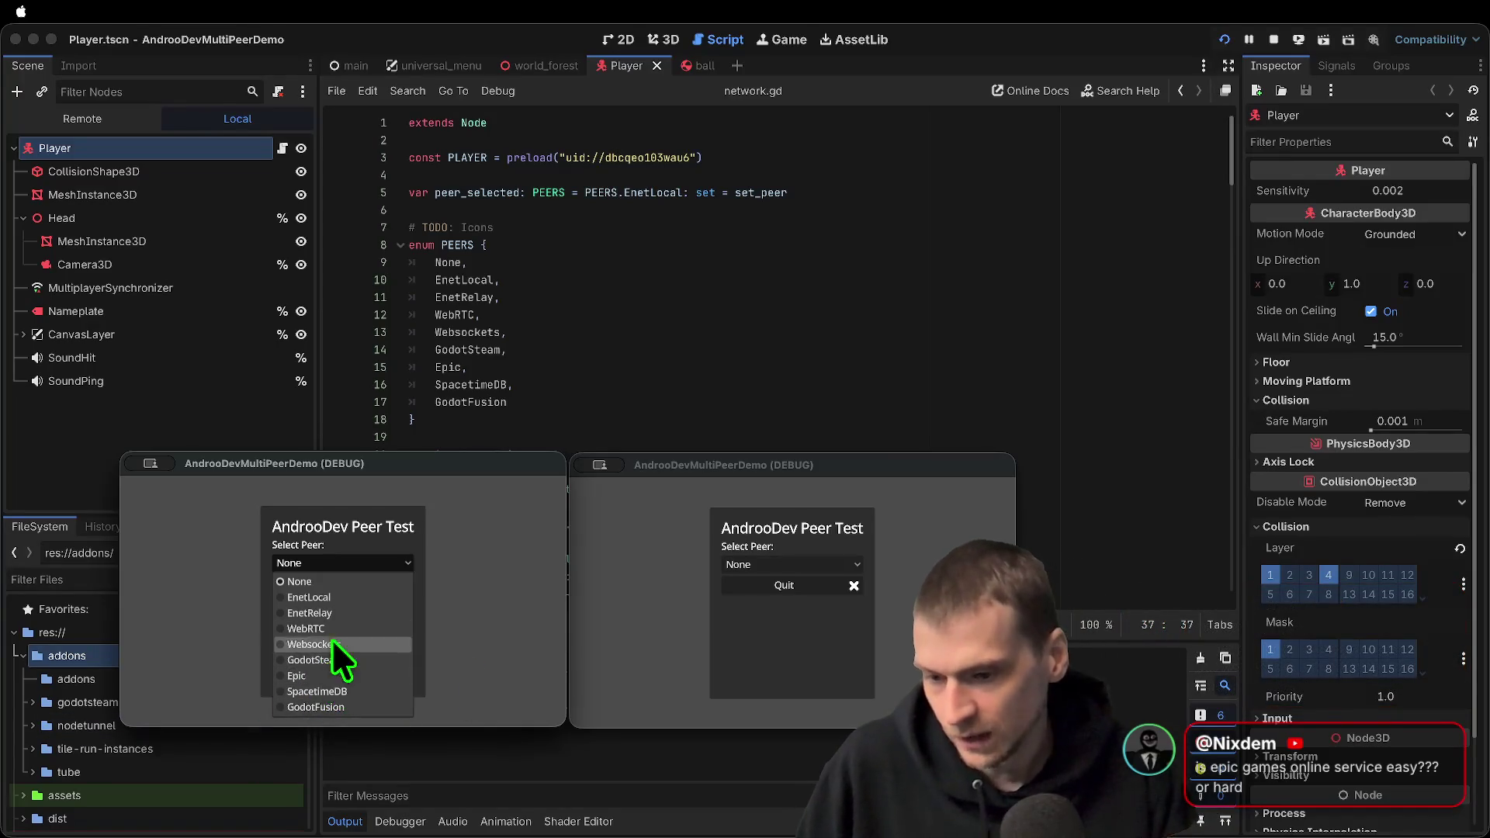
click(314, 660)
click(332, 522)
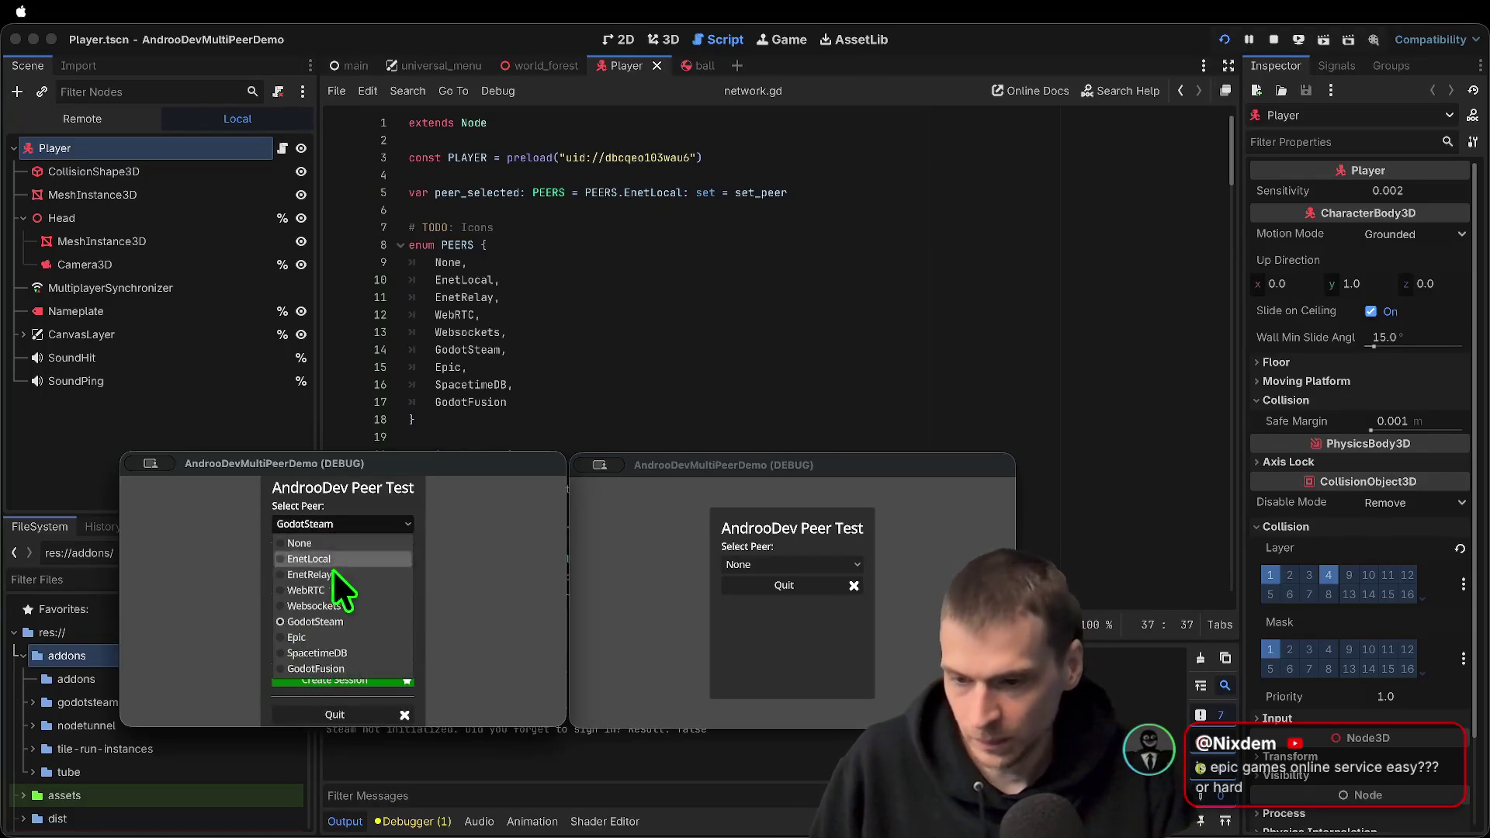
click(328, 632)
click(348, 531)
click(319, 624)
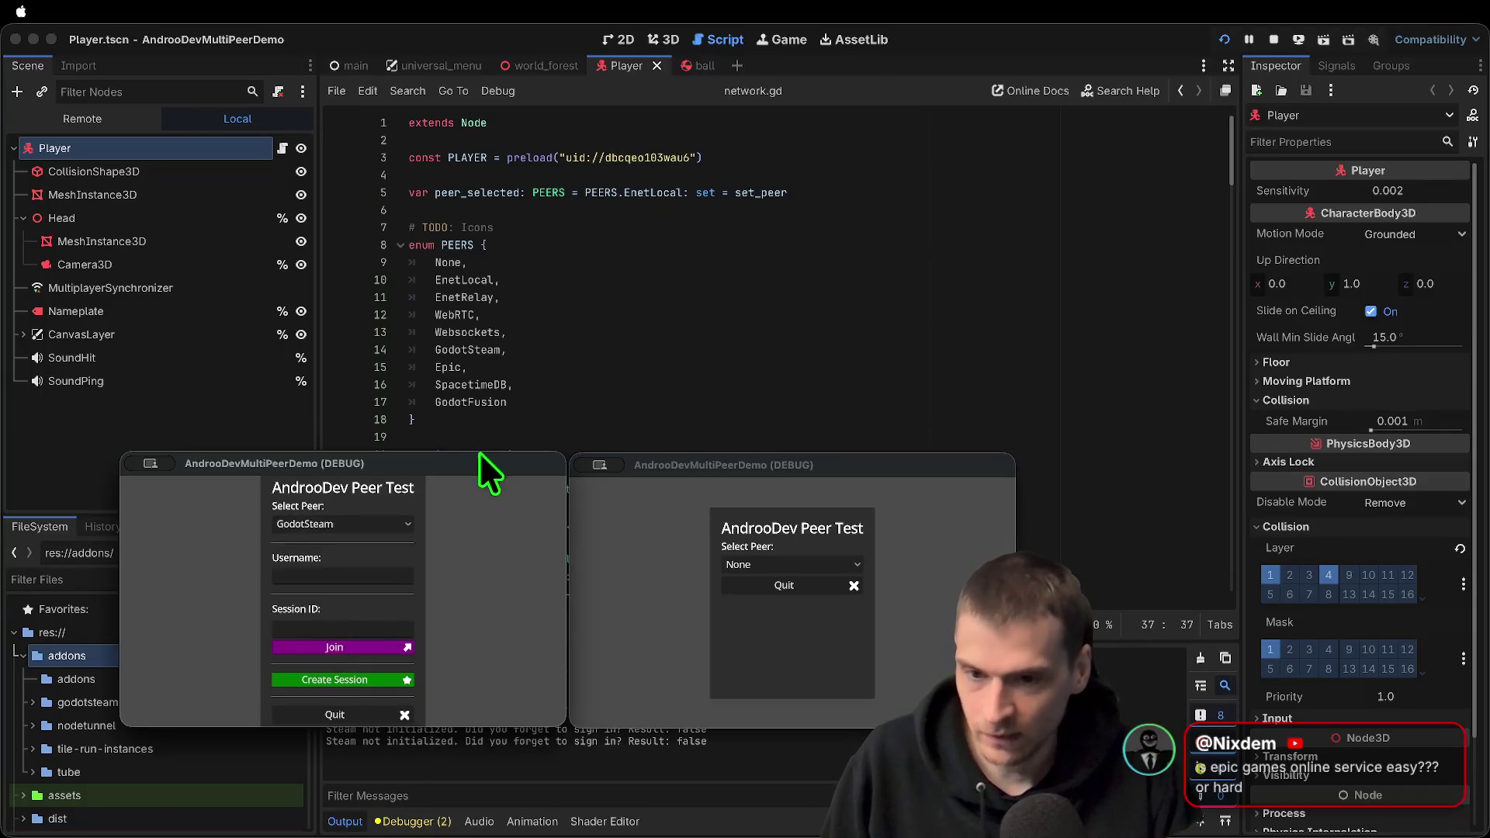
drag(478, 462, 485, 381)
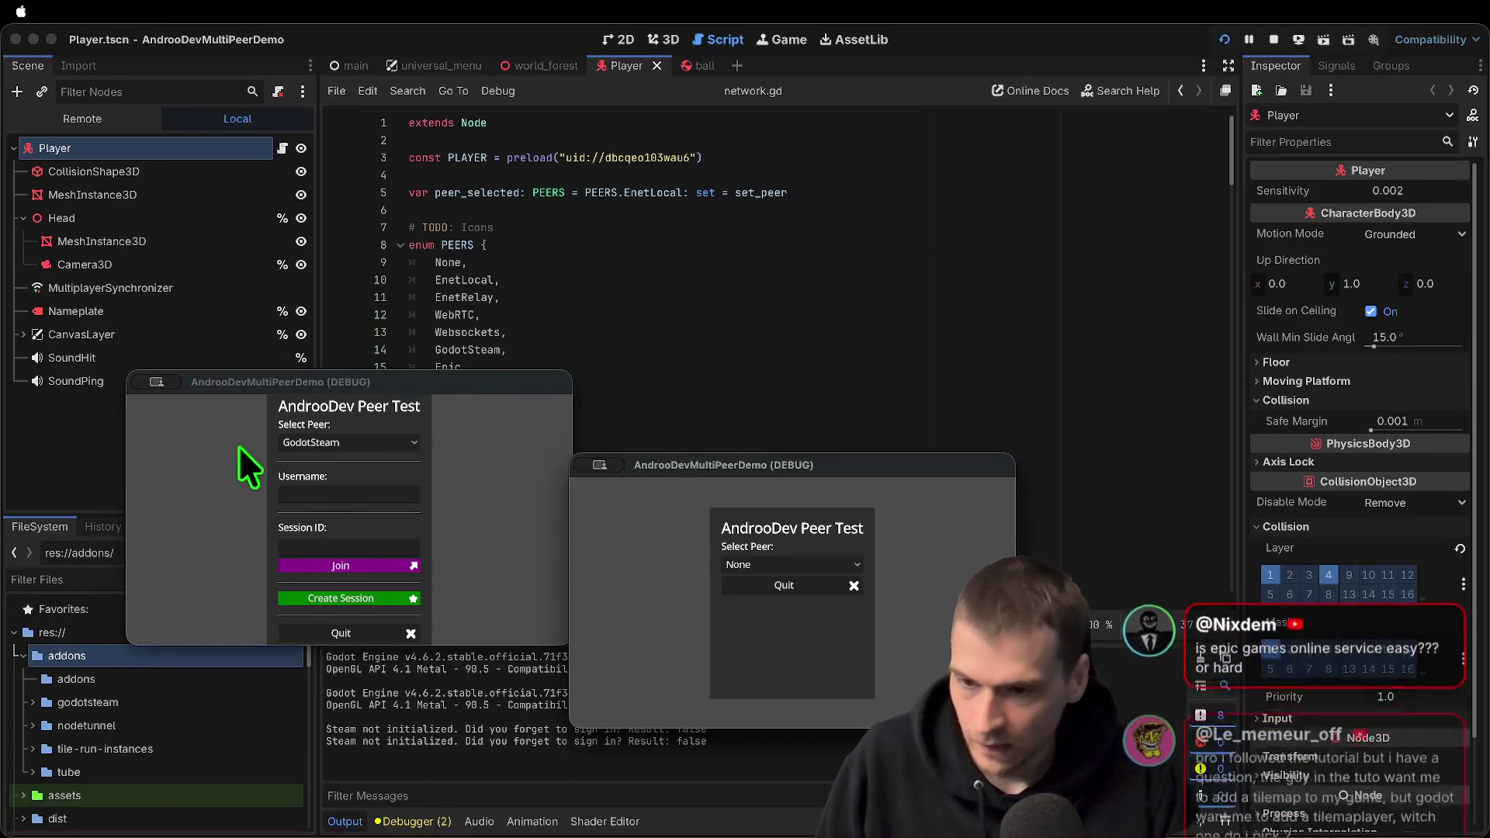
click(349, 443)
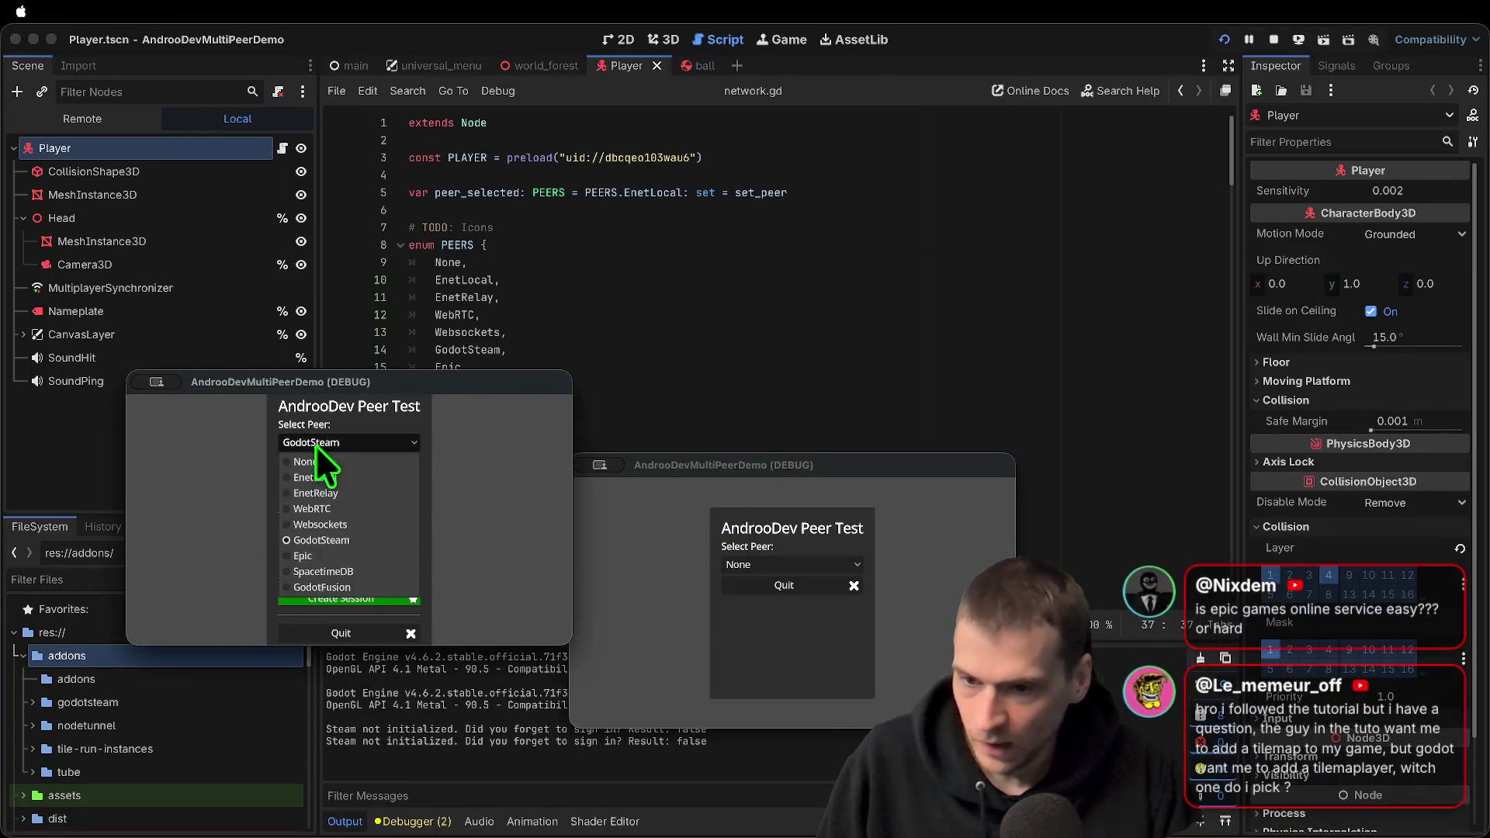
click(374, 492)
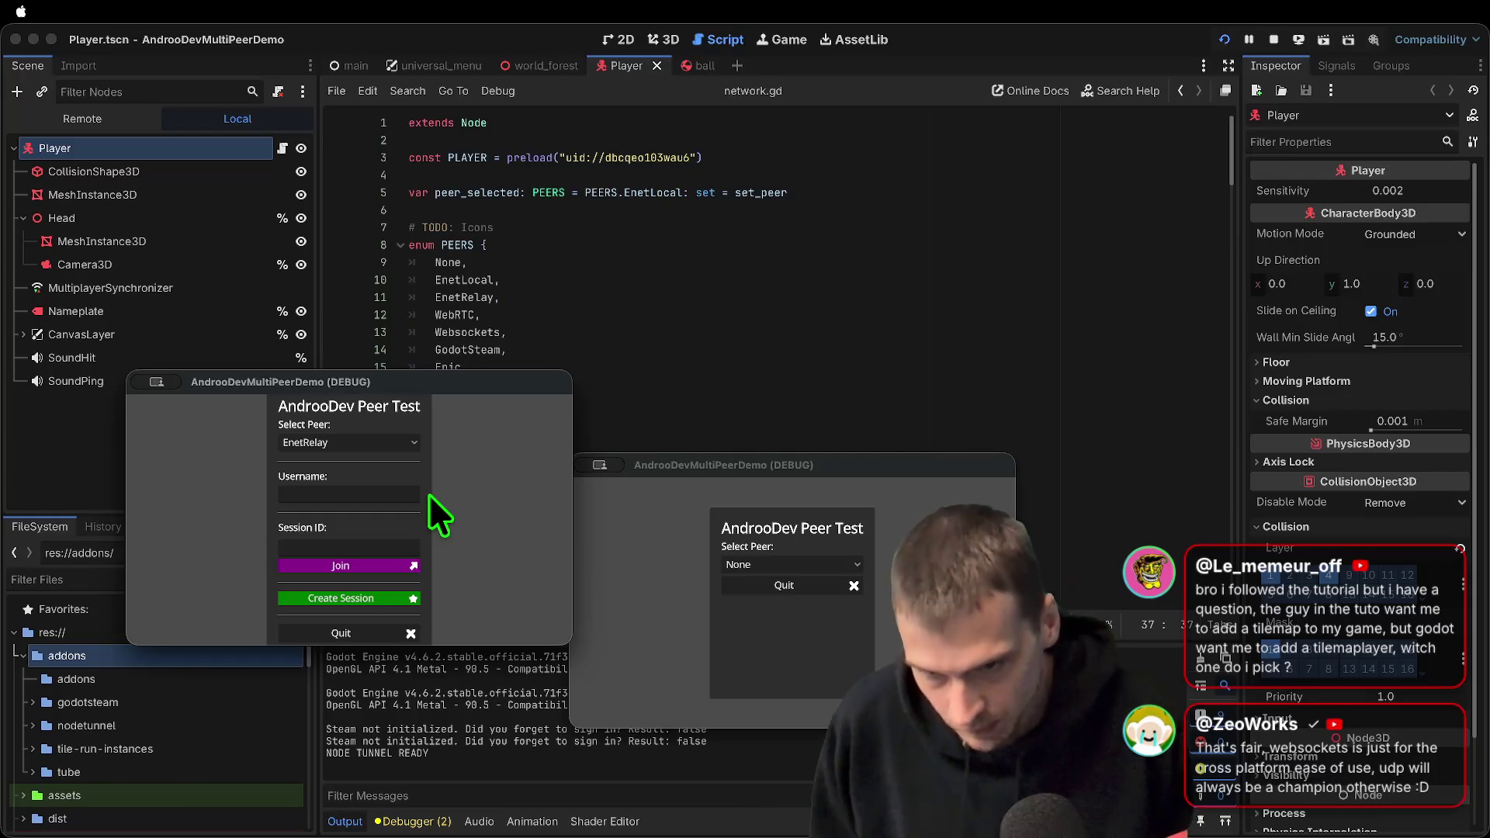
Line up the game windows and inspect tube_client and websockets_peer on line 34 of network.gd
mouse_move(488, 391)
mouse_down()
mouse_move(446, 496)
mouse_move(477, 506)
mouse_move(478, 472)
mouse_move(458, 459)
mouse_up()
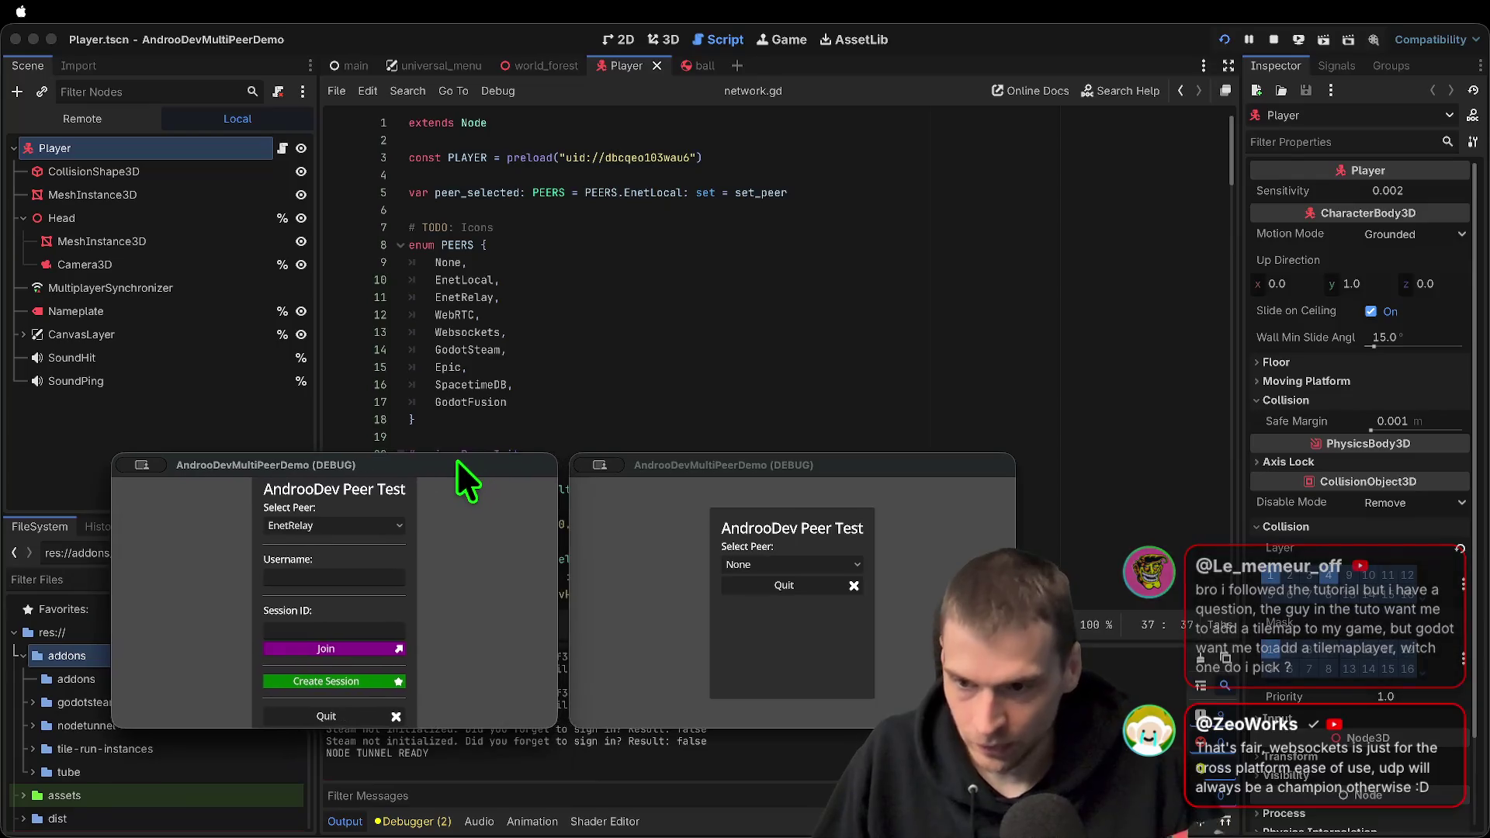
mouse_move(641, 459)
mouse_down()
mouse_move(660, 464)
mouse_move(642, 459)
mouse_up()
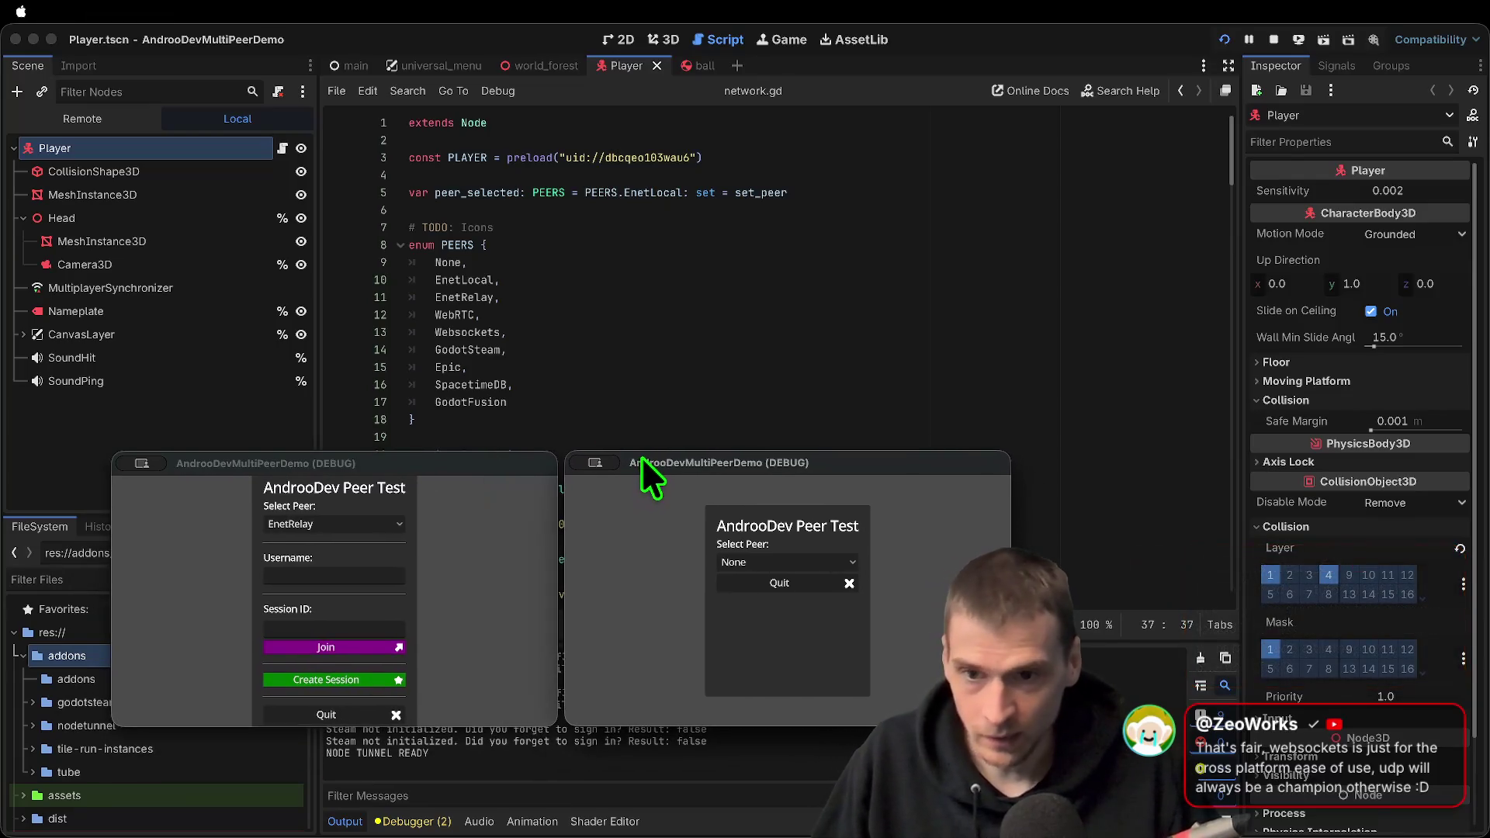
scroll(582, 233, down, 3)
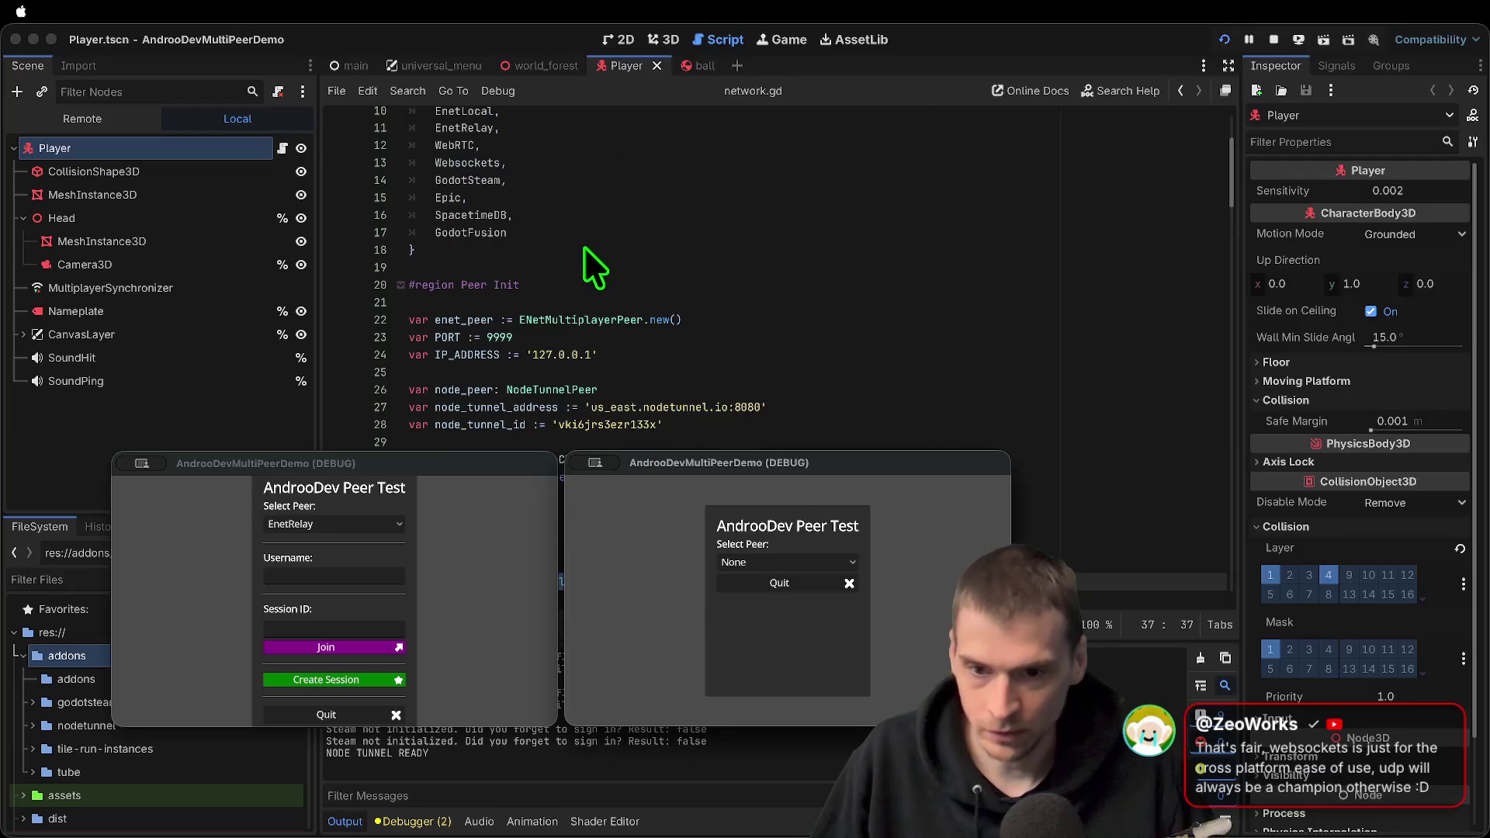
scroll(594, 268, down, 3)
click(1081, 424)
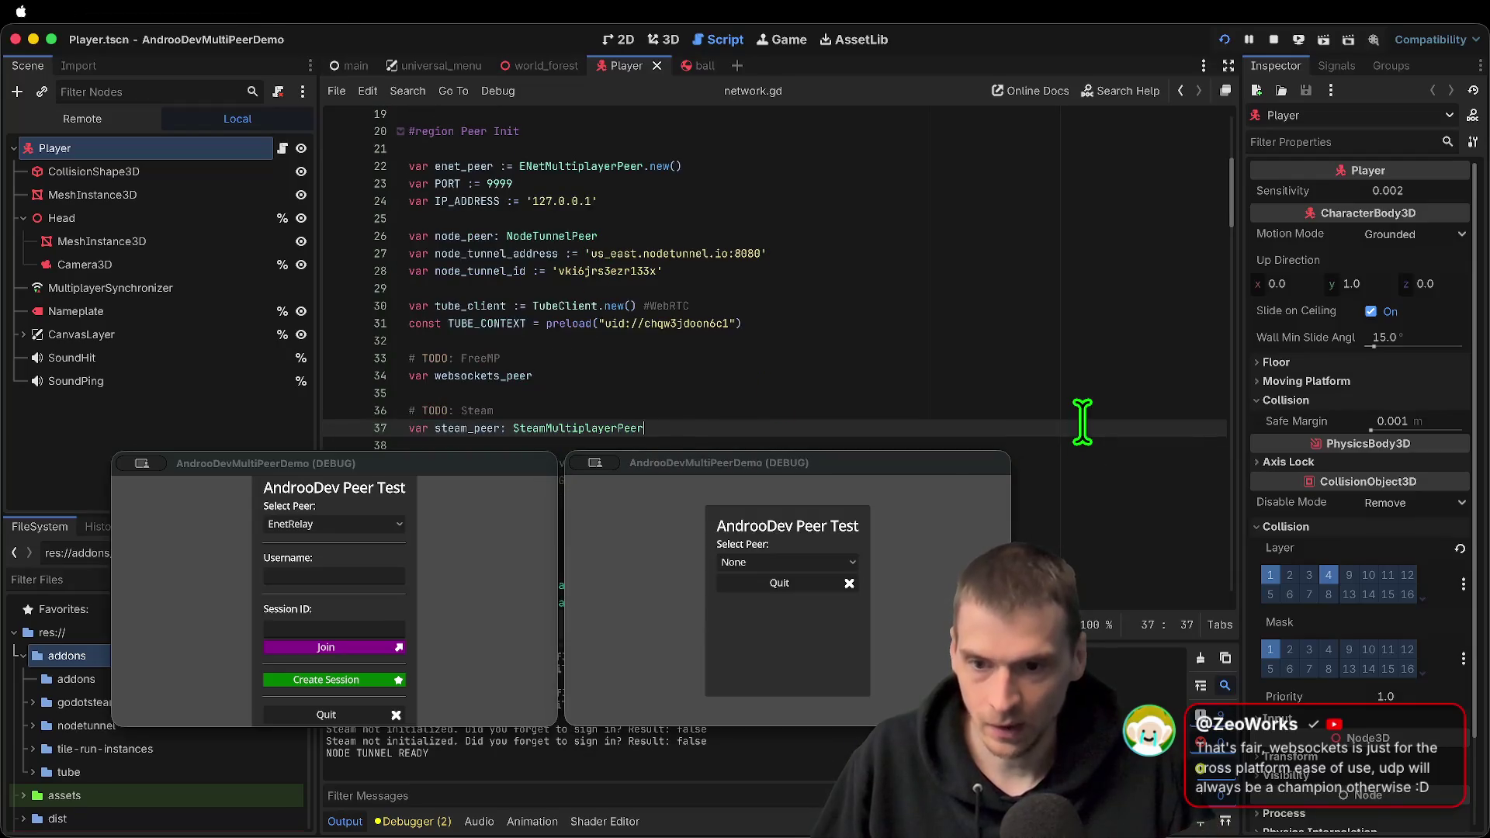
double_click(485, 305)
scroll(739, 342, down, 2)
click(749, 313)
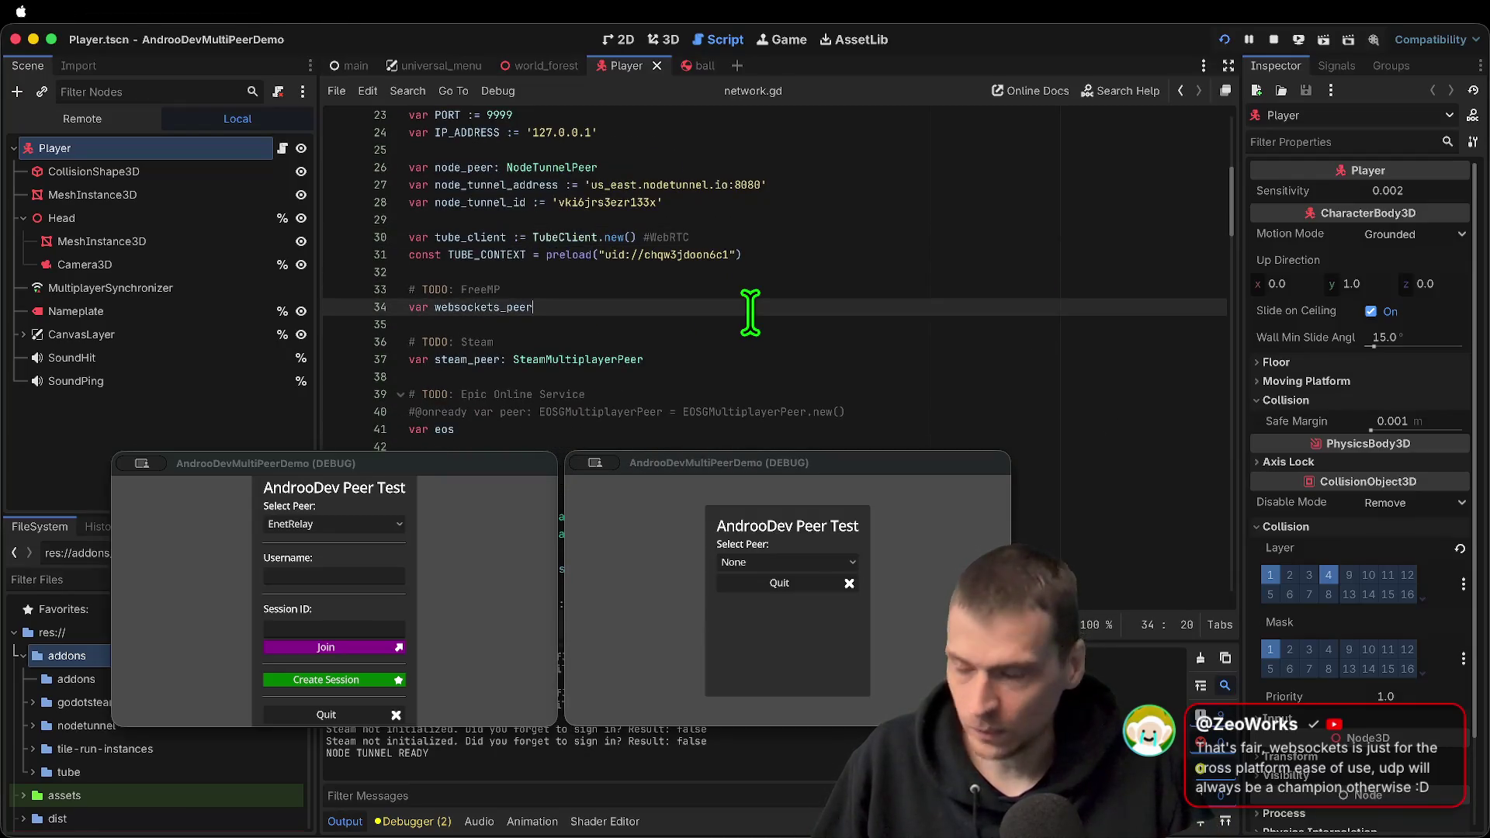
drag(506, 471, 490, 470)
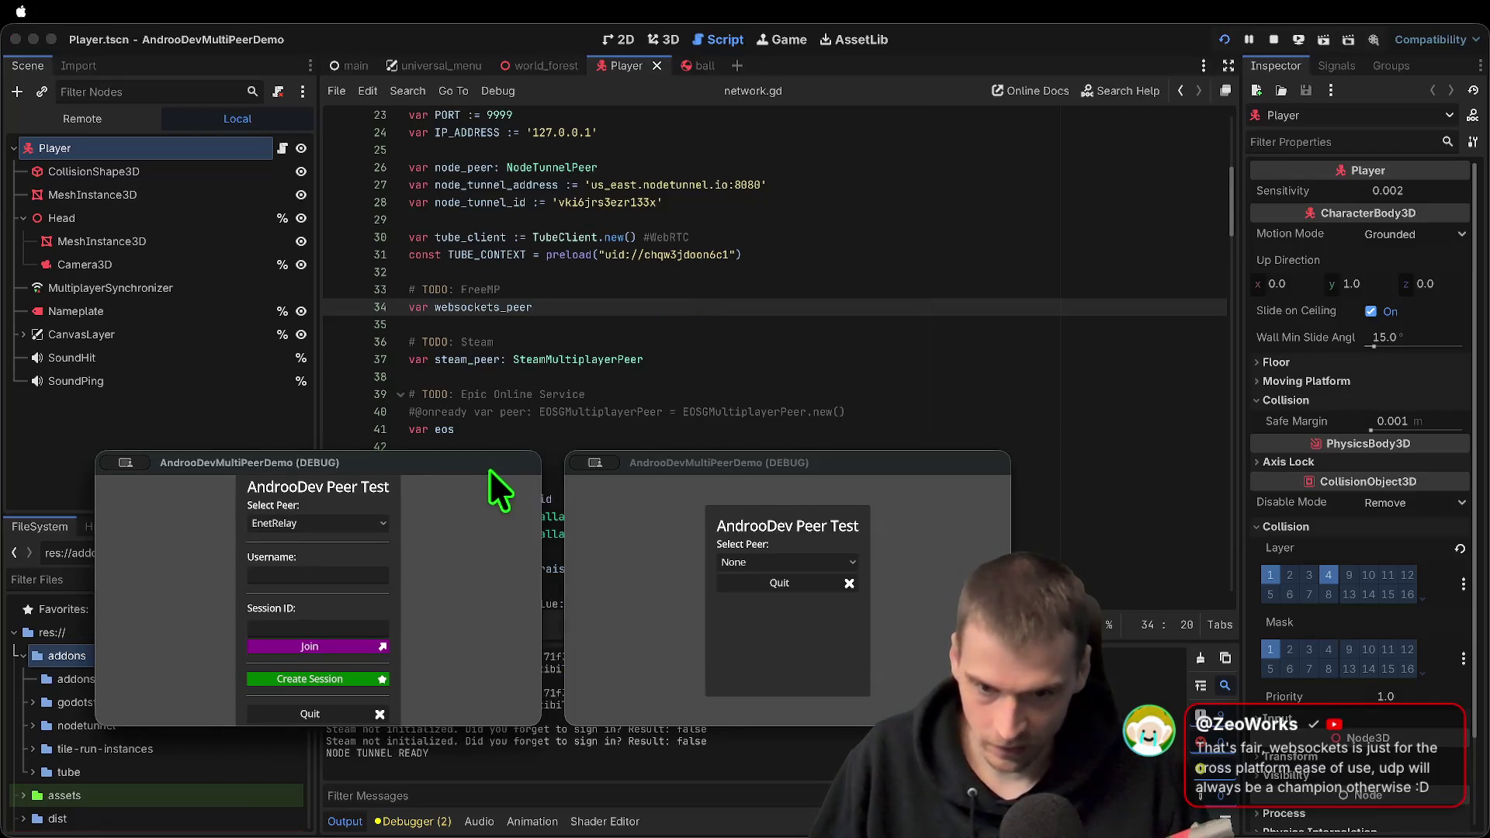
drag(761, 468, 739, 462)
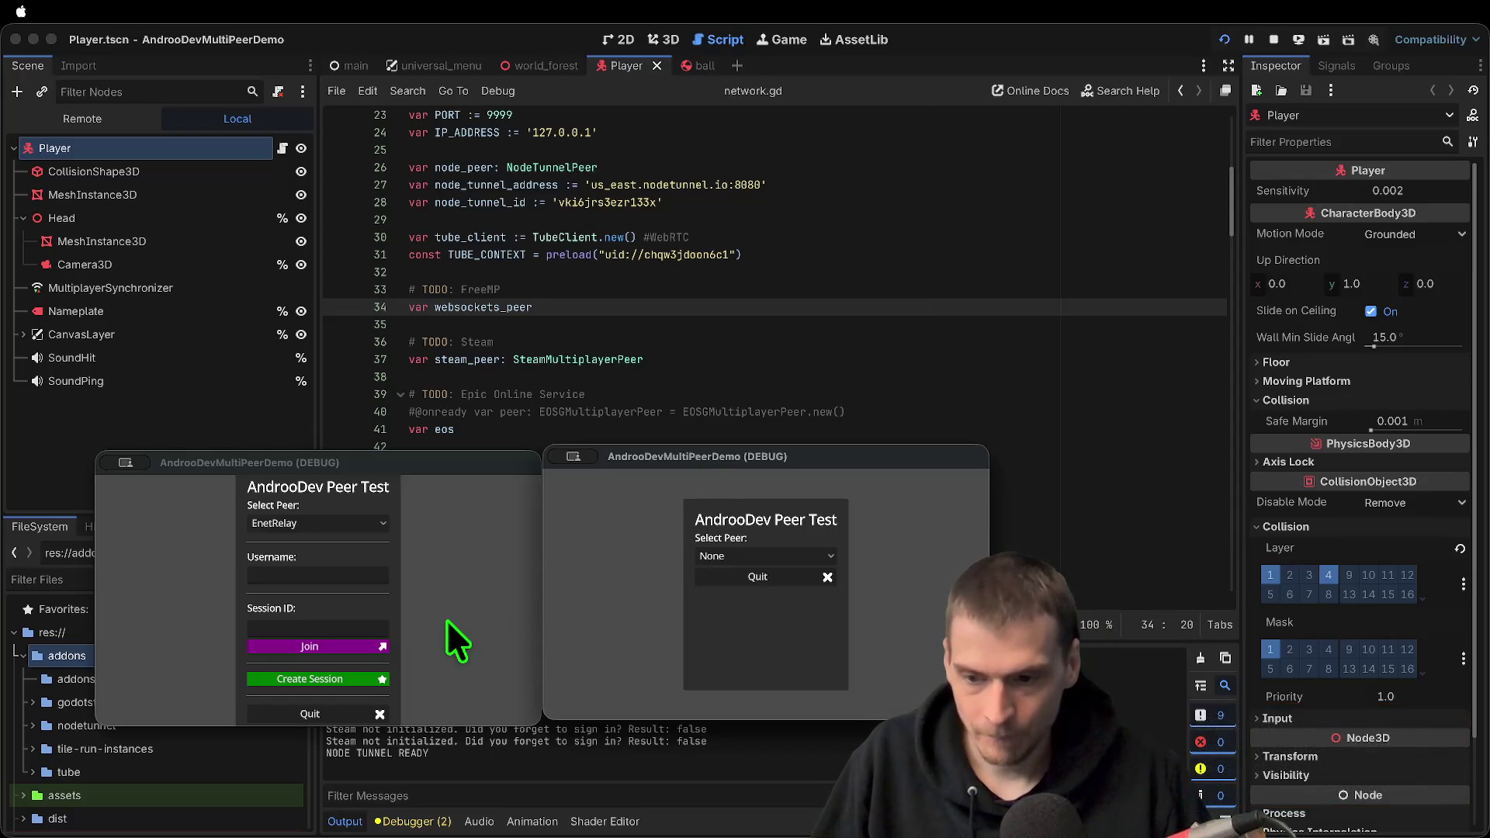
Switch the network peer to Websockets, then stop the running game instances
click(373, 523)
click(725, 610)
click(375, 523)
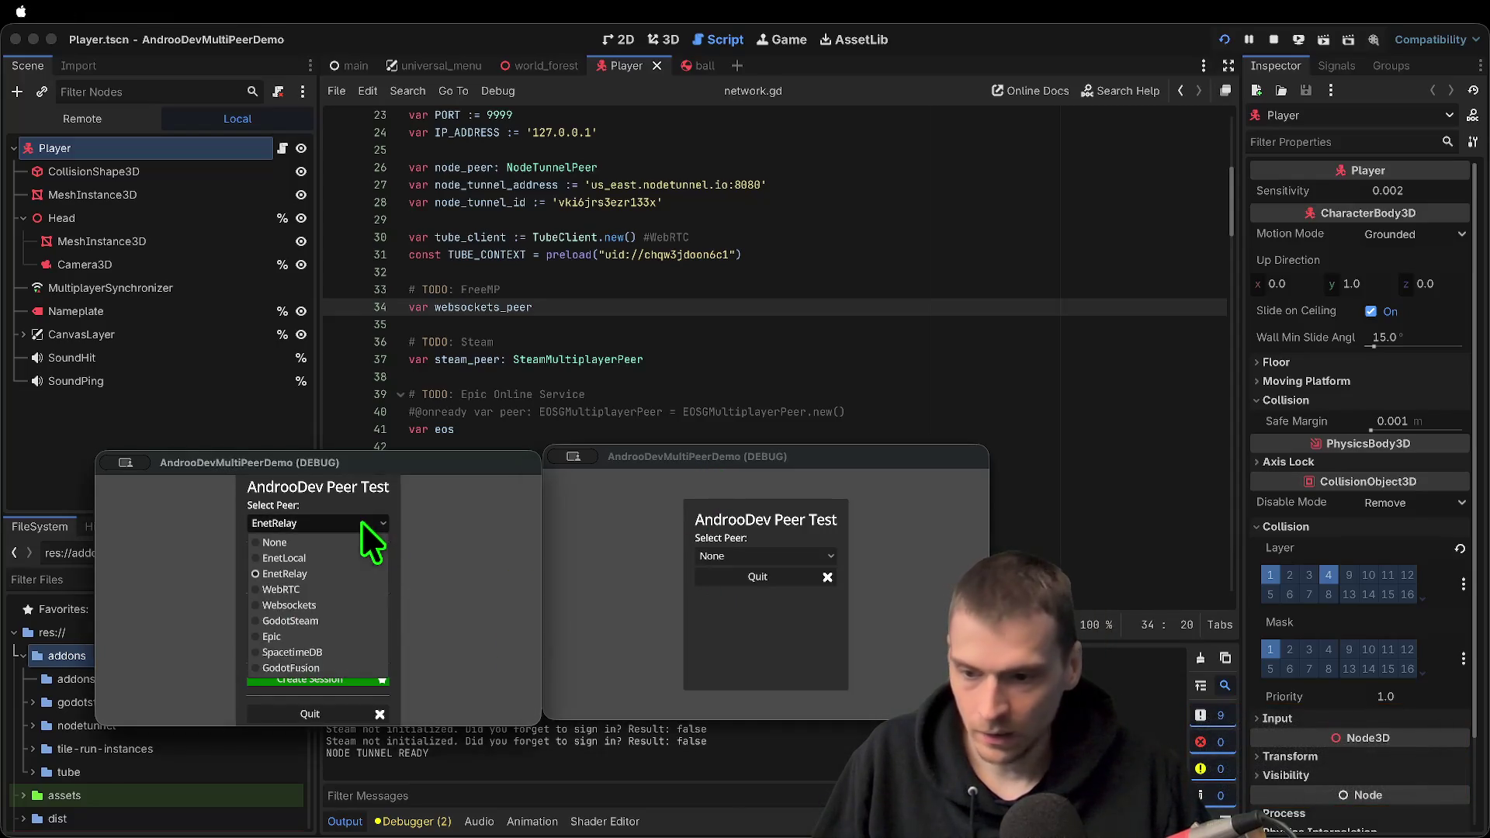
click(326, 605)
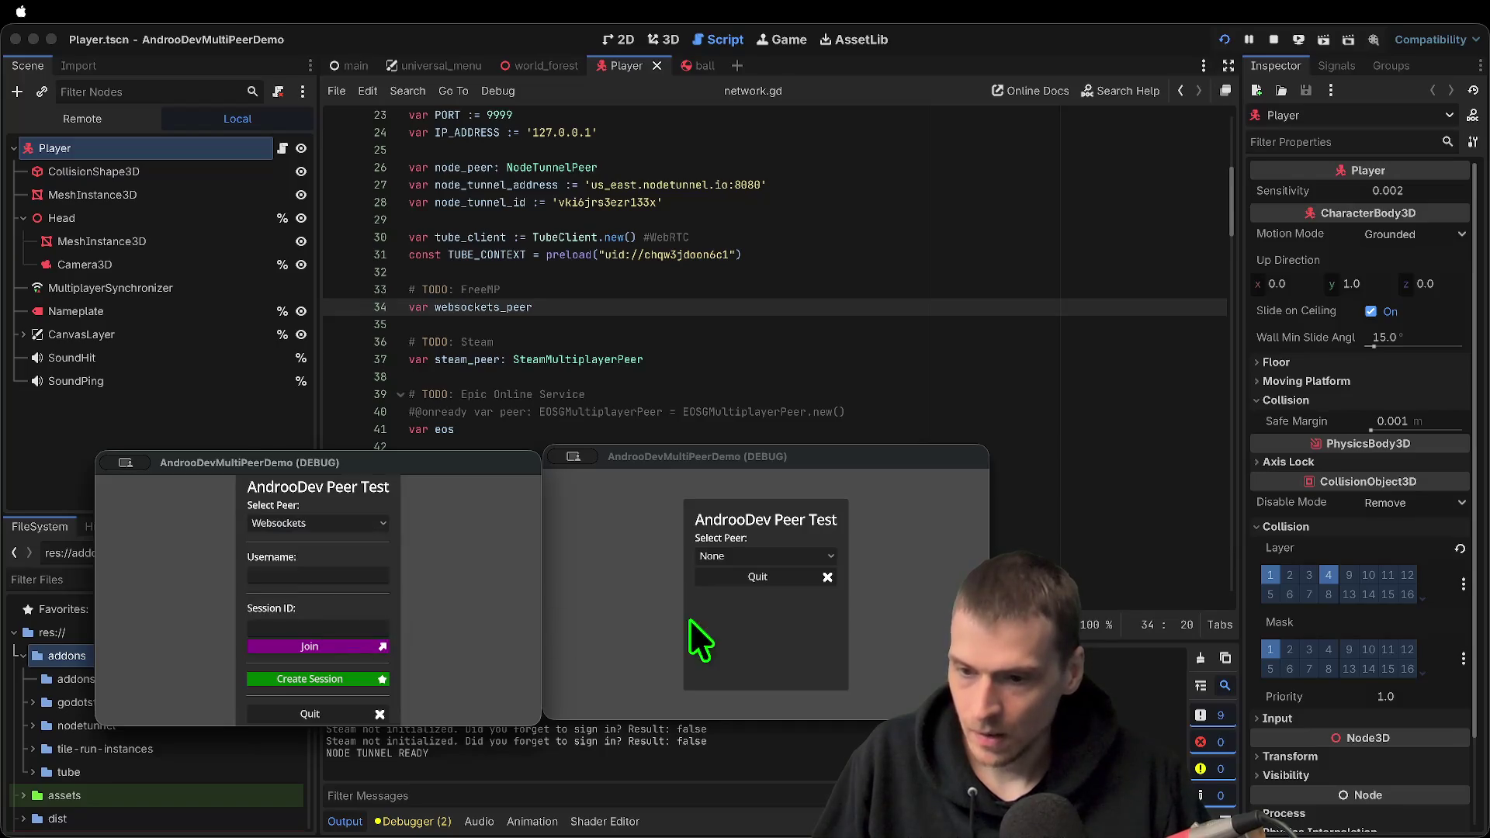
key(super+period)
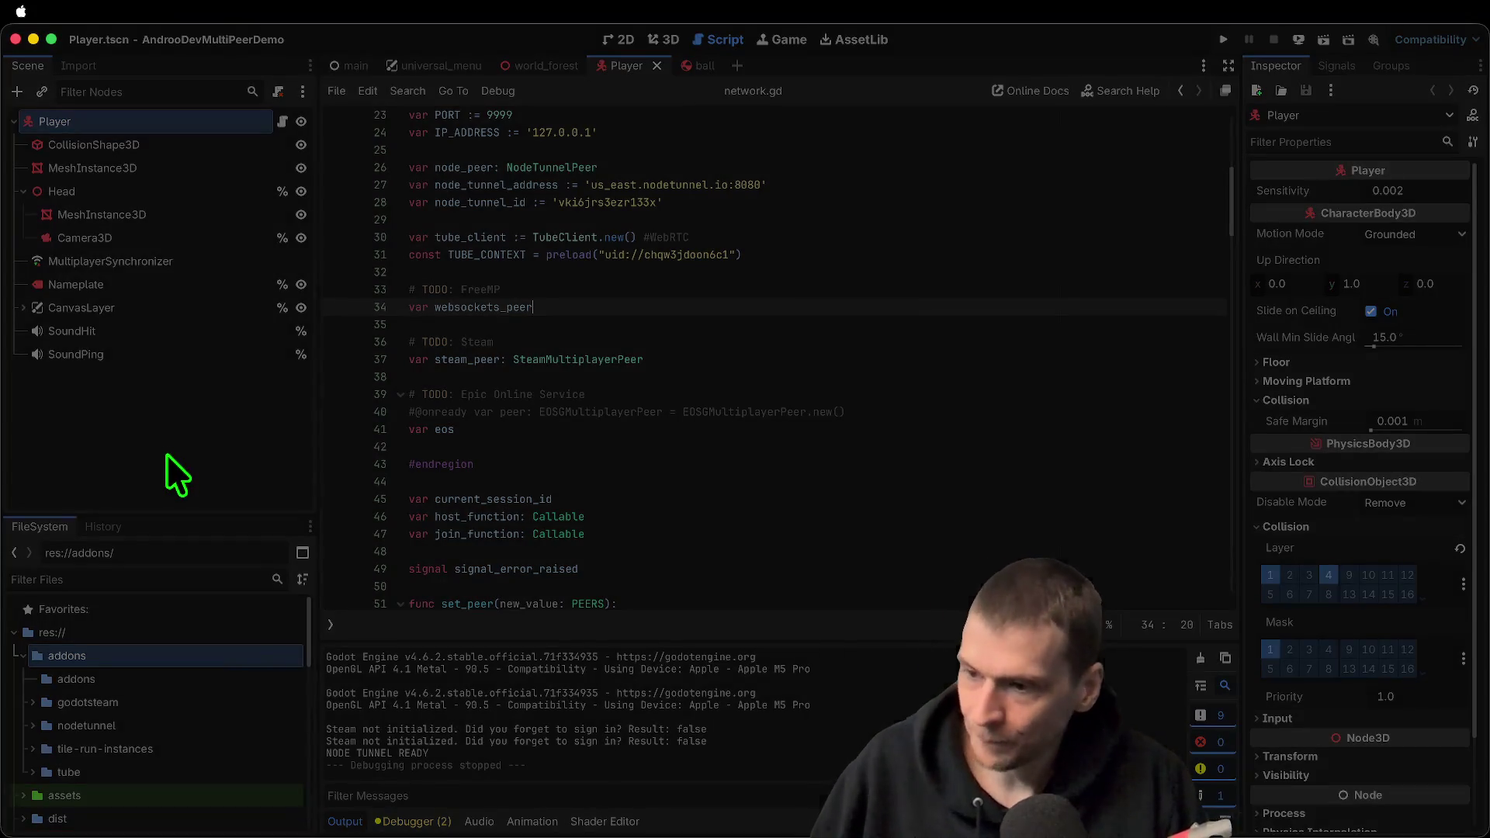
Reopen the AndrooDev Friendslop Co-Op Tutorial Part 3 project and run it in two instances
key(super+shift+q)
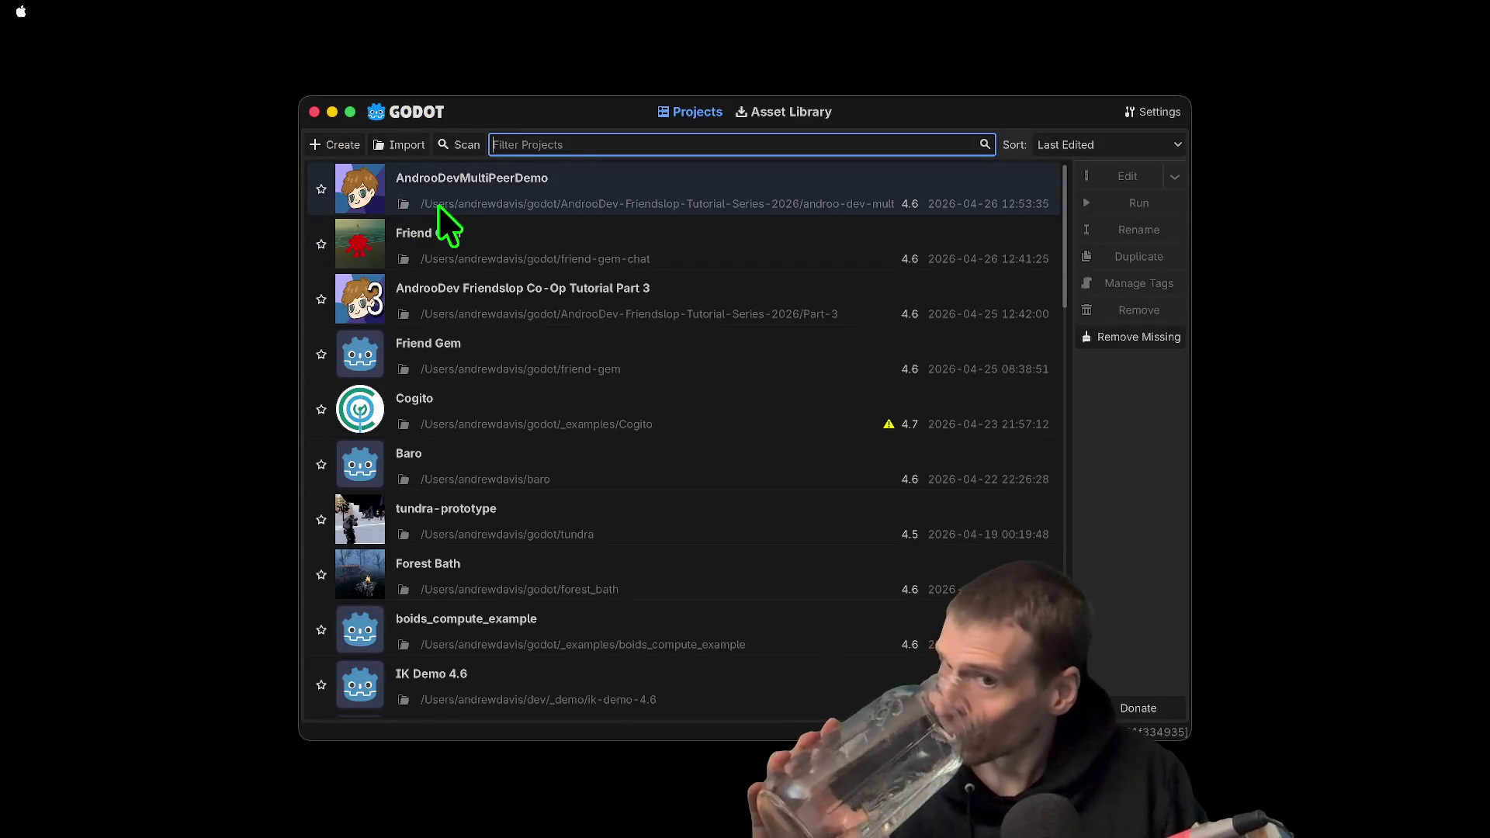
click(512, 294)
double_click(512, 295)
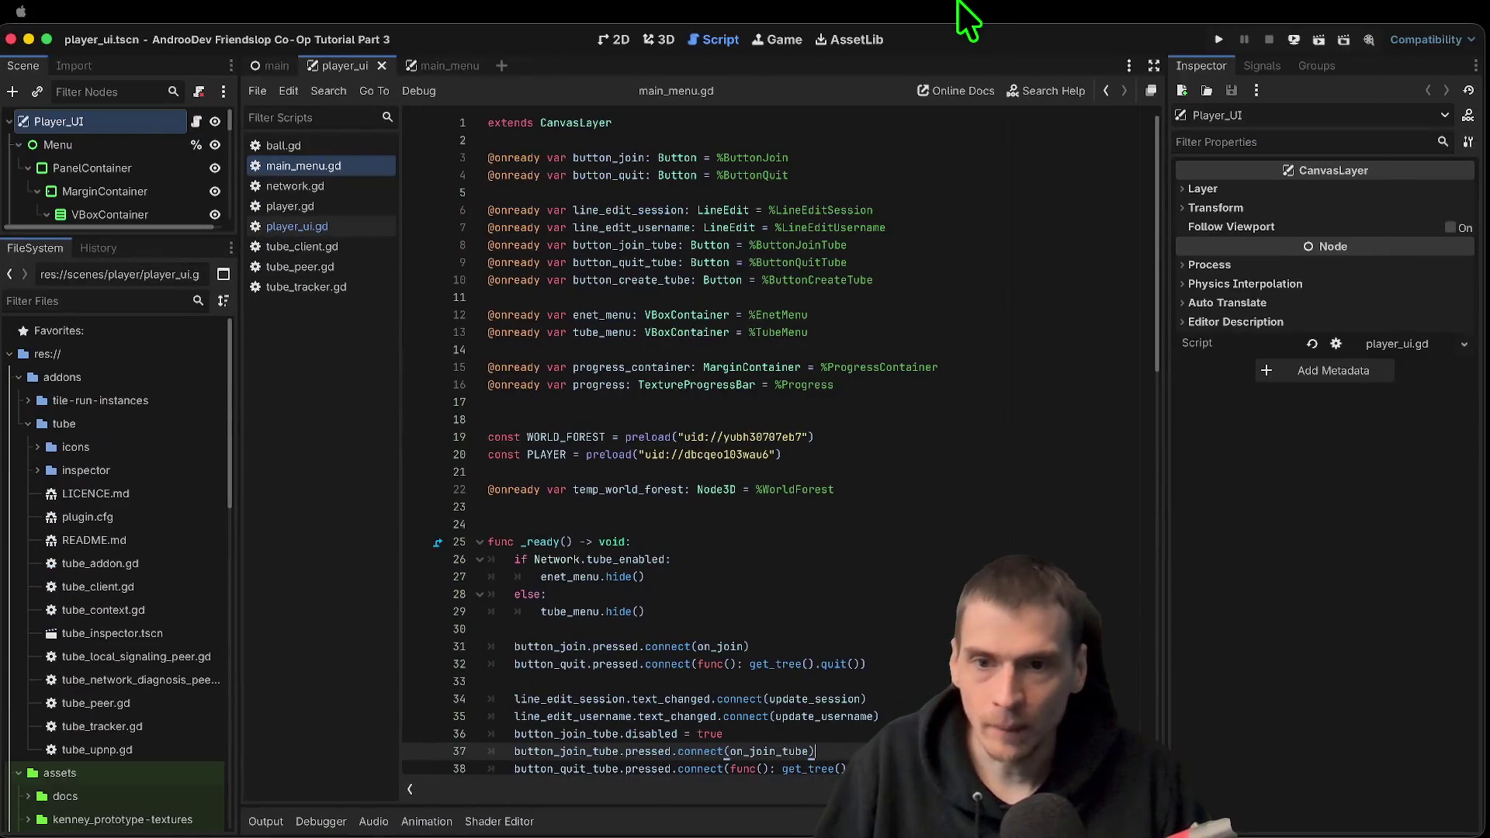
click(912, 295)
key(super+b)
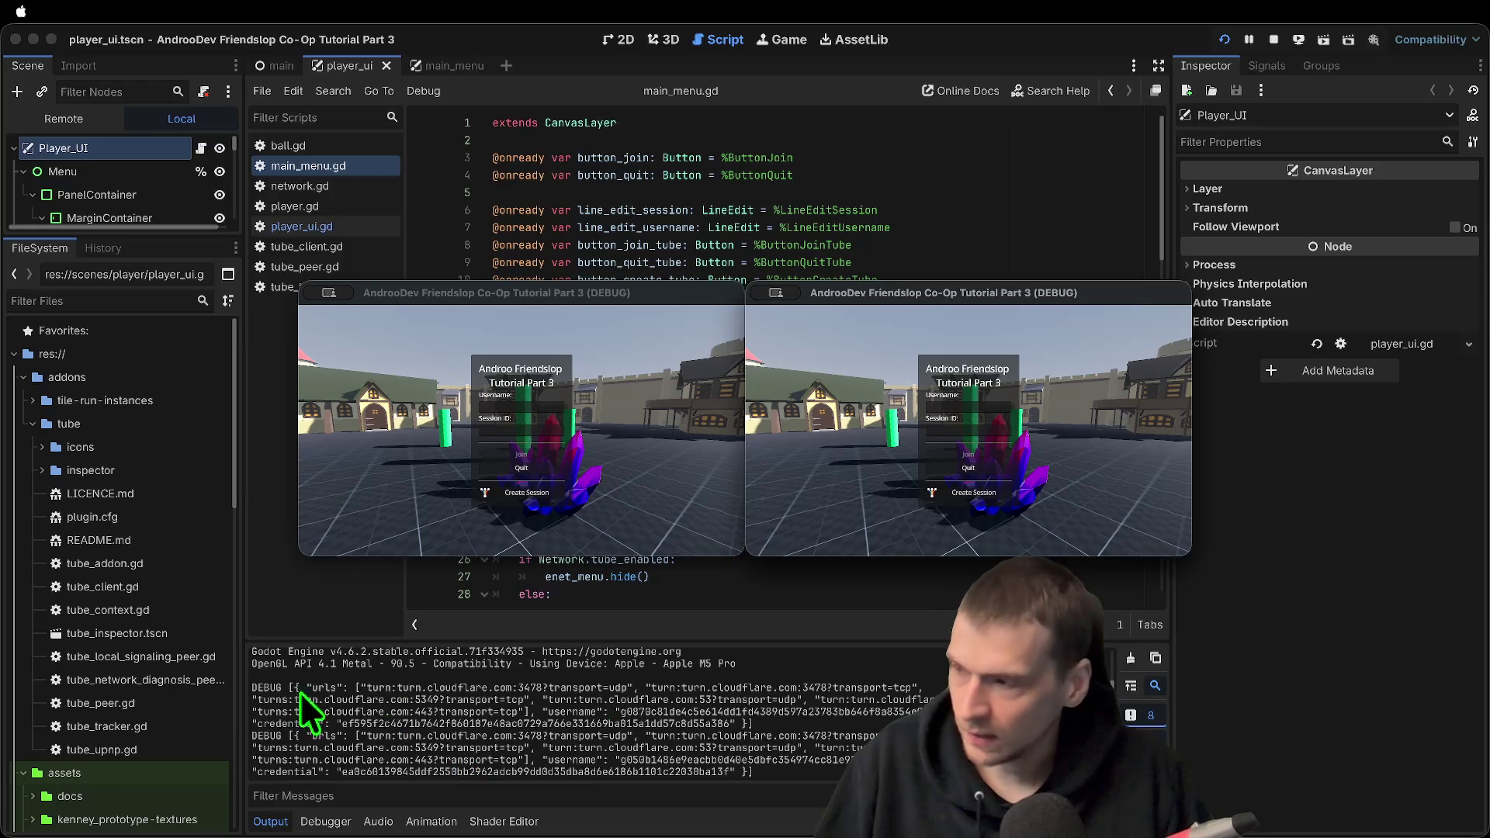
Select the TURN server details in the log and host a session from the first game
click(749, 748)
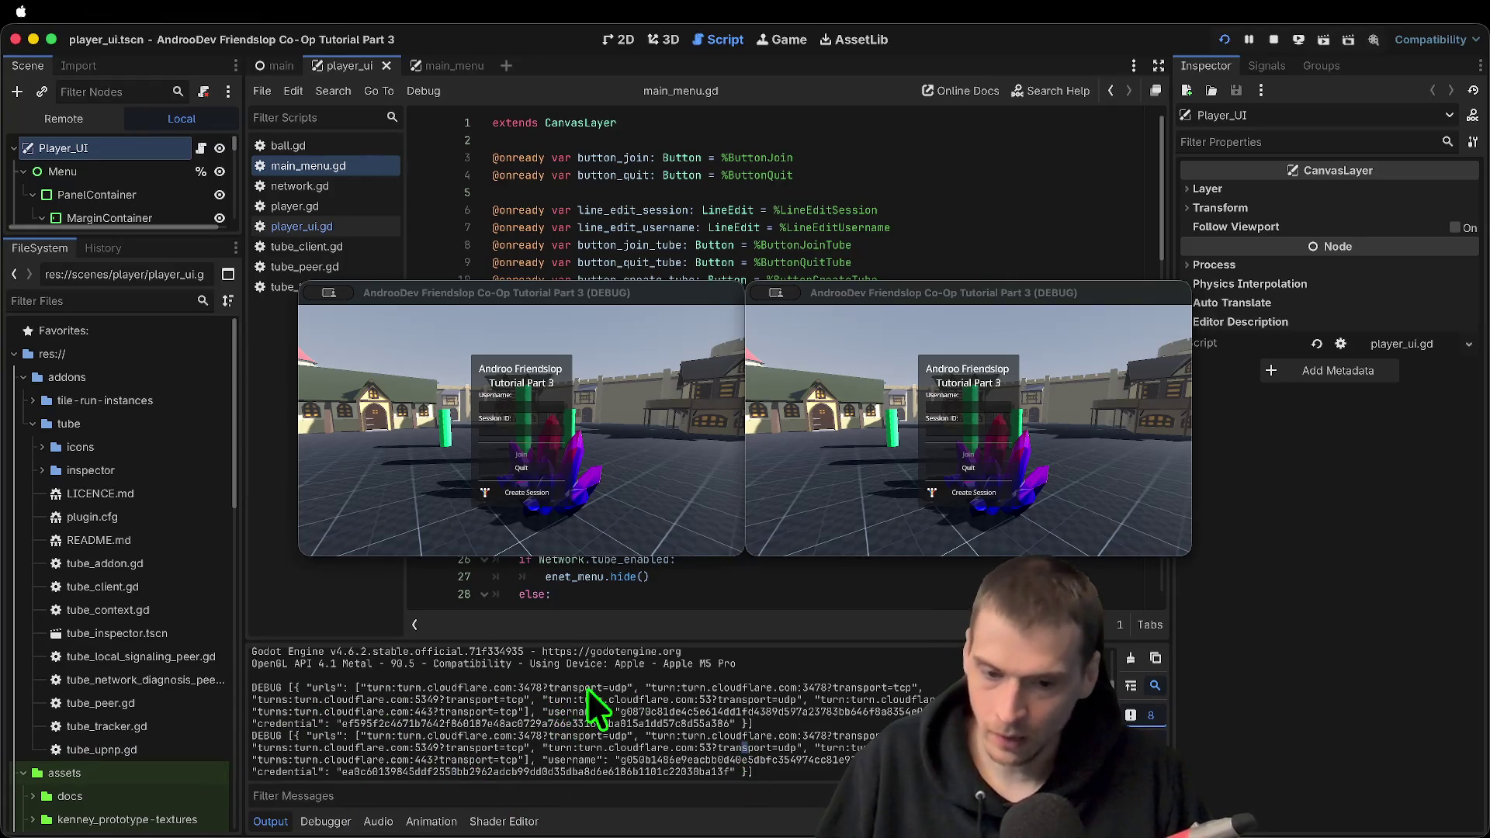
mouse_move(645, 688)
mouse_down()
mouse_move(733, 707)
mouse_move(747, 753)
mouse_move(718, 768)
mouse_move(393, 725)
mouse_move(376, 736)
mouse_up()
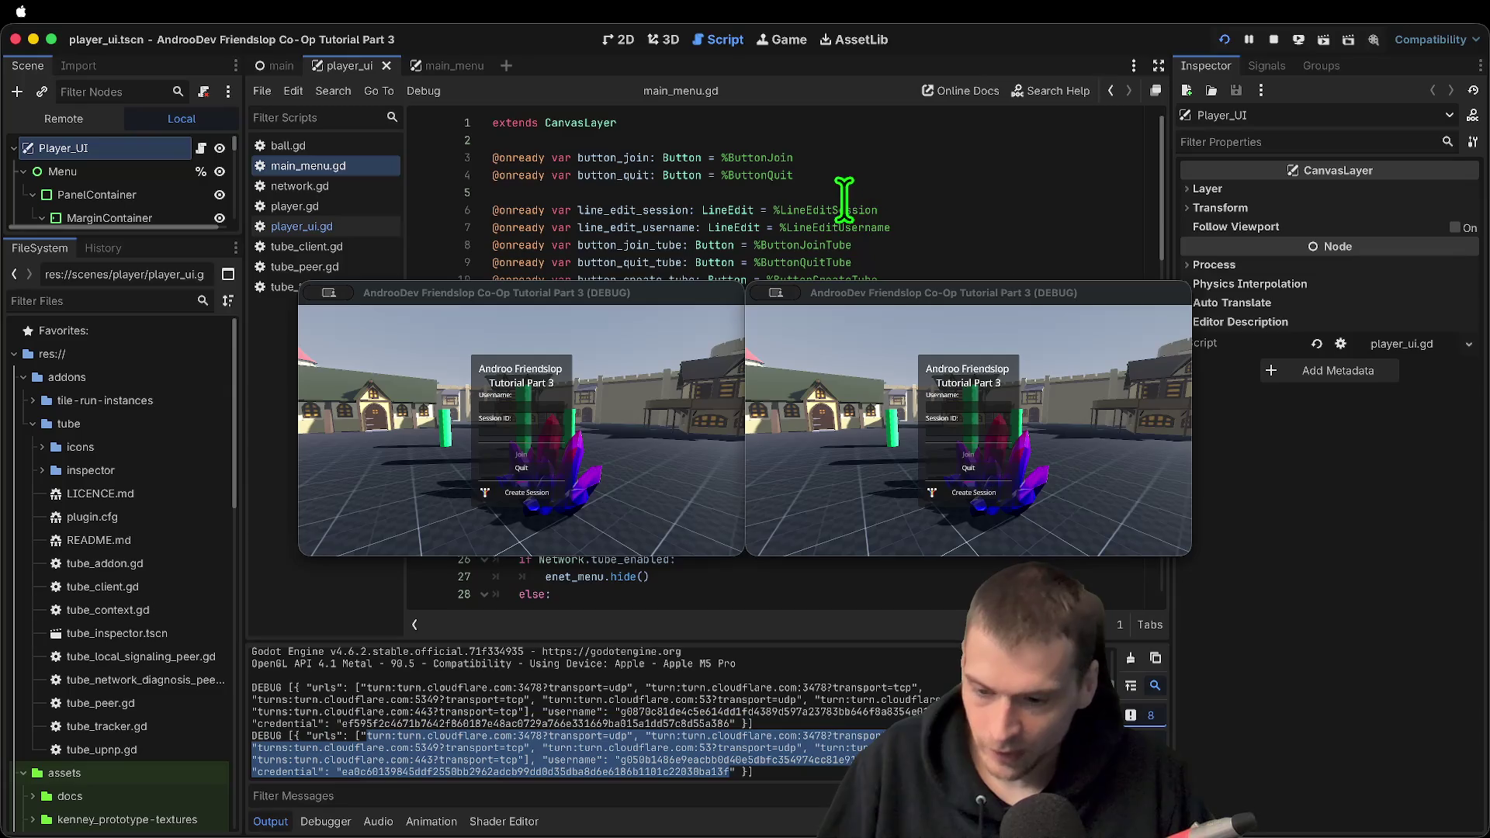
mouse_move(652, 299)
mouse_down()
mouse_move(520, 299)
mouse_move(366, 231)
mouse_move(621, 195)
mouse_up()
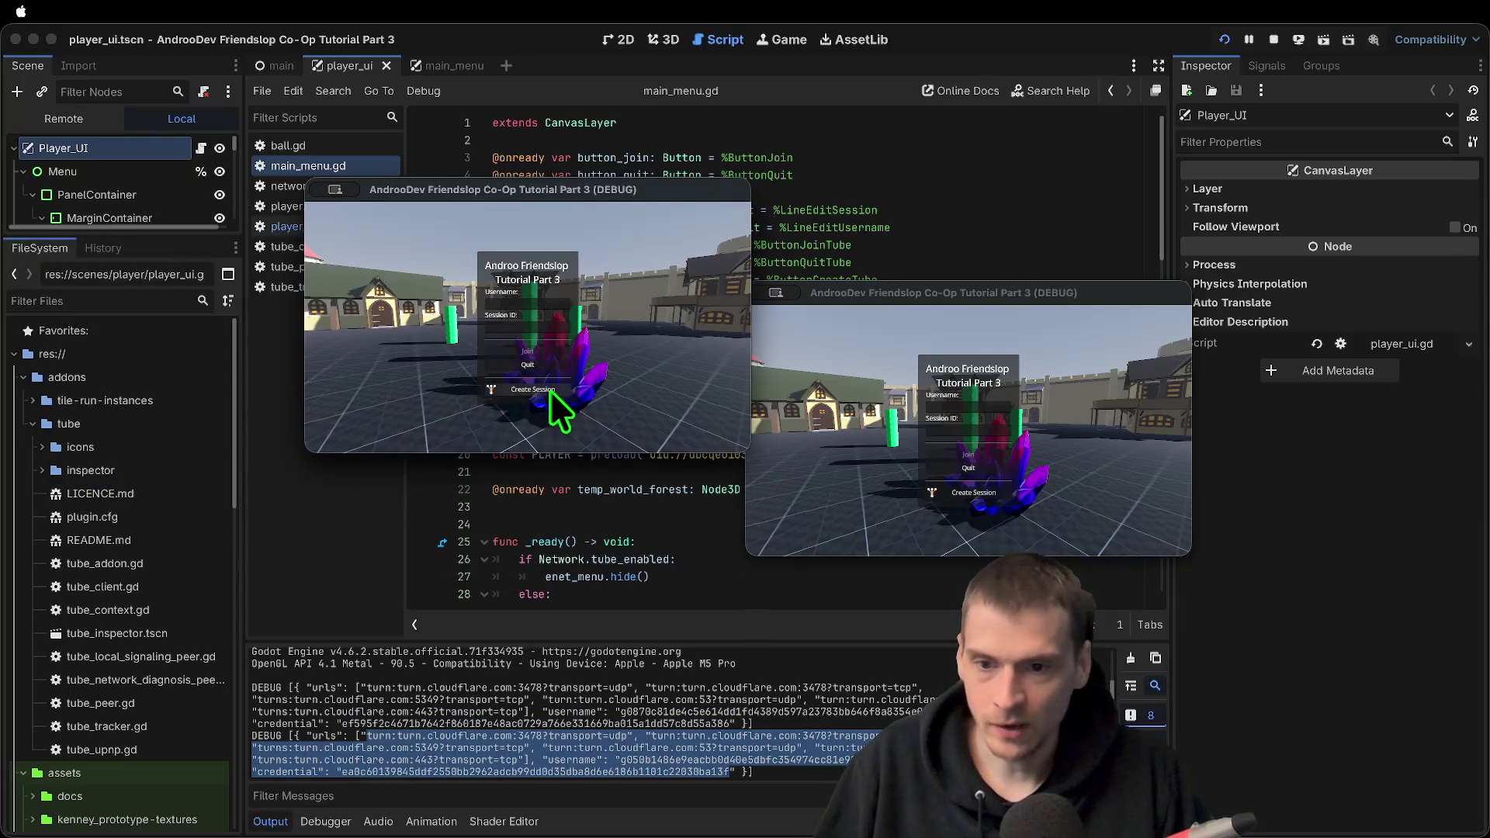
click(550, 390)
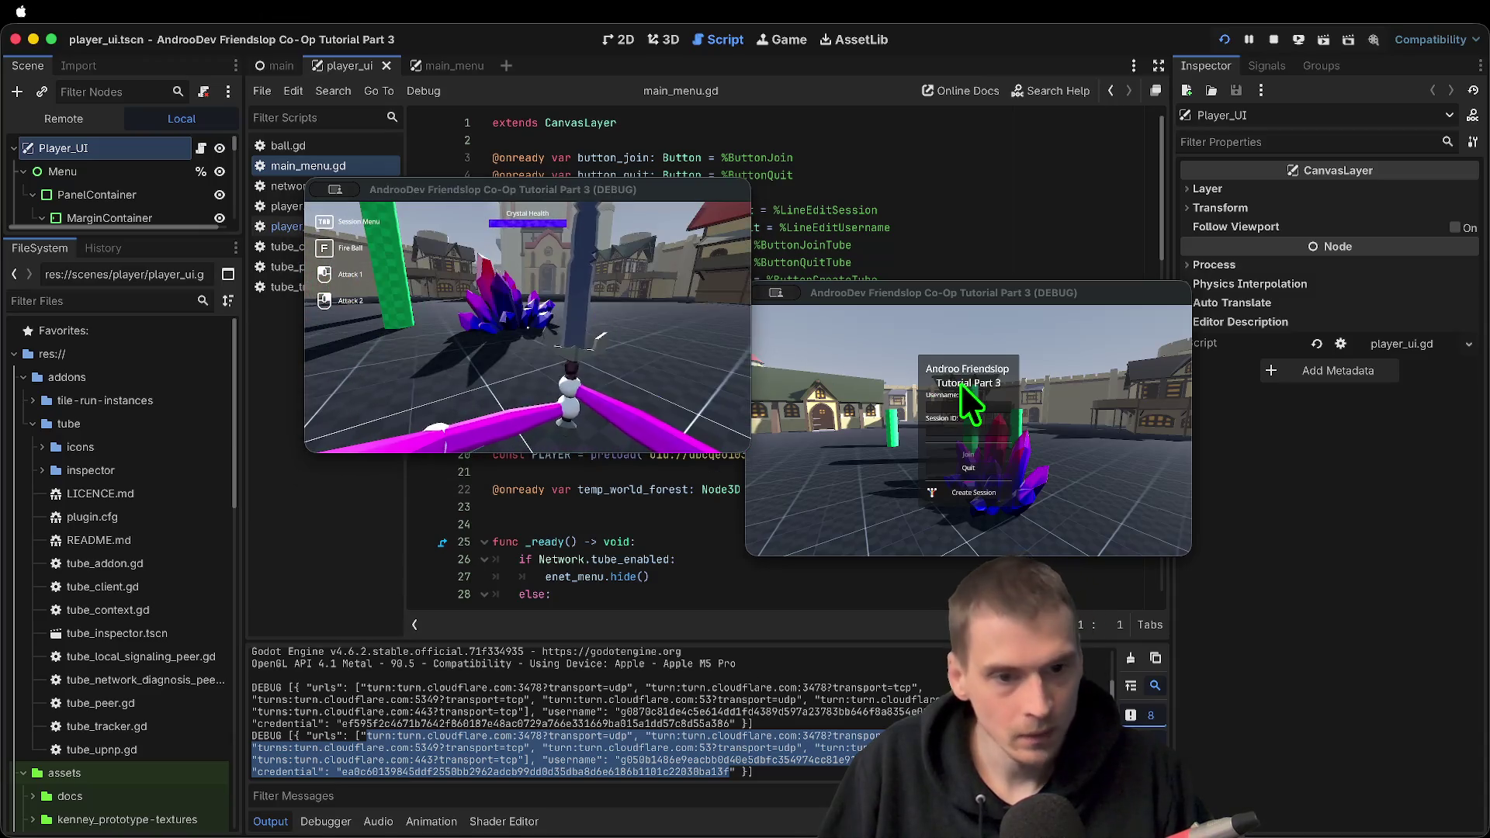
Join the session from the second game with username 'aaaa' and turn toward the town
click(970, 407)
text(aaaa)
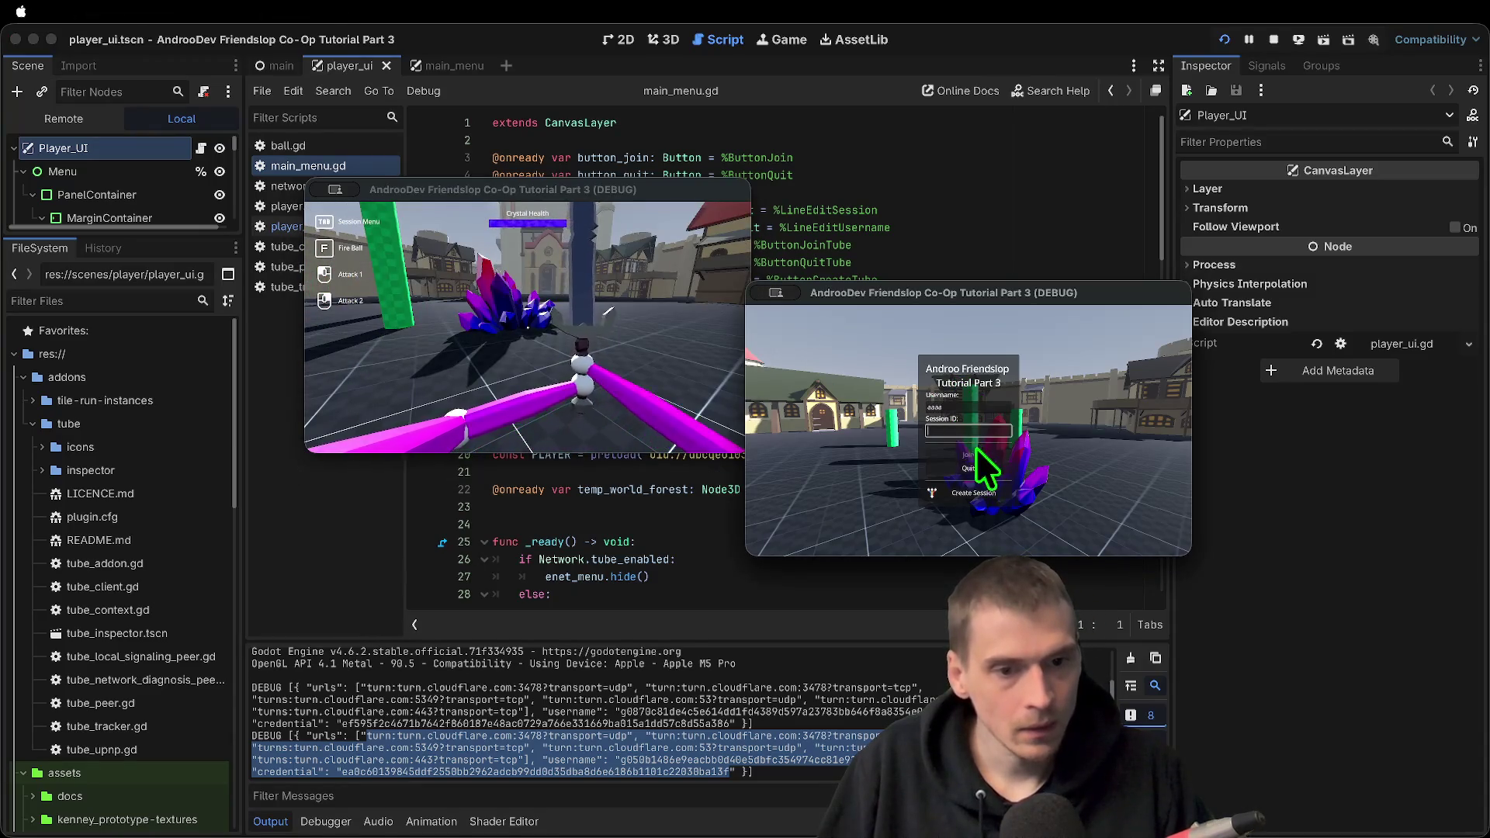
key(Tab)
click(983, 452)
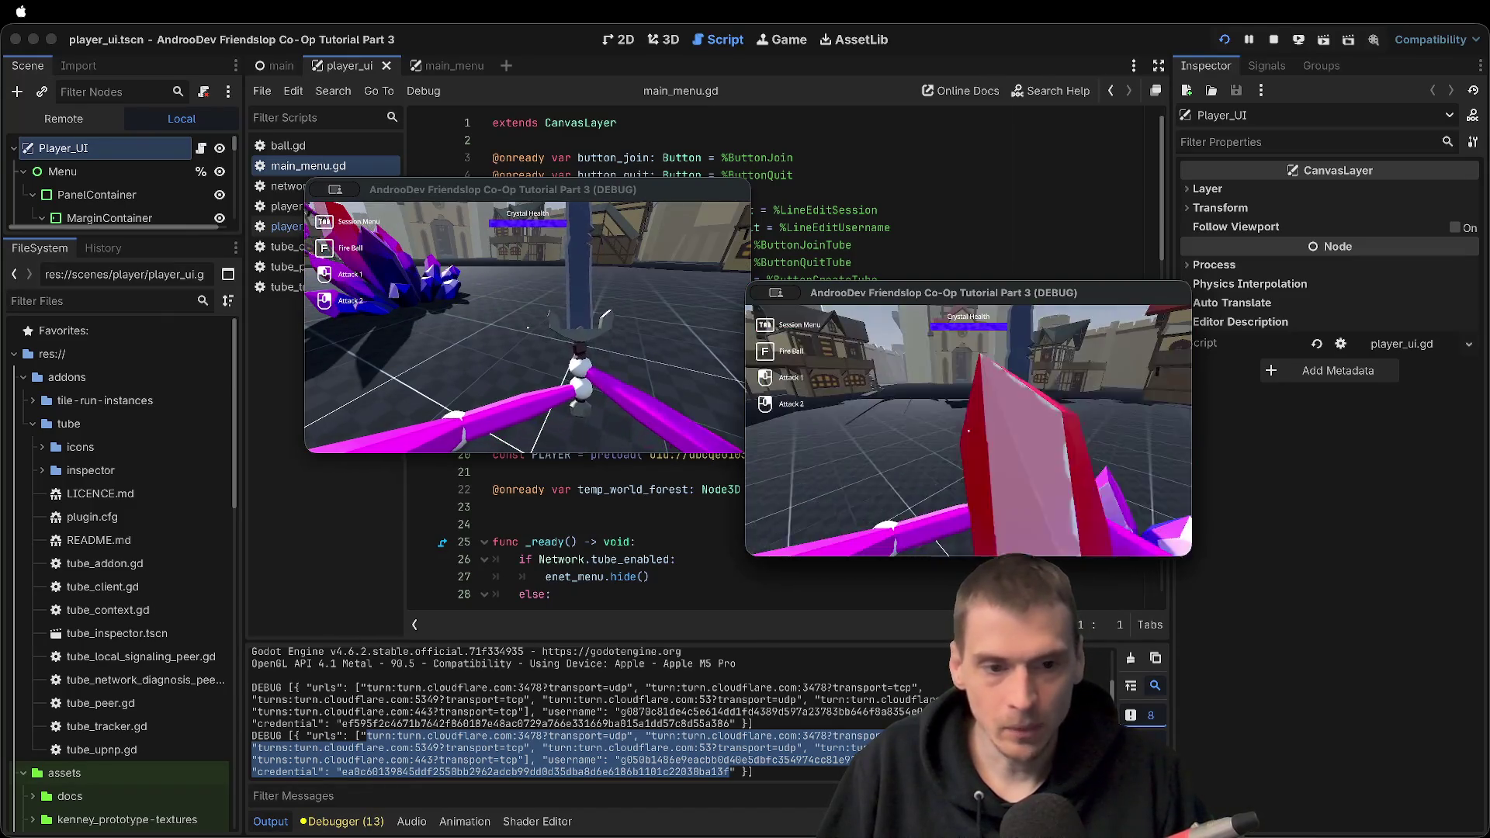
key(w)
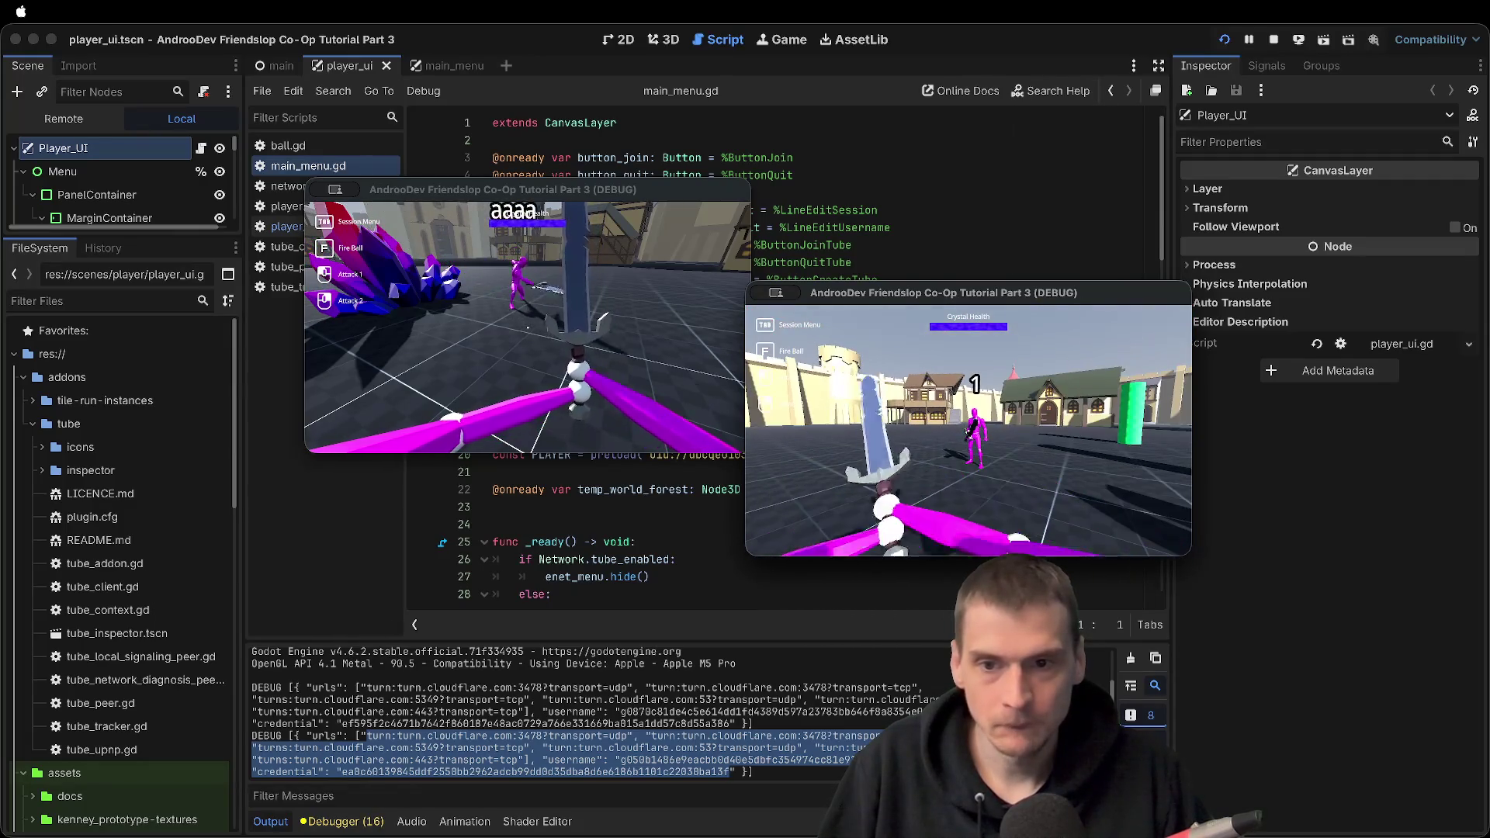
Change the second player's colour to green, resume play, then stop both instances
key(Tab)
click(796, 408)
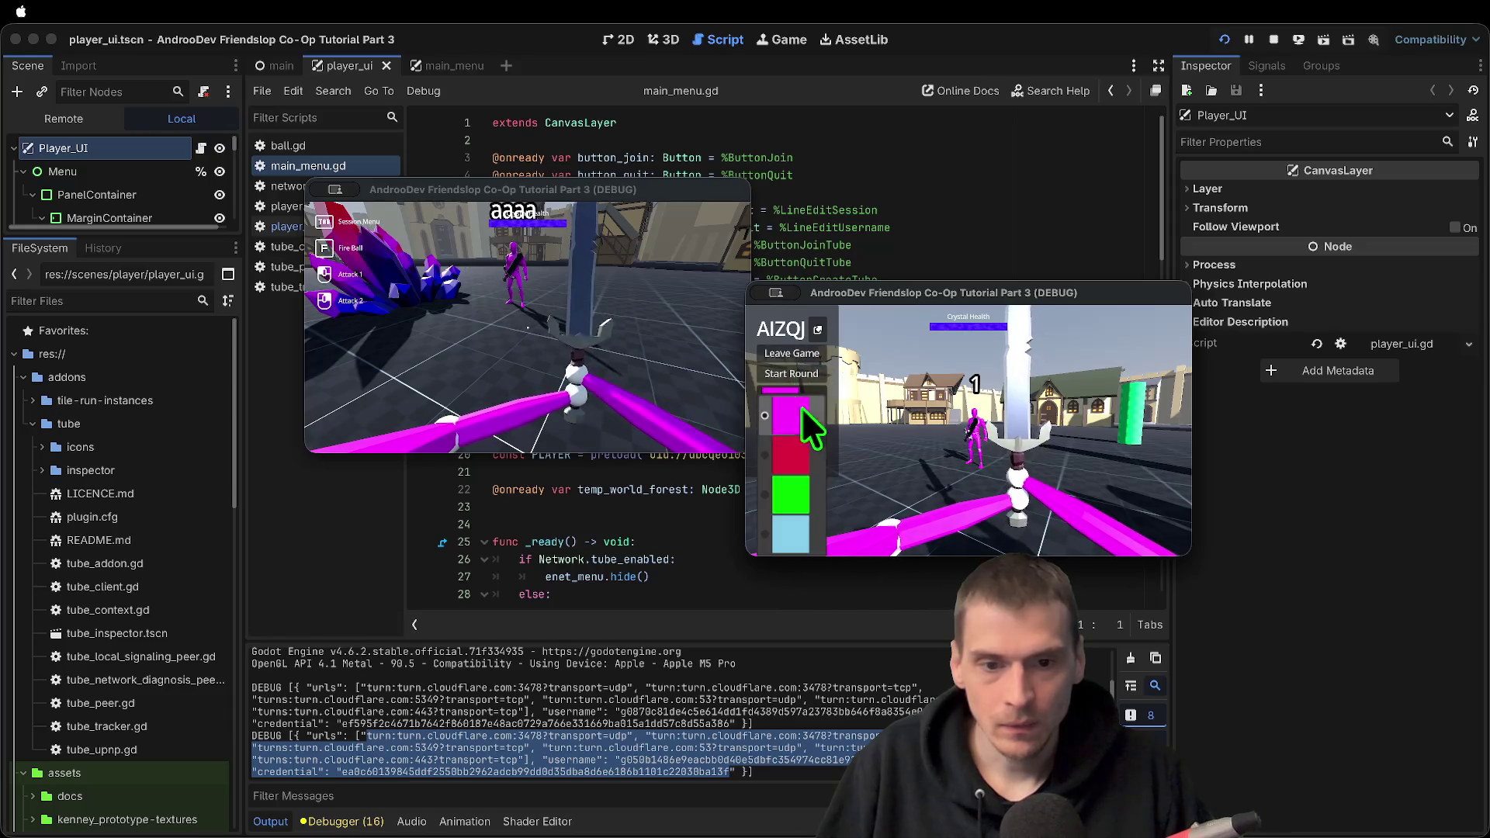
click(800, 512)
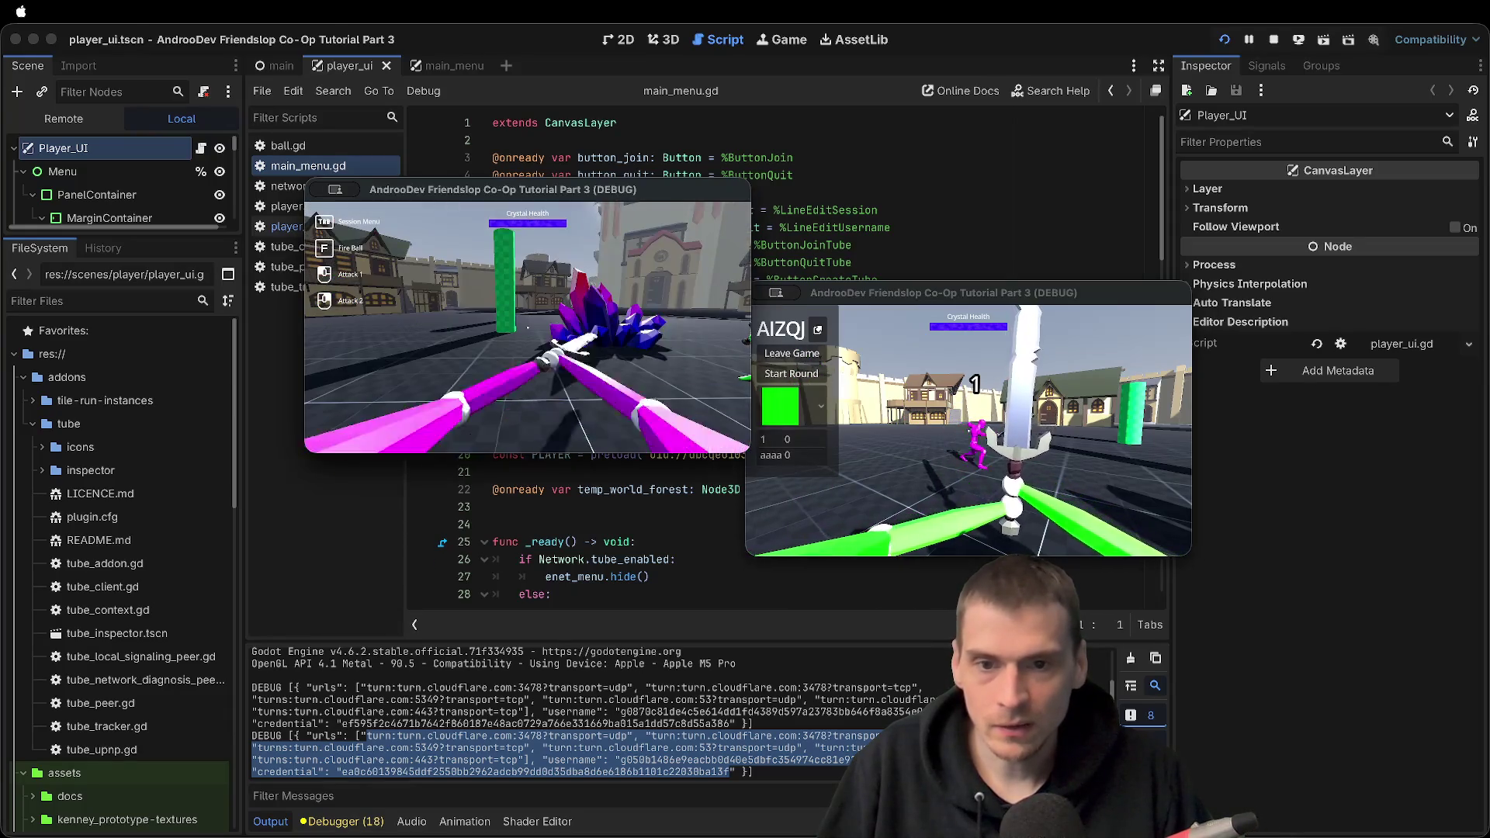
key(Tab)
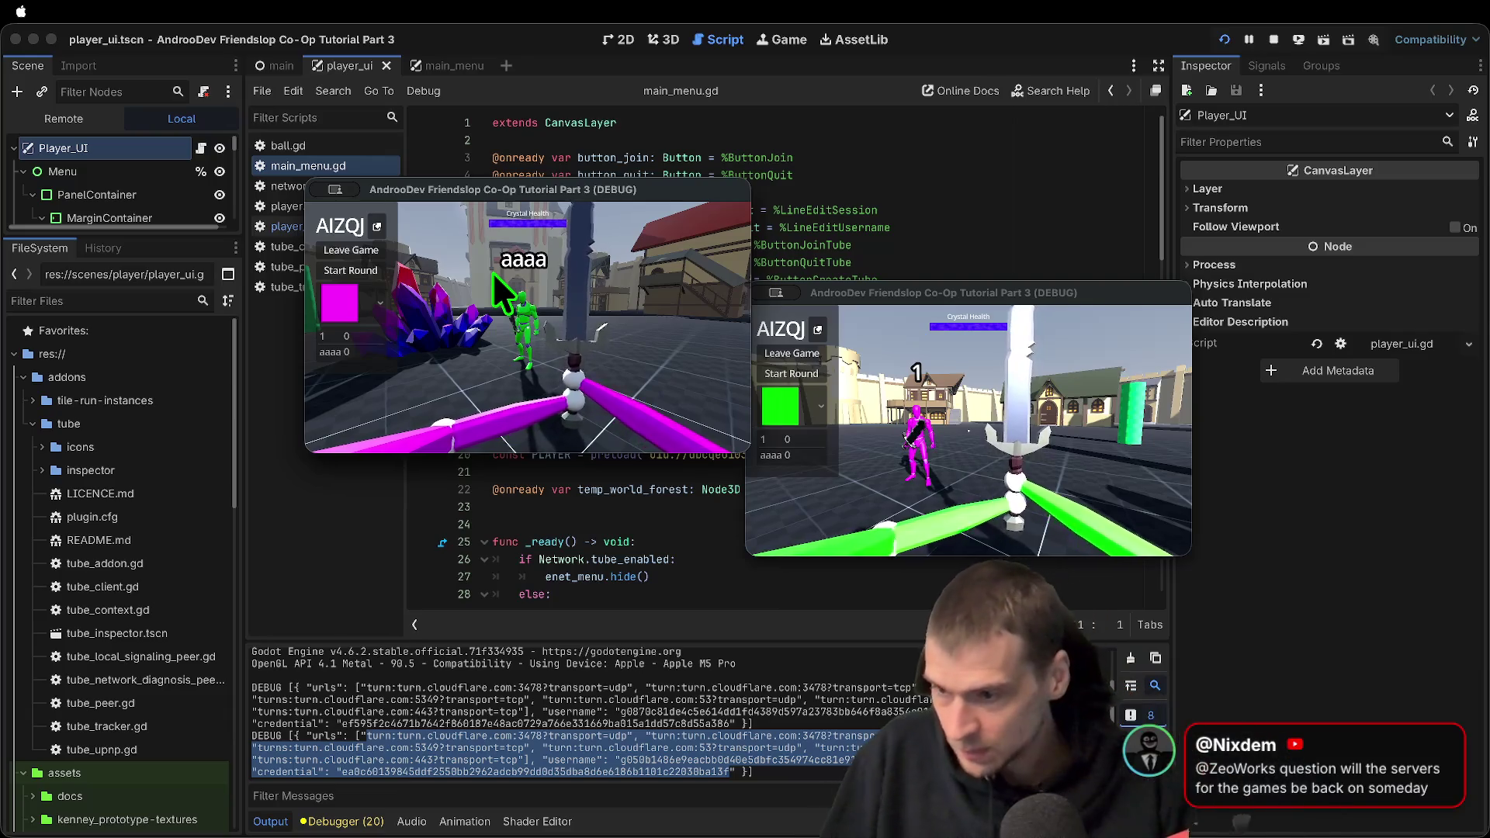
click(525, 315)
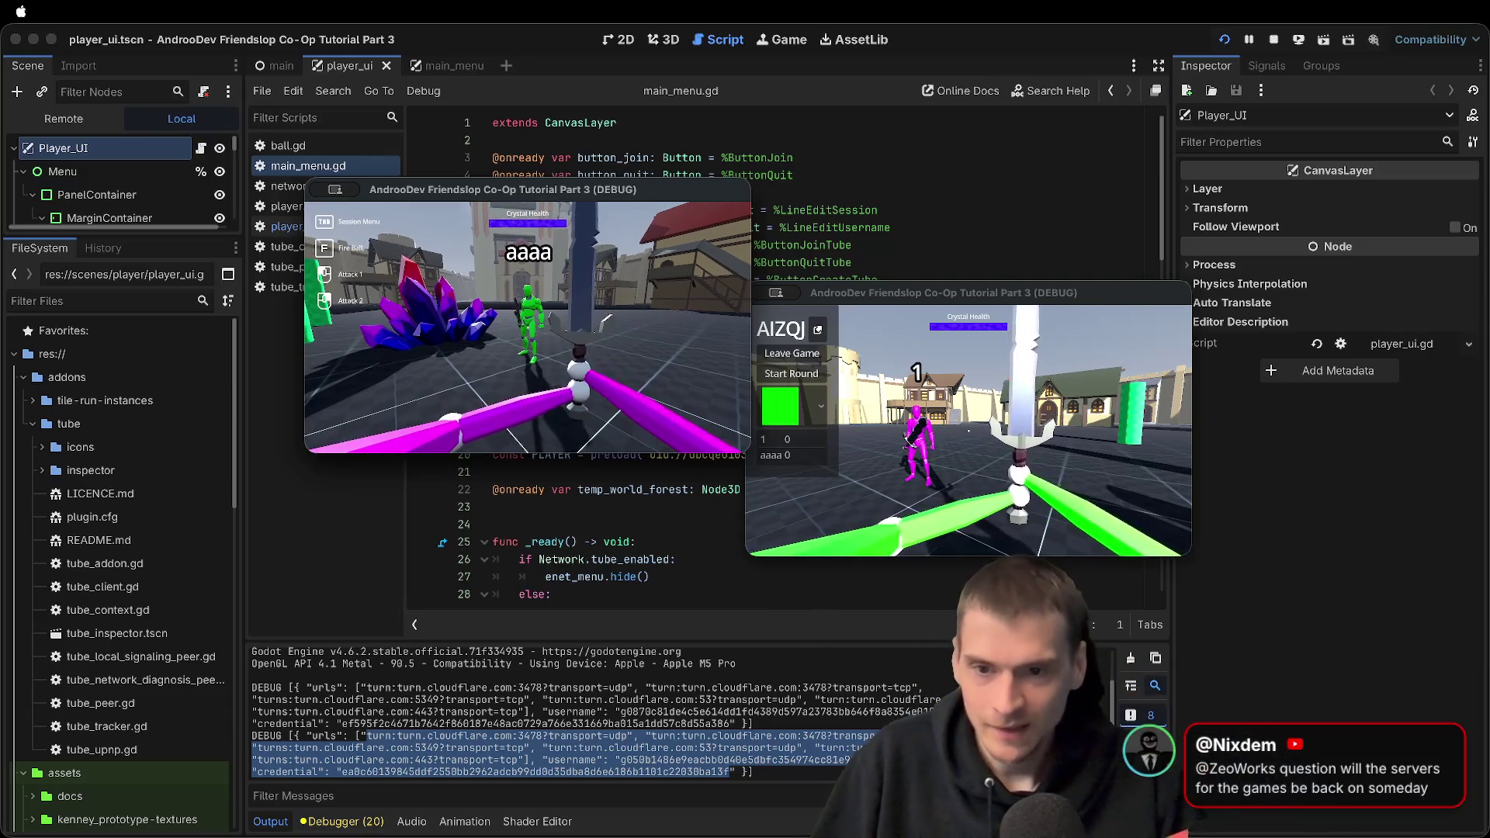
key(super+period)
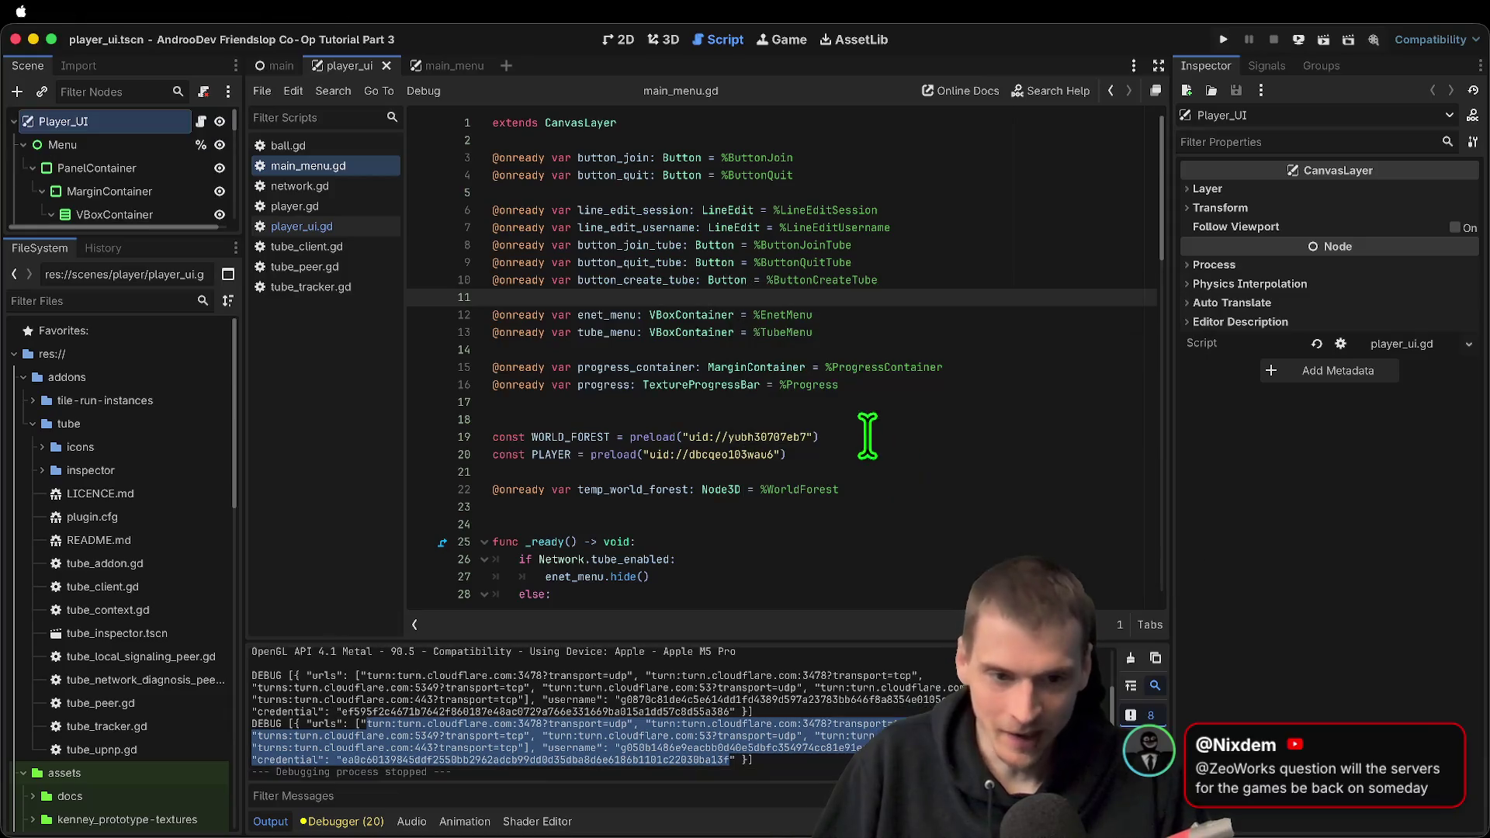
Clear the Output log, delete the extra blank lines before func _ready and const WORLD_FOREST, and save main_menu.gd
click(1131, 658)
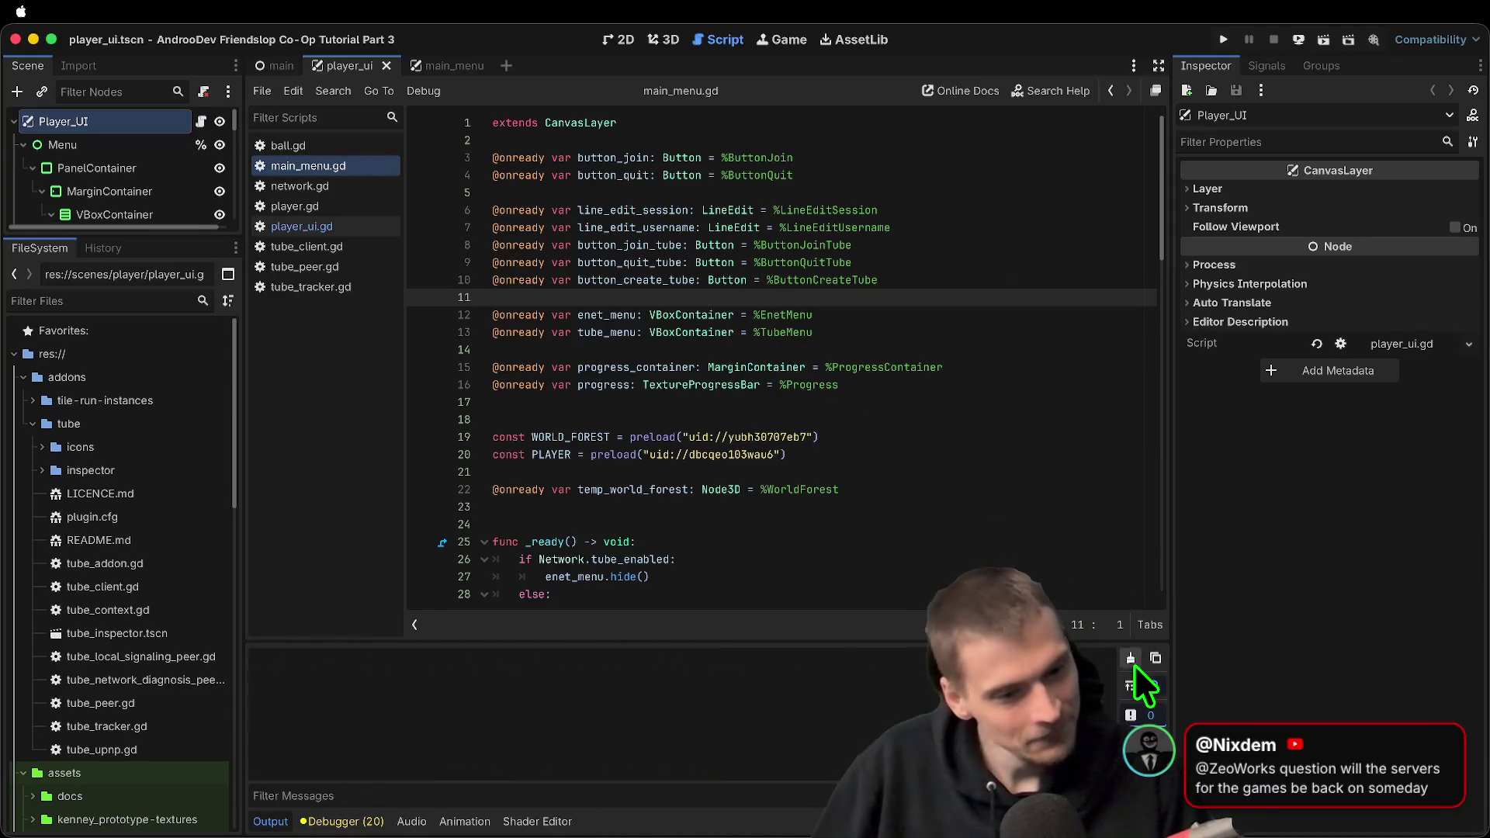
click(917, 468)
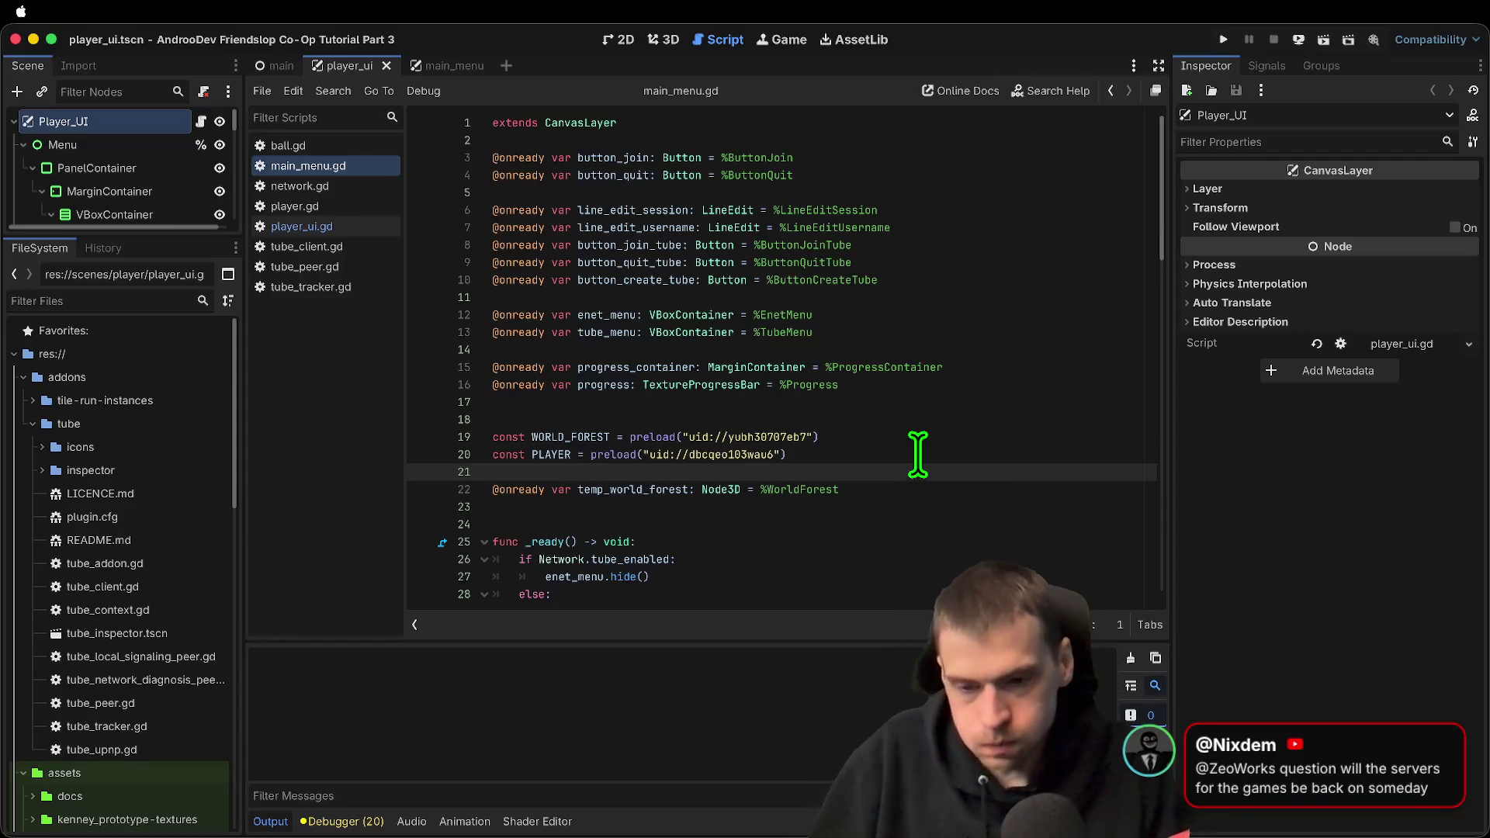
scroll(609, 249, down, 6)
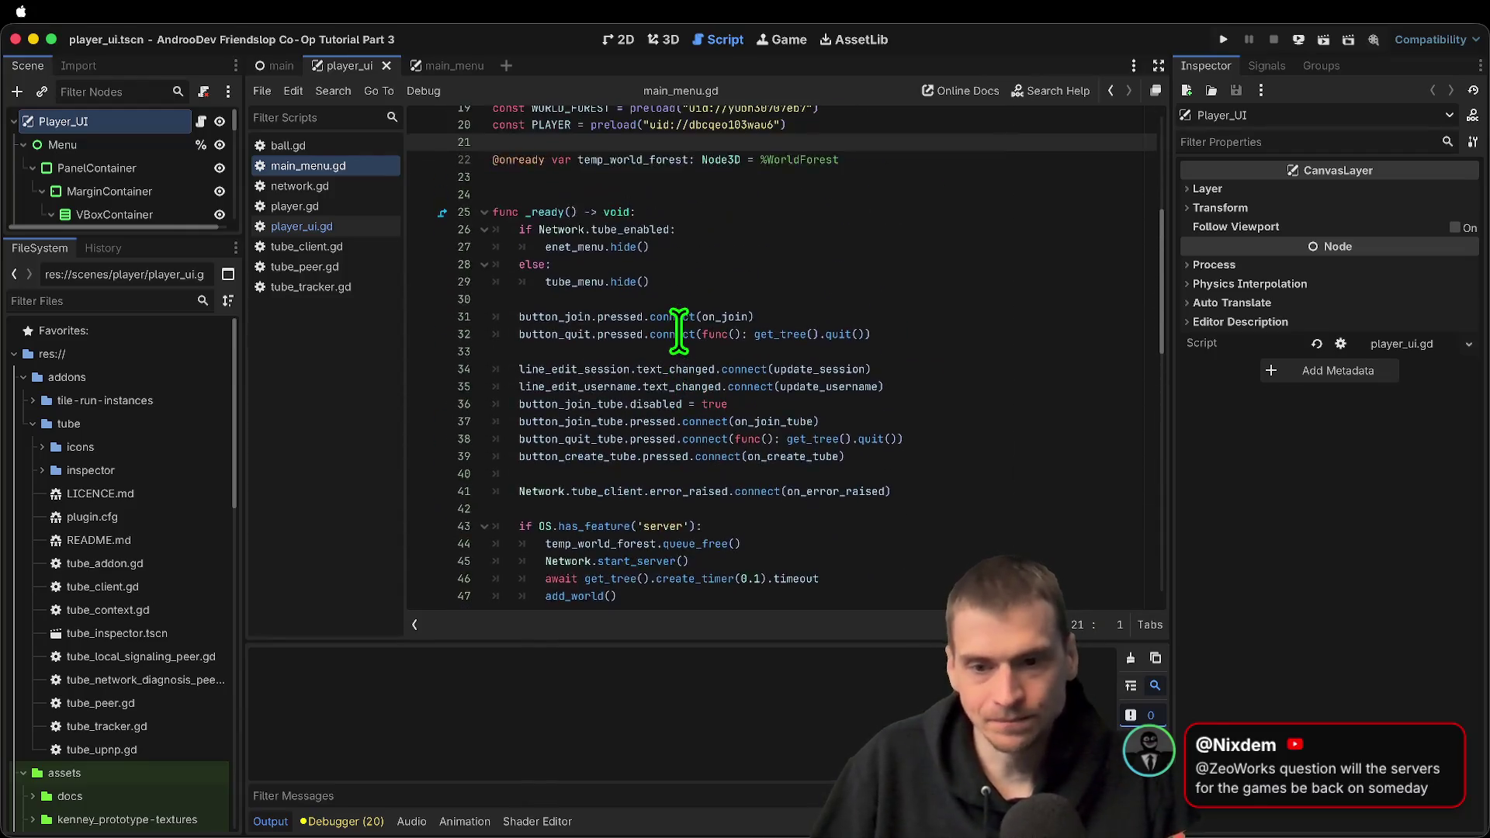
scroll(679, 334, up, 2)
click(728, 247)
key(Delete)
scroll(760, 214, up, 3)
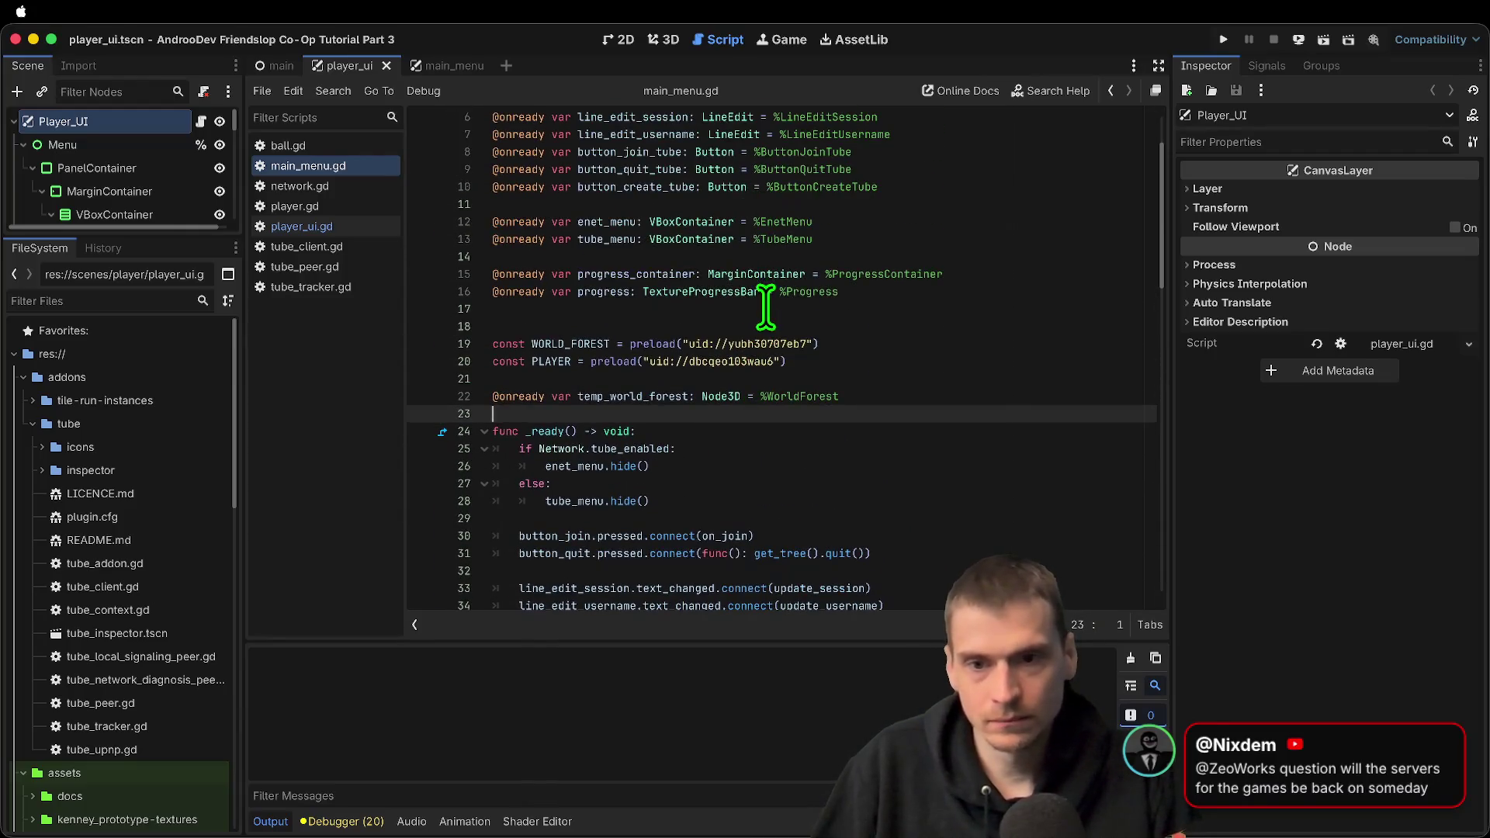
click(766, 309)
key(Delete)
key(super+s)
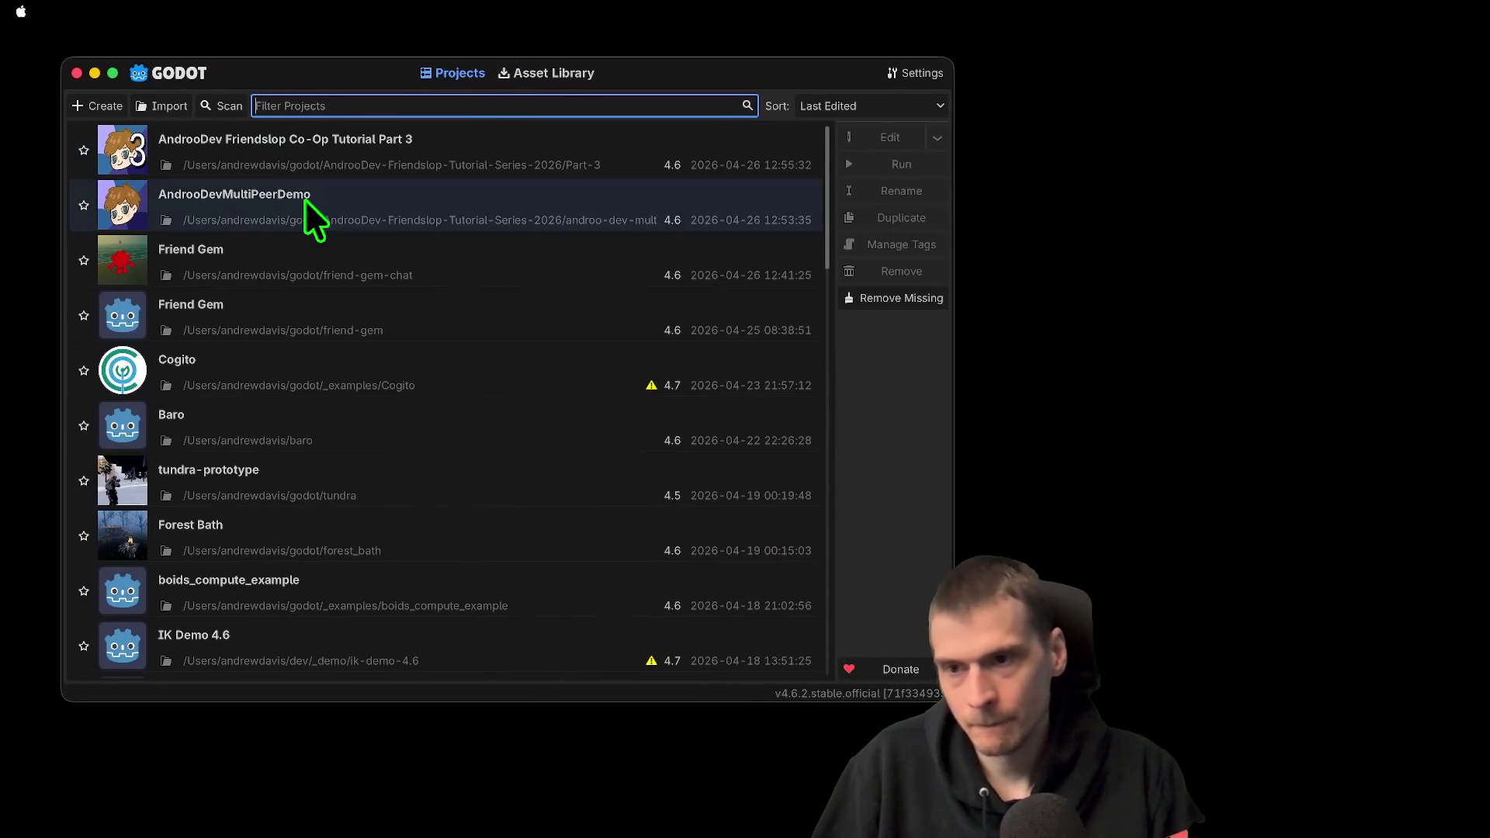
Open AndrooDevMultiPeerDemo, then the Friend Gem project from the Project Manager
click(306, 204)
double_click(305, 203)
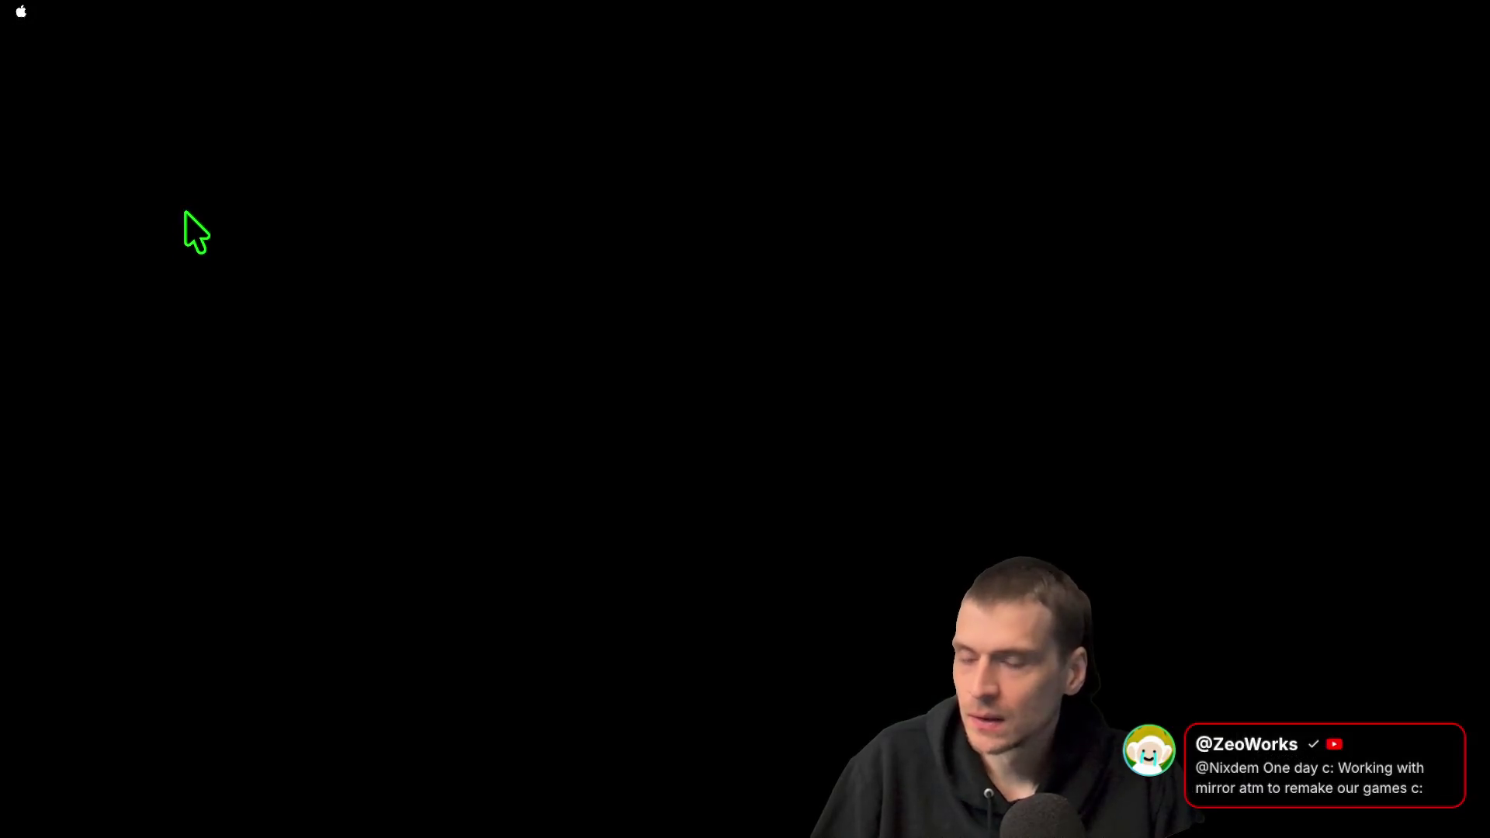
click(421, 291)
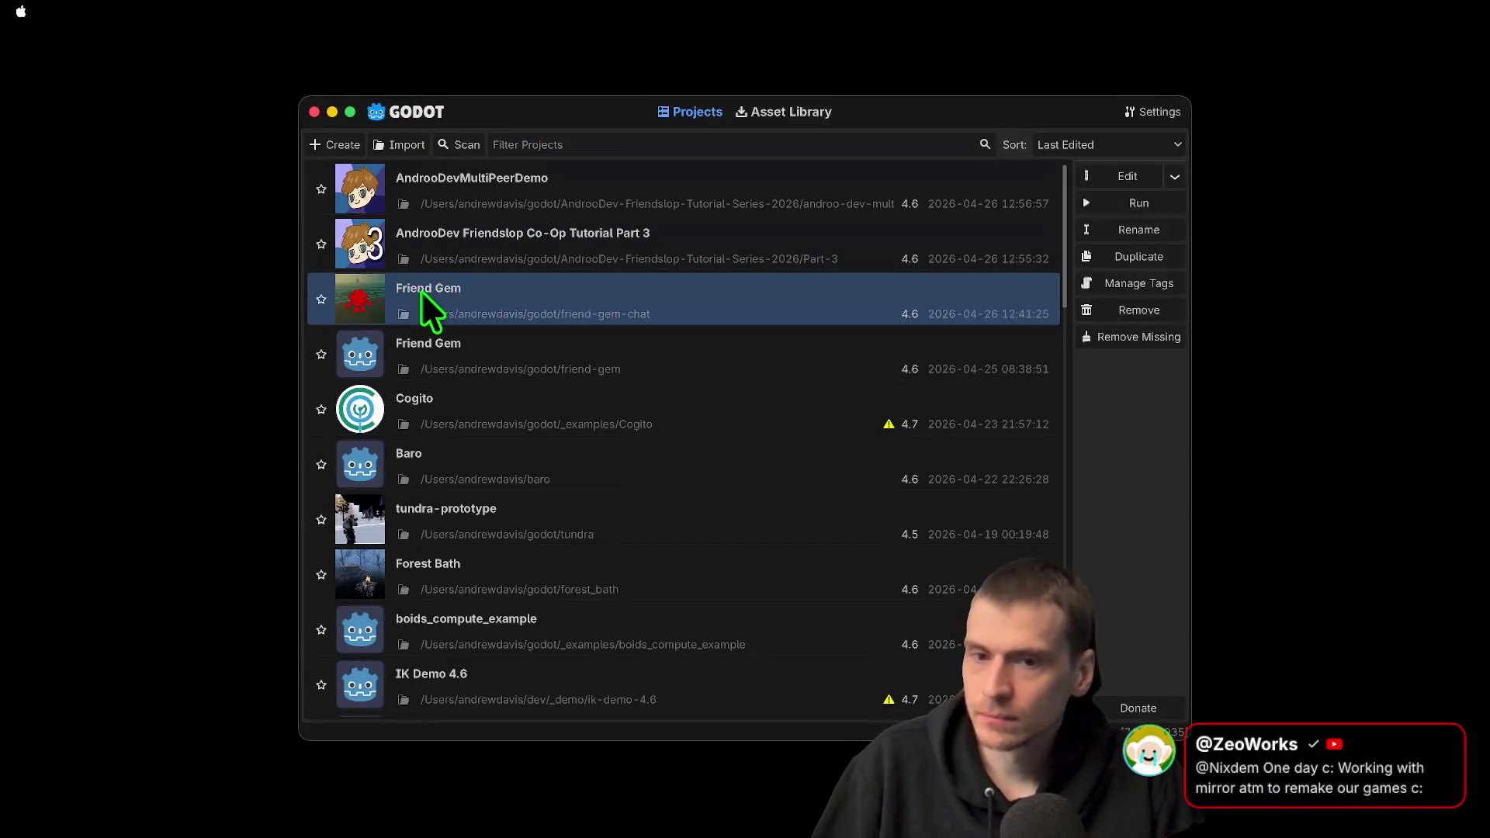
double_click(421, 290)
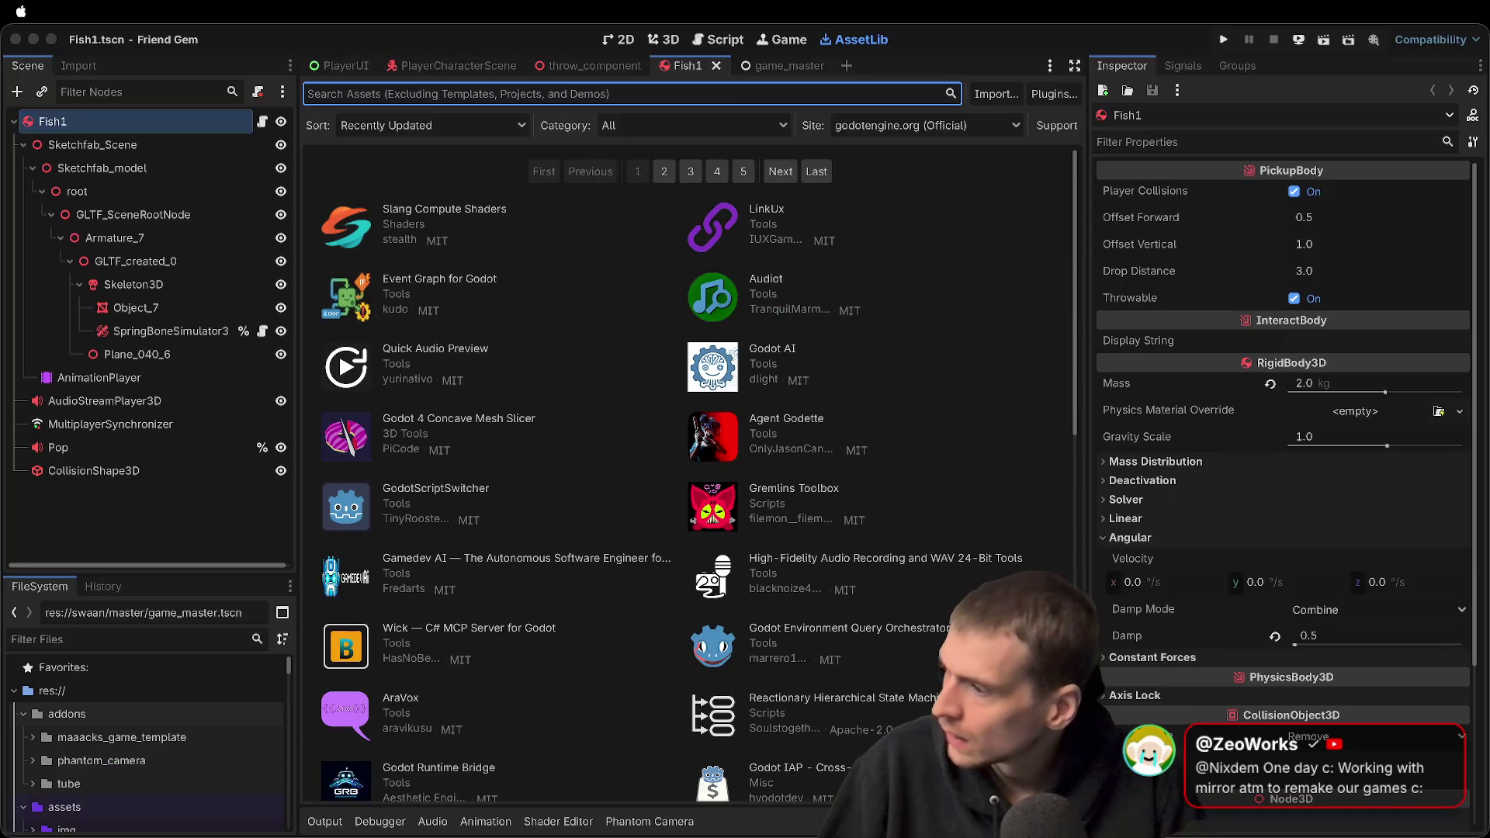
key(super+Tab)
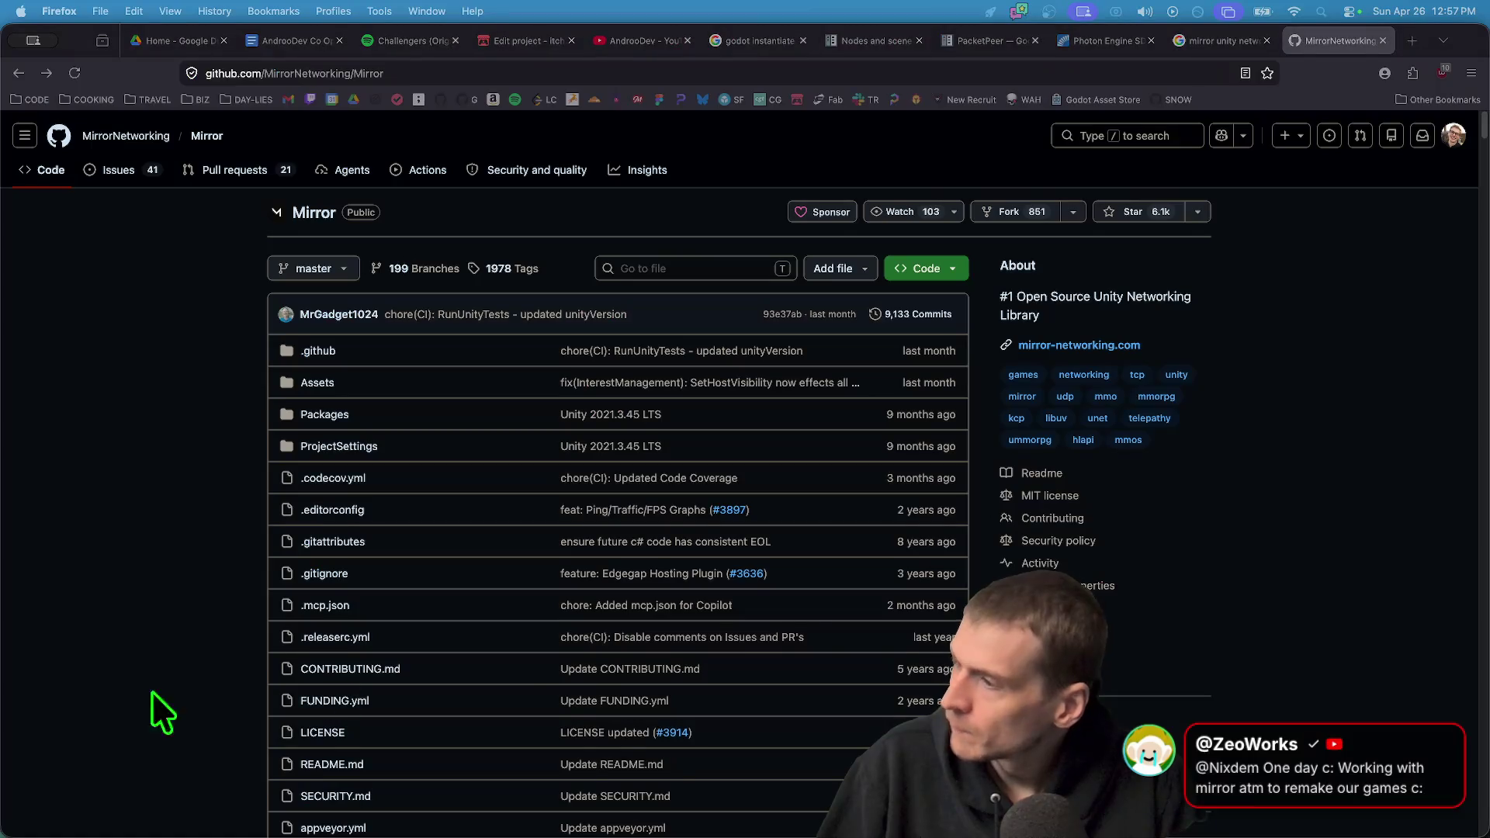
Read the Mirror Networking intro, then its GitHub repository's Transports section
scroll(883, 616, down, 10)
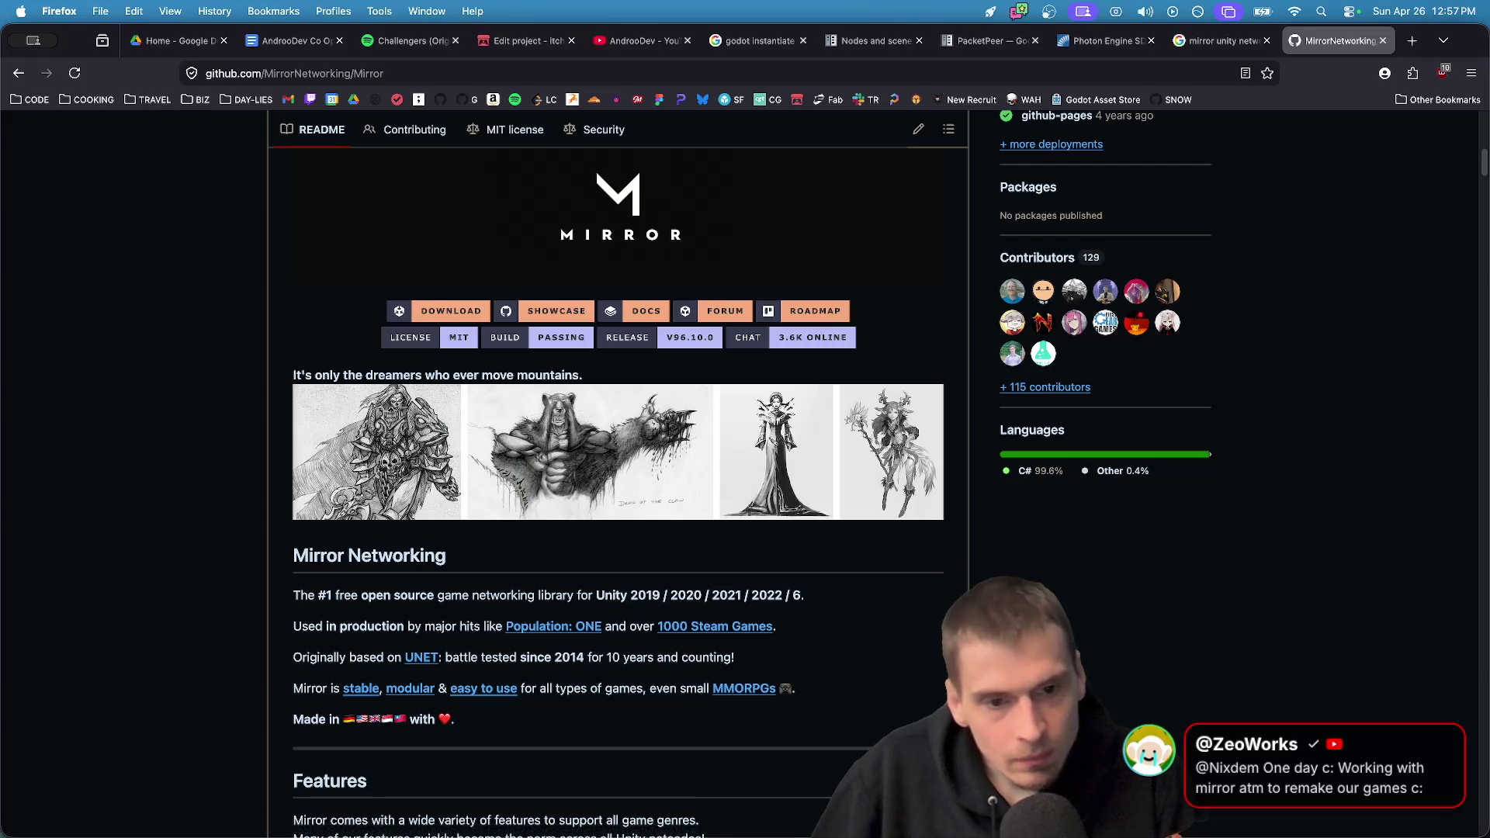
drag(838, 726, 599, 523)
click(607, 547)
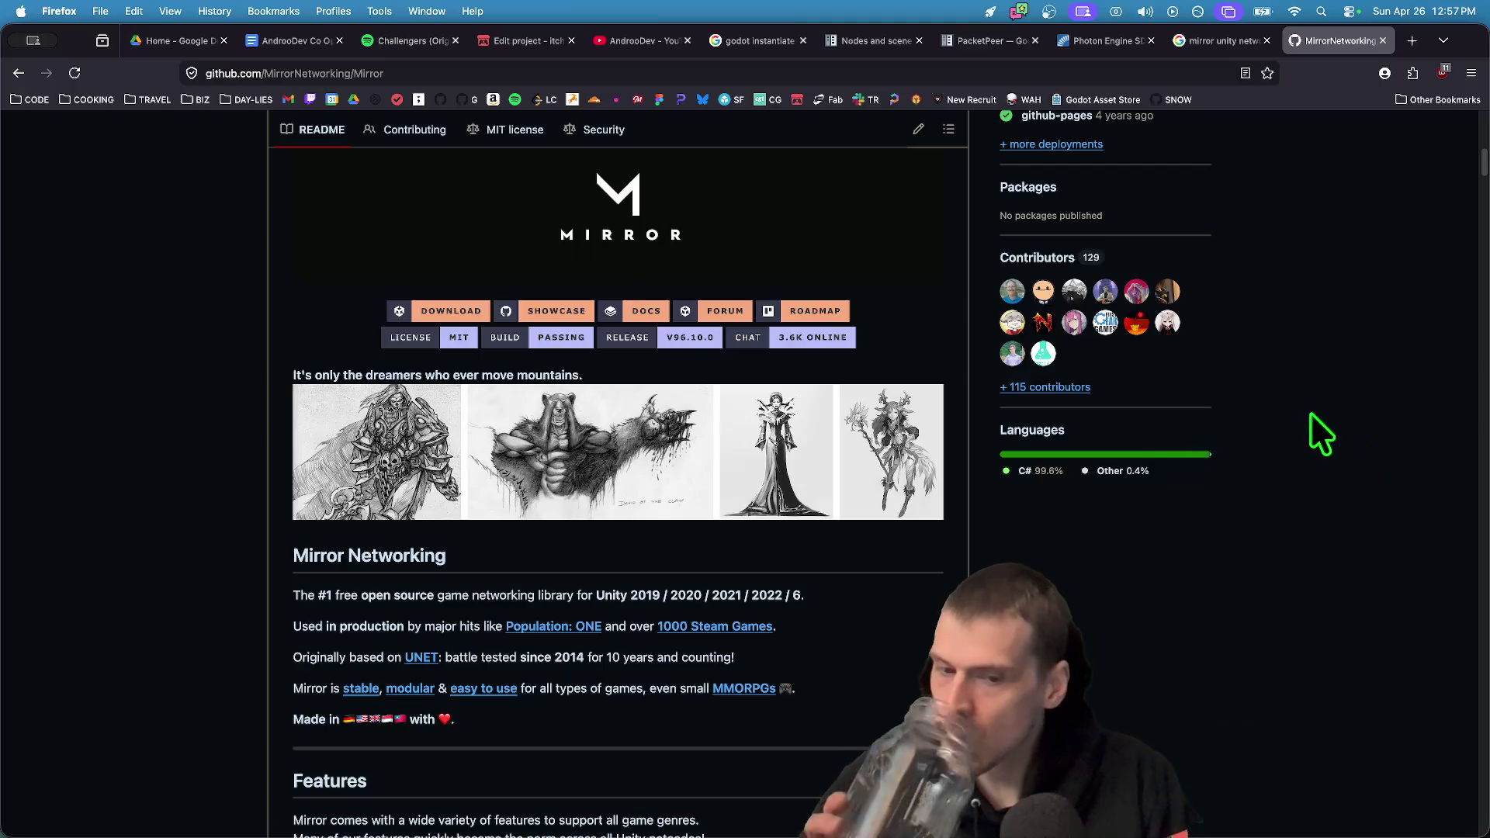
key(super+Left)
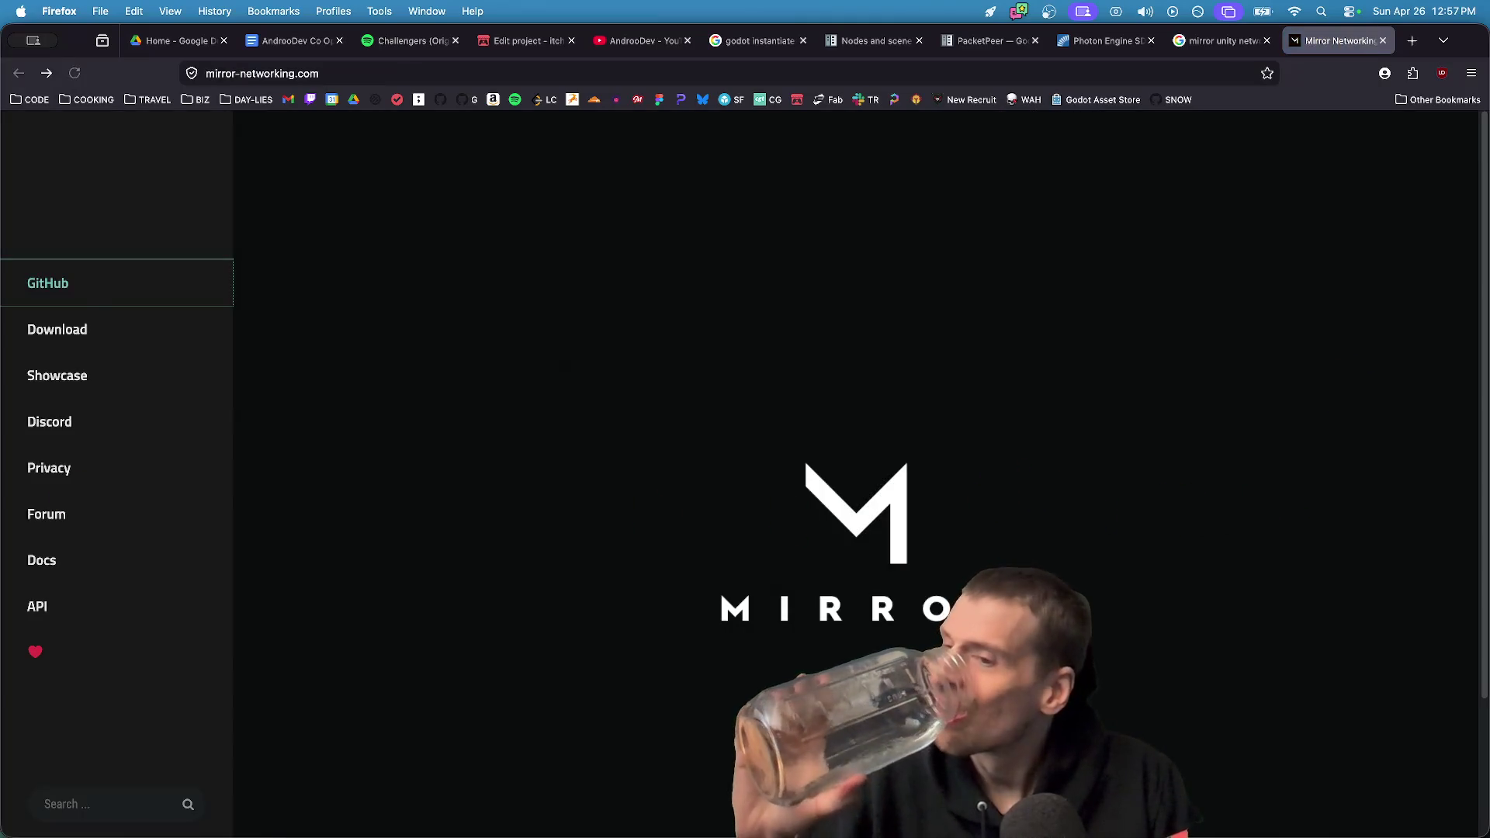
click(110, 291)
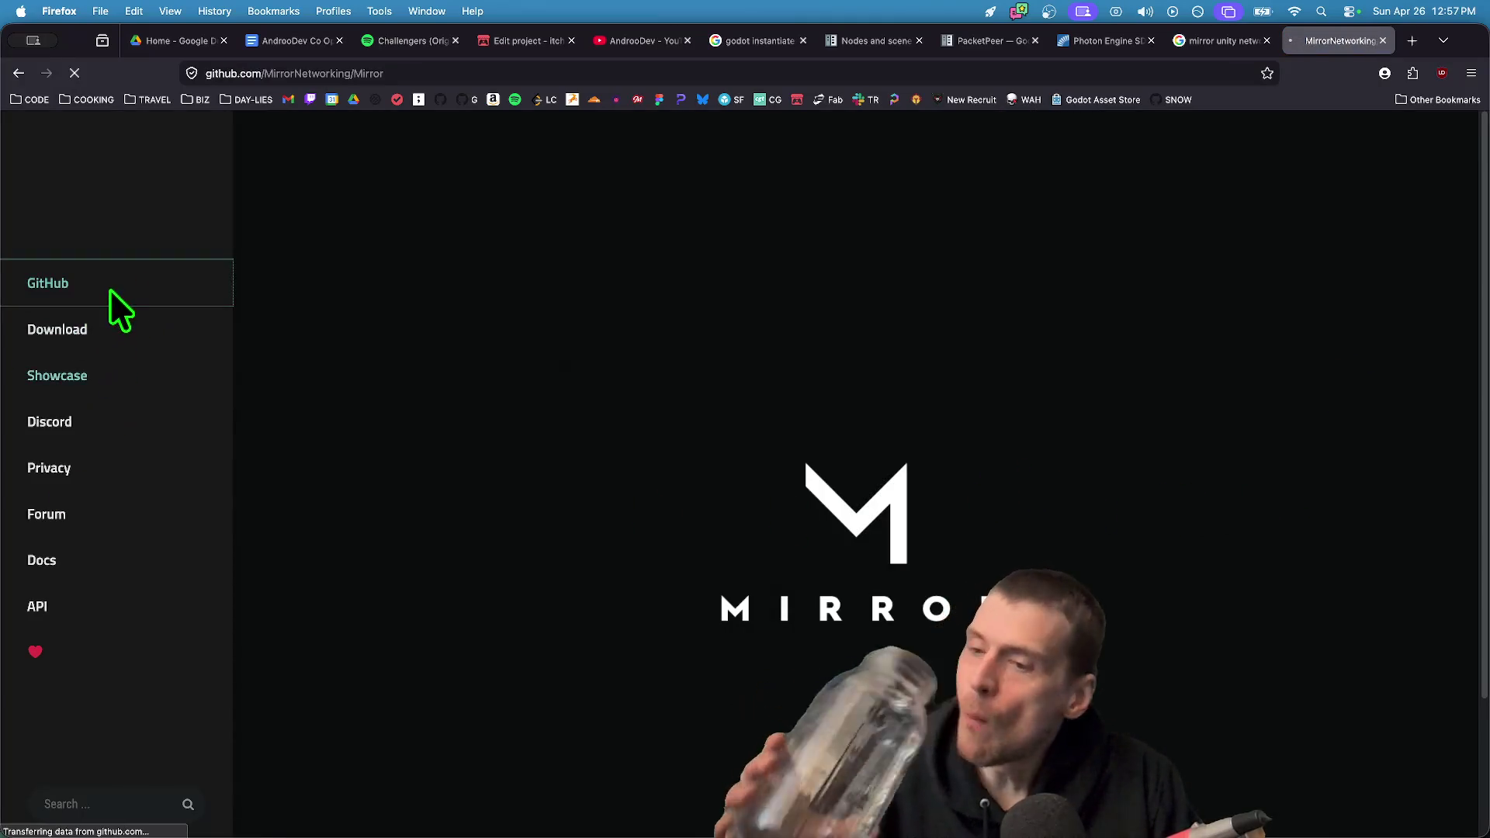
scroll(831, 416, down, 15)
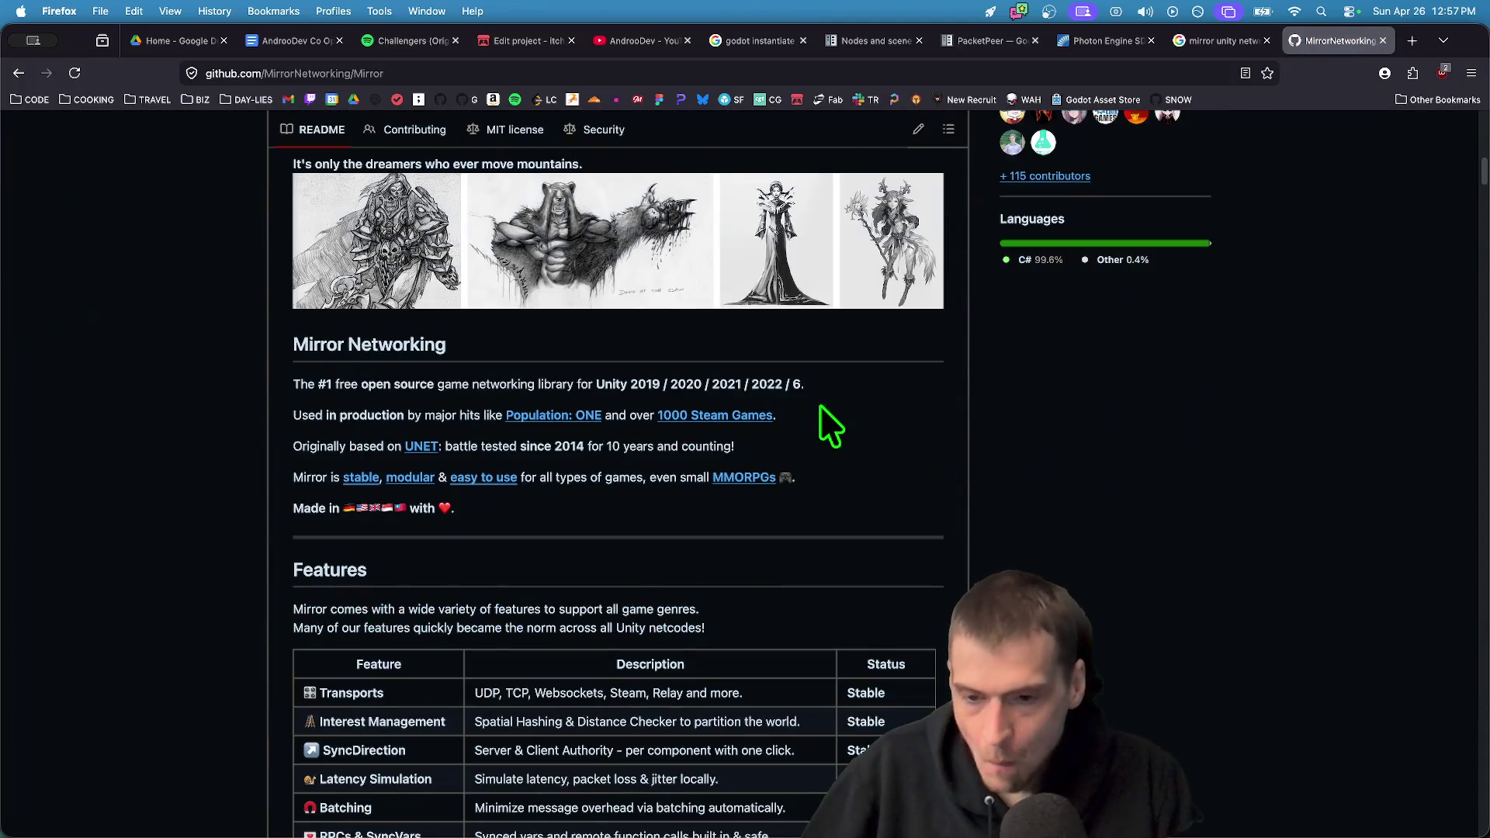
scroll(1001, 411, down, 3)
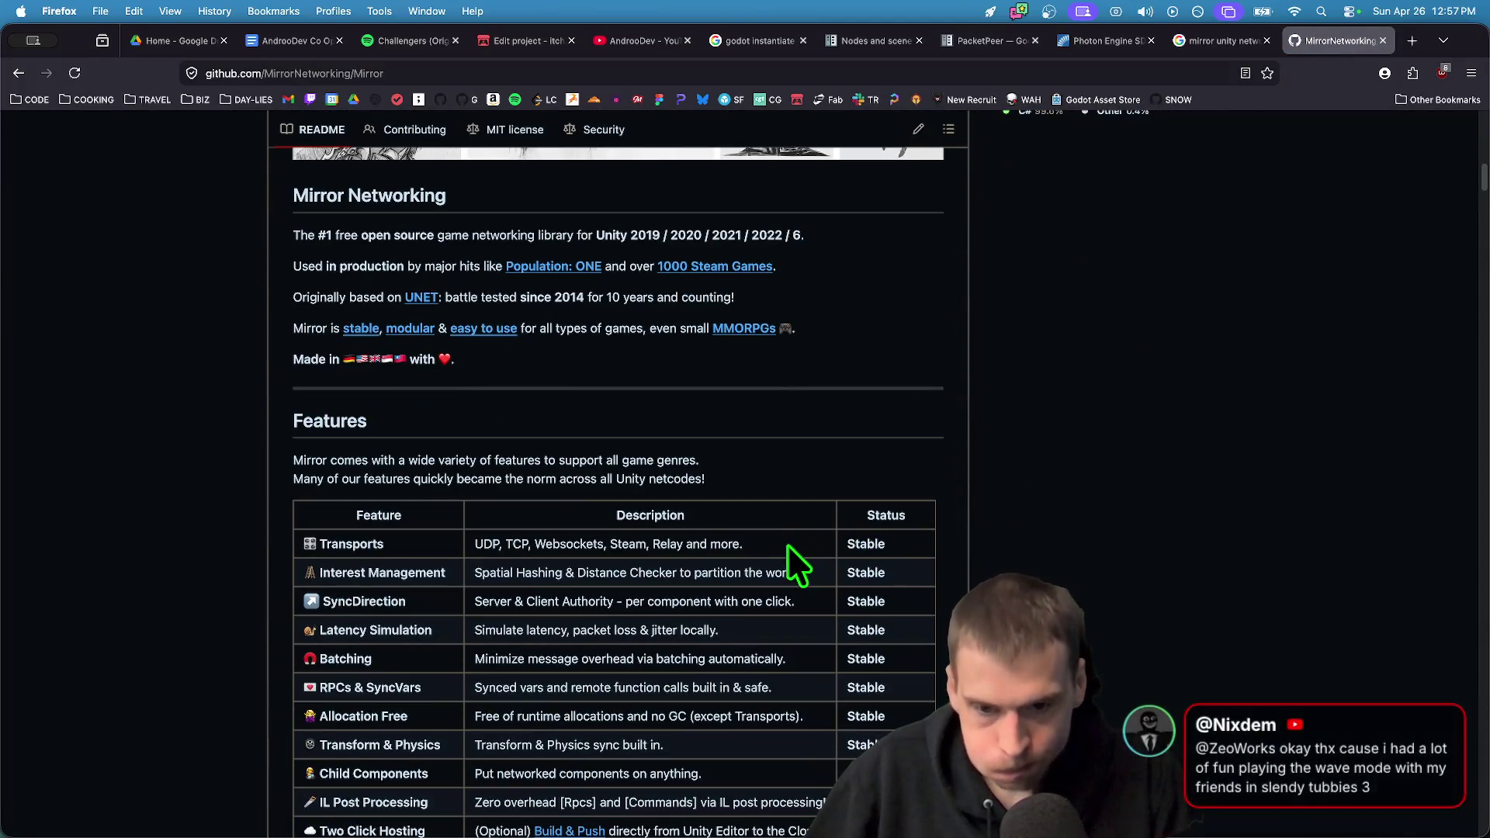
drag(787, 543, 464, 539)
click(1174, 492)
scroll(1163, 486, down, 1)
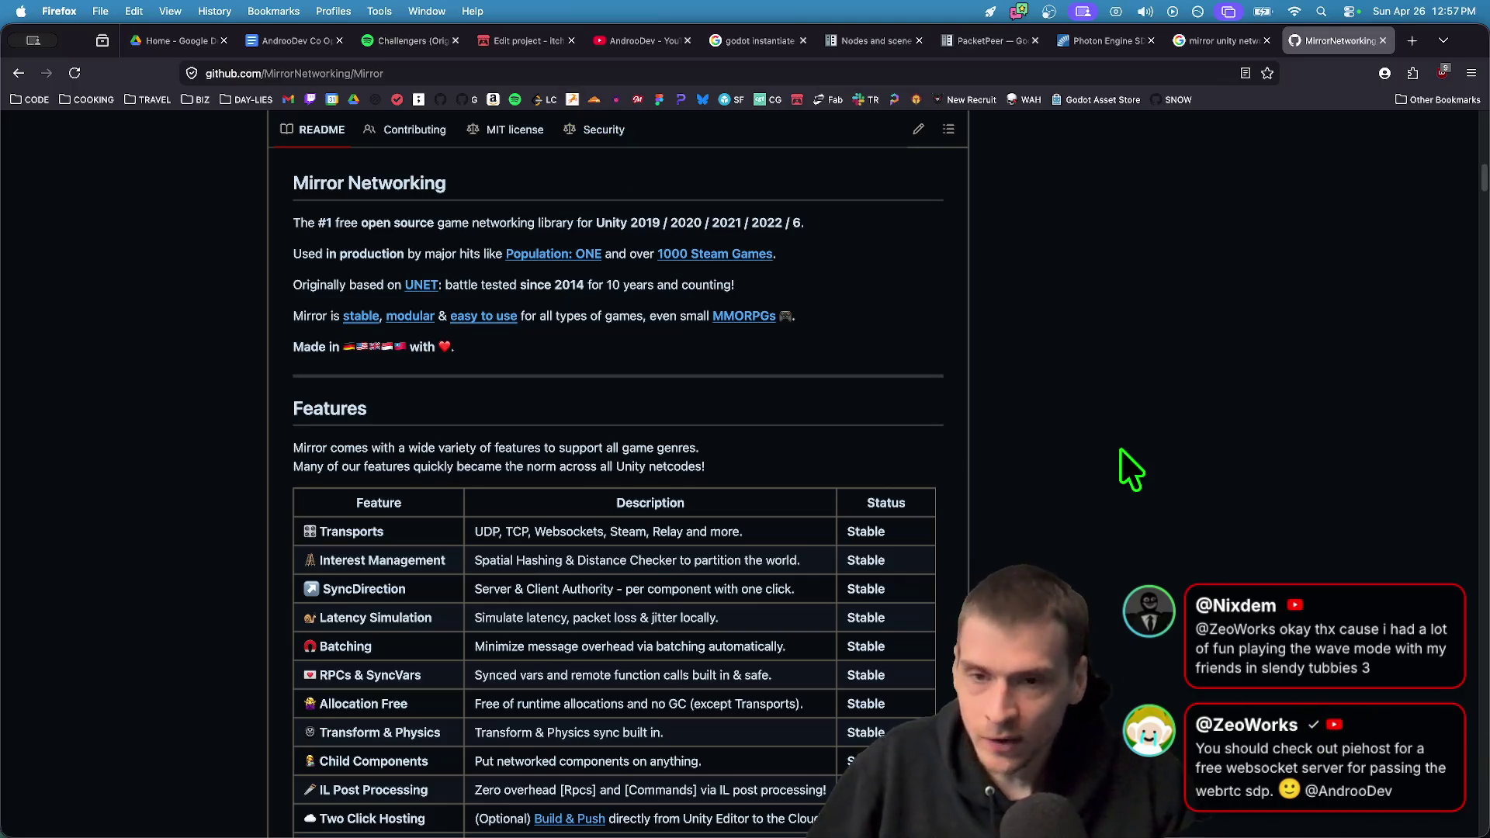
In a new tab, open the co-op multiplayer template repo and its owner's GitHub profile
key(super+t)
text(github.com/)
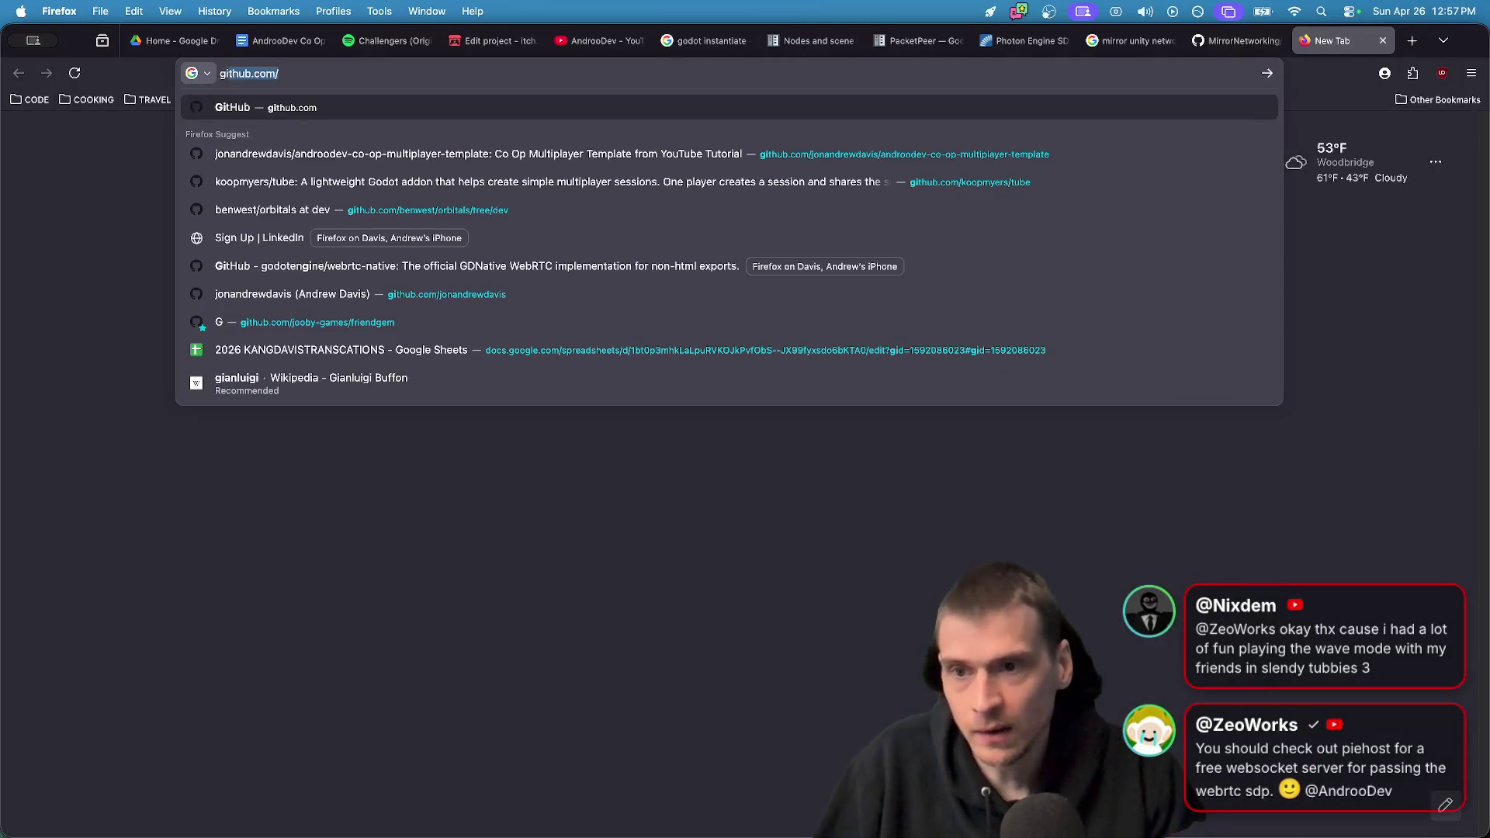
key(Down)
key(Down)
key(Up)
key(Return)
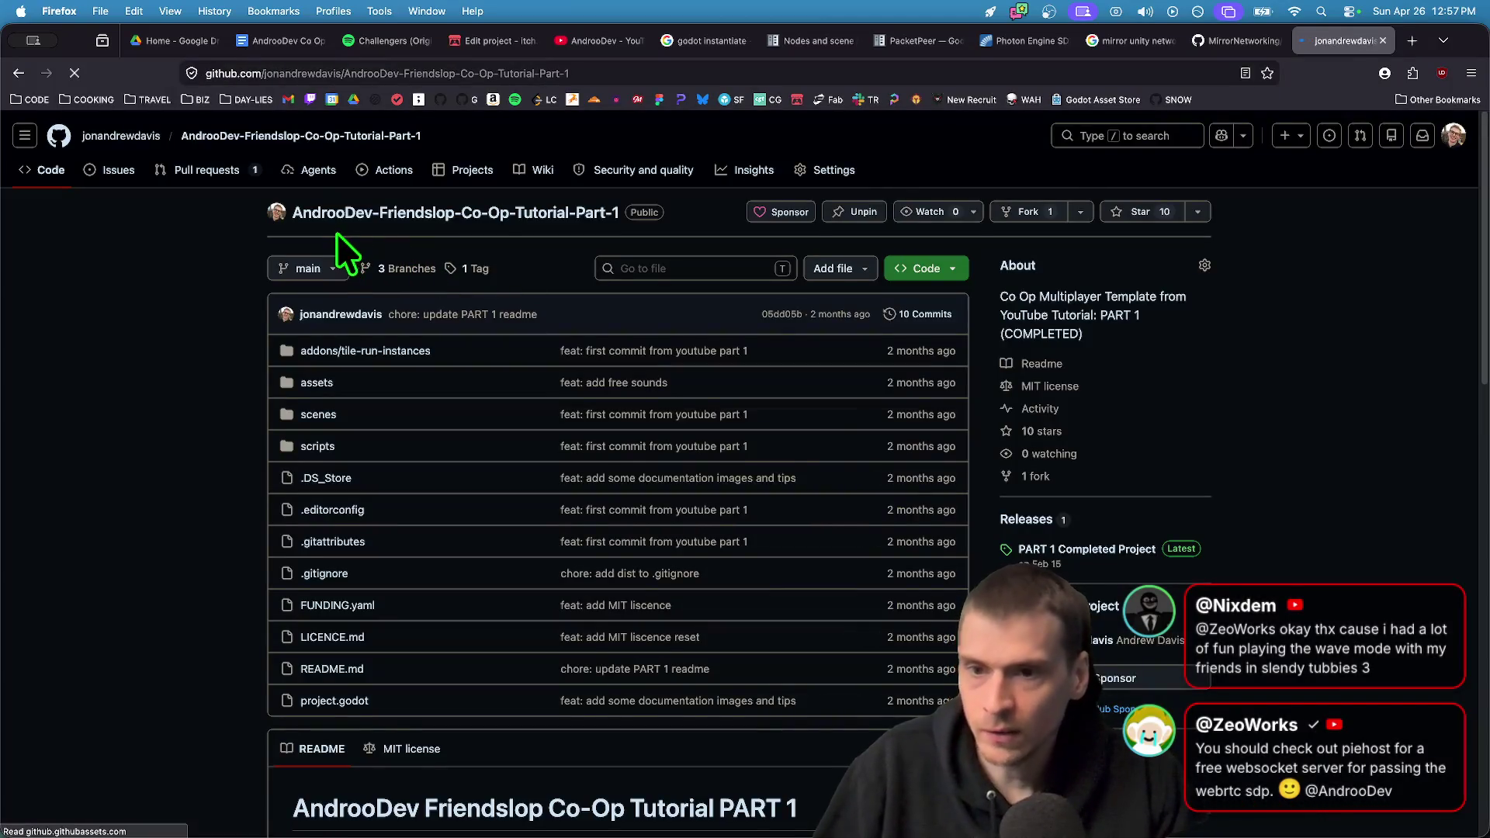
click(121, 145)
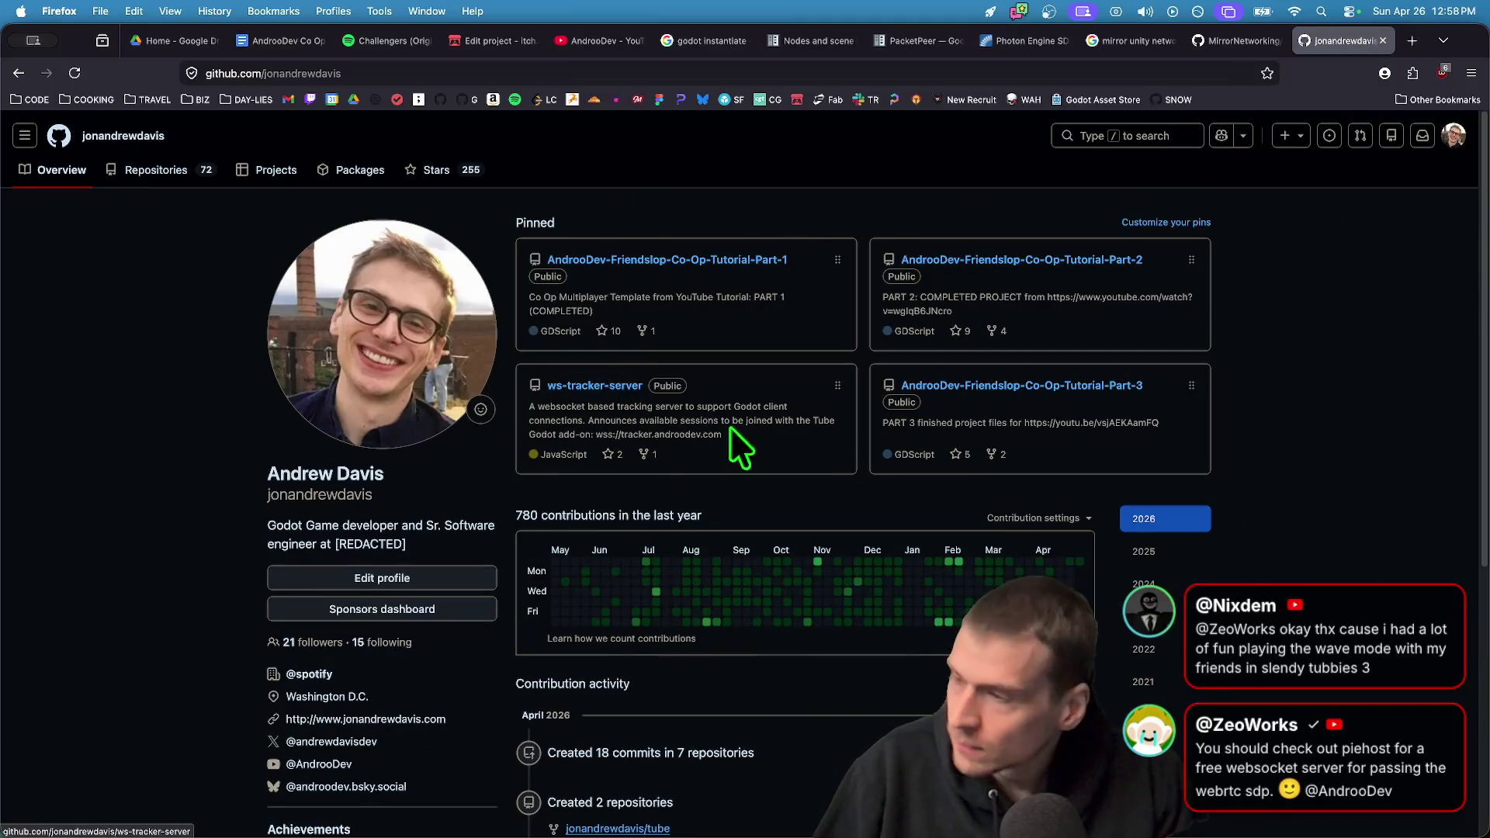
Open the pinned ws-tracker-server repo, read its README notes, and select the bittorrent-tracker bullet
click(615, 389)
scroll(432, 382, down, 10)
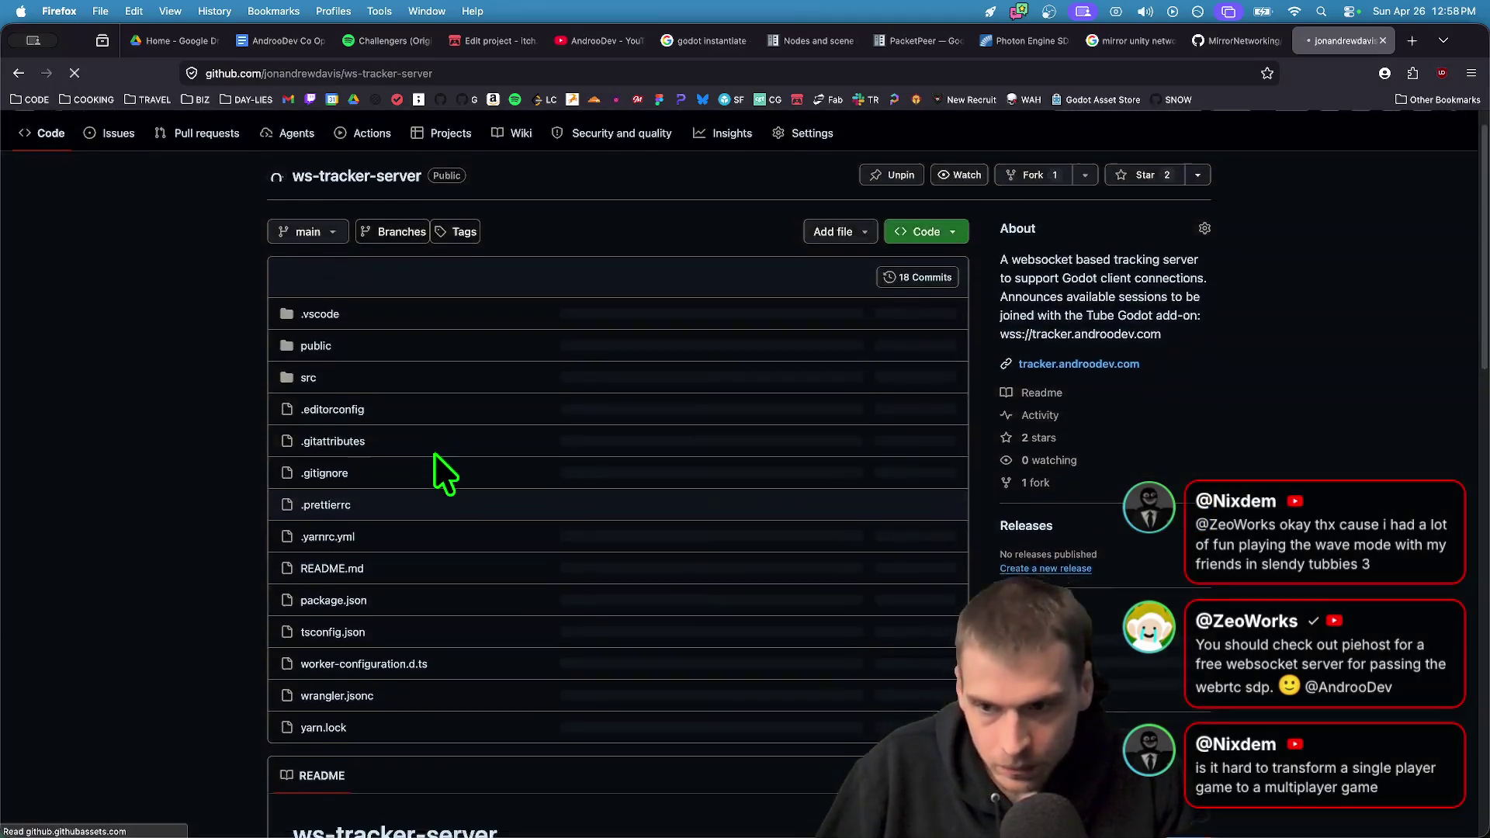
drag(666, 713, 258, 479)
scroll(256, 493, down, 6)
click(255, 497)
scroll(295, 567, down, 5)
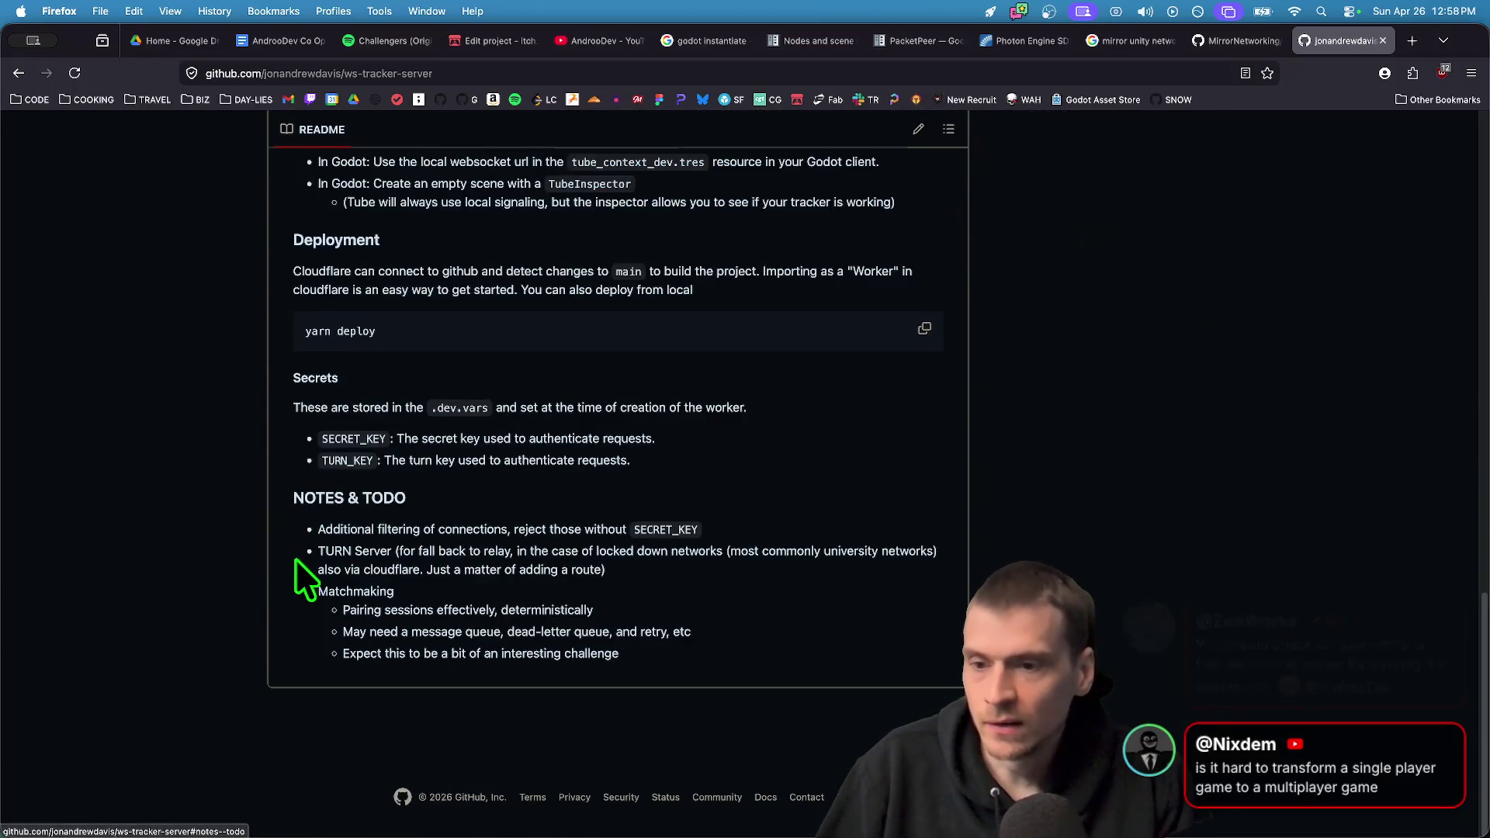
scroll(295, 557, up, 5)
scroll(294, 557, up, 5)
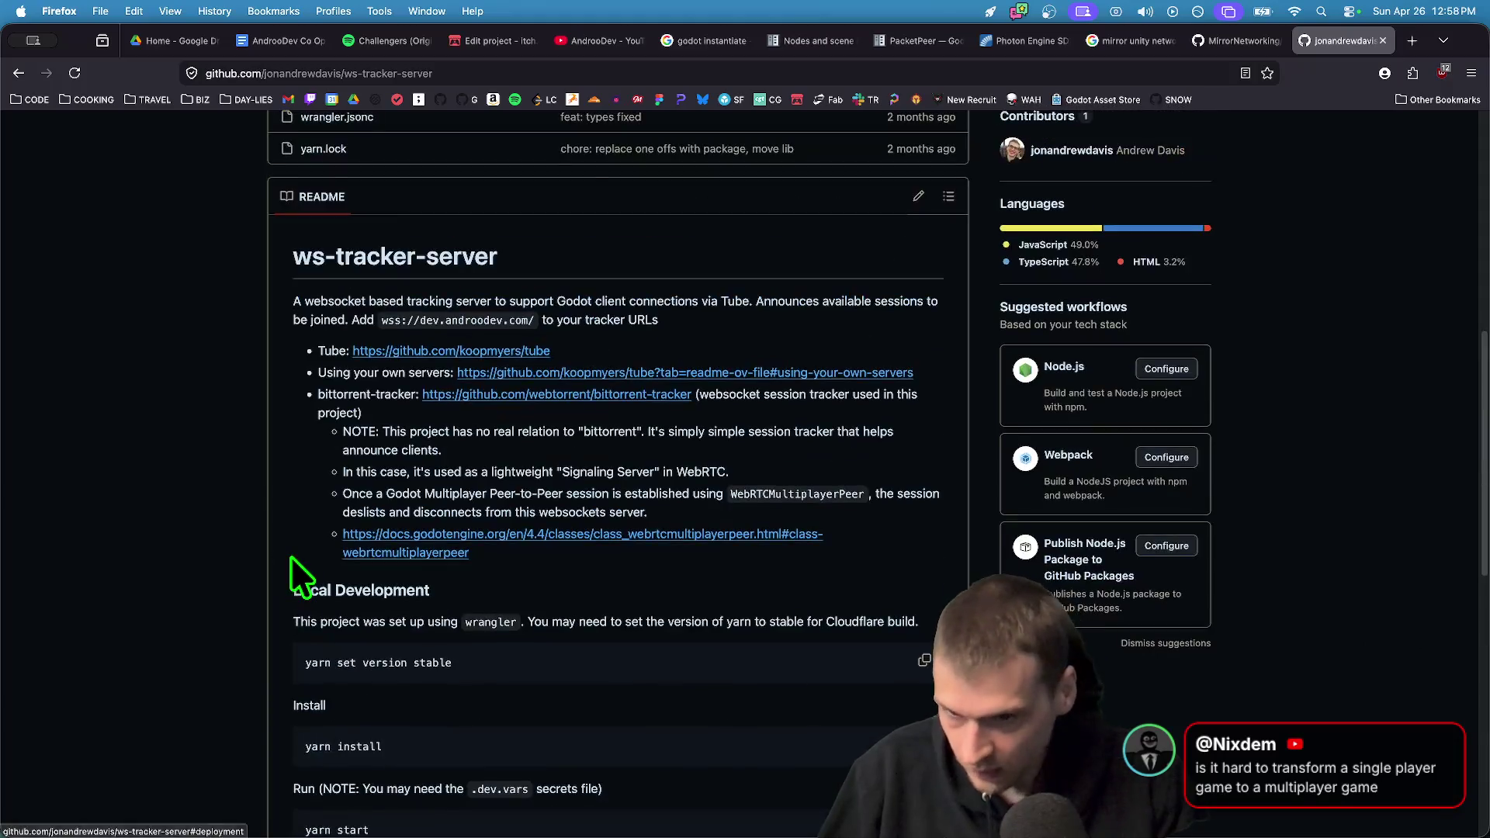
scroll(286, 557, down, 10)
scroll(266, 609, up, 7)
scroll(267, 611, up, 7)
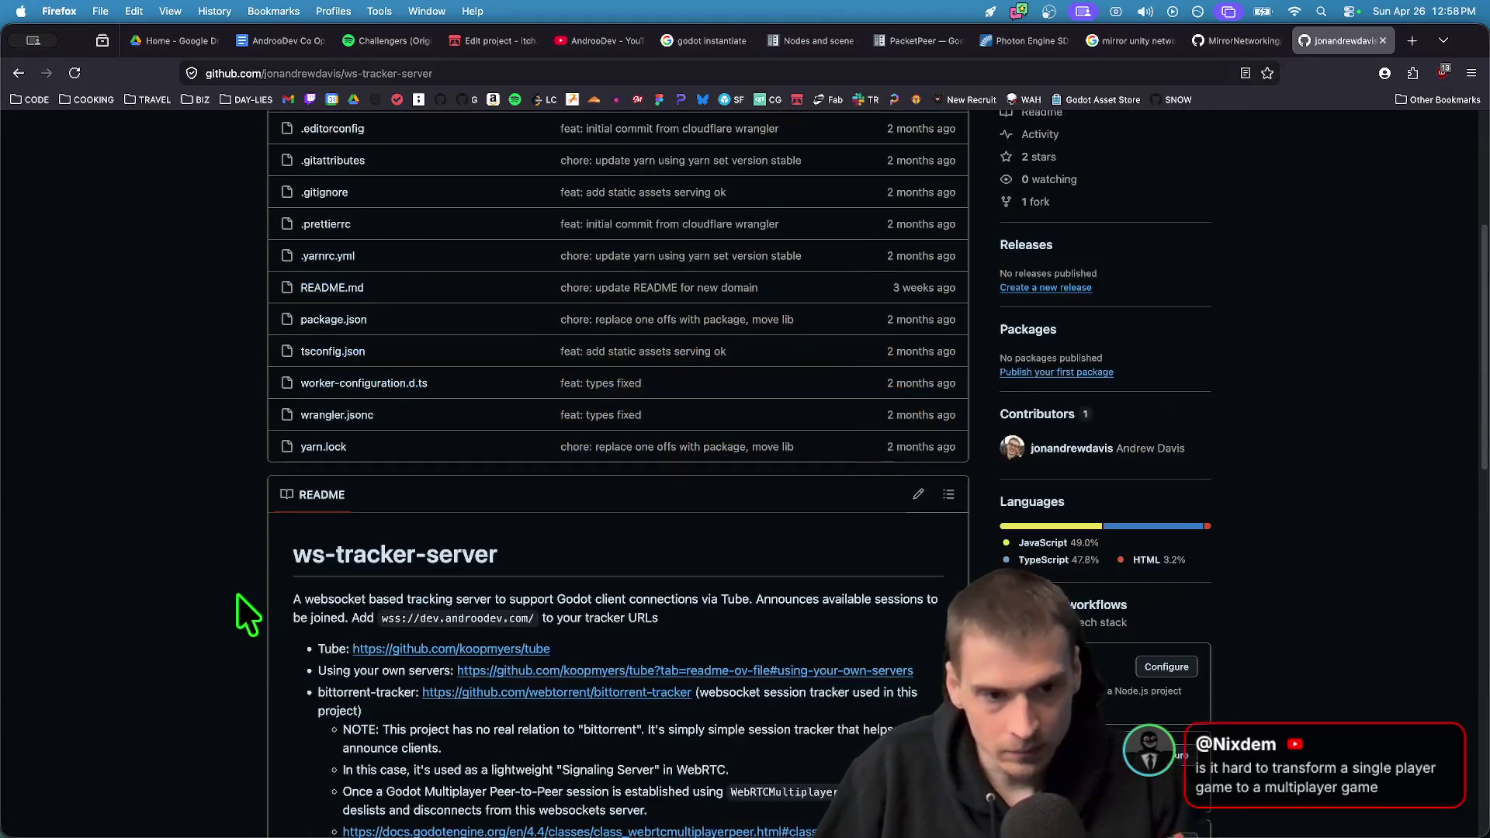
scroll(229, 621, down, 3)
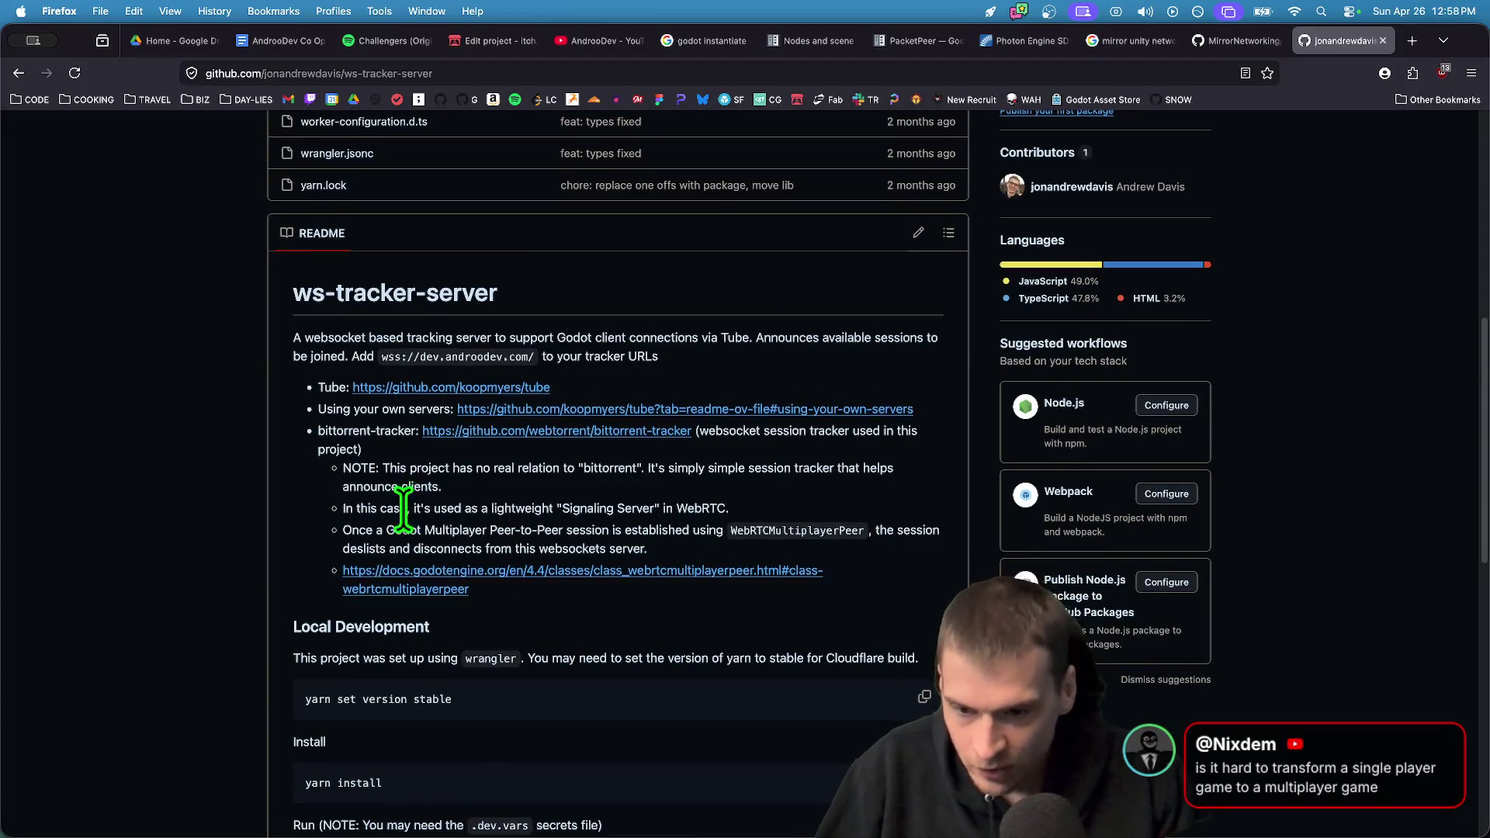
scroll(478, 571, down, 2)
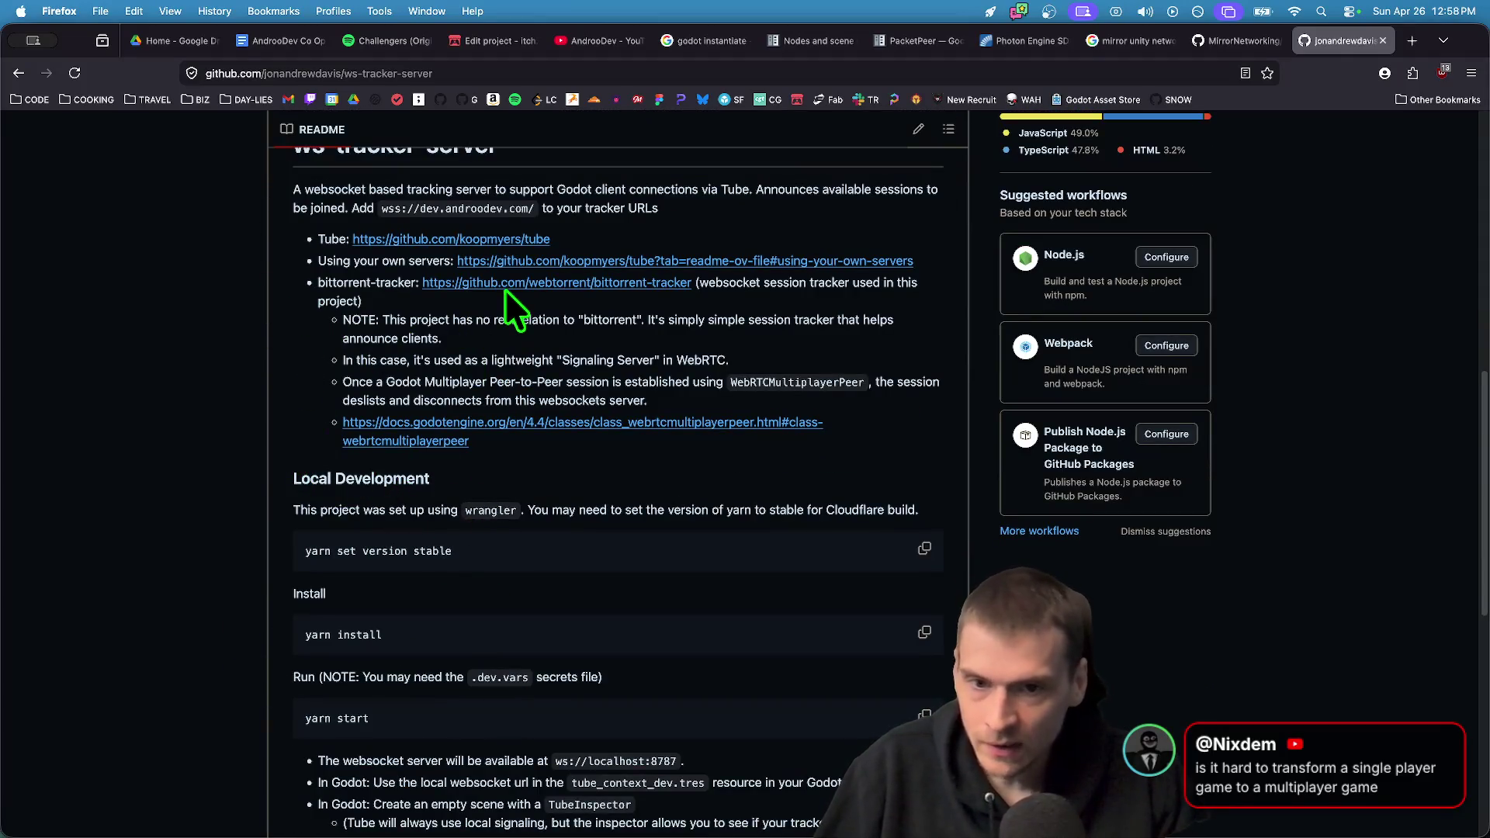
triple_click(334, 287)
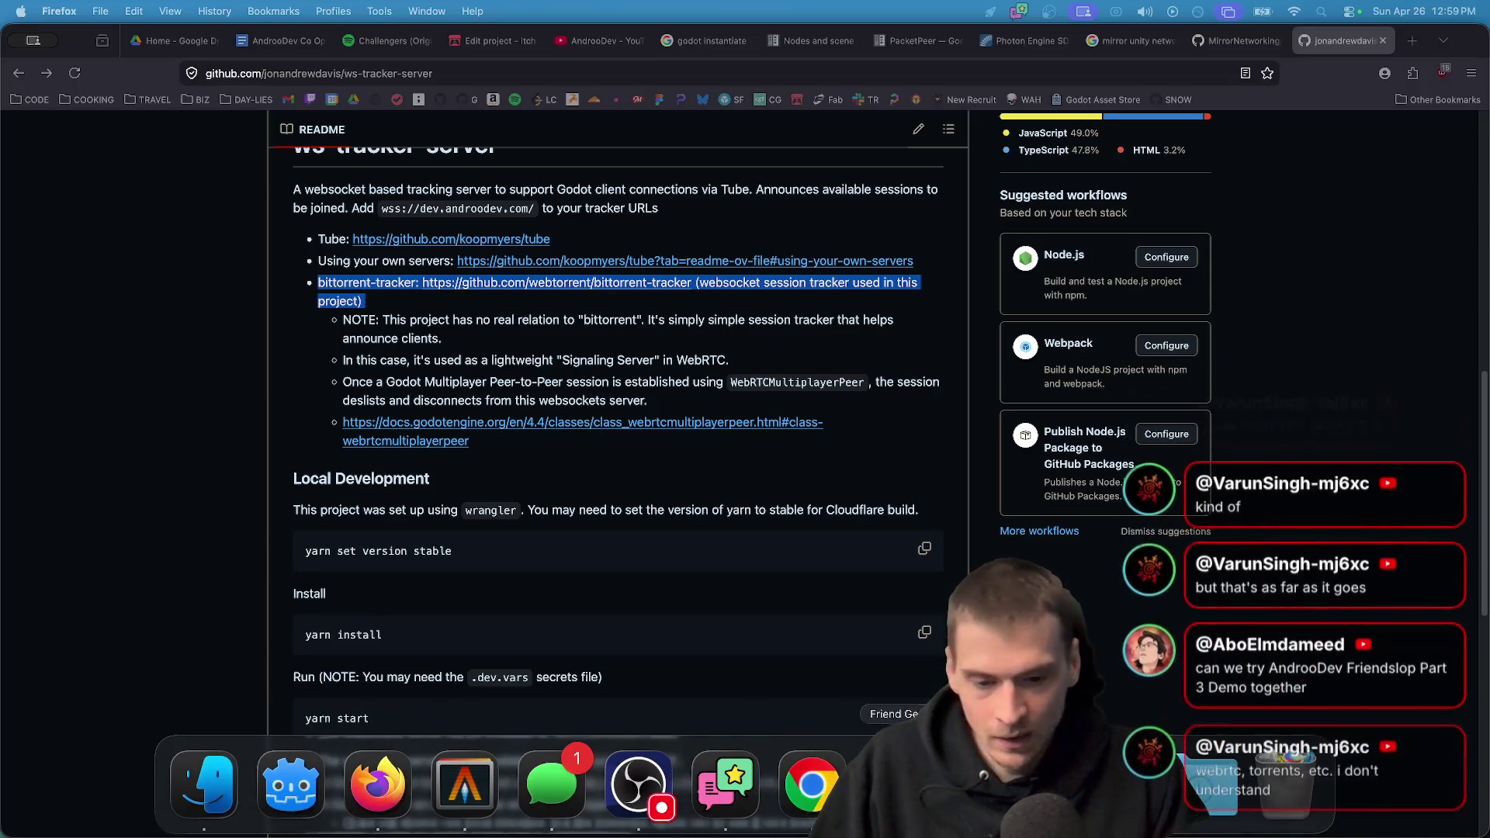
Open the Friendslop Part 3 demo page on itch.io in a new, enlarged Chrome window
click(811, 797)
click(385, 520)
drag(563, 144, 497, 65)
scroll(426, 419, down, 3)
click(425, 419)
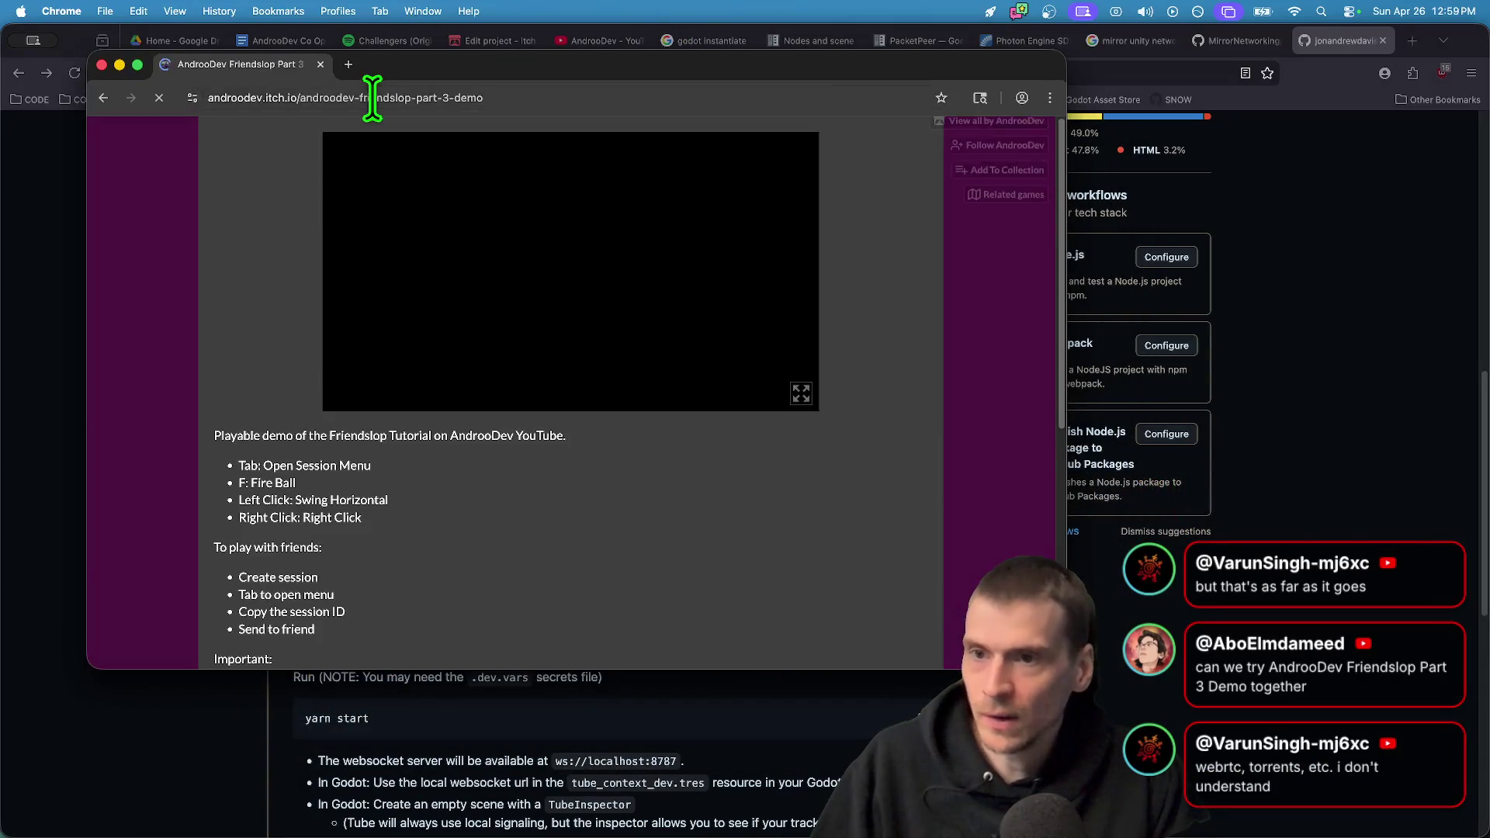
click(381, 97)
click(596, 659)
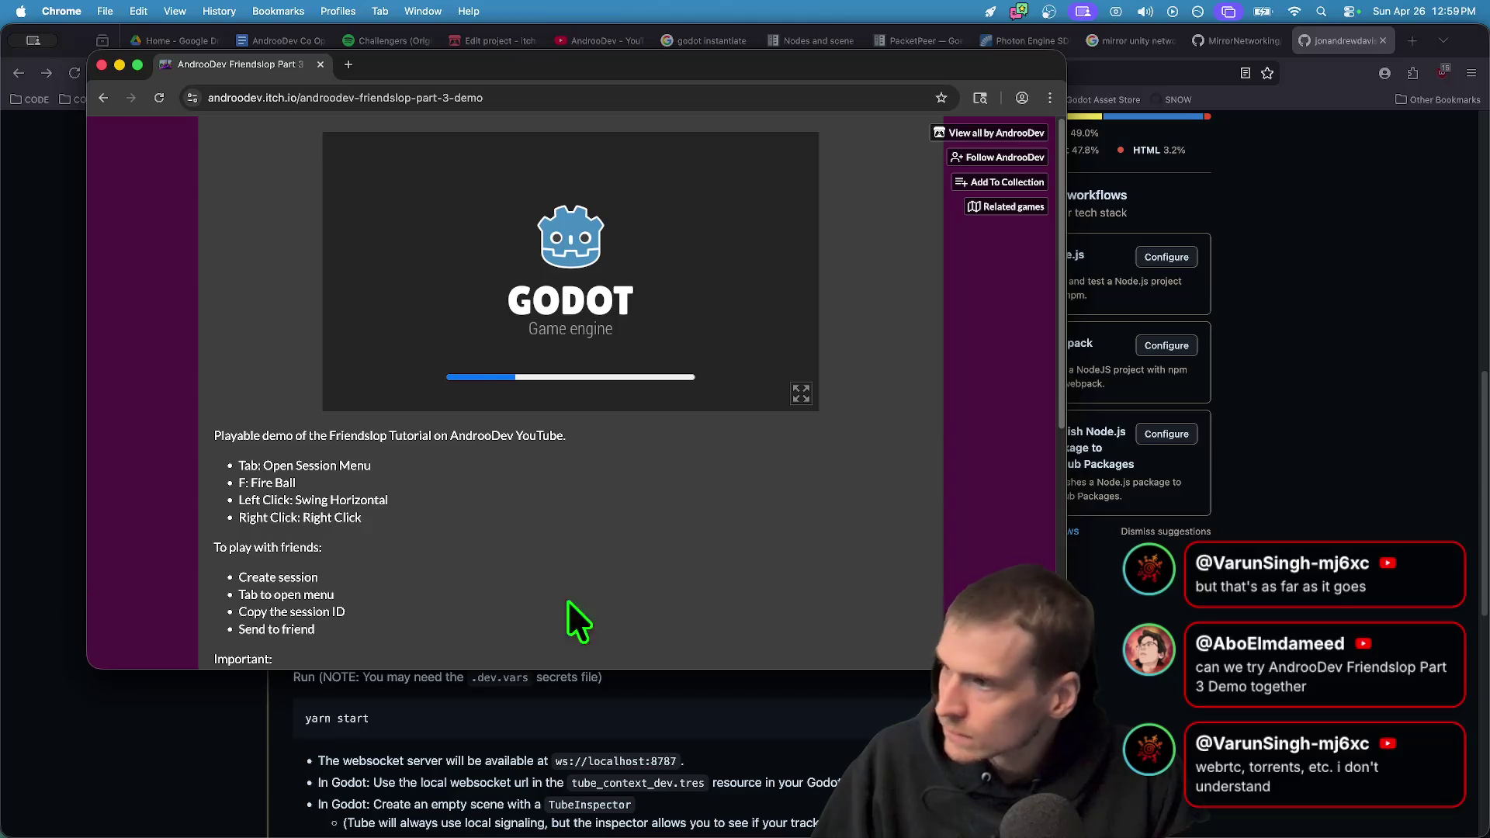
drag(1053, 663, 1138, 713)
Duplicate the demo page into a second Chrome window and arrange both windows
click(388, 99)
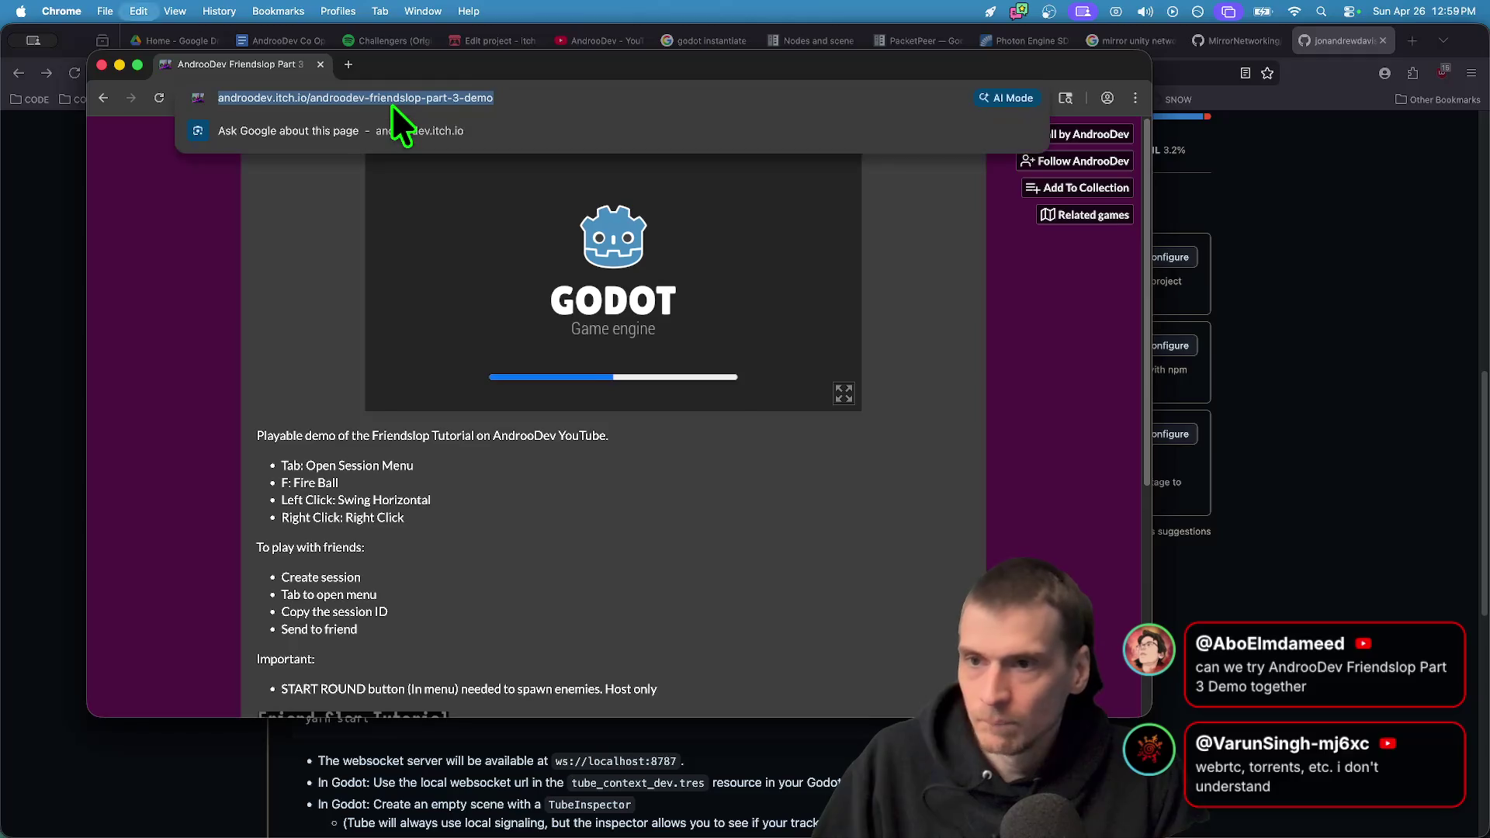
key(super+c)
key(super+t)
key(super+v)
key(Return)
mouse_move(411, 69)
mouse_down()
mouse_move(831, 333)
mouse_move(842, 289)
mouse_up()
drag(565, 64, 481, 40)
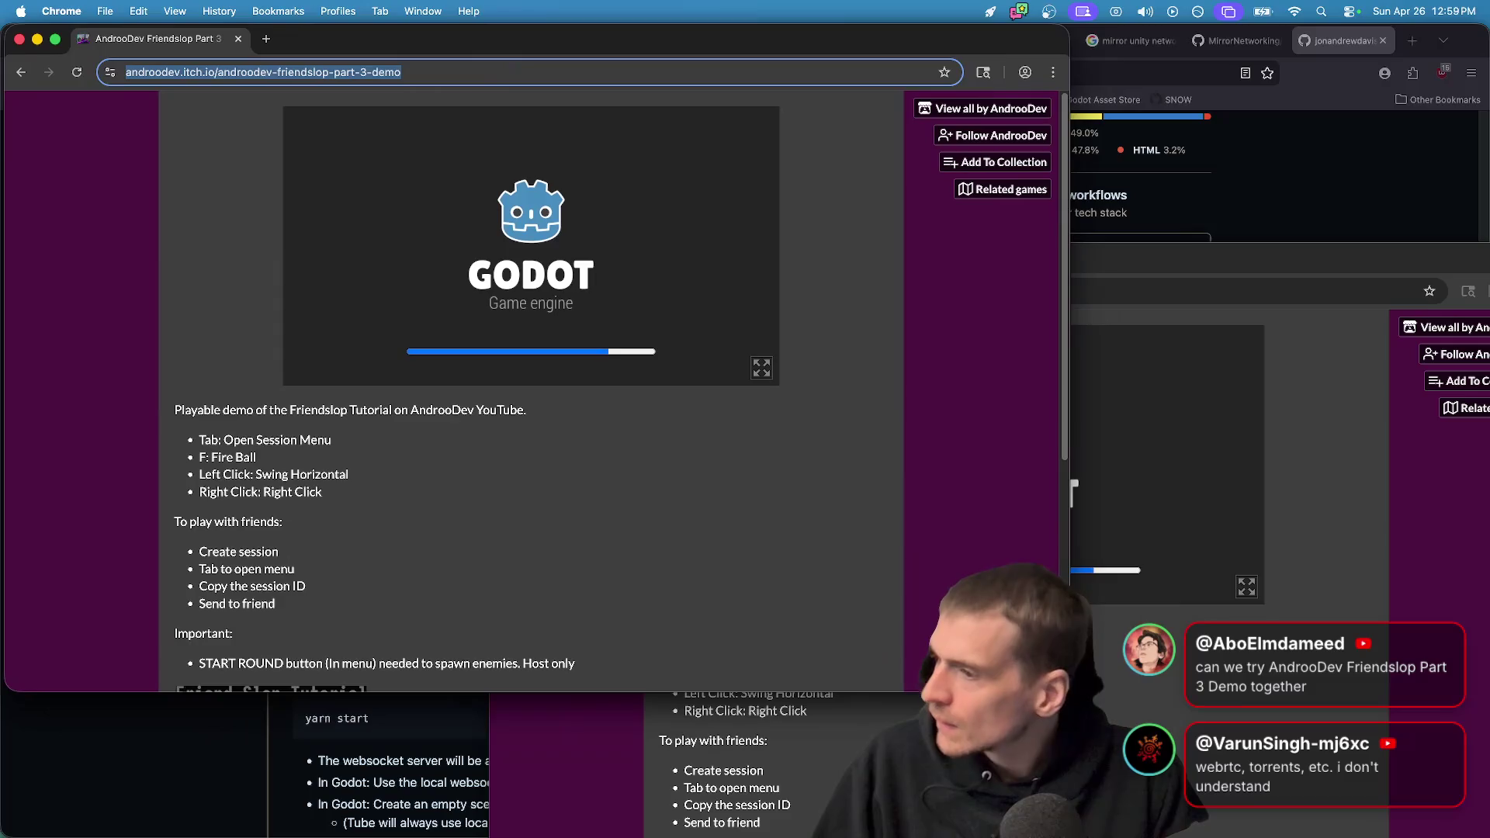
key(super+grave)
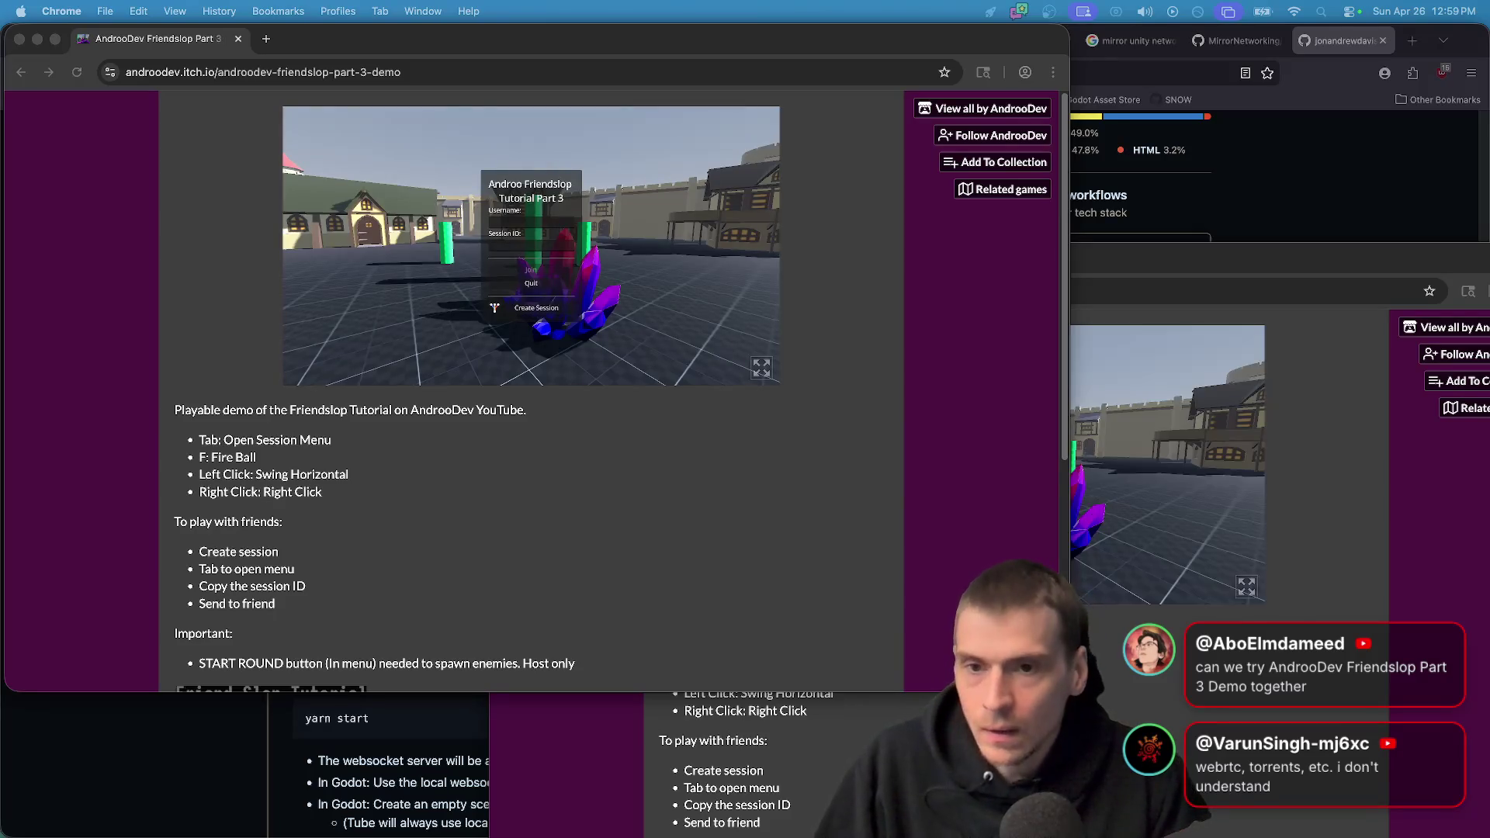
Enter a username in the first game, create a session, and open its session menu
click(558, 223)
text(androodev)
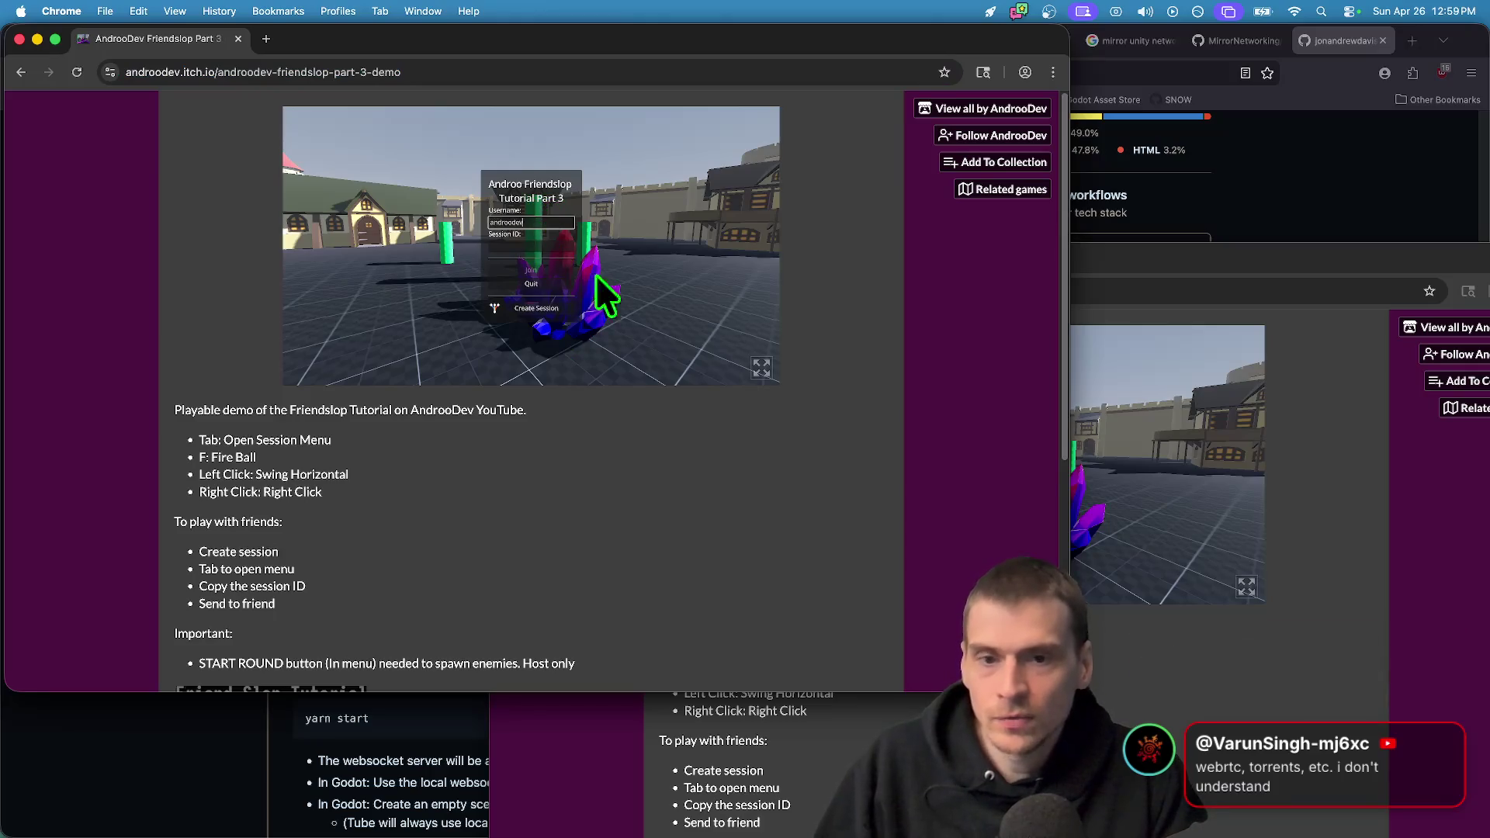
click(534, 311)
key(Tab)
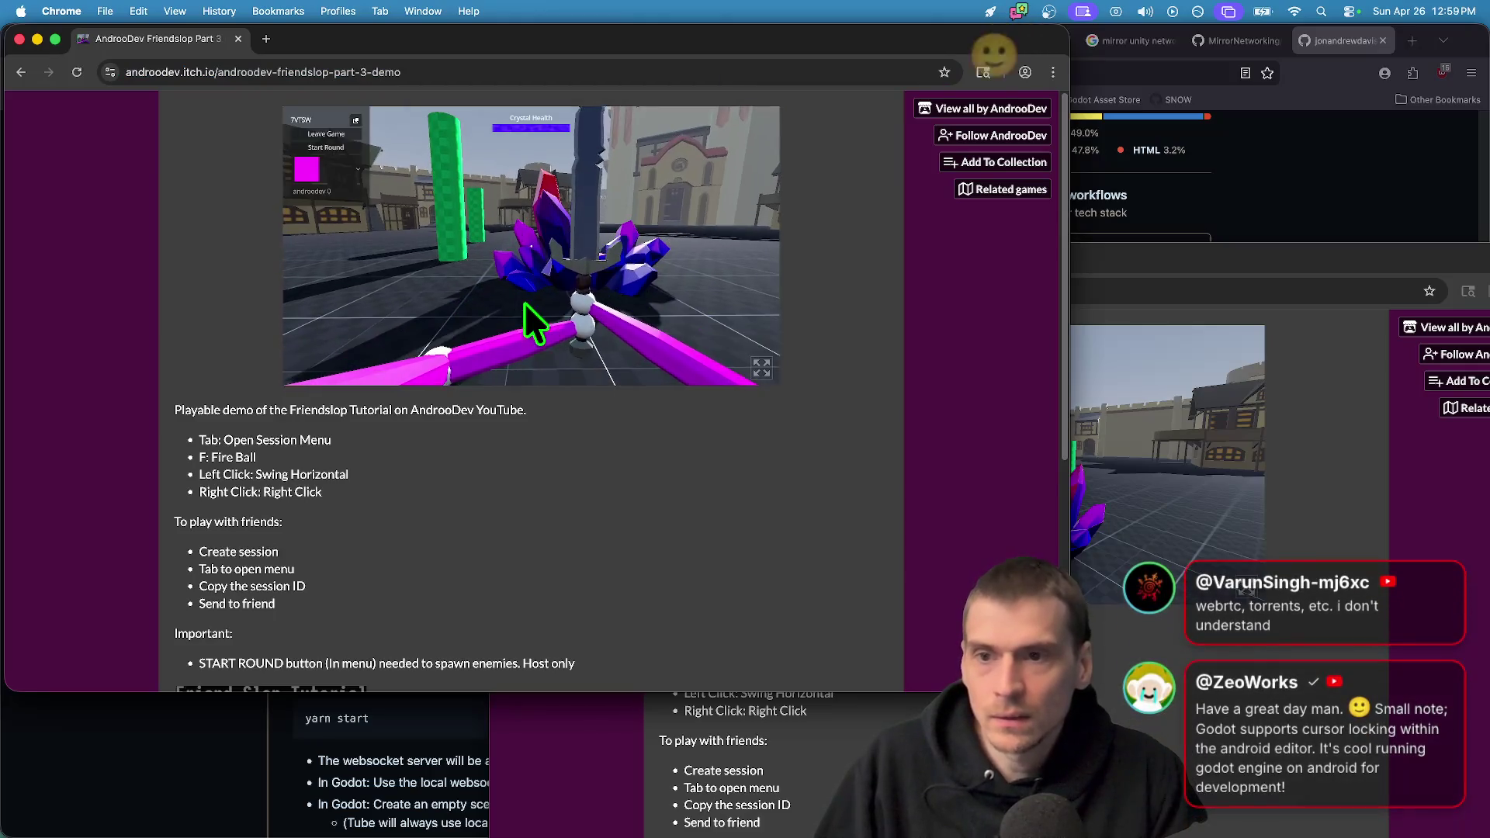
Enter a username in the second game window, then hide the browser windows
click(357, 114)
click(1184, 456)
click(1037, 443)
text(androo22)
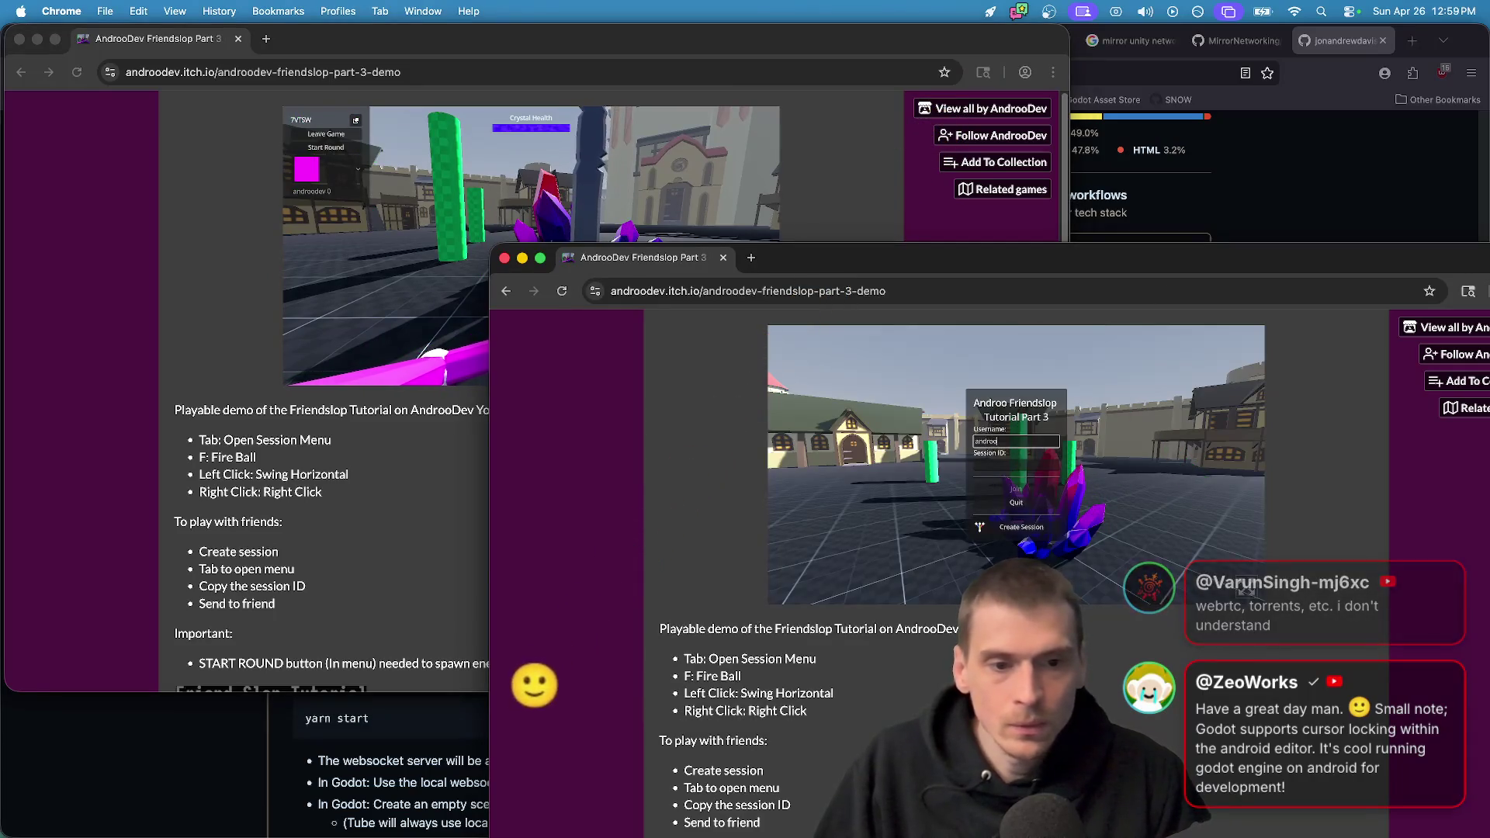
click(1040, 466)
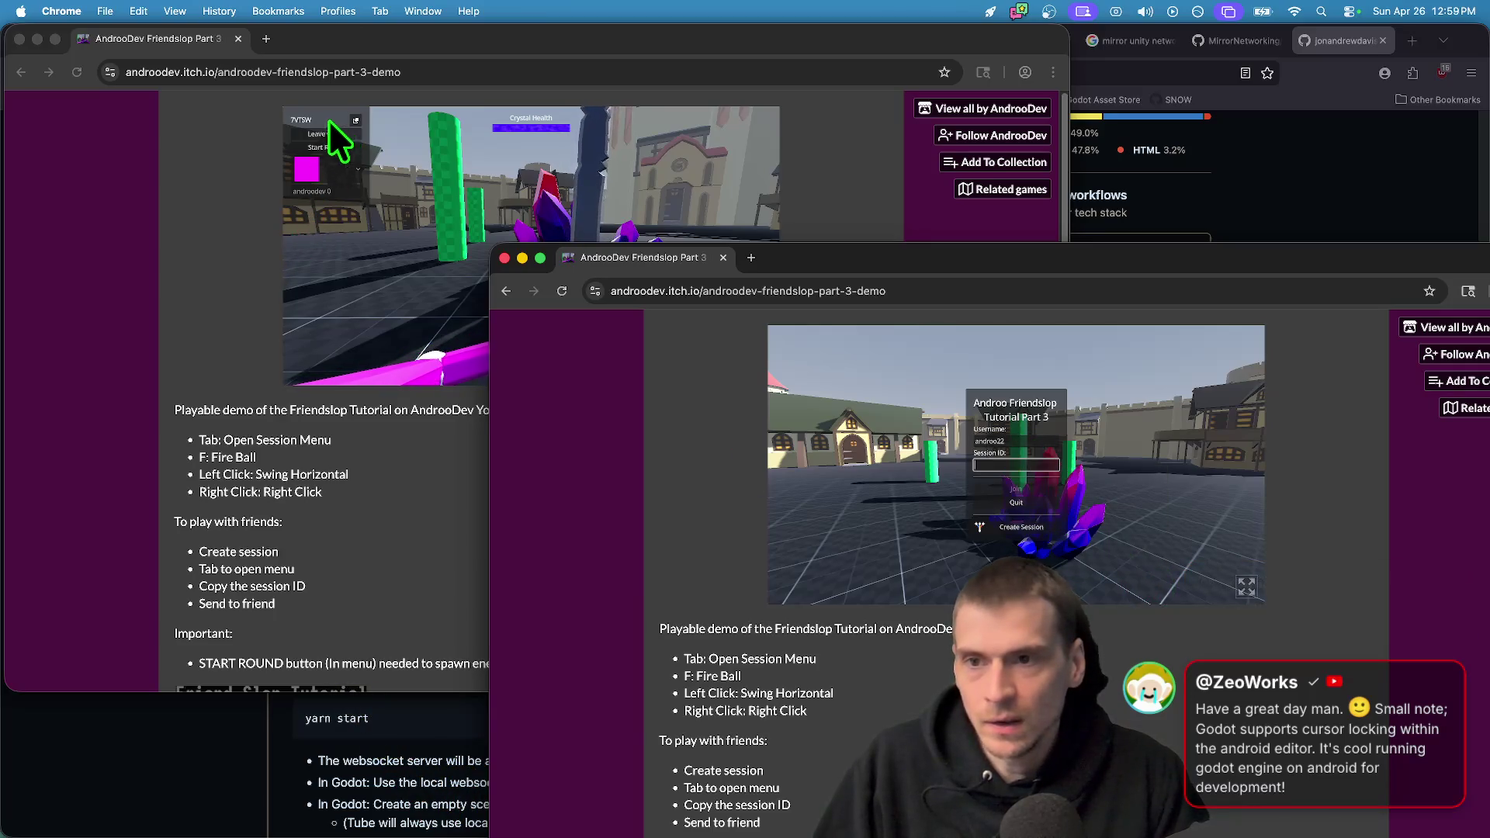
click(356, 120)
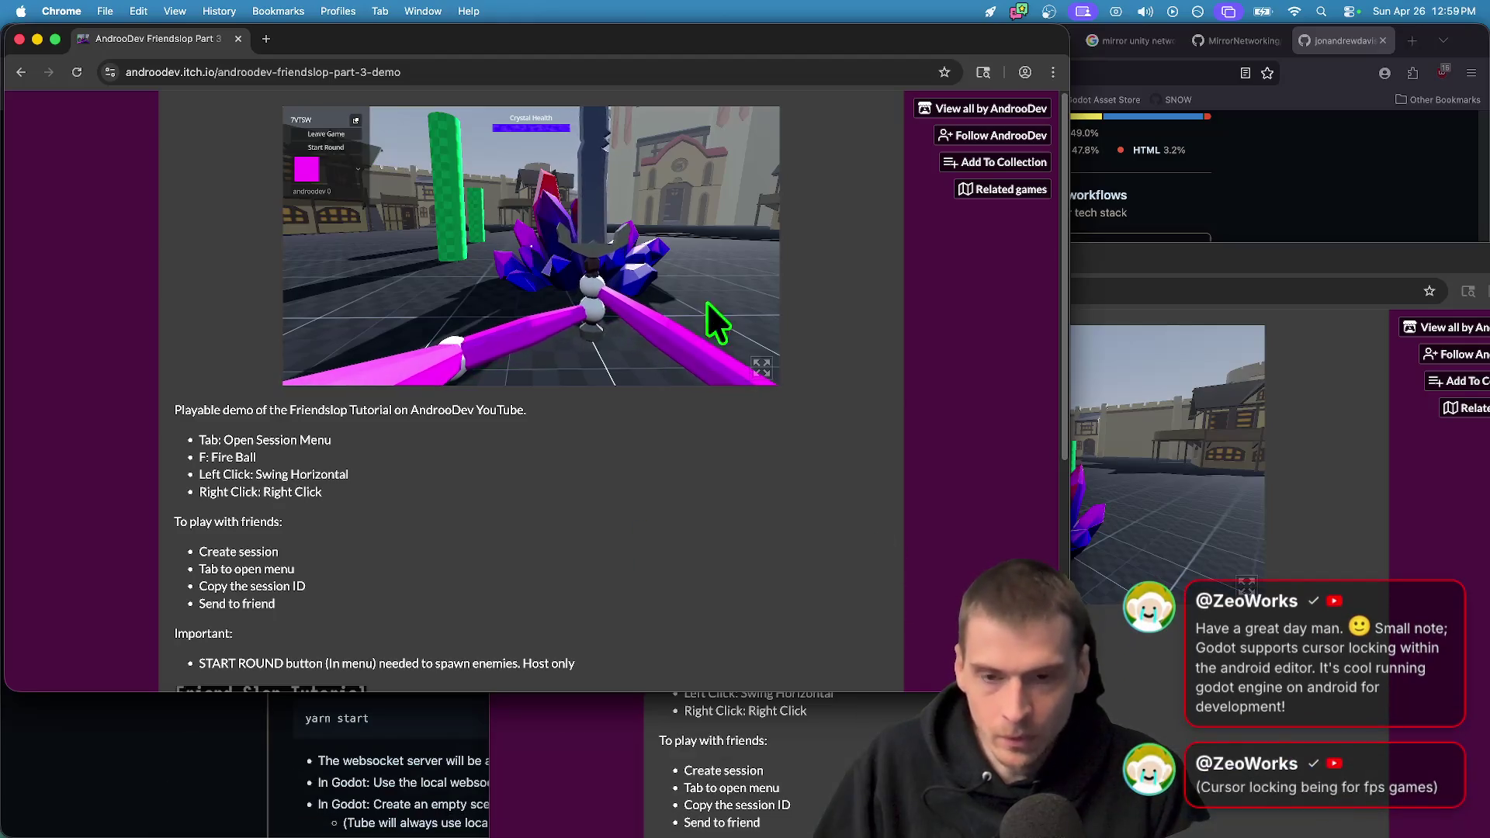
key(super+m)
key(super+m)
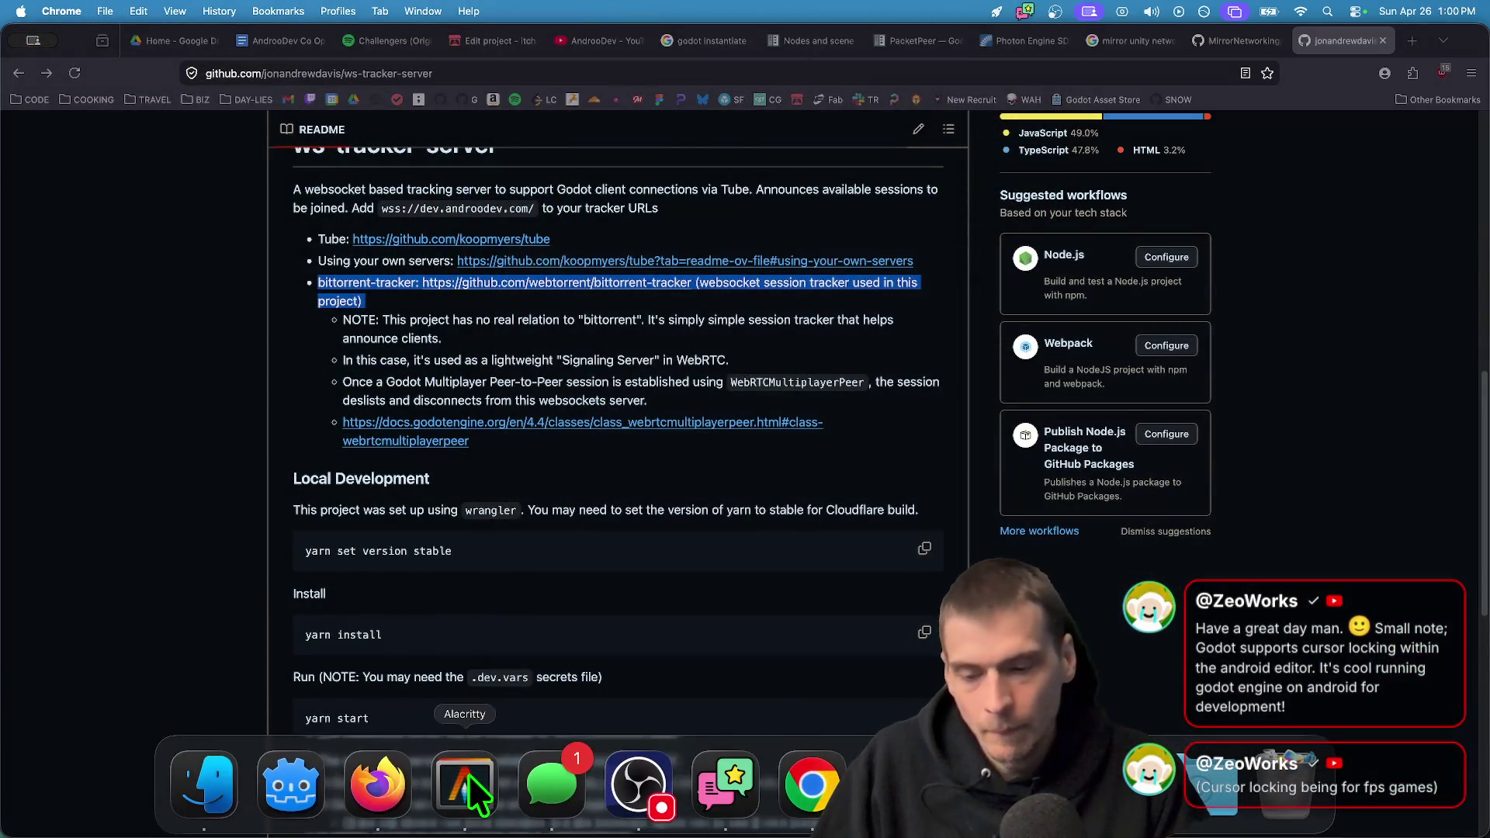
Jump to the part3 project with 'j part3', check git status (seven modified files), and widen the terminal
click(468, 775)
text(j part3)
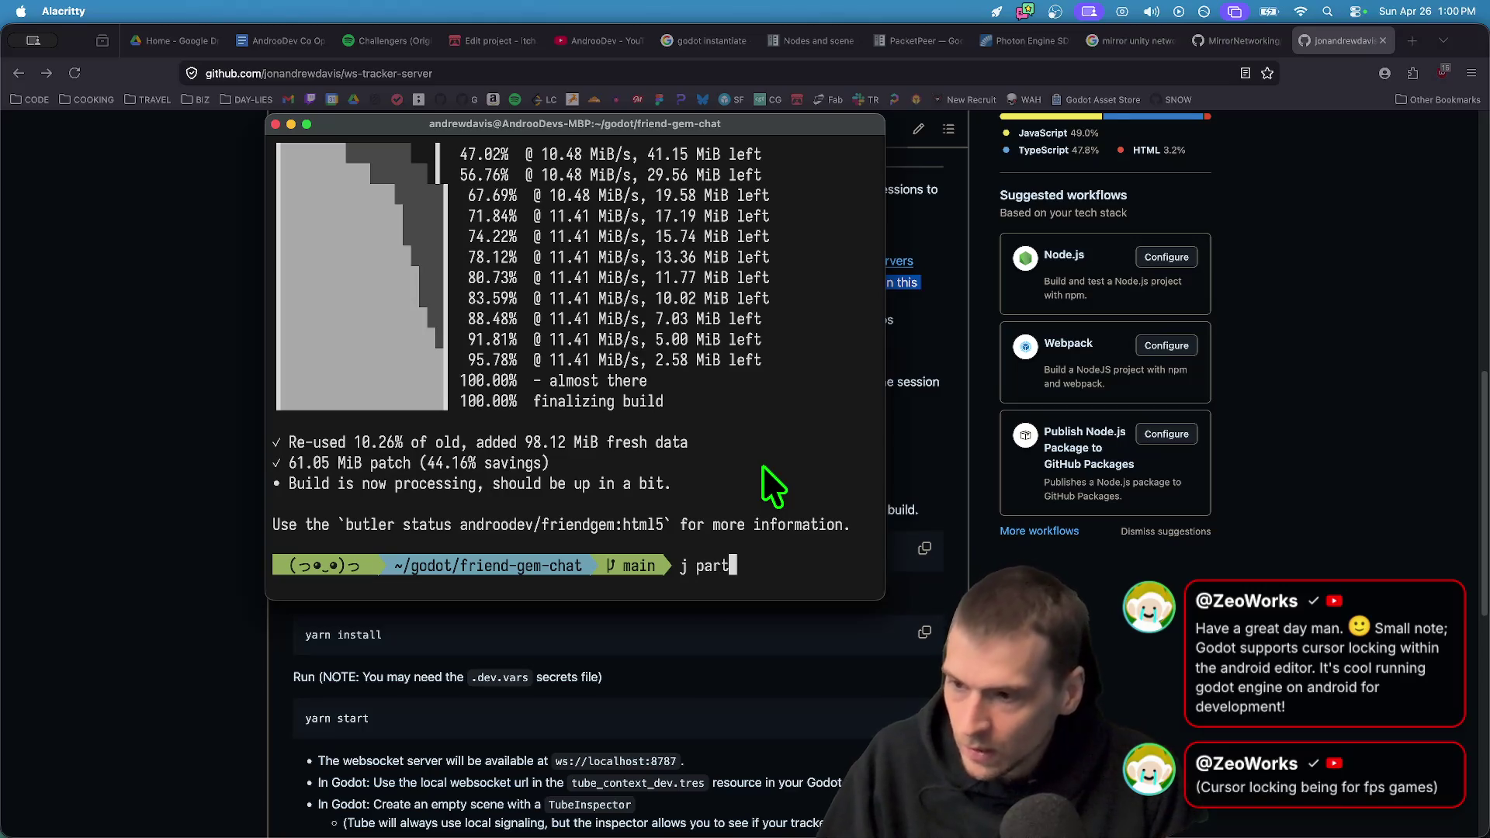
key(Return)
text(st)
key(Return)
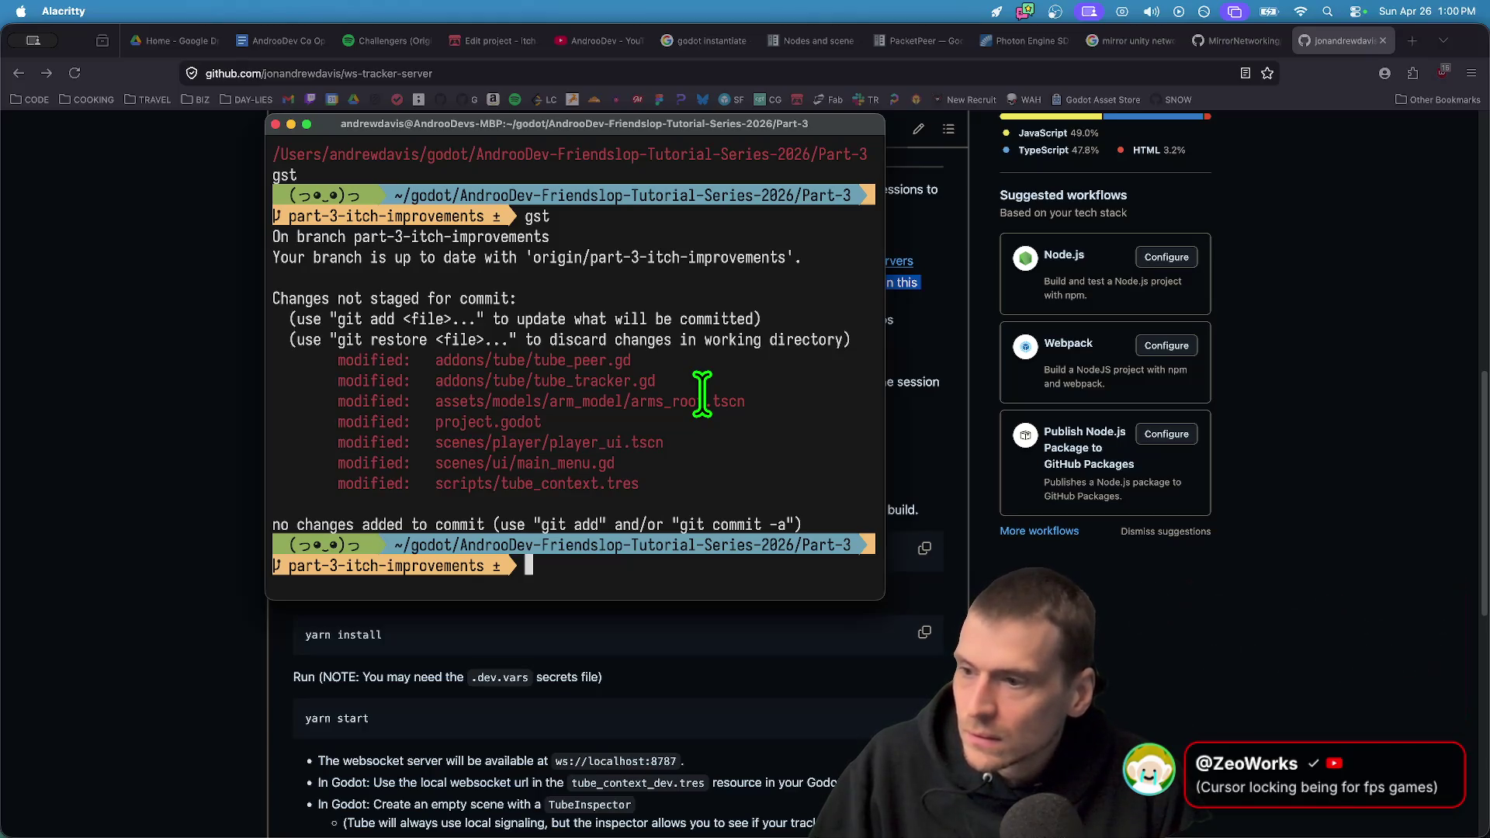
mouse_move(884, 600)
mouse_down()
mouse_move(968, 505)
mouse_move(1081, 532)
mouse_move(1086, 672)
mouse_up()
key(super+Tab)
key(Tab)
key(Tab)
key(Tab)
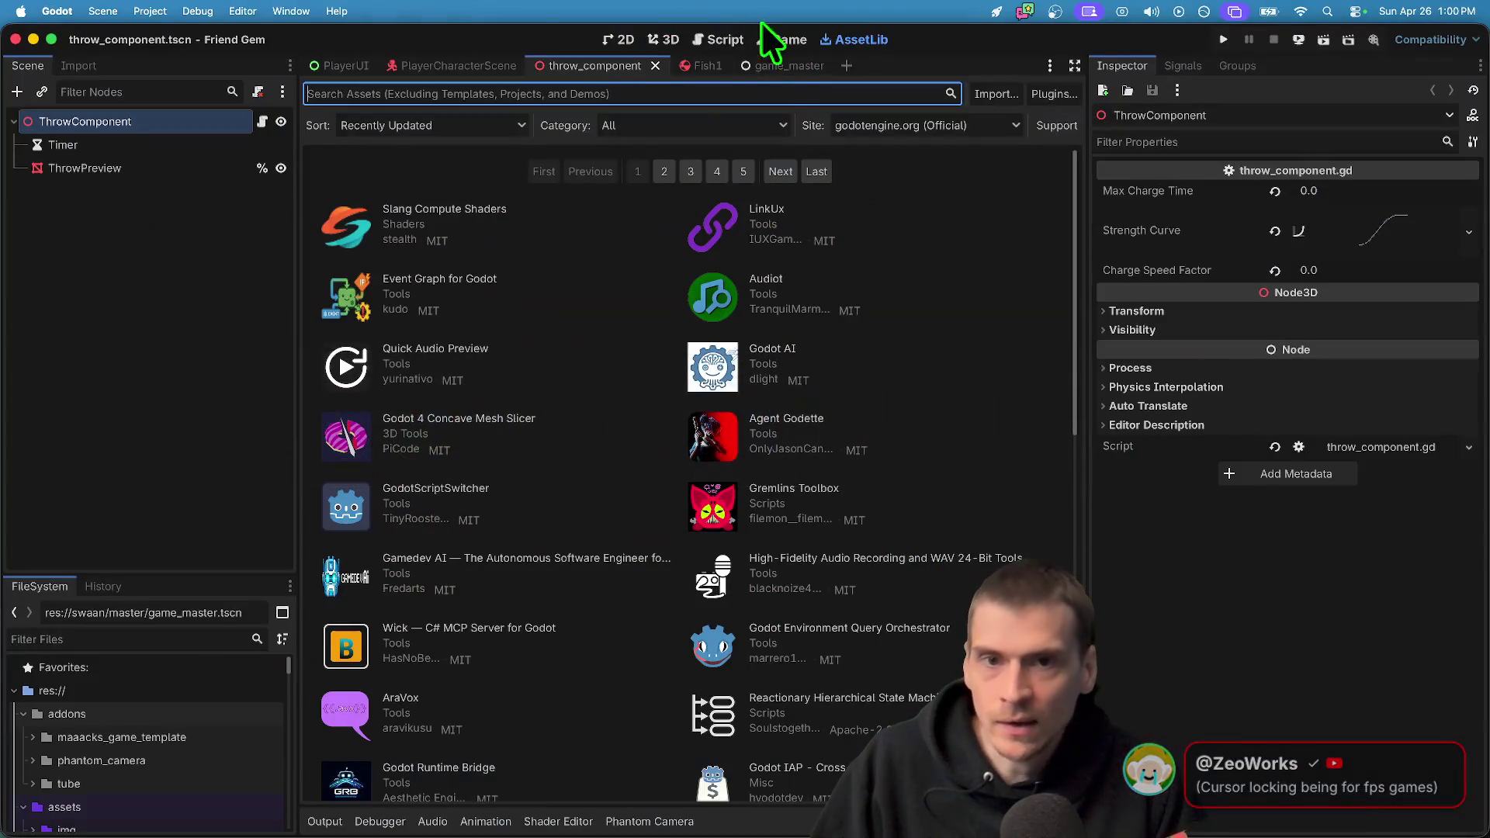
Add a trial 'Input.mouse_mode = Input.MOUSE_MODE_CAPTURED' line at line 104 of throw_component.gd, then cut it again
click(729, 42)
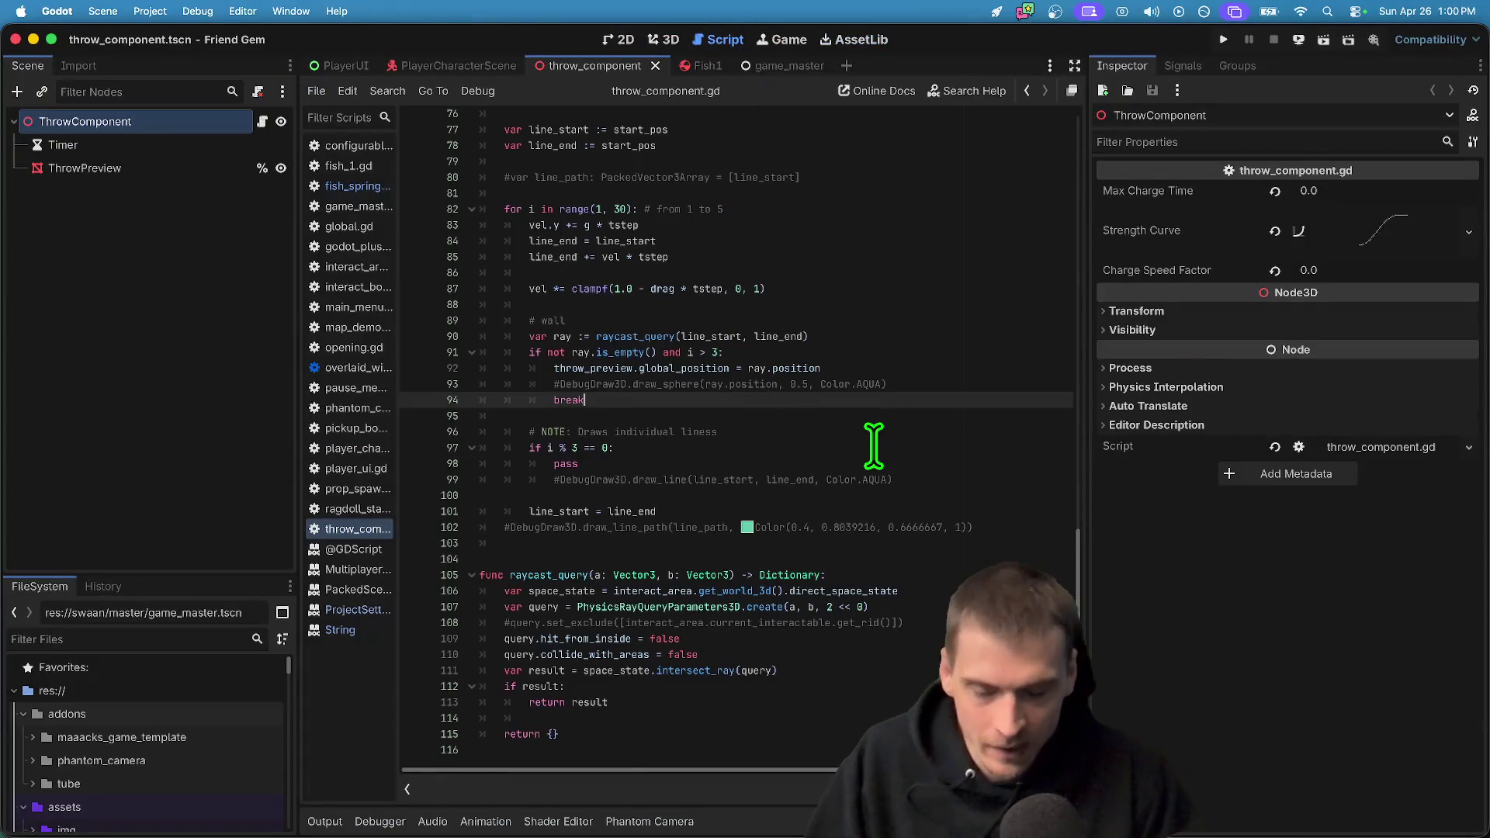
key(Down)
key(Down)
key(Down)
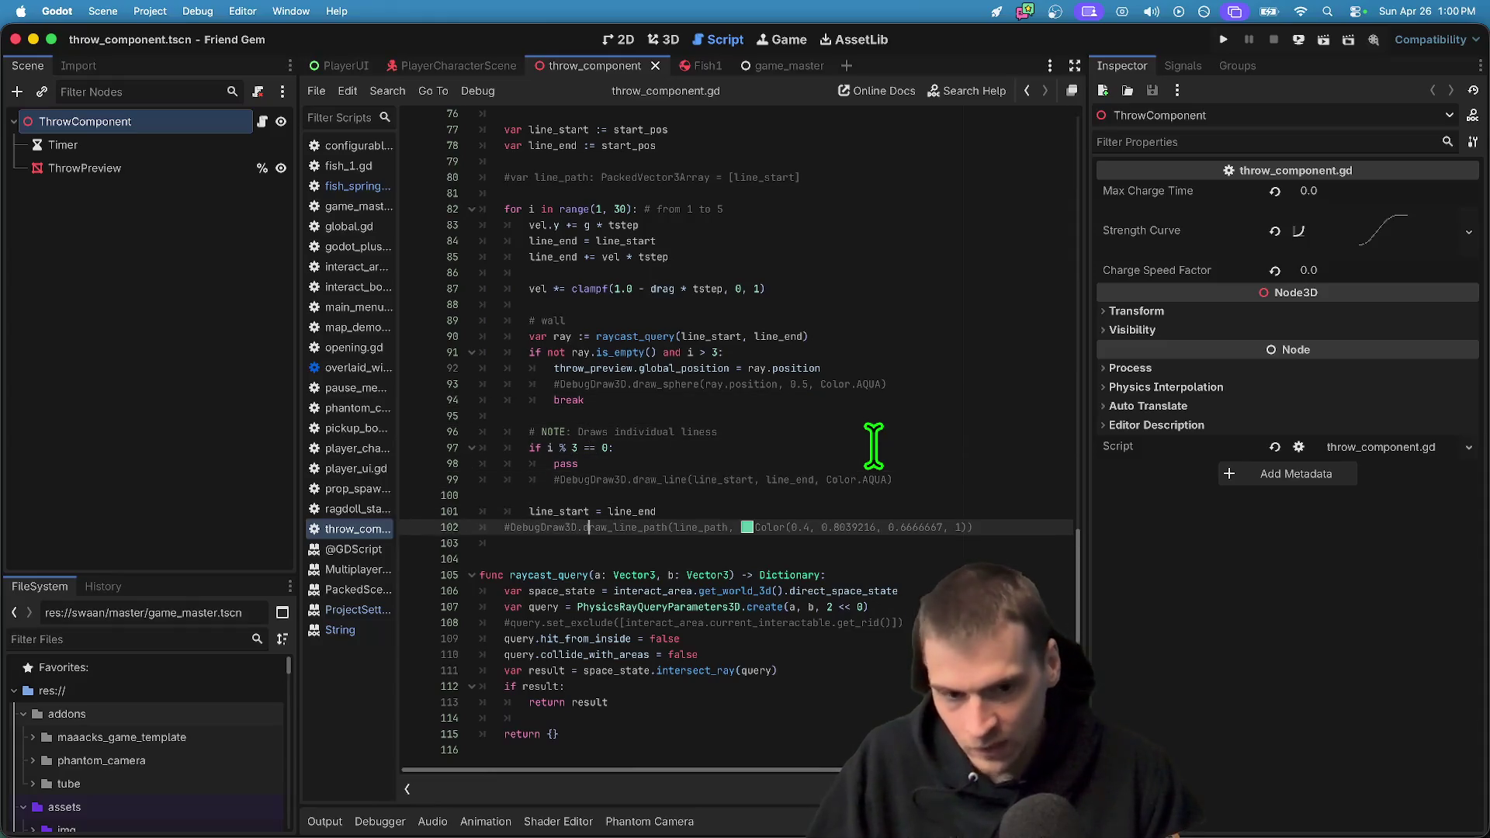
key(Down)
key(Return)
text(In)
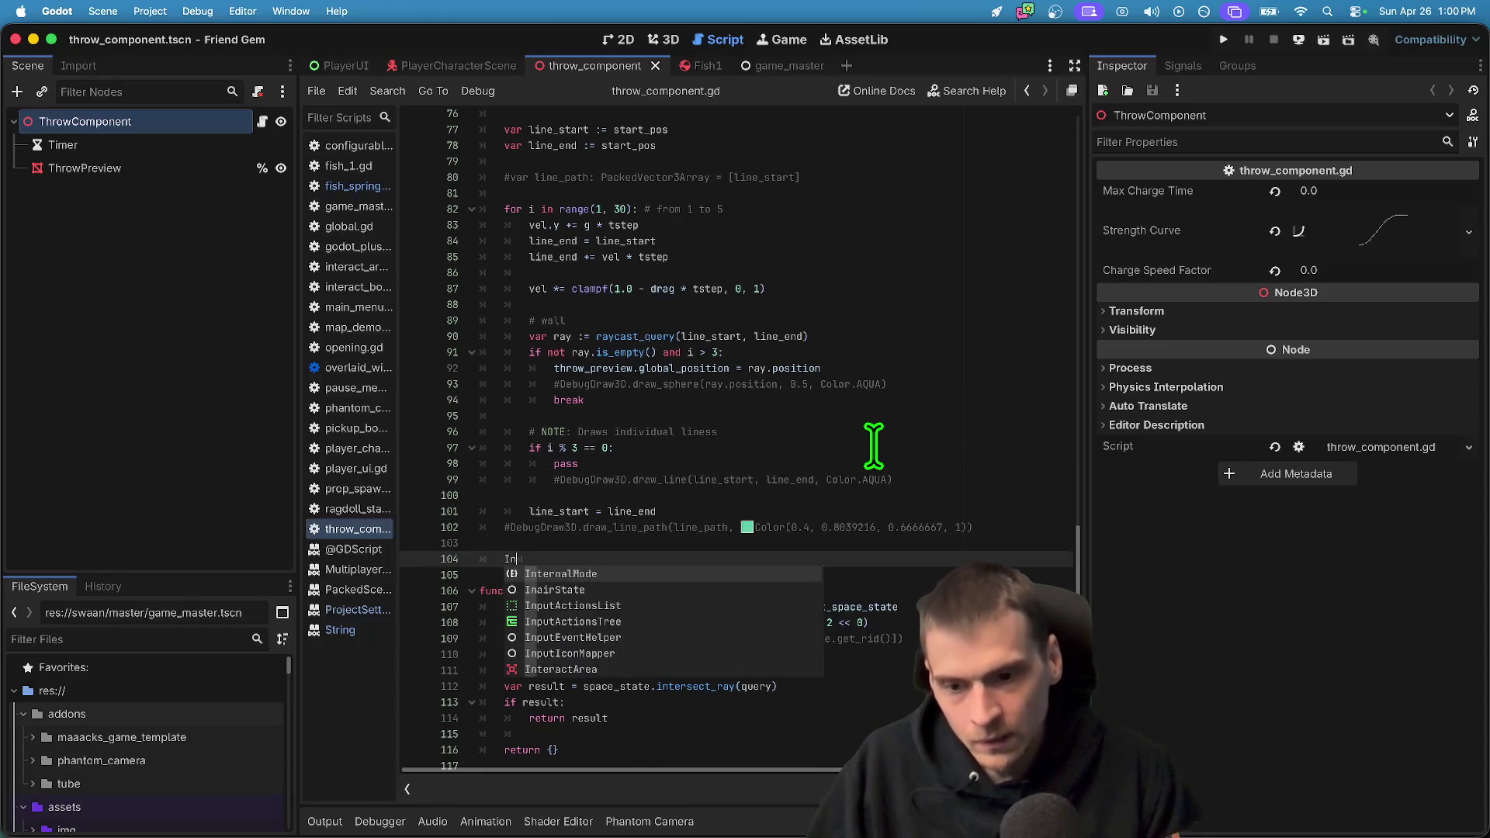
text(put.mouse)
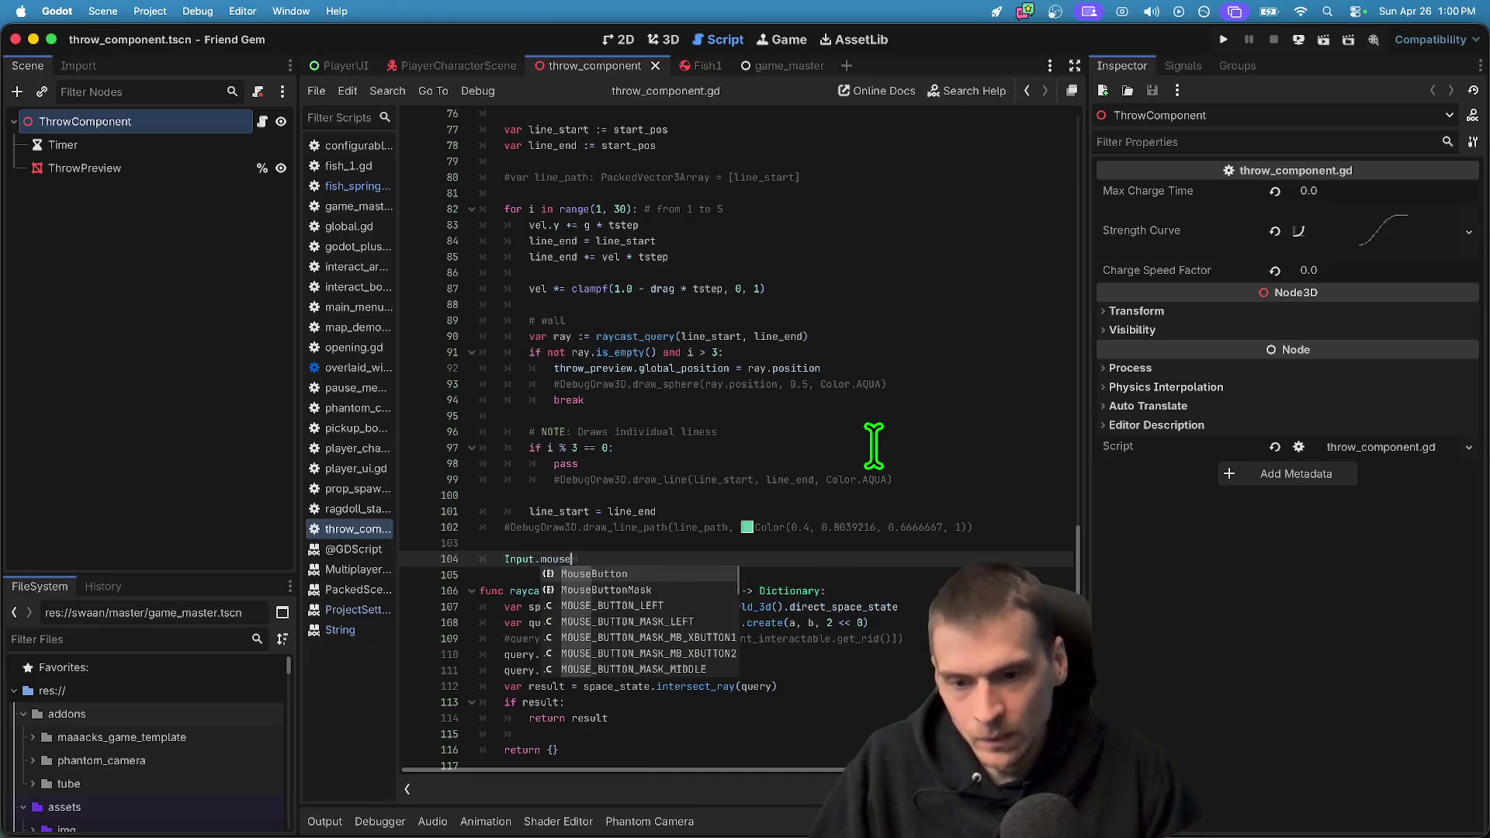
text(_mode = Mou)
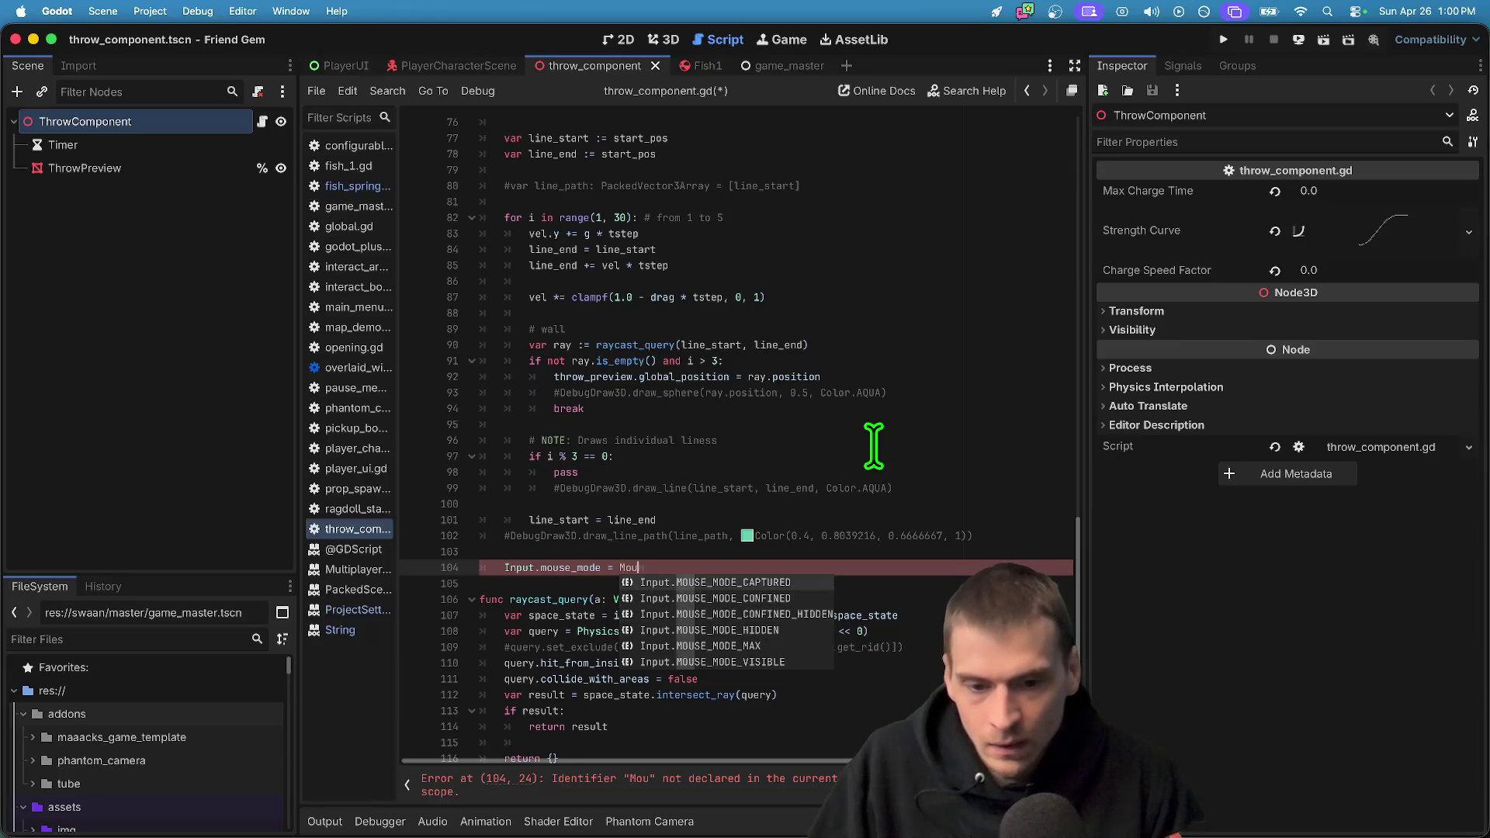
key(Return)
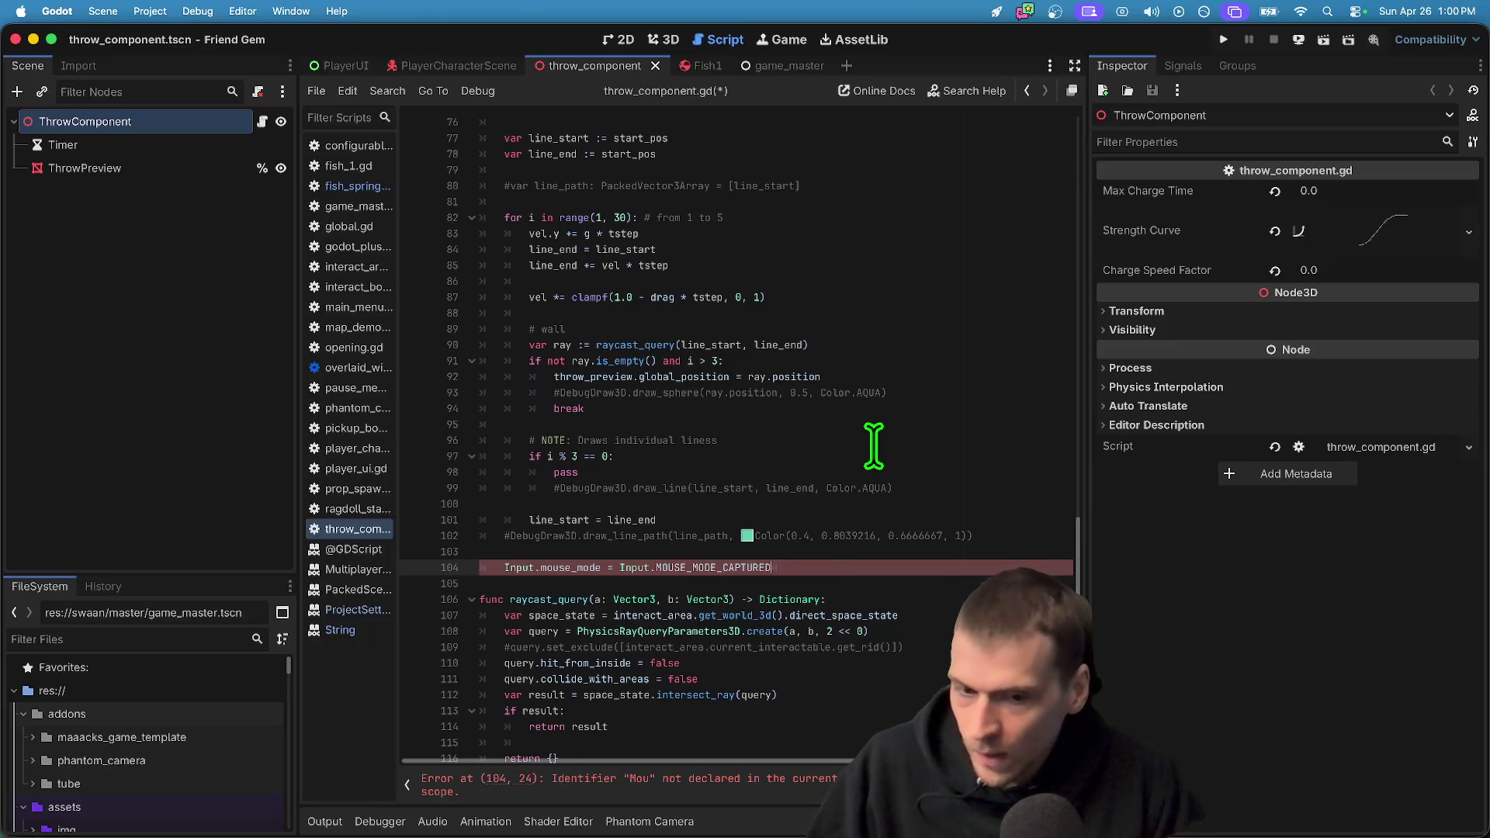
key(super+x)
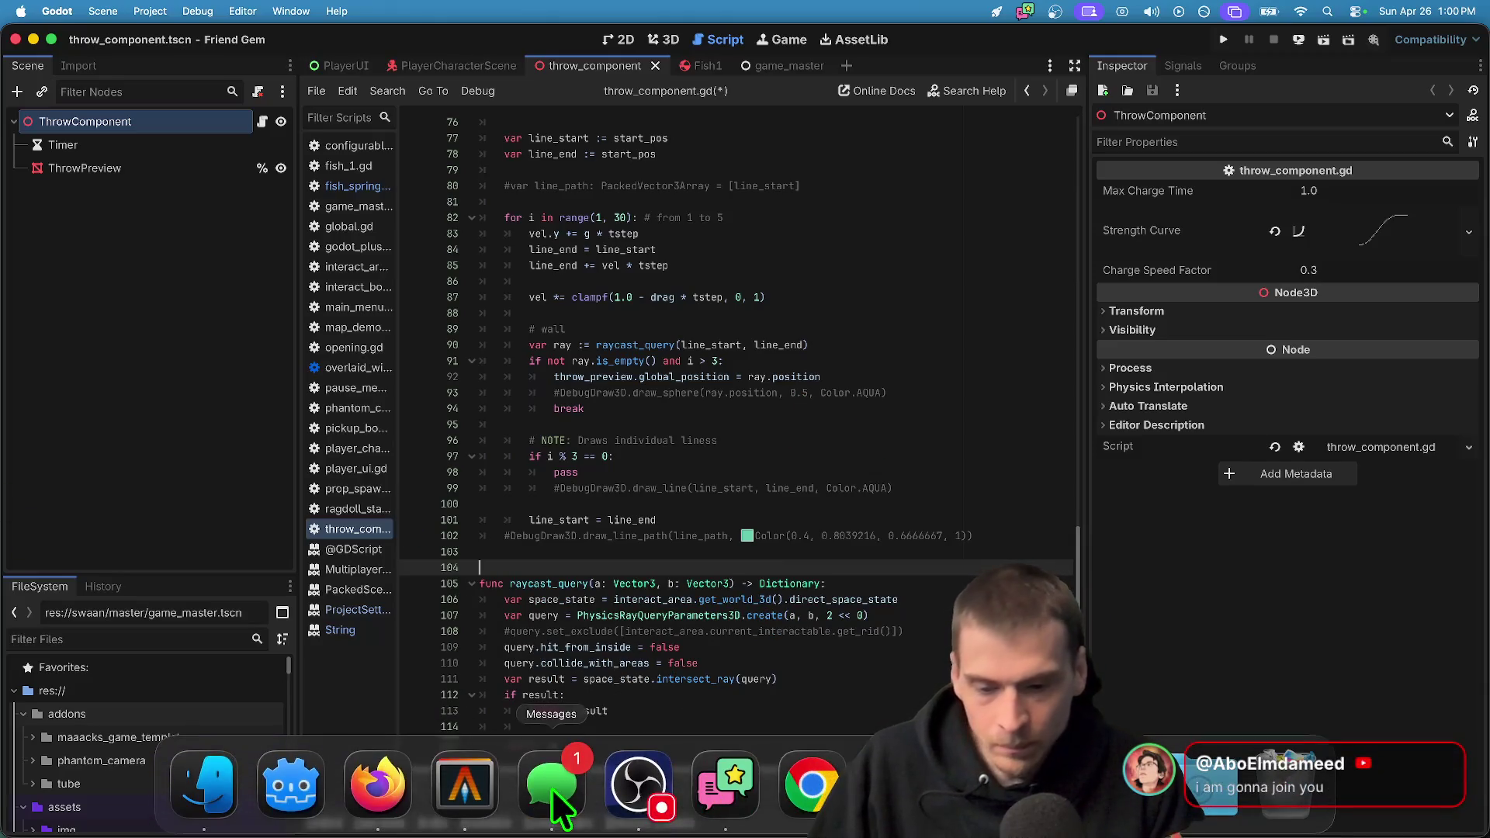
click(465, 825)
Review the git status and page through the full diff of the changed files
text(gst)
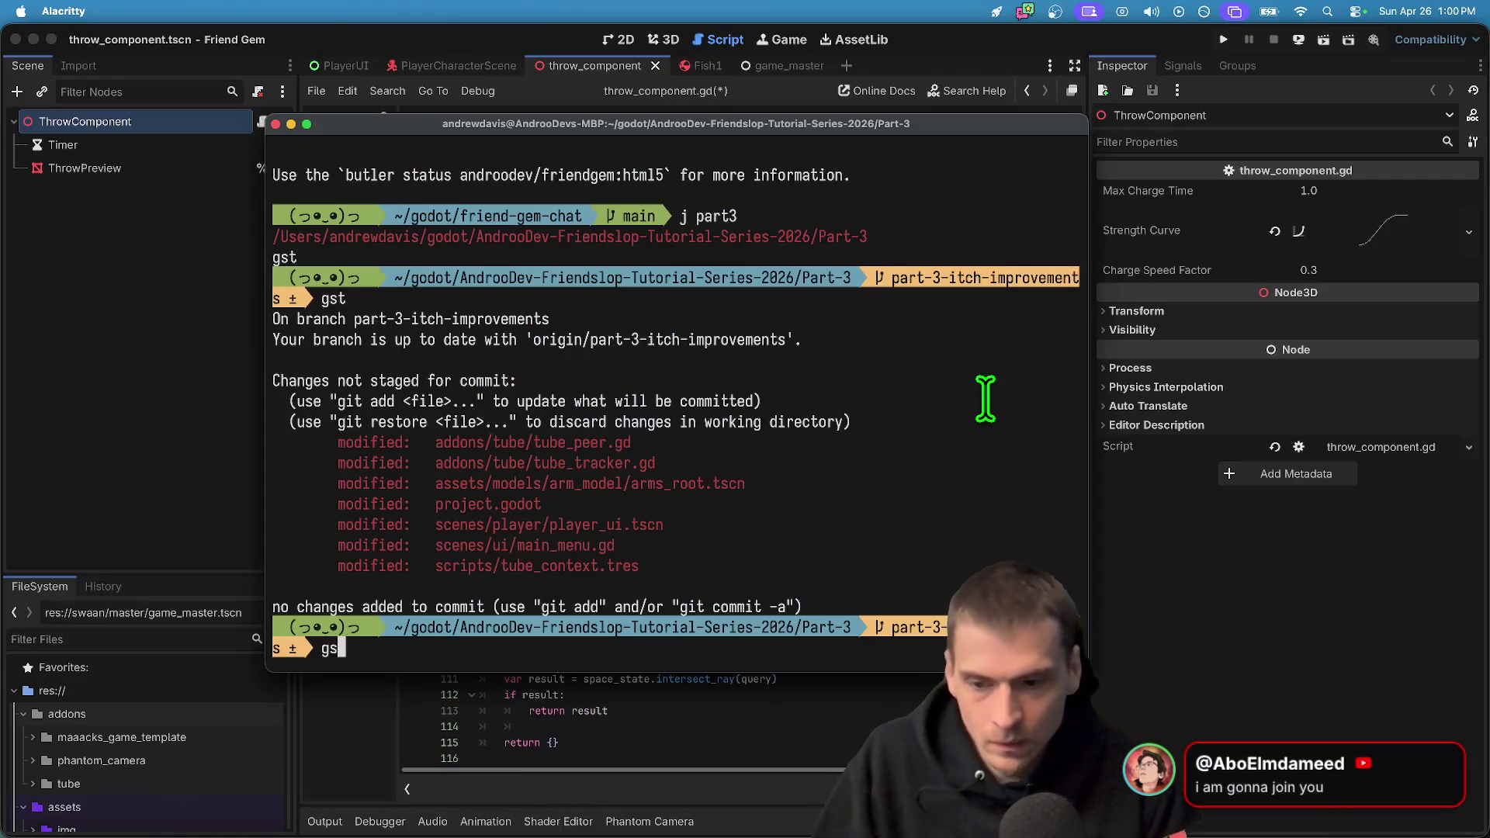
key(Return)
text(gd)
key(Return)
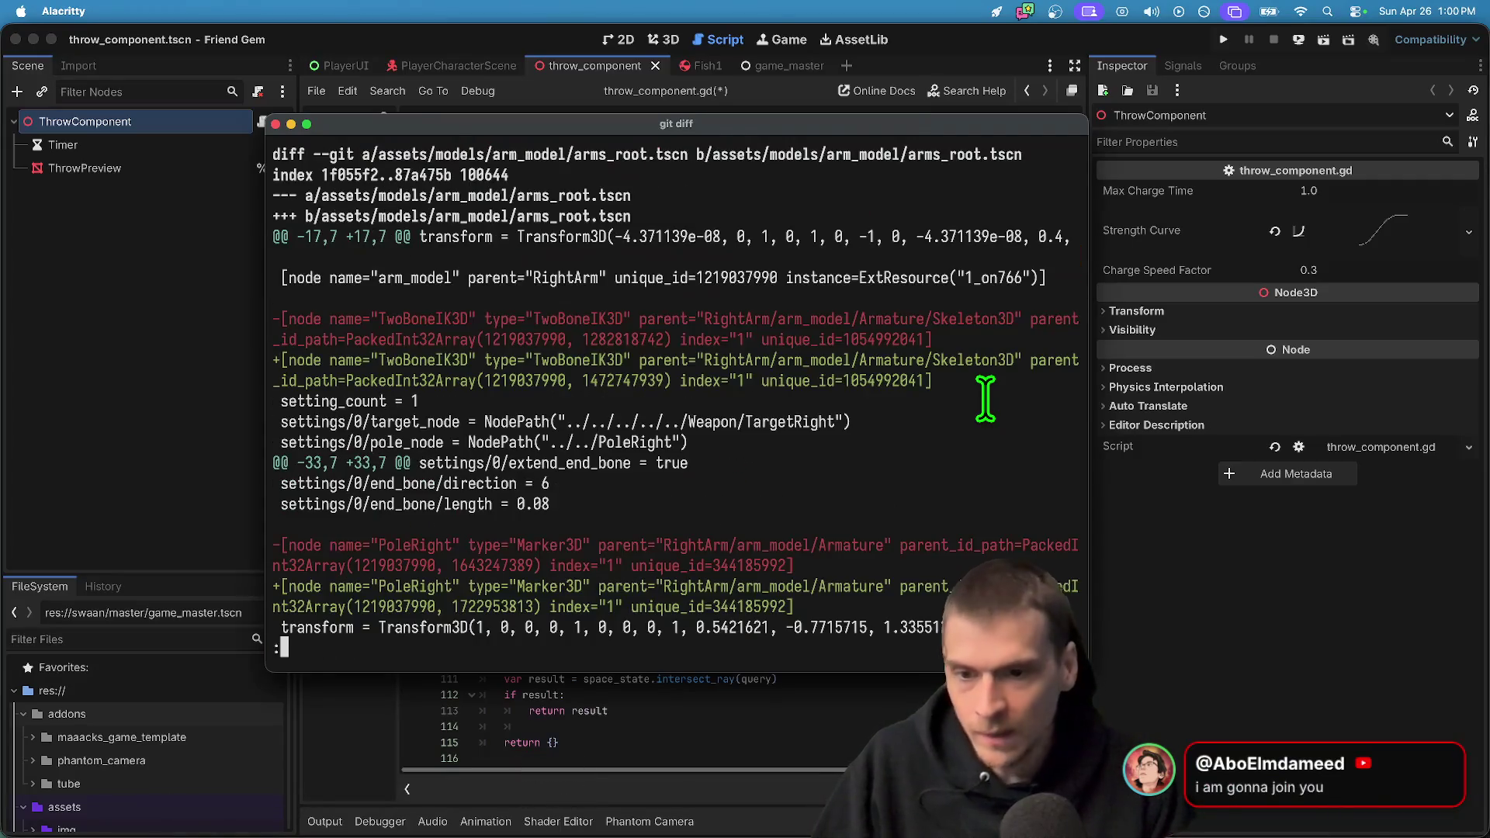
key(space)
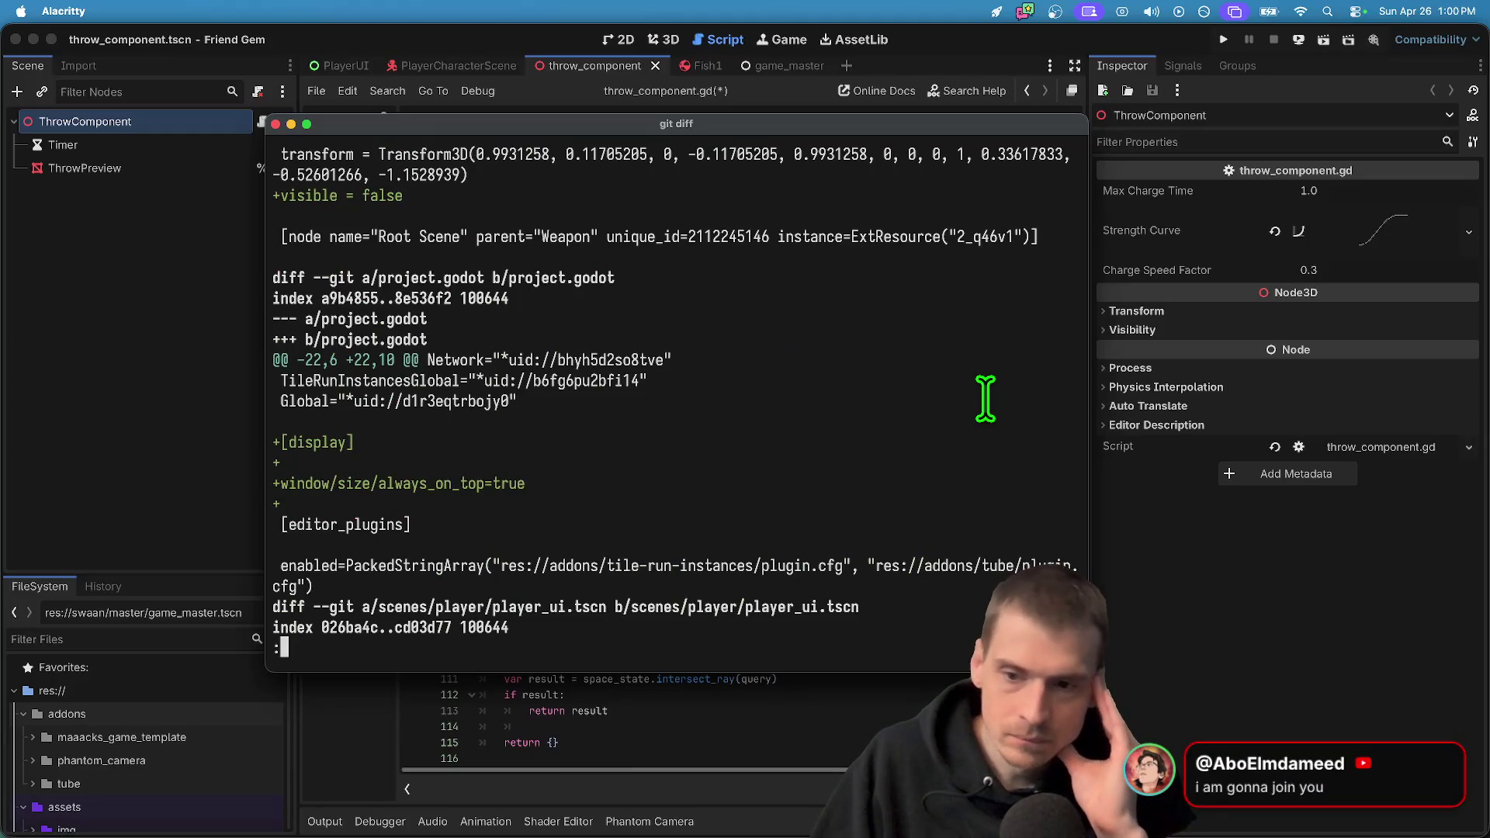
key(space)
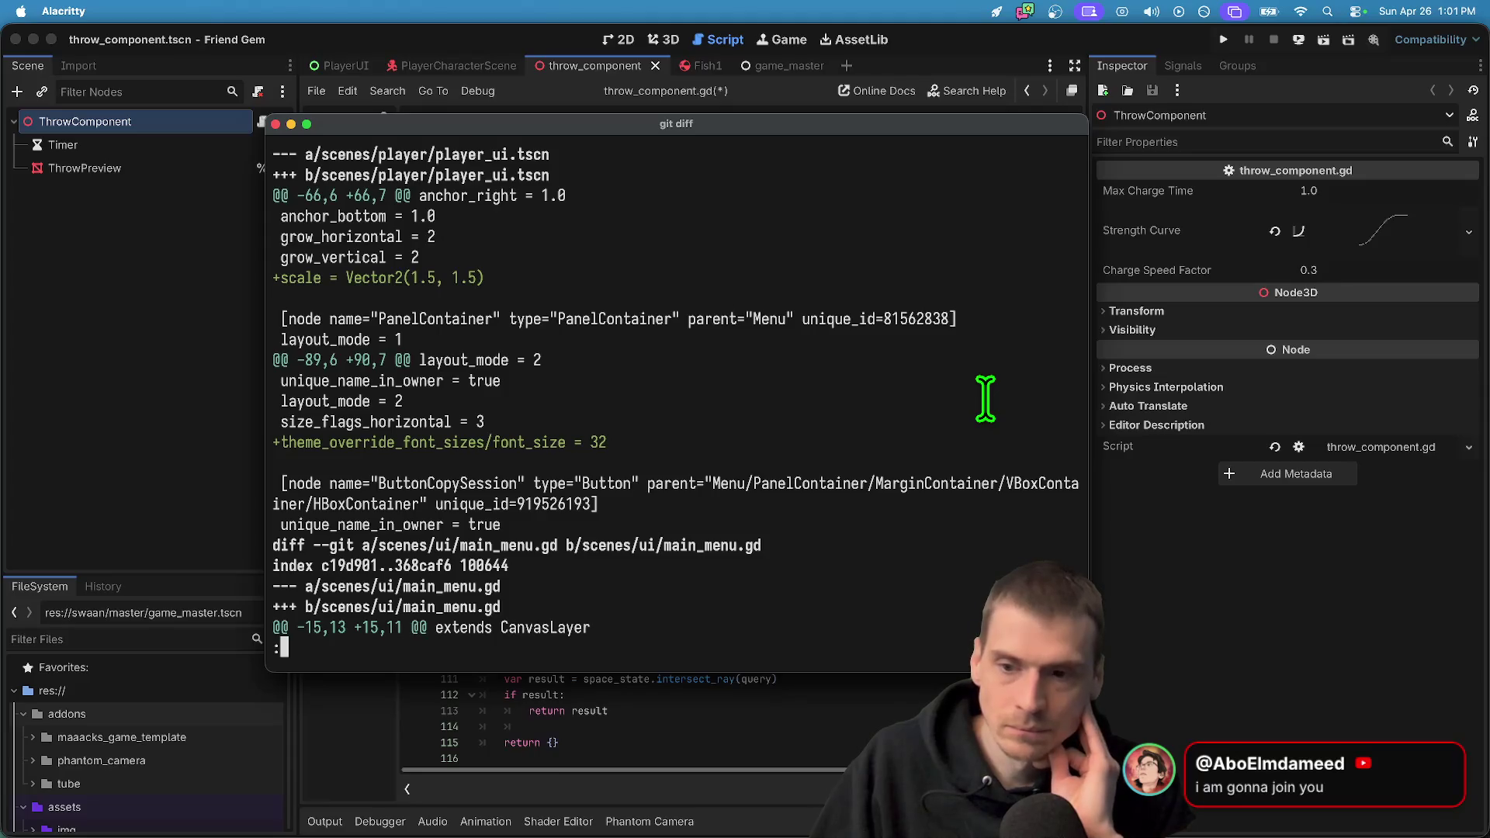
key(space)
key(space)
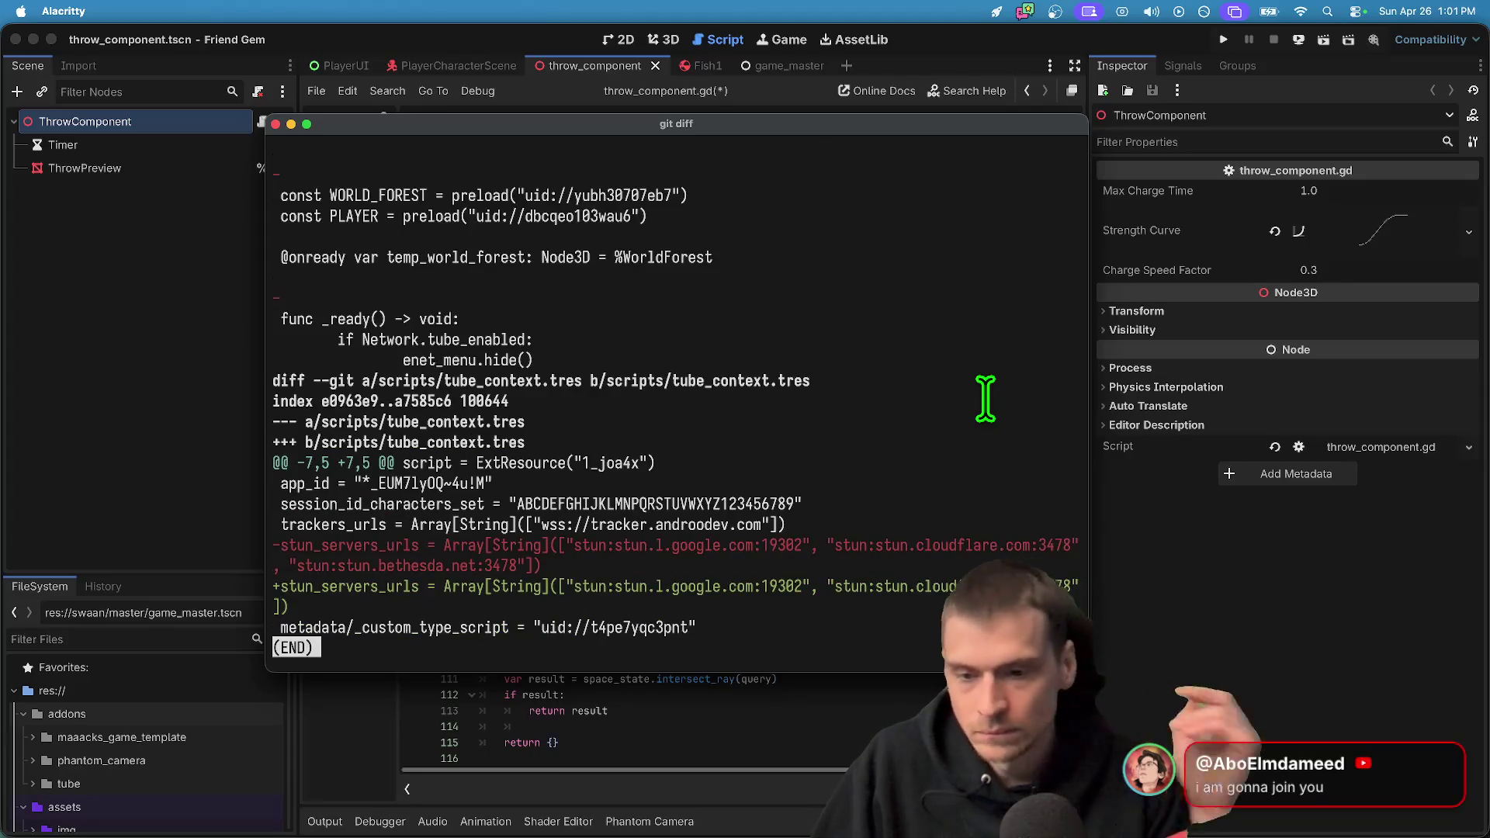
Stage all changes, commit as 'feat: improve the itch demo', and push to GitHub
text(qgit)
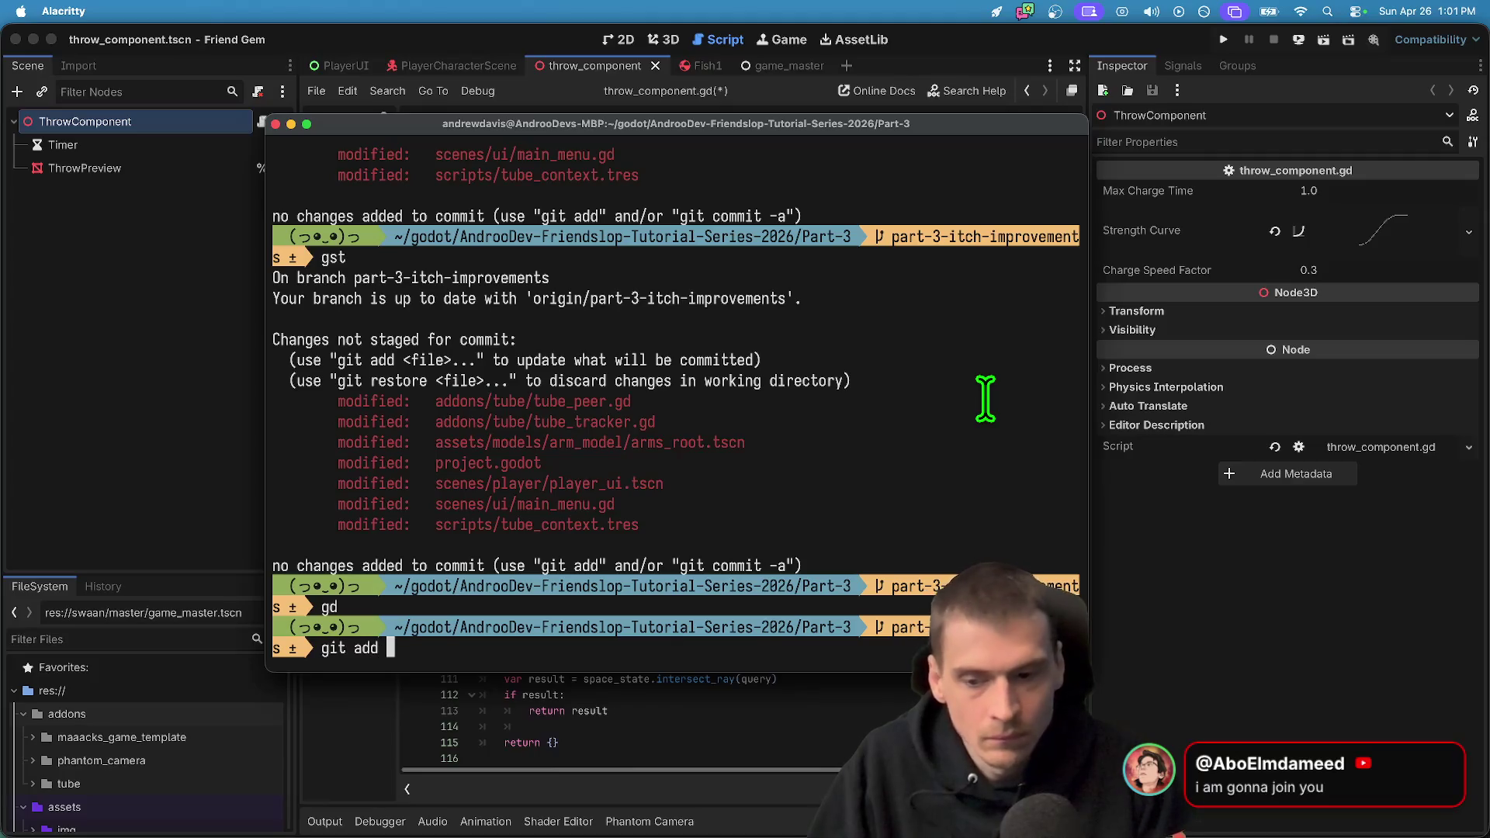
text(.)
key(Return)
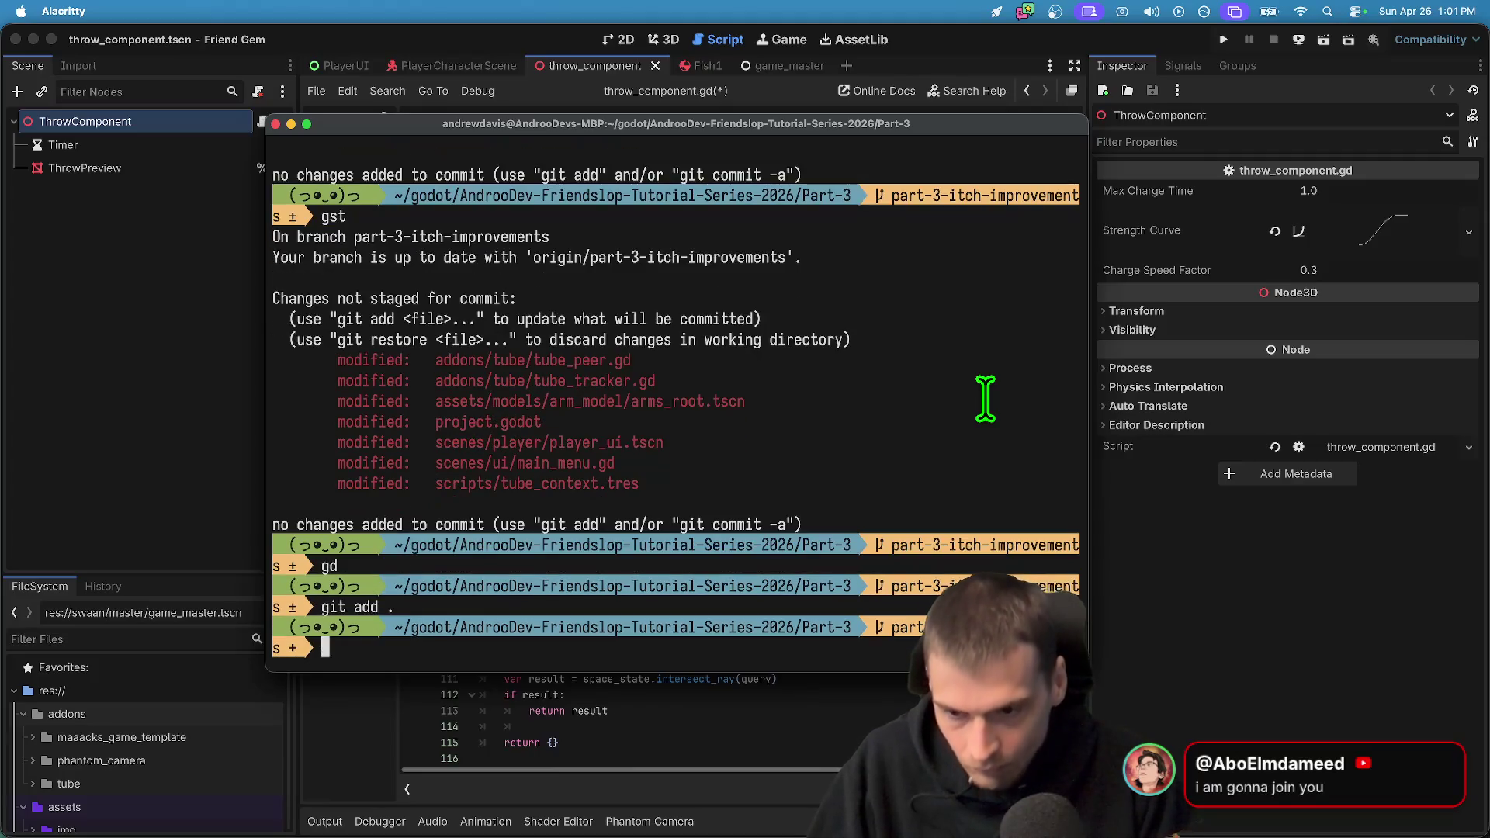
text(gcam'feat: add throw component')
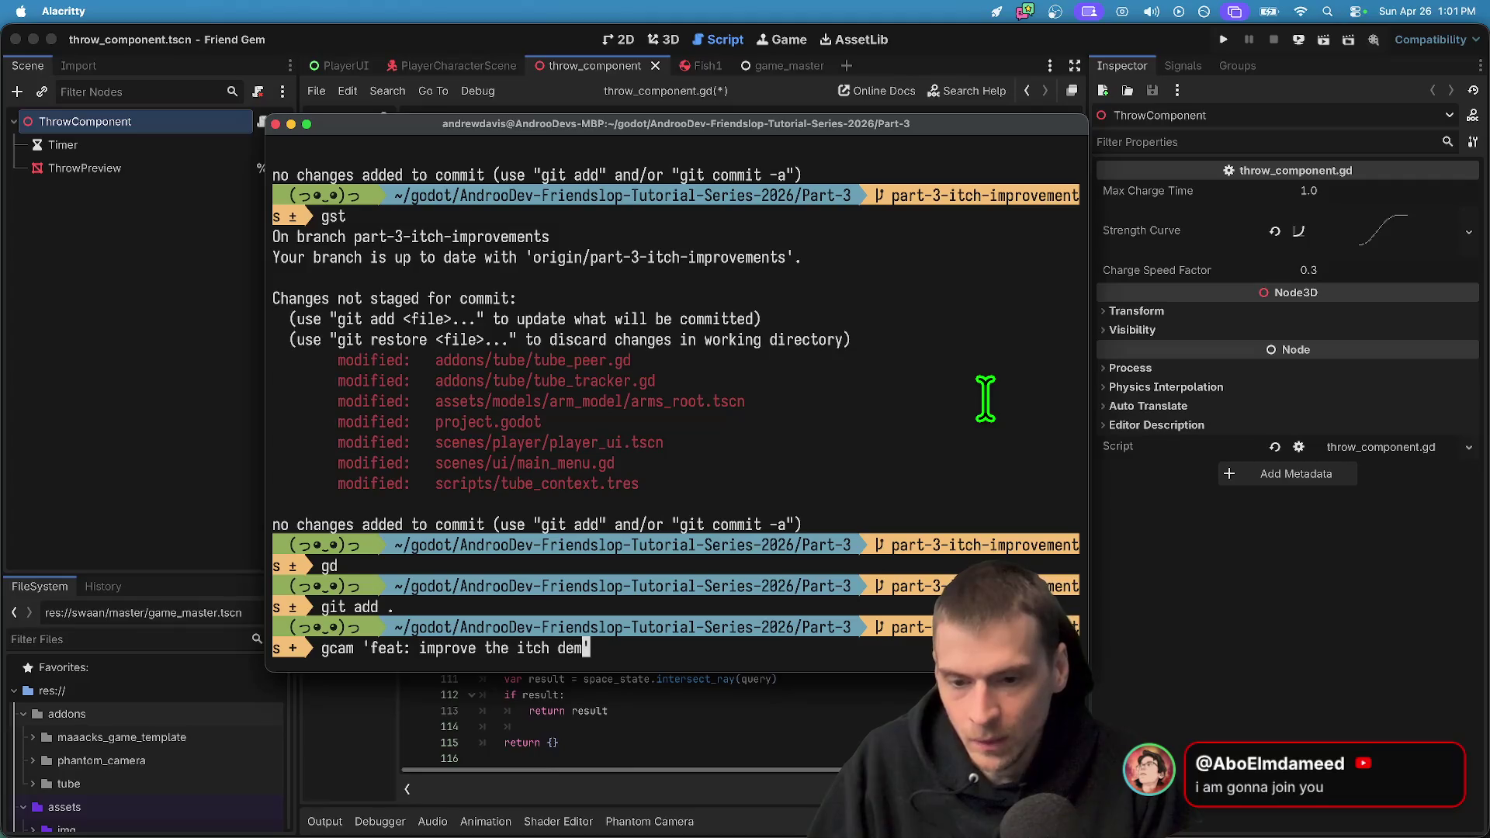
text(o')
key(Return)
text(git push)
key(Return)
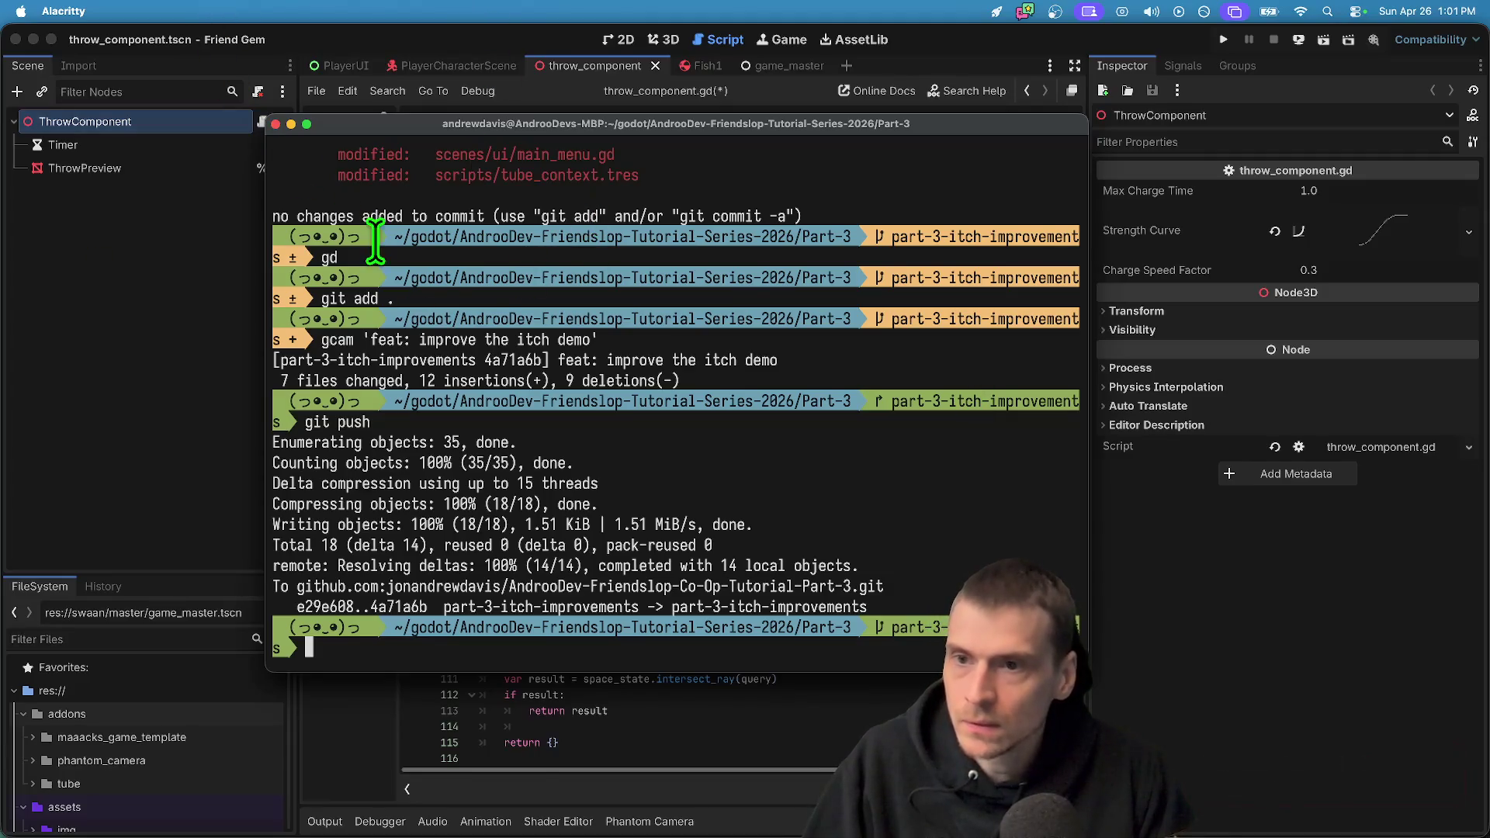
click(184, 172)
click(152, 11)
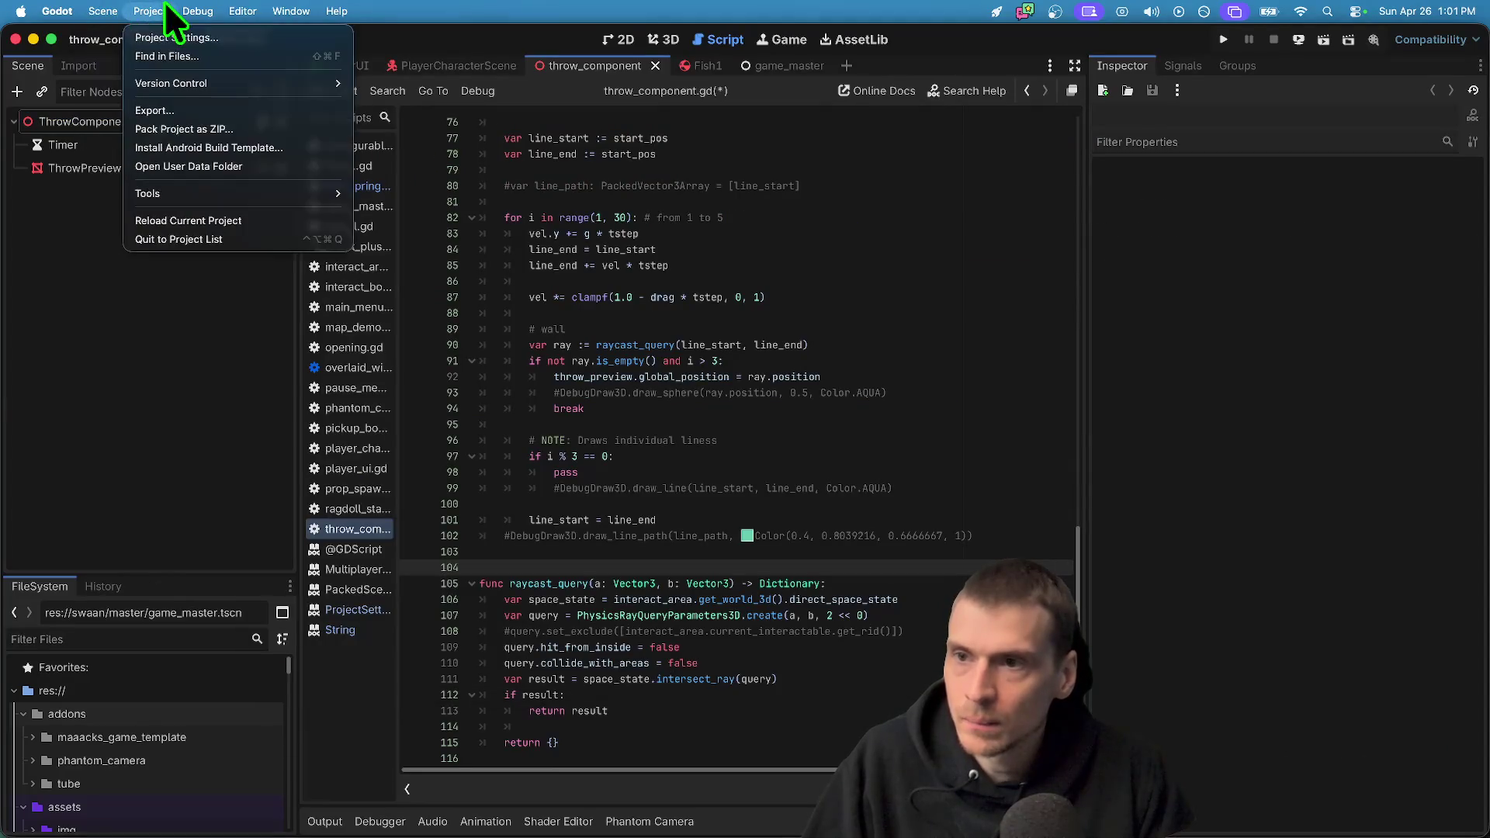
Save and quit to the project list, then open the AndrooDev Friendslop Co-Op Tutorial Part 3 project
click(177, 239)
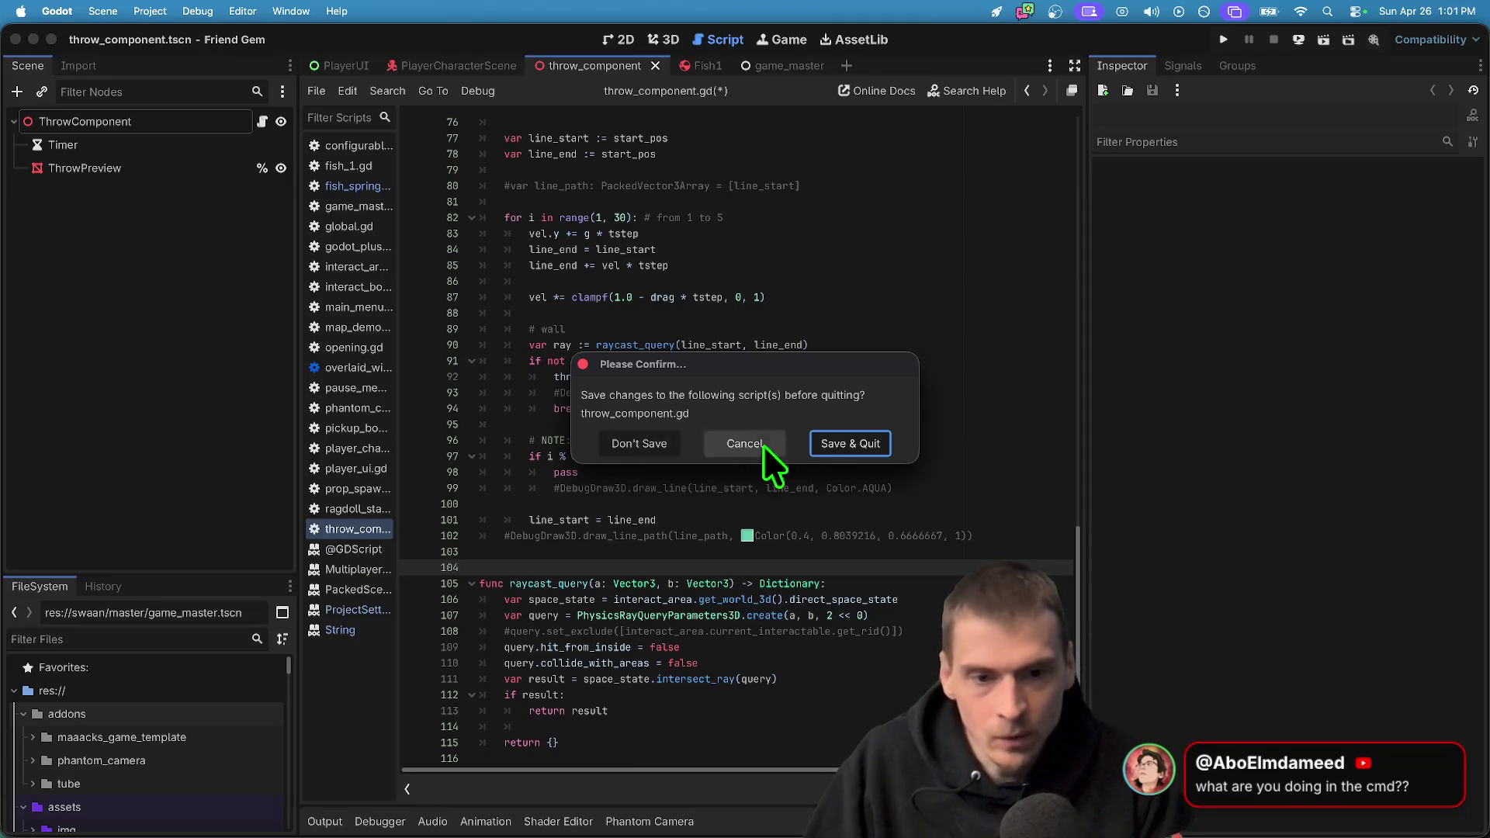
click(871, 449)
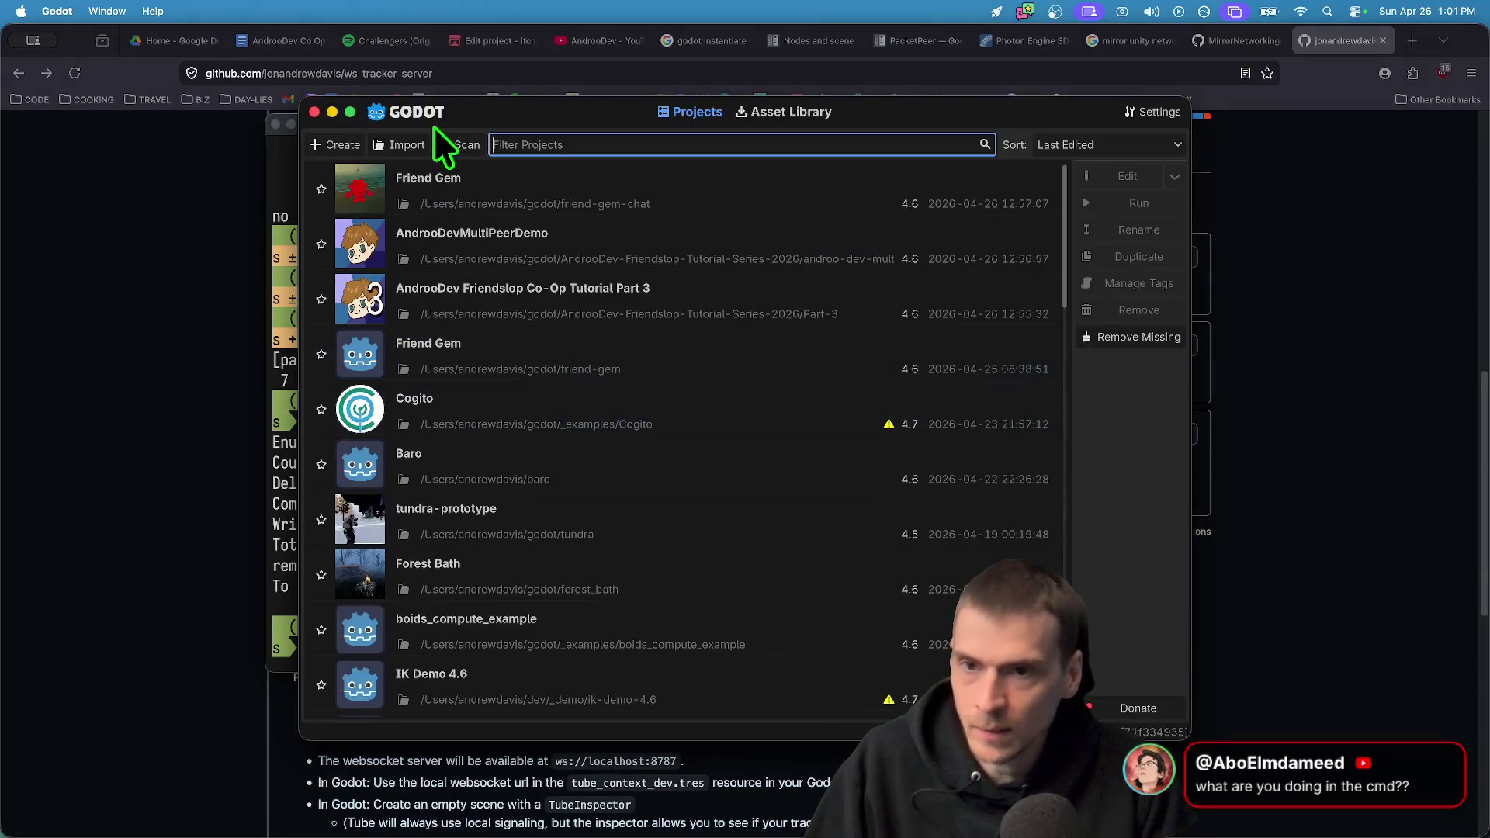
click(465, 293)
double_click(466, 292)
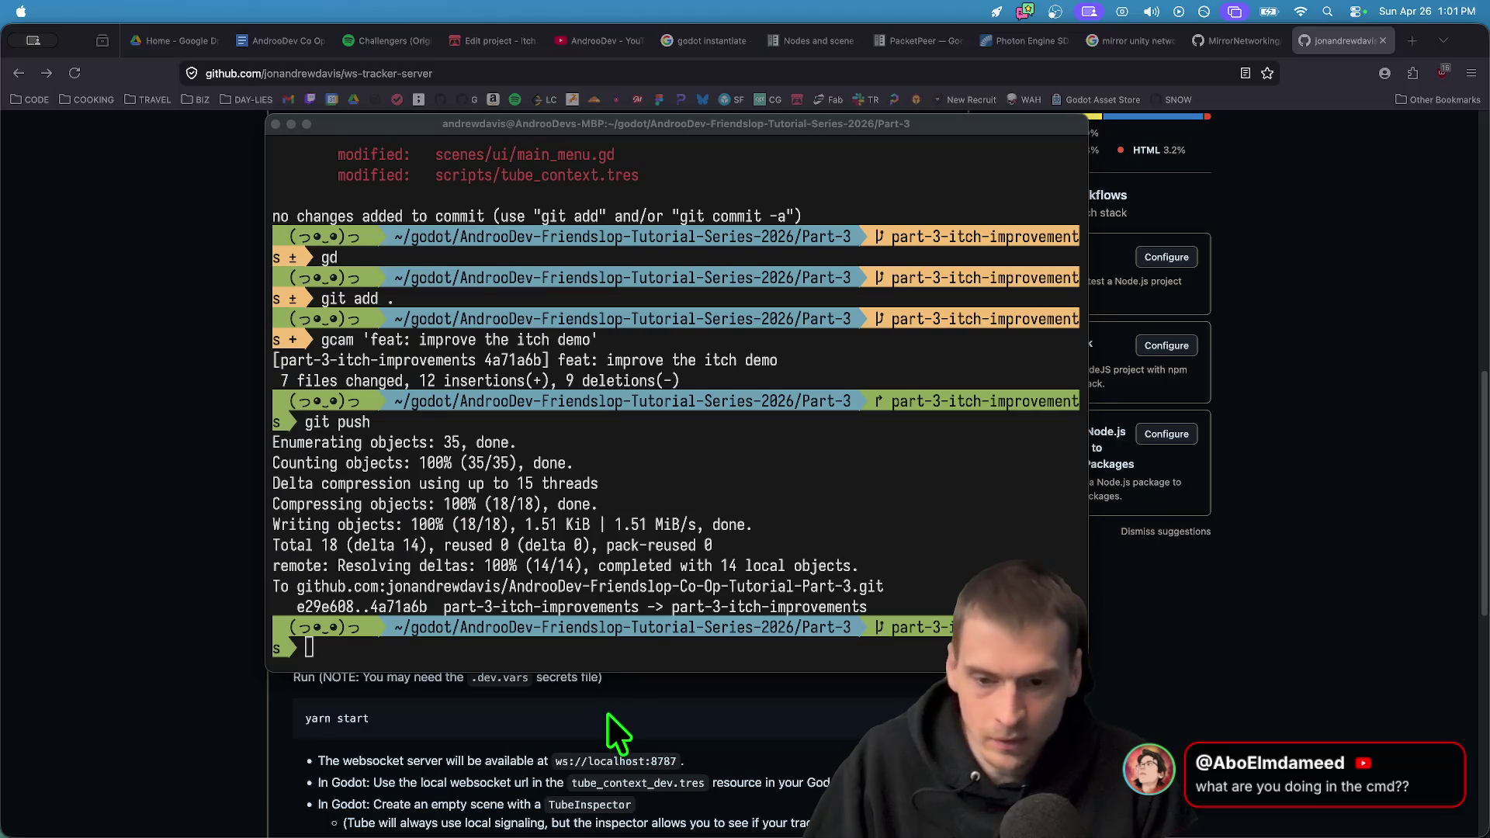
Check git status in the terminal and clear the screen before returning to Godot
click(625, 636)
text(gst)
key(Return)
text(clear)
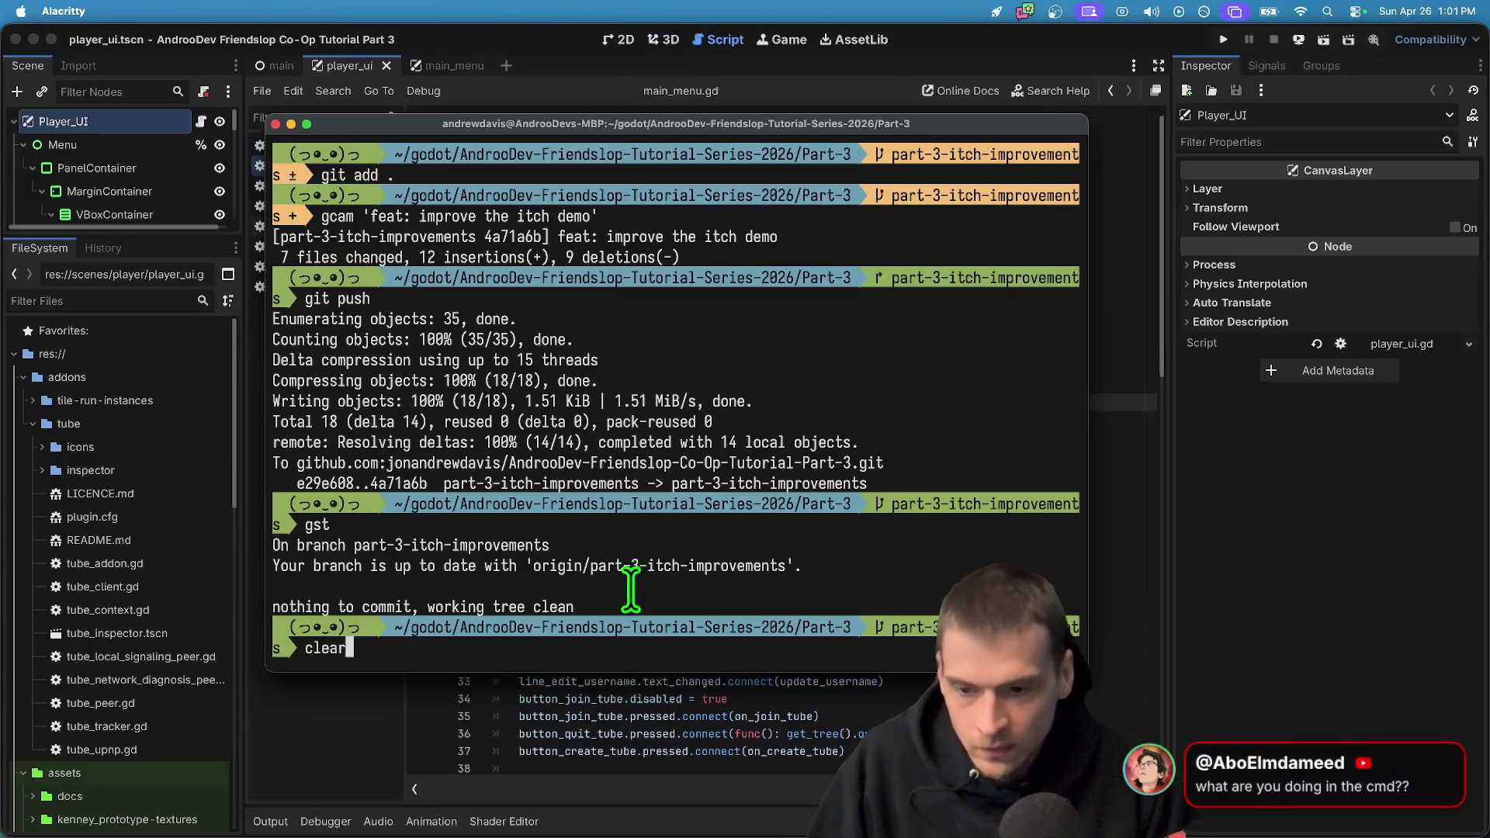
key(Return)
click(499, 35)
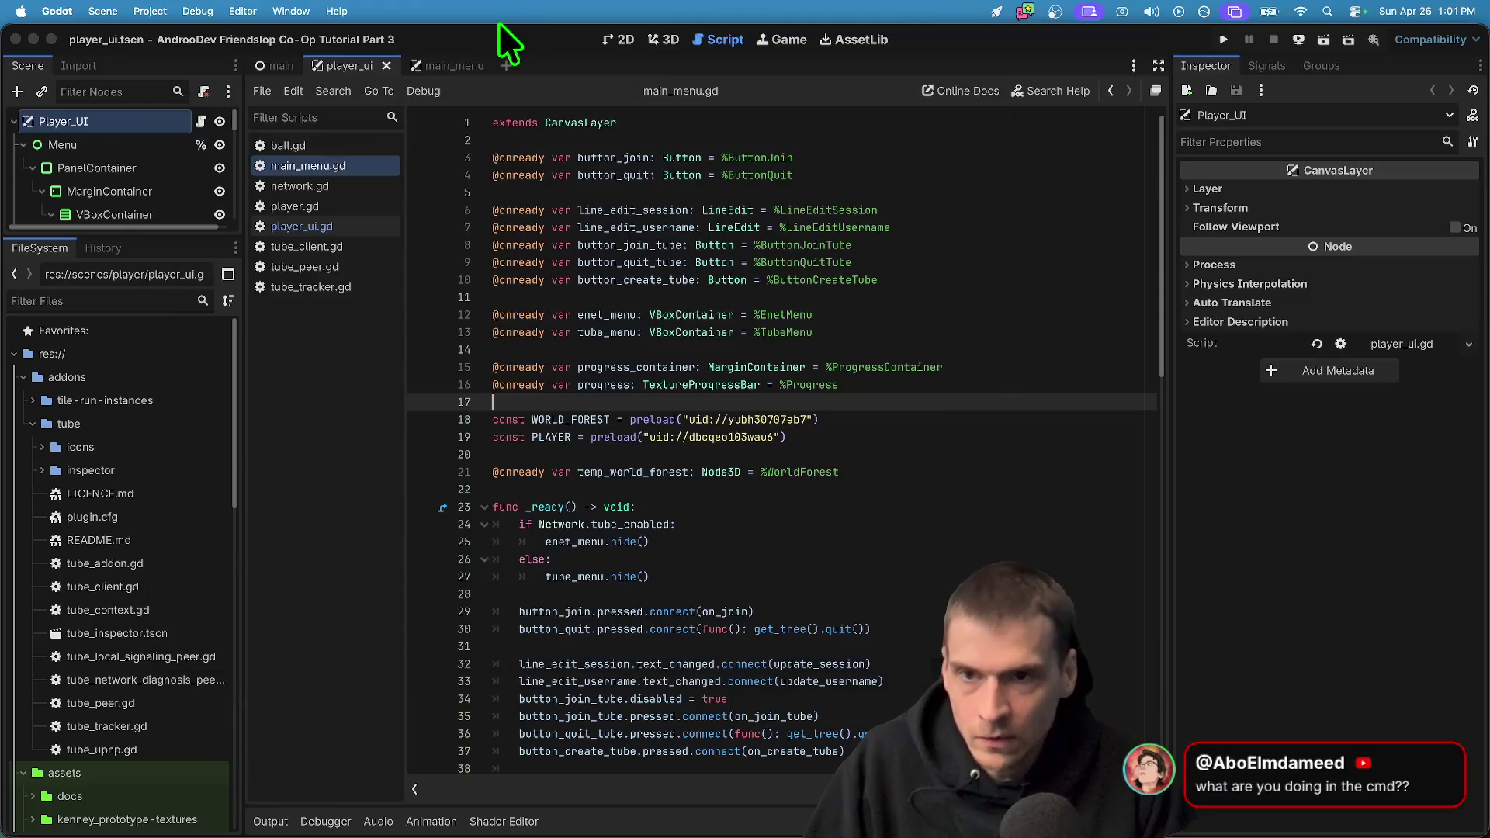
click(197, 11)
key(Escape)
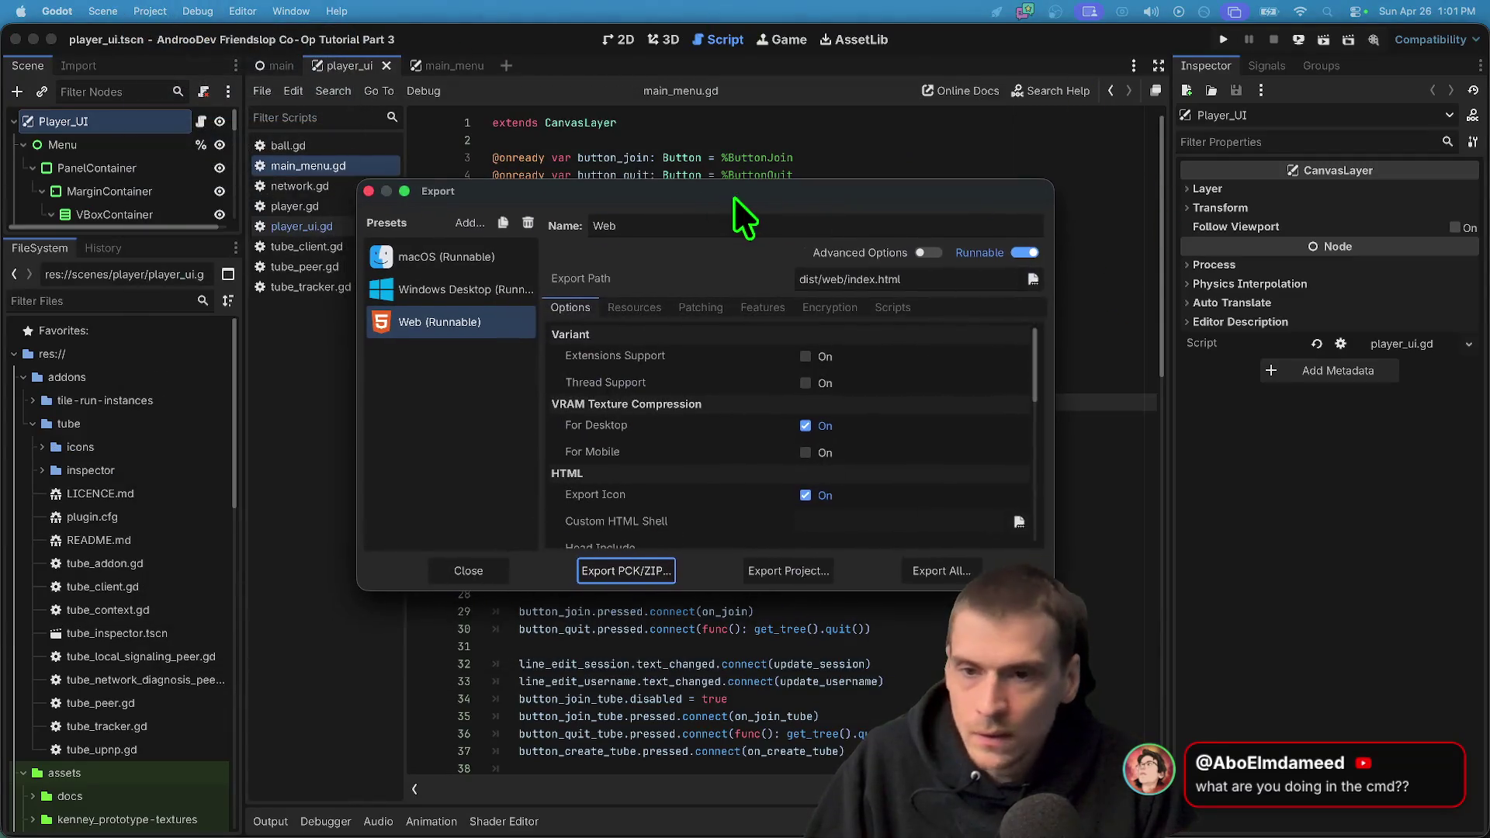
Export the Web preset without debug as index.html into newly created dist/web folders
click(777, 572)
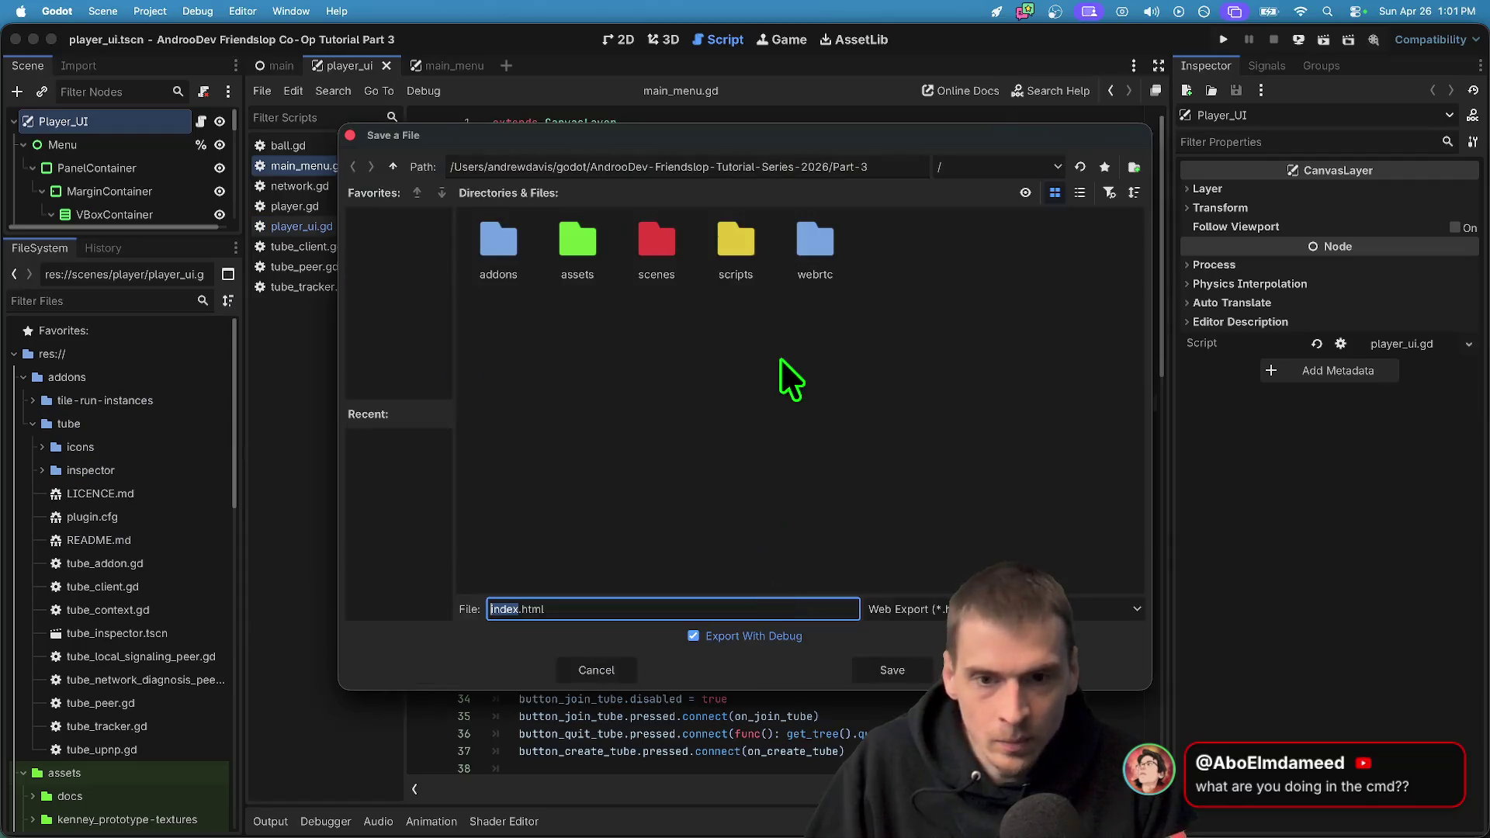
right_click(653, 362)
click(698, 376)
text(dist)
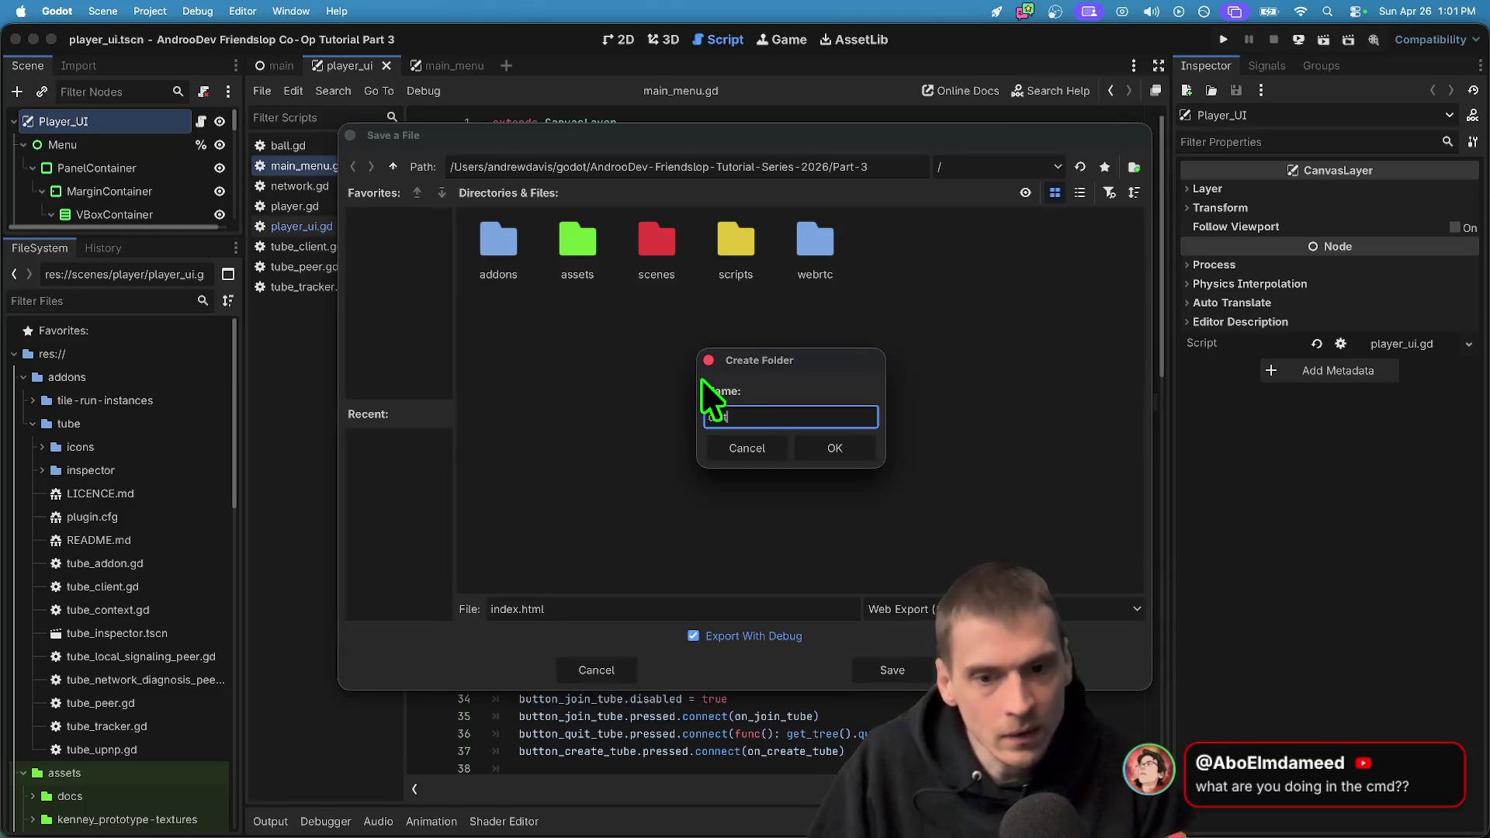
key(Return)
right_click(776, 371)
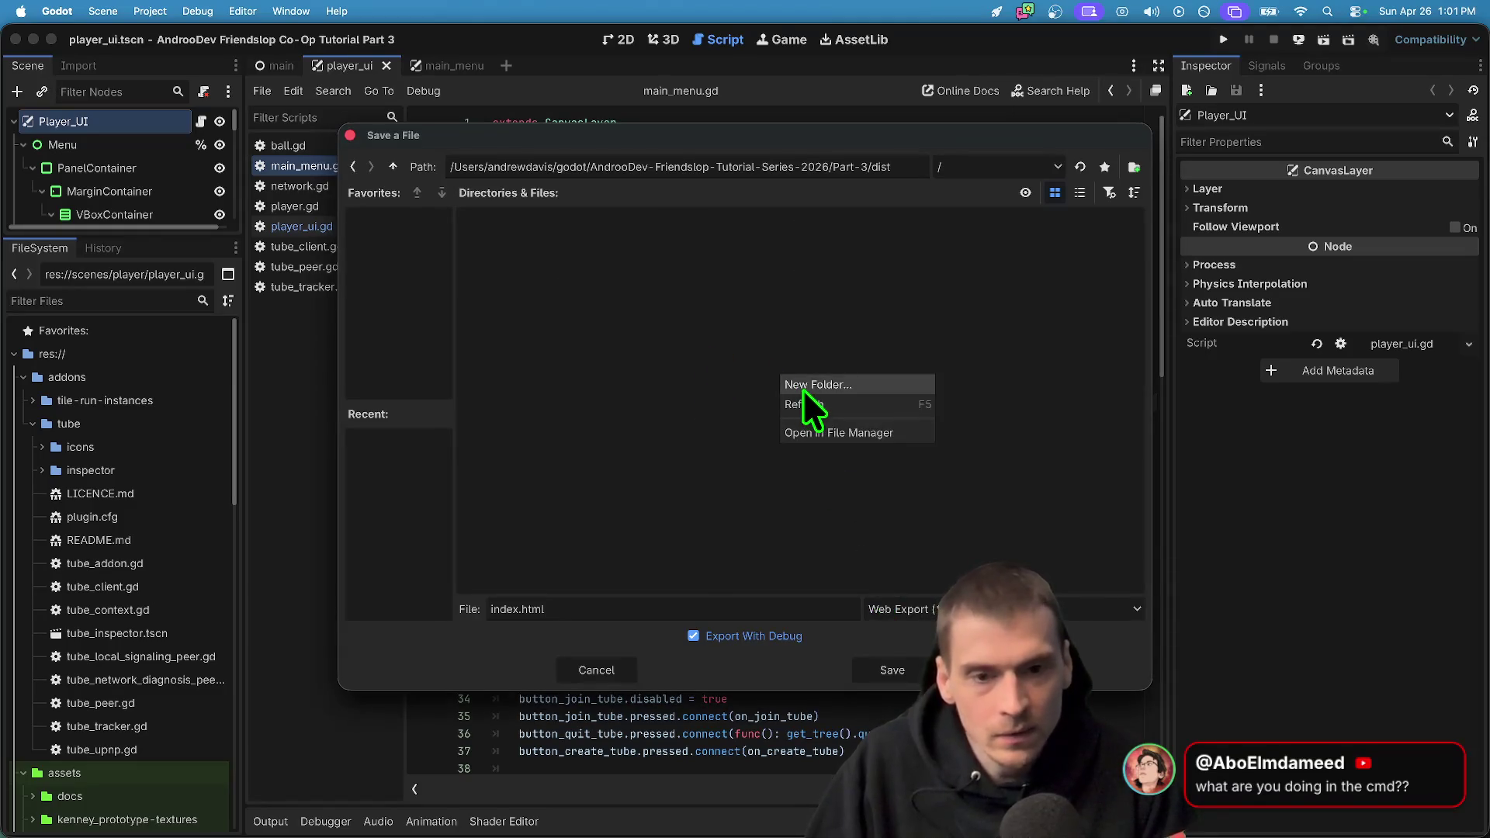
click(802, 390)
text(web)
key(Return)
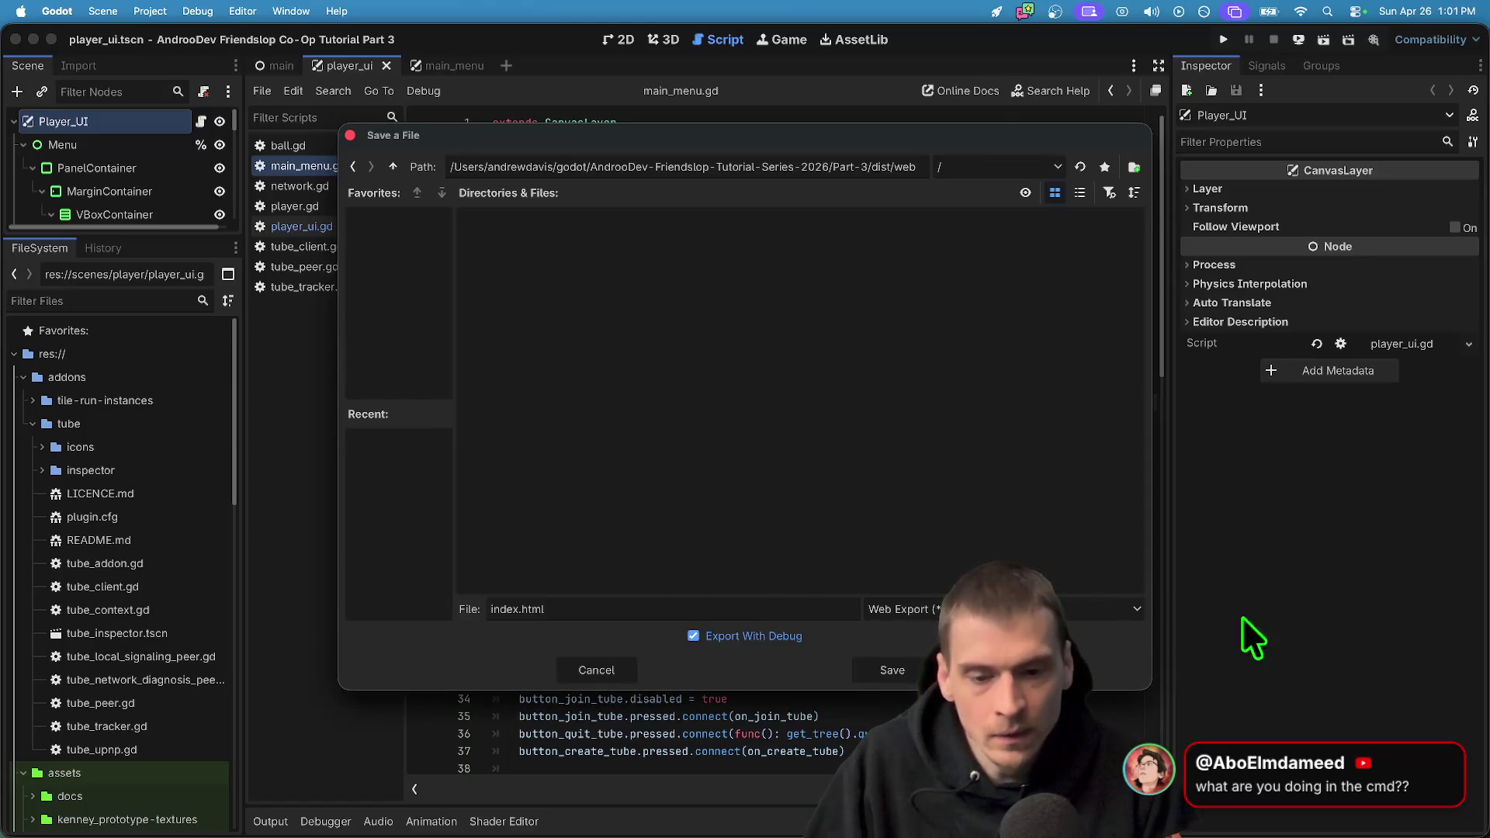
click(749, 636)
click(893, 672)
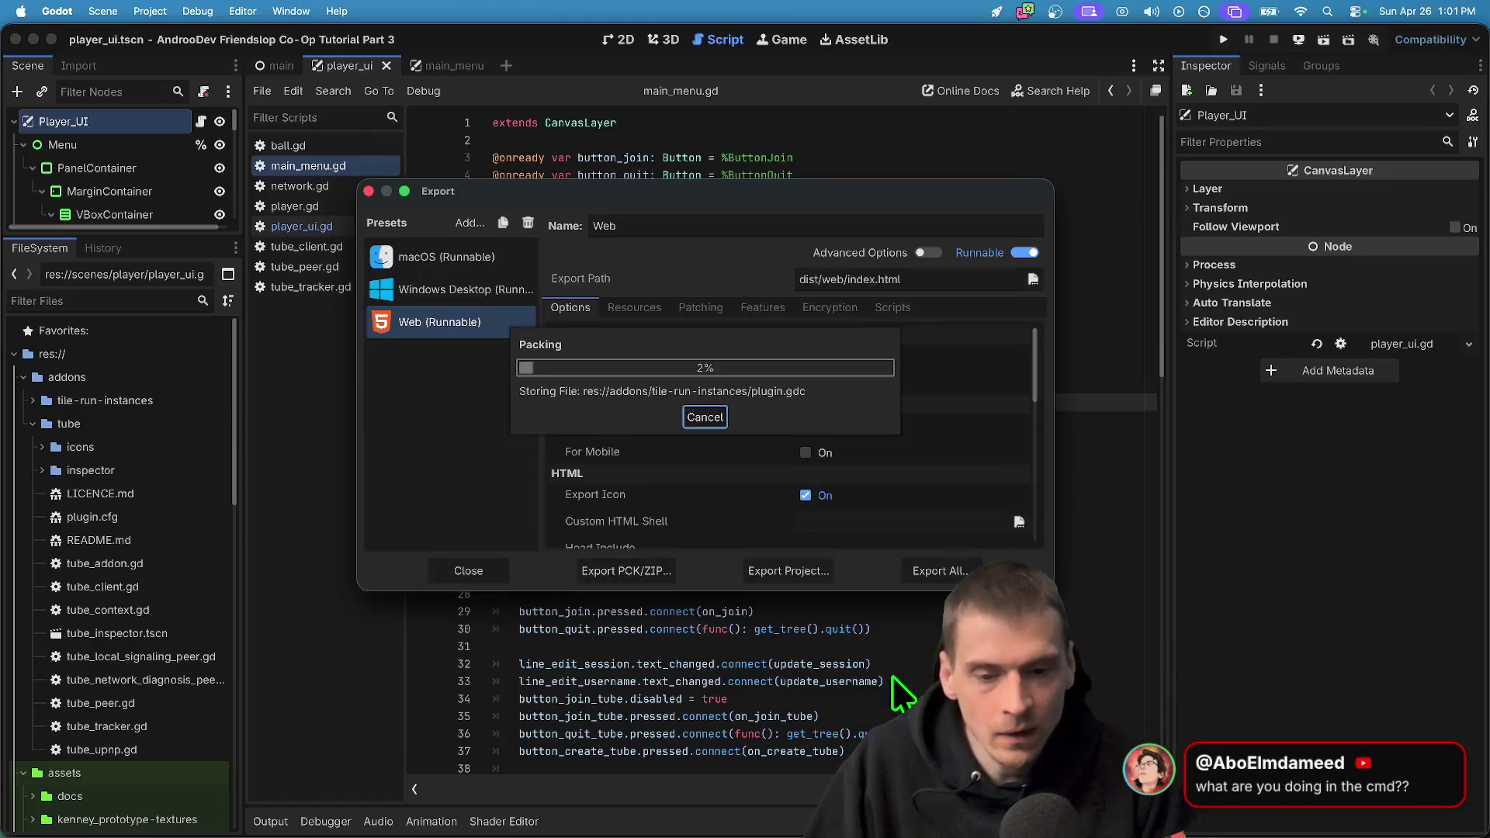
click(767, 605)
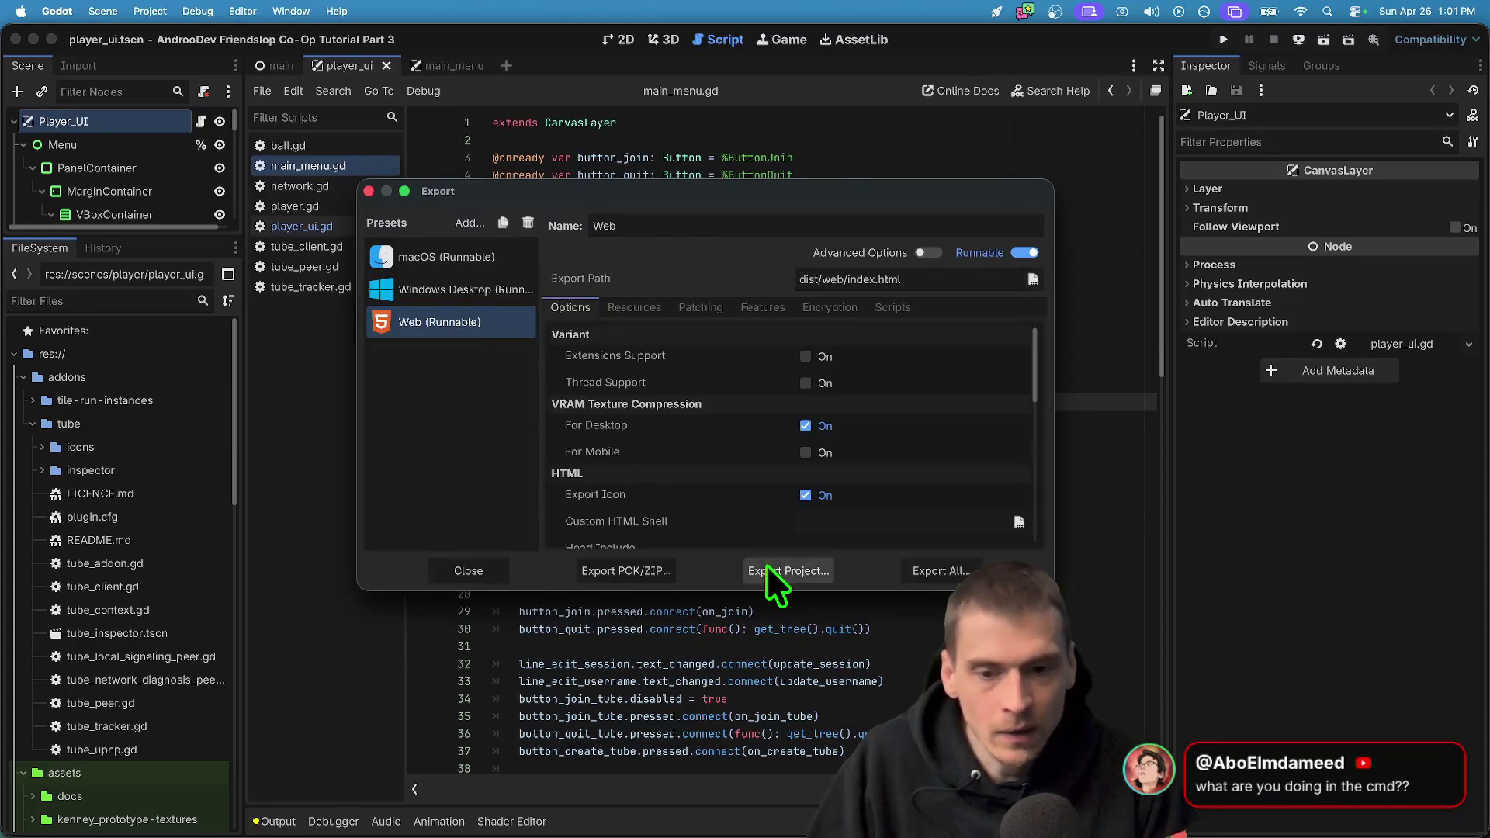
In the terminal, check git status and list the project folder contents
key(Escape)
key(super+Tab)
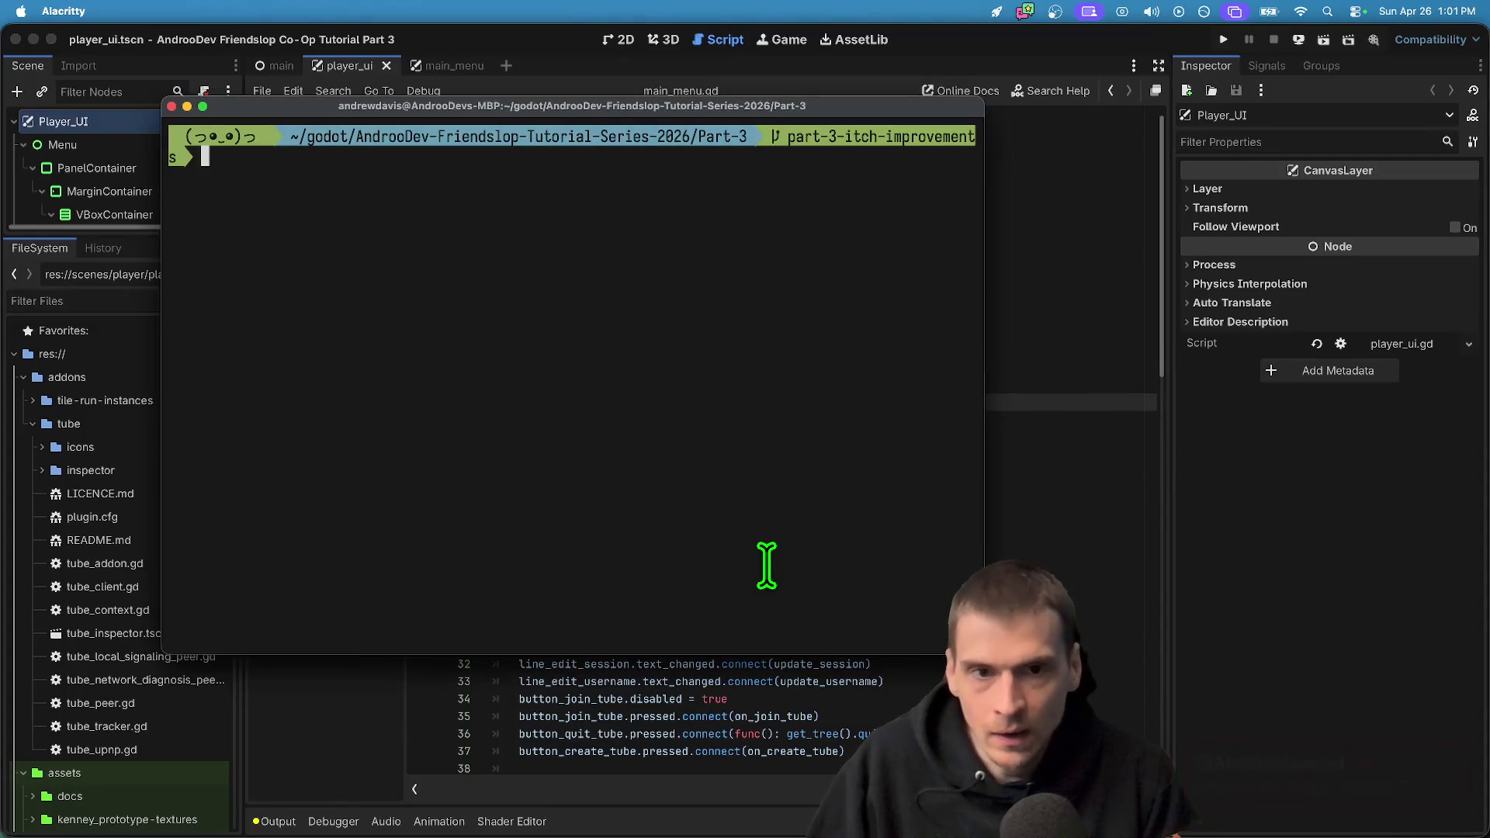
key(Return)
text(gst)
key(Return)
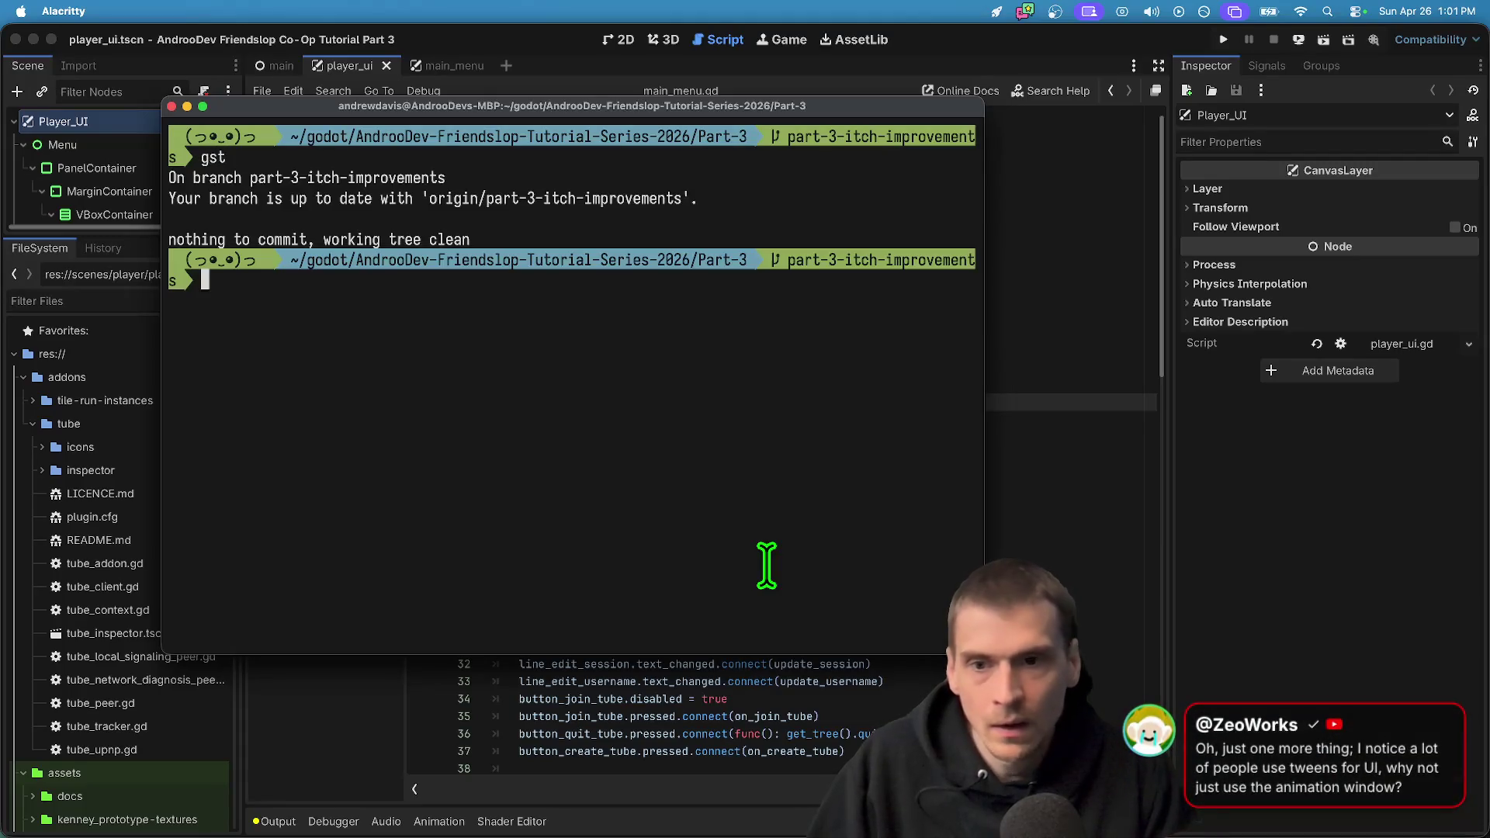
text(ls)
key(Return)
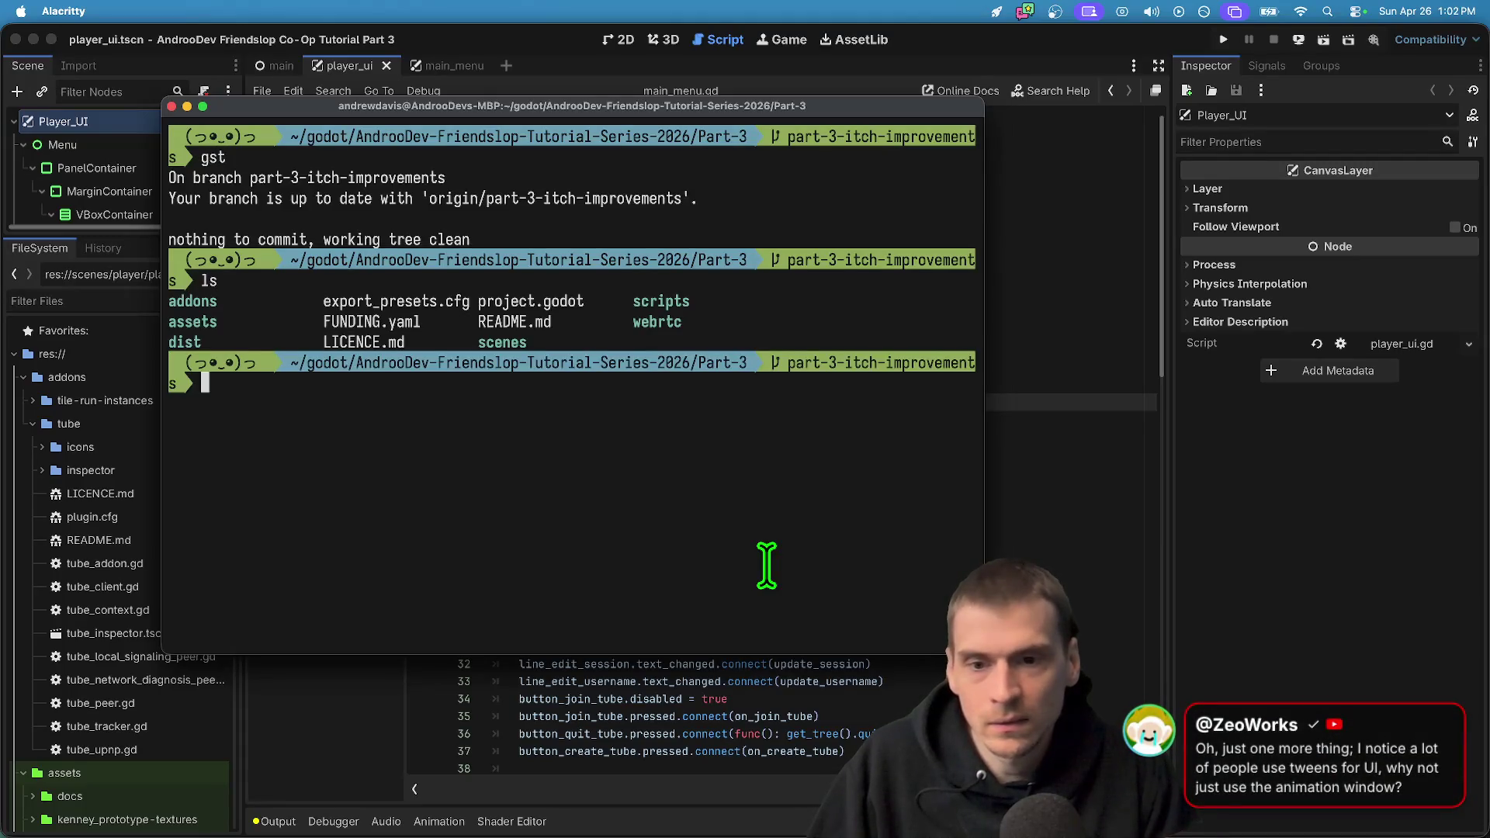
Run butler push dist/web to androodev/androodev-friendslop-part-3-demo:html5
text(butl)
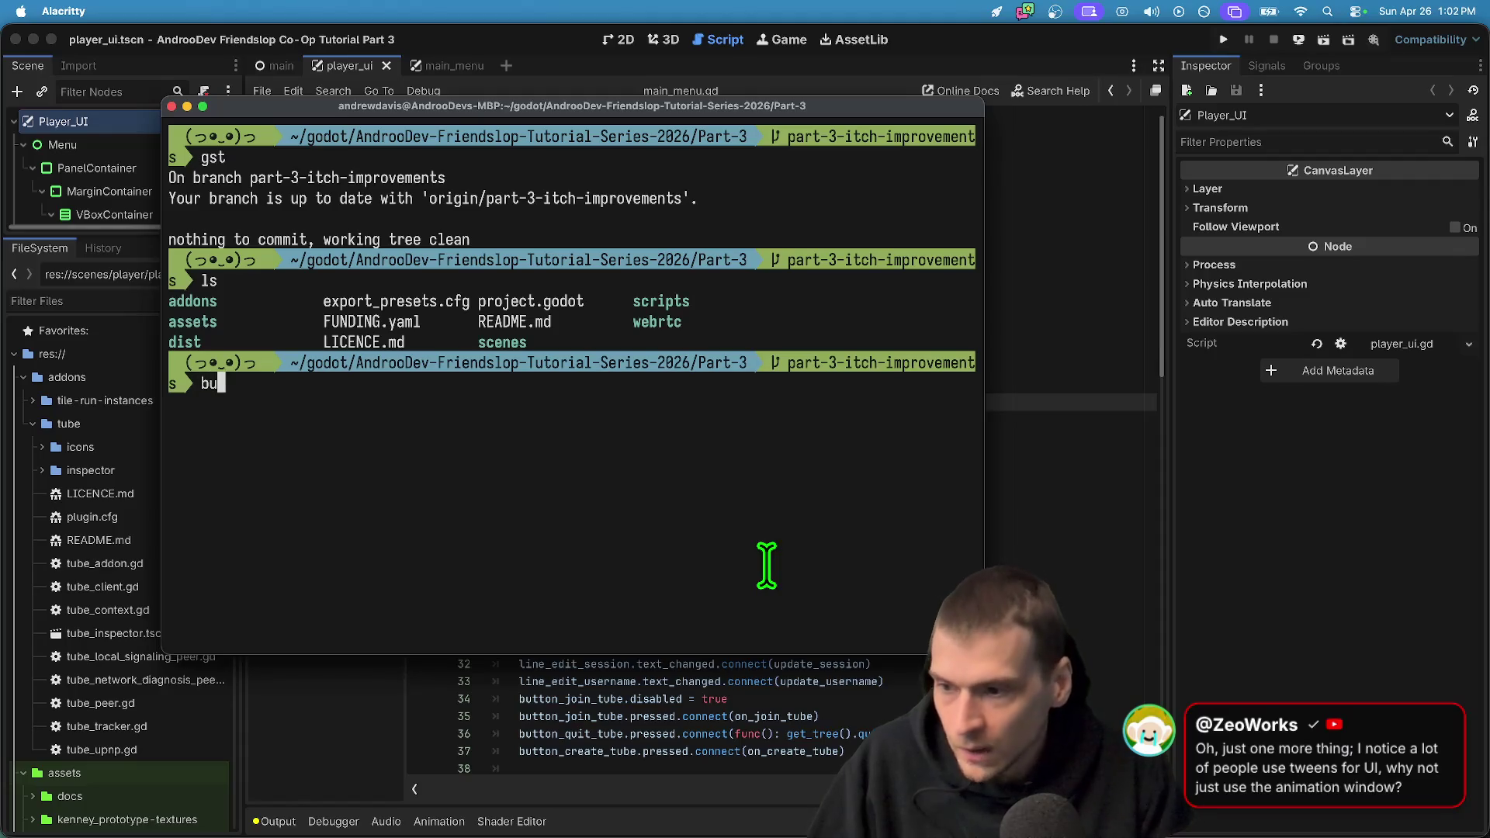
key(Right)
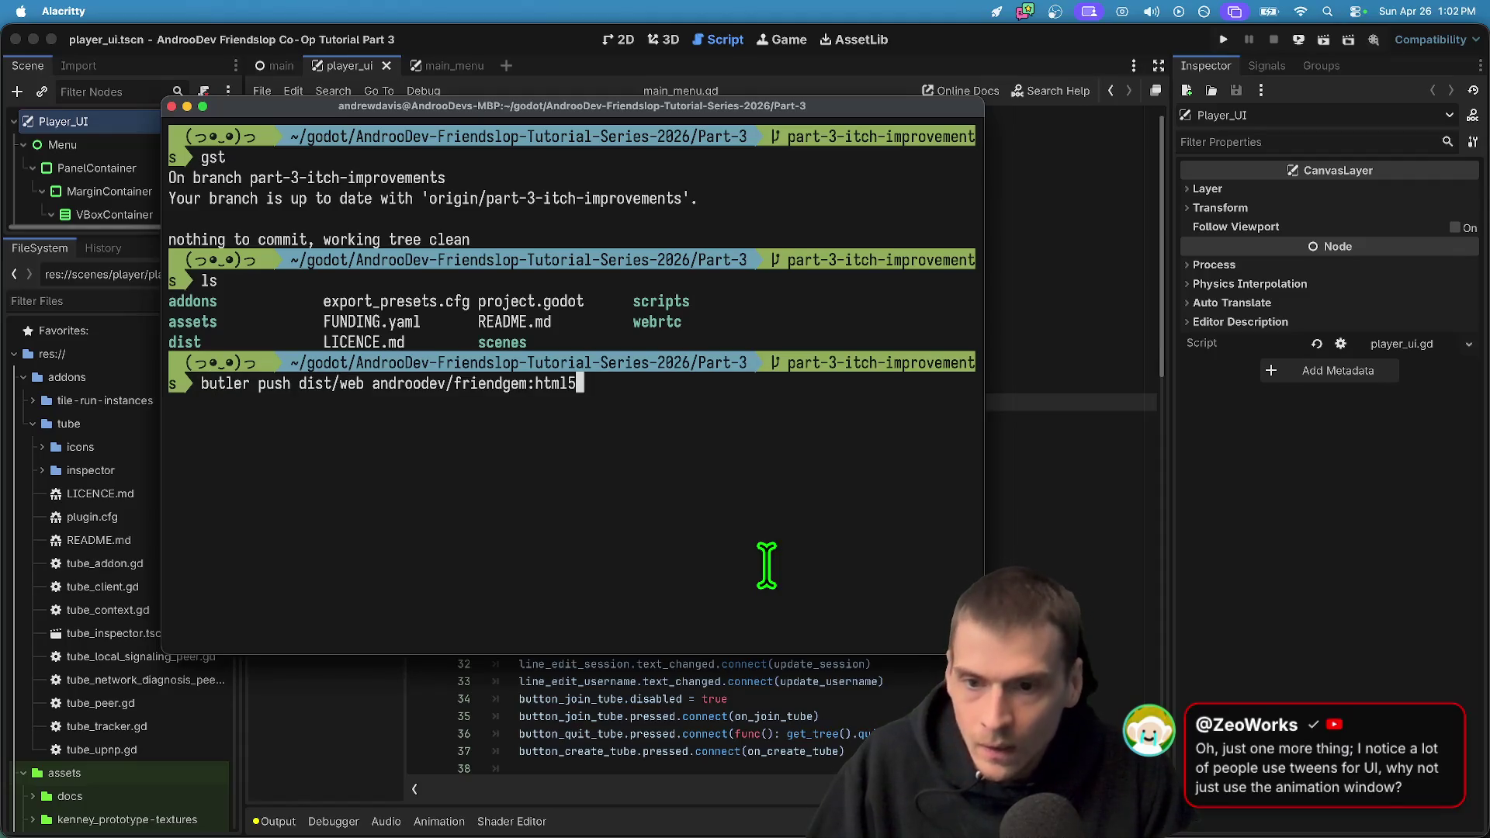
key(Left)
key(Left)
key(Left)
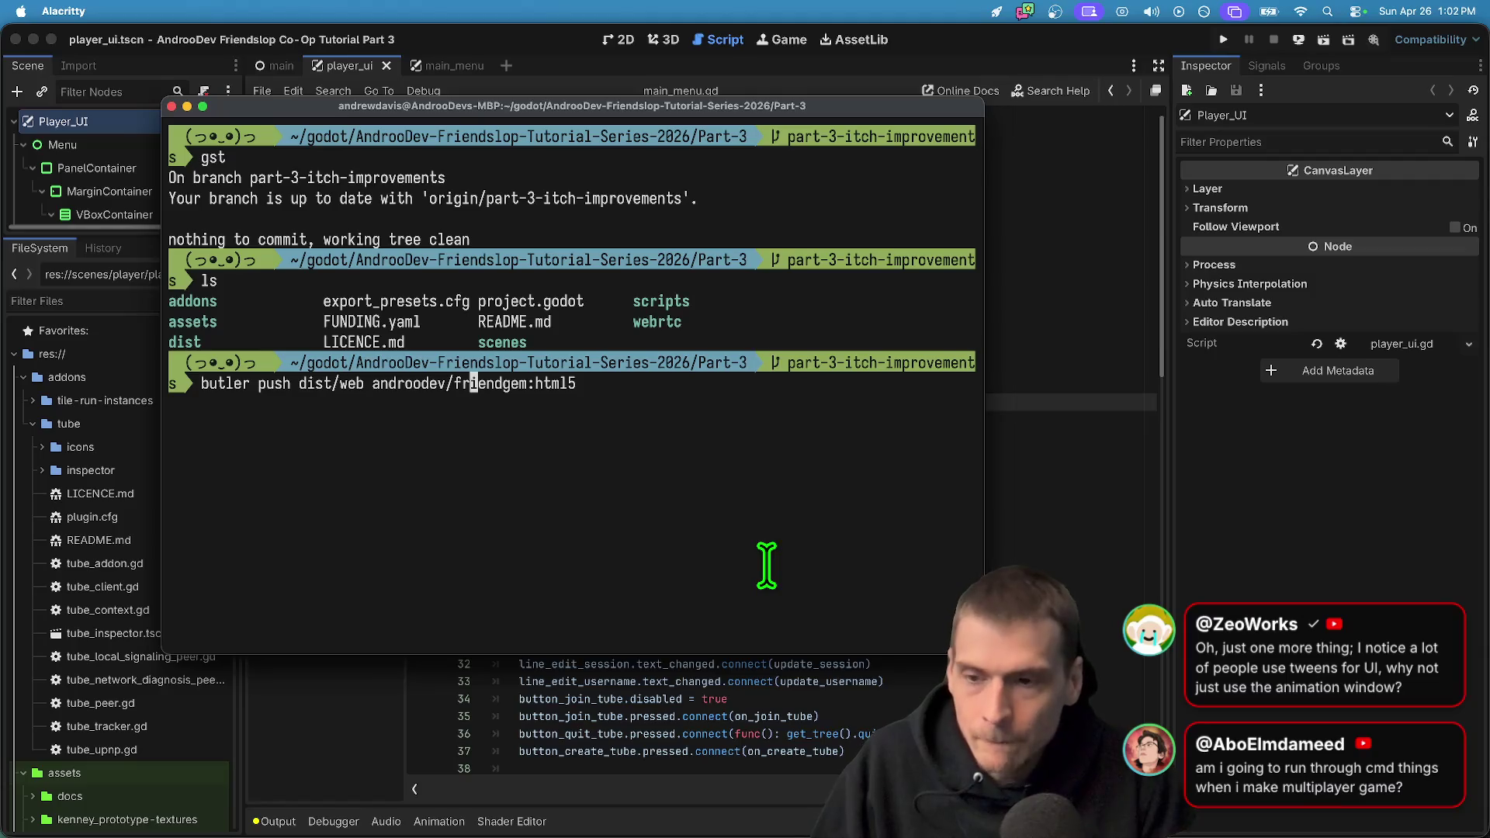
key(ctrl+c)
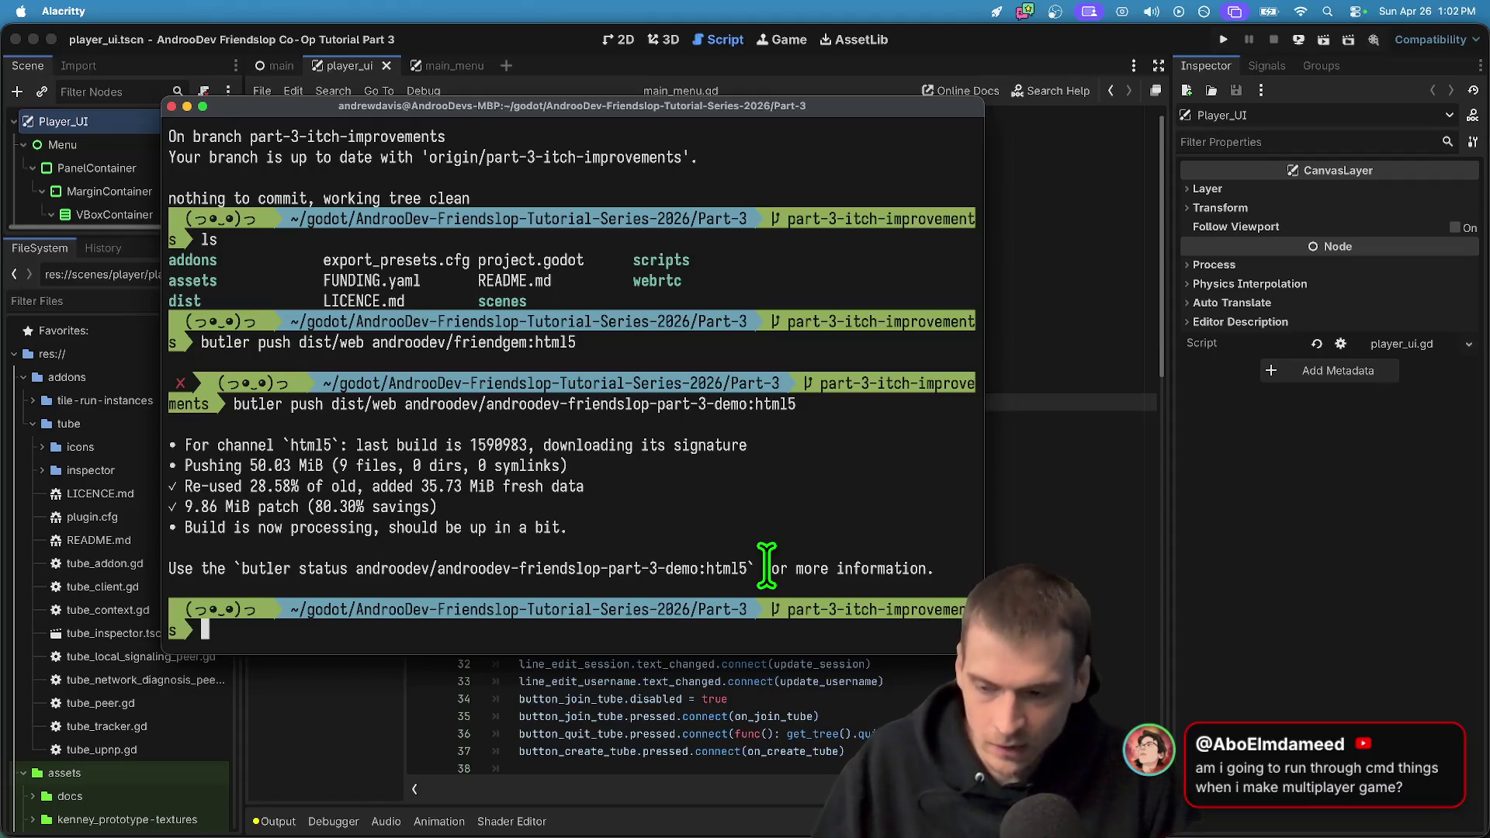
key(super+Tab)
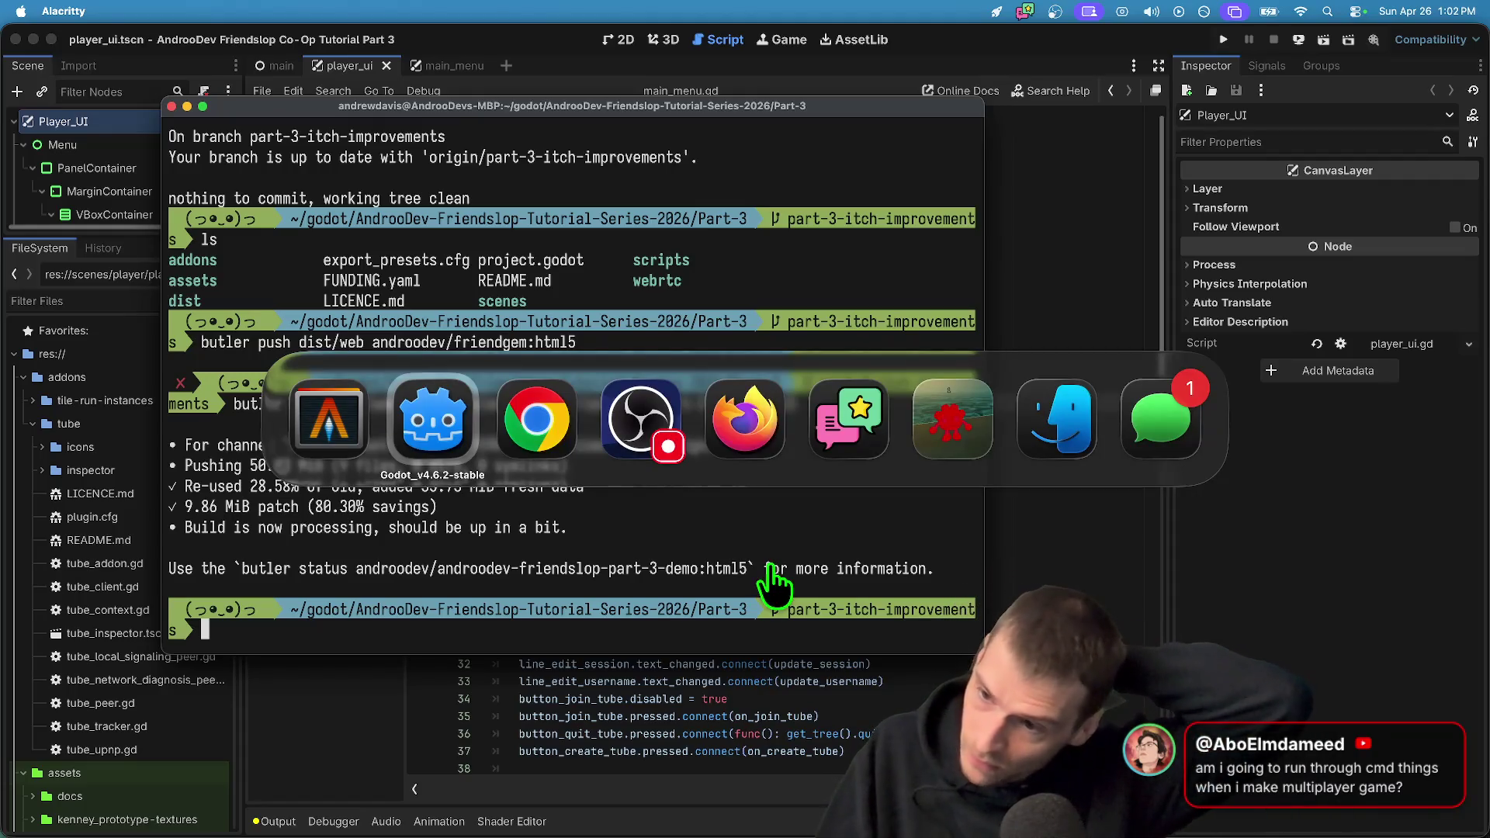
key(super+Tab)
Open the game's itch.io Edit project page and scroll through it
key(super+Tab)
key(super+Tab)
key(super+Tab)
key(super+Tab)
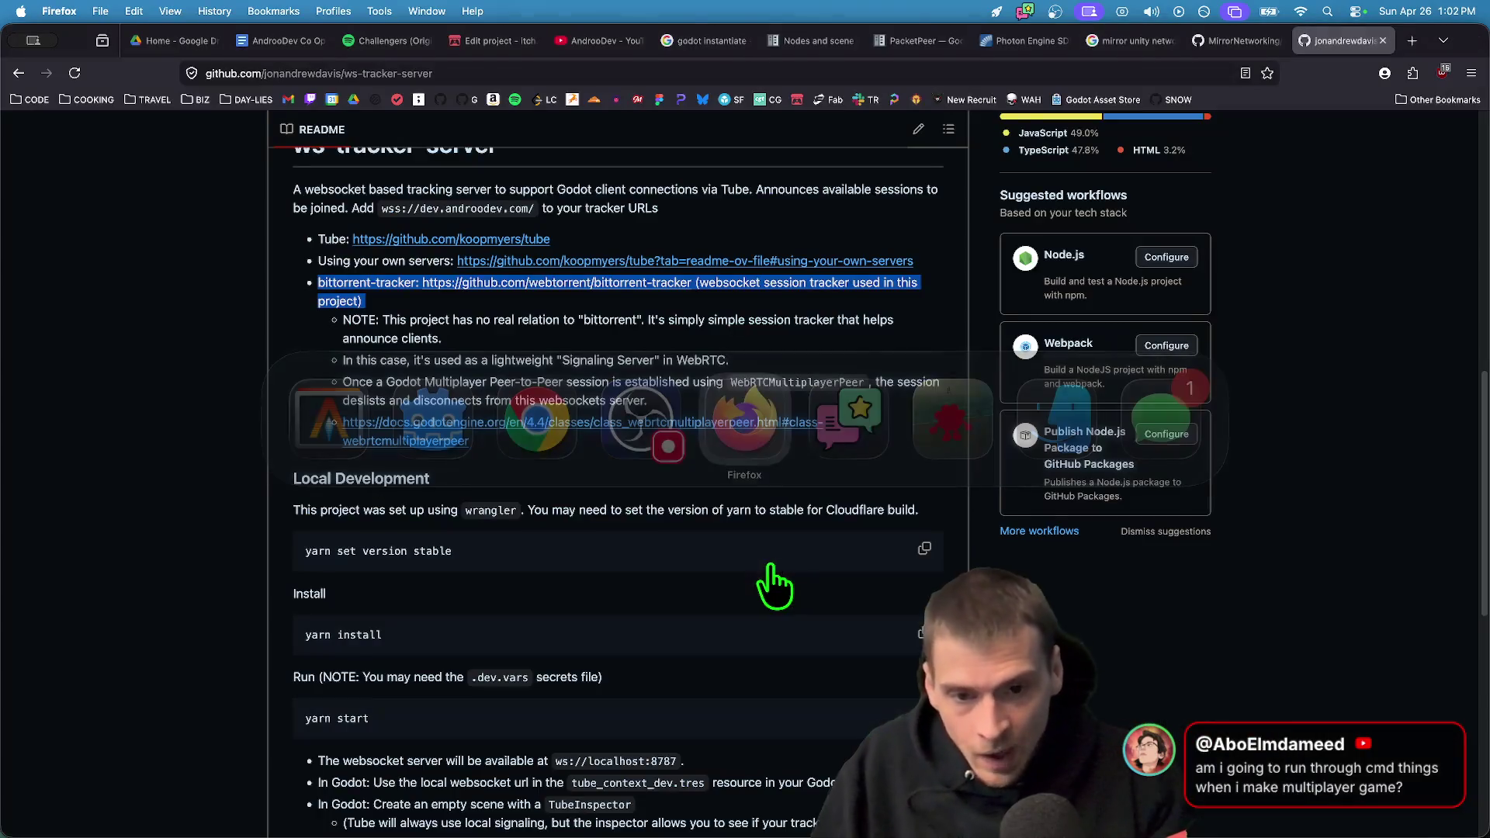
key(super+Tab)
key(super+Tab)
key(super+Tab)
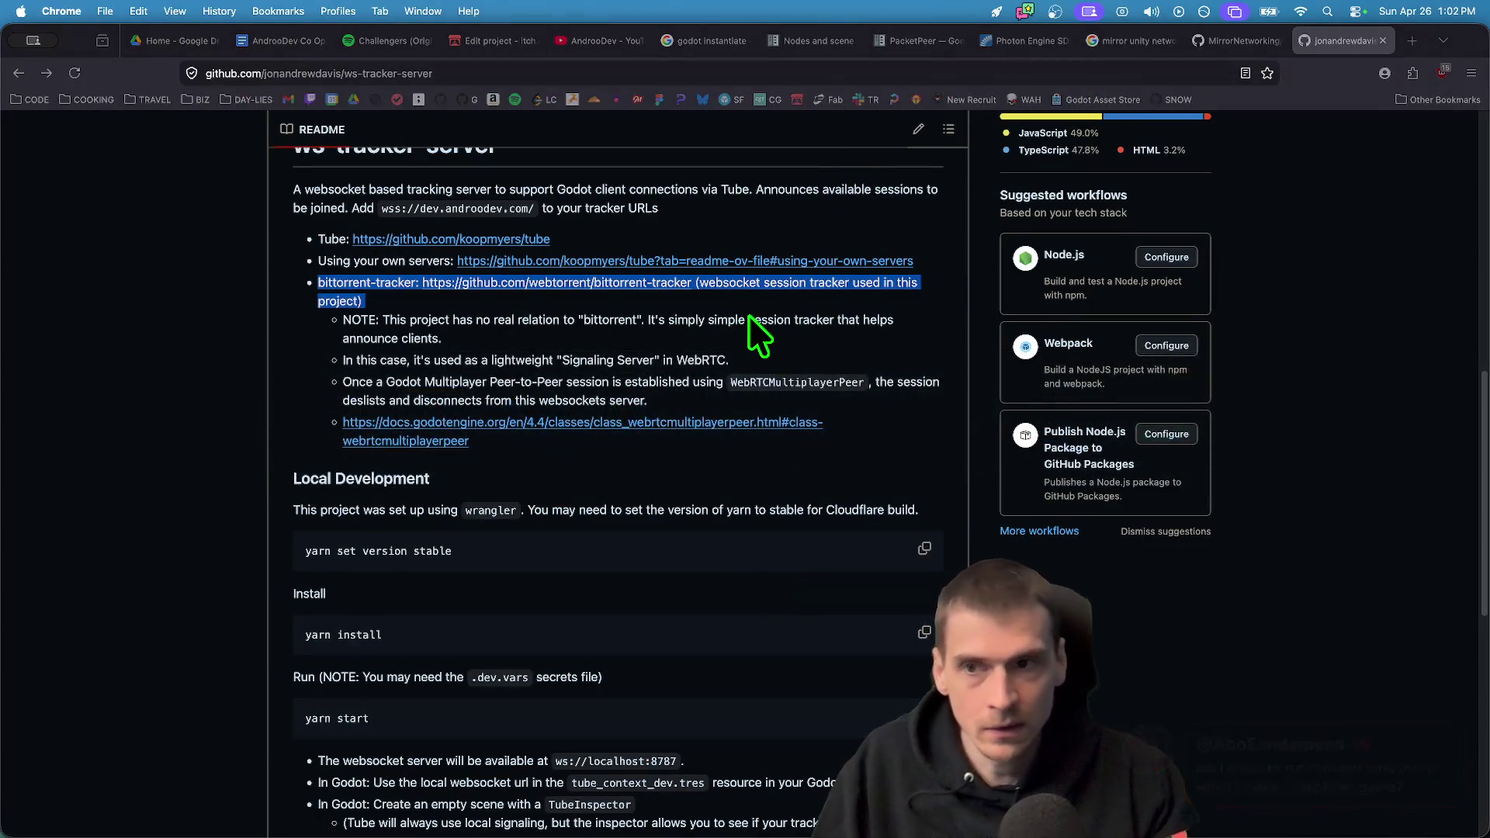
click(506, 45)
scroll(622, 316, up, 3)
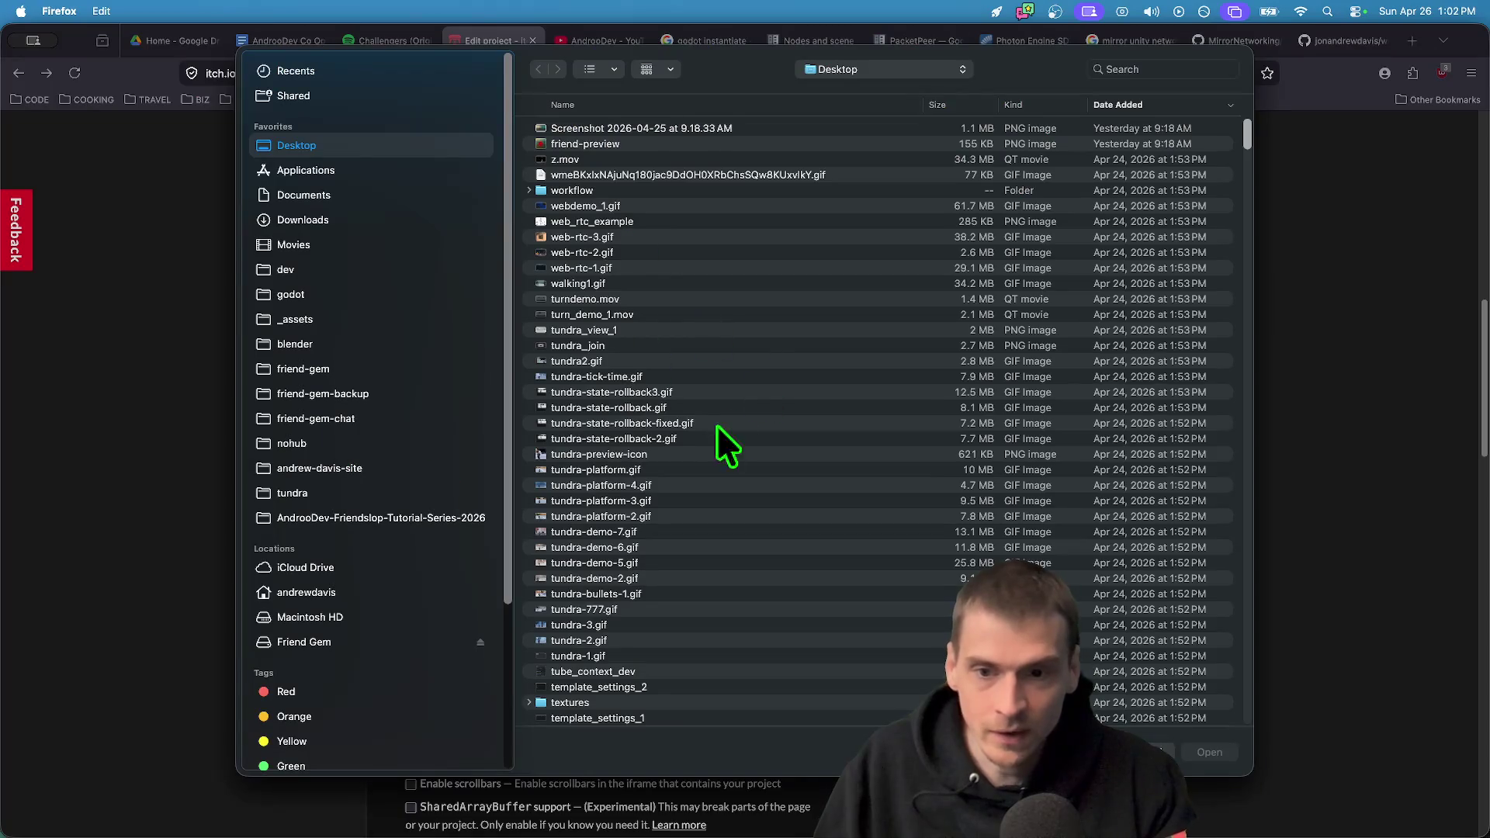
click(667, 342)
key(Return)
scroll(442, 243, up, 1)
drag(444, 243, 816, 513)
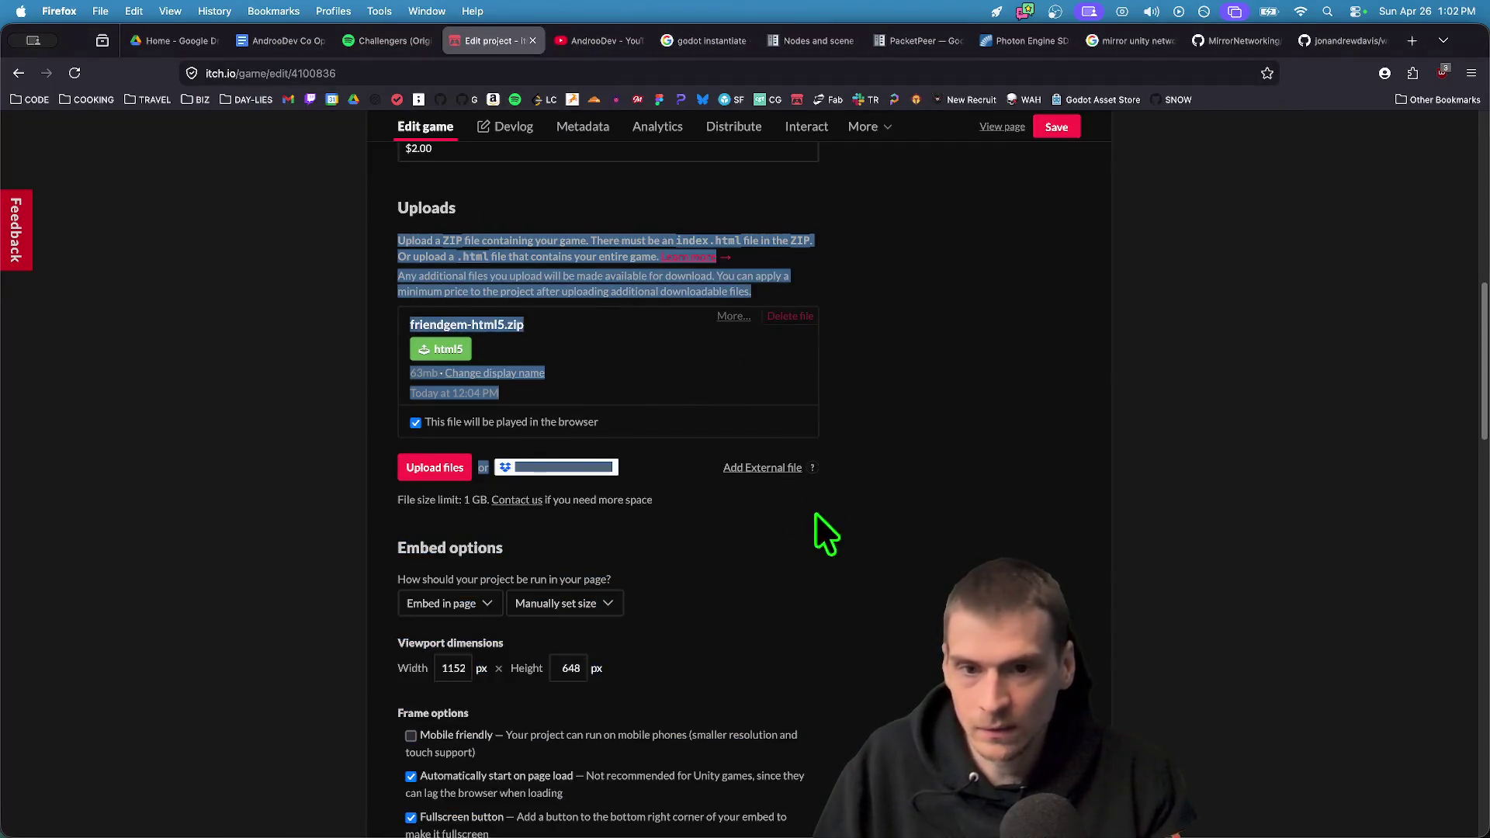
click(1089, 466)
View the public game page, then go to the itch.io Creator Dashboard
key(super+Tab)
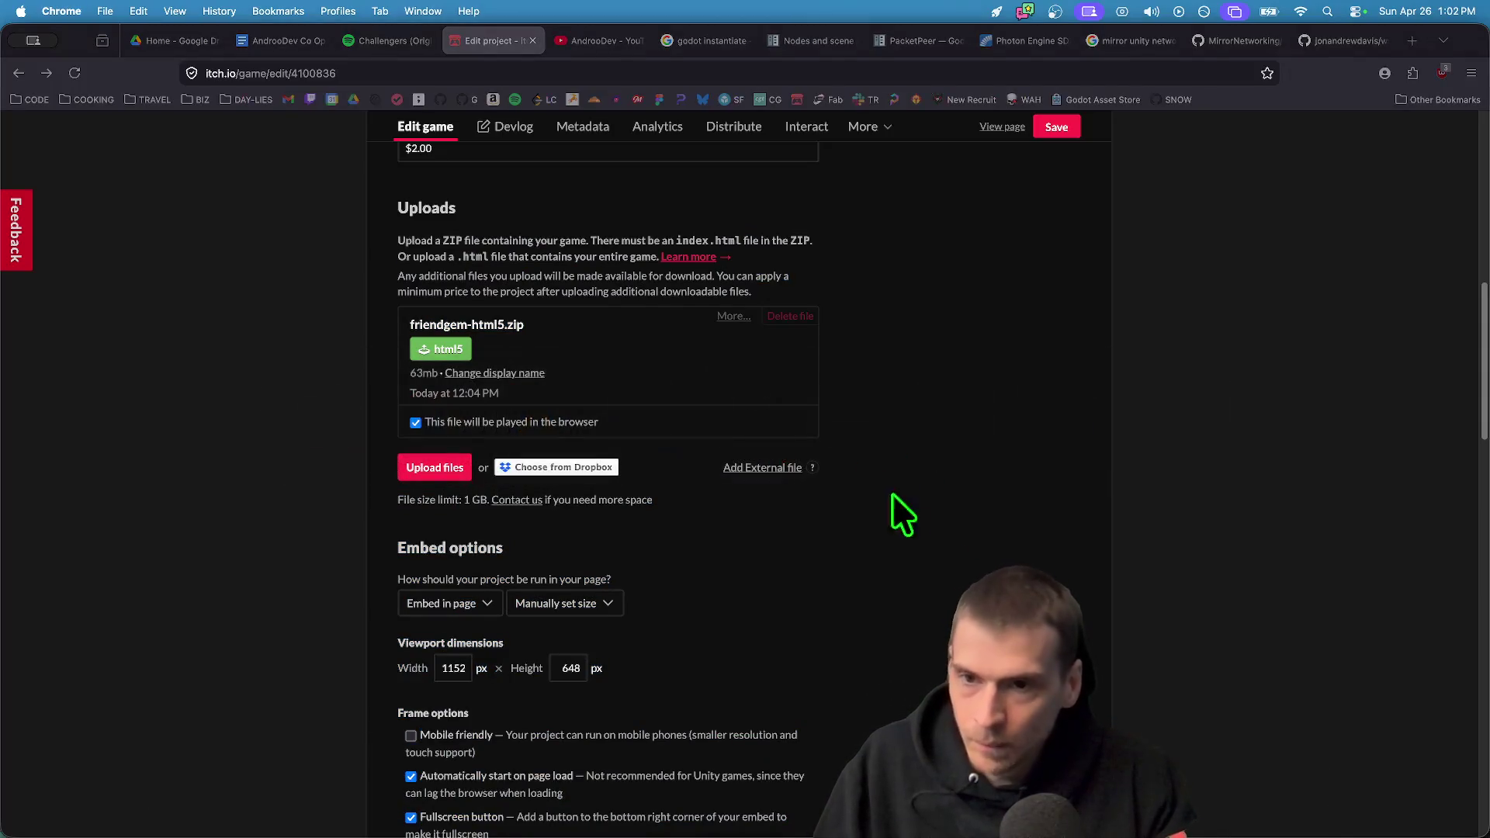
scroll(1118, 301, up, 10)
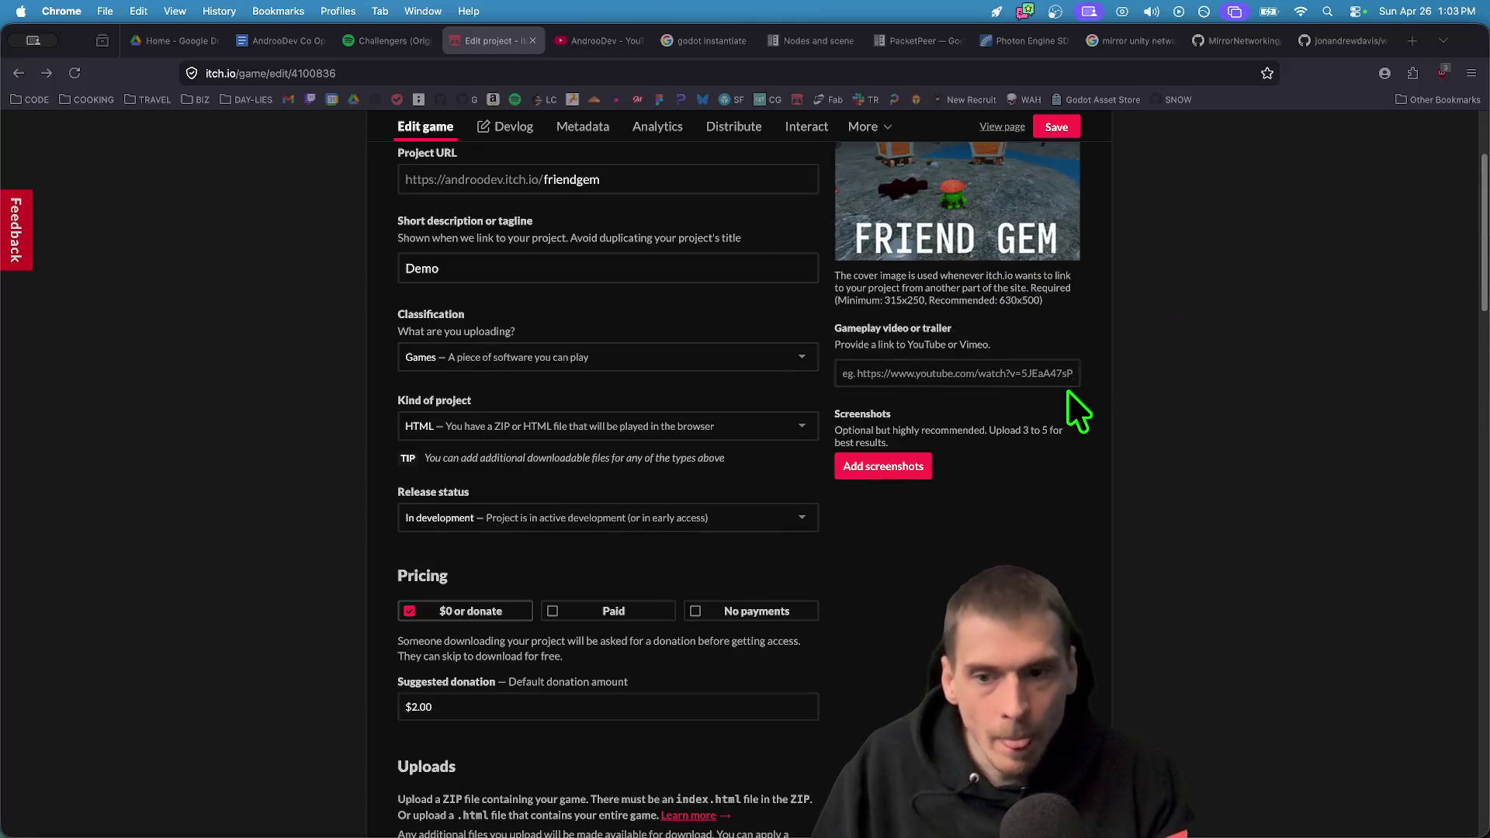
click(1002, 216)
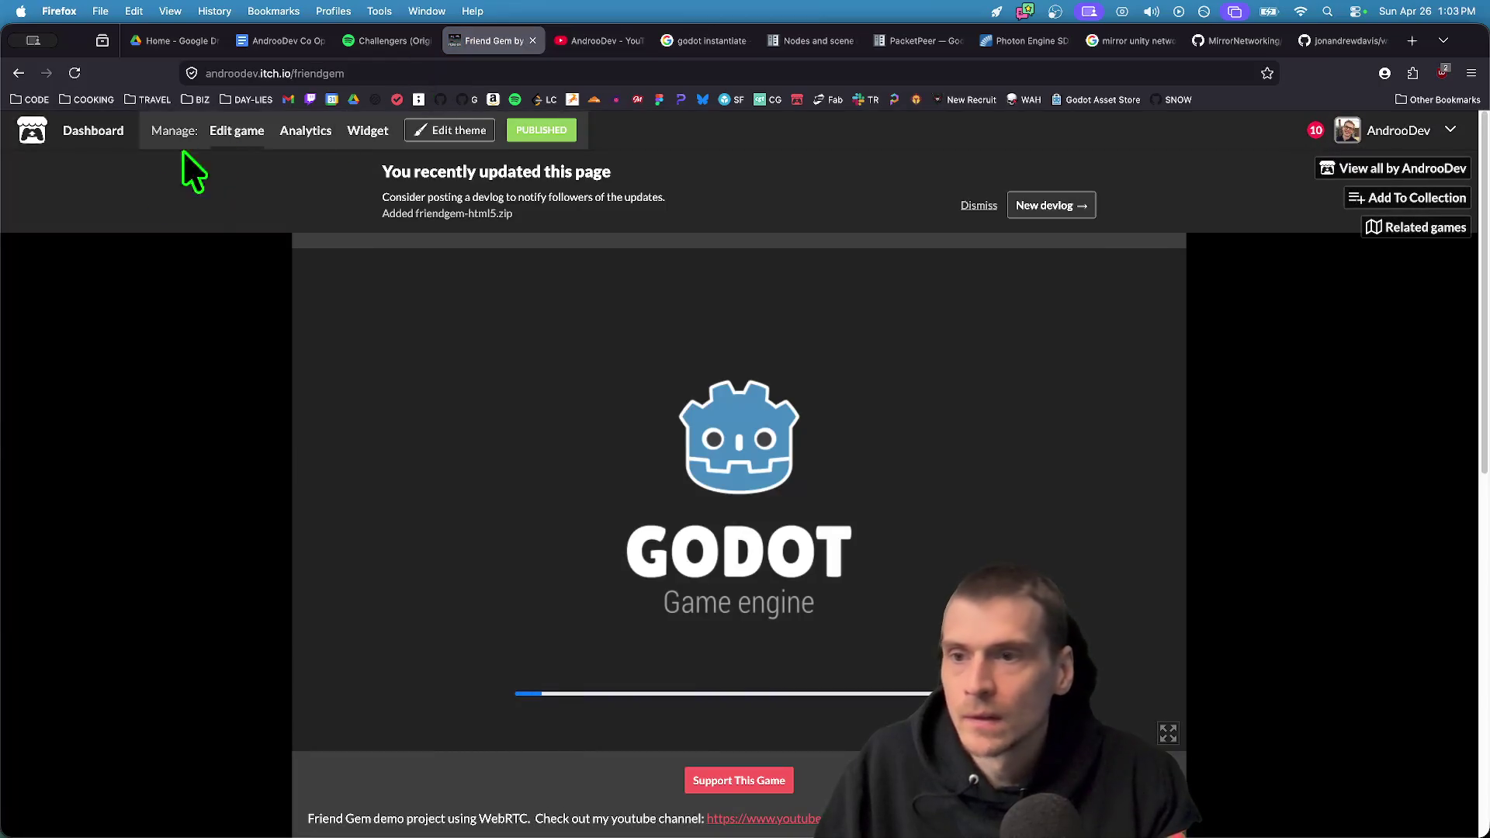
click(75, 147)
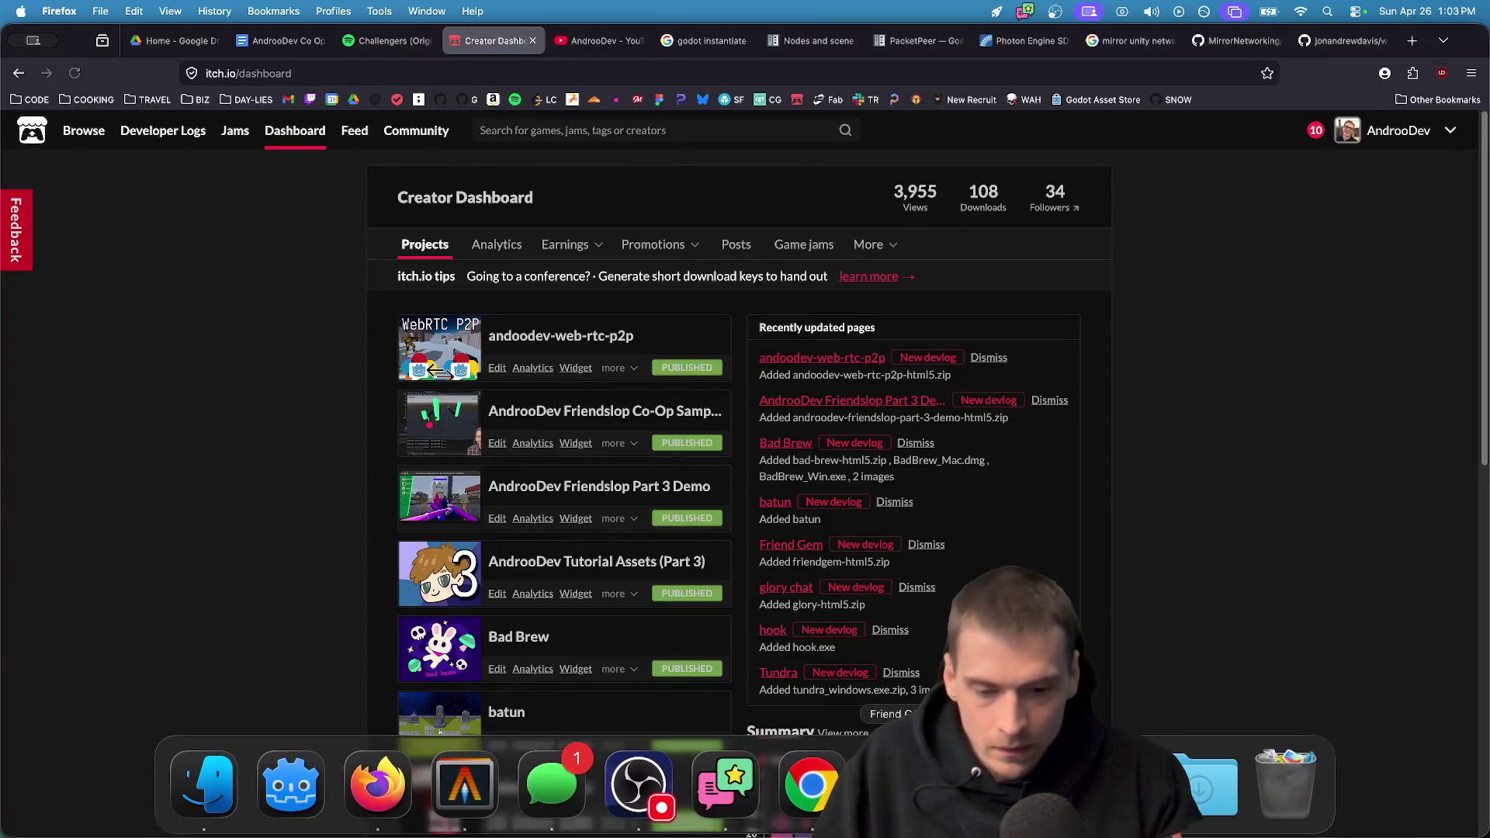
click(812, 788)
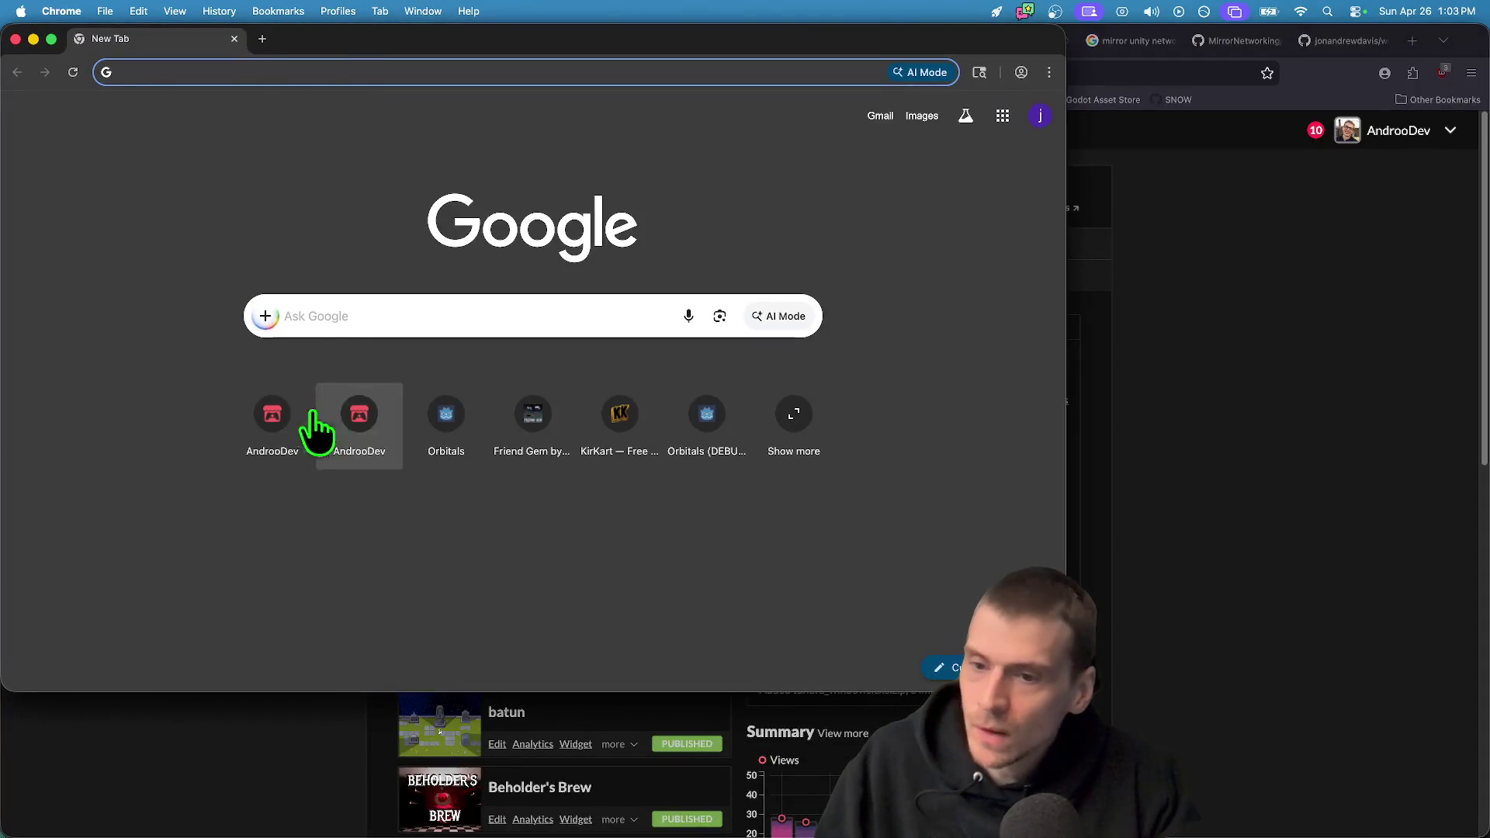
Open the Friendslop Part 3 Demo page and load a copy in a separate torn-off window
click(266, 423)
click(221, 460)
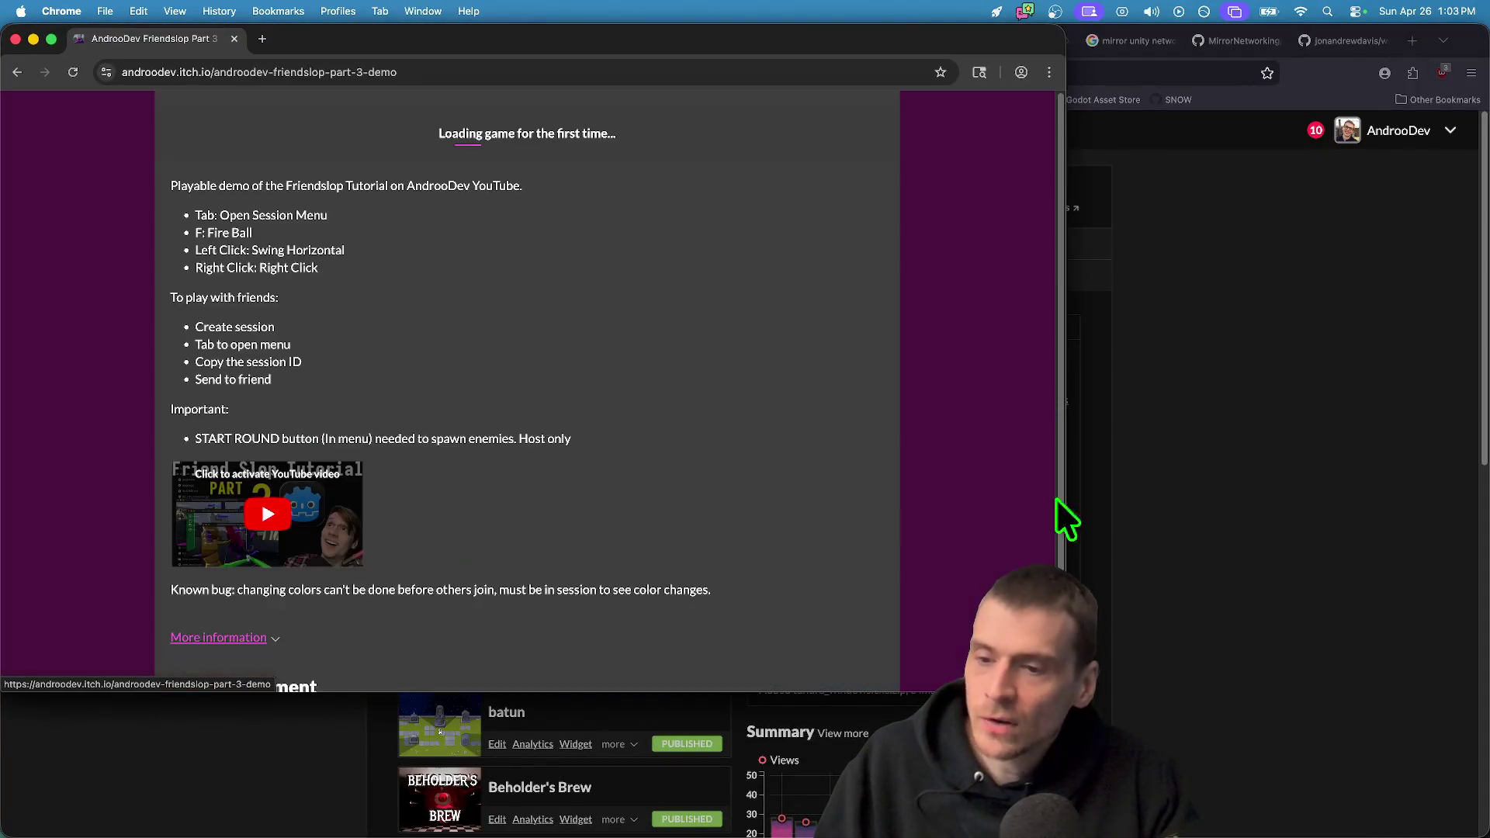
click(441, 66)
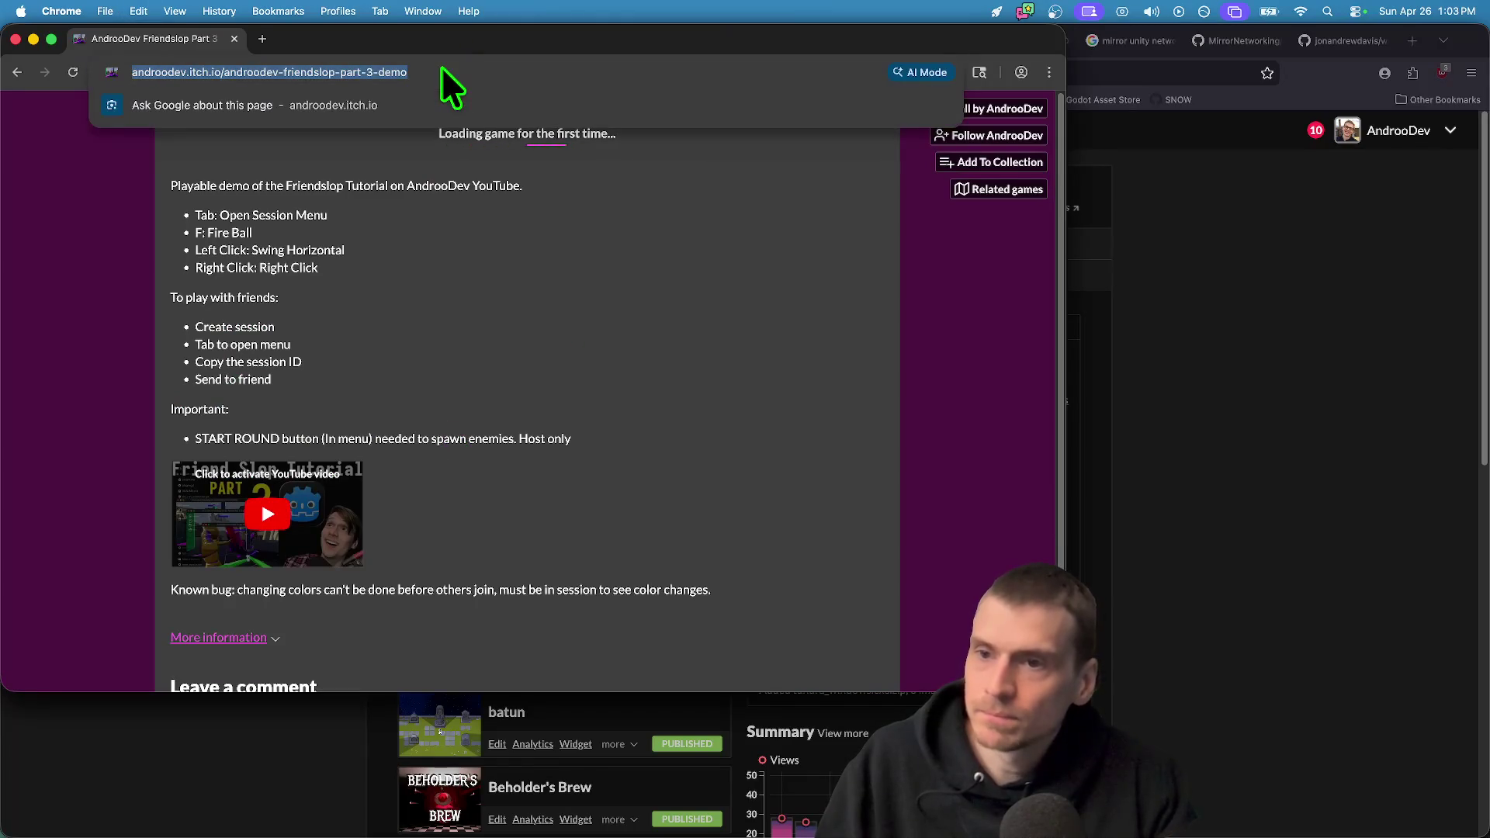
click(262, 40)
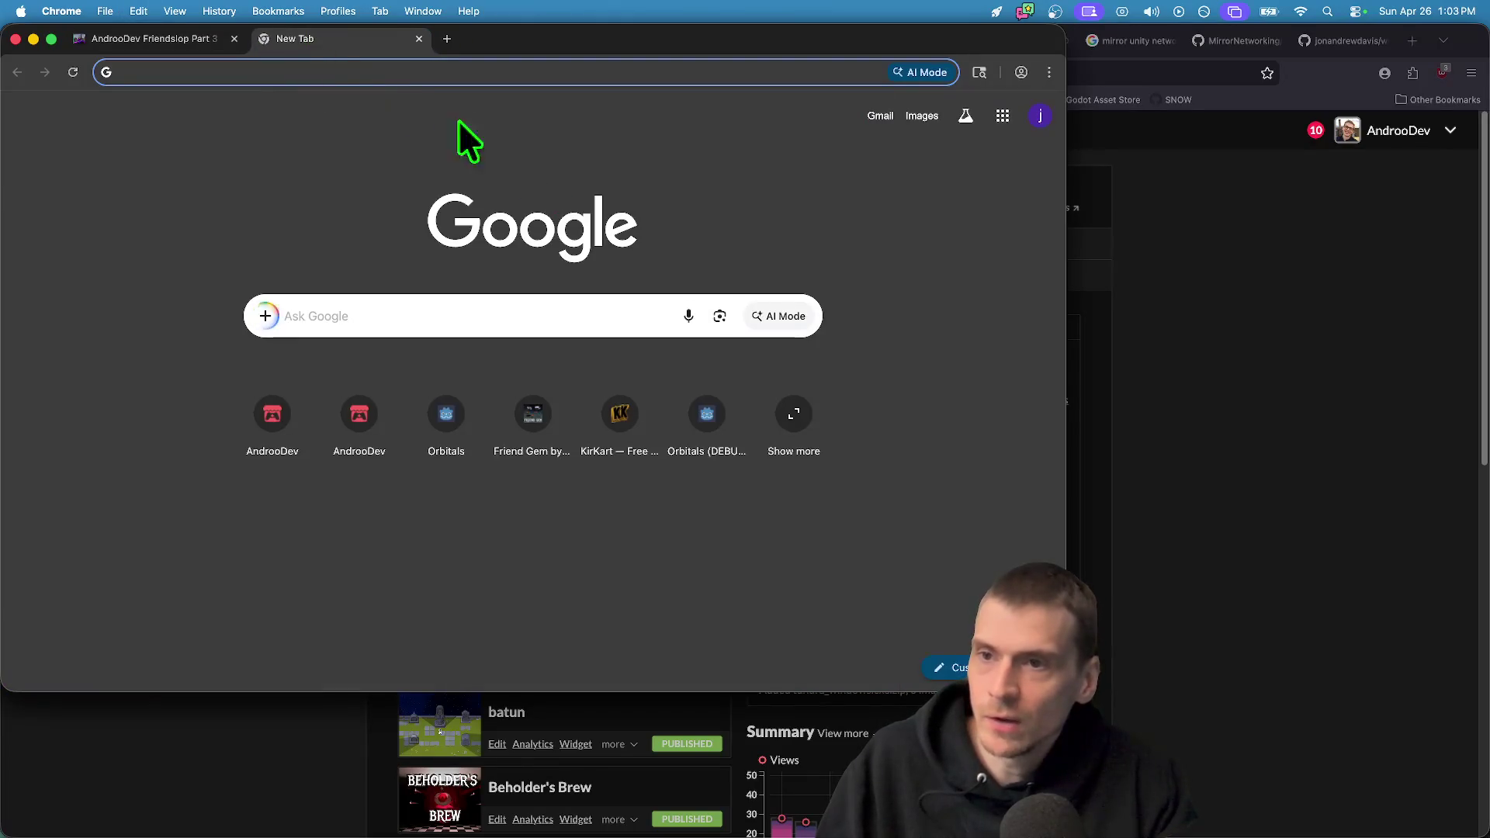
mouse_move(295, 39)
mouse_down()
mouse_move(1158, 306)
mouse_move(958, 279)
mouse_move(927, 364)
mouse_up()
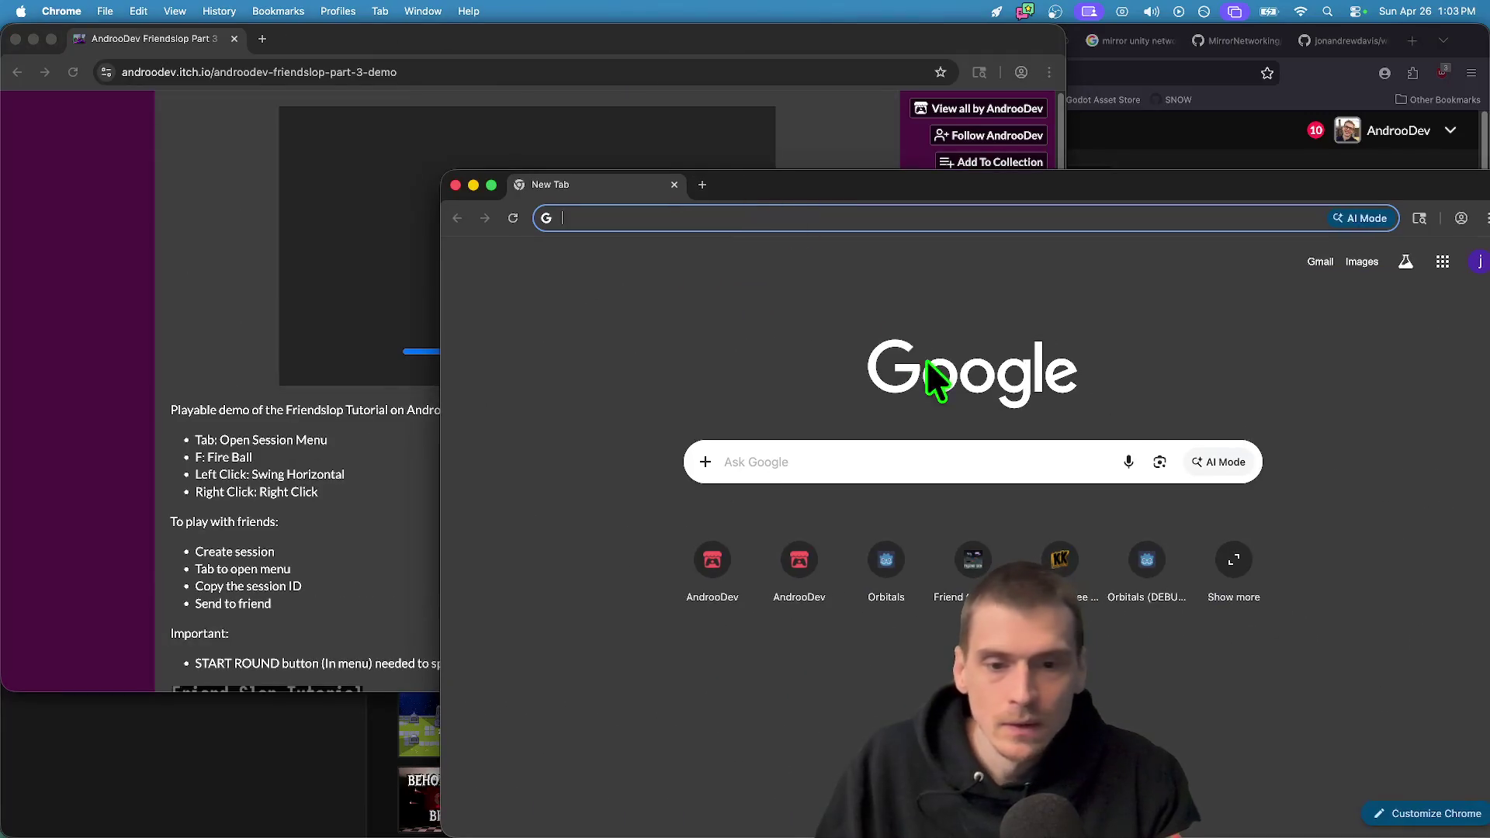
text(https://androodev.itch.io/androodev-friendslop-part-3-demo)
key(Return)
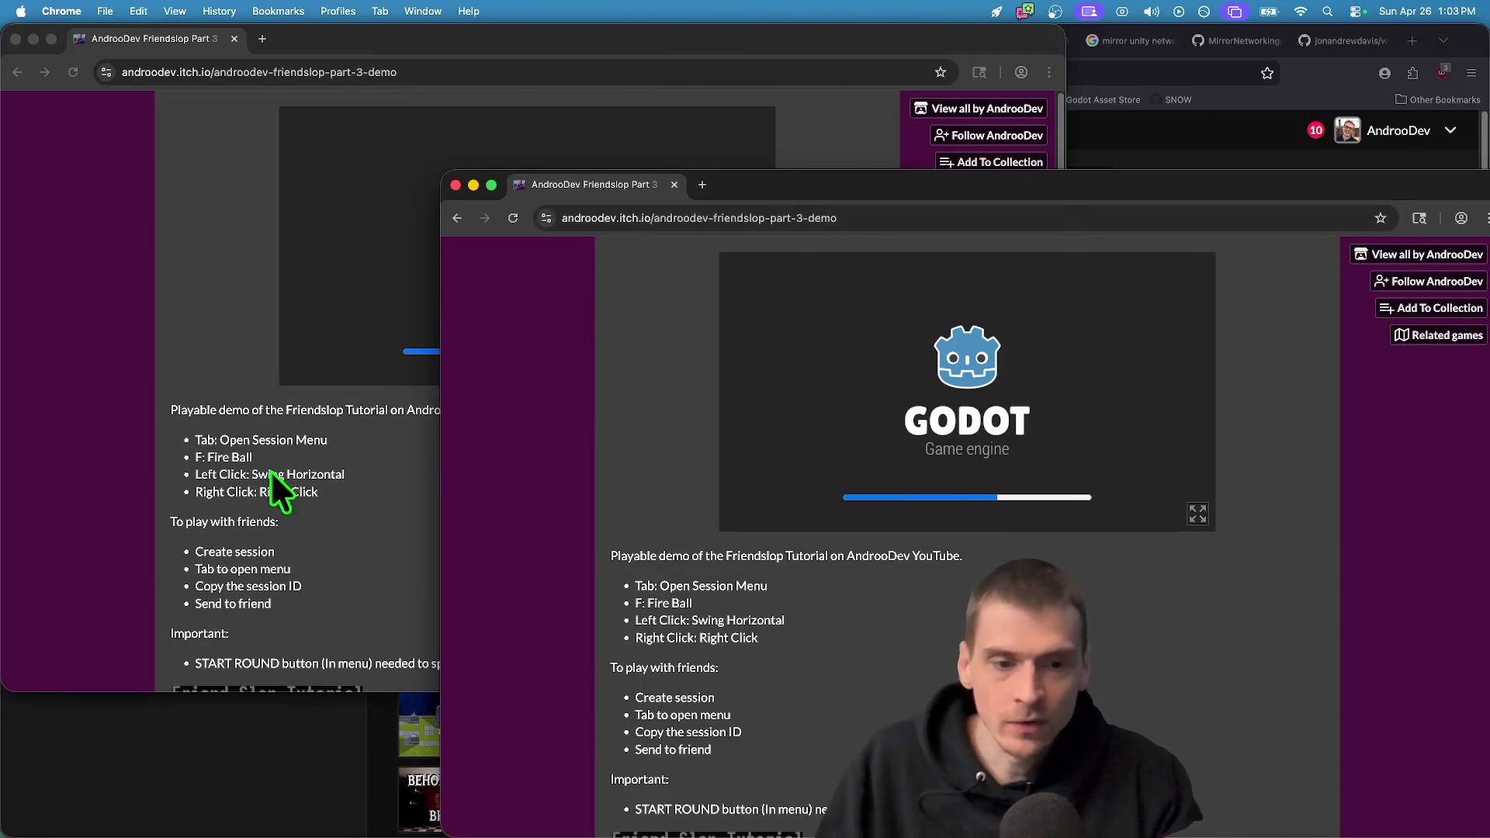
Host a new session in the first window and copy its ID X5IGY
click(276, 474)
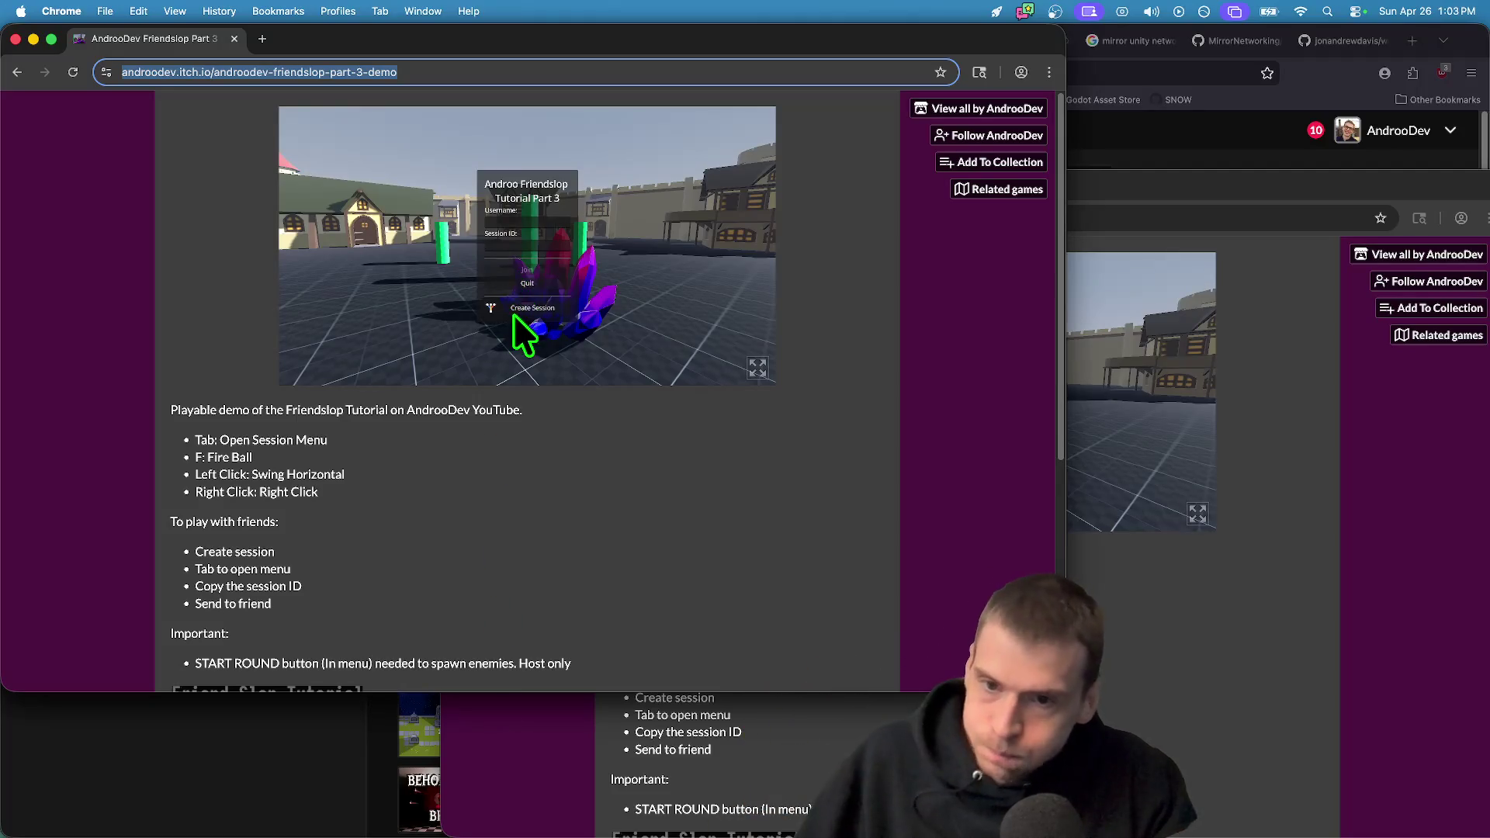
click(515, 310)
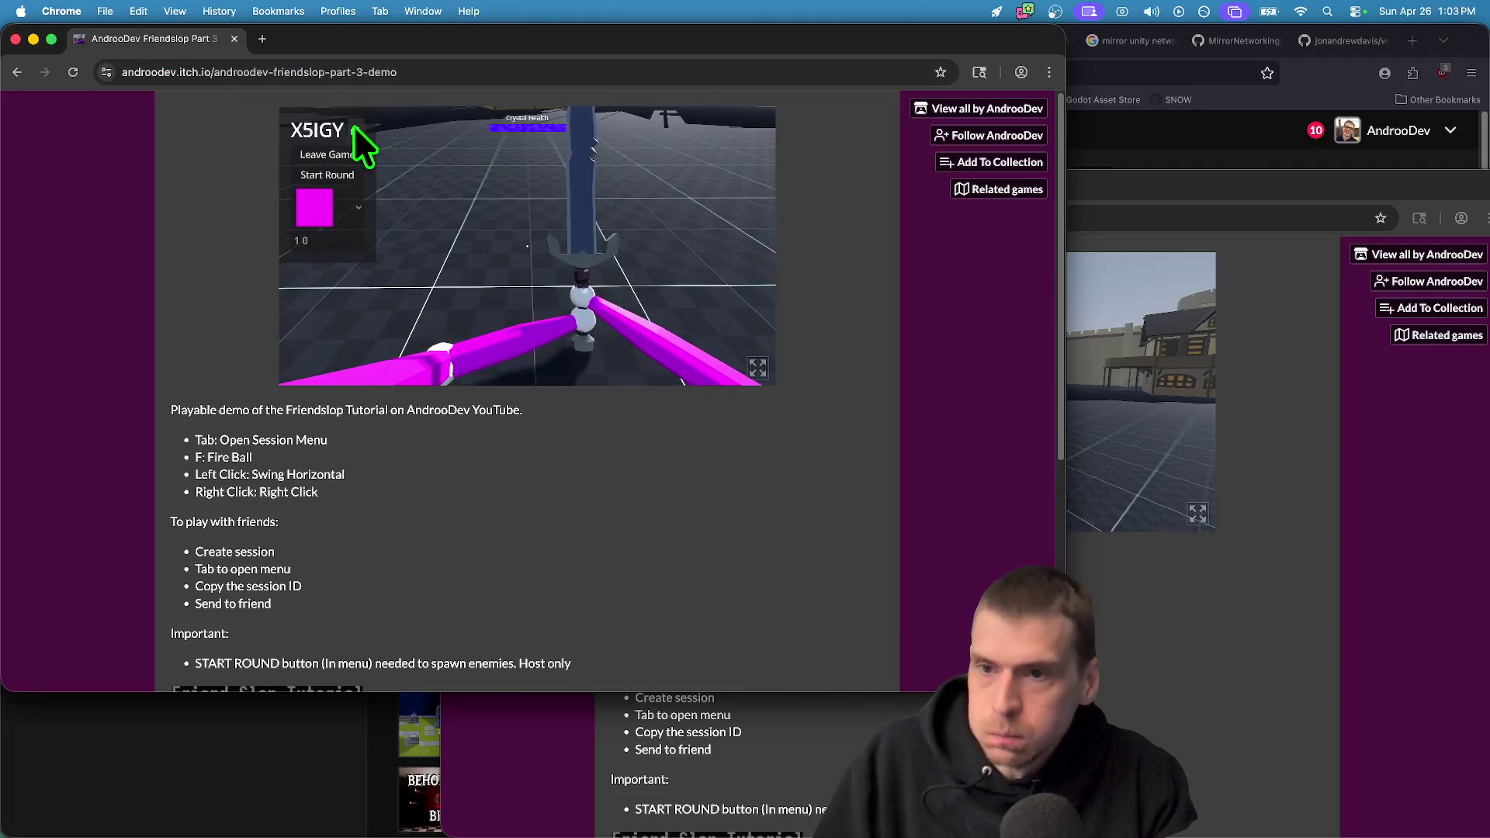
click(355, 127)
In the second window, enter a username, paste session ID X5IGY, and join
click(1240, 527)
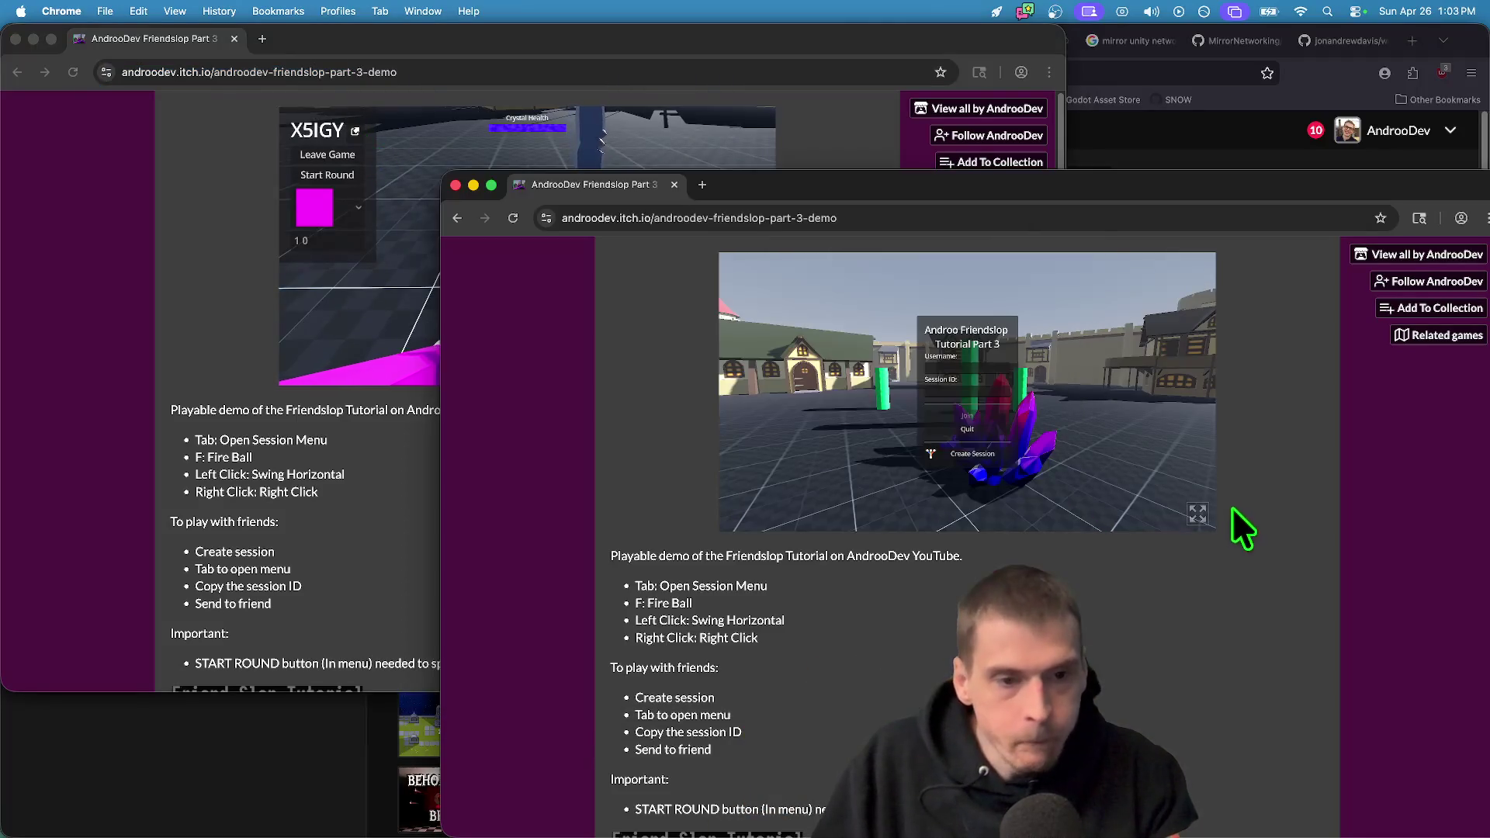
click(997, 370)
text(androo22)
click(996, 391)
right_click(996, 394)
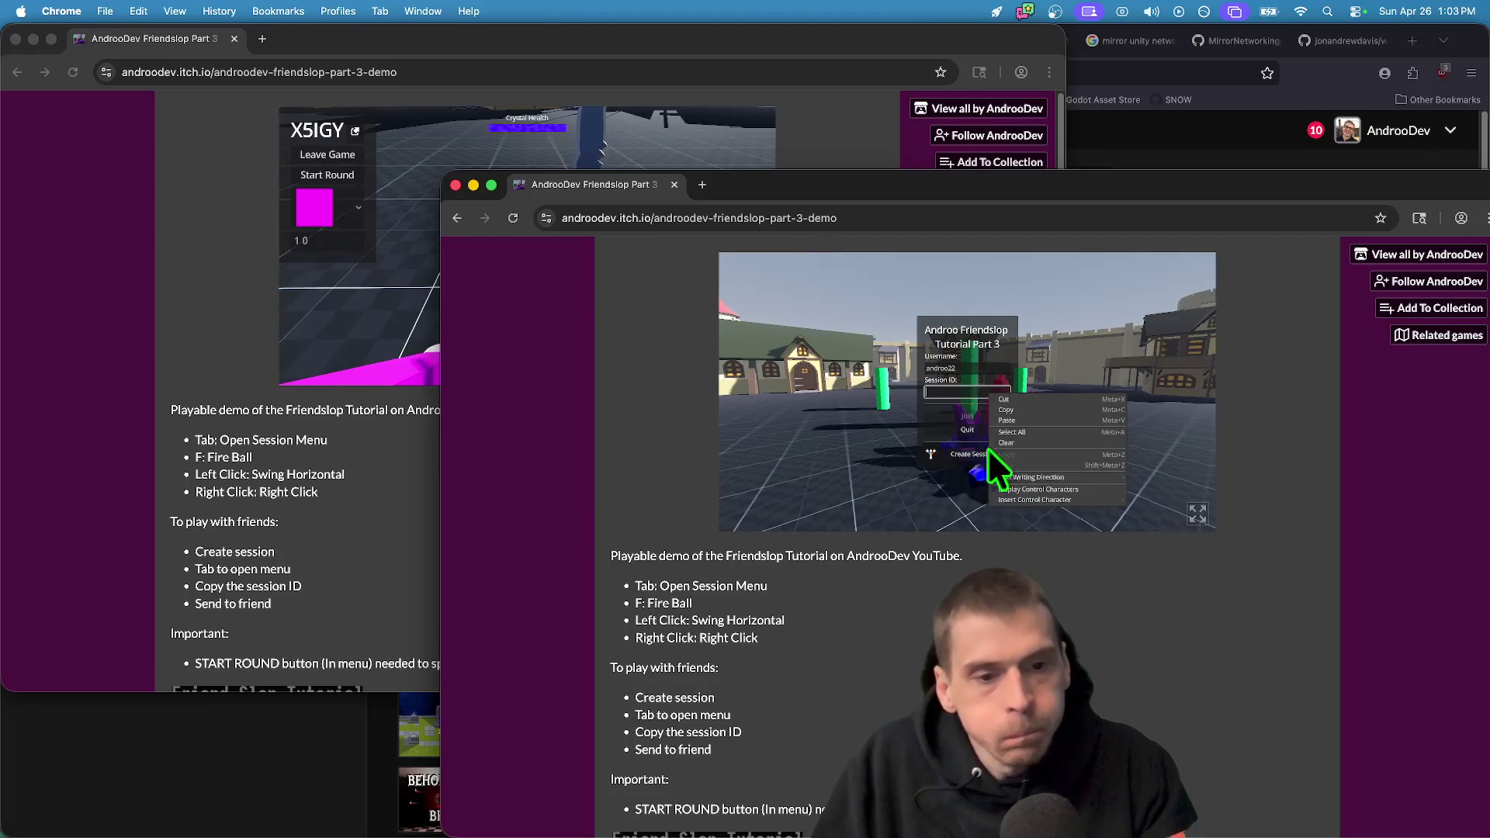
click(966, 395)
right_click(968, 391)
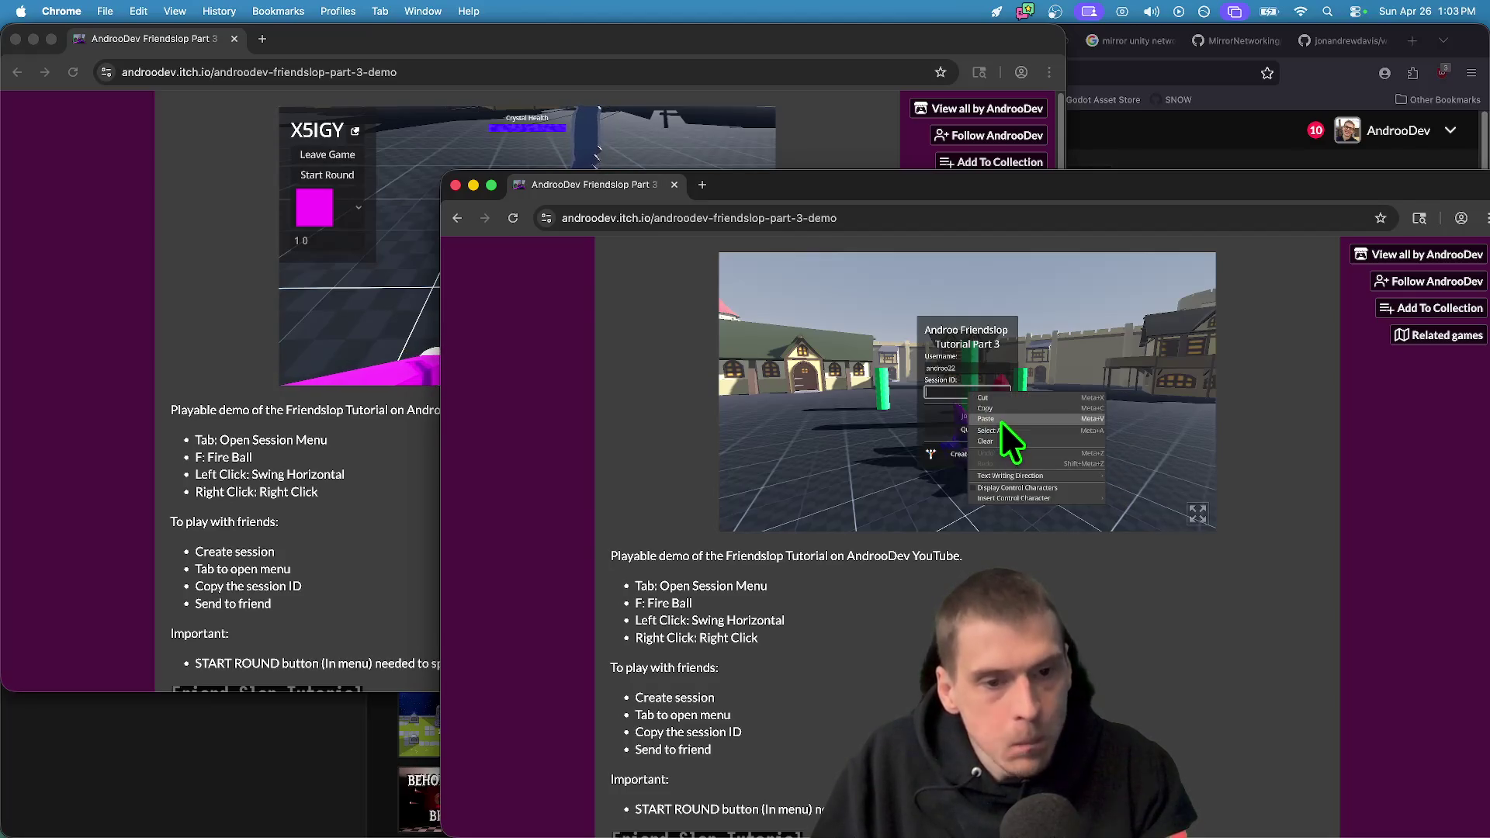
click(1000, 421)
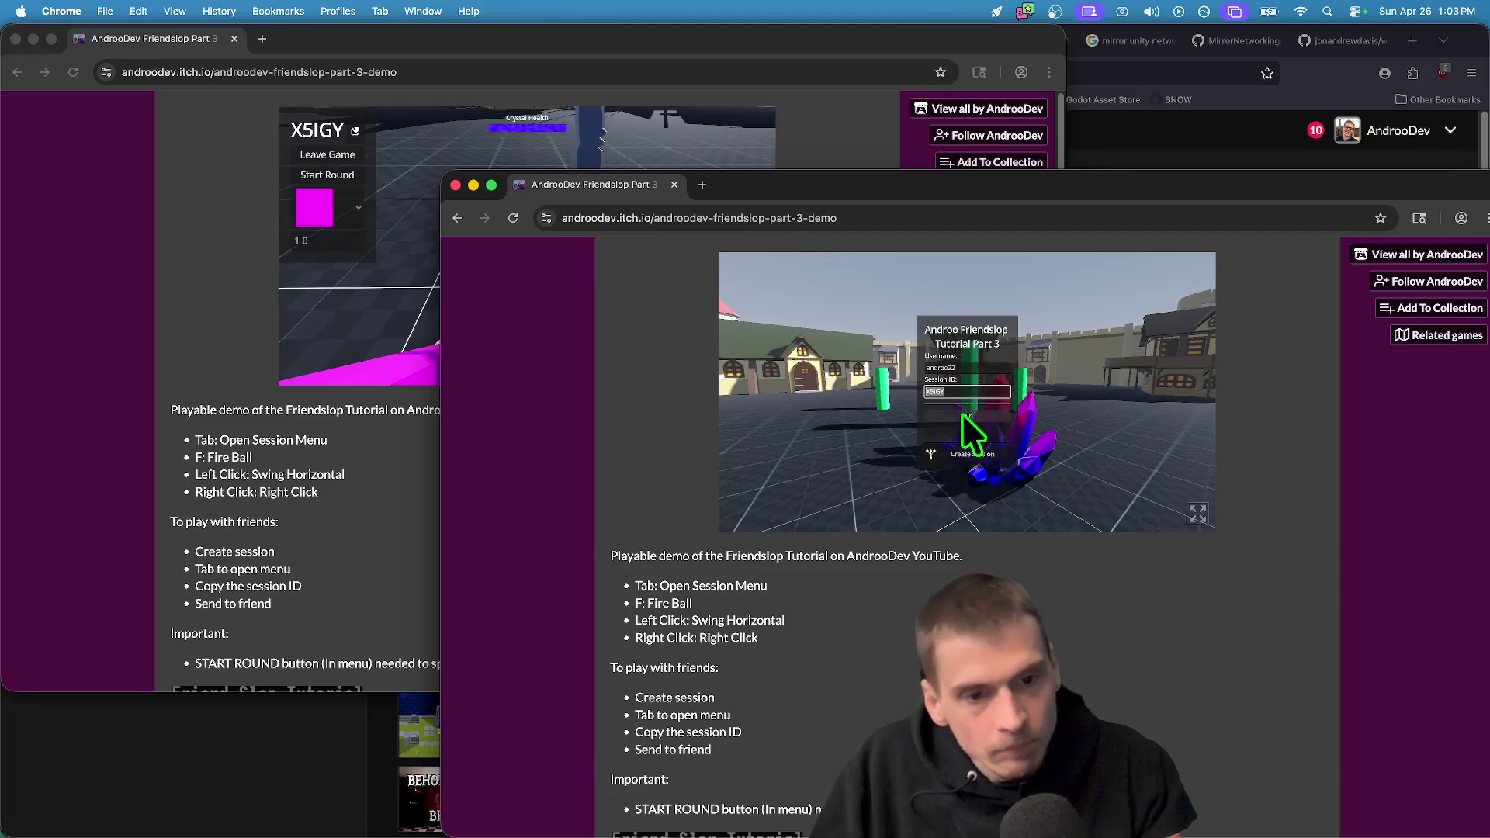
click(892, 427)
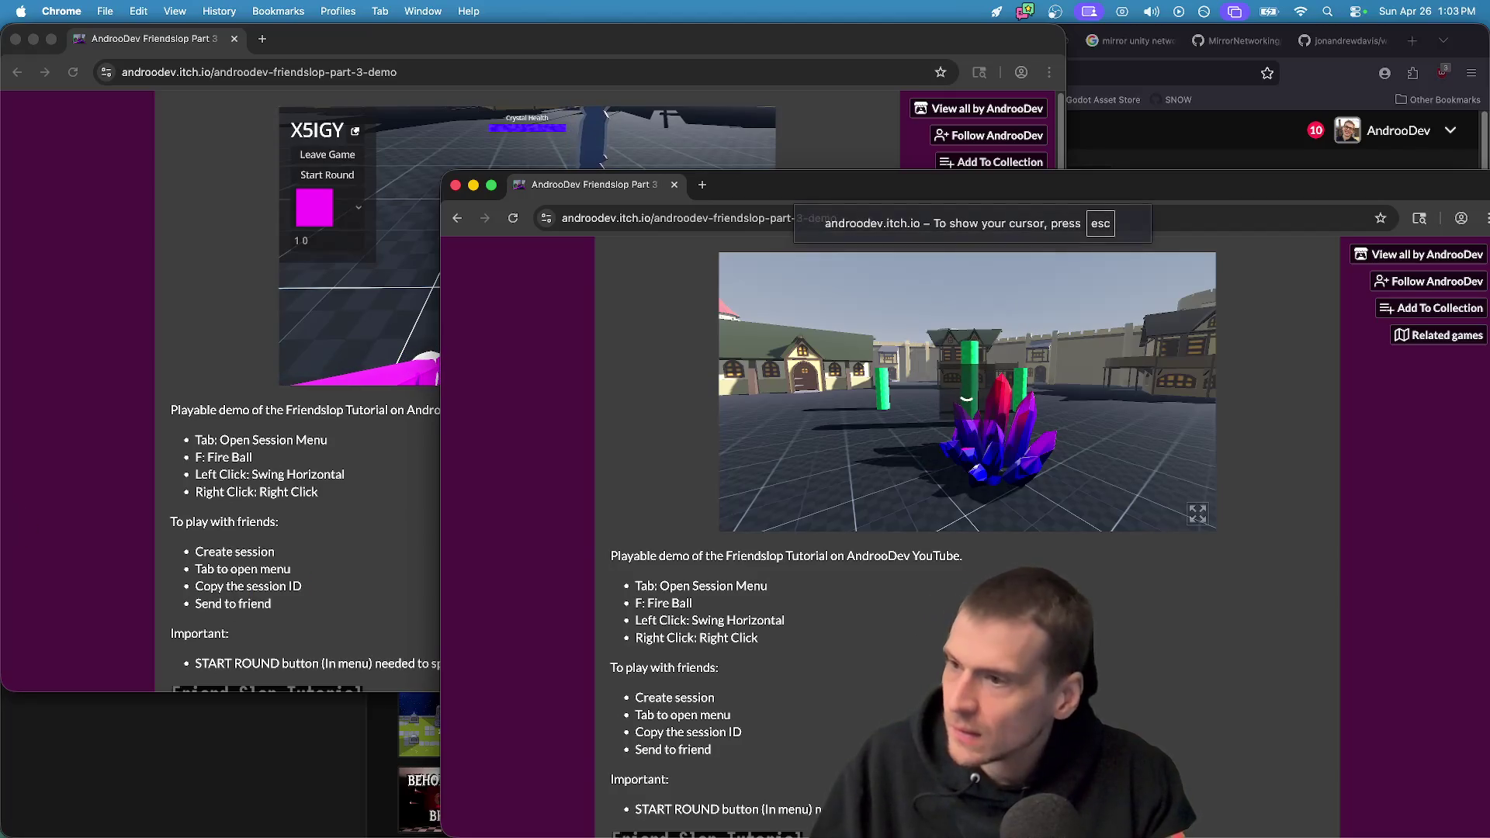
Alternate between the Creator Dashboard and the game windows with the session menu open
key(Tab)
key(super+Tab)
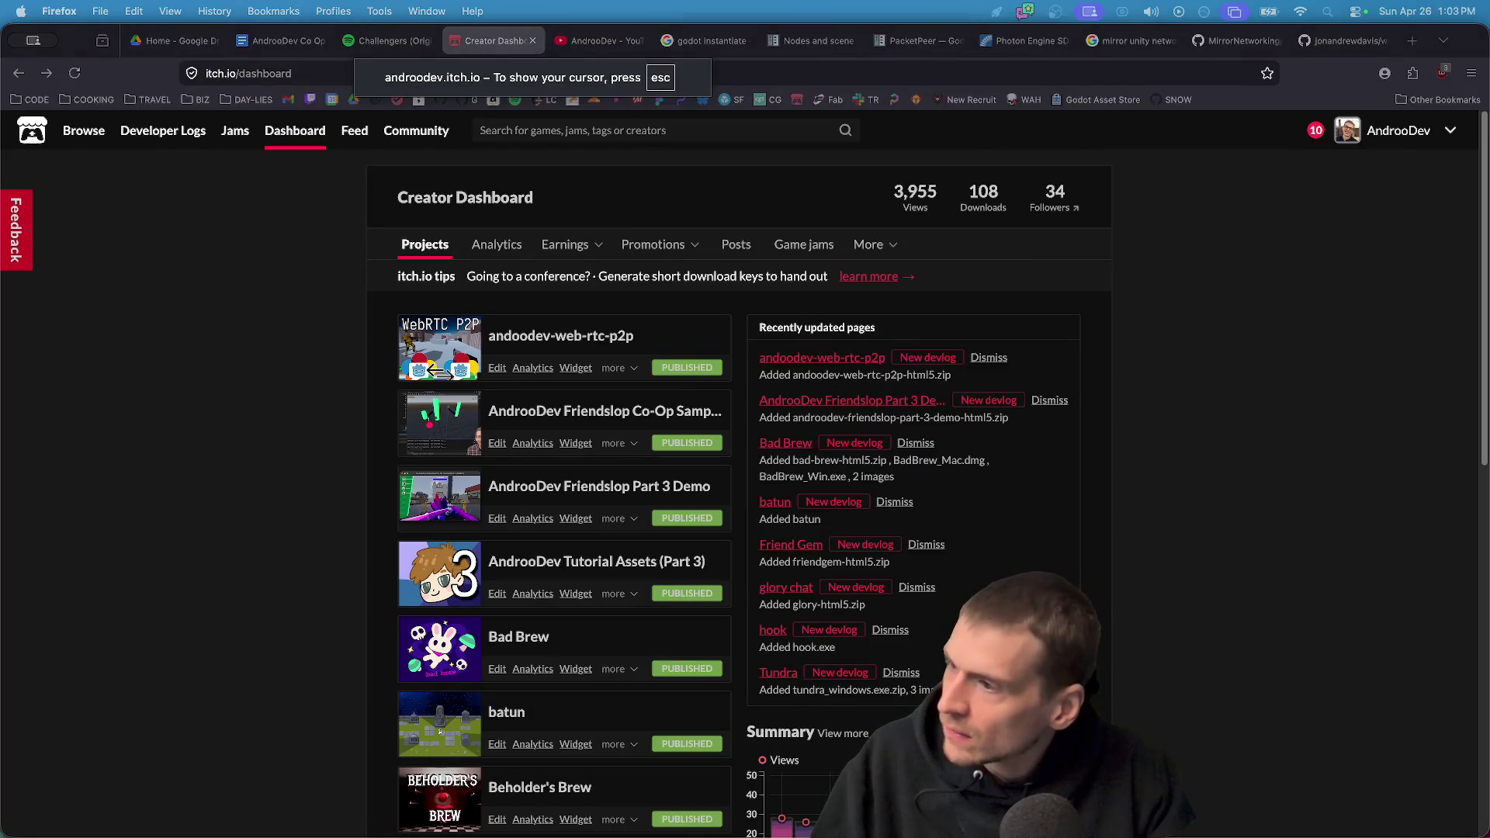
key(super+Tab)
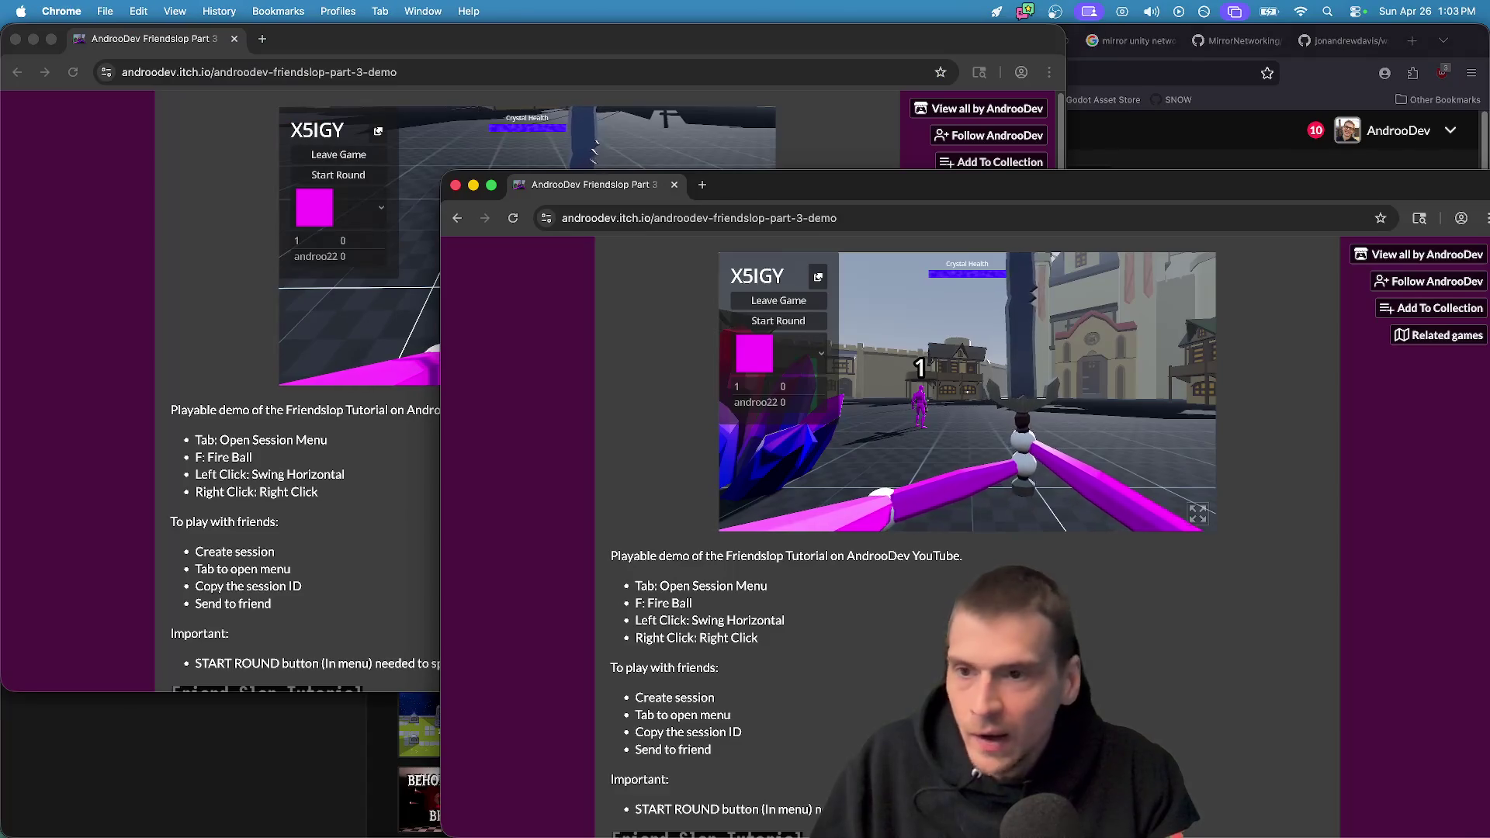
key(super+Tab)
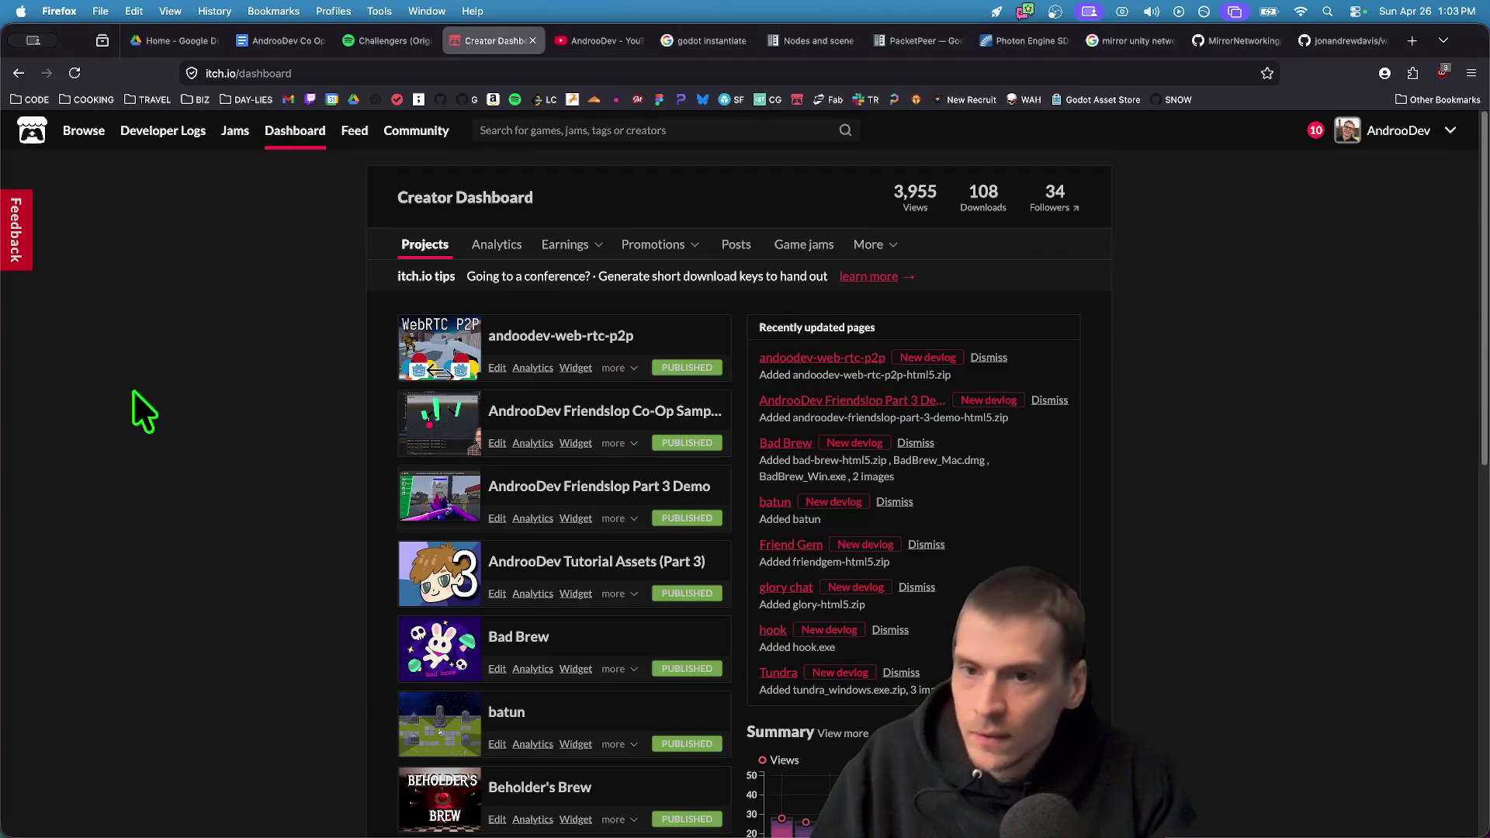
key(super+Tab)
key(super+Tab)
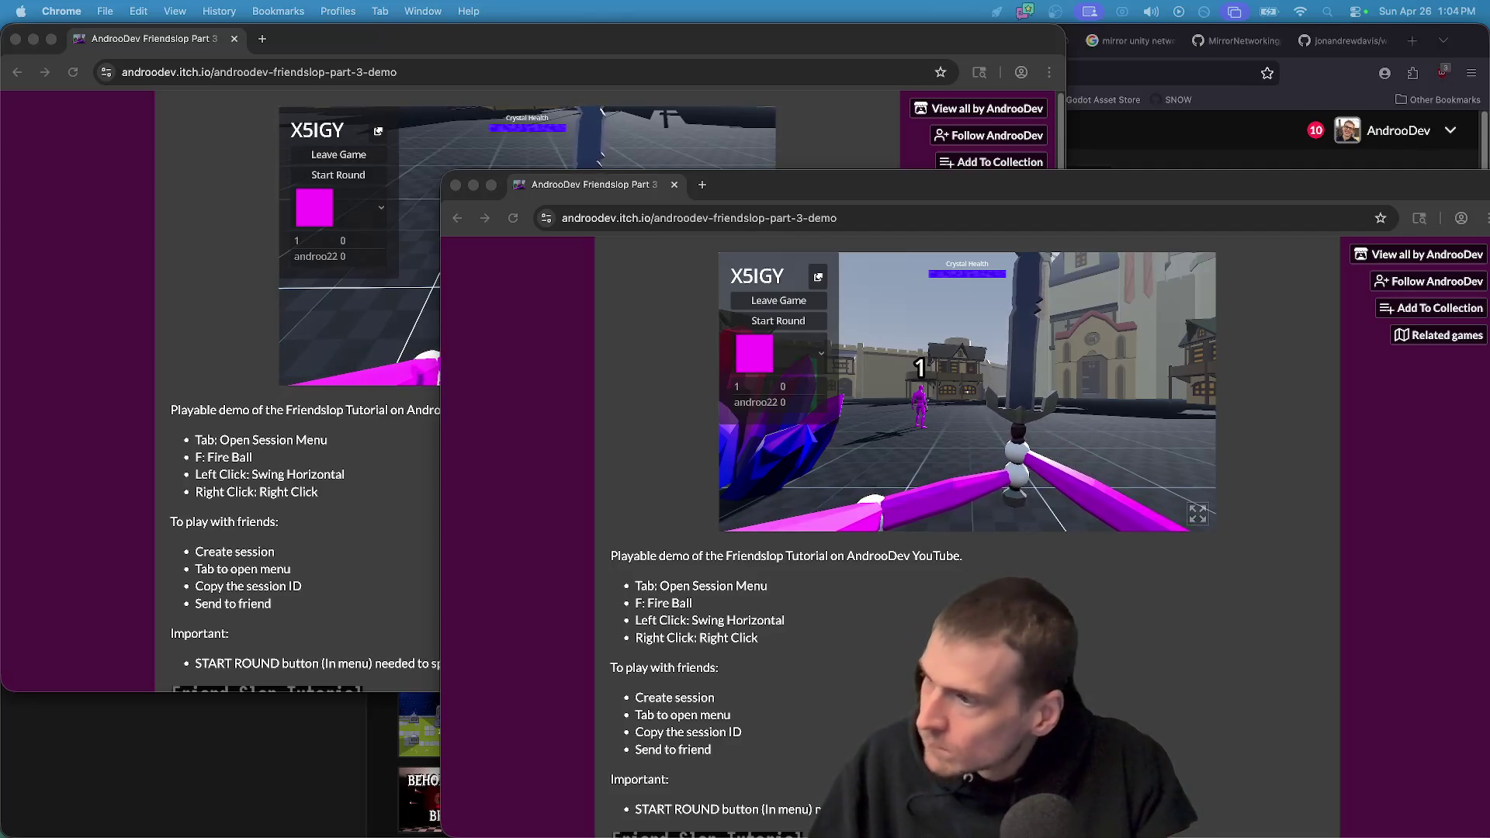
Play in the game and check the session player list as it grows to four players
click(967, 392)
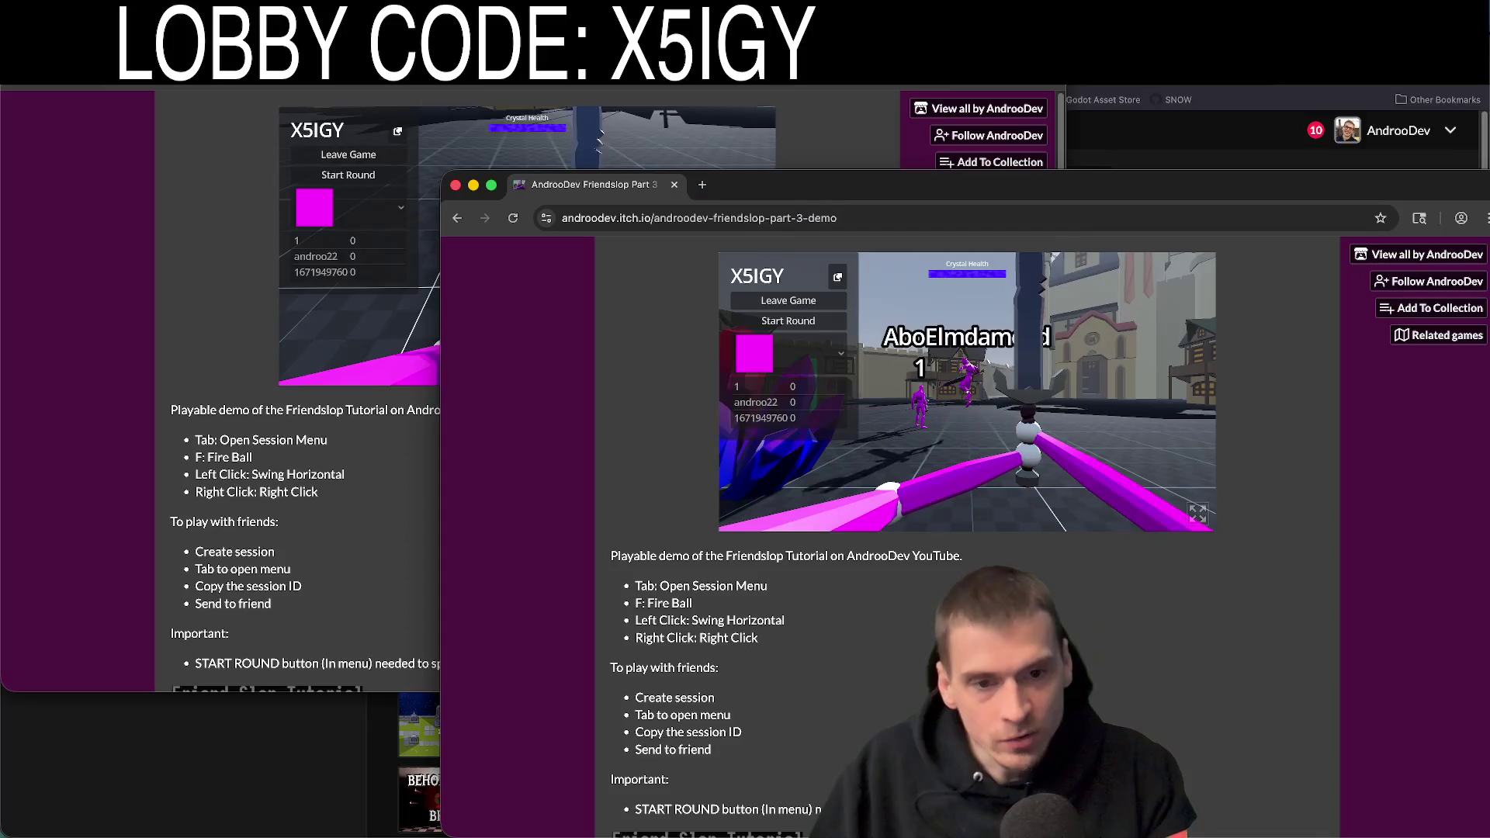
key(Tab)
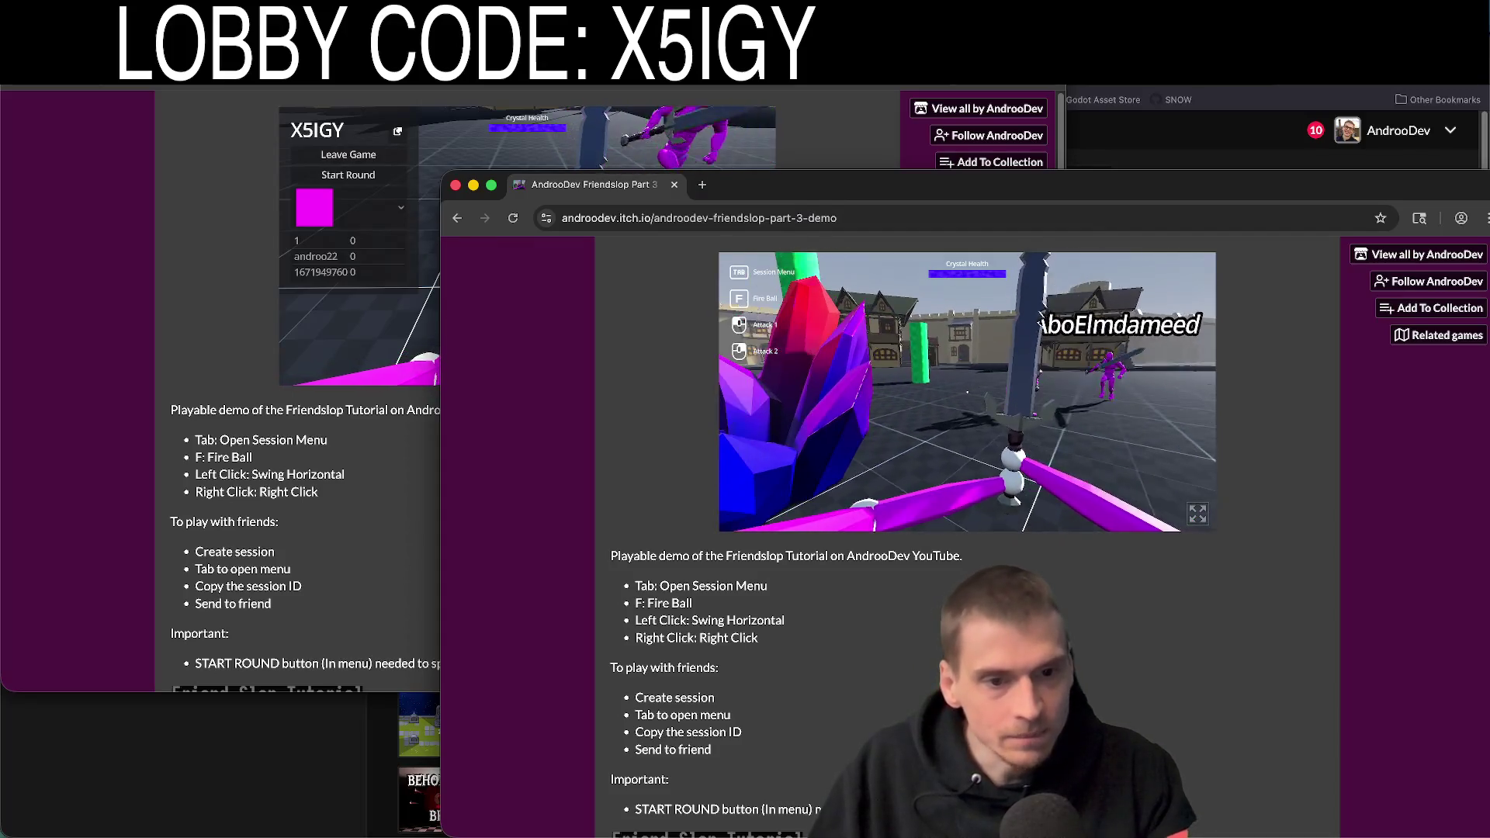
click(967, 392)
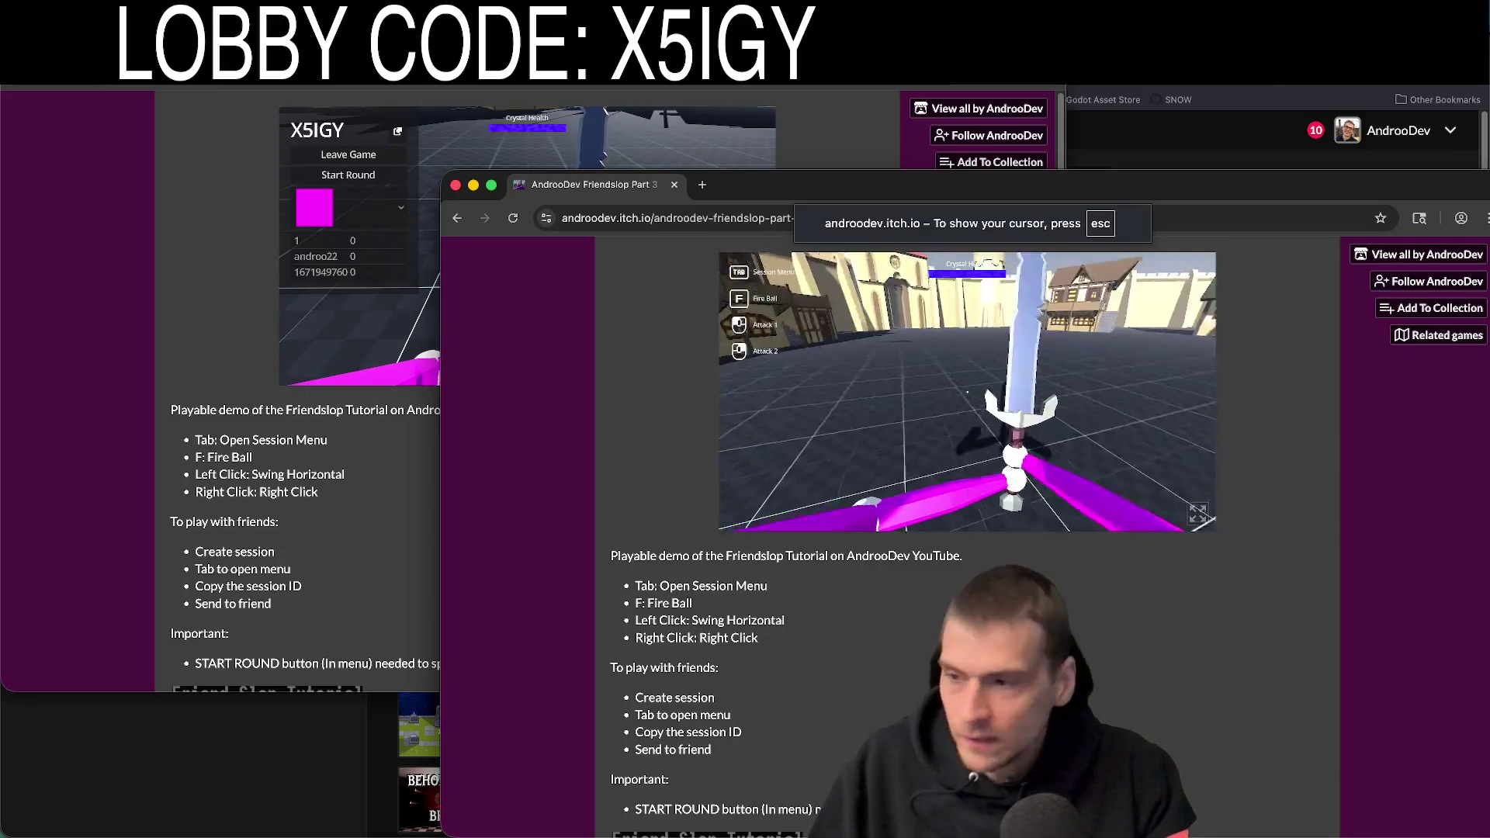
key(super+Tab)
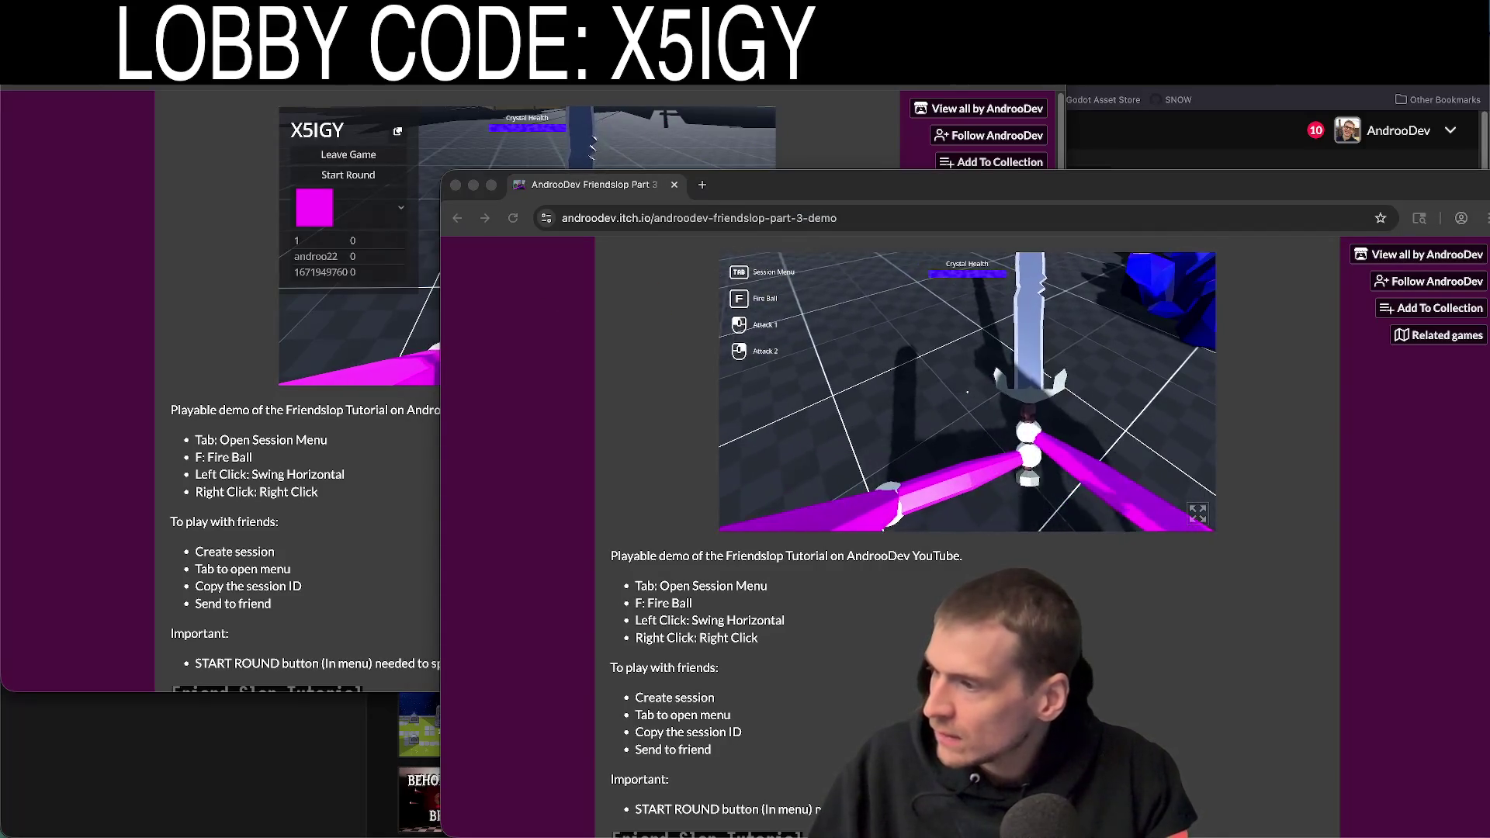
click(1001, 485)
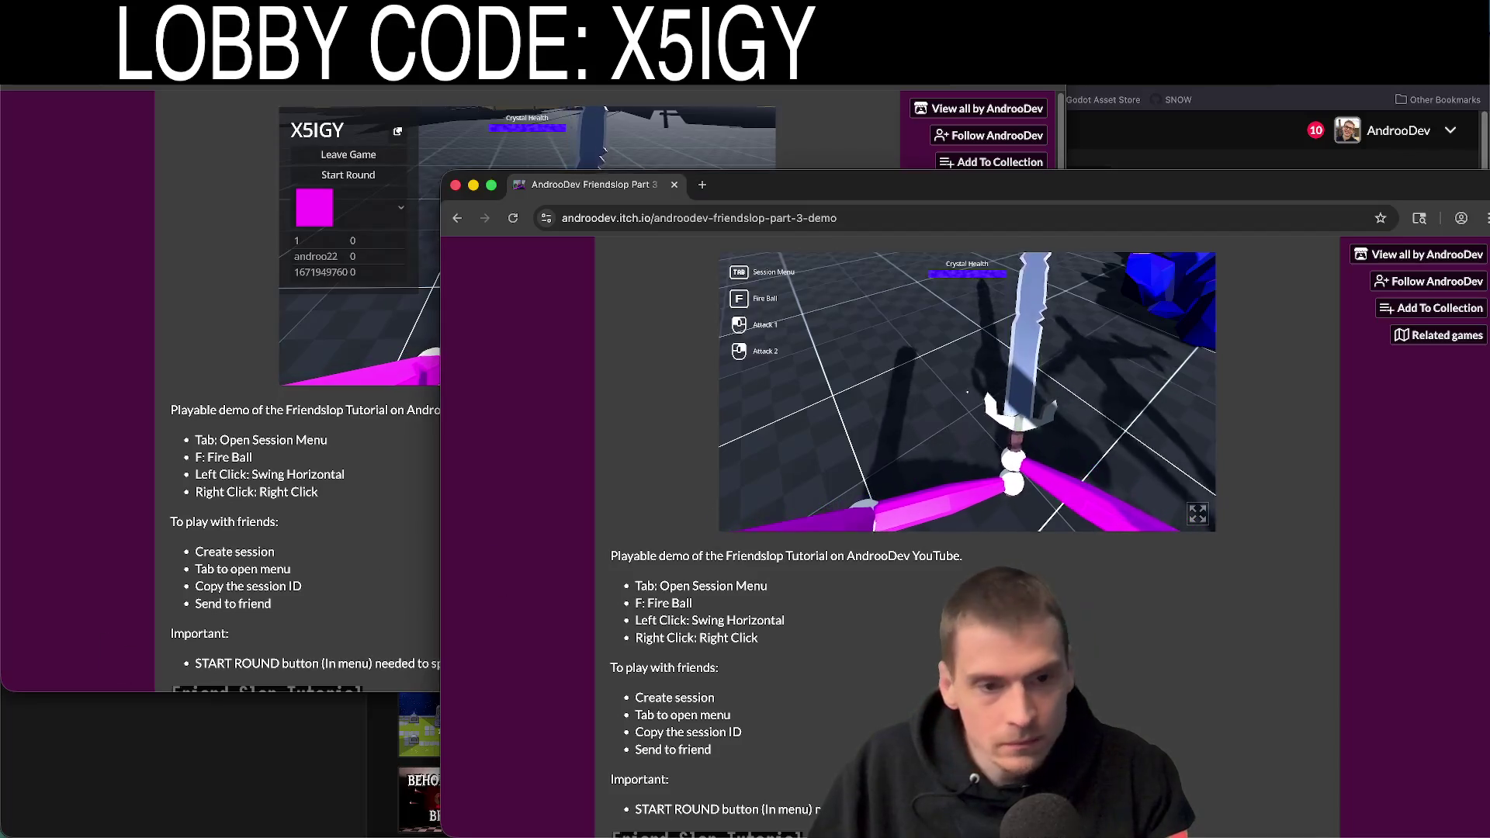
key(Tab)
key(Tab)
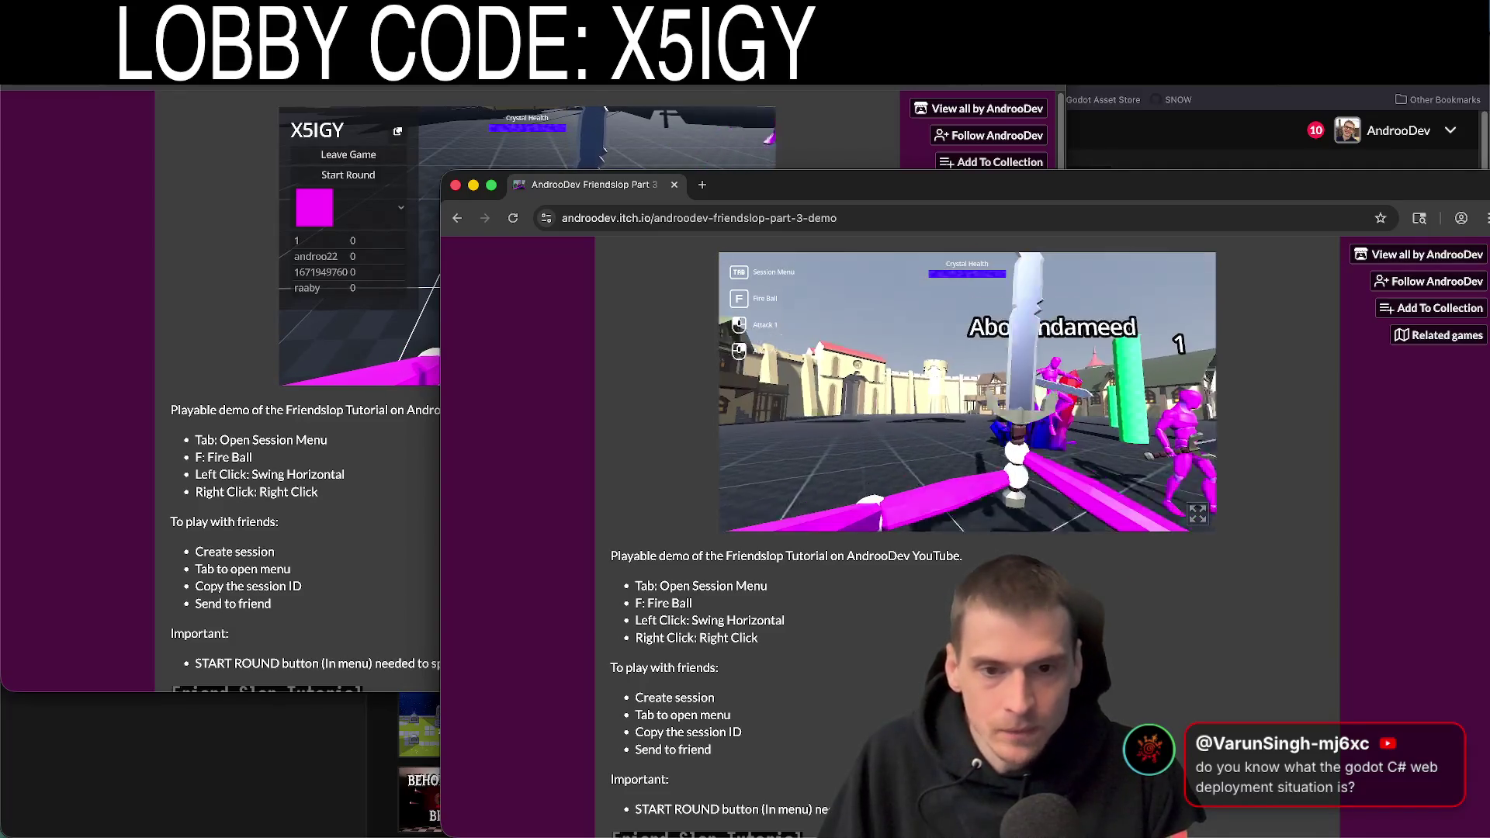
key(Tab)
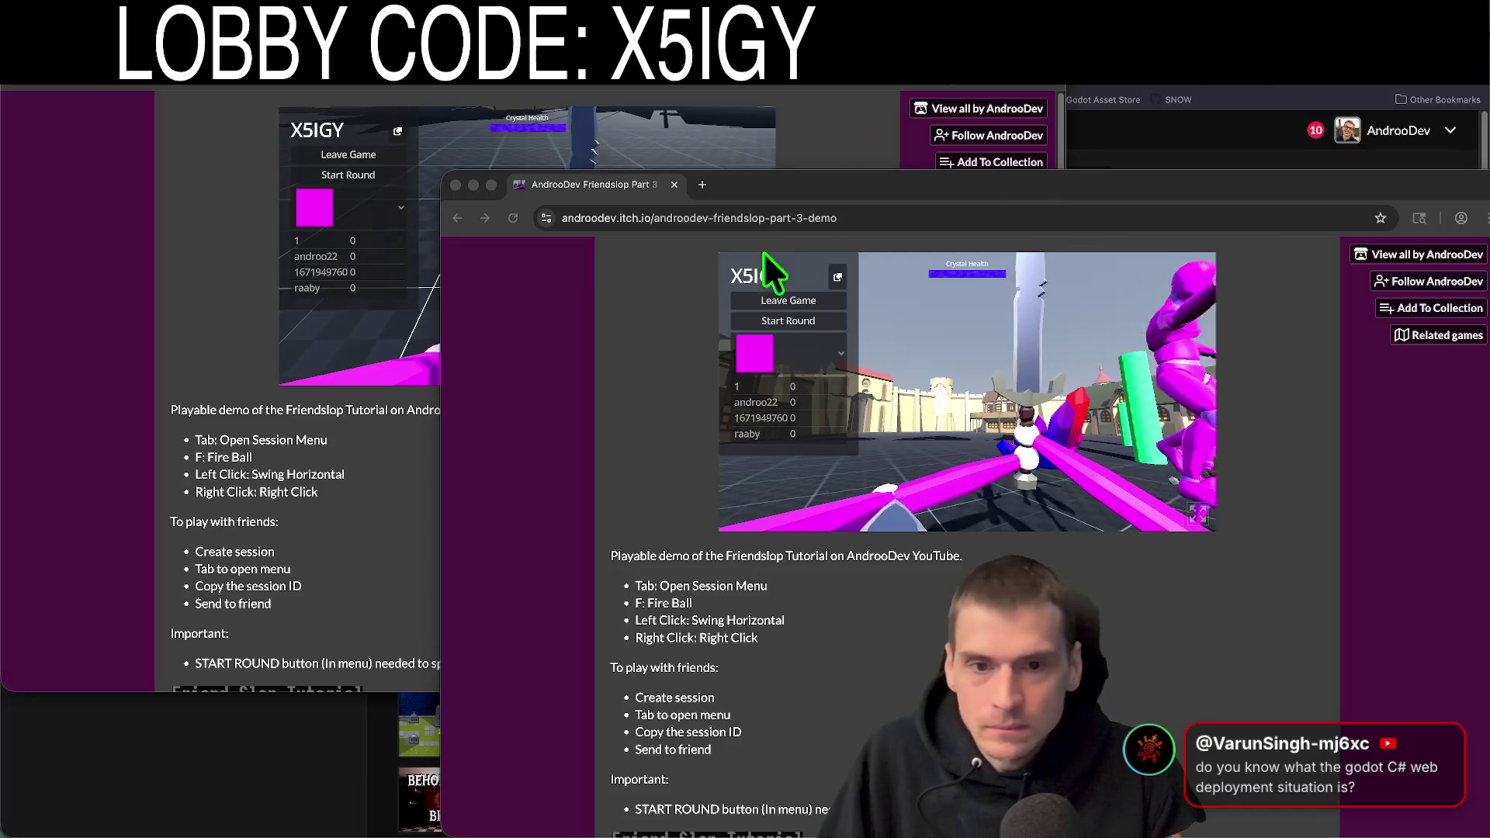
click(370, 318)
Put the host's itch.io game in fullscreen and check the four-player scoreboard mid-match
key(Tab)
key(Tab)
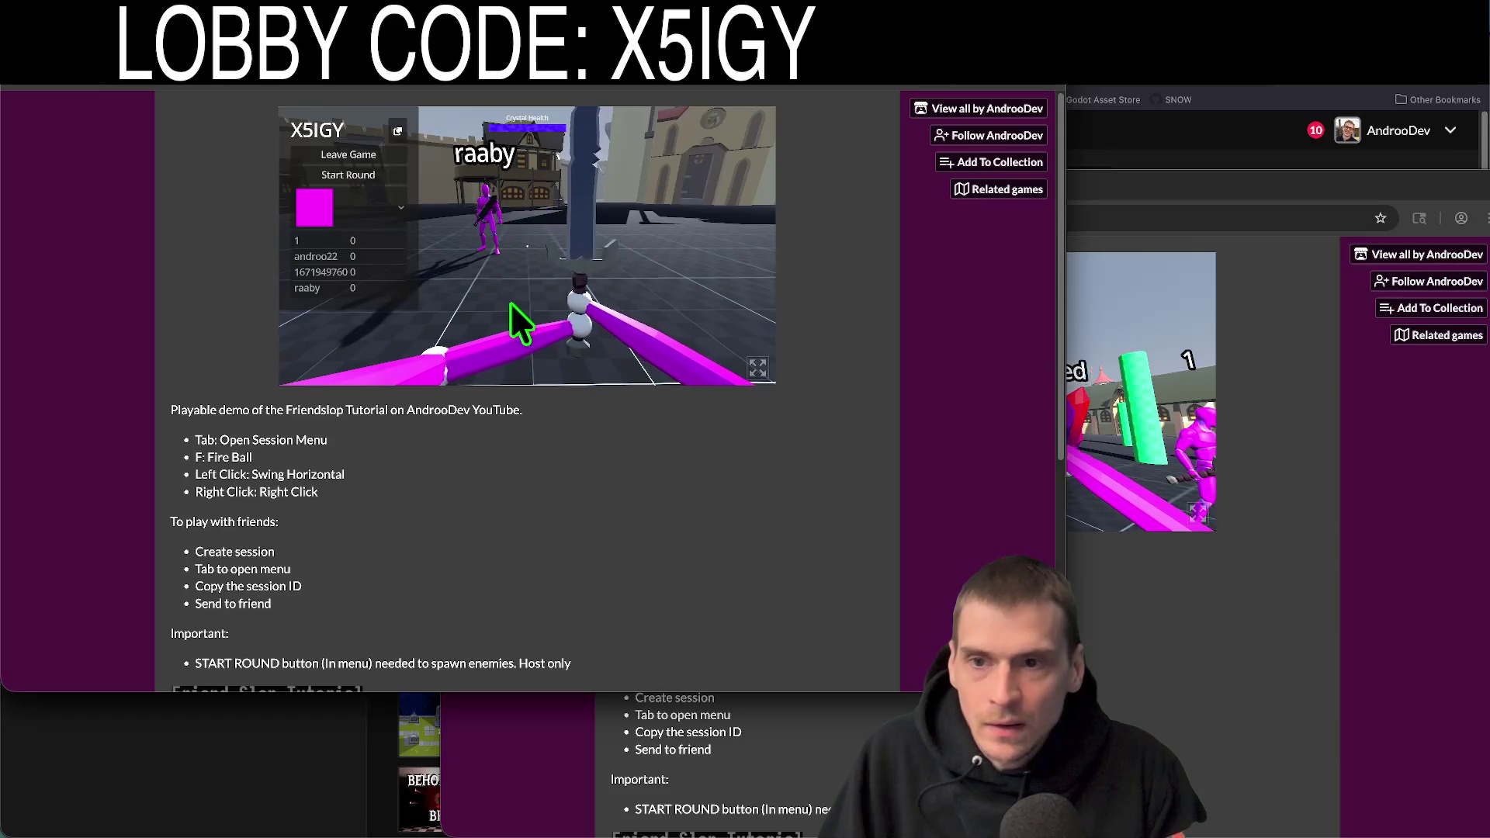
key(Tab)
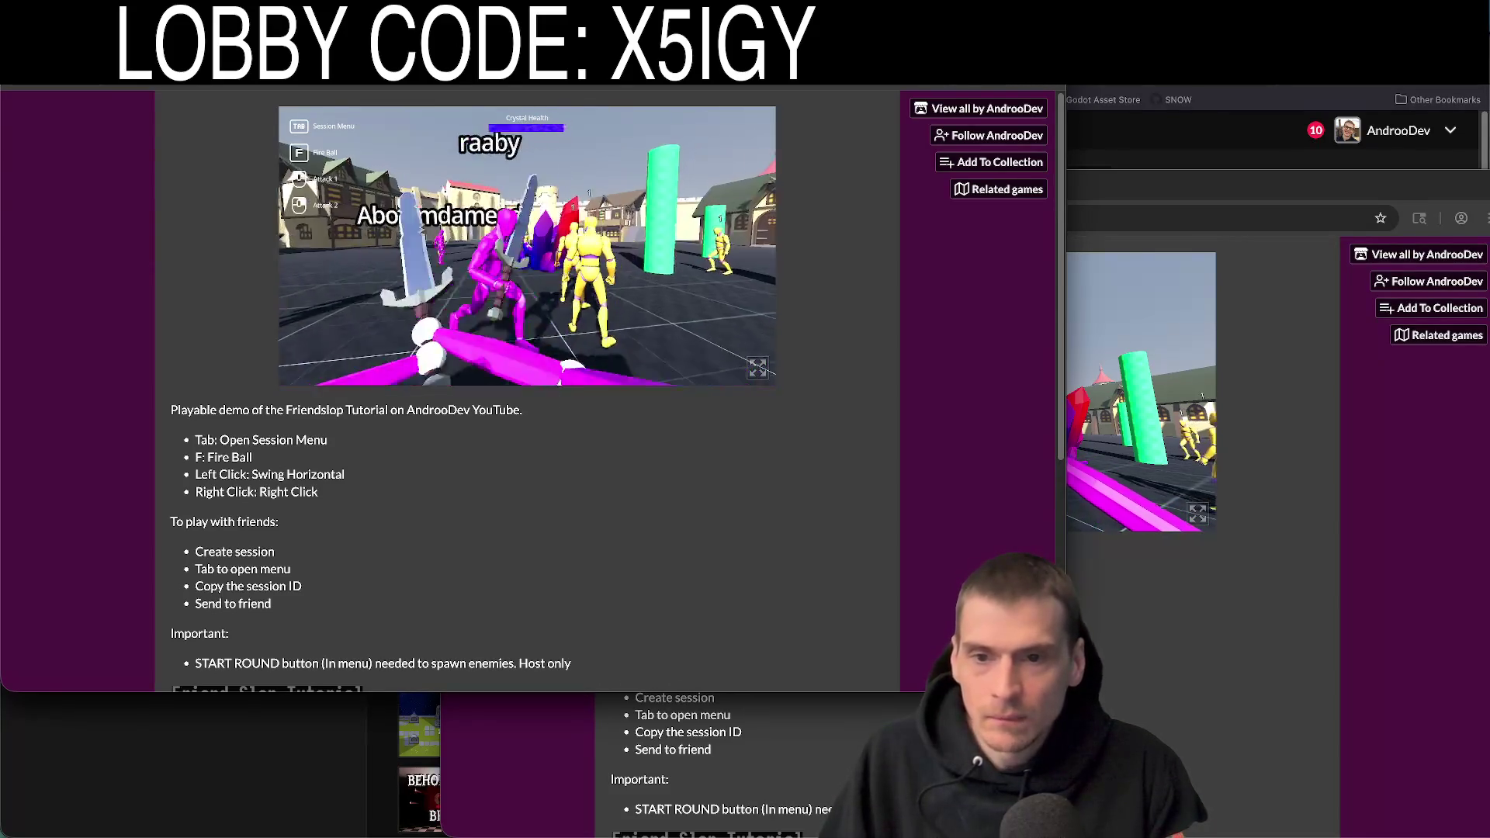
key(Tab)
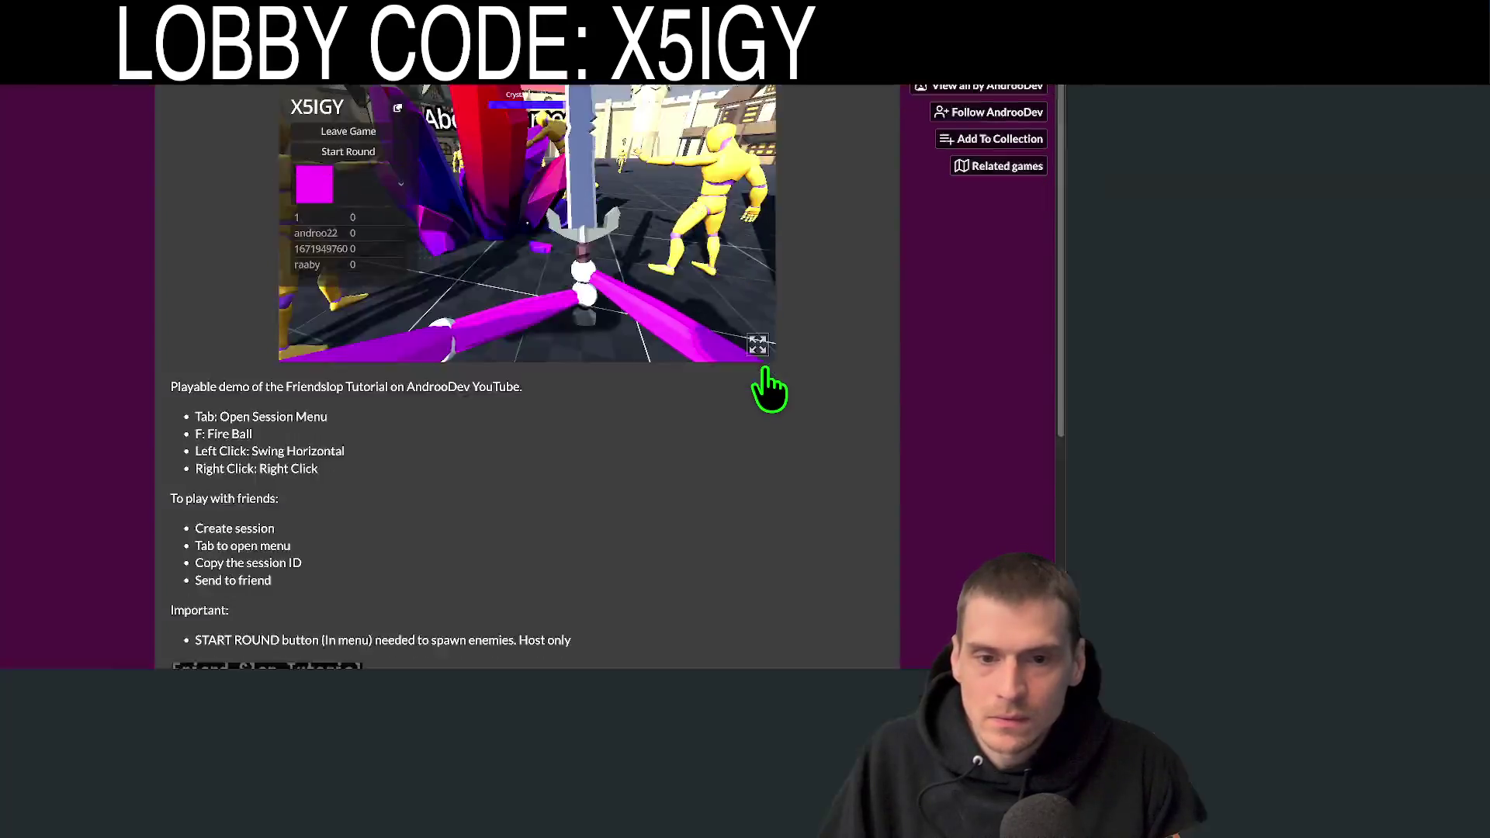
click(757, 344)
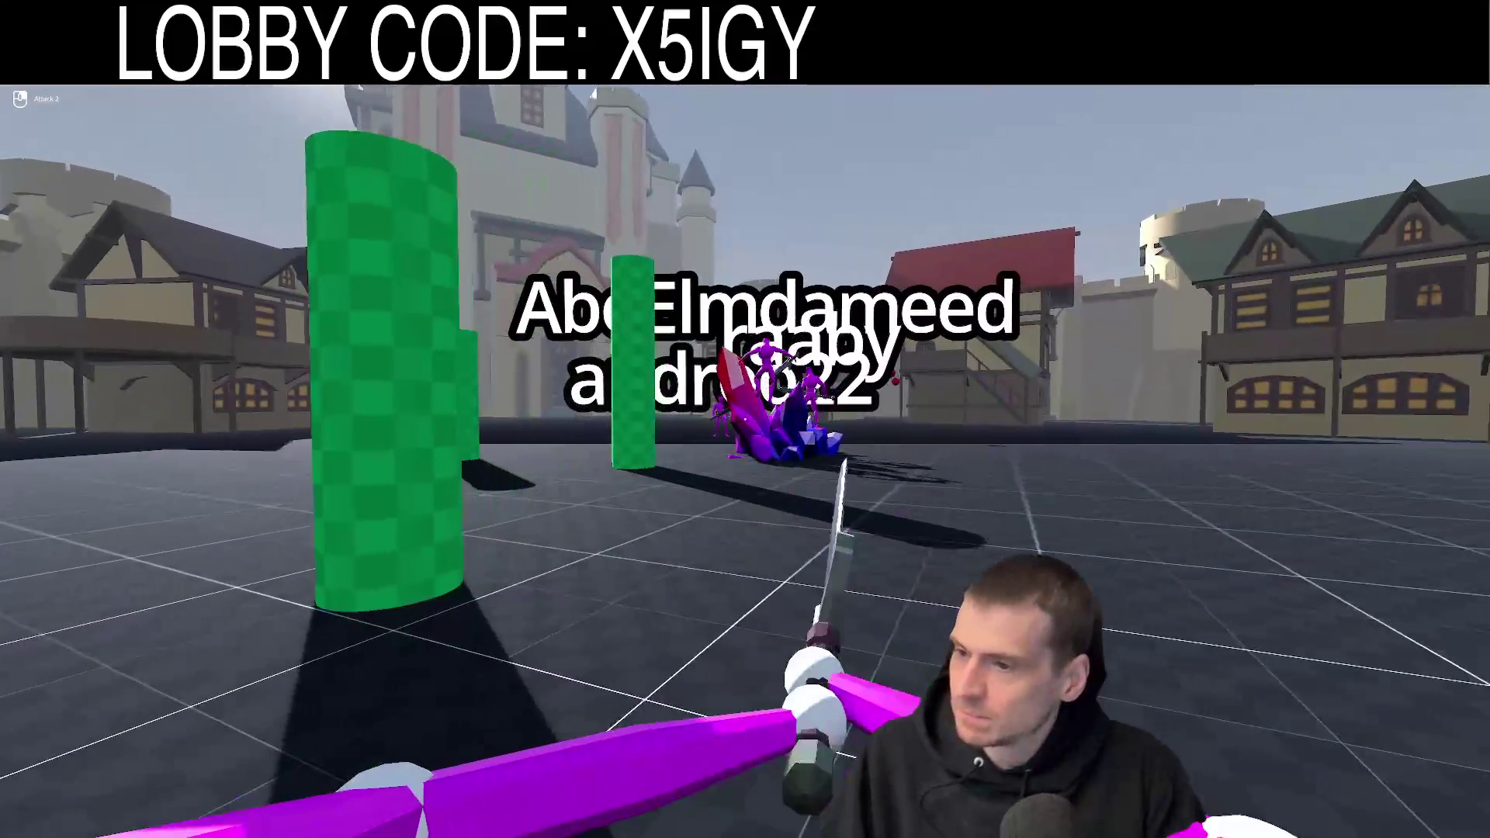
key(Tab)
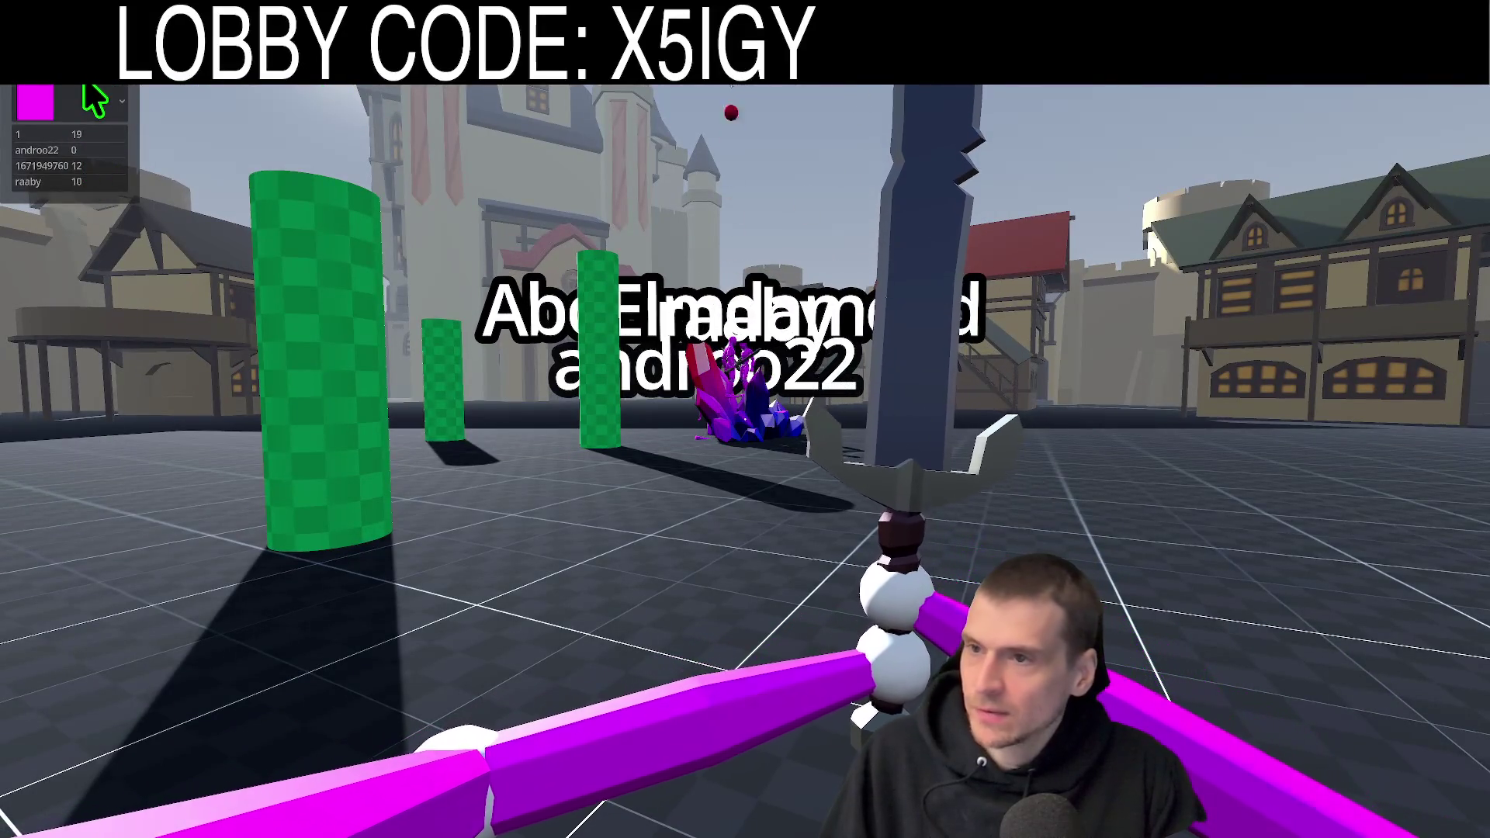
key(Tab)
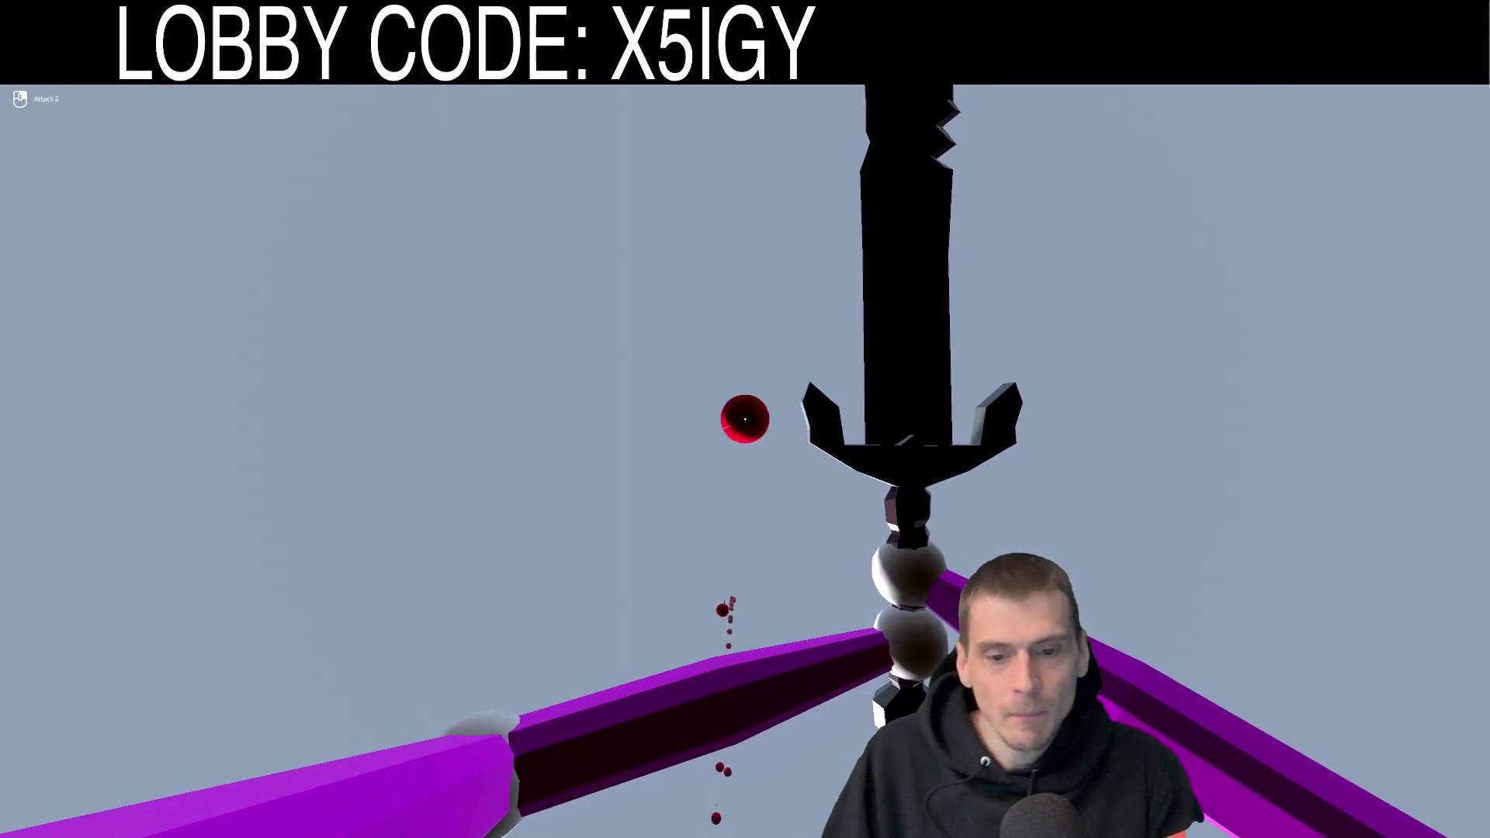
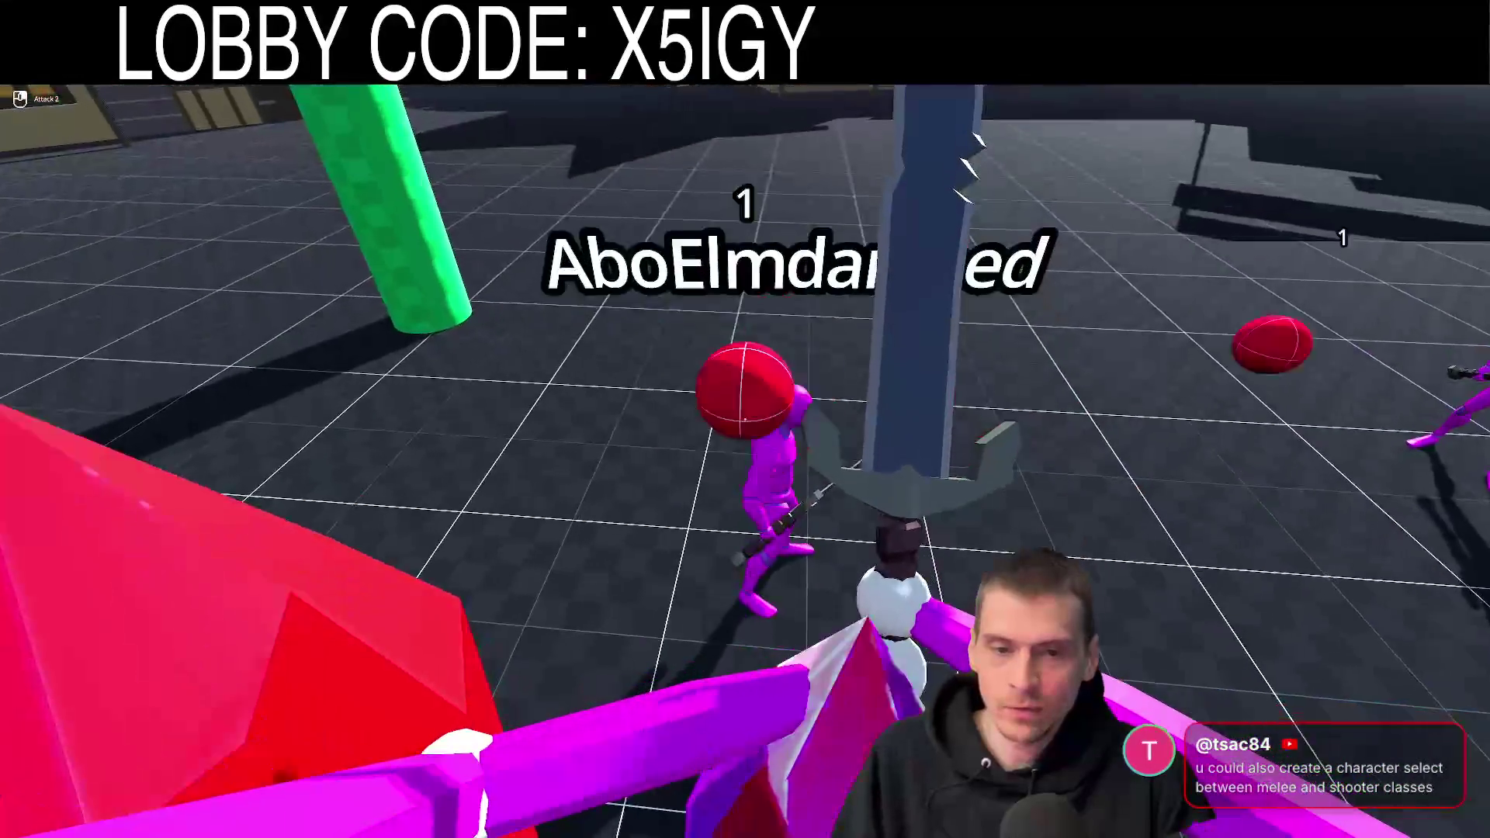
Change the player's colour to cyan, swing the sword, and reopen the session menu
key(Escape)
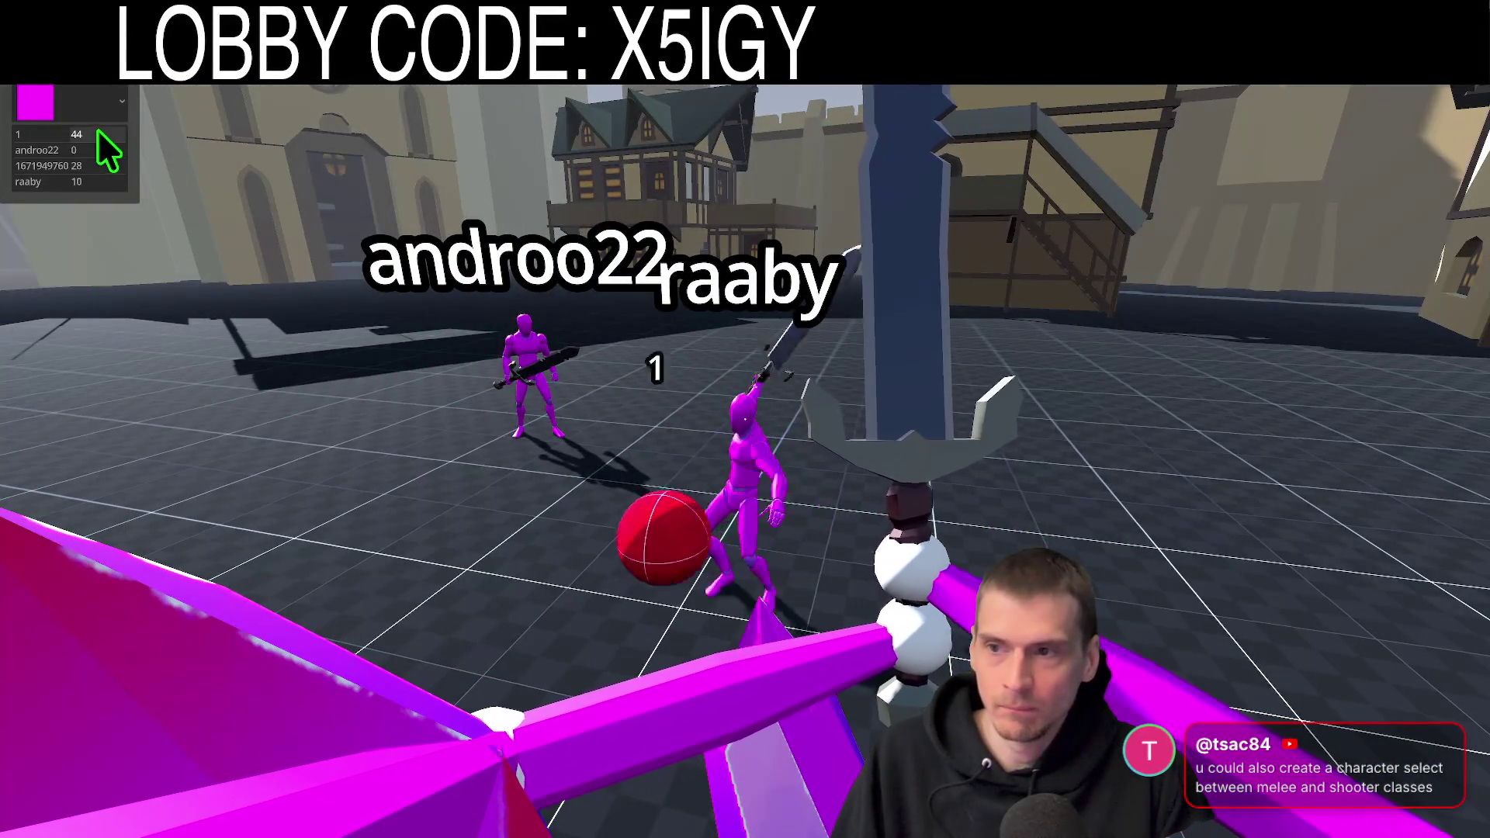
click(97, 128)
click(75, 271)
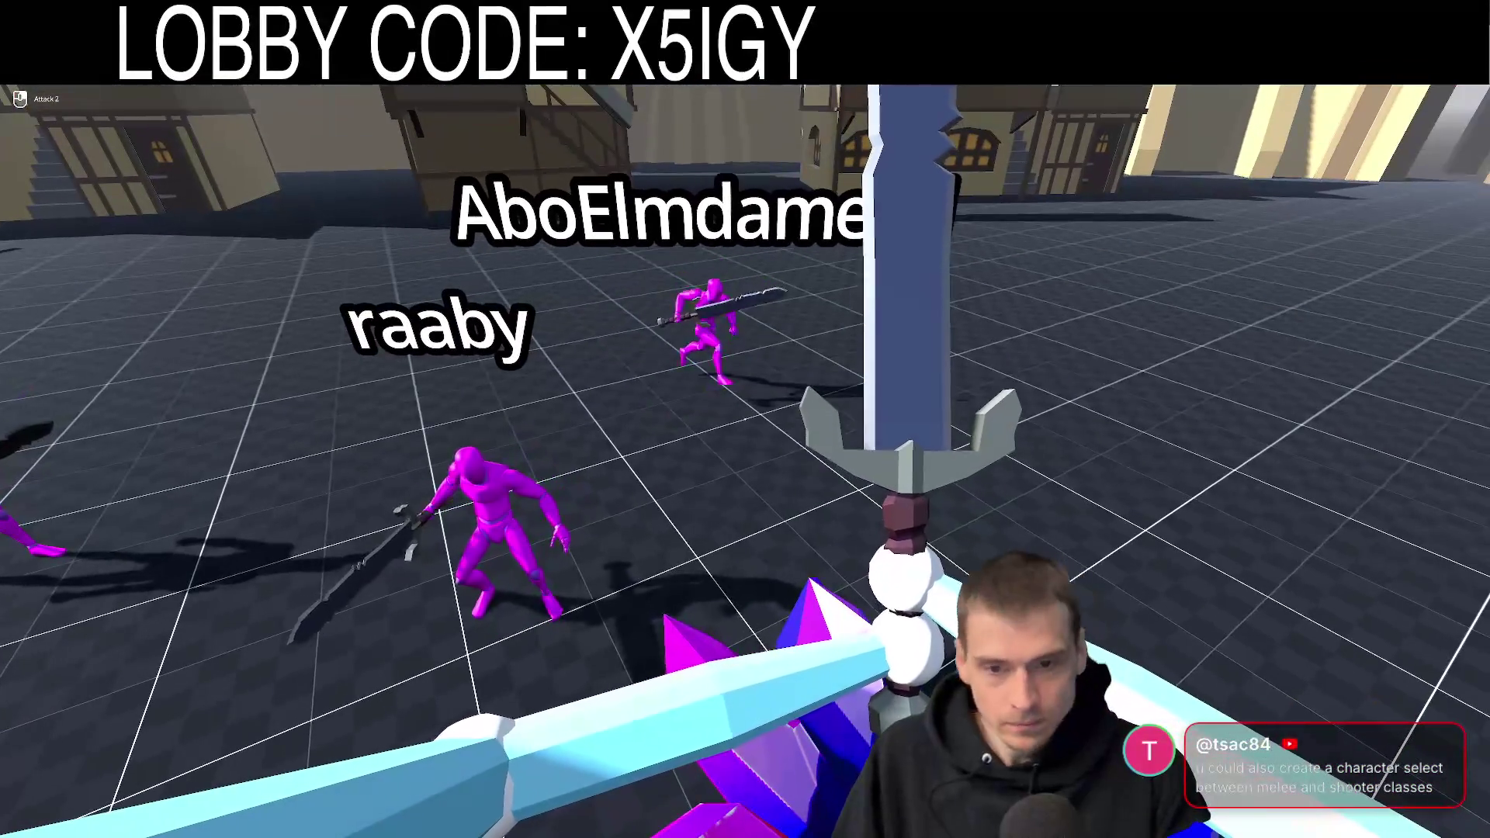
key(Escape)
click(77, 272)
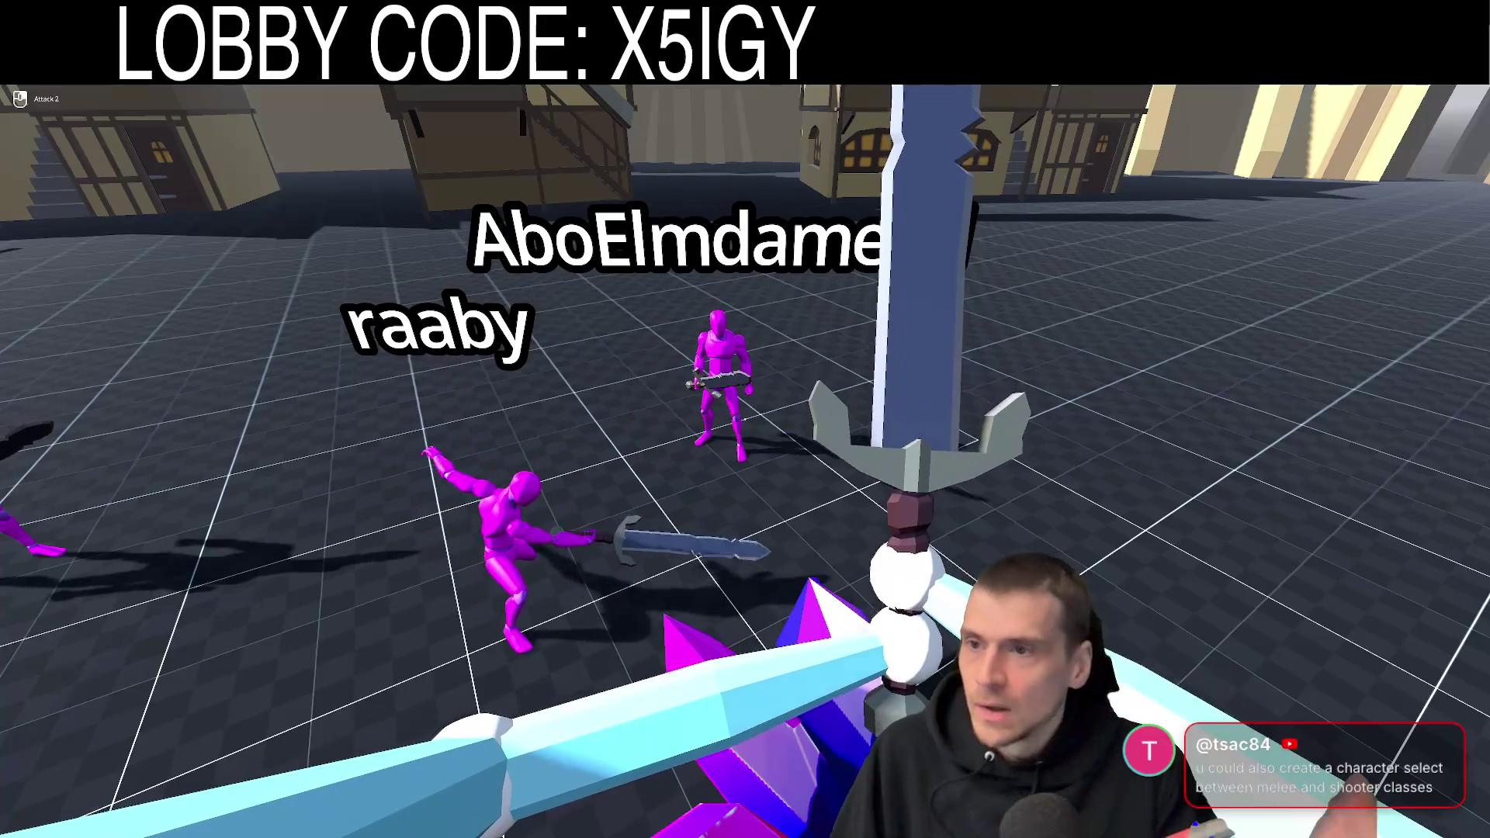
key(Escape)
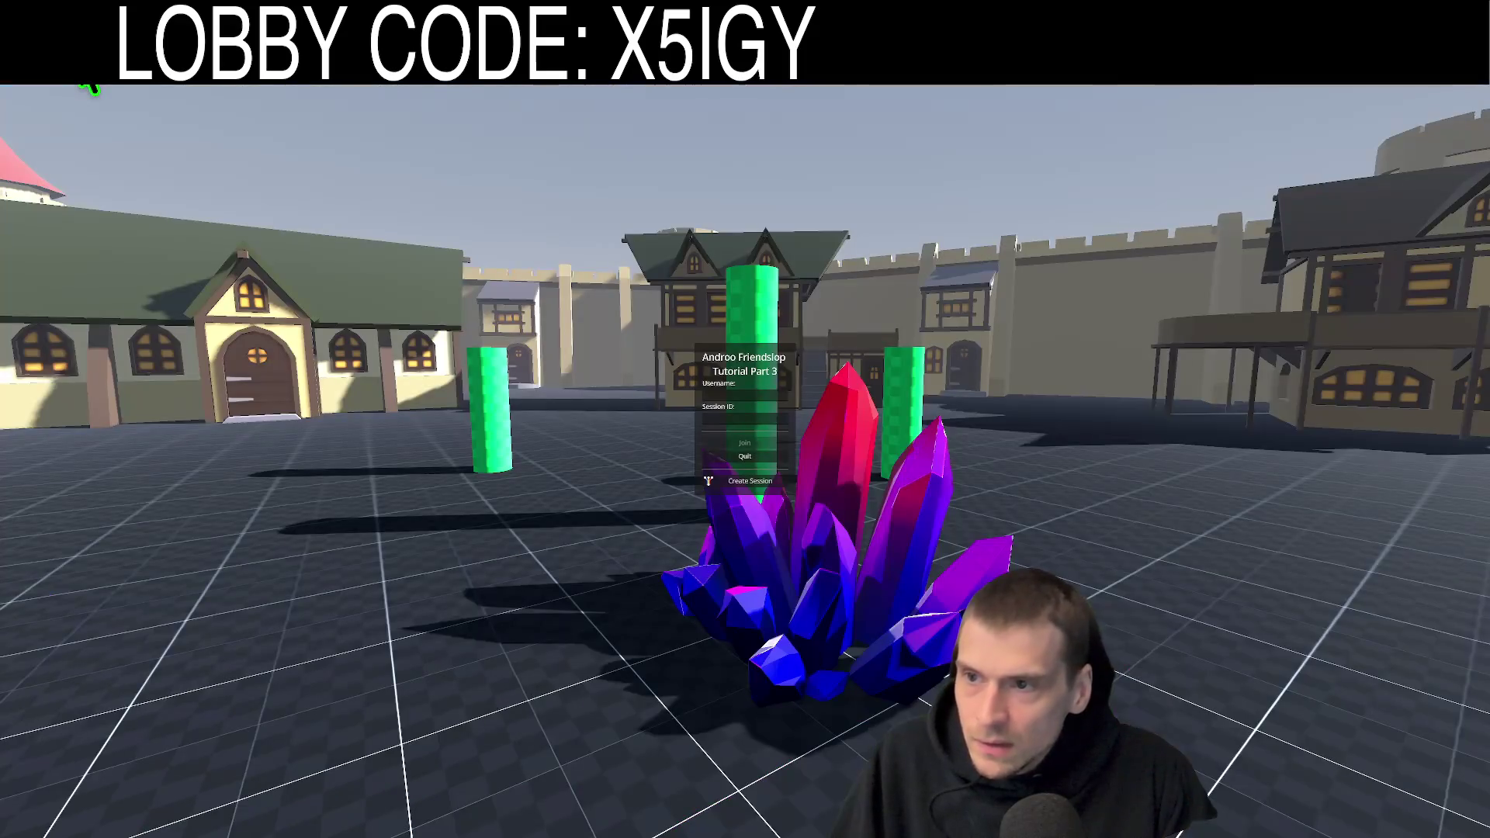
Exit fullscreen and close the itch.io game page to reveal the Creator Dashboard
key(Escape)
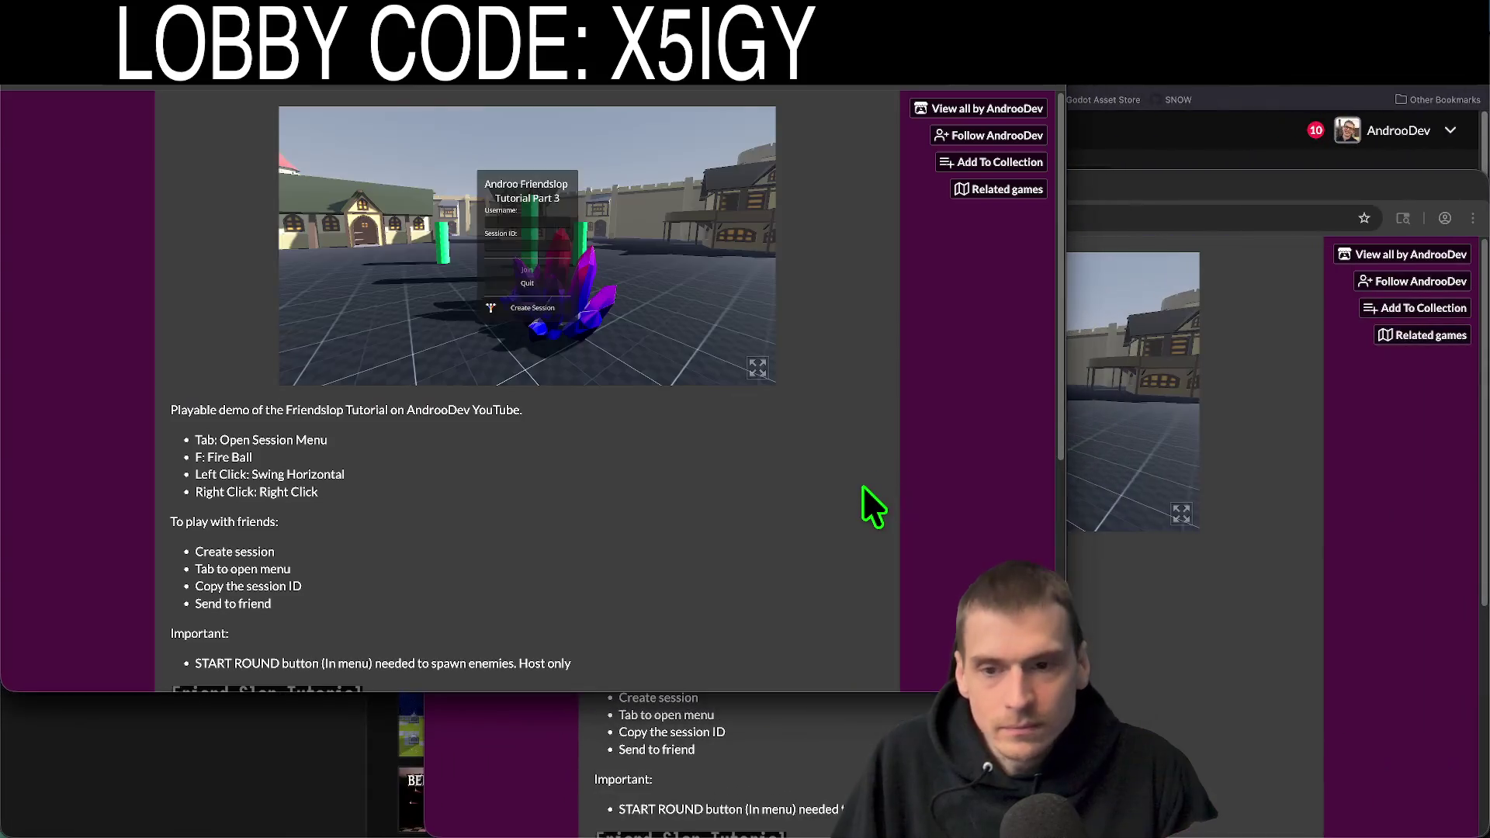
key(super+q)
key(super+w)
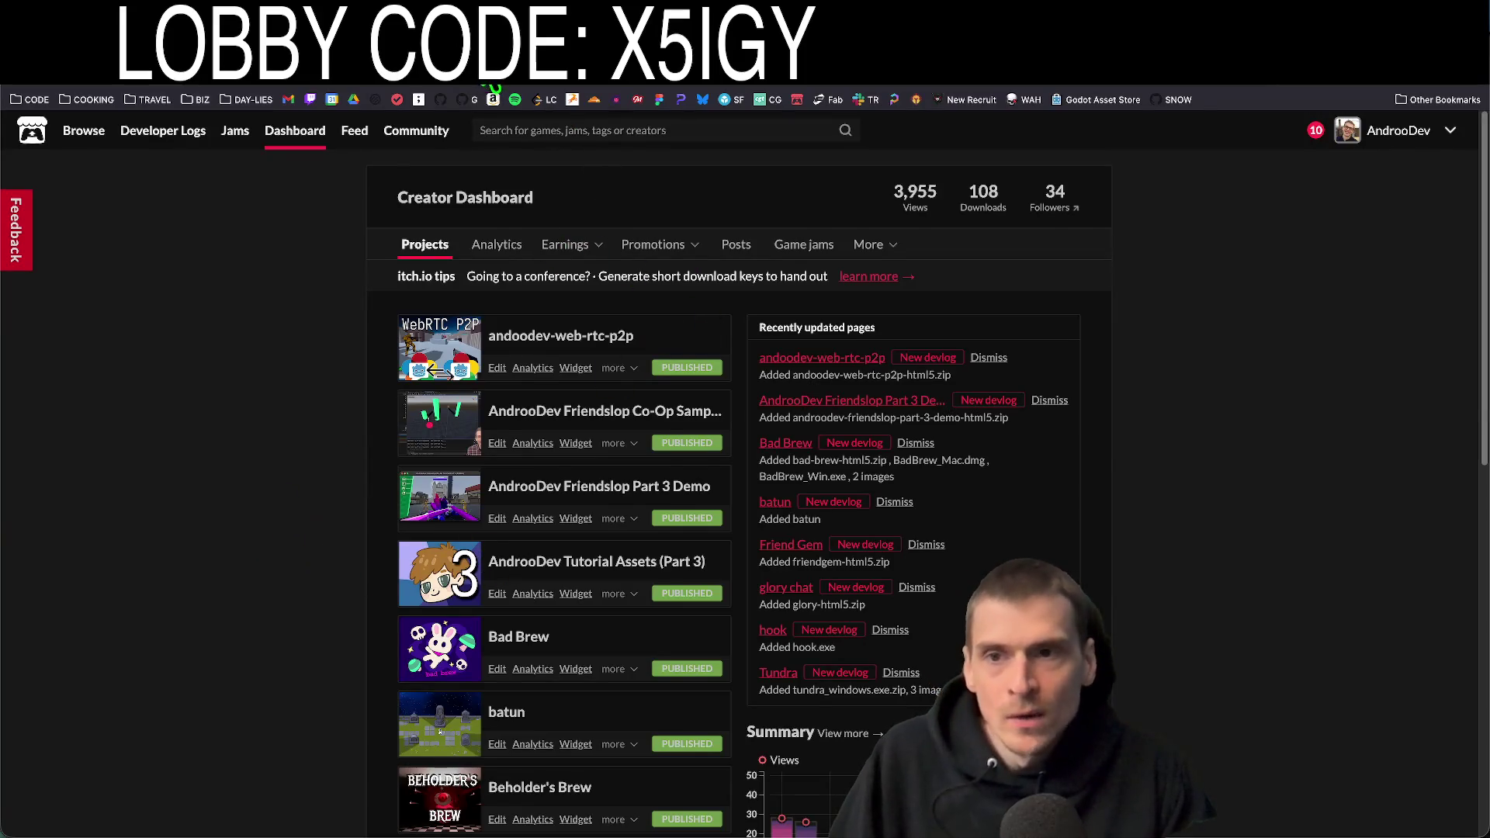
key(super+w)
key(super+Tab)
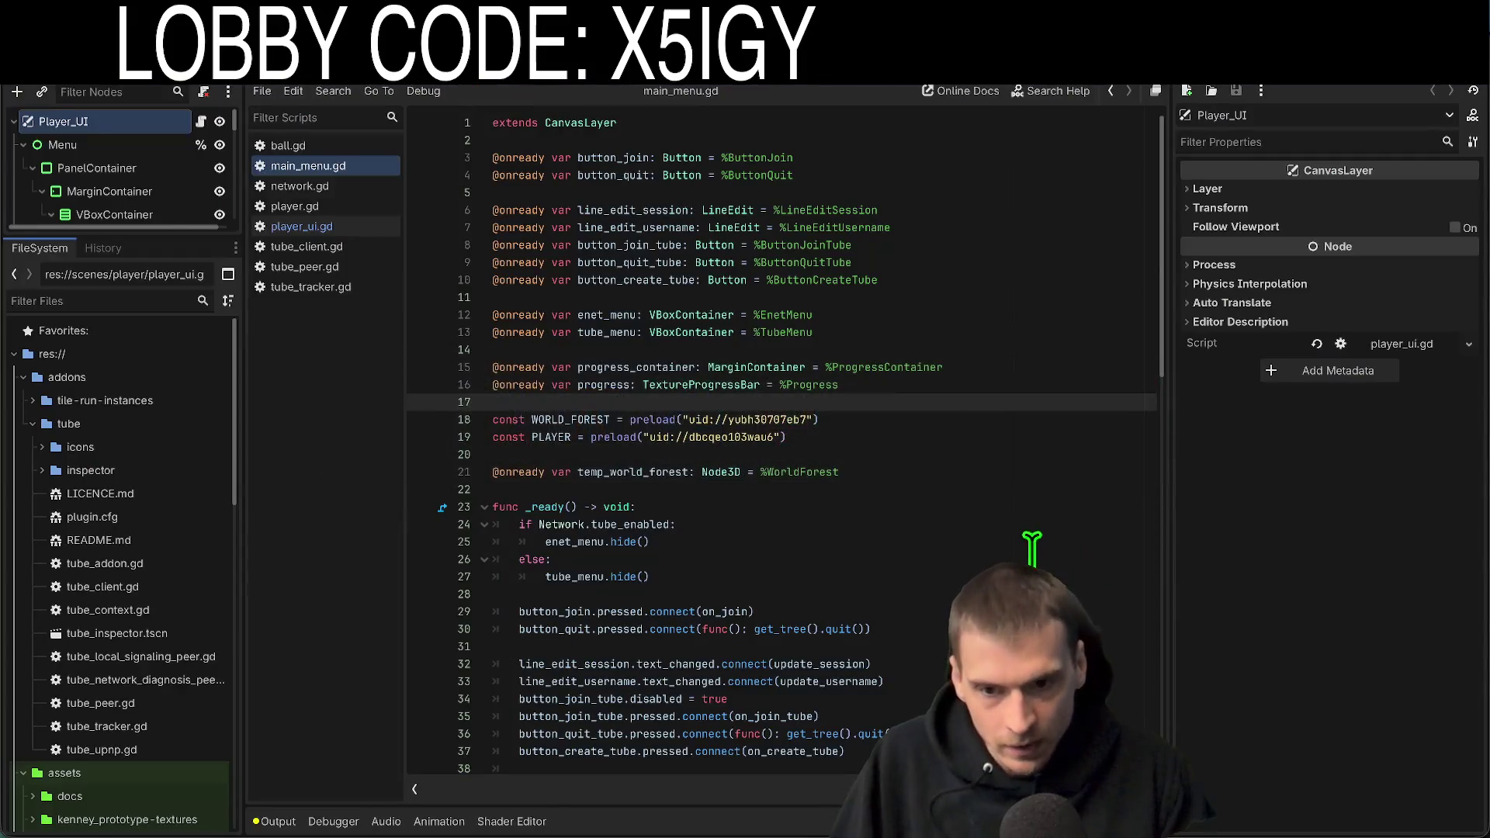
Quit the current project to the Project List and open a different project
scroll(1033, 549, down, 9)
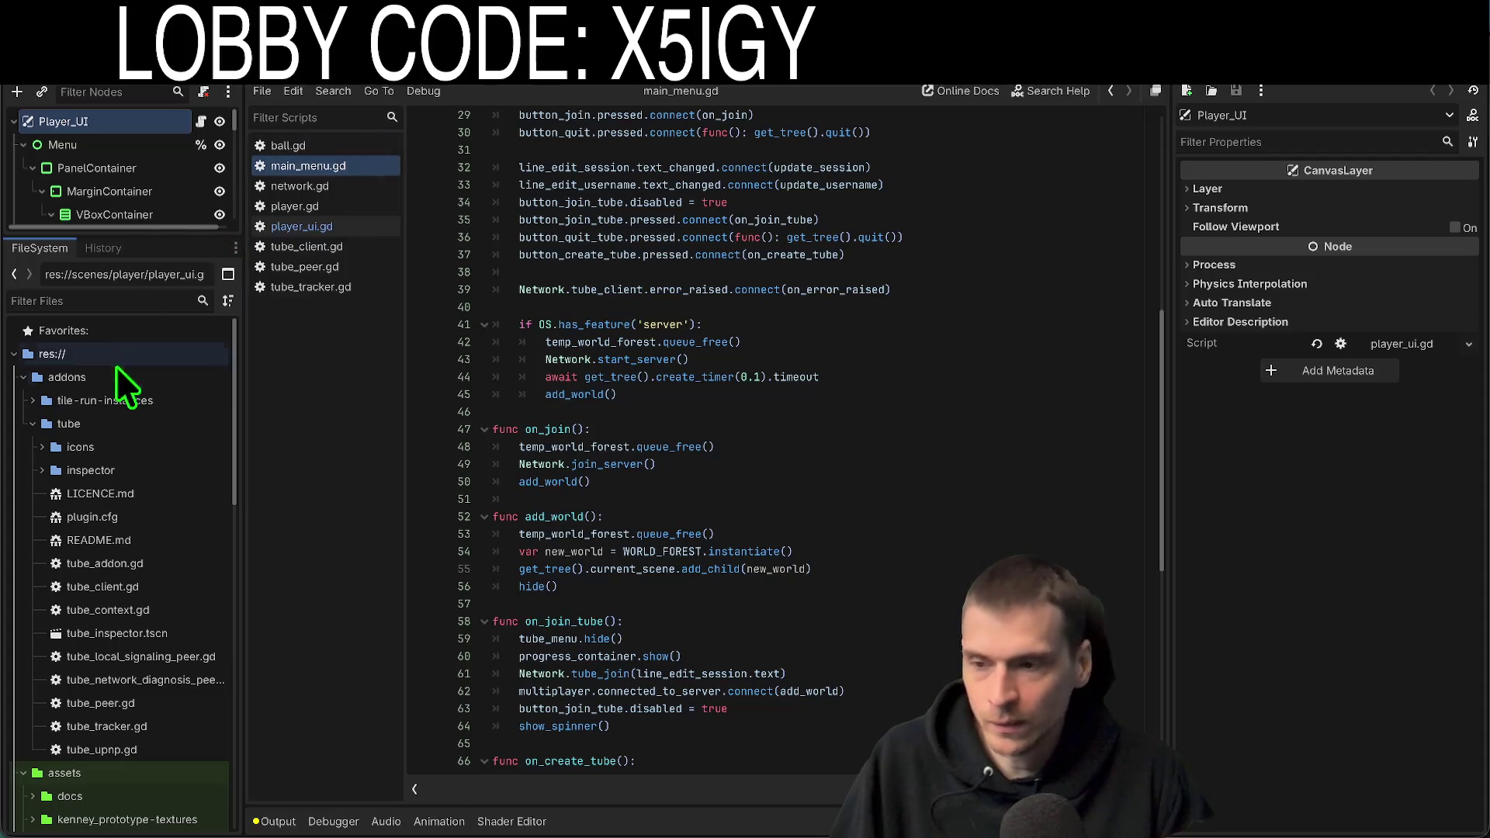
click(235, 248)
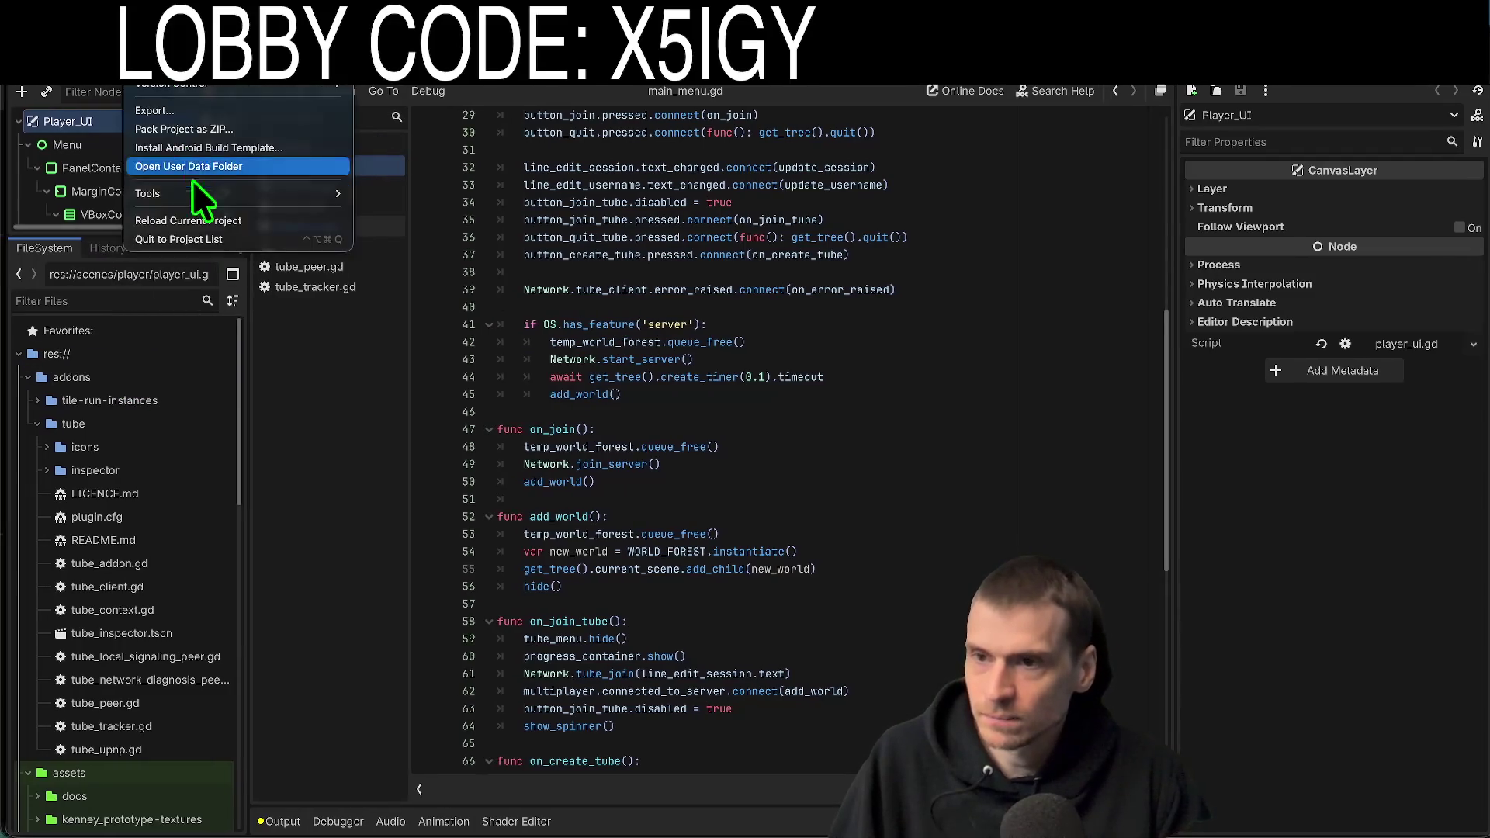
click(199, 249)
click(147, 67)
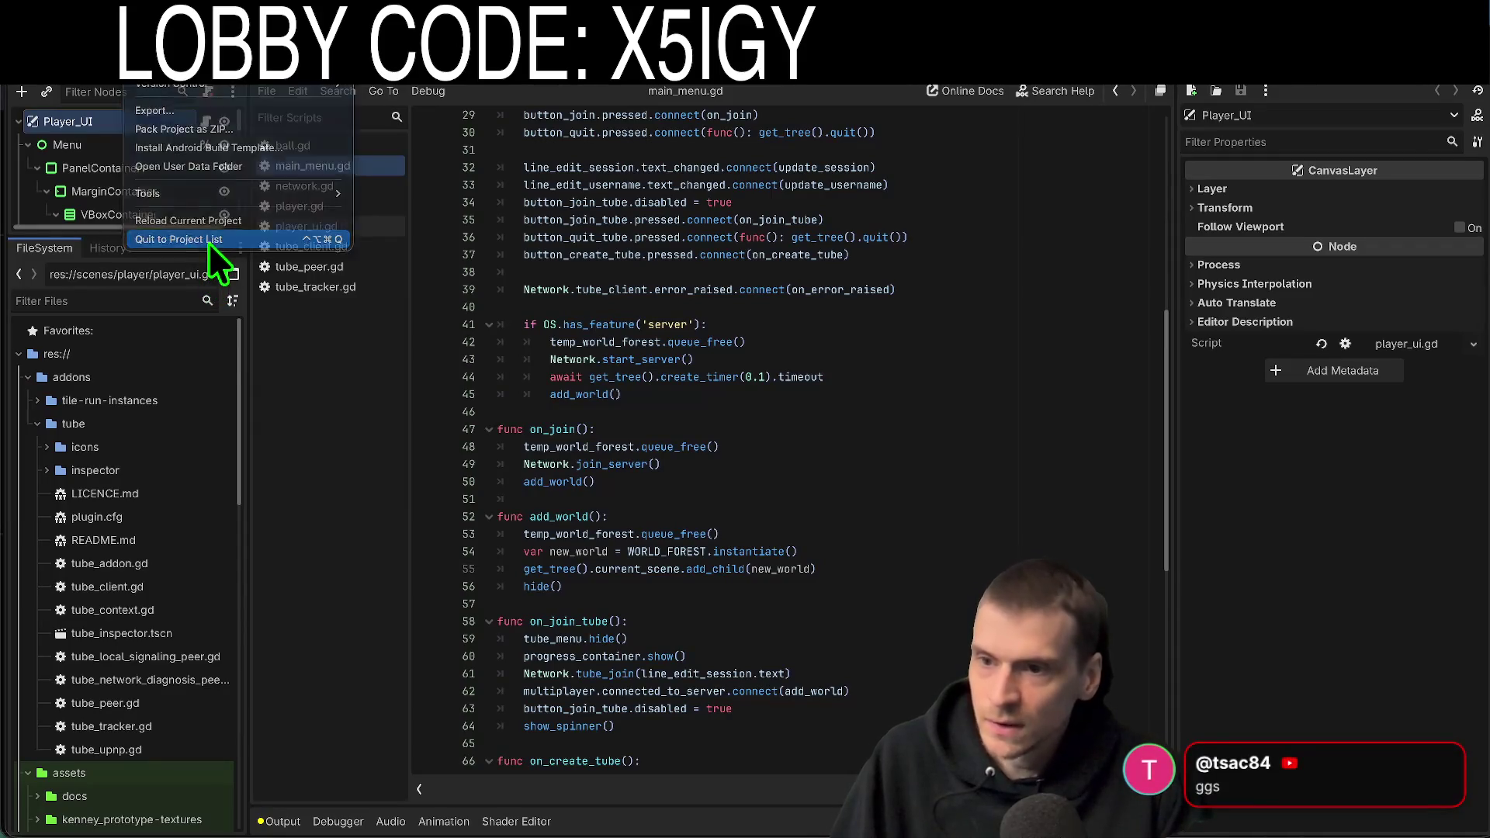
click(208, 242)
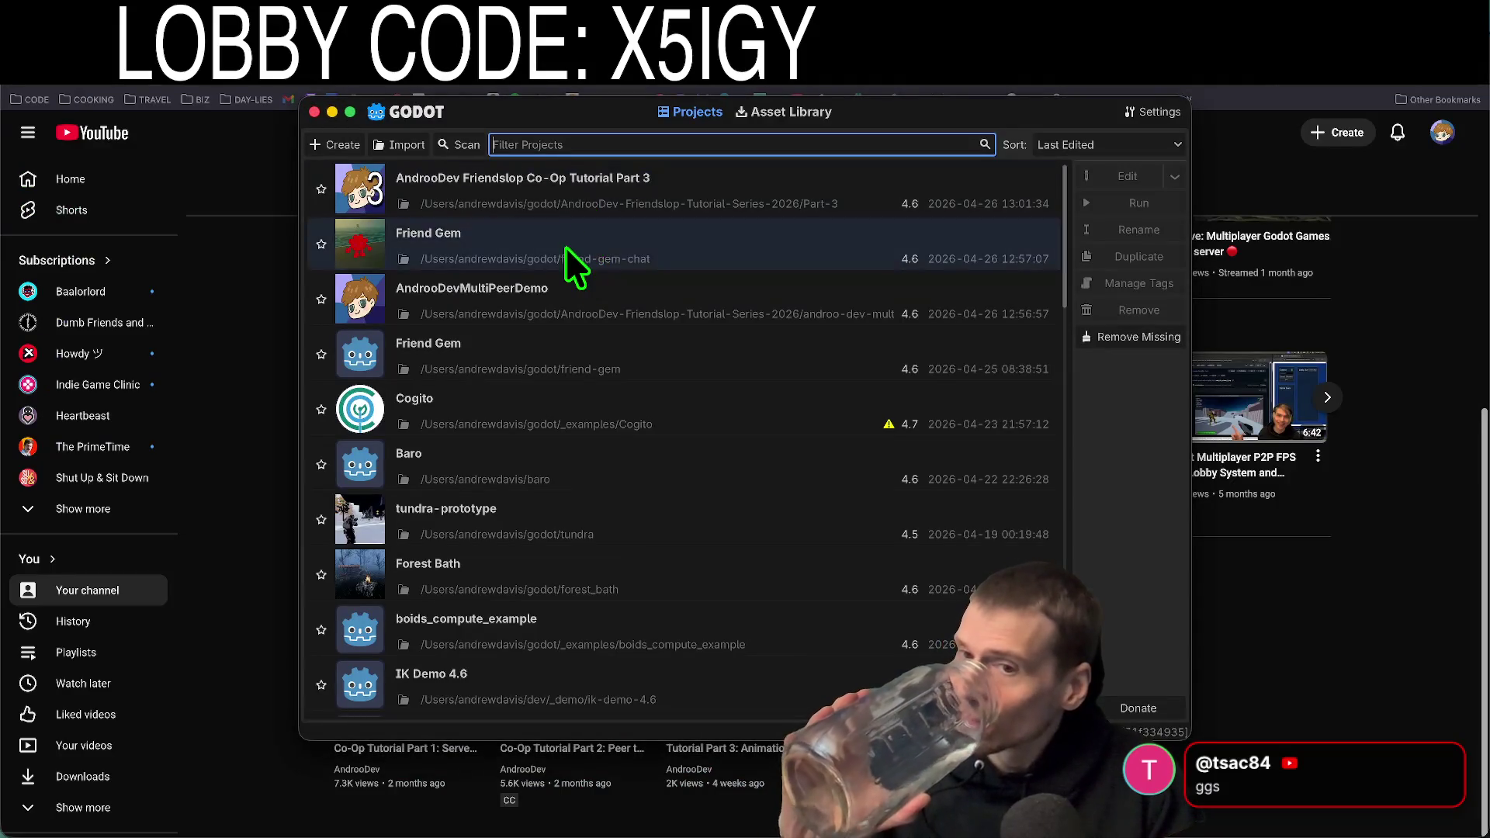
double_click(565, 245)
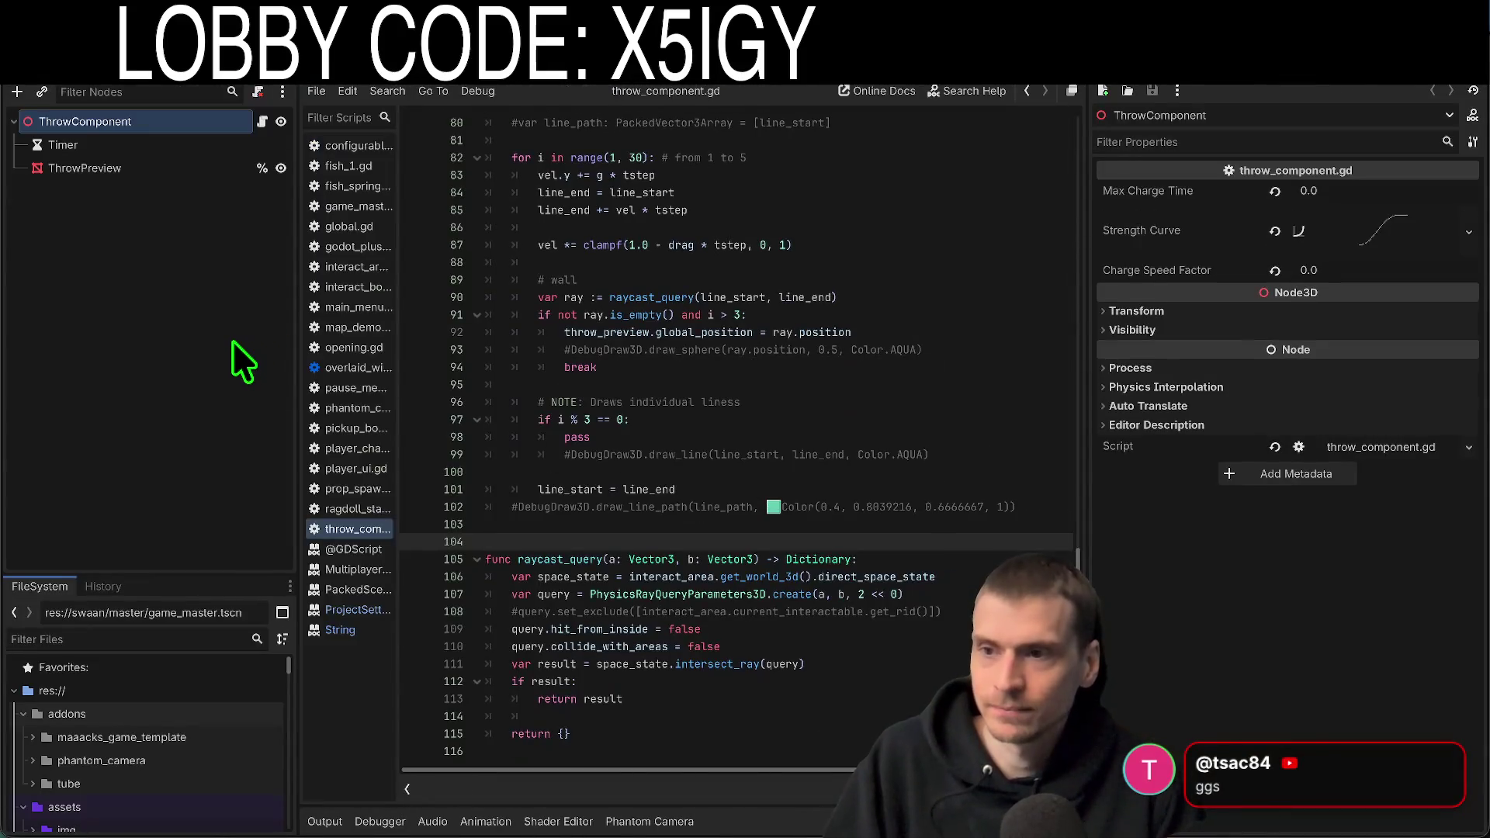
click(233, 342)
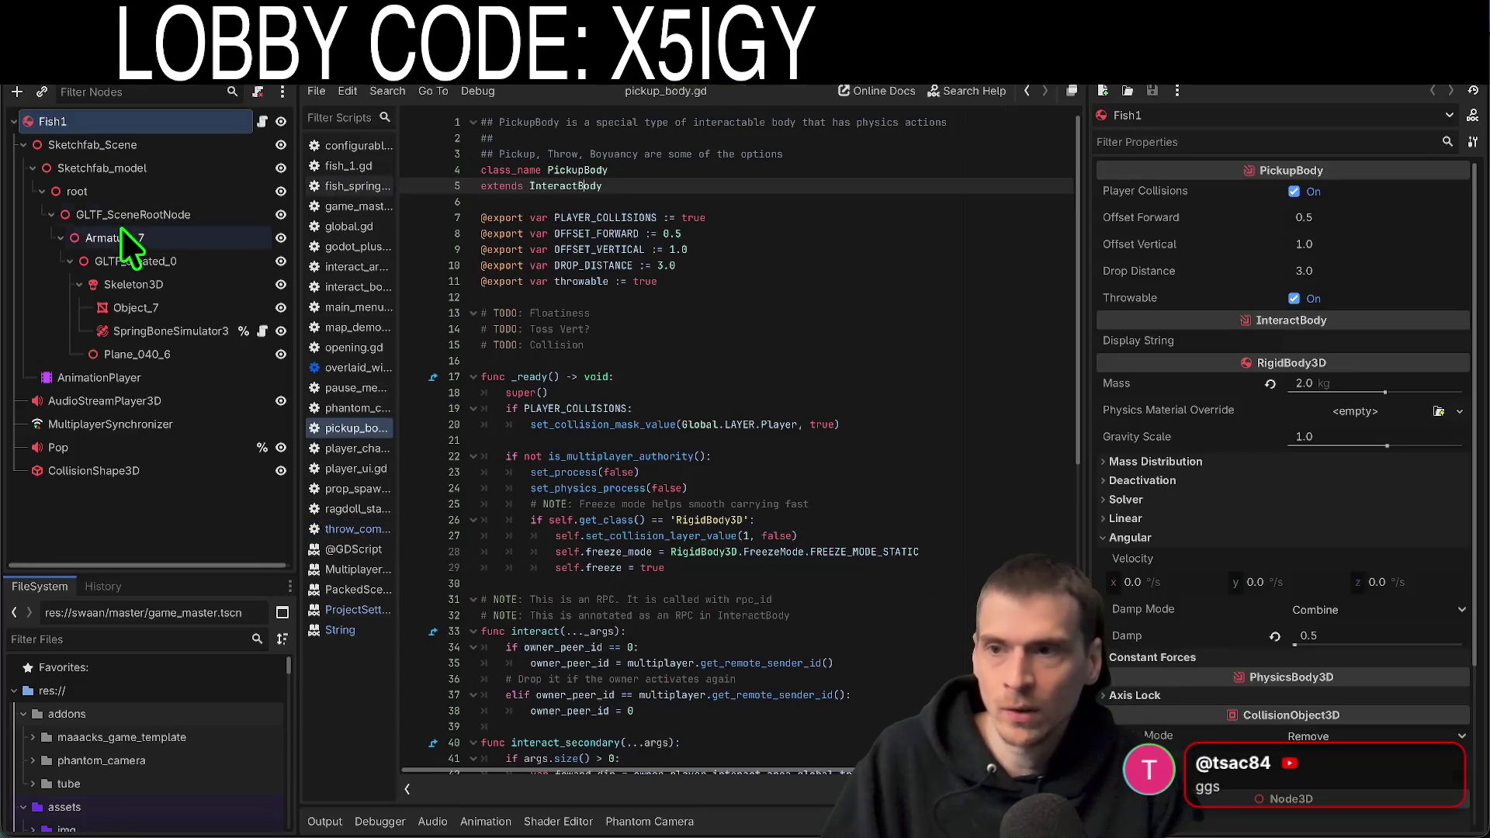
Inspect the AnimationPlayer and Fish1 nodes, then open fish_springbone.gd
scroll(778, 541, down, 1)
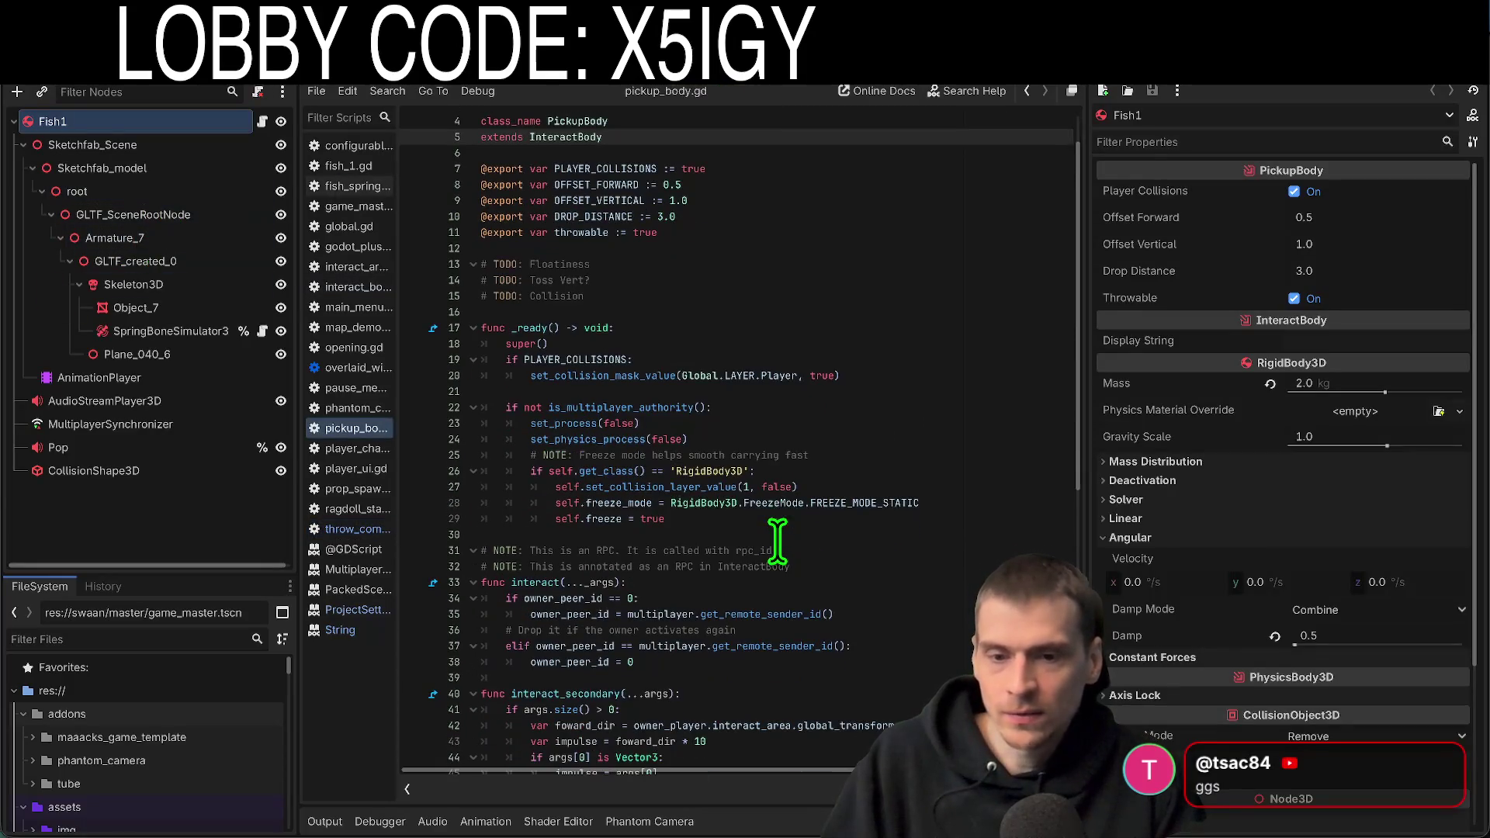
click(180, 377)
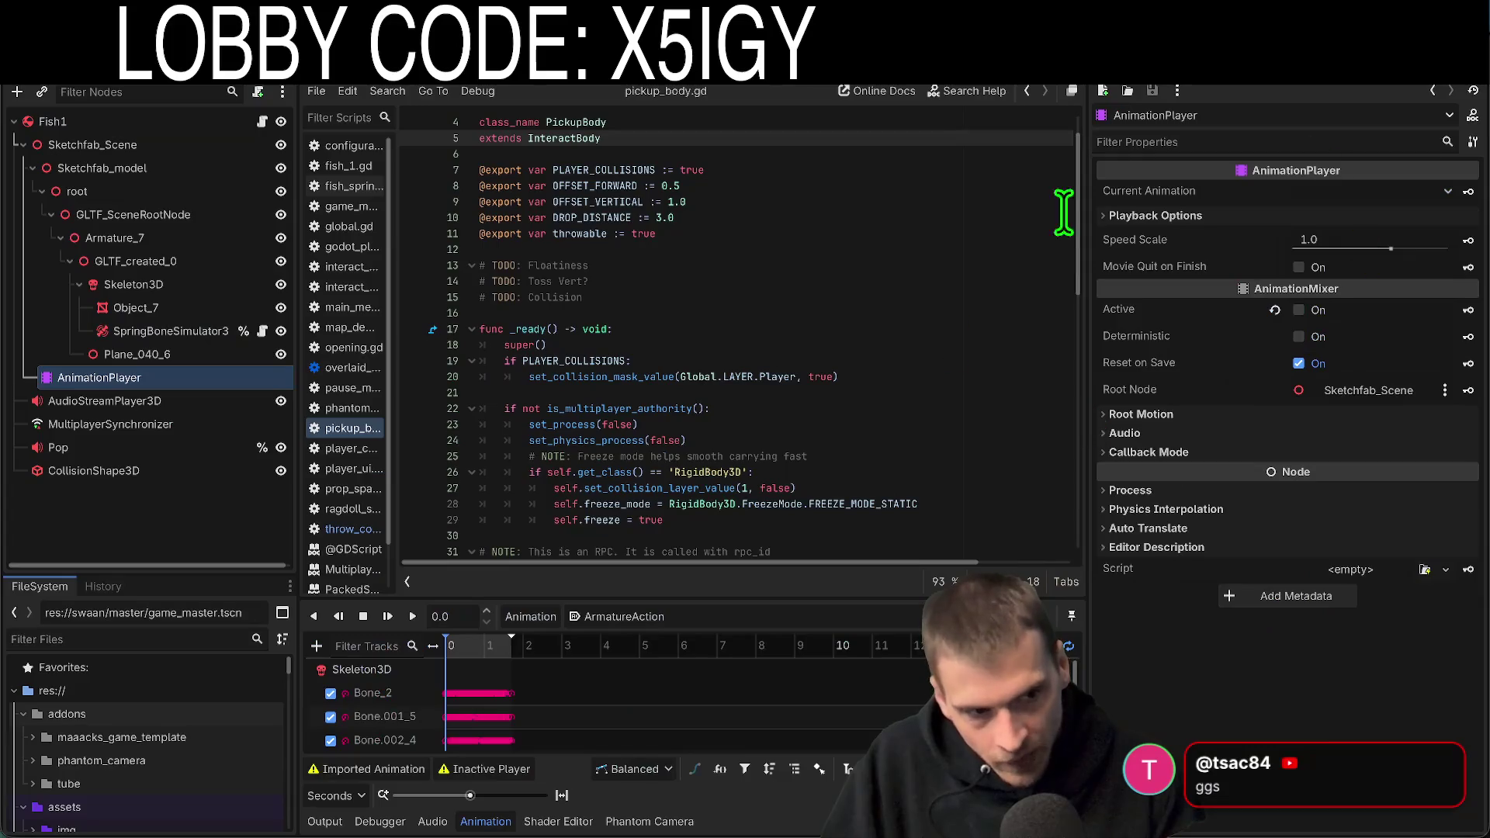
scroll(473, 243, down, 5)
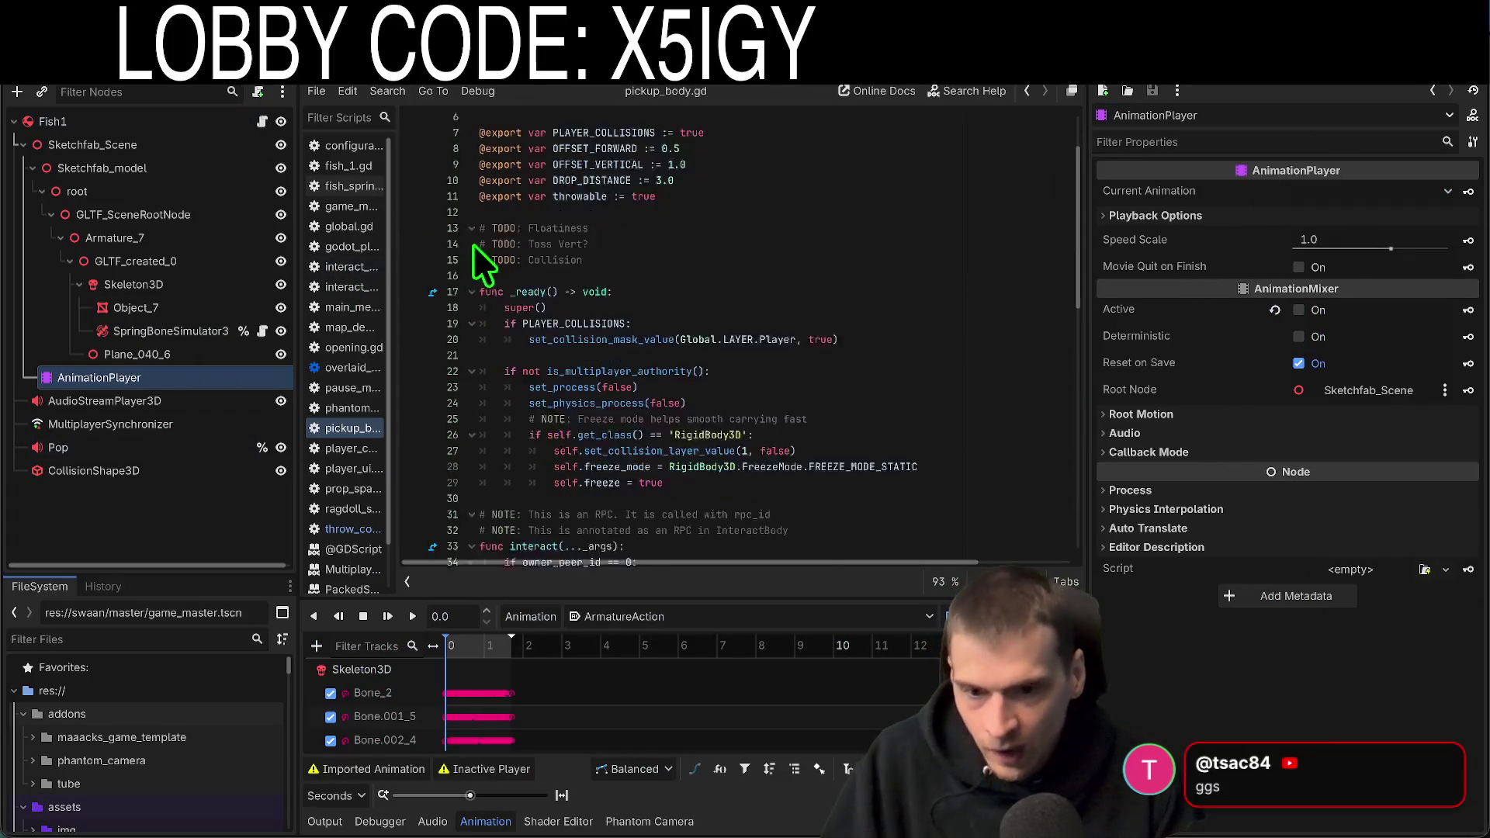
click(191, 118)
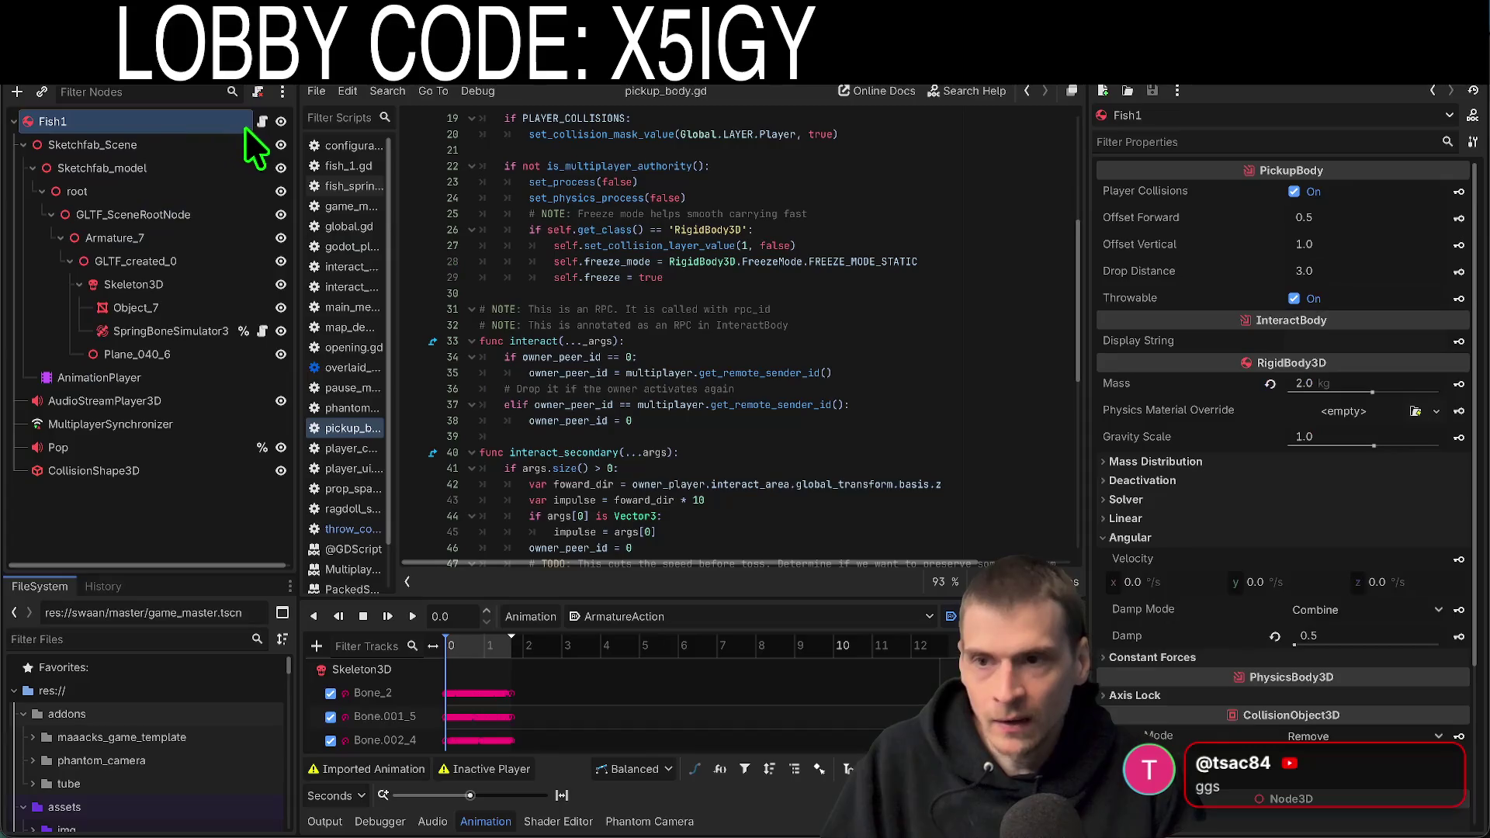
click(263, 331)
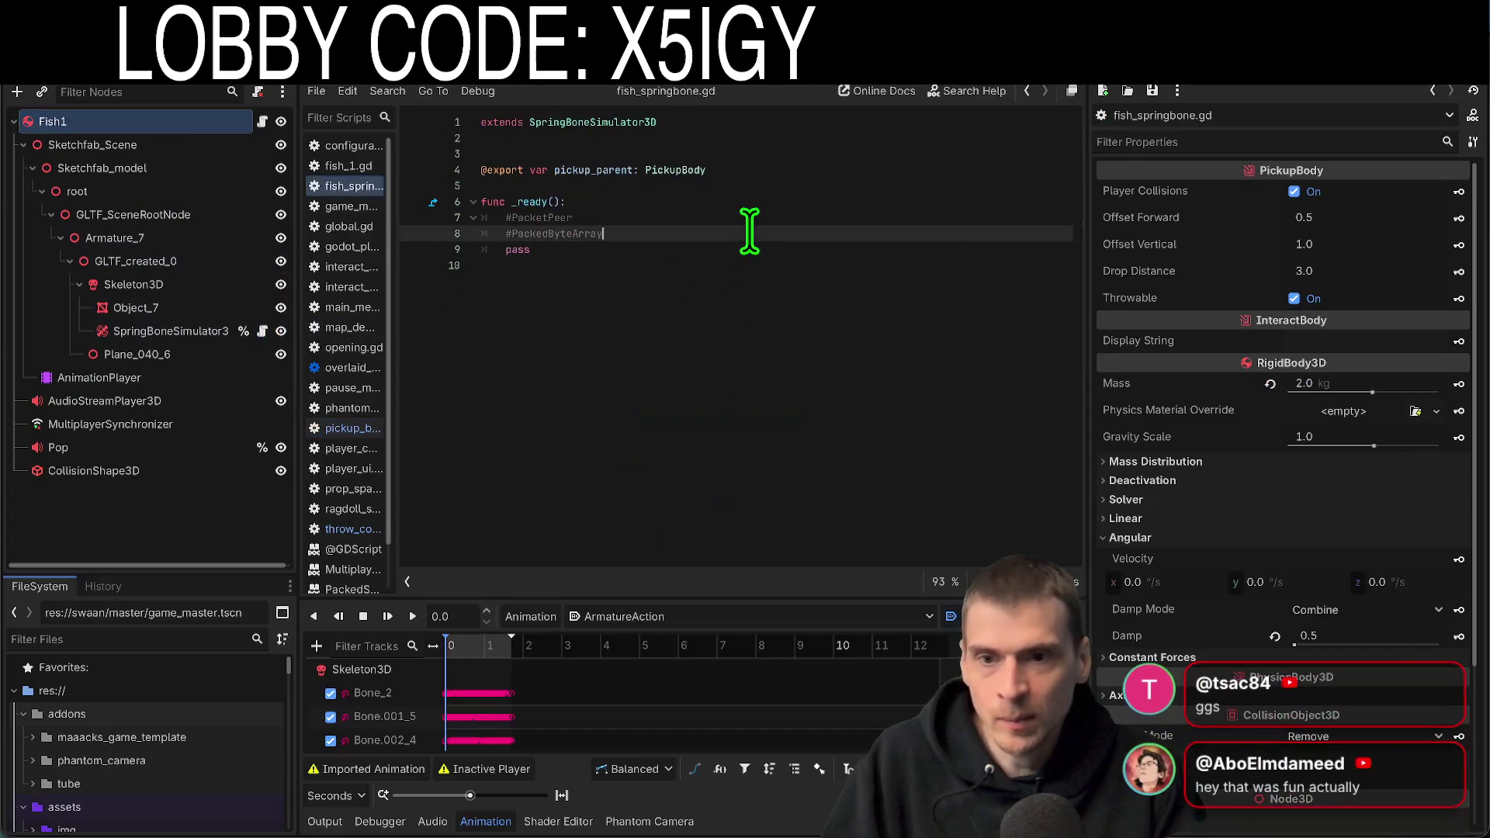
In _ready, add a pickup_parent.signal_owner_changed.connect call
key(Return)
text(pi)
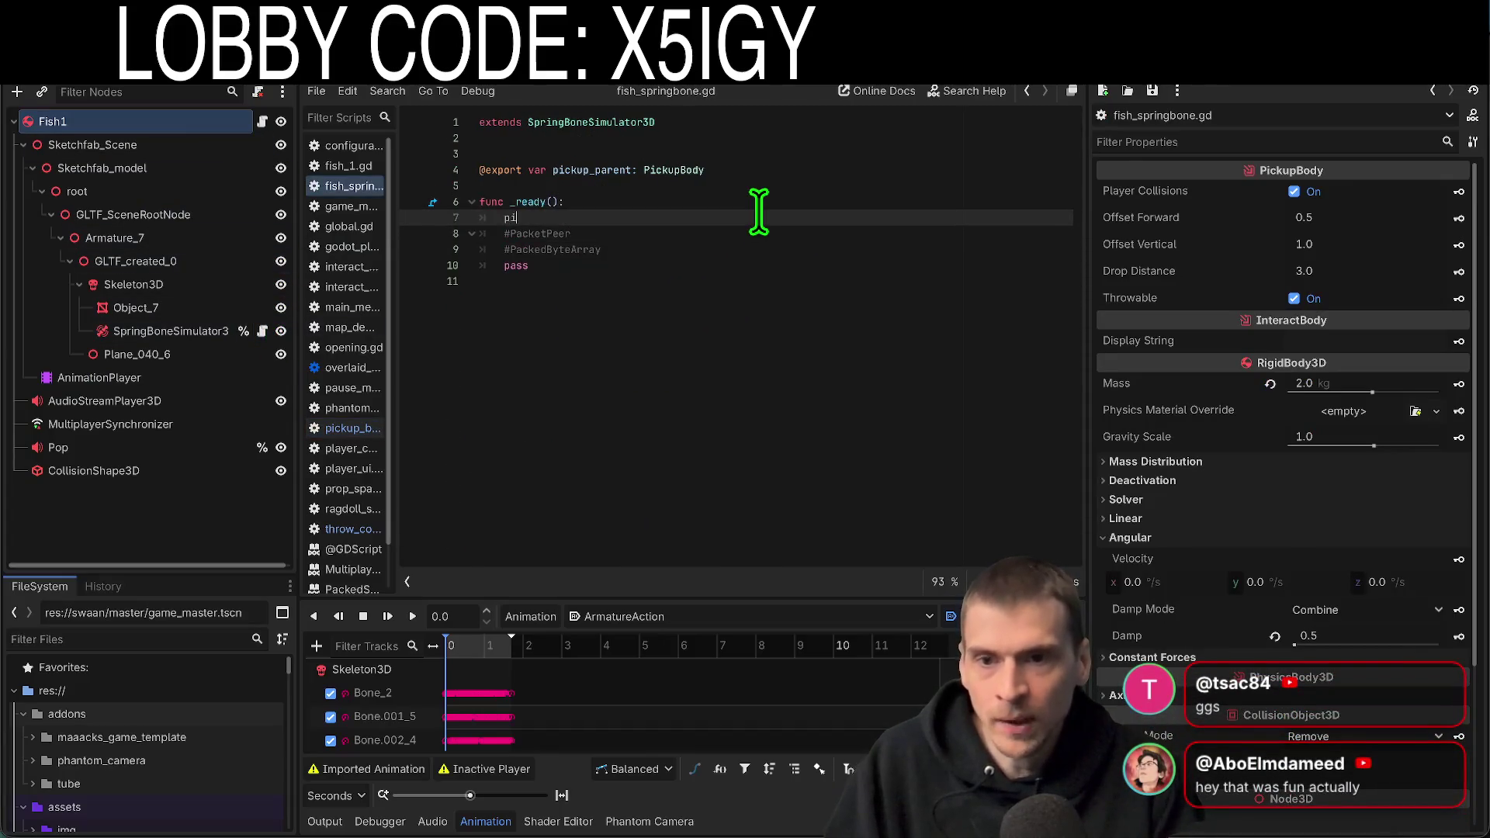
key(Return)
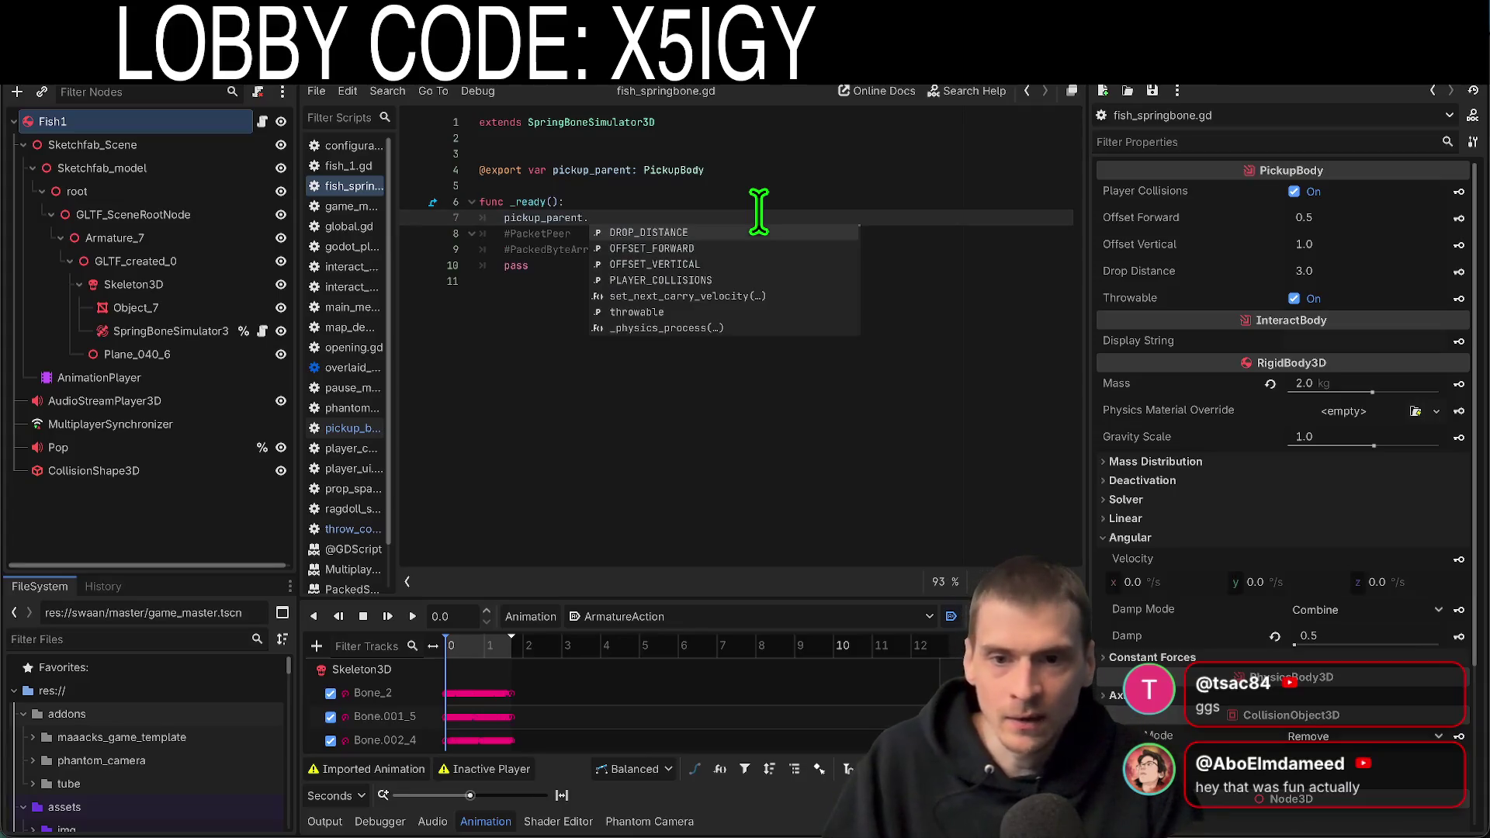
text(sign)
key(Return)
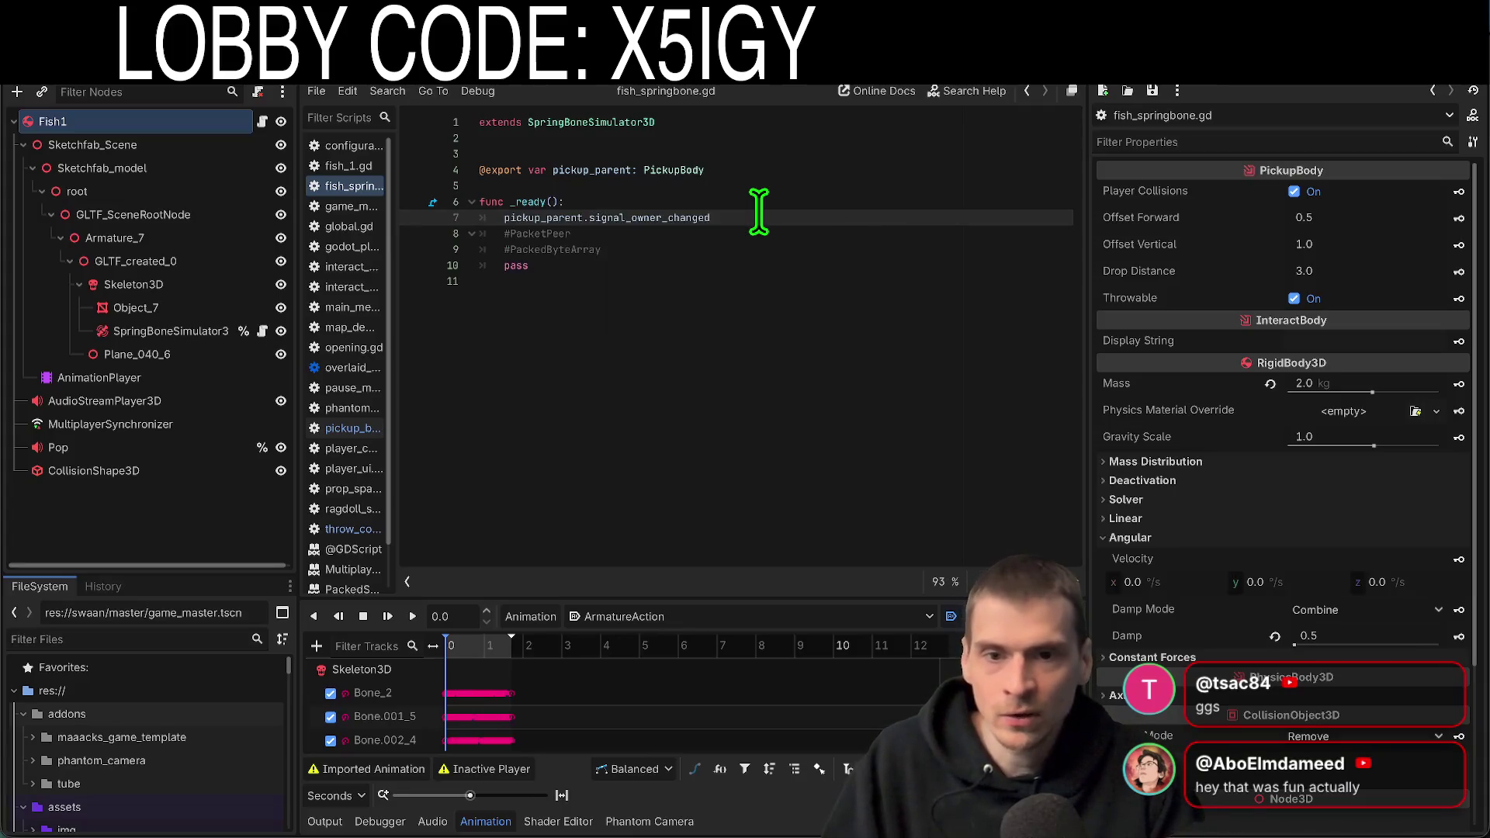
text(.c)
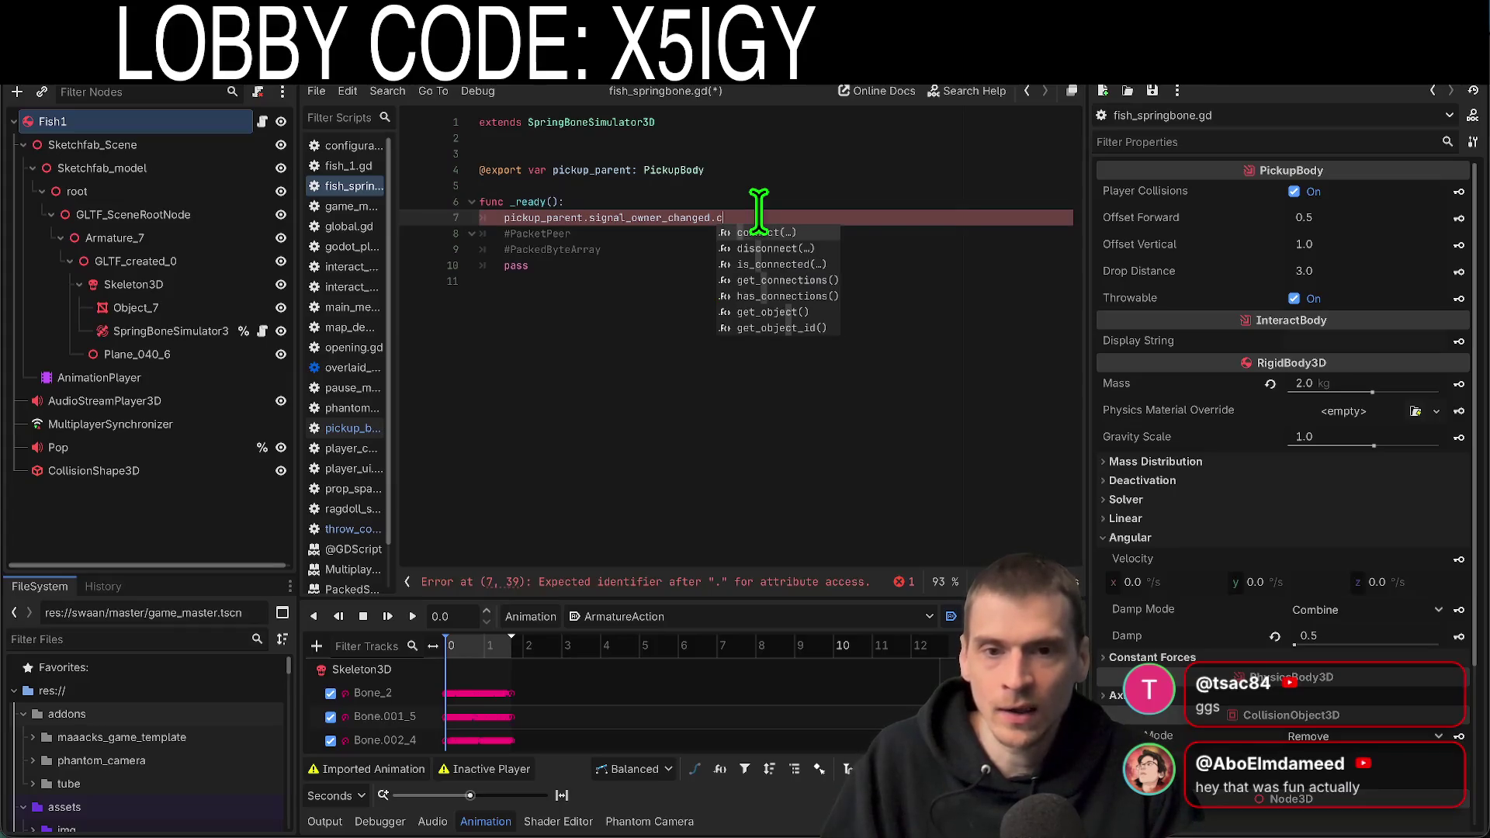
key(Return)
key(Down)
key(Down)
key(Down)
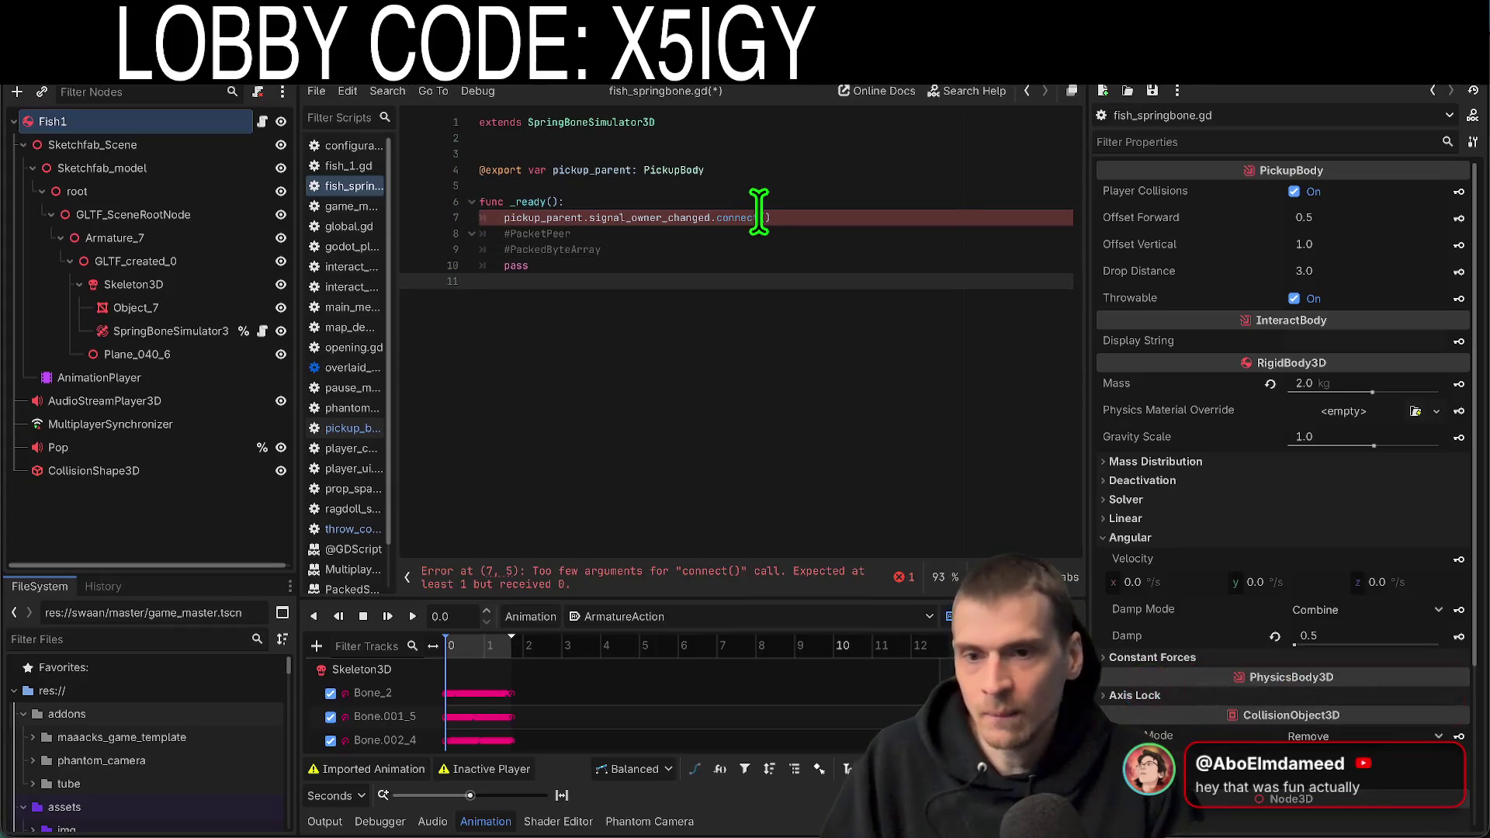
key(Return)
text(i)
key(ctrl+z)
key(ctrl+z)
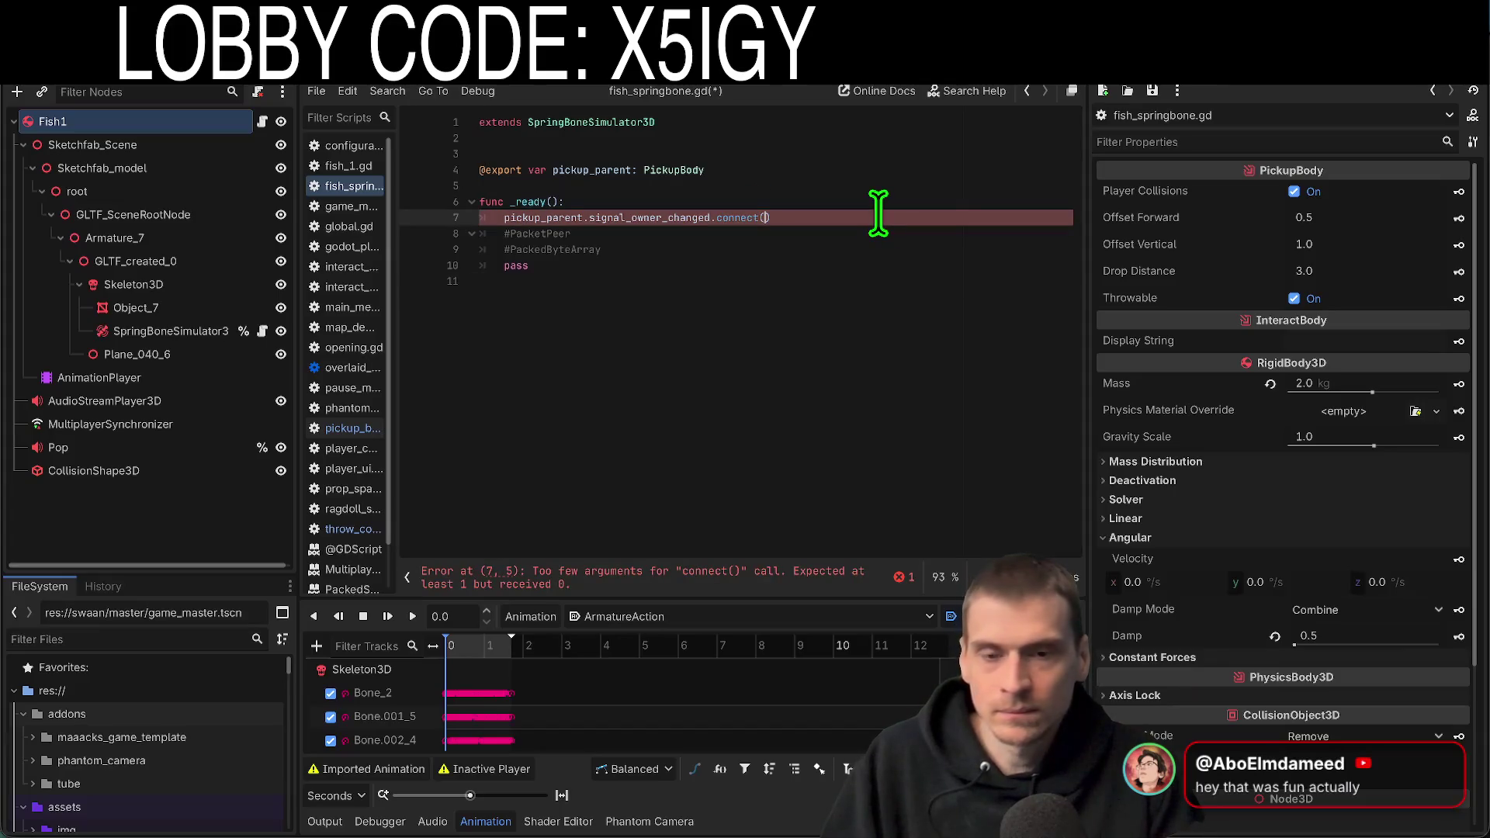
Start the connected lambda with a peer parameter and an active assignment
text(:)
key(Left)
key(Left)
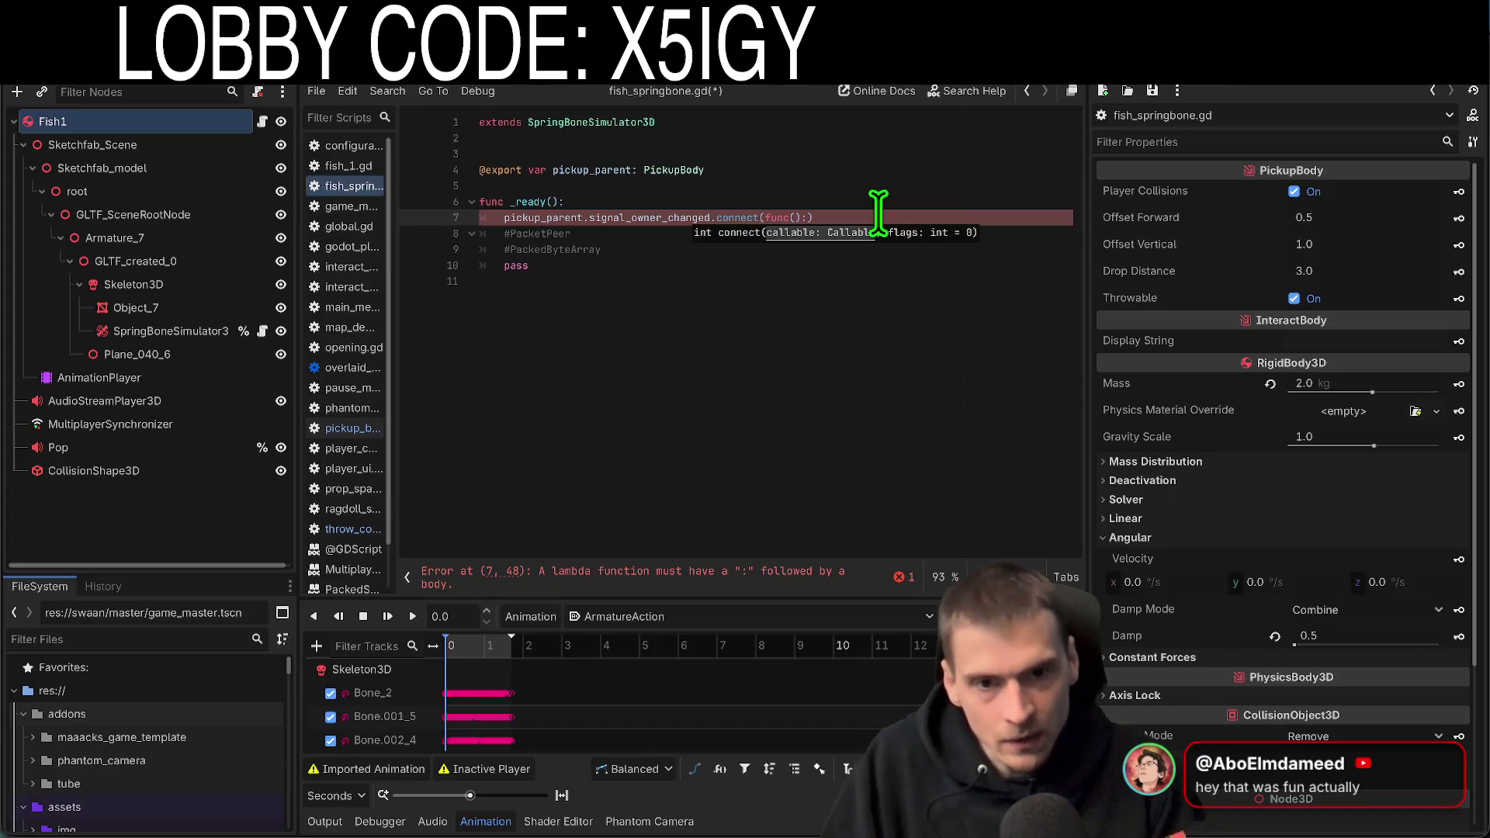
key(Right)
key(Right)
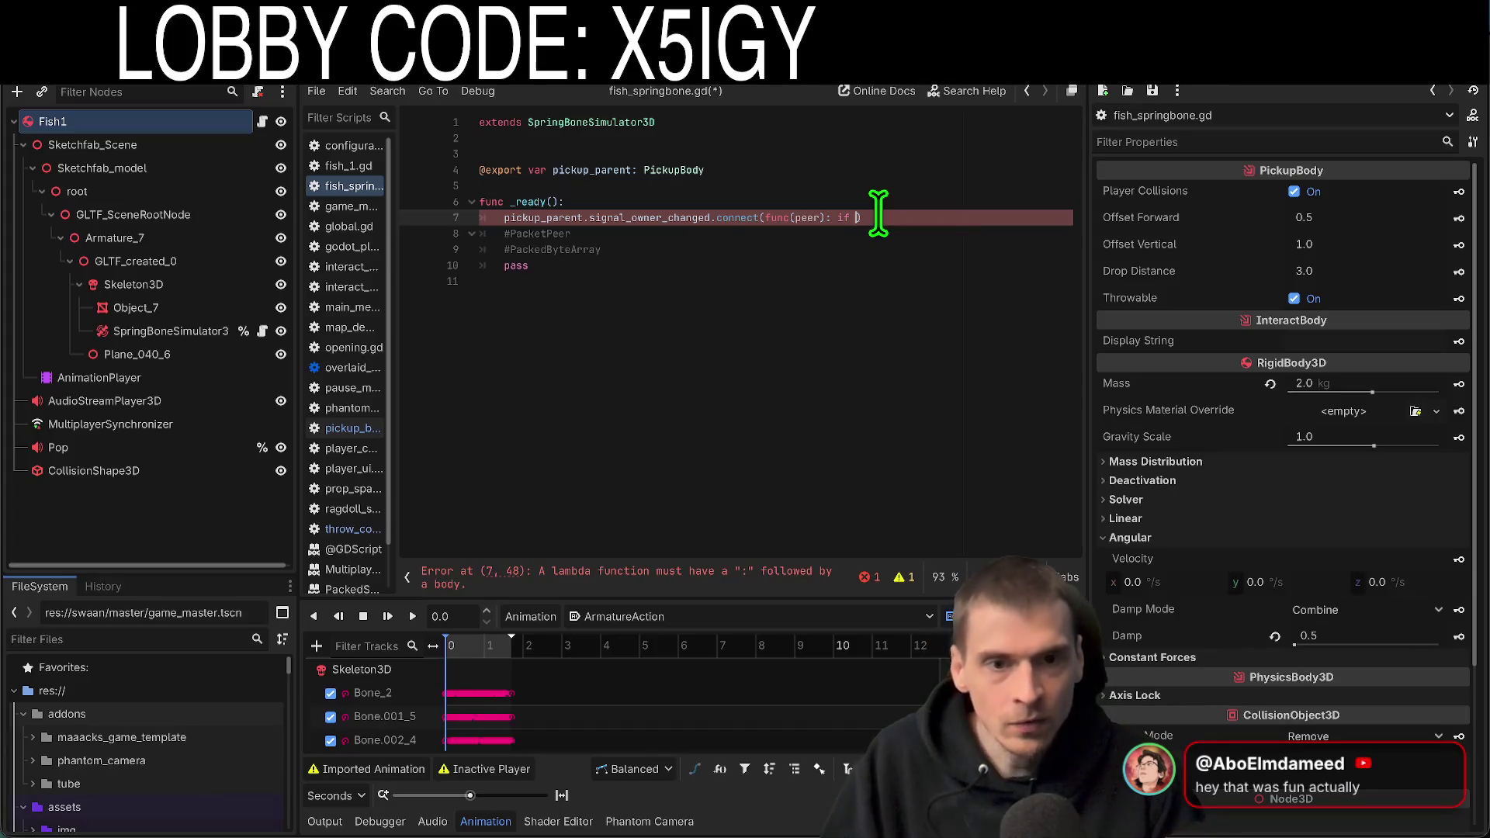
key(Left)
key(Left)
key(Left)
text(a)
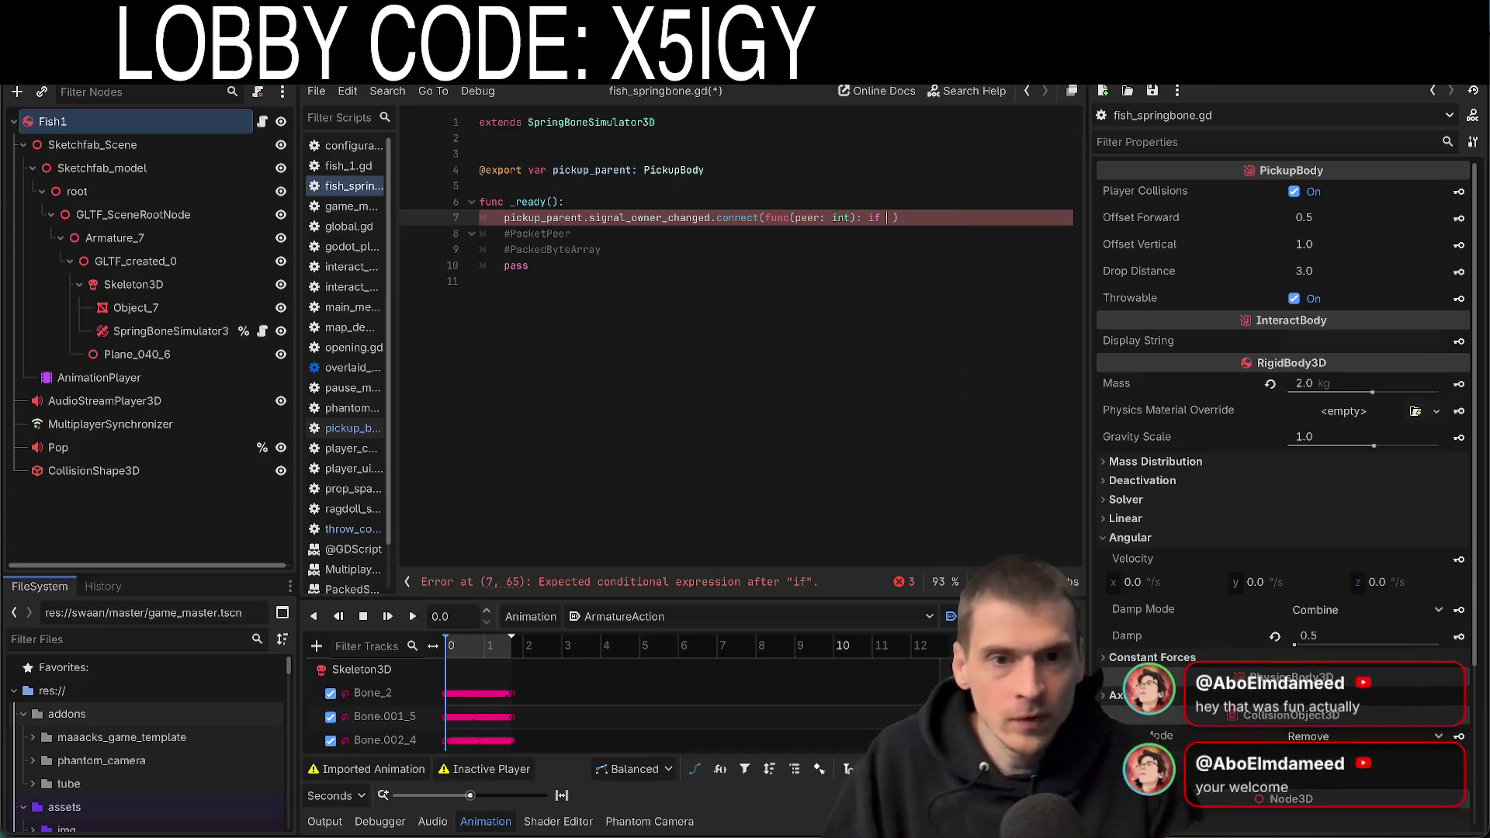
text(!==)
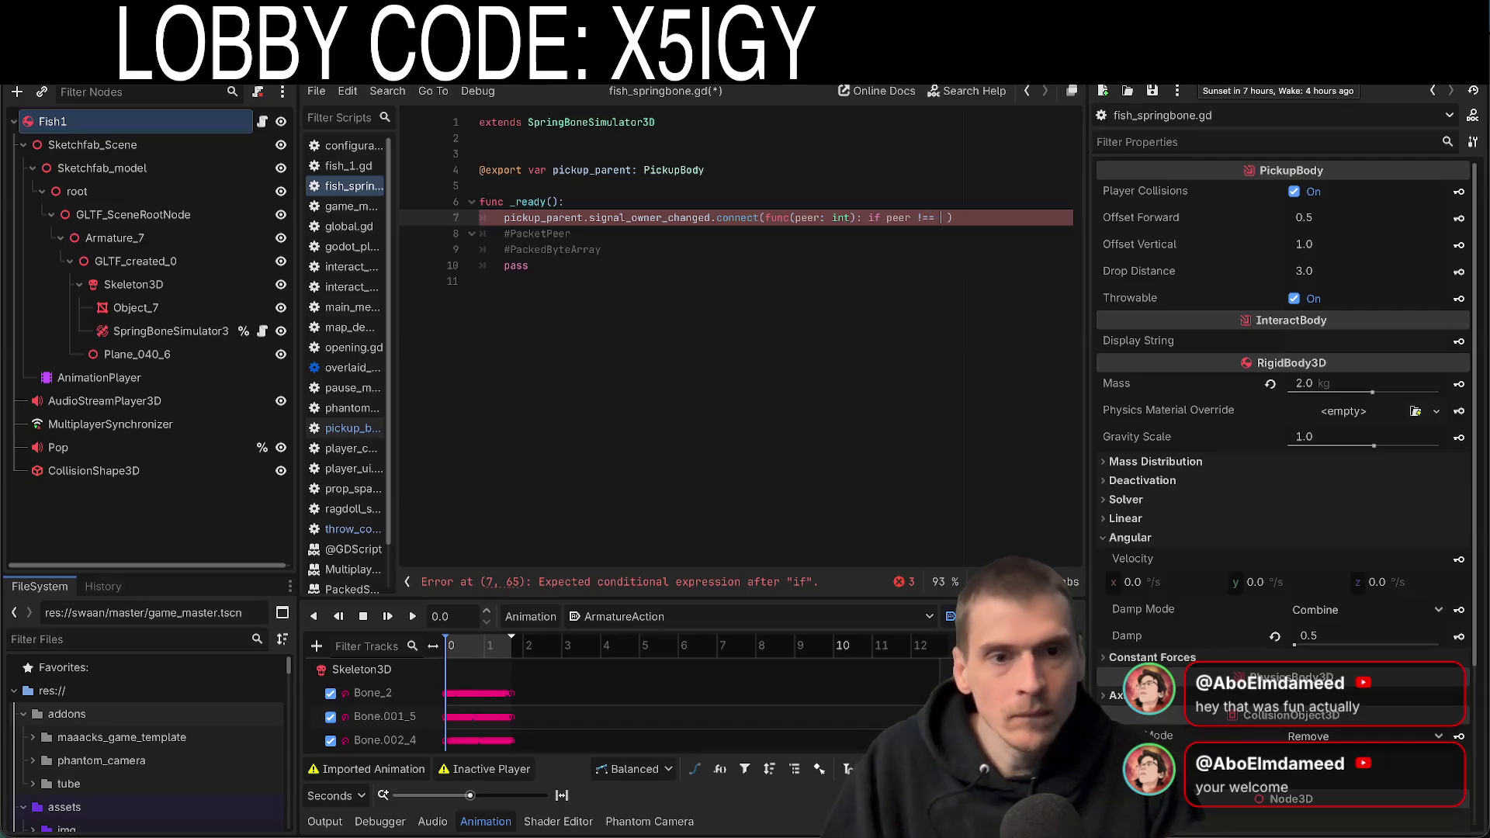
key(Right)
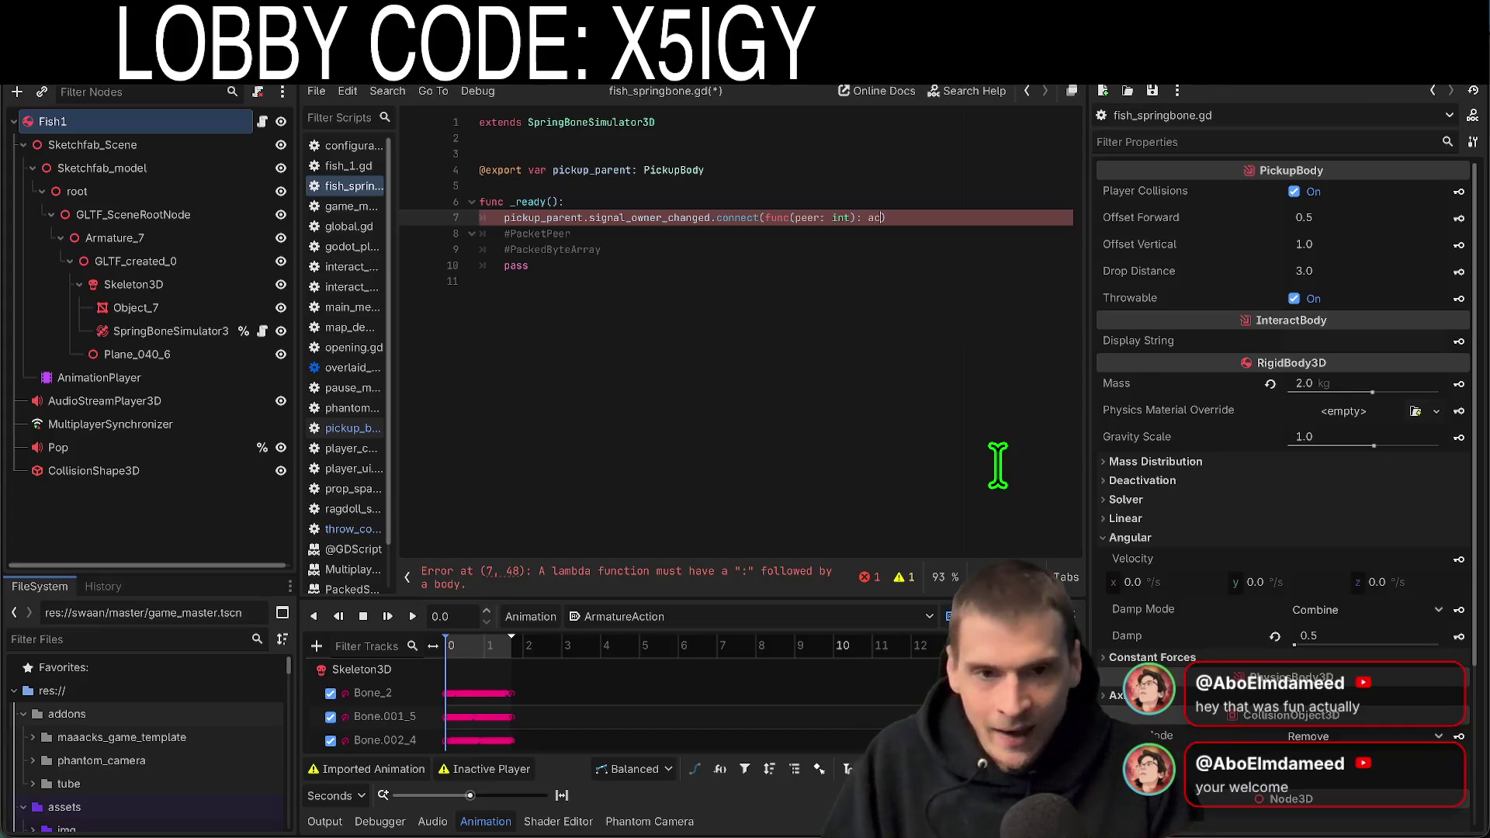
text(tive = p)
key(BackSpace)
text(p)
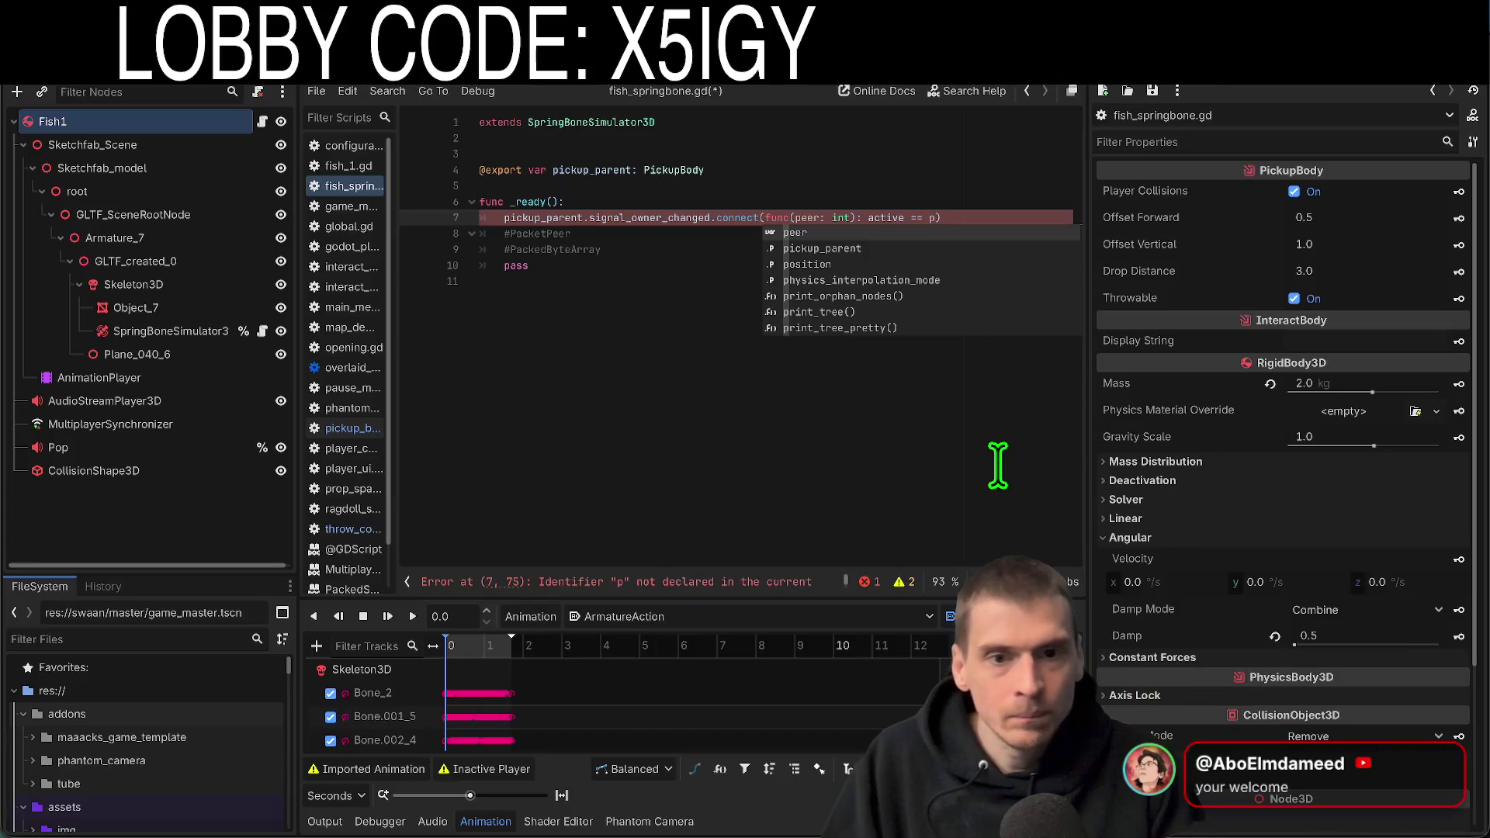
key(Return)
Finish the lambda body as active = peer != 0 and begin removing the #PacketPeer comment
text(.)
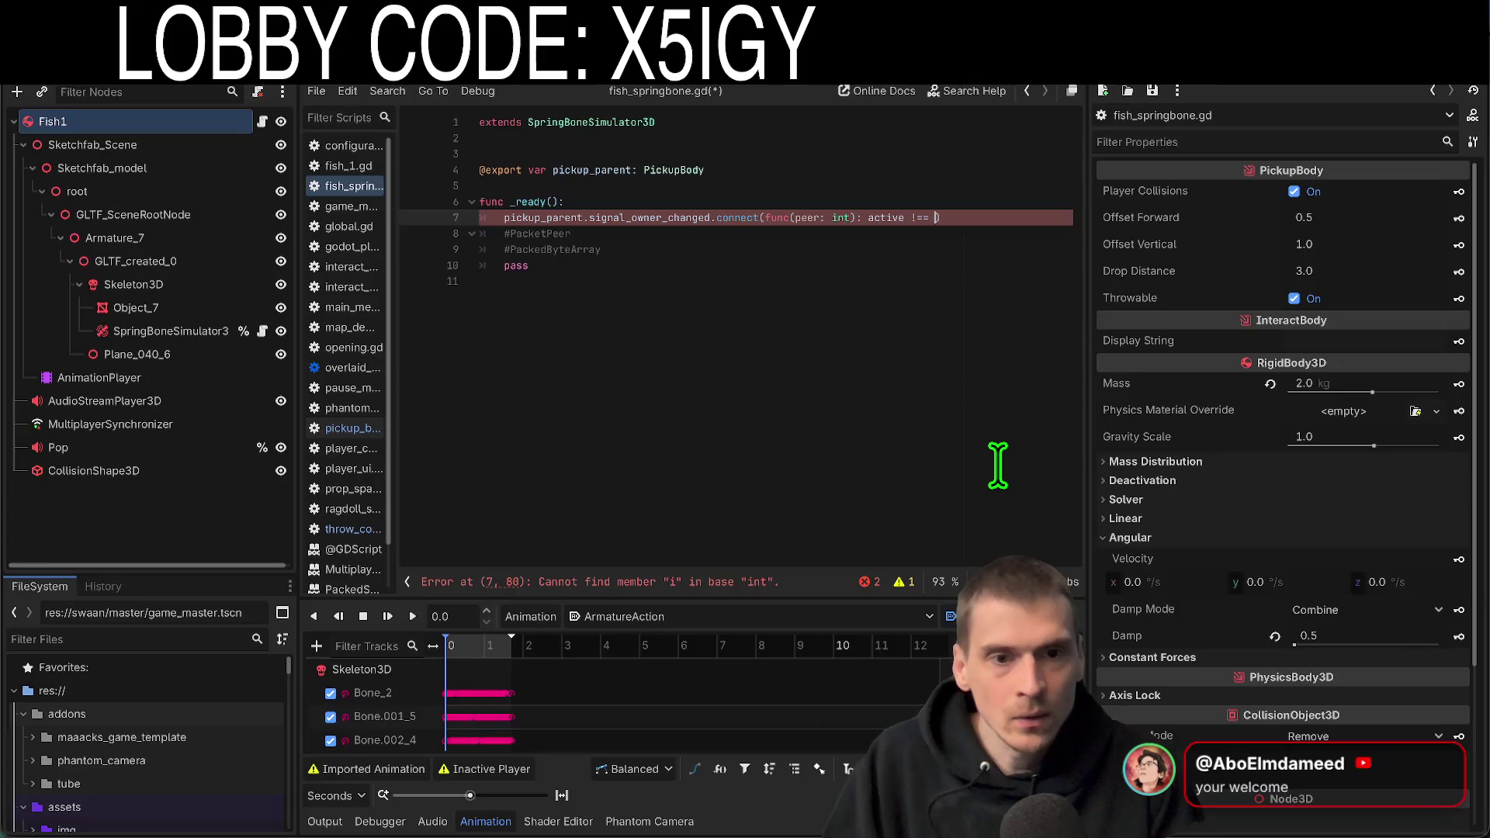
text(peer ==)
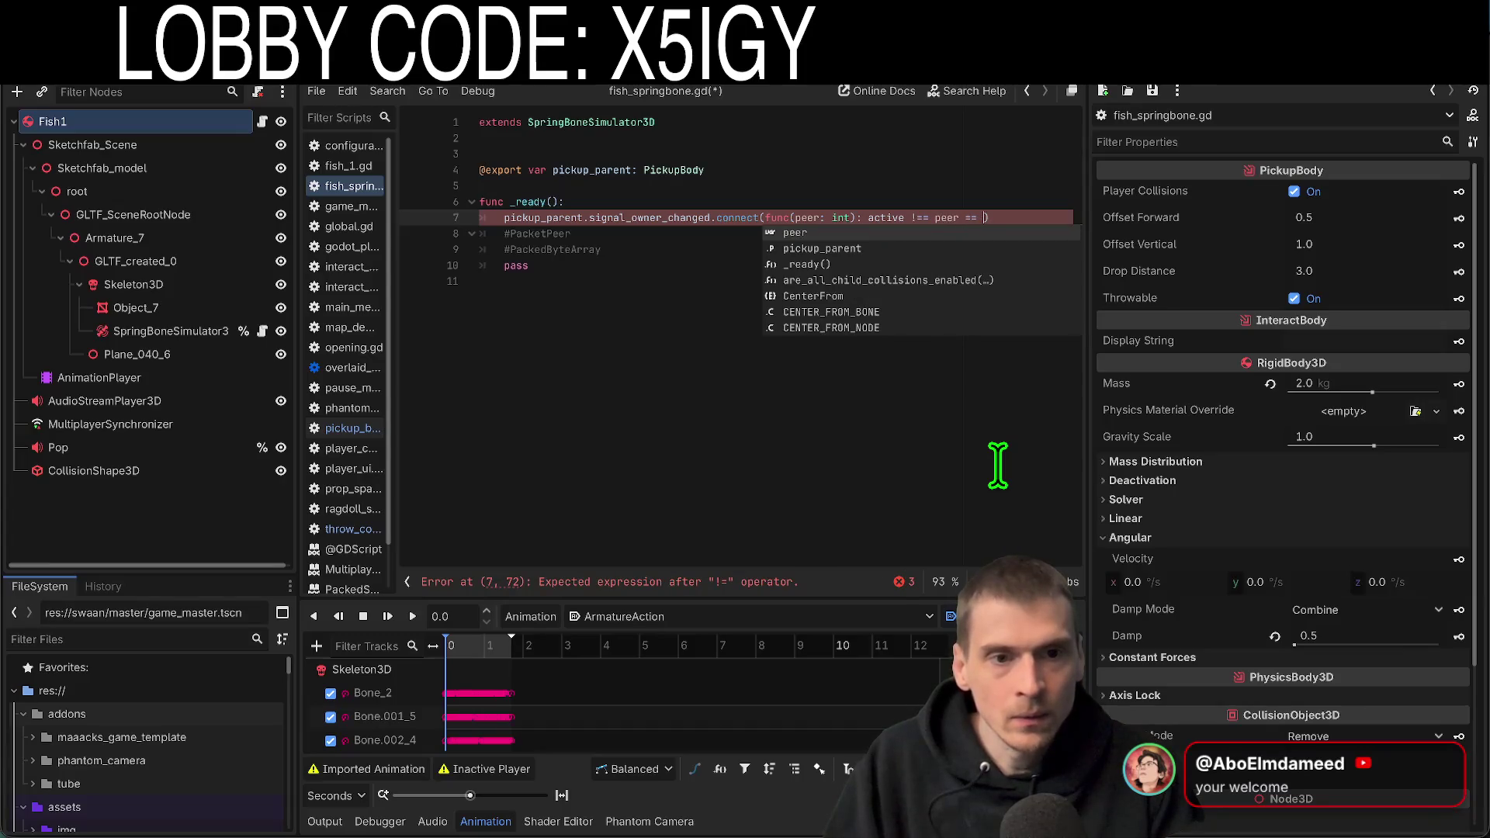
key(BackSpace)
key(BackSpace)
key(BackSpace)
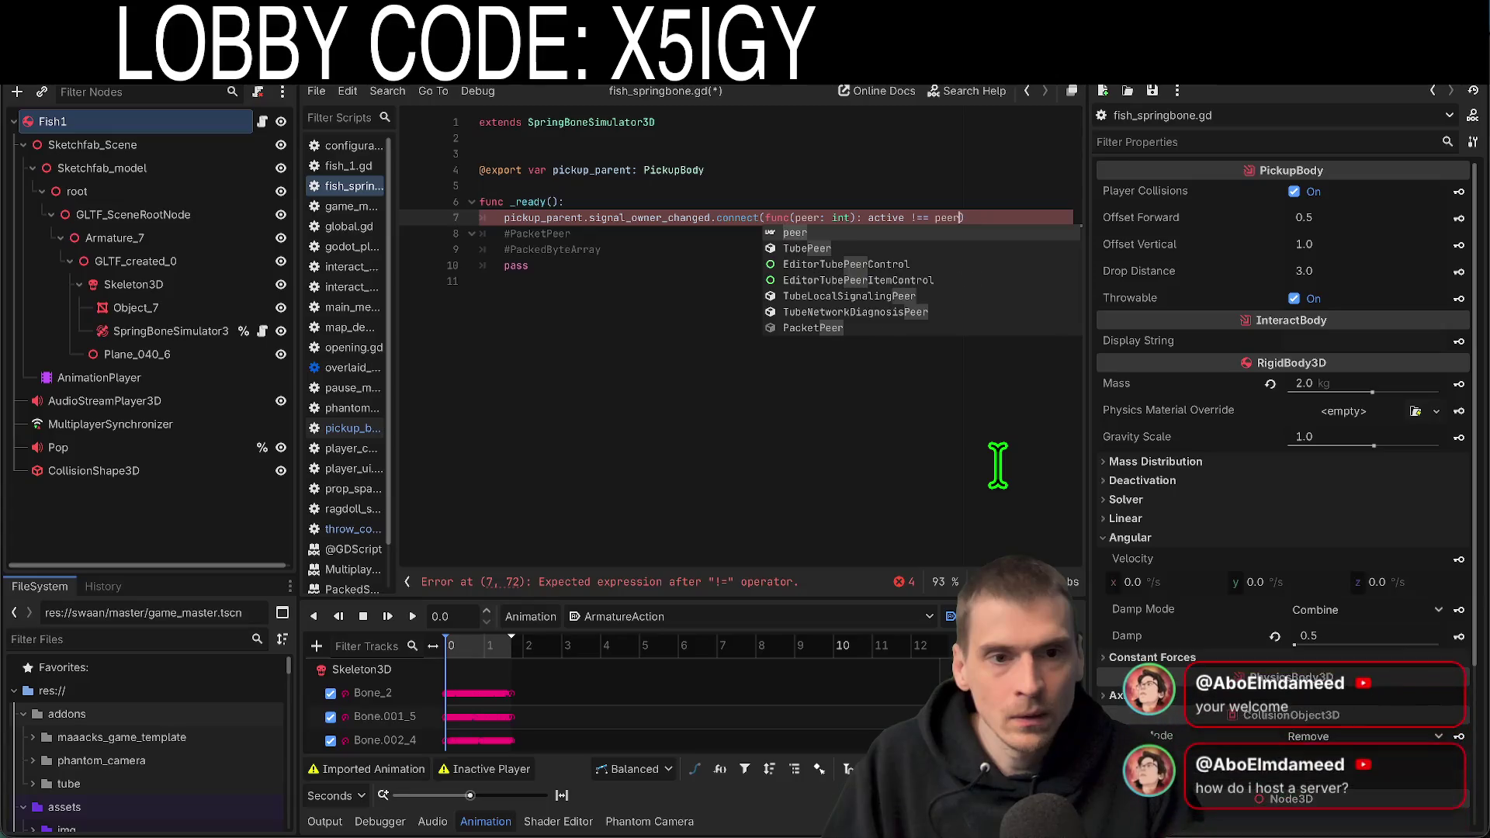
key(BackSpace)
key(BackSpace)
key(BackSpace)
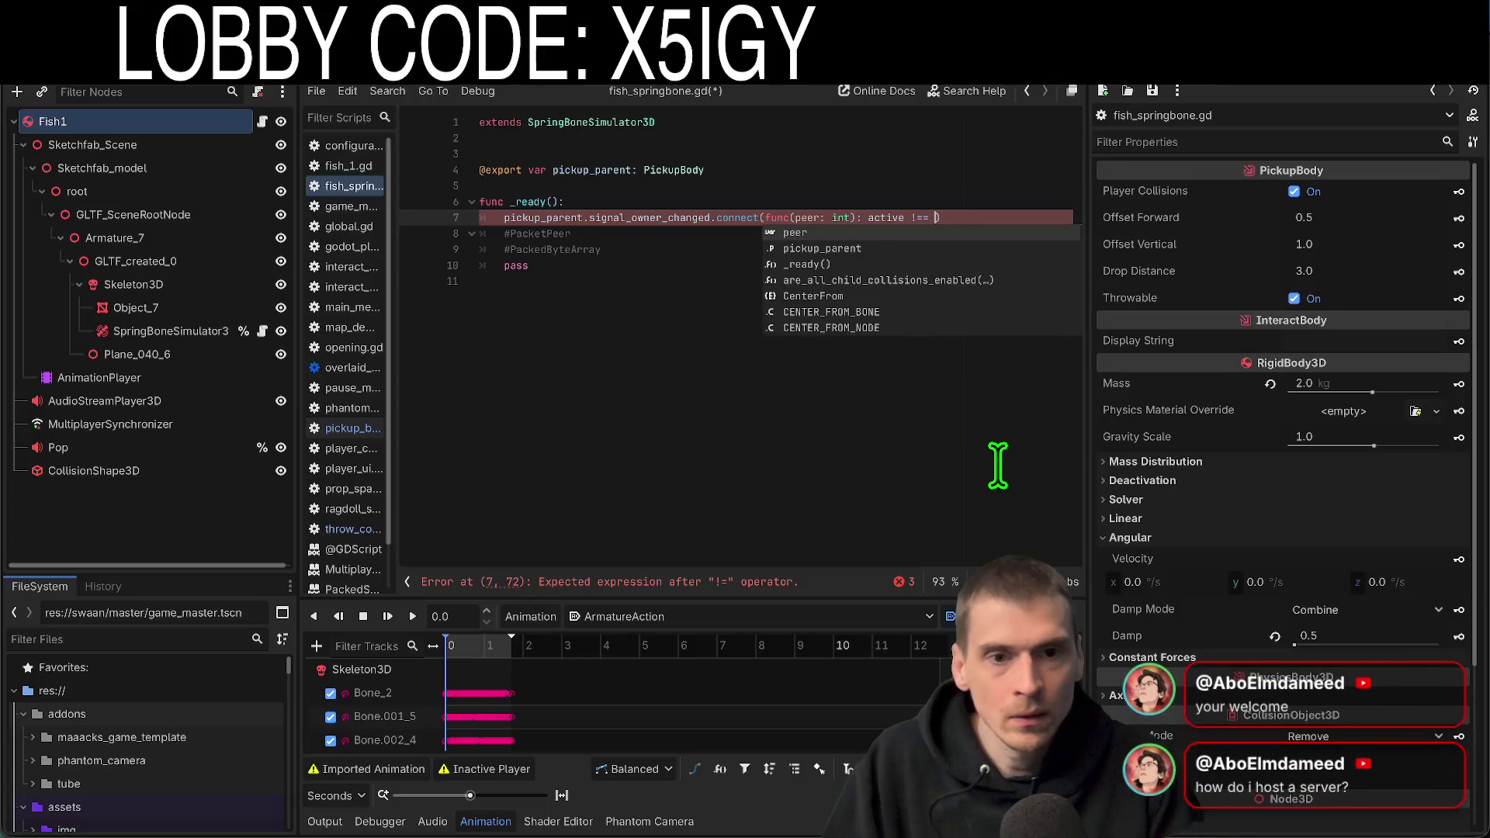
key(Left)
key(Left)
key(Left)
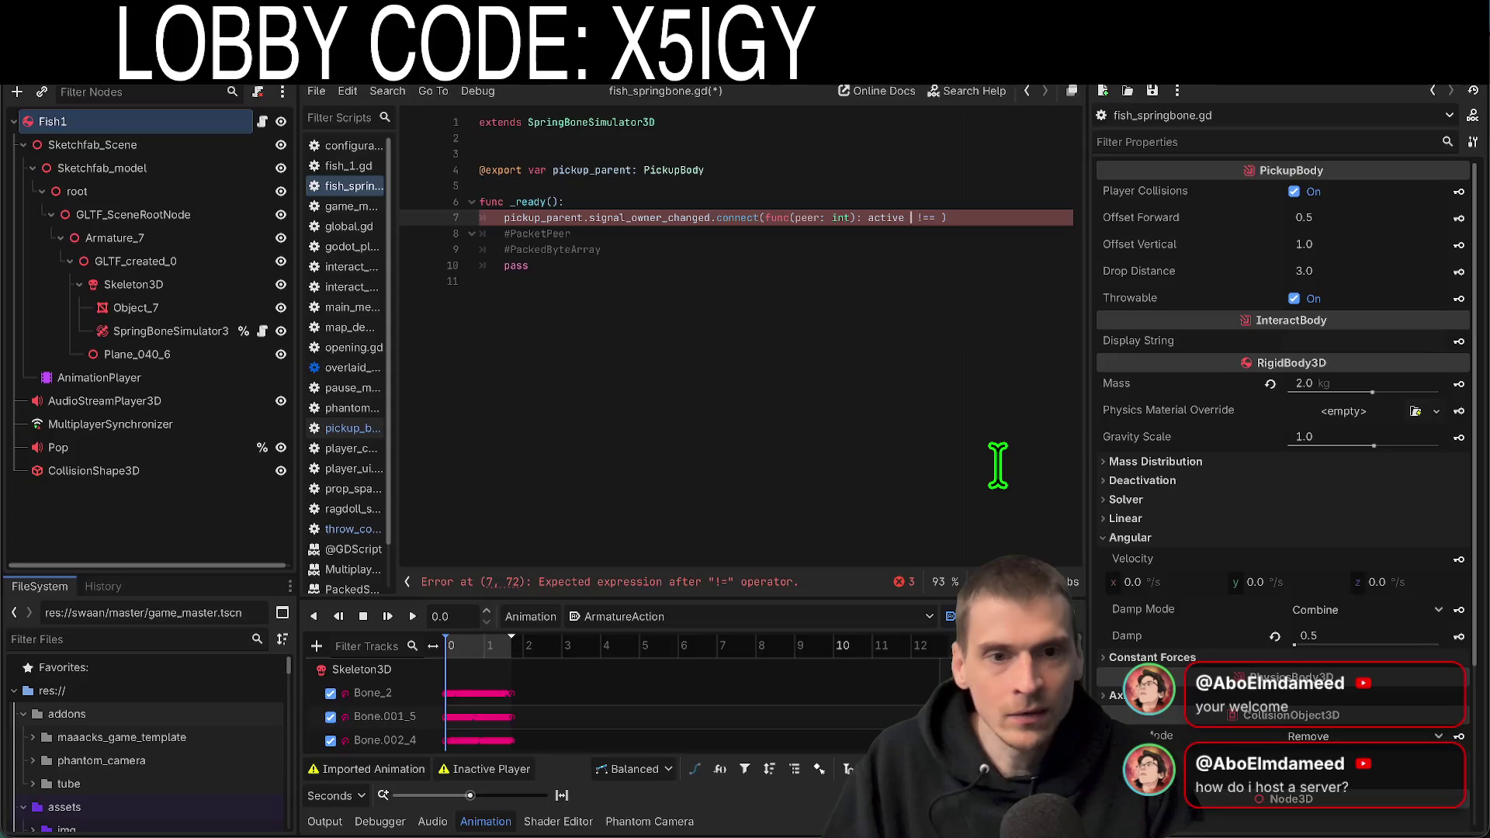
text(= peer)
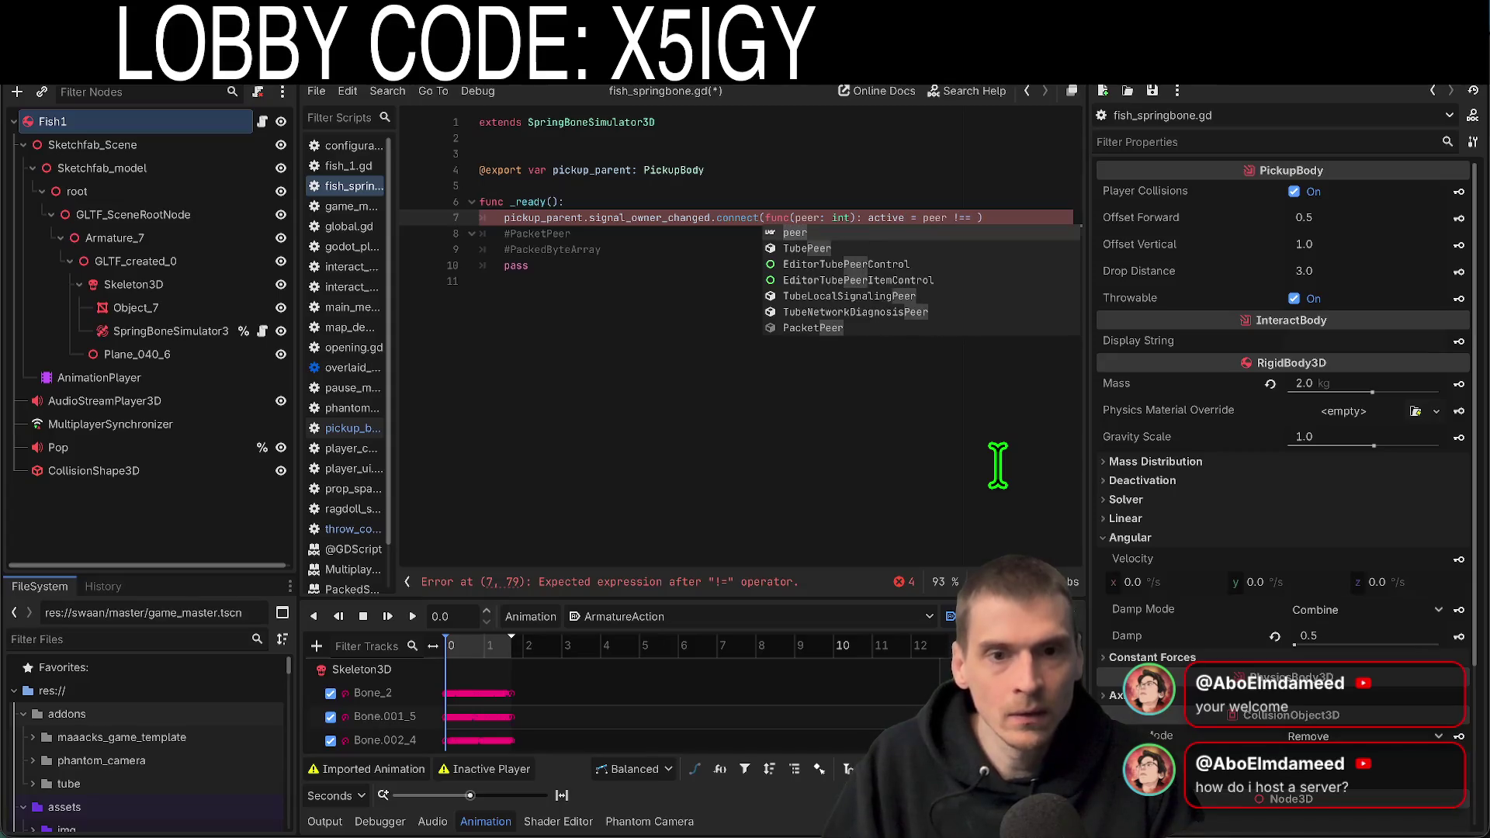
key(Right)
key(Right)
text(0)
key(Right)
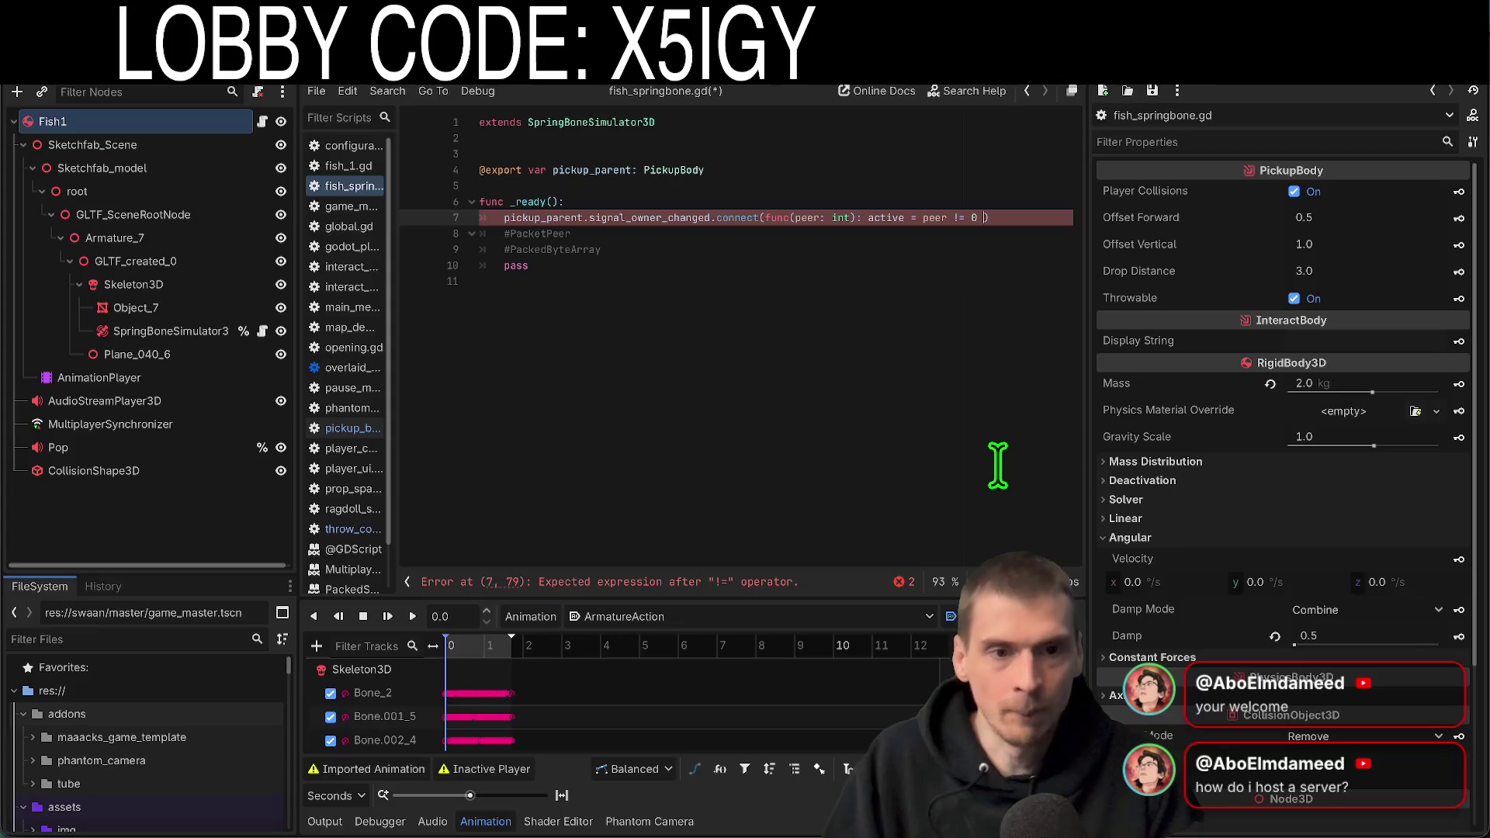
click(996, 463)
key(Up)
key(Up)
key(Up)
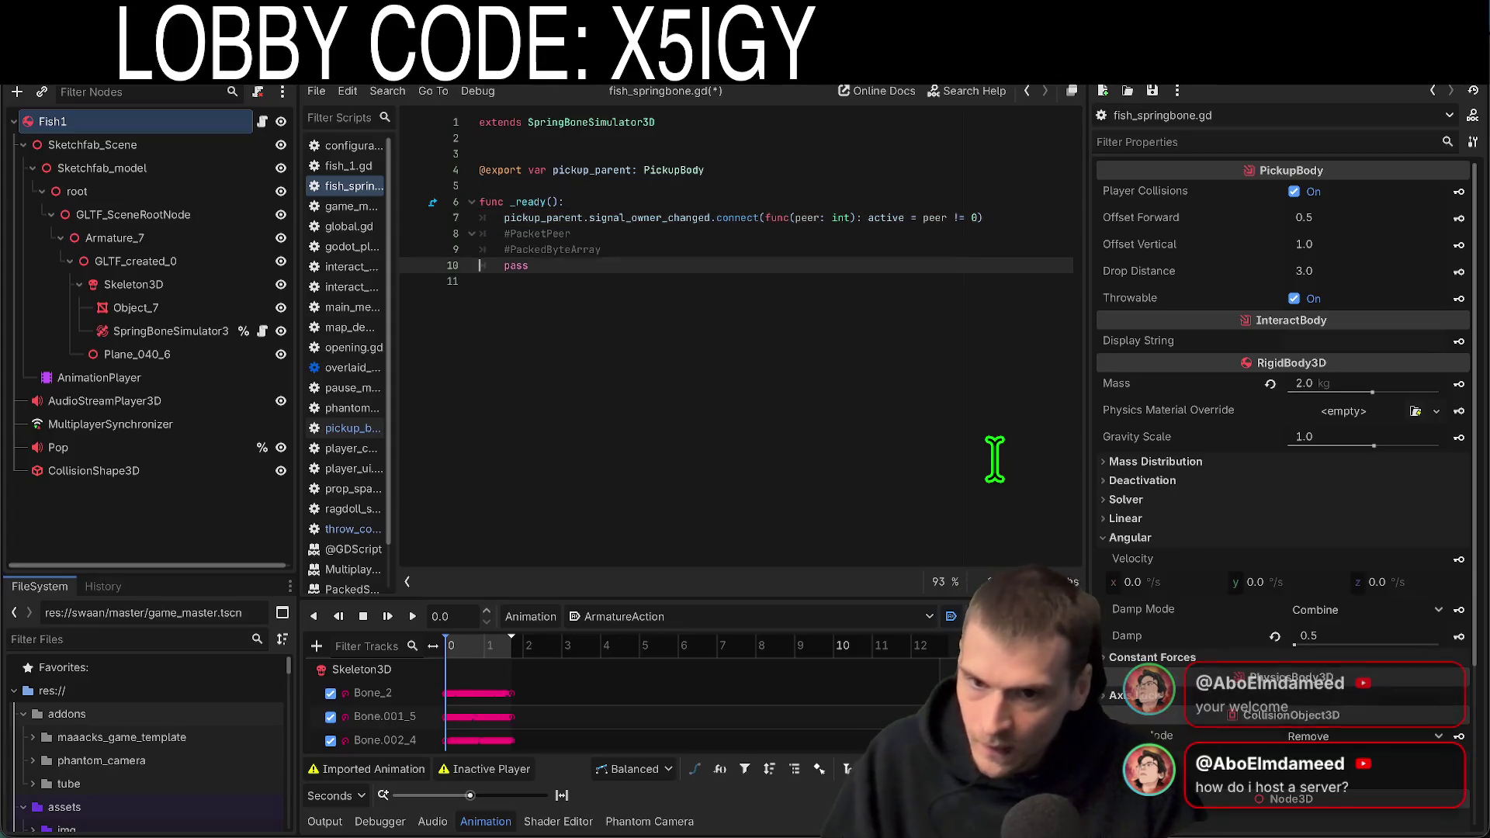
Clear the leftover comment lines, save fish_springbone.gd, check the terminal, and bring up Firefox
key(ctrl+shift+k)
key(ctrl+s)
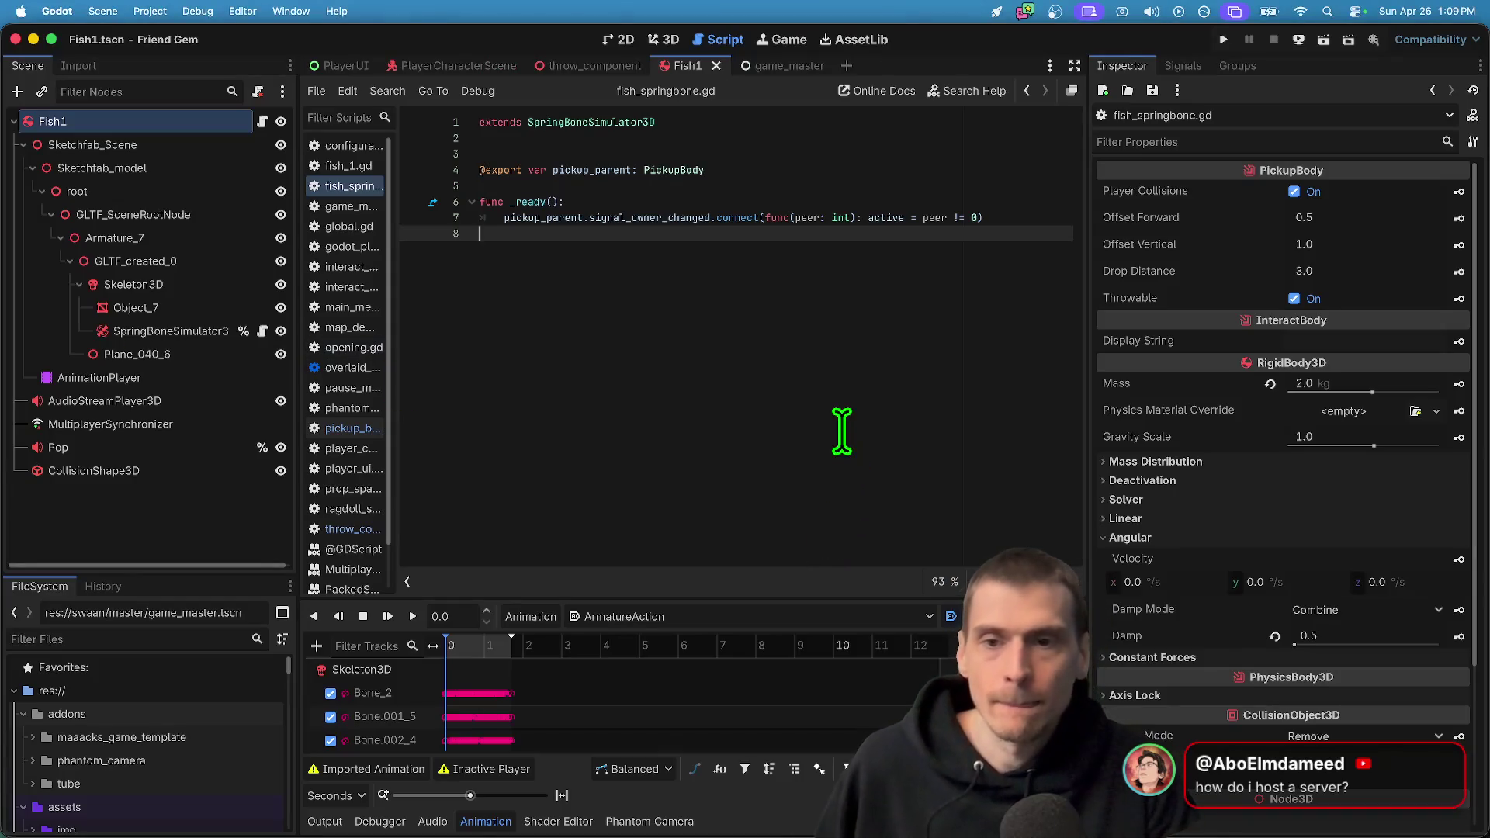
click(497, 790)
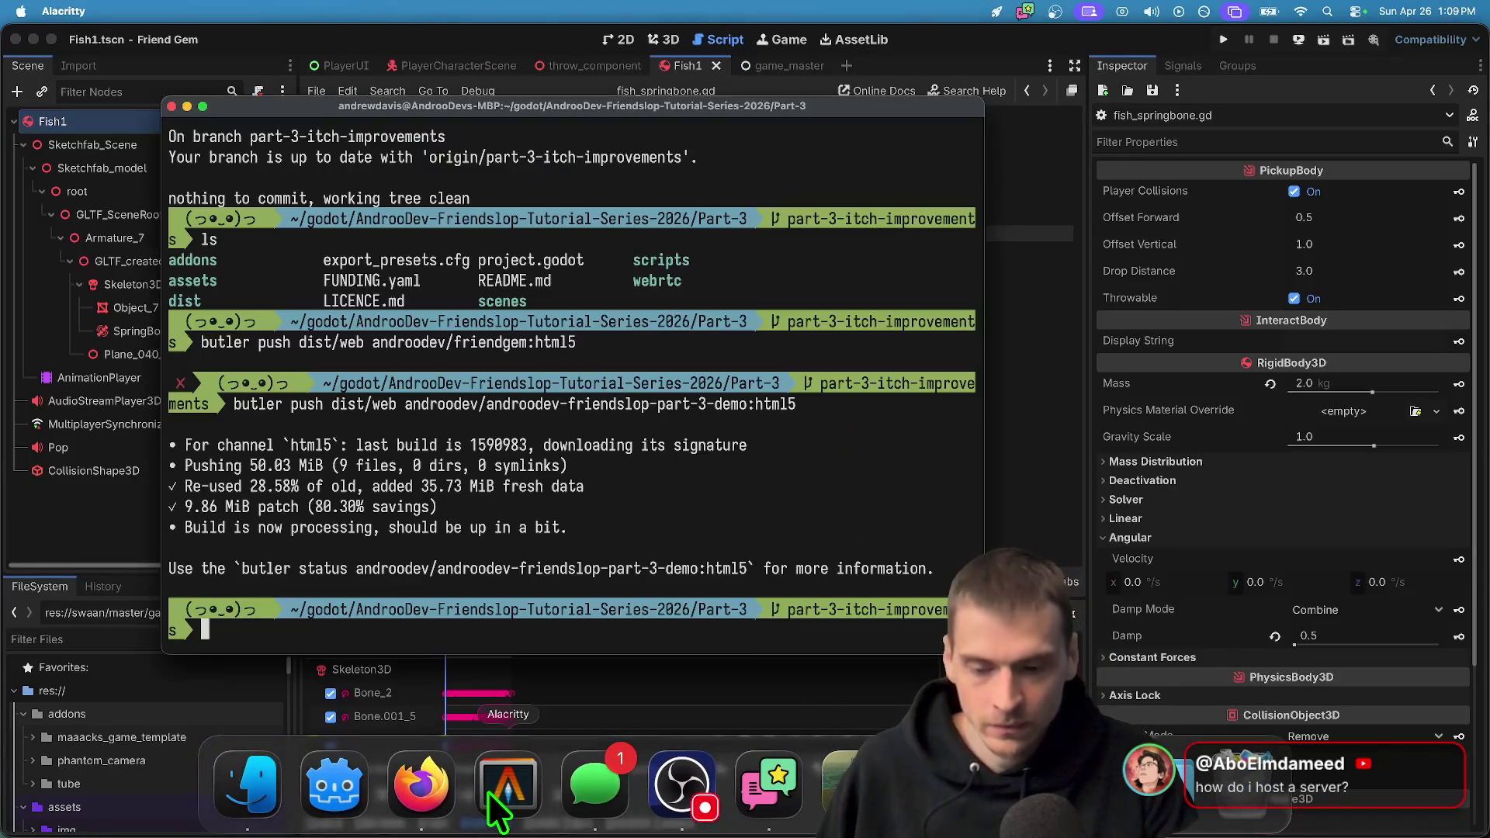
click(1097, 460)
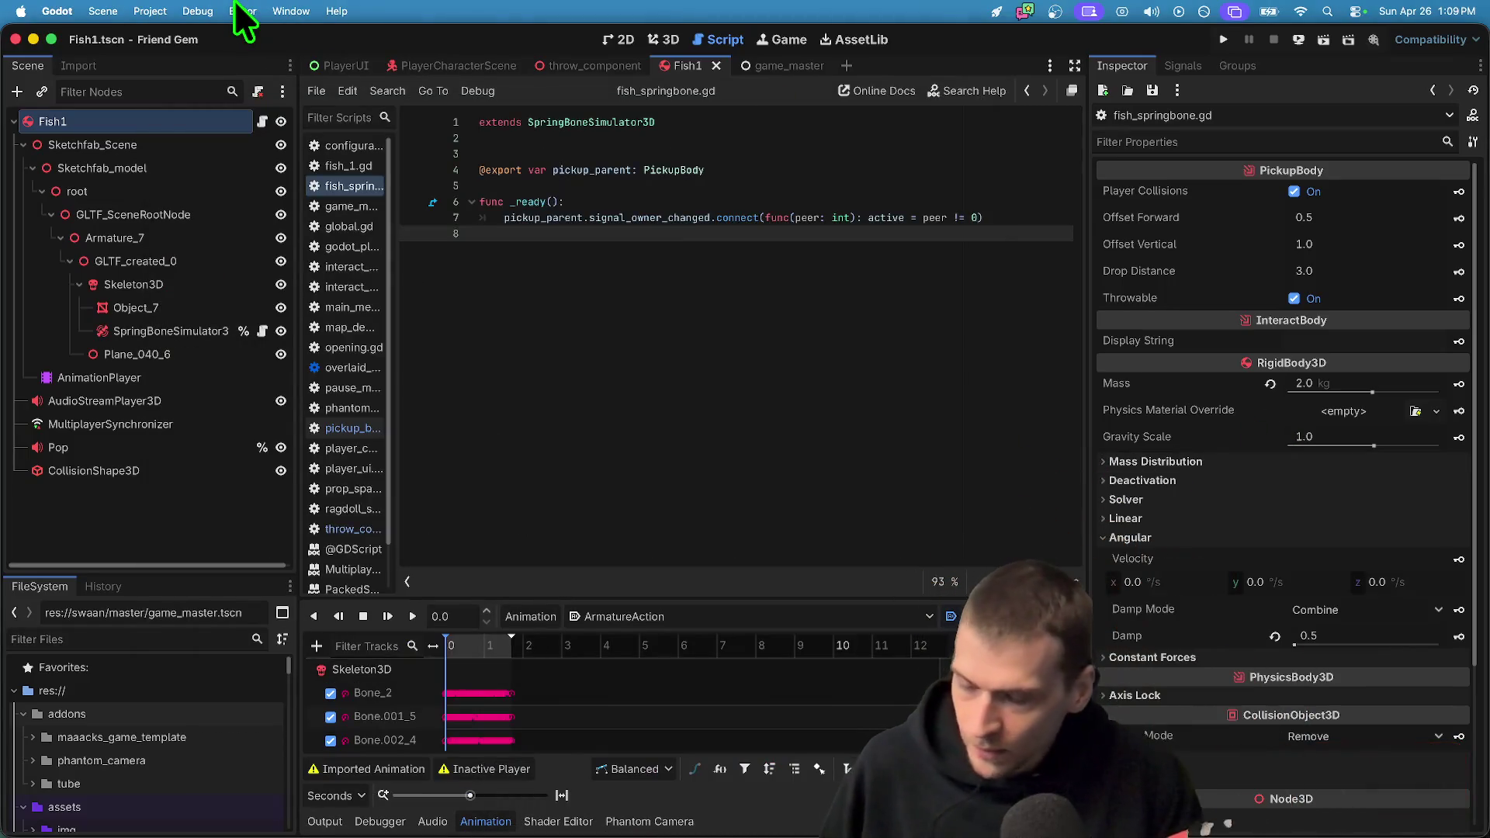
mouse_move(449, 831)
click(419, 786)
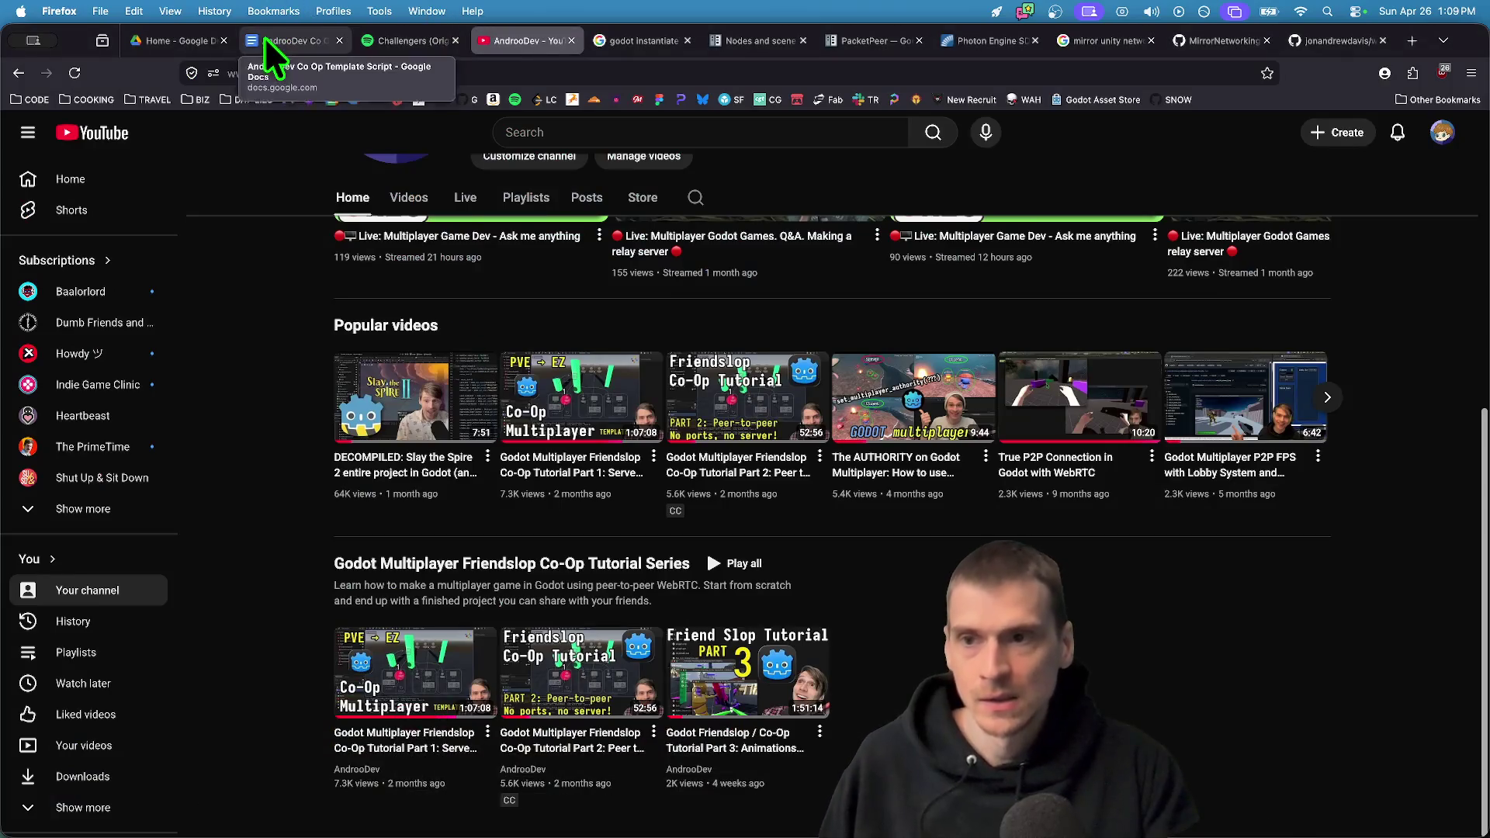
In the AndrooDev Co Op Template Script doc, add checklist item 'Big lobby code in Part 3 at top'
click(266, 40)
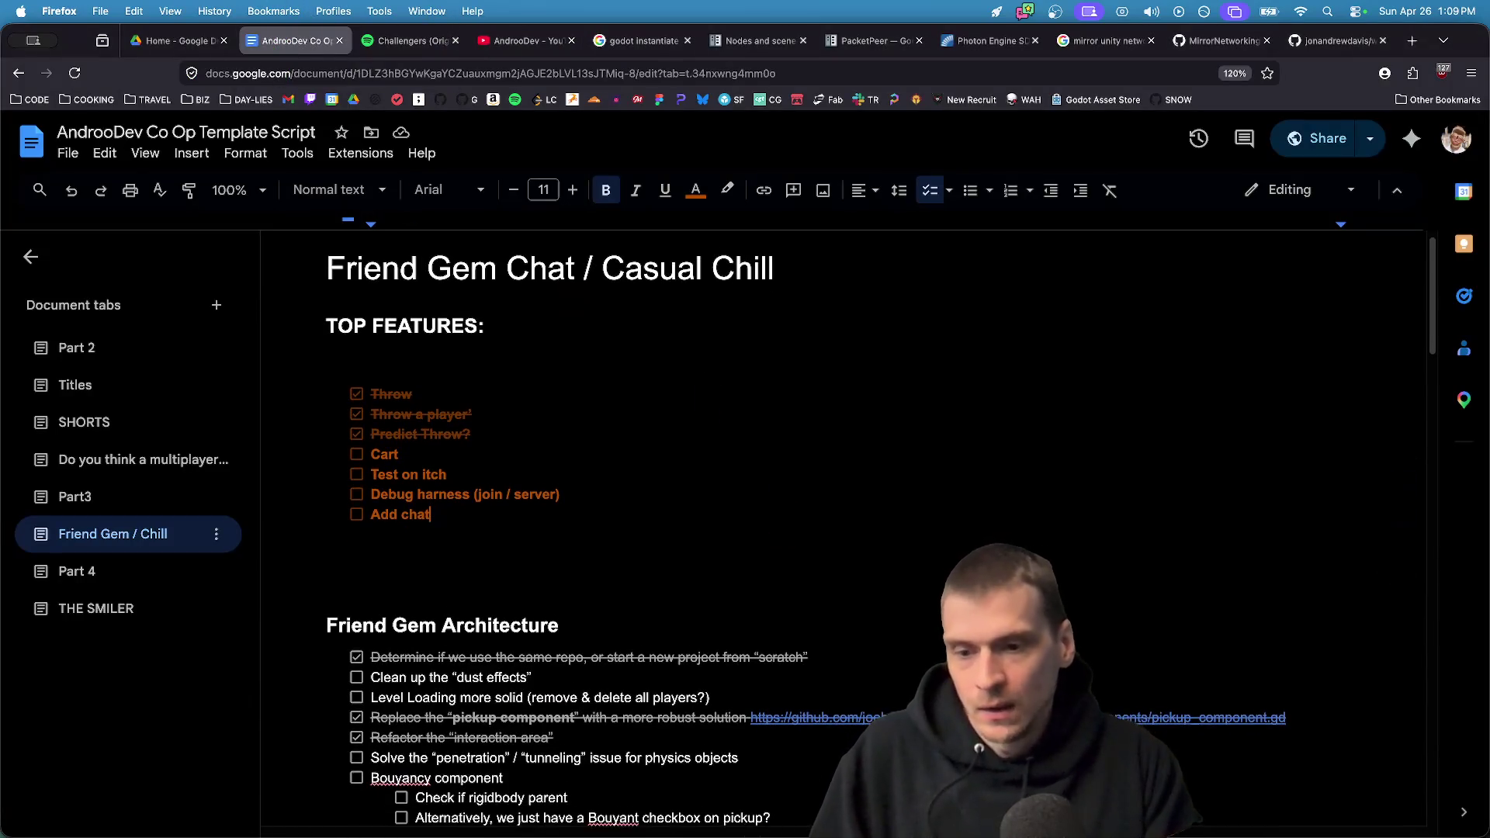
key(Return)
key(Return)
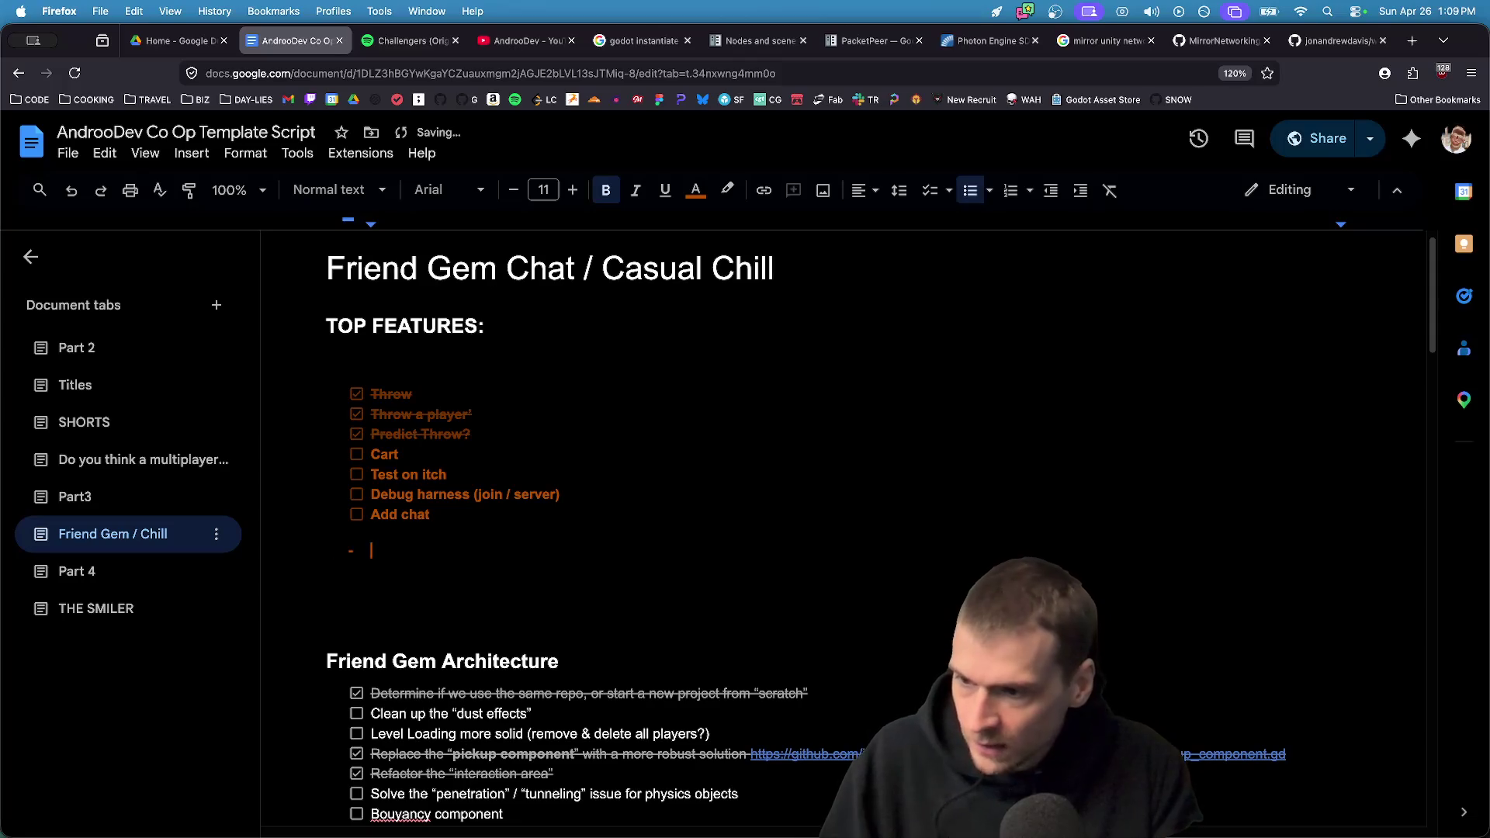
key(BackSpace)
key(BackSpace)
key(BackSpace)
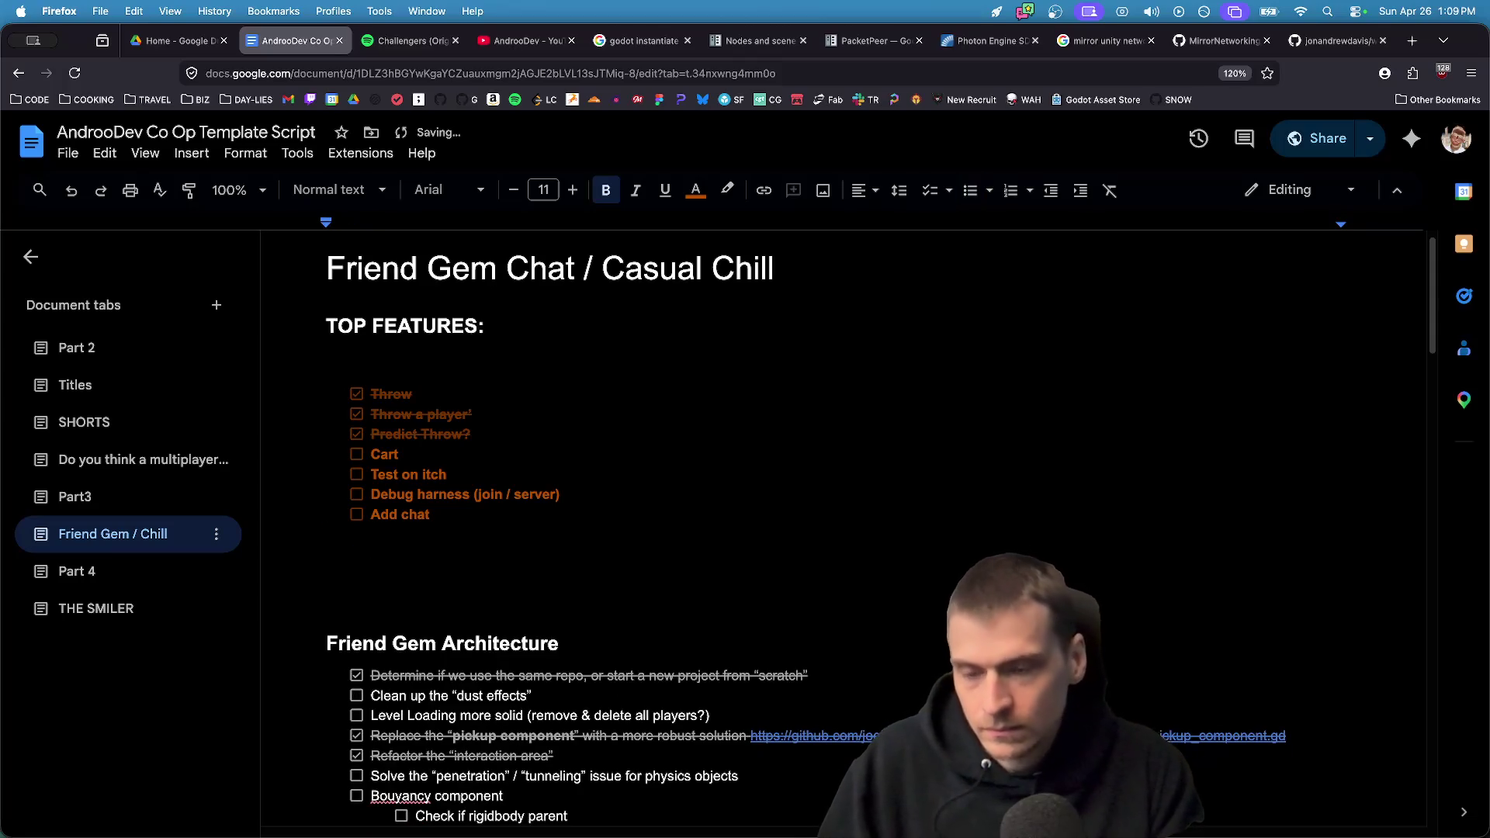
key(super+shift+9)
text(Big lobby code in Part 3 at top)
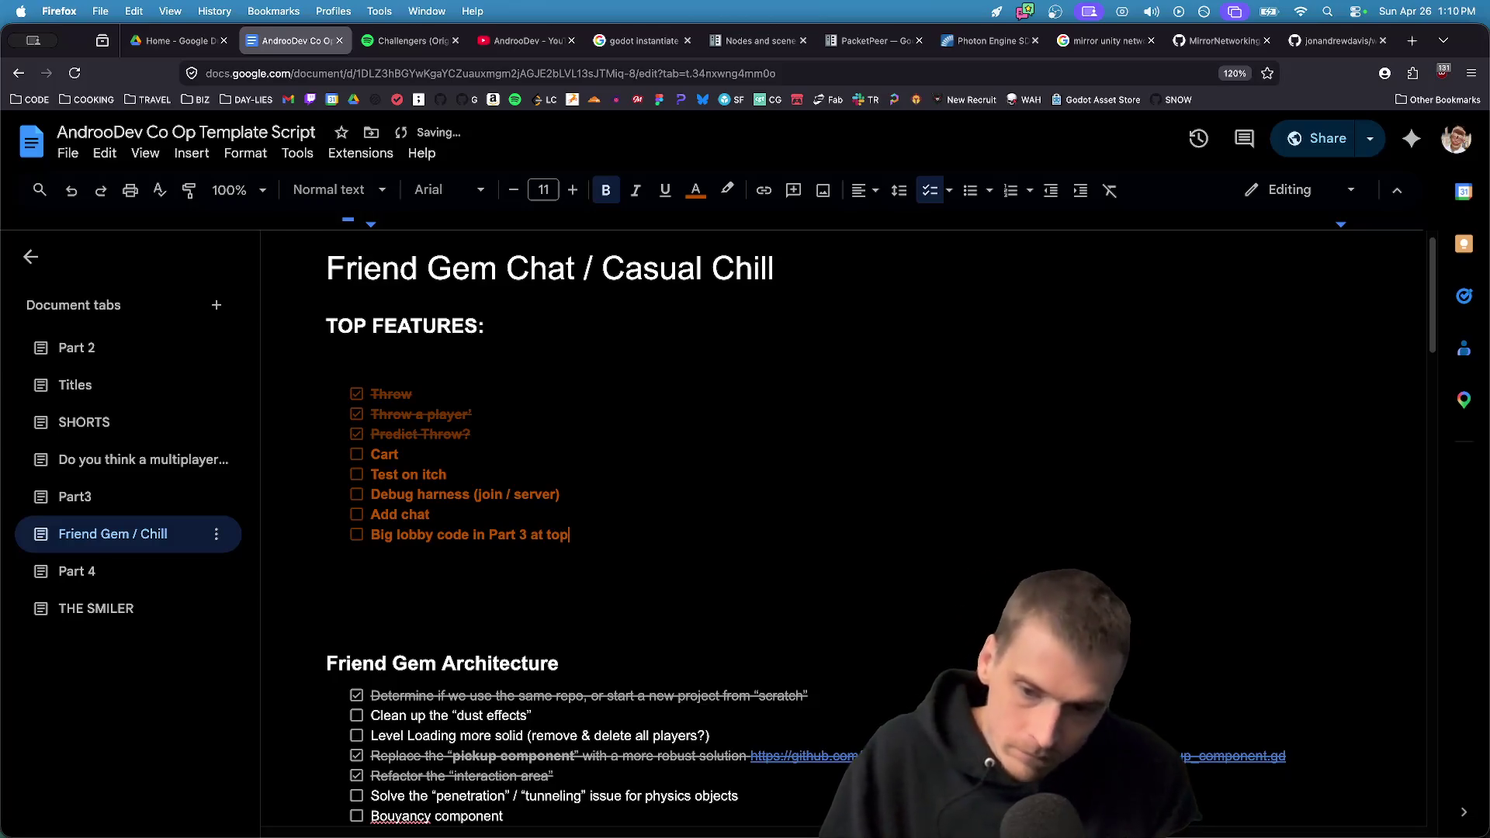
text(at top)
key(Return)
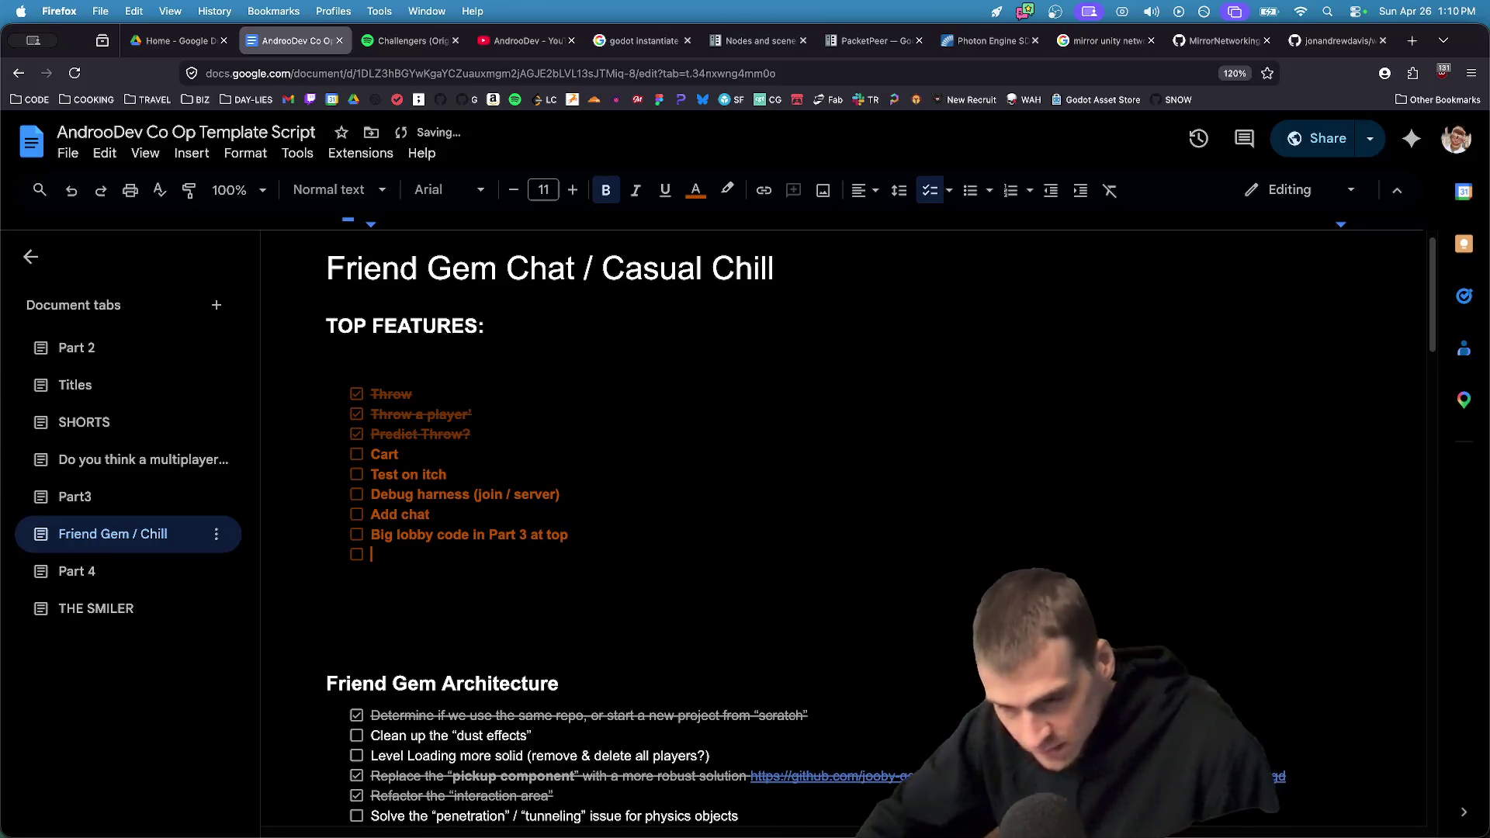
key(super+Tab)
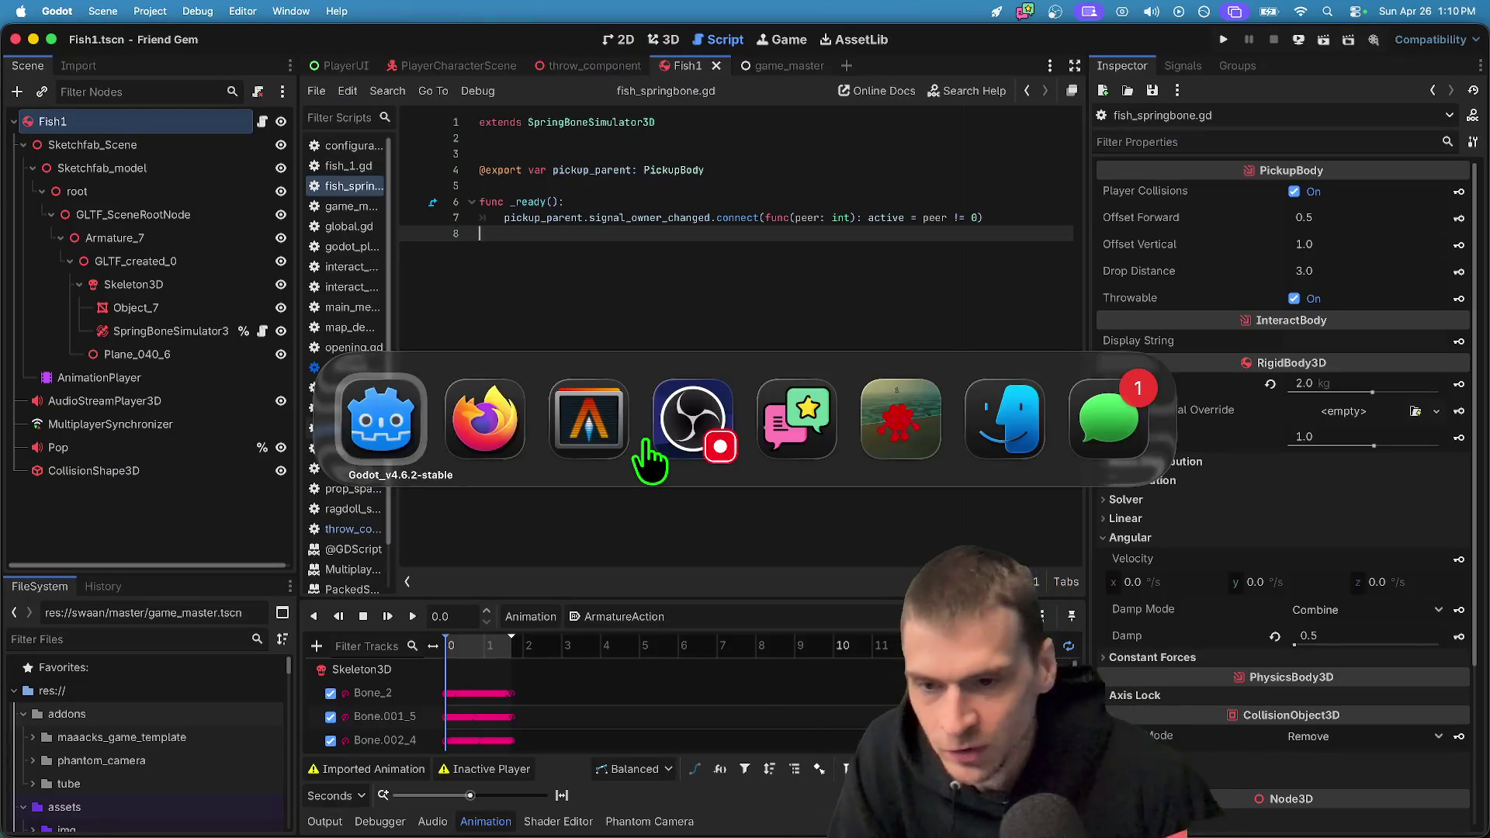
Run and stop the game, then add active = false at the start of _ready and rerun
key(super+b)
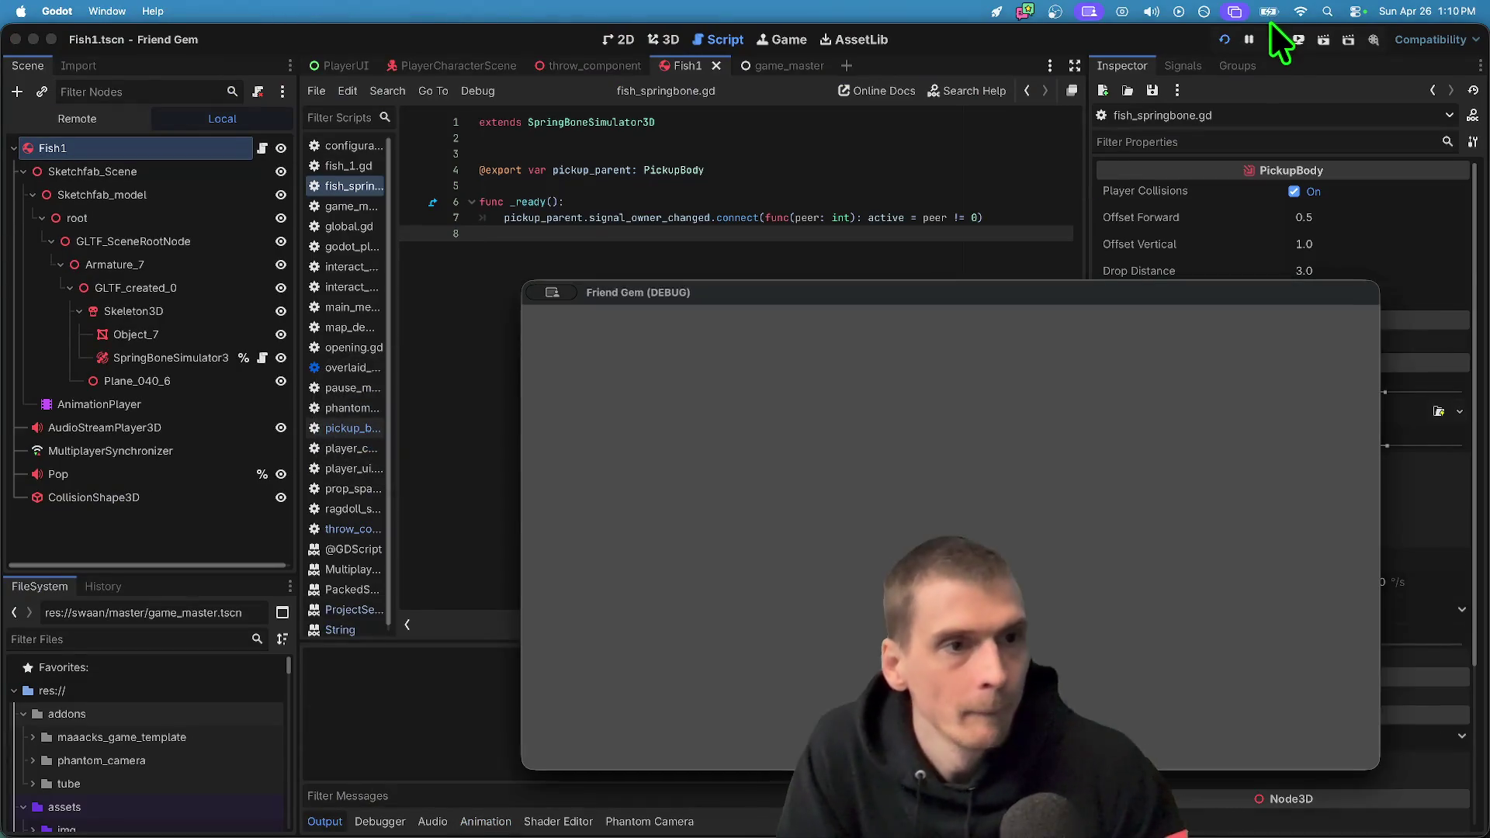
click(1278, 41)
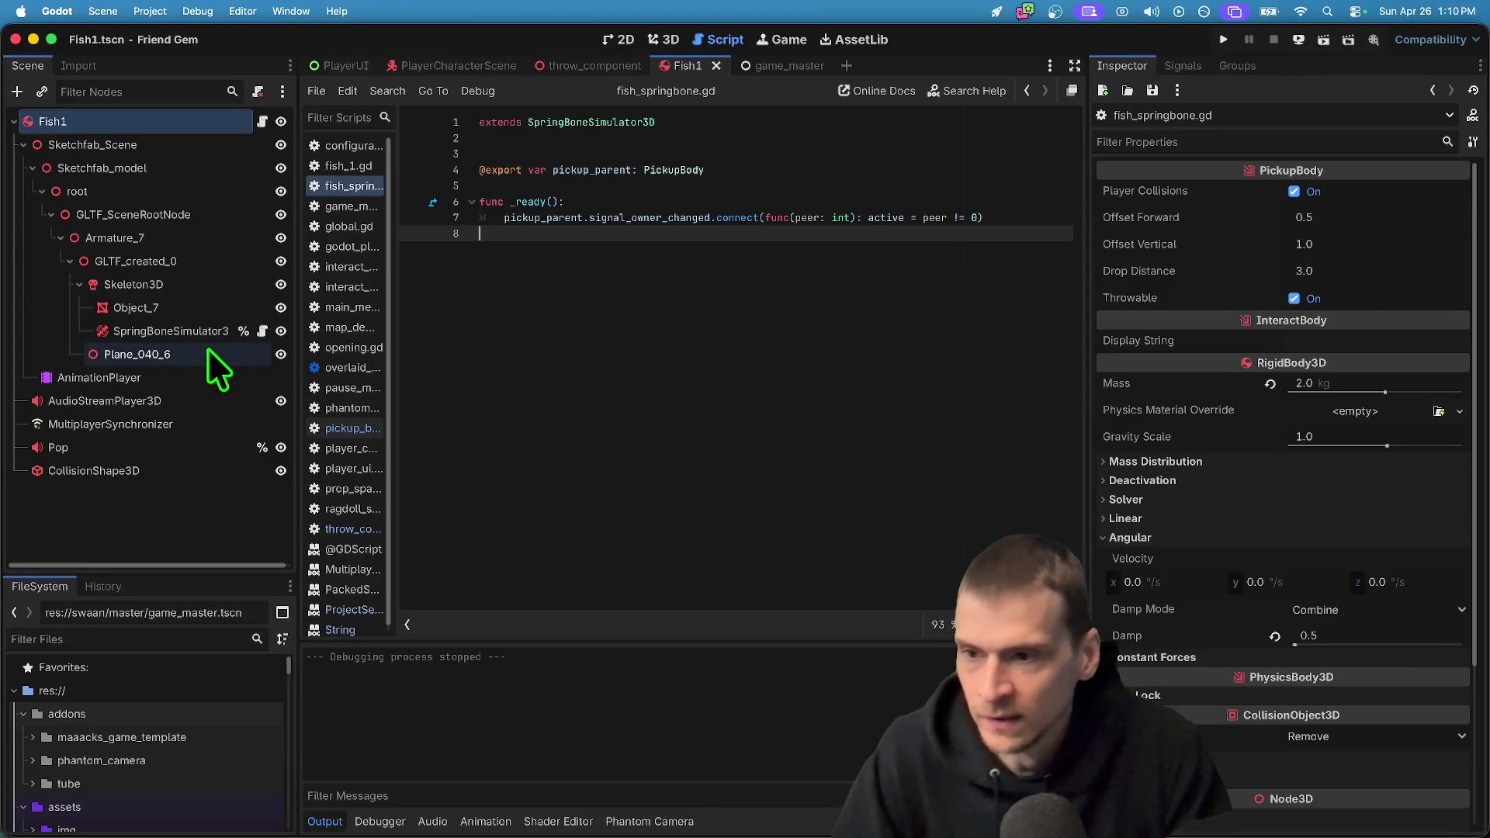
click(217, 334)
click(833, 204)
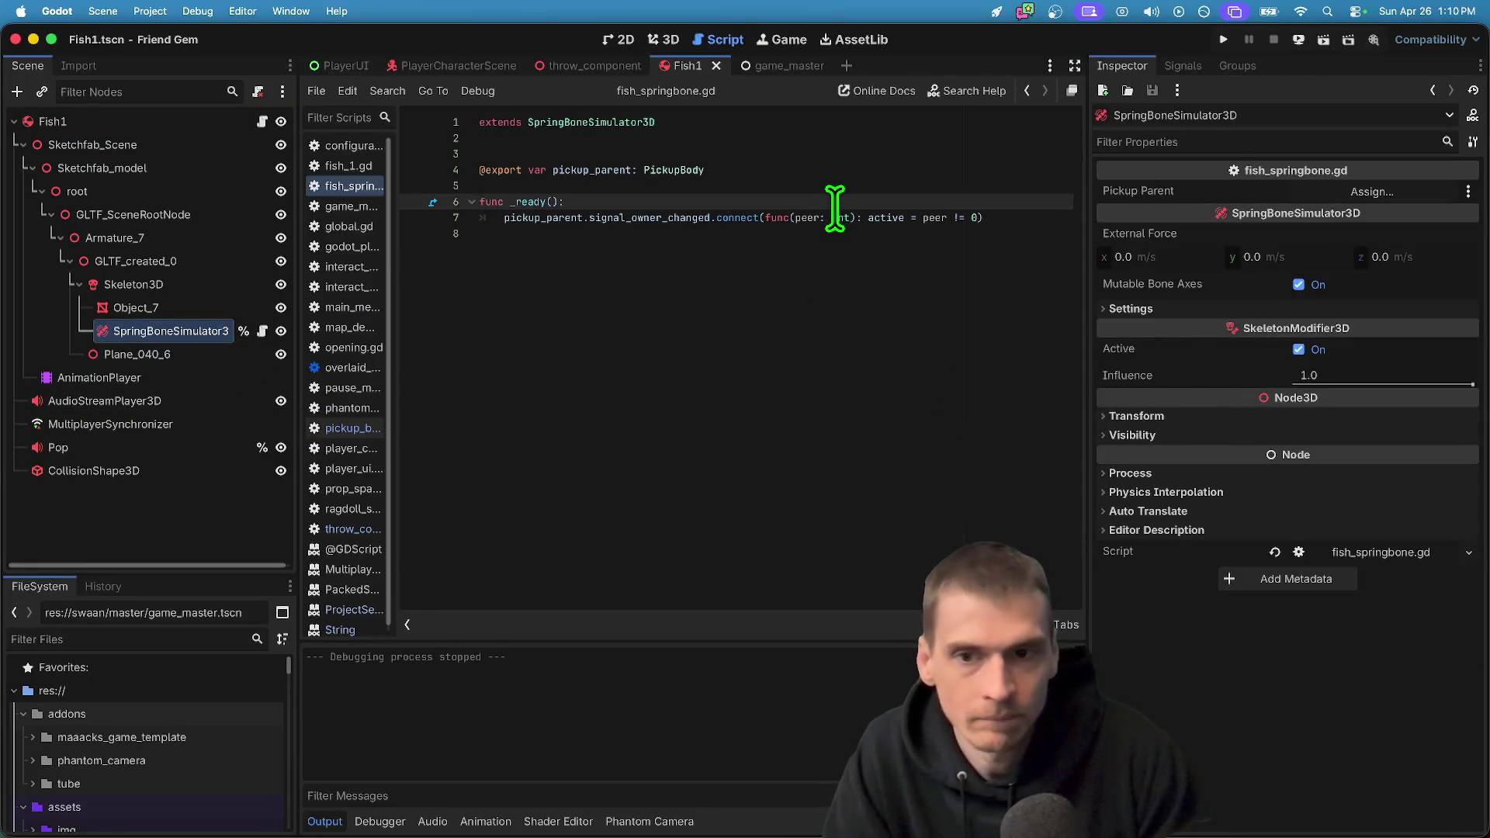
key(Return)
text(active = fals)
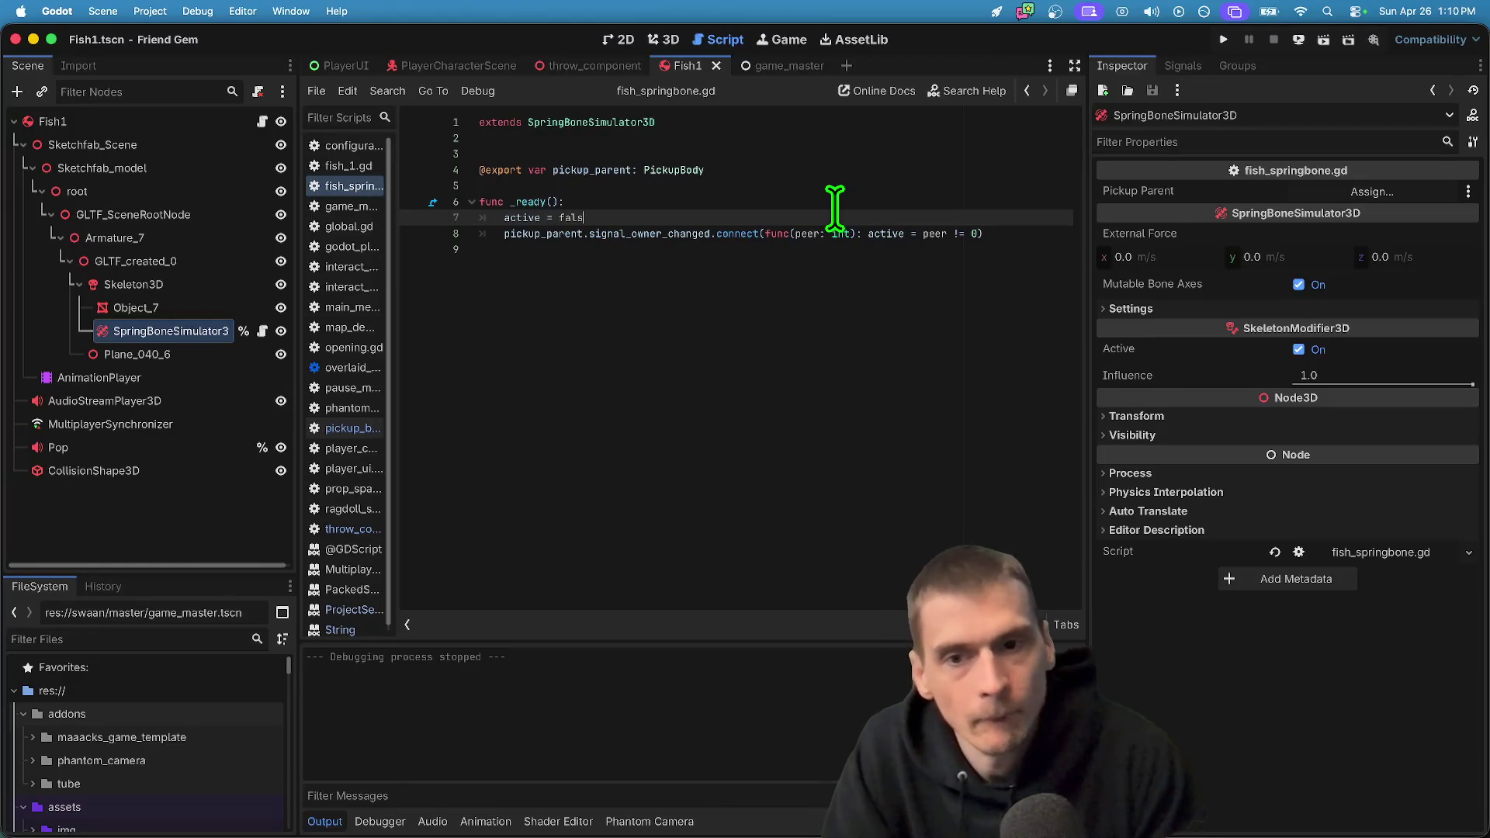
text(e)
click(899, 497)
key(super+b)
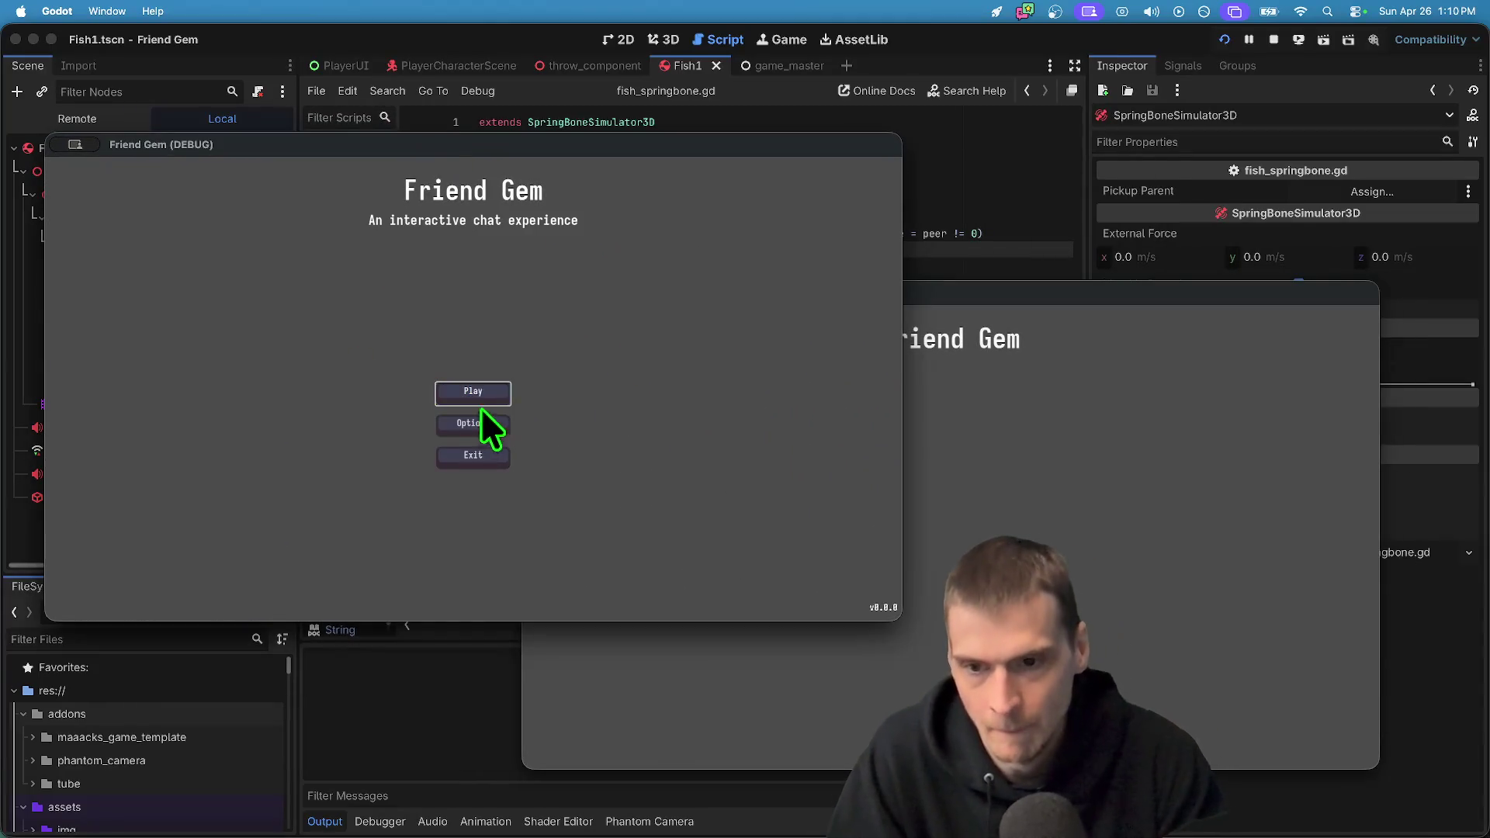
Host a game from the Play menu, which stops on the Nil signal_owner_changed error
click(480, 400)
click(479, 307)
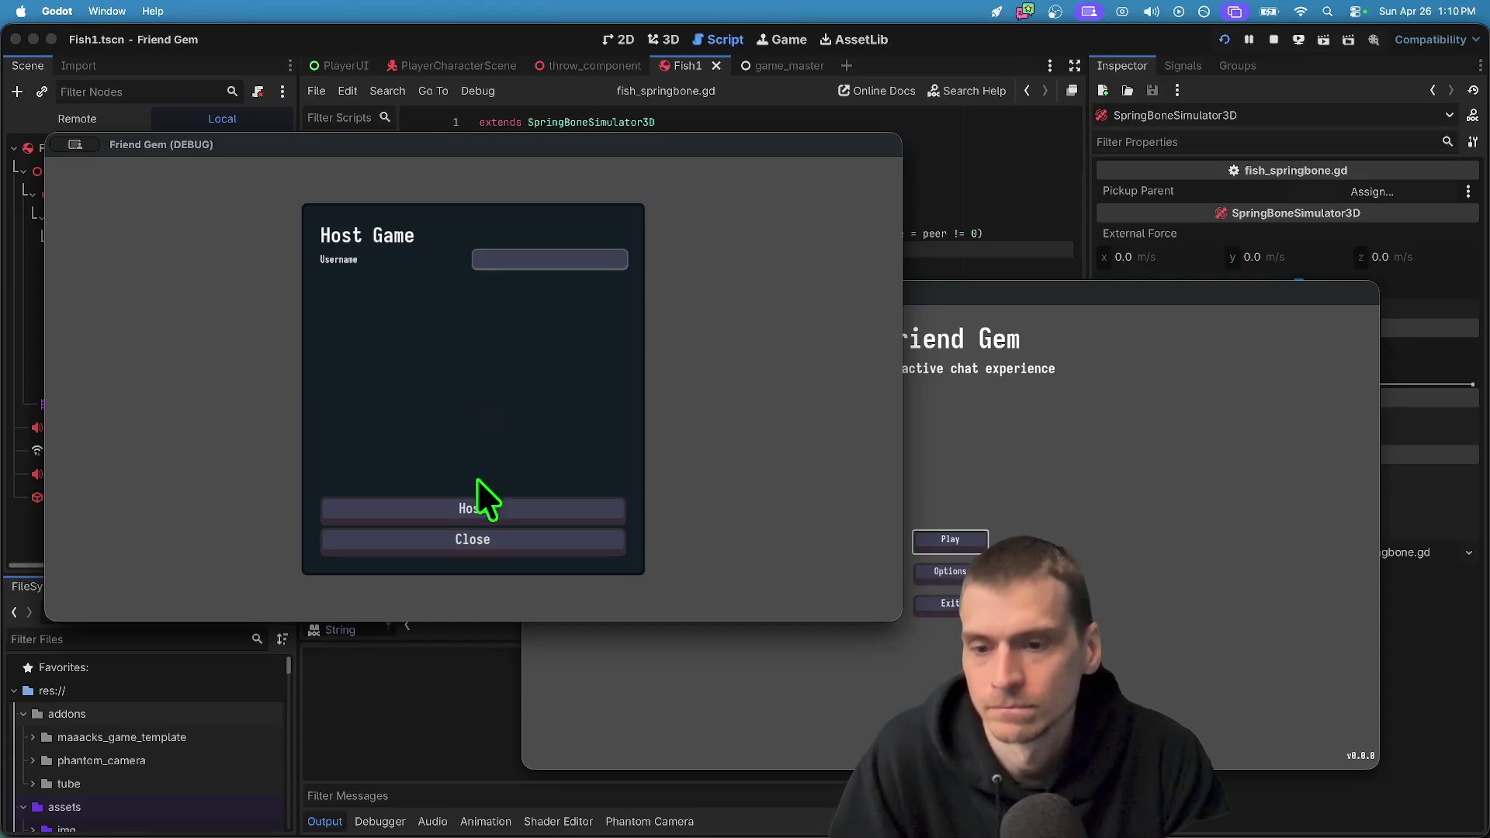
click(470, 507)
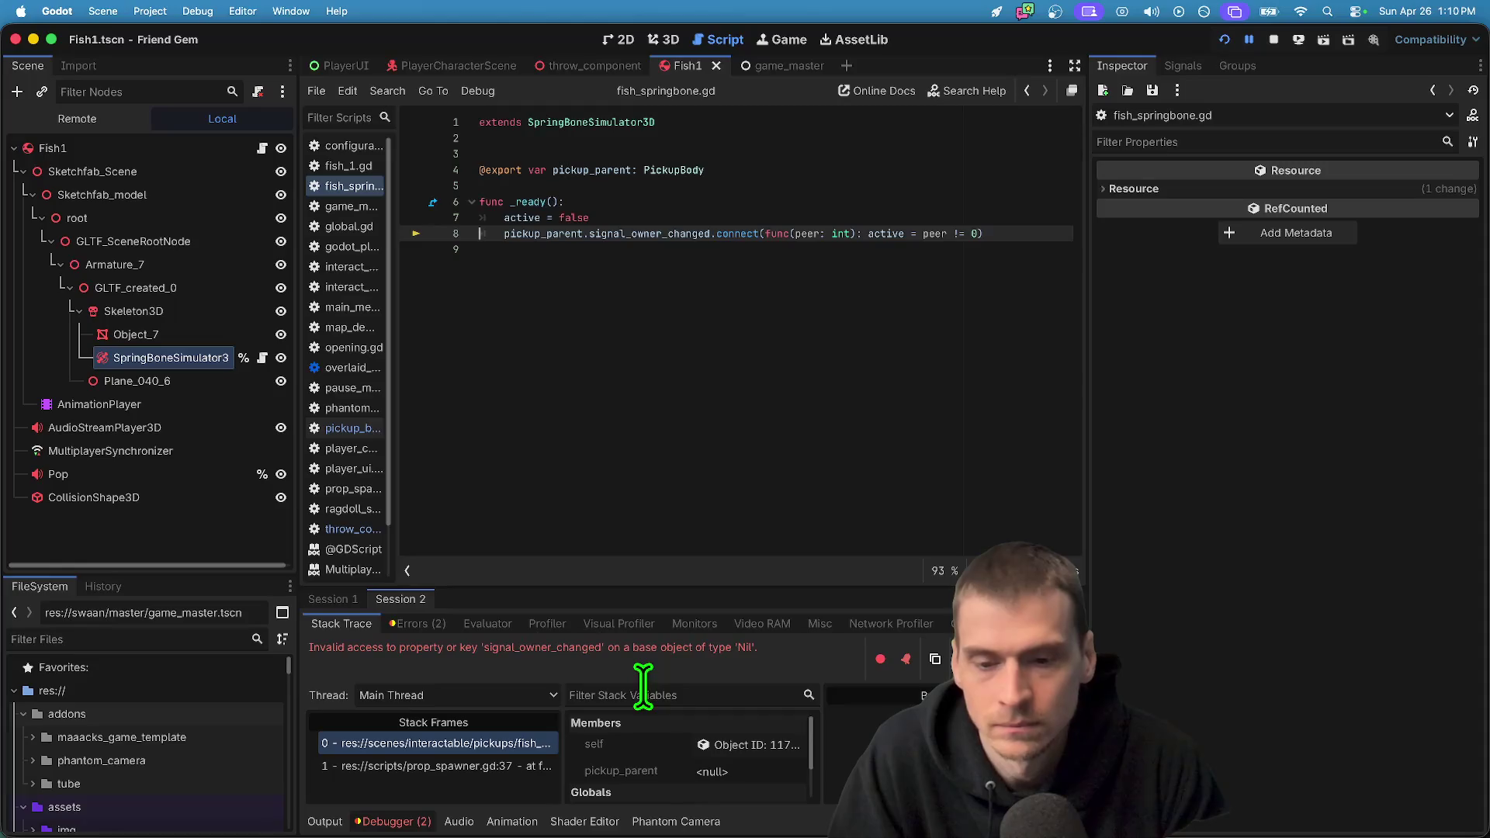
click(124, 380)
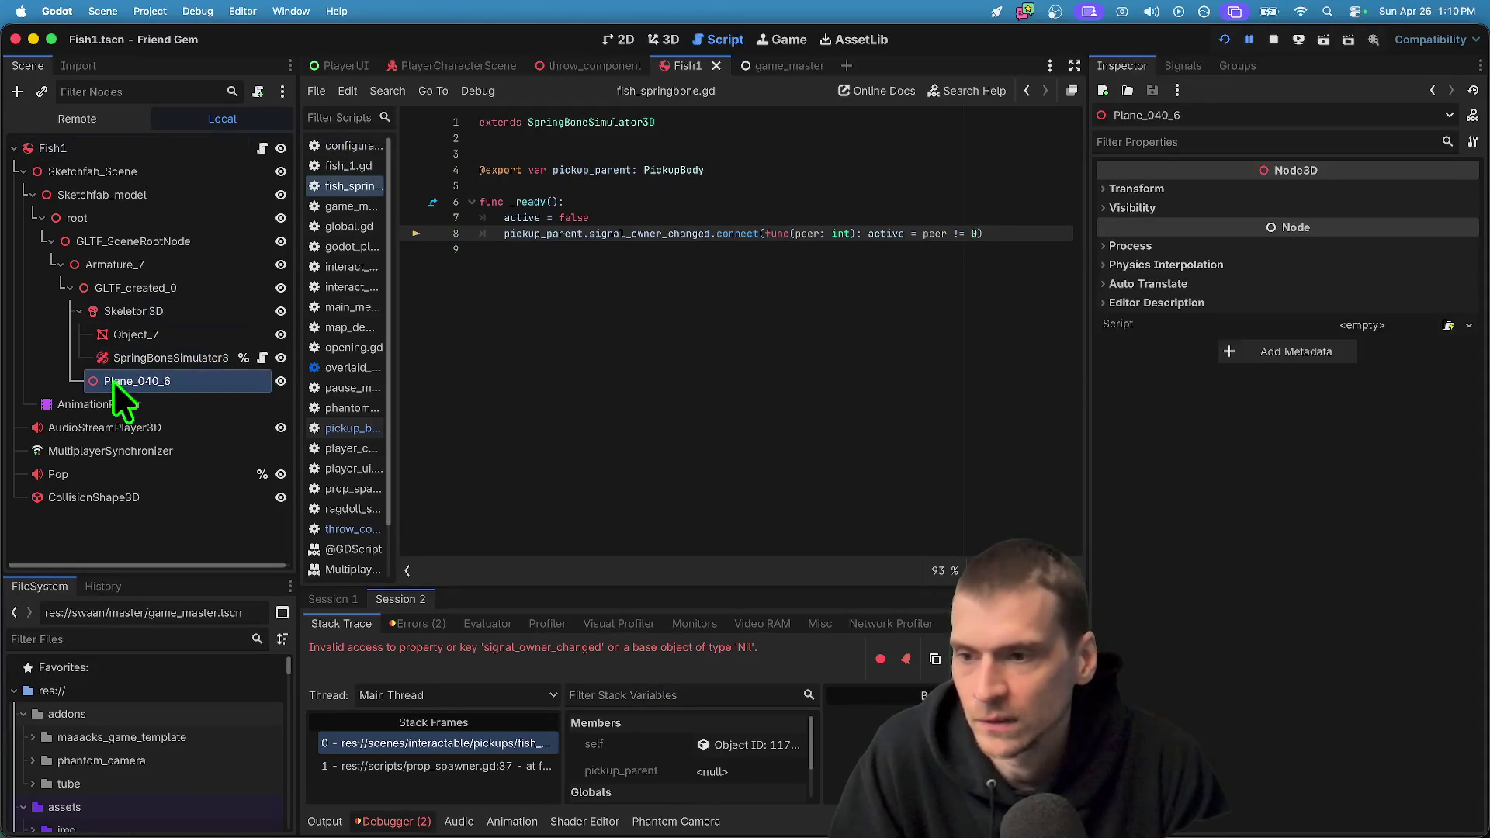
Set the SpringBoneSimulator3D's Pickup Parent to Fish1
click(170, 357)
click(1372, 191)
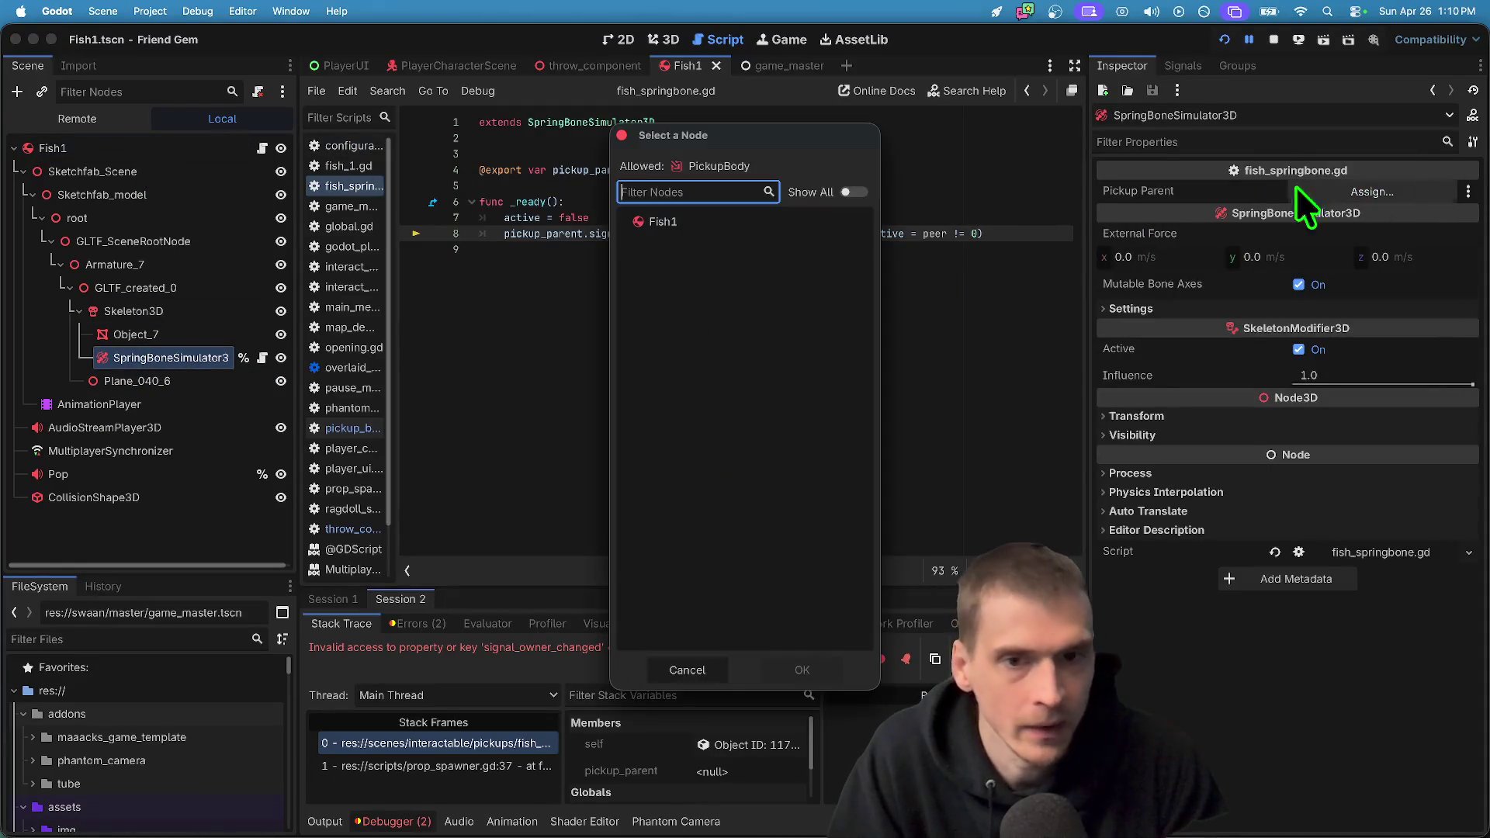
click(662, 222)
click(804, 667)
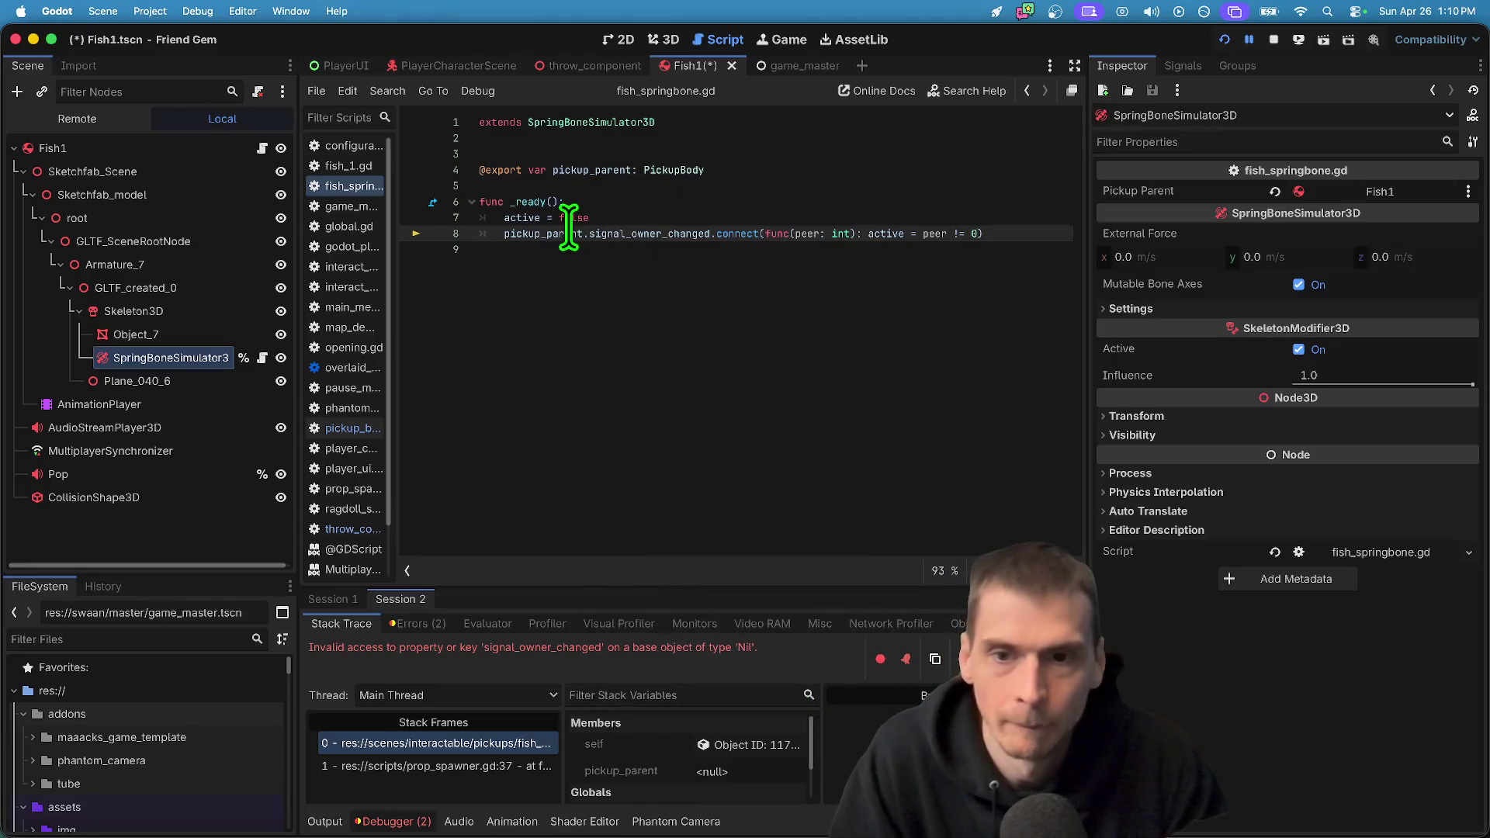
Wrap the connect call in an 'if pickup_parent:' check and launch the game
click(784, 201)
key(Down)
key(End)
key(Return)
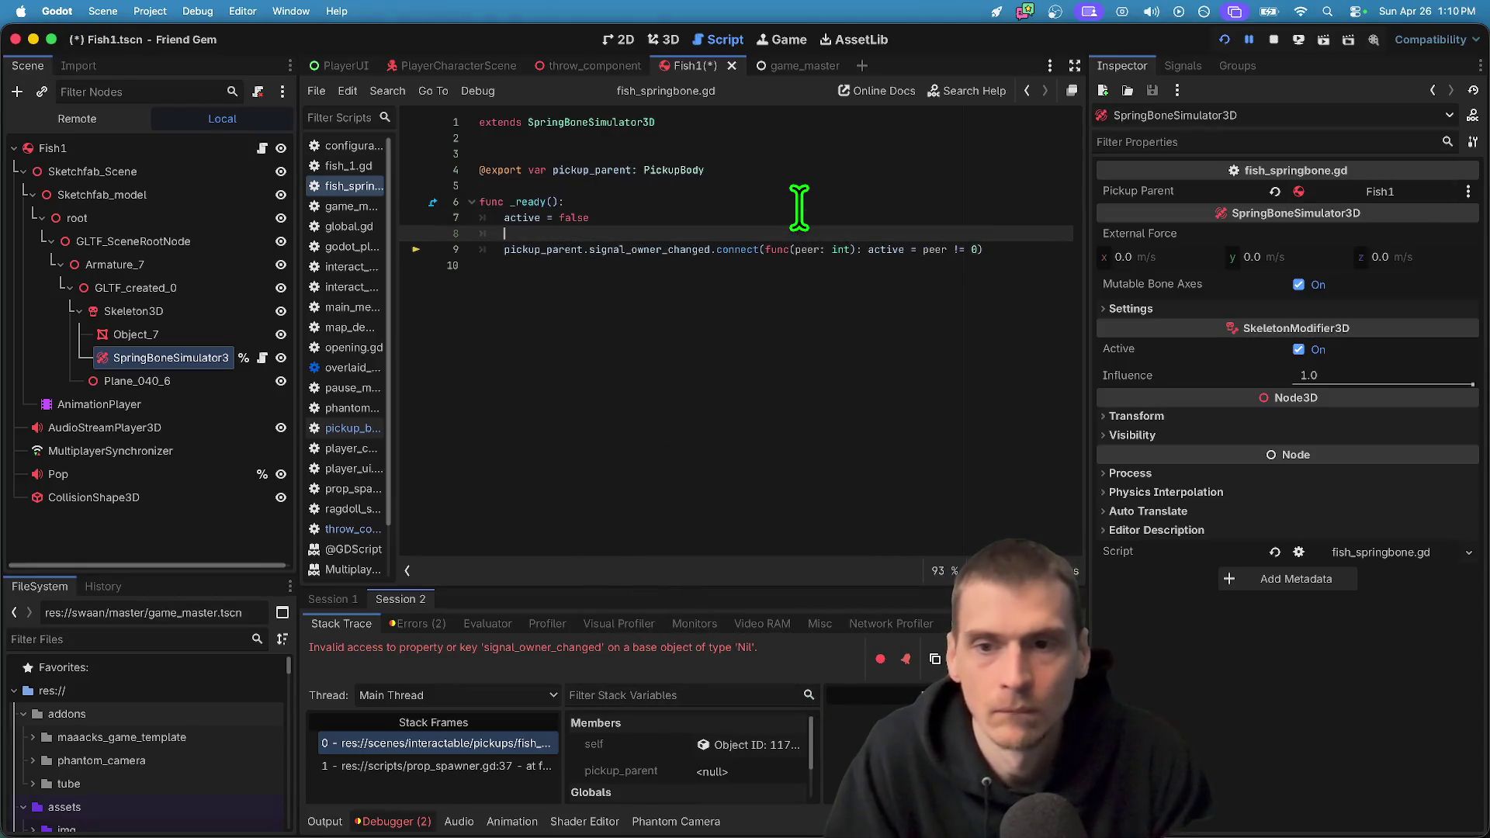
key(Down)
key(Home)
key(Tab)
click(899, 268)
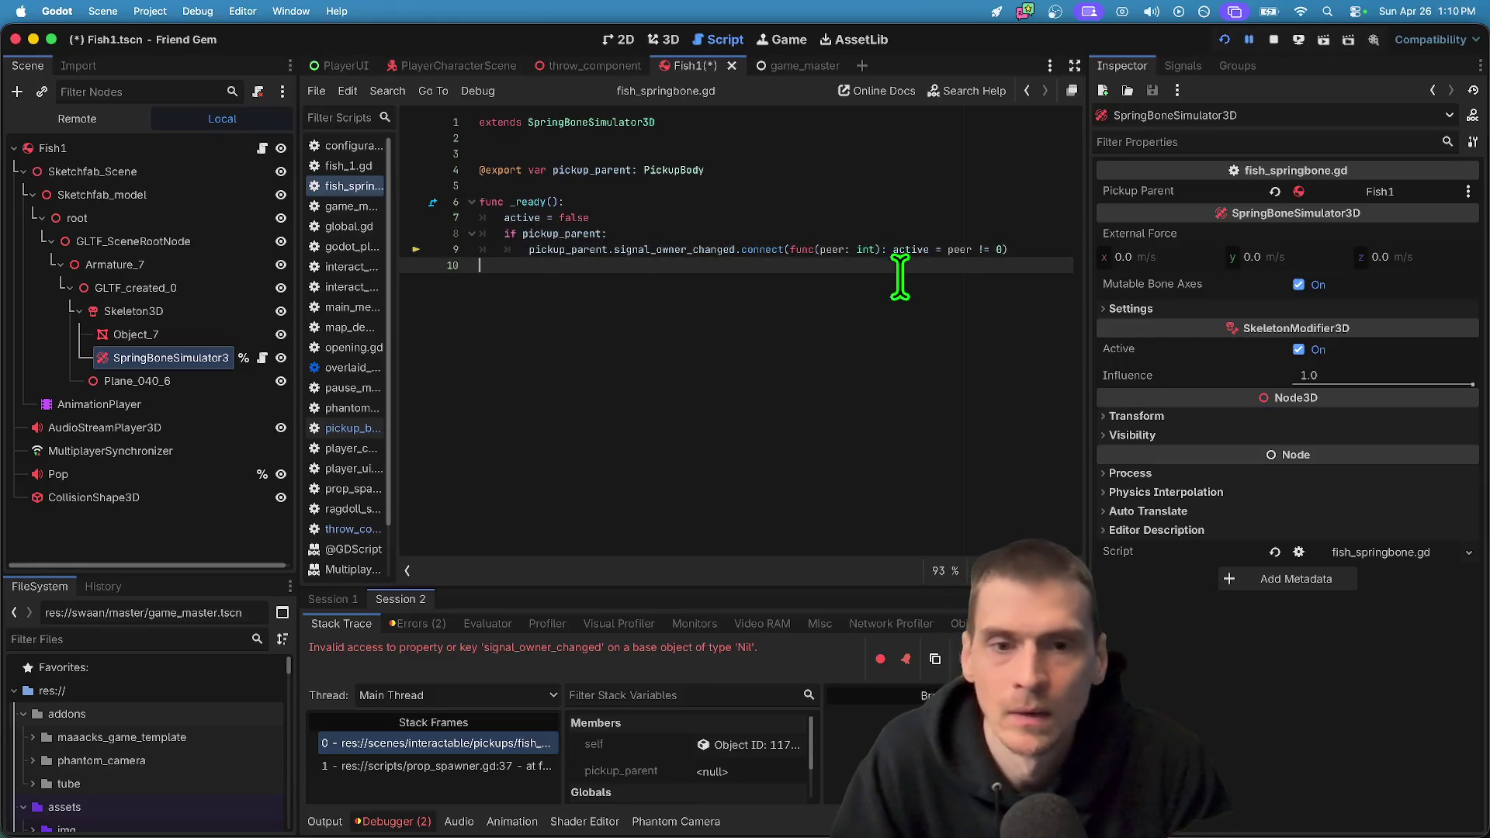
key(super+b)
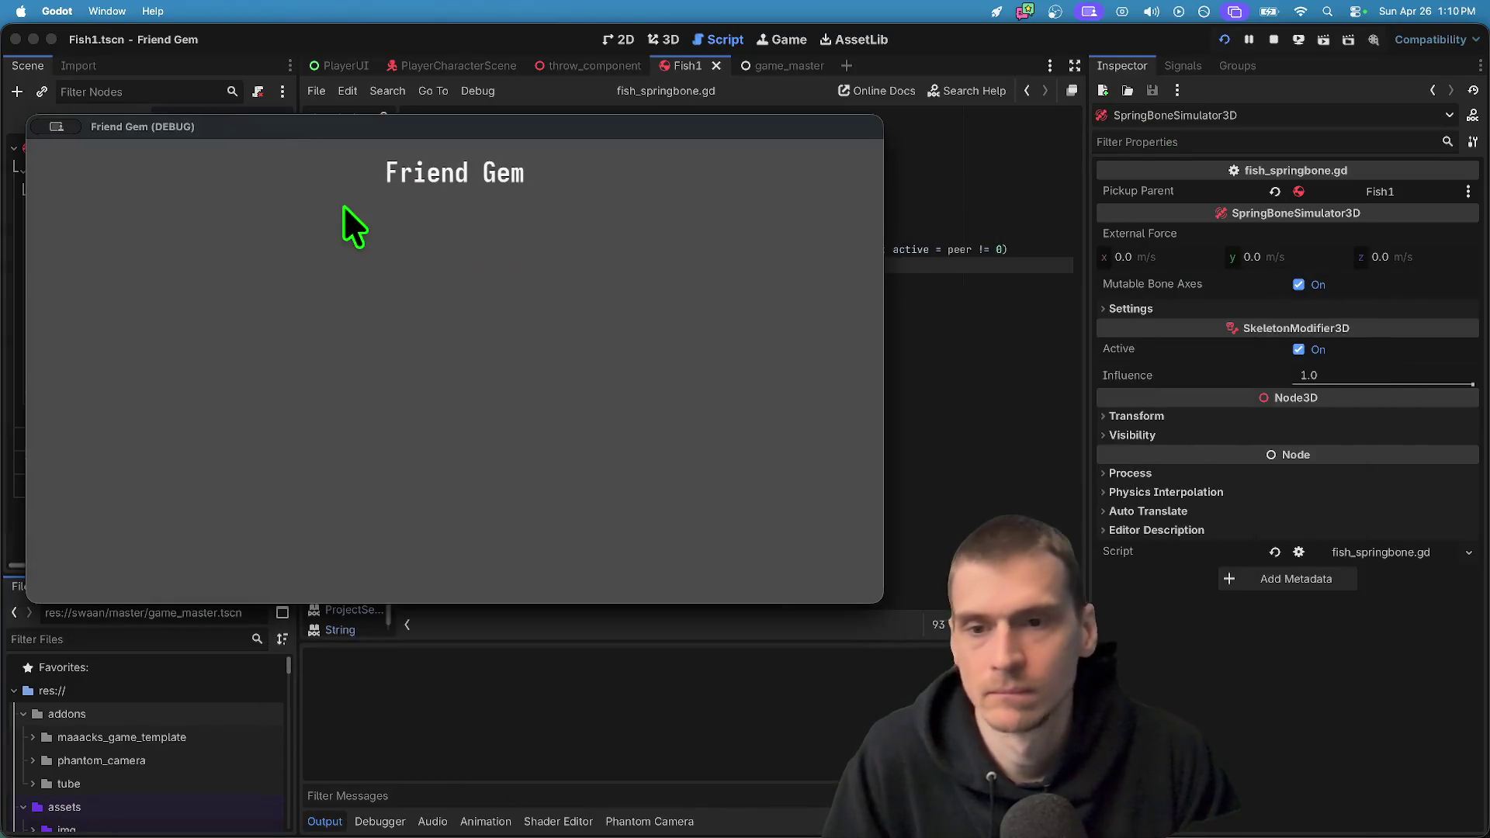
Host a game, walk to the fish school, pick up a fish with E and drop it
key(Return)
click(477, 477)
key(w)
key(w)
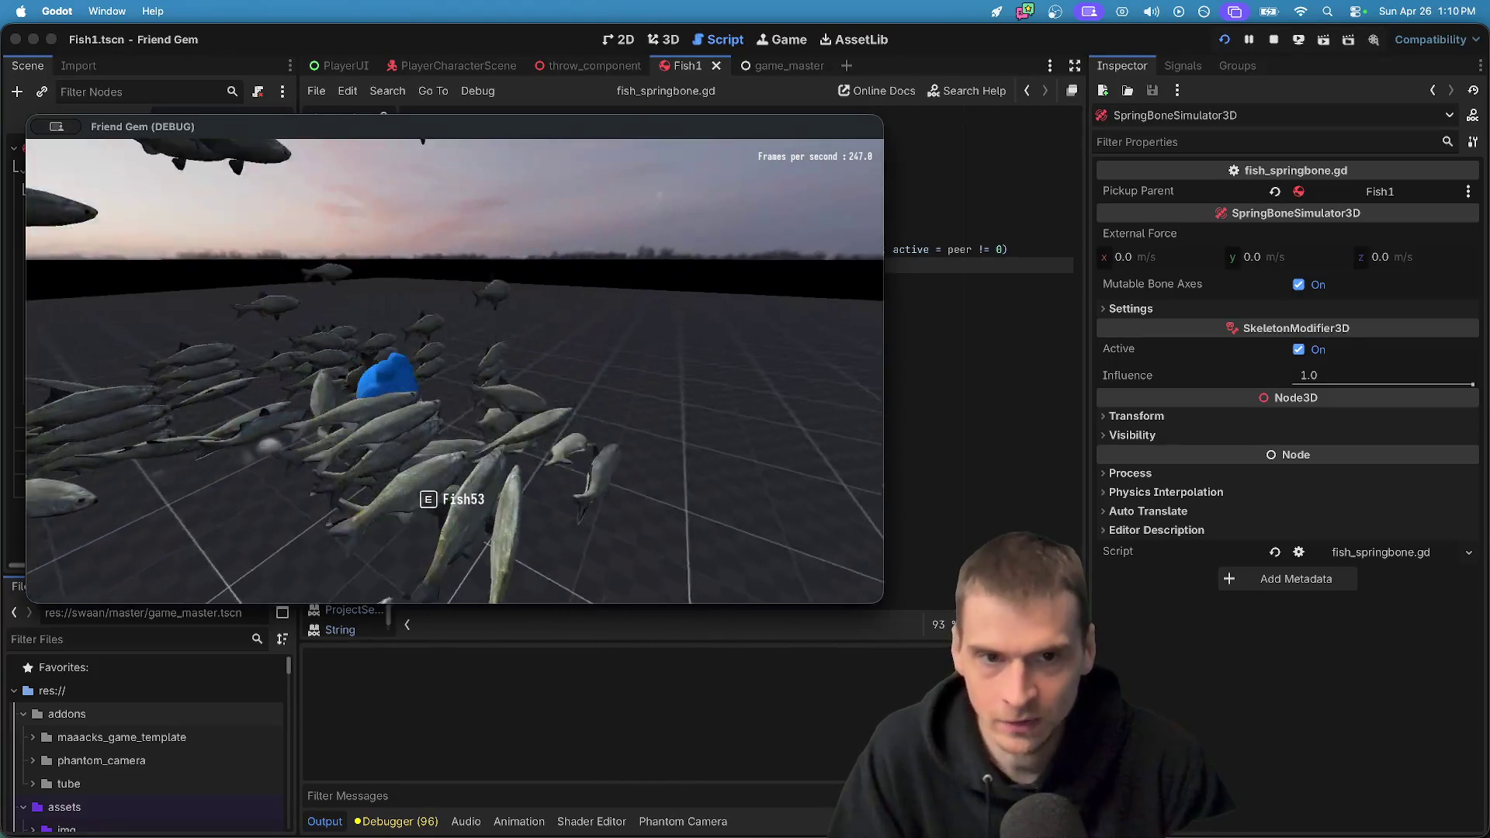
key(e)
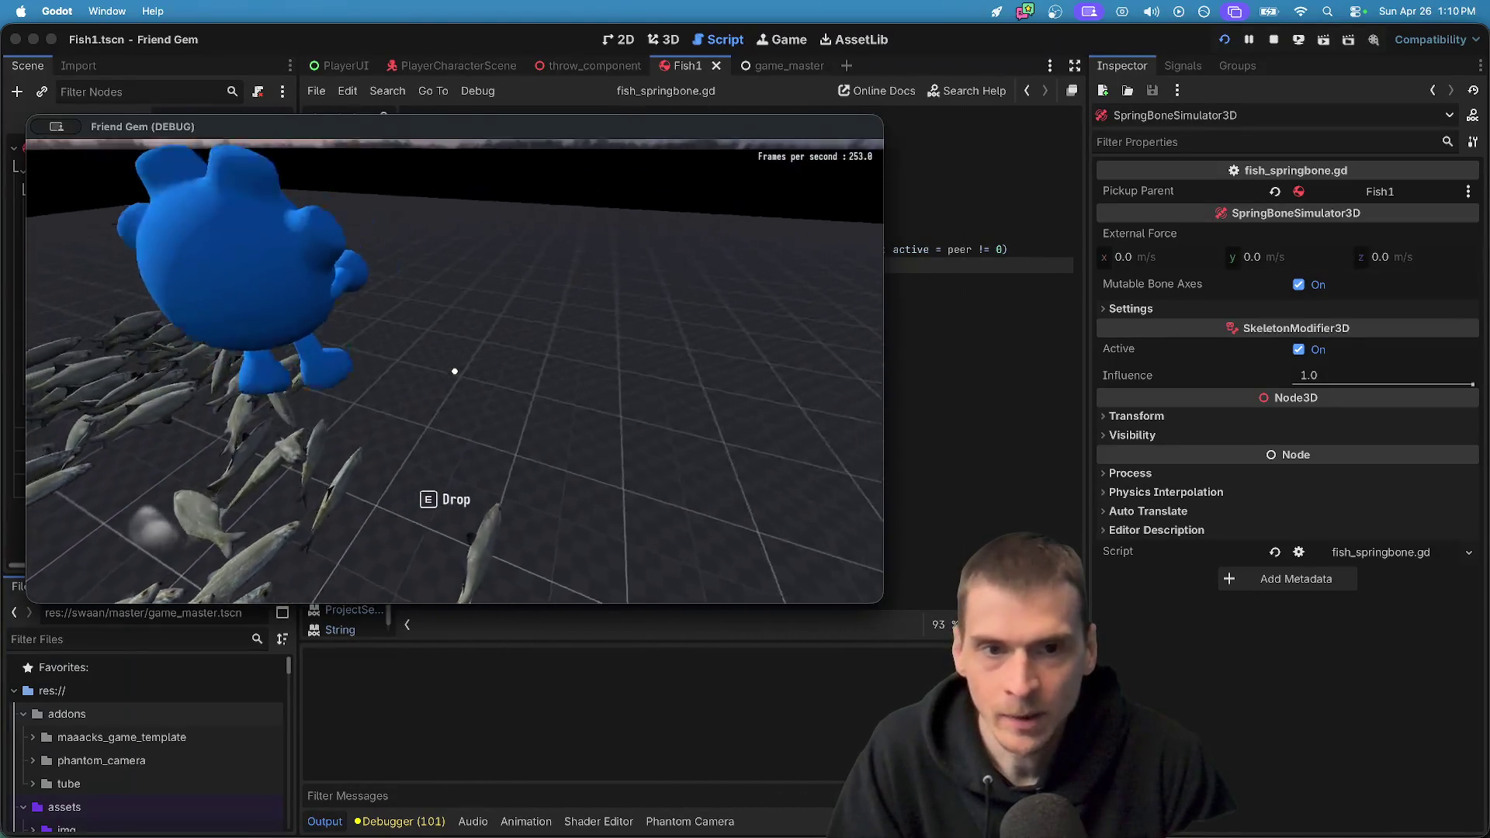
key(w)
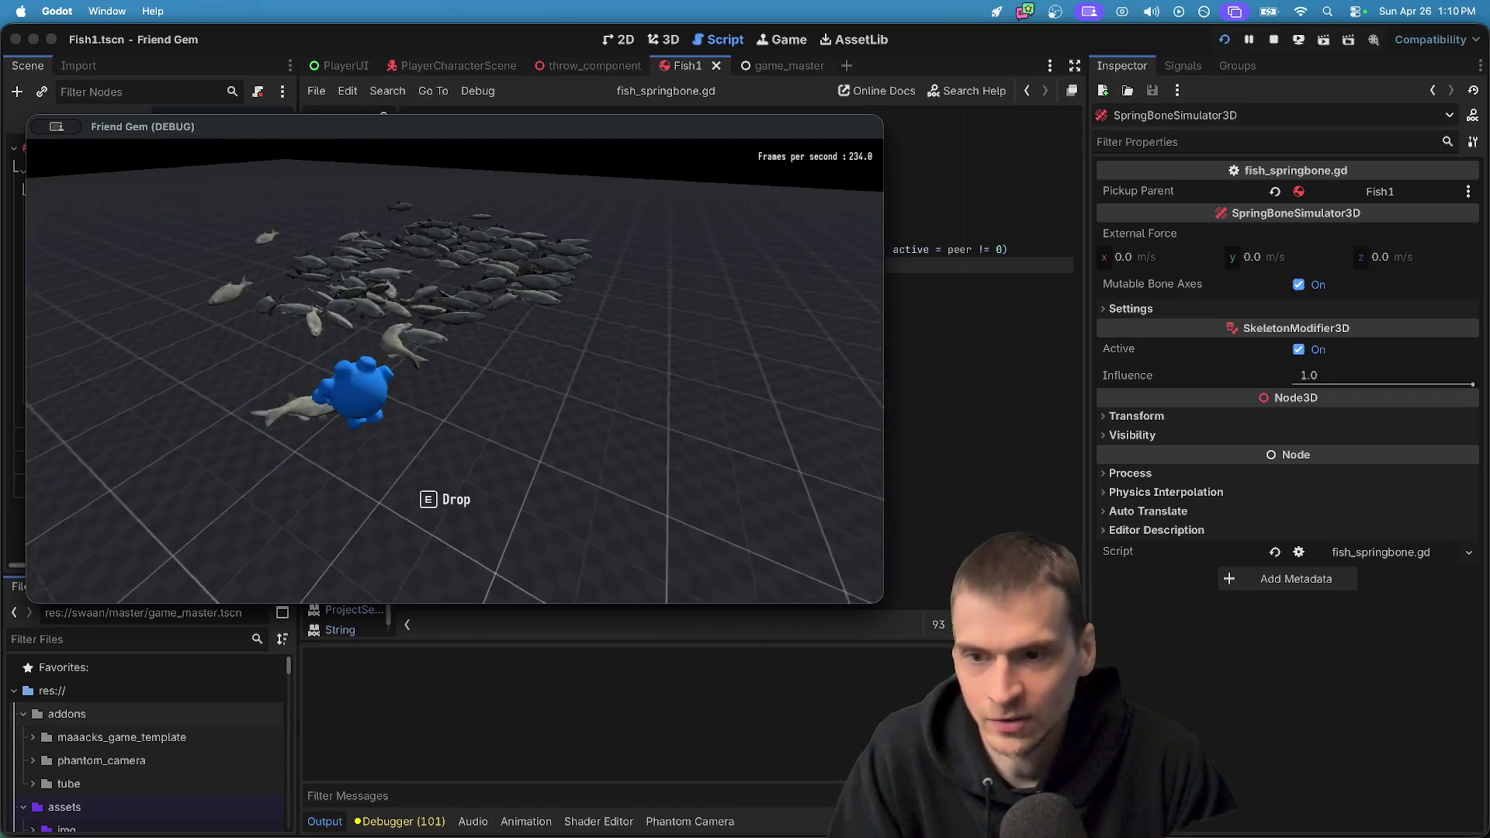
key(w)
key(e)
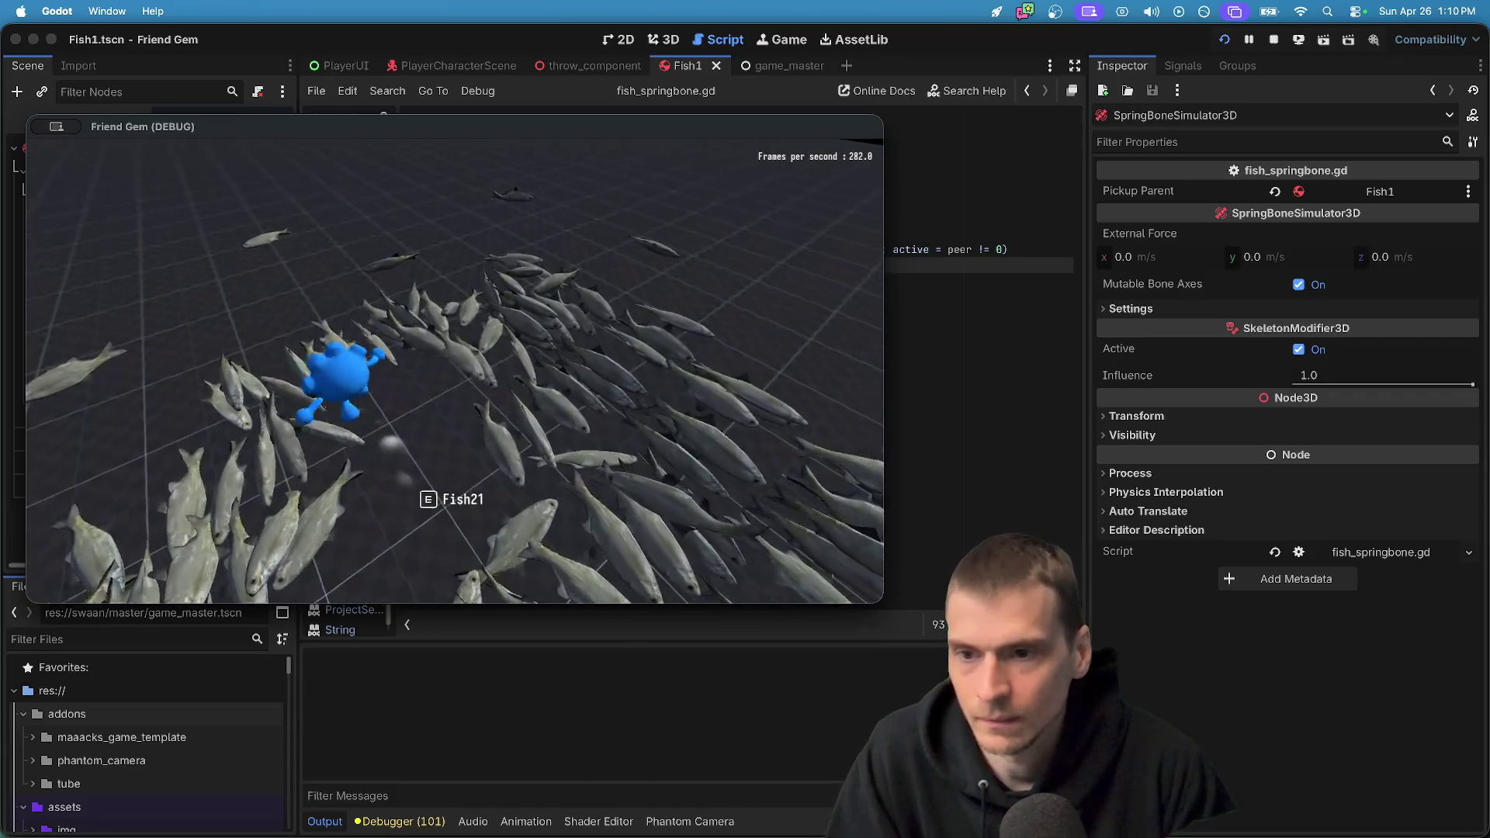
key(d)
key(a)
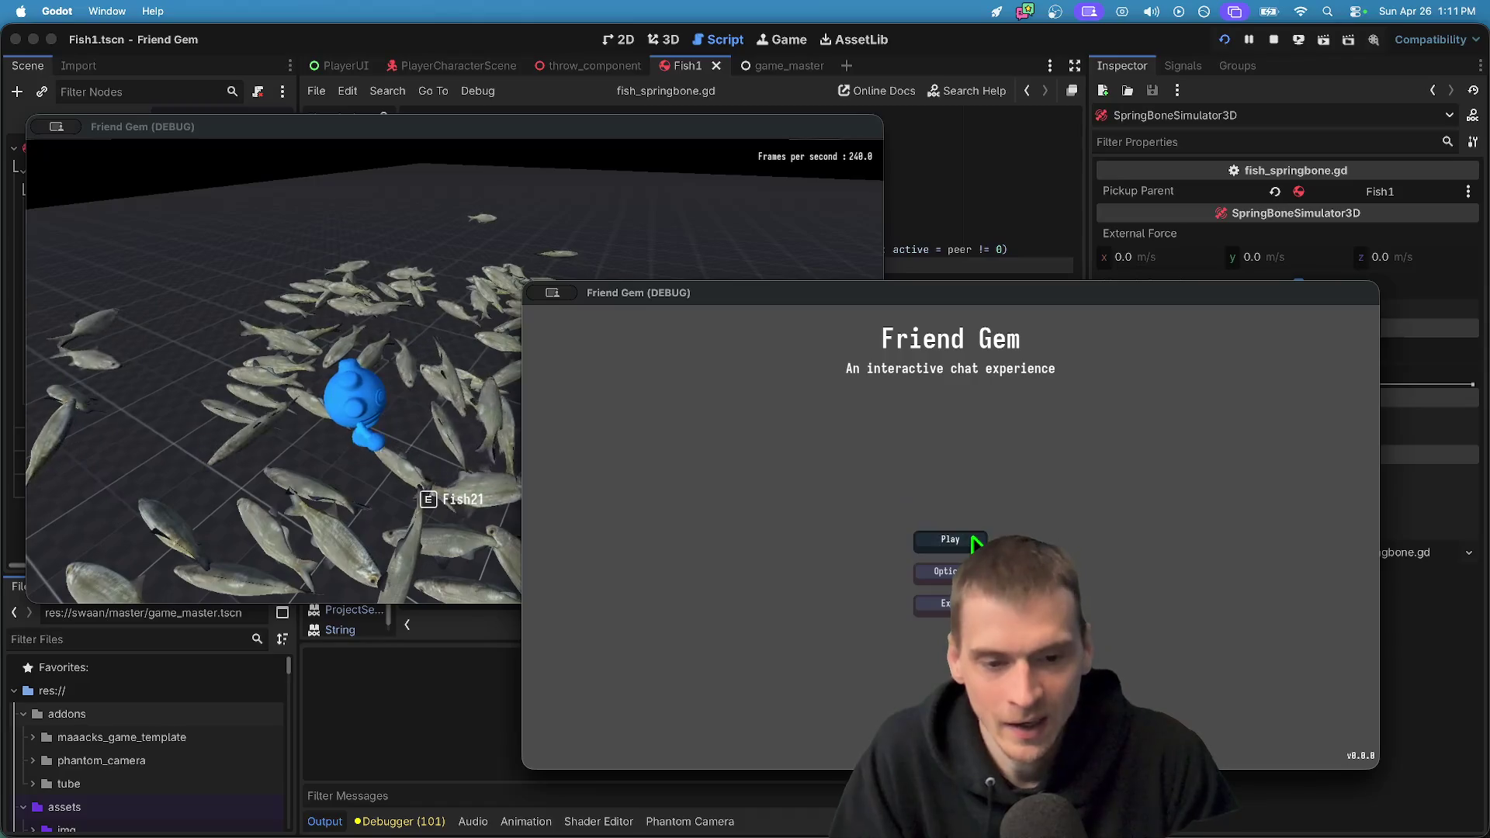
Join the hosted game from a second game instance
click(975, 544)
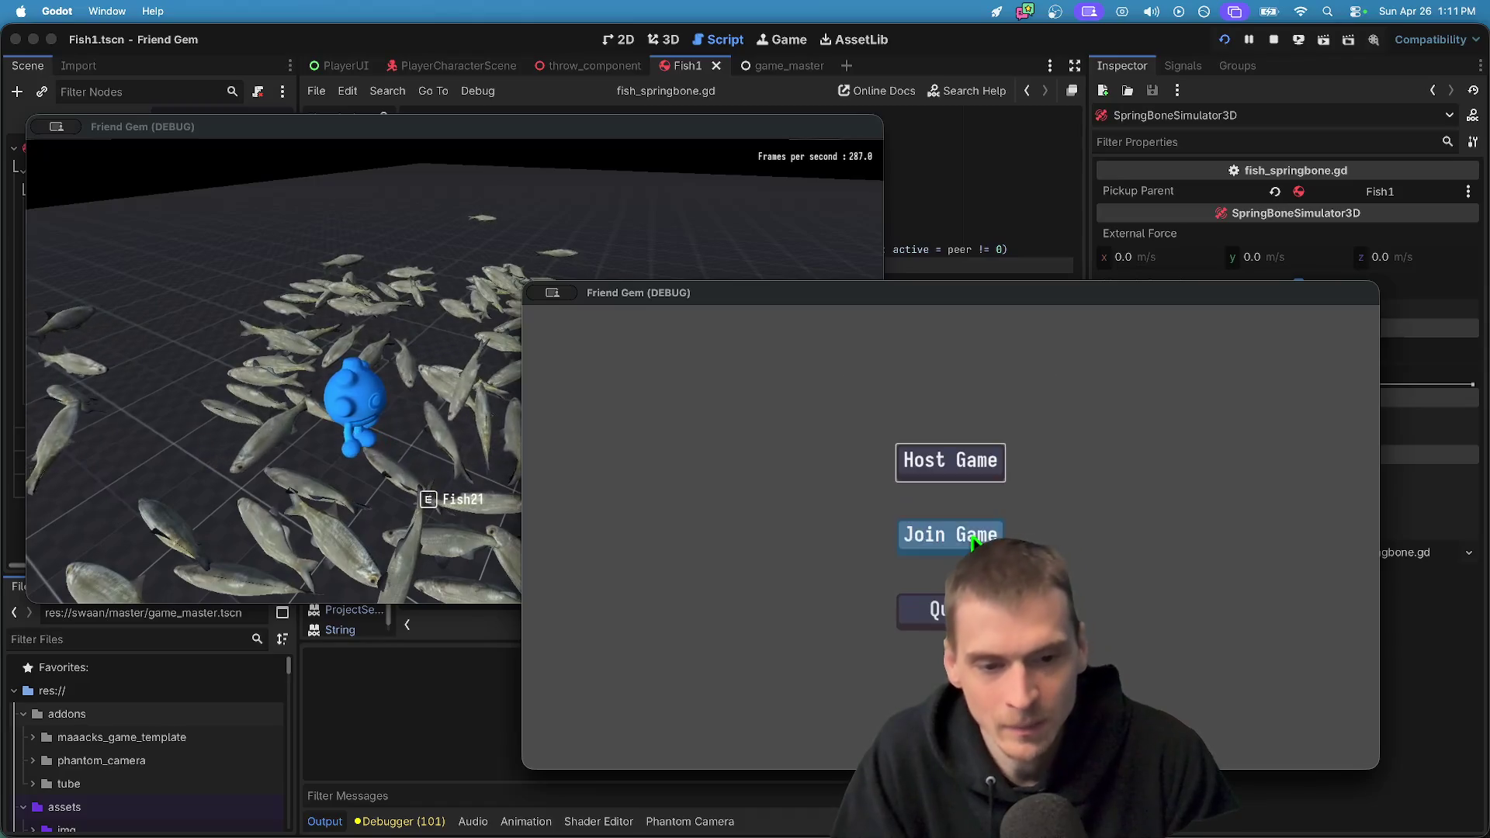
click(975, 543)
click(1082, 431)
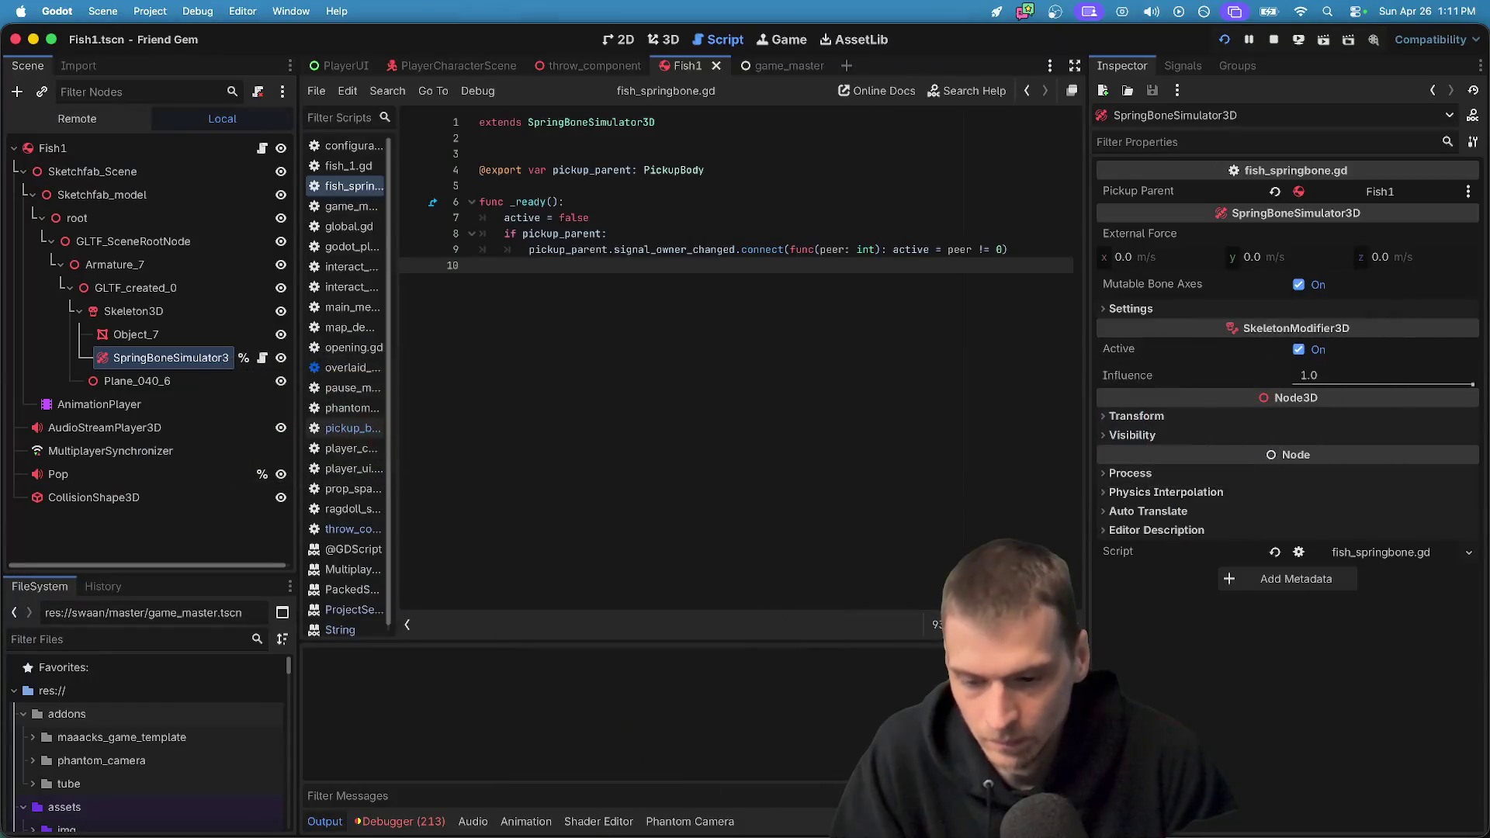
Show the debugger's Errors list and scroll through the runtime warnings
click(392, 821)
click(435, 622)
scroll(598, 761, down, 10)
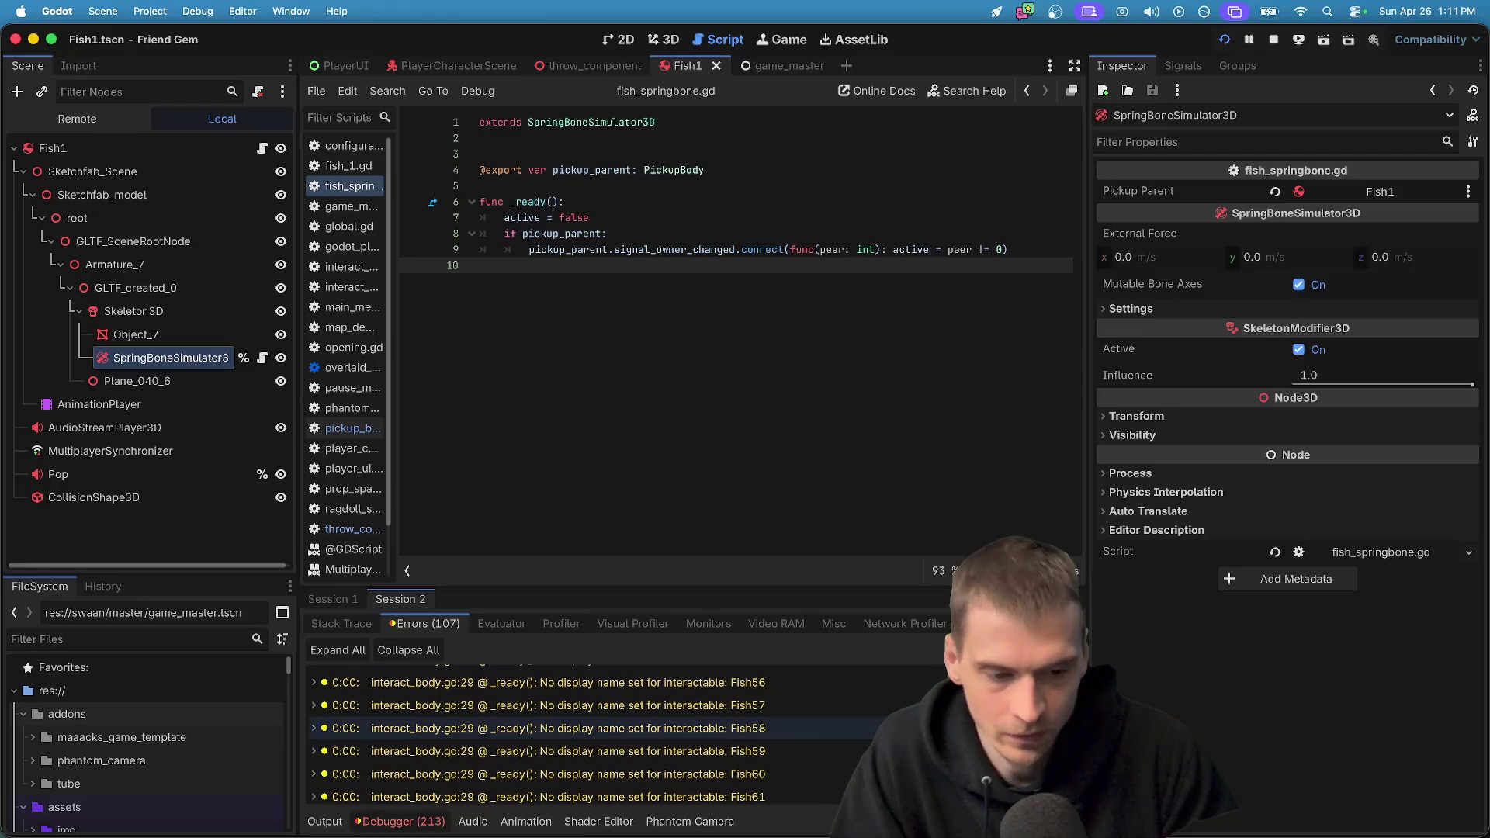
scroll(544, 738, down, 5)
scroll(590, 730, up, 15)
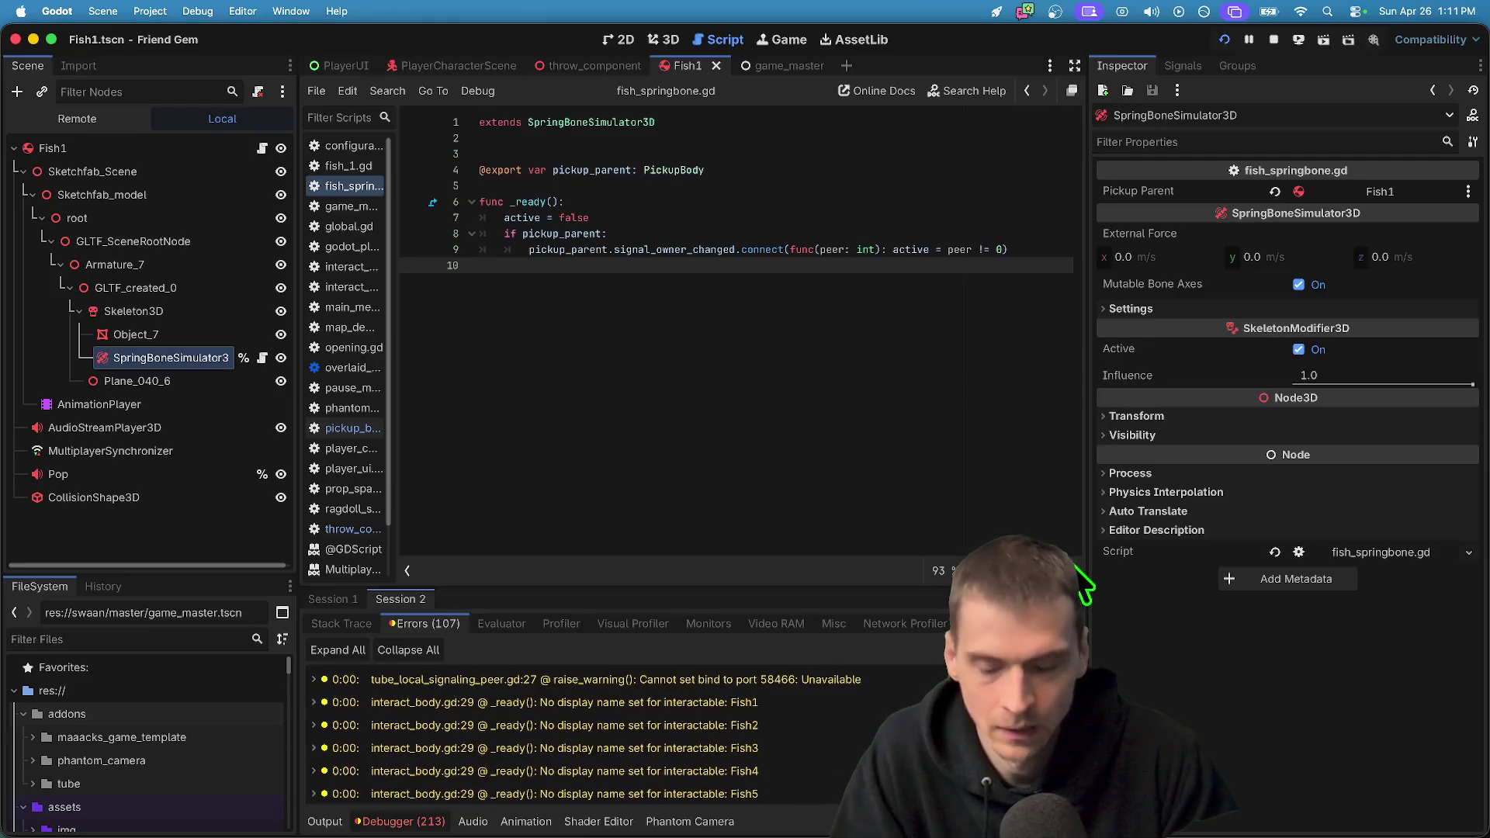
Select Fish1 and try a 'Fi' Display String before erasing it
click(147, 334)
click(179, 146)
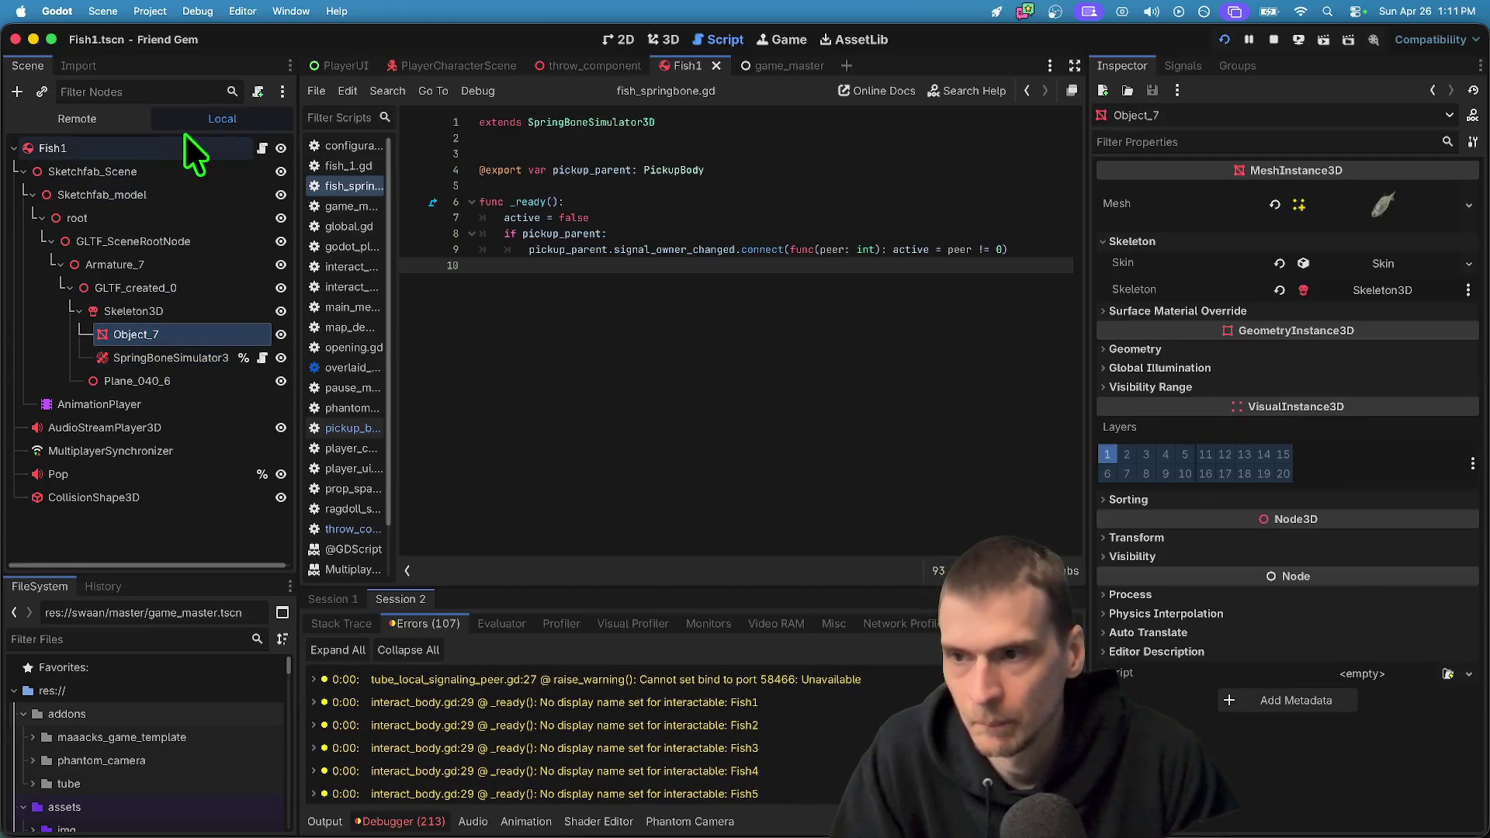
click(1428, 346)
text(Fish 1)
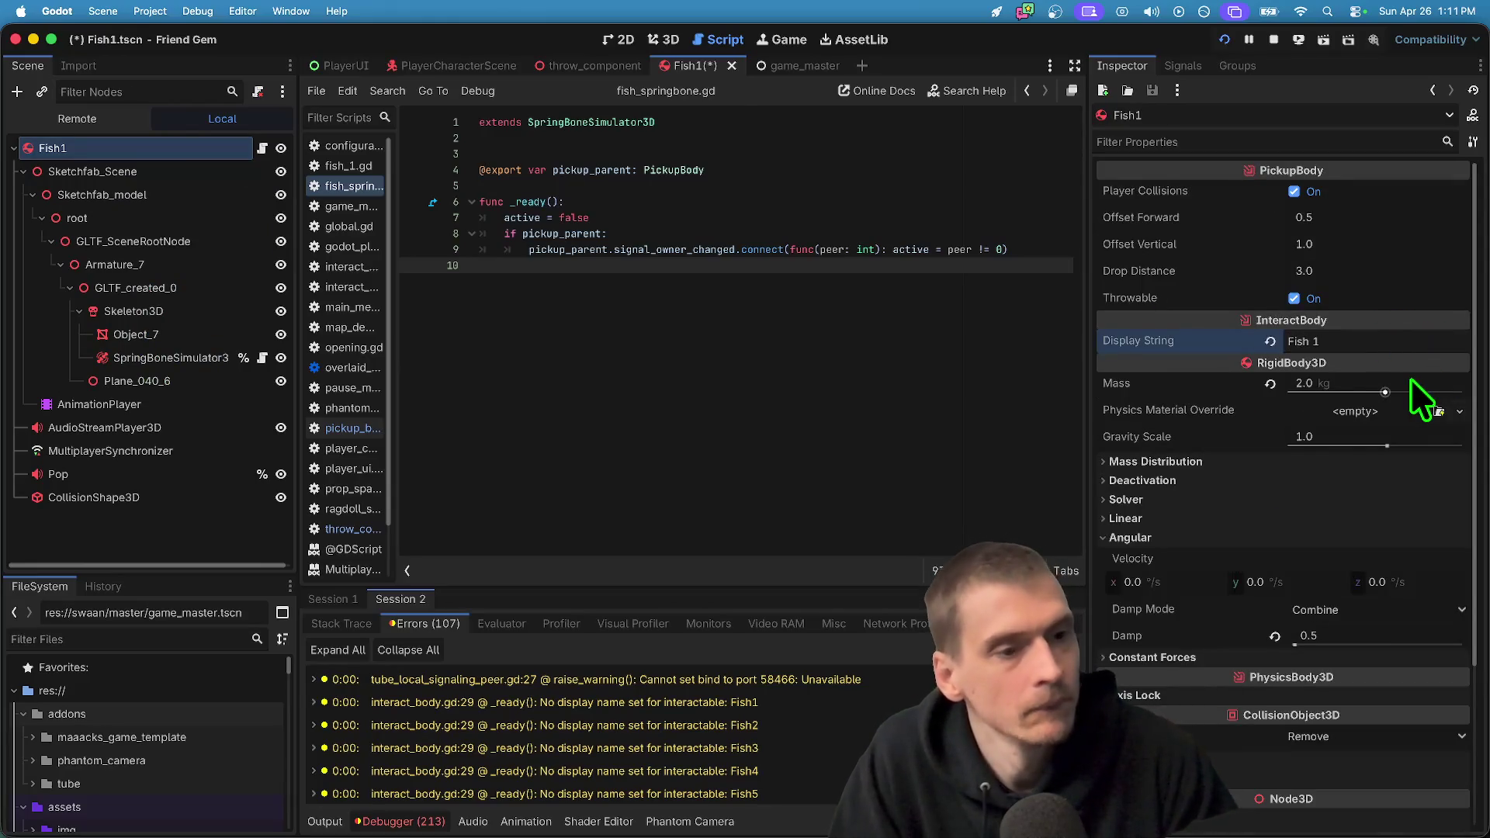
key(Left)
key(BackSpace)
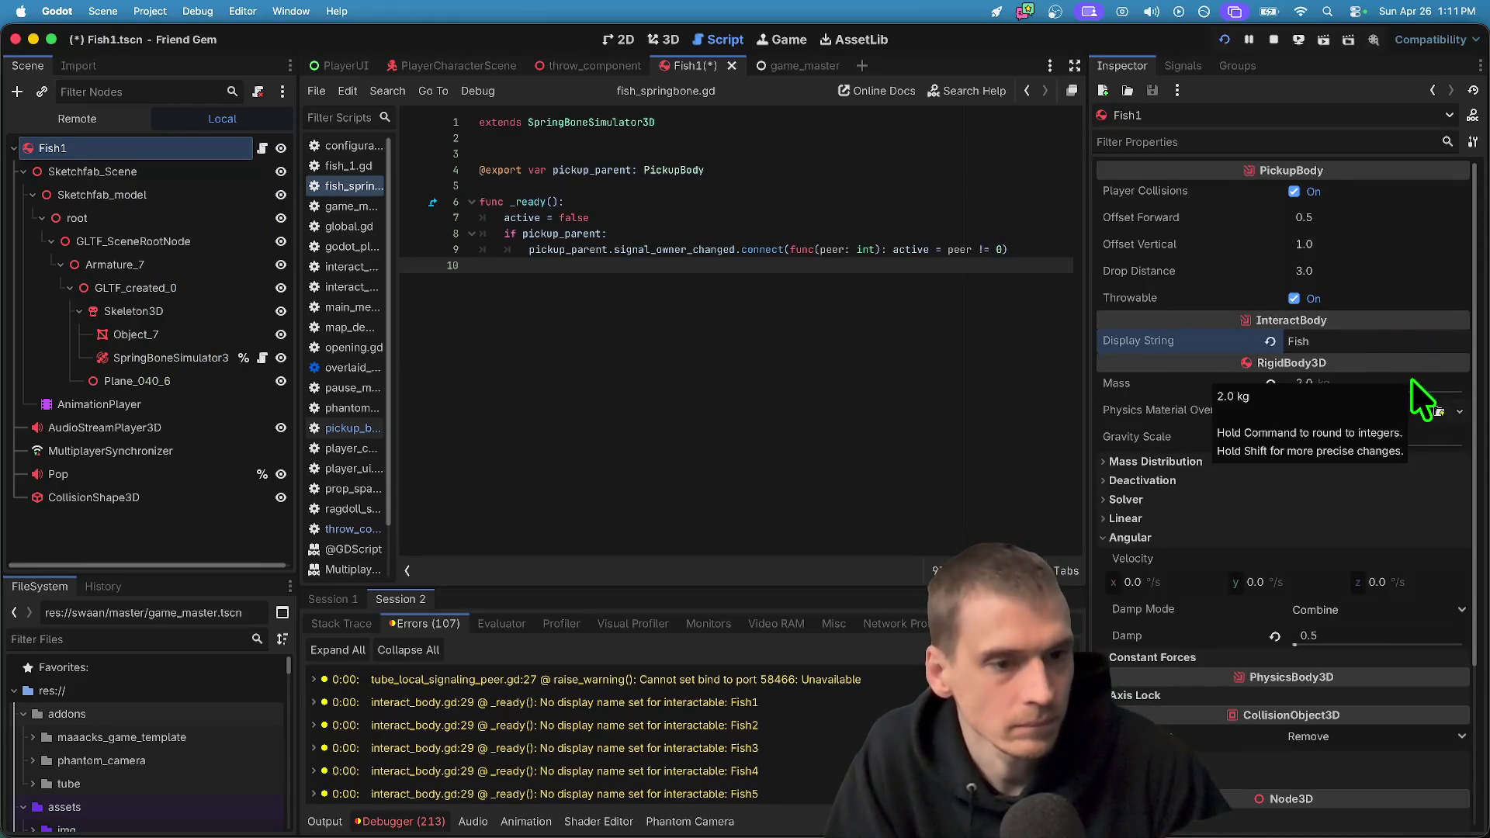
Comment out the no-display-name push_warning in interact_body.gd and stop the game
click(764, 708)
key(super+k)
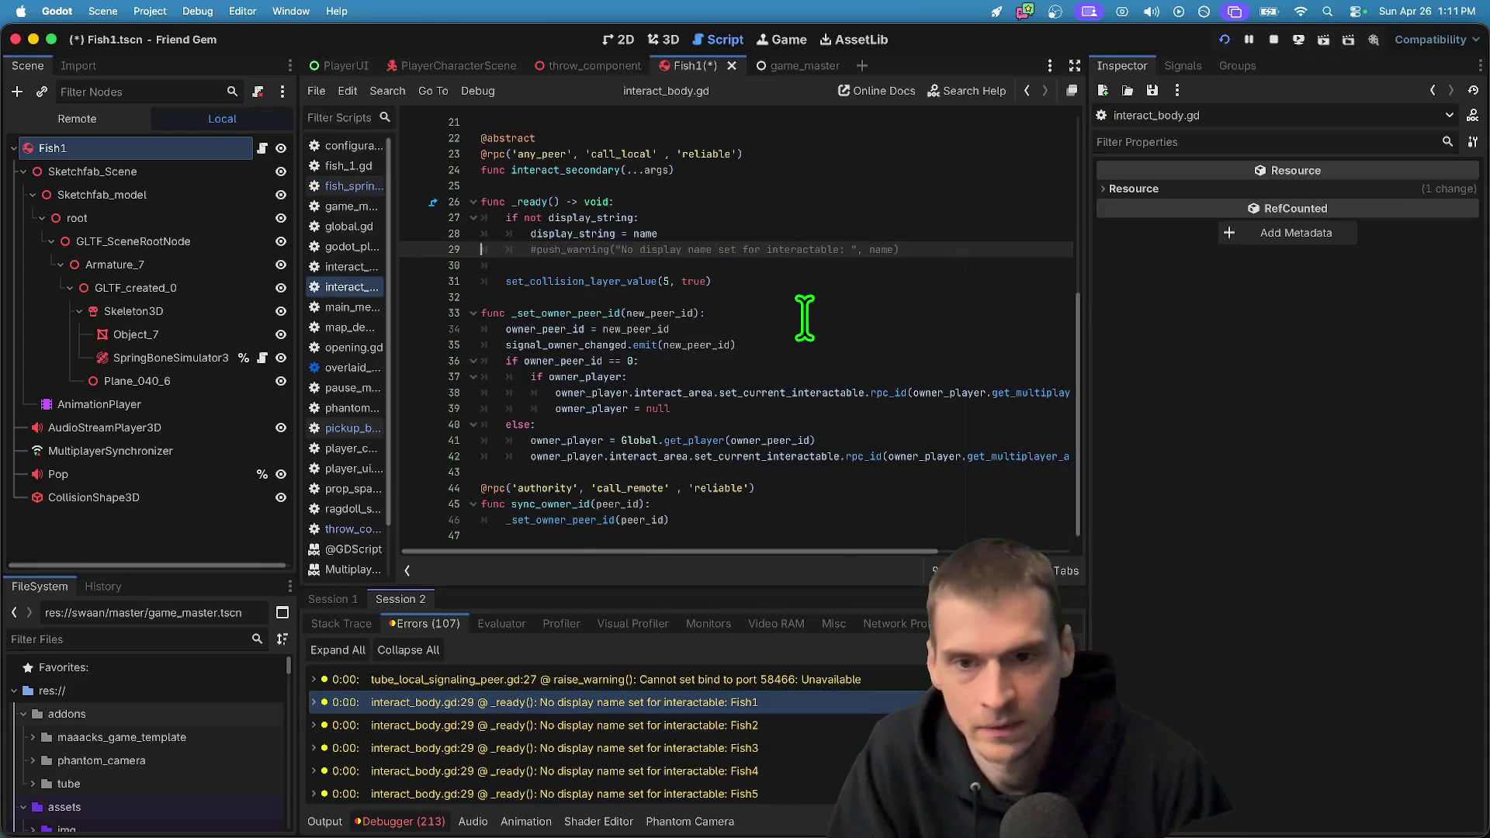
click(873, 297)
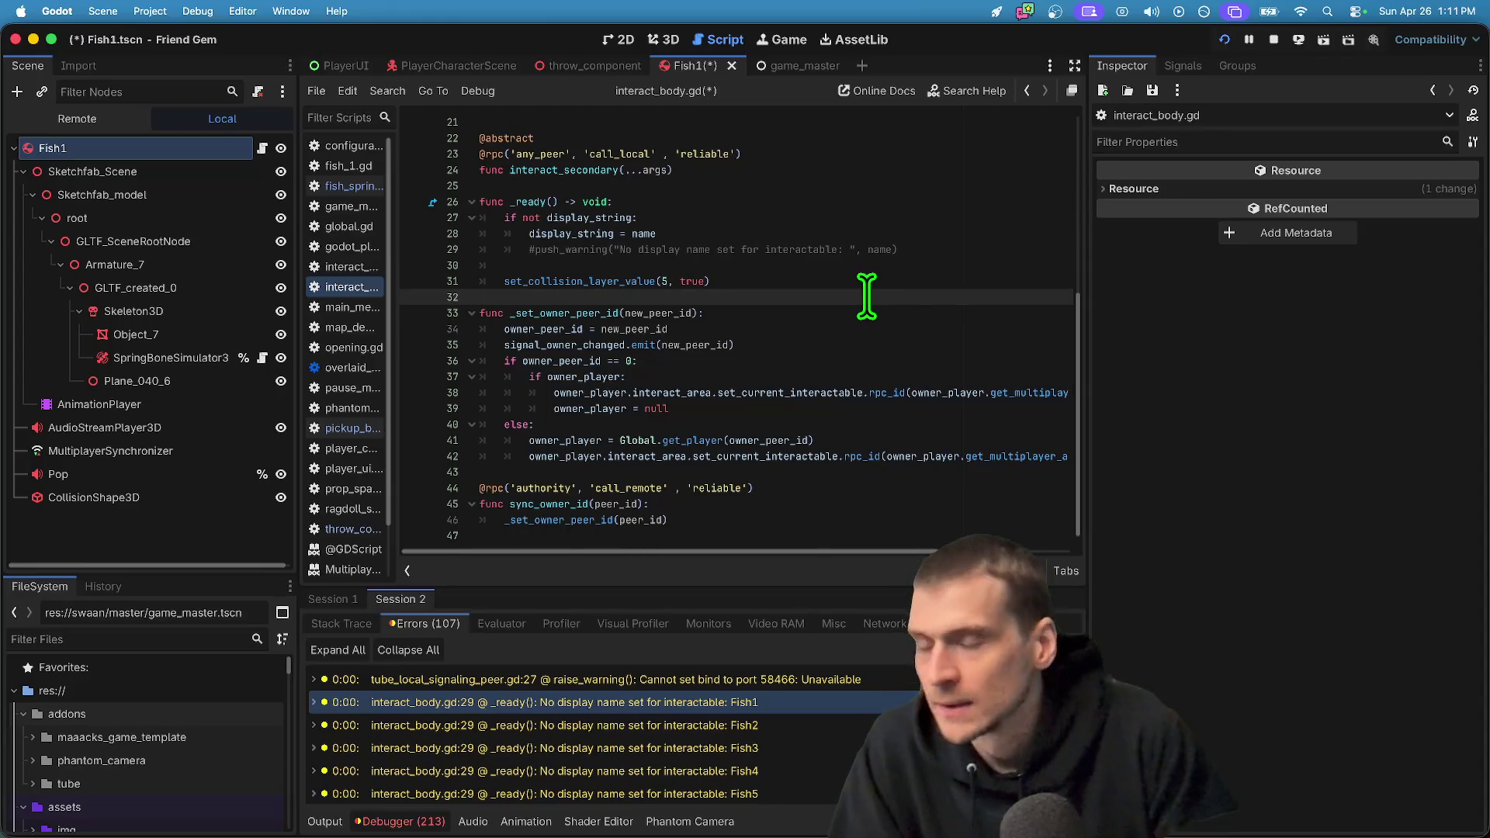
click(1274, 39)
click(774, 326)
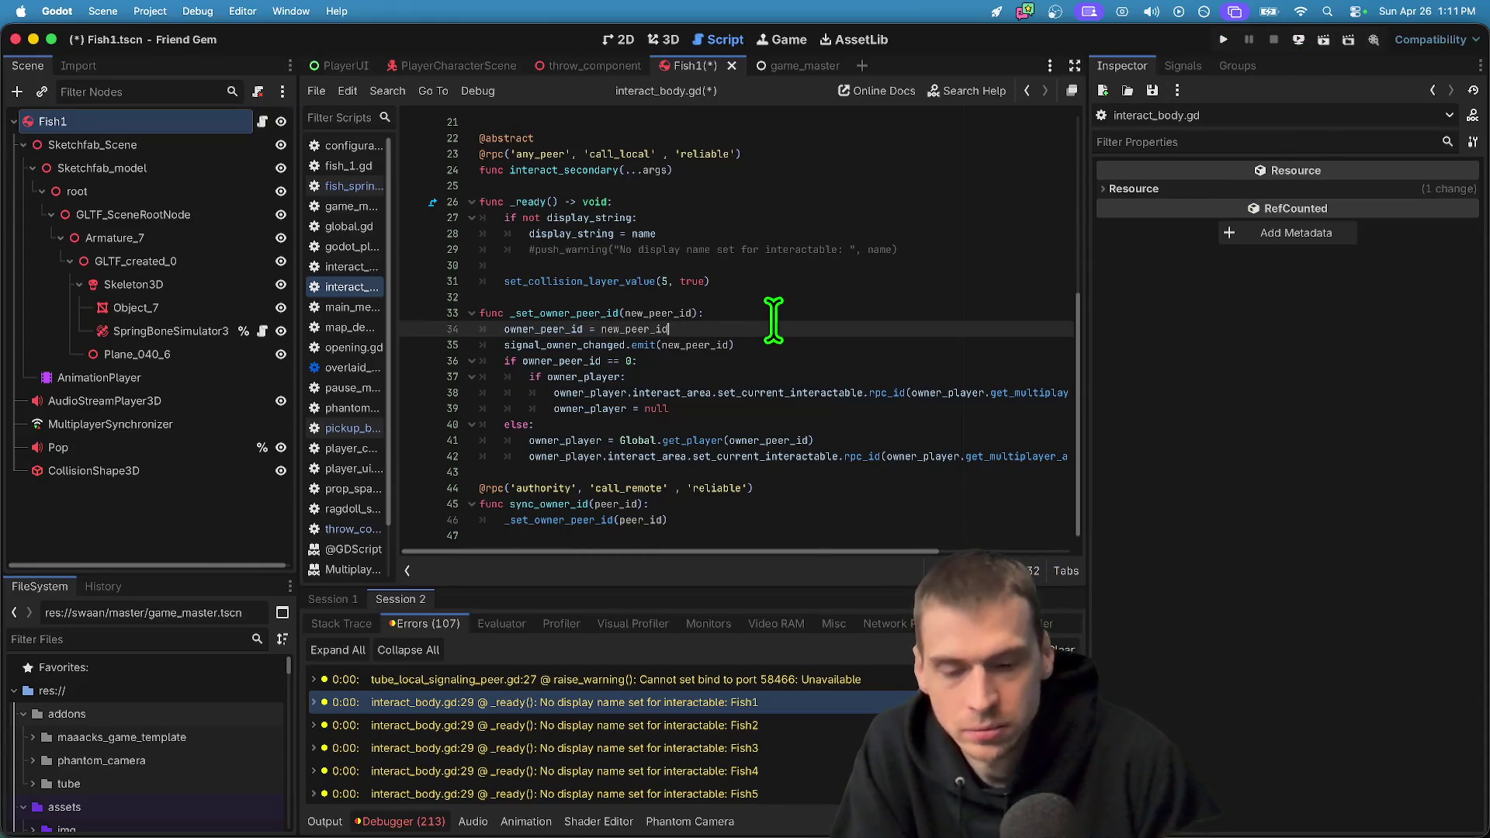
Check the spring bone's pickup parent, clear Fish1's Display String, and save the scene
click(182, 332)
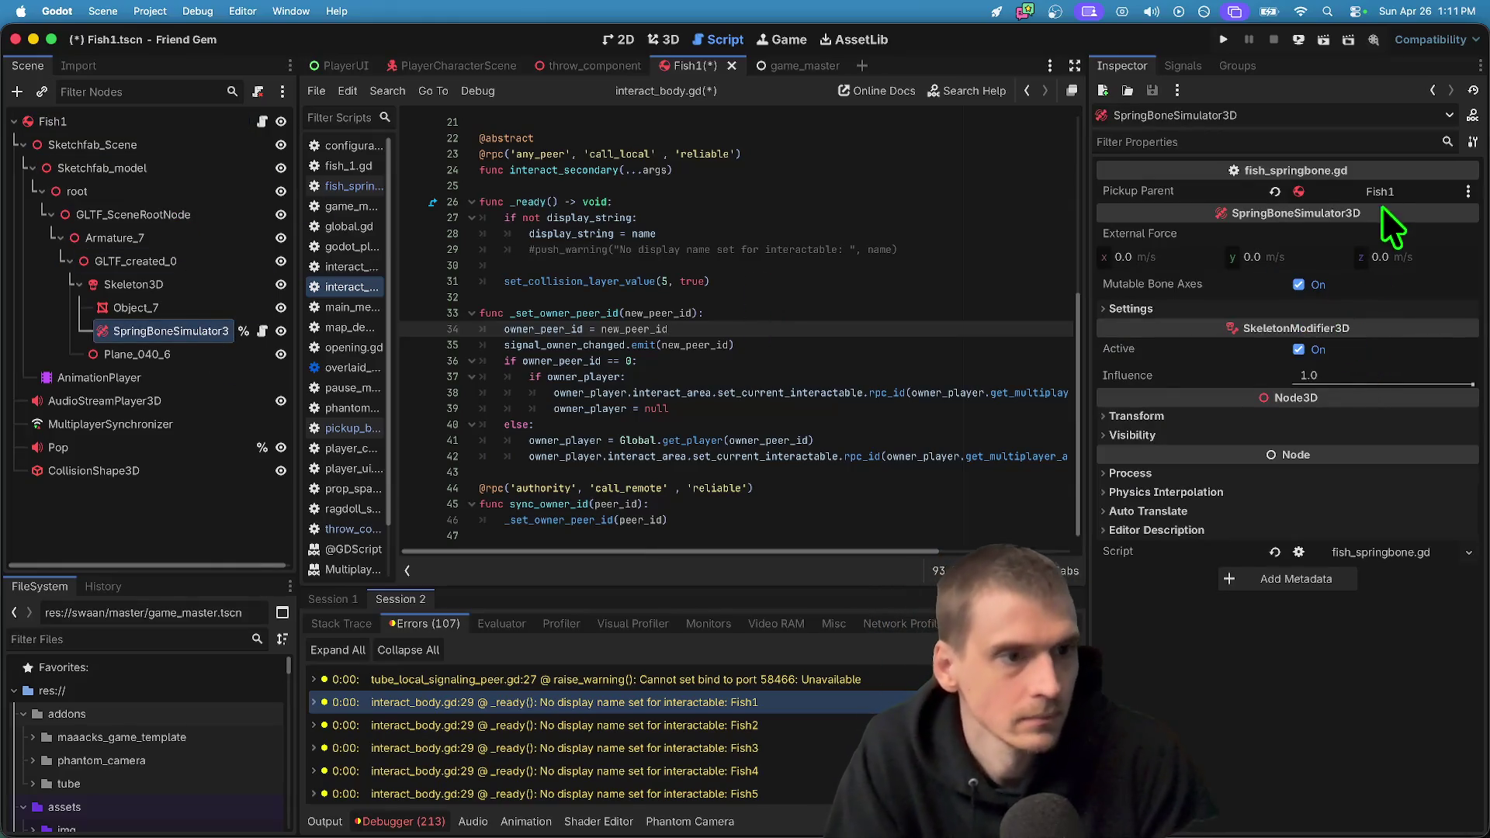
click(124, 286)
click(140, 122)
click(1271, 342)
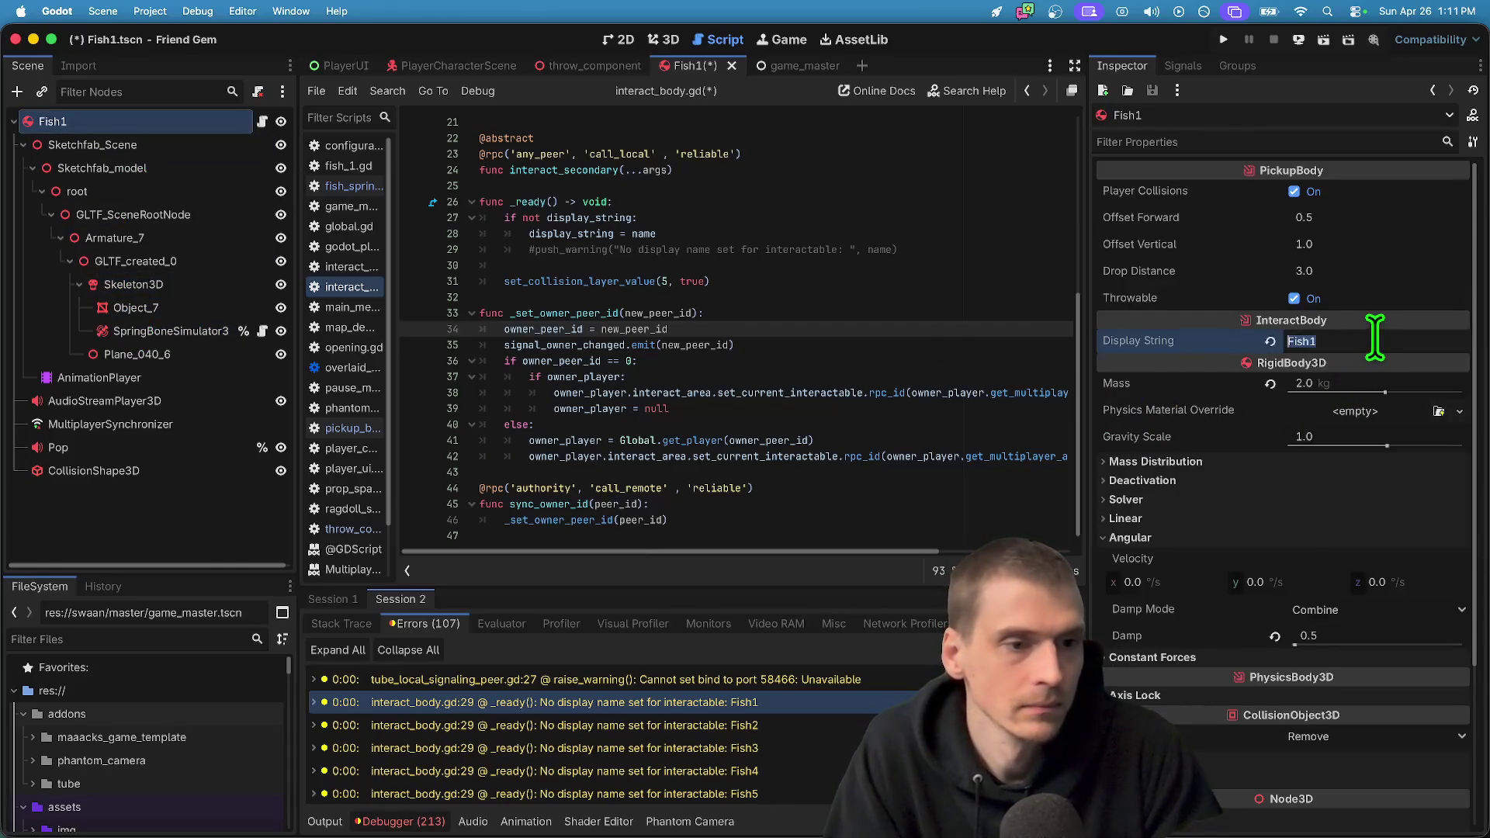
click(794, 376)
key(ctrl+s)
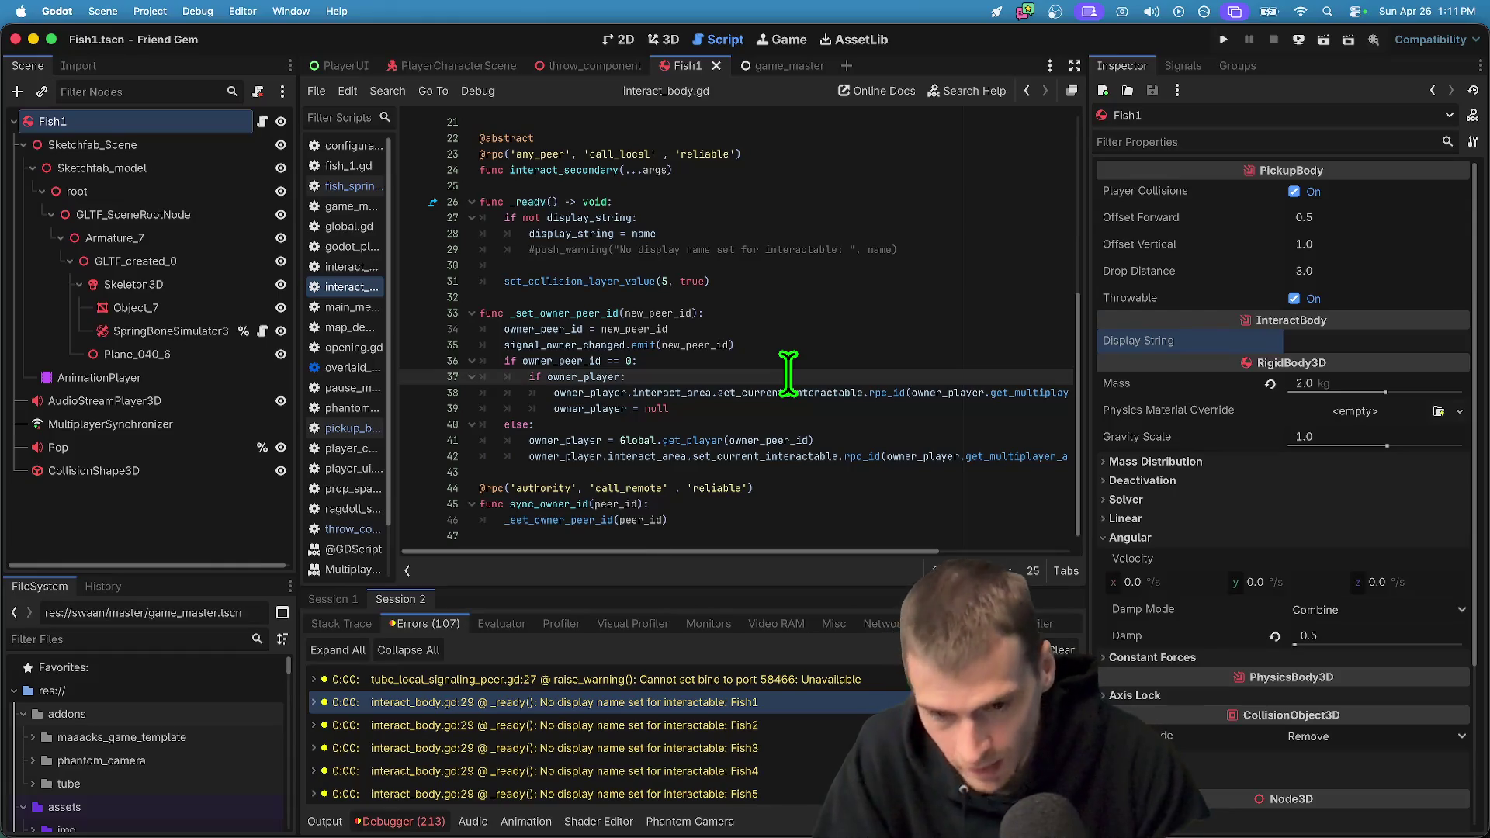
key(super+Tab)
key(super+Tab)
key(super+Tab)
Delete the blank lines below the checklist in the Google Docs notes
key(shift+Home)
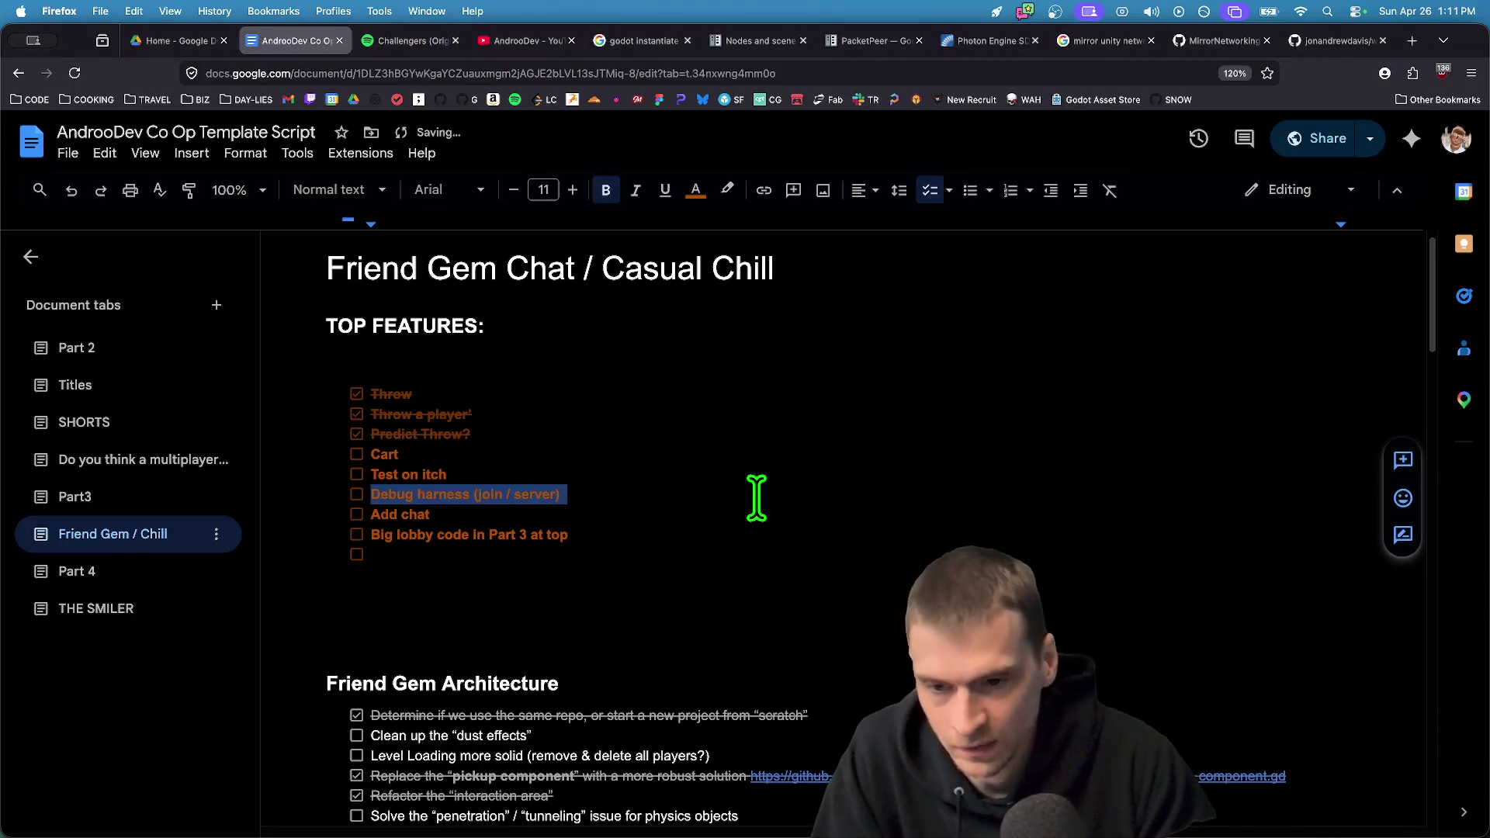
click(750, 565)
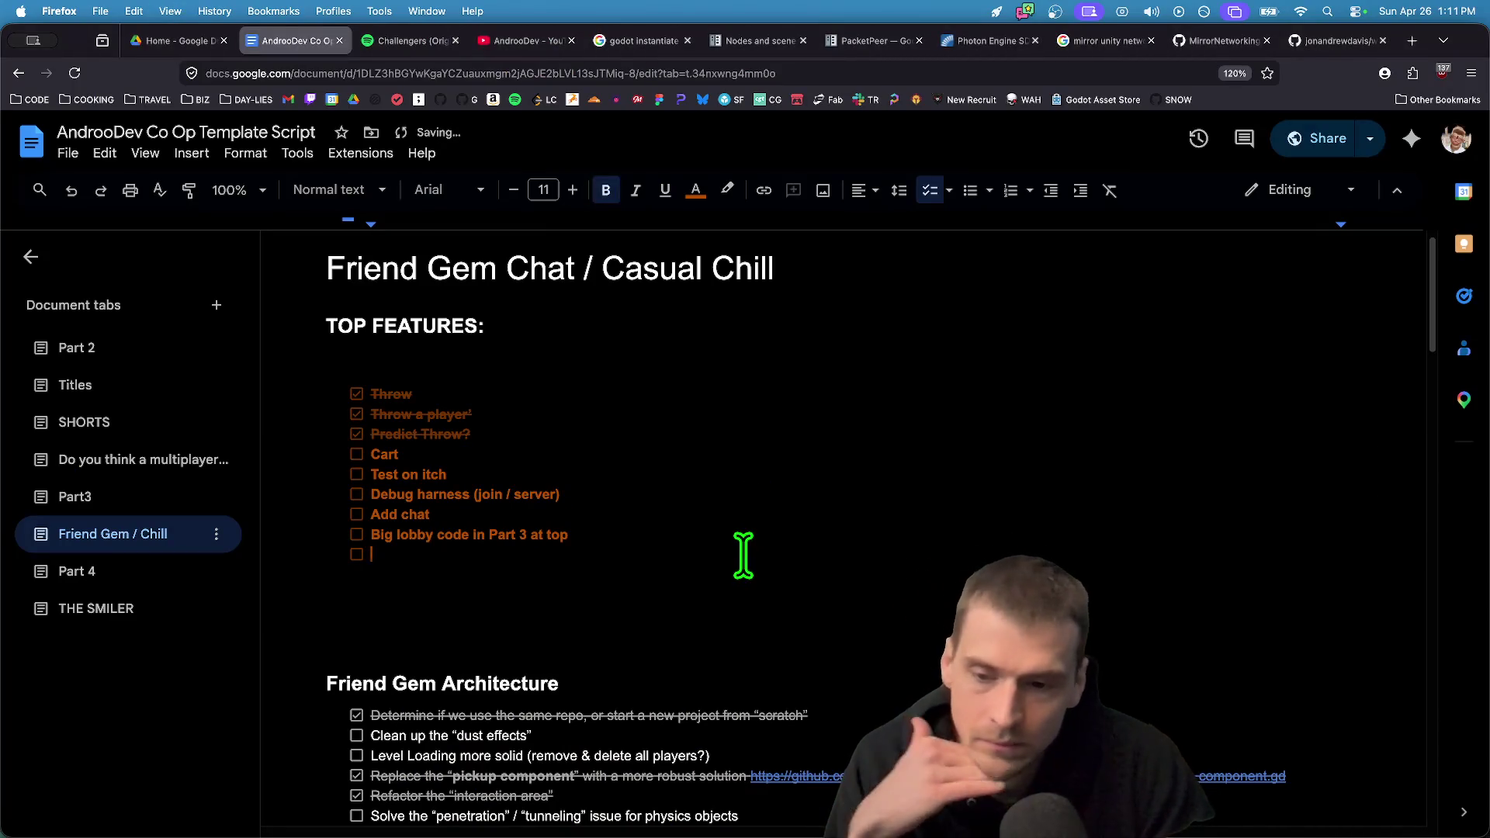
right_click(742, 553)
click(495, 596)
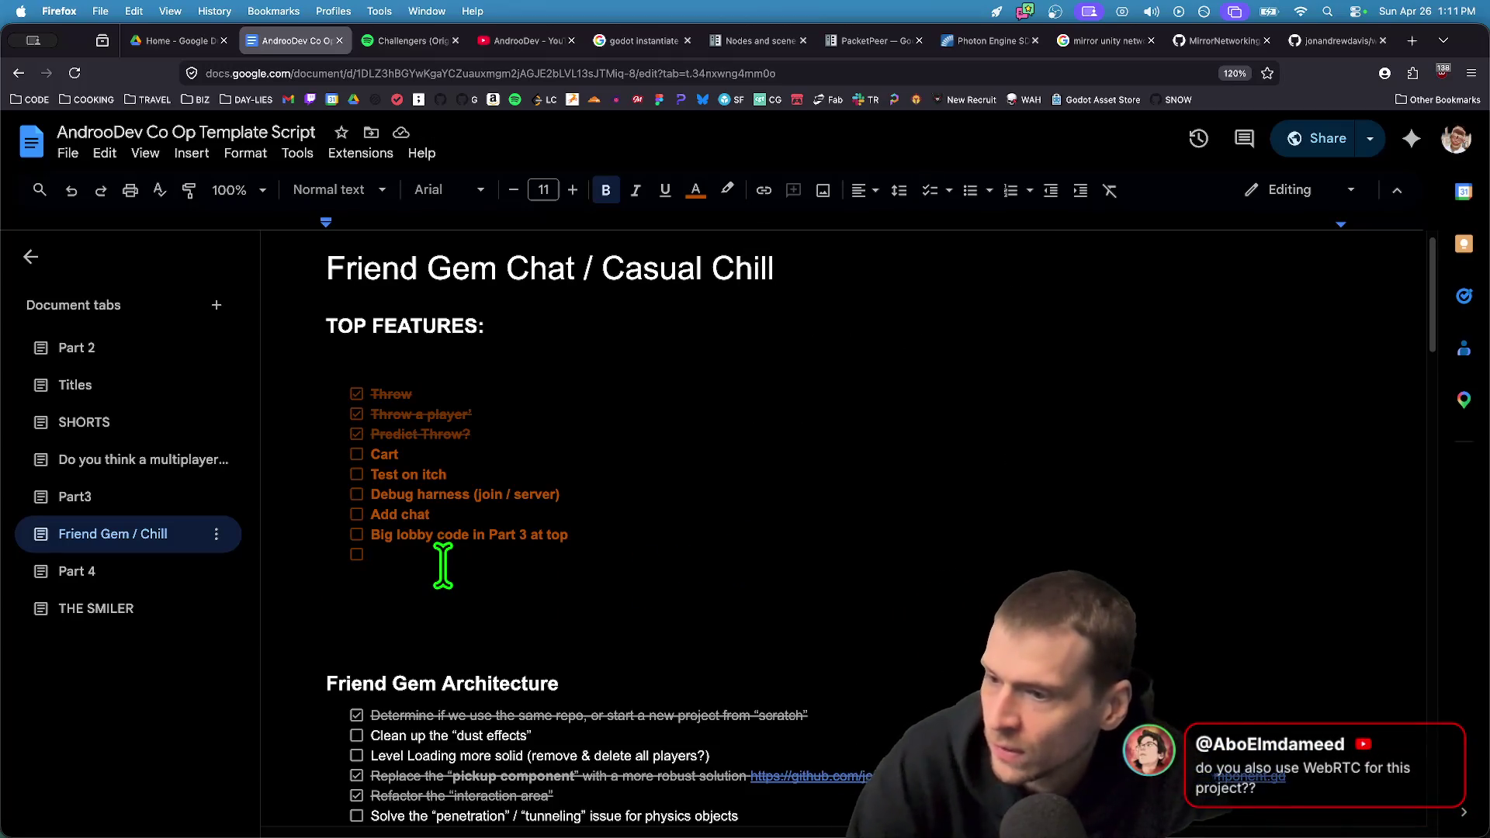
key(BackSpace)
key(BackSpace)
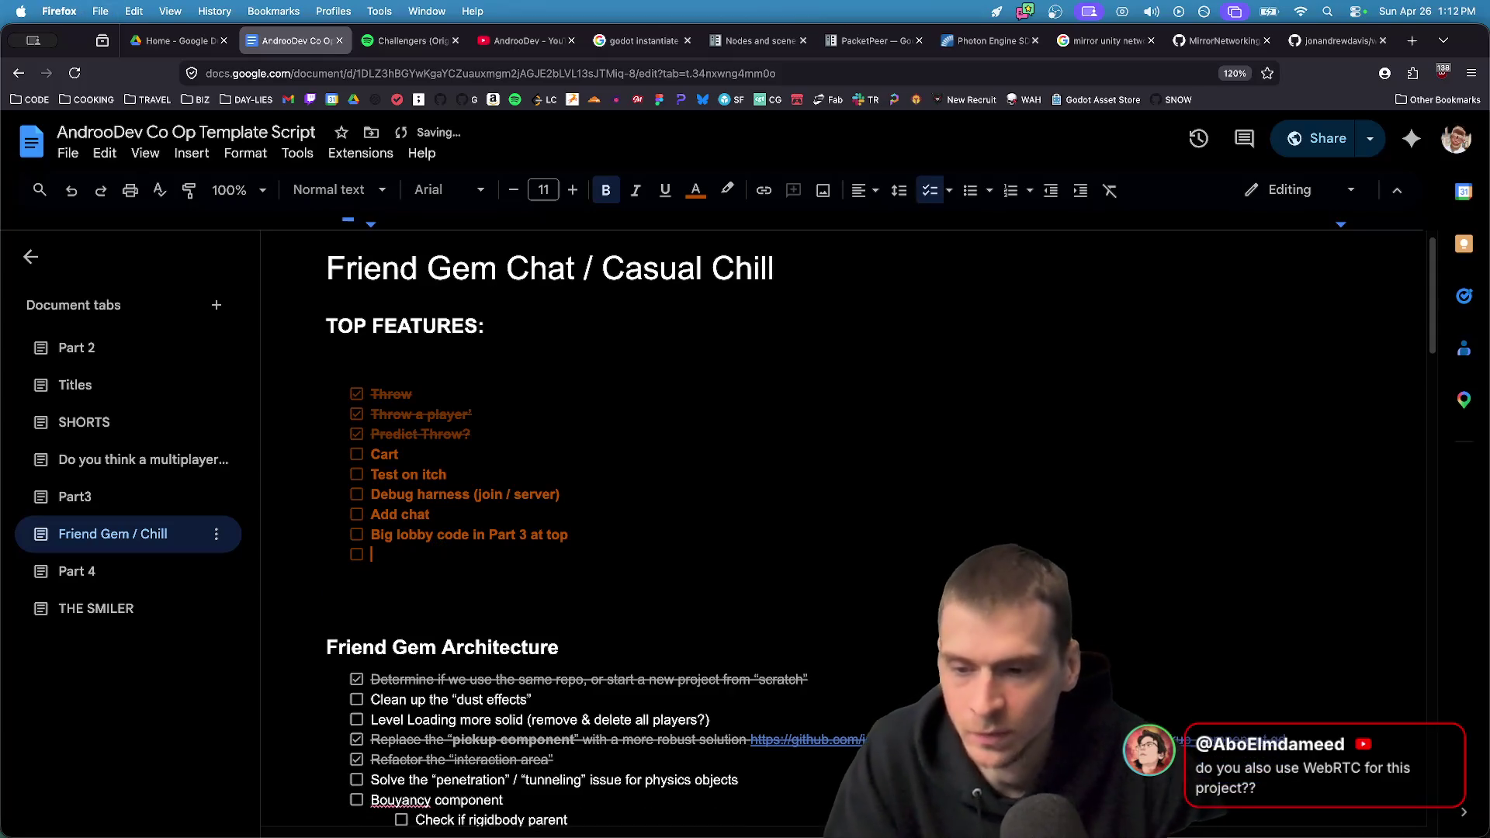
Back in Godot, clear the Debugger's error list and jump to line 40 of interact_body.gd
key(super+Tab)
click(593, 456)
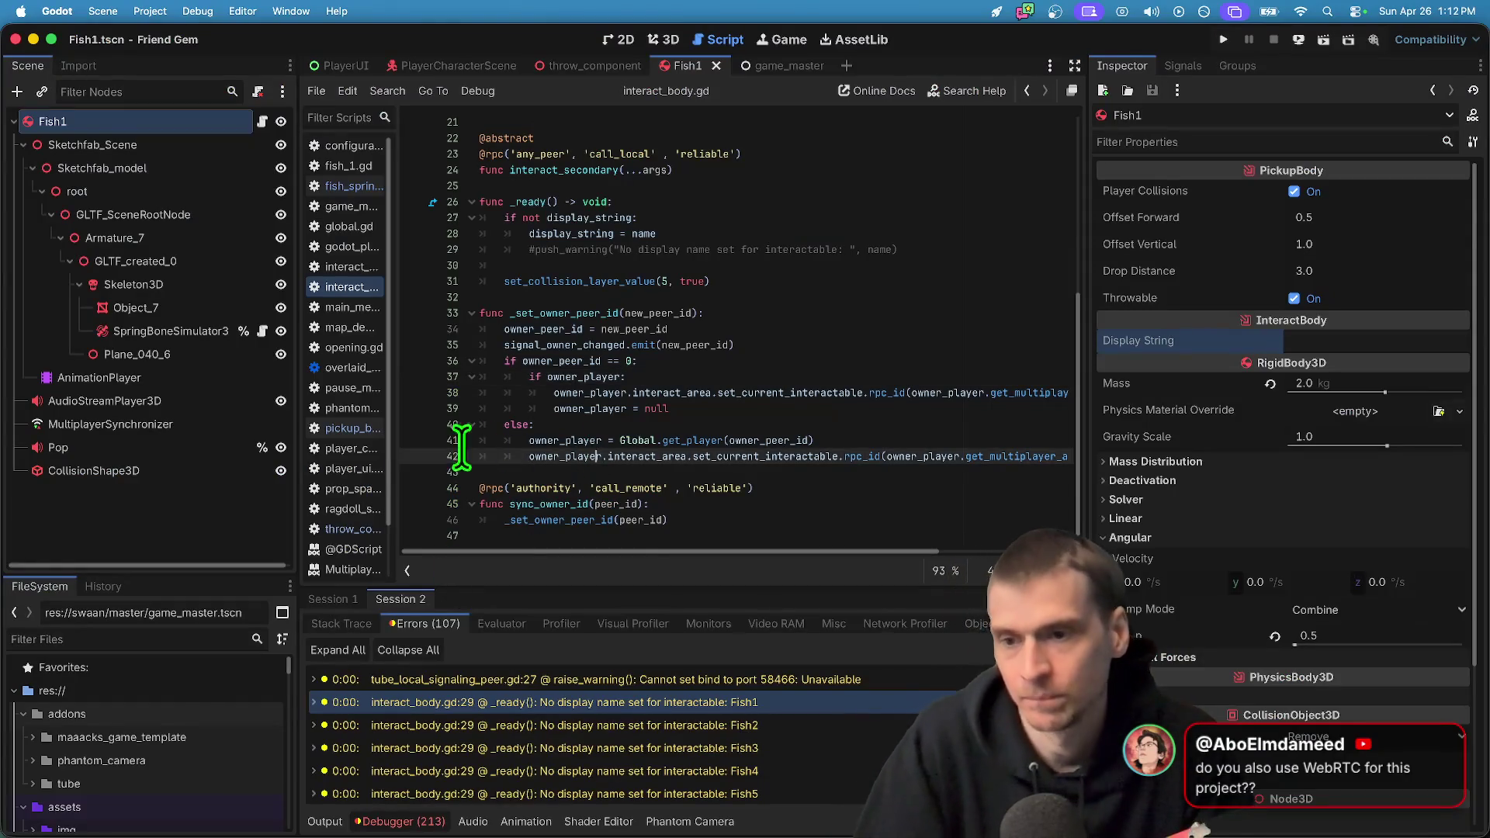
click(962, 649)
click(948, 425)
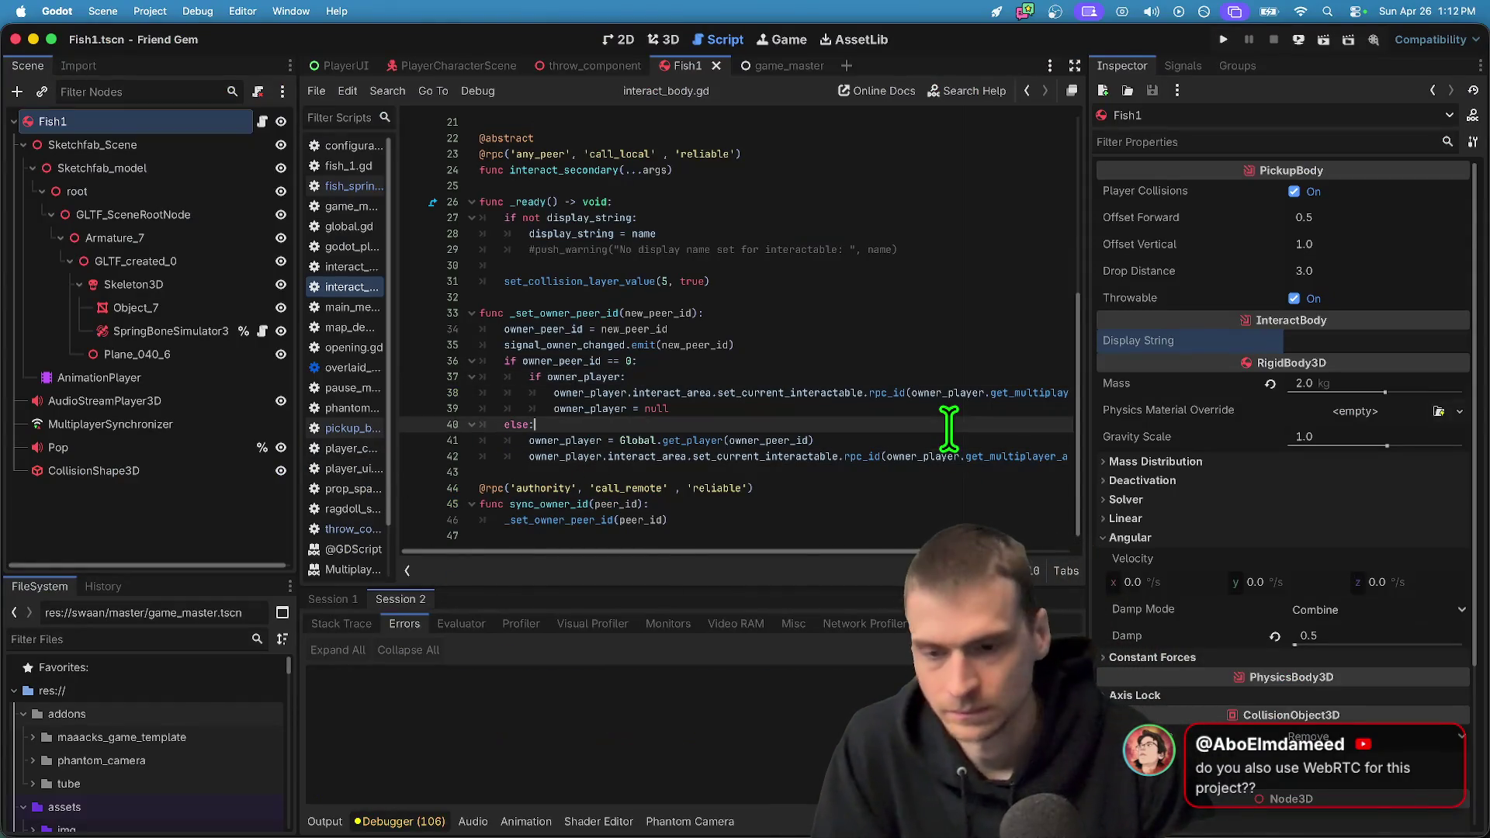
key(super+Tab)
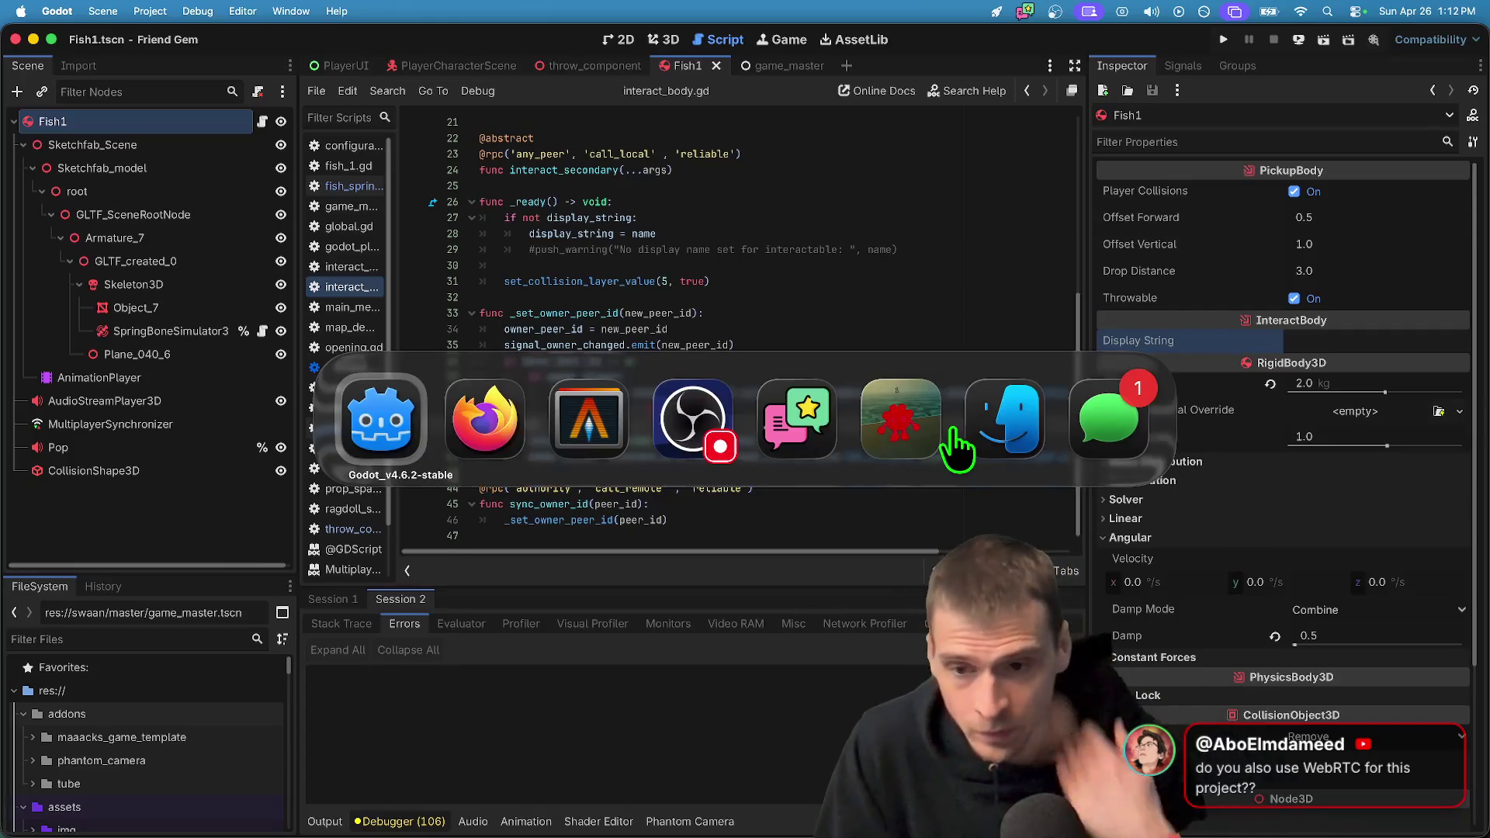
Load itch.io in a new Firefox tab
key(super+Tab)
key(super+t)
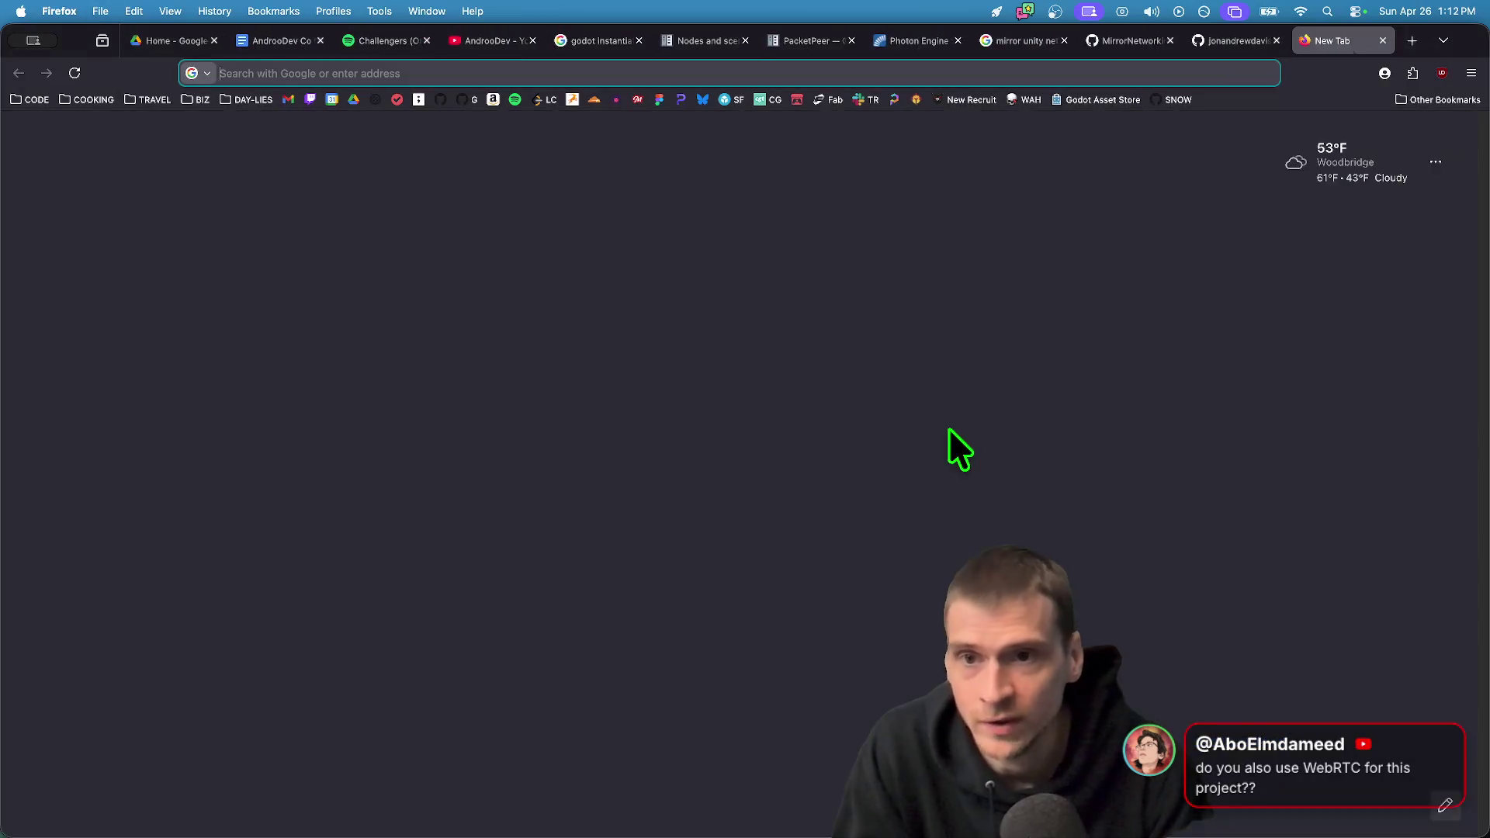
key(super+space)
key(Escape)
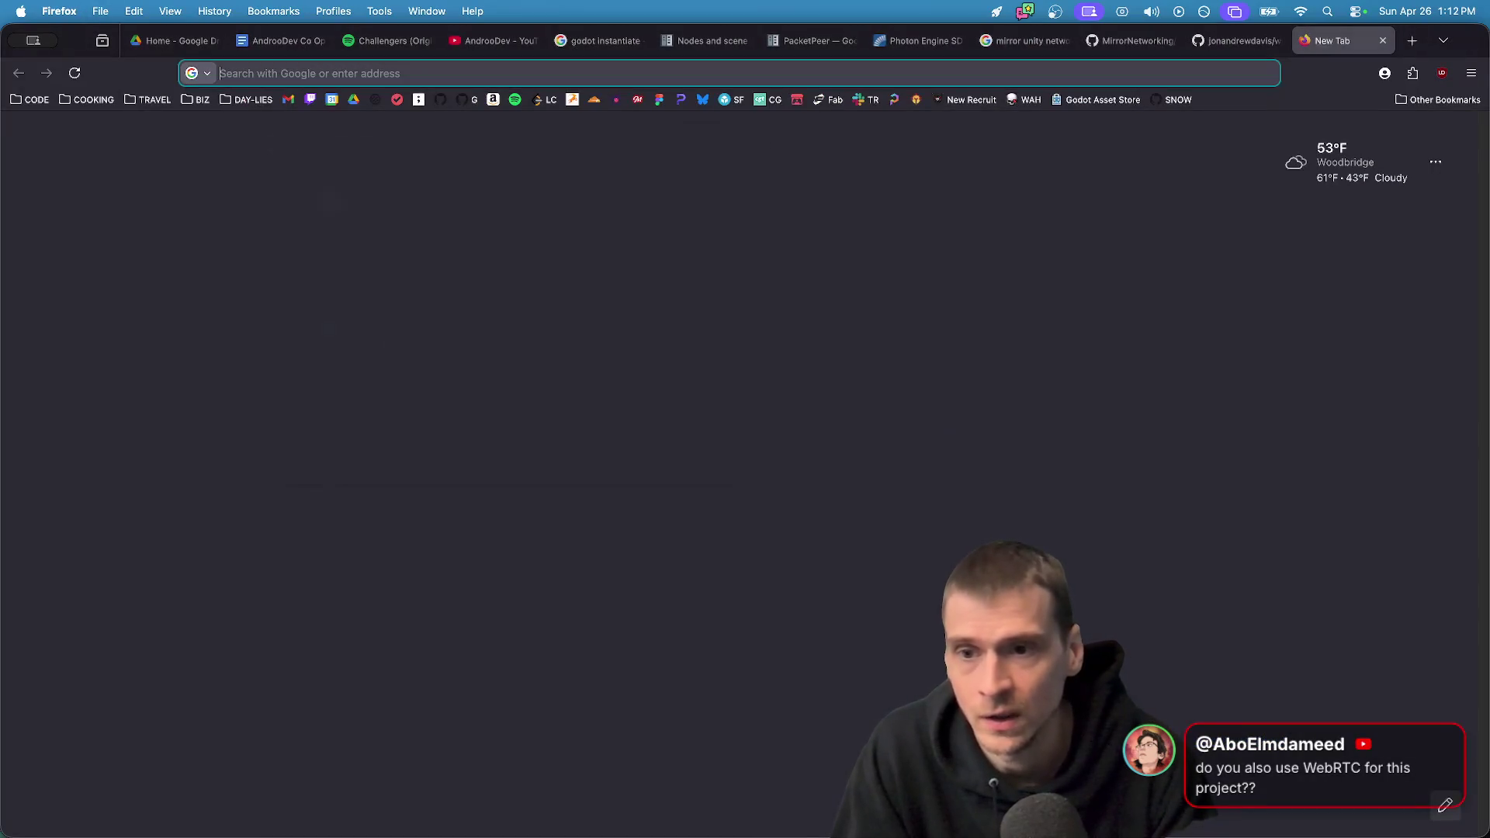
key(super+t)
text(itch.io)
key(Return)
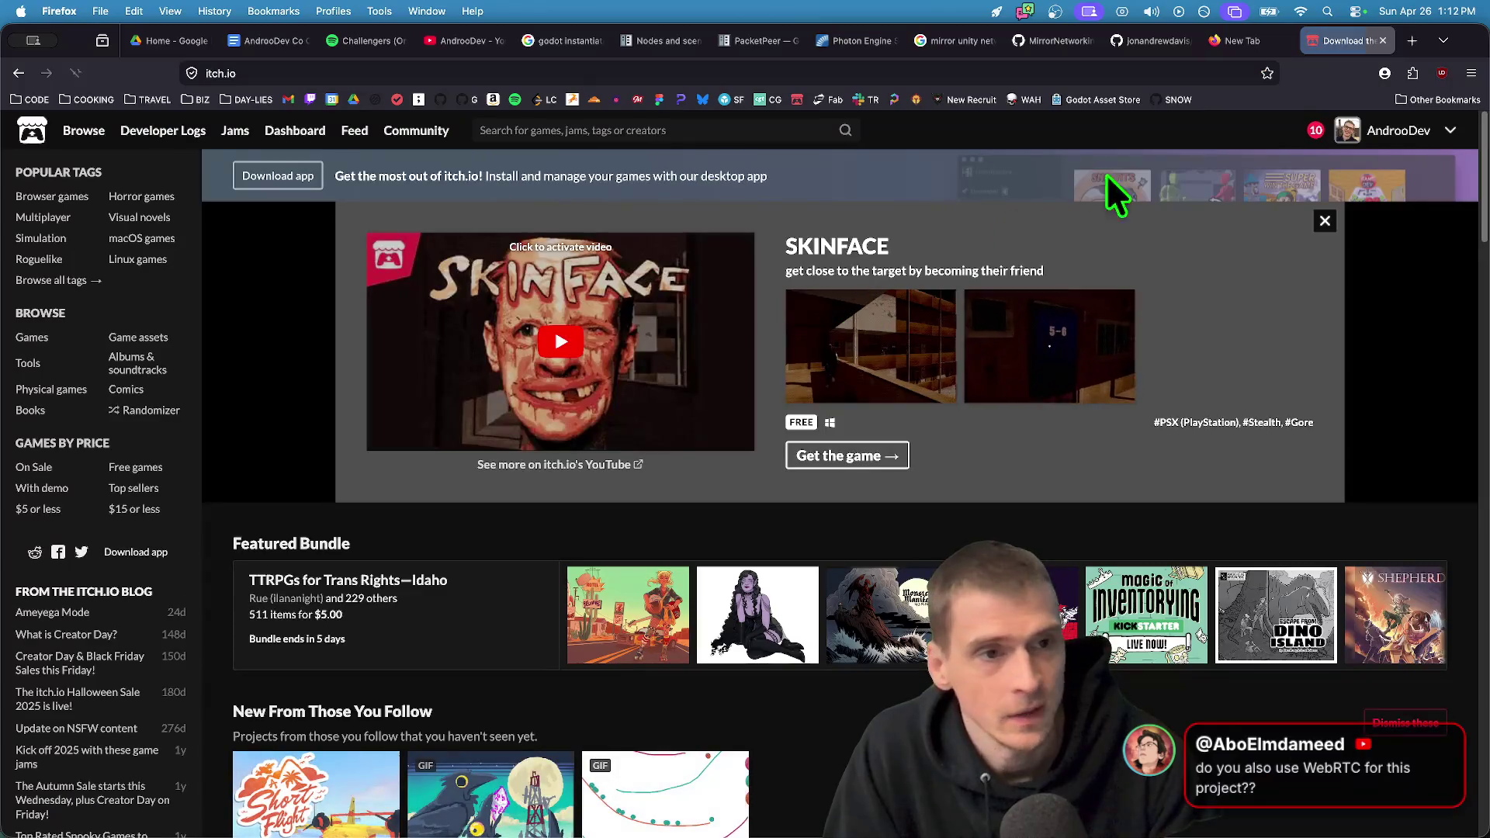
Set the Friend Gem project's cover image to friend-preview from friend-gem-chat and save
click(1401, 133)
scroll(329, 469, down, 5)
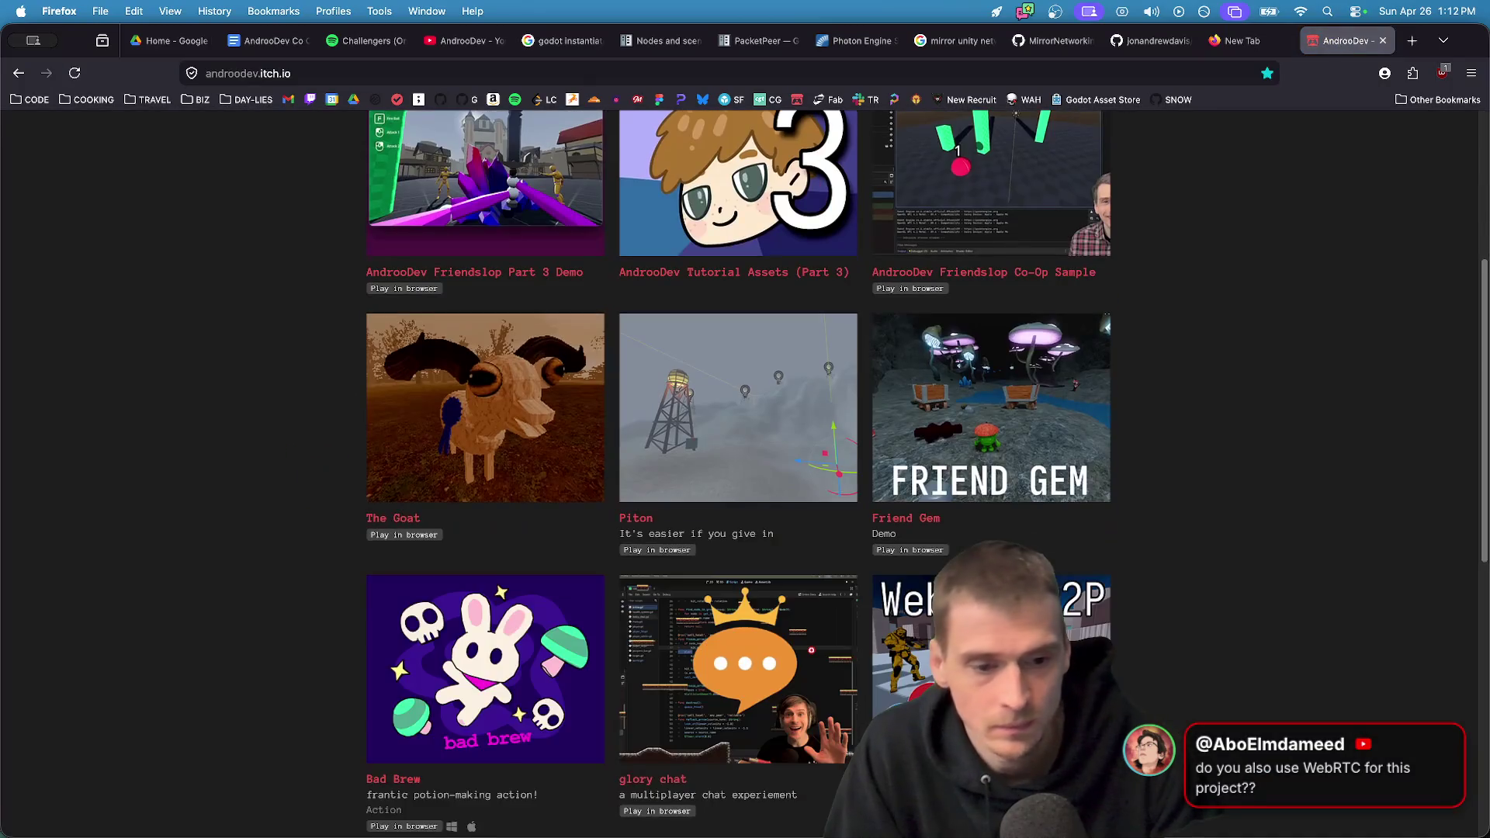
click(1025, 384)
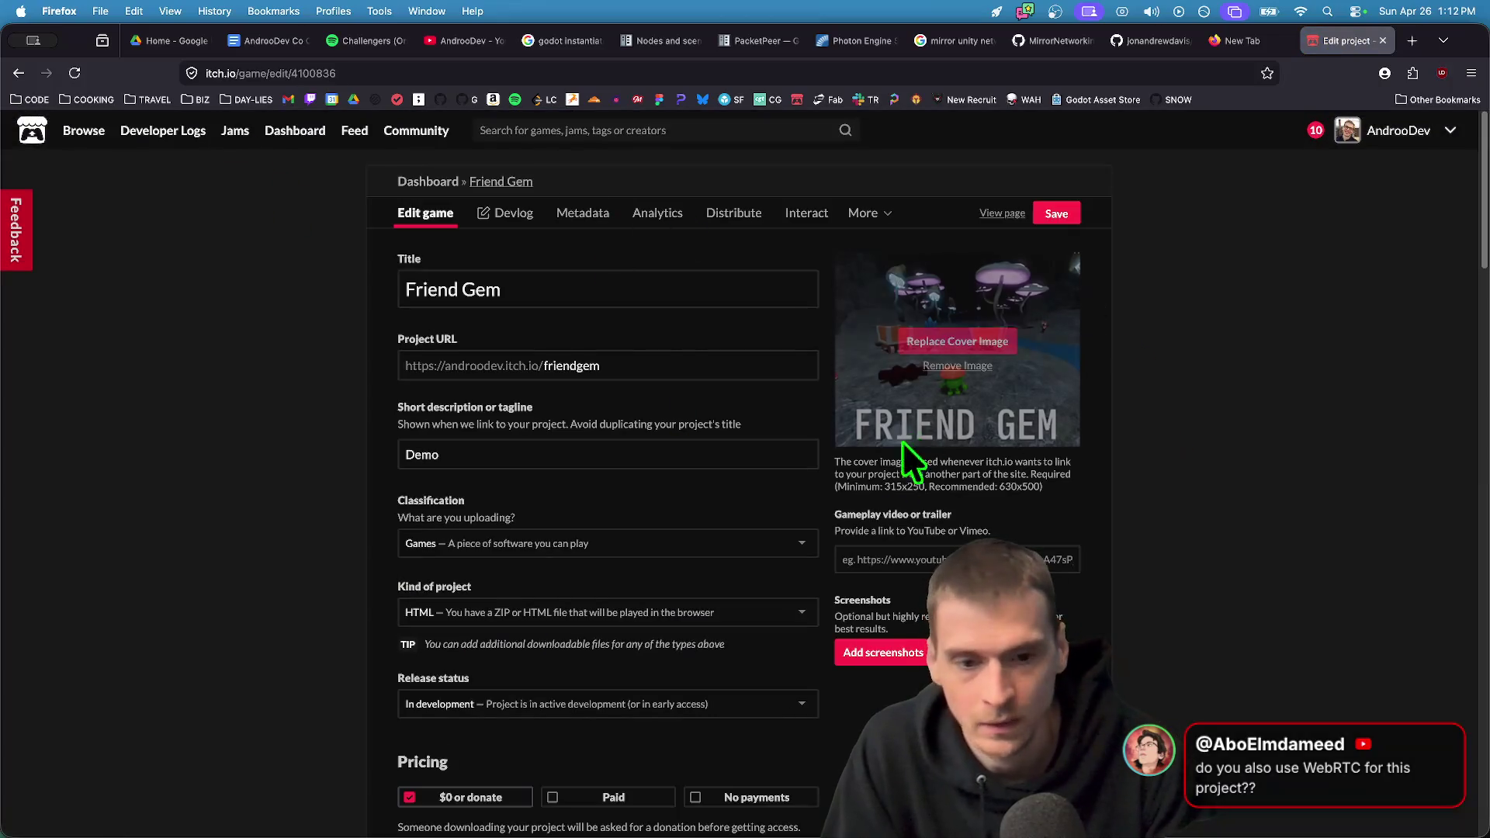
click(973, 341)
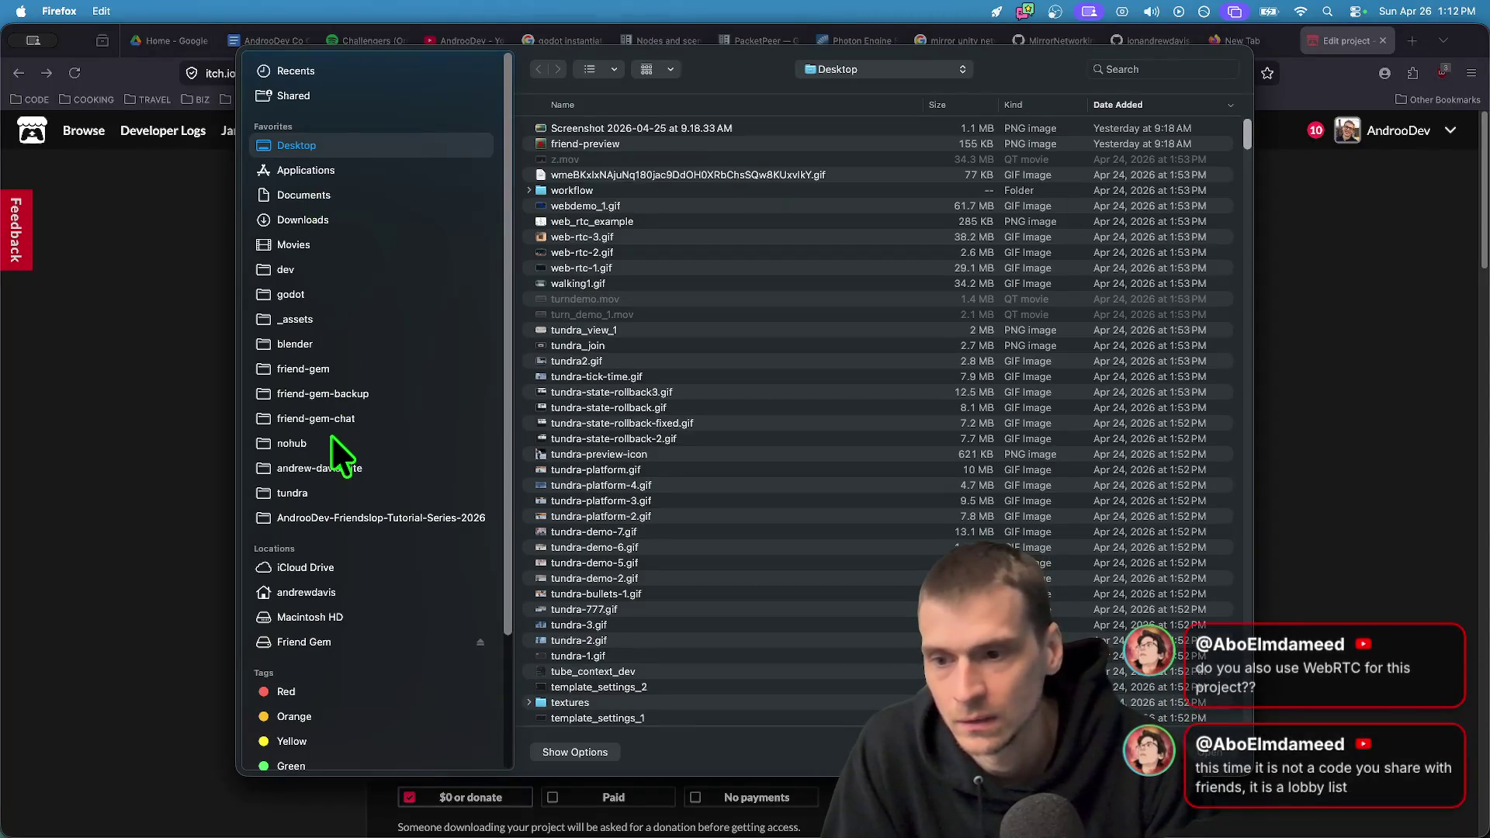
click(360, 419)
double_click(646, 208)
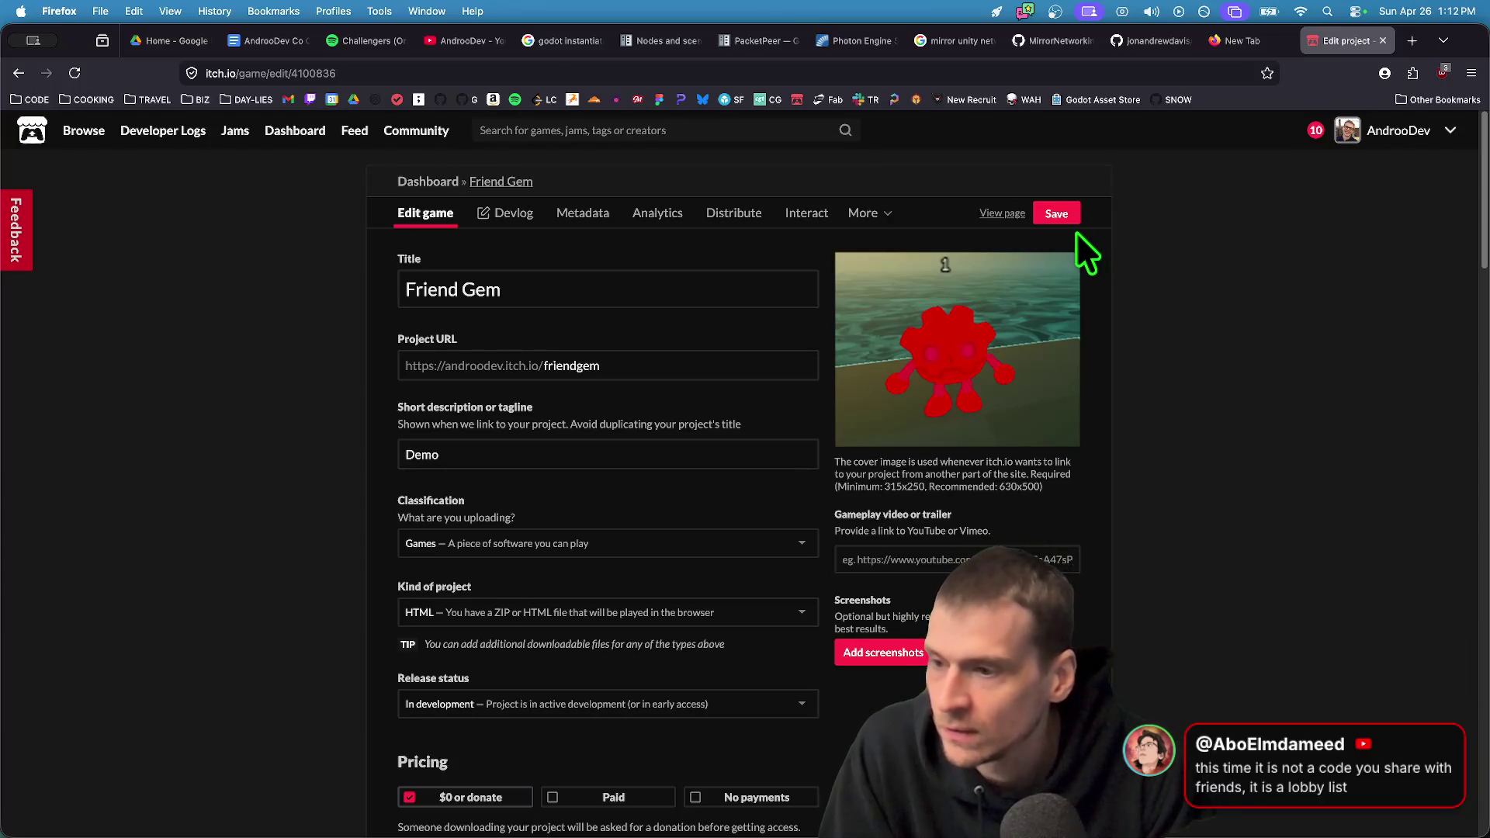
click(1057, 215)
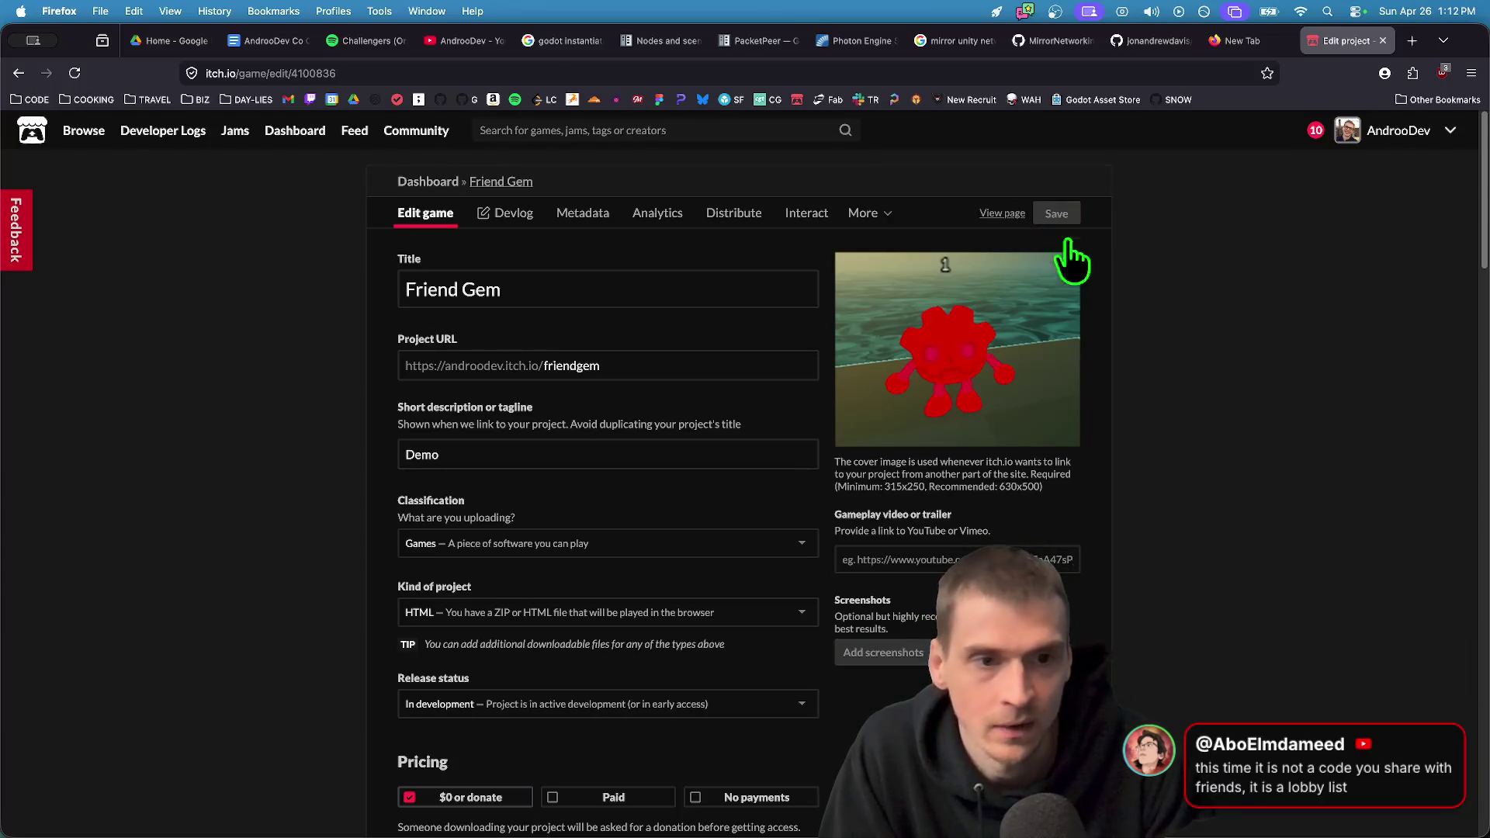
click(1001, 215)
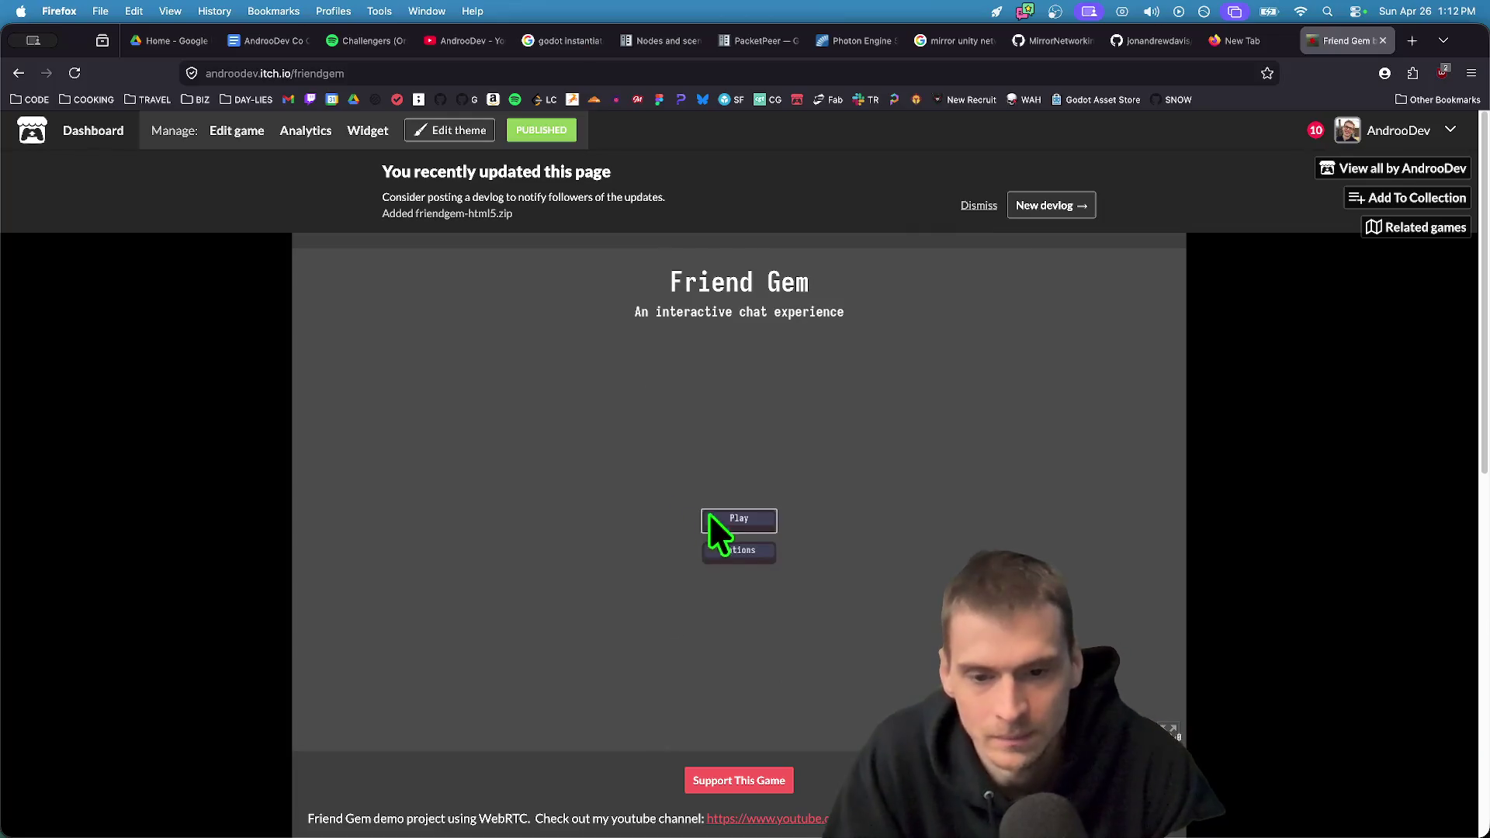
Play the Friend Gem web build and join the listed lobby
click(739, 518)
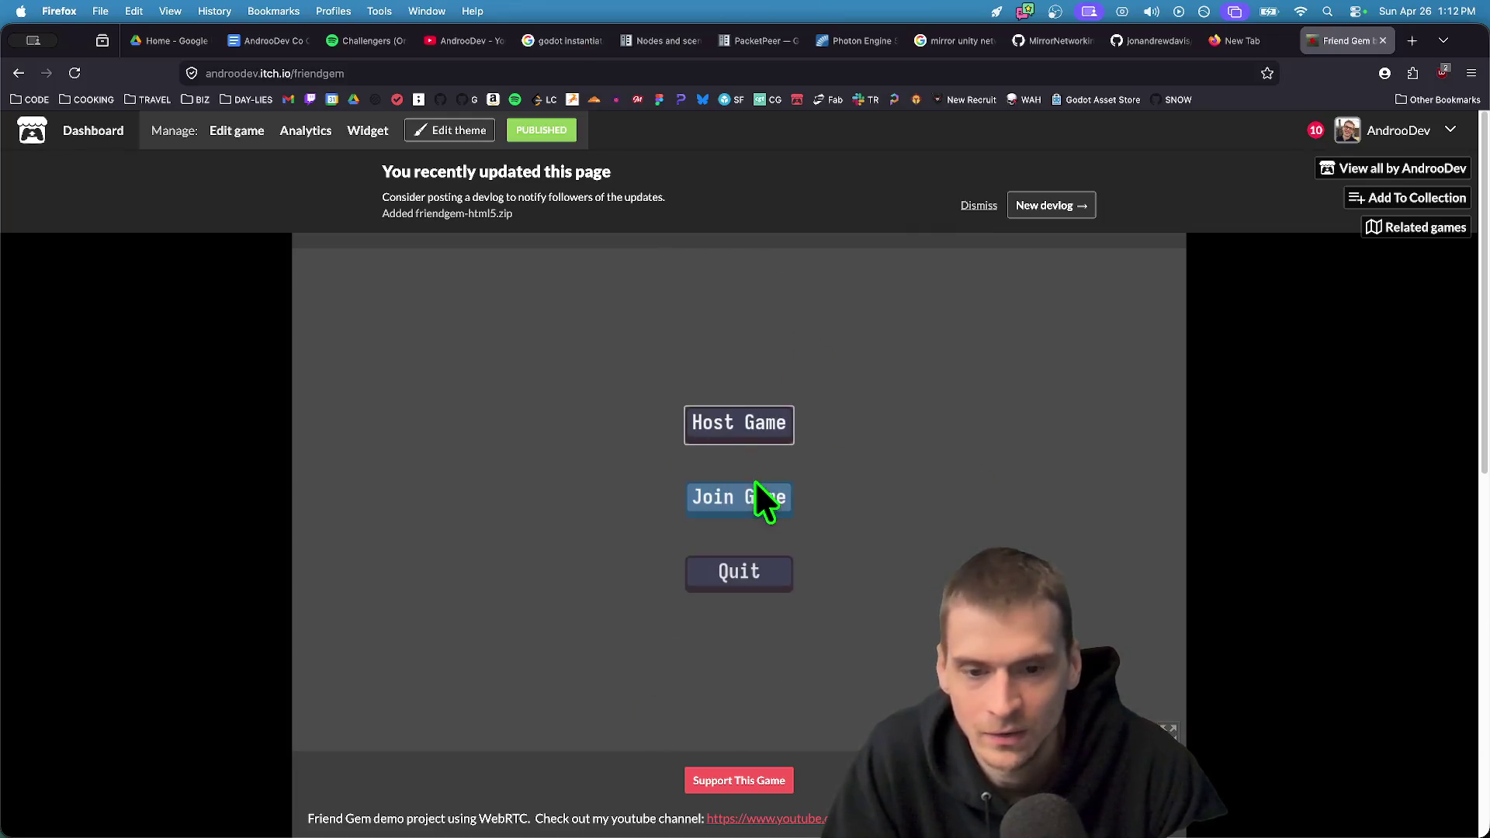
click(757, 501)
click(885, 375)
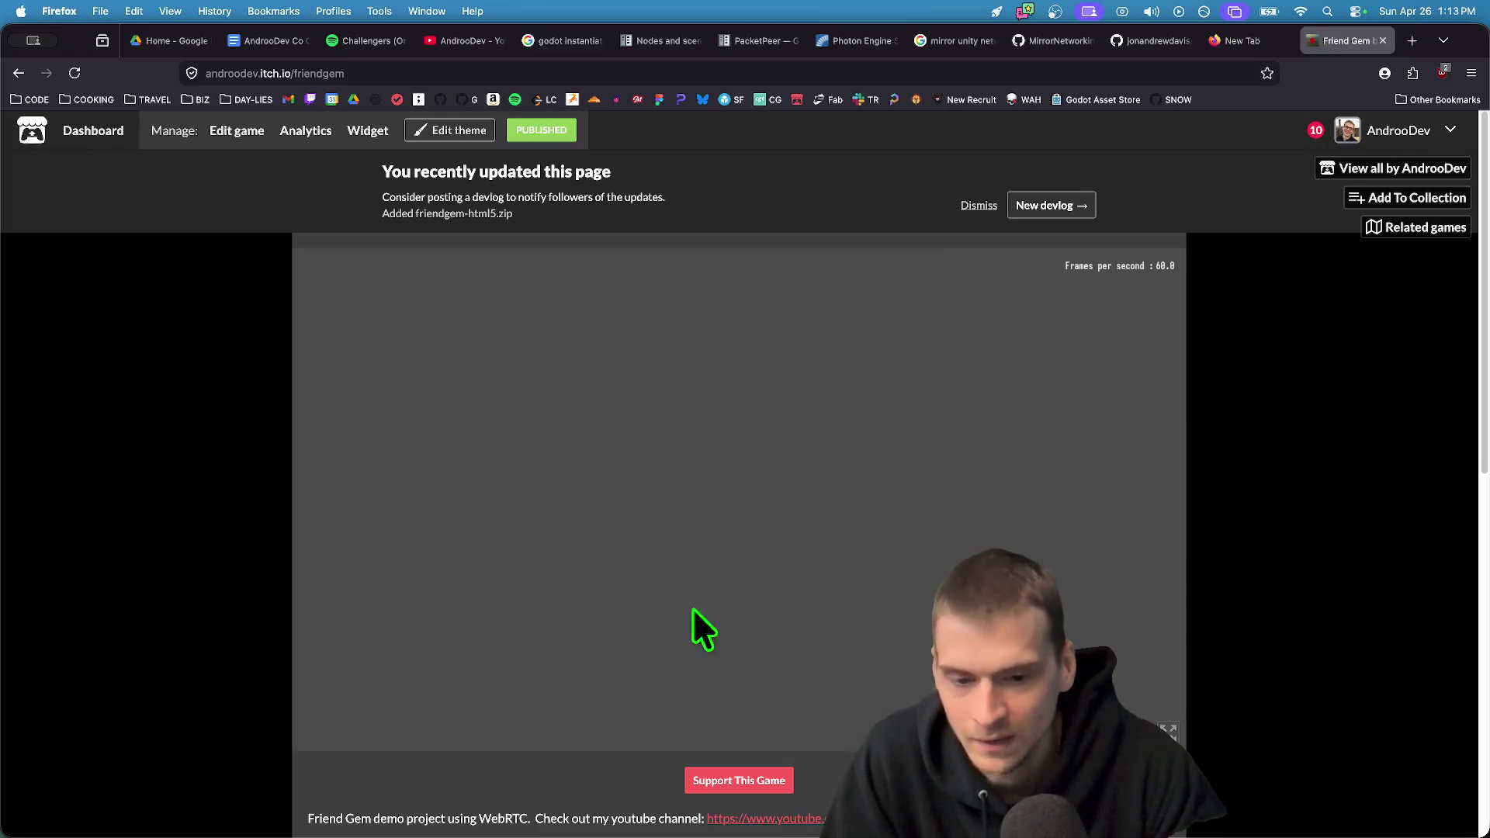
Reload the Friend Gem page and bring the locally running game forward
click(361, 78)
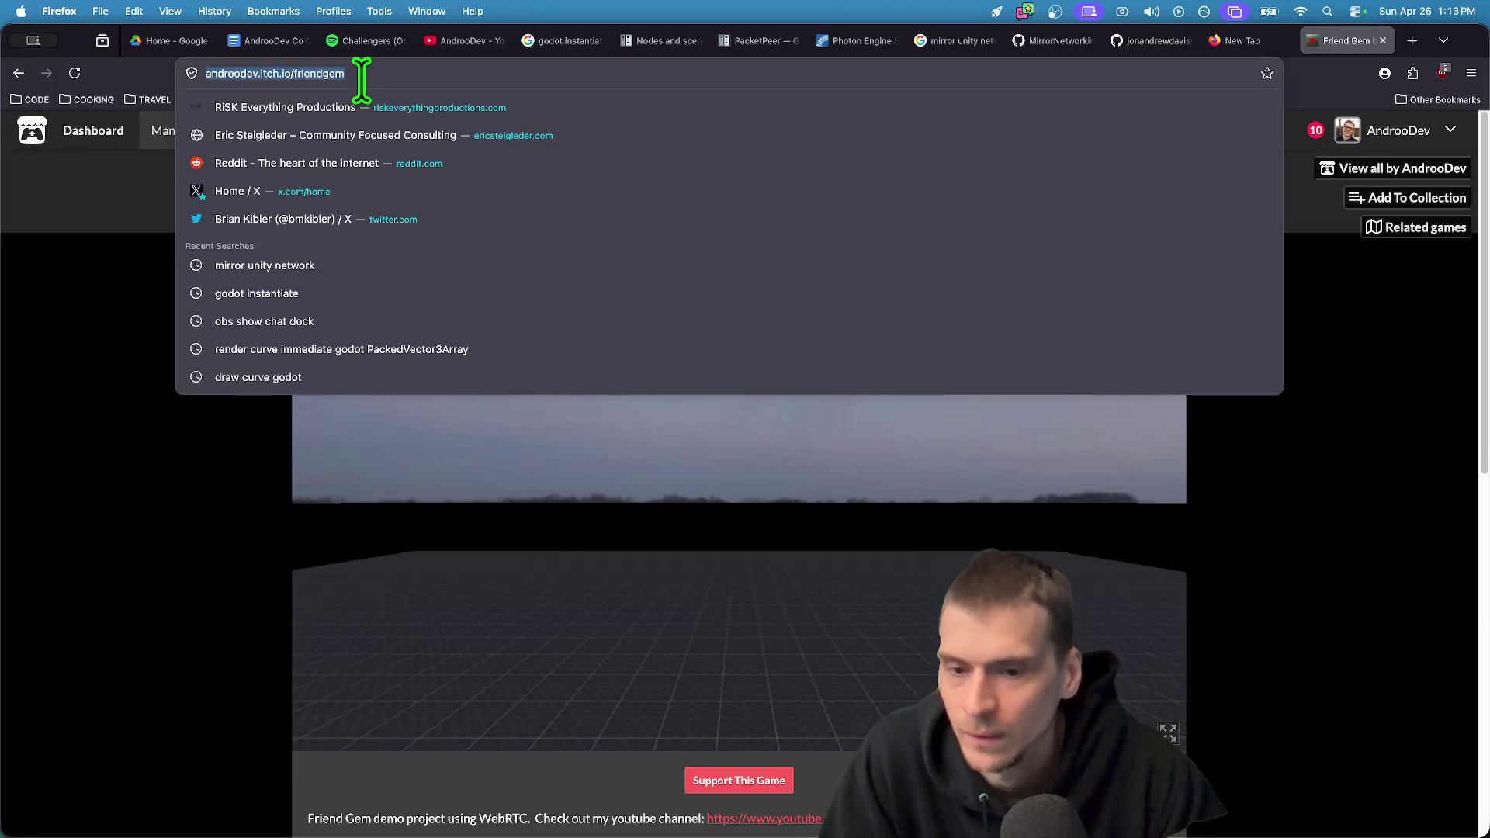
key(Return)
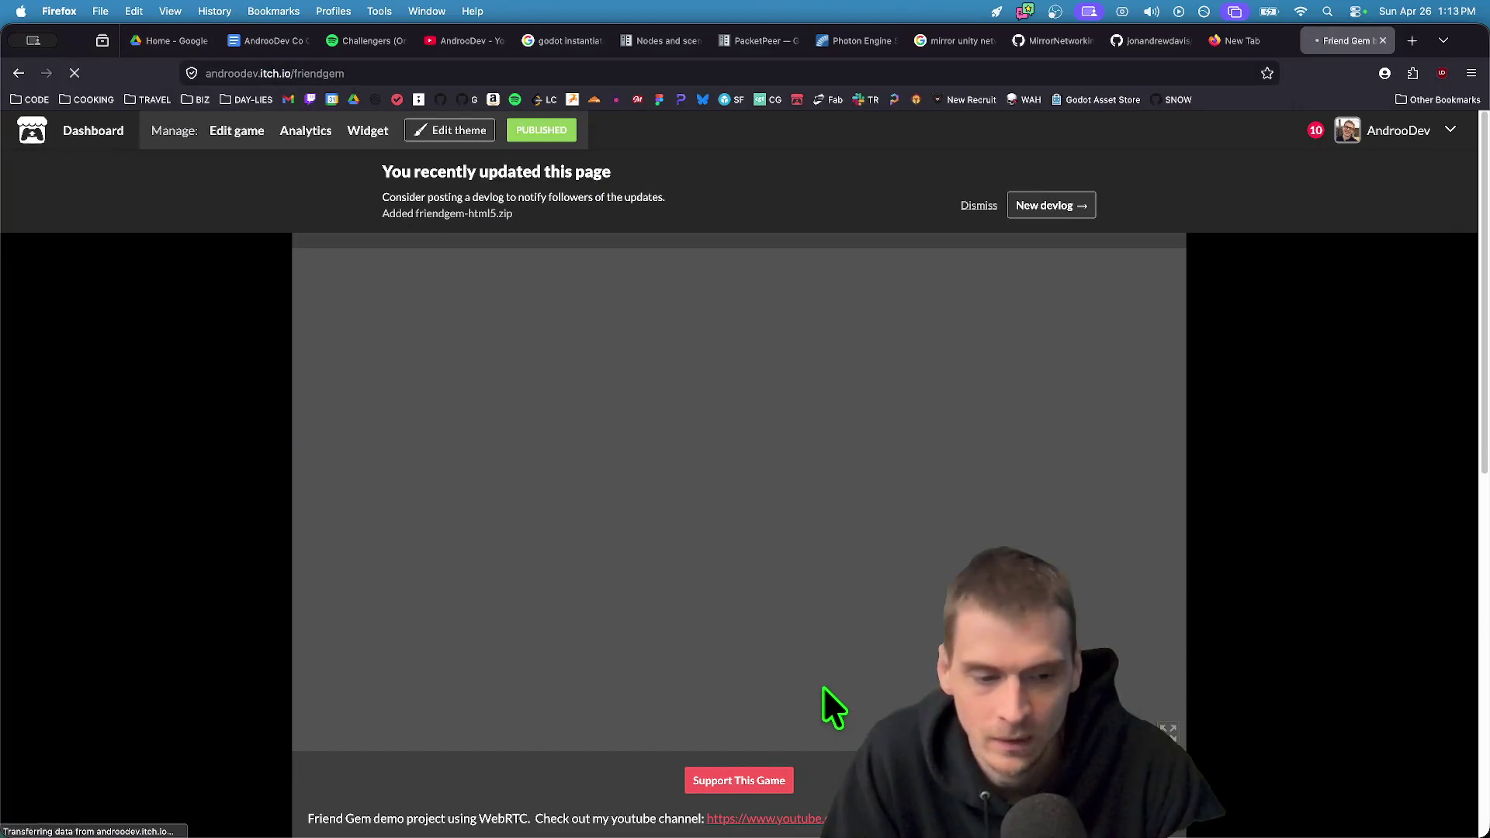
key(super+Tab)
key(super+Tab)
key(super+Tab)
key(super+shift+Tab)
key(super+shift+Tab)
key(super+Tab)
key(super+Tab)
key(super+Tab)
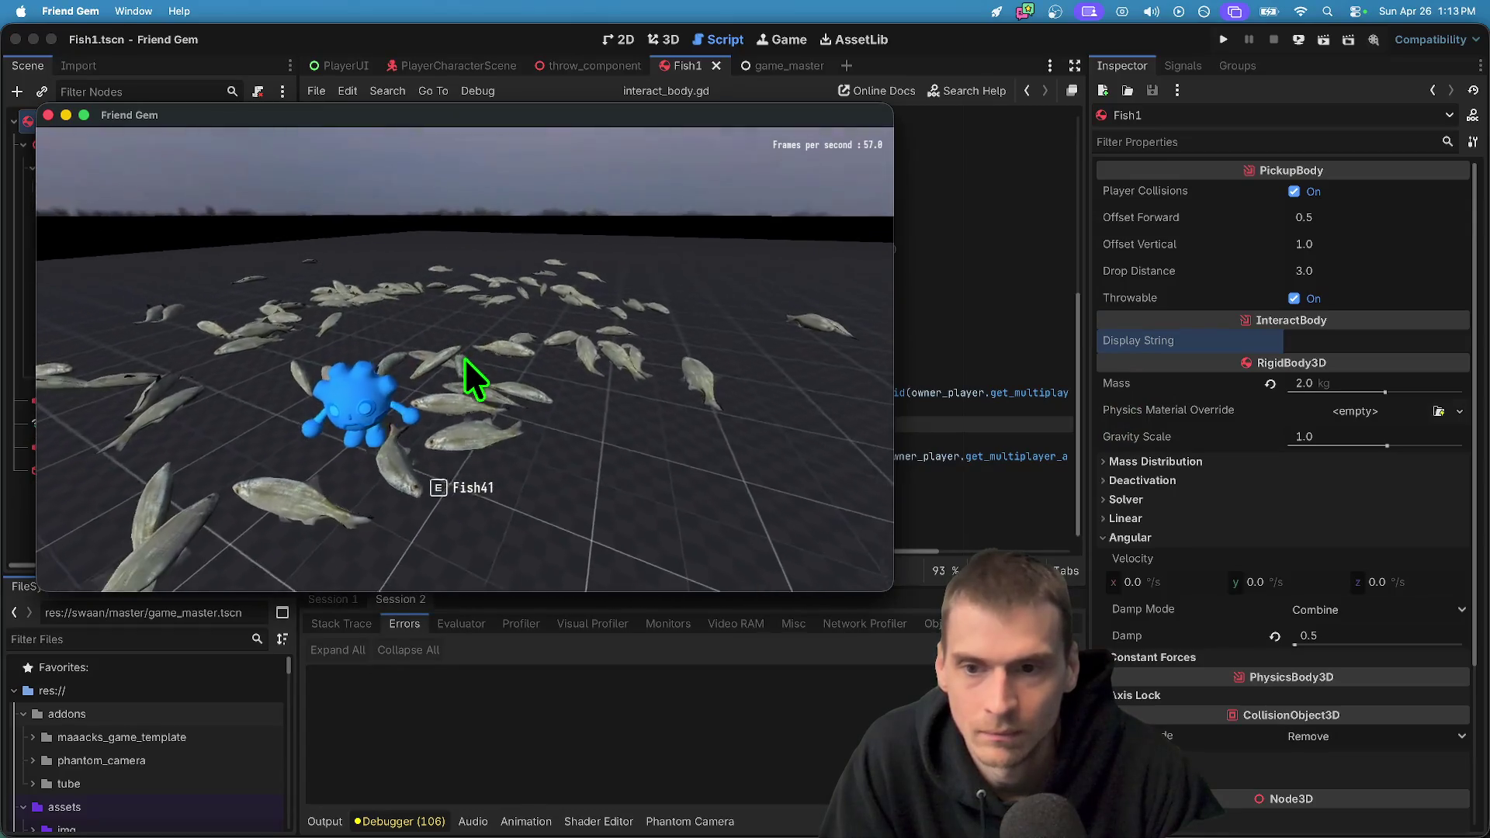
Quit the running Friend Gem game through the pause menu's Exit Game, confirming the exit
key(Escape)
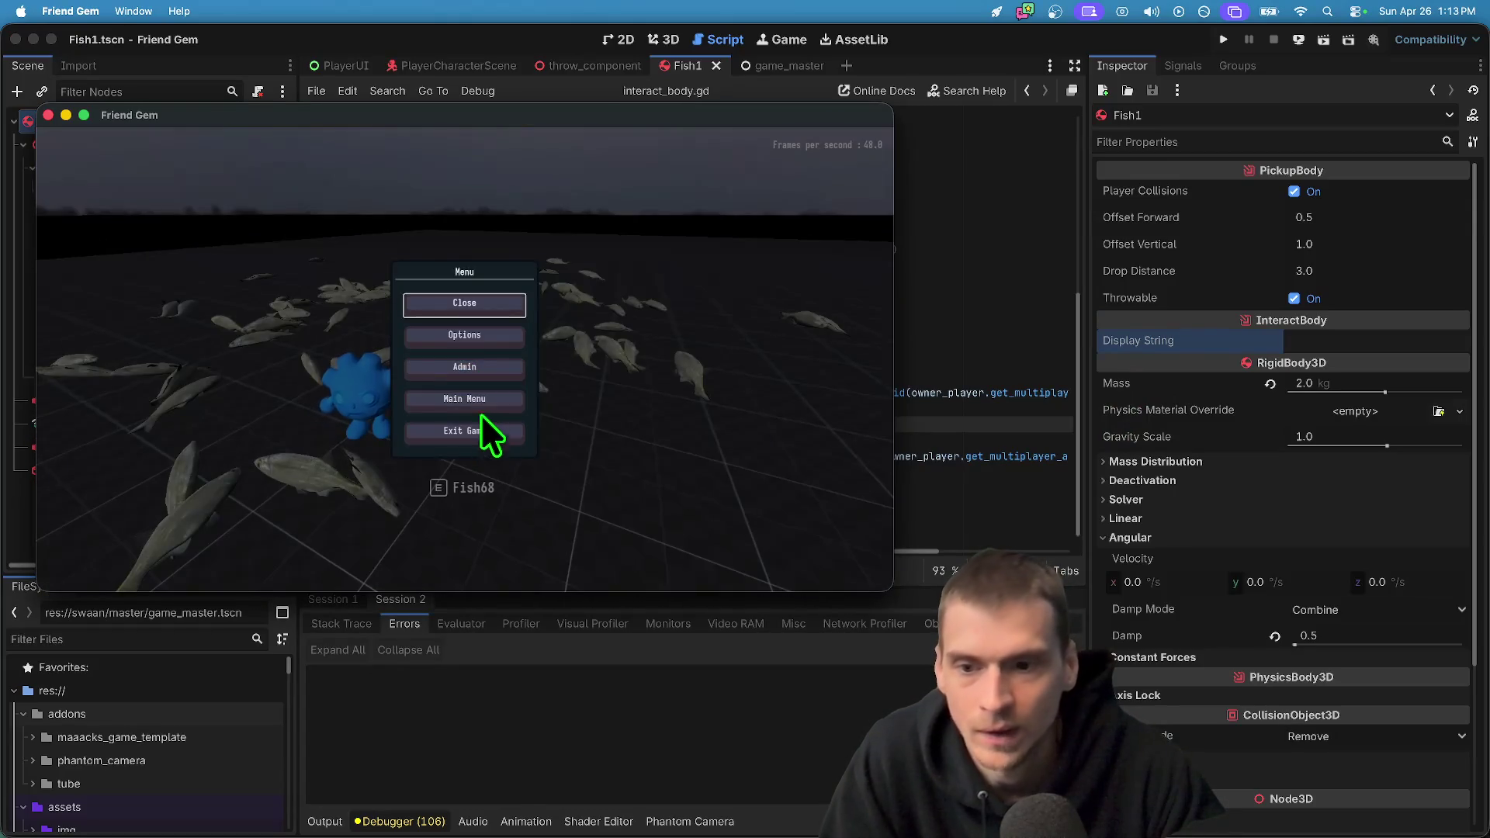
click(477, 443)
click(493, 380)
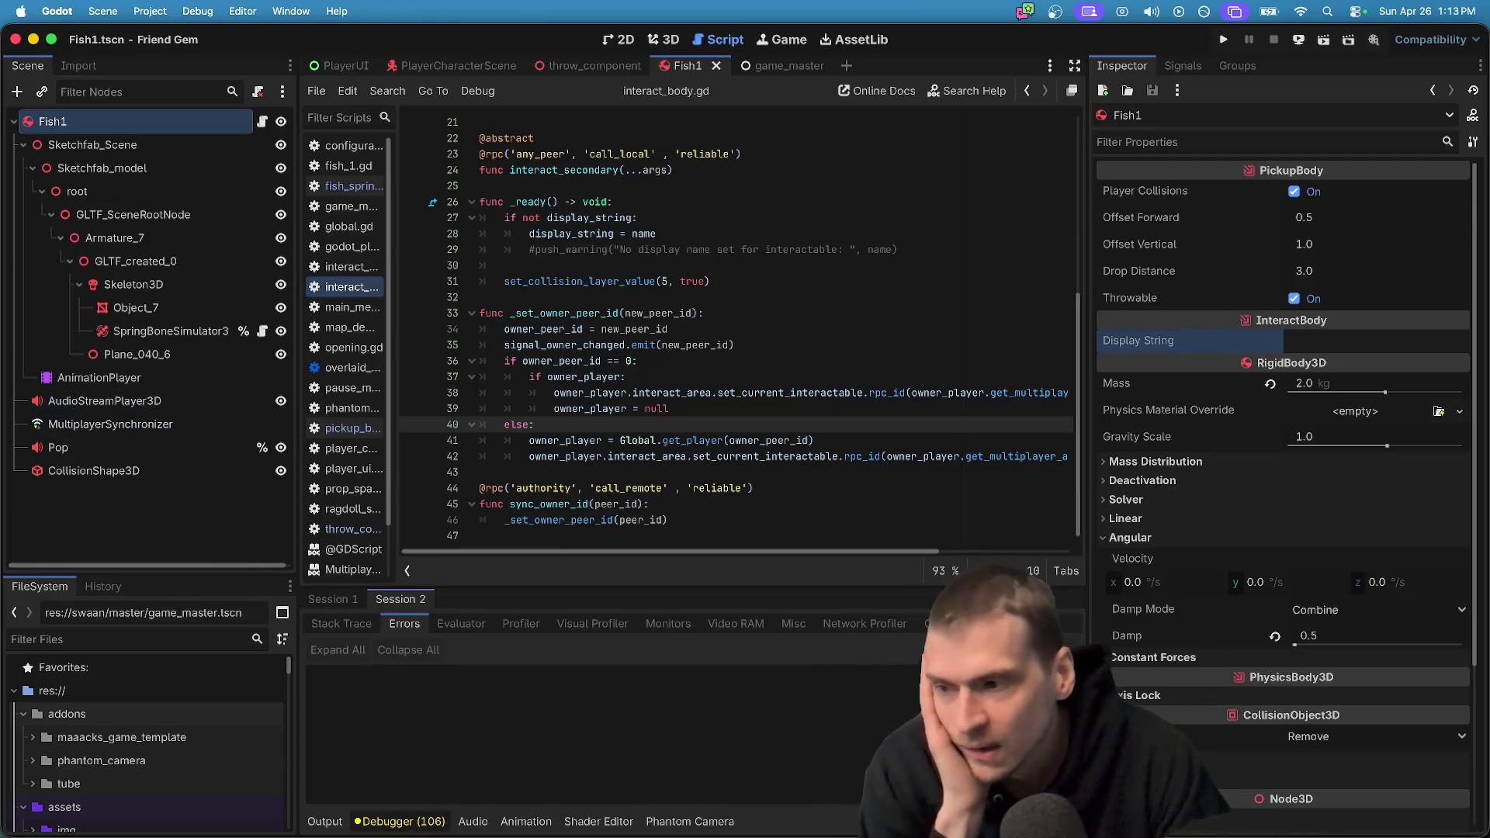
Look over the Friend Gem project's edit page in Firefox, then return to the game page
click(446, 809)
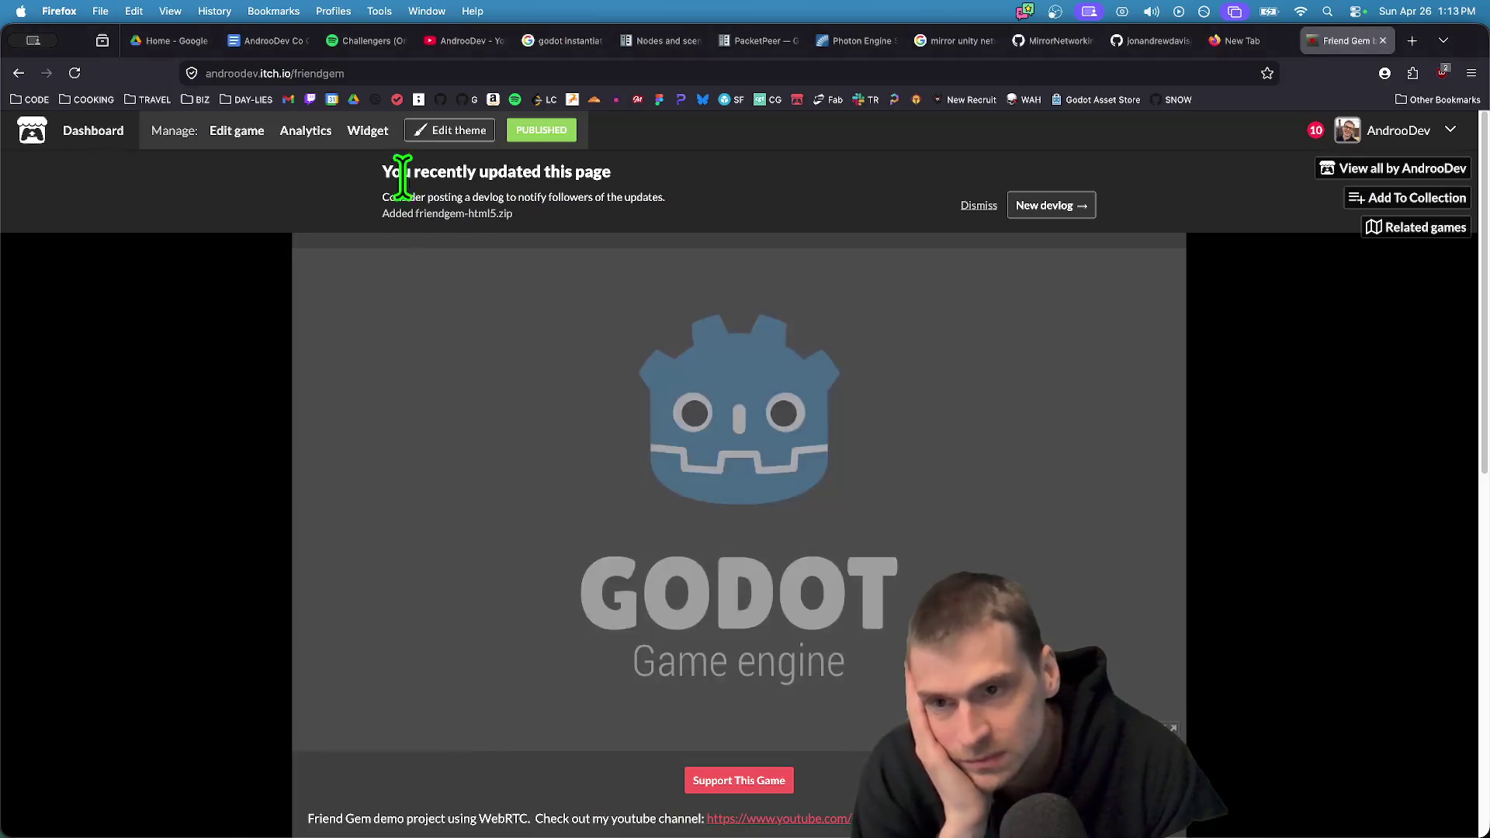
click(249, 146)
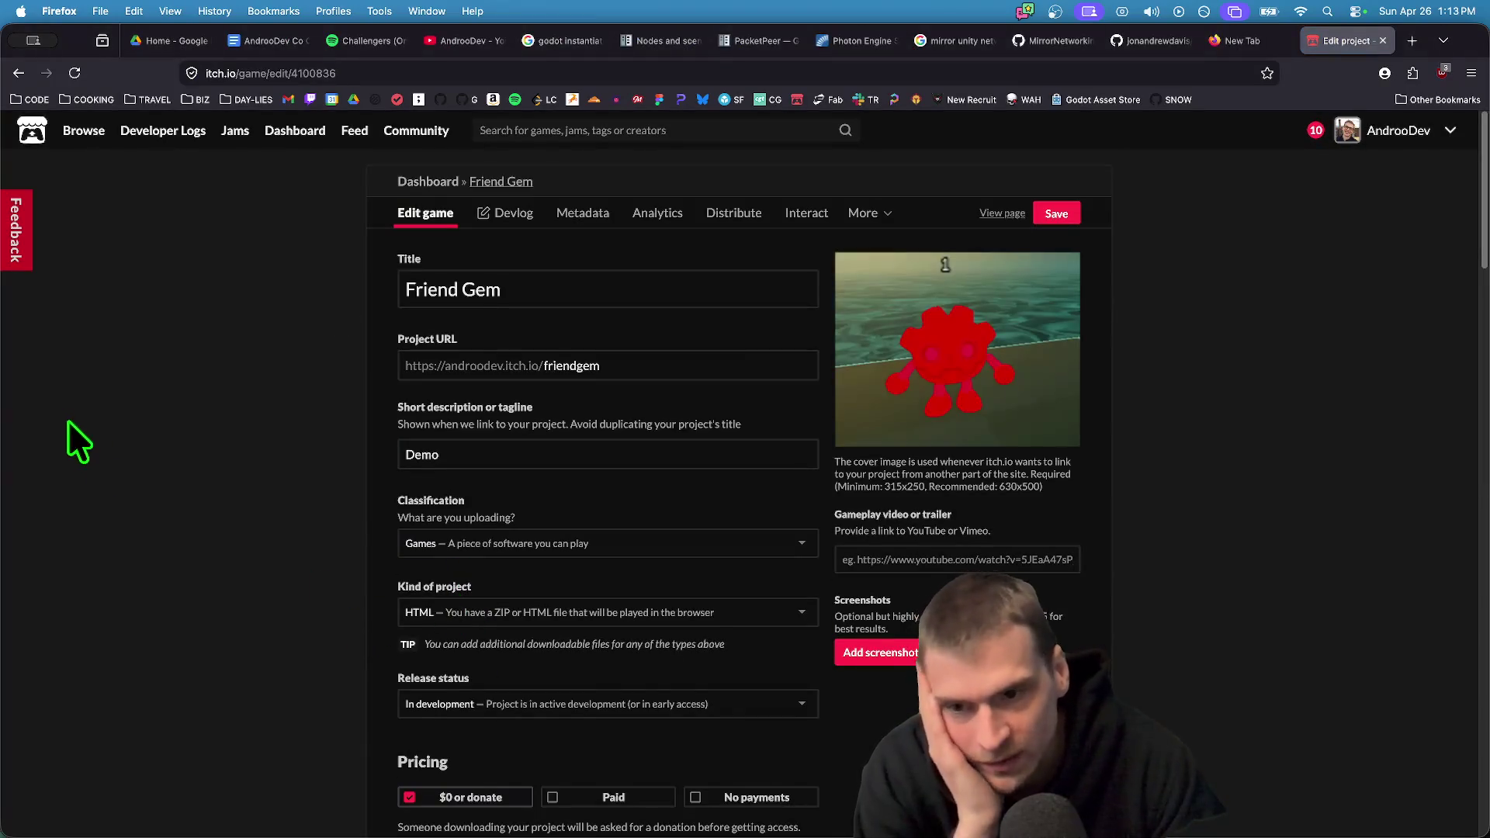
scroll(250, 543, down, 3)
scroll(231, 524, up, 3)
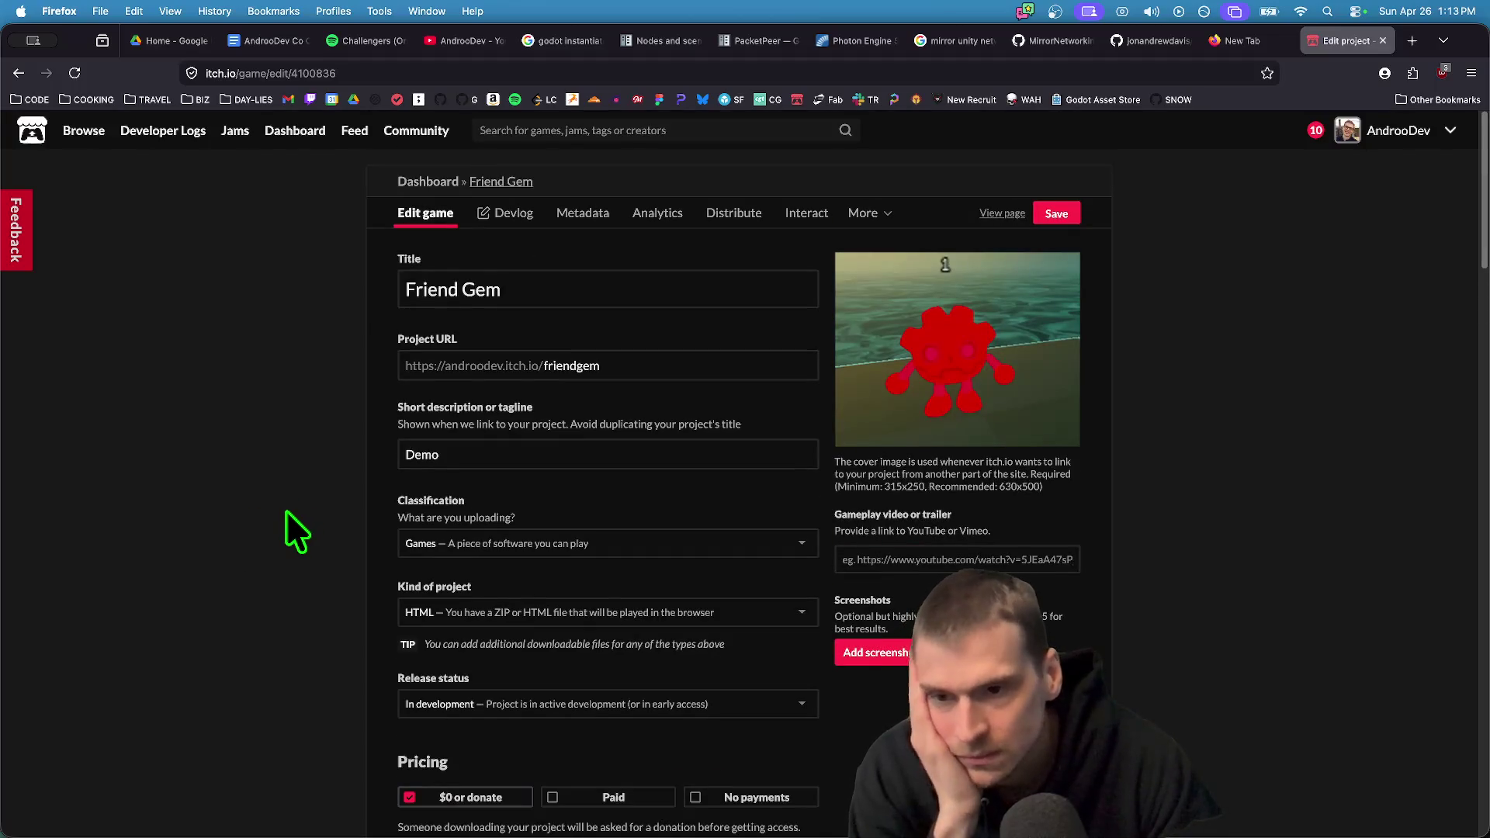
key(super+Left)
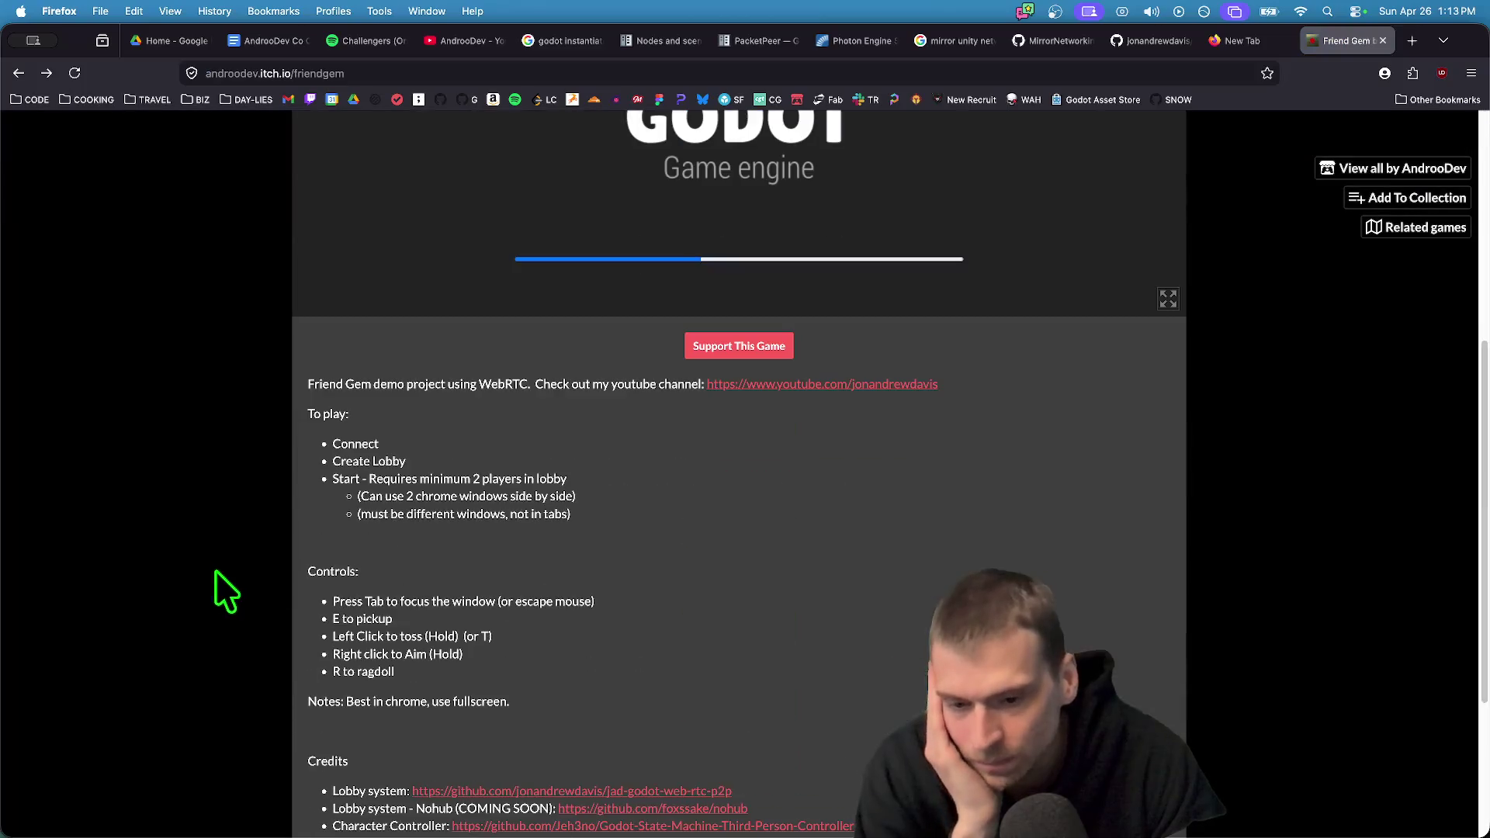
Close the Friend Gem and empty tabs and return to the Godot editor
middle_click(1339, 29)
middle_click(1338, 29)
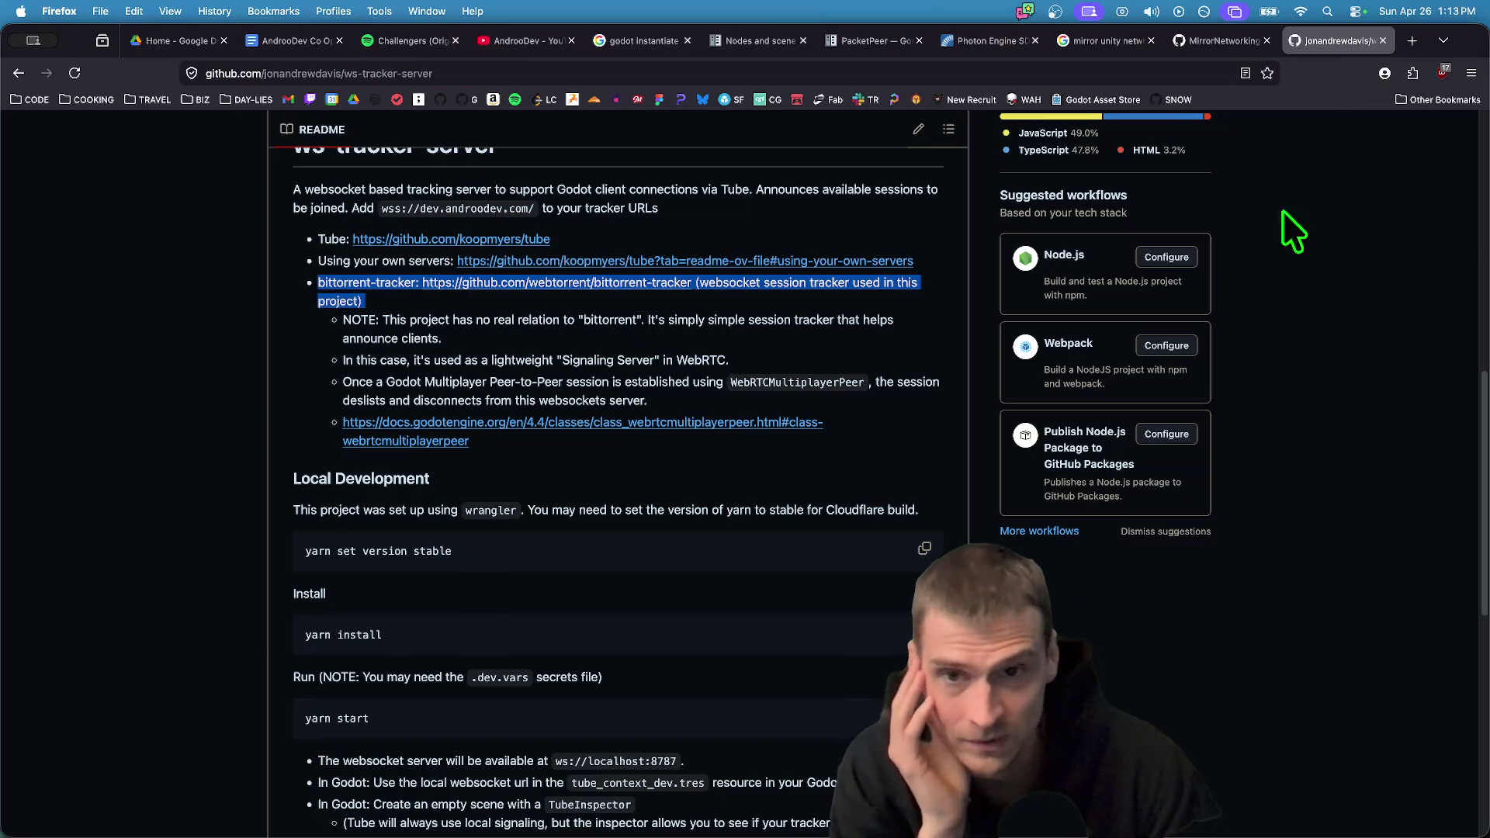
click(321, 777)
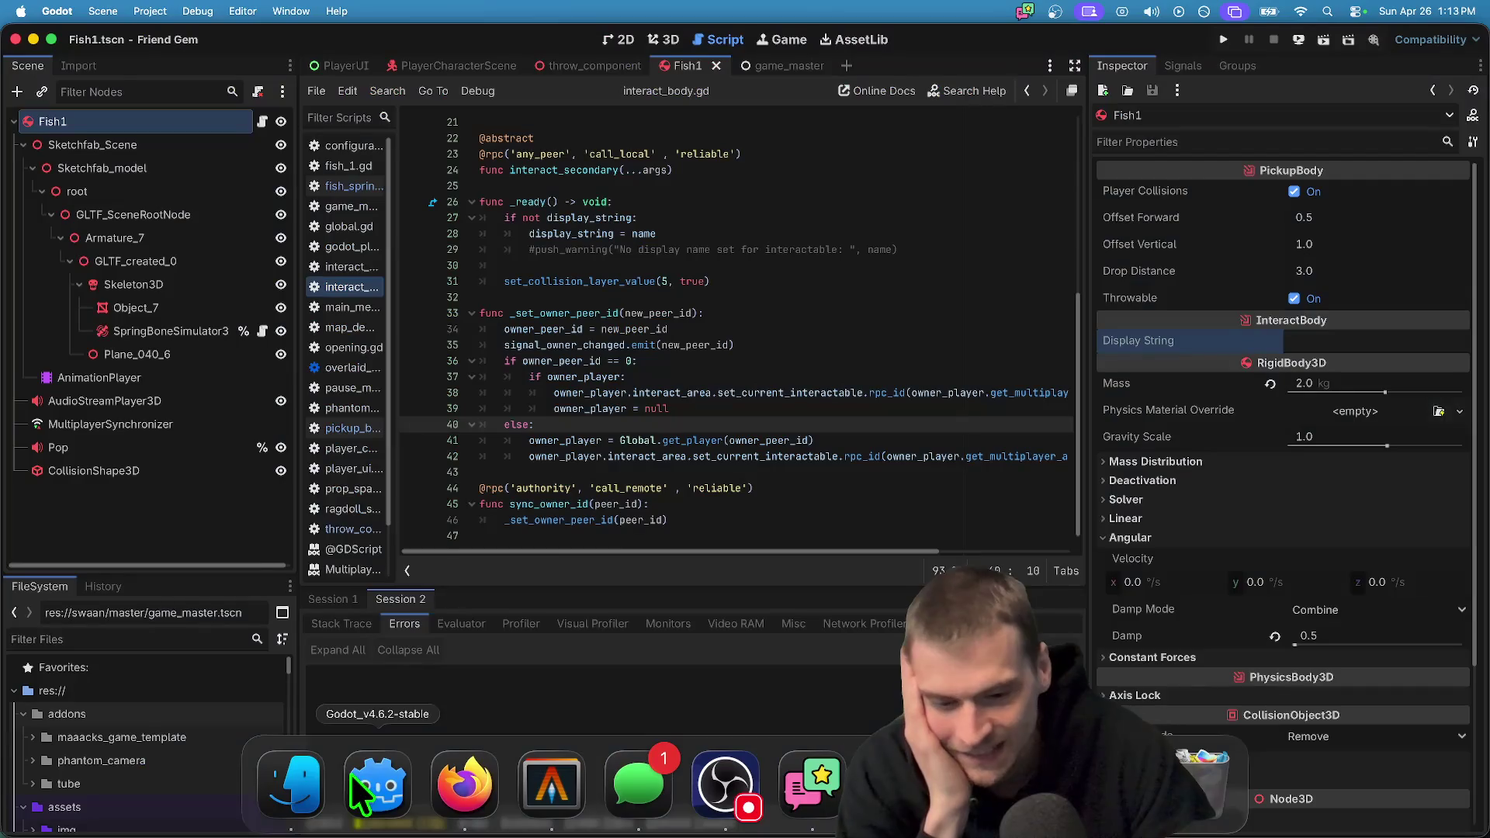
Show the Fish1 fish model in Godot's 3D view, then bring Firefox's GitHub README forward
scroll(709, 200, up, 7)
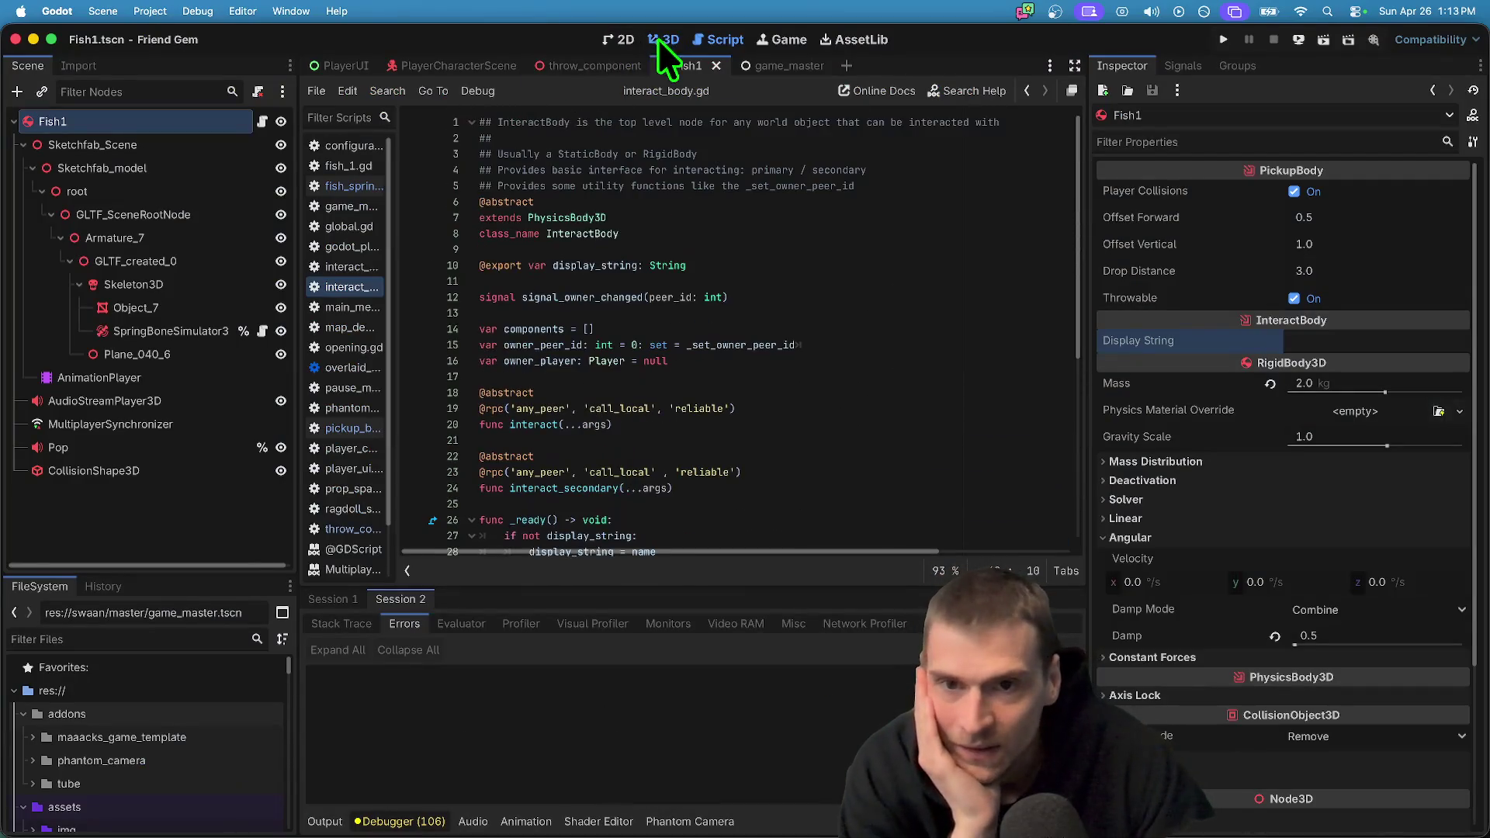
click(658, 39)
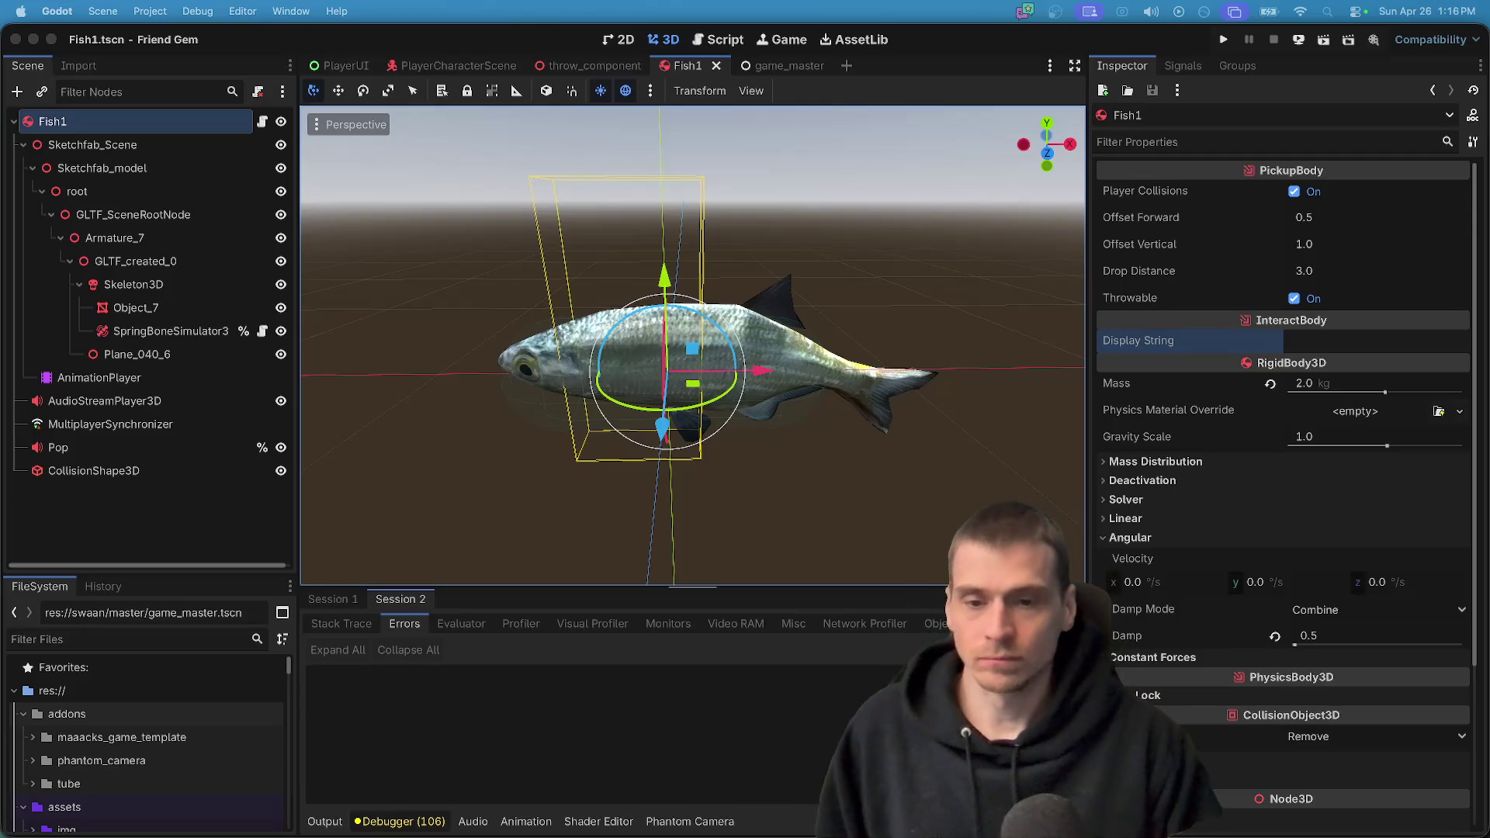
mouse_move(417, 834)
click(459, 782)
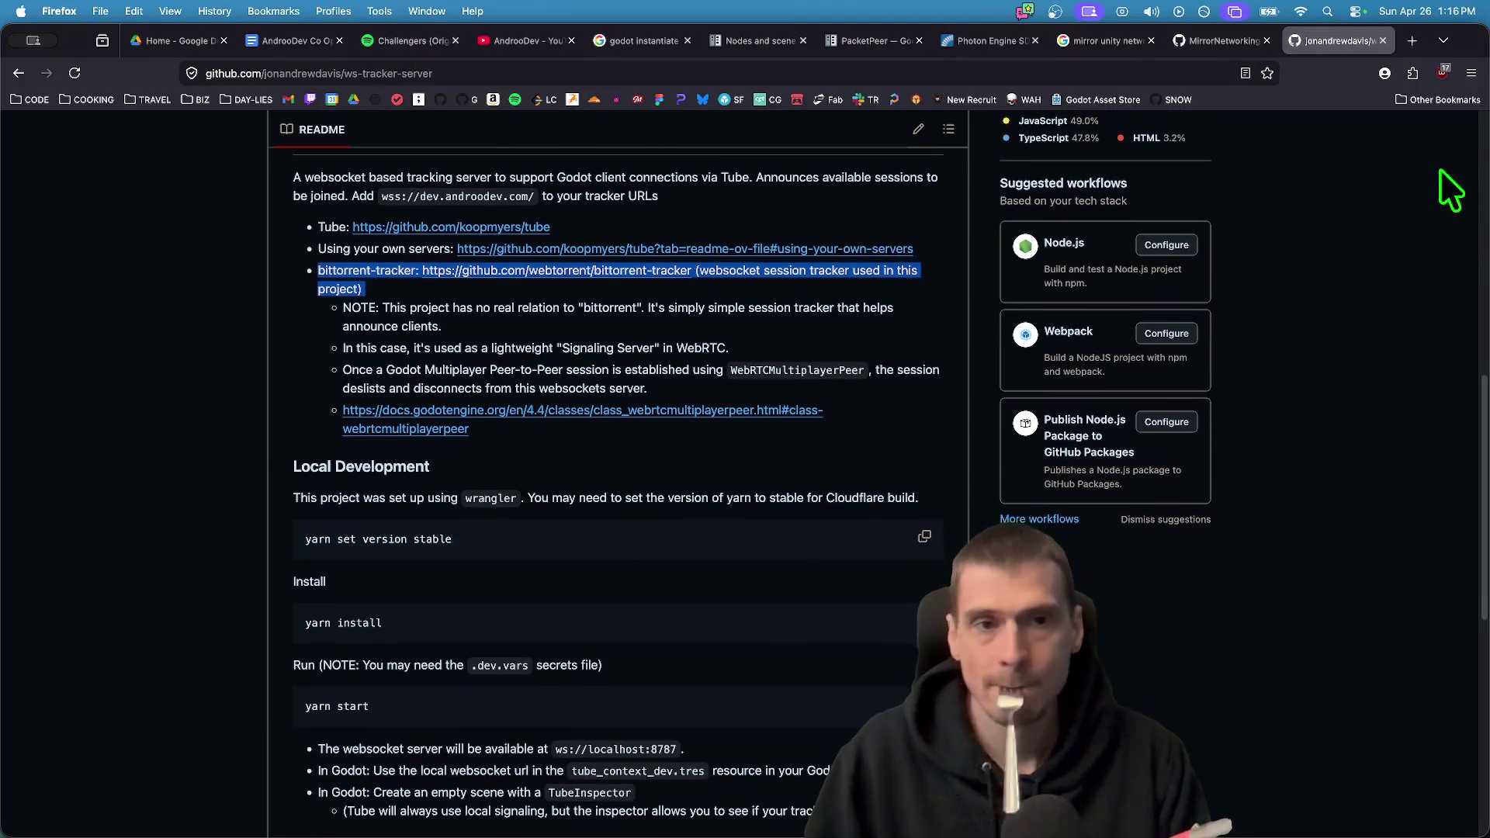
key(ctrl+shift+Tab)
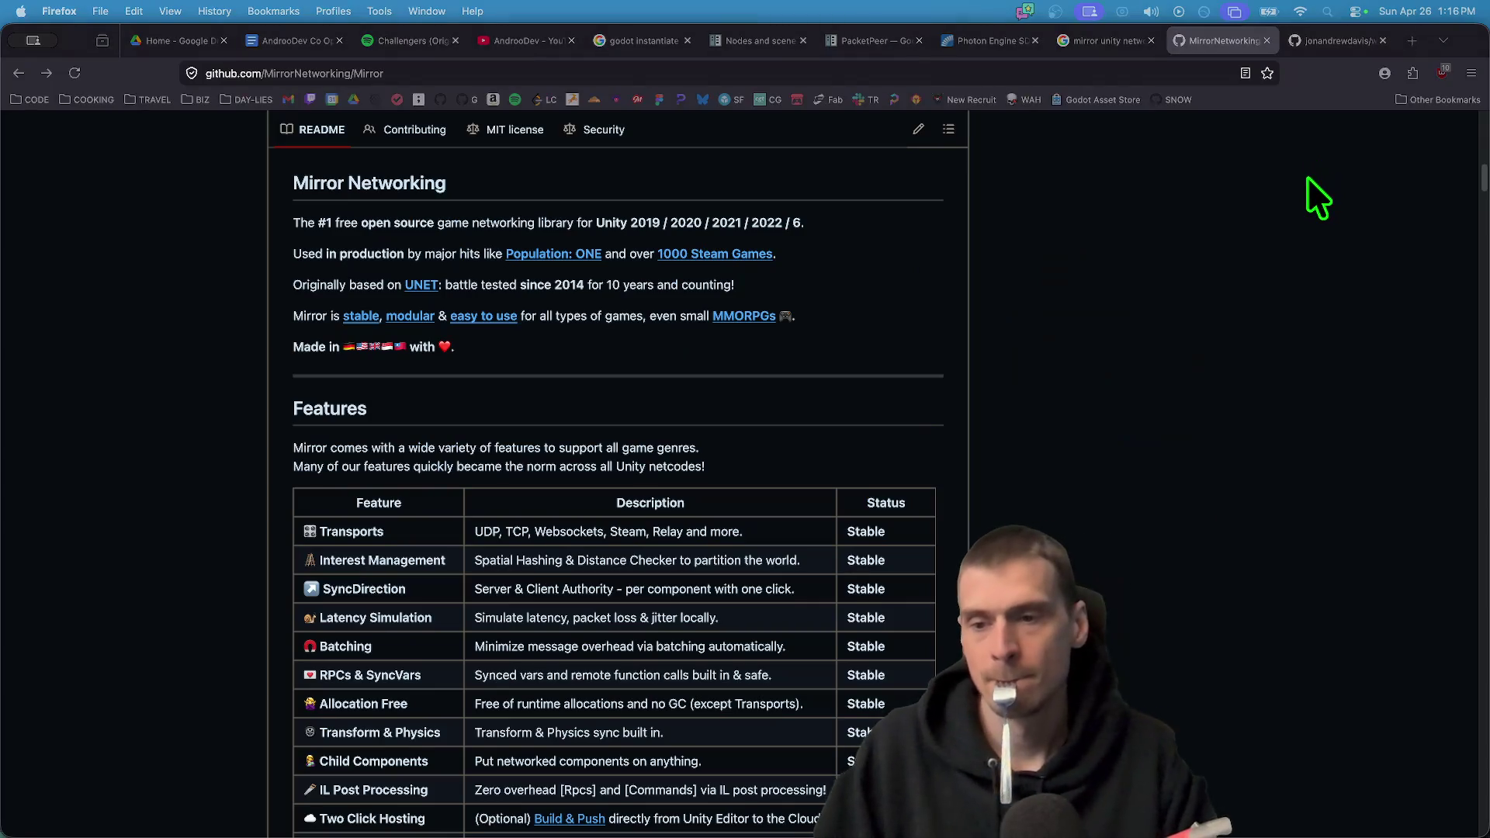
scroll(1266, 233, down, 10)
scroll(1222, 315, up, 3)
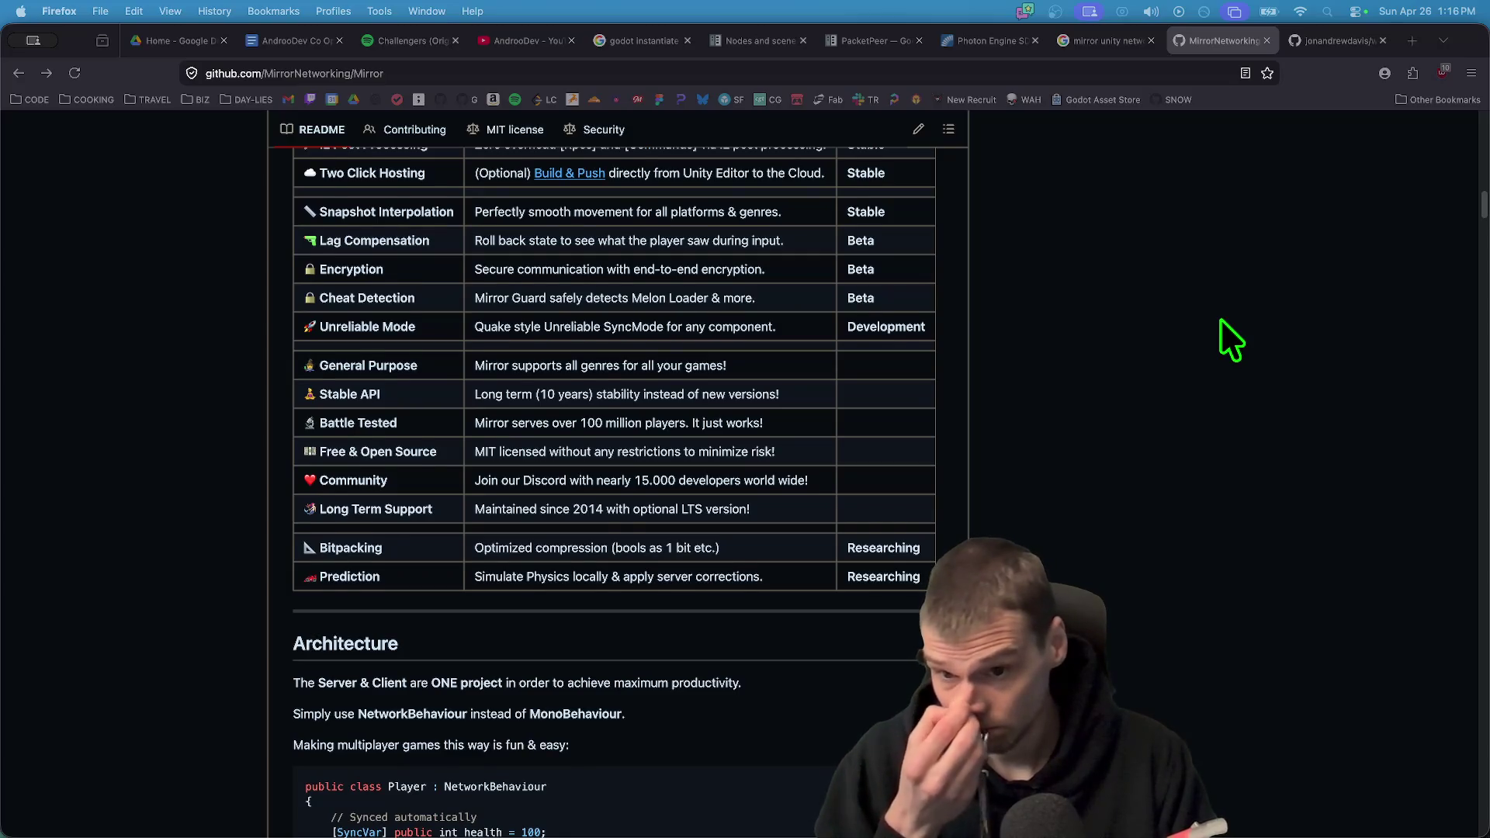
scroll(1220, 320, up, 2)
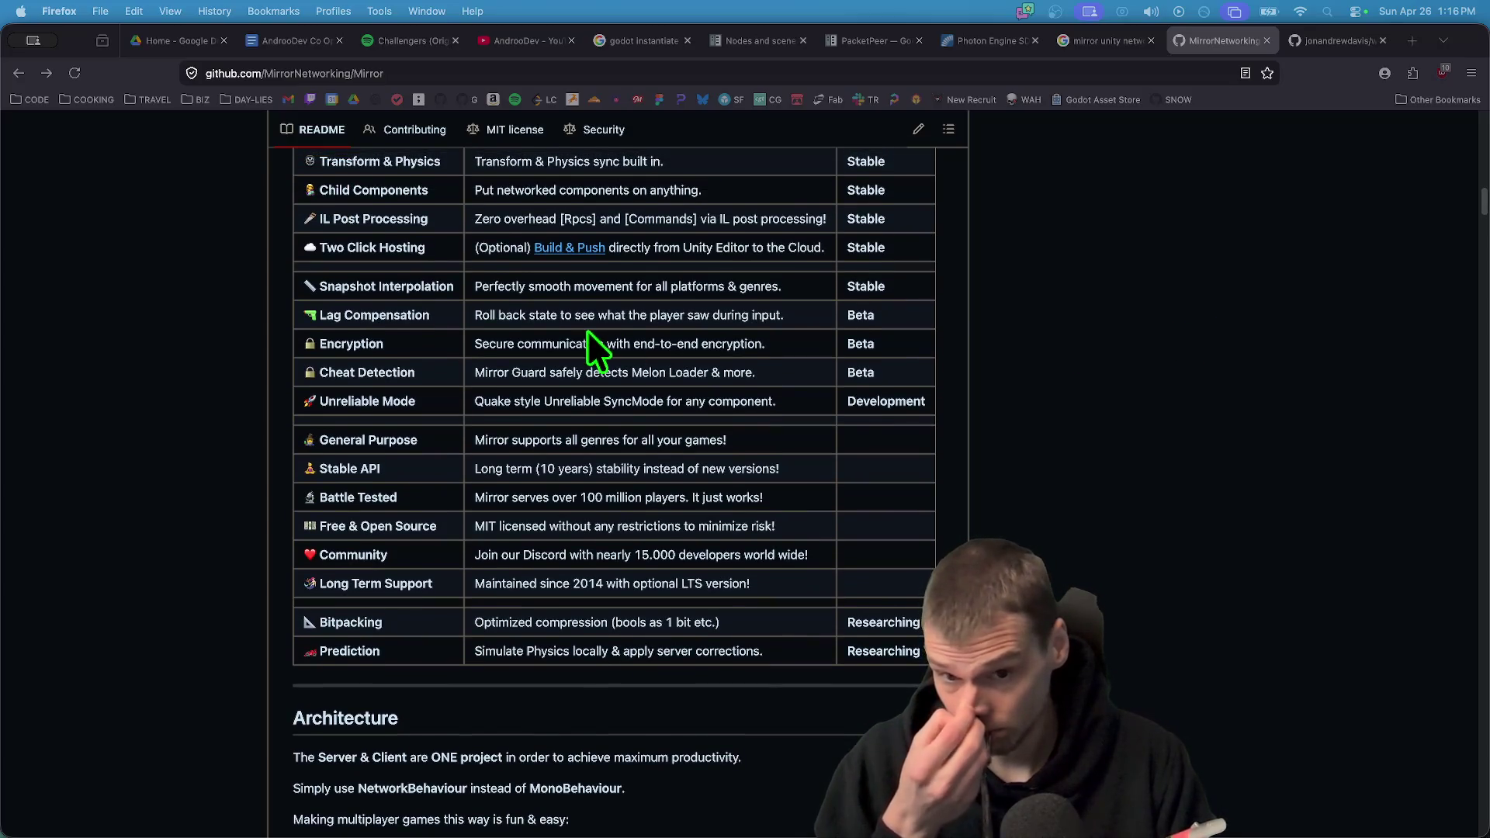
triple_click(593, 321)
scroll(1125, 337, up, 2)
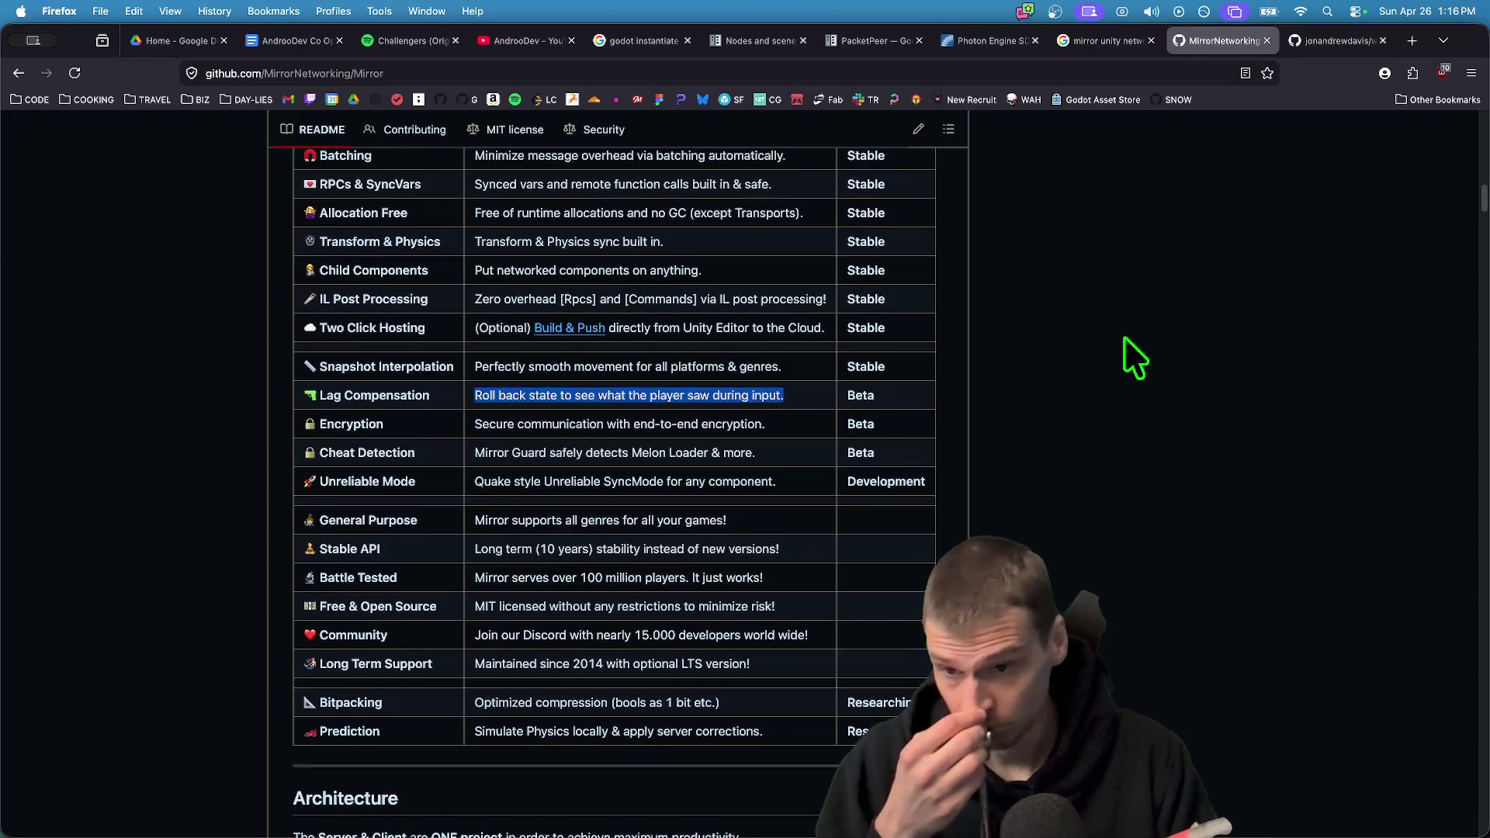
scroll(1124, 337, up, 2)
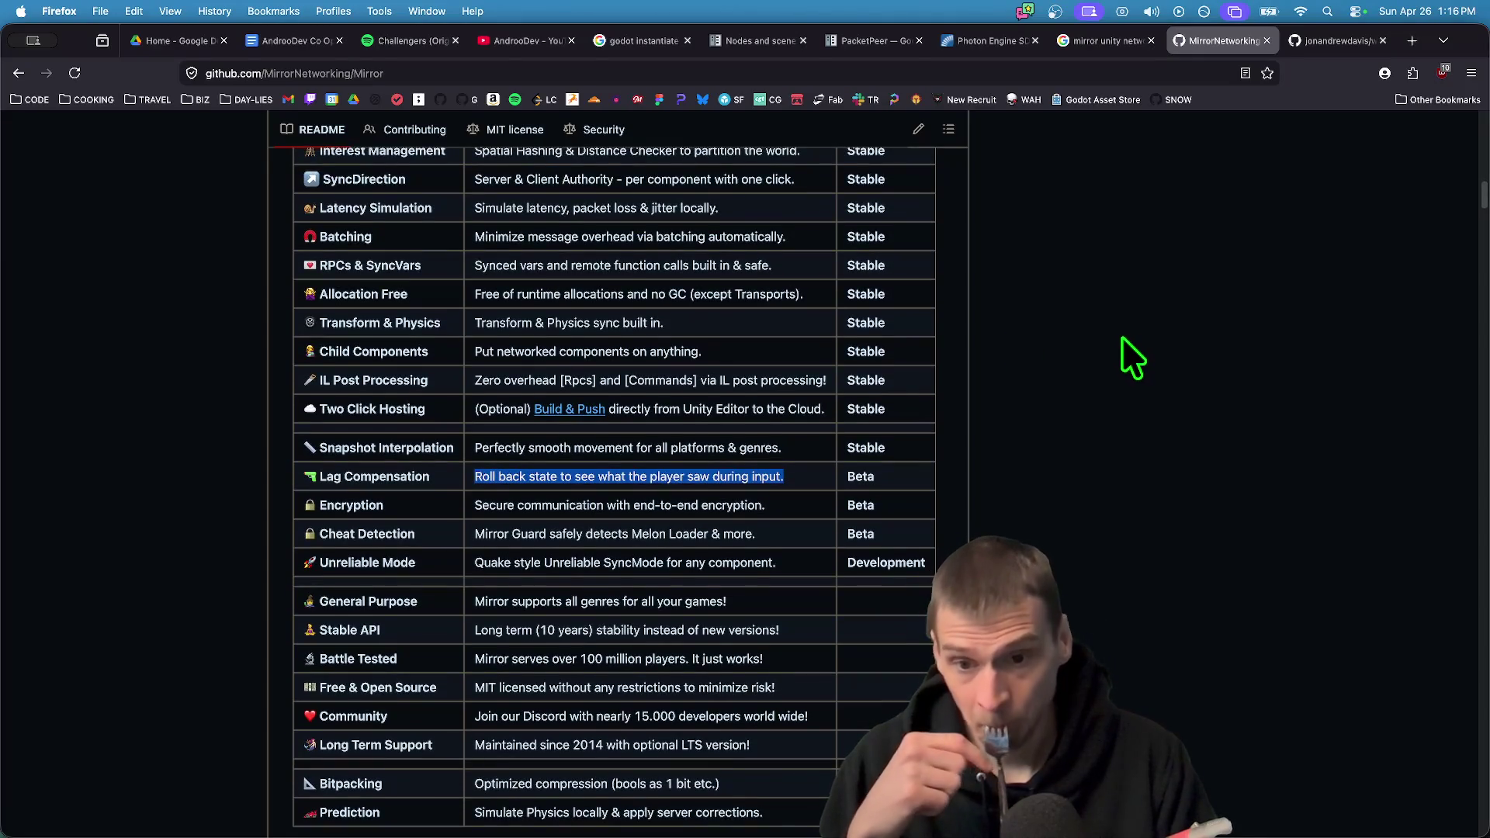
scroll(1117, 334, up, 1)
scroll(1114, 336, up, 2)
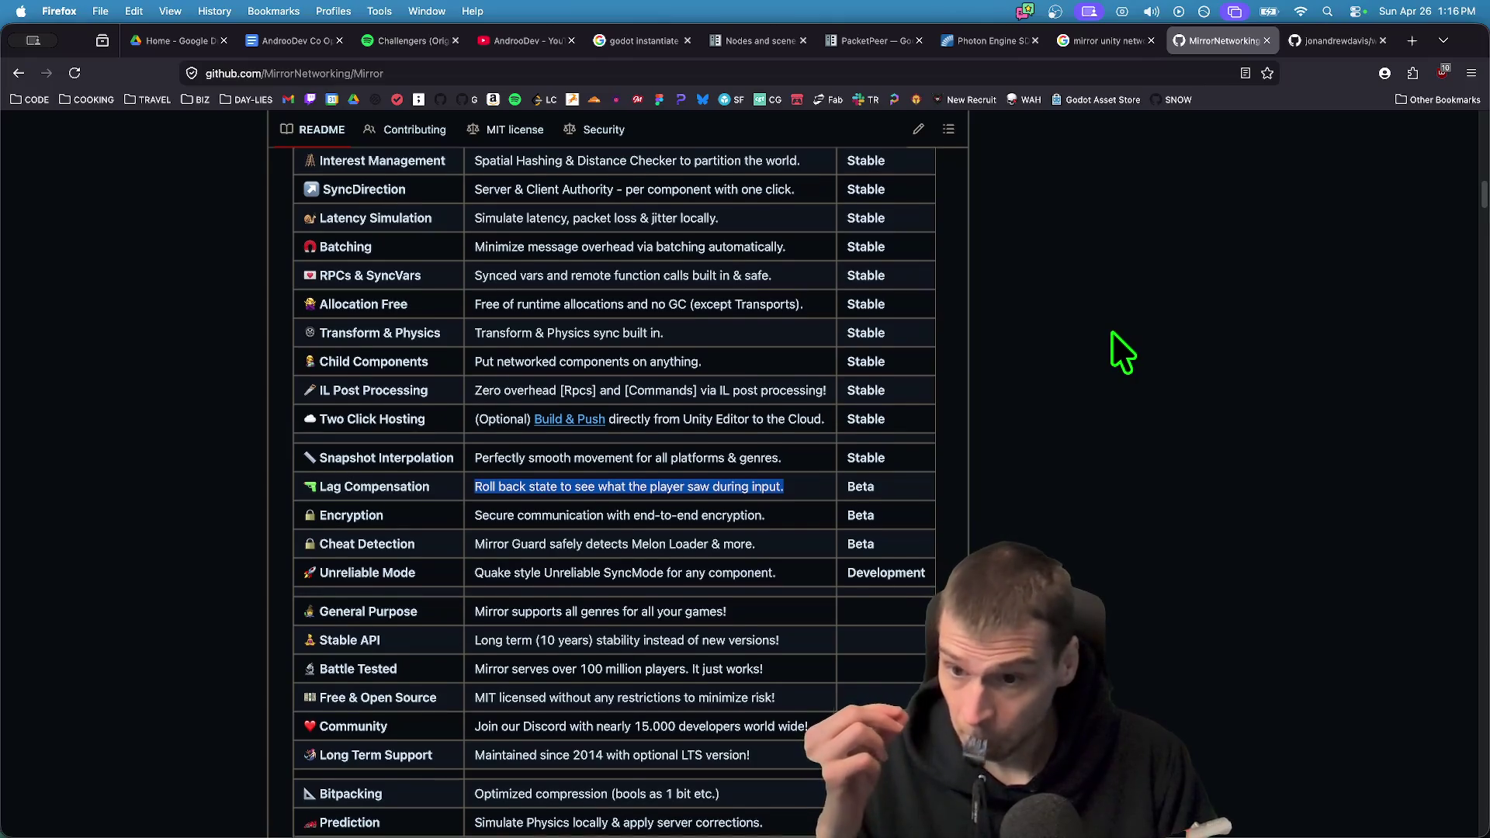
scroll(1112, 331, up, 1)
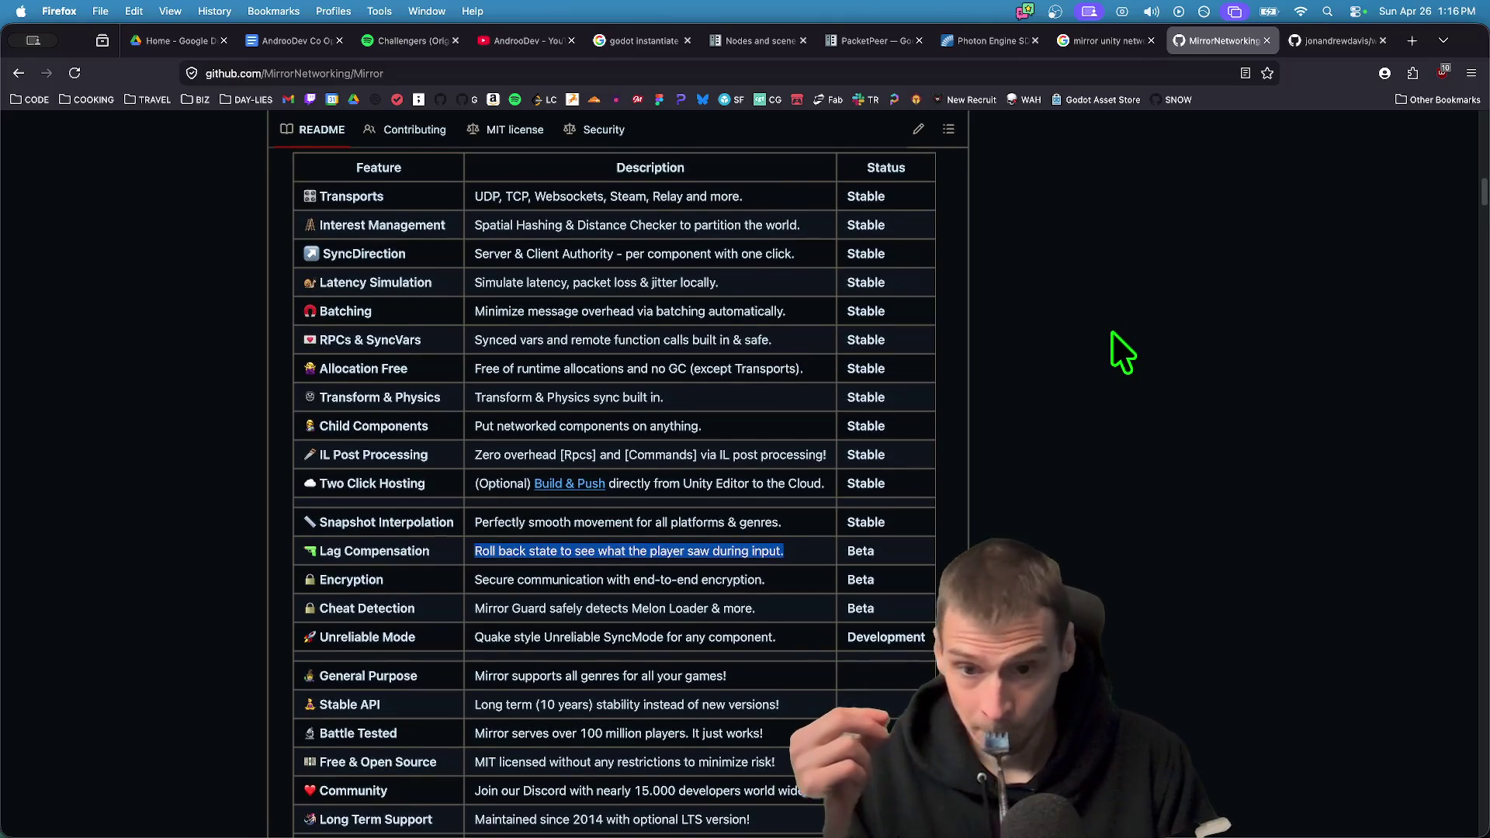
triple_click(656, 398)
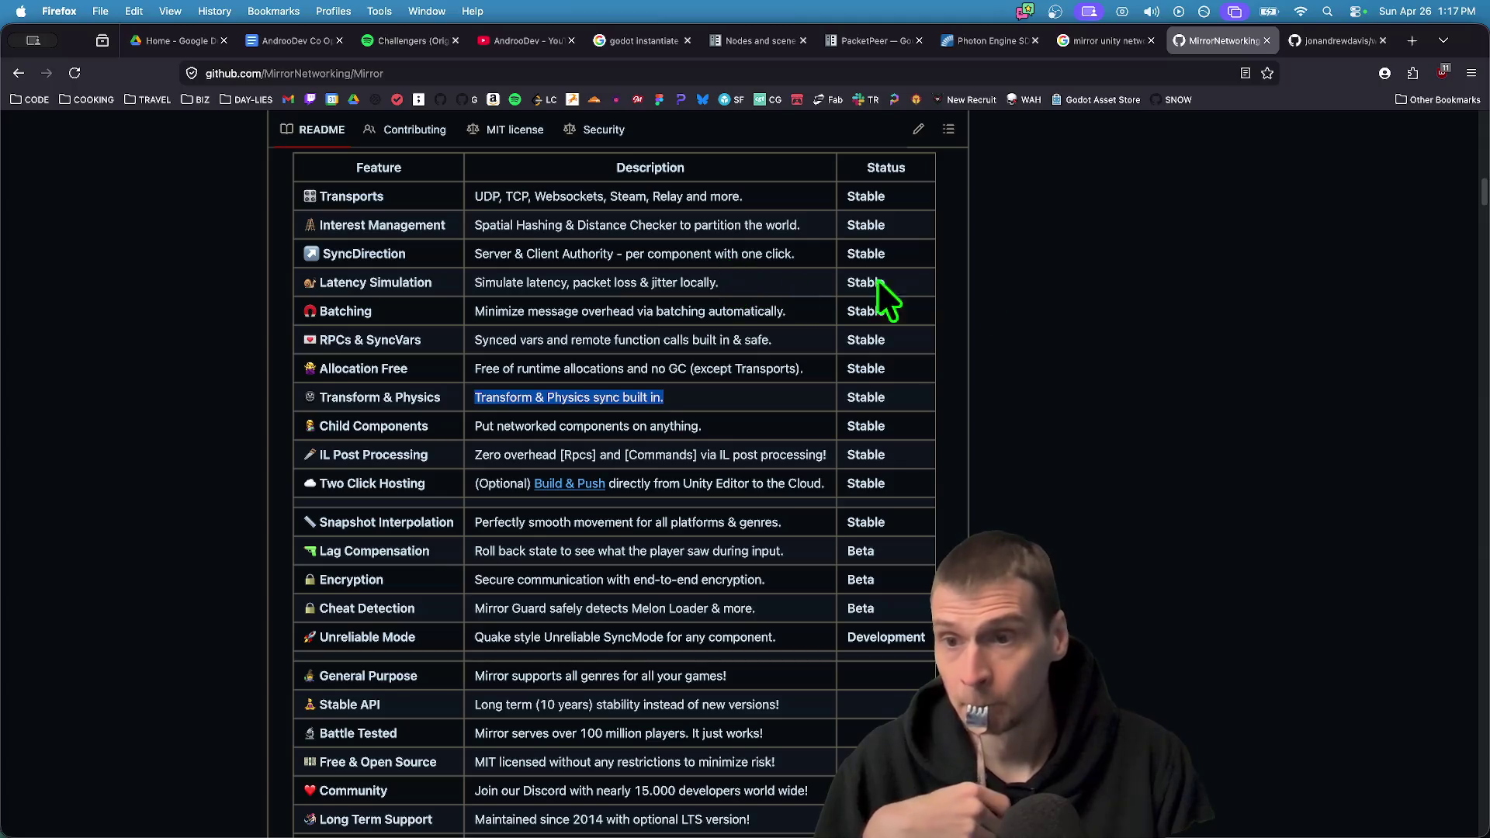
scroll(1027, 292, up, 3)
scroll(1023, 293, down, 3)
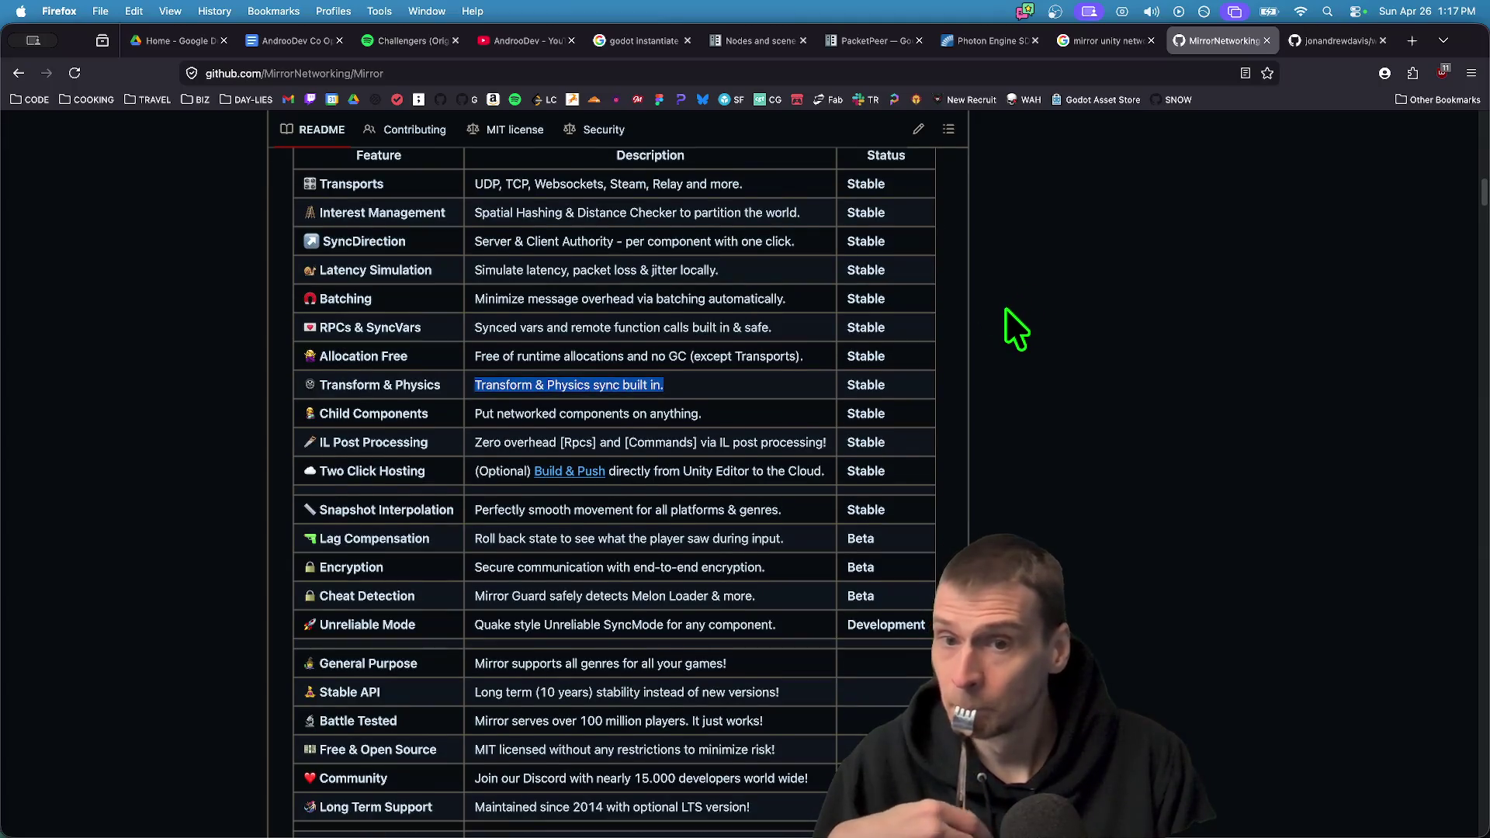
scroll(1004, 307, up, 1)
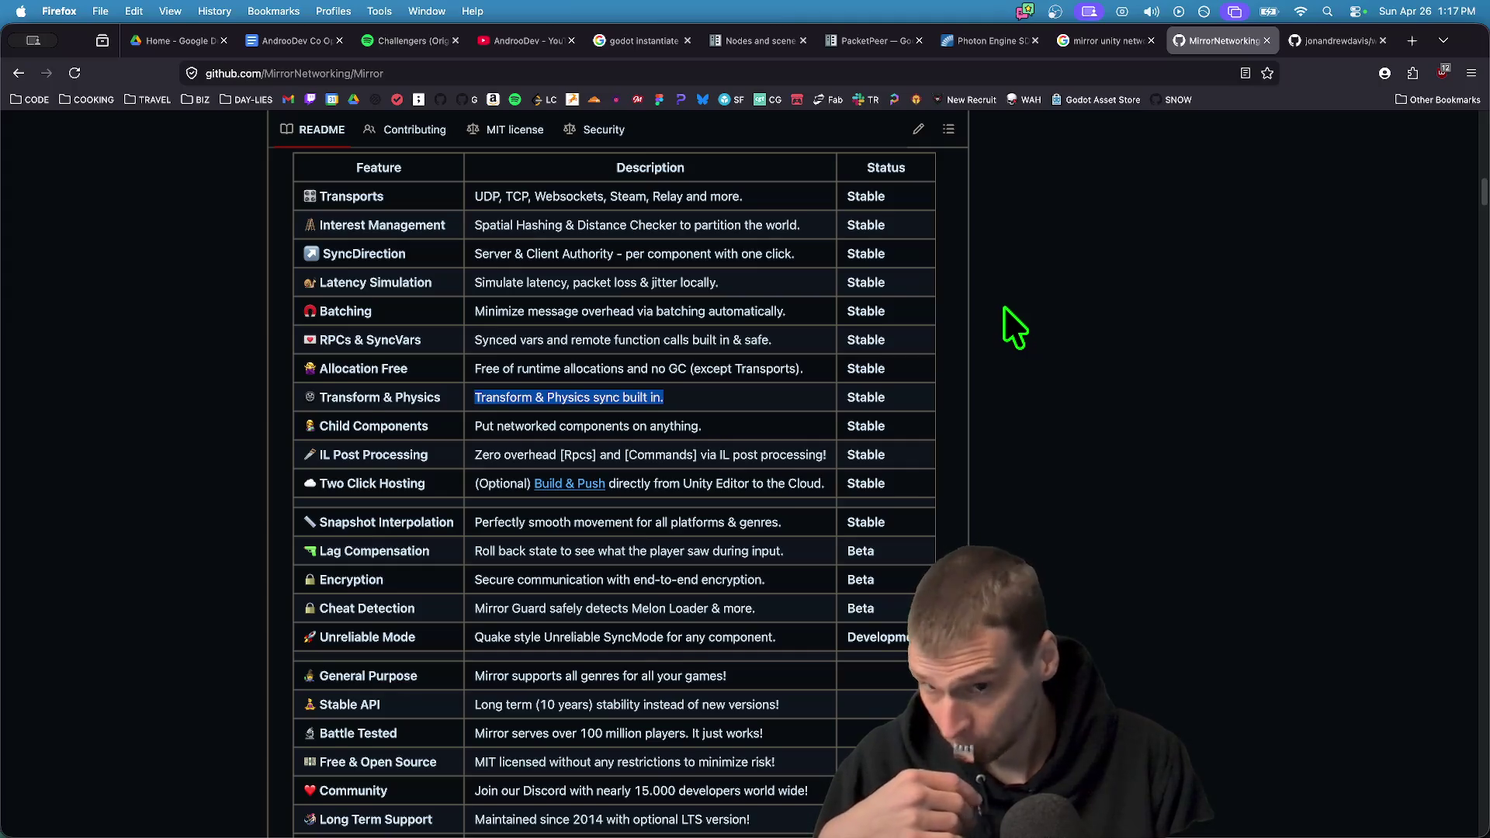
scroll(1003, 306, down, 5)
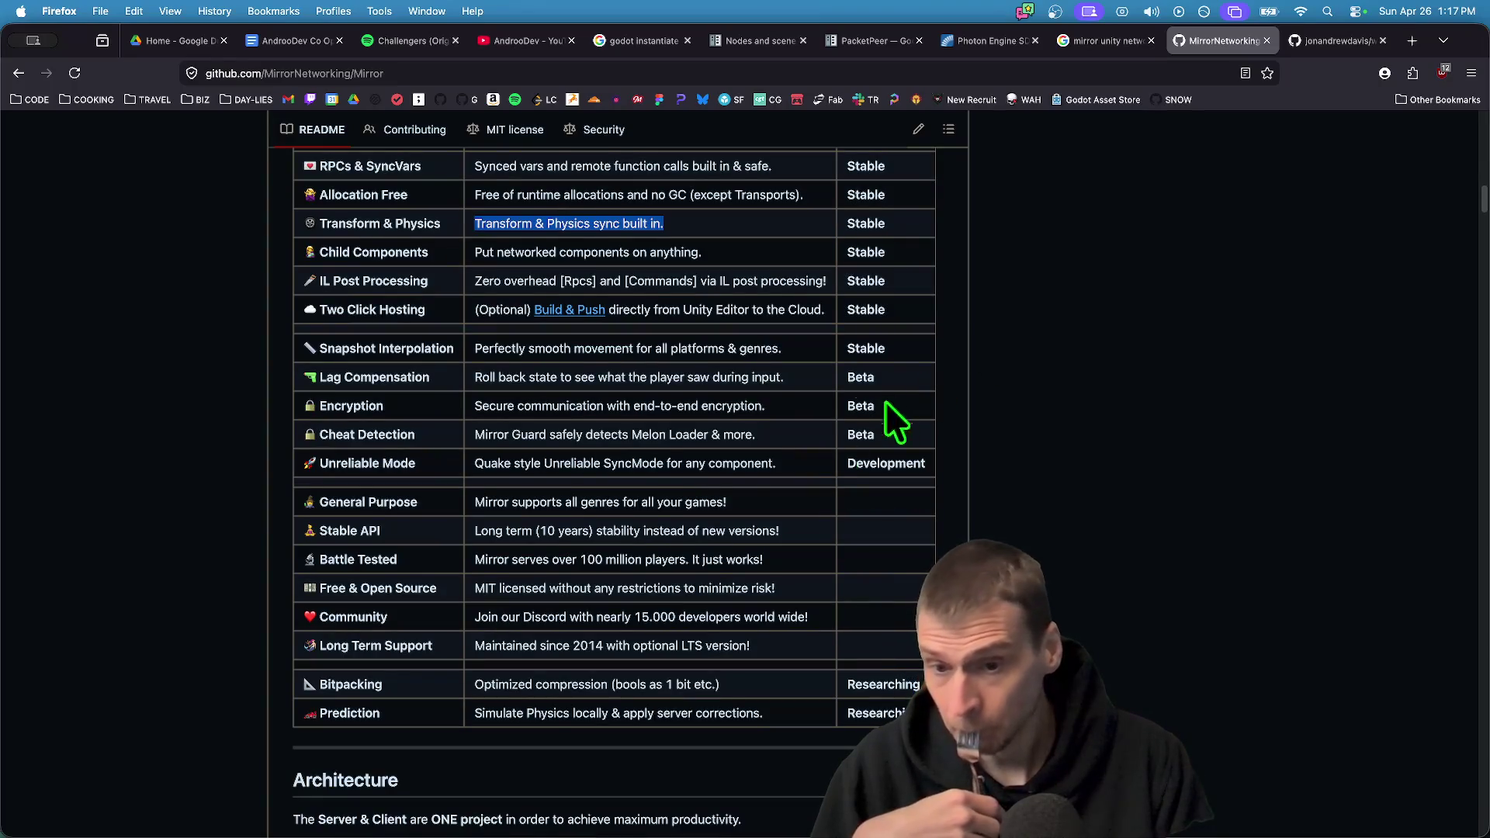
mouse_move(320, 503)
mouse_down()
mouse_move(715, 501)
mouse_move(784, 557)
mouse_move(761, 525)
mouse_up()
click(759, 565)
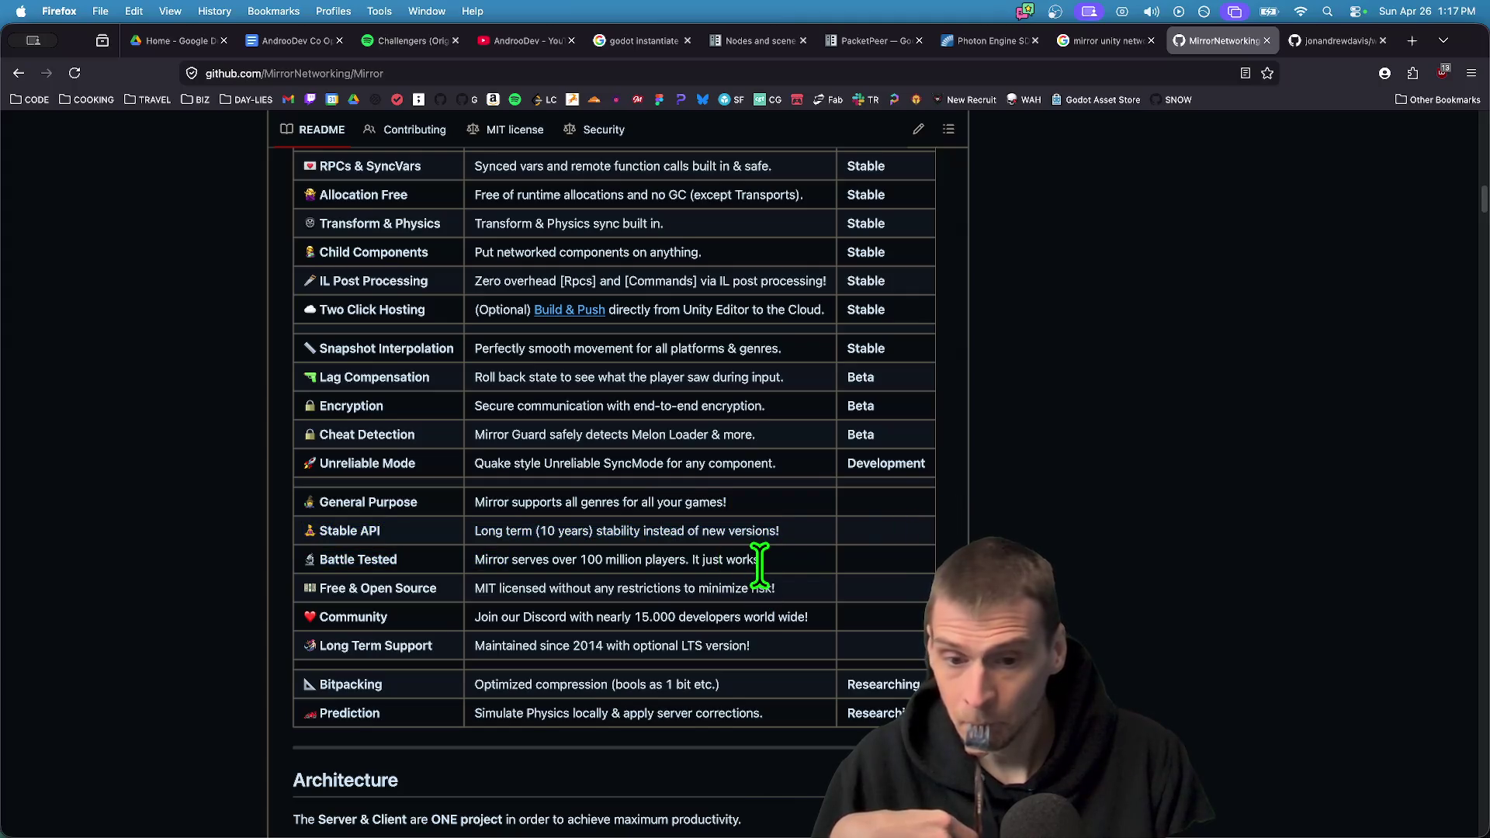
triple_click(760, 565)
scroll(776, 581, down, 2)
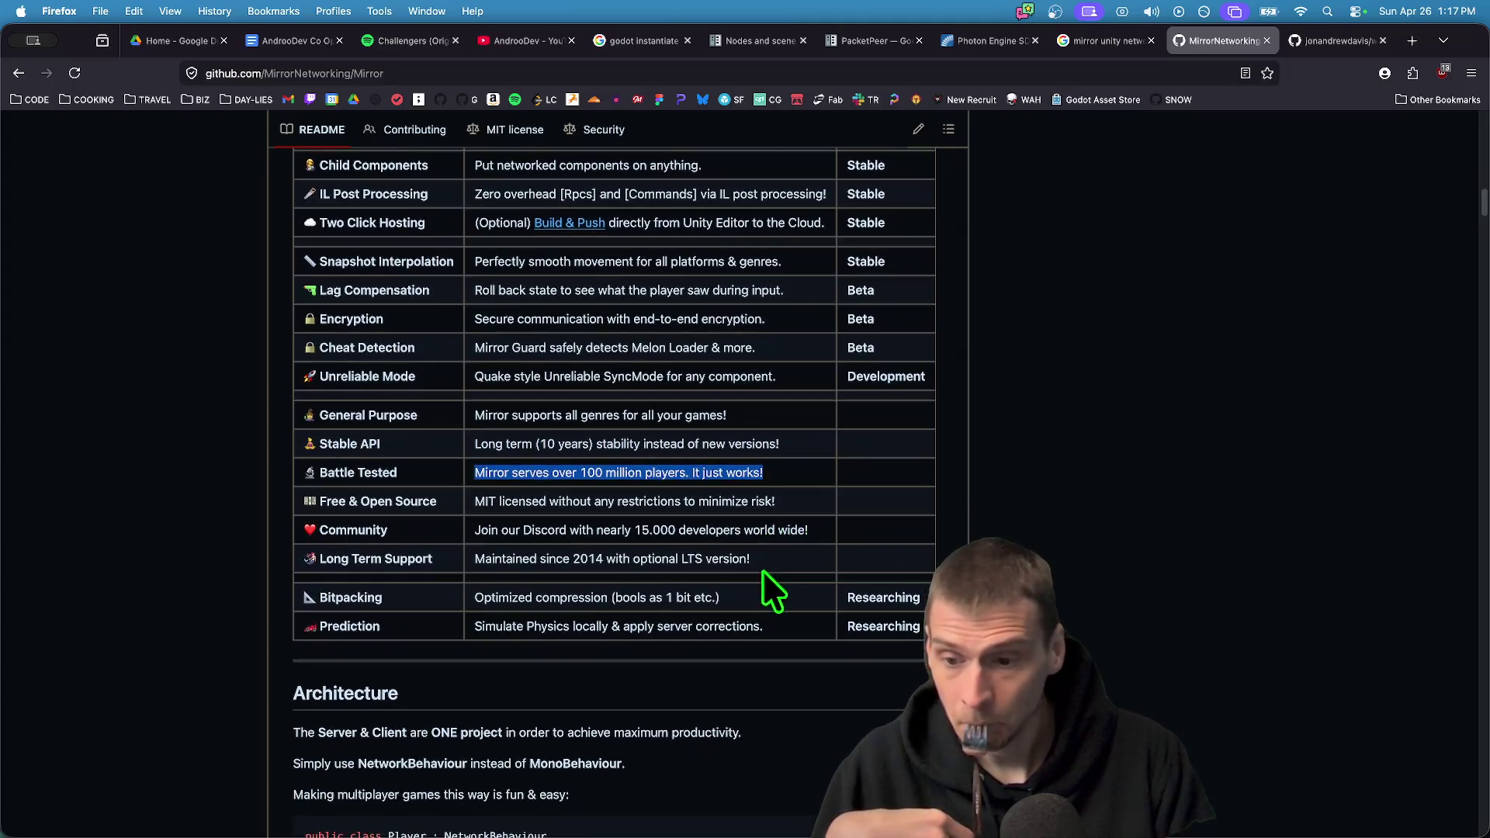
scroll(762, 570, down, 2)
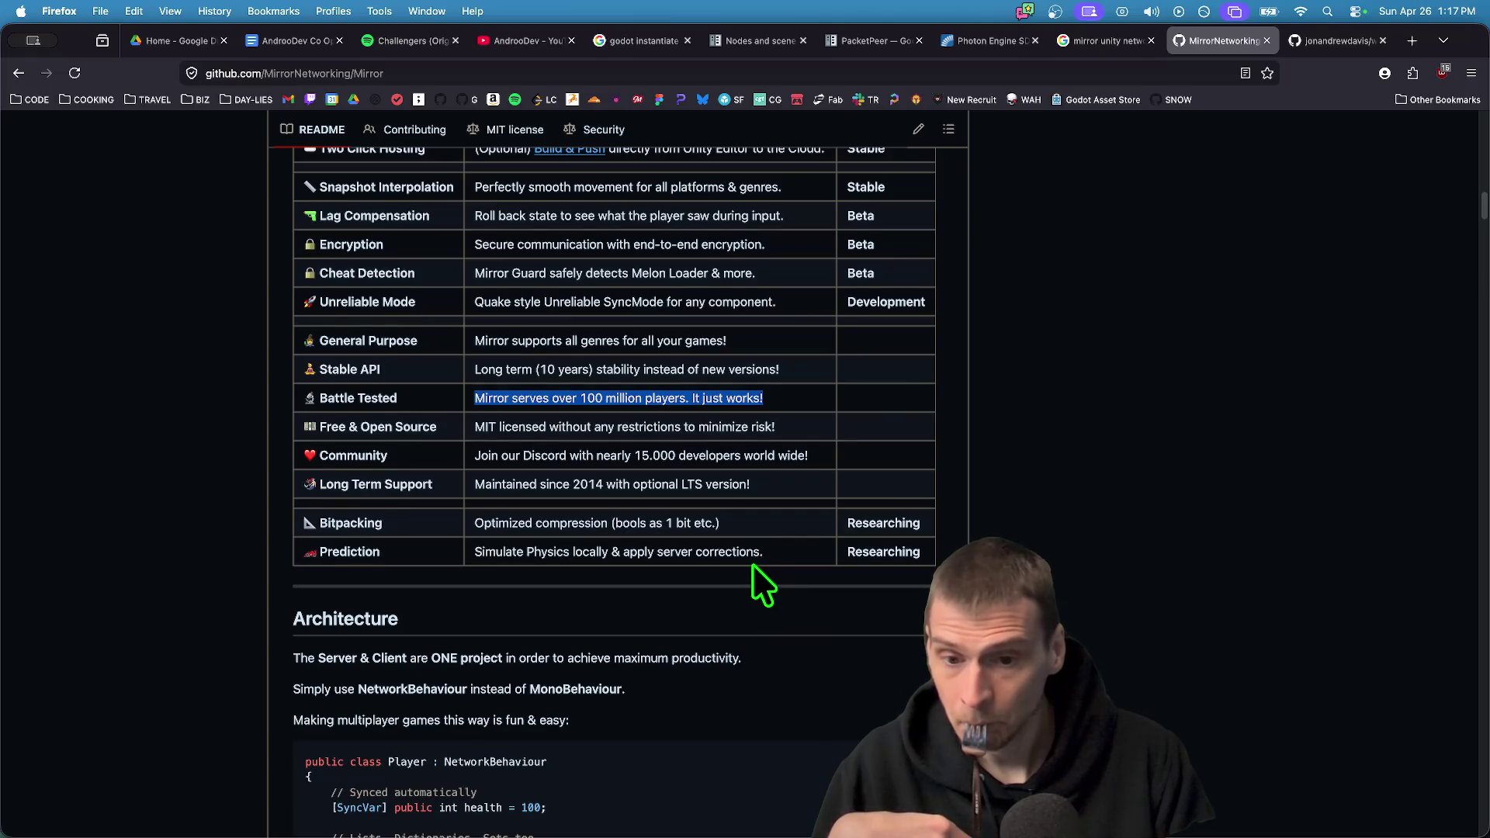
scroll(752, 563, down, 5)
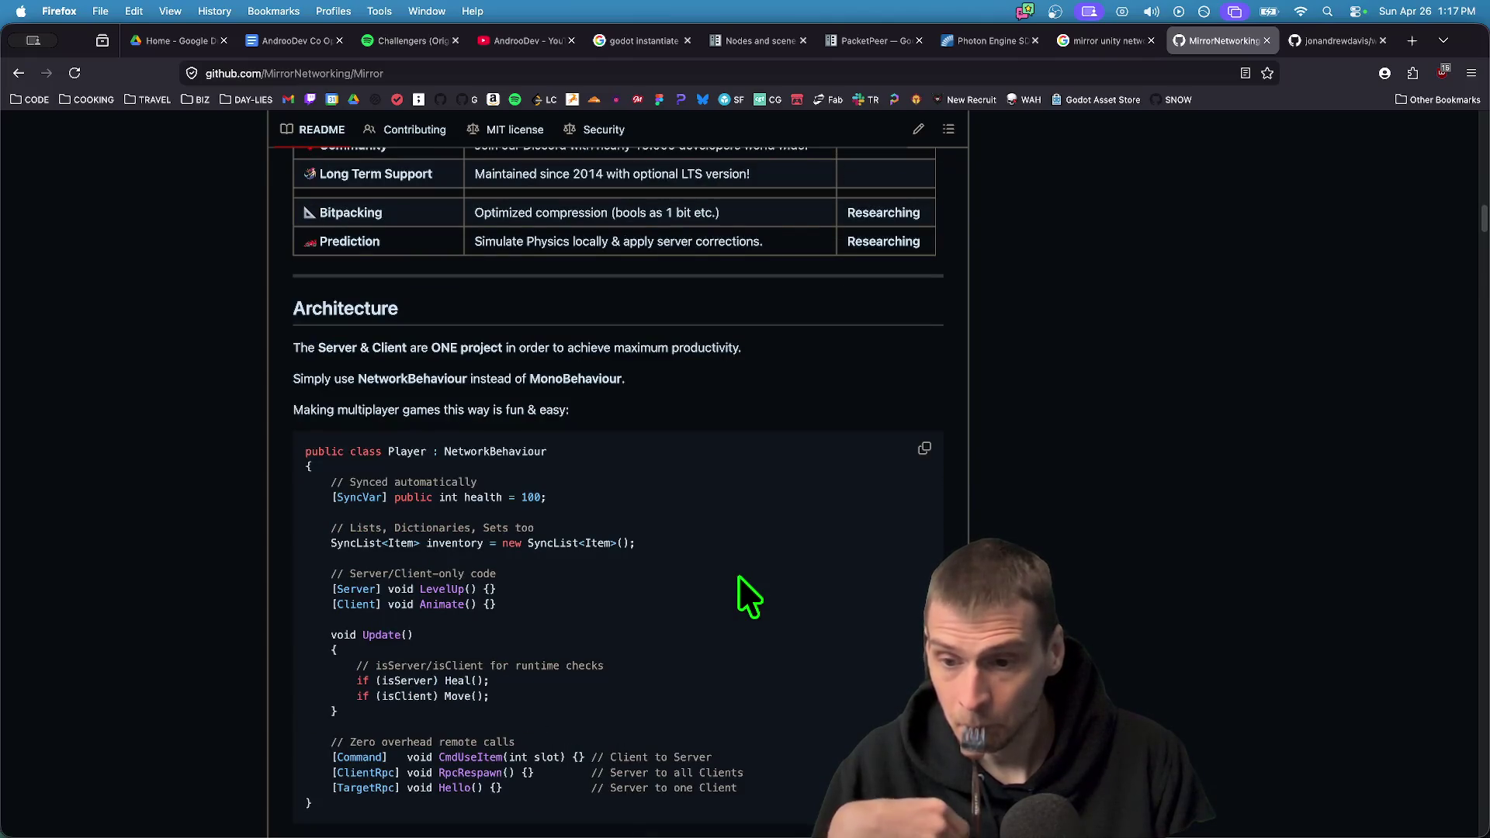
scroll(738, 575, down, 1)
scroll(738, 576, down, 2)
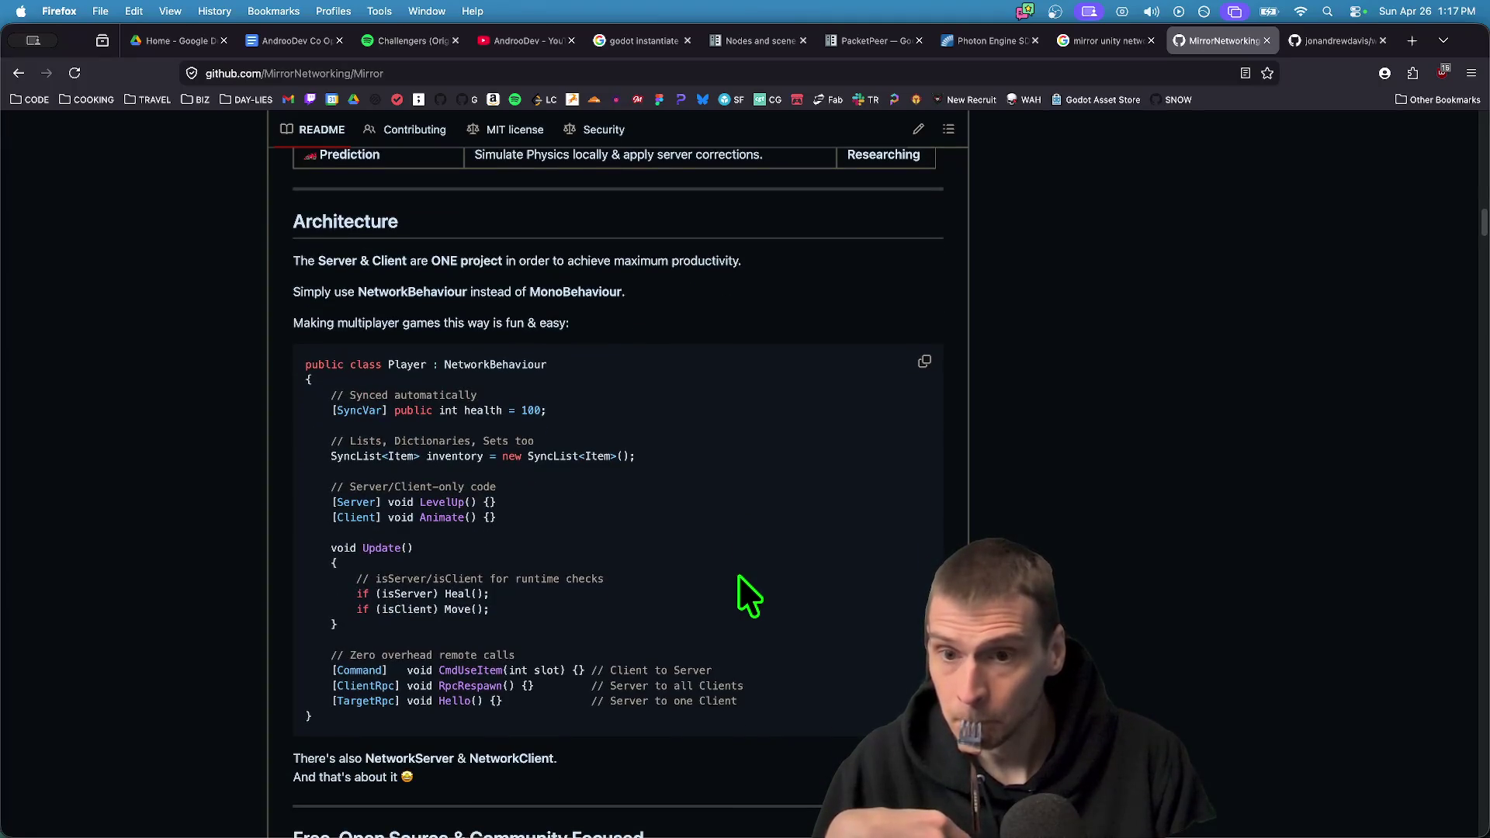
scroll(739, 576, down, 1)
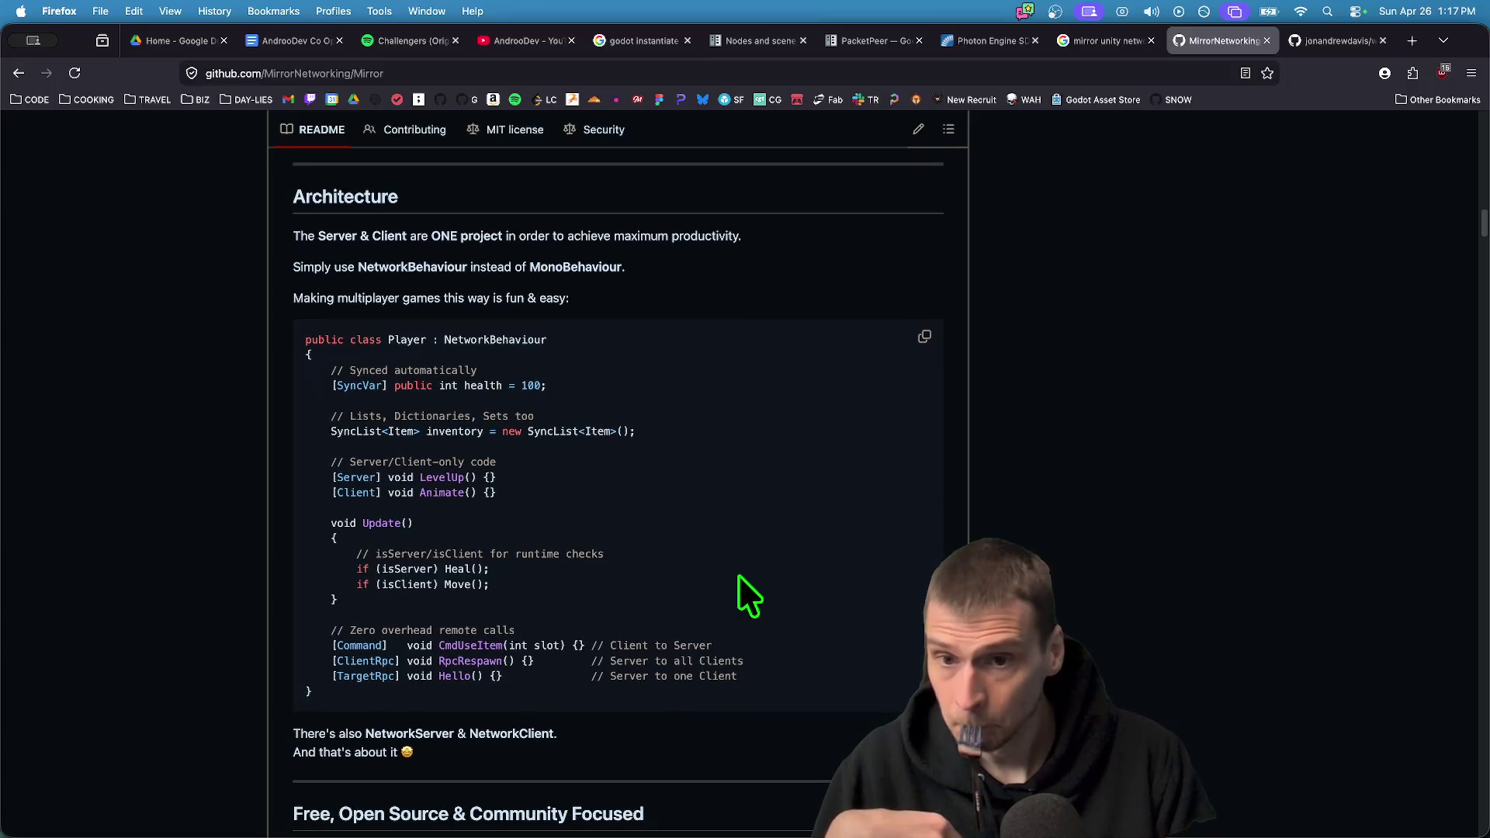
scroll(734, 579, down, 1)
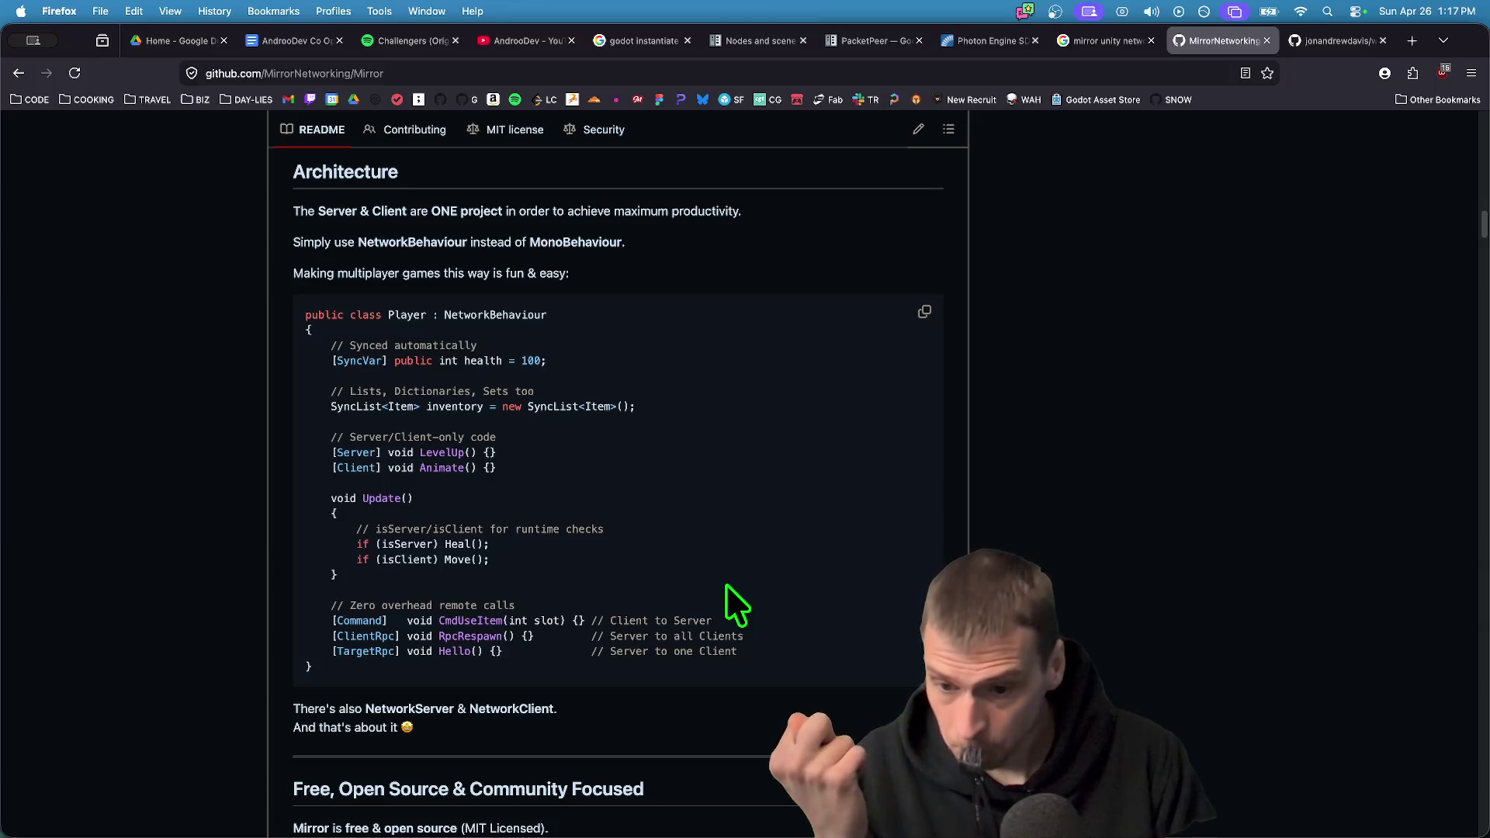
scroll(726, 587, down, 3)
scroll(734, 601, down, 1)
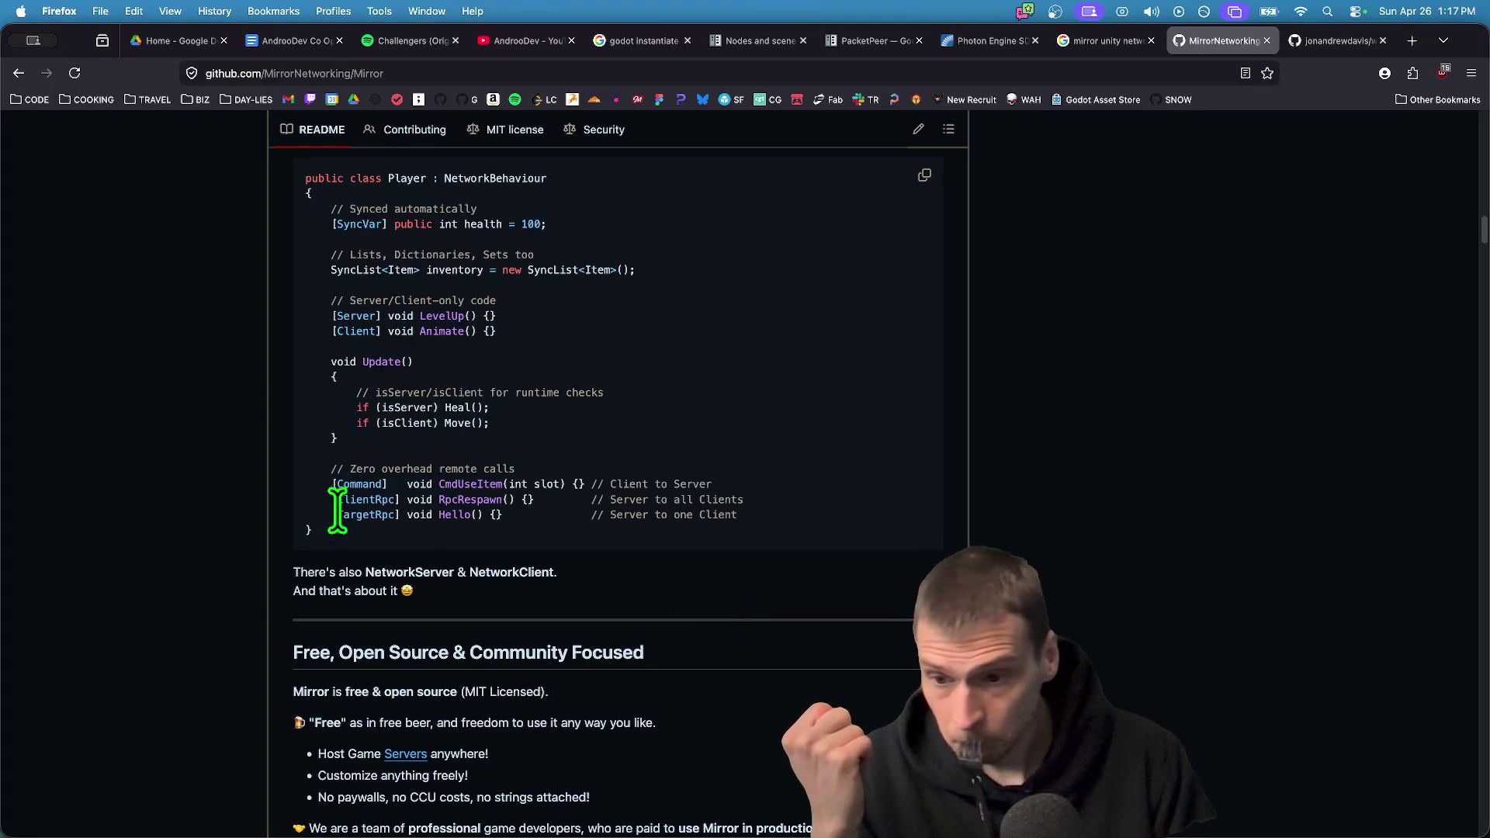
drag(332, 469, 376, 469)
triple_click(766, 503)
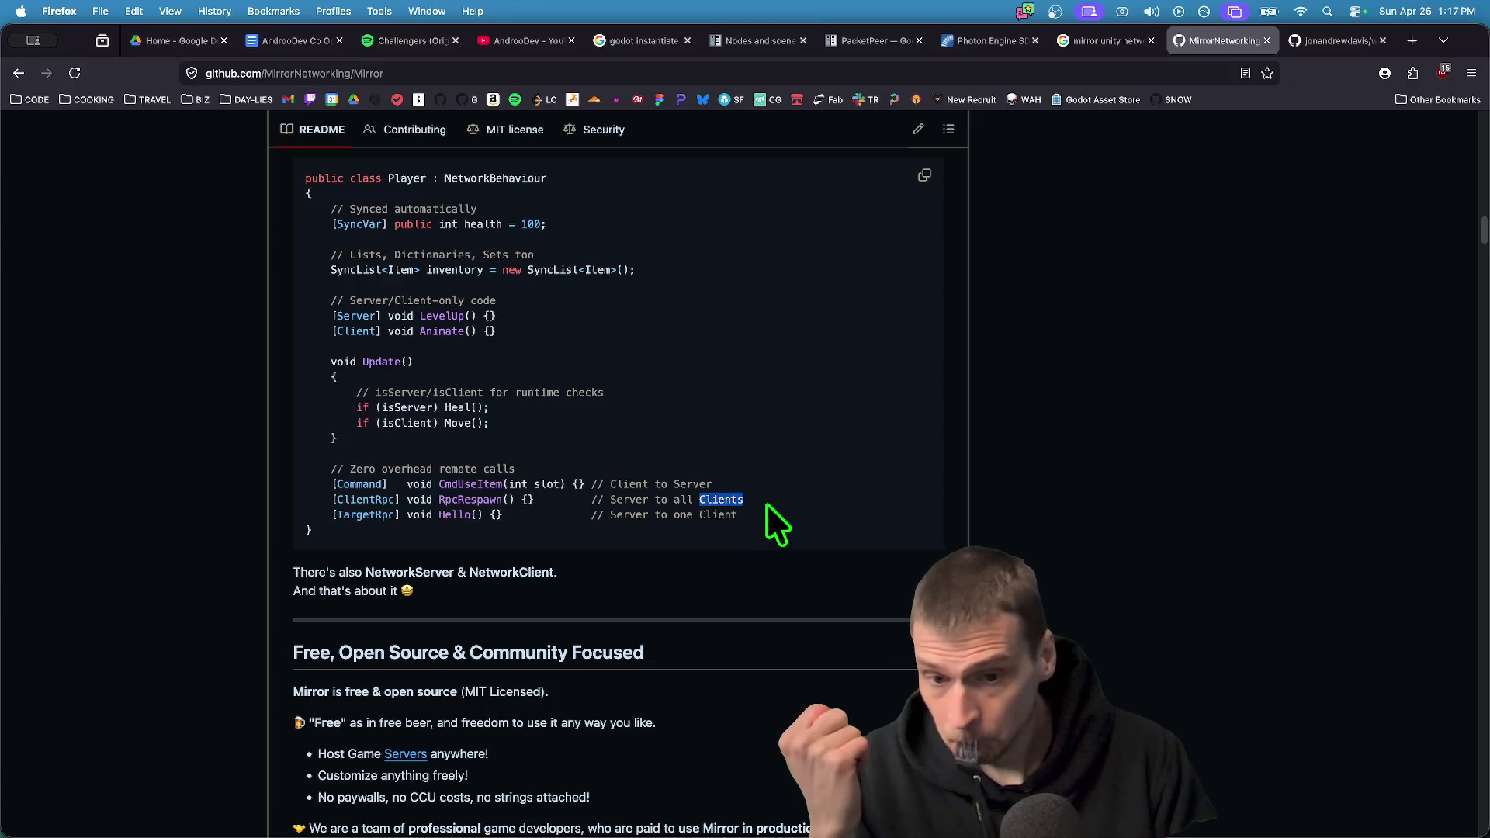
click(768, 608)
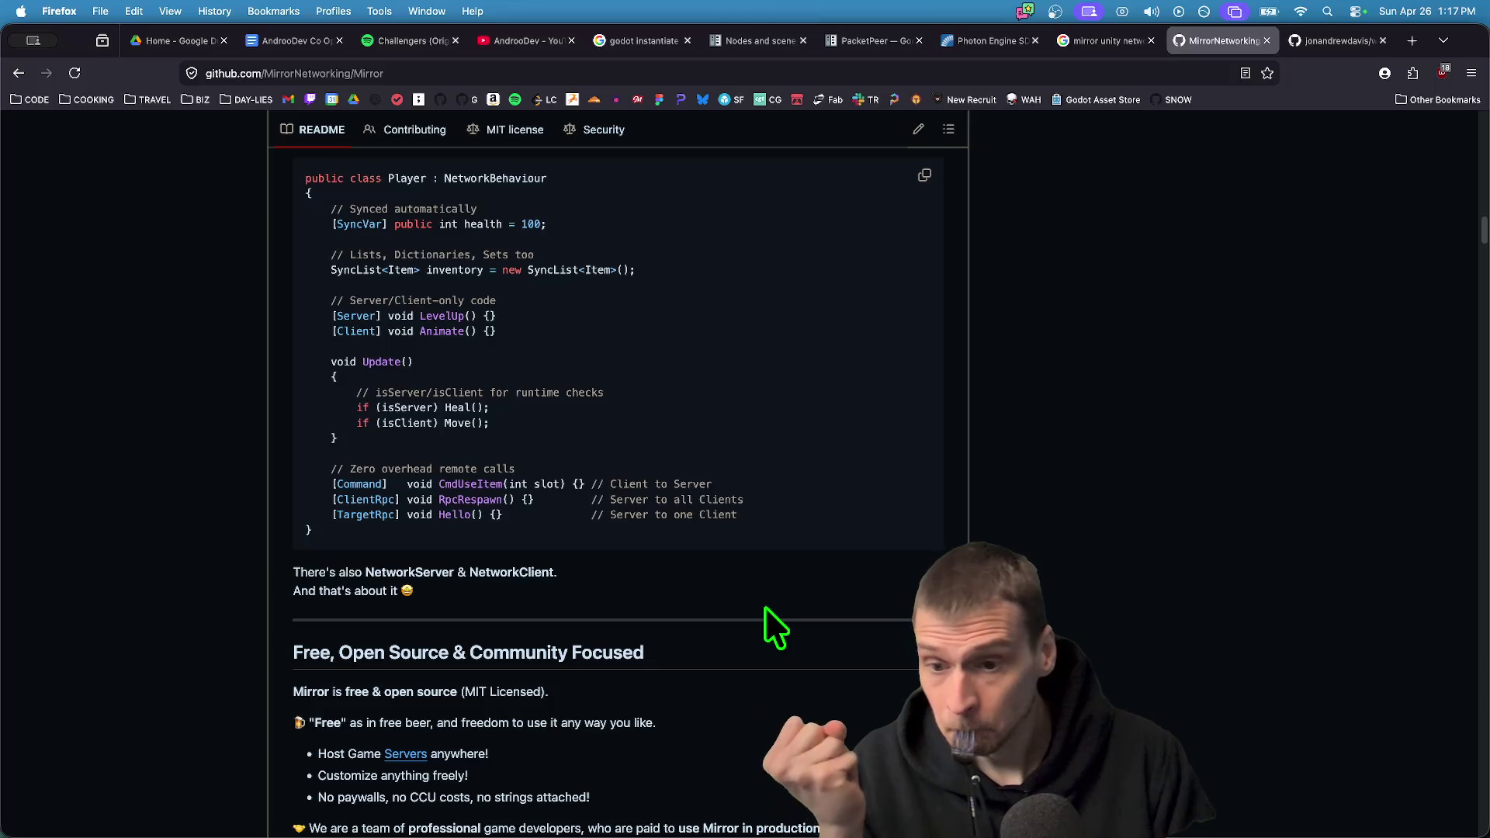
scroll(766, 607, down, 3)
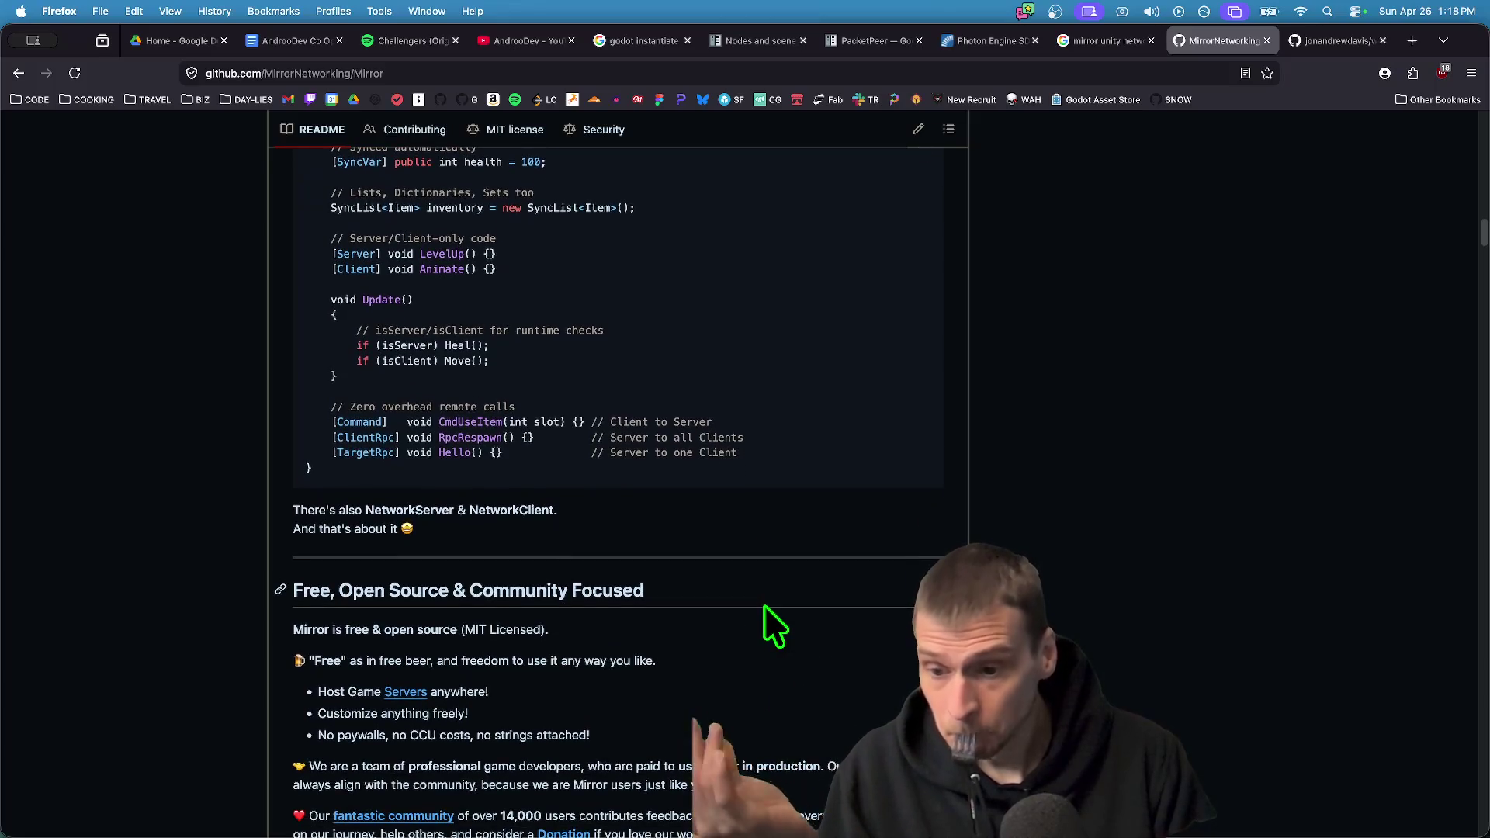
scroll(771, 623, down, 5)
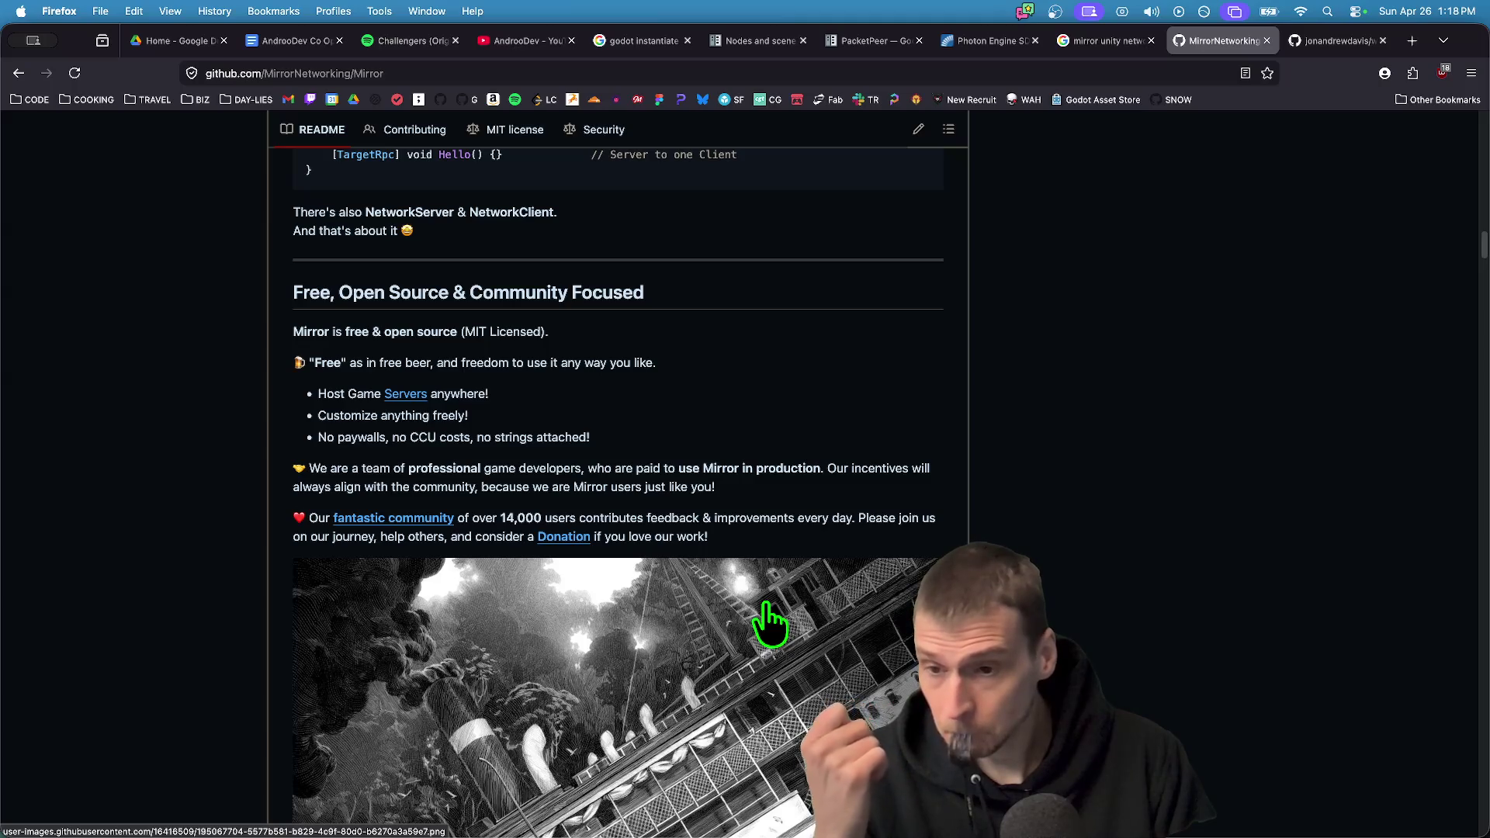
scroll(771, 623, down, 1)
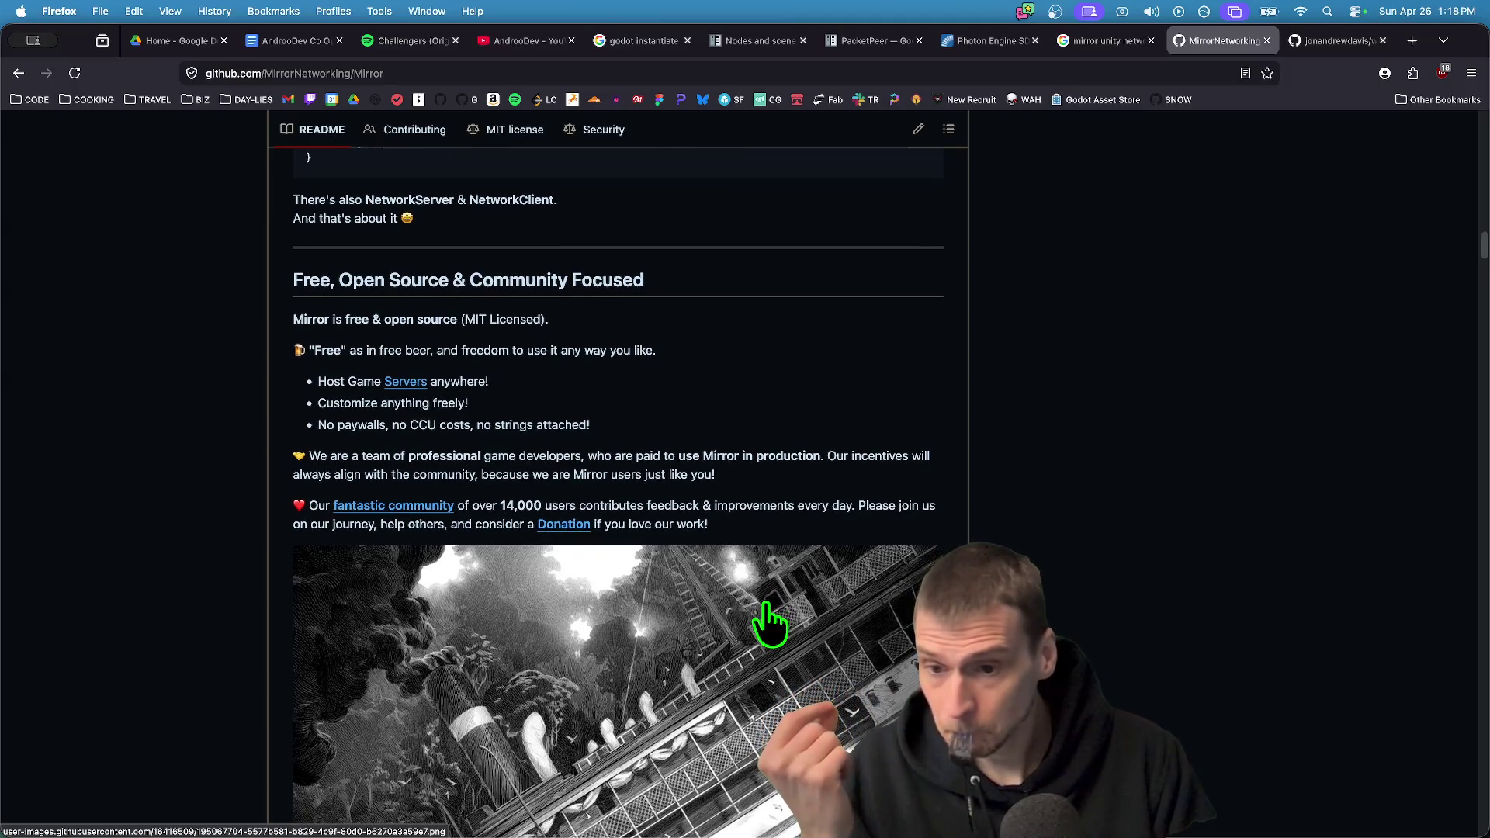
scroll(771, 623, down, 5)
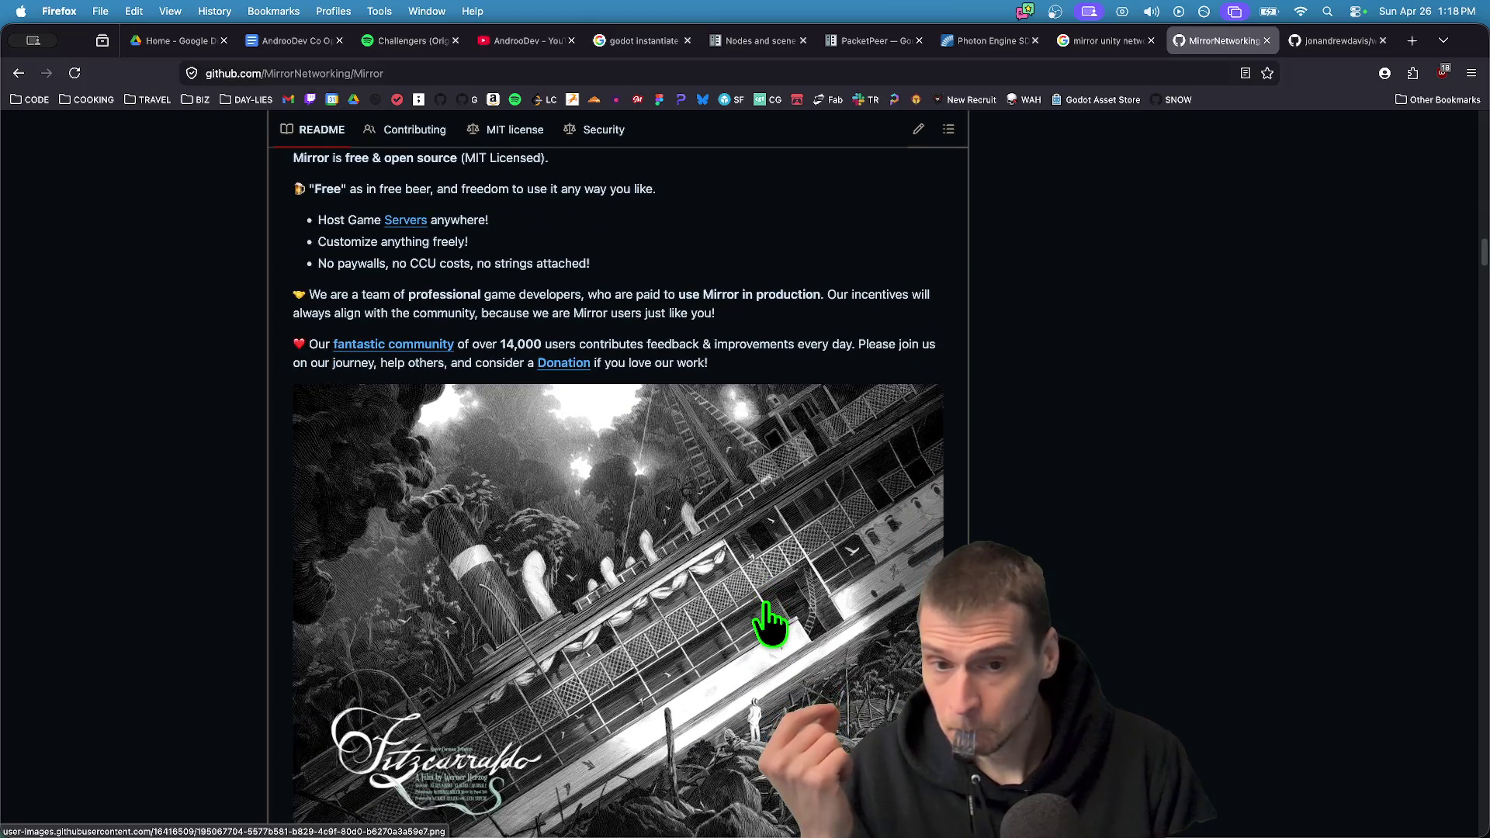
scroll(771, 623, down, 2)
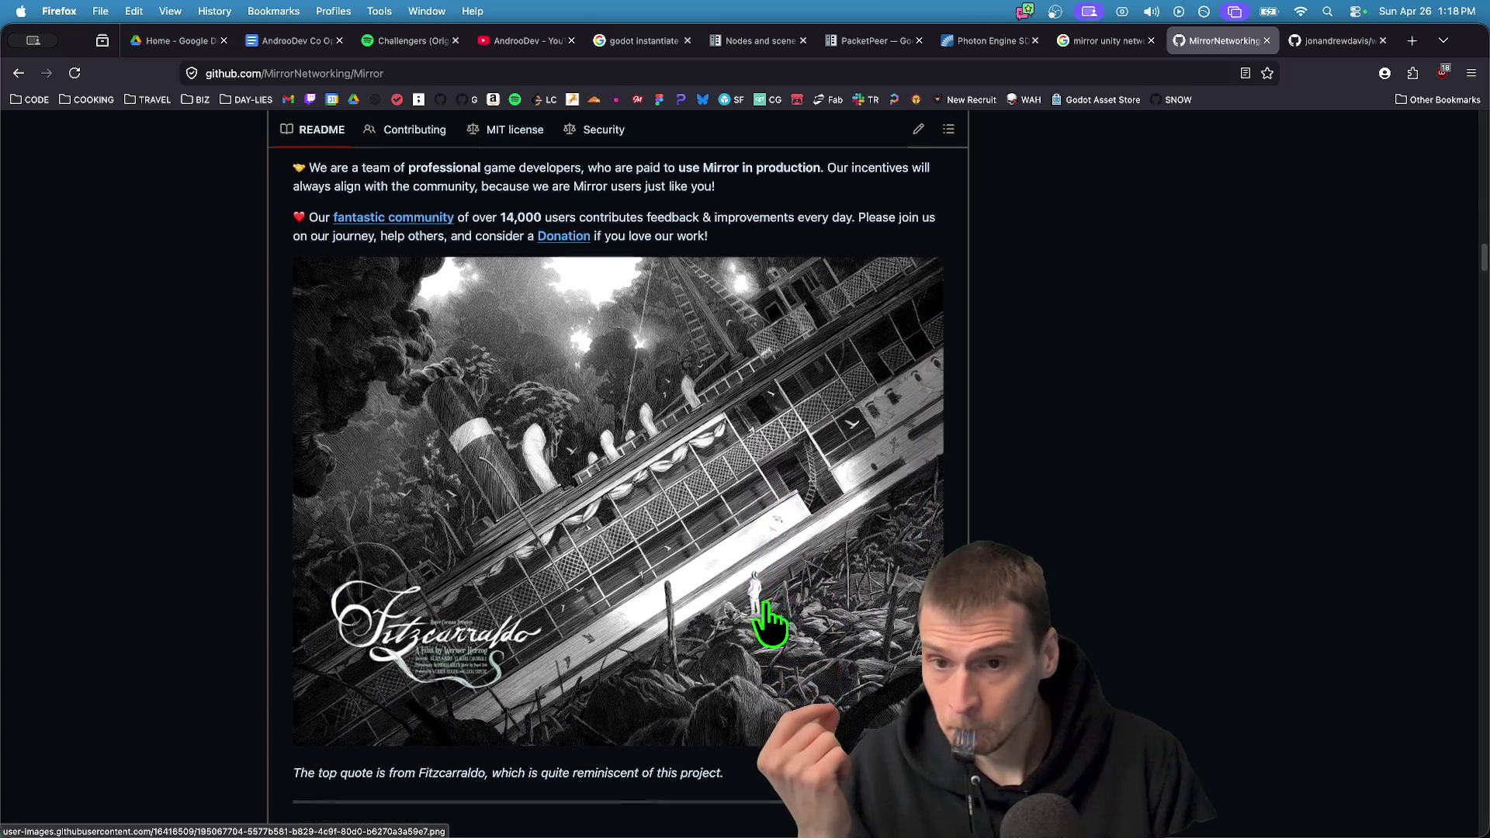
scroll(765, 604, down, 6)
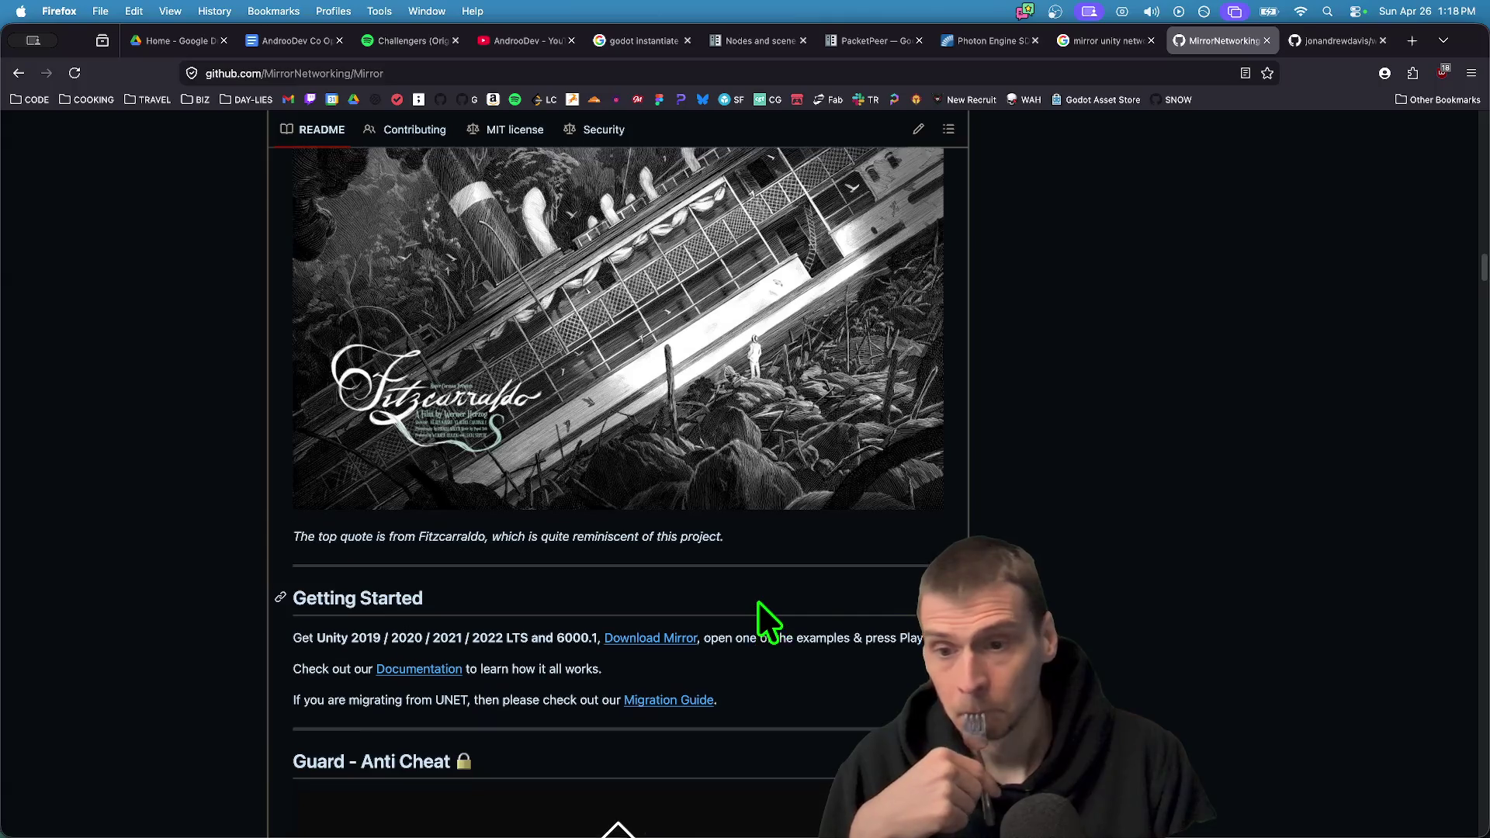
scroll(759, 603, up, 8)
scroll(761, 613, down, 1)
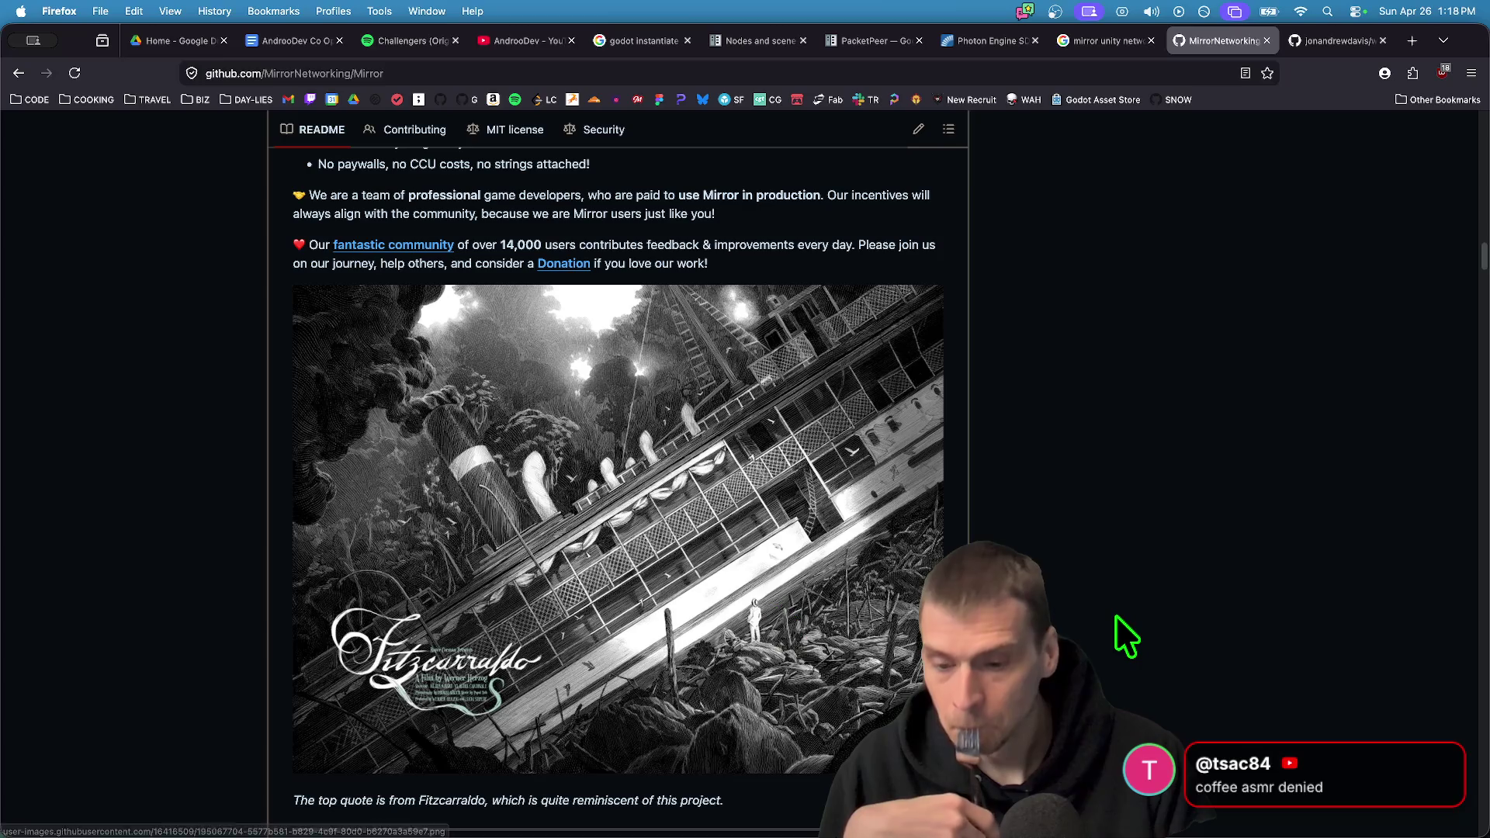
scroll(1167, 315, up, 20)
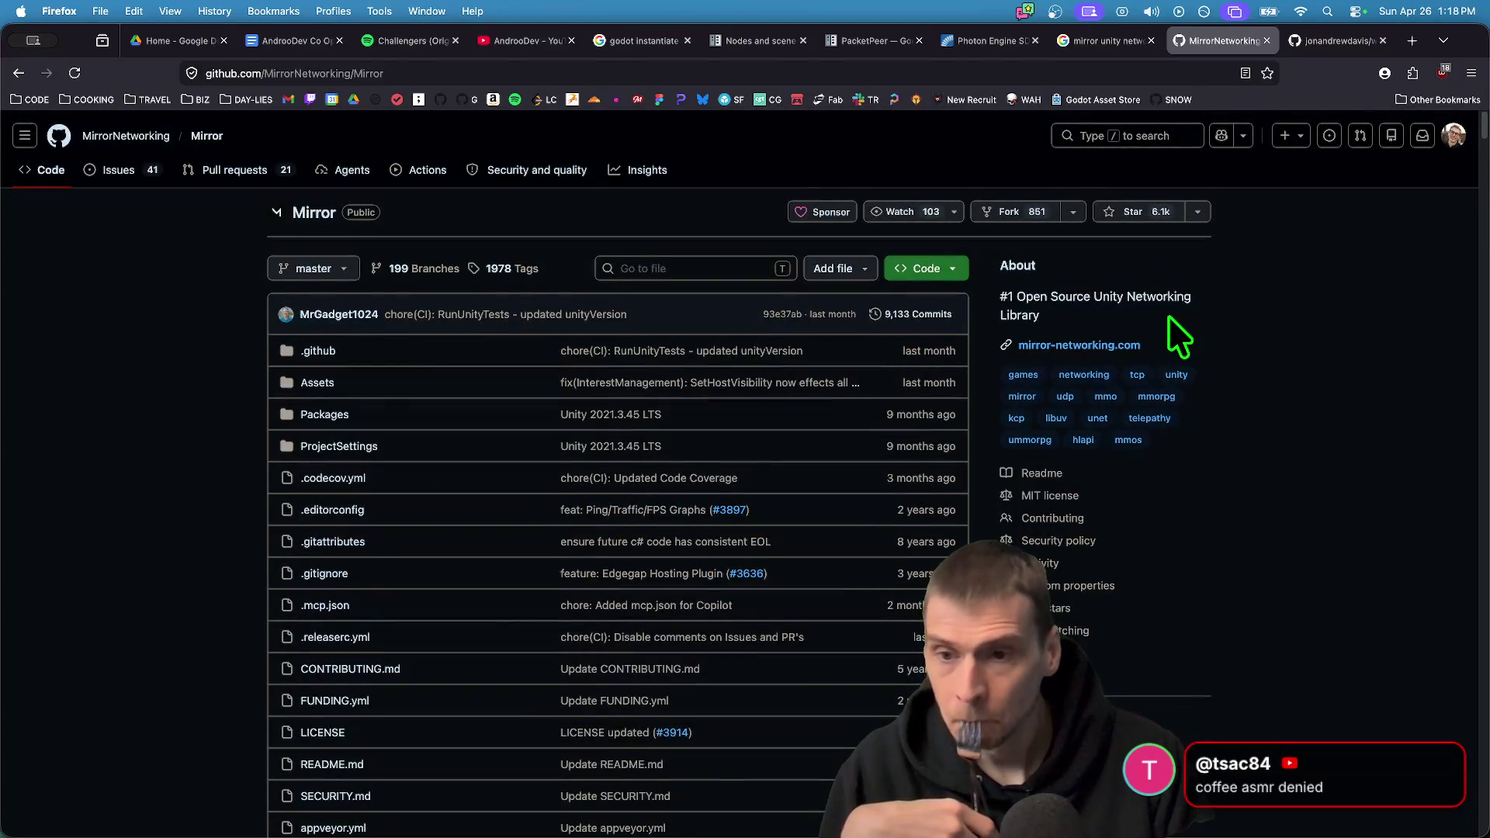
Scroll the Mirror repository page past the file list to the README's Features table
scroll(1198, 314, down, 15)
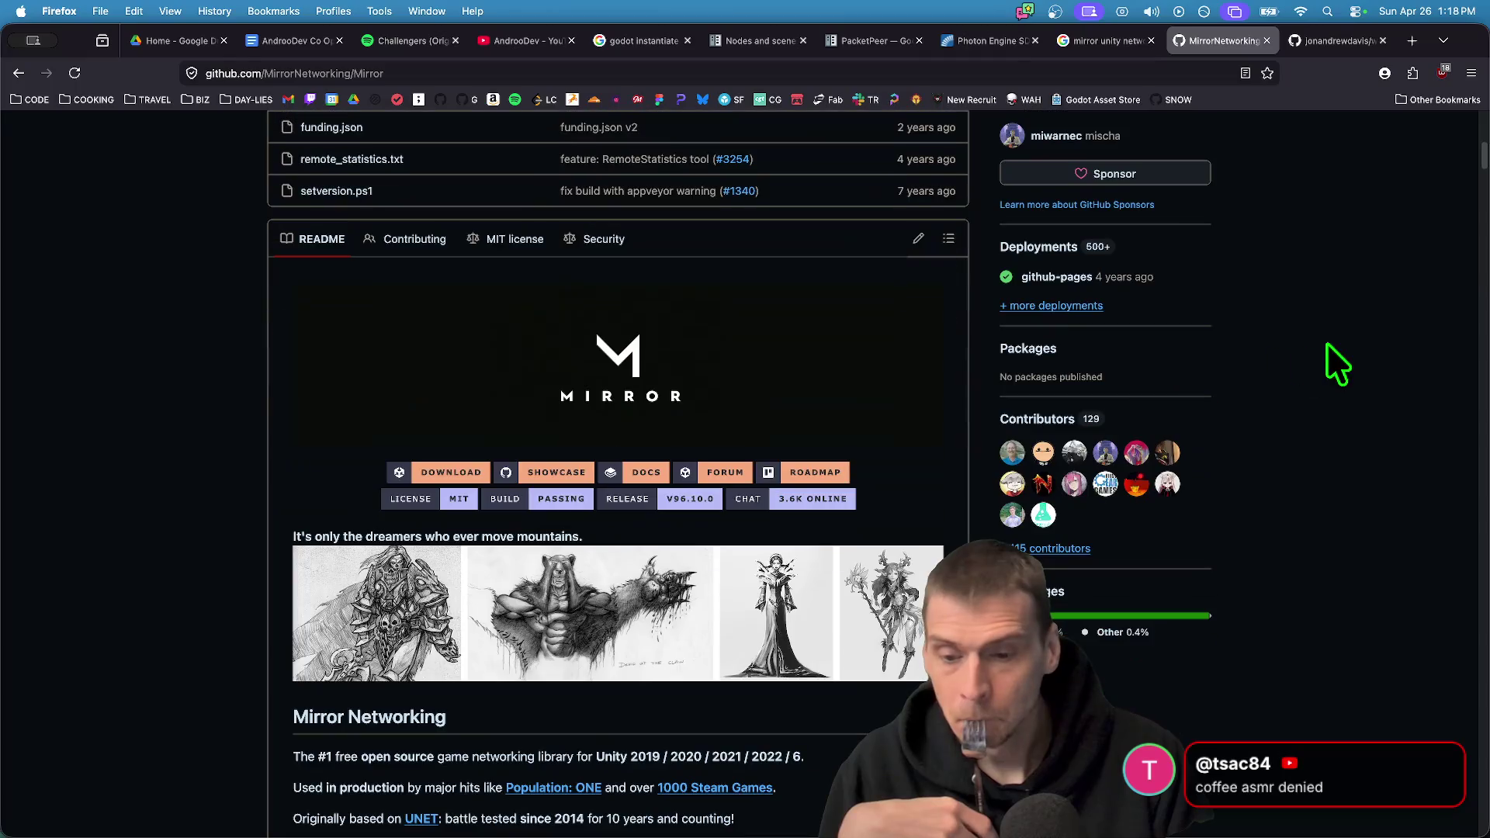
scroll(1338, 353, down, 2)
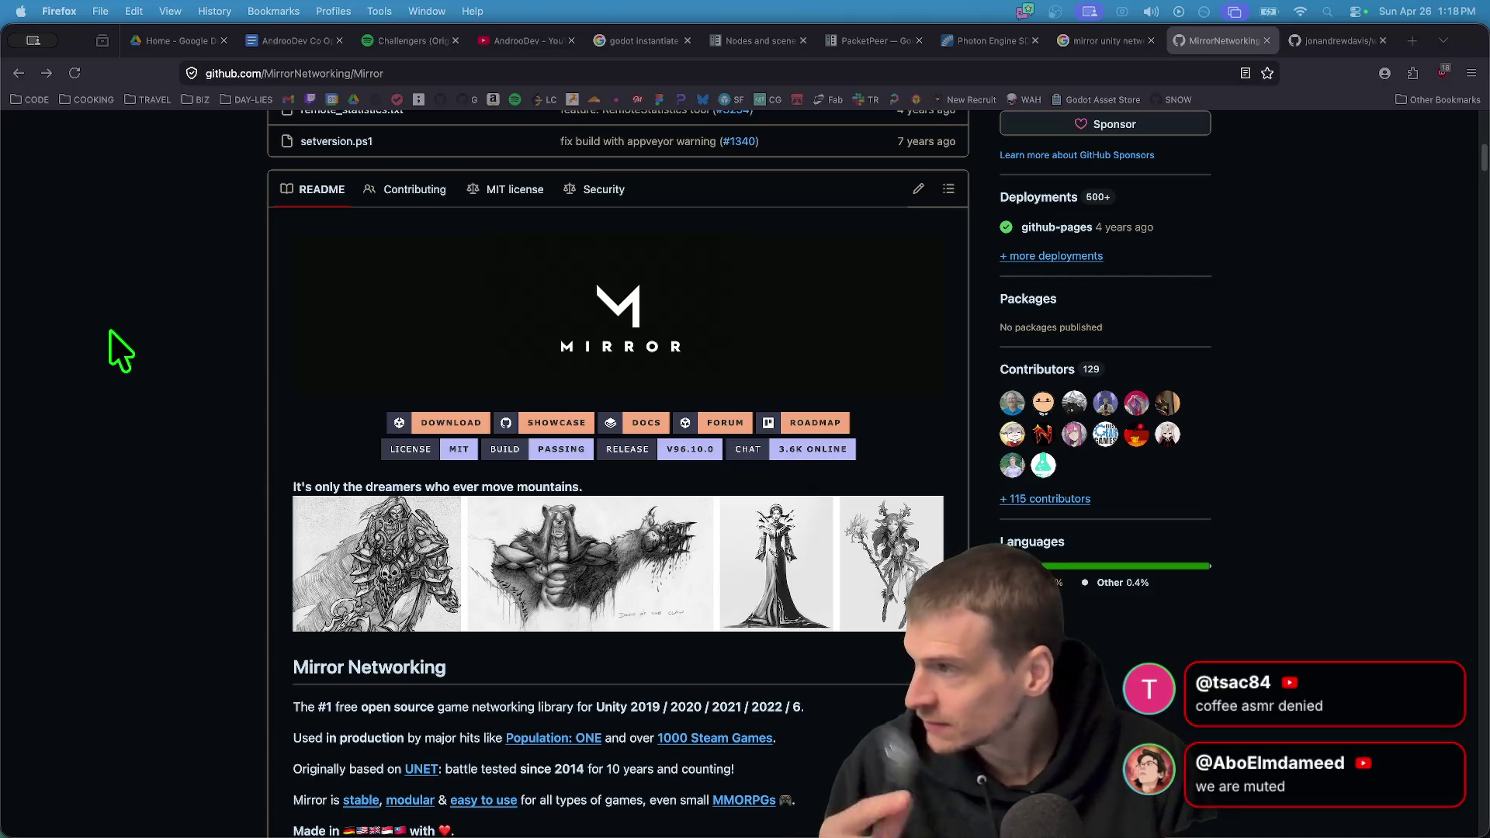
scroll(151, 353, down, 4)
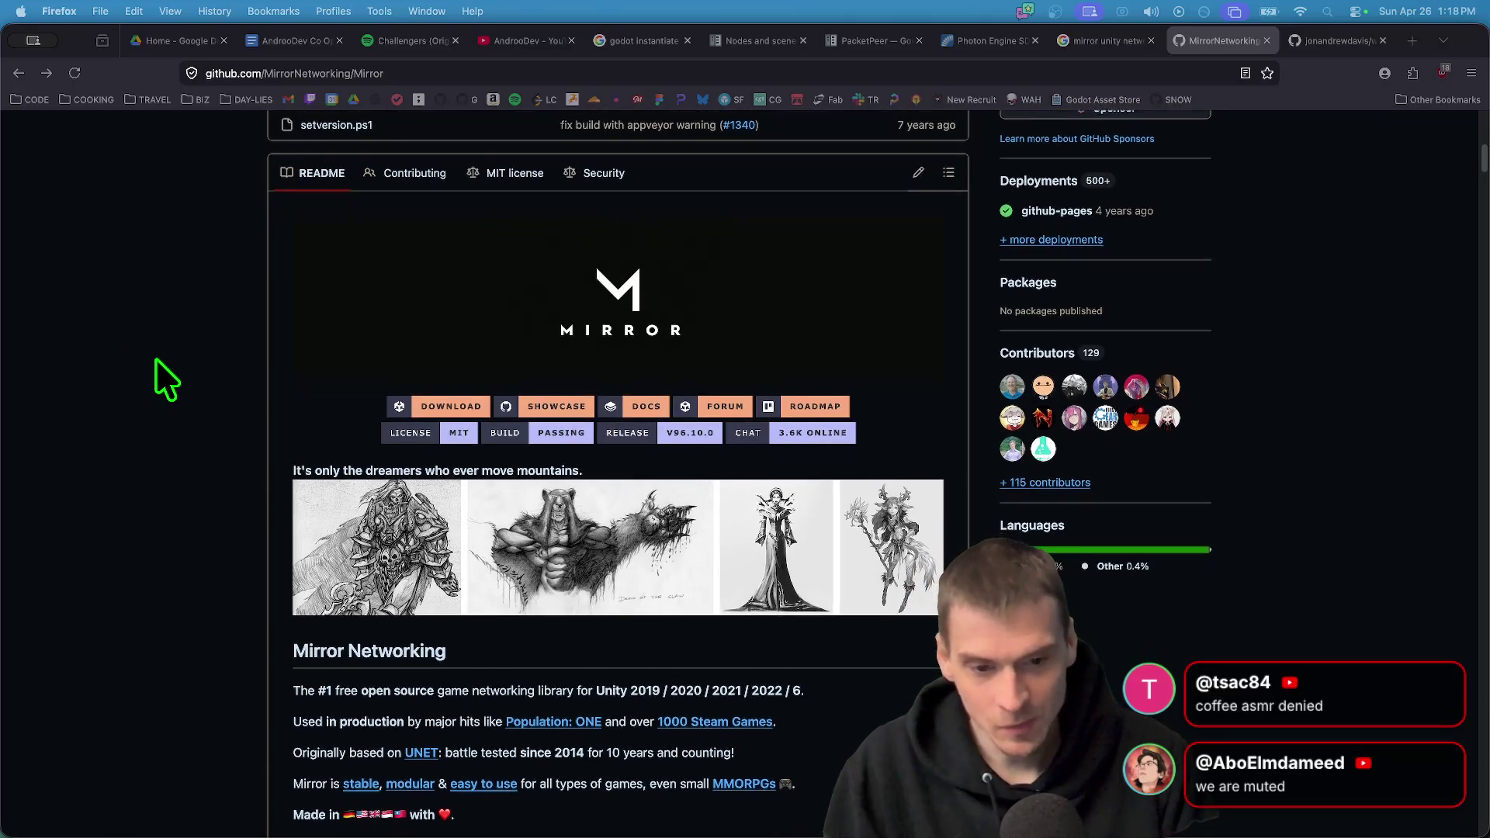
scroll(151, 353, down, 6)
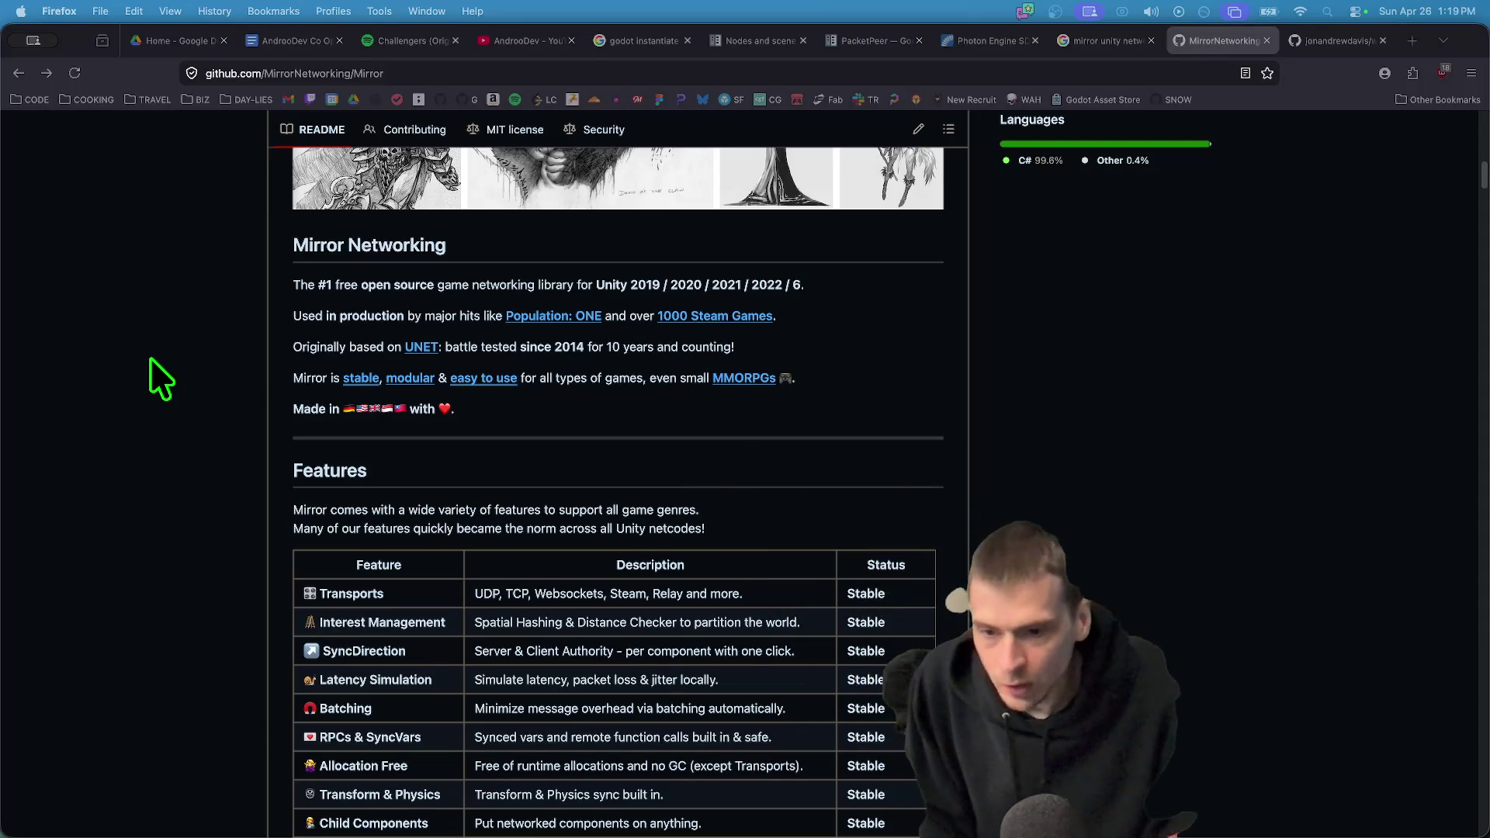
Scroll through the README's table of Steam games built with Mirror
scroll(641, 504, down, 8)
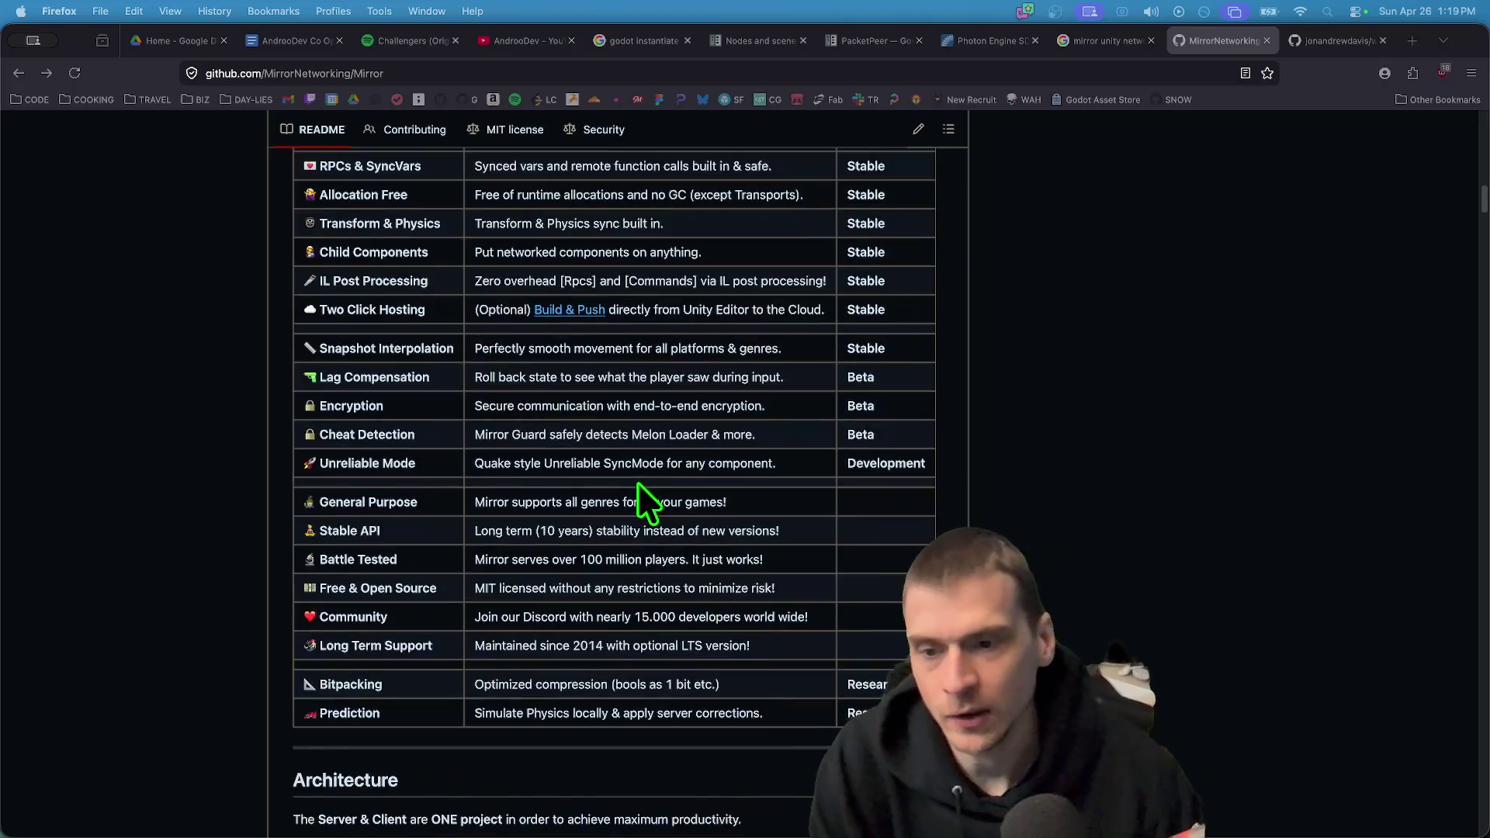
scroll(637, 483, down, 20)
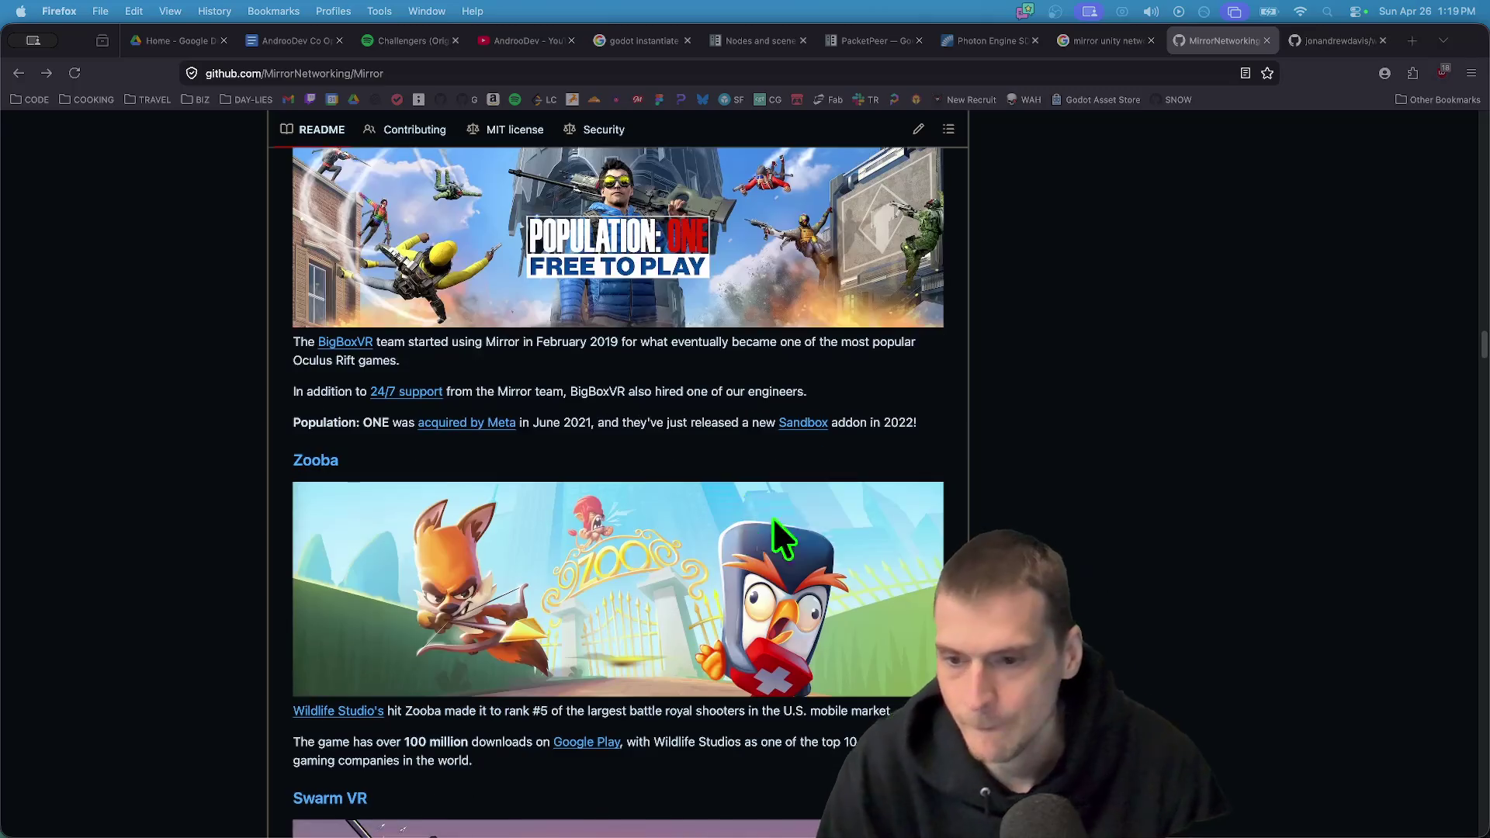
scroll(772, 518, up, 12)
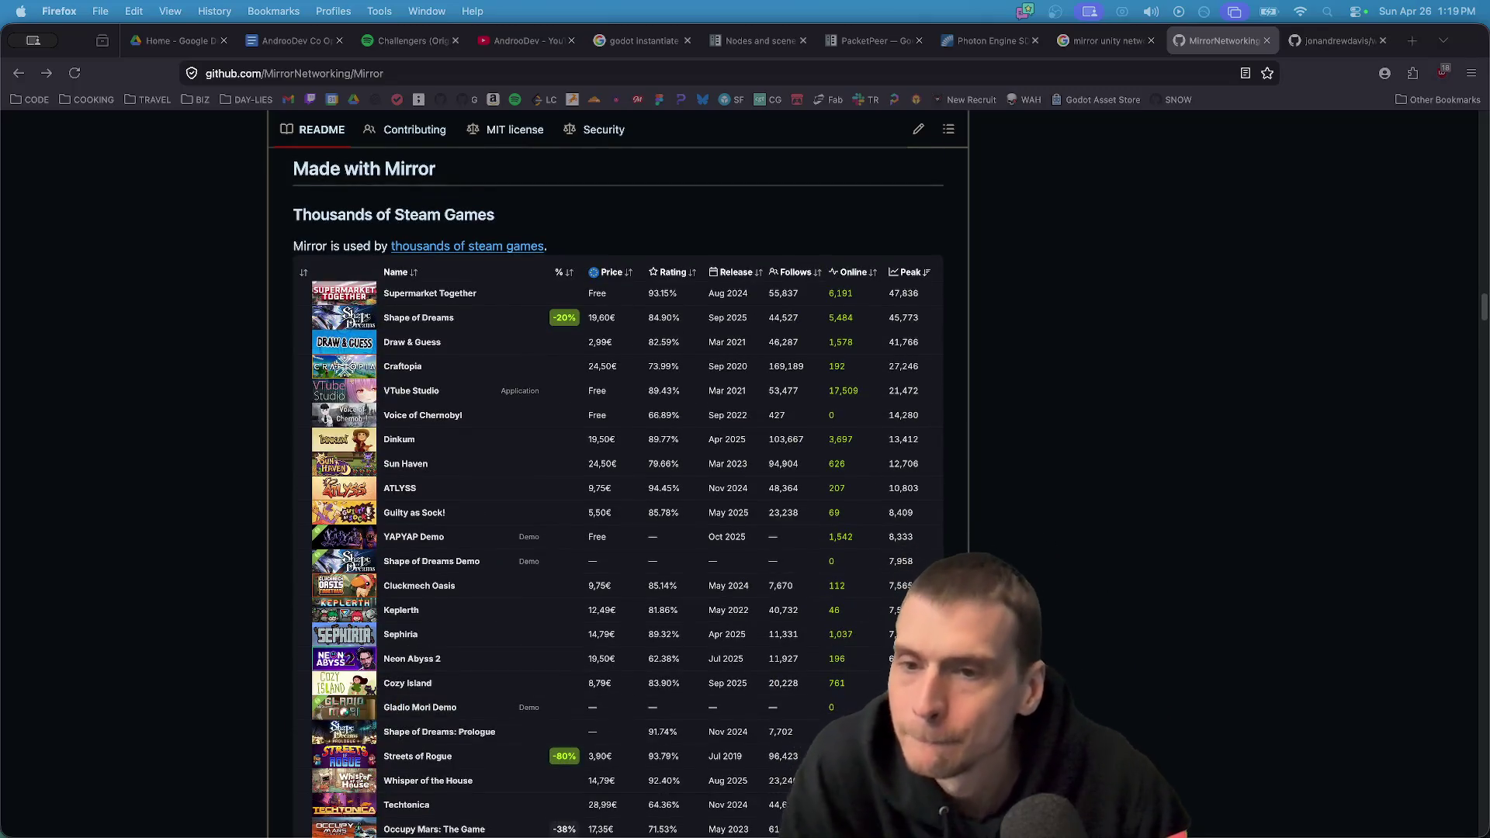
scroll(412, 353, down, 2)
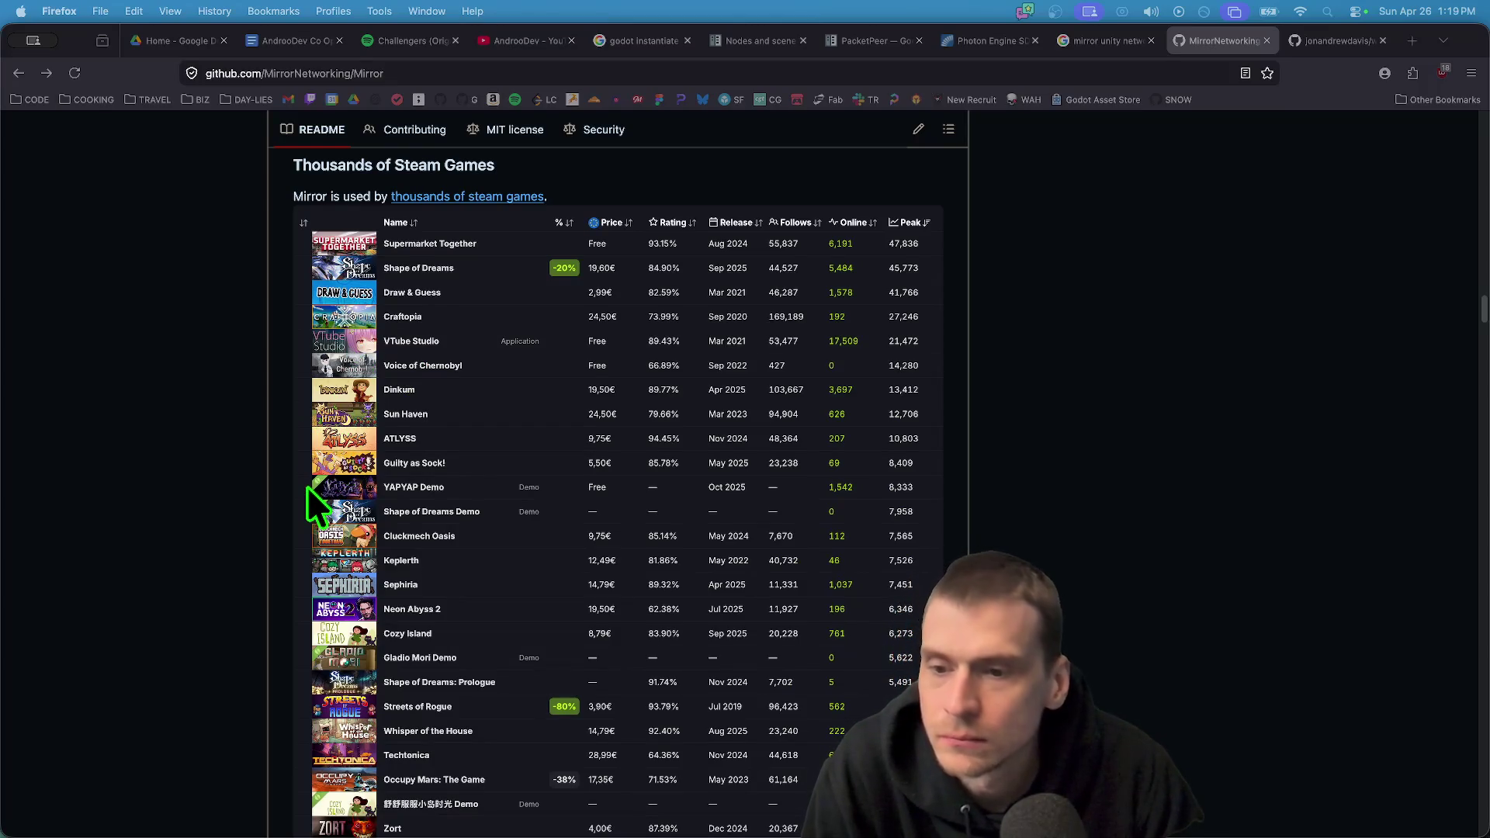
scroll(292, 531, down, 2)
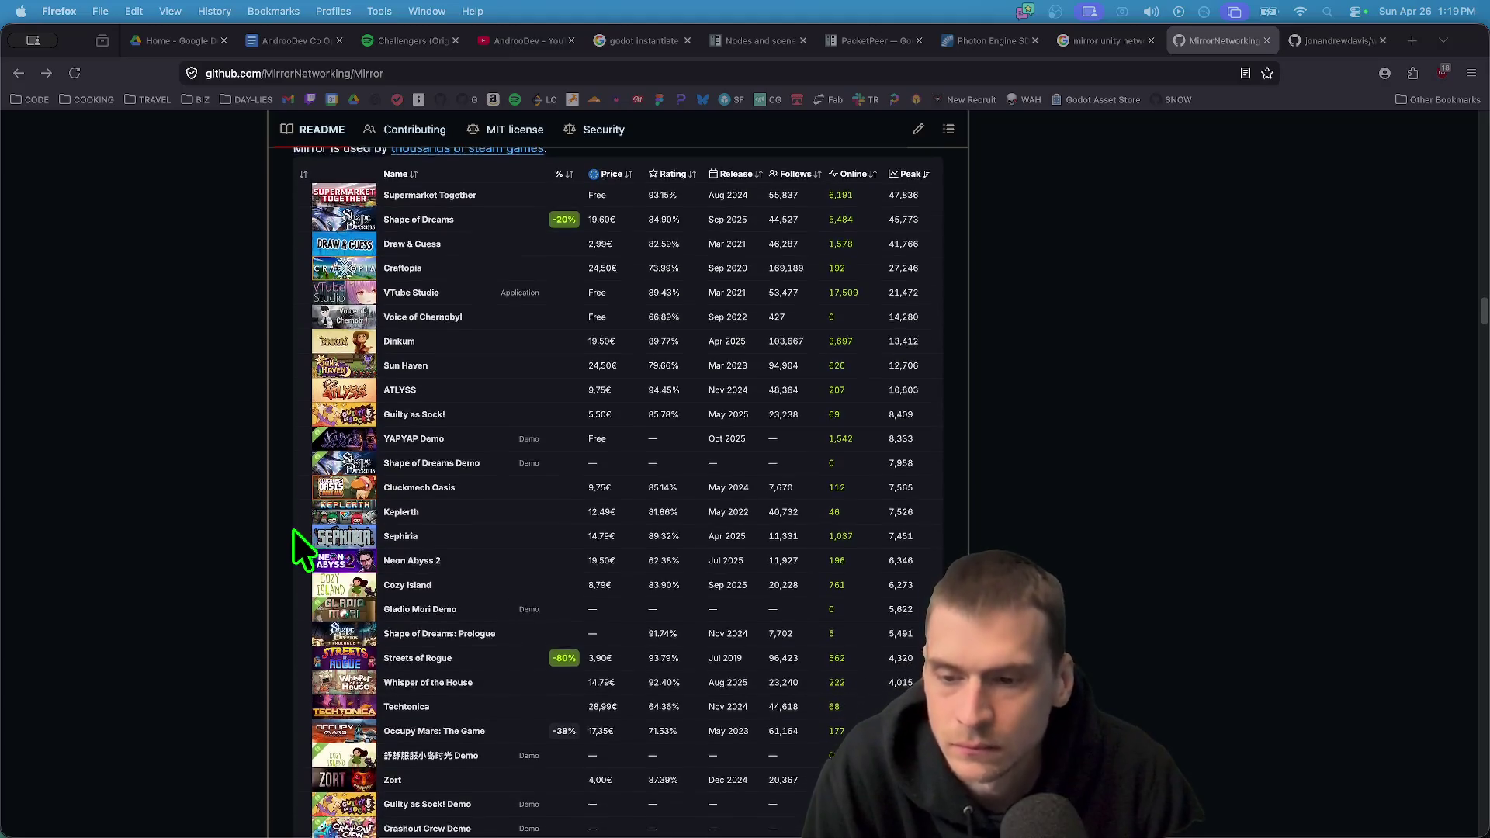
scroll(294, 520, down, 2)
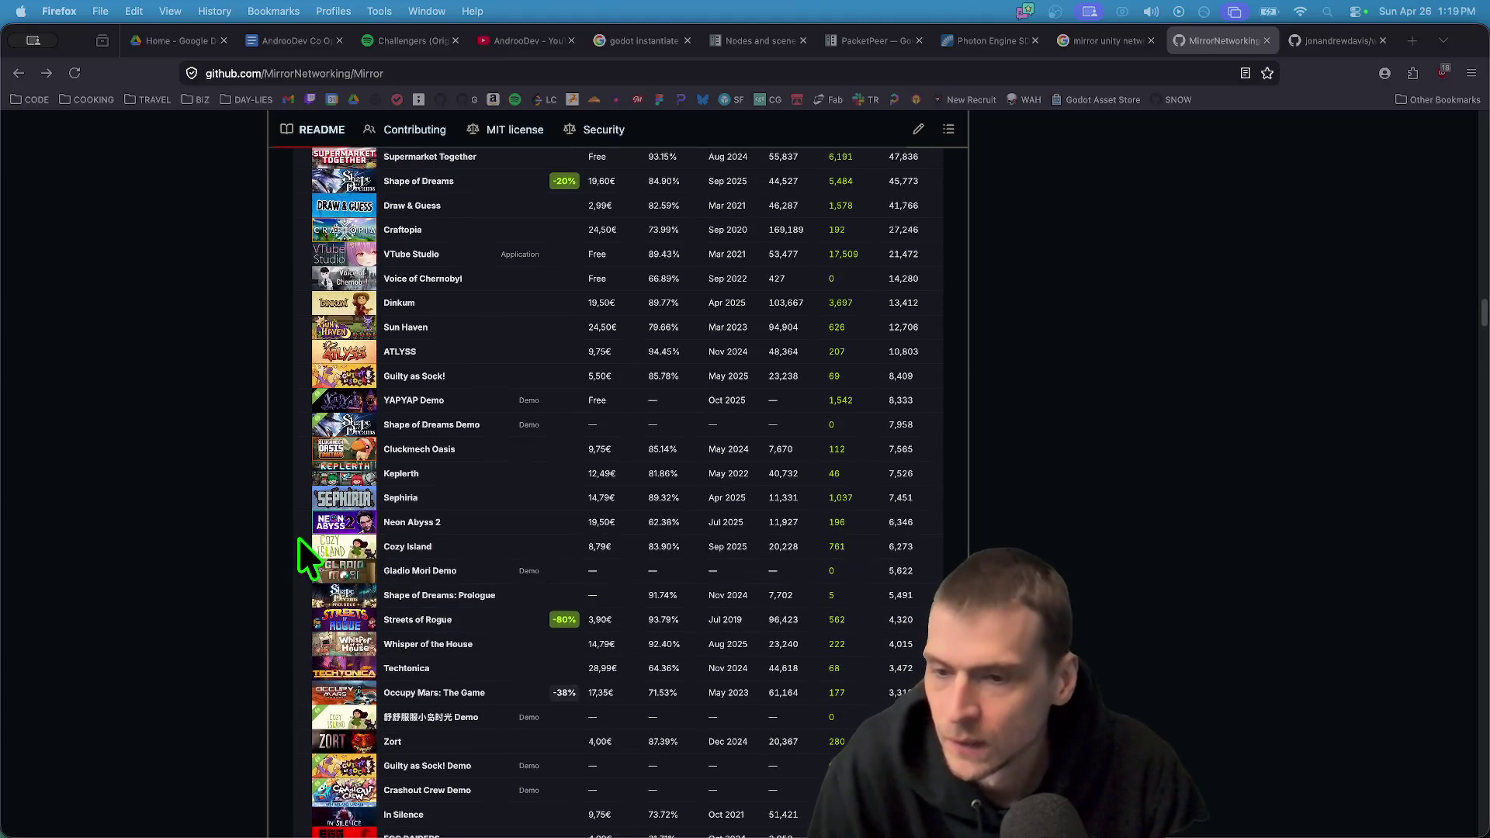
scroll(298, 539, down, 2)
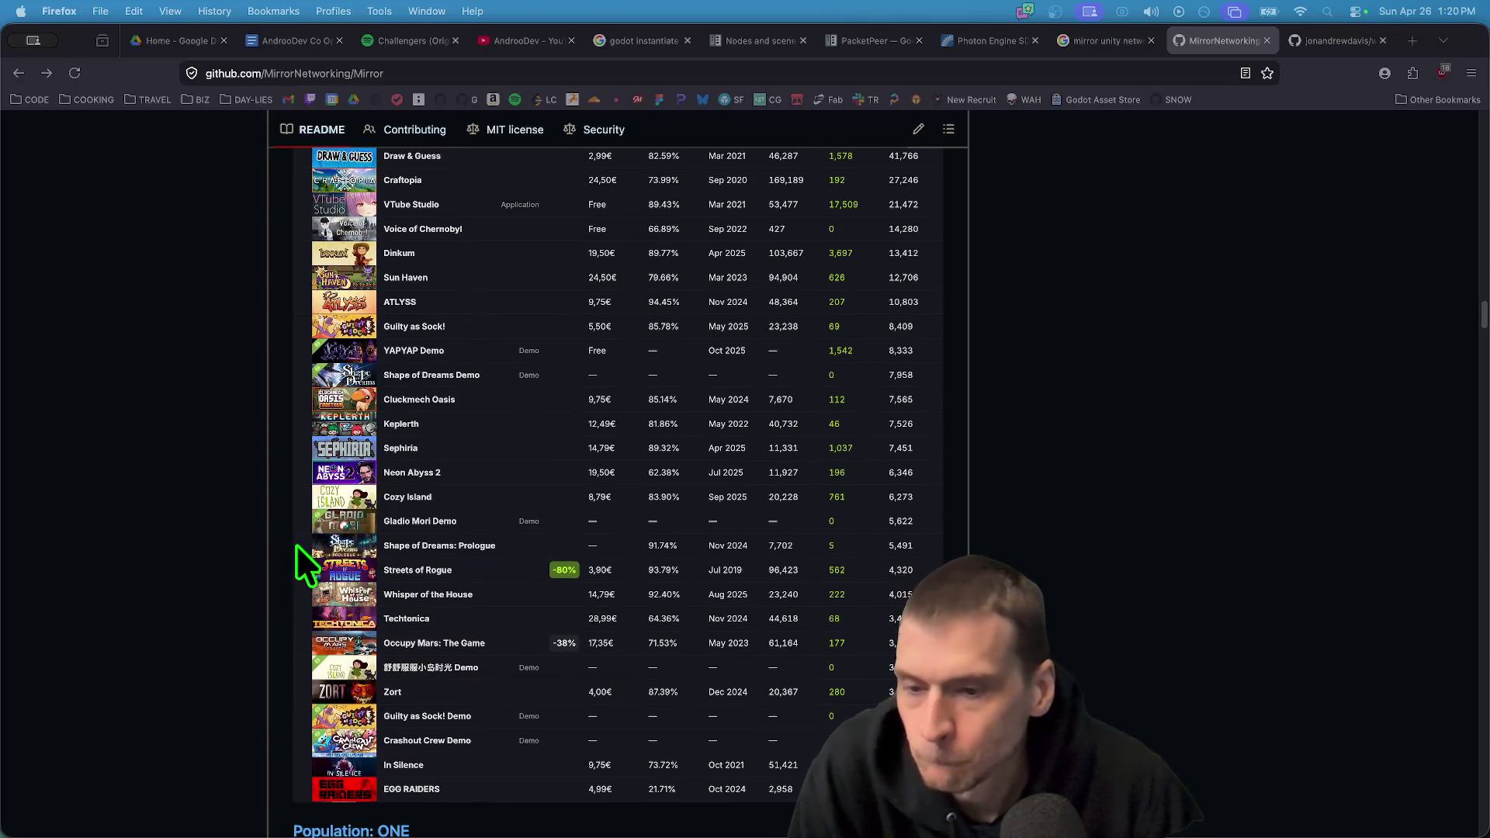
scroll(295, 590, down, 1)
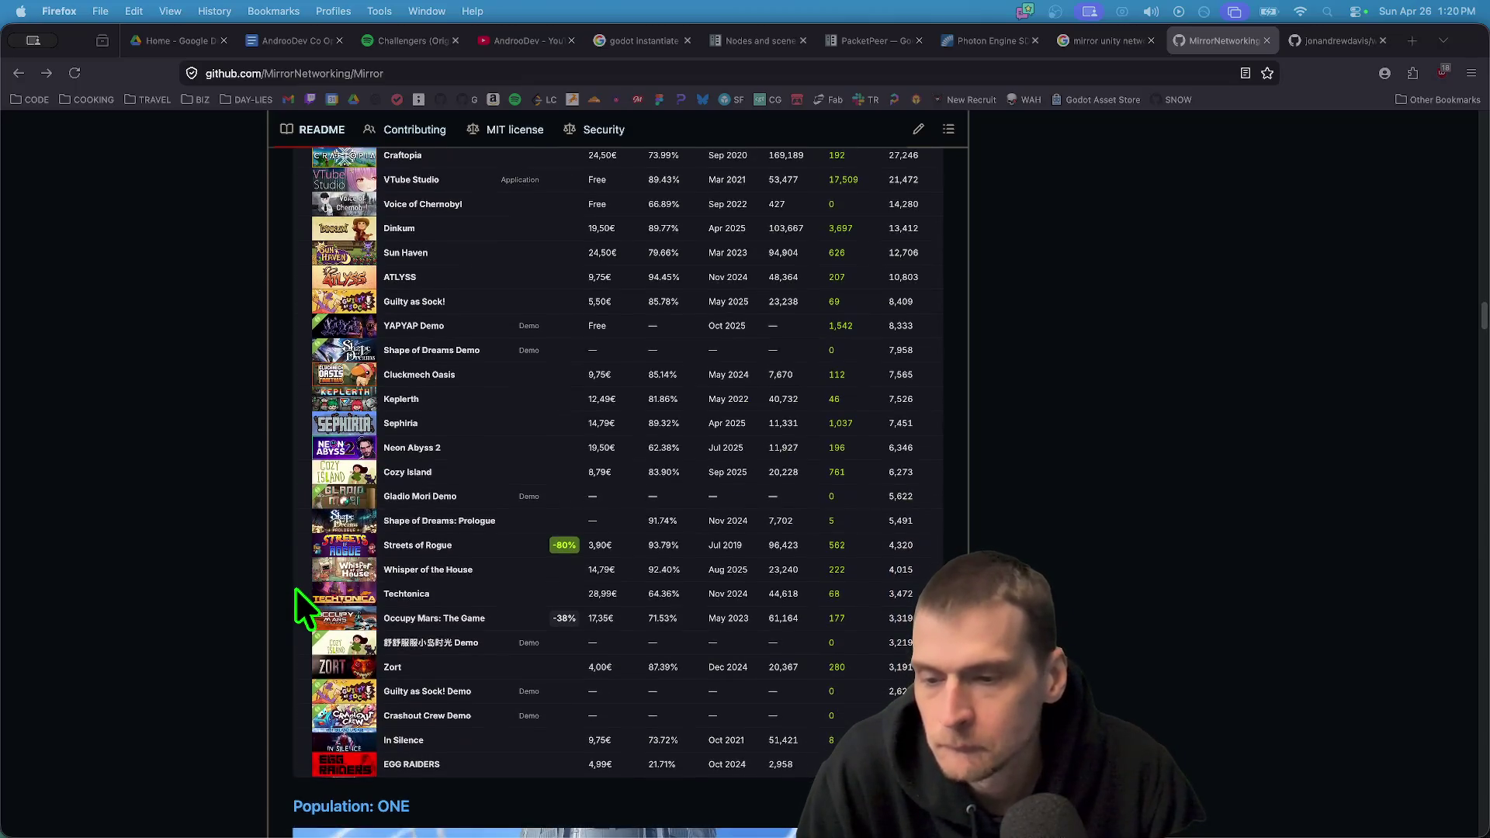
scroll(296, 588, down, 1)
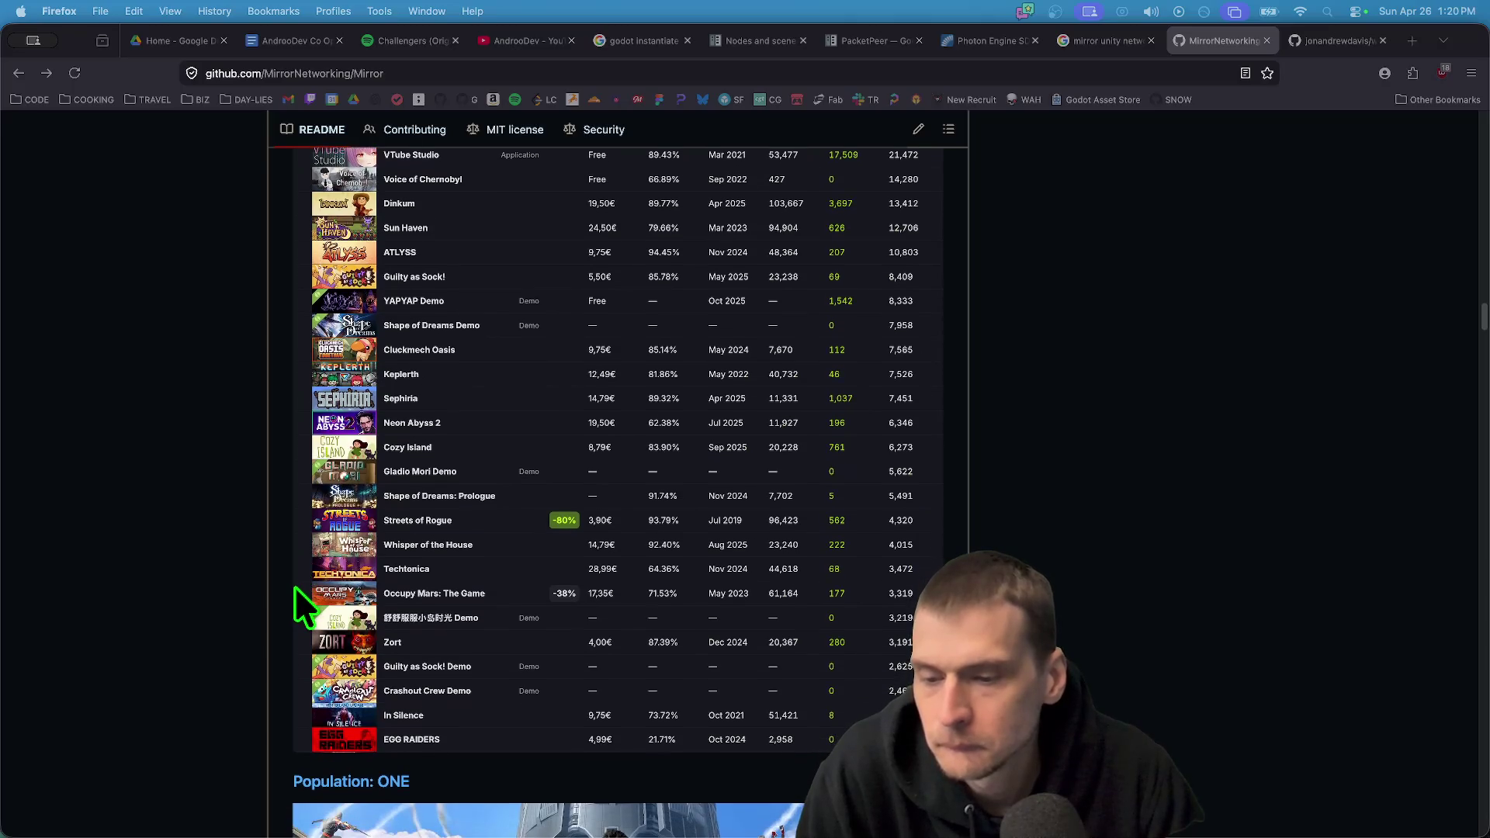
scroll(295, 590, down, 5)
scroll(284, 602, down, 10)
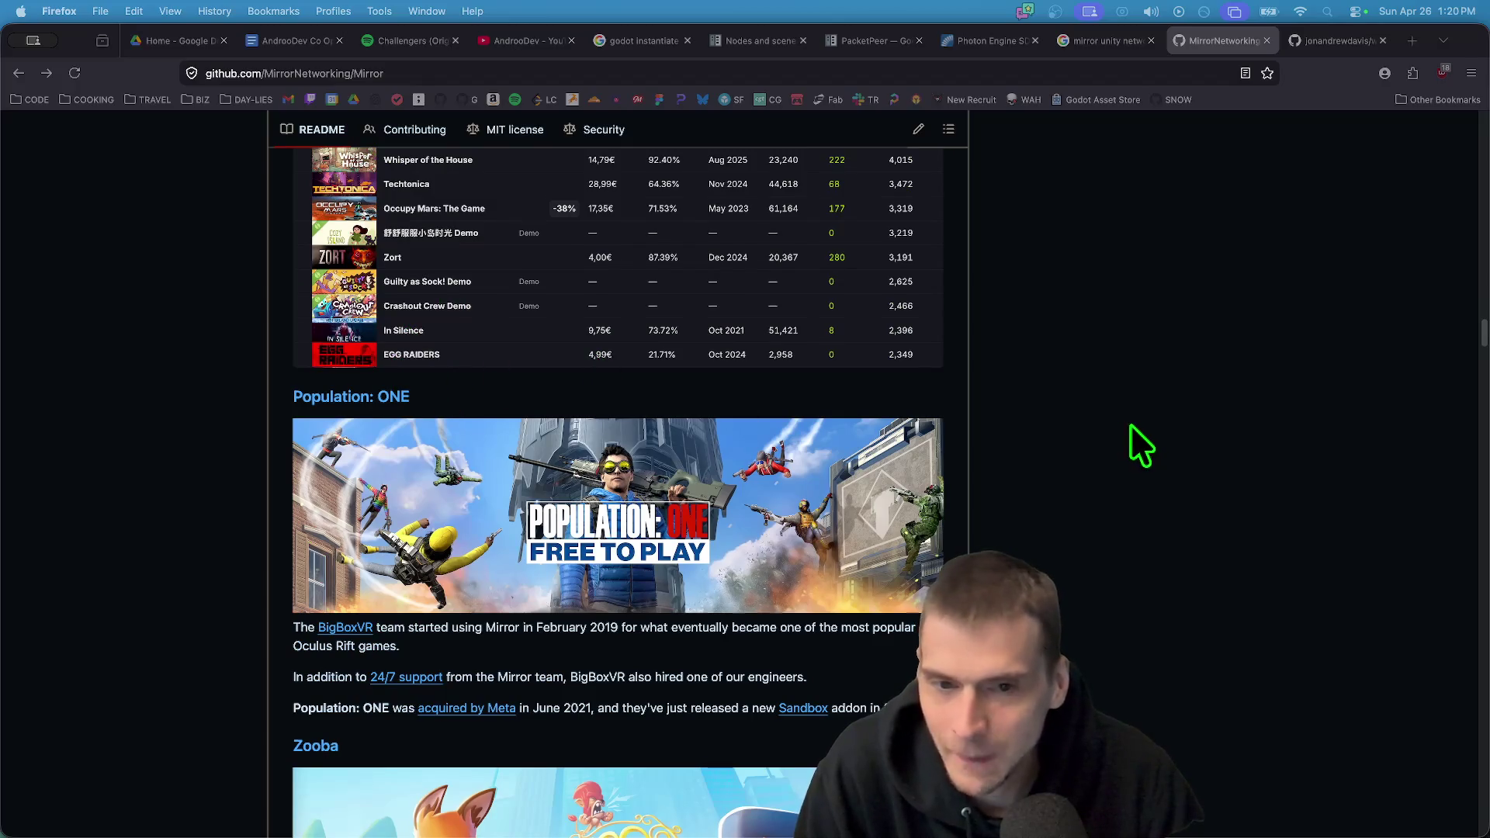
scroll(1127, 427, down, 3)
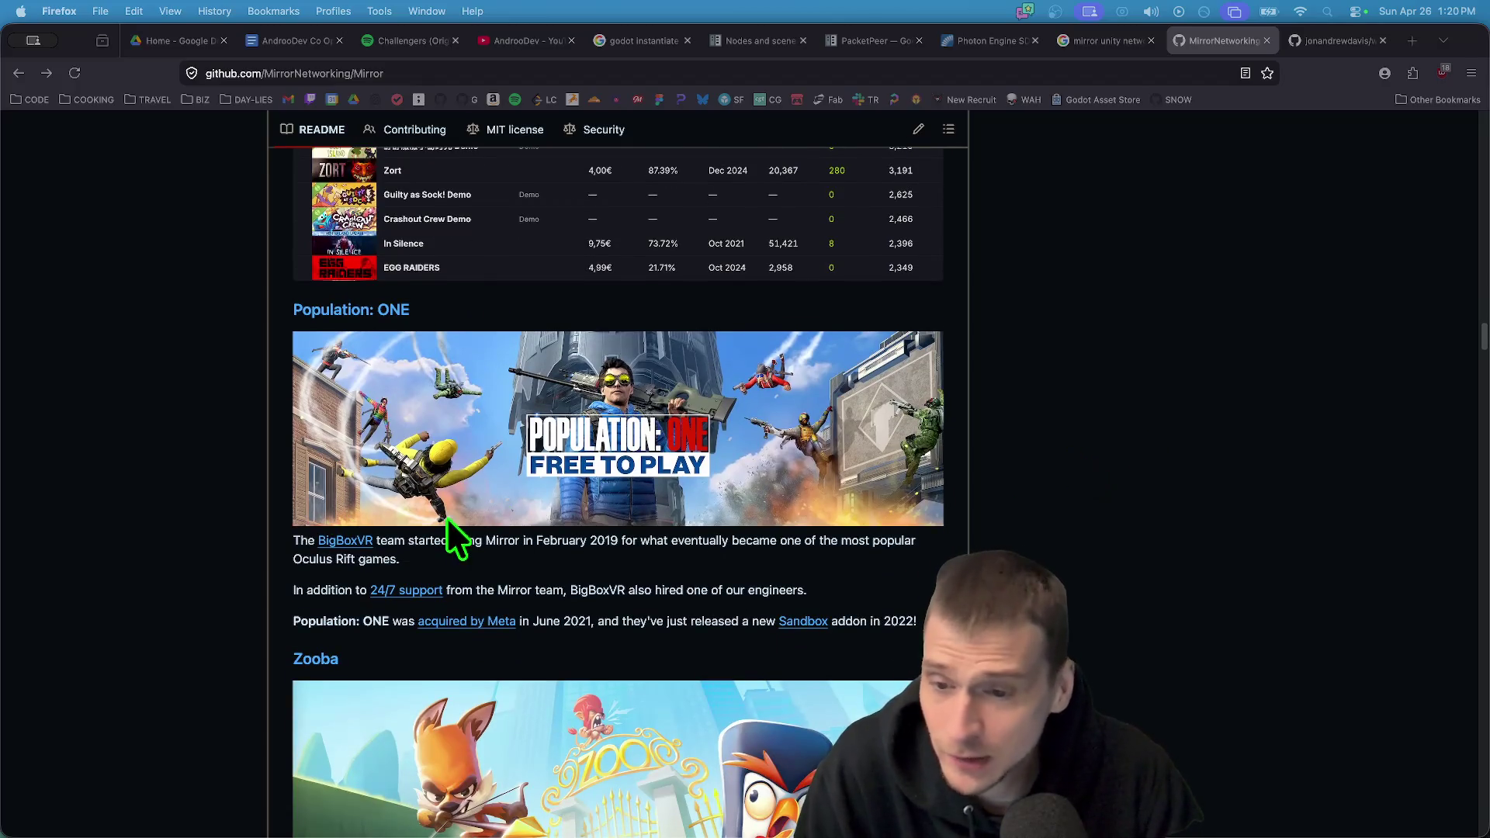
Select the BigBoxVR paragraph, then scroll on to the A Township Tale and Inferna entries
drag(479, 541, 401, 547)
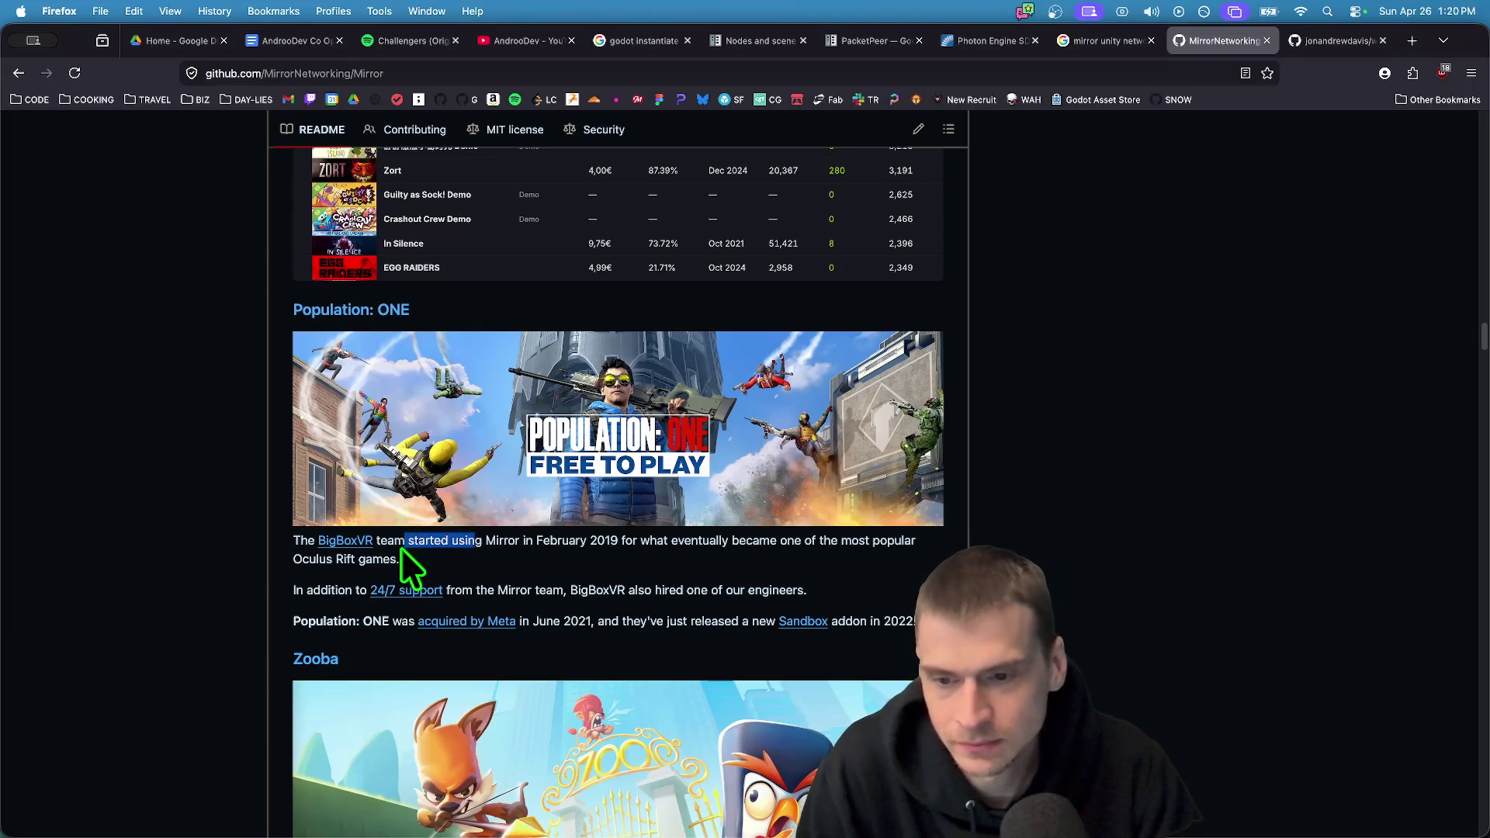
triple_click(400, 547)
click(1155, 547)
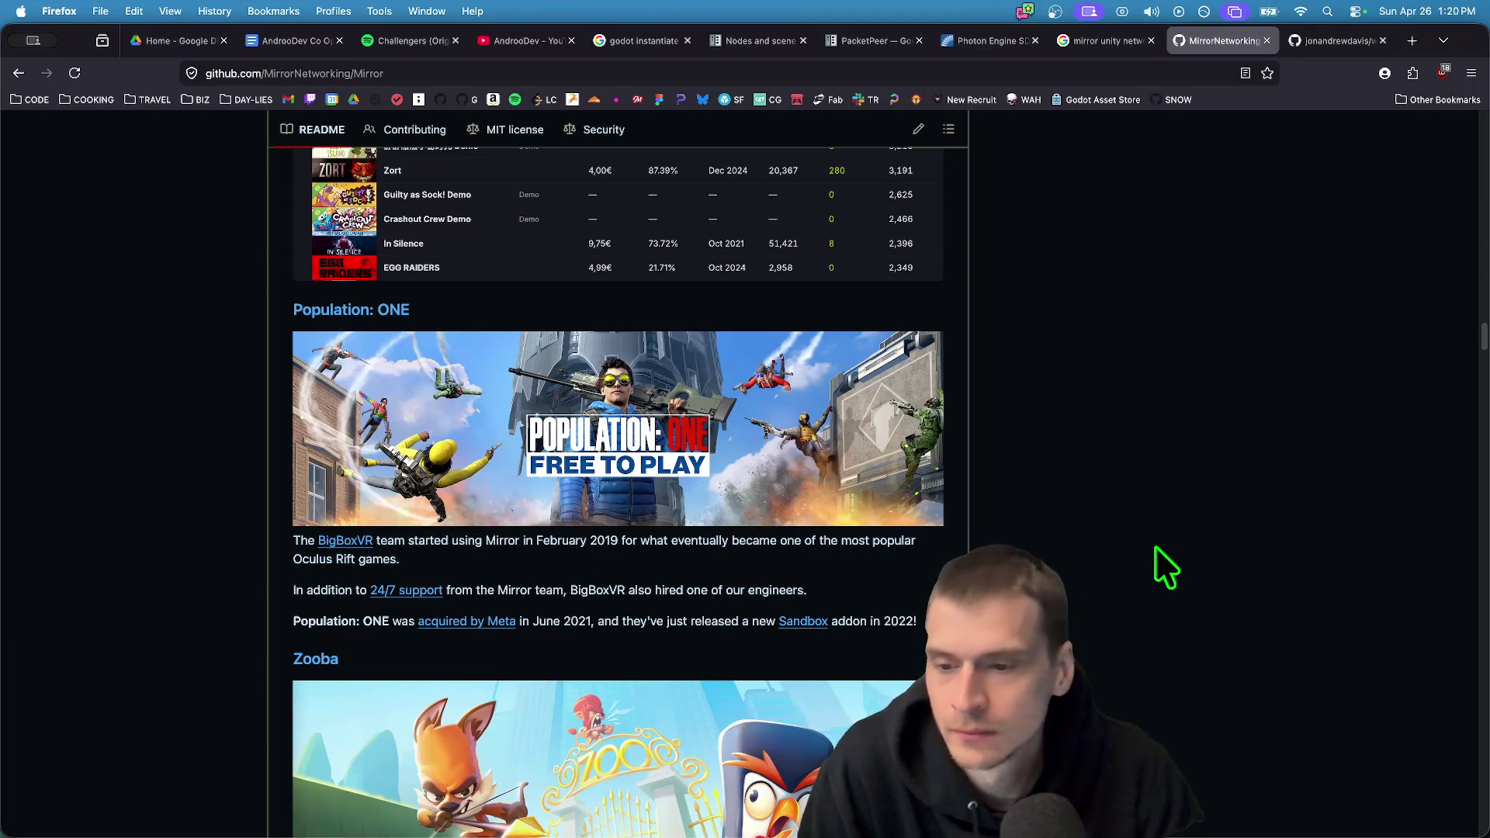
scroll(1155, 546, down, 15)
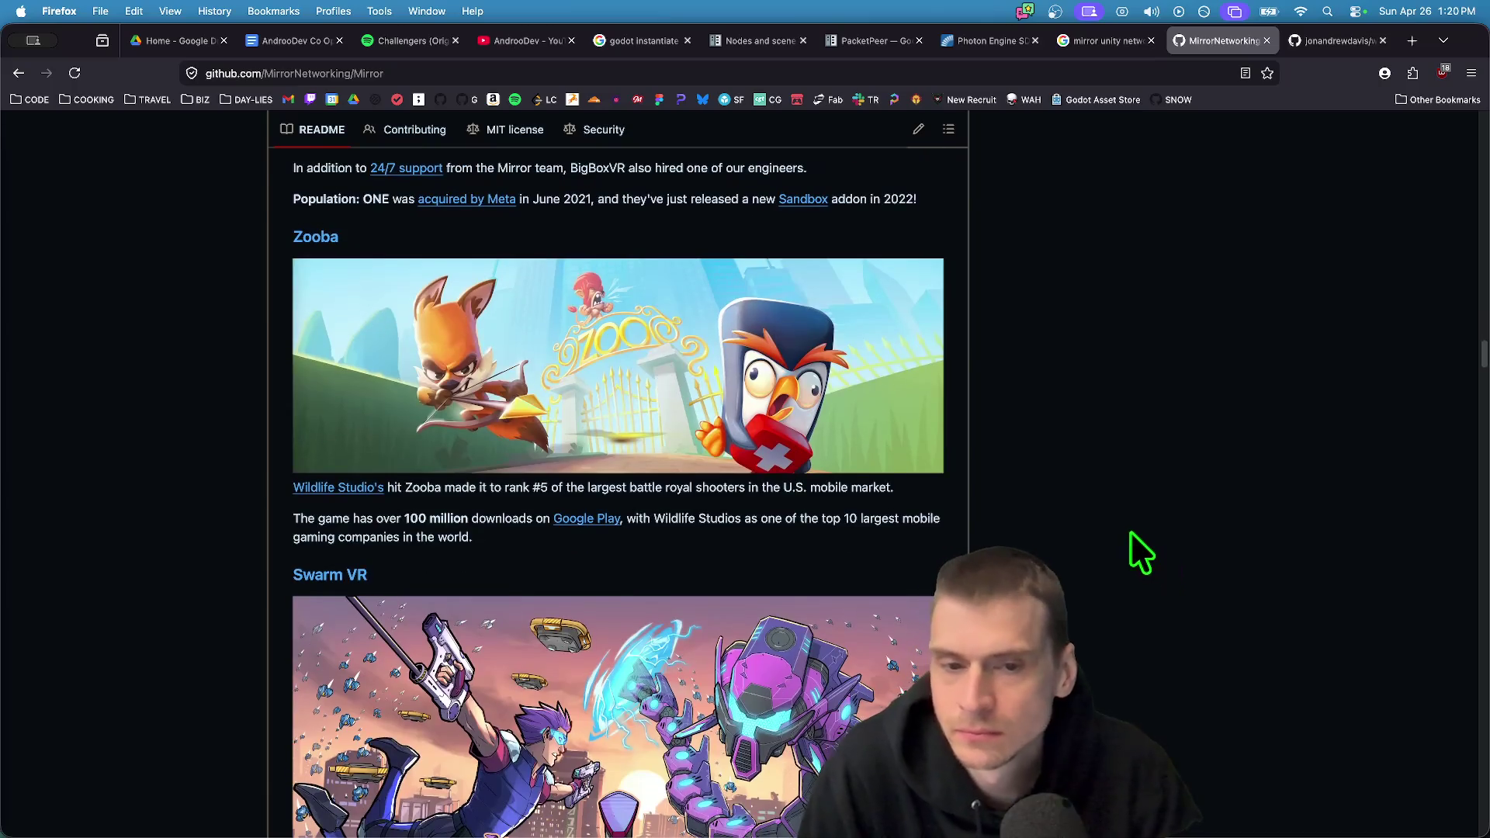
scroll(1110, 551, down, 10)
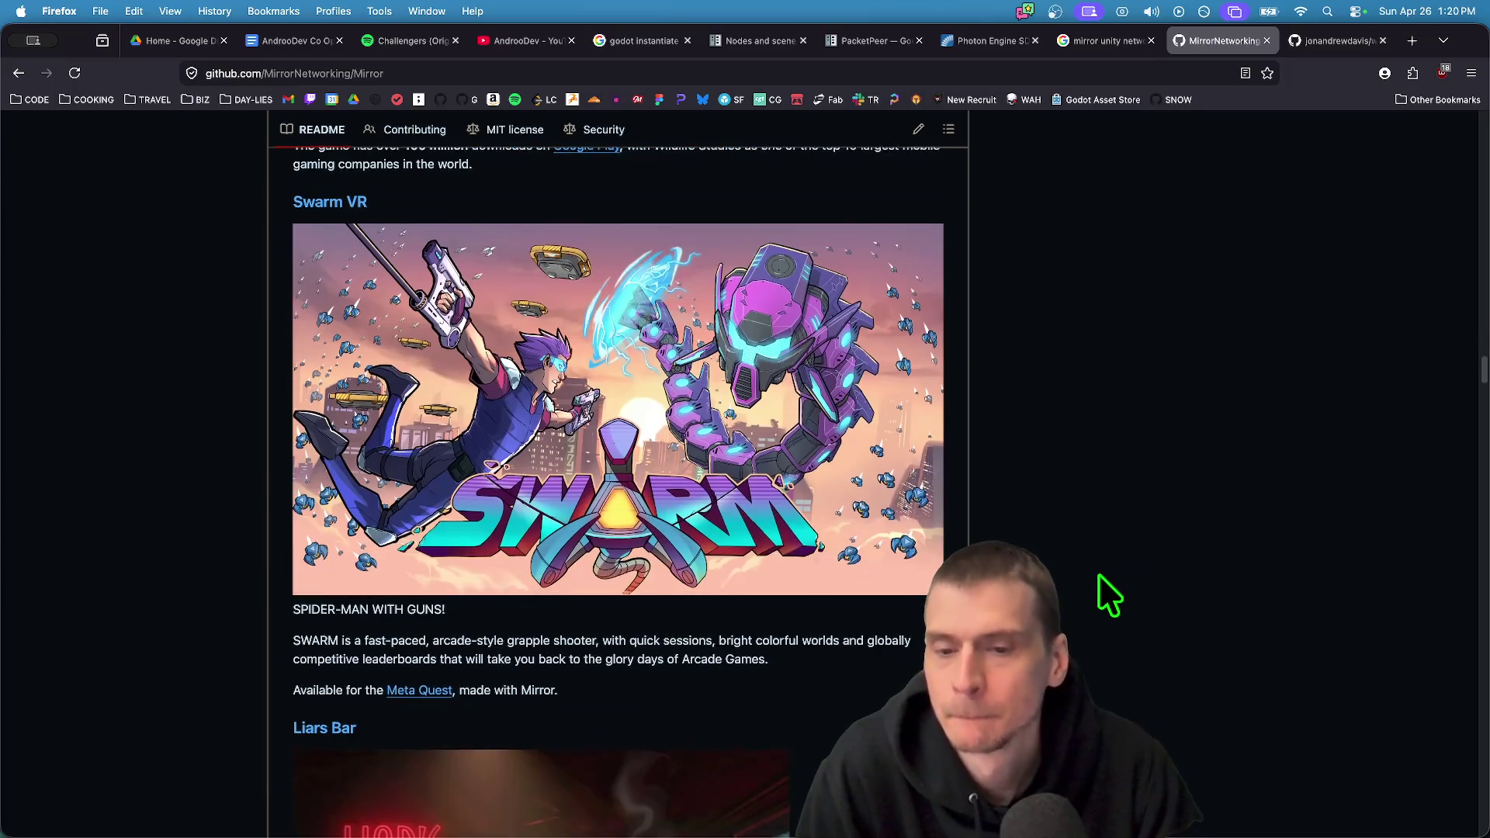
scroll(1098, 574, down, 20)
scroll(1096, 565, up, 8)
scroll(1025, 476, down, 20)
scroll(1097, 442, down, 12)
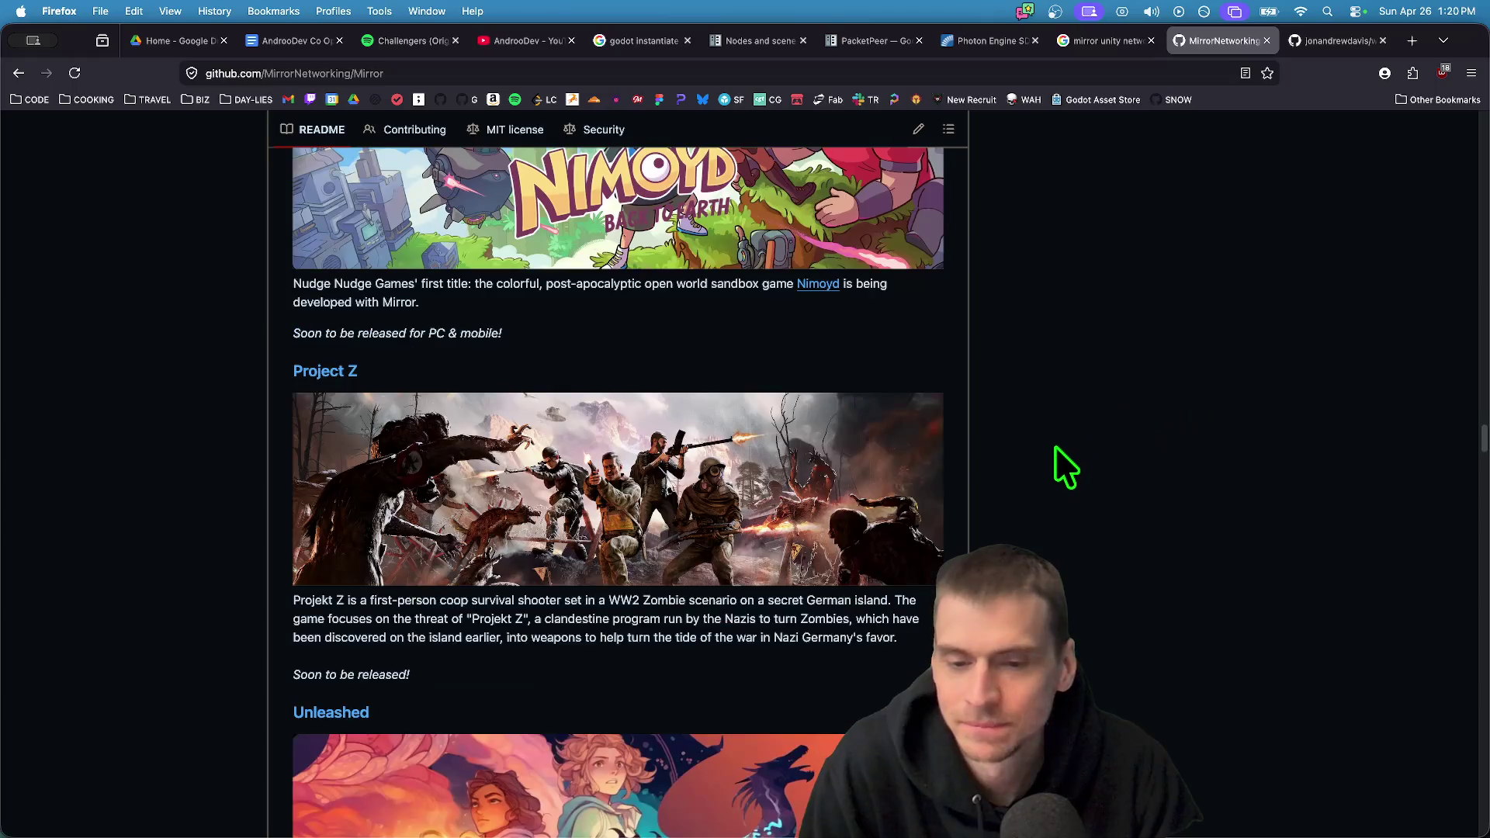
scroll(1058, 466, down, 6)
scroll(1051, 472, down, 6)
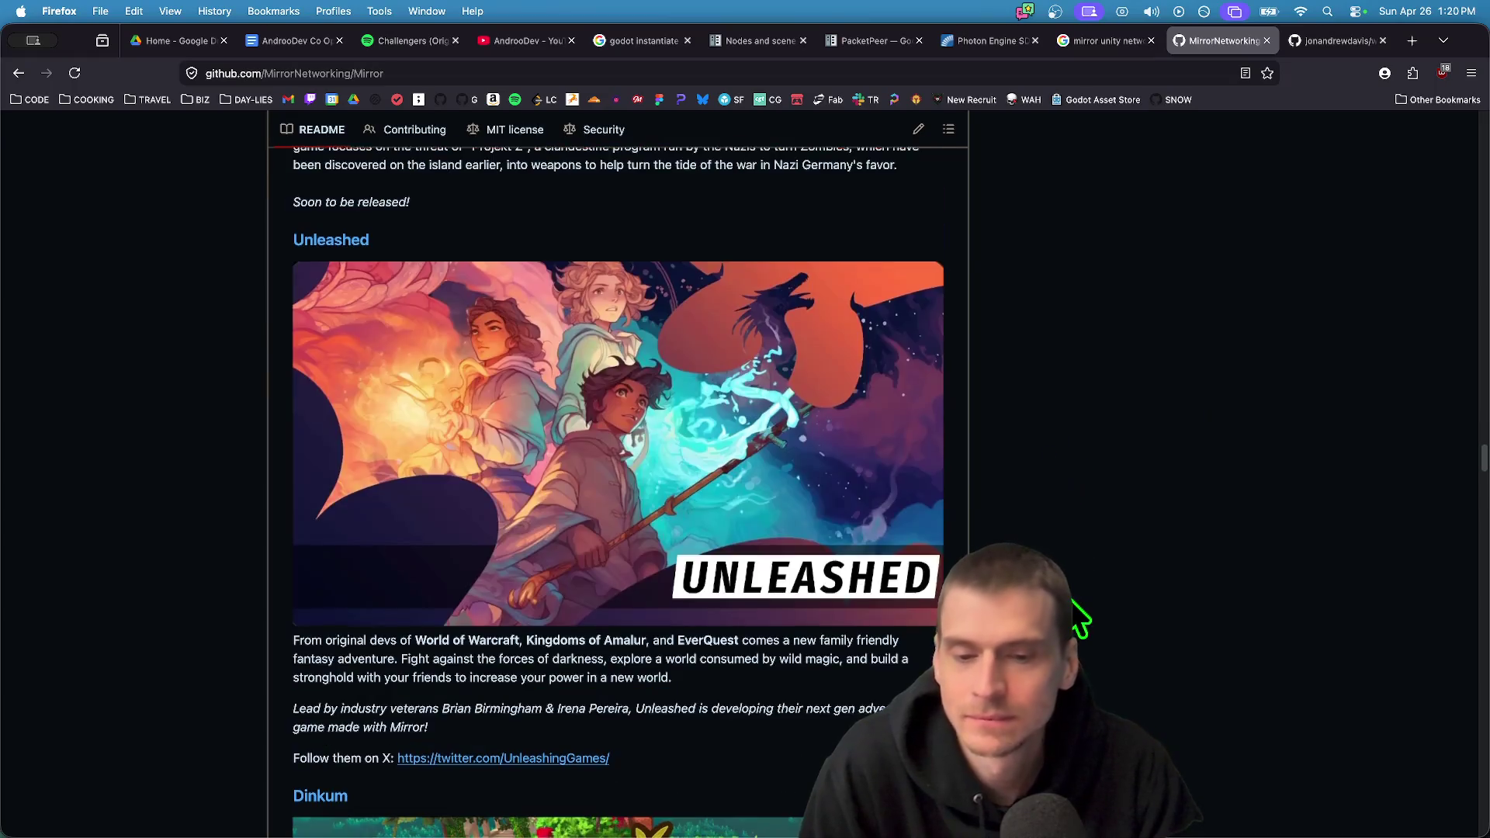
scroll(1082, 618, down, 17)
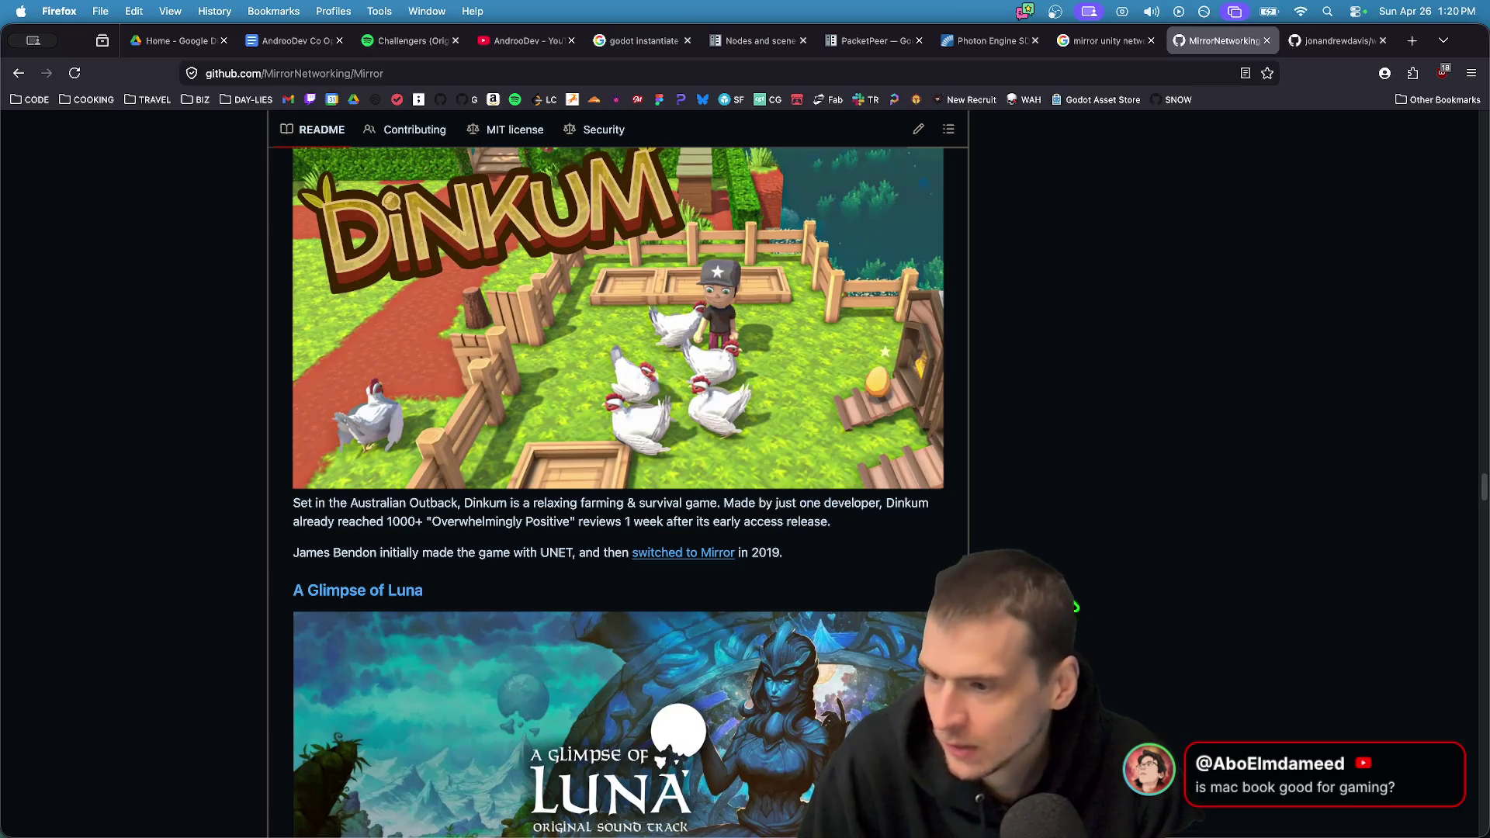
scroll(1083, 559, down, 13)
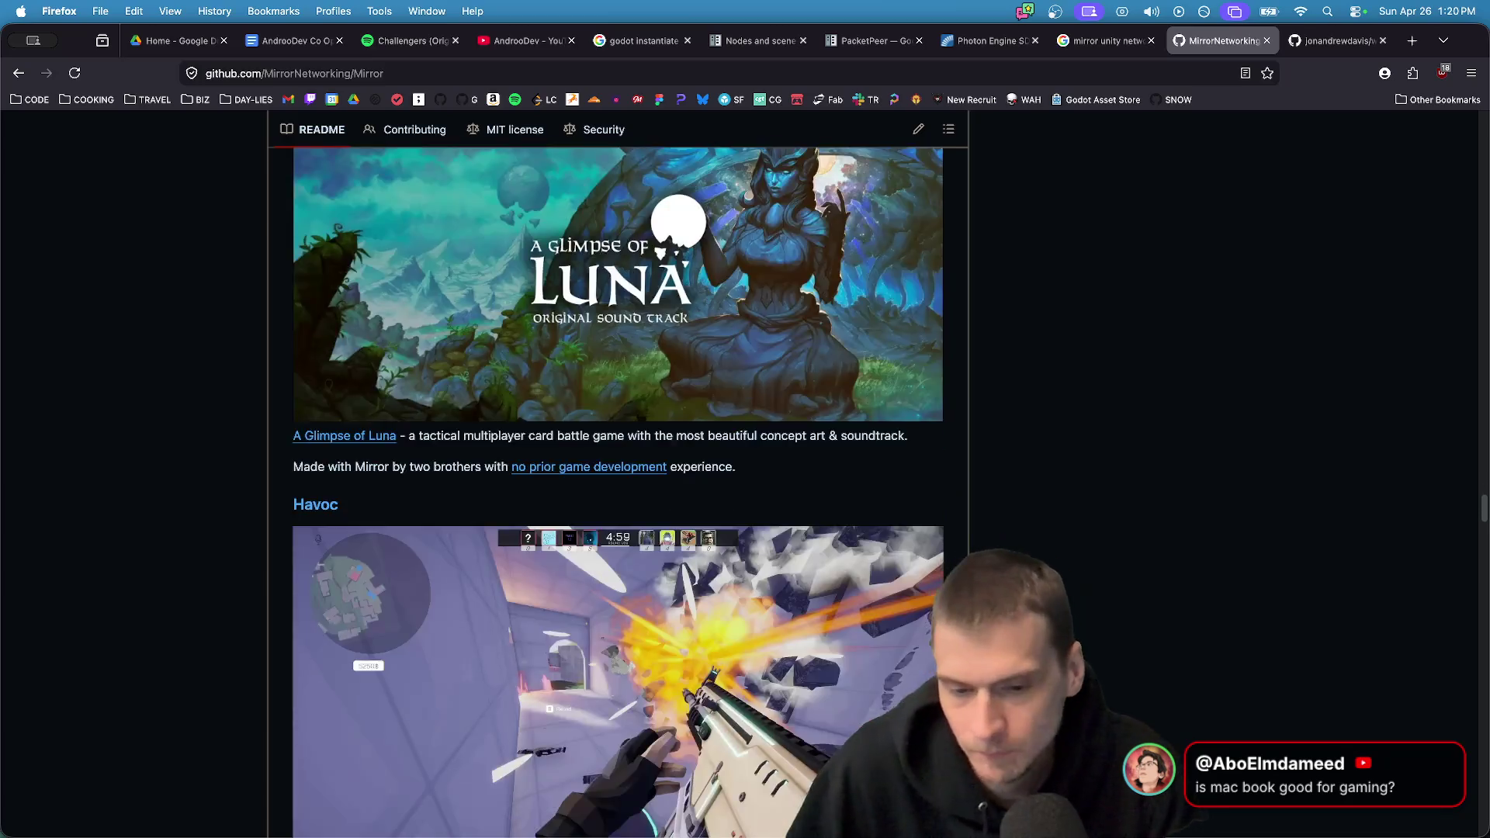
scroll(970, 550, down, 20)
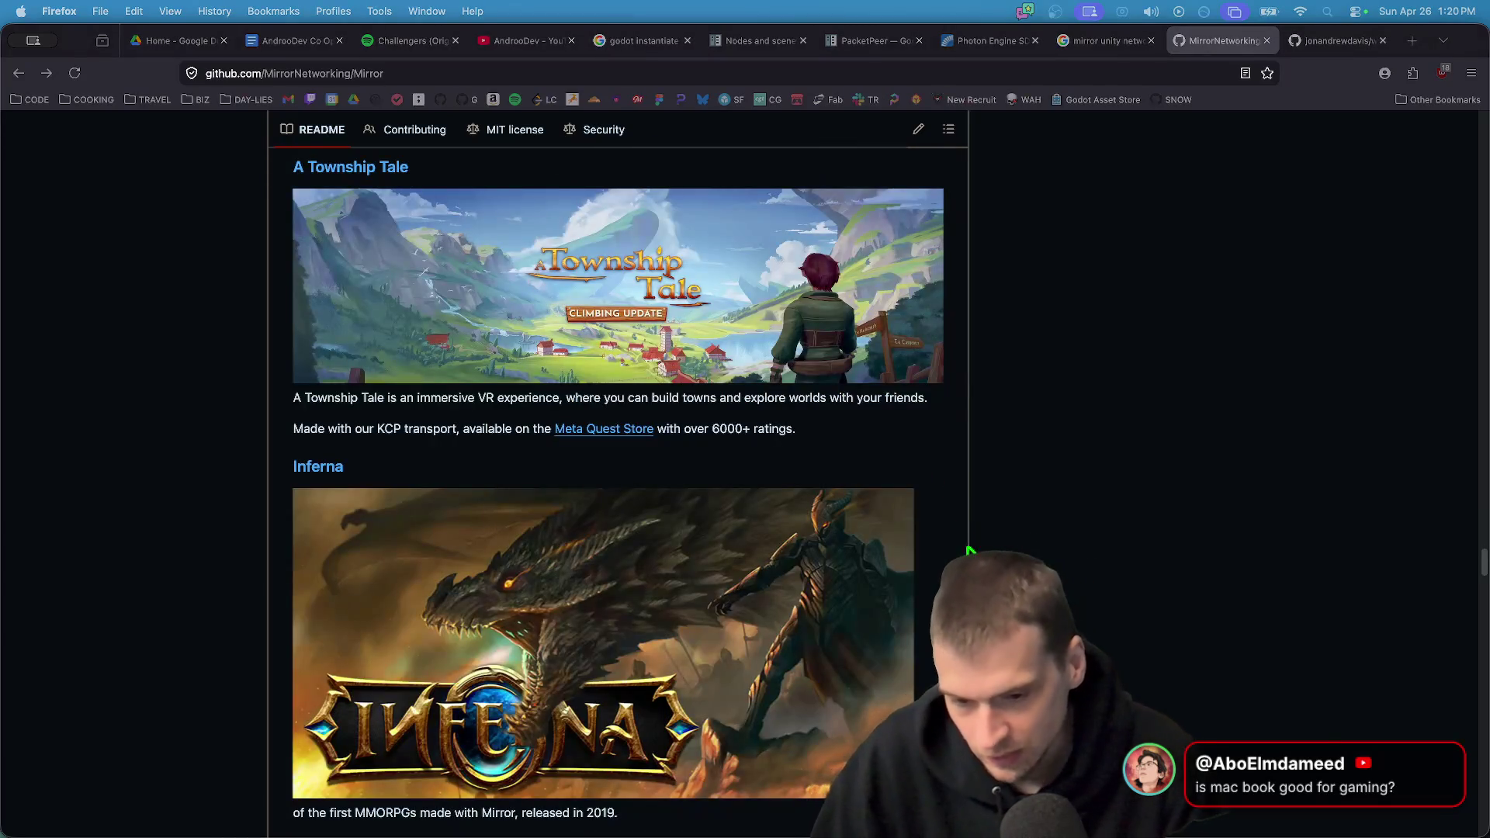